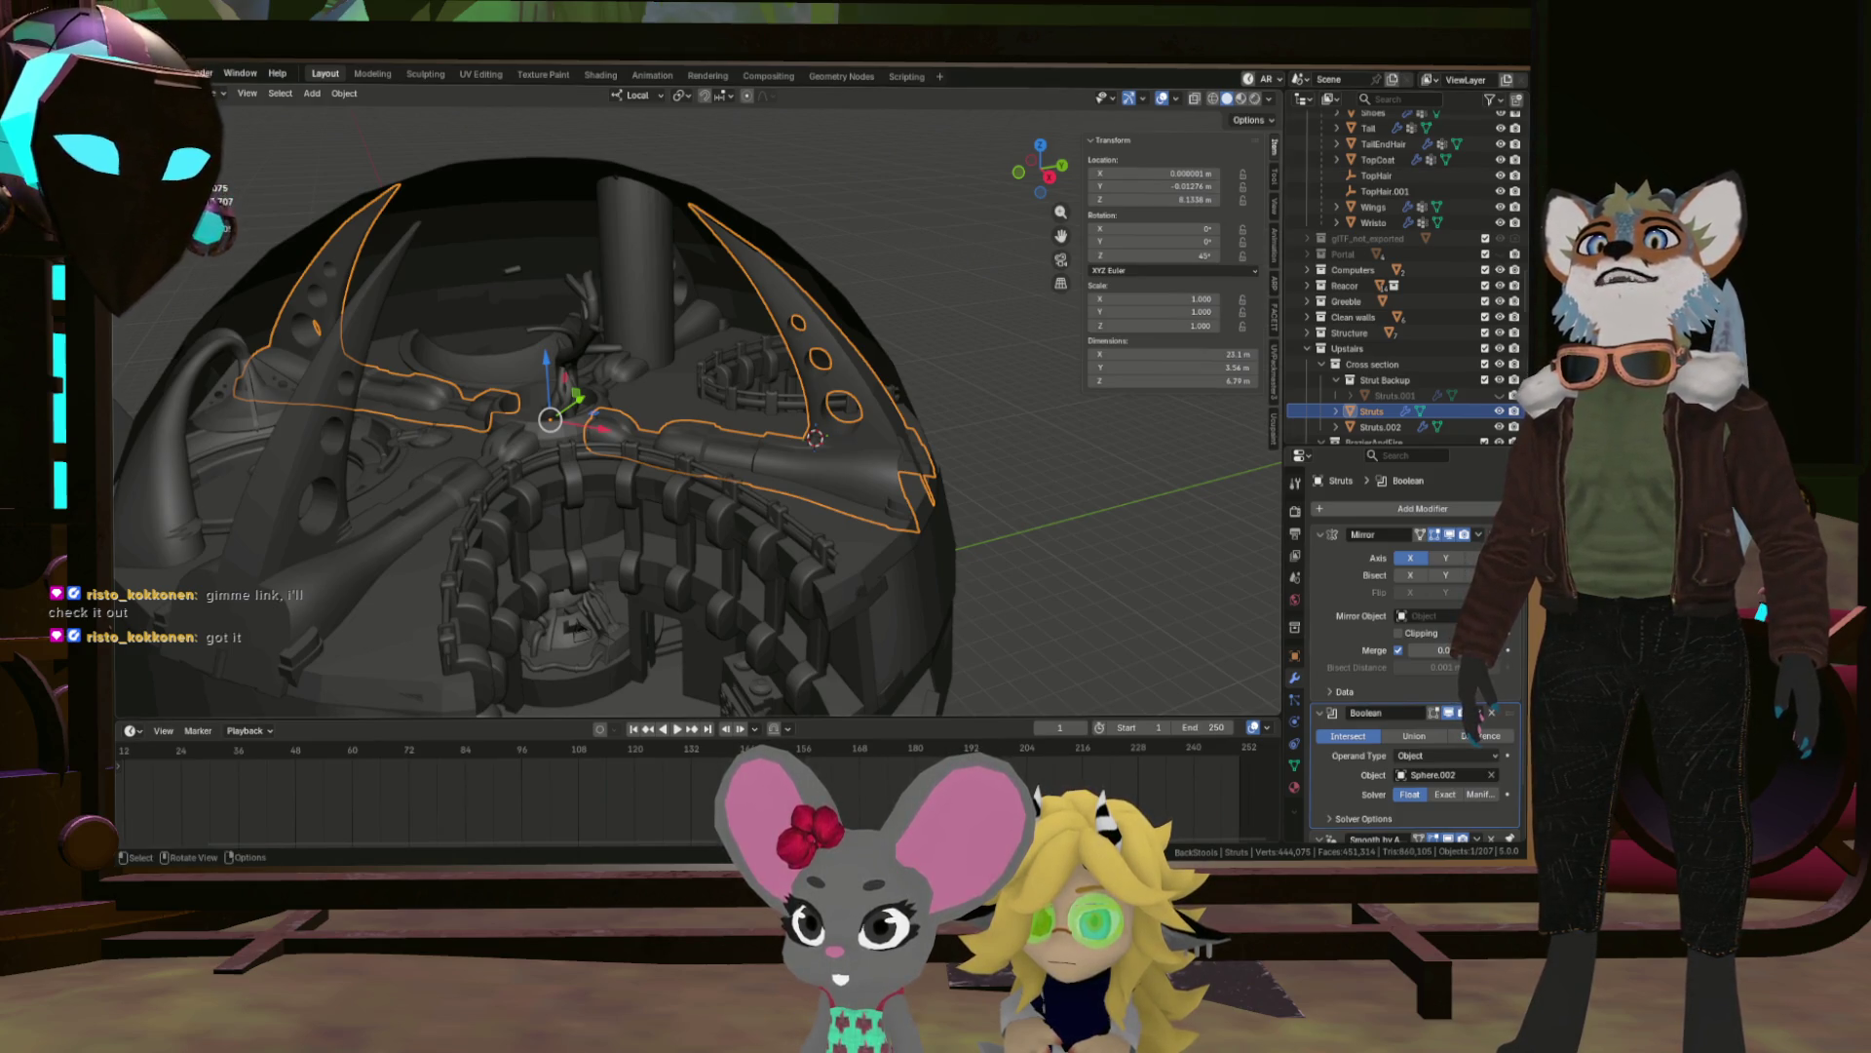
Orbit around the sphere, pillar and railing, then frame the view on the Struts object.
scroll("down", 3)
left_click_drag(794, 316, 585, 504)
scroll("up", 3)
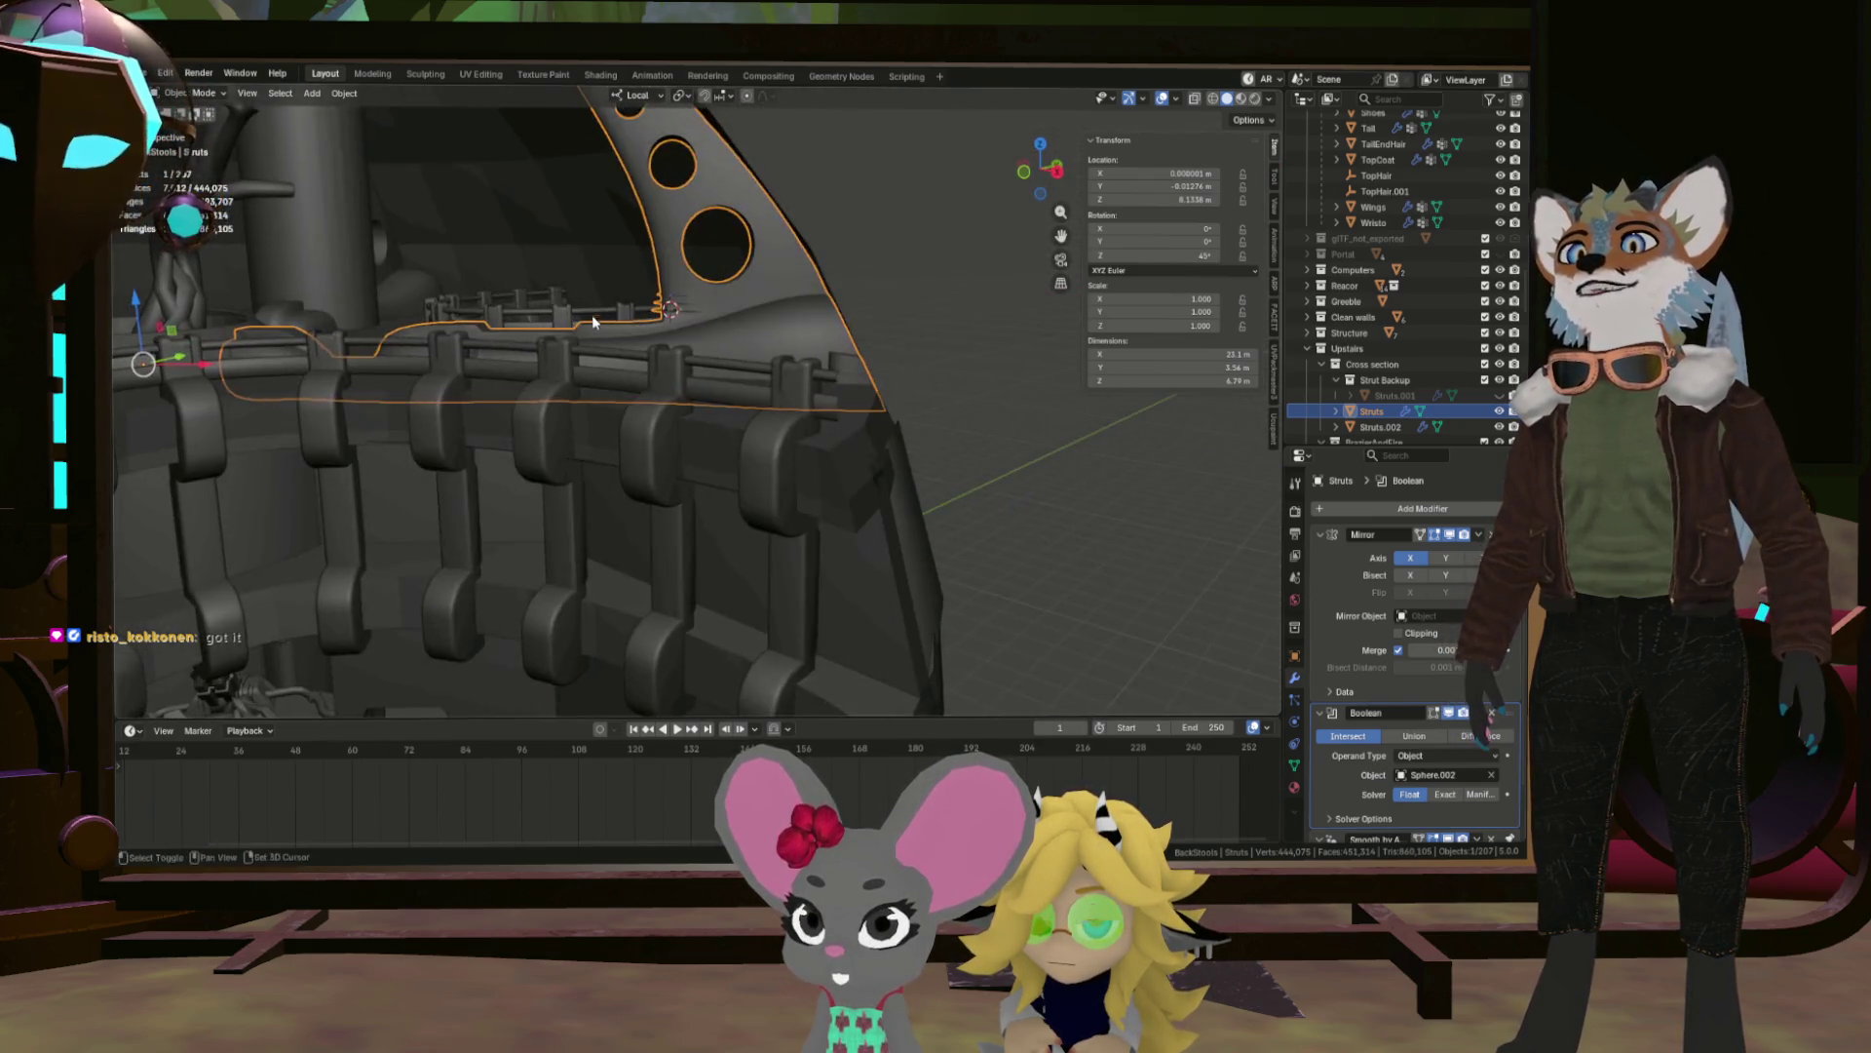
scroll("down", 3)
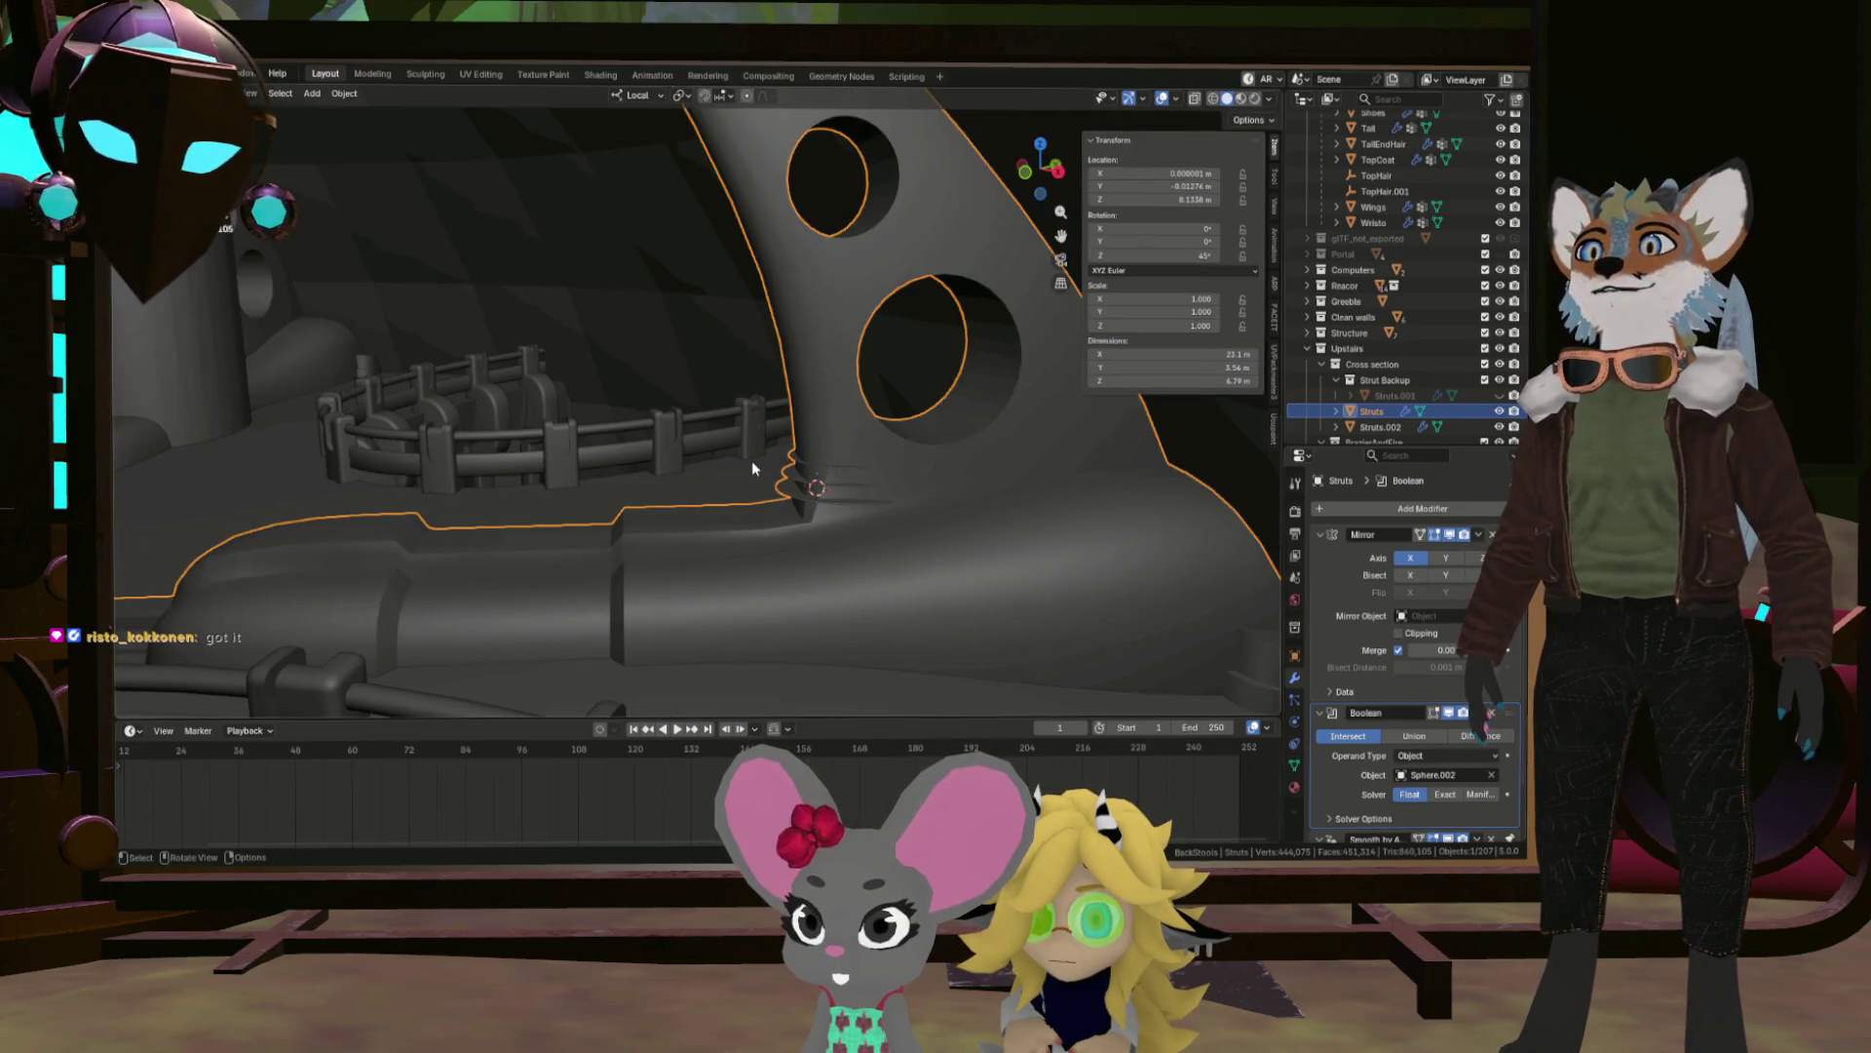
left_click_drag(745, 452, 710, 451)
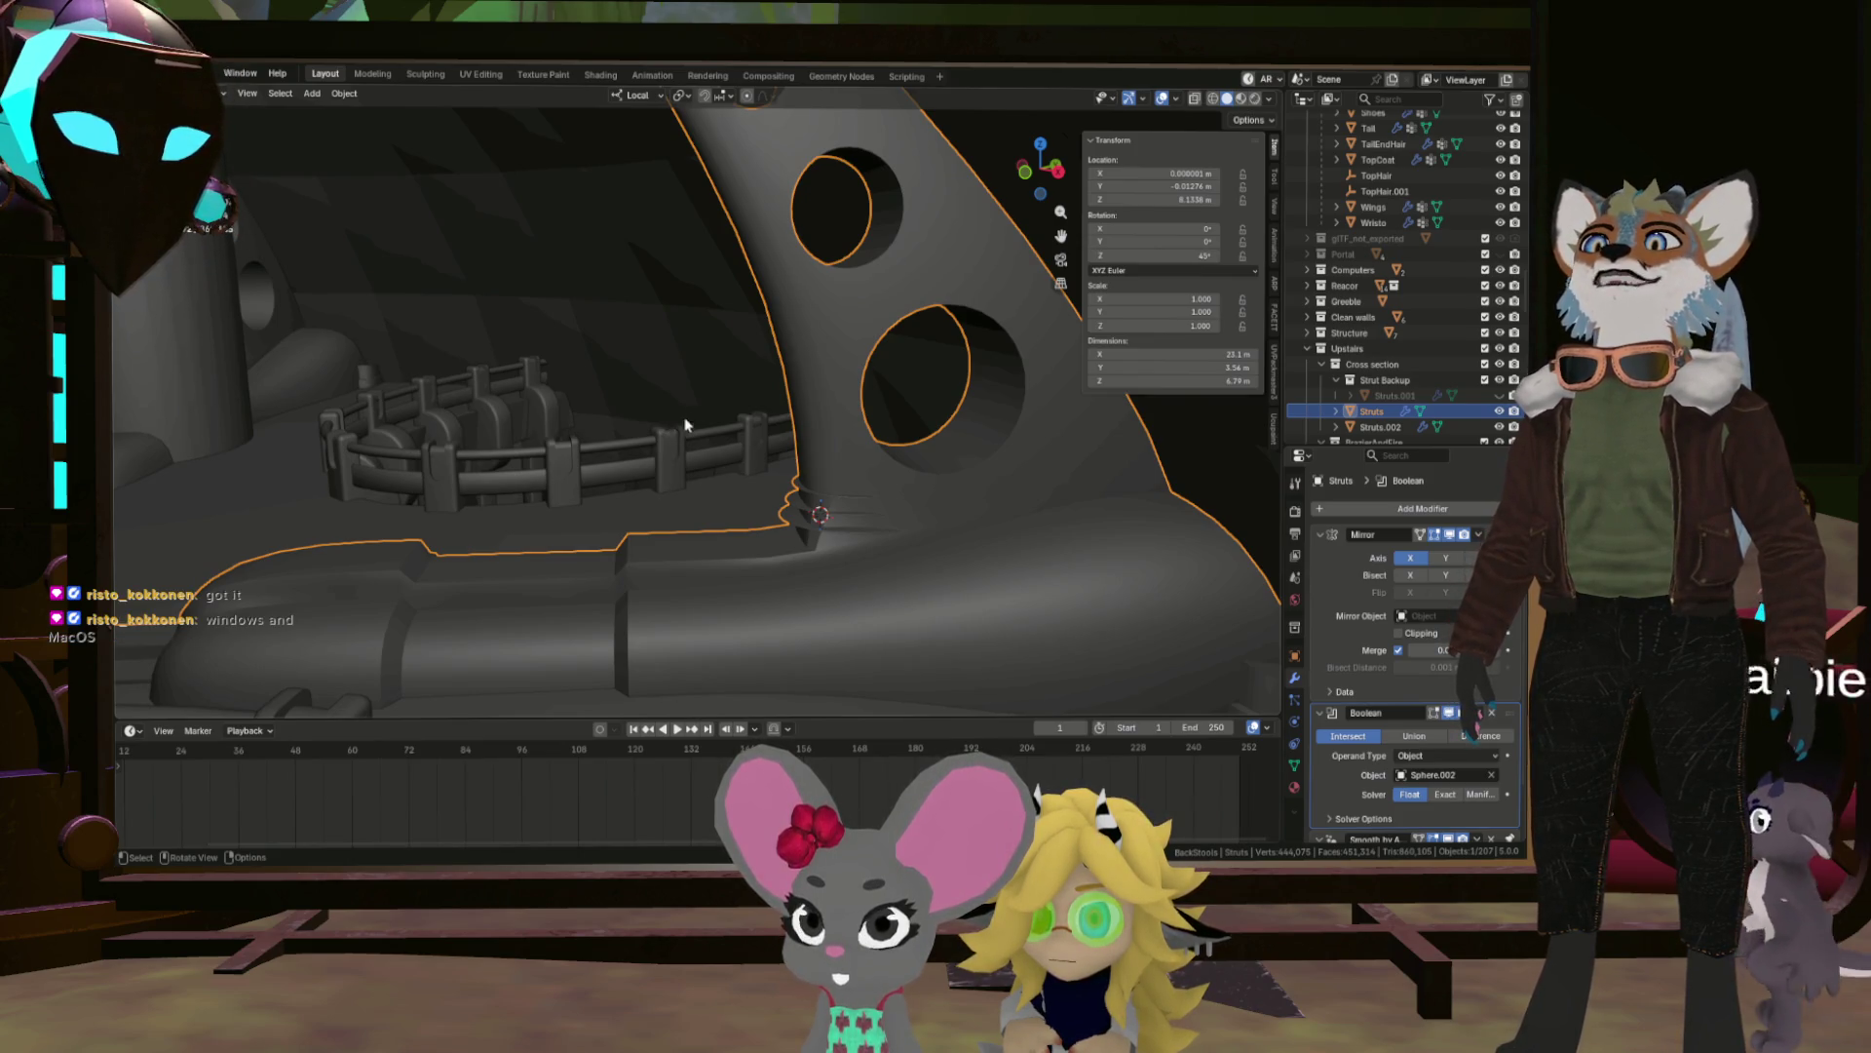
left_click_drag(897, 418, 955, 492)
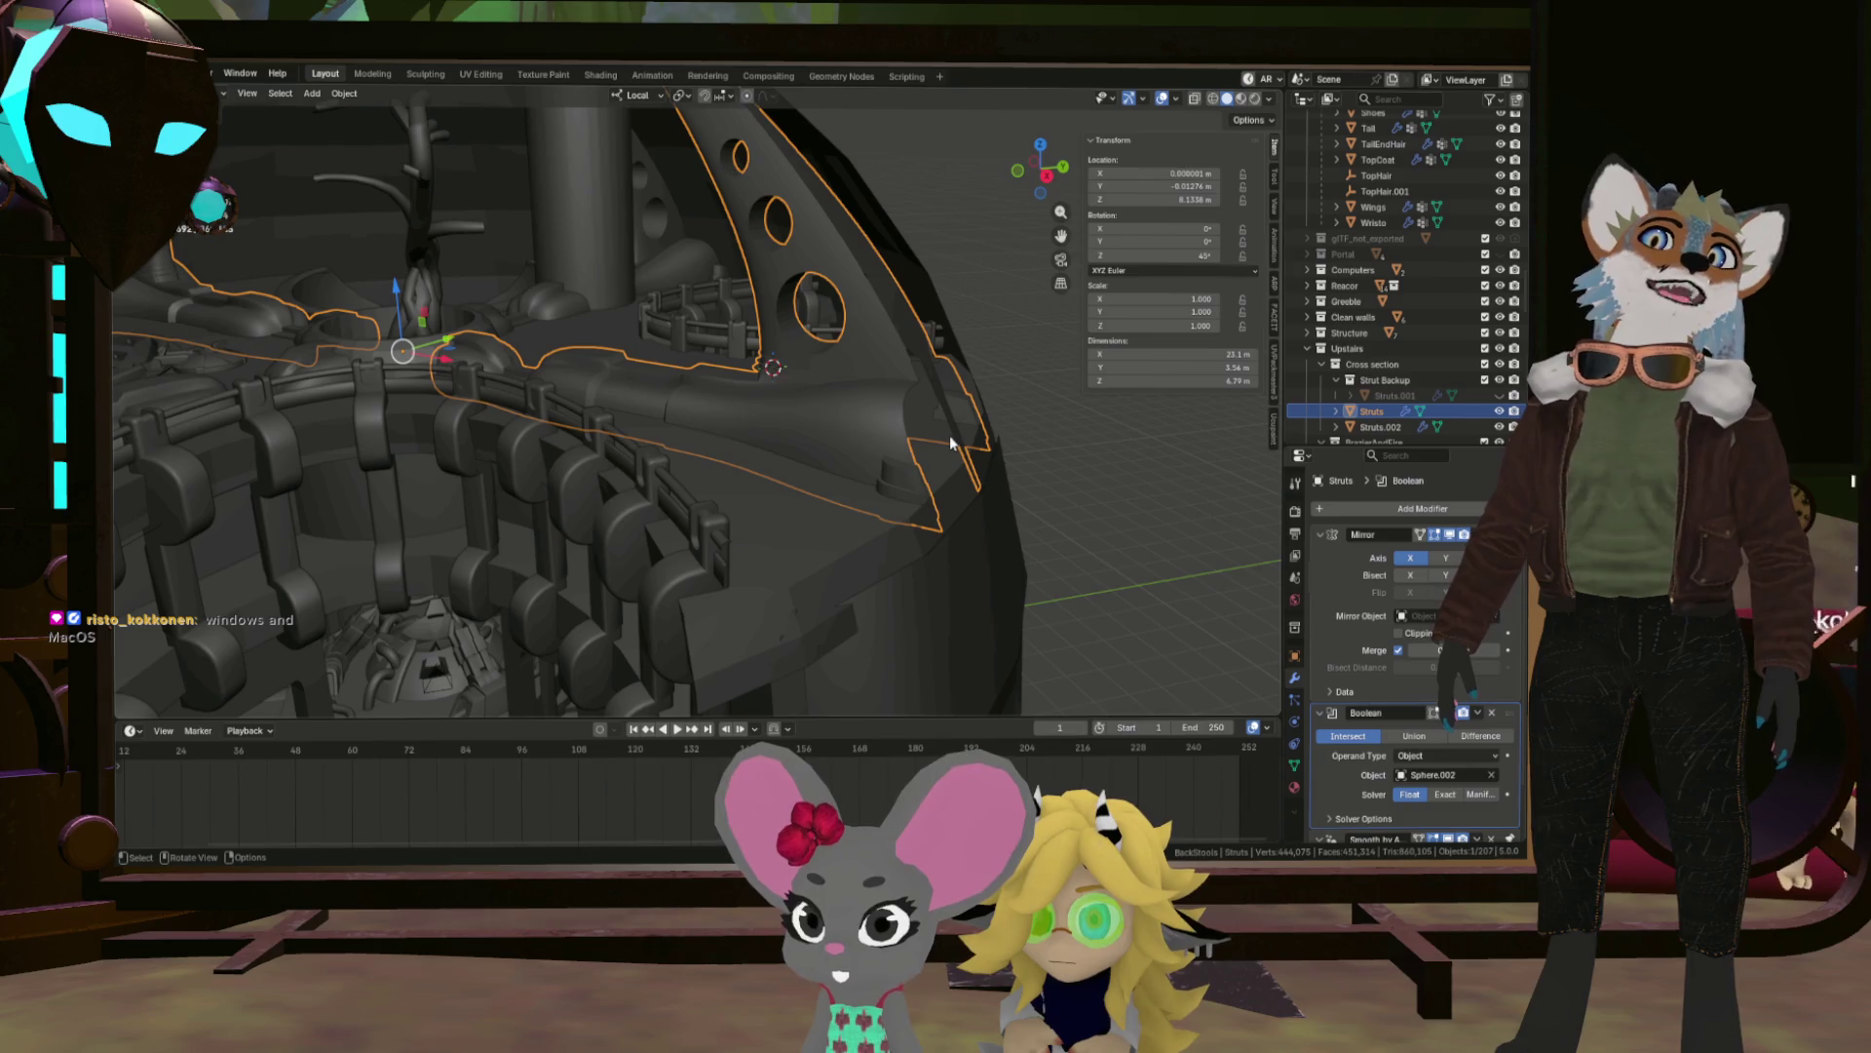
key("KP_Decimal")
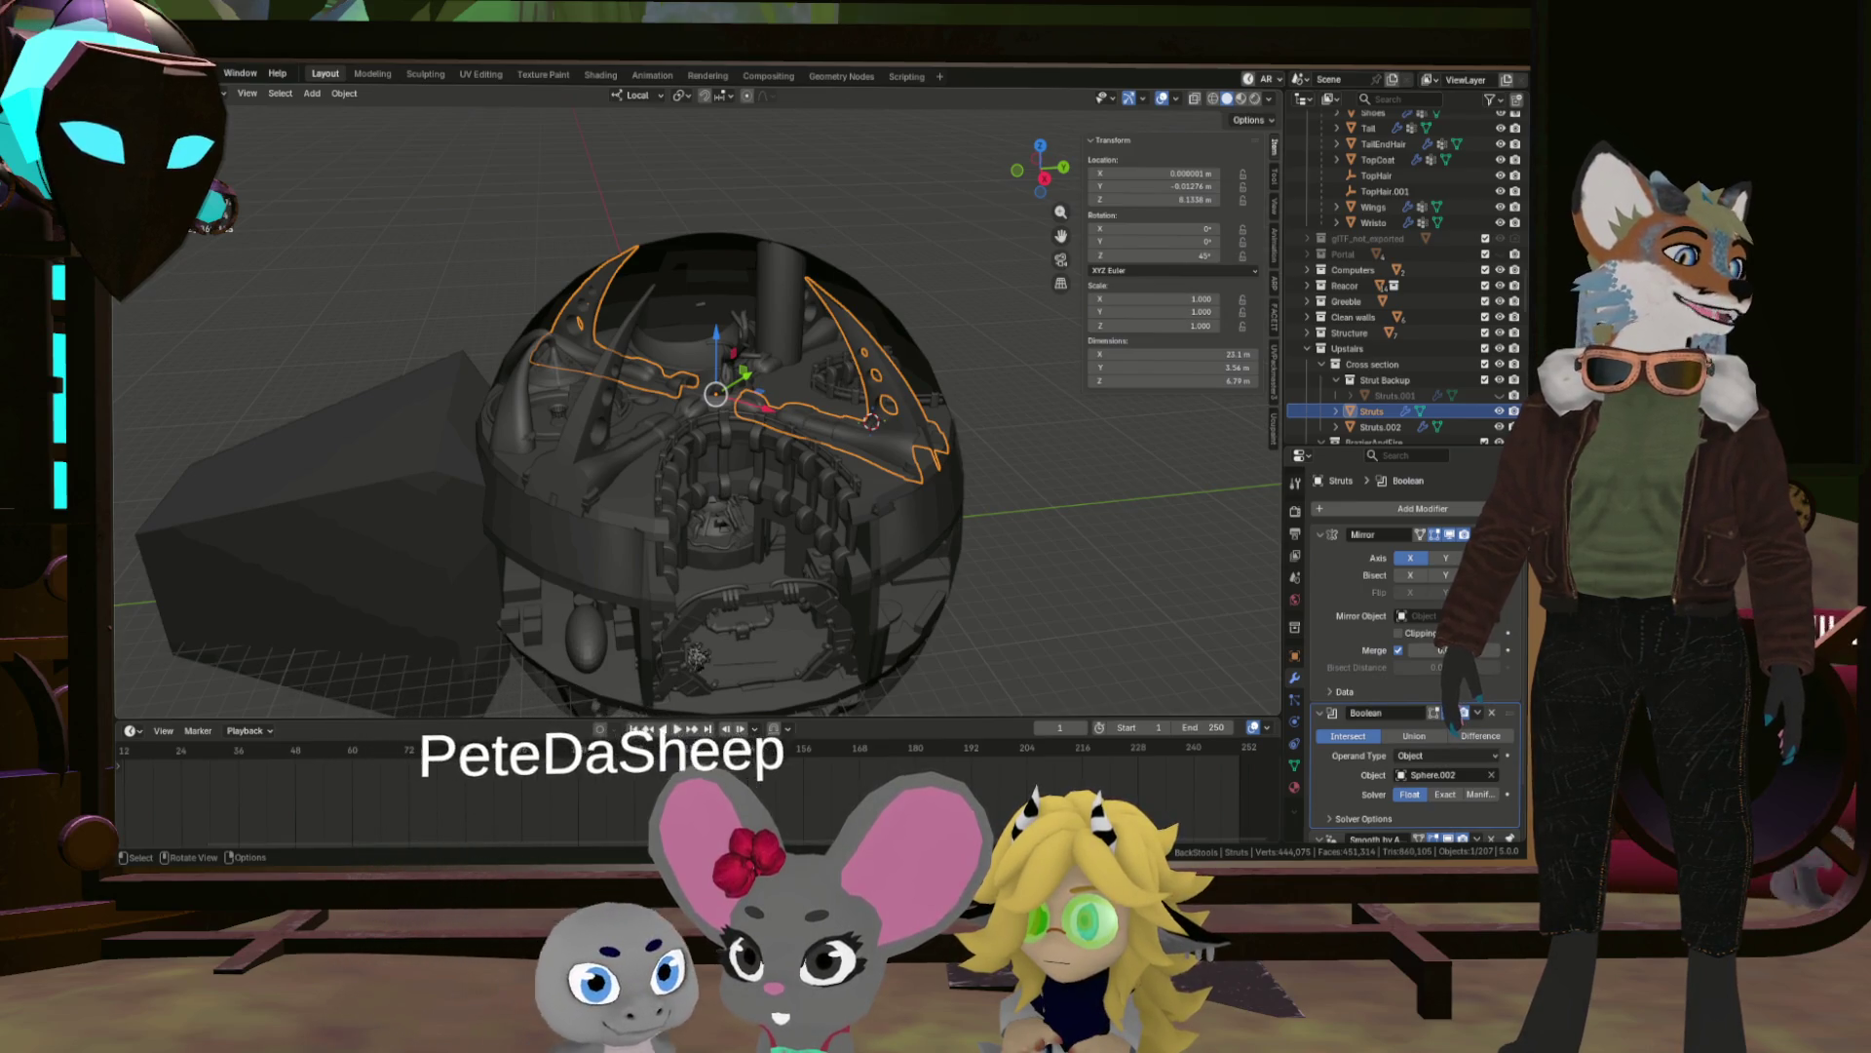
Add a Bevel modifier to Struts from Add Modifier > Generate.
scroll("up", 3)
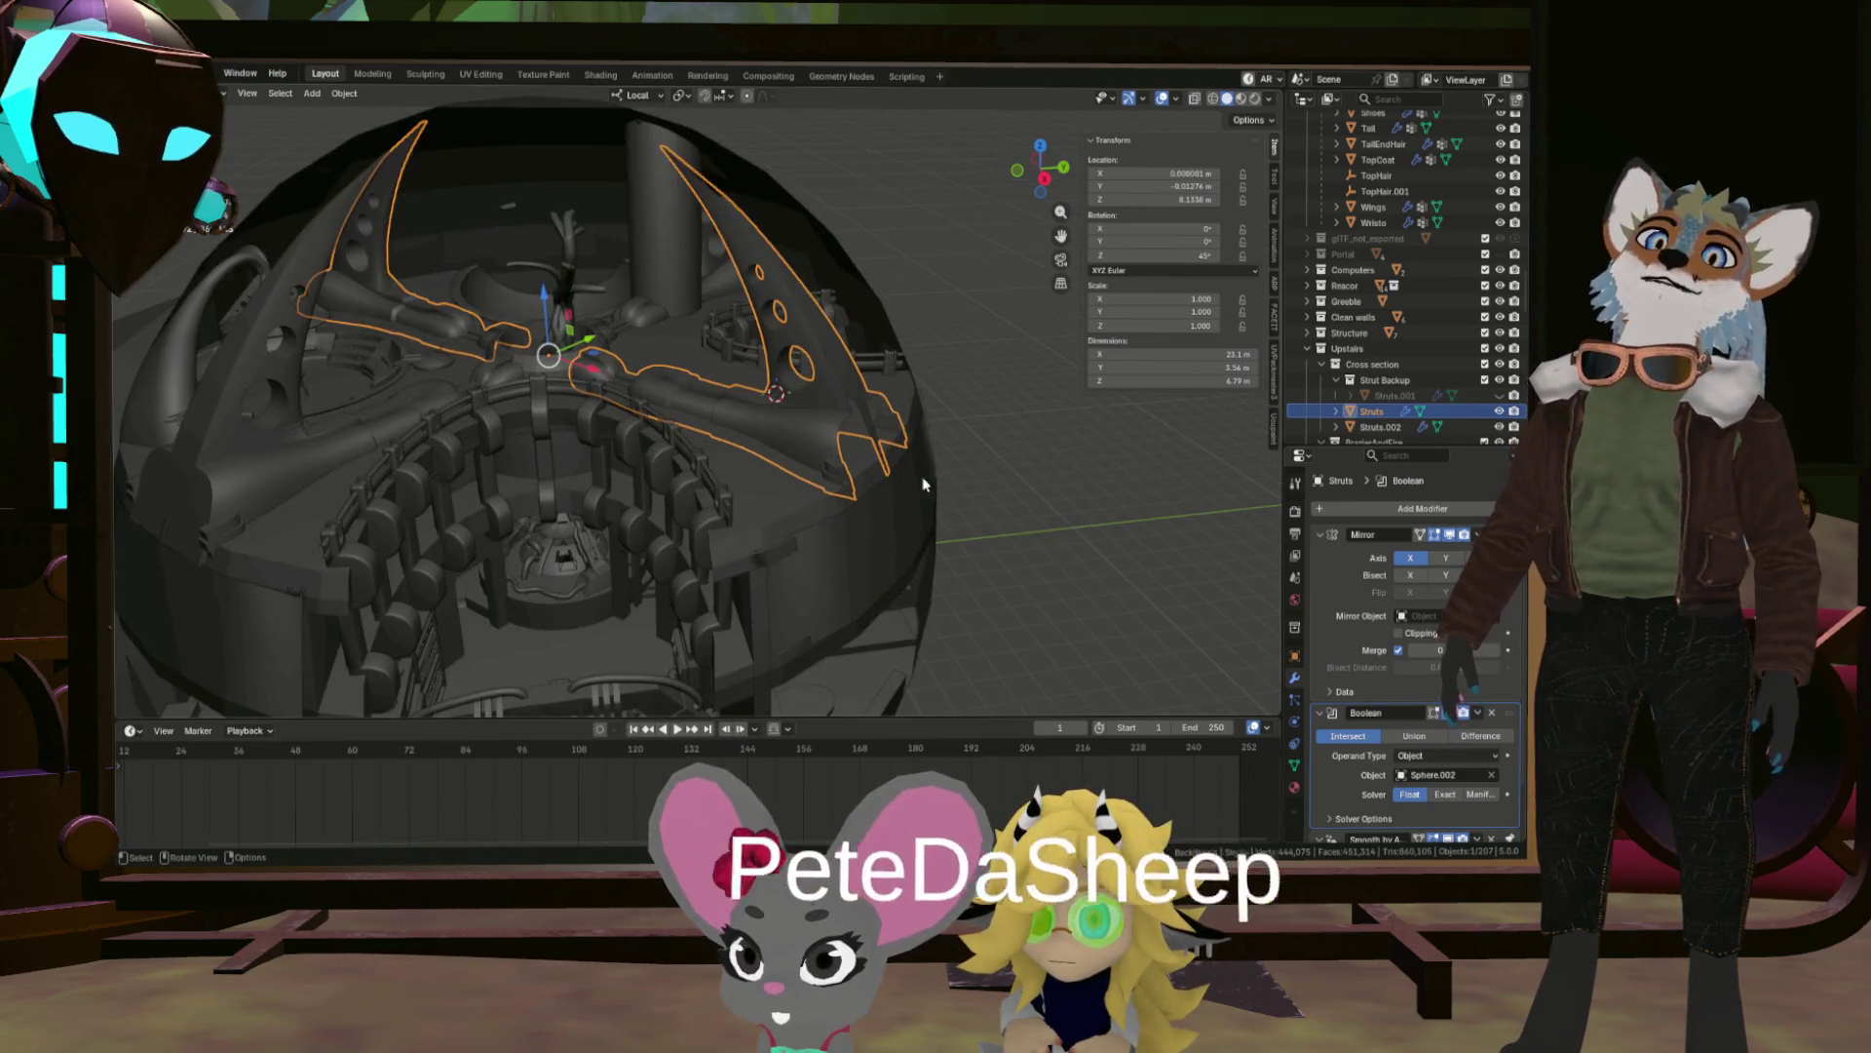
left_click_drag(924, 623, 830, 526)
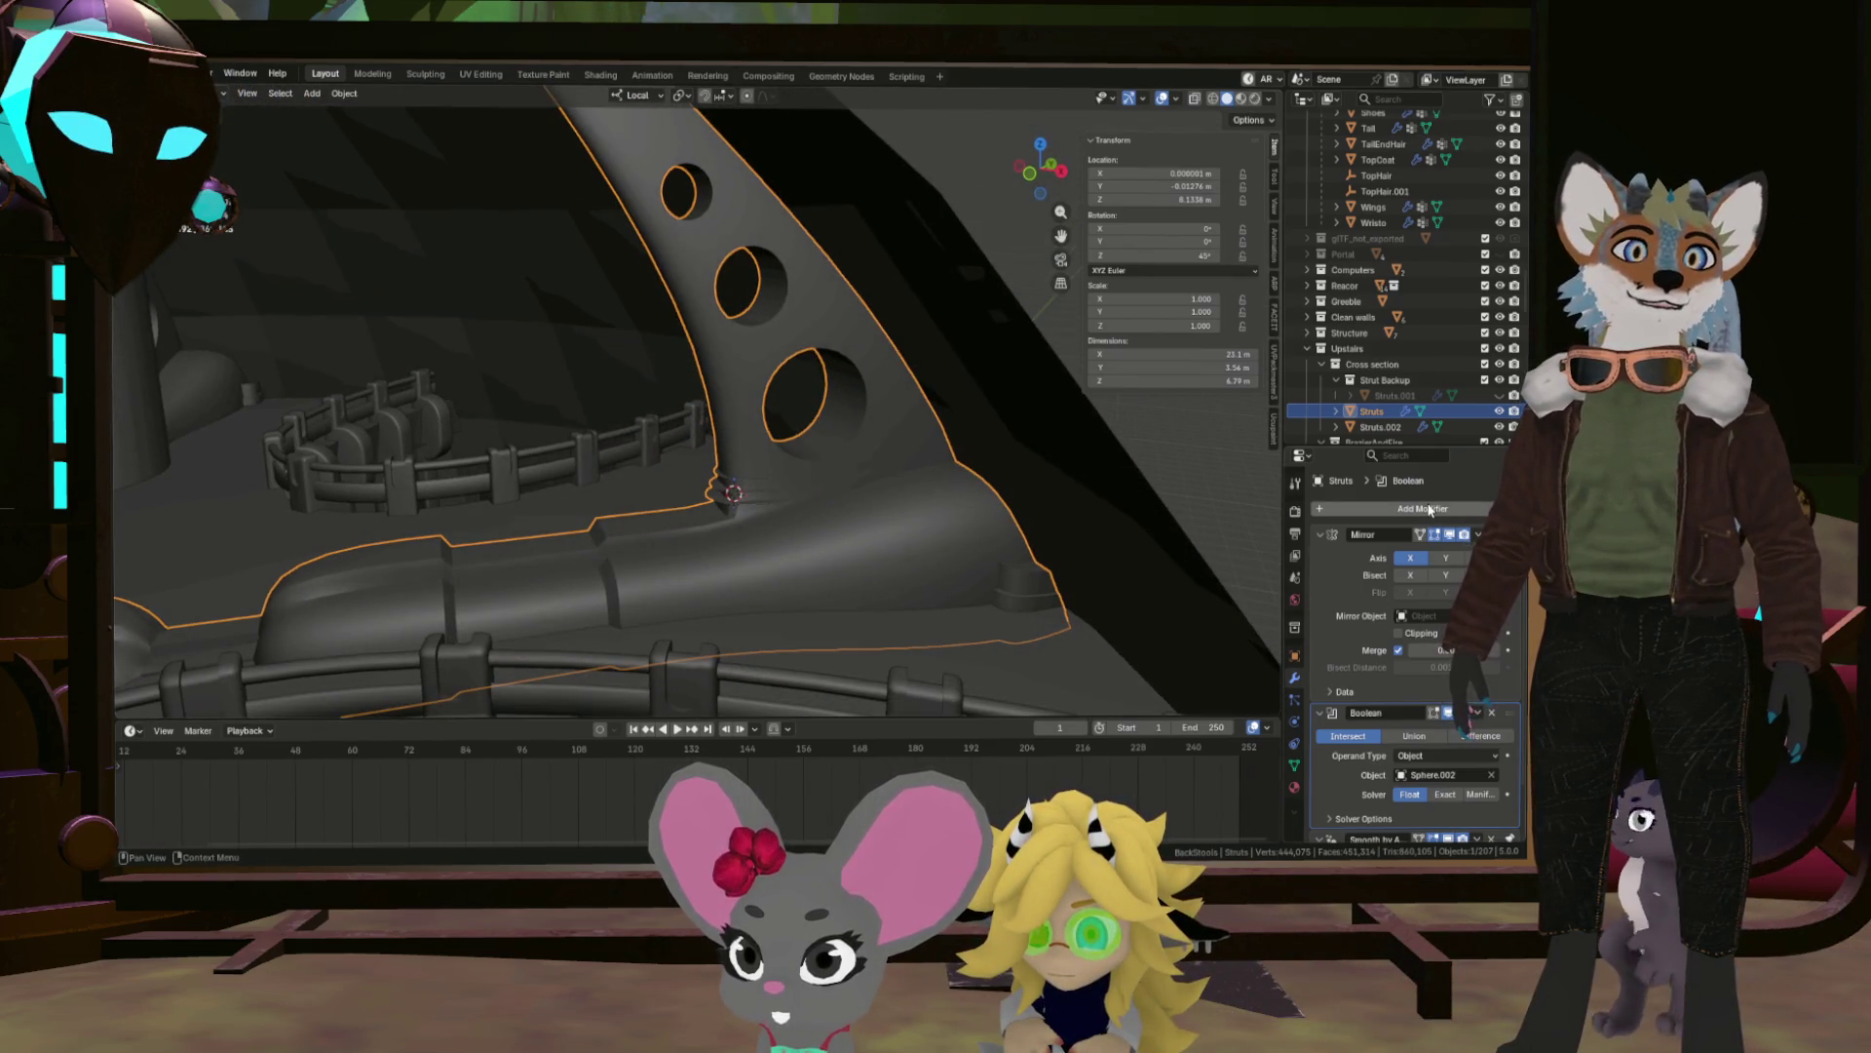
left_click(1423, 507)
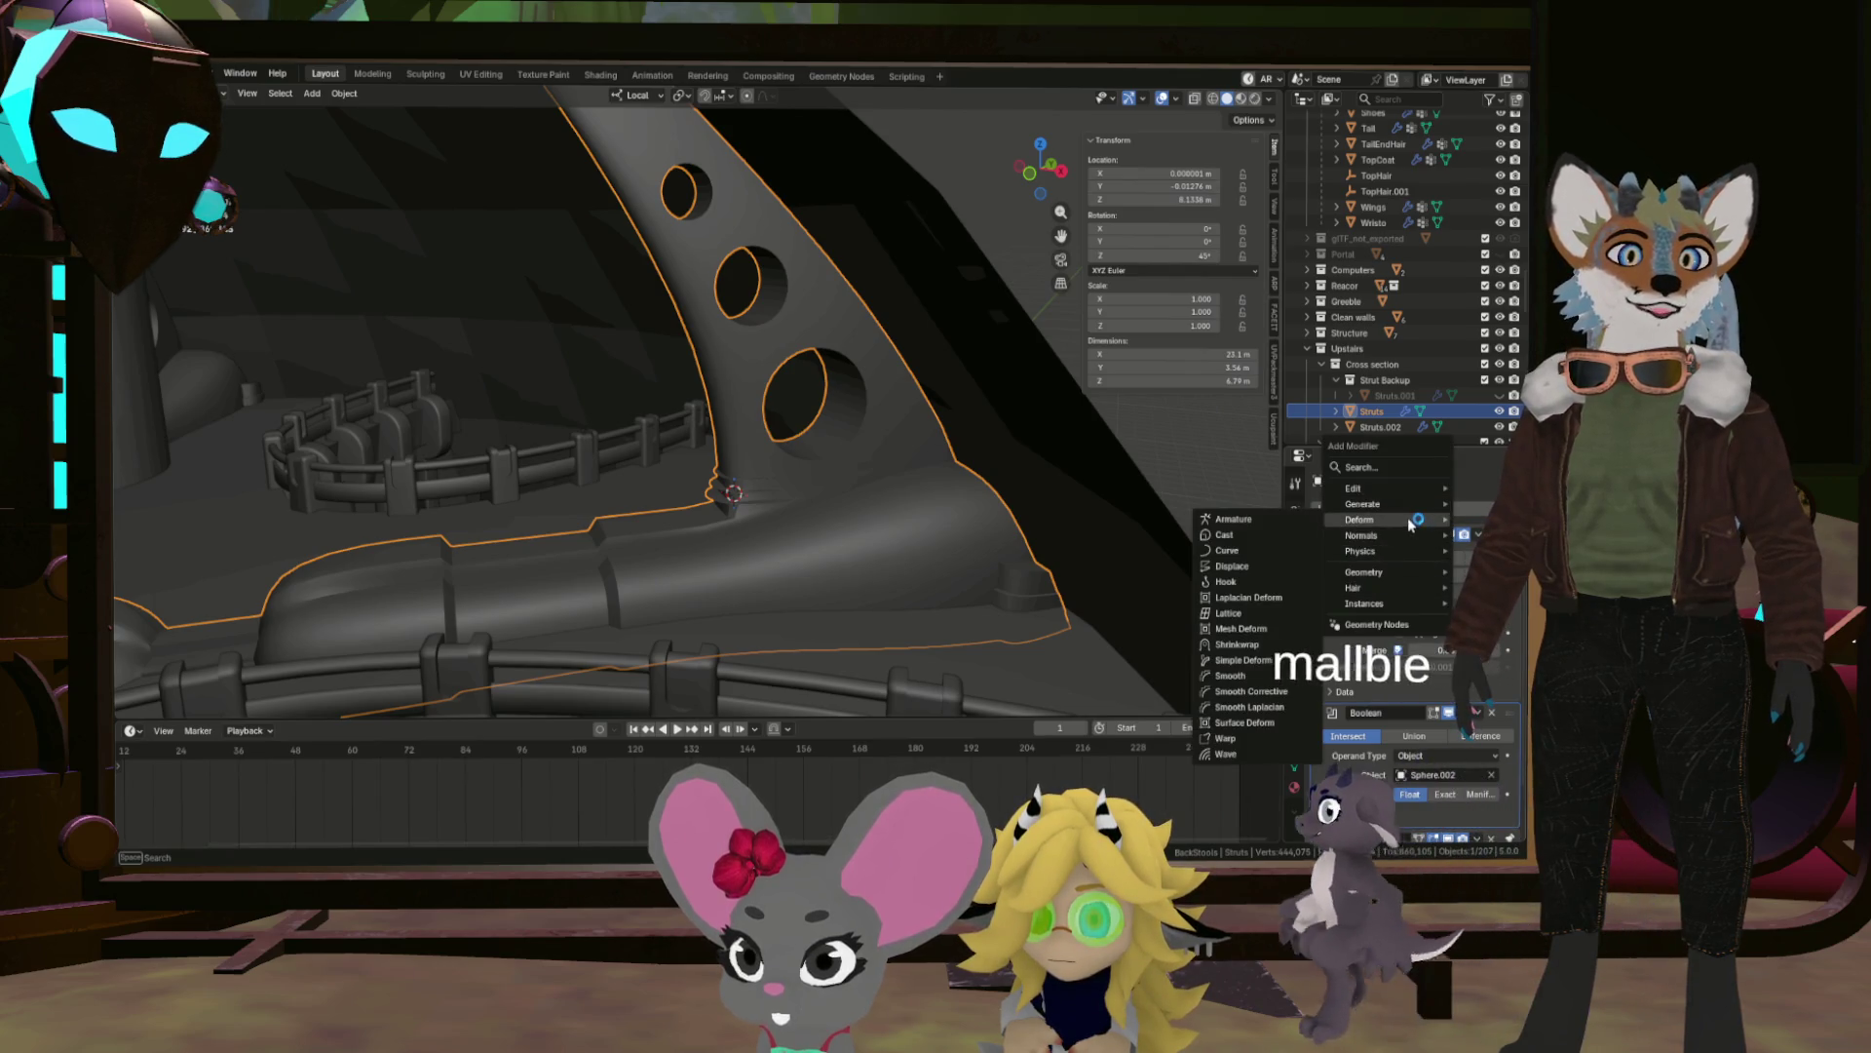
mouse_move(1384, 506)
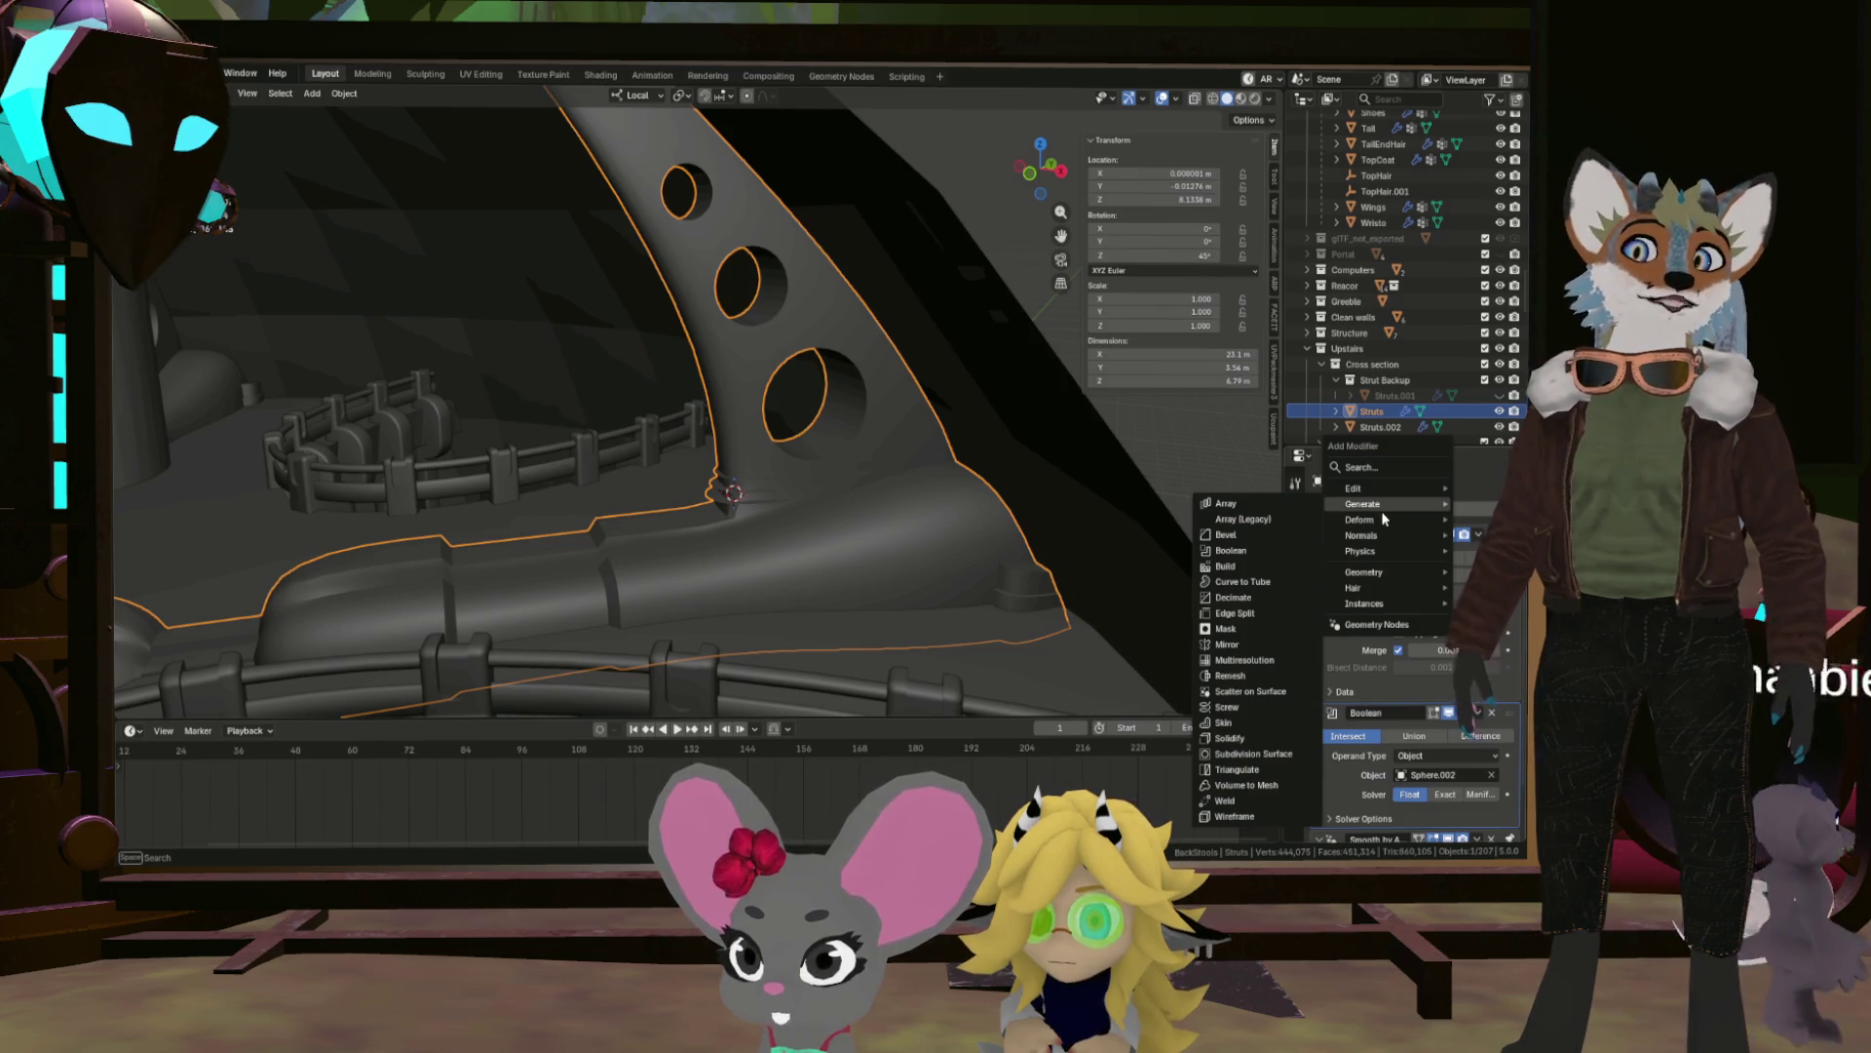
left_click(1227, 535)
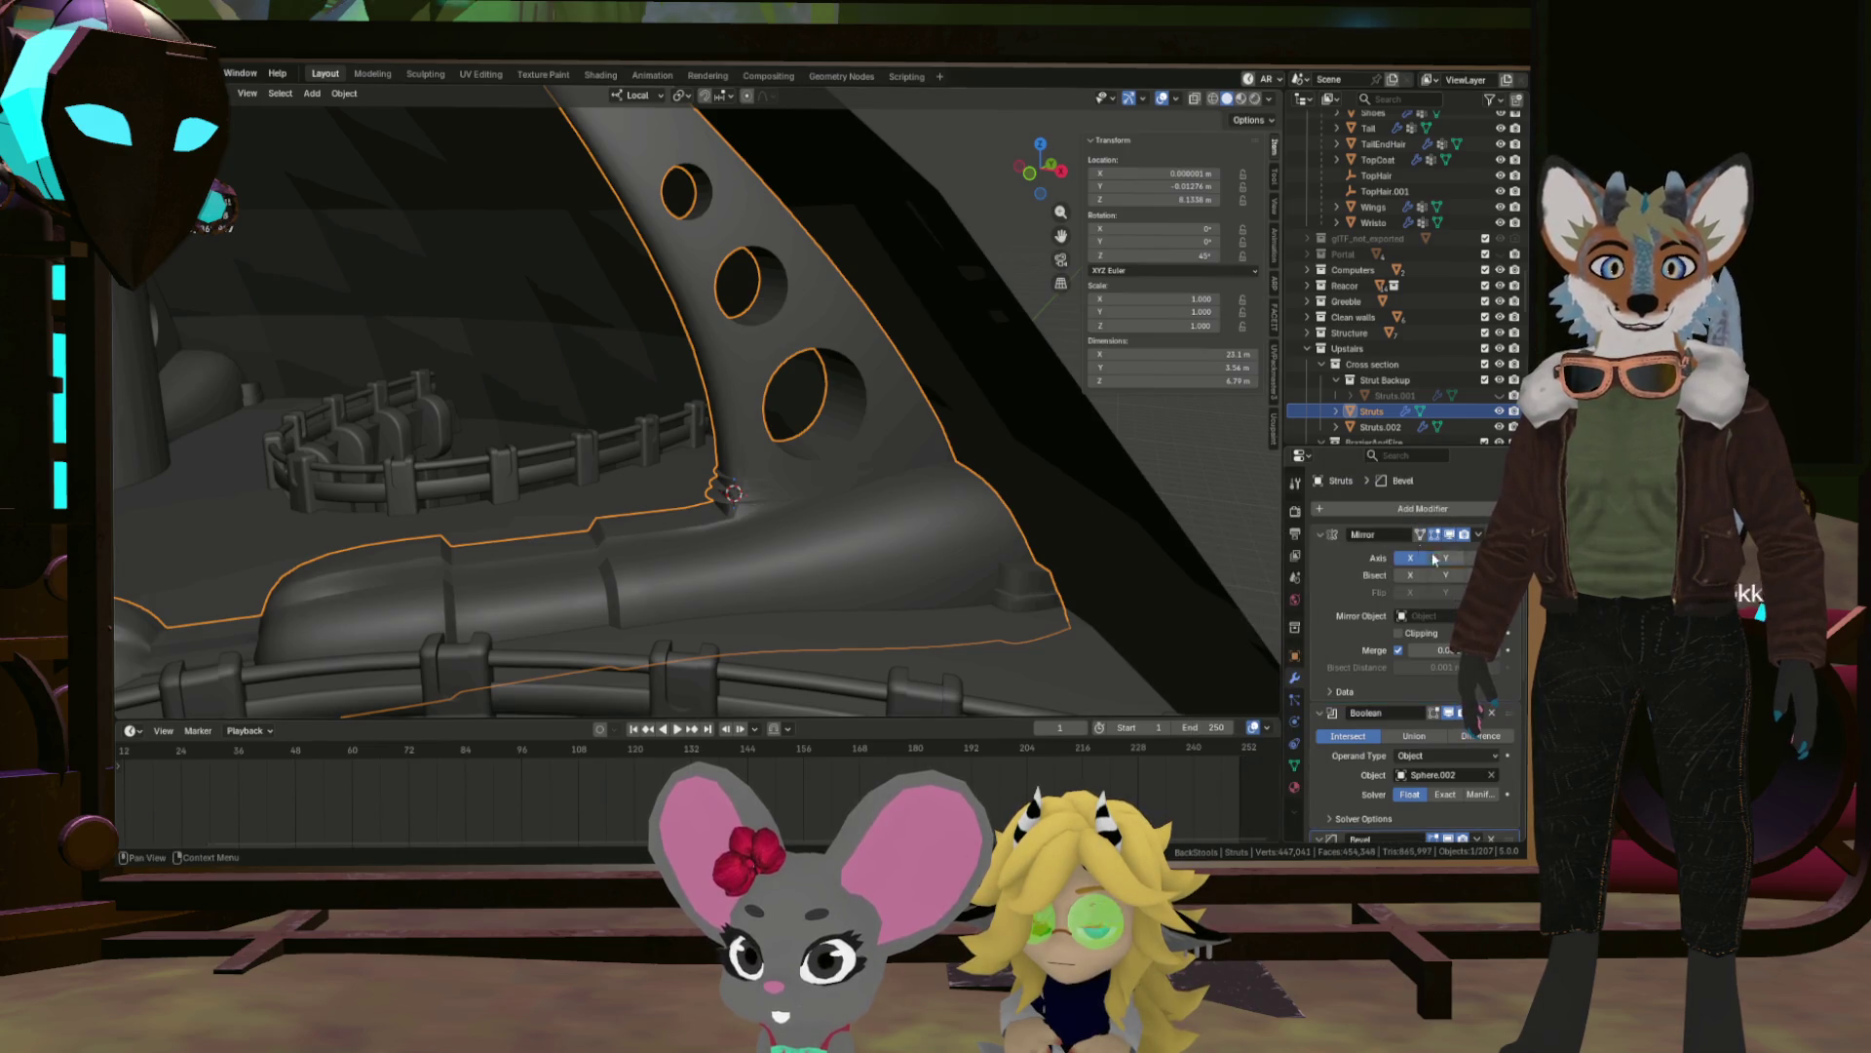
Move the Bevel modifier above Mirror and set its Amount to 0.005 m.
scroll("down", 3)
left_click_drag(1498, 718, 1478, 538)
left_click_drag(1111, 535, 1078, 526)
left_click(1424, 595)
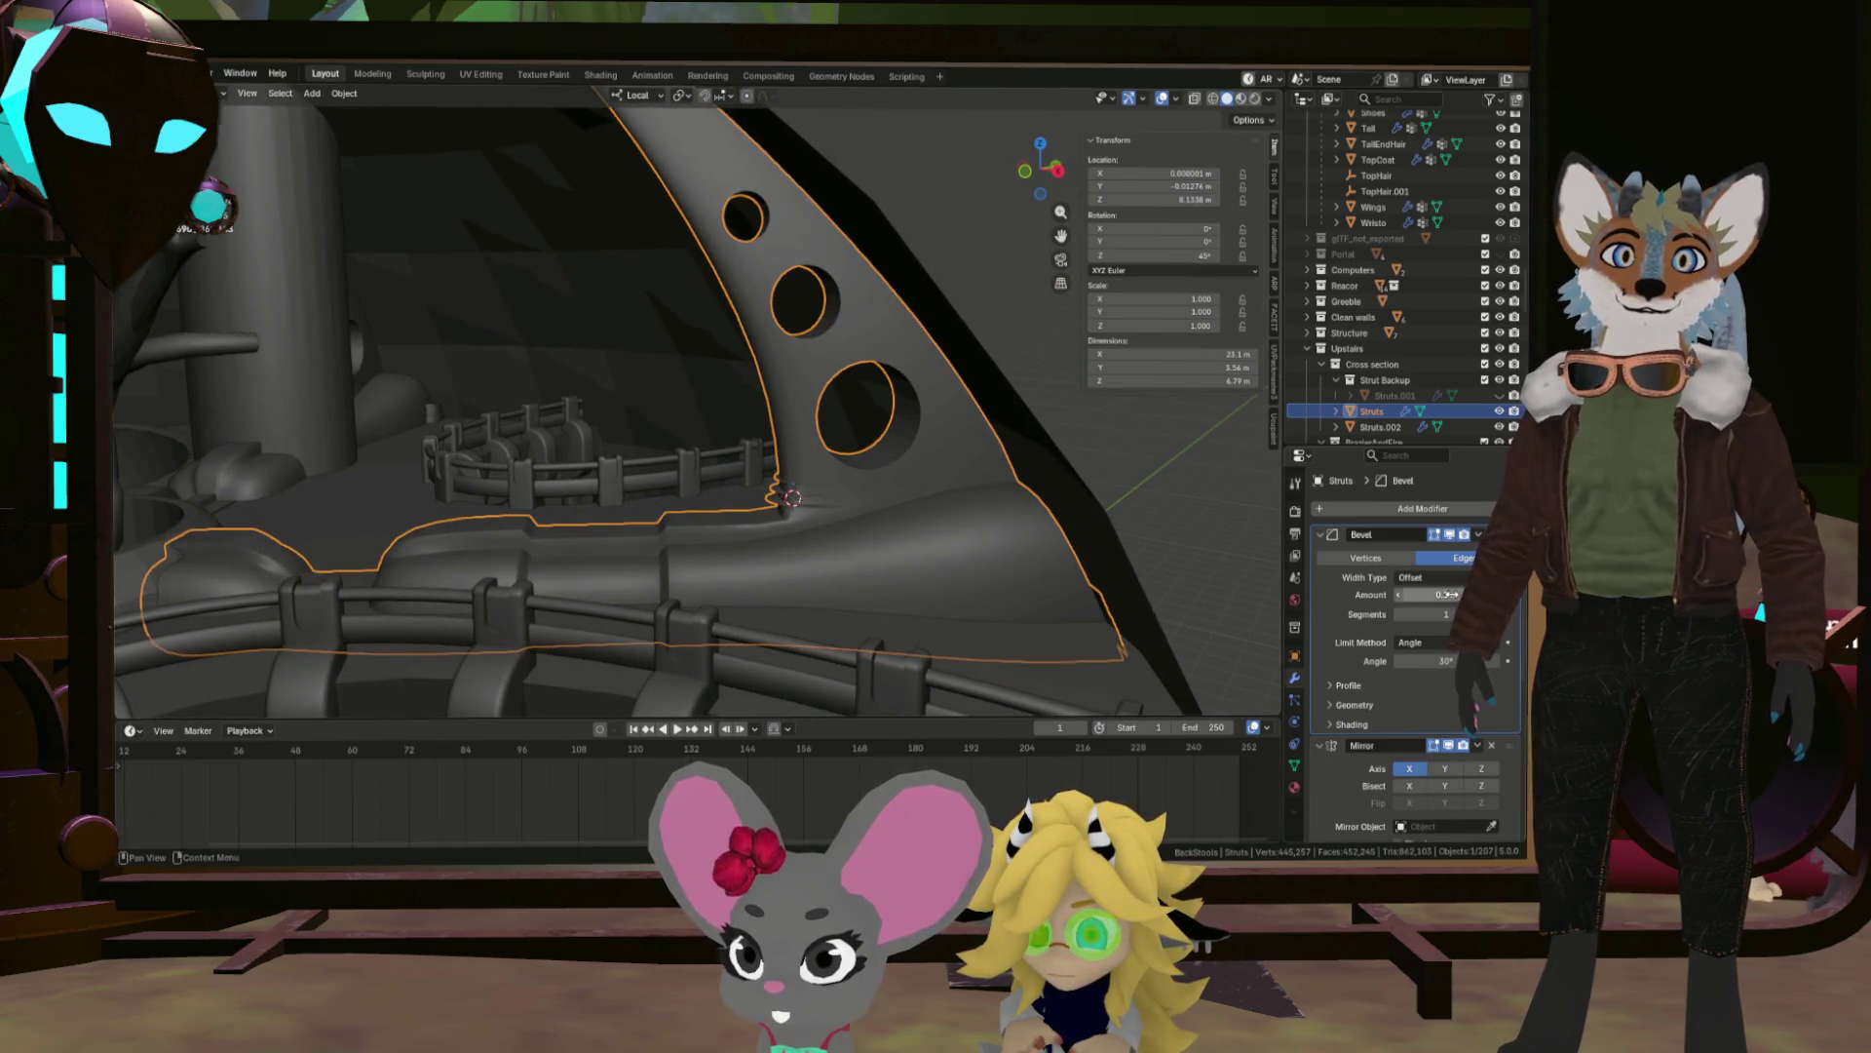
key("Left")
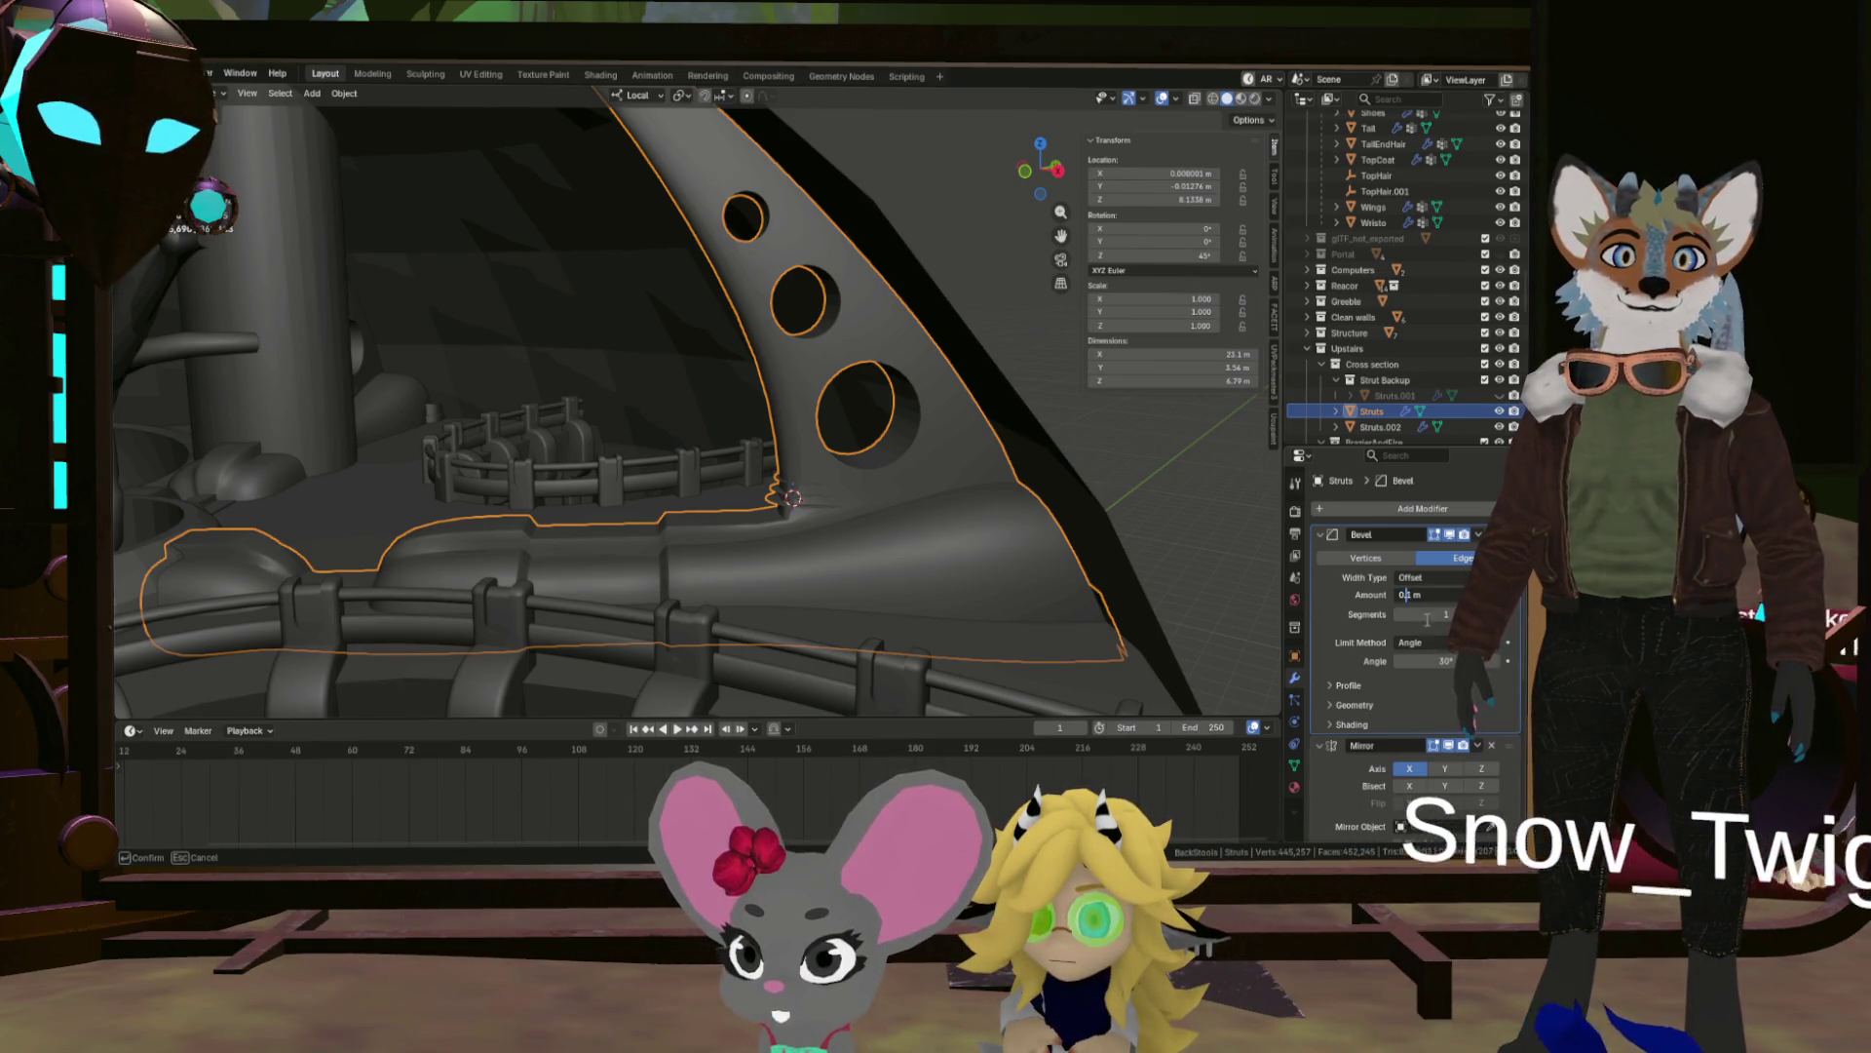
type("005")
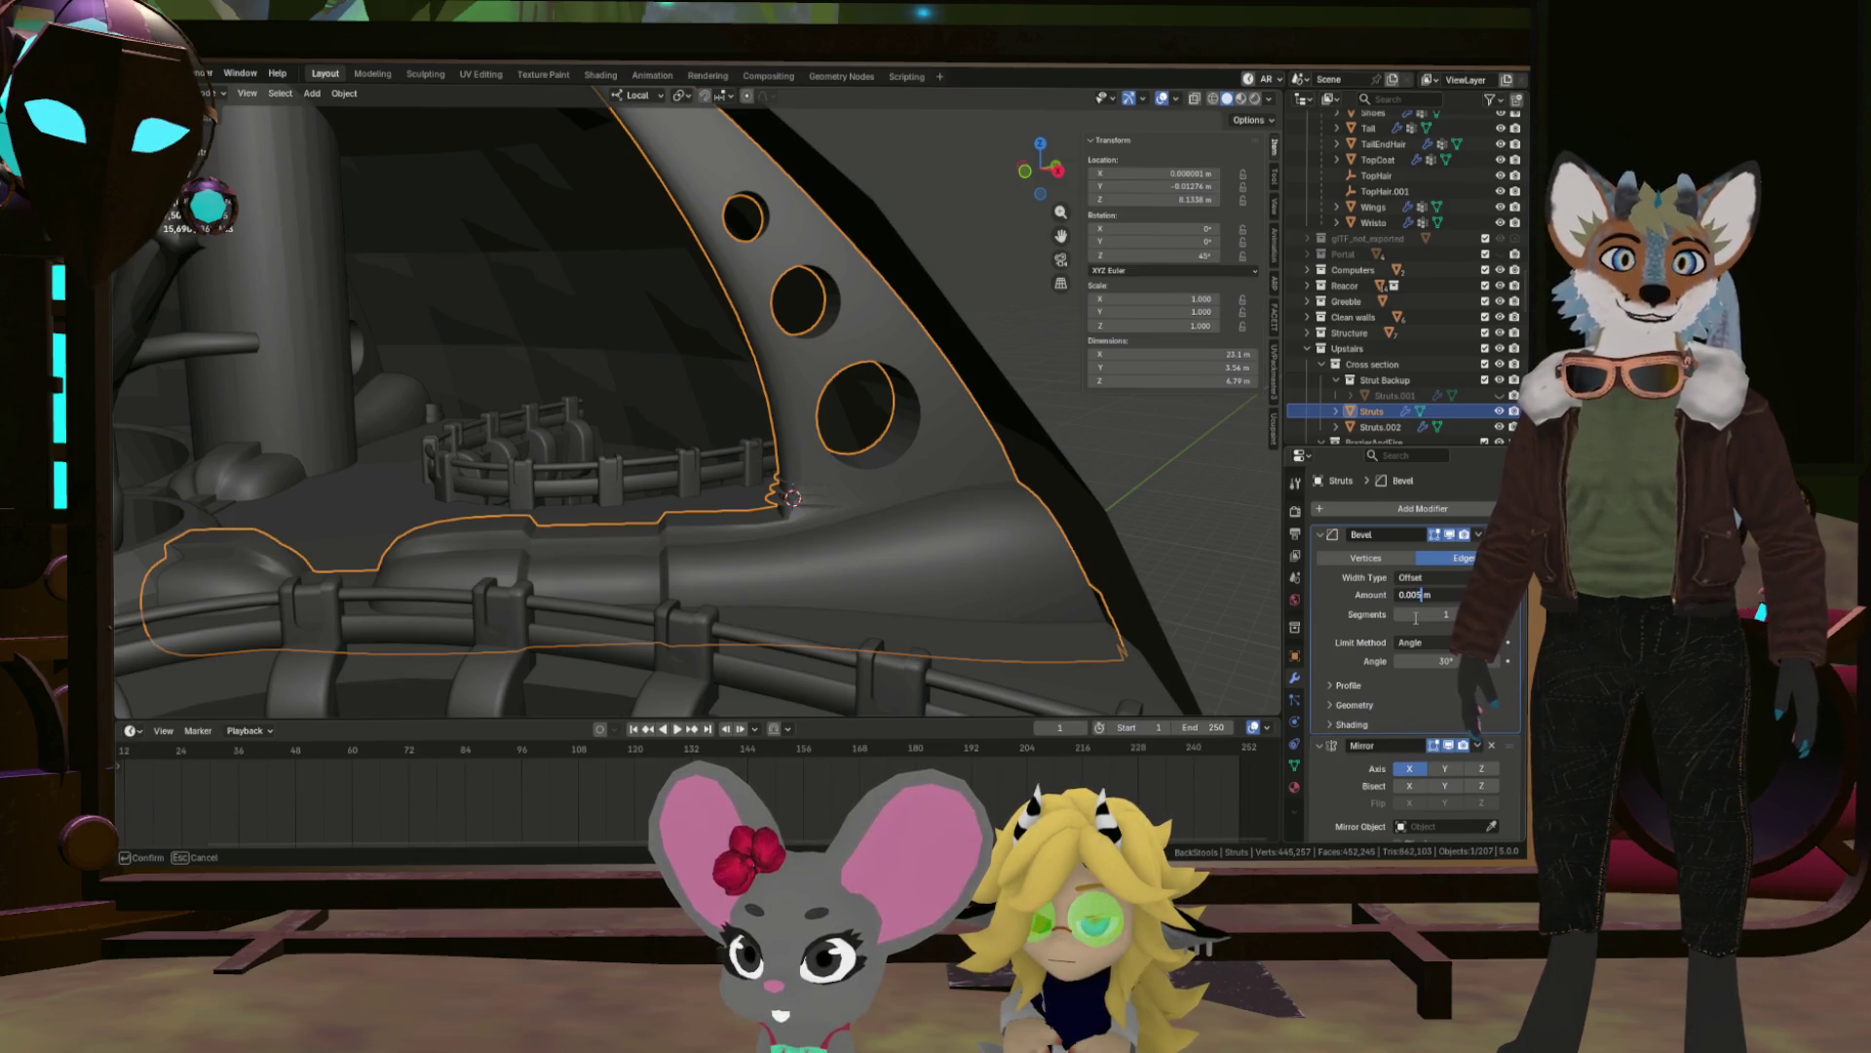
key("Return")
scroll("up", 3)
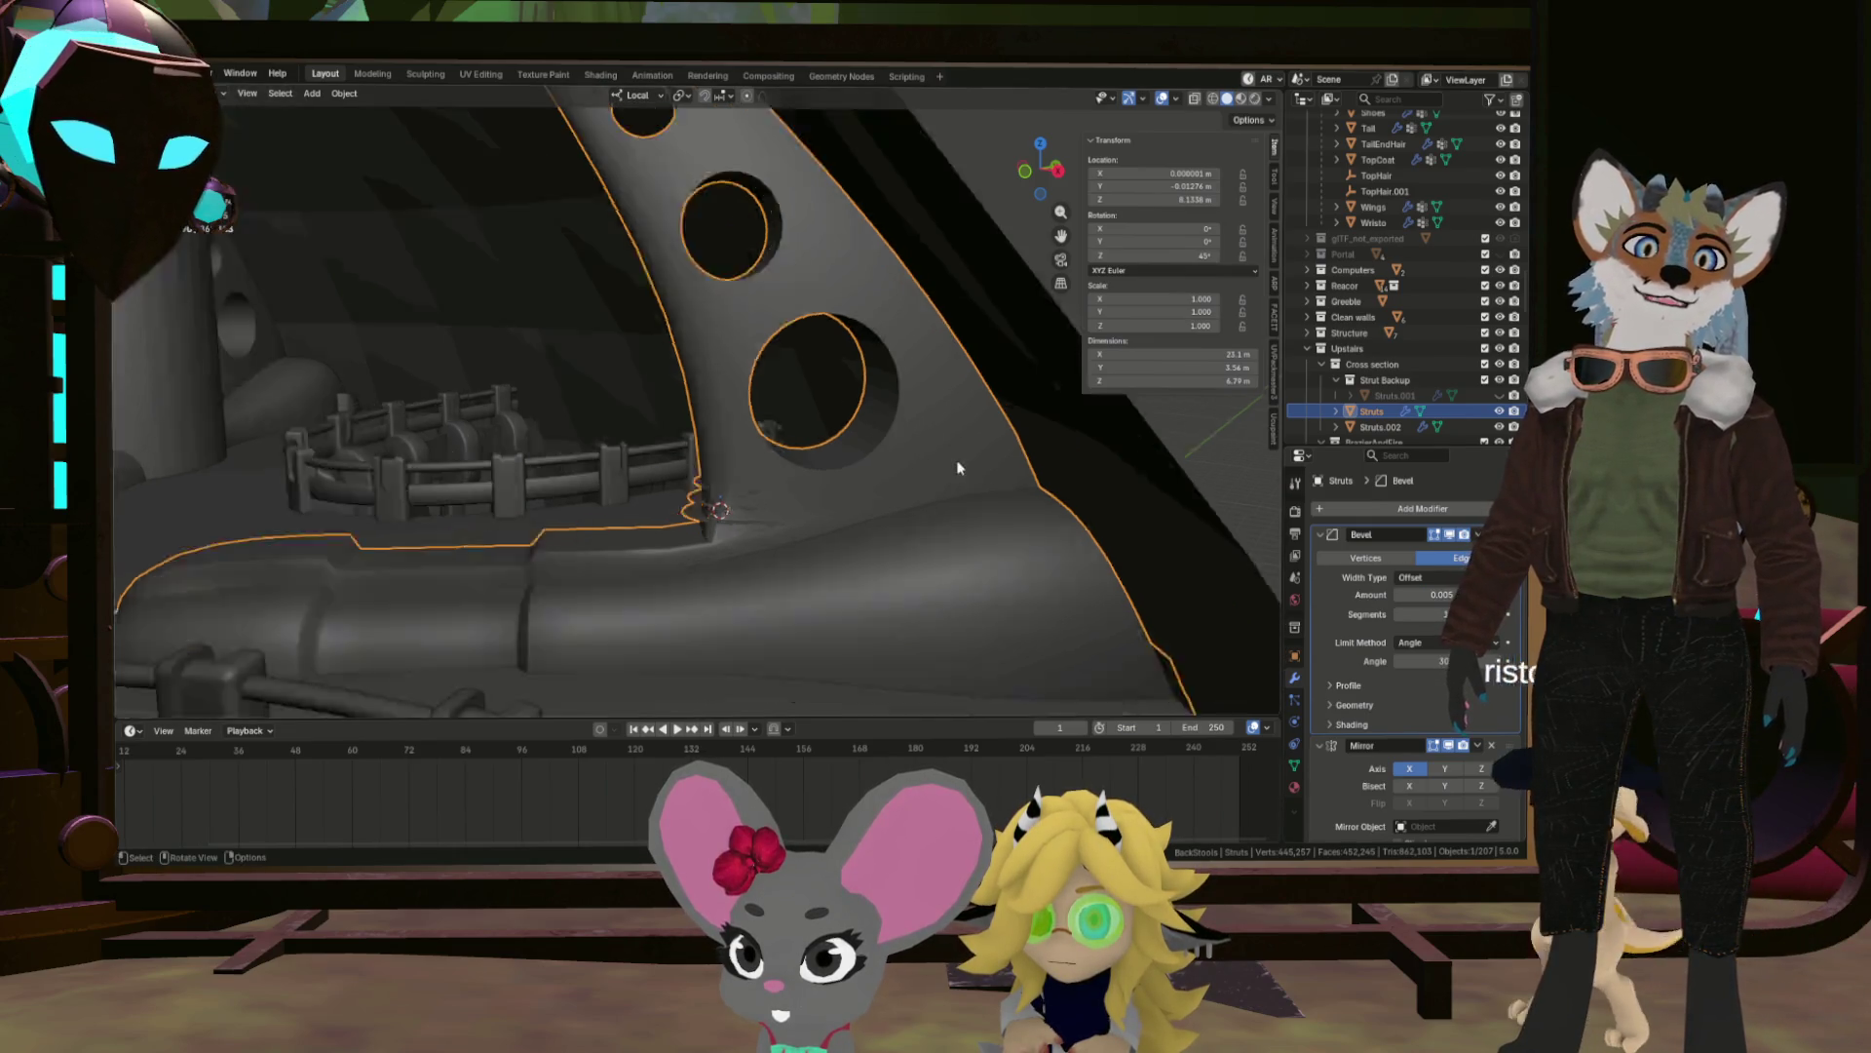
scroll("up", 3)
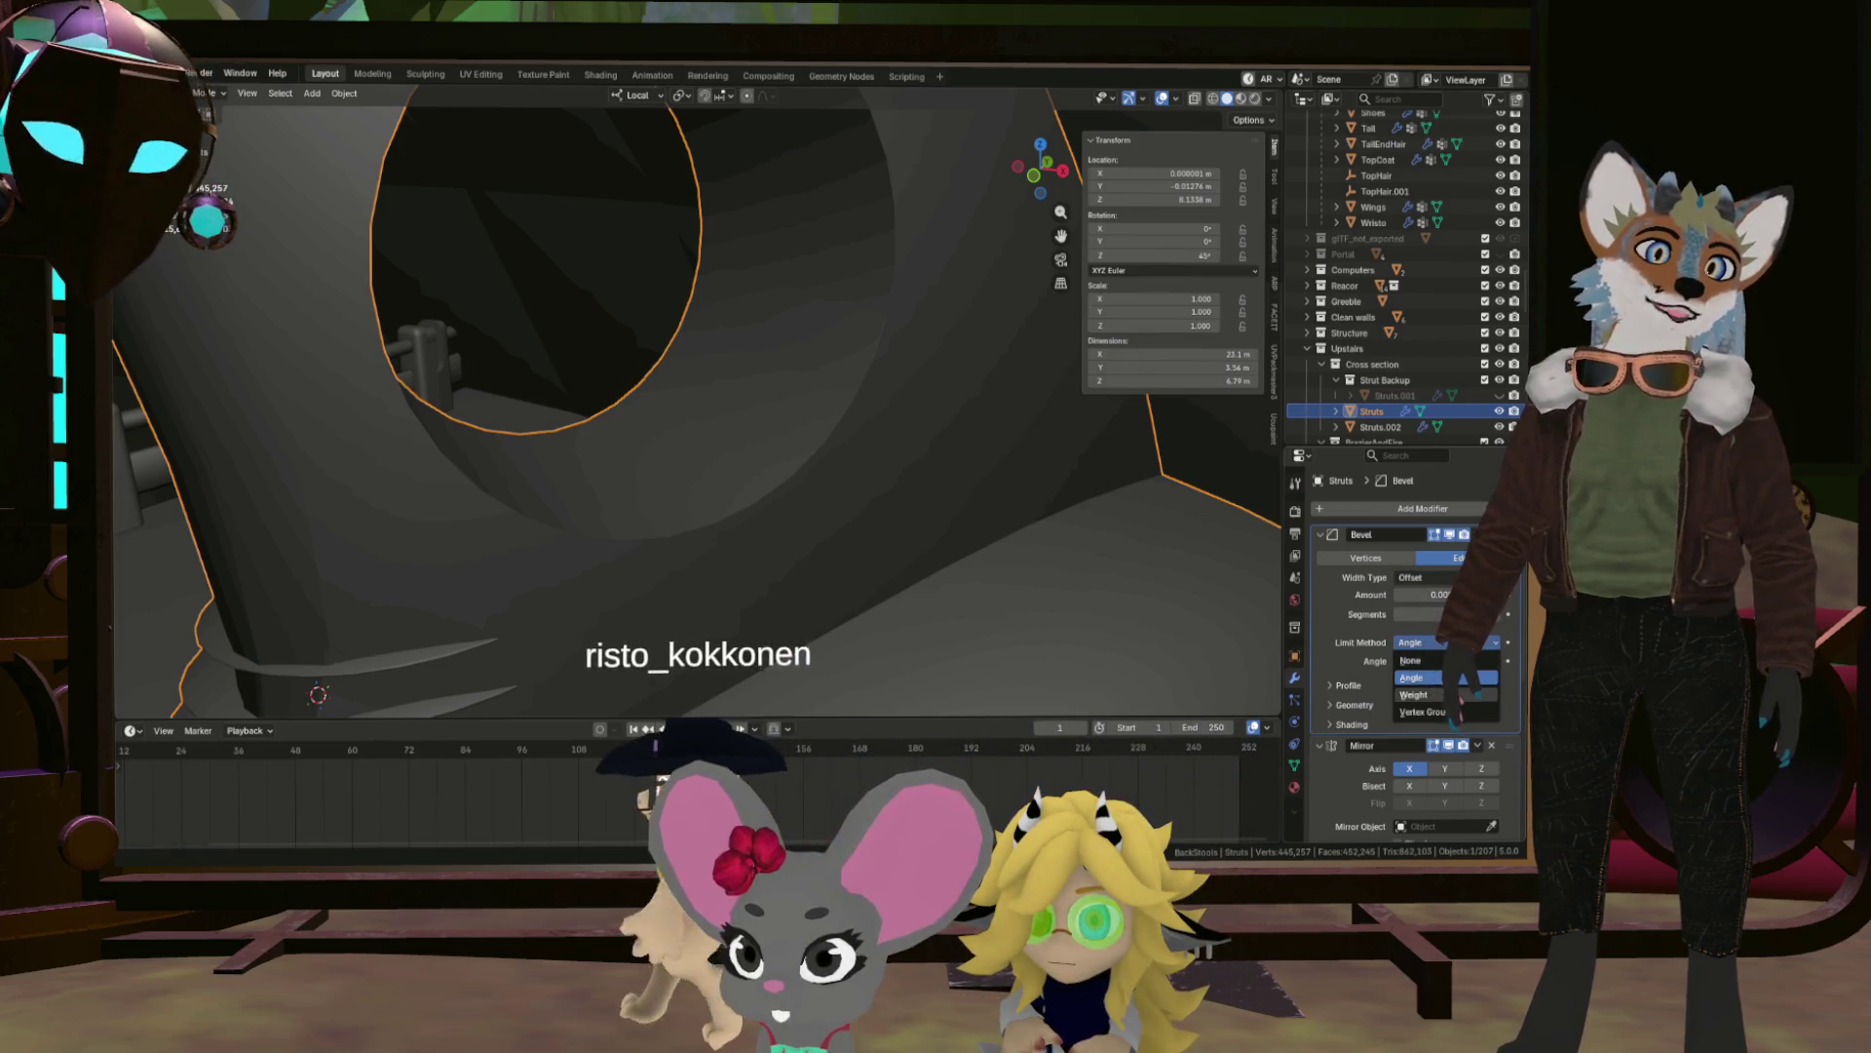
Set the Bevel Limit Method to Weight and enter Edit Mode on the Struts mesh.
left_click(1415, 694)
left_click_drag(1033, 493, 963, 534)
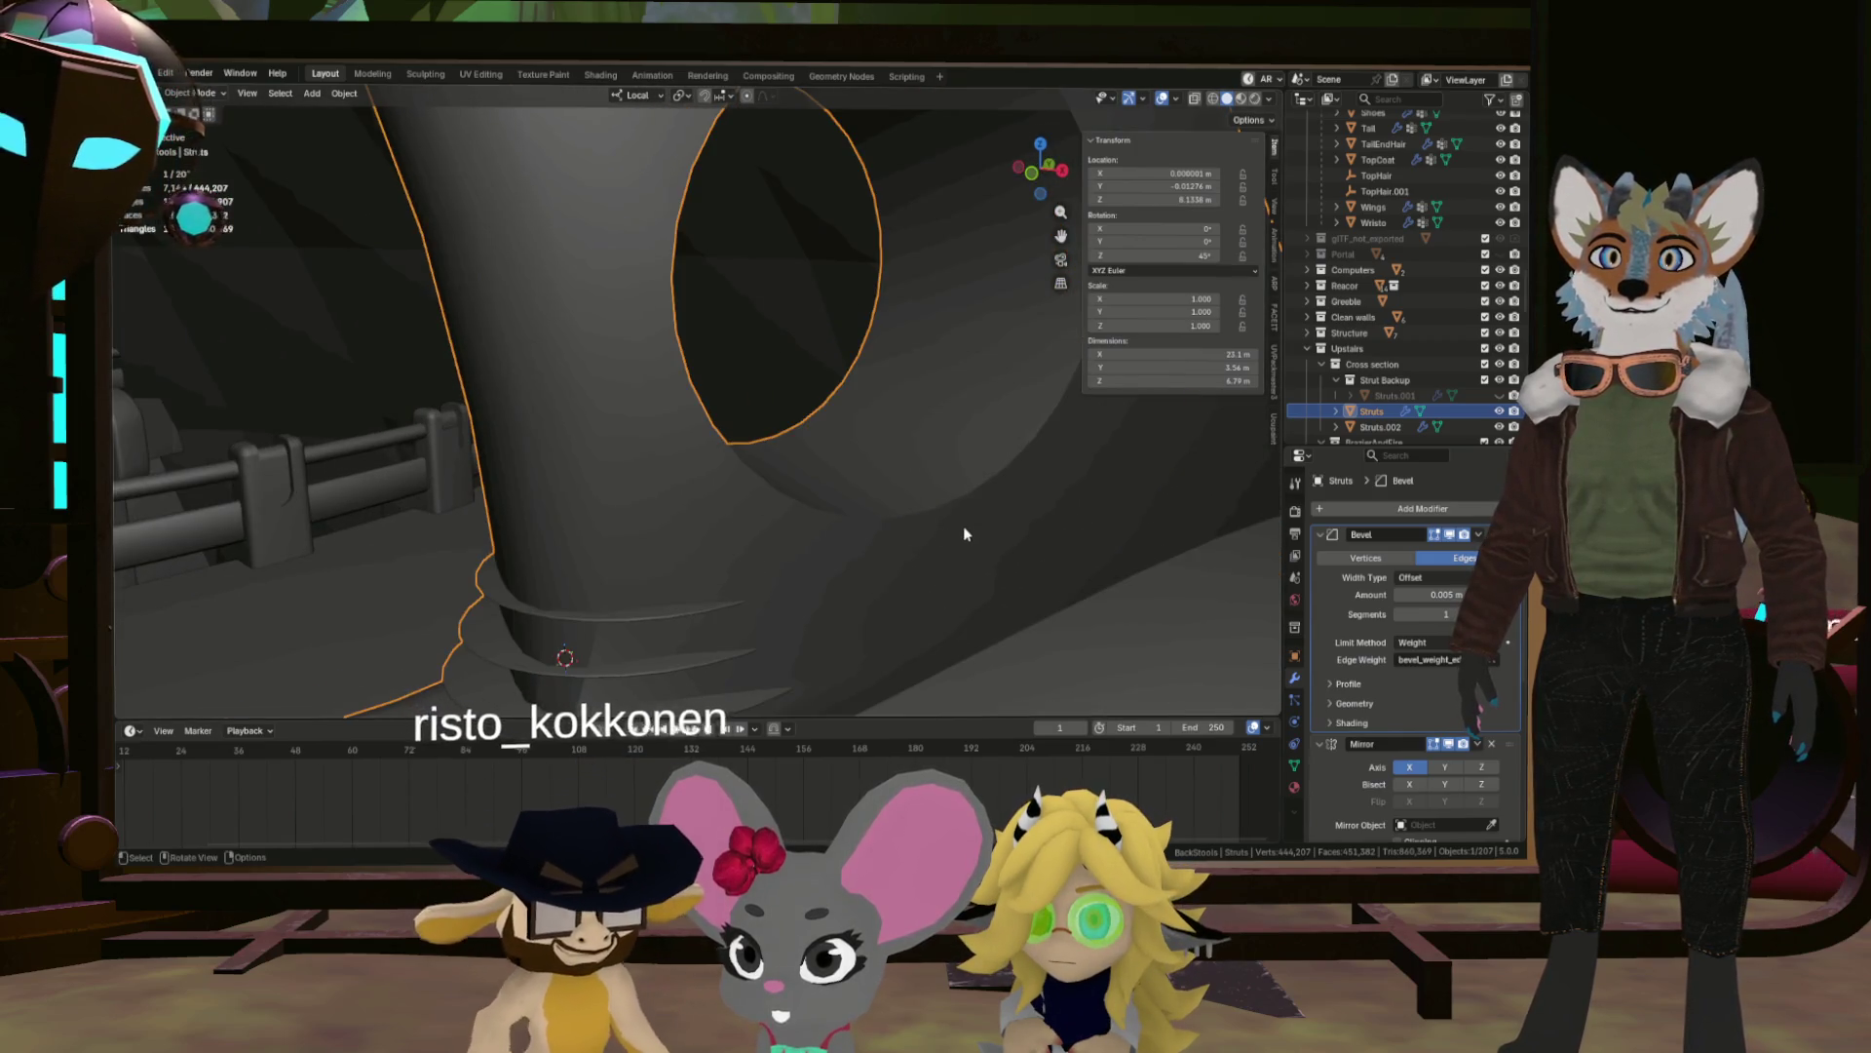
key("Tab")
key("KP_Decimal")
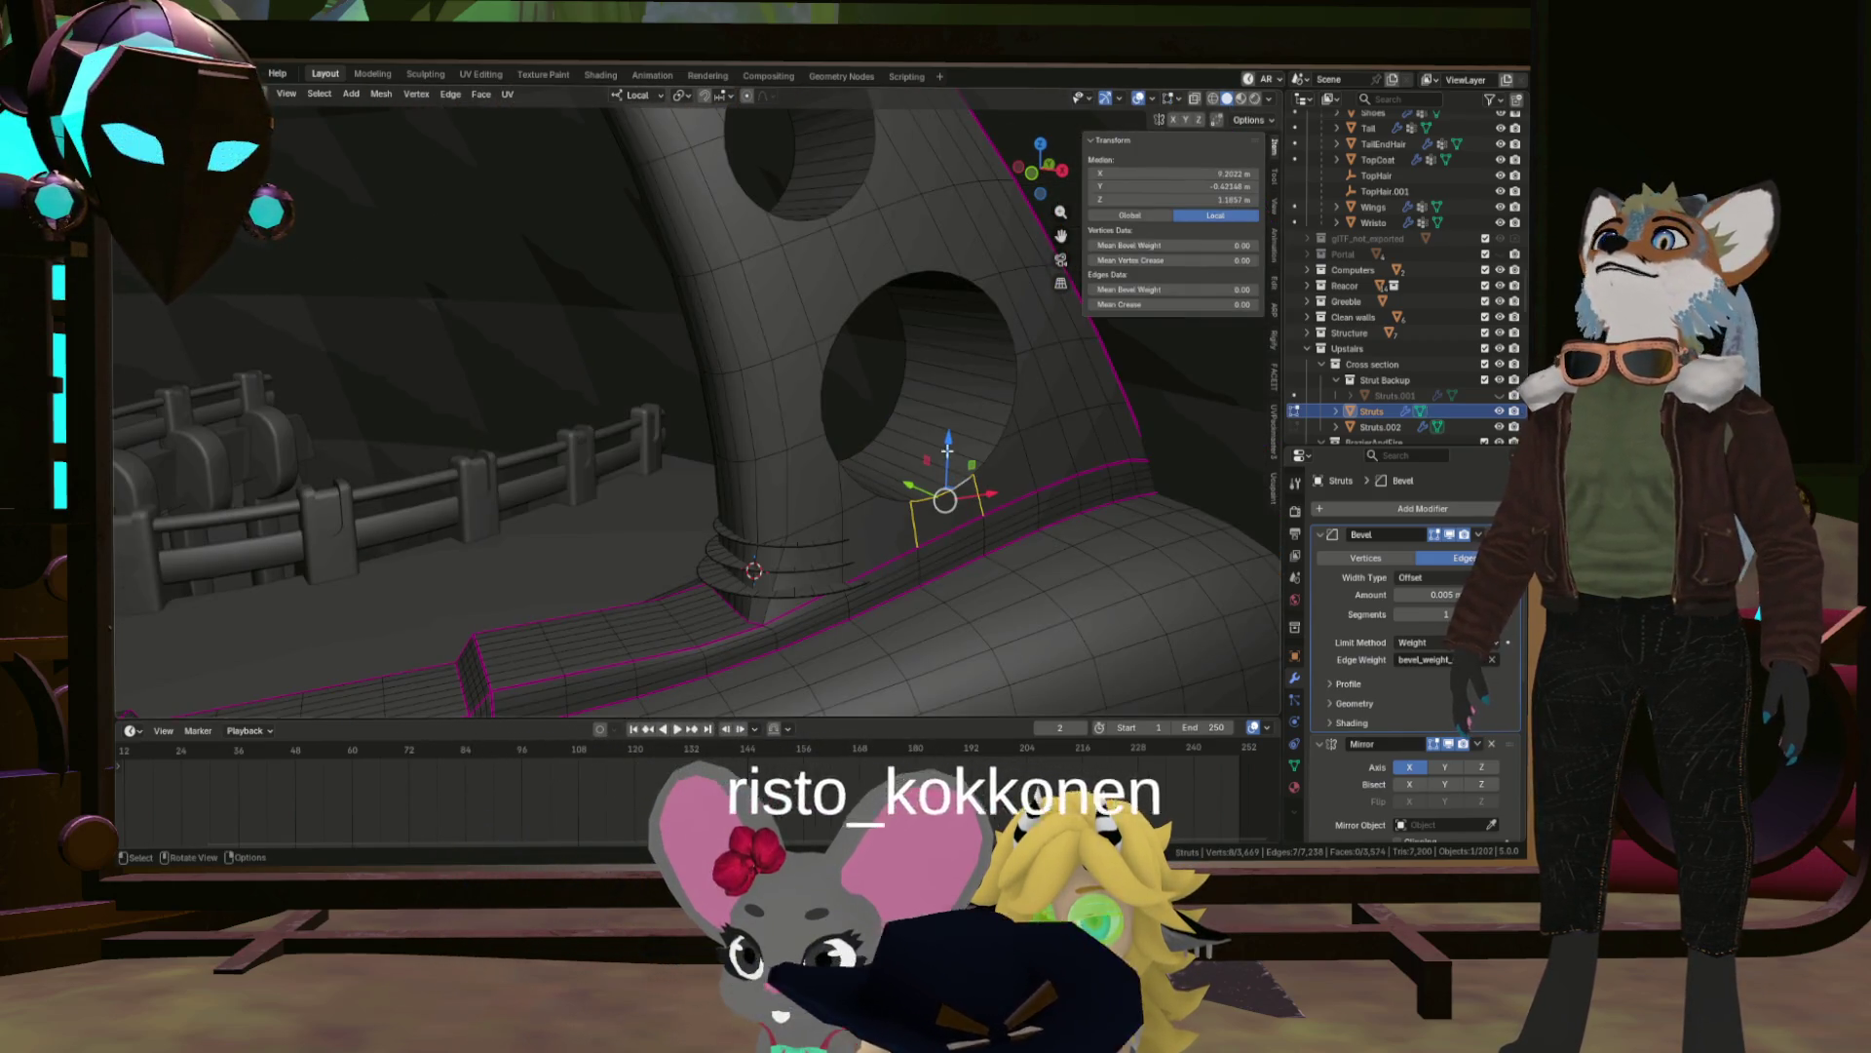
Select the edges along the first hole's rim, removing a stray edge.
left_click(1014, 388)
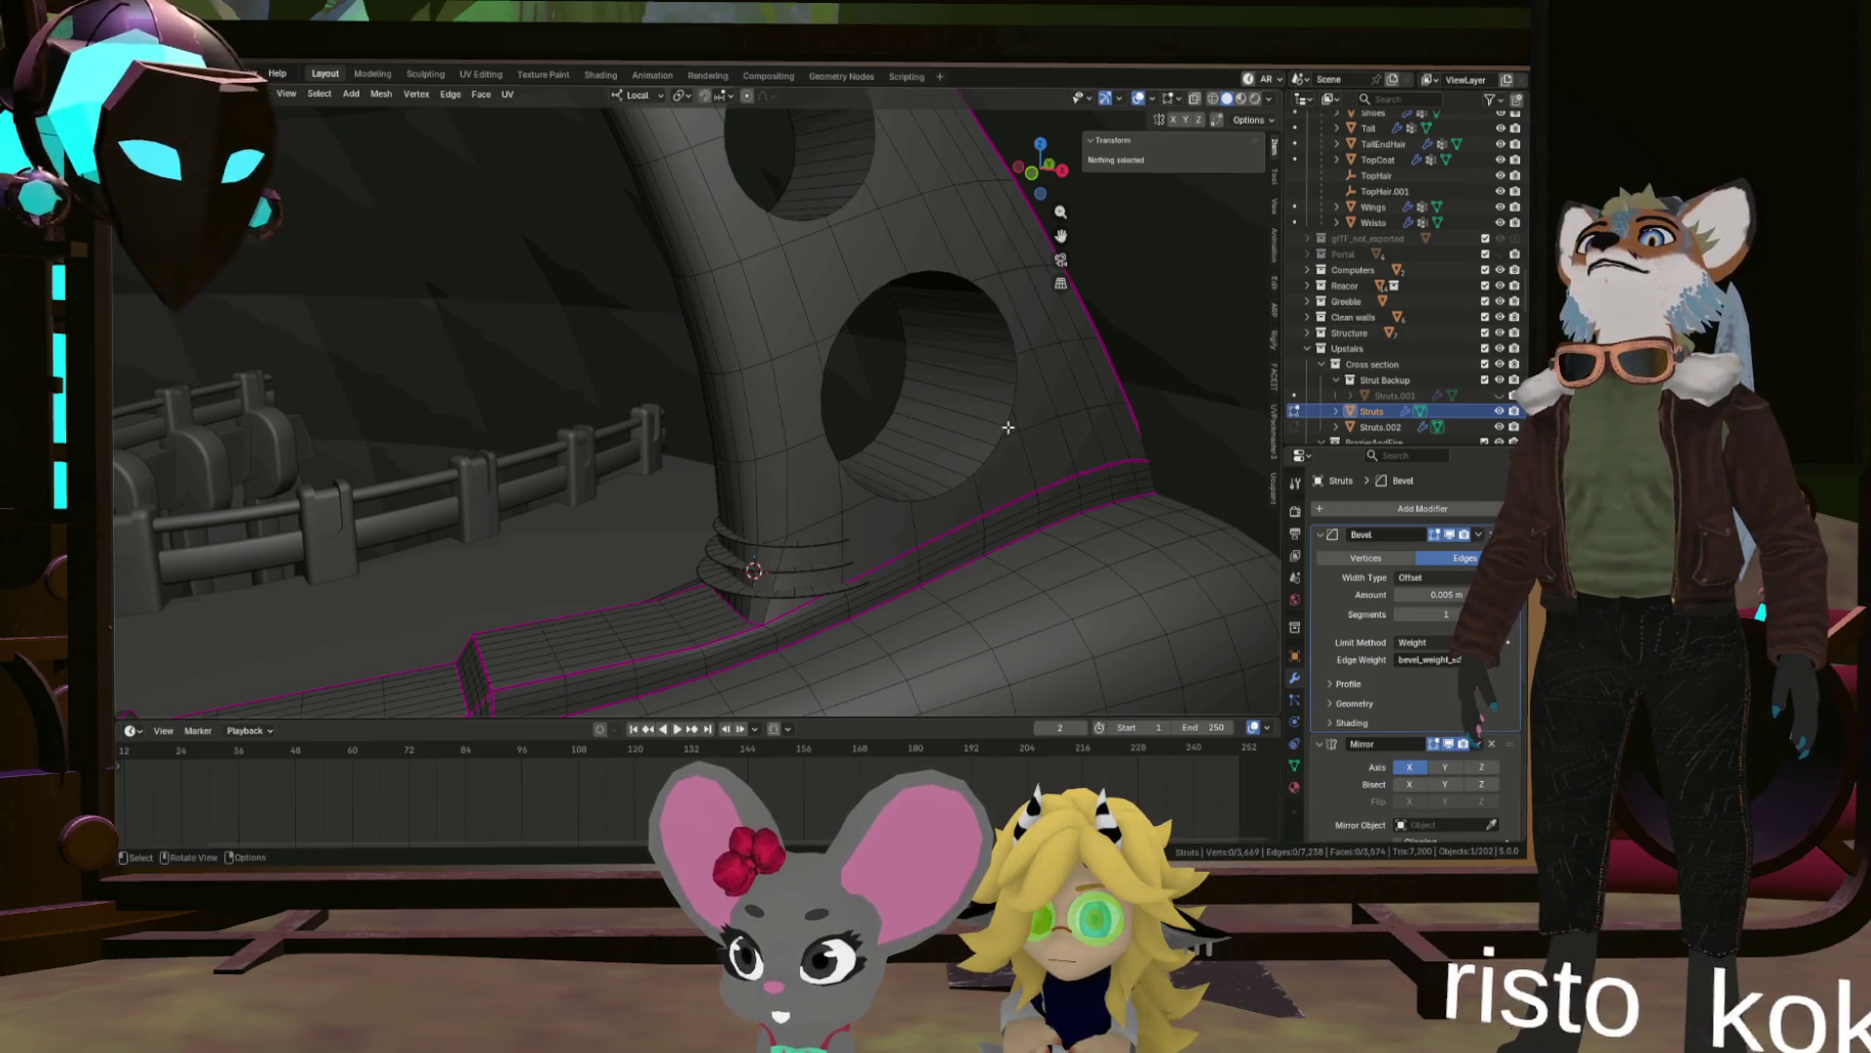
left_click(914, 272)
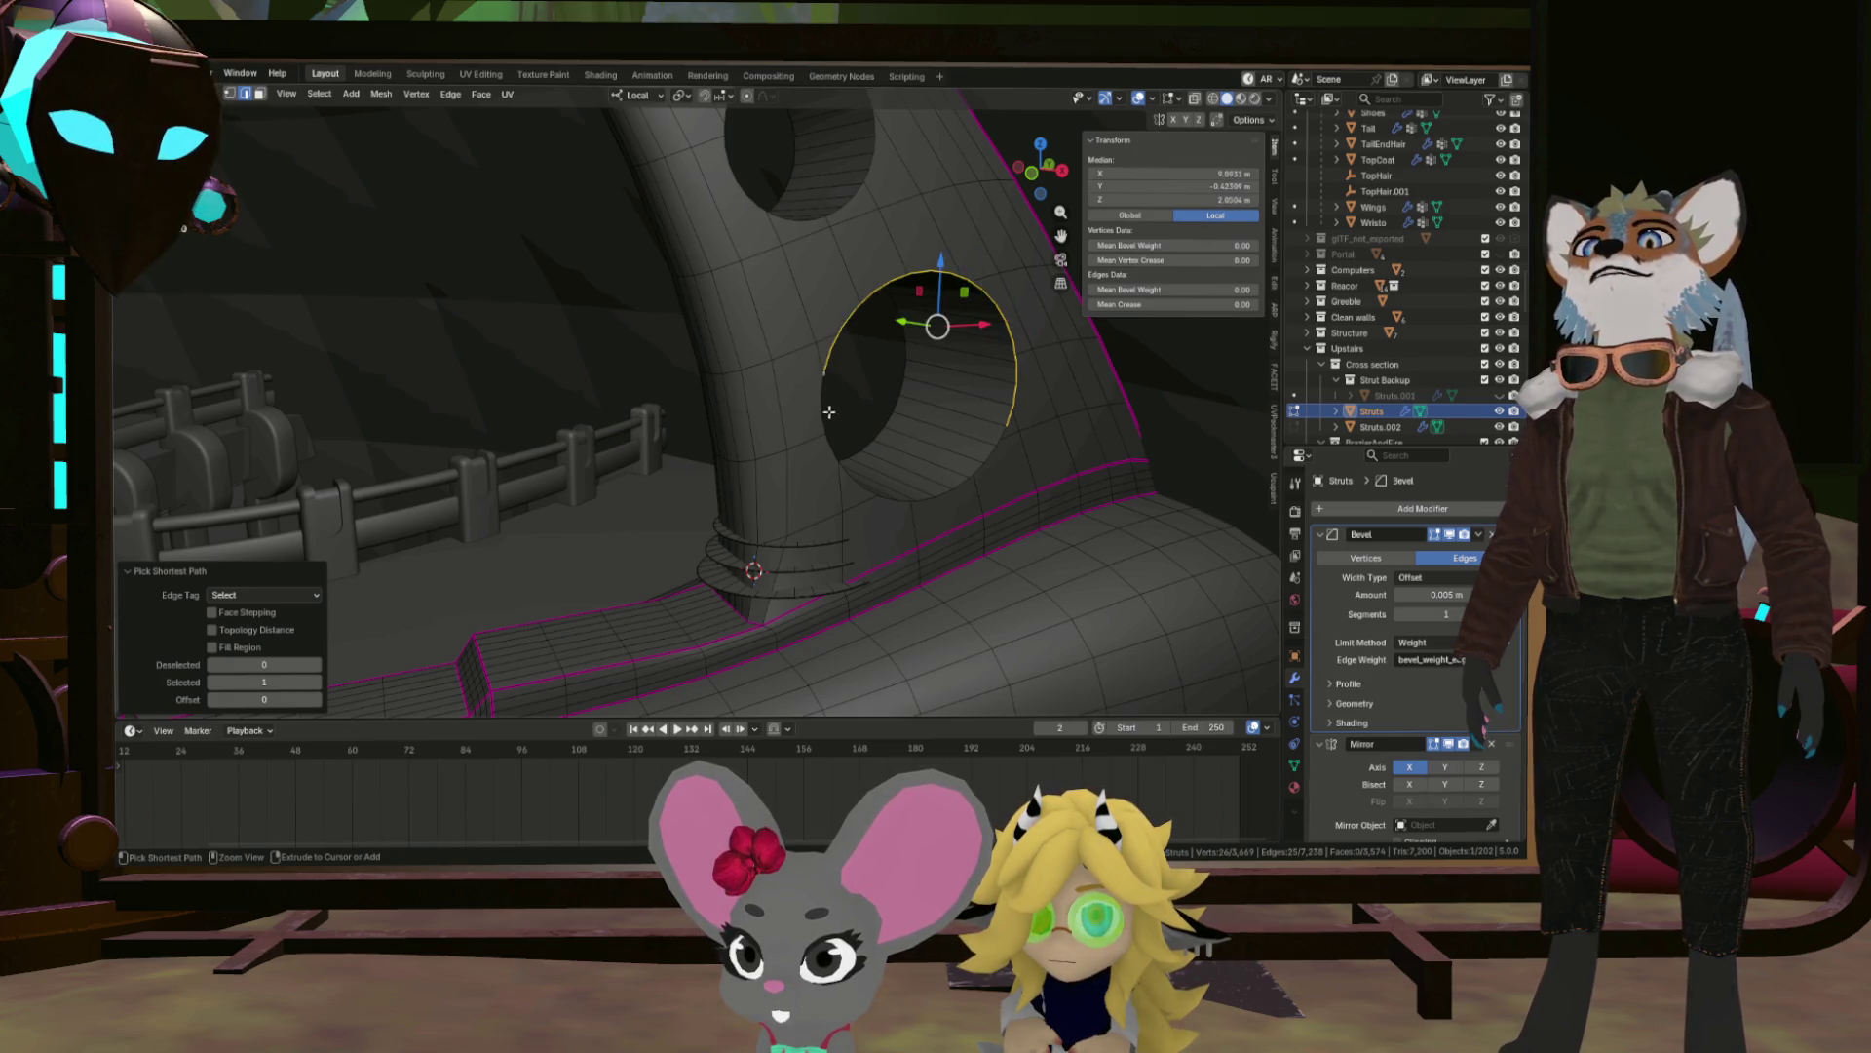
left_click_drag(940, 480, 848, 680)
left_click_drag(689, 647, 851, 510)
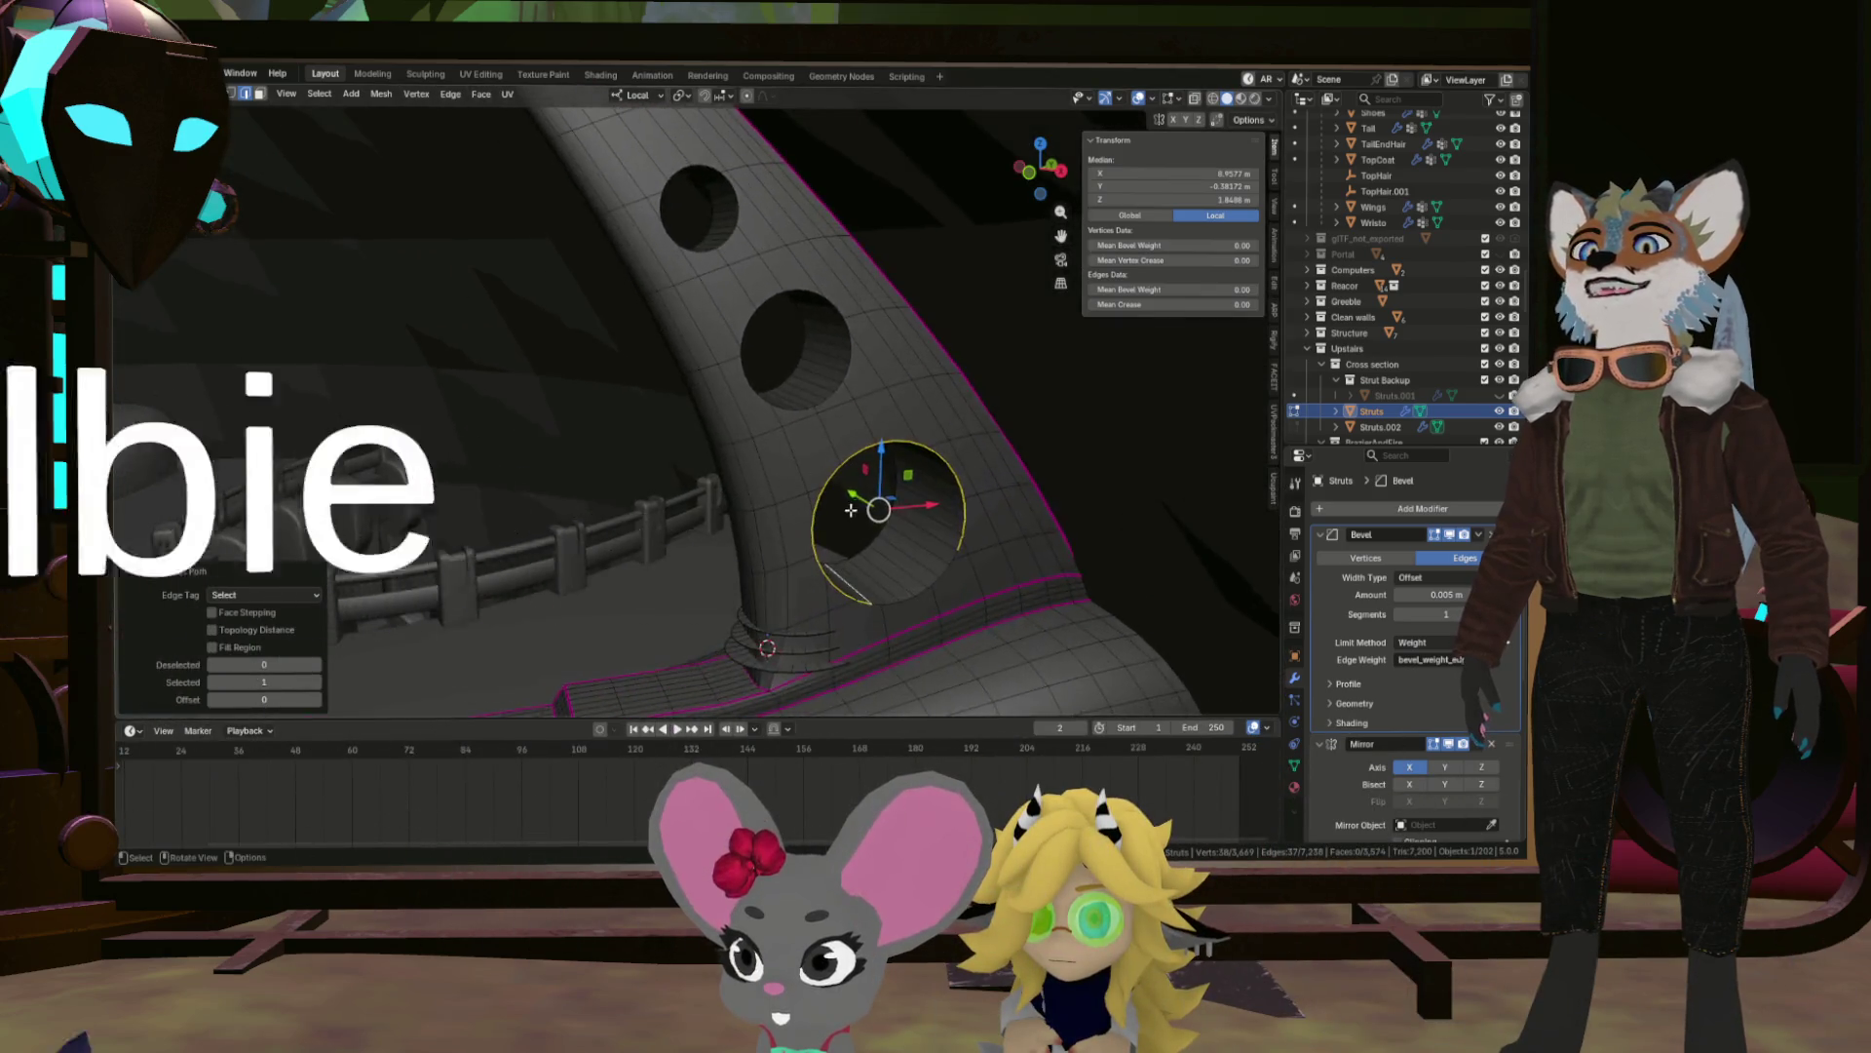
scroll("up", 3)
left_click(826, 679)
left_click_drag(806, 682, 745, 528)
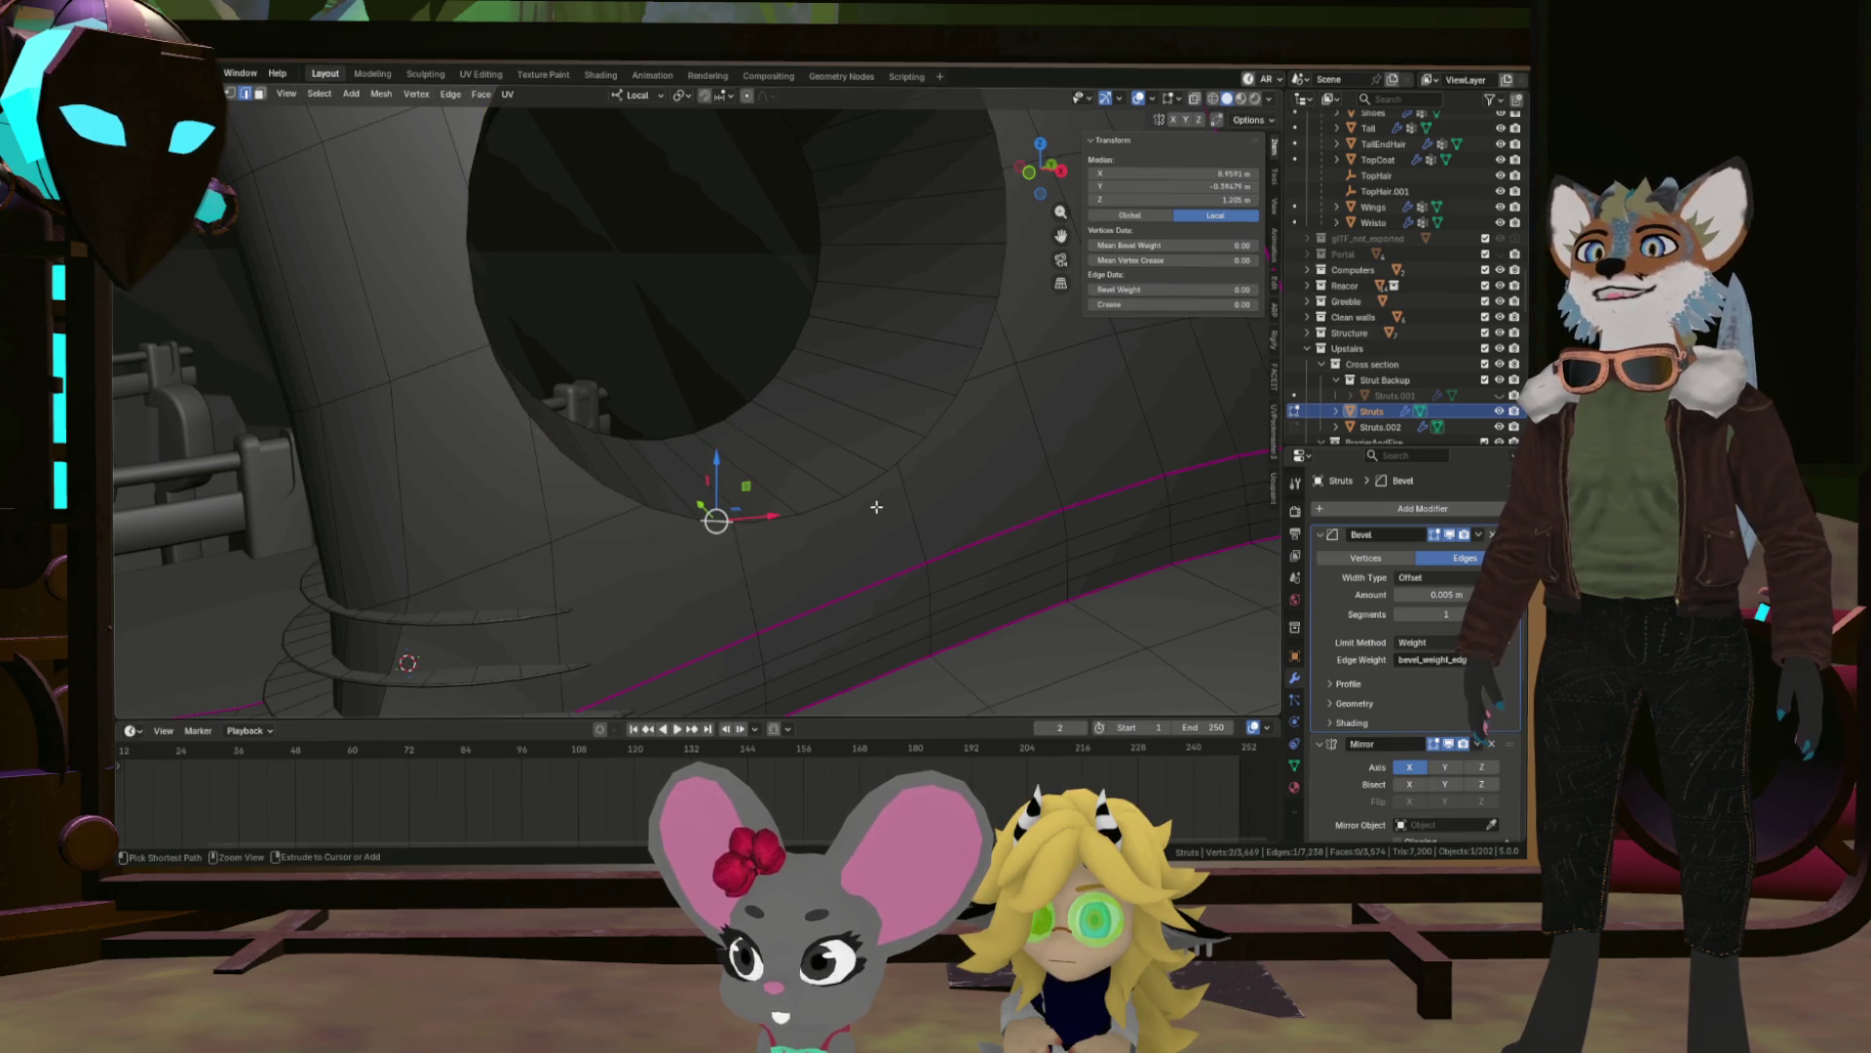
Add the next hole's rim loop to the selection and return to Object Mode.
key("ctrl+z")
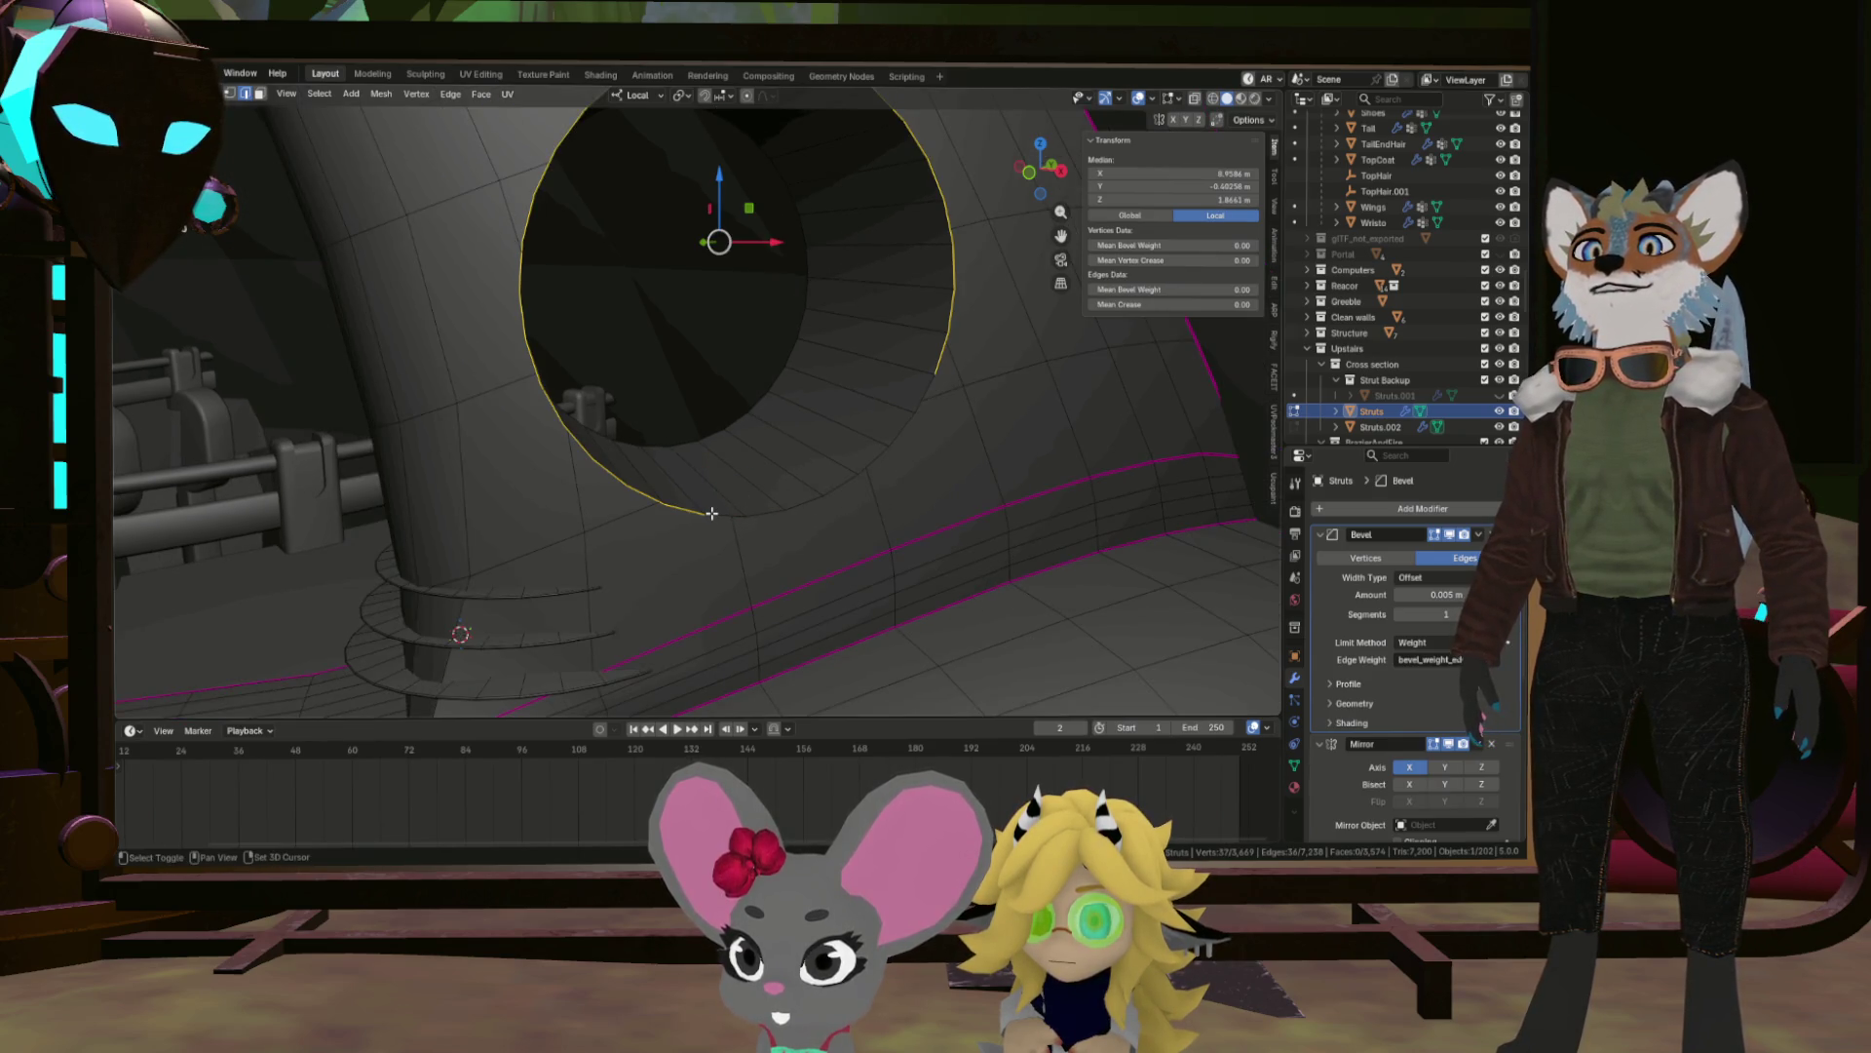
left_click(931, 386)
left_click_drag(769, 451, 1159, 348)
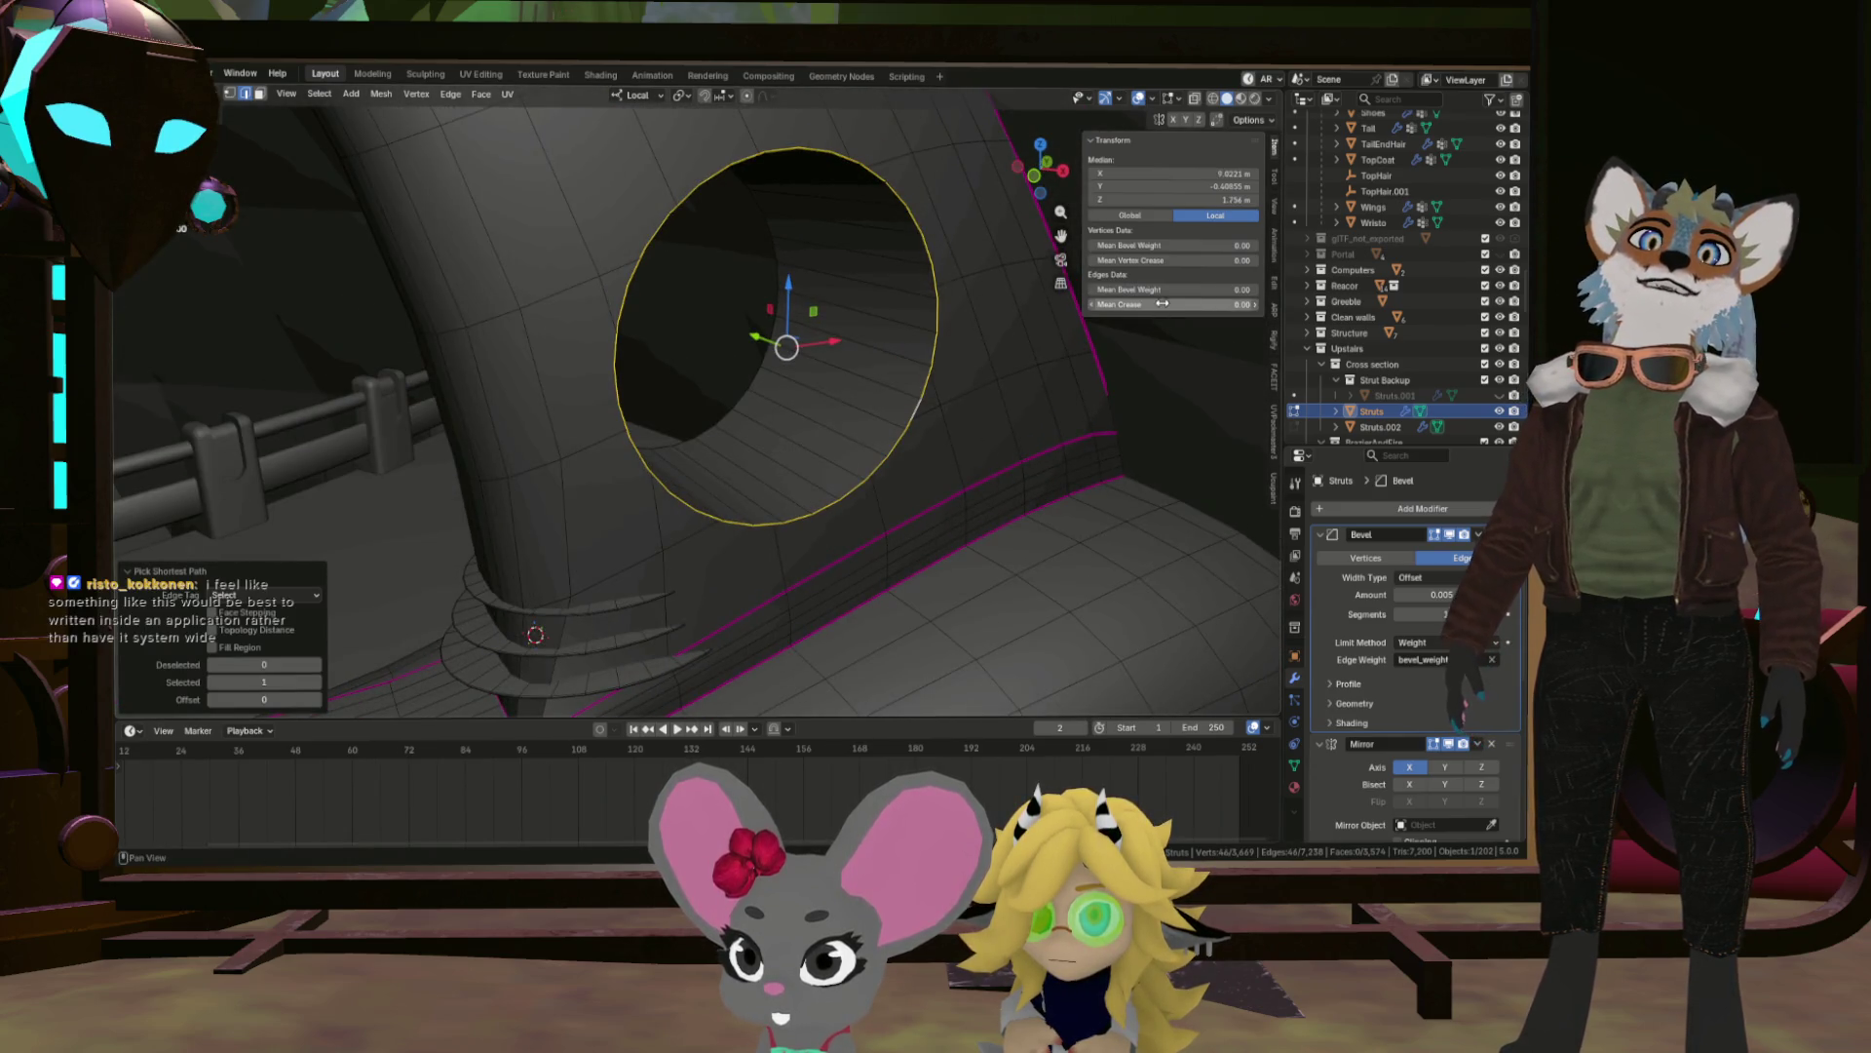
scroll("up", 3)
left_click_drag(777, 451, 643, 434)
key("Tab")
scroll("down", 3)
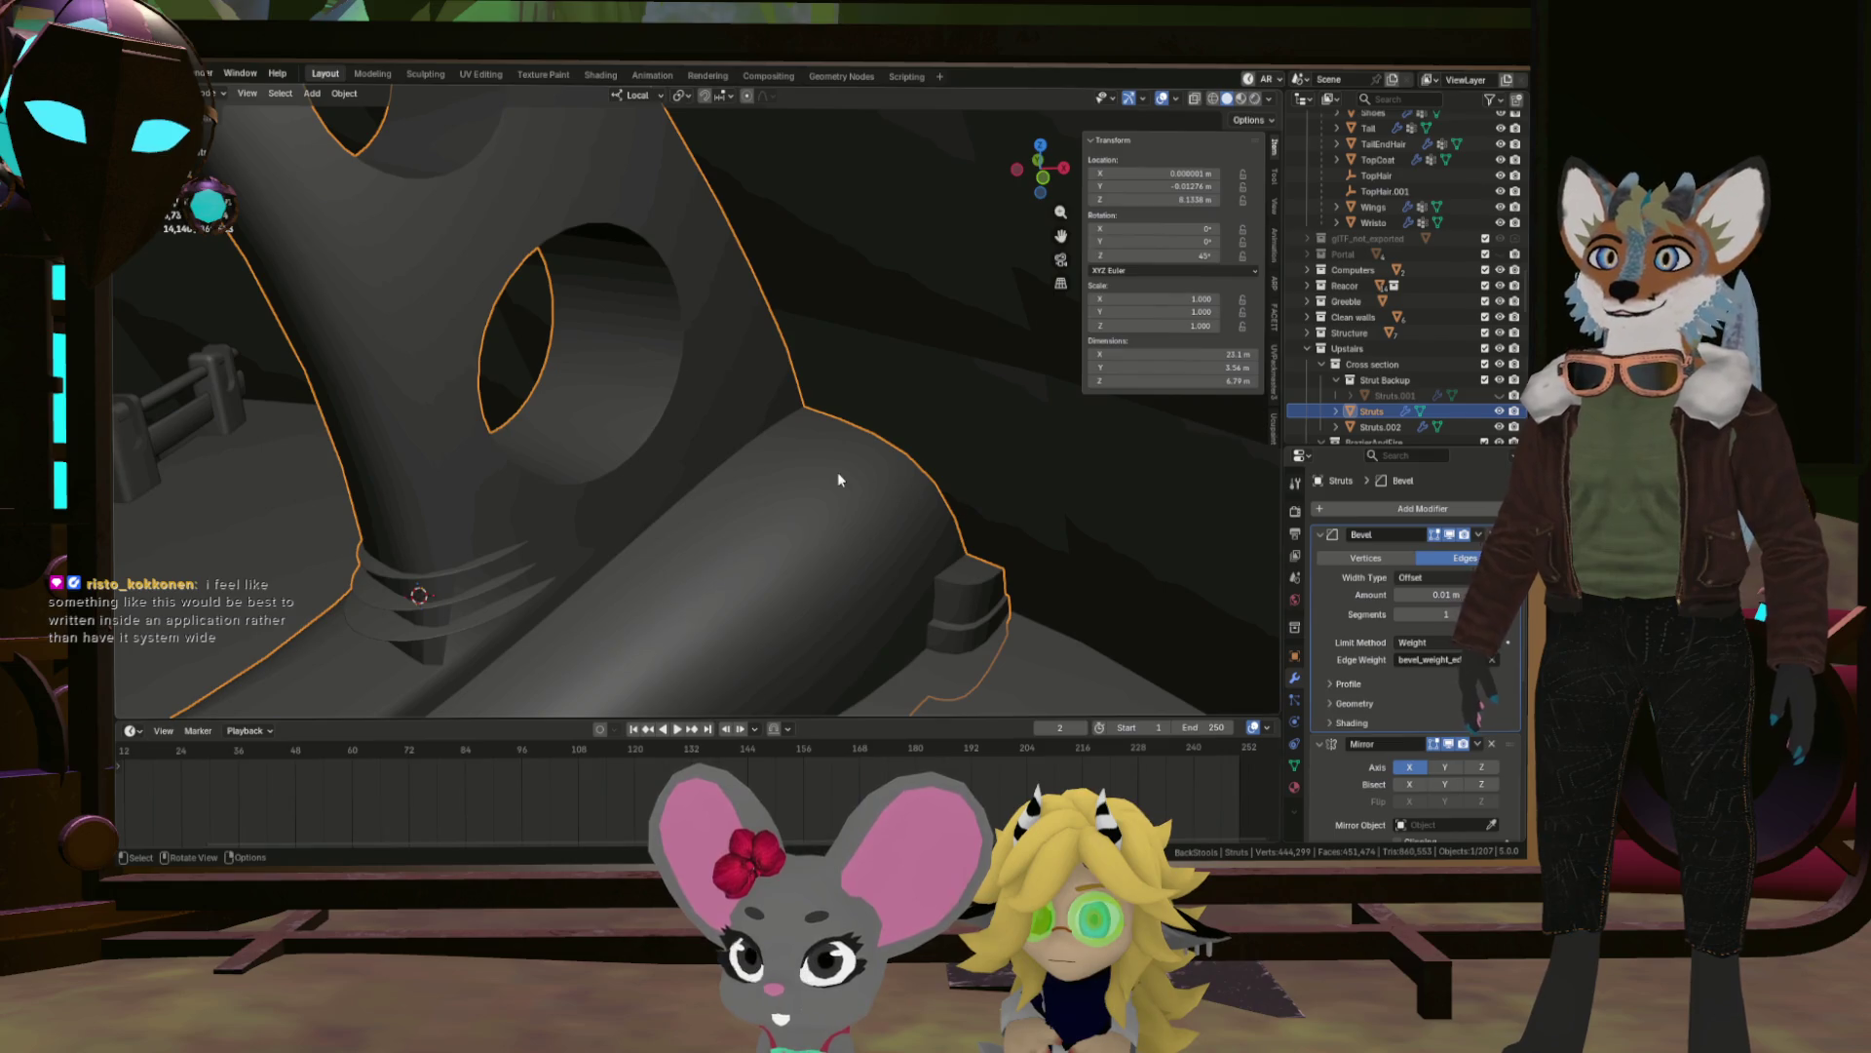
Raise the bevel Amount to 0.29 m and turn off Clamp Overlap.
scroll("up", 3)
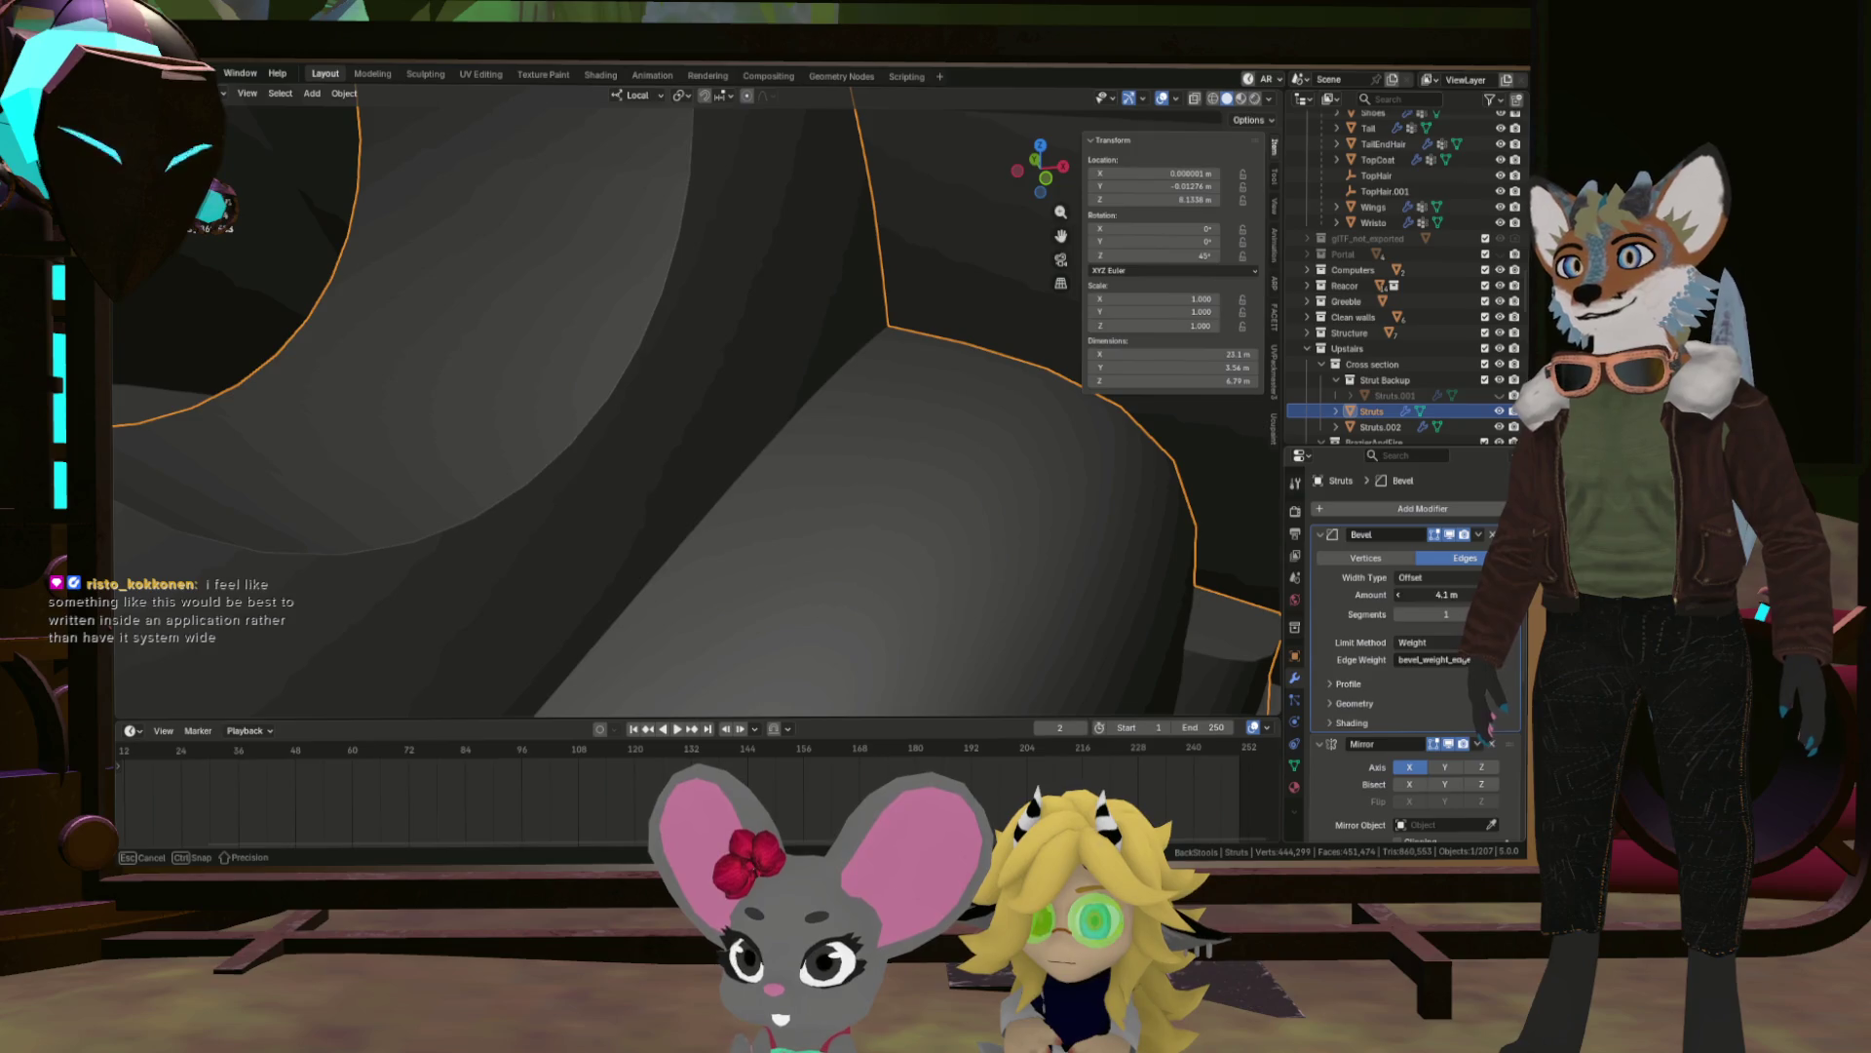
left_click_drag(1432, 594, 1472, 594)
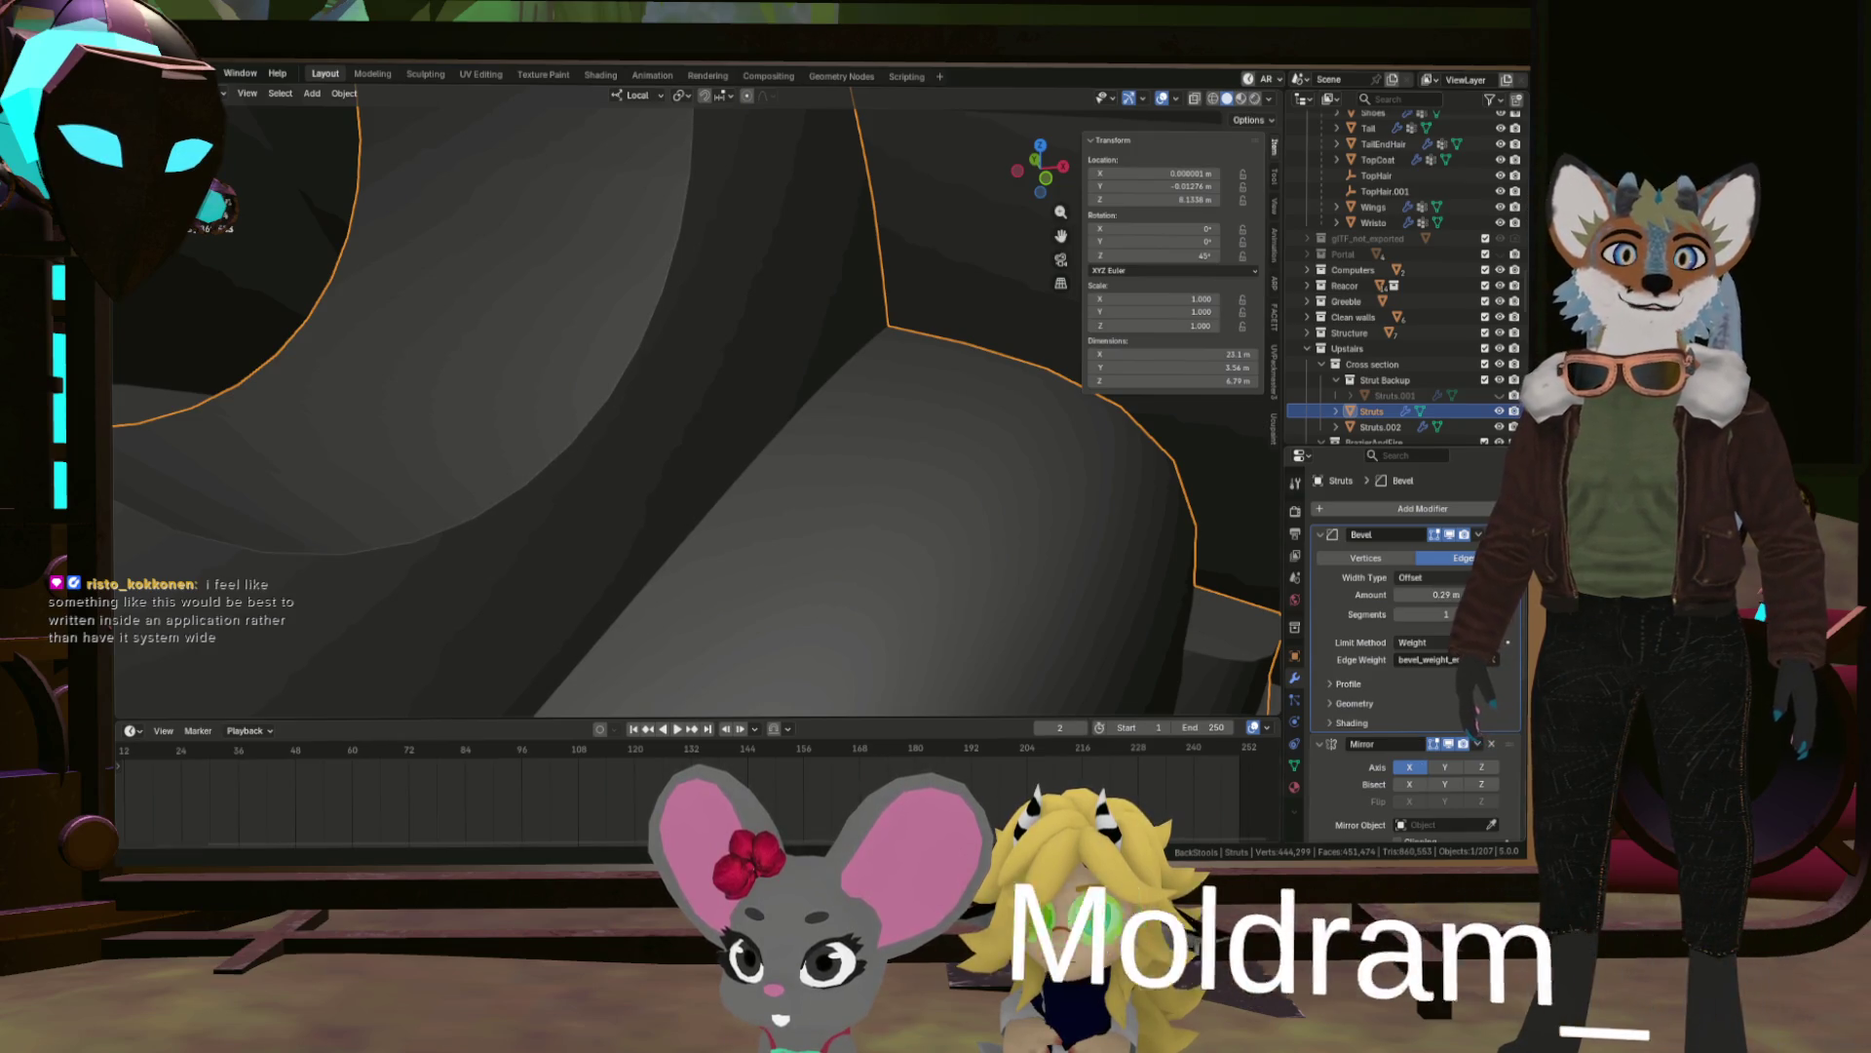
left_click(1329, 702)
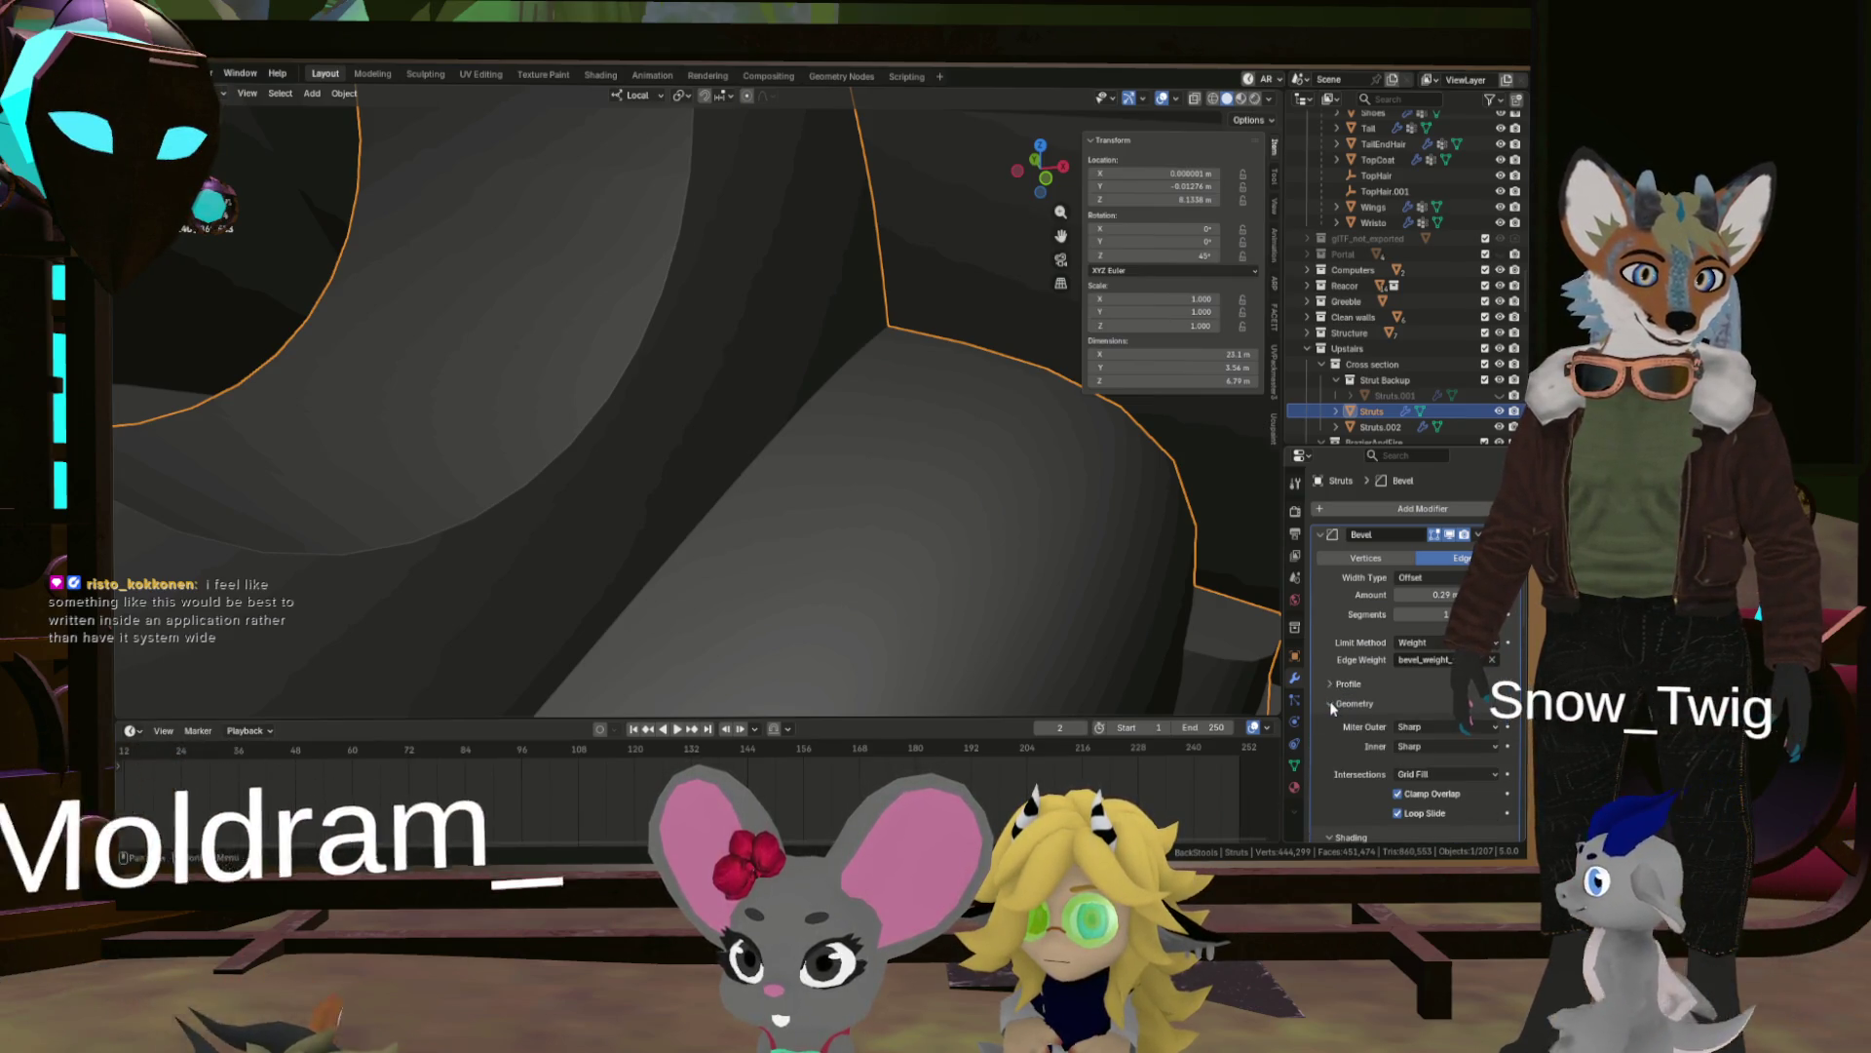
left_click(1396, 792)
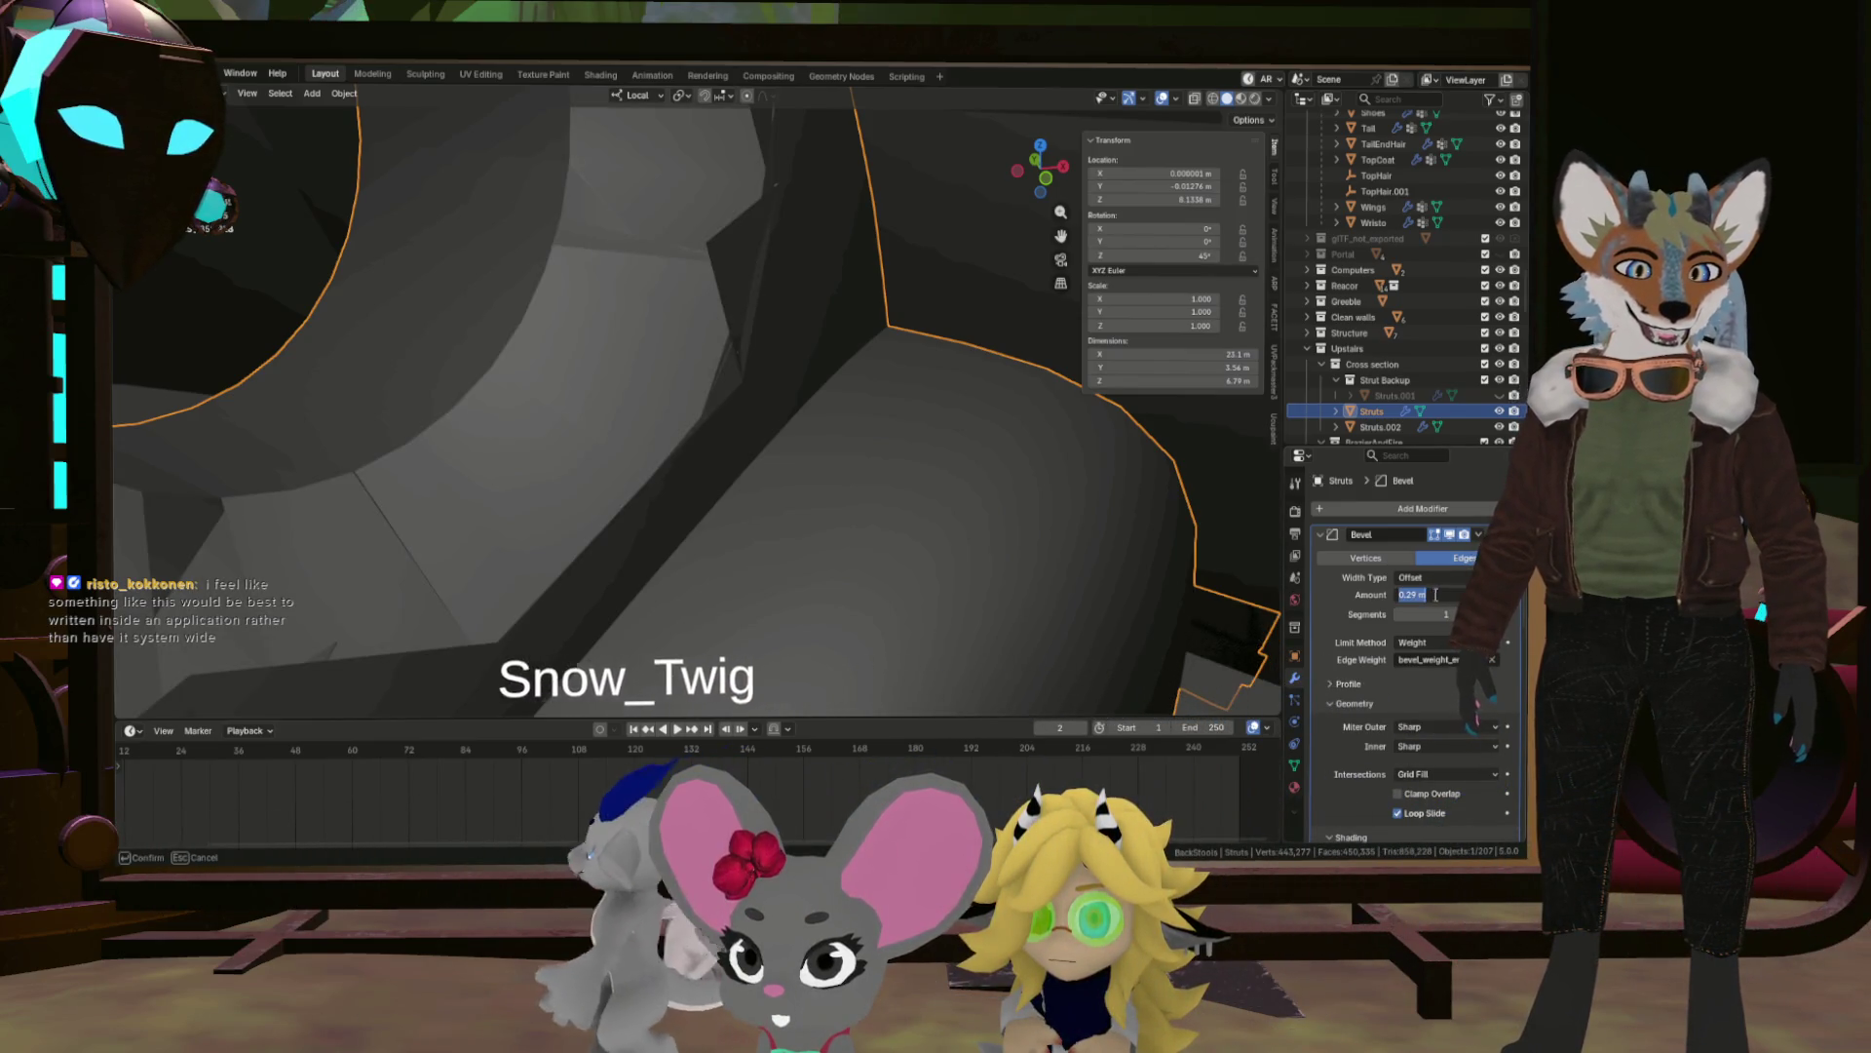
Set the bevel Amount to 0.005 m and increase the Segments count.
left_click(1433, 594)
type("0.0")
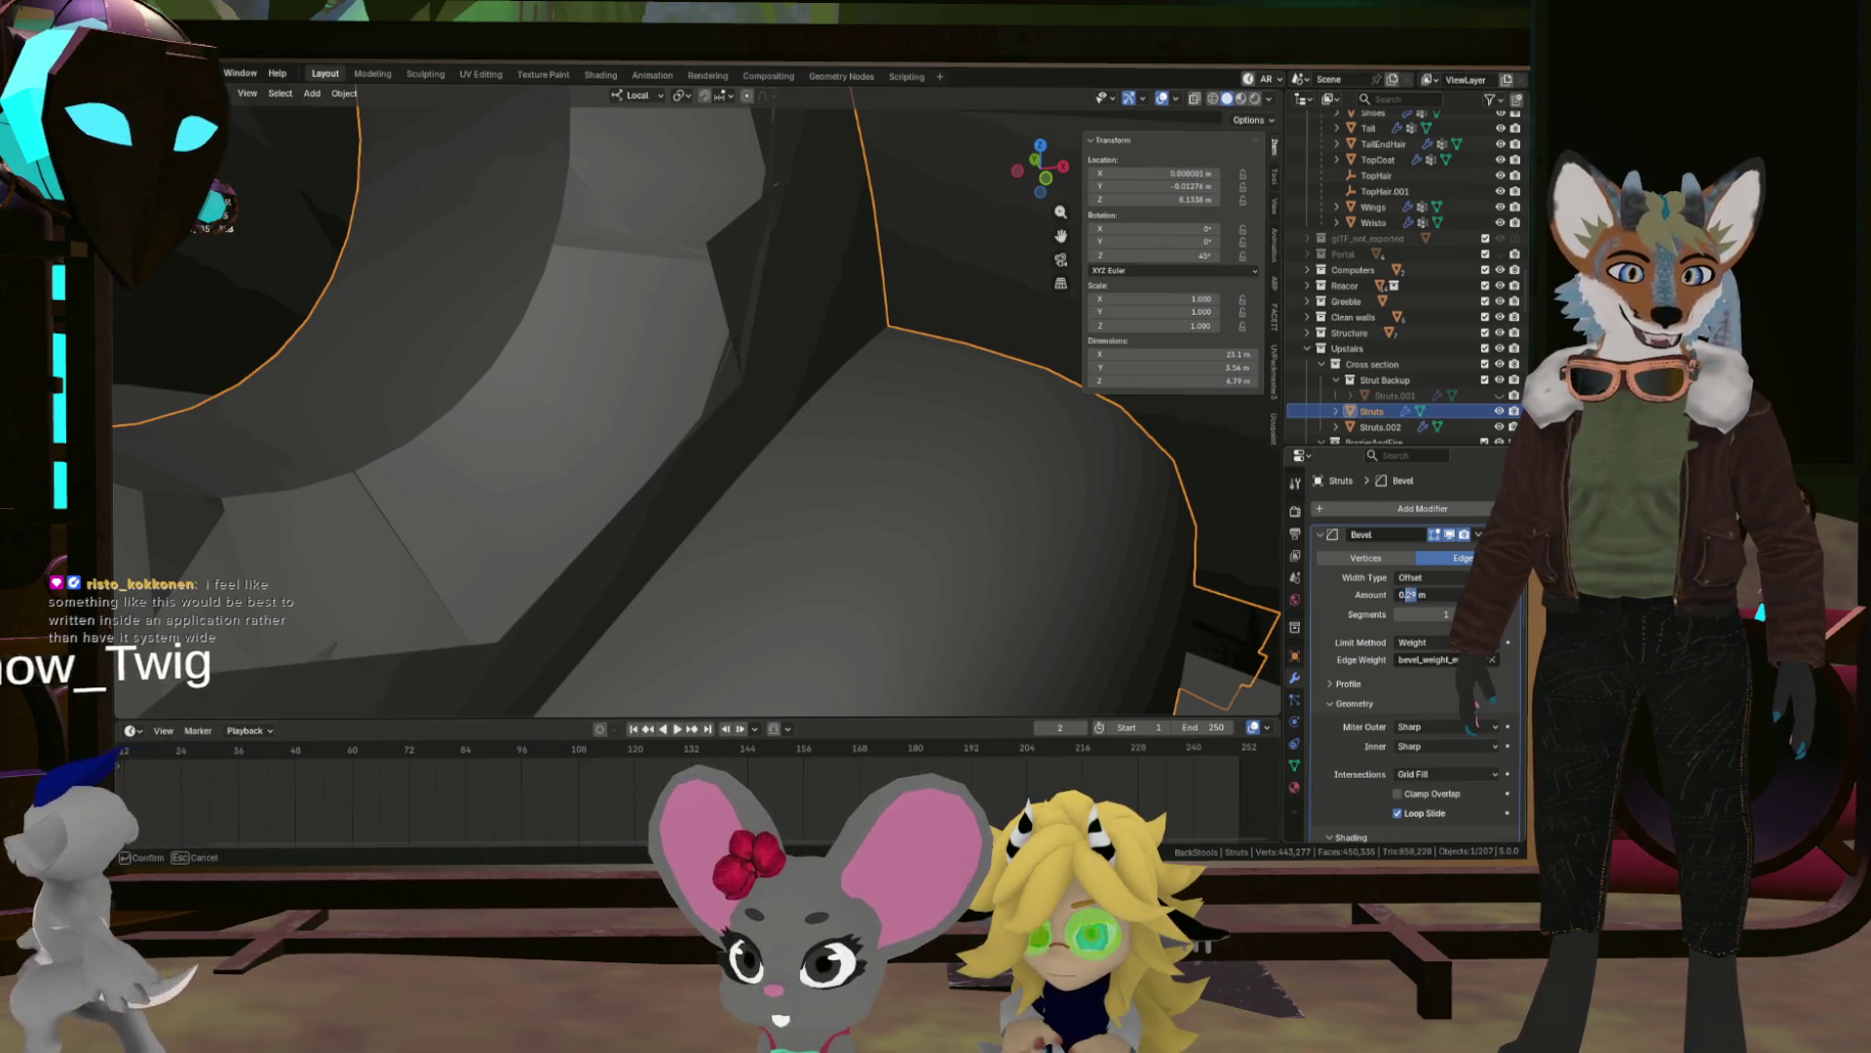
type("5")
key("Return")
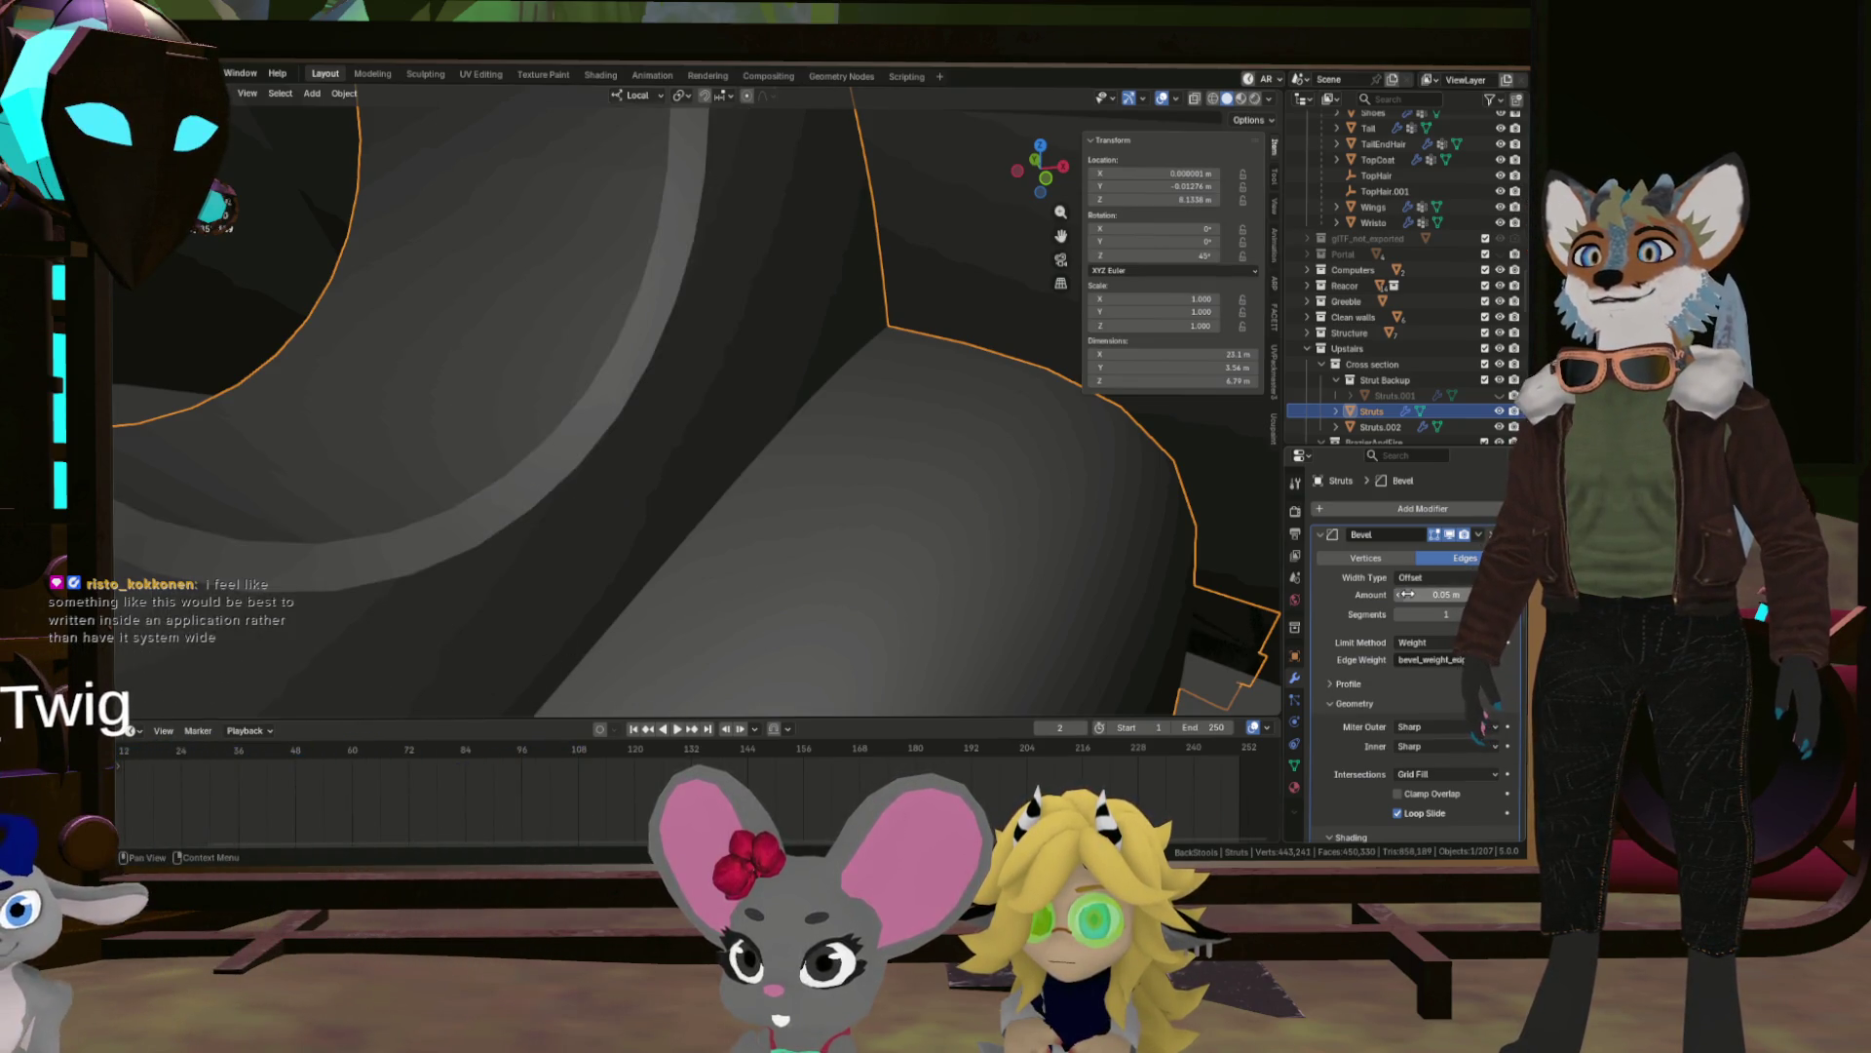
left_click(1442, 594)
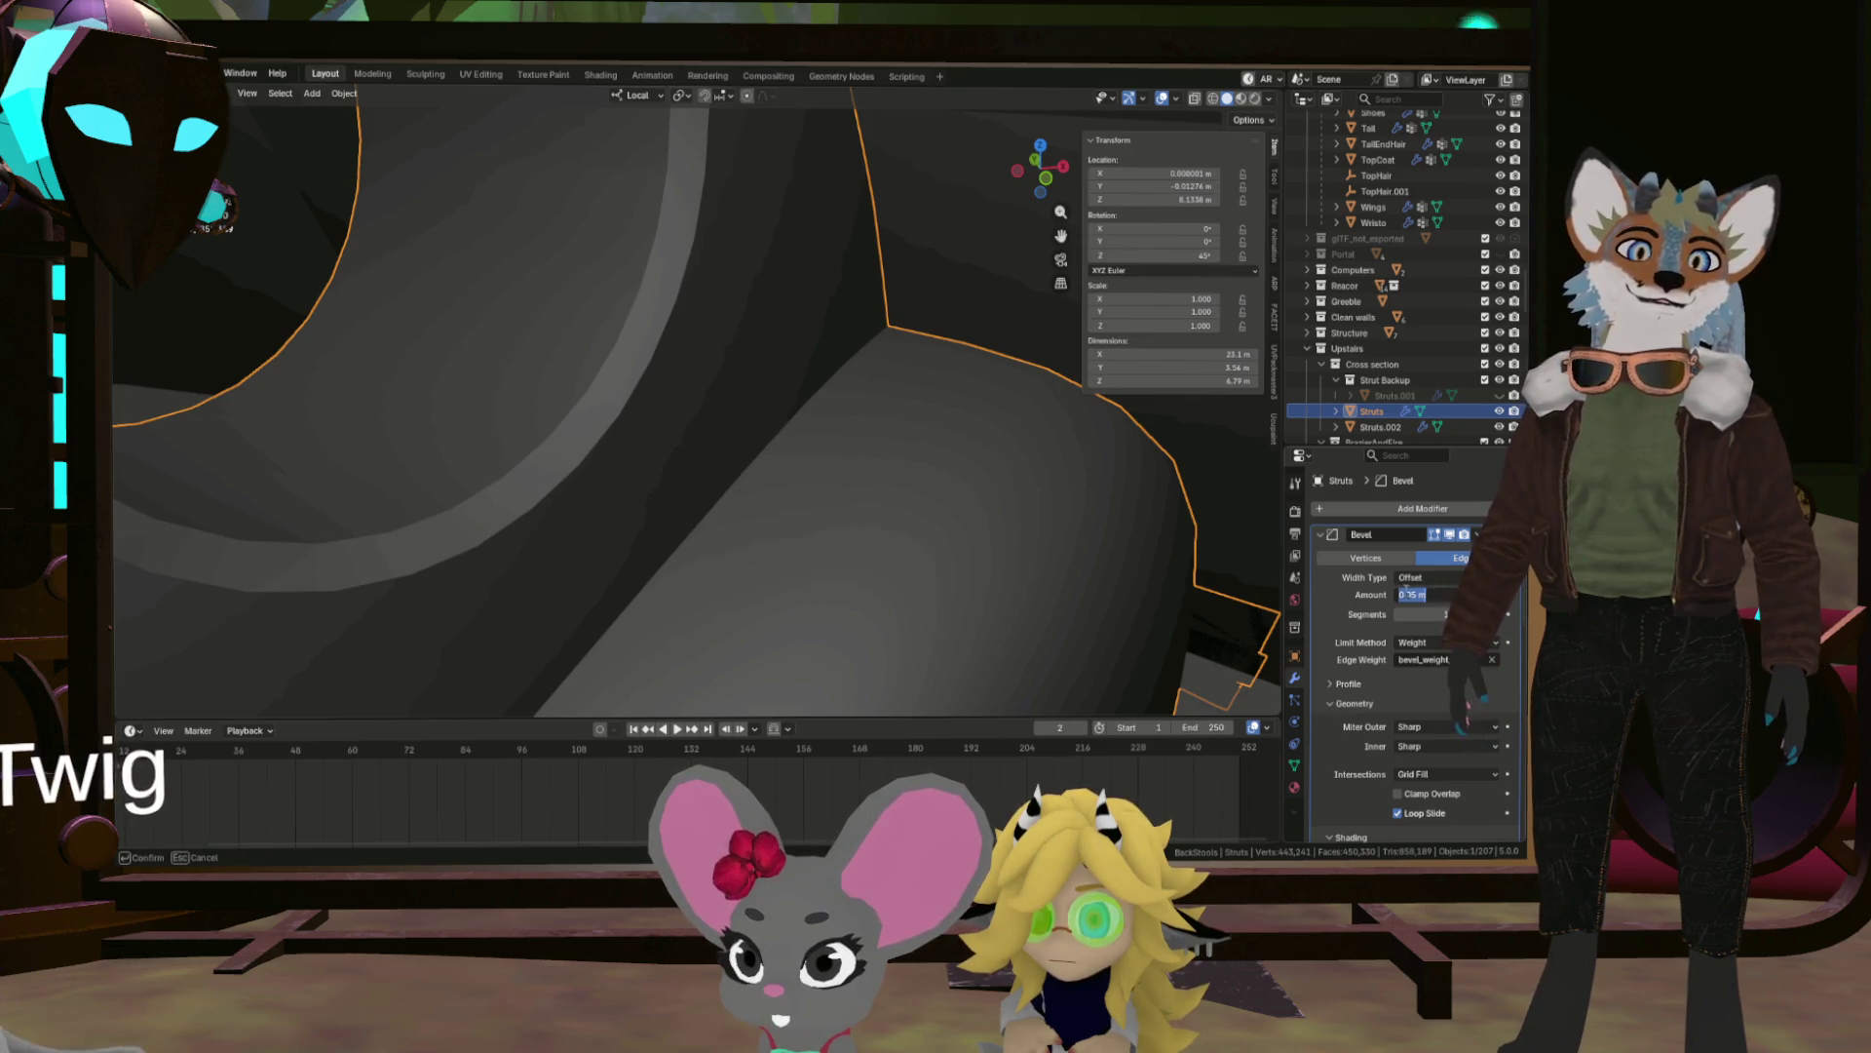
type("0")
key("Return")
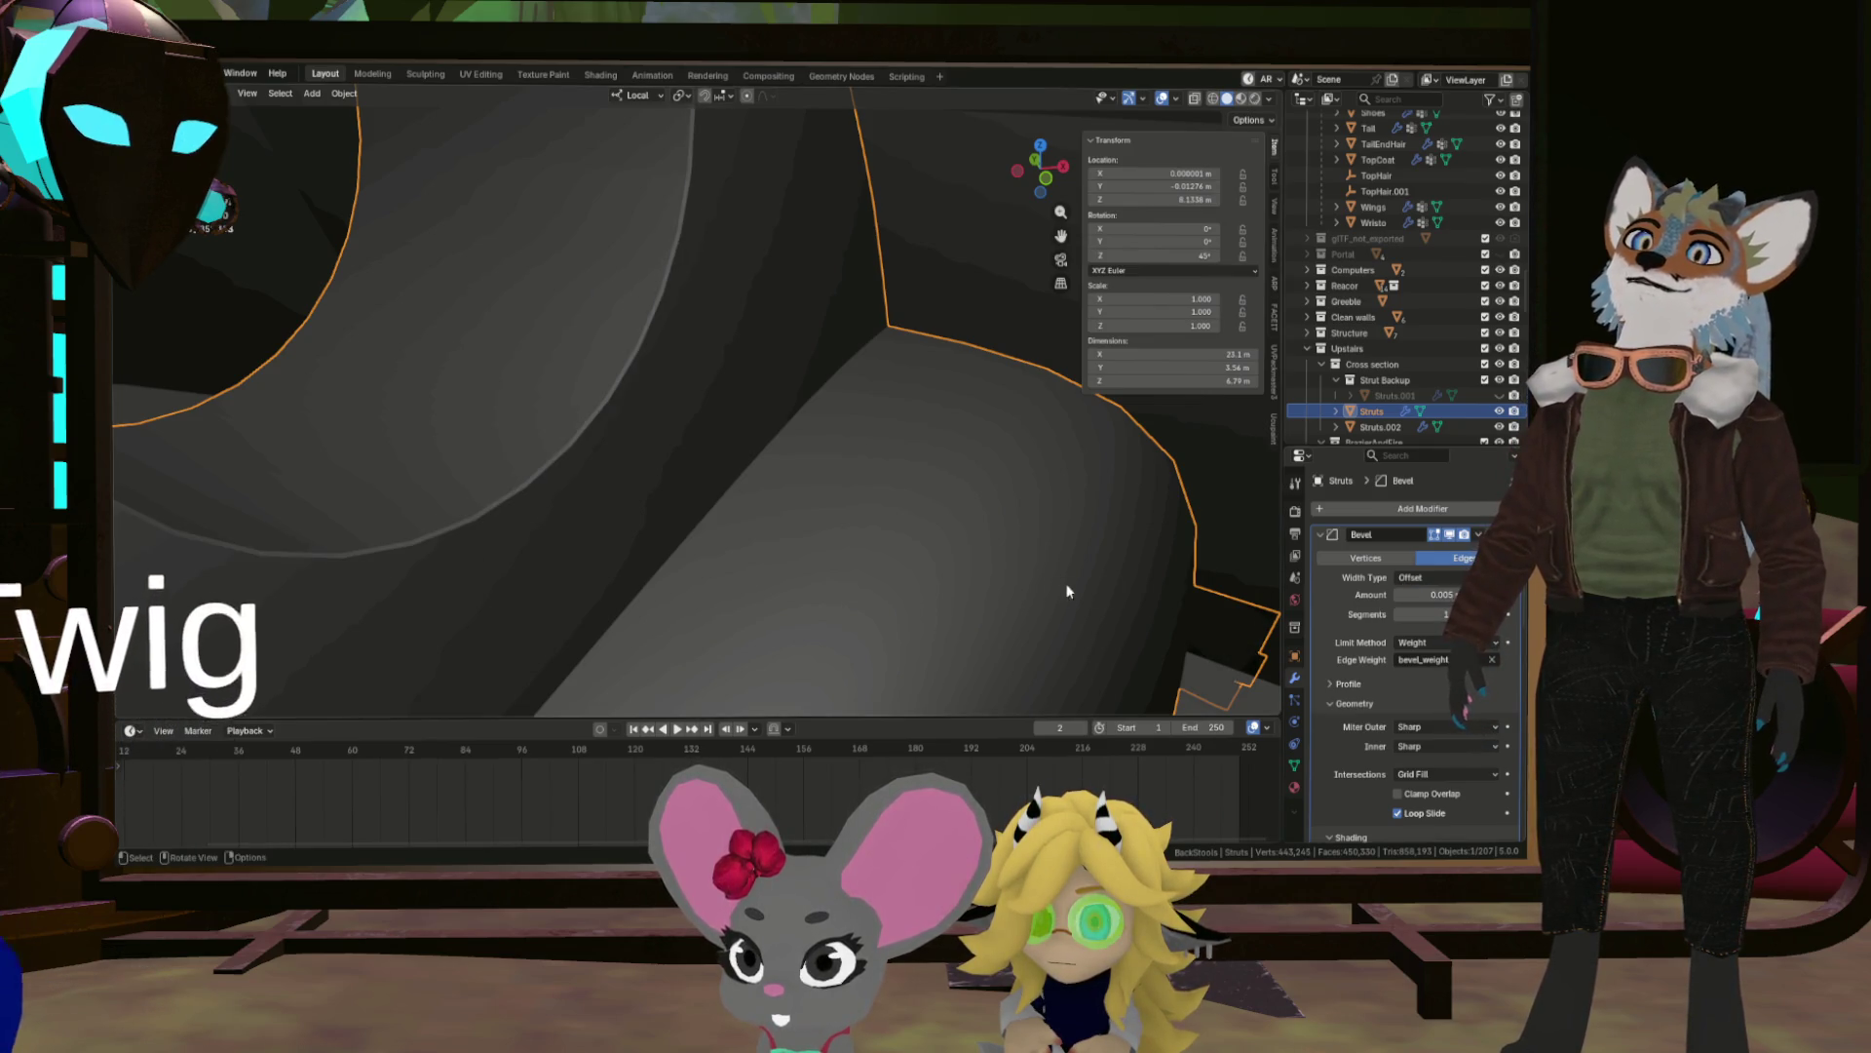
left_click_drag(1499, 616, 1520, 616)
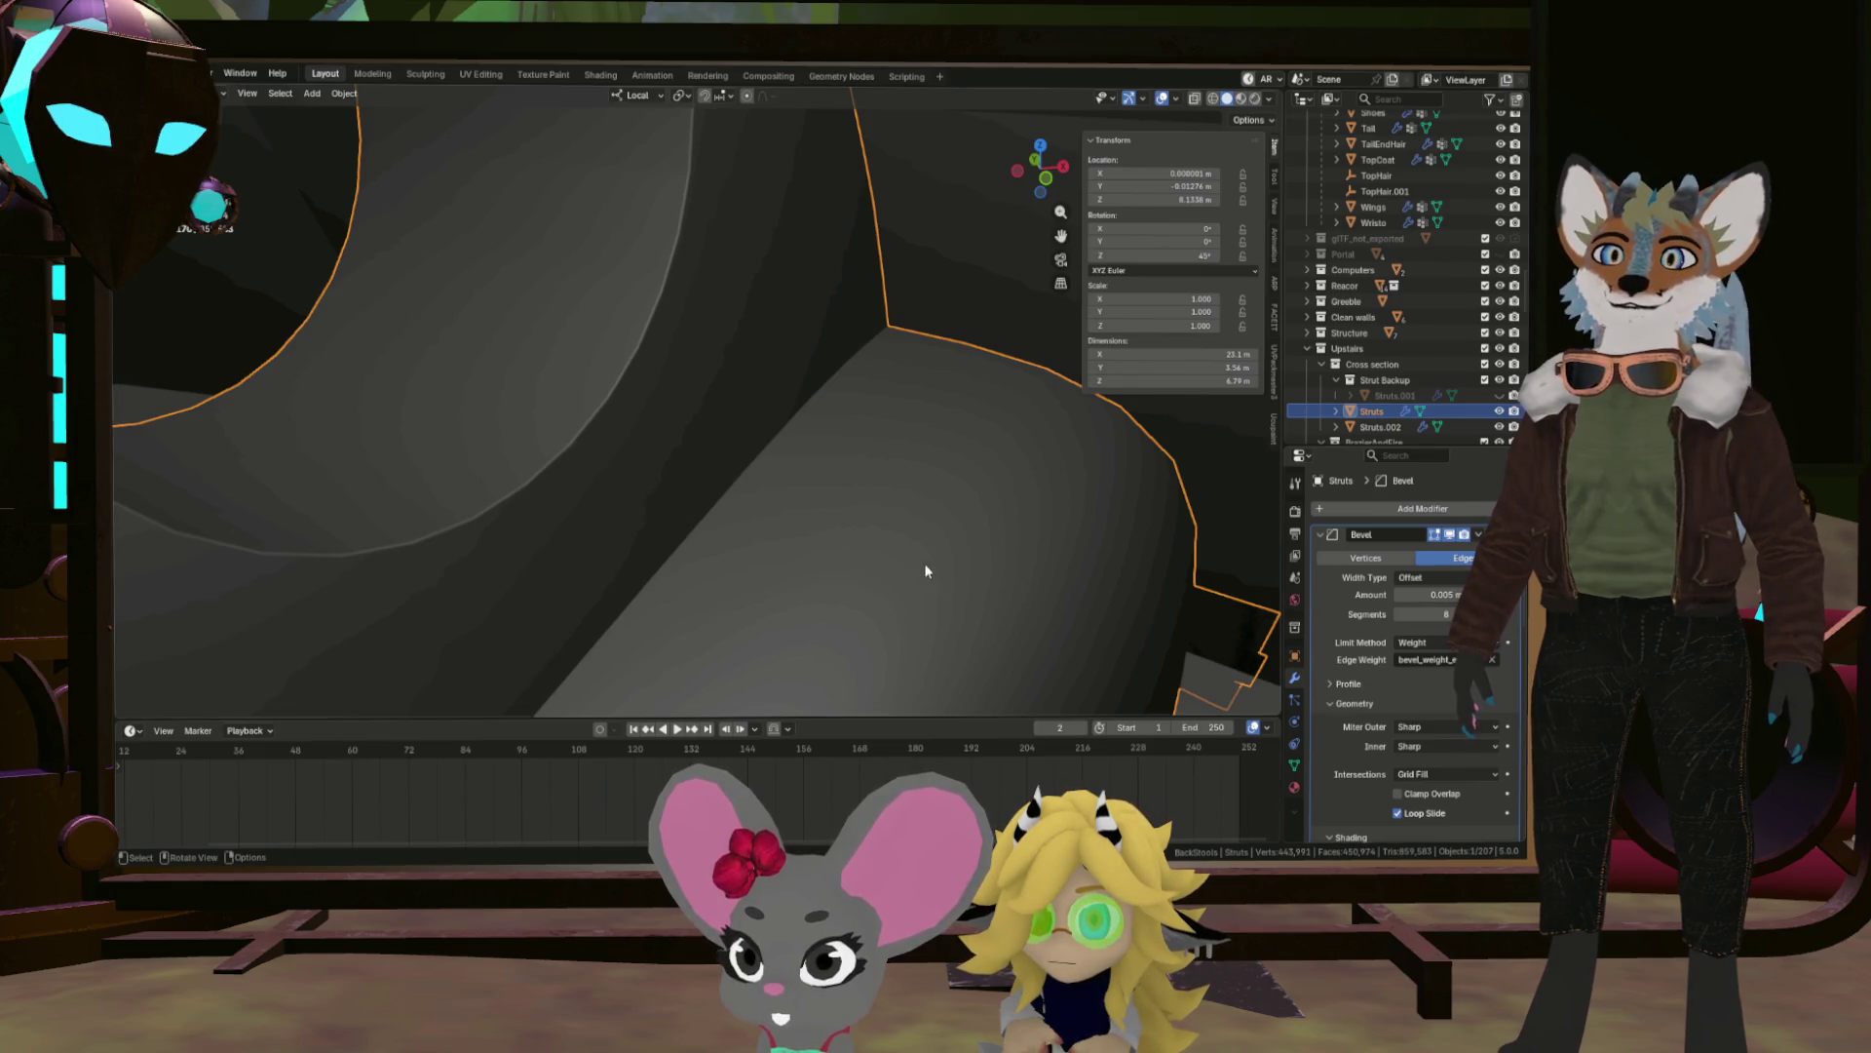
Set the bevel Segments to 4 and the Amount to 0.007 m.
scroll("down", 3)
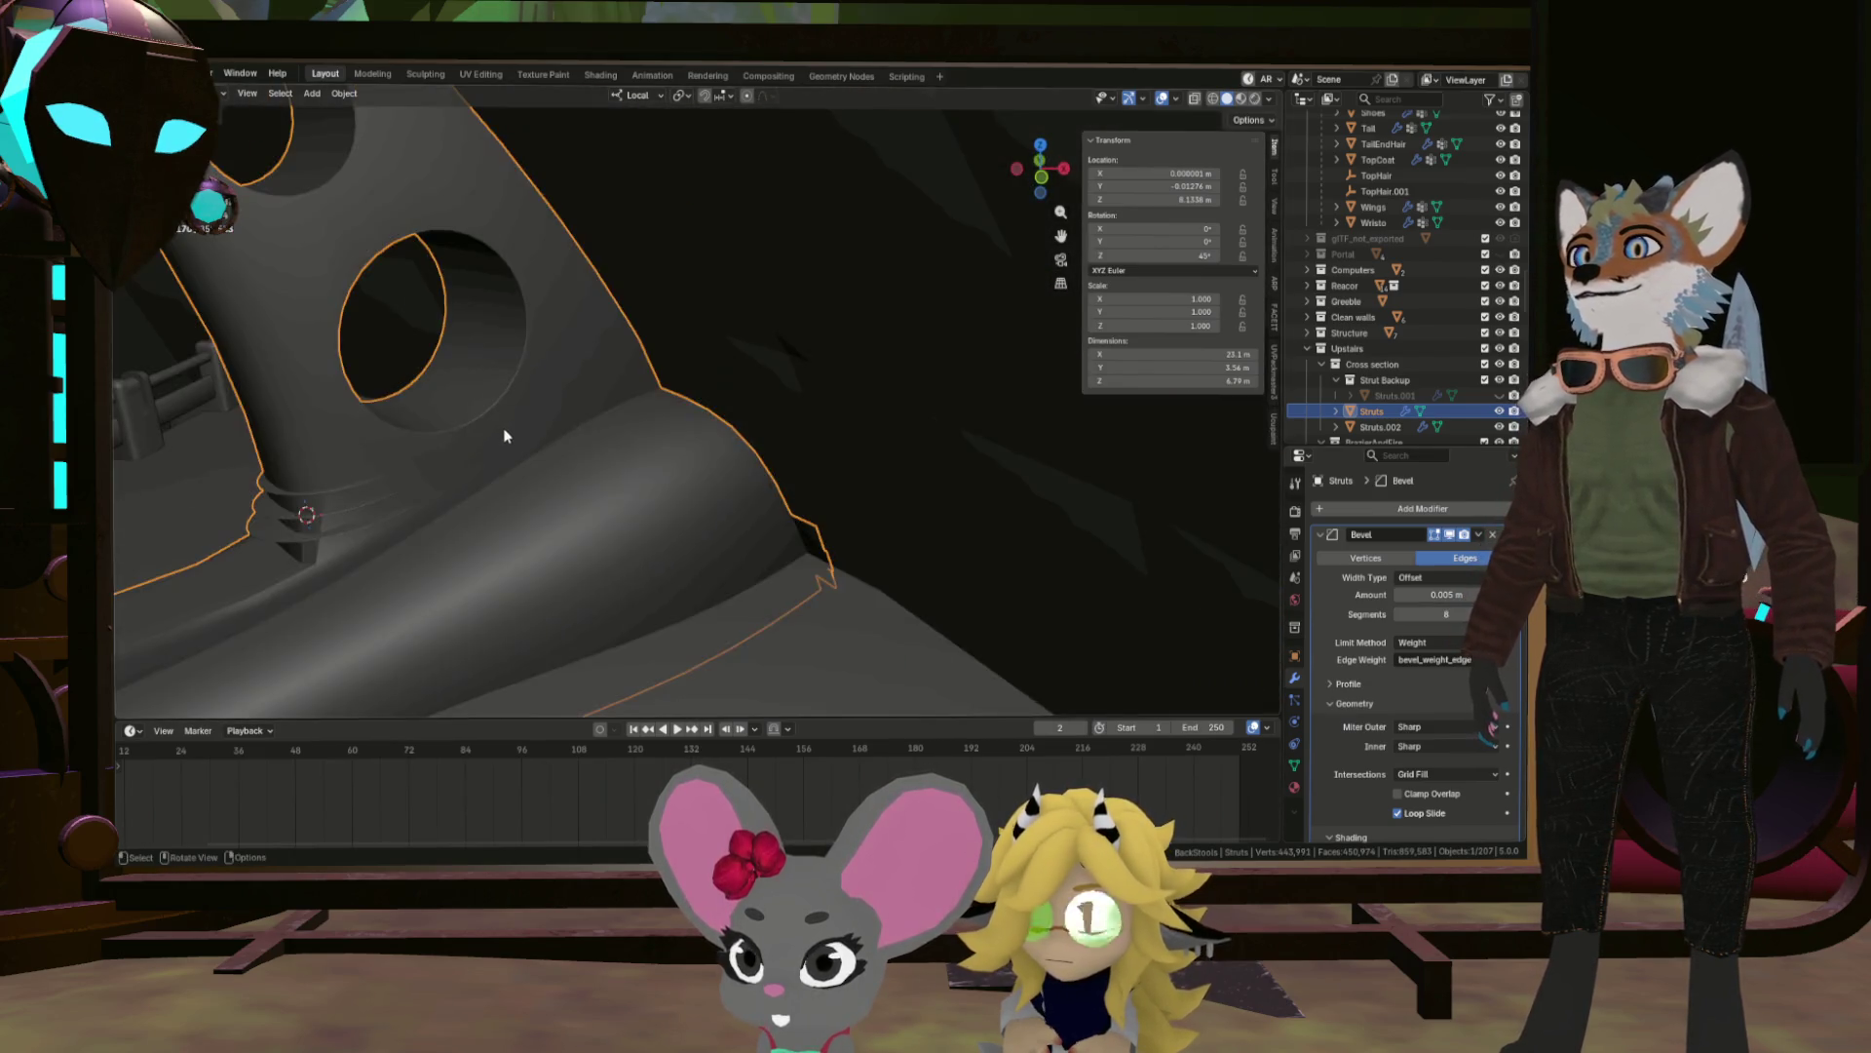
left_click_drag(551, 430, 677, 522)
scroll("up", 3)
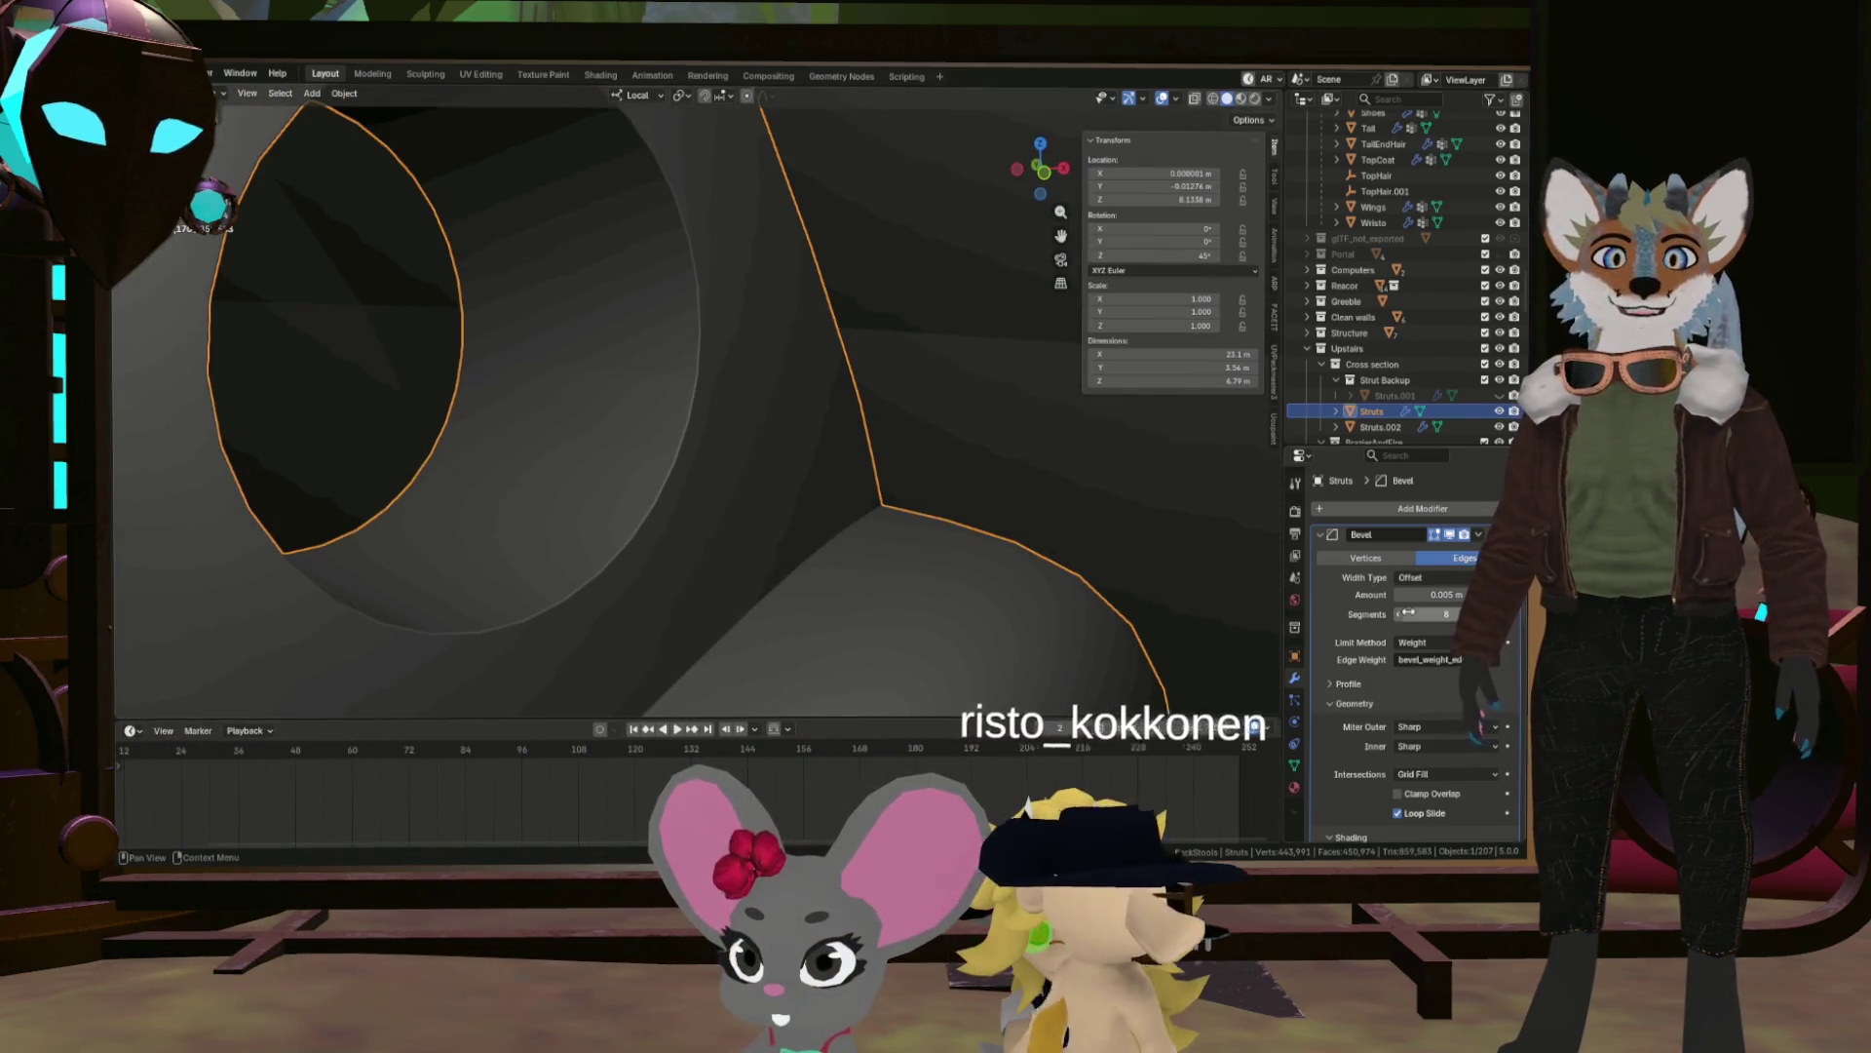
left_click_drag(1409, 613, 1401, 616)
left_click_drag(798, 549, 738, 510)
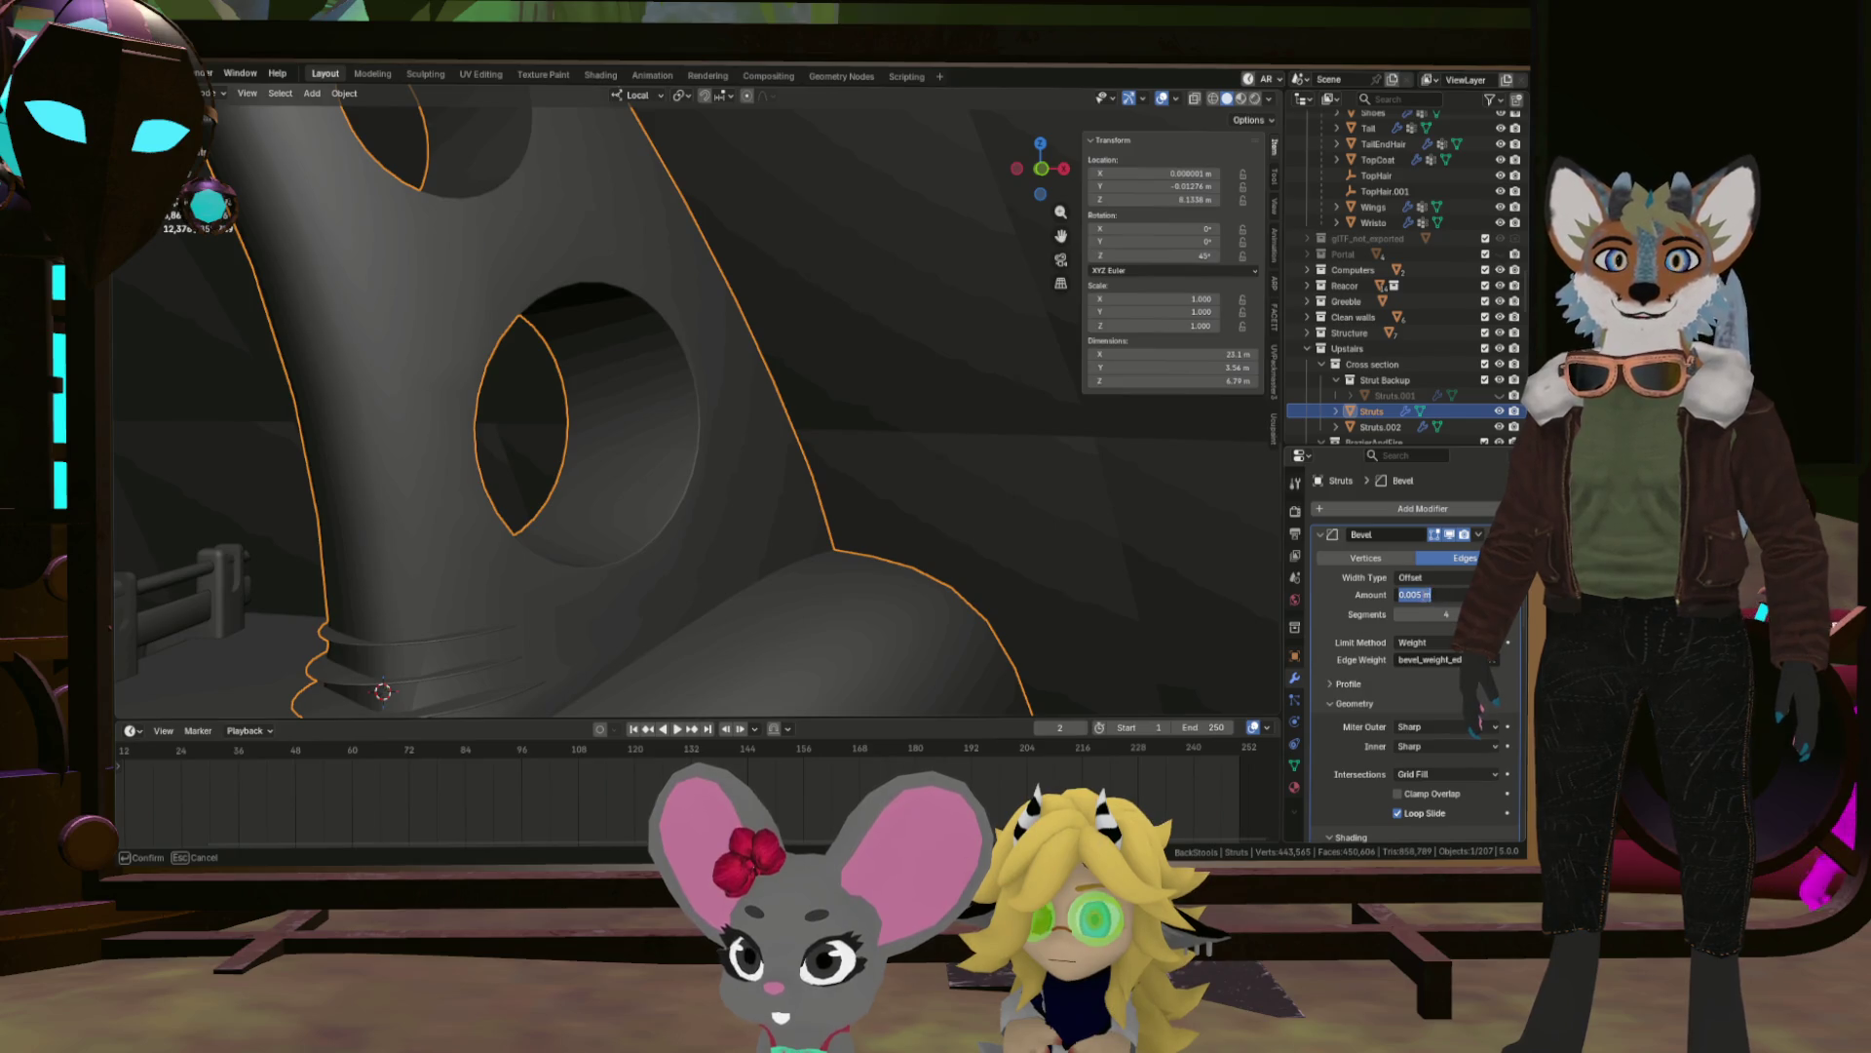
left_click_drag(780, 571, 755, 585)
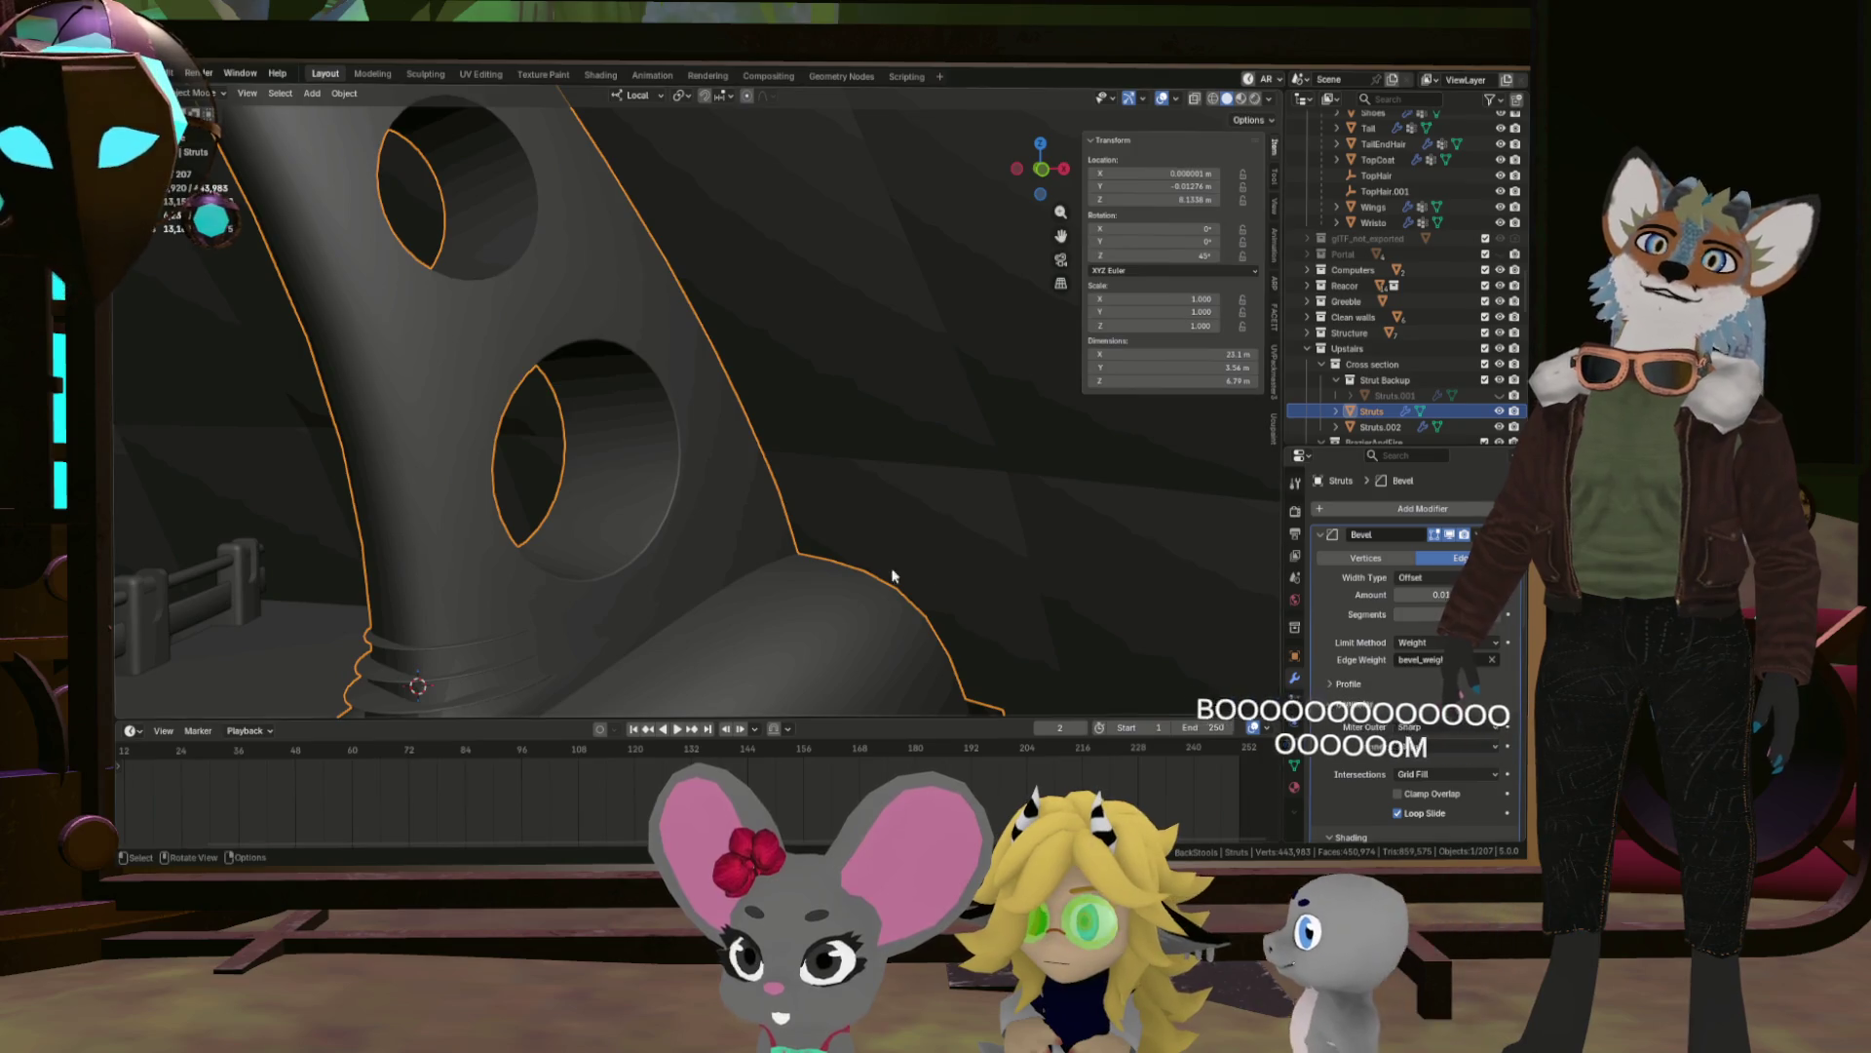
scroll("up", 3)
scroll("down", 3)
left_click(1455, 594)
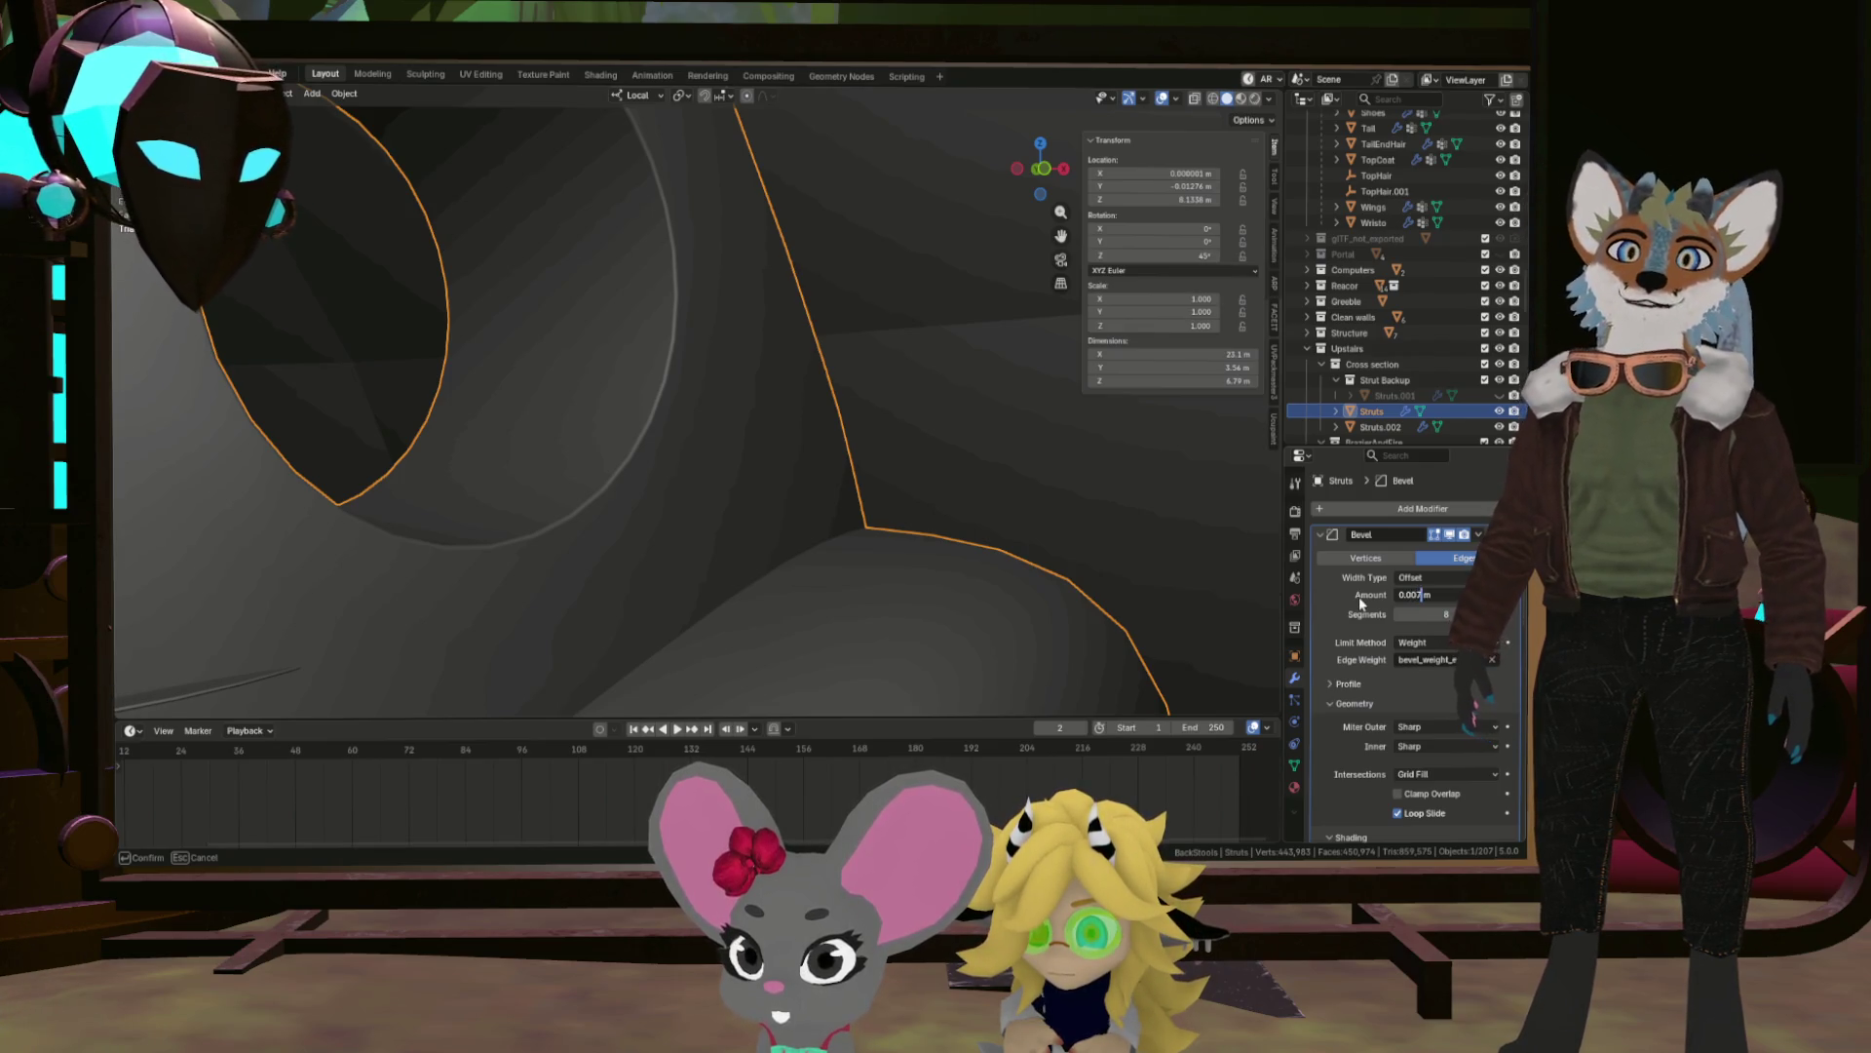
key("Tab")
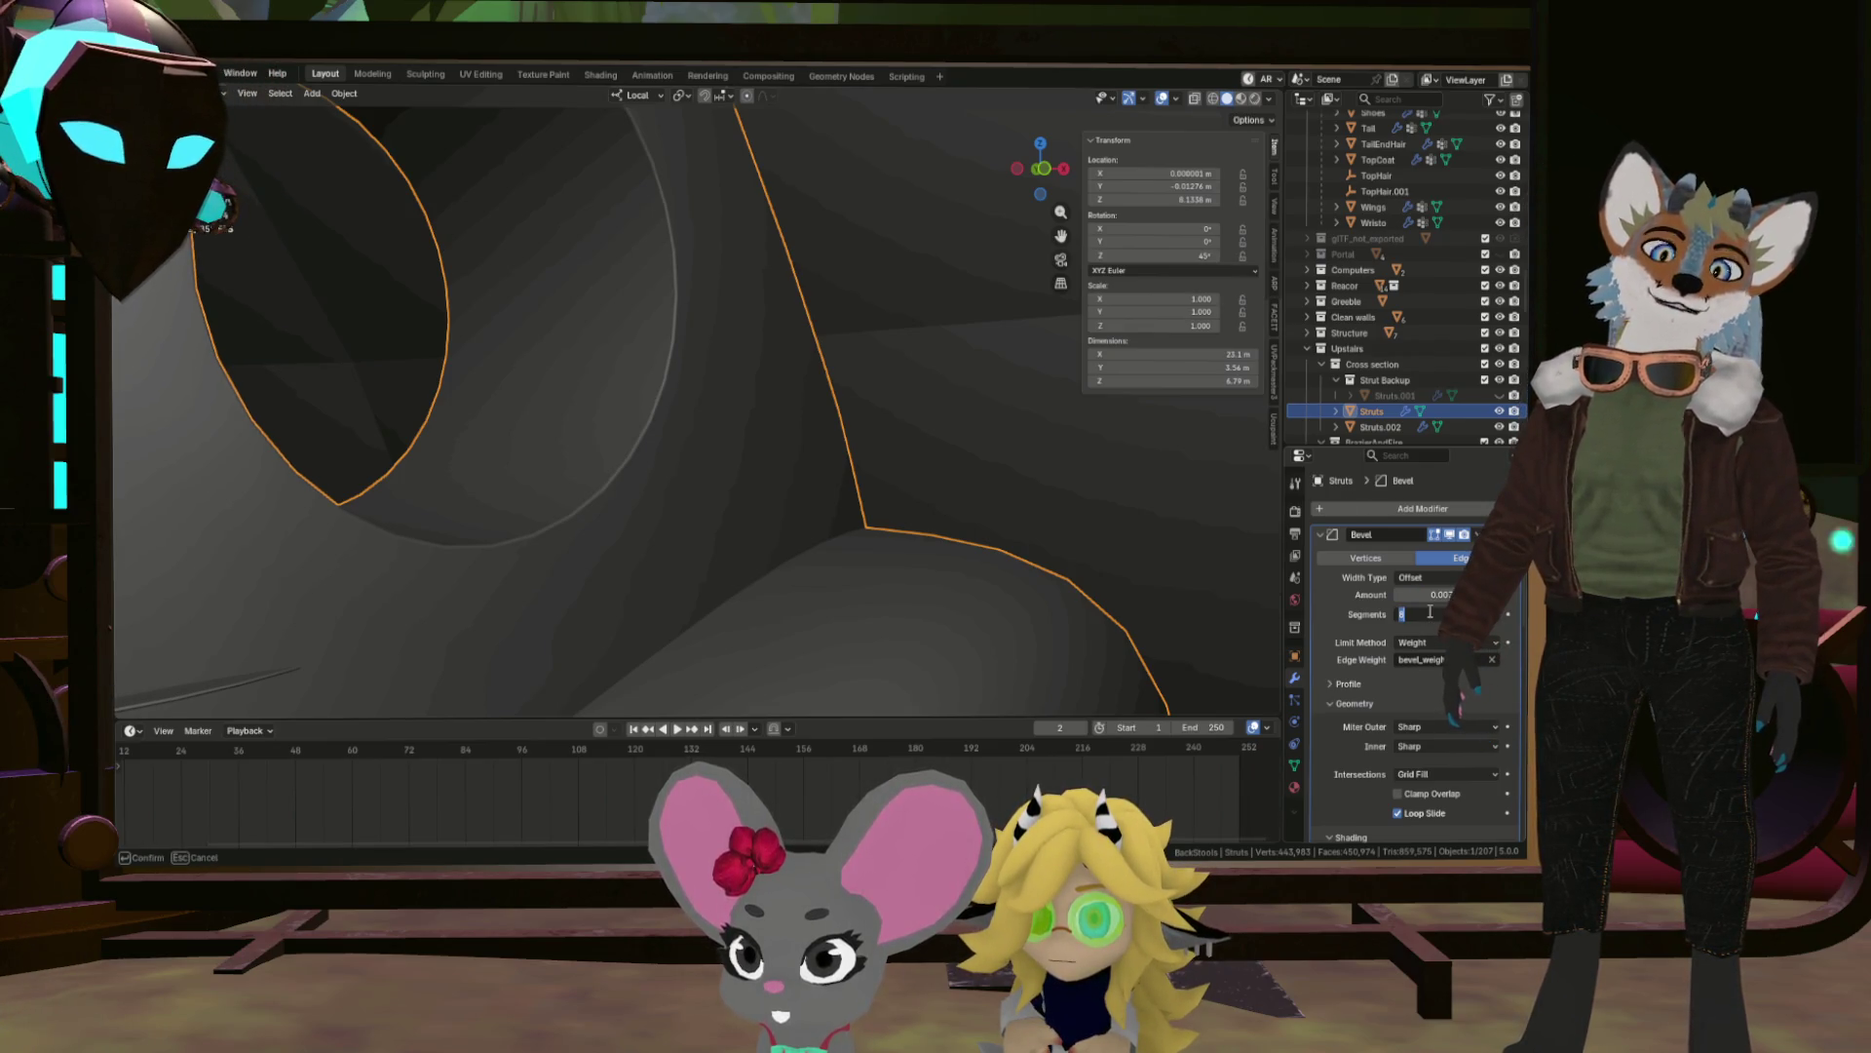
left_click_drag(823, 598, 798, 575)
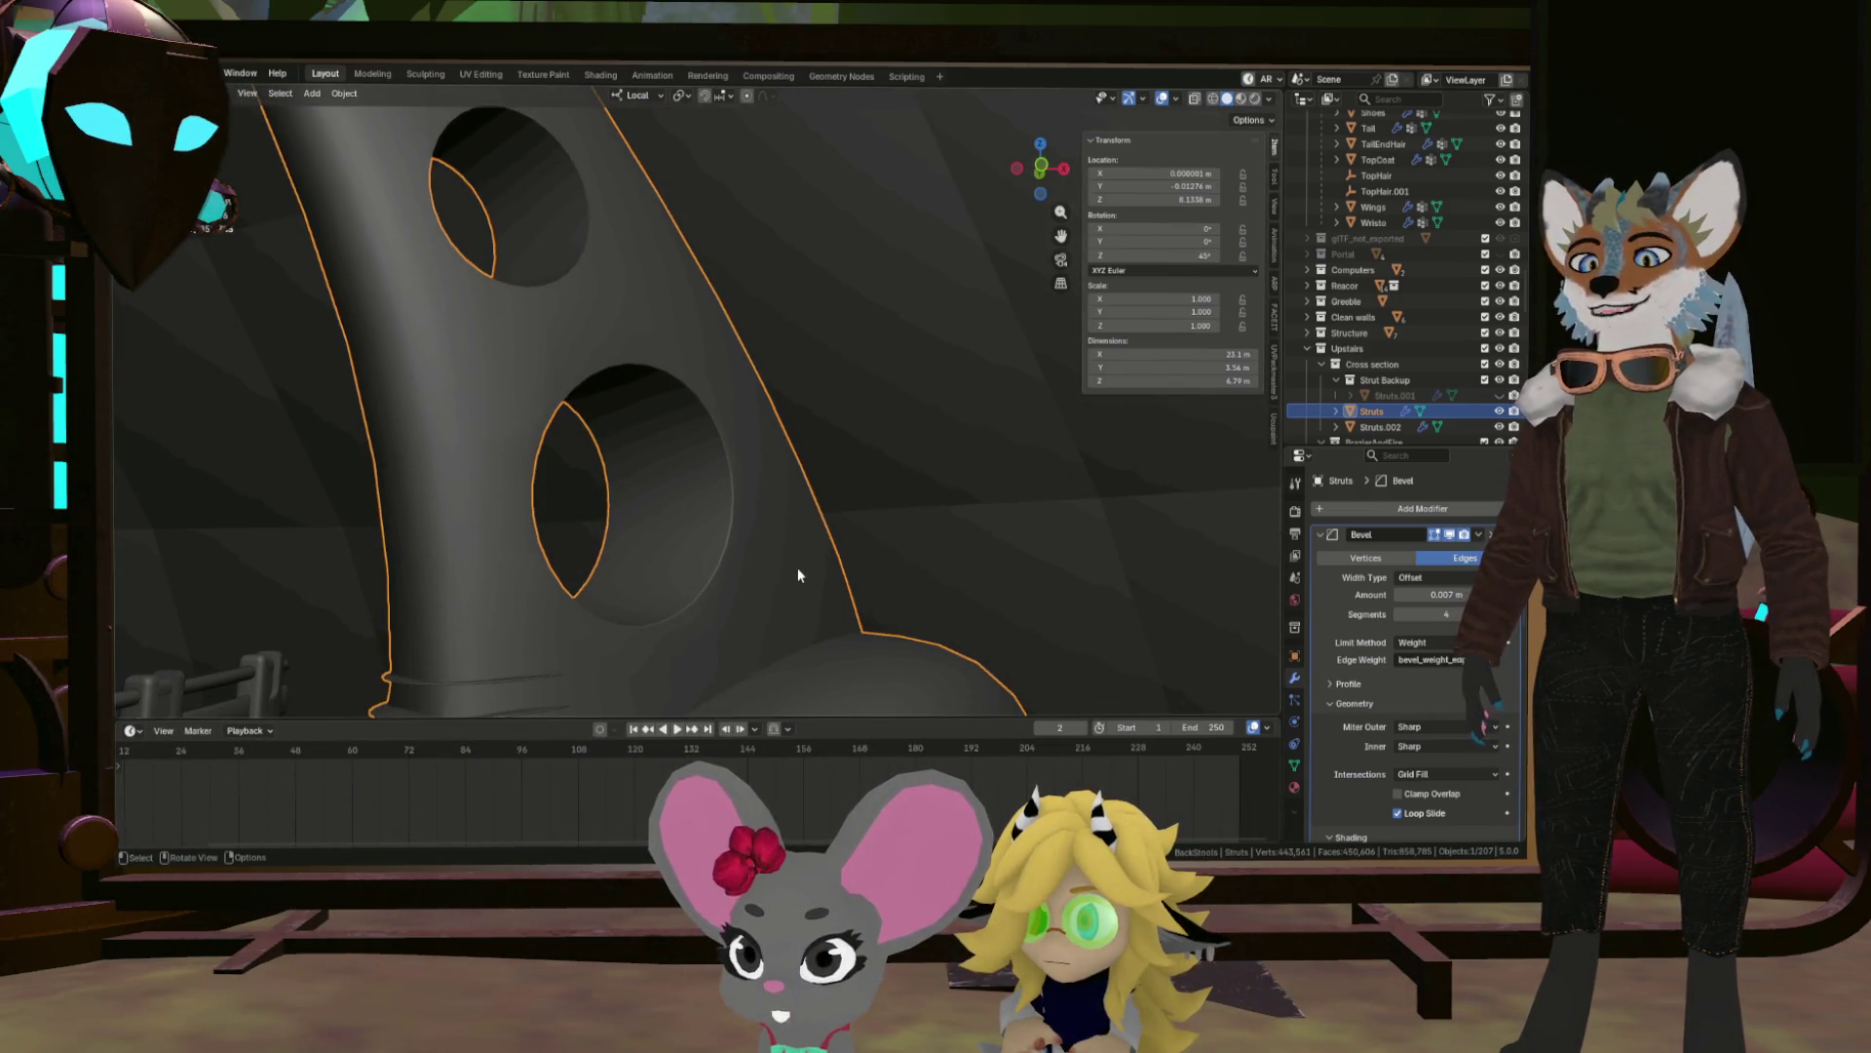
Use Walk Navigation to fly to the strut base and through its hole.
key("F3")
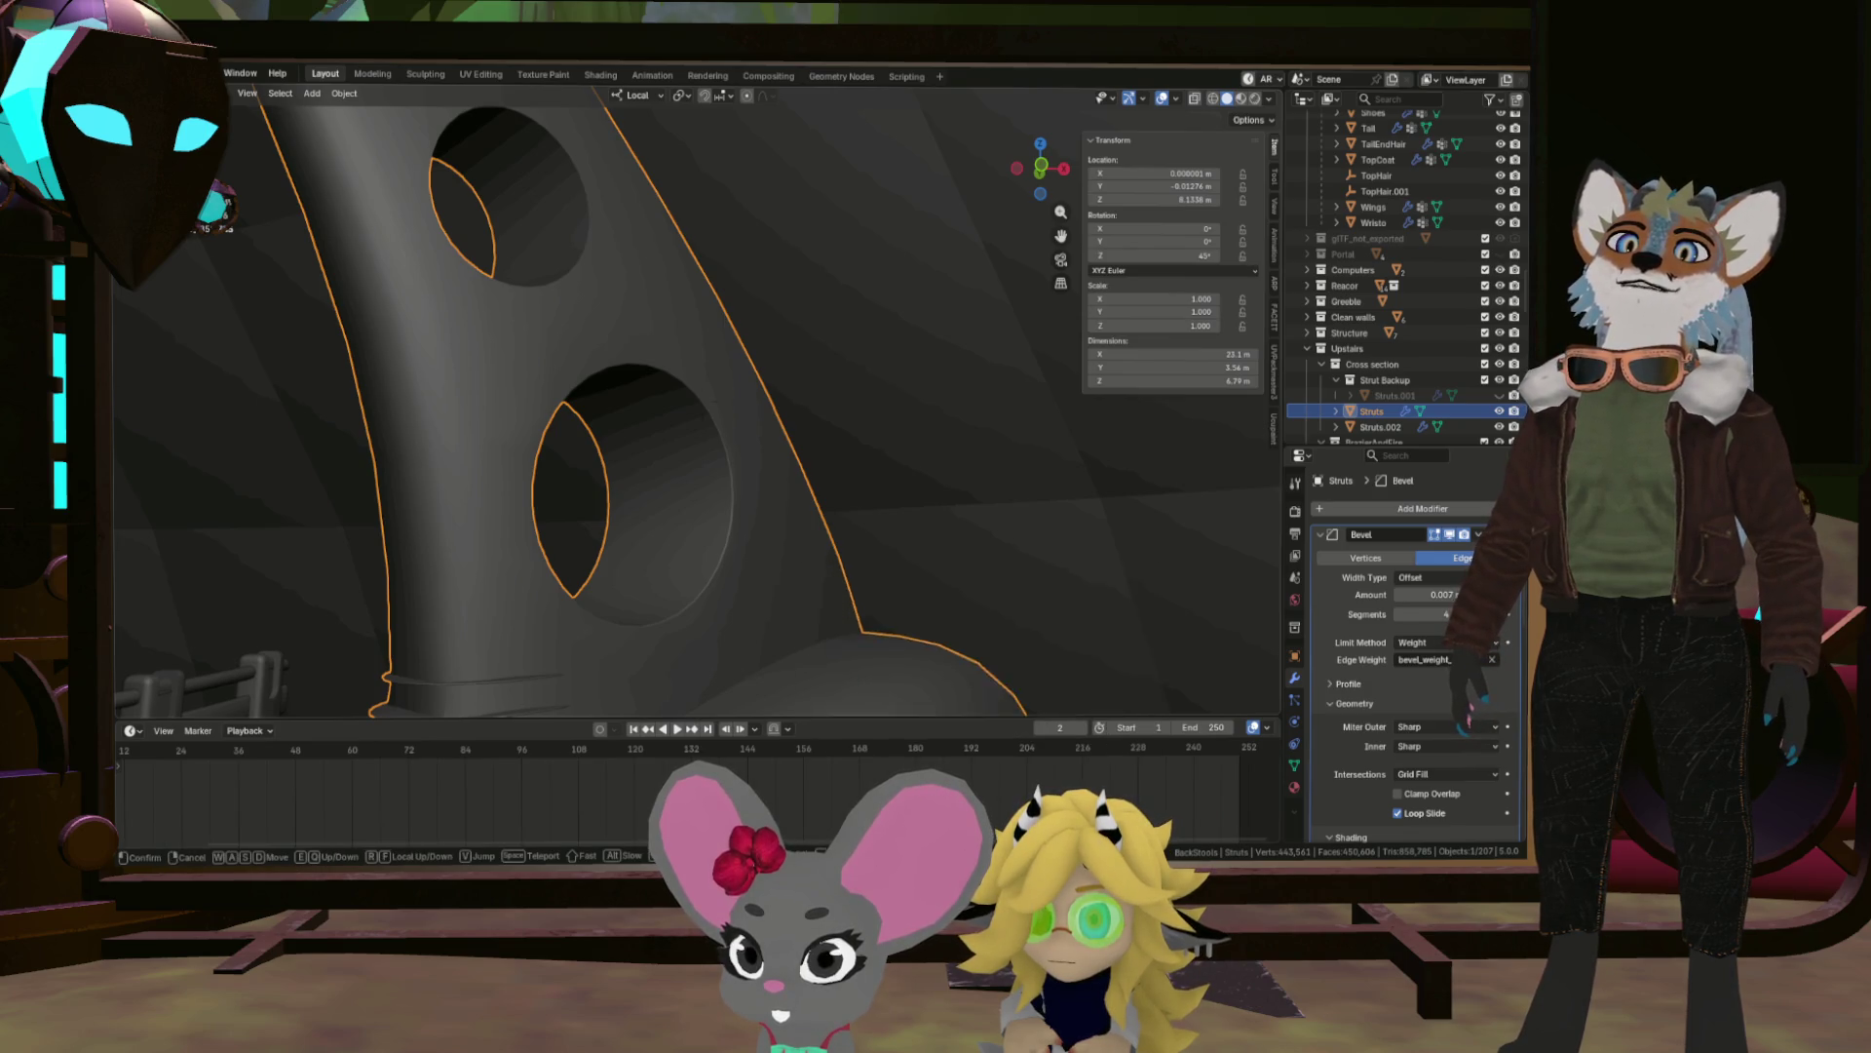
left_click(901, 615)
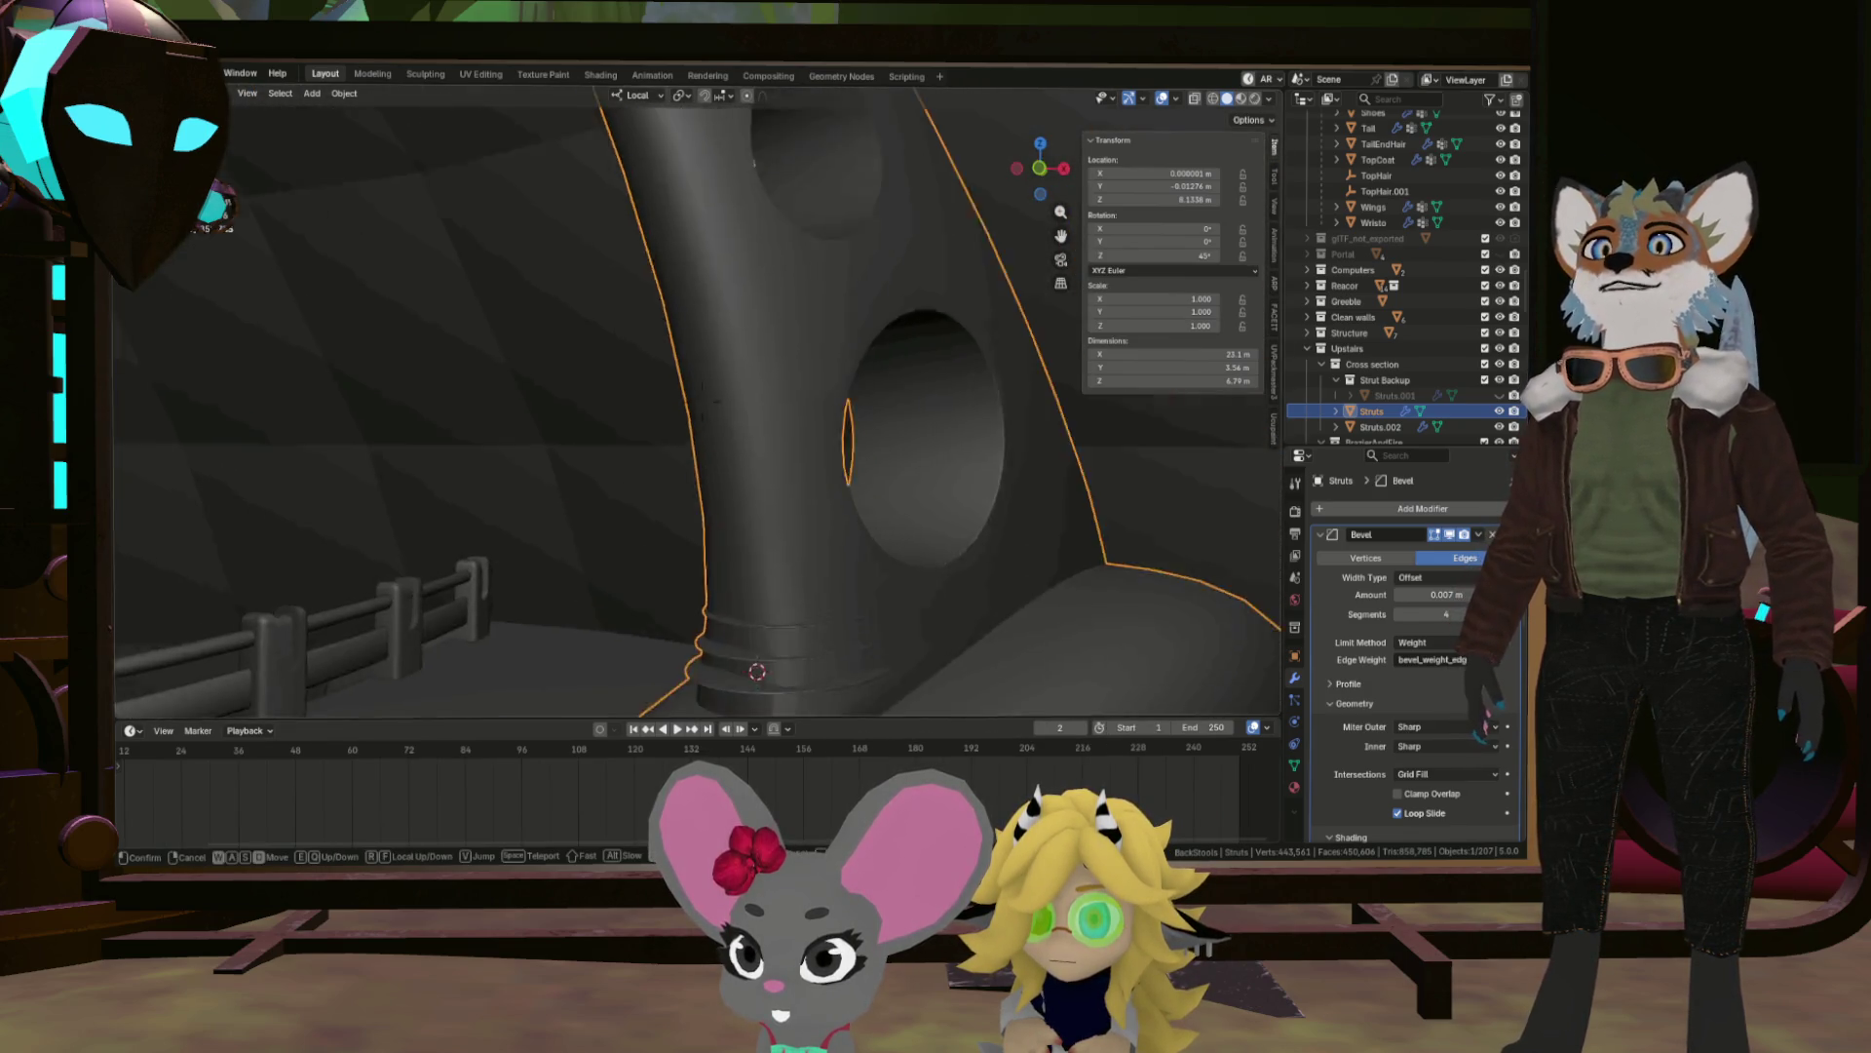
key("w")
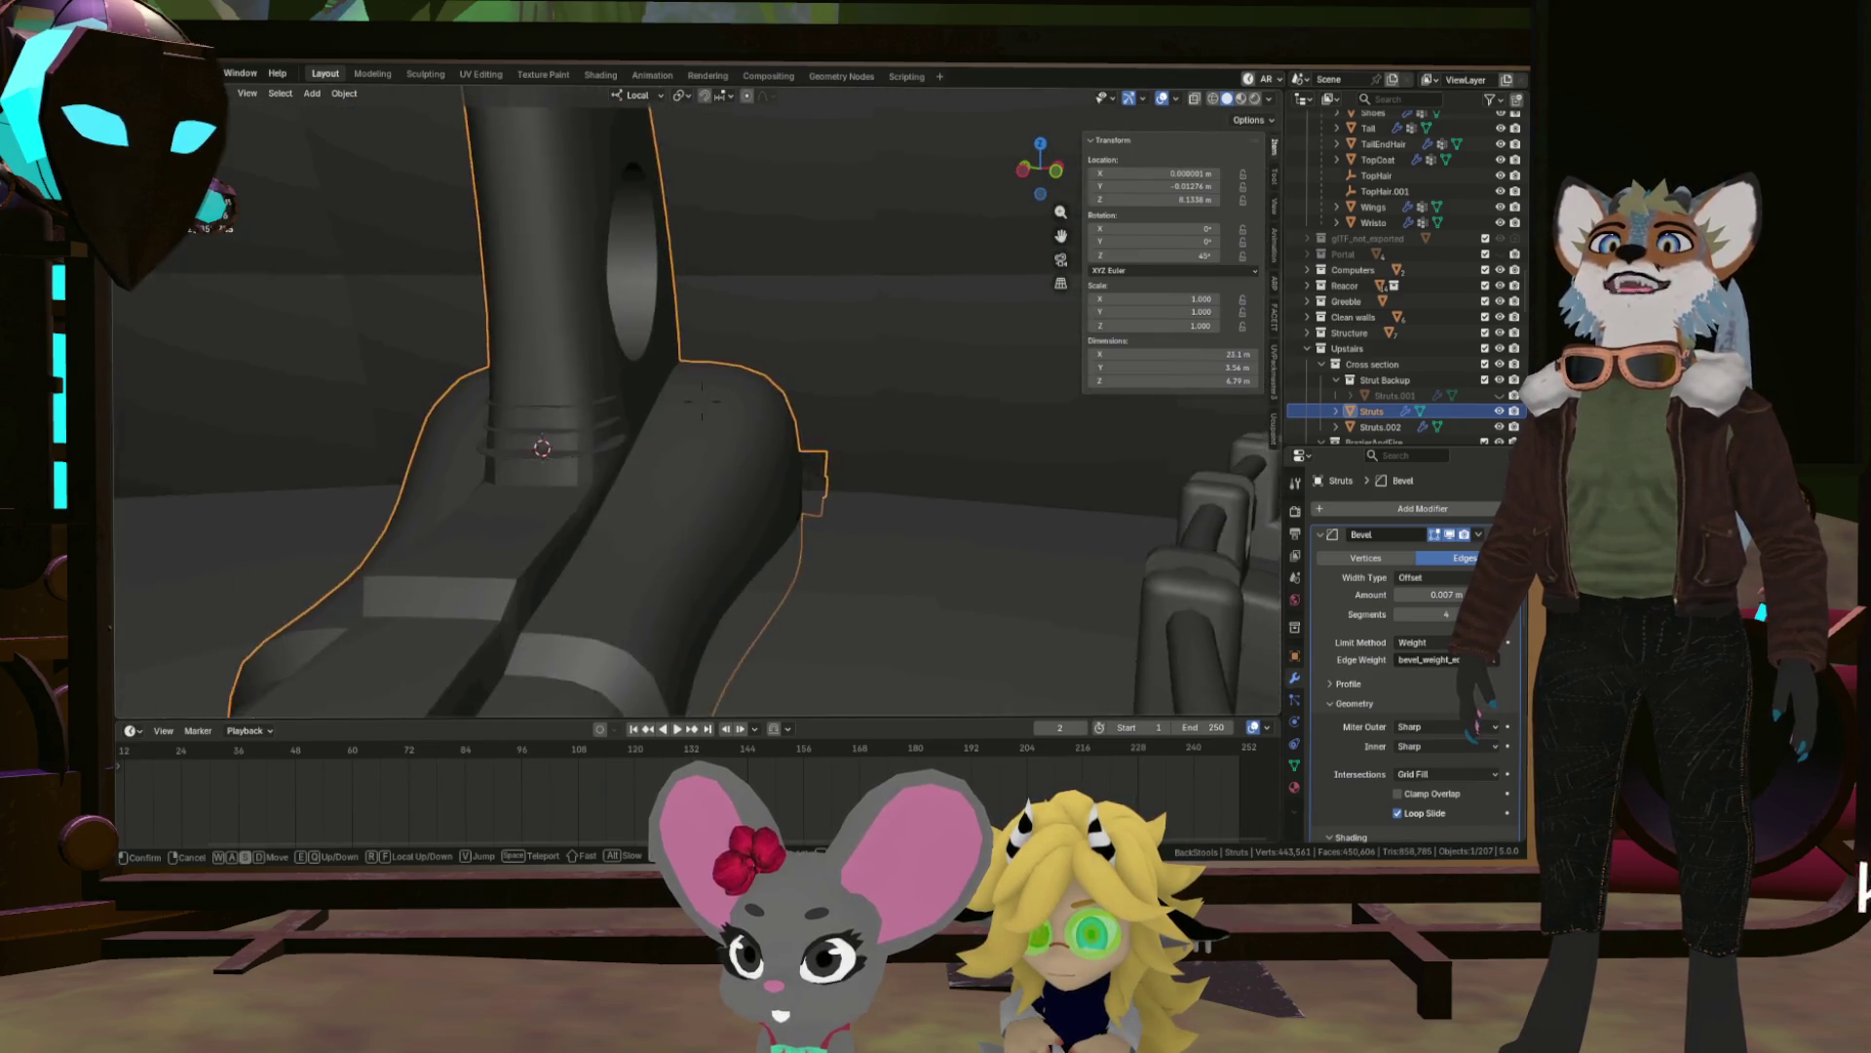
key("w")
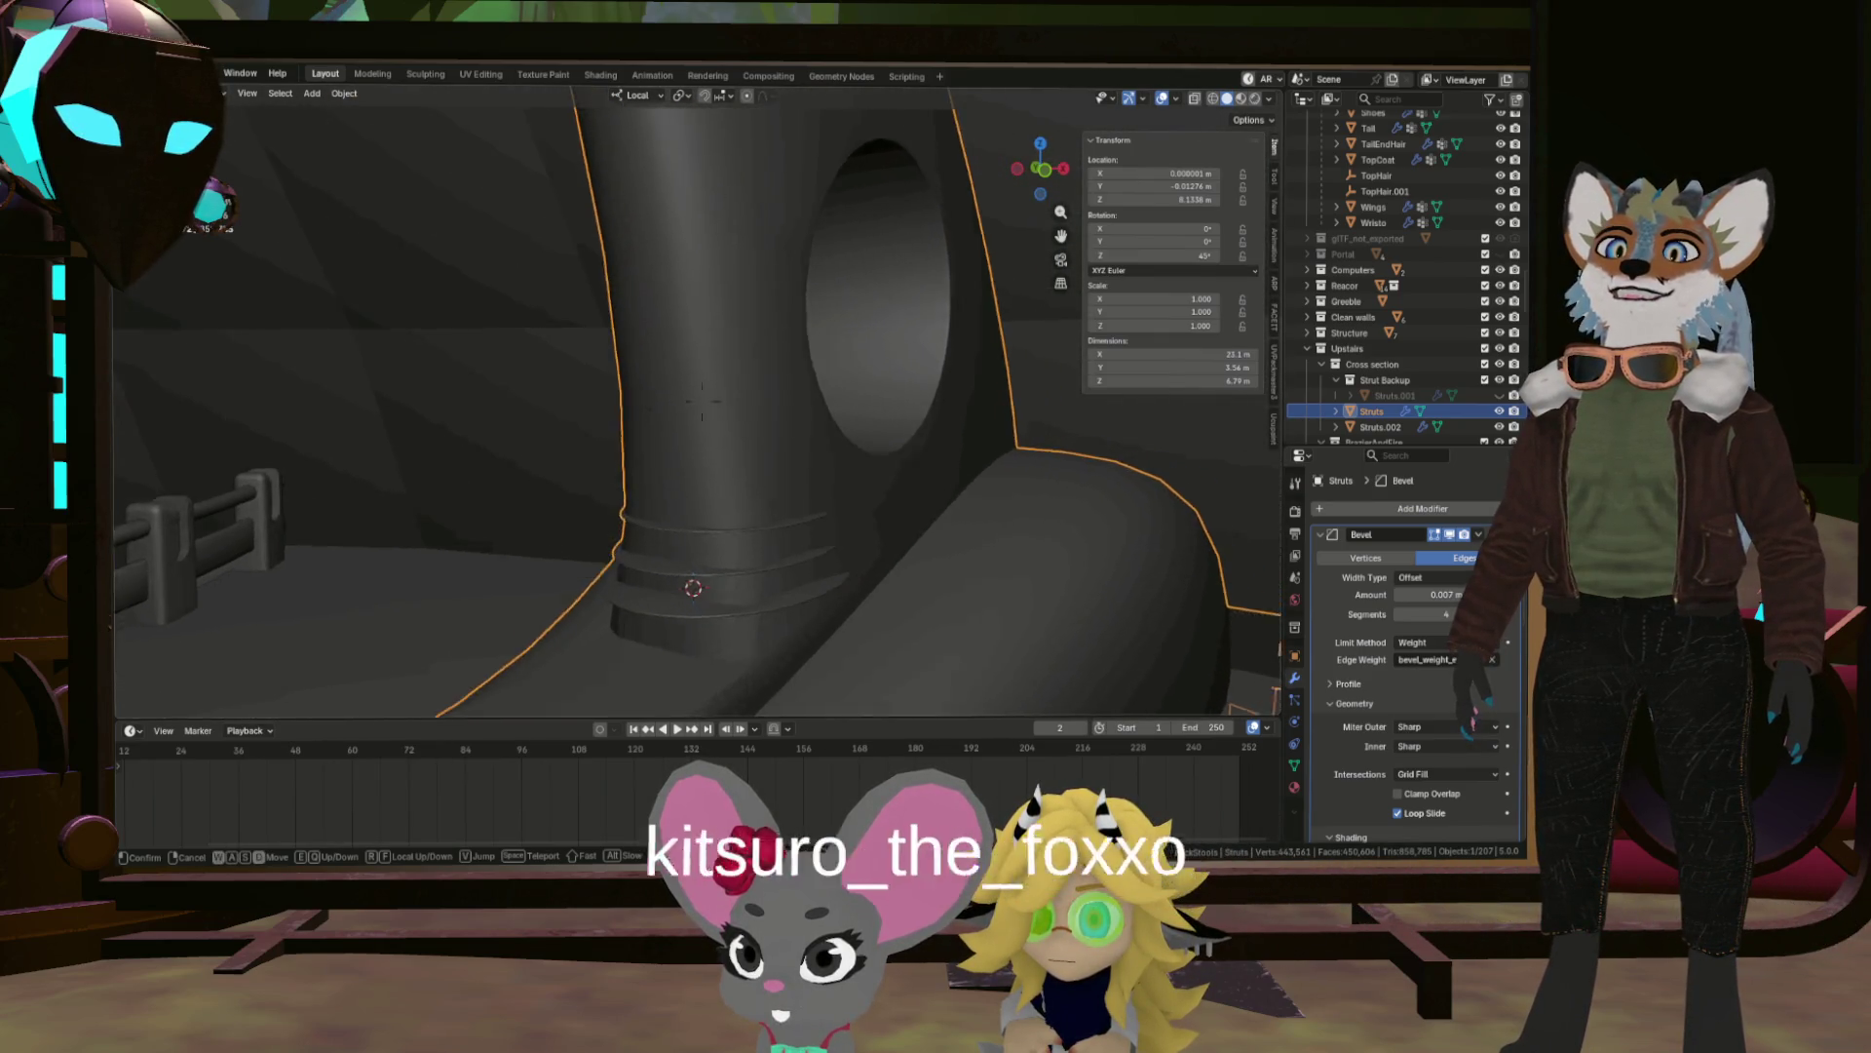
key("w")
key("w")
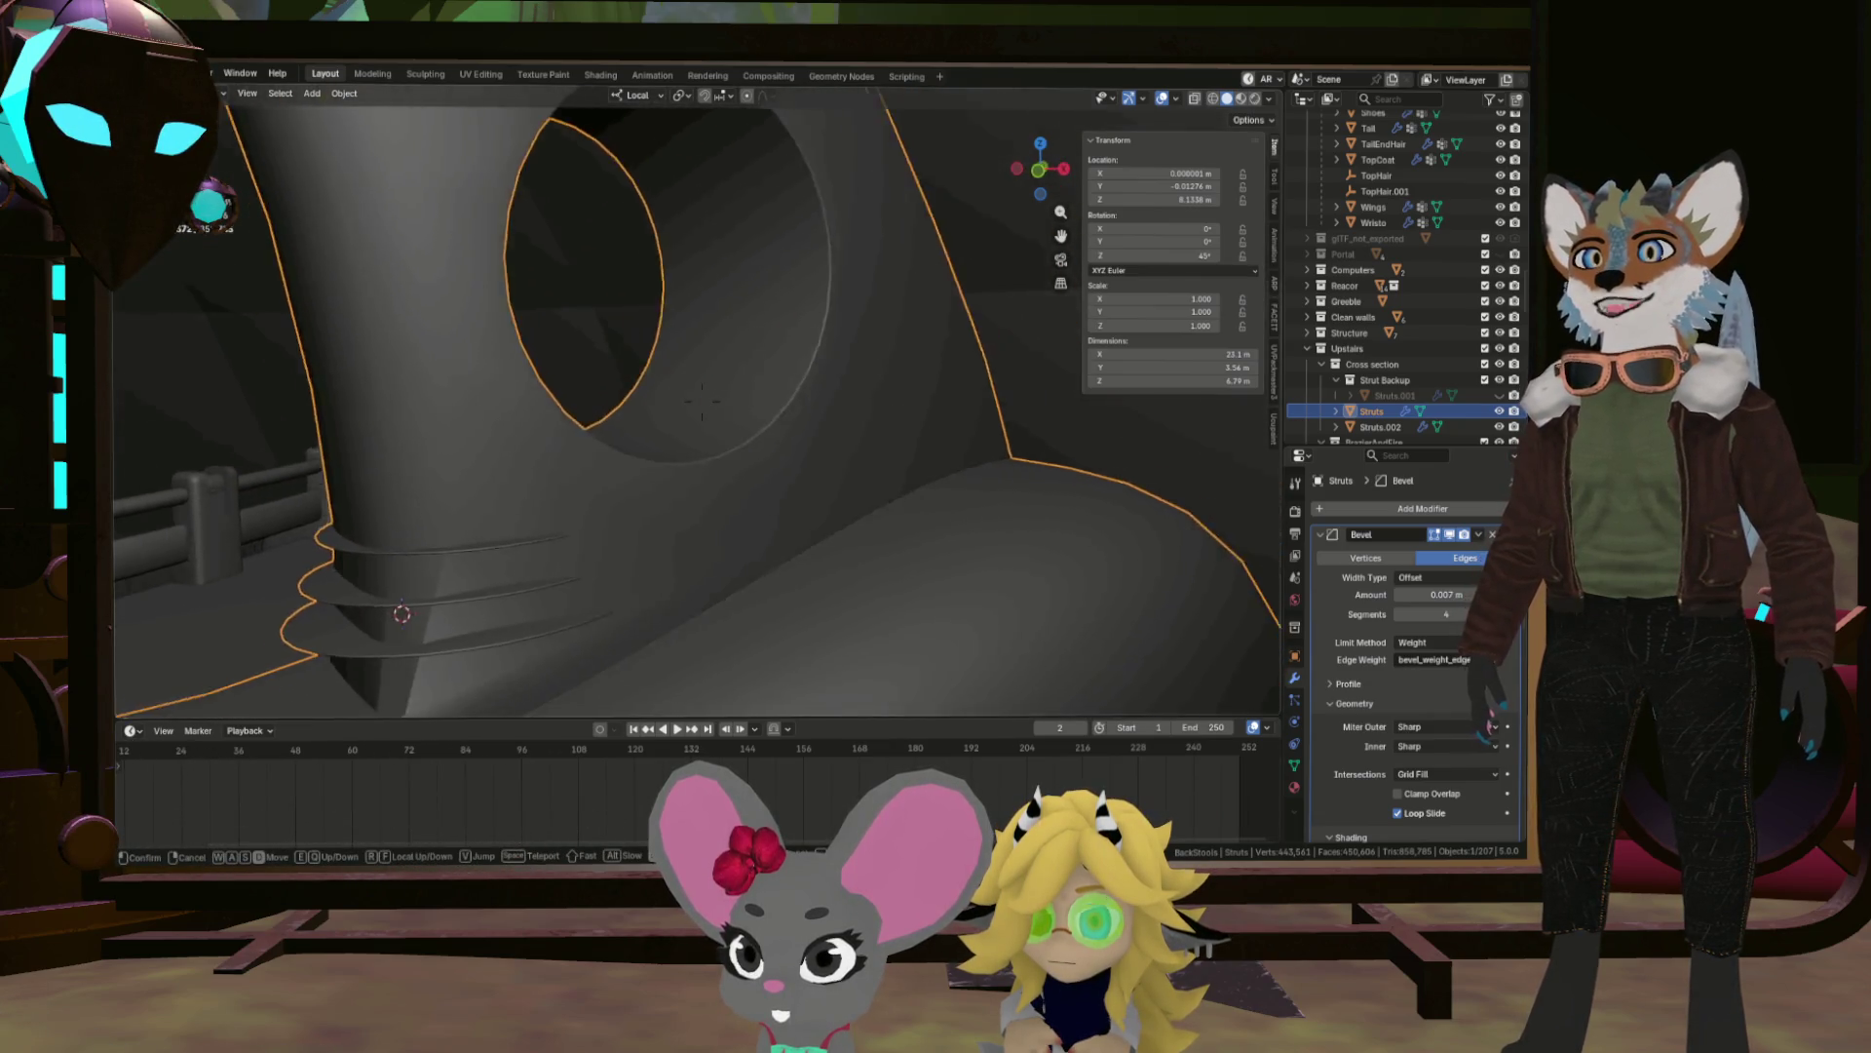
key("w")
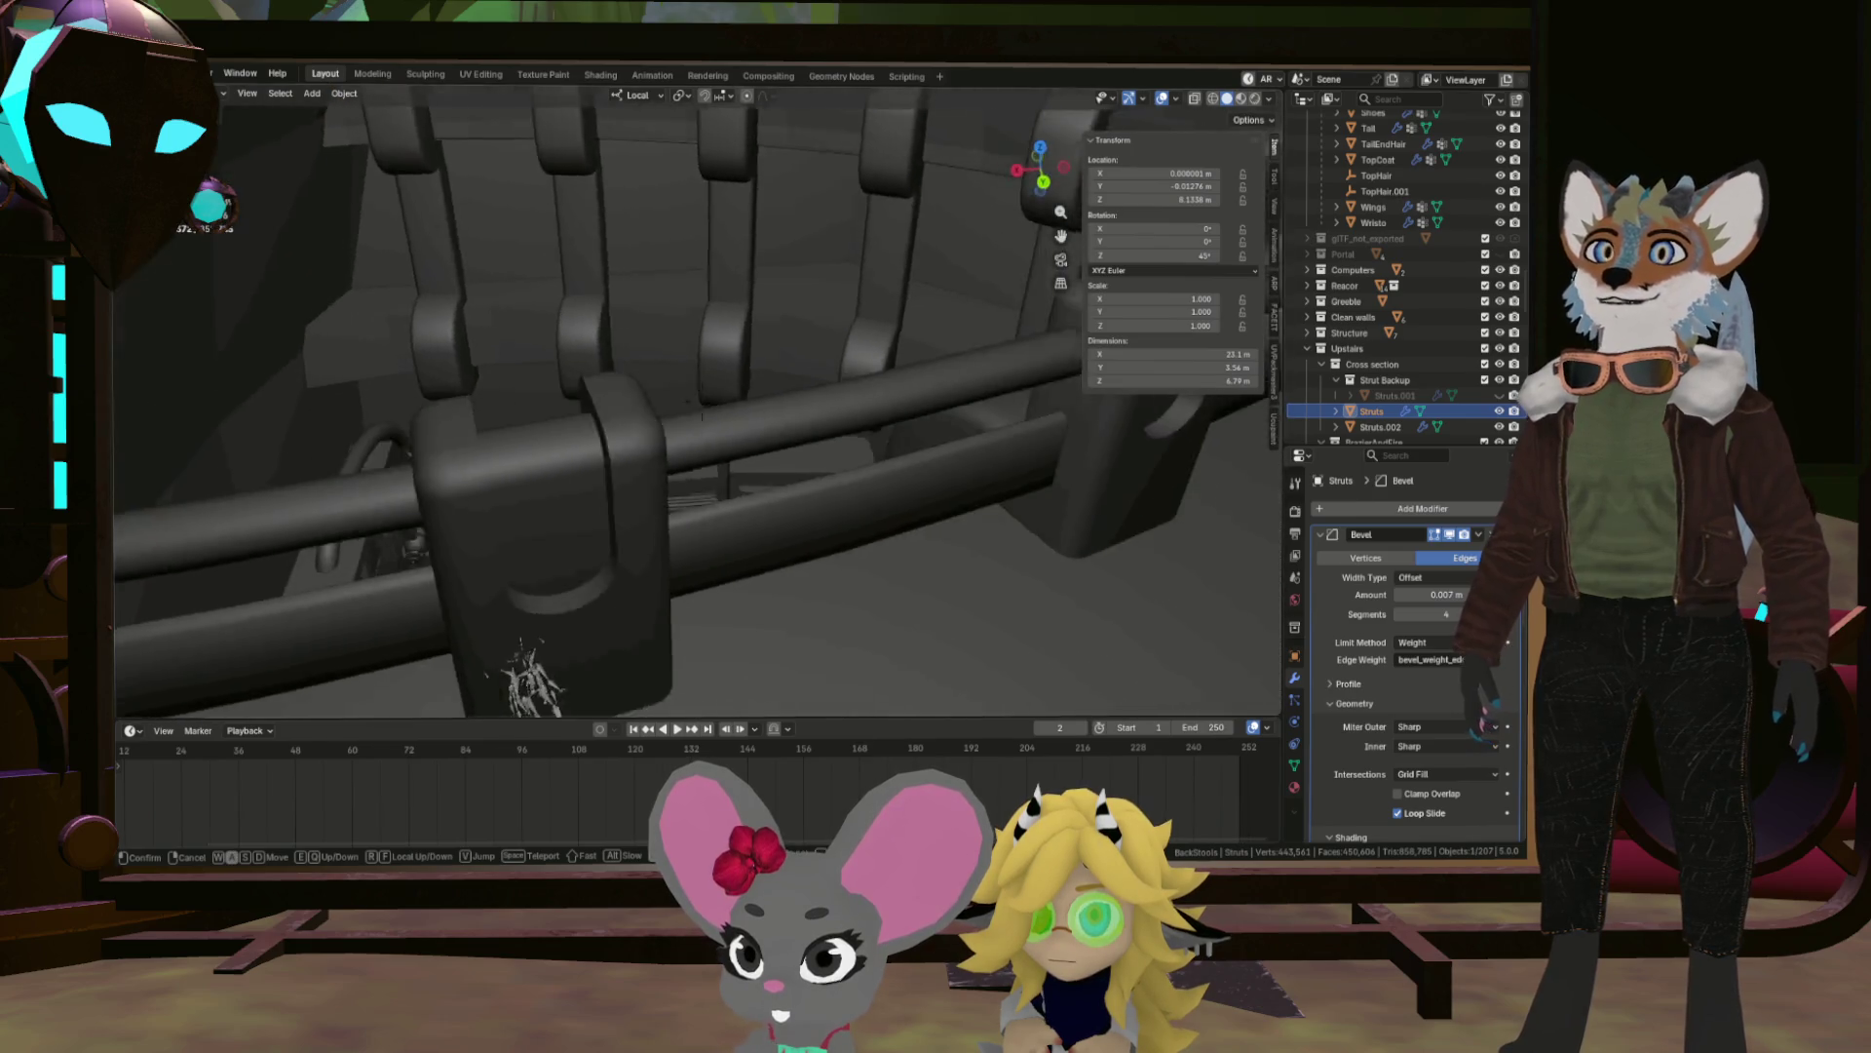
key("w")
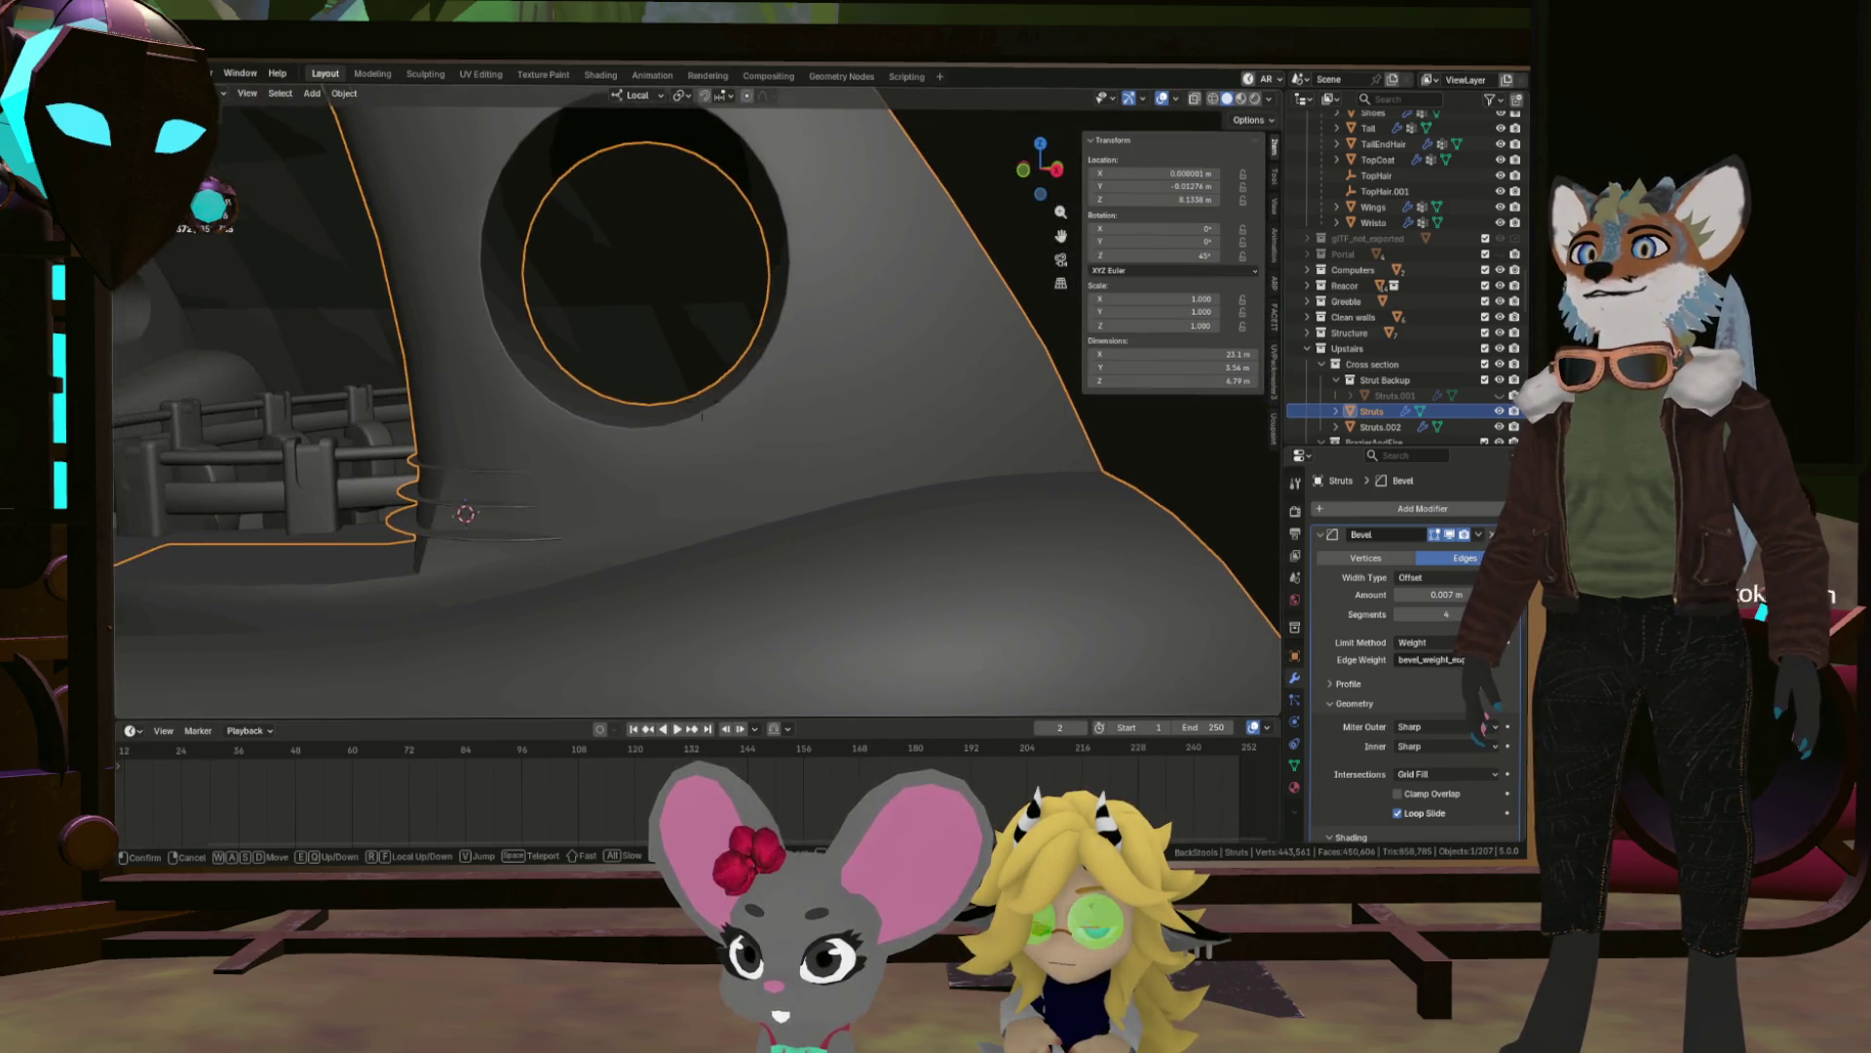
Fly past the two holes and orbit close to inspect their rounded rims.
key("s")
key("w")
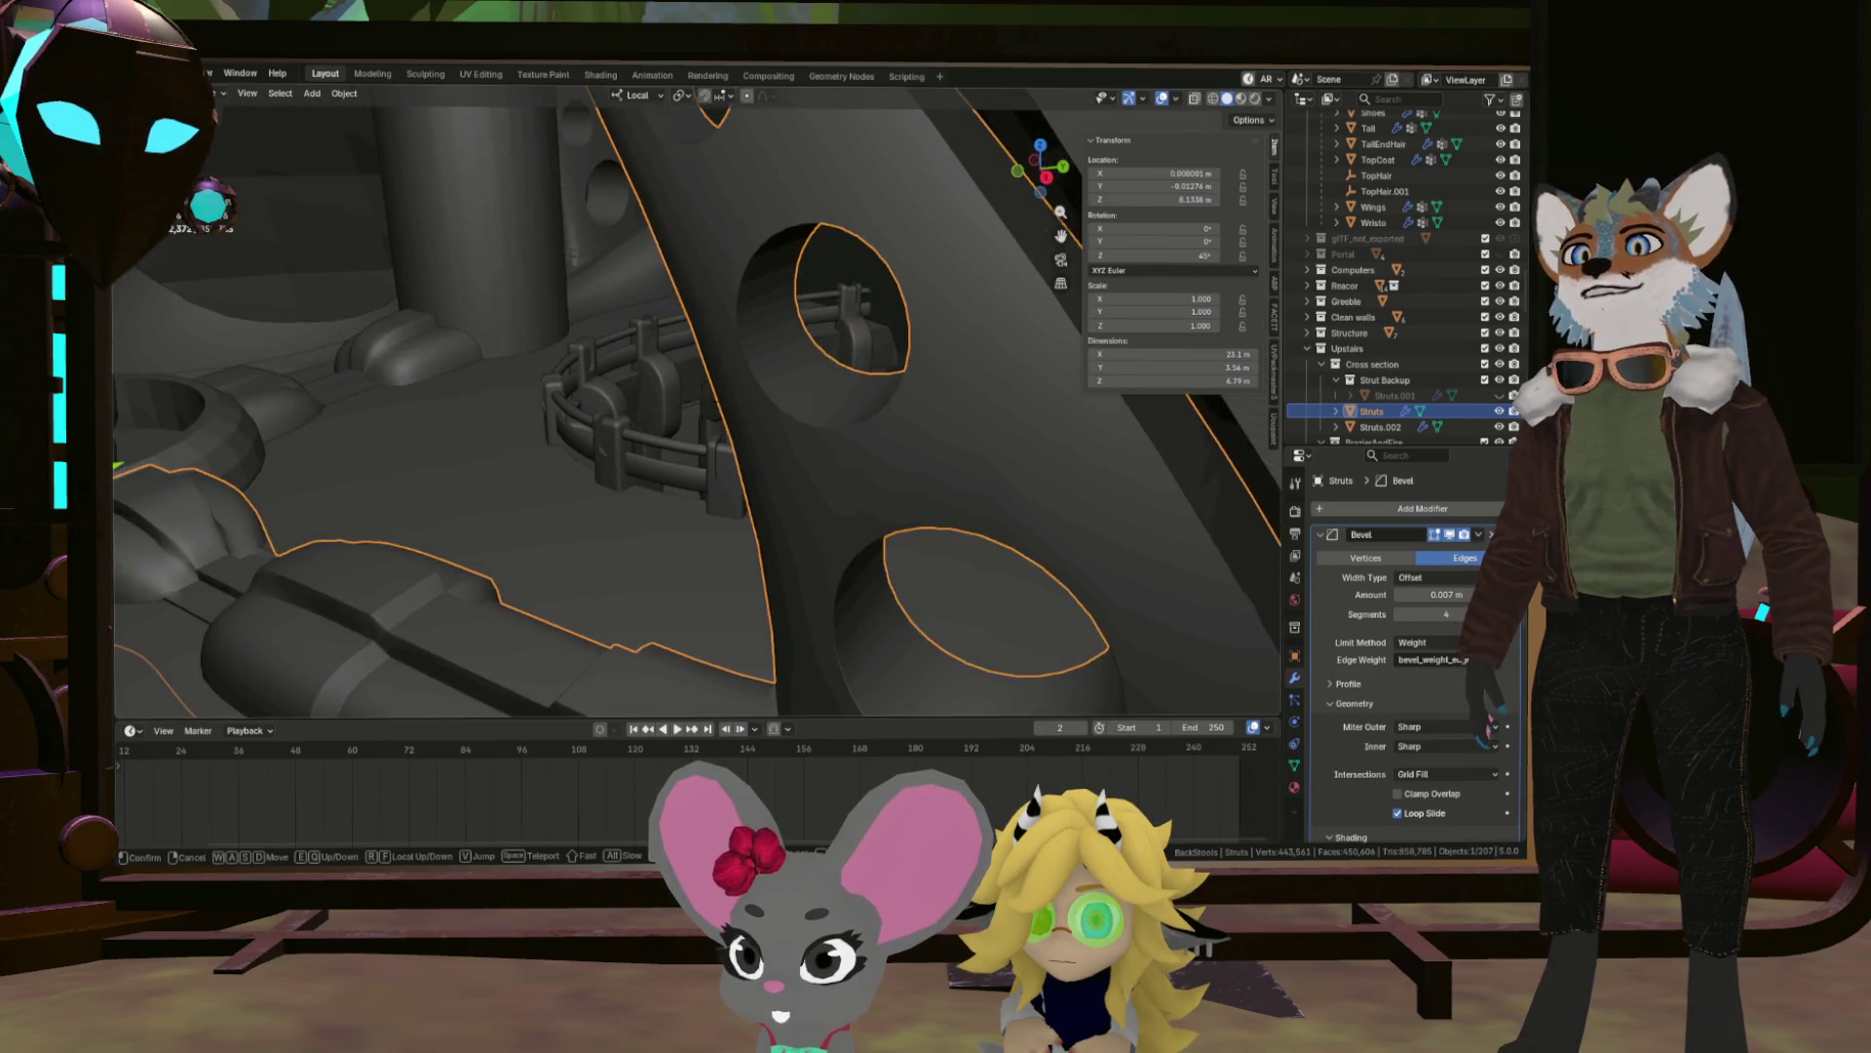
key("w")
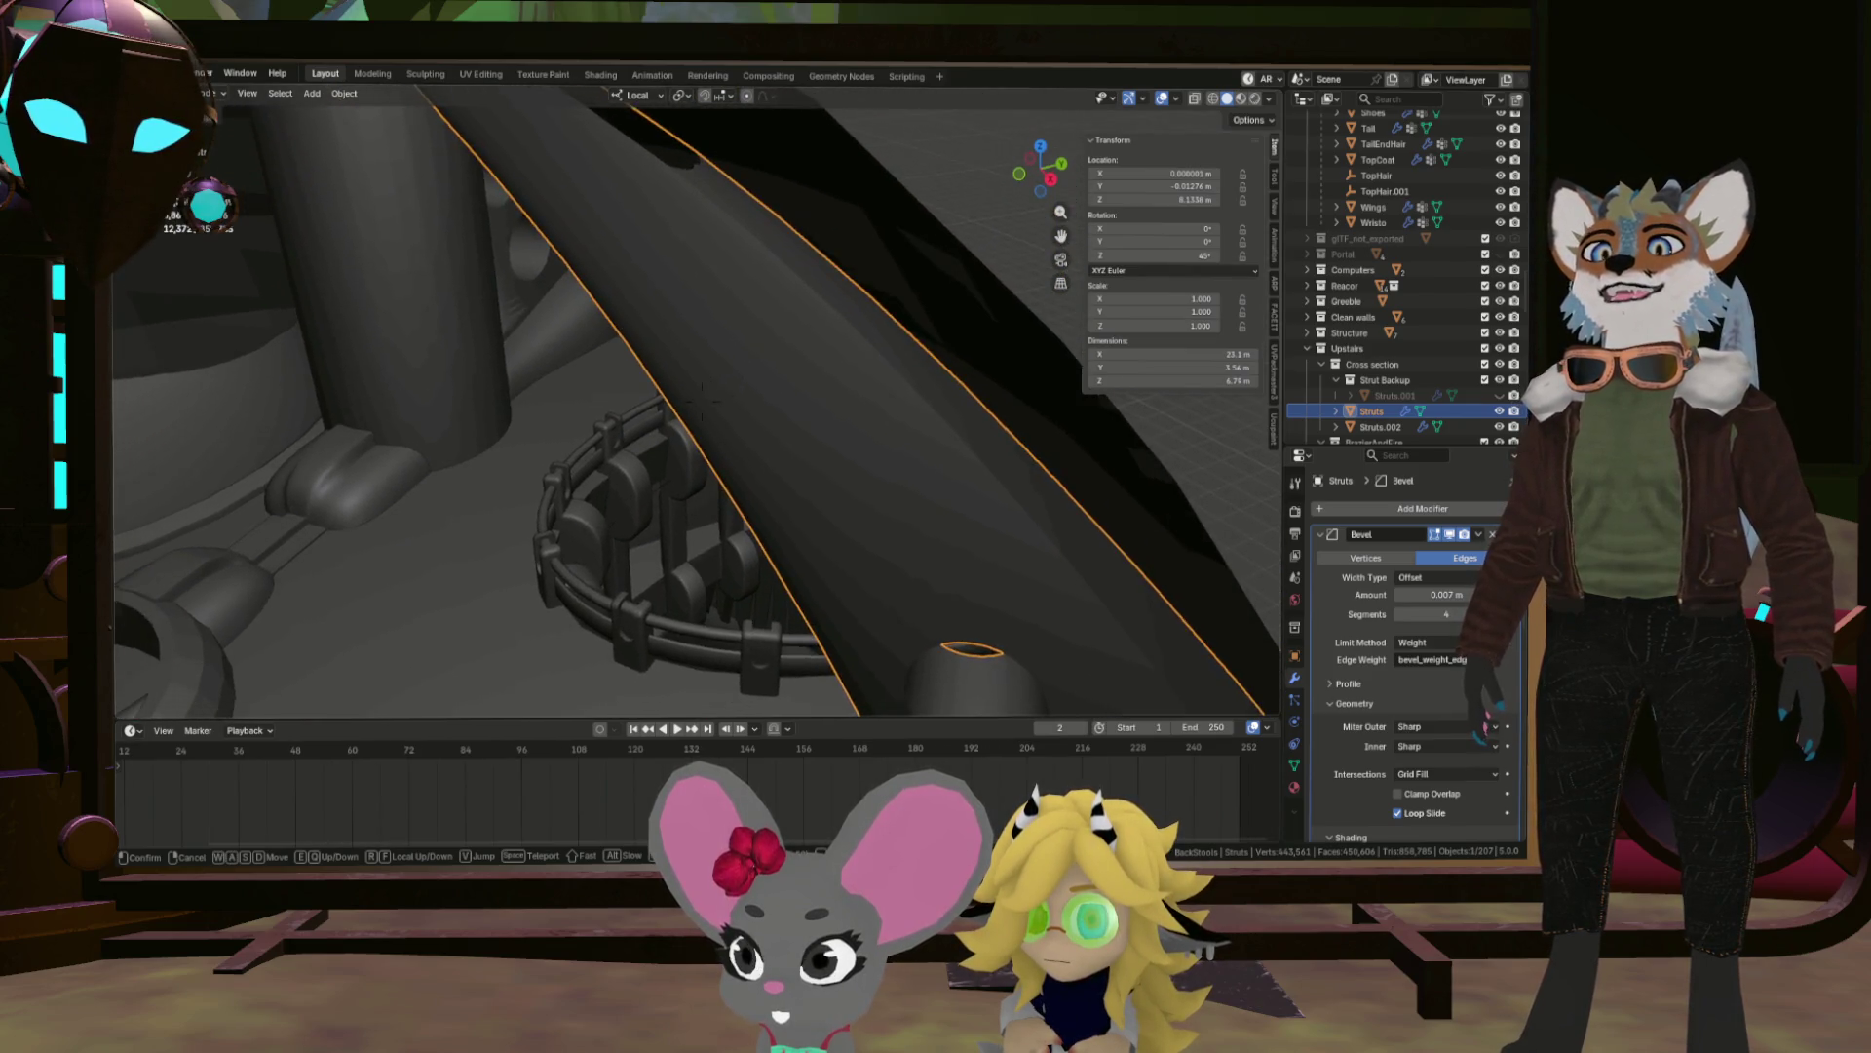
key("w")
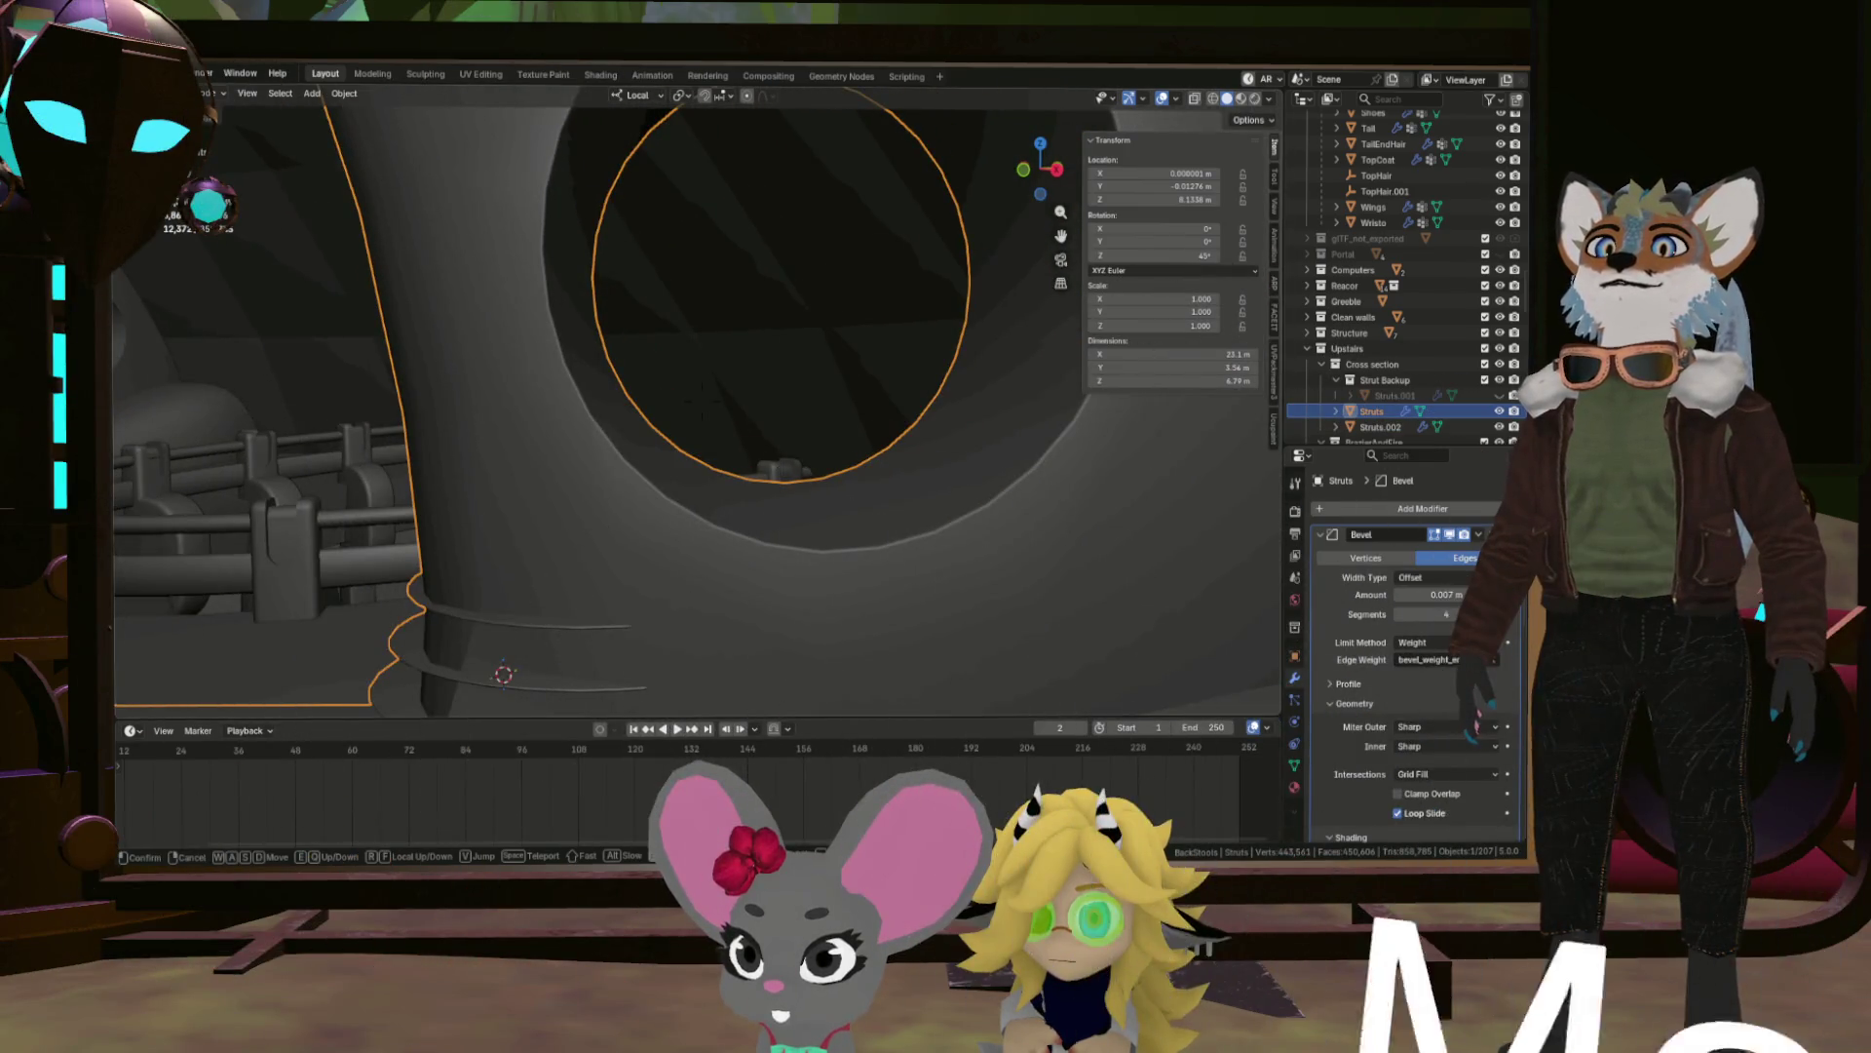
key("w")
key("w")
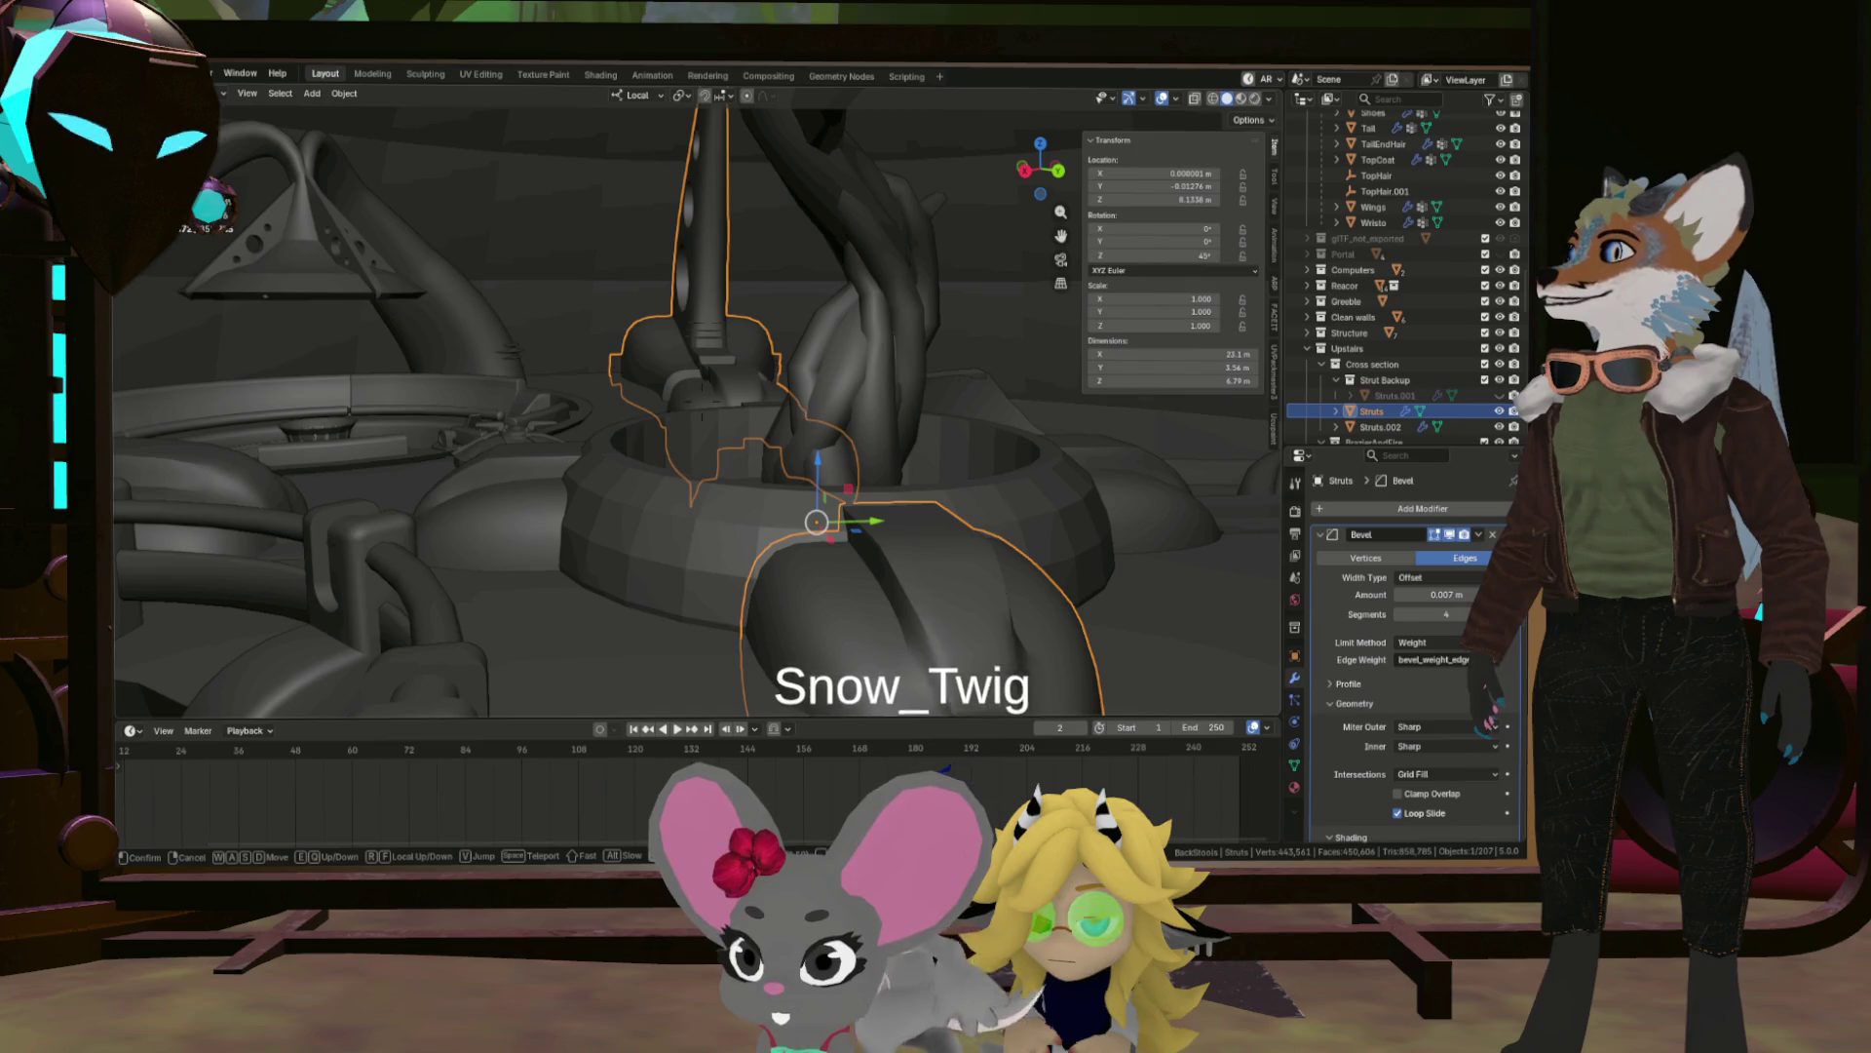
scroll("up", 3)
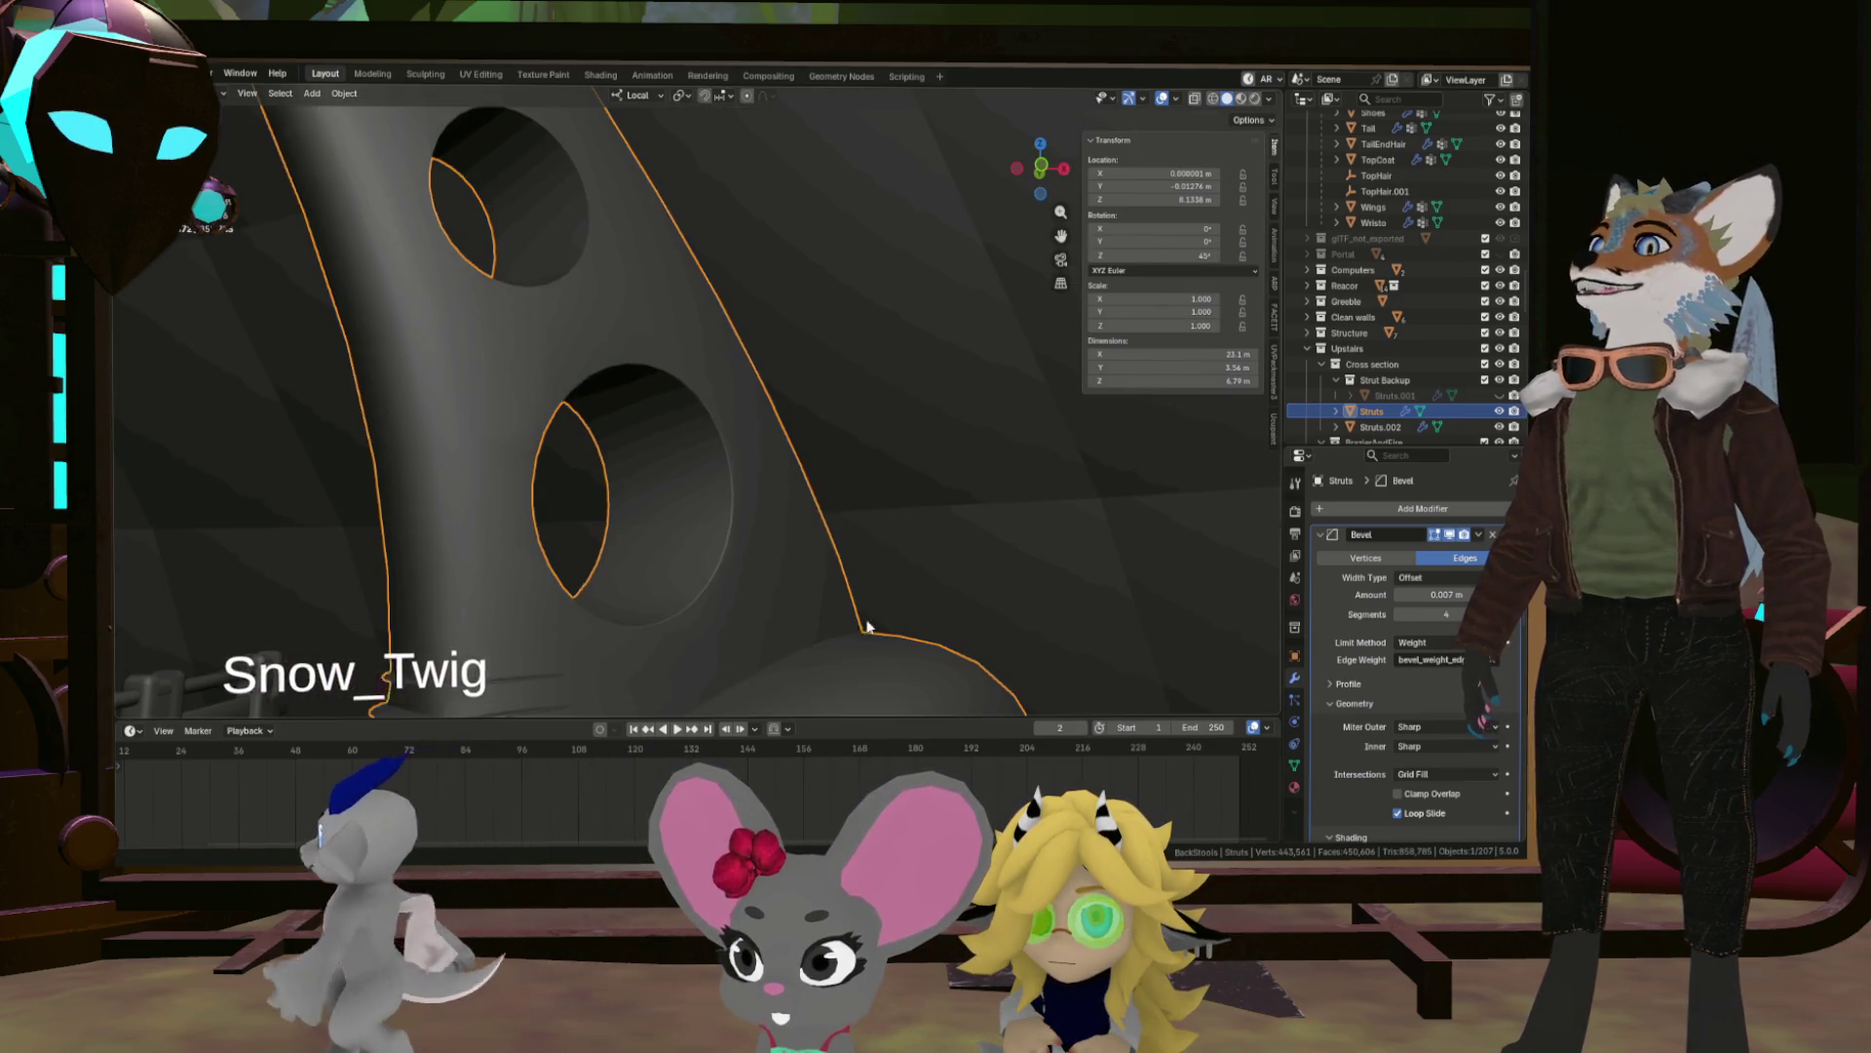
right_click(819, 636)
left_click_drag(642, 635, 819, 654)
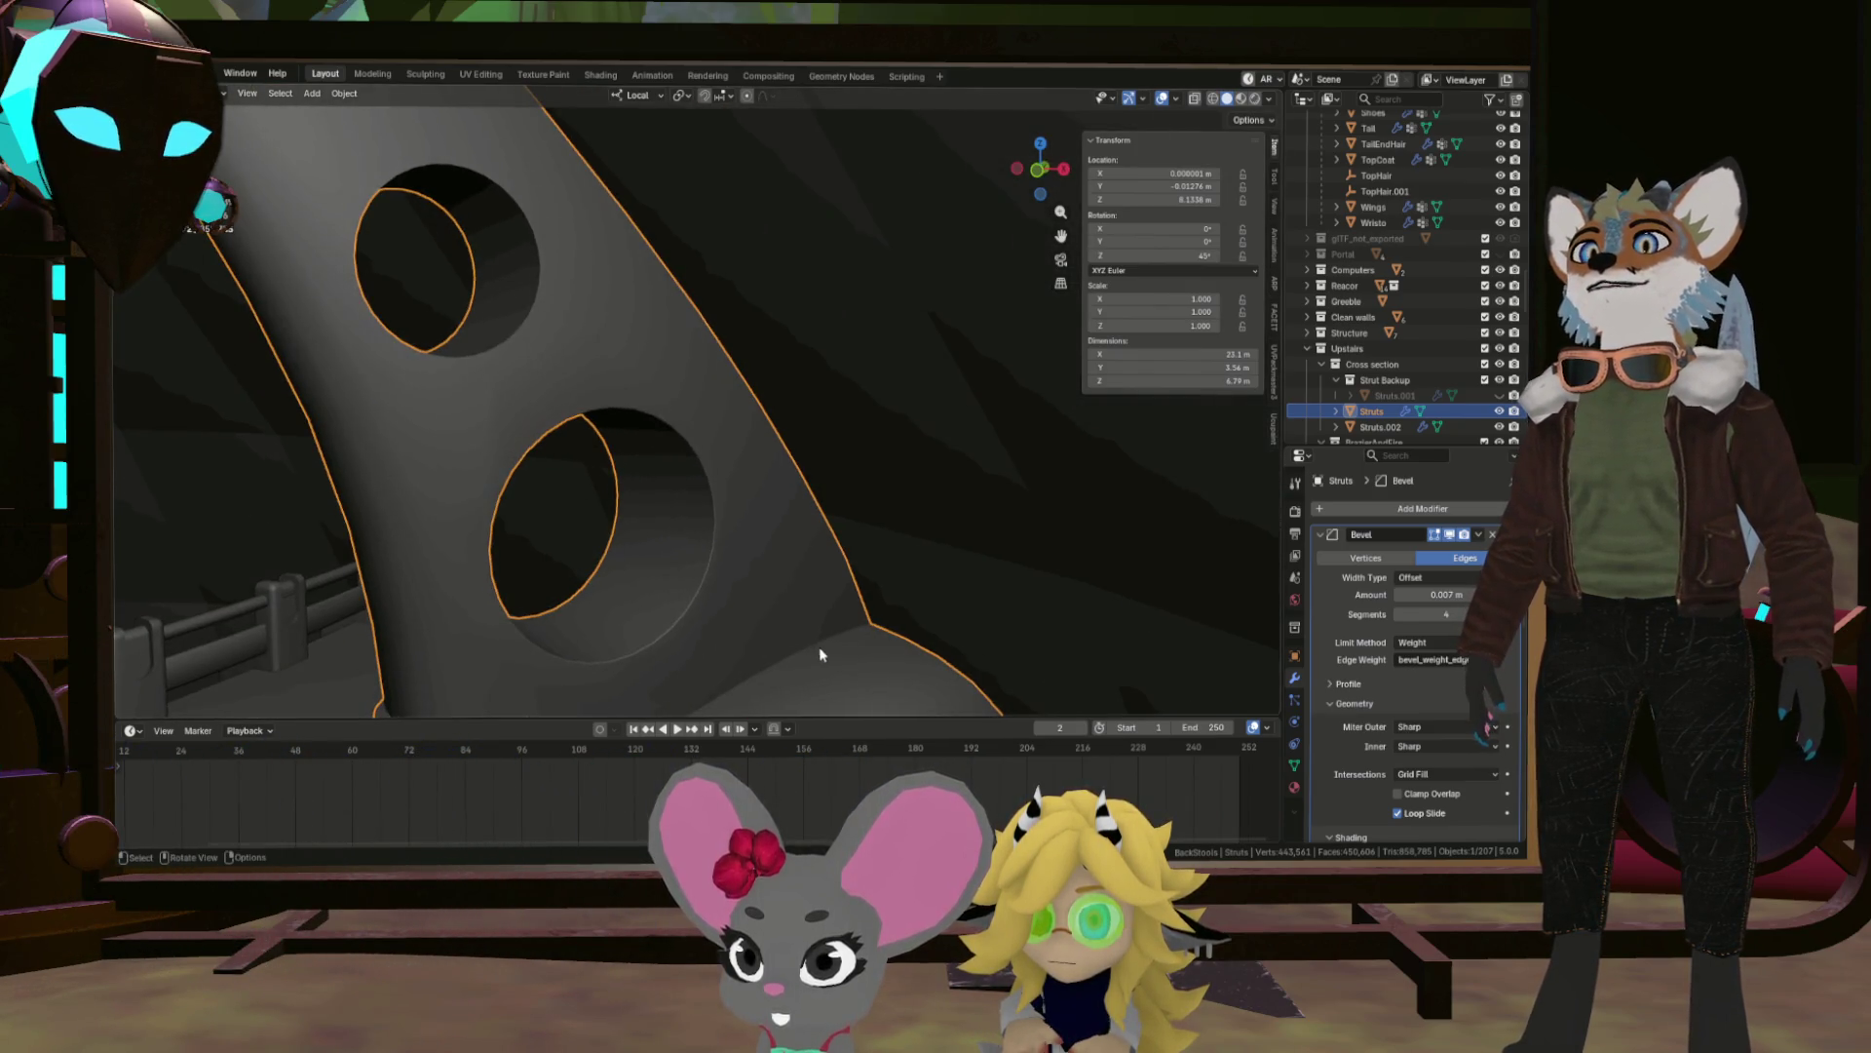
left_click_drag(731, 533, 802, 557)
In Edit Mode, select the complete outer rim loop of the second hole, dropping stray edges.
key("Tab")
scroll("up", 3)
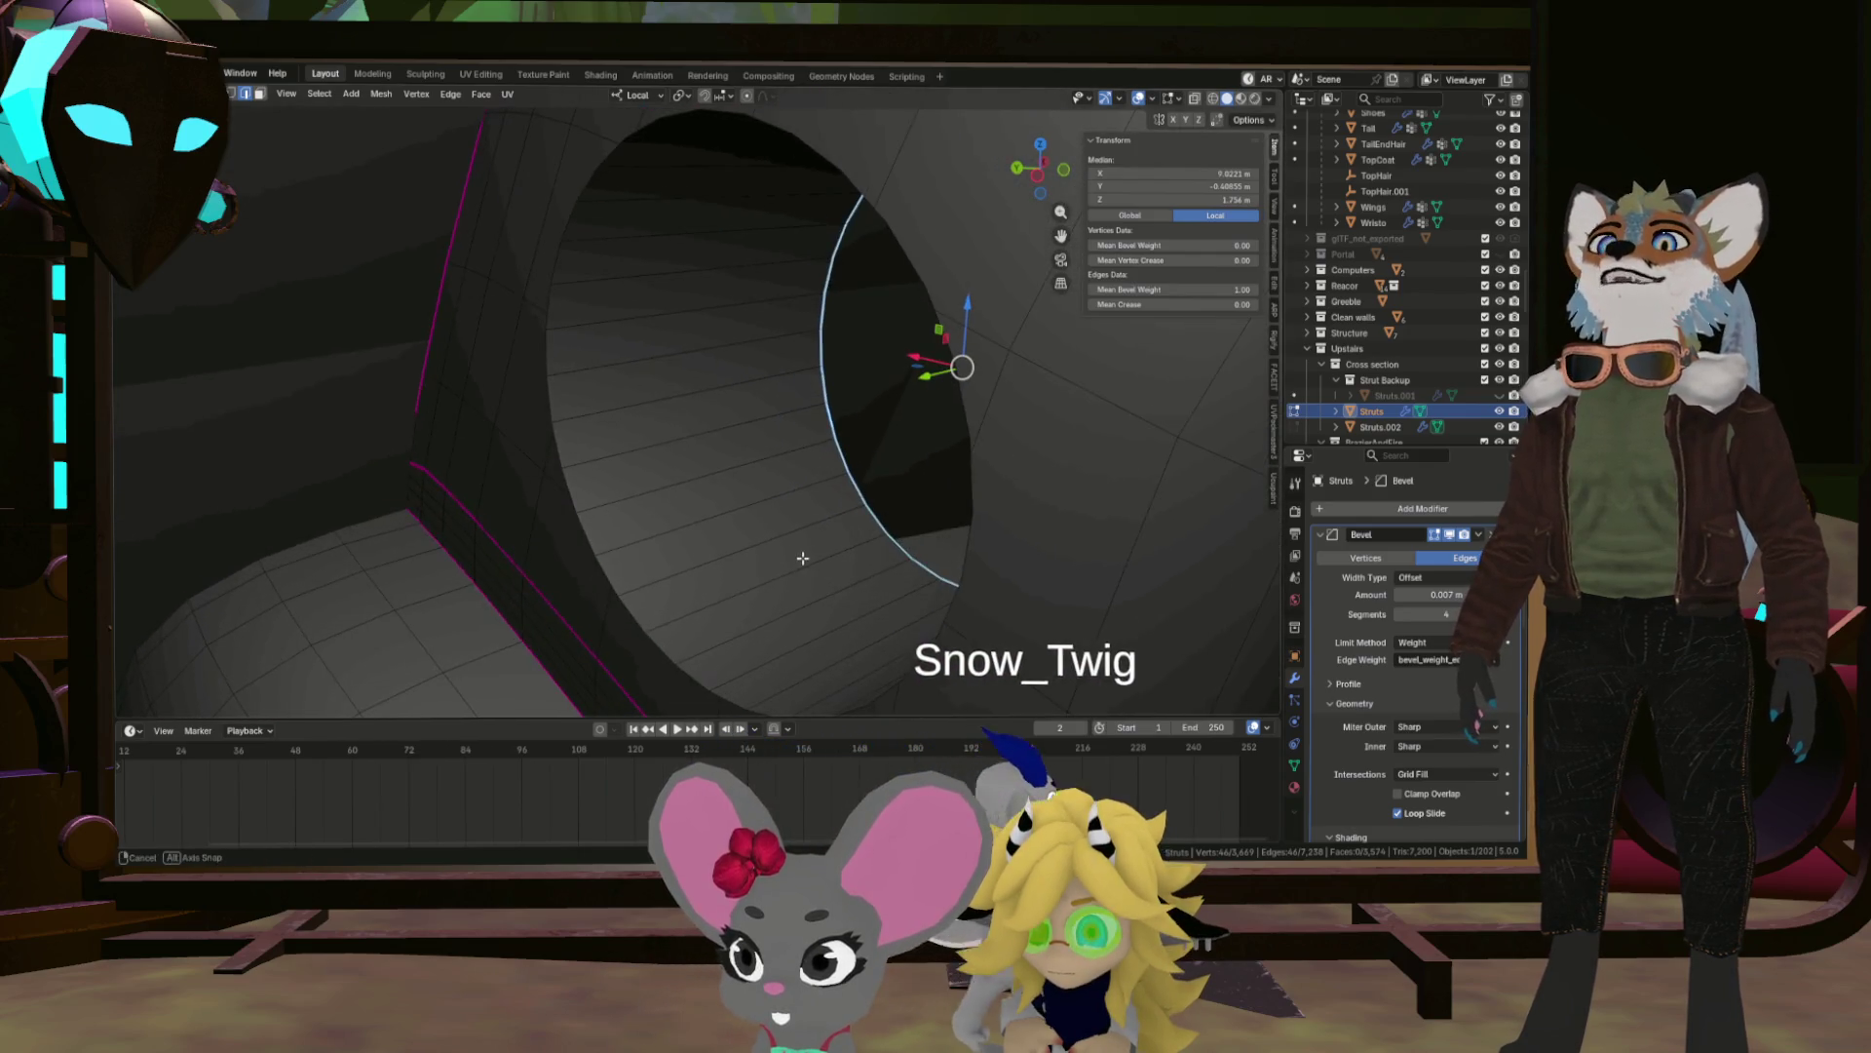
left_click(989, 399)
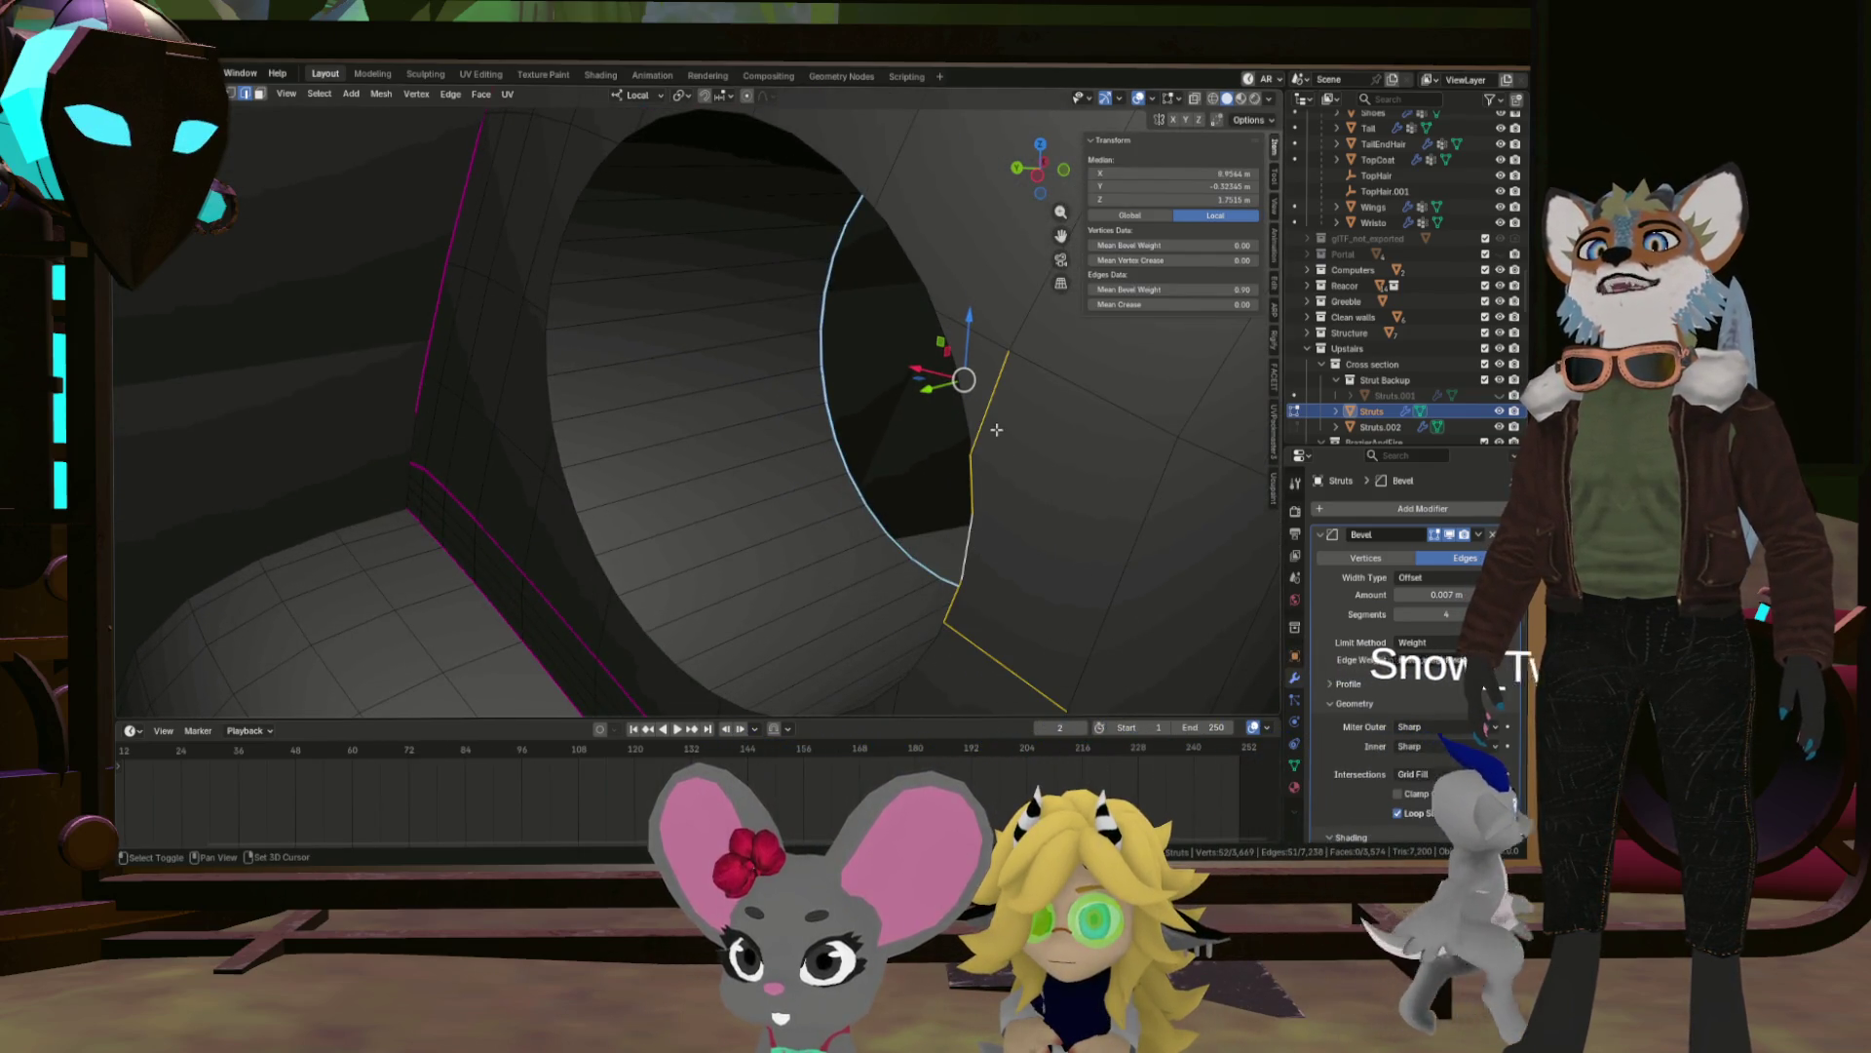
left_click(942, 635)
left_click_drag(943, 636, 1044, 531)
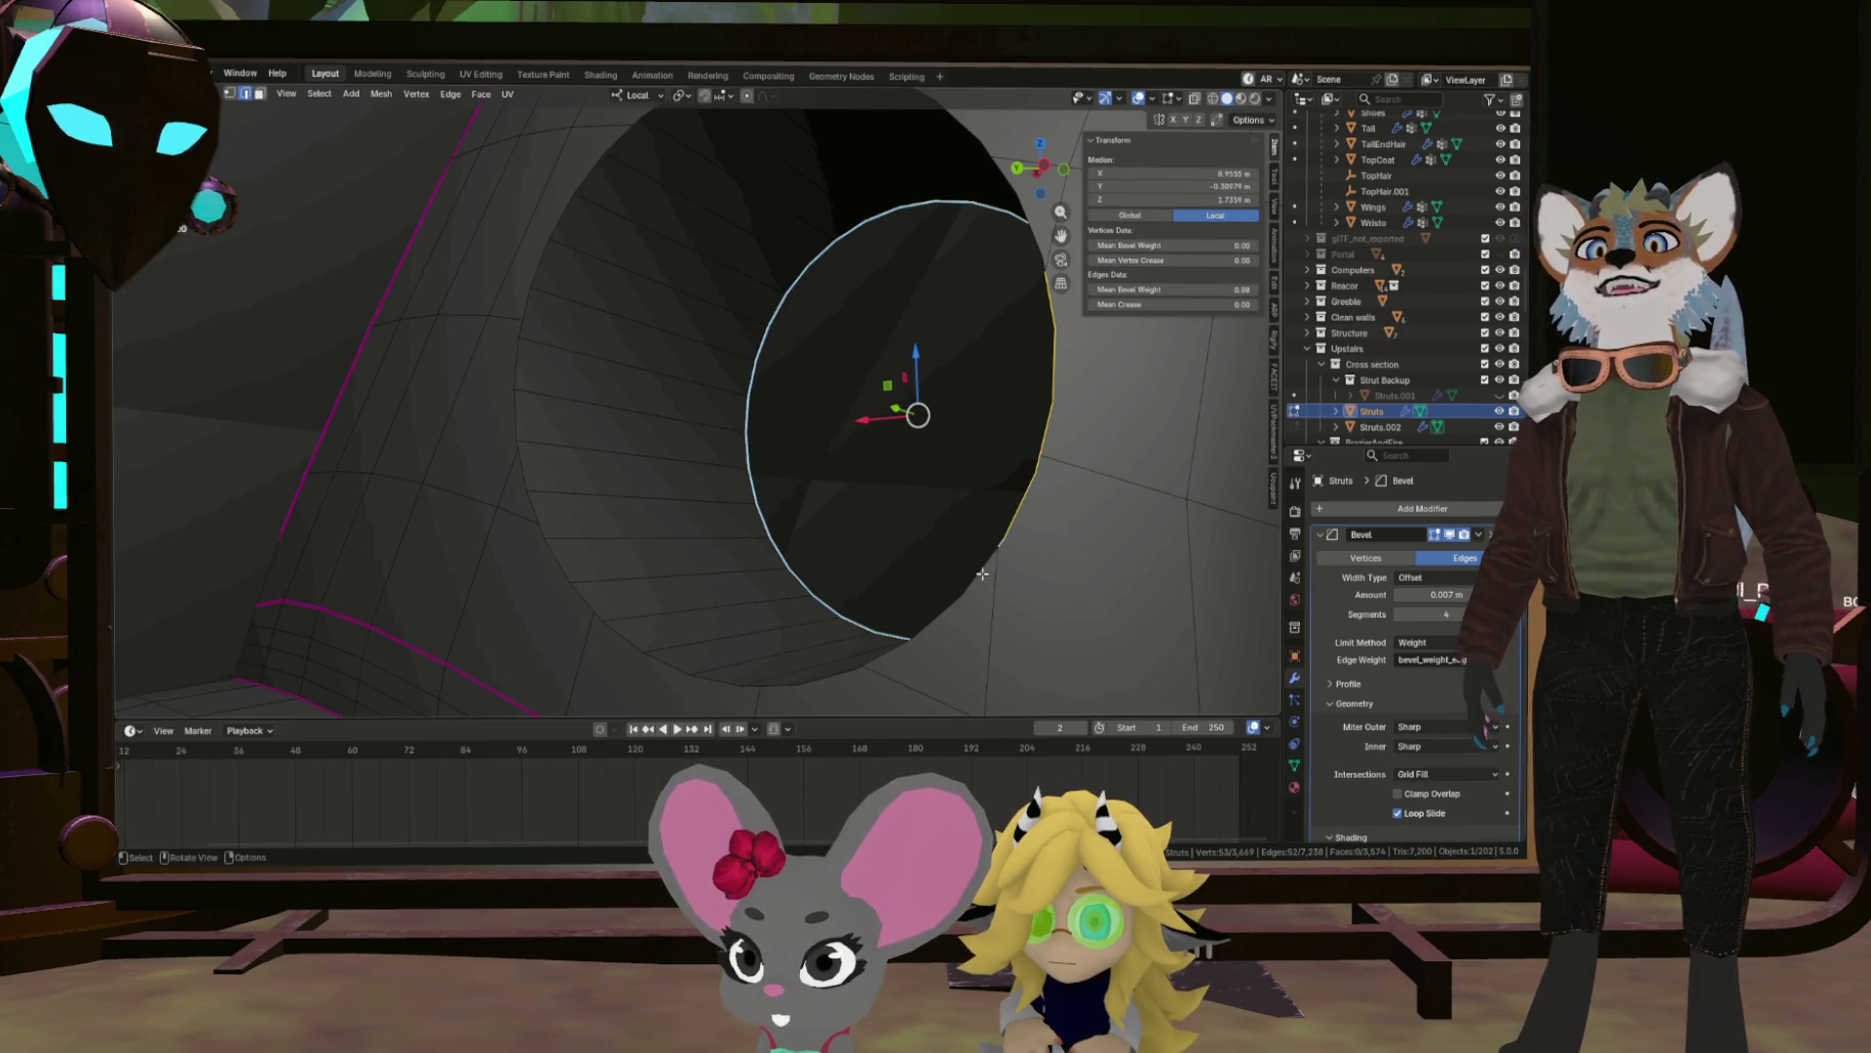
left_click(674, 663)
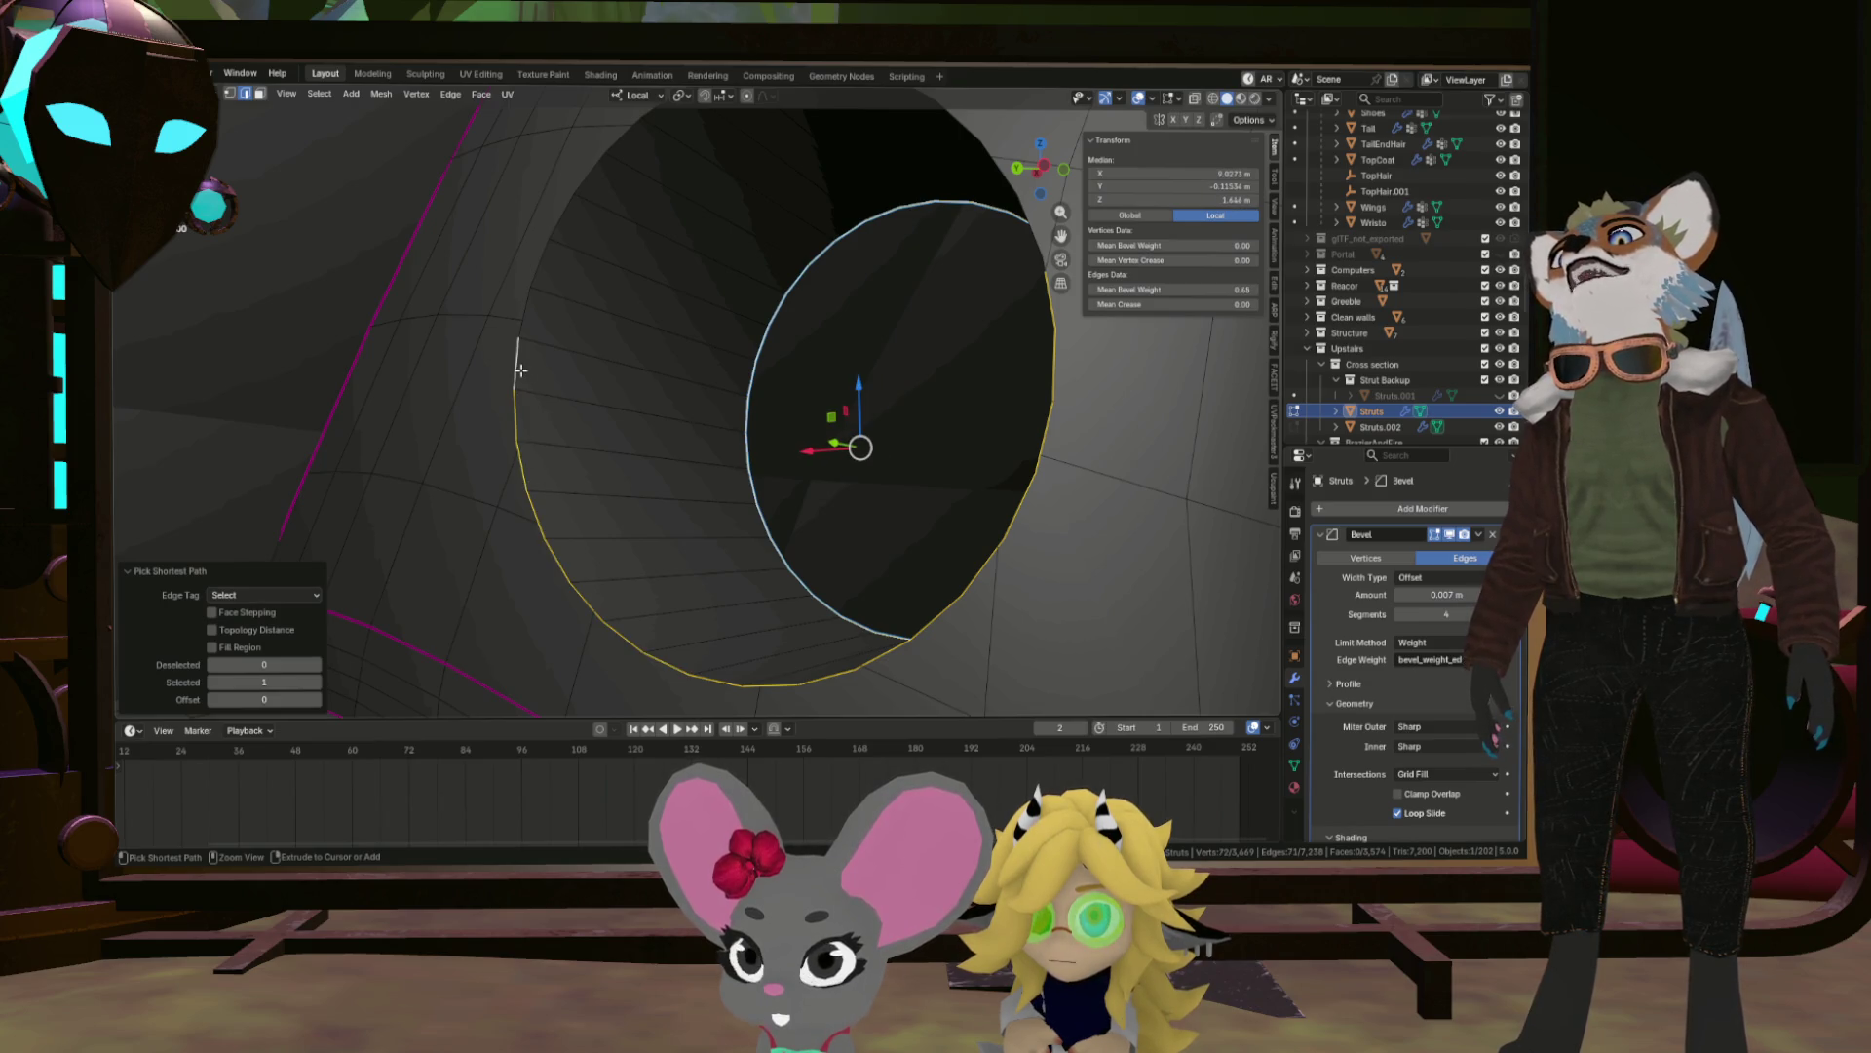
left_click_drag(572, 346, 561, 371)
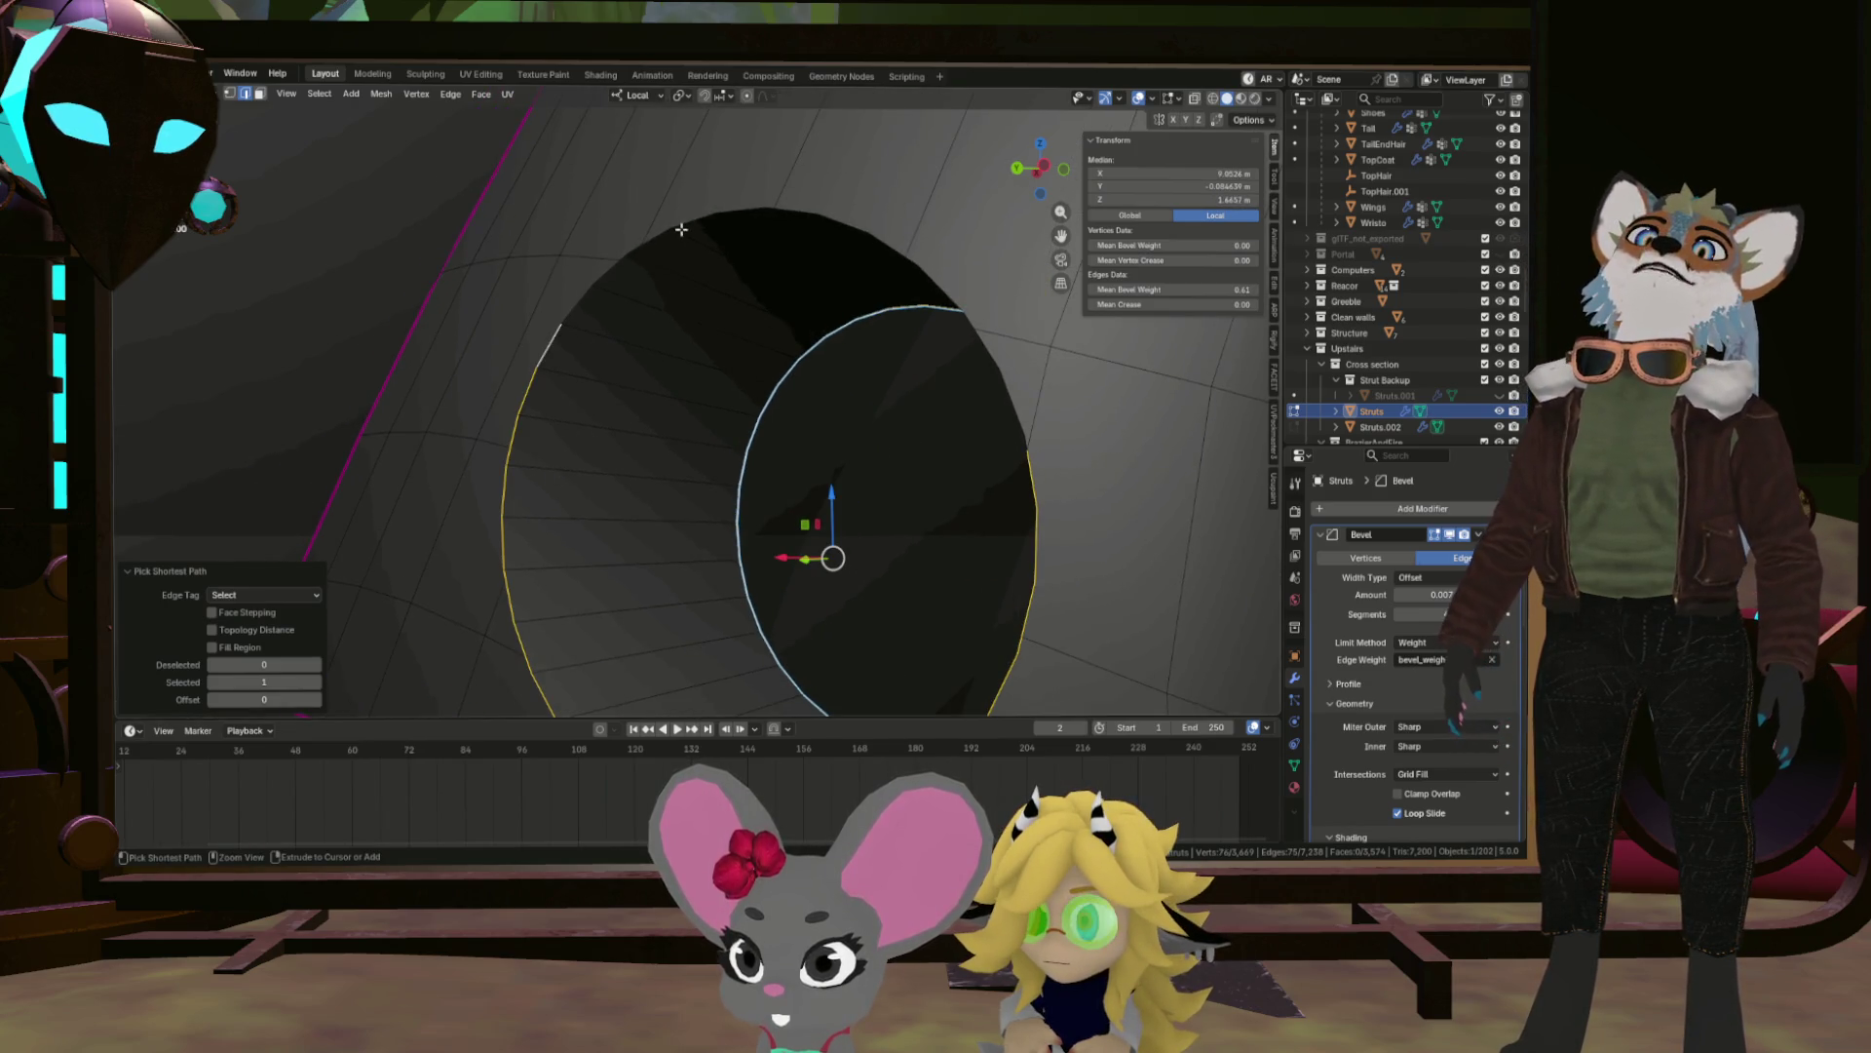
key("ctrl+z")
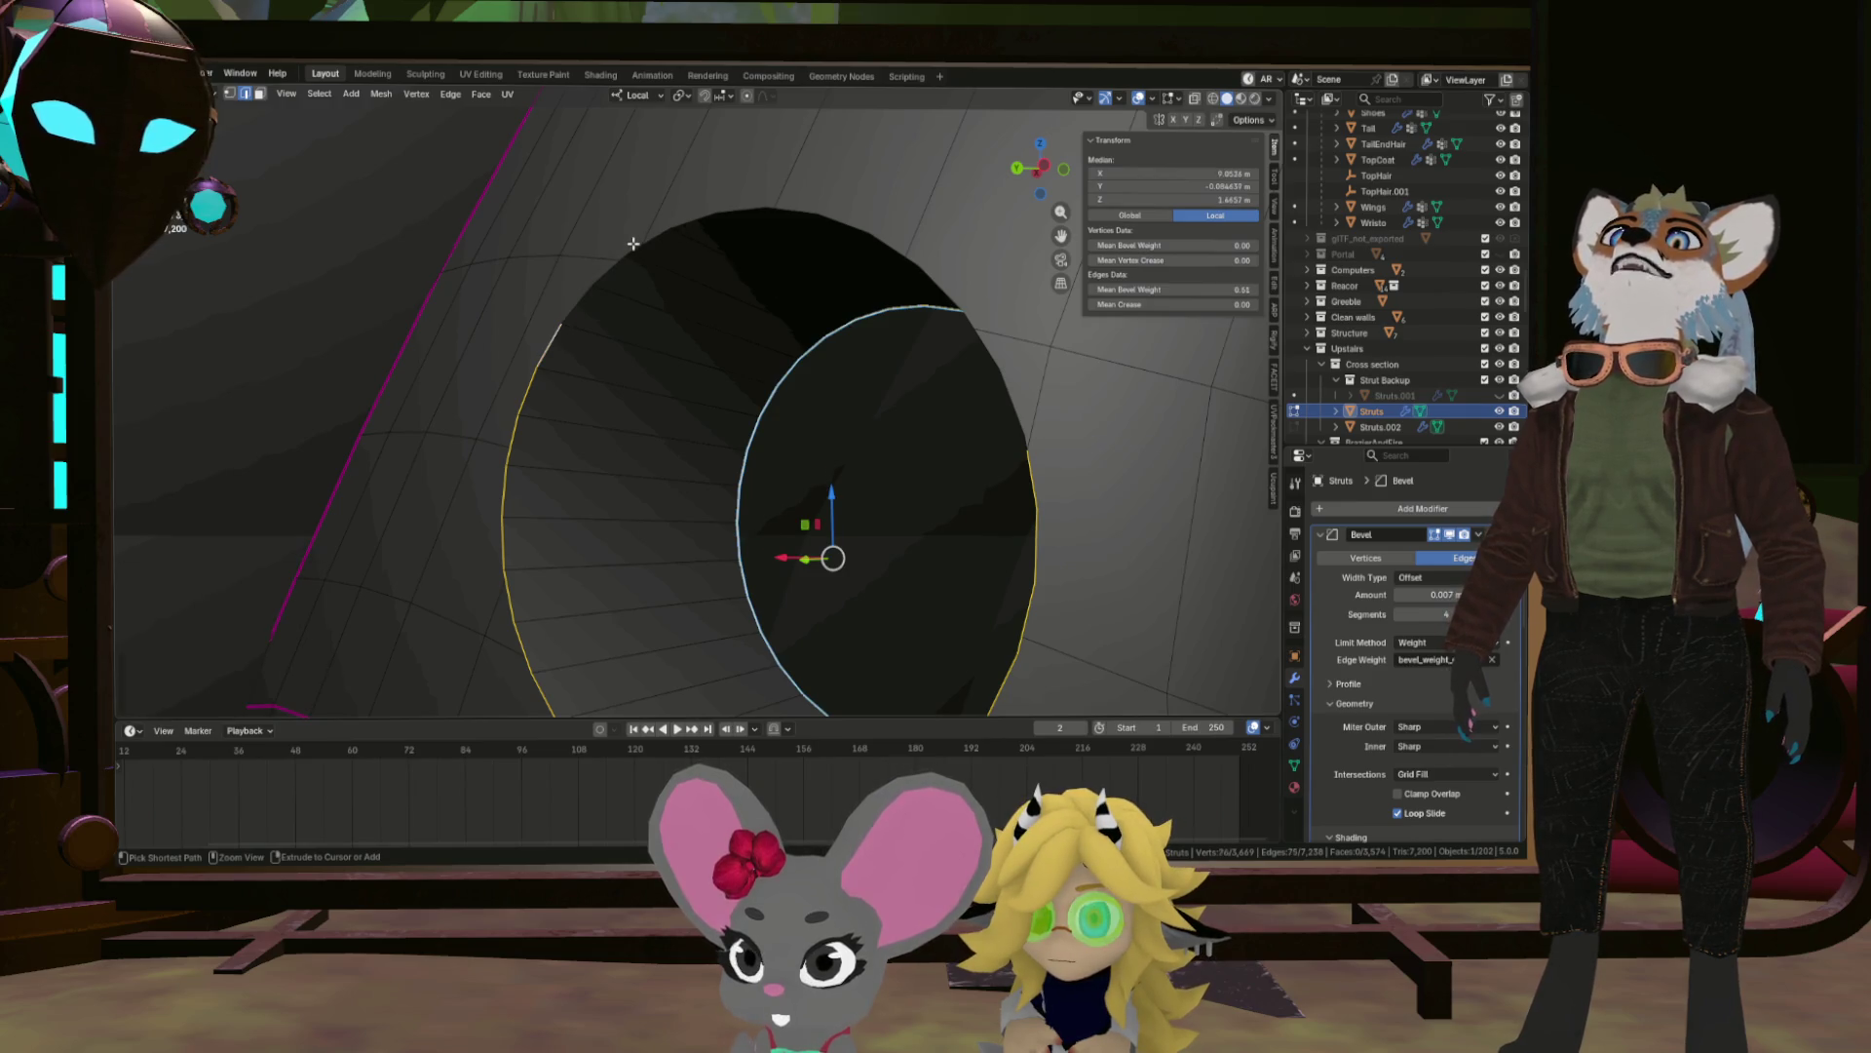
left_click(633, 244)
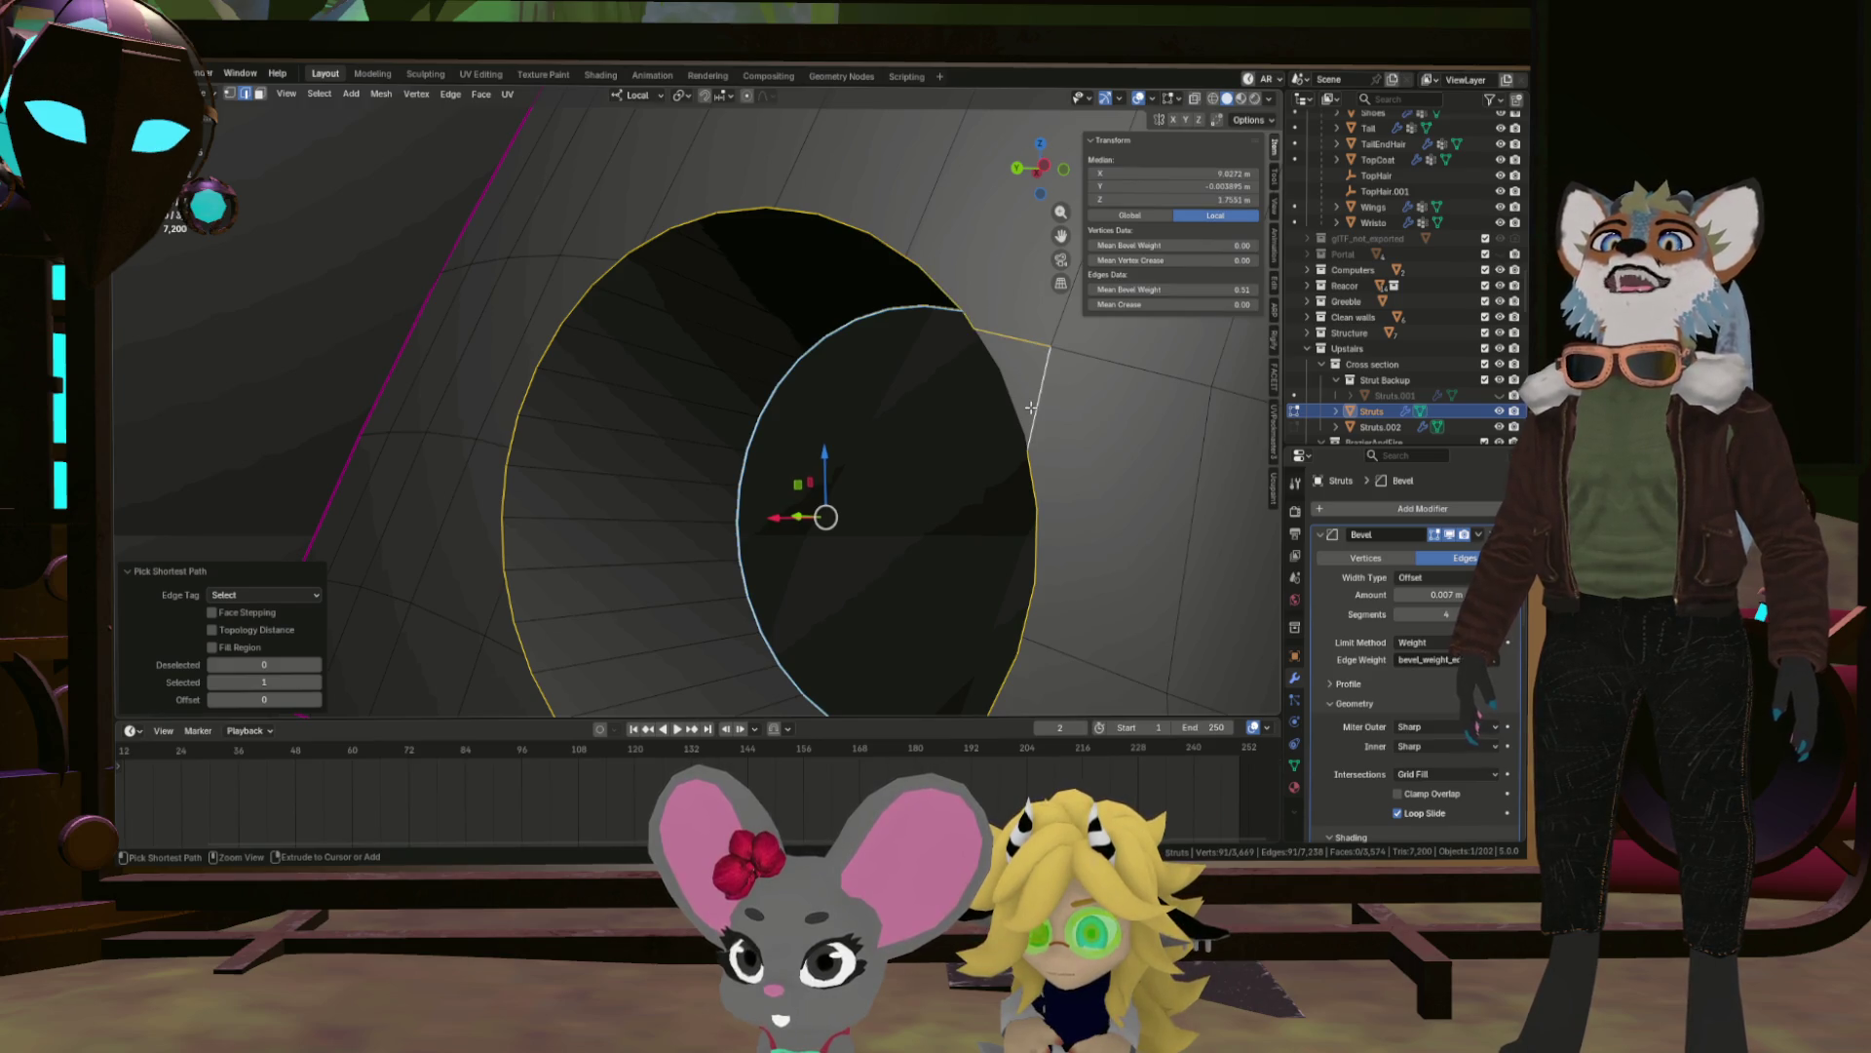
left_click(988, 343)
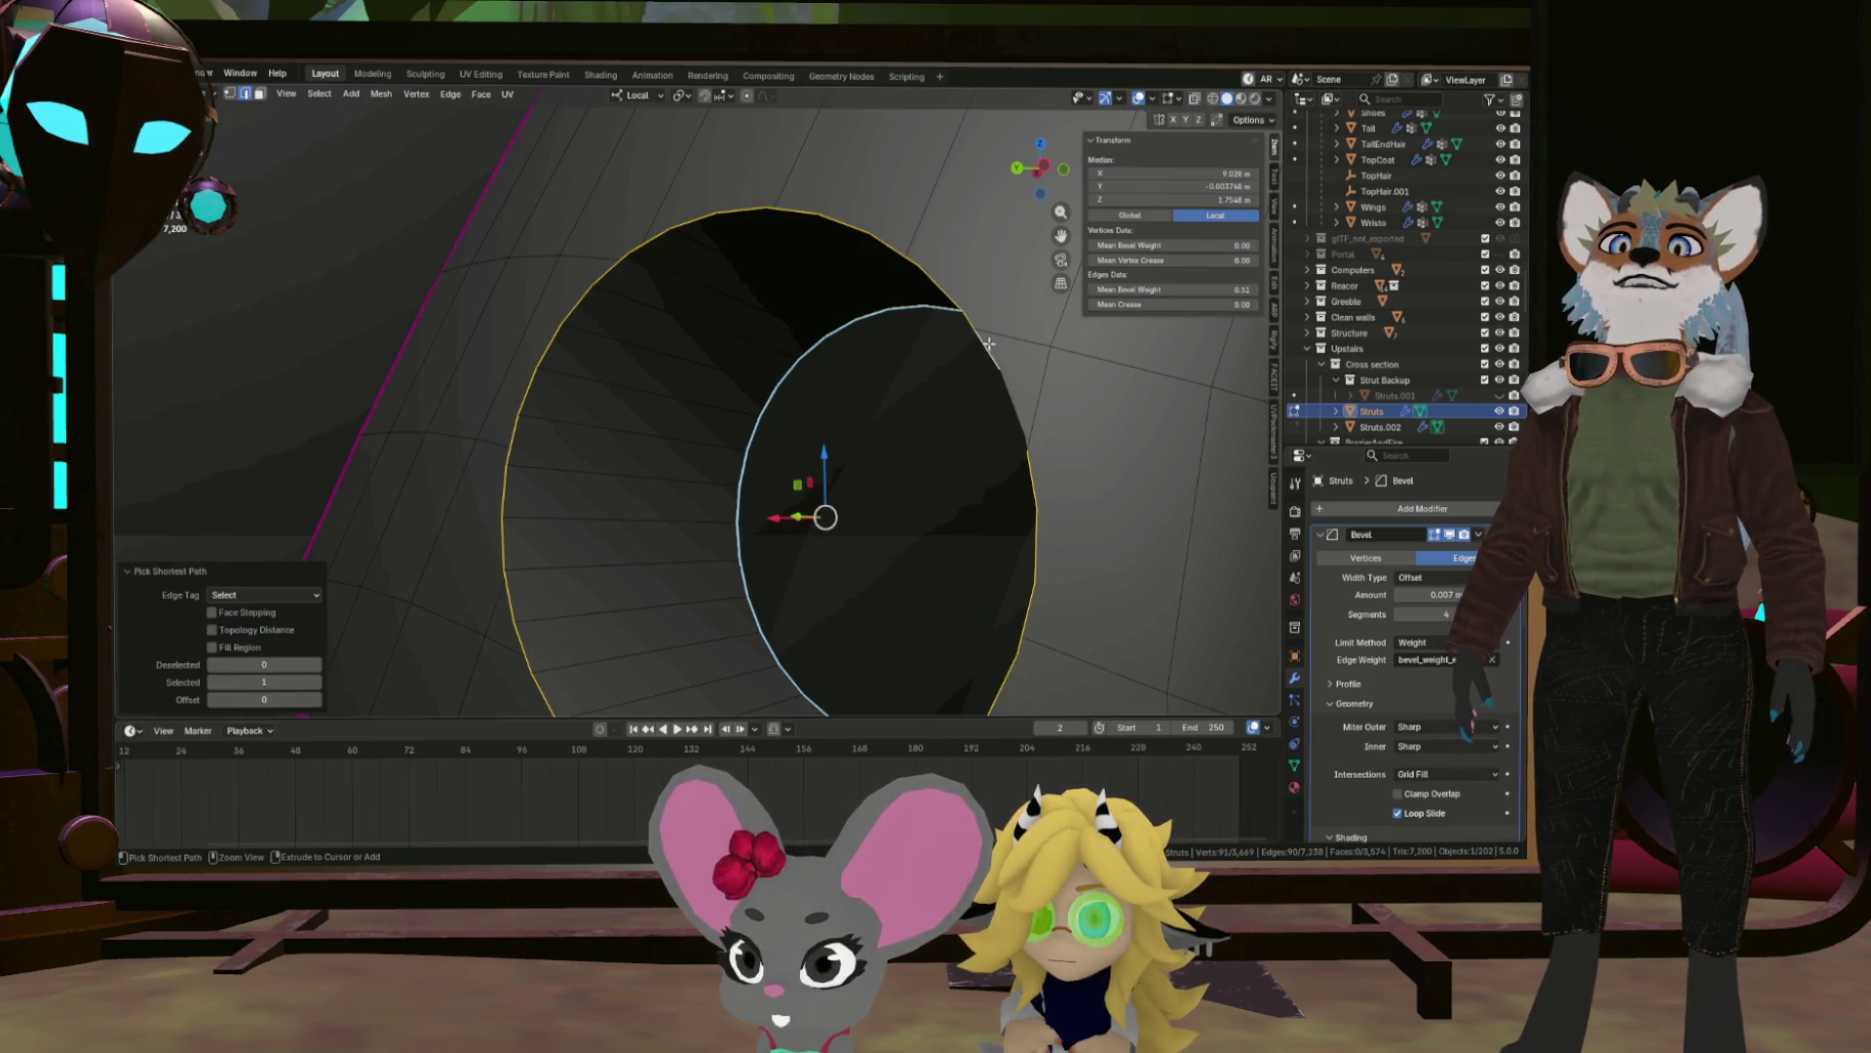
scroll("up", 3)
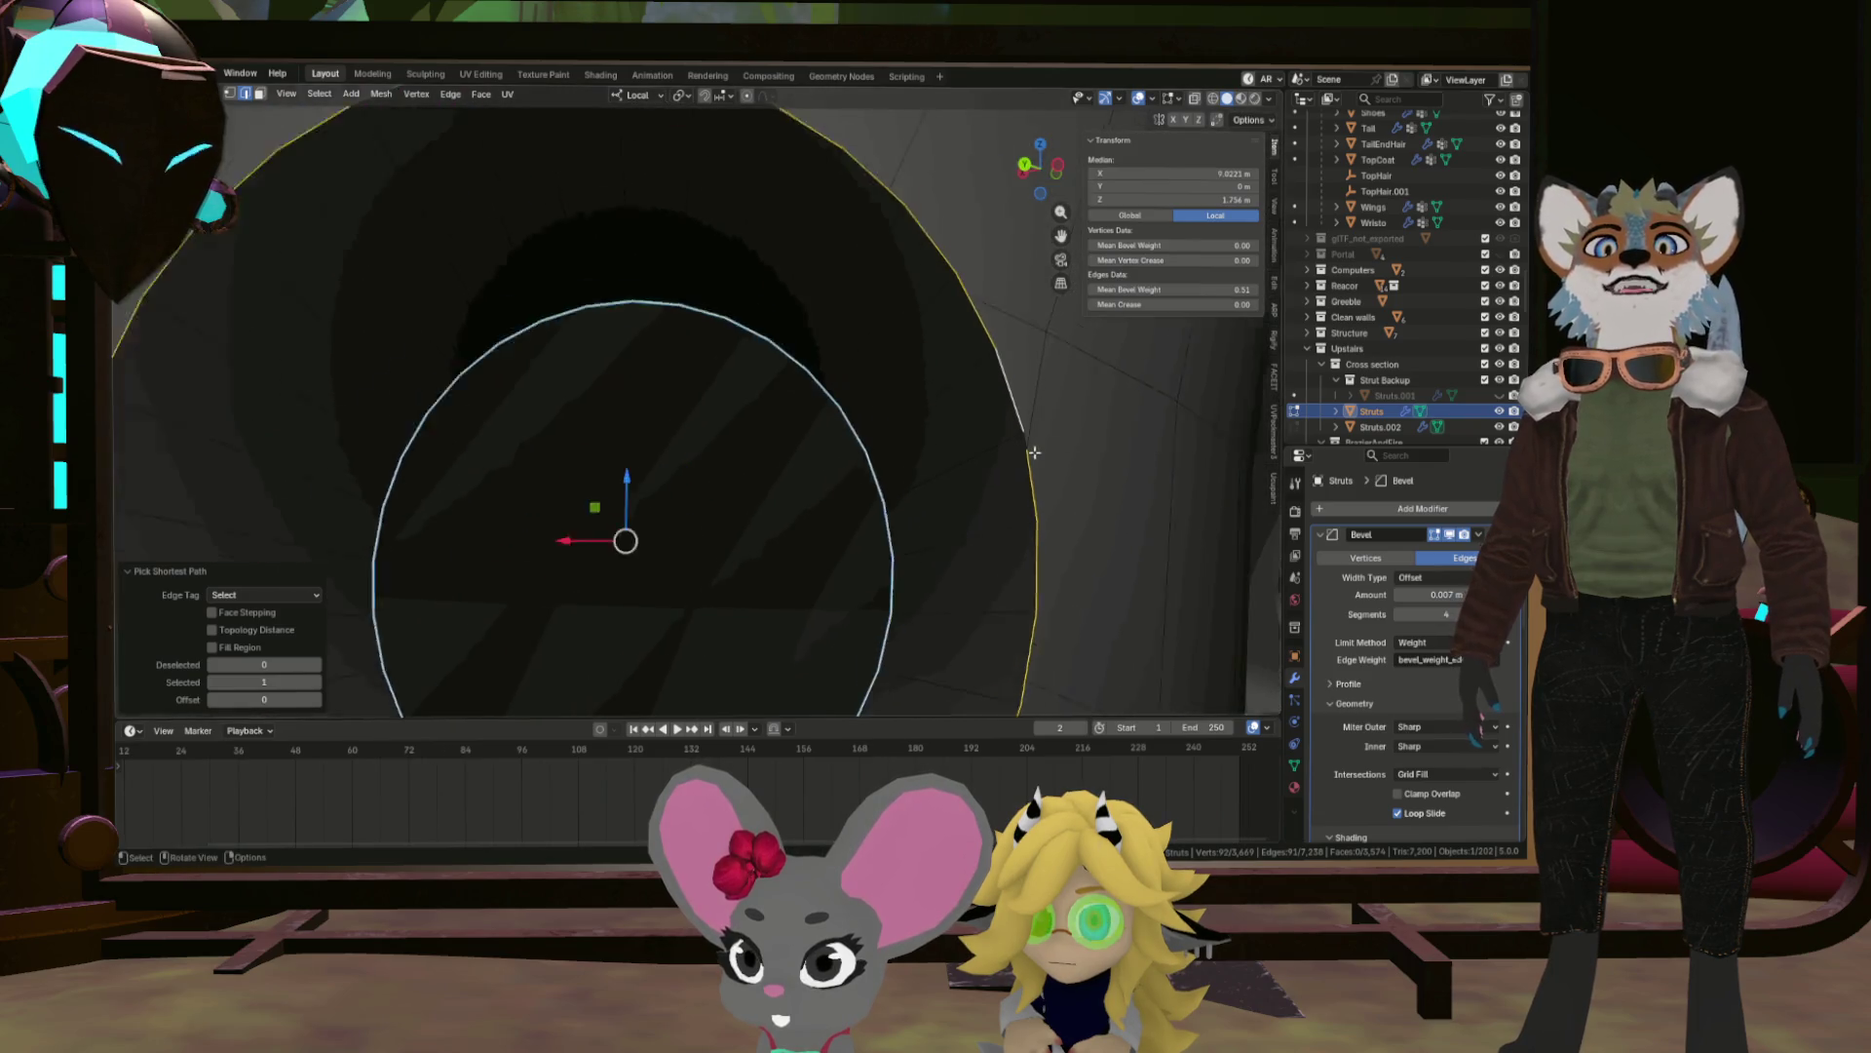
scroll("down", 3)
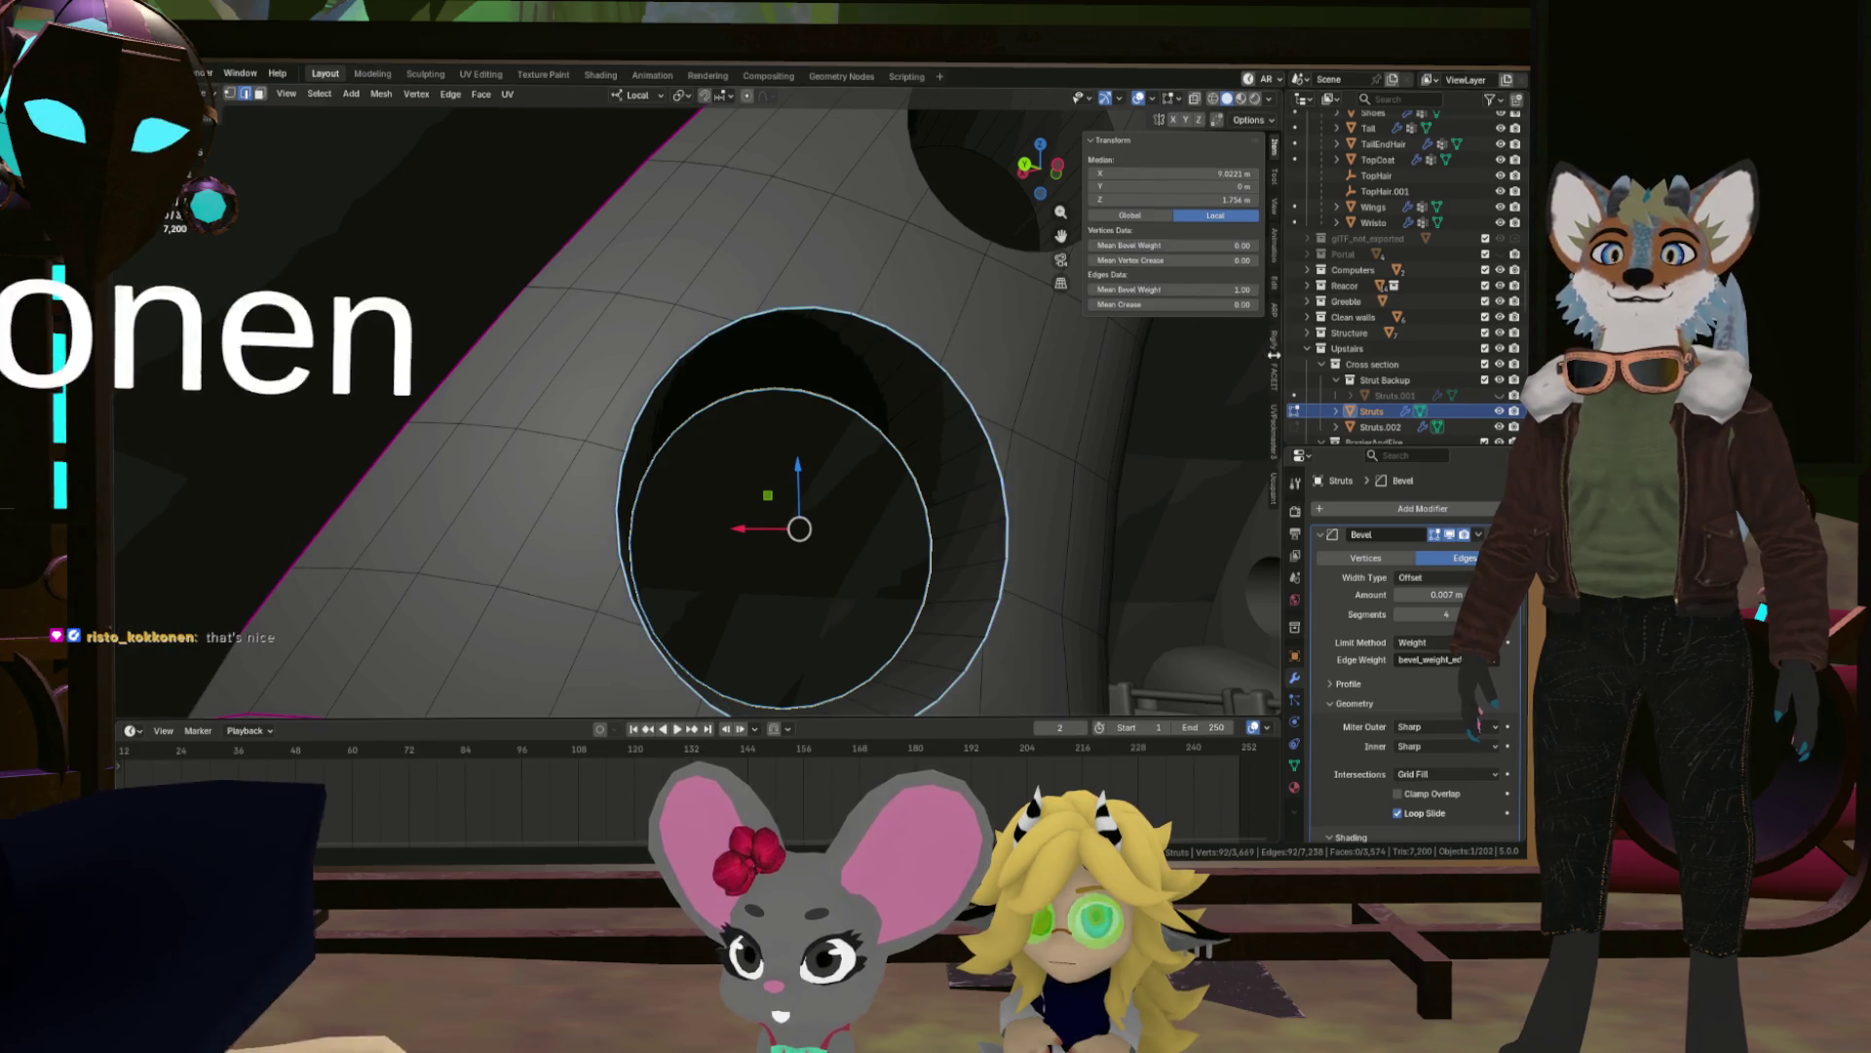
Pick a starting edge on the tube rim, switching from a loop to a single edge.
left_click(1031, 447)
left_click_drag(1031, 446, 935, 487)
key("Tab")
key("Tab")
left_click(990, 408)
left_click(936, 487)
left_click(857, 474)
Extend the shortest-path selection around the top and lower rim of the tube's hole.
left_click(497, 327)
left_click_drag(497, 328, 506, 292)
left_click(488, 308)
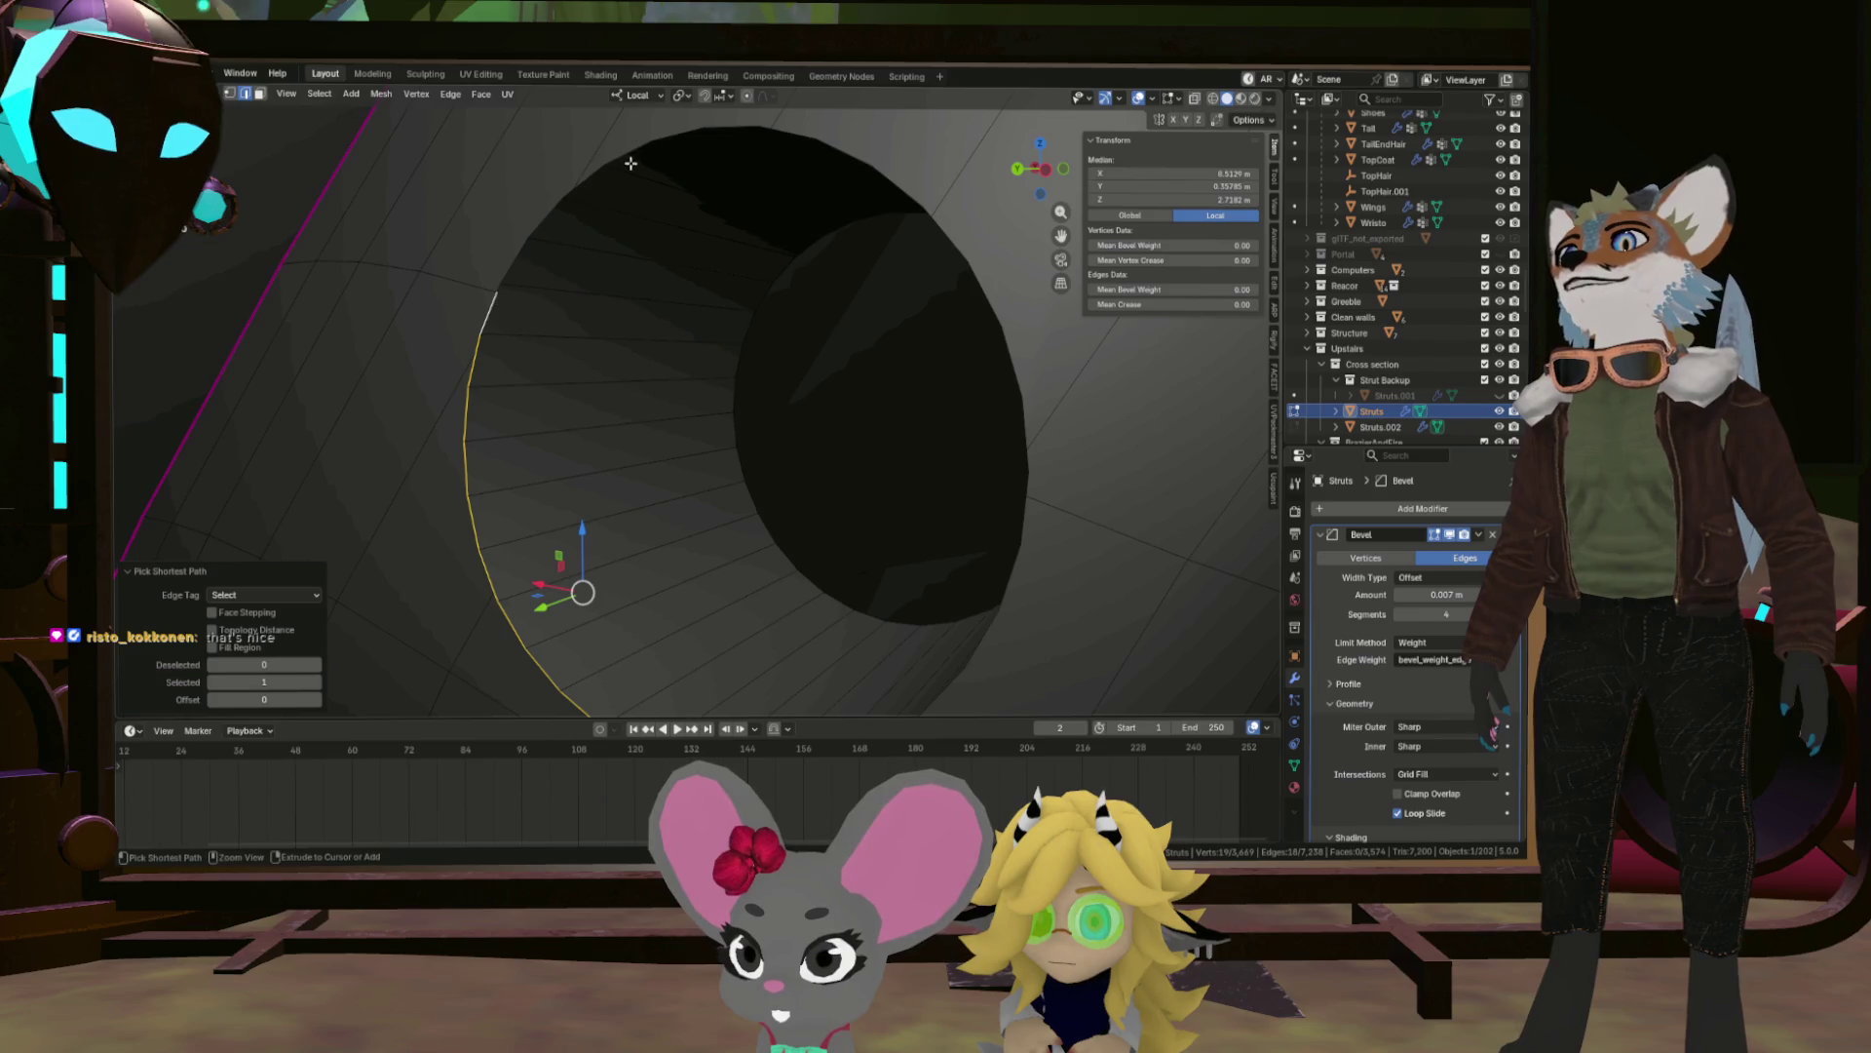
left_click(670, 131)
left_click(915, 185)
left_click(1023, 355)
left_click(1035, 538)
left_click_drag(857, 687, 856, 542)
left_click(845, 542)
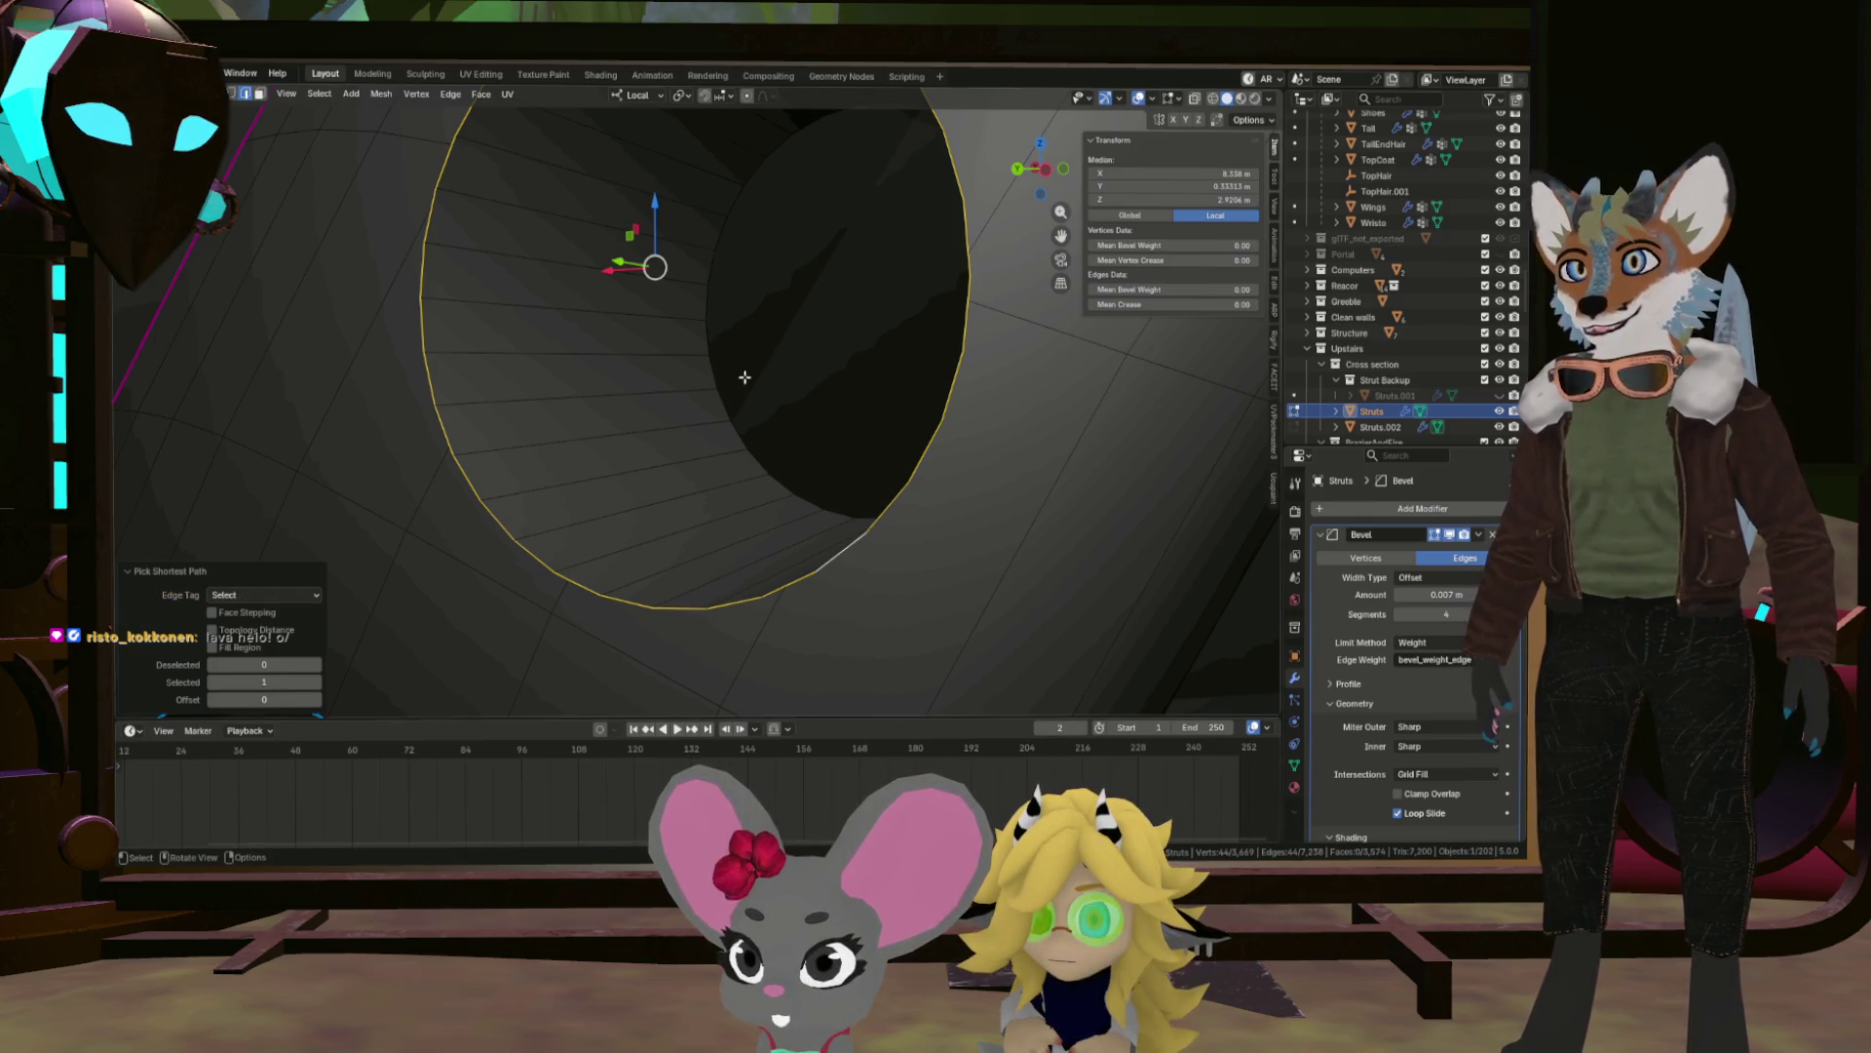
Set the first hole rim's mean bevel weight to 1.
scroll("down", 3)
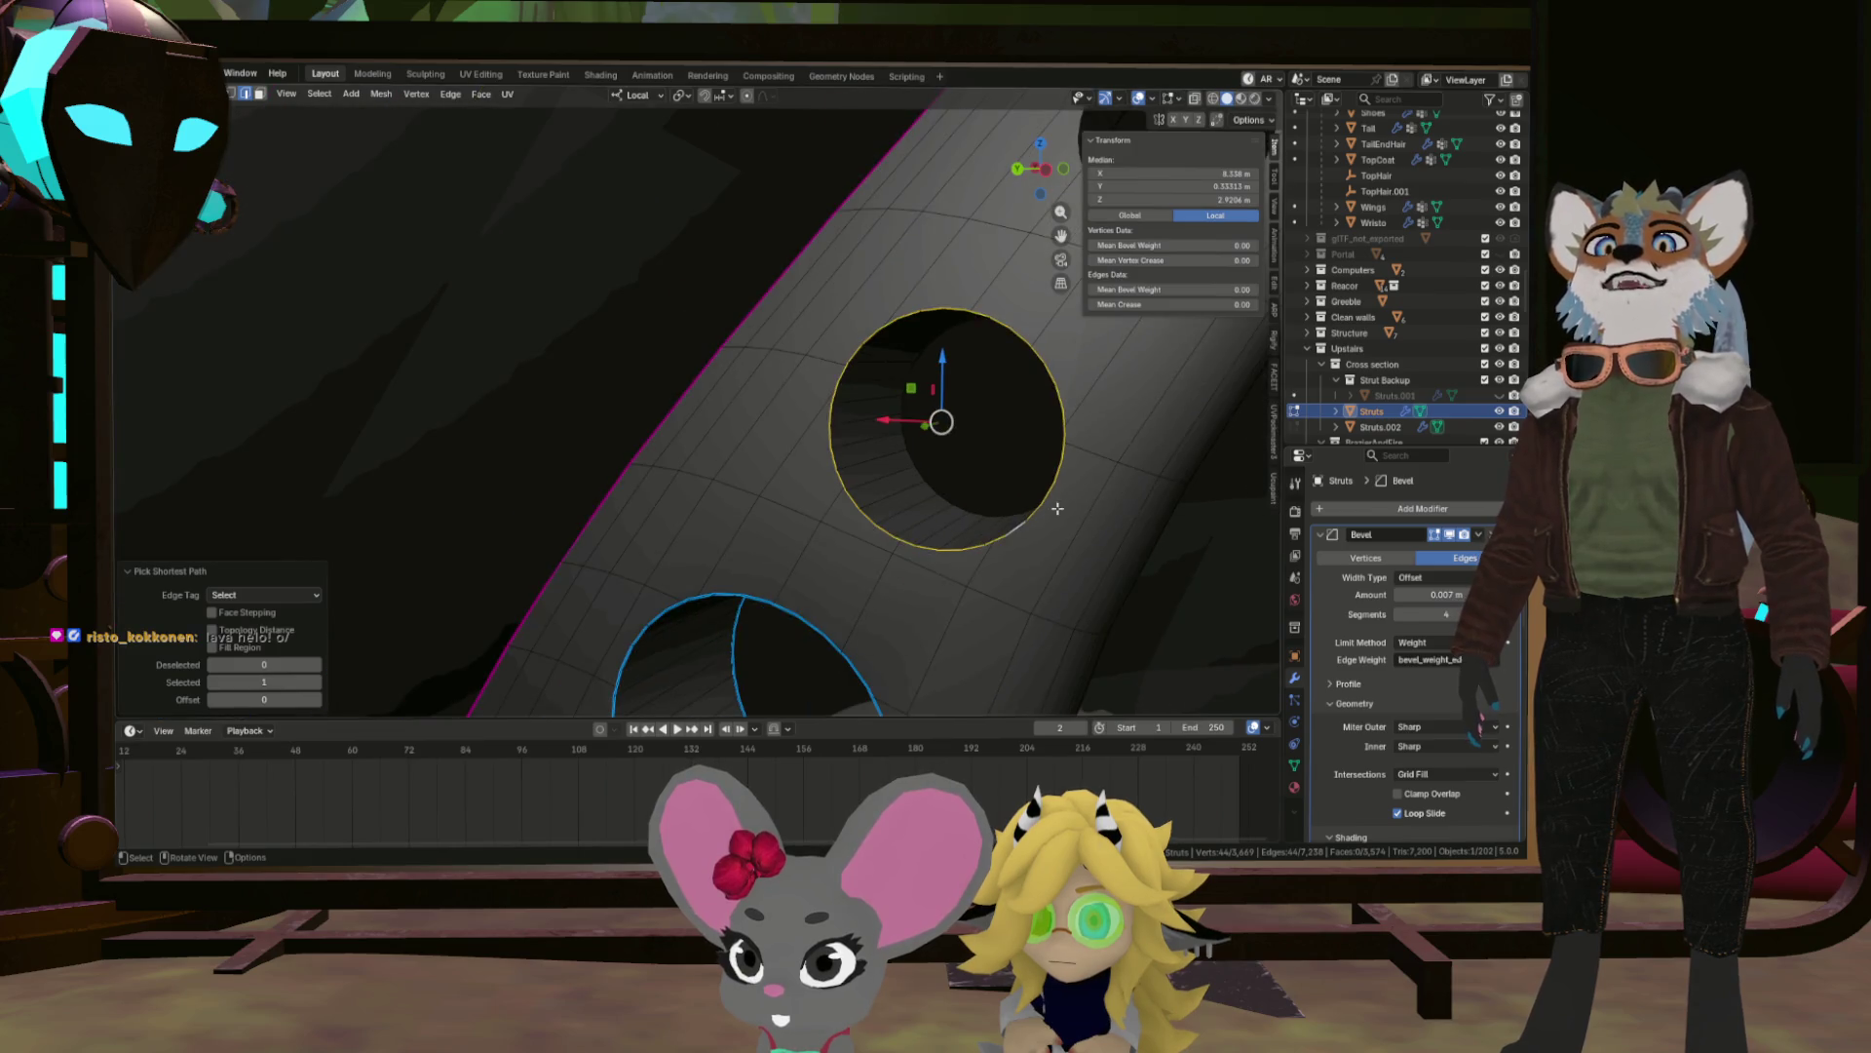
left_click(1125, 289)
type("1")
key("Return")
Select the full rim of the next hole and give it a bevel weight of 1.00.
left_click_drag(1111, 321, 915, 484)
scroll("up", 3)
scroll("down", 3)
left_click(1005, 446)
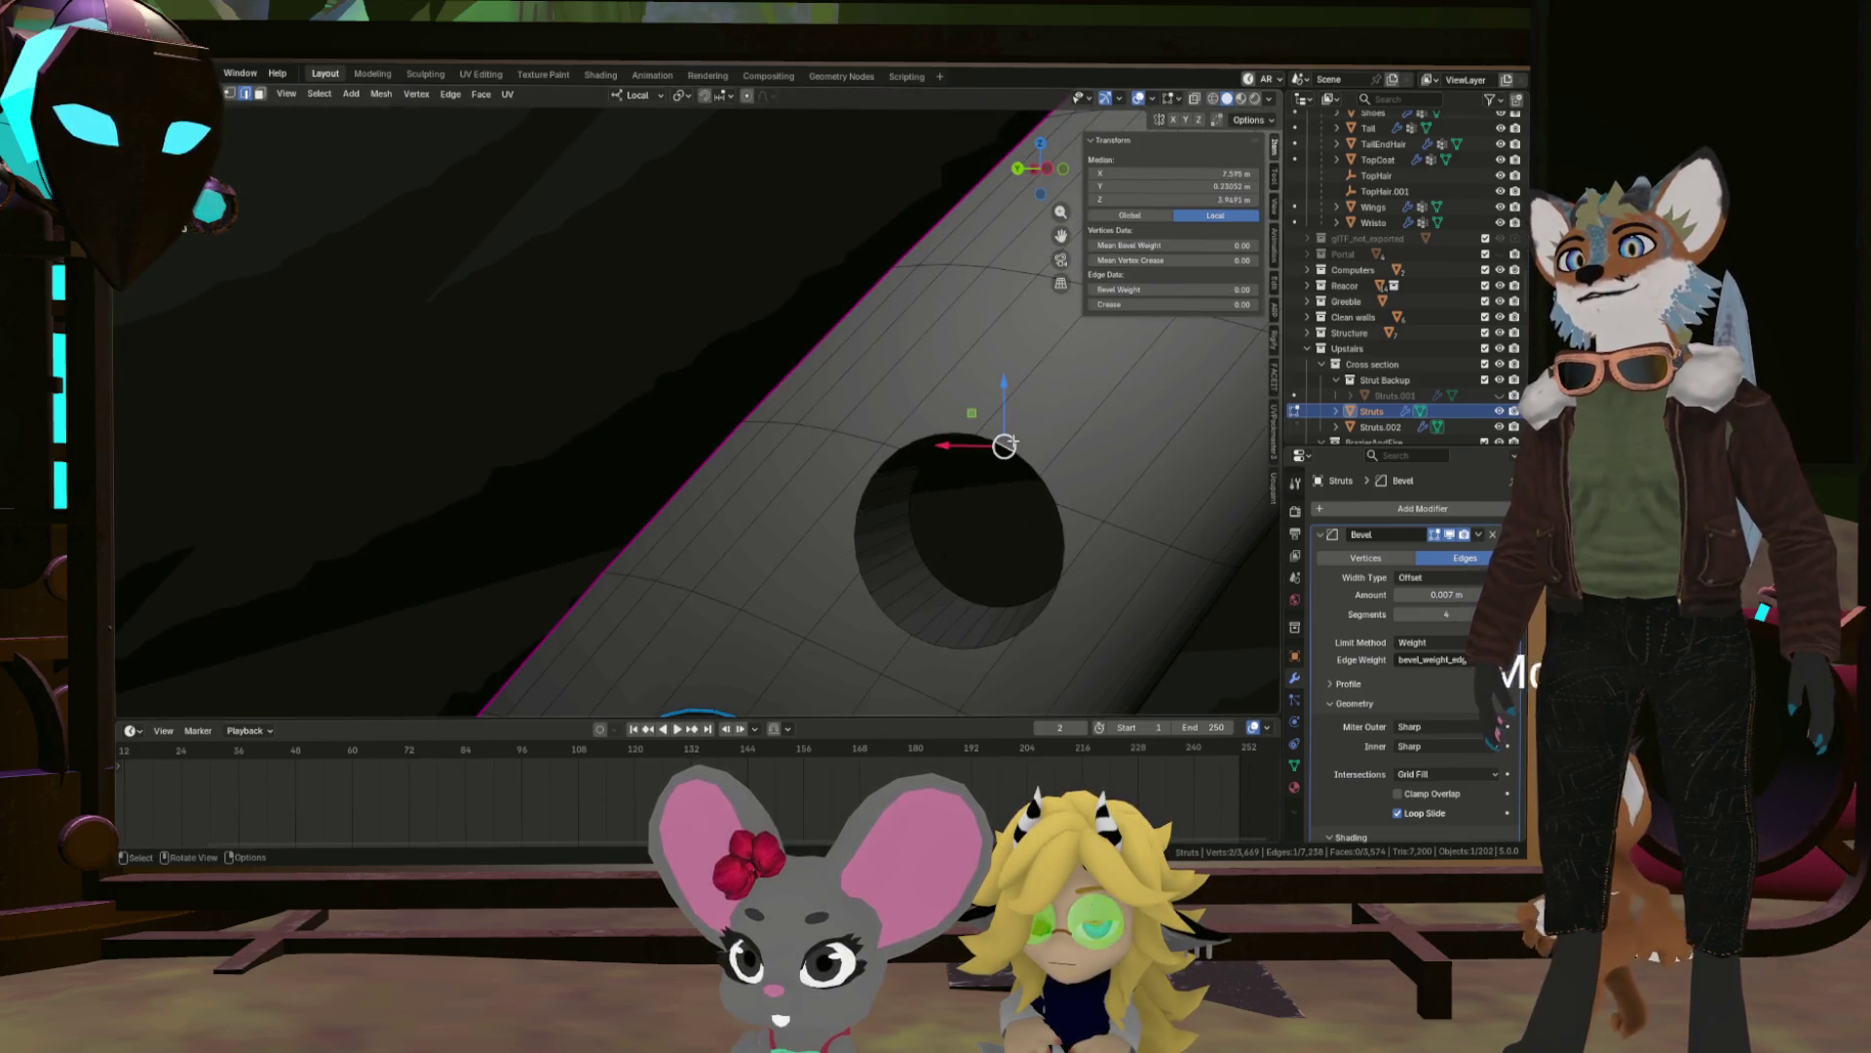
left_click(886, 608)
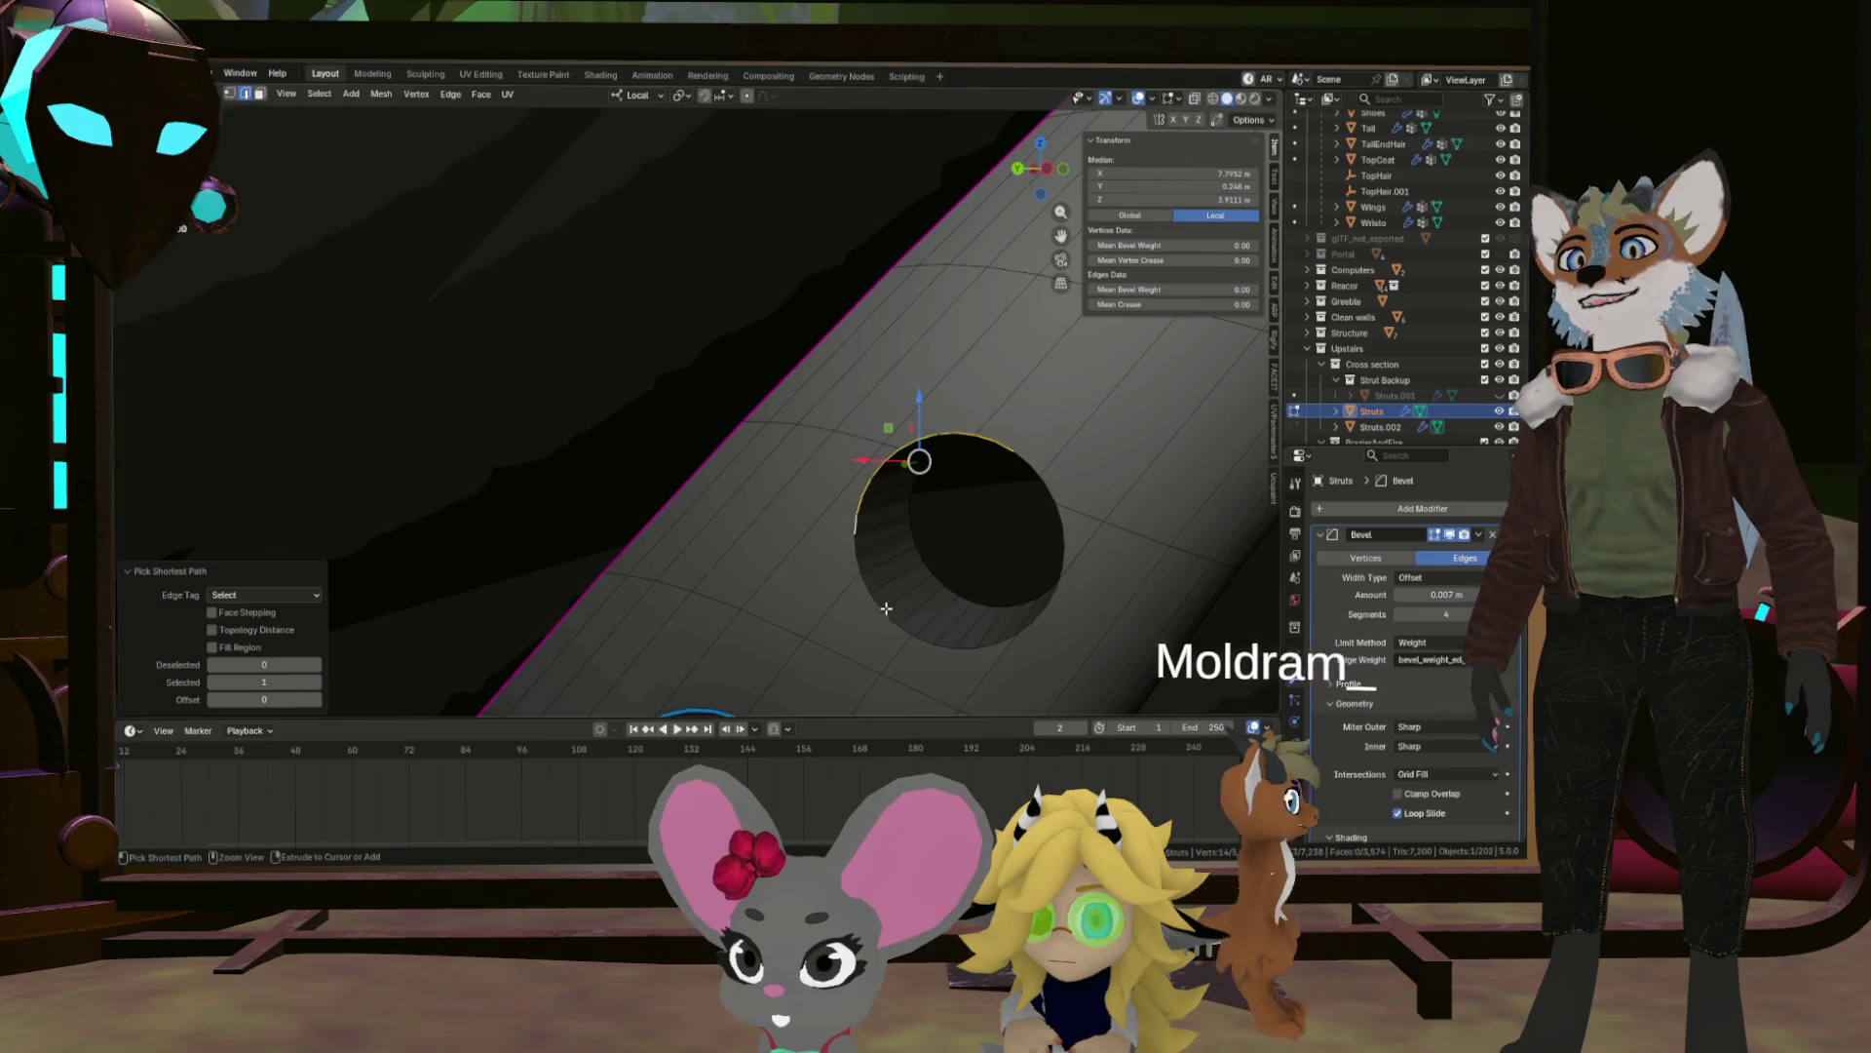
left_click(1052, 600)
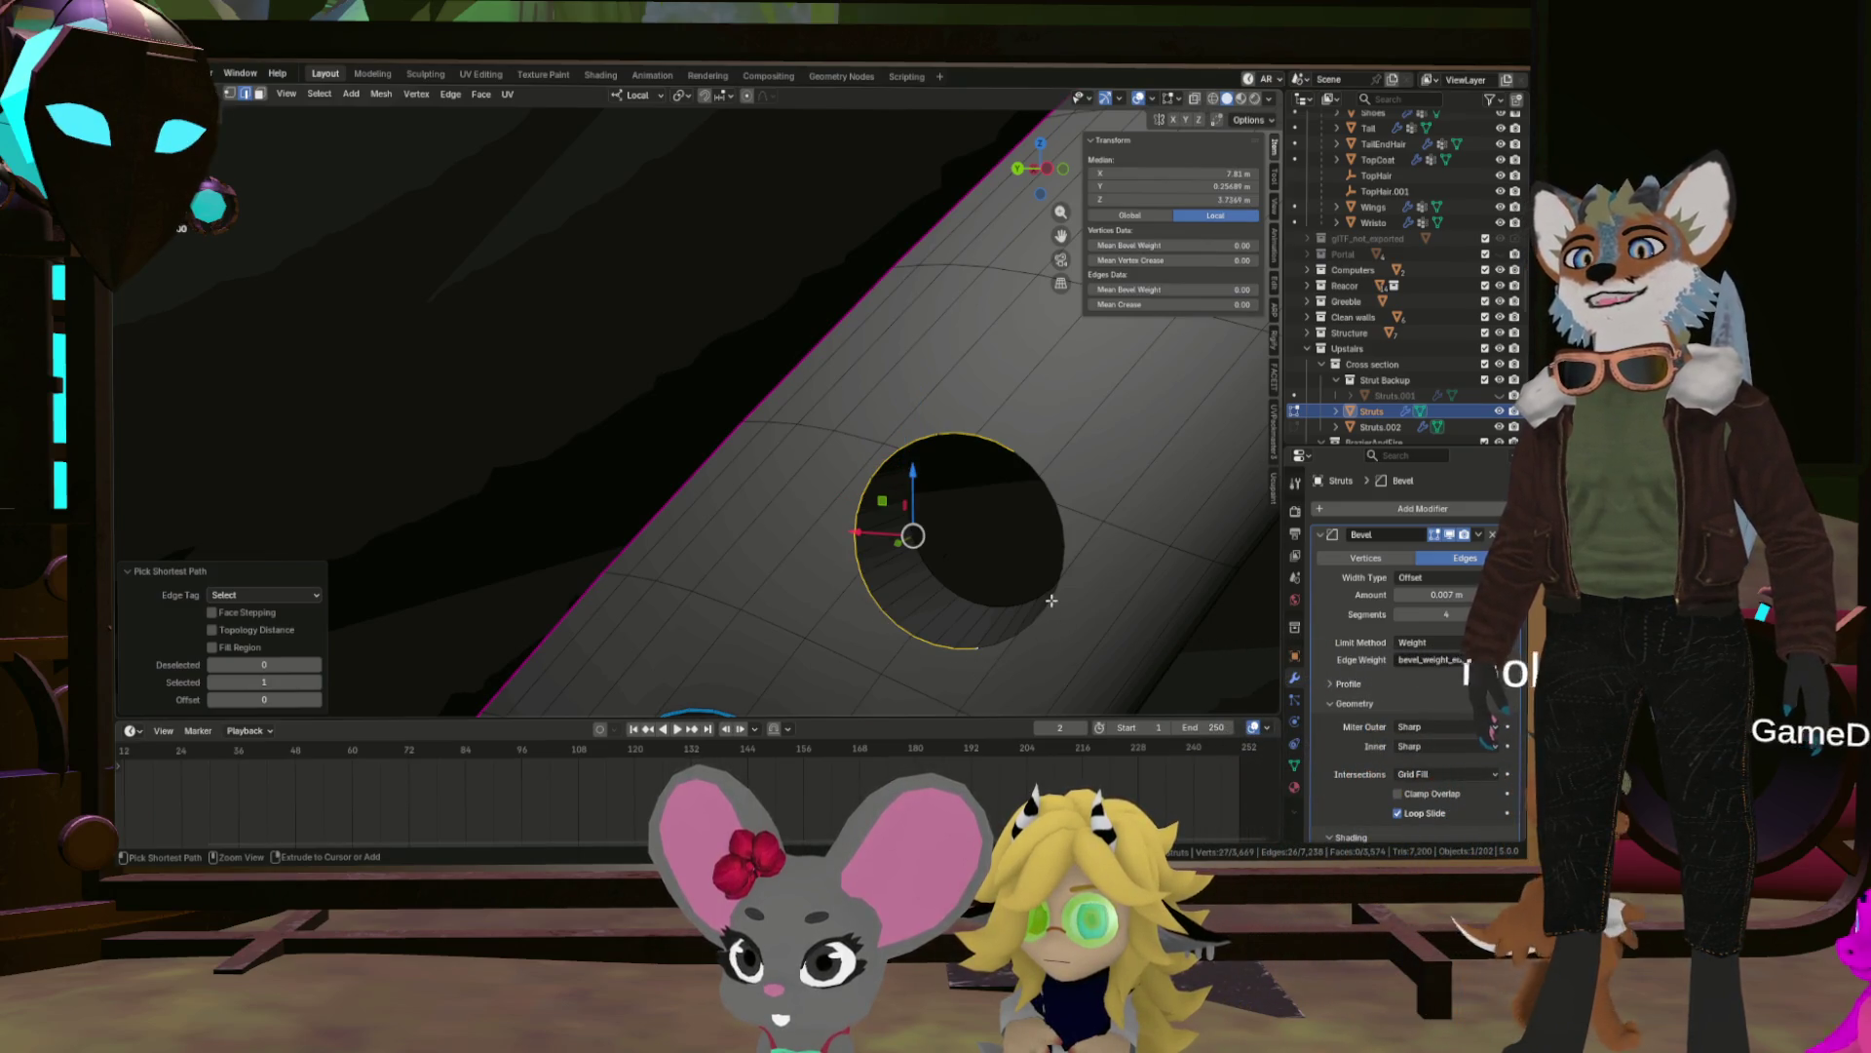
left_click(1030, 460)
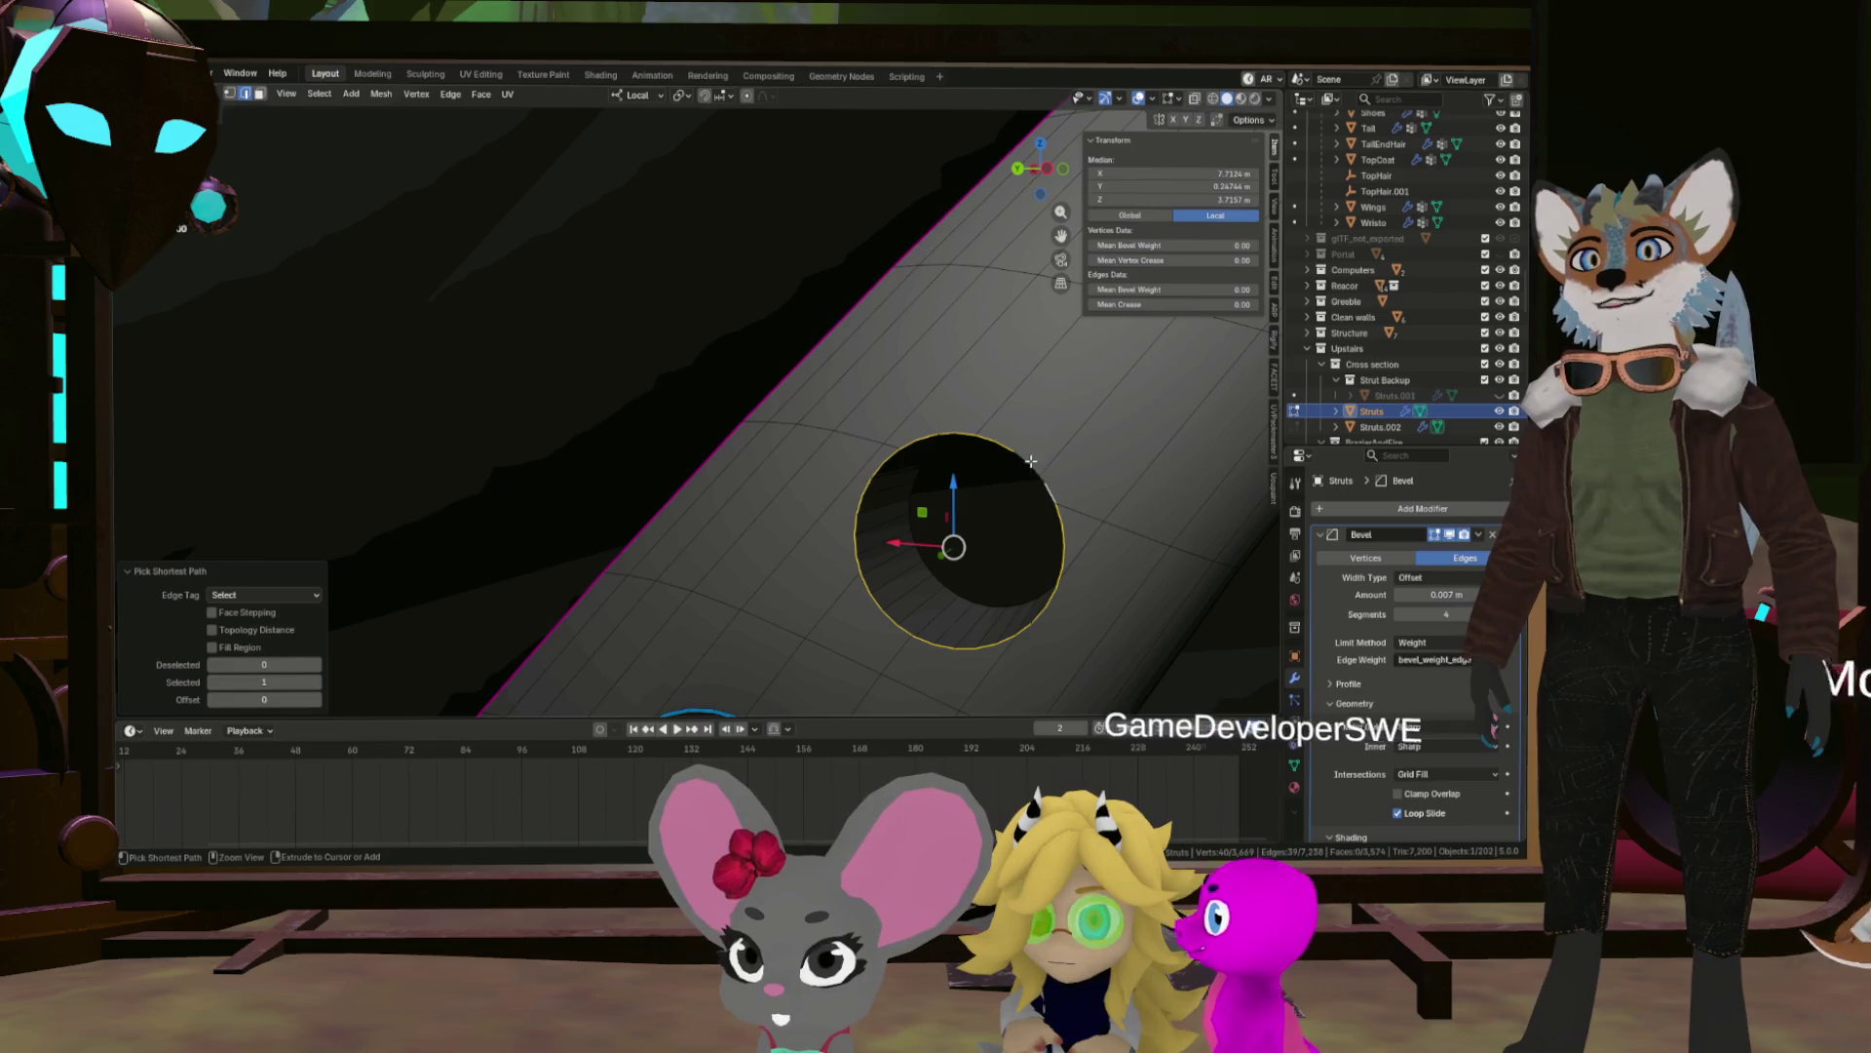
left_click(1030, 460)
left_click_drag(1169, 245, 1230, 289)
Select the outer rim edges around the third strut hole, undoing stray paths.
left_click_drag(1014, 546, 573, 406)
left_click(883, 249)
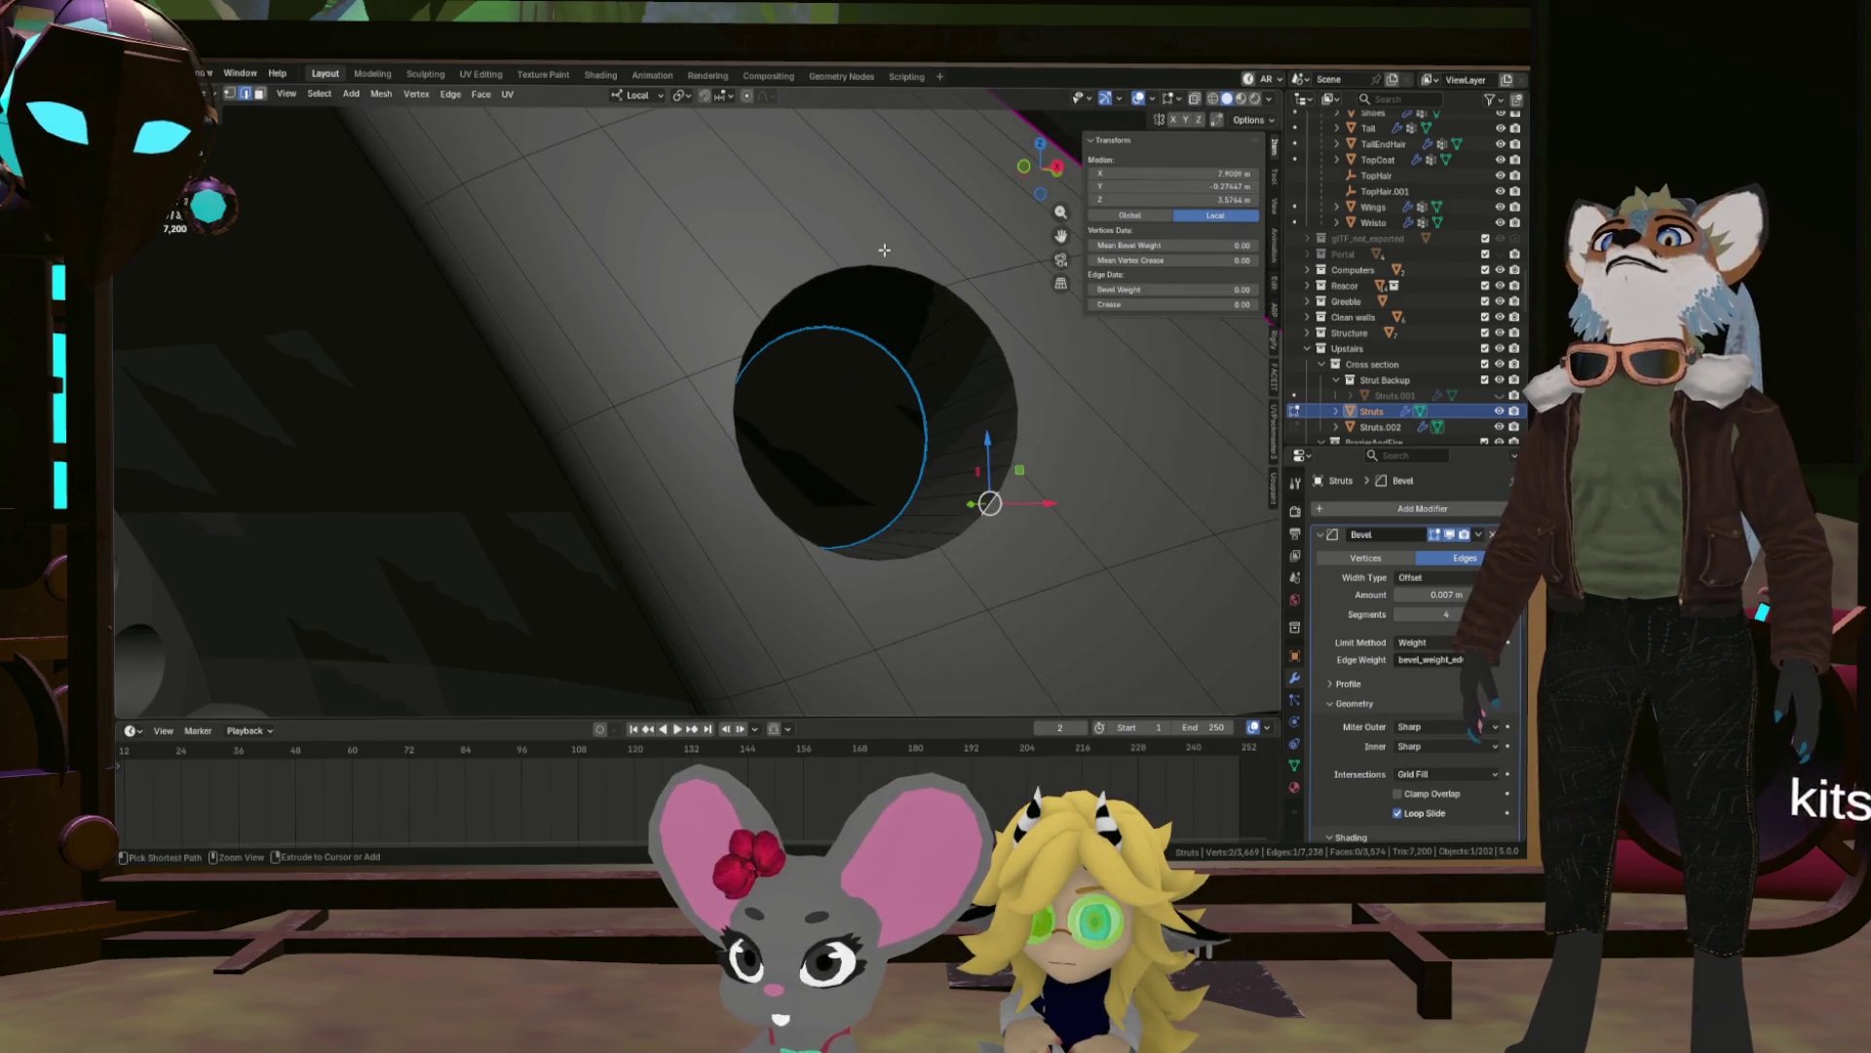
left_click(1013, 468)
left_click(738, 409)
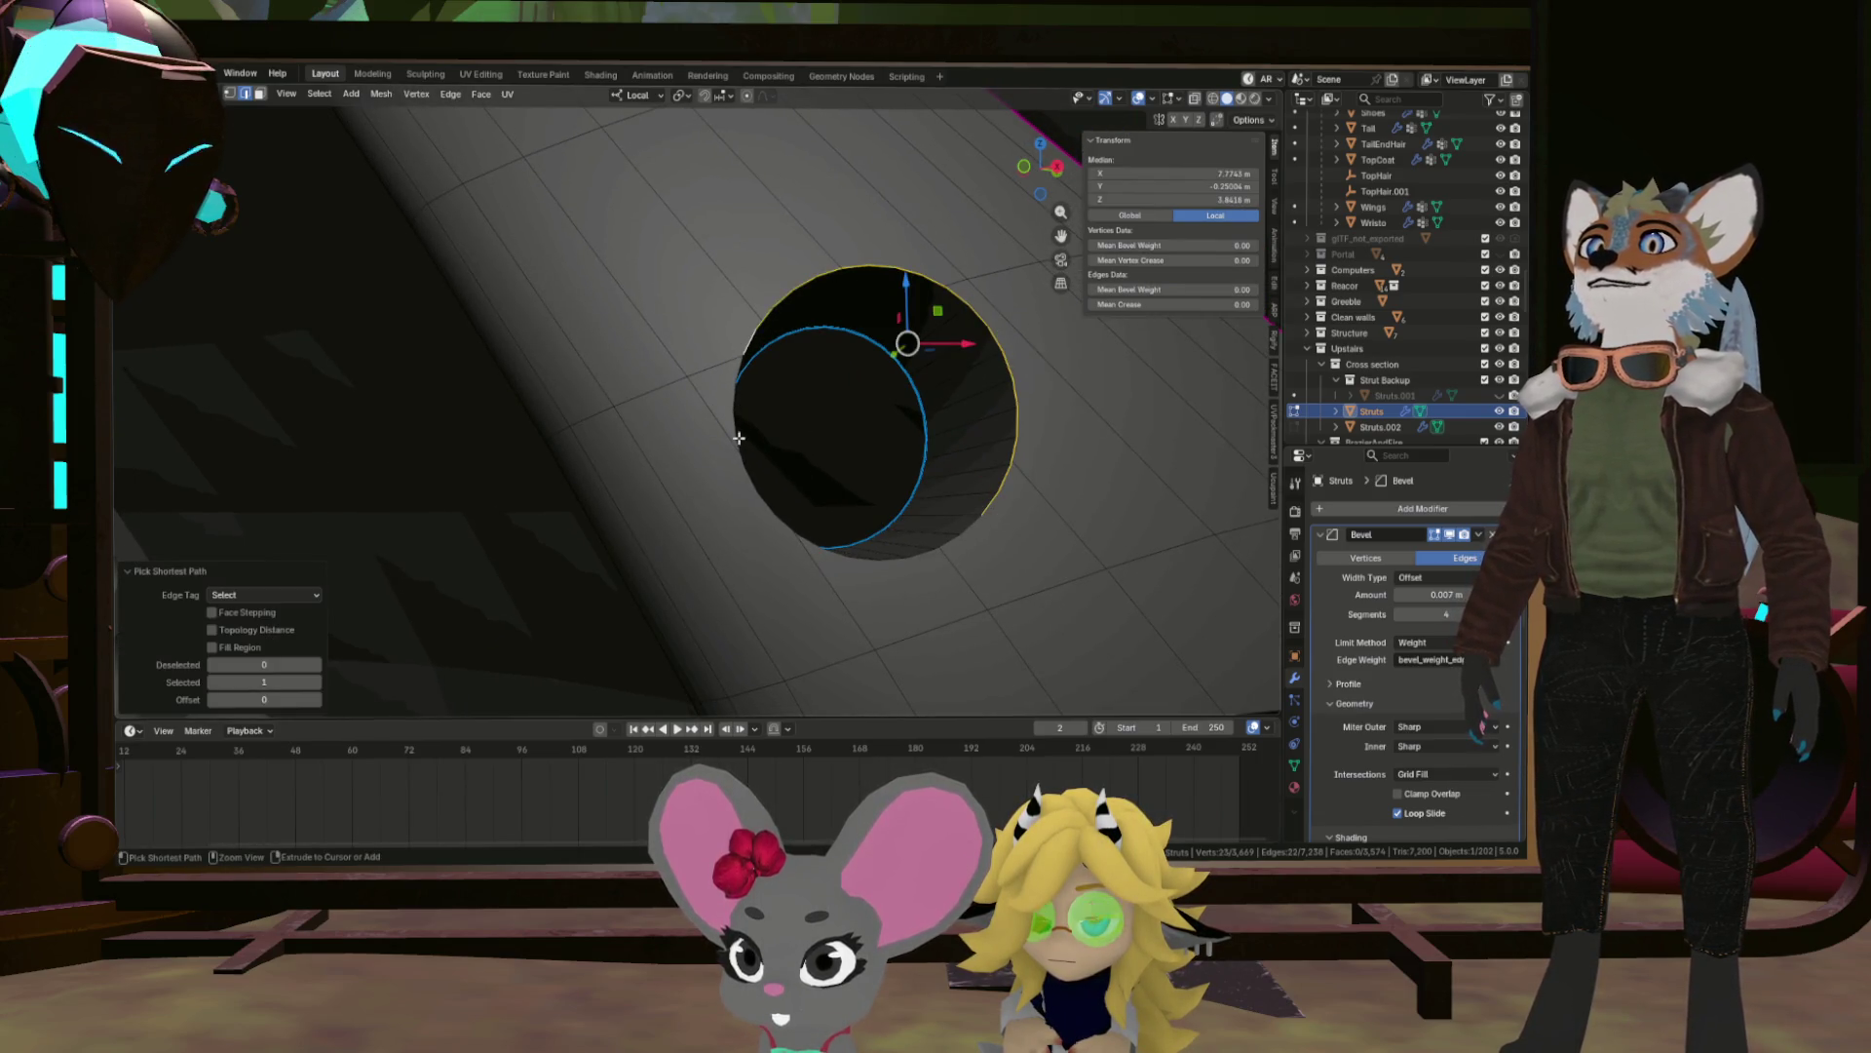
left_click(833, 570)
key("ctrl+z")
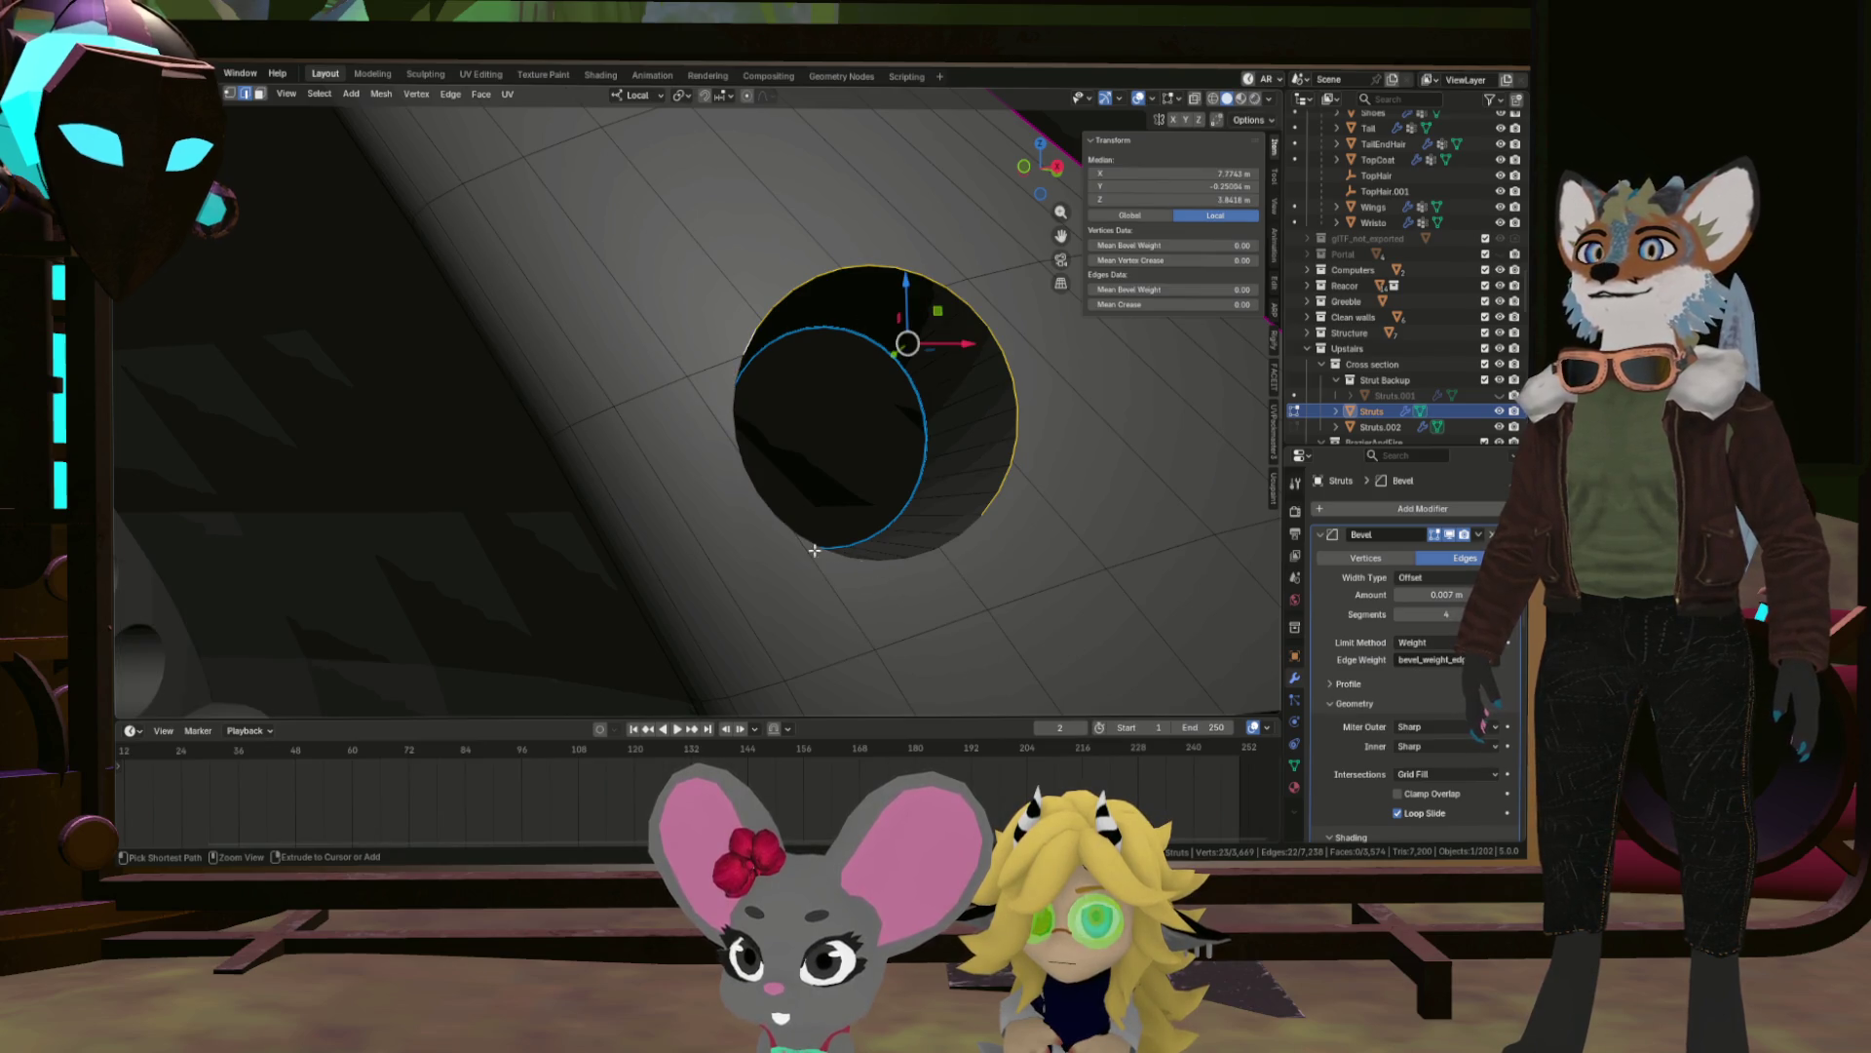
left_click(794, 539)
key("ctrl+z")
left_click(806, 539)
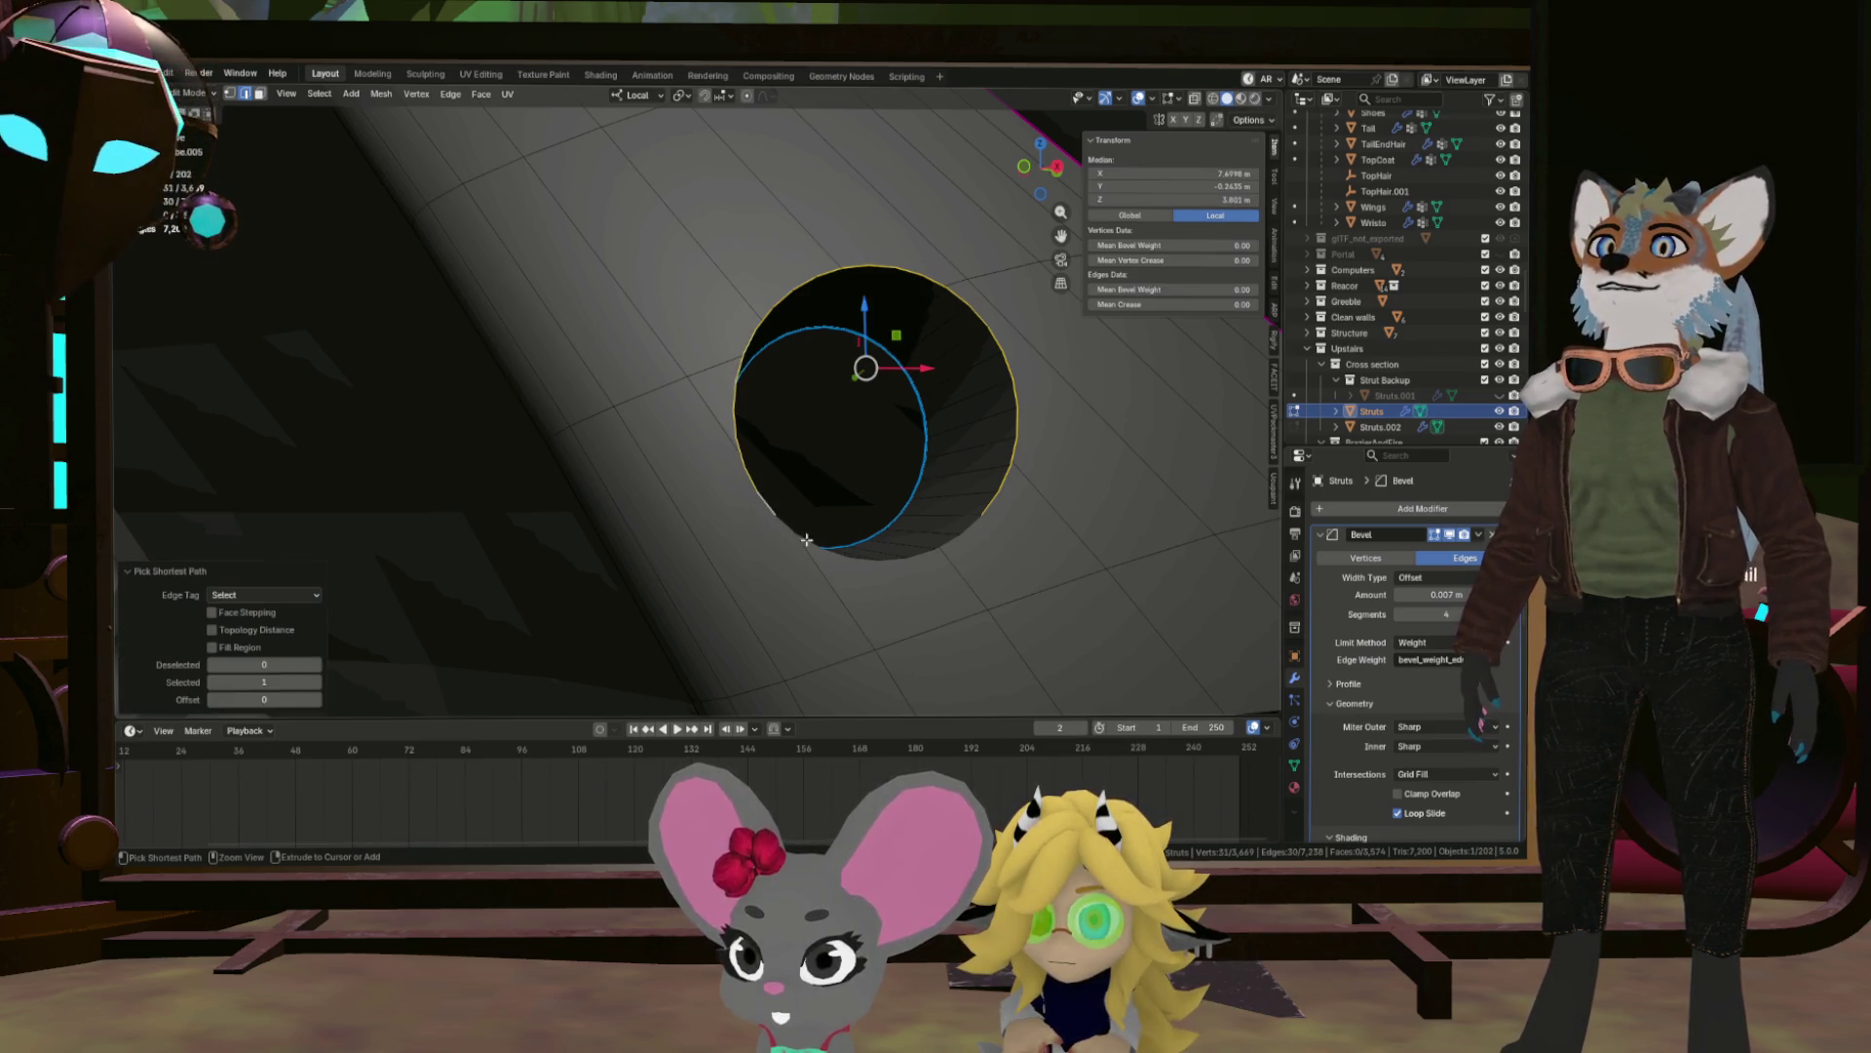
left_click(898, 566)
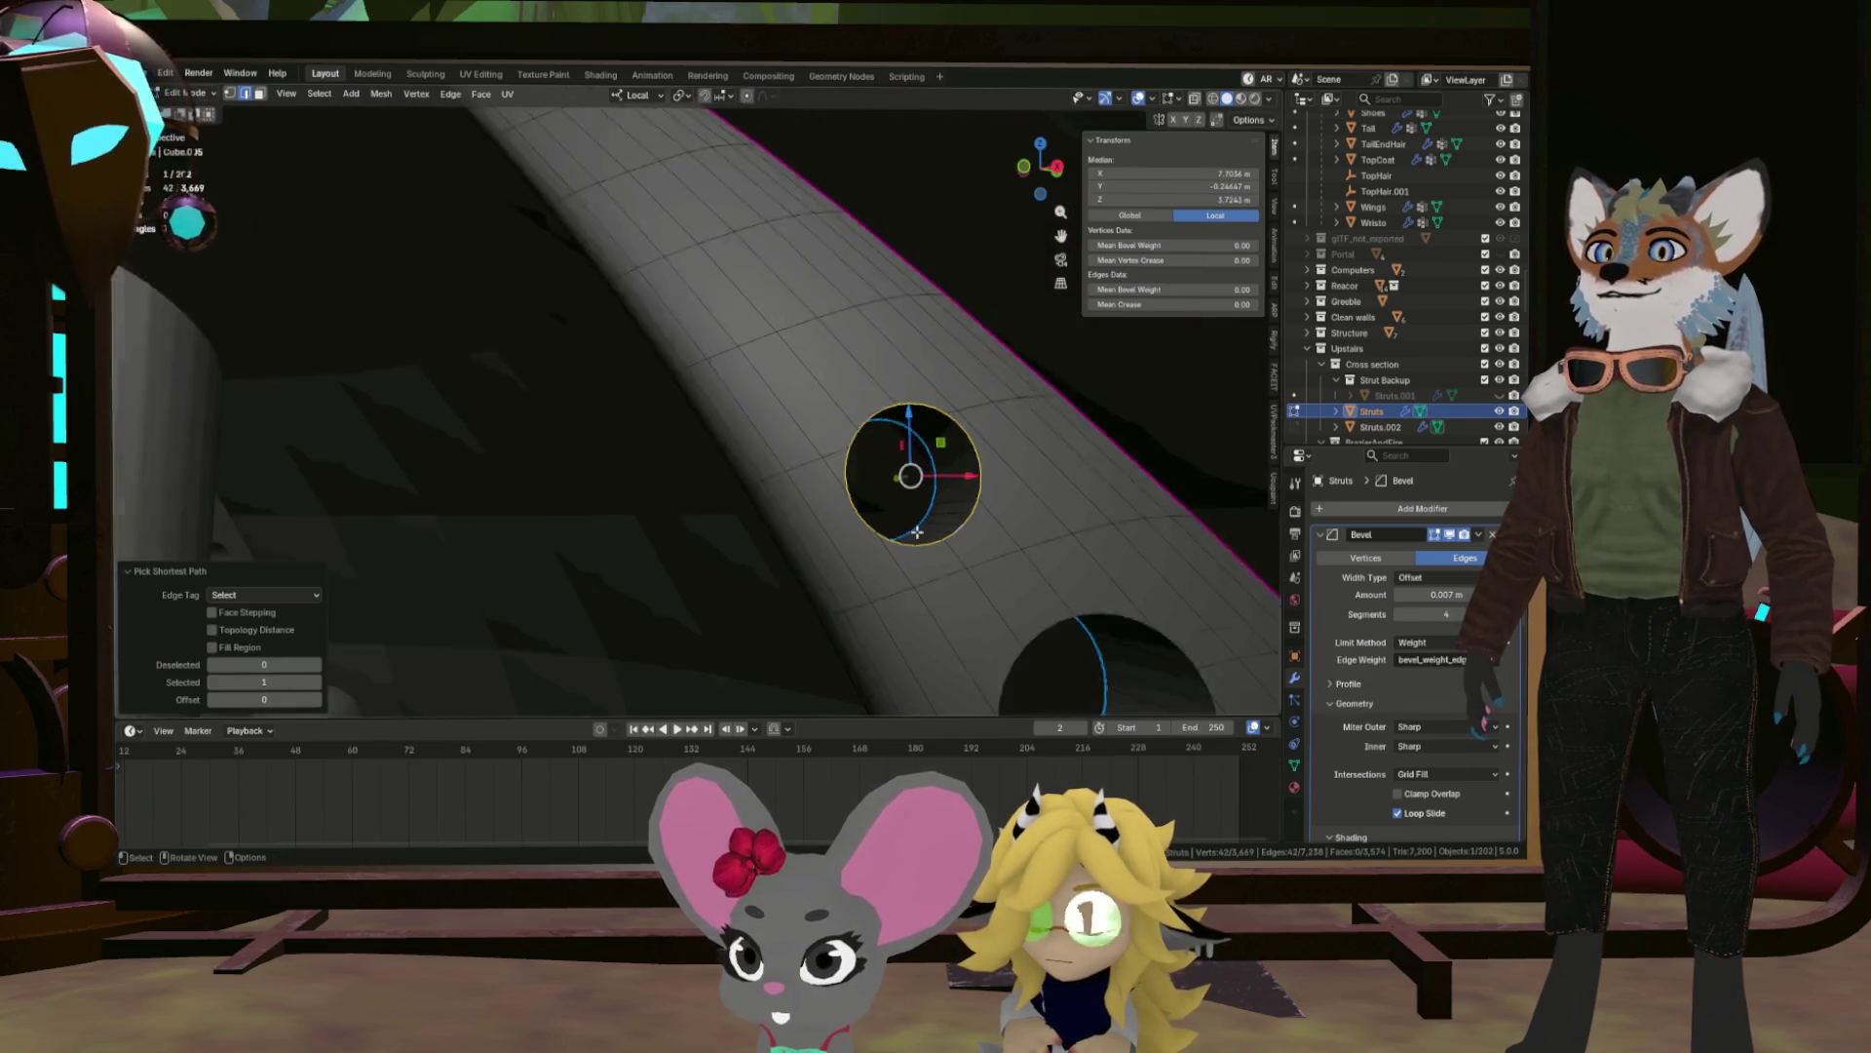
Add more rim edges leading toward the middle hole, removing a stray edge path.
scroll("down", 3)
left_click_drag(924, 548, 784, 371)
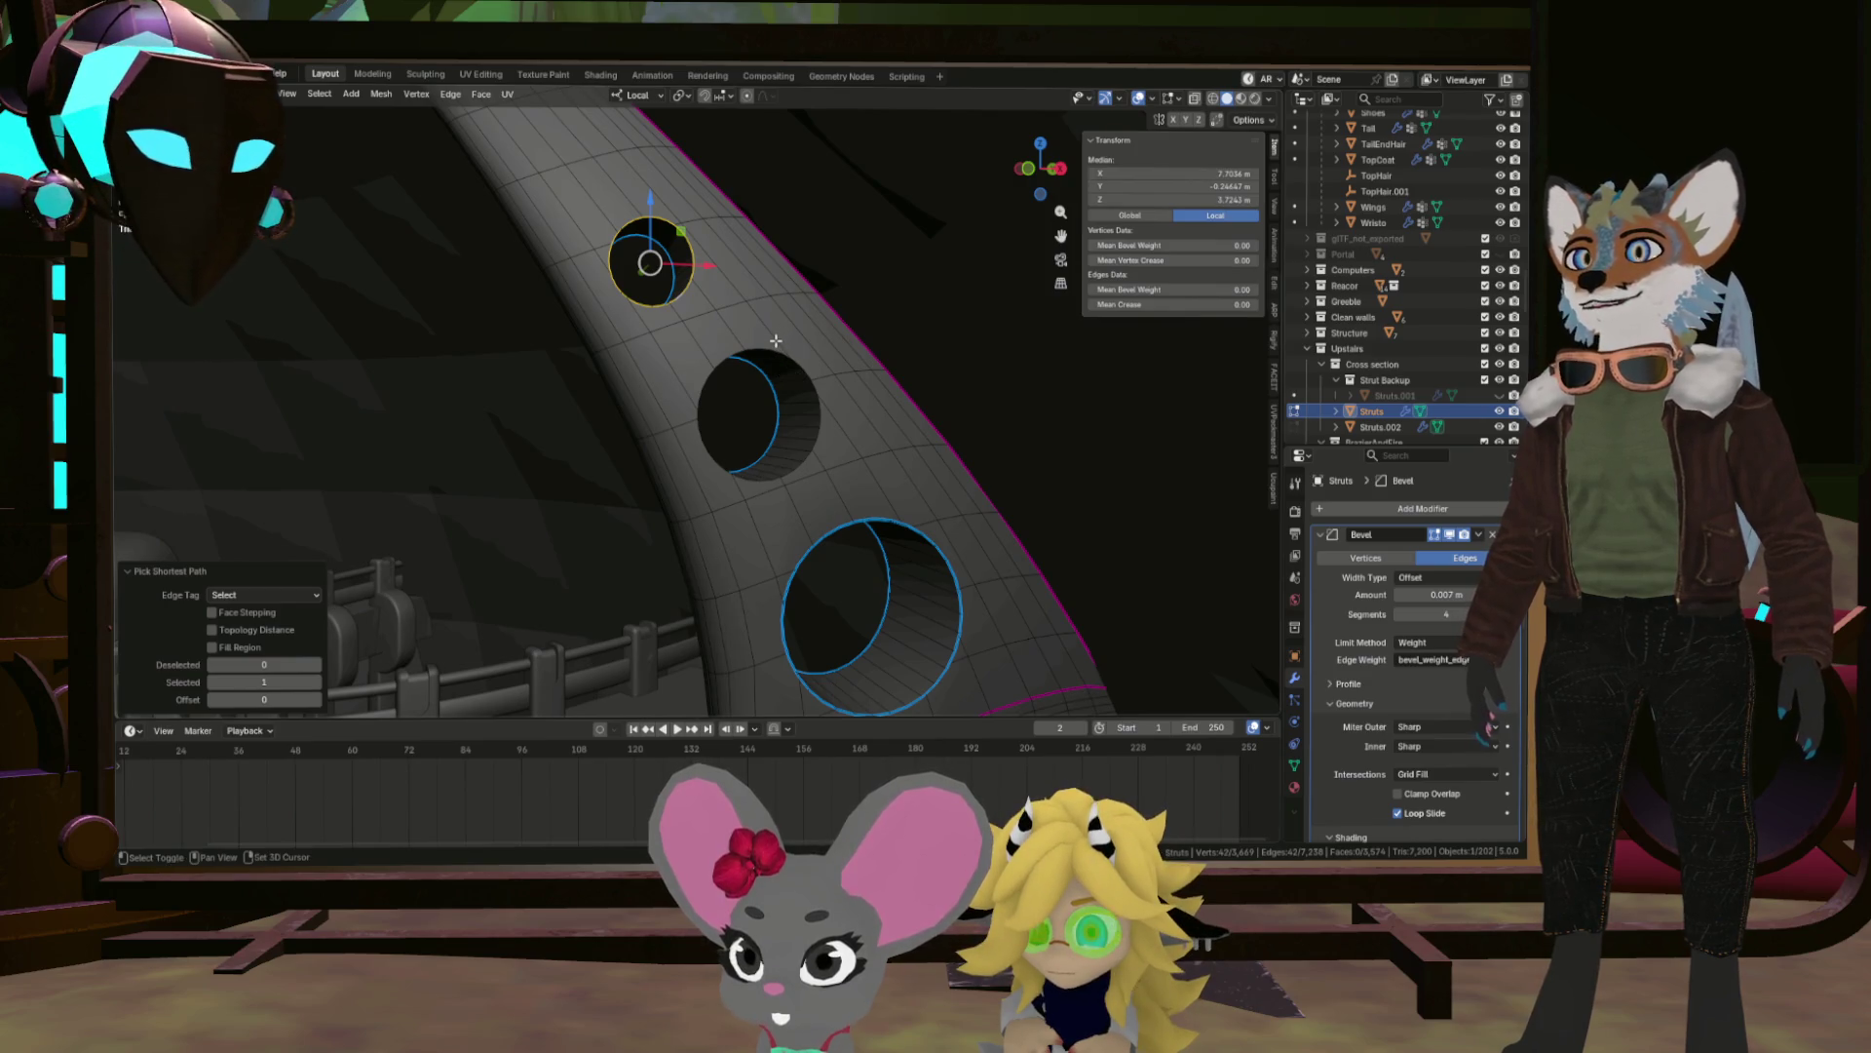
left_click(765, 340)
scroll("up", 3)
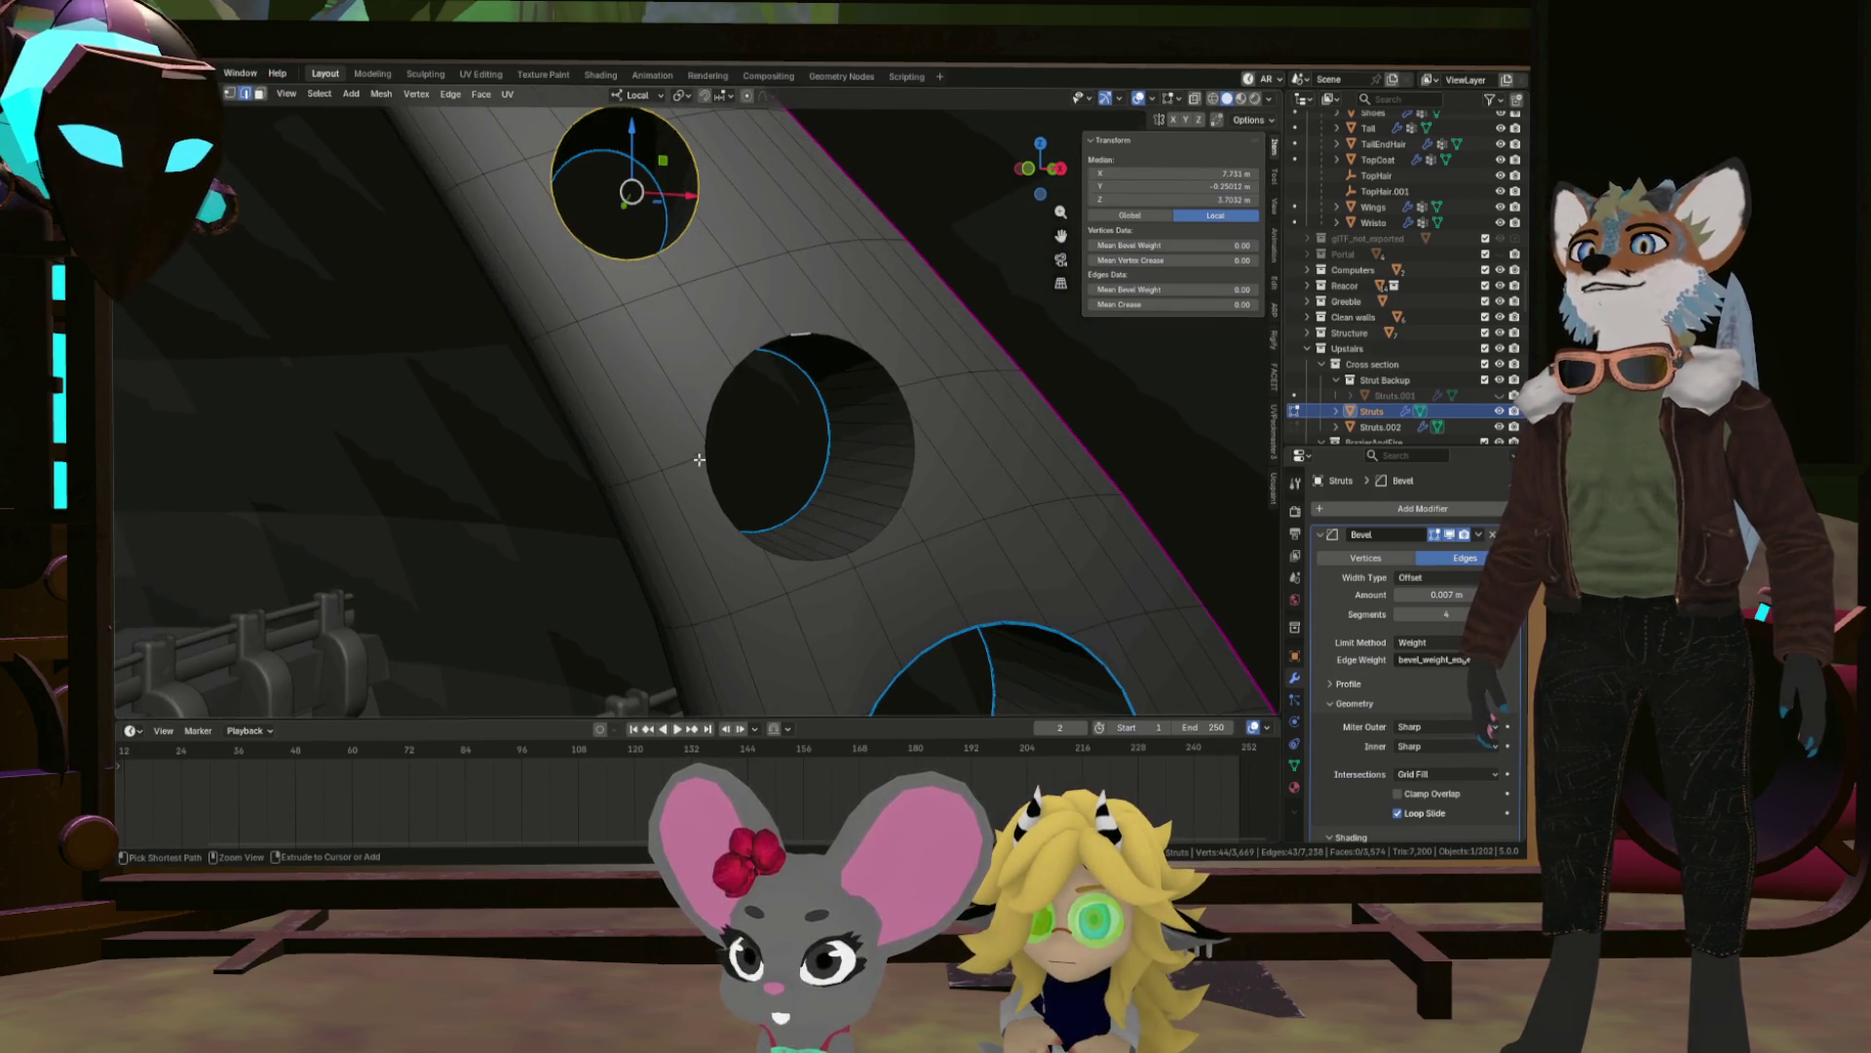
left_click(703, 434)
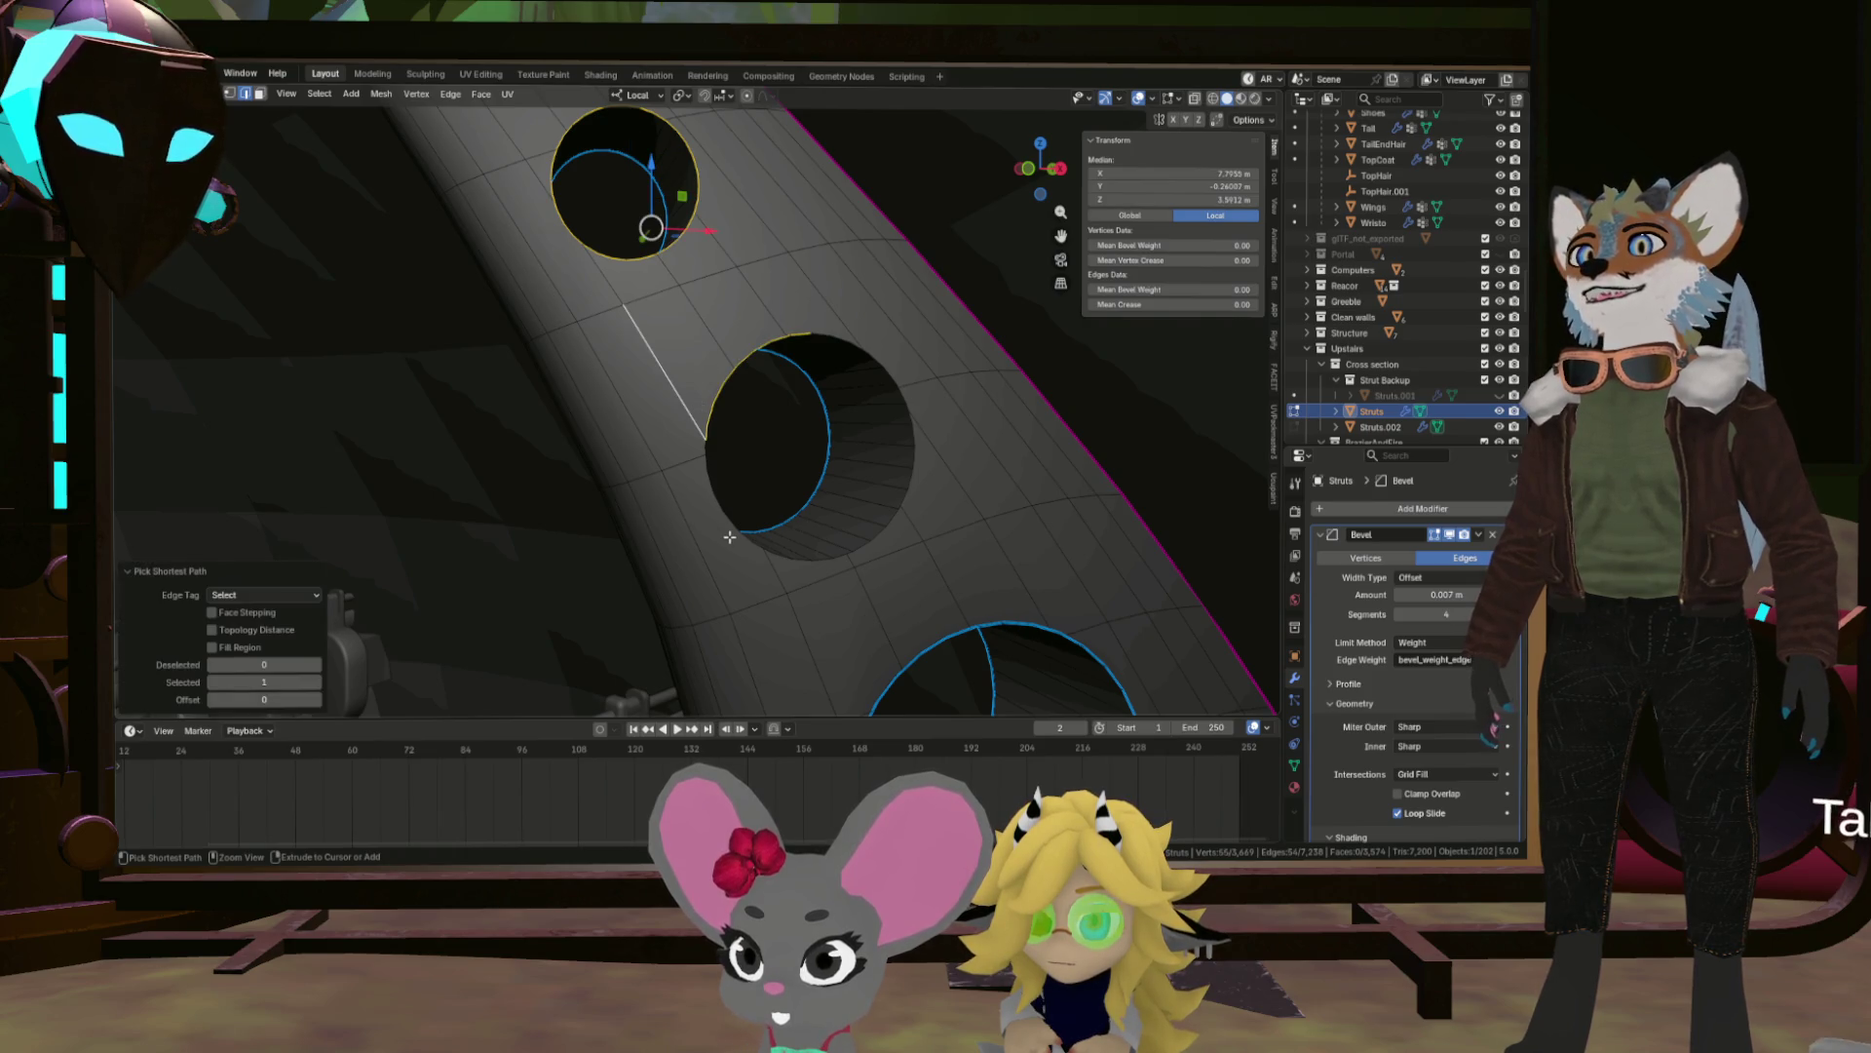
left_click(721, 512)
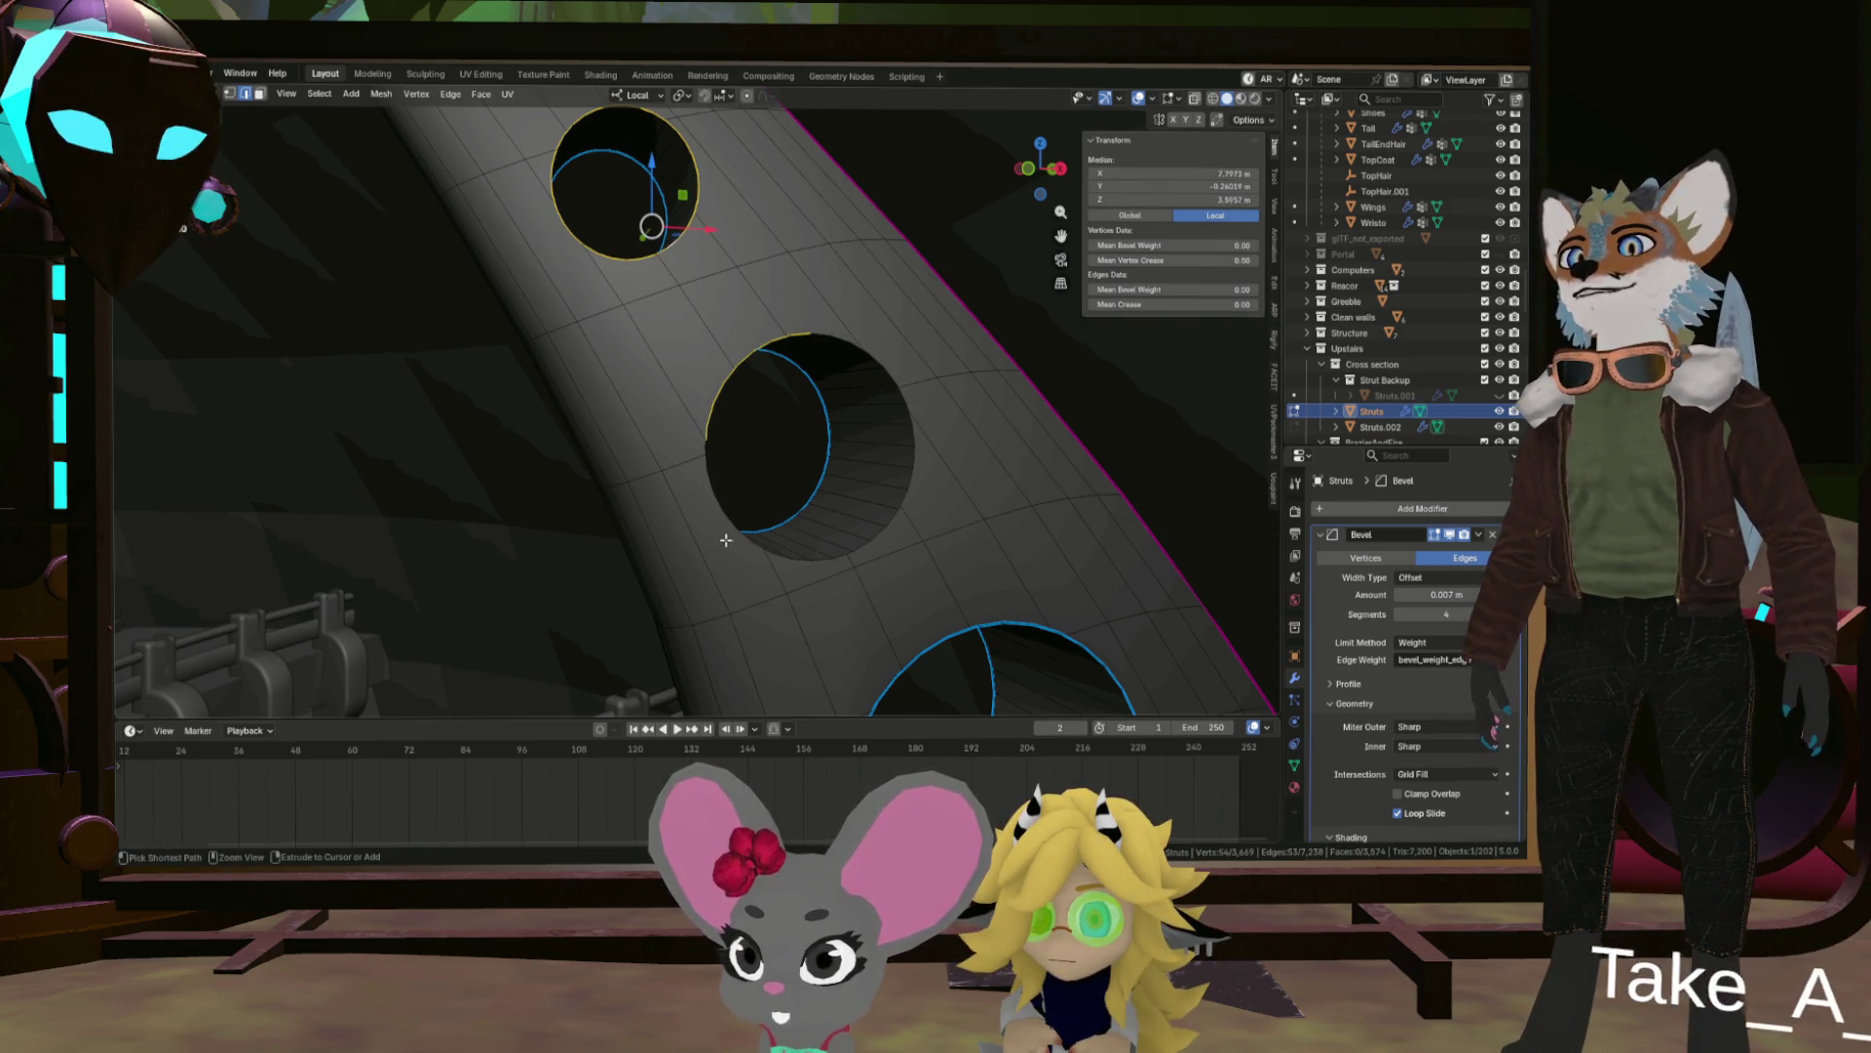
left_click(730, 536)
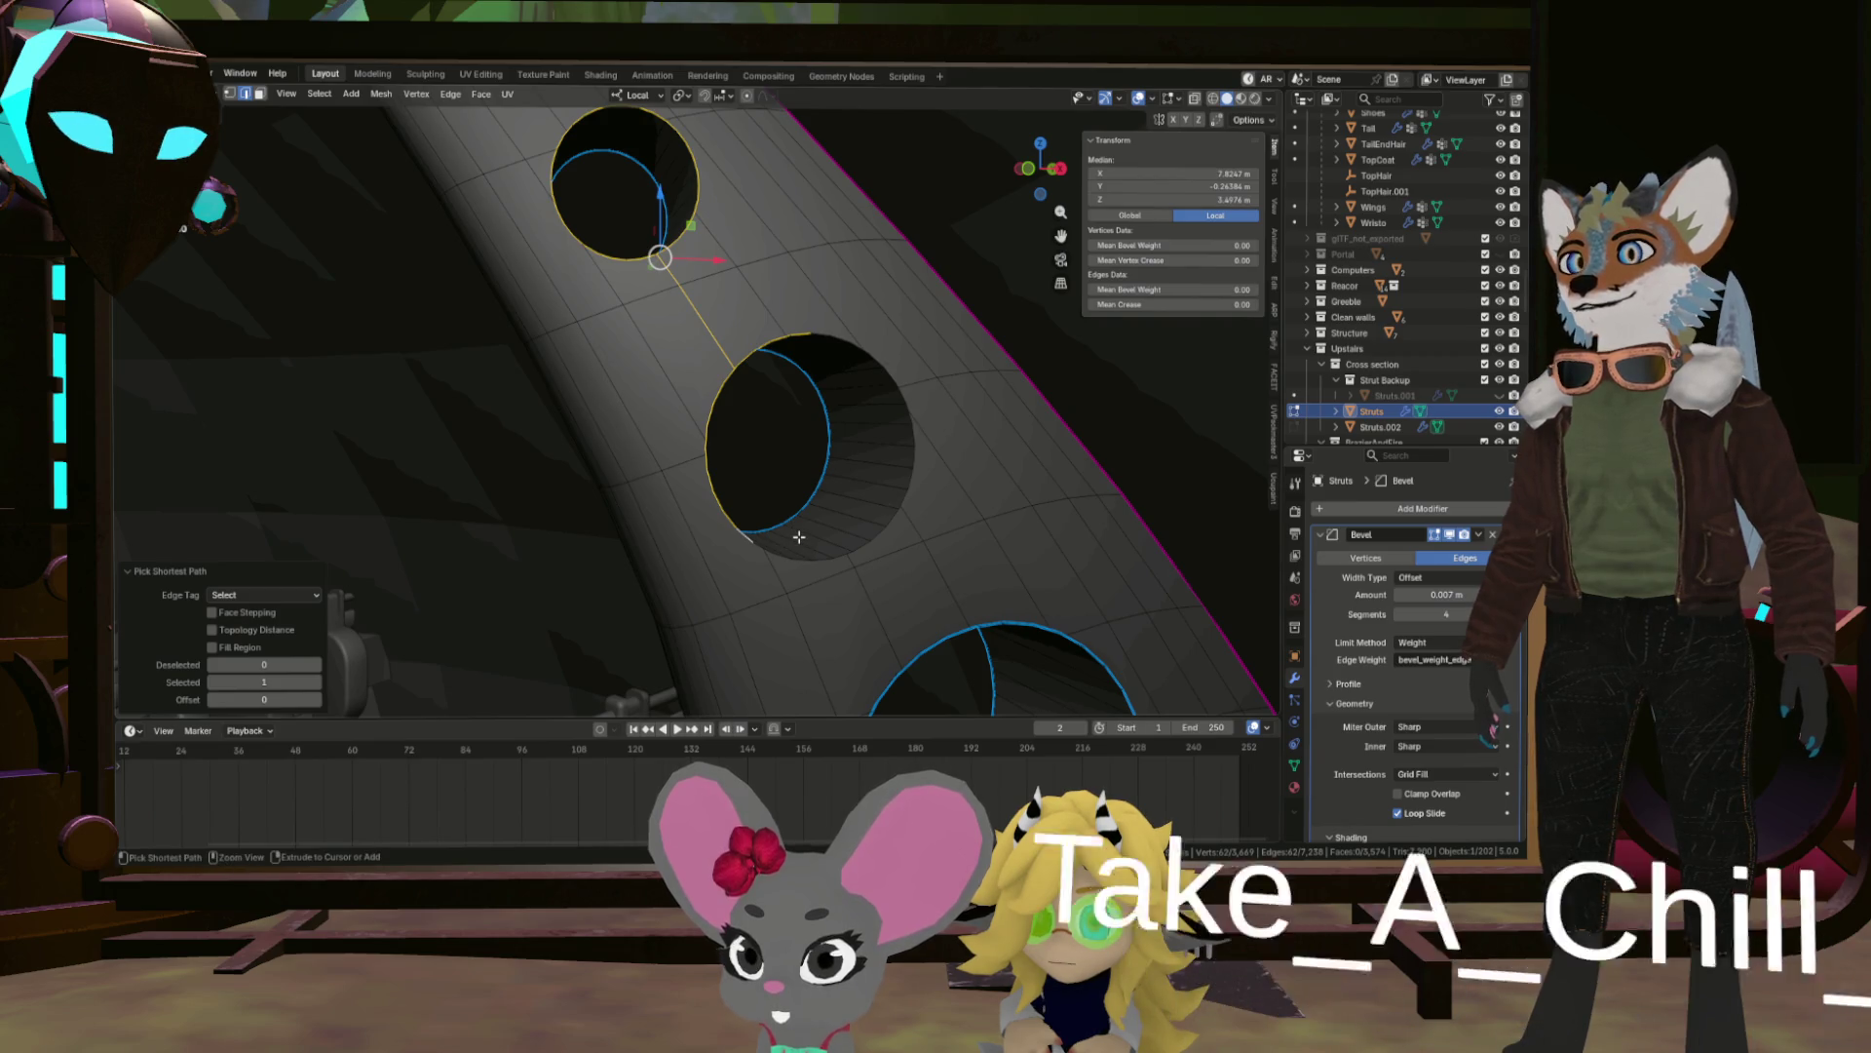
key("ctrl+z")
Complete the middle hole's rim selection, including the top edge, and return to Object Mode.
scroll("up", 3)
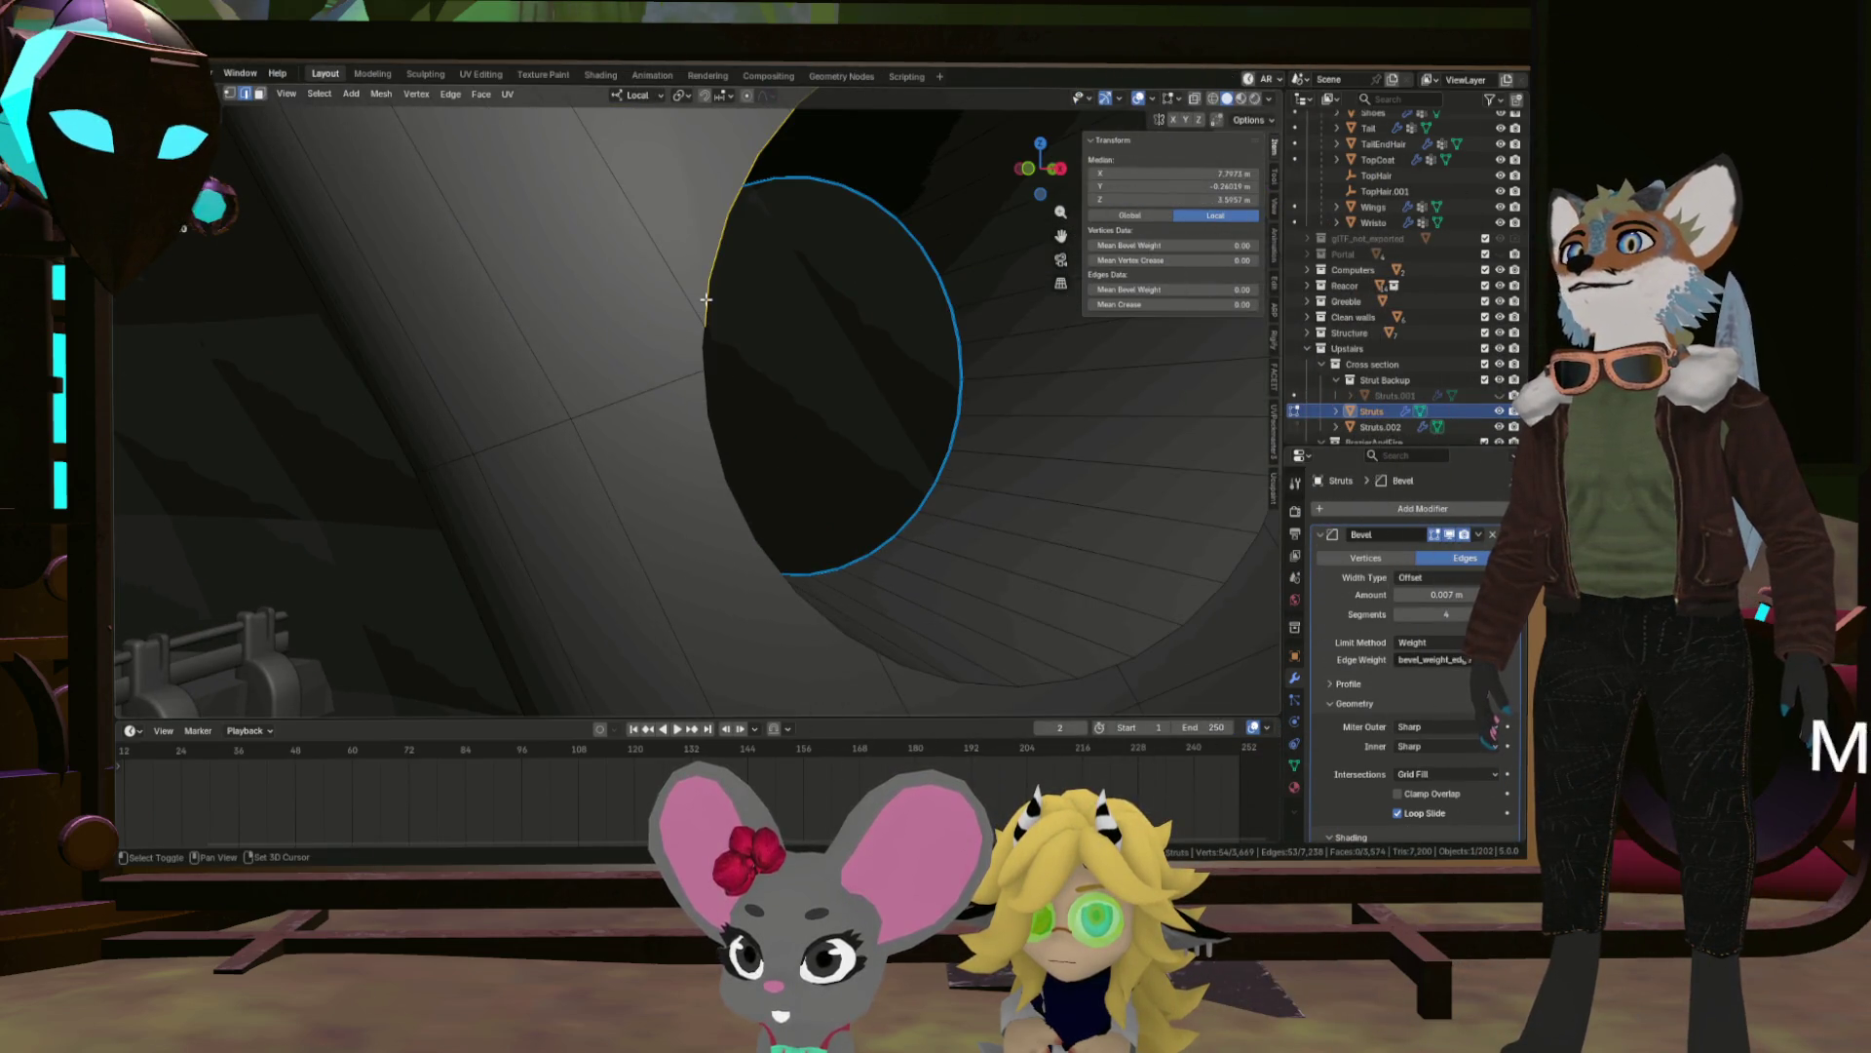
left_click(764, 556)
scroll("down", 3)
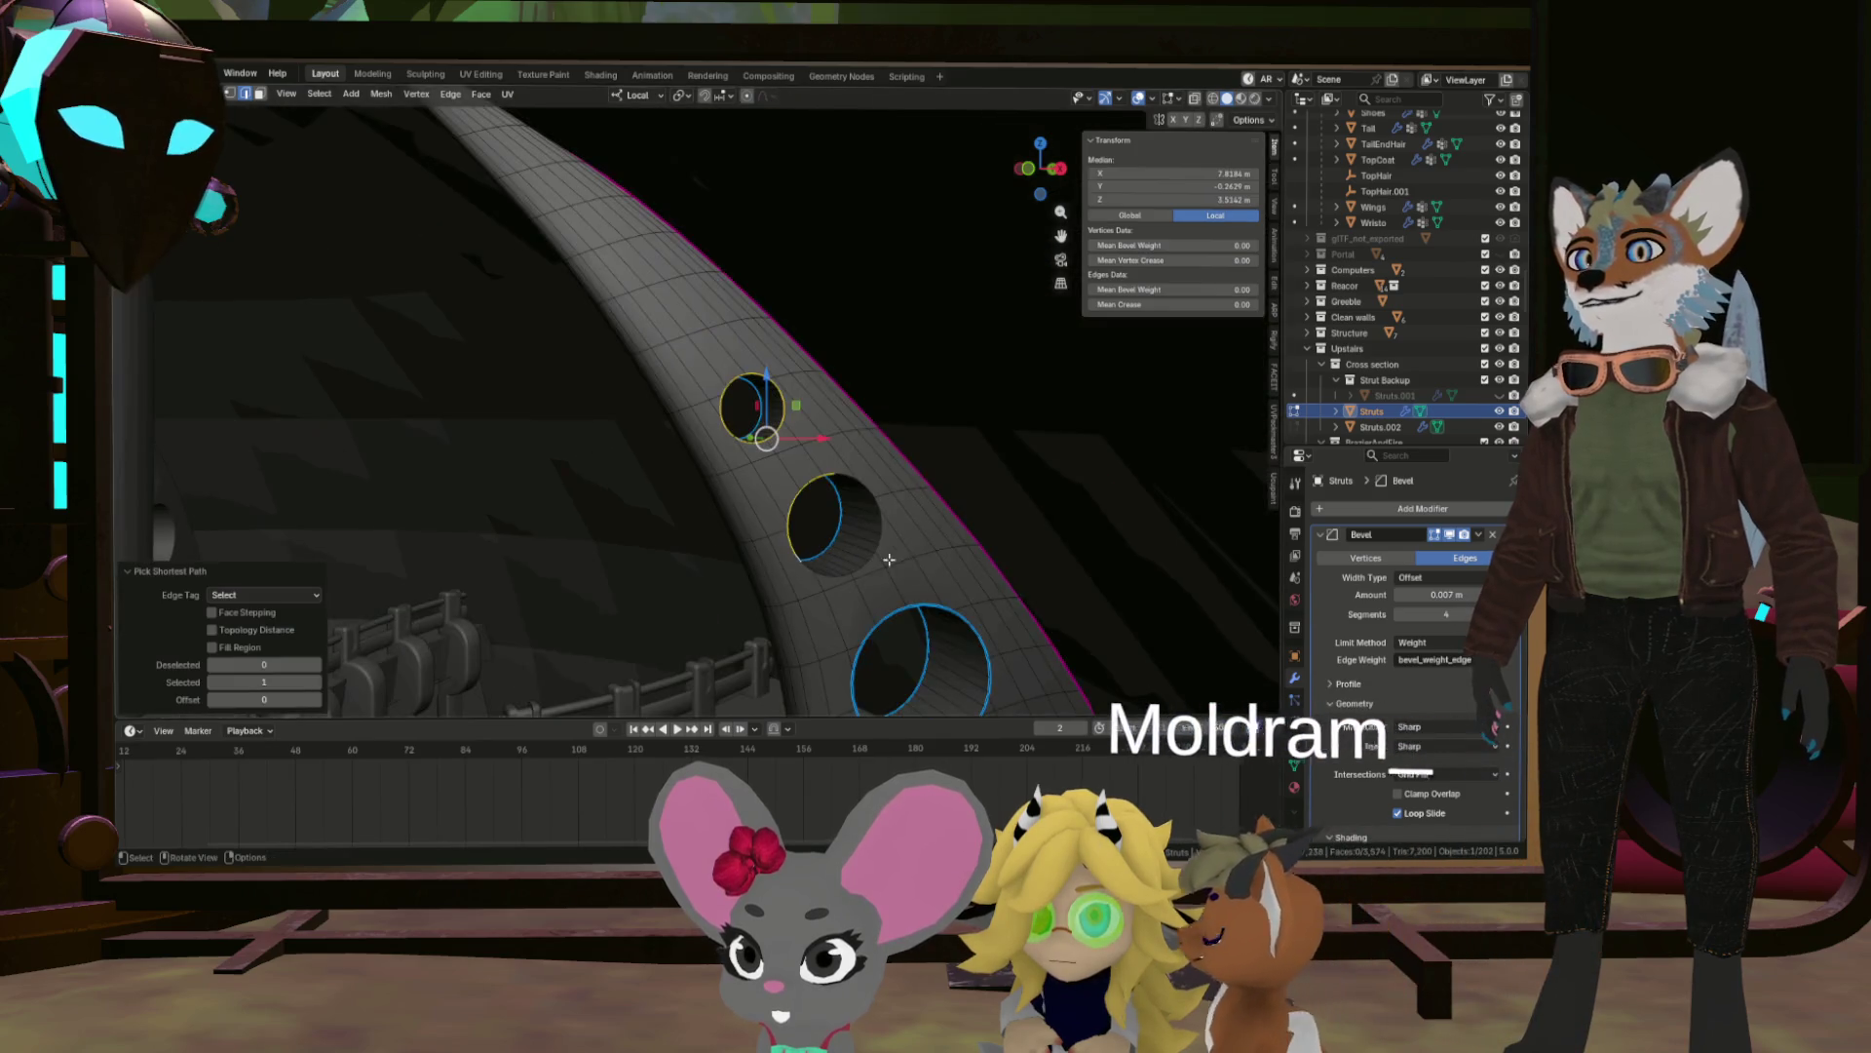
left_click(837, 482)
scroll("up", 3)
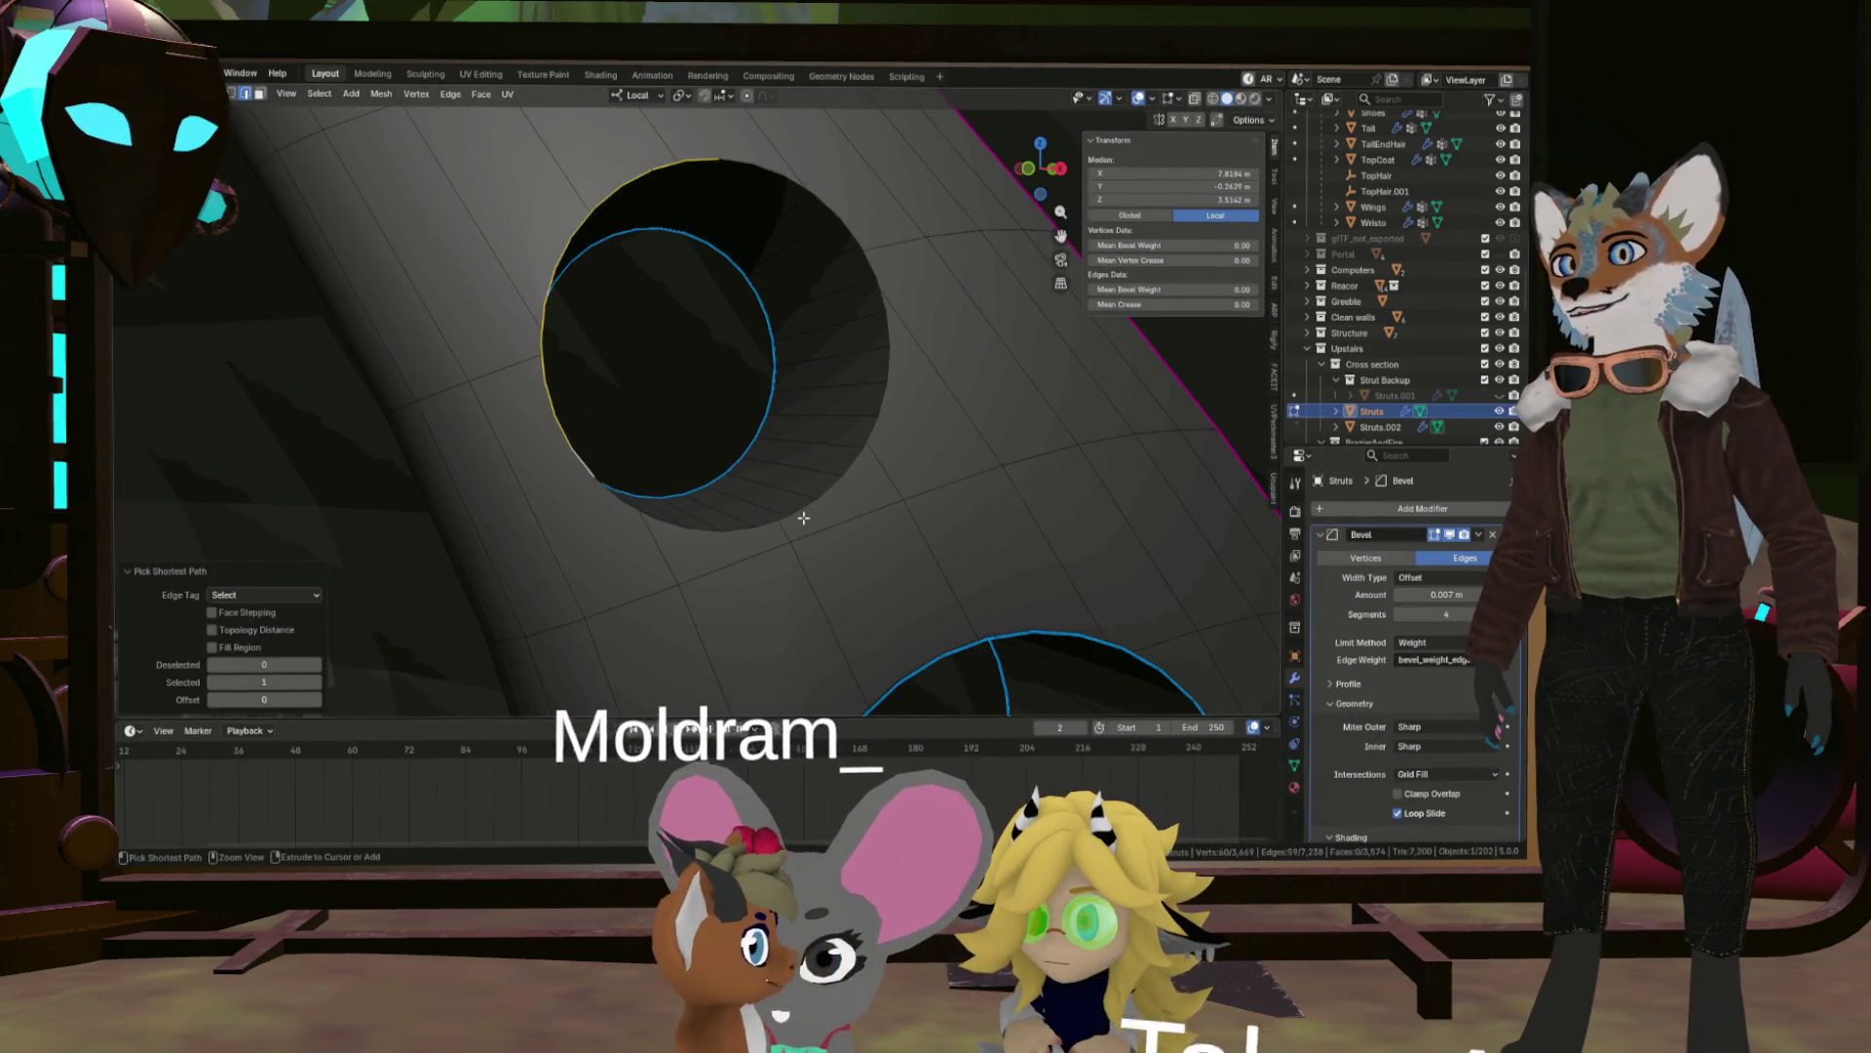
left_click(887, 353)
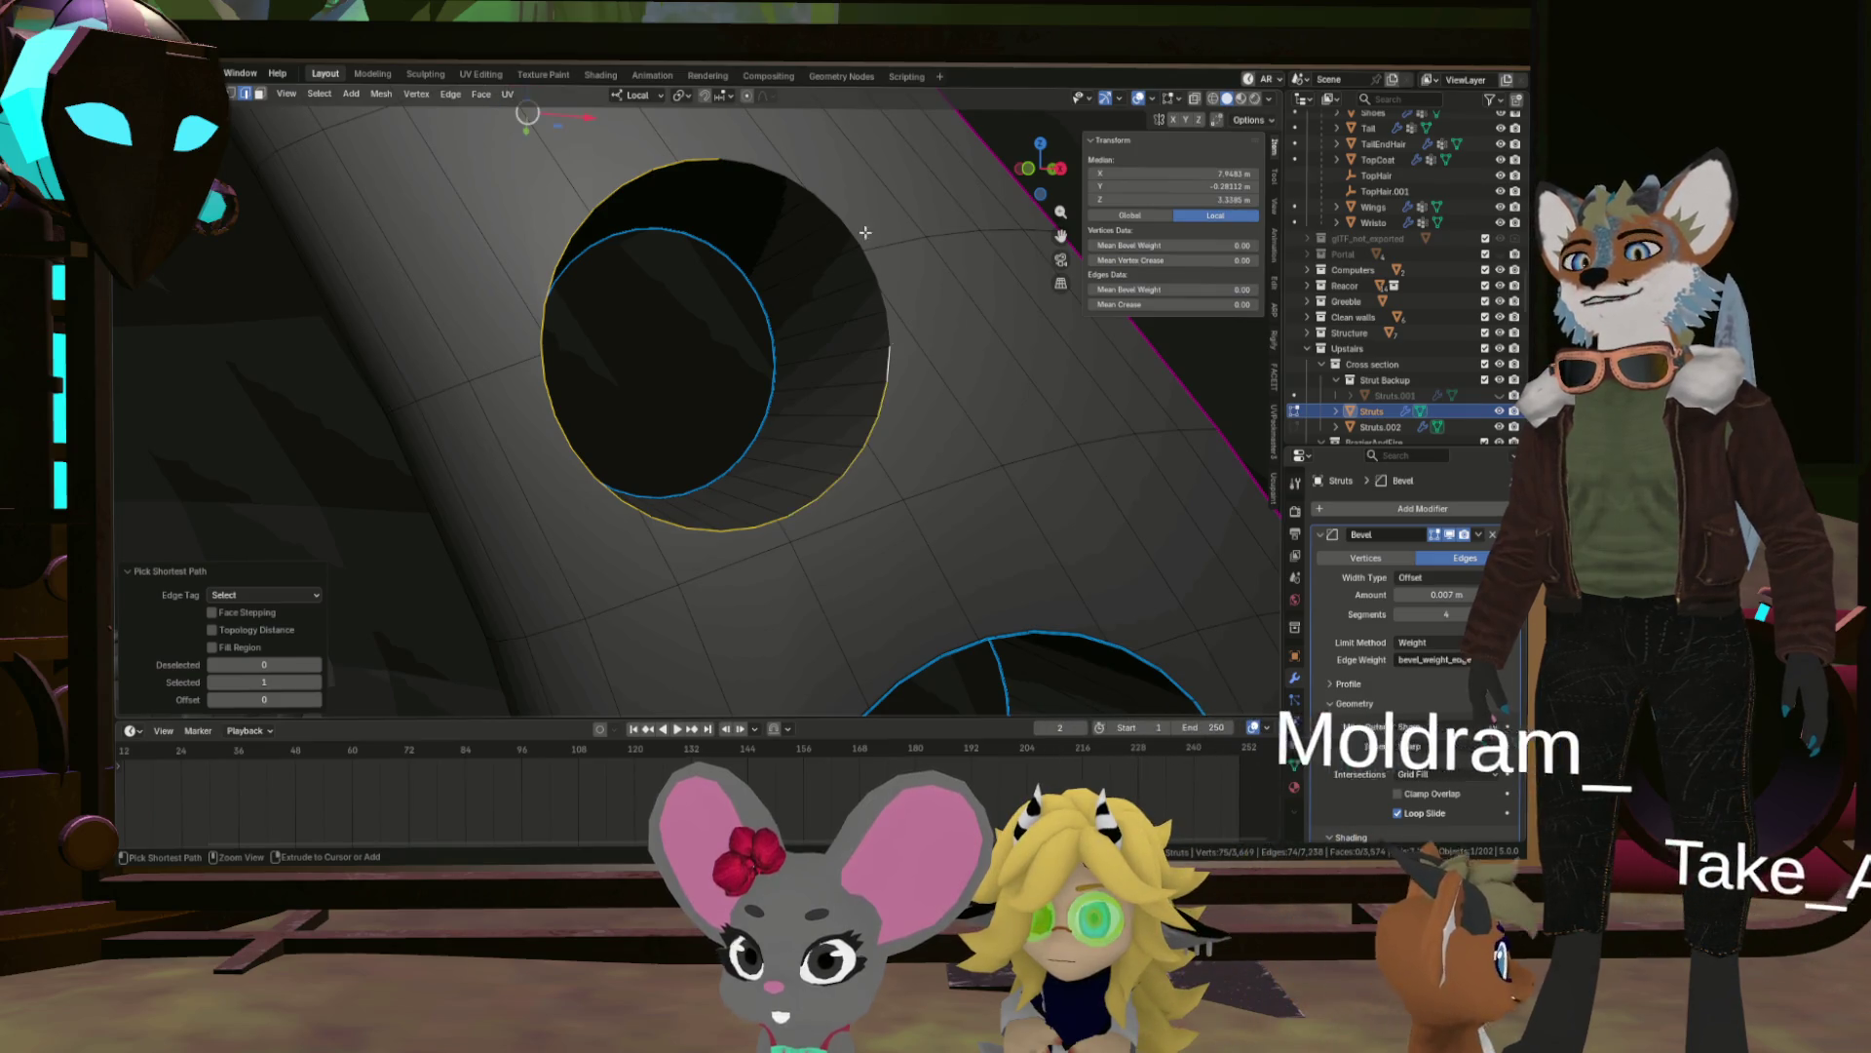
left_click(836, 203)
scroll("down", 3)
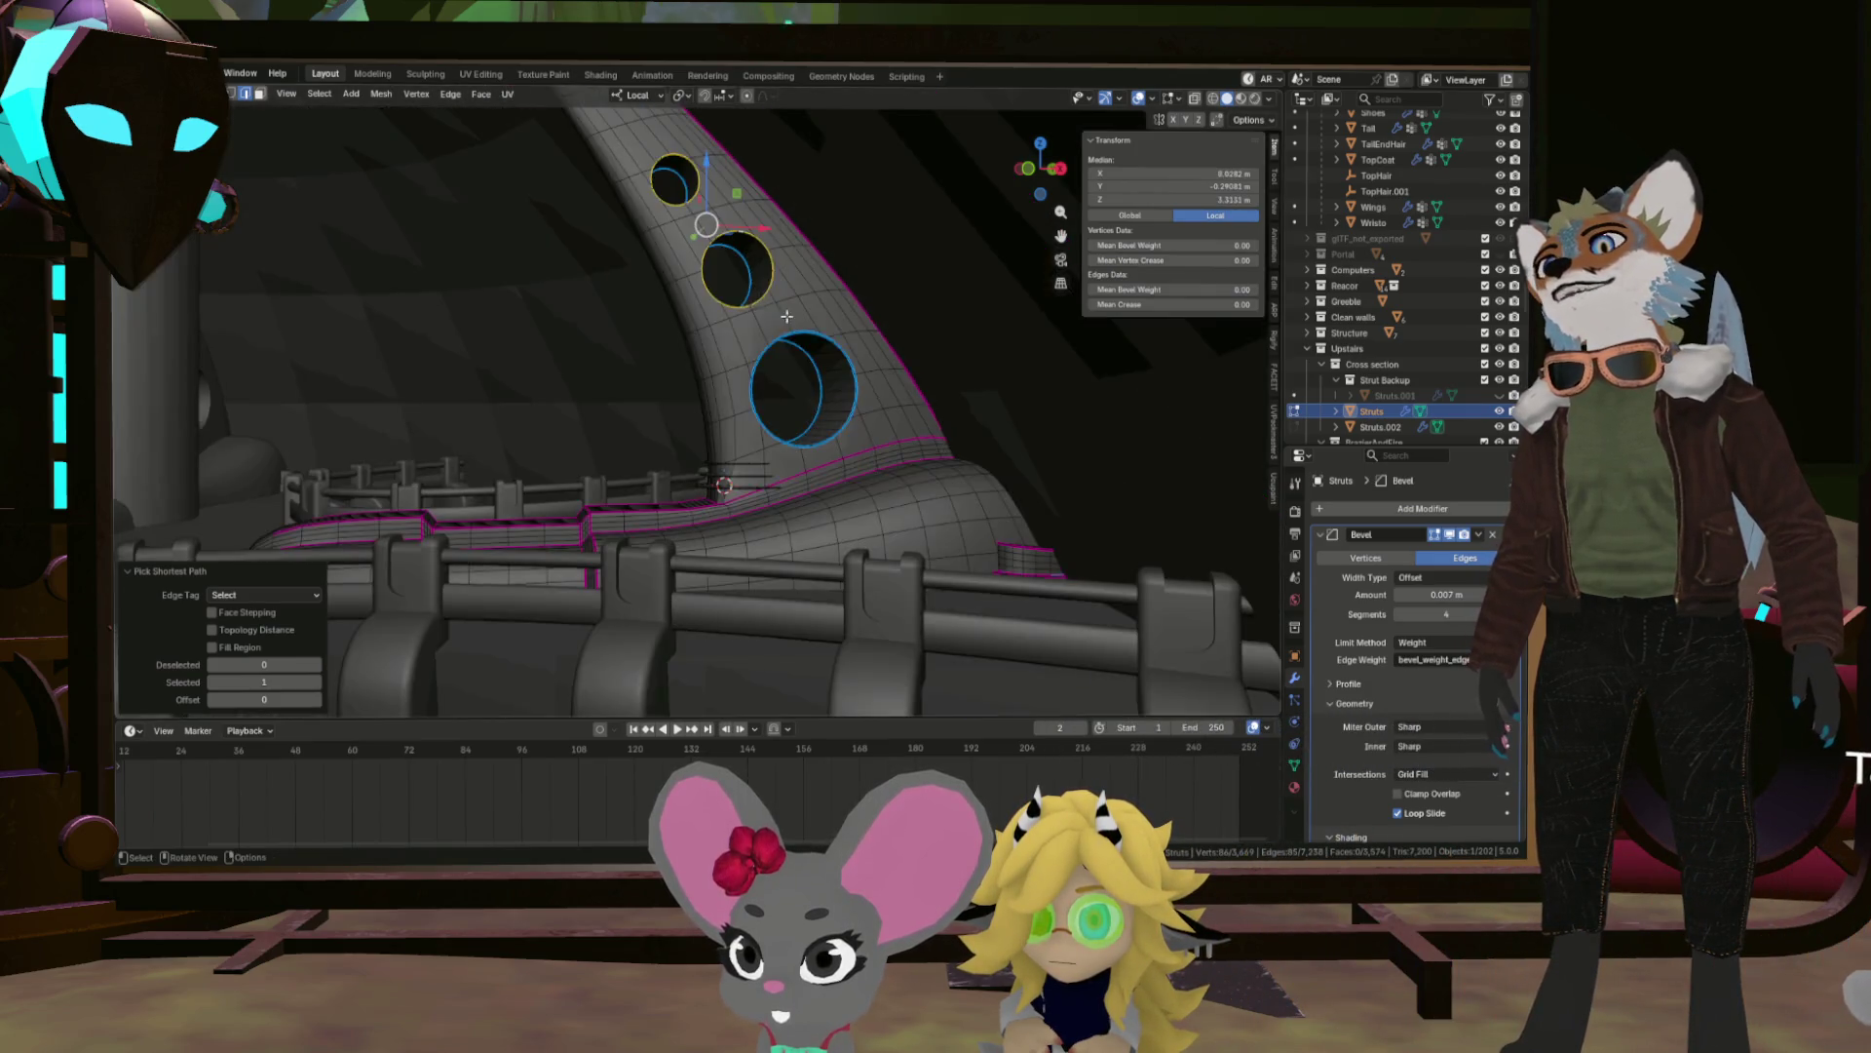
scroll("up", 3)
scroll("up", 3)
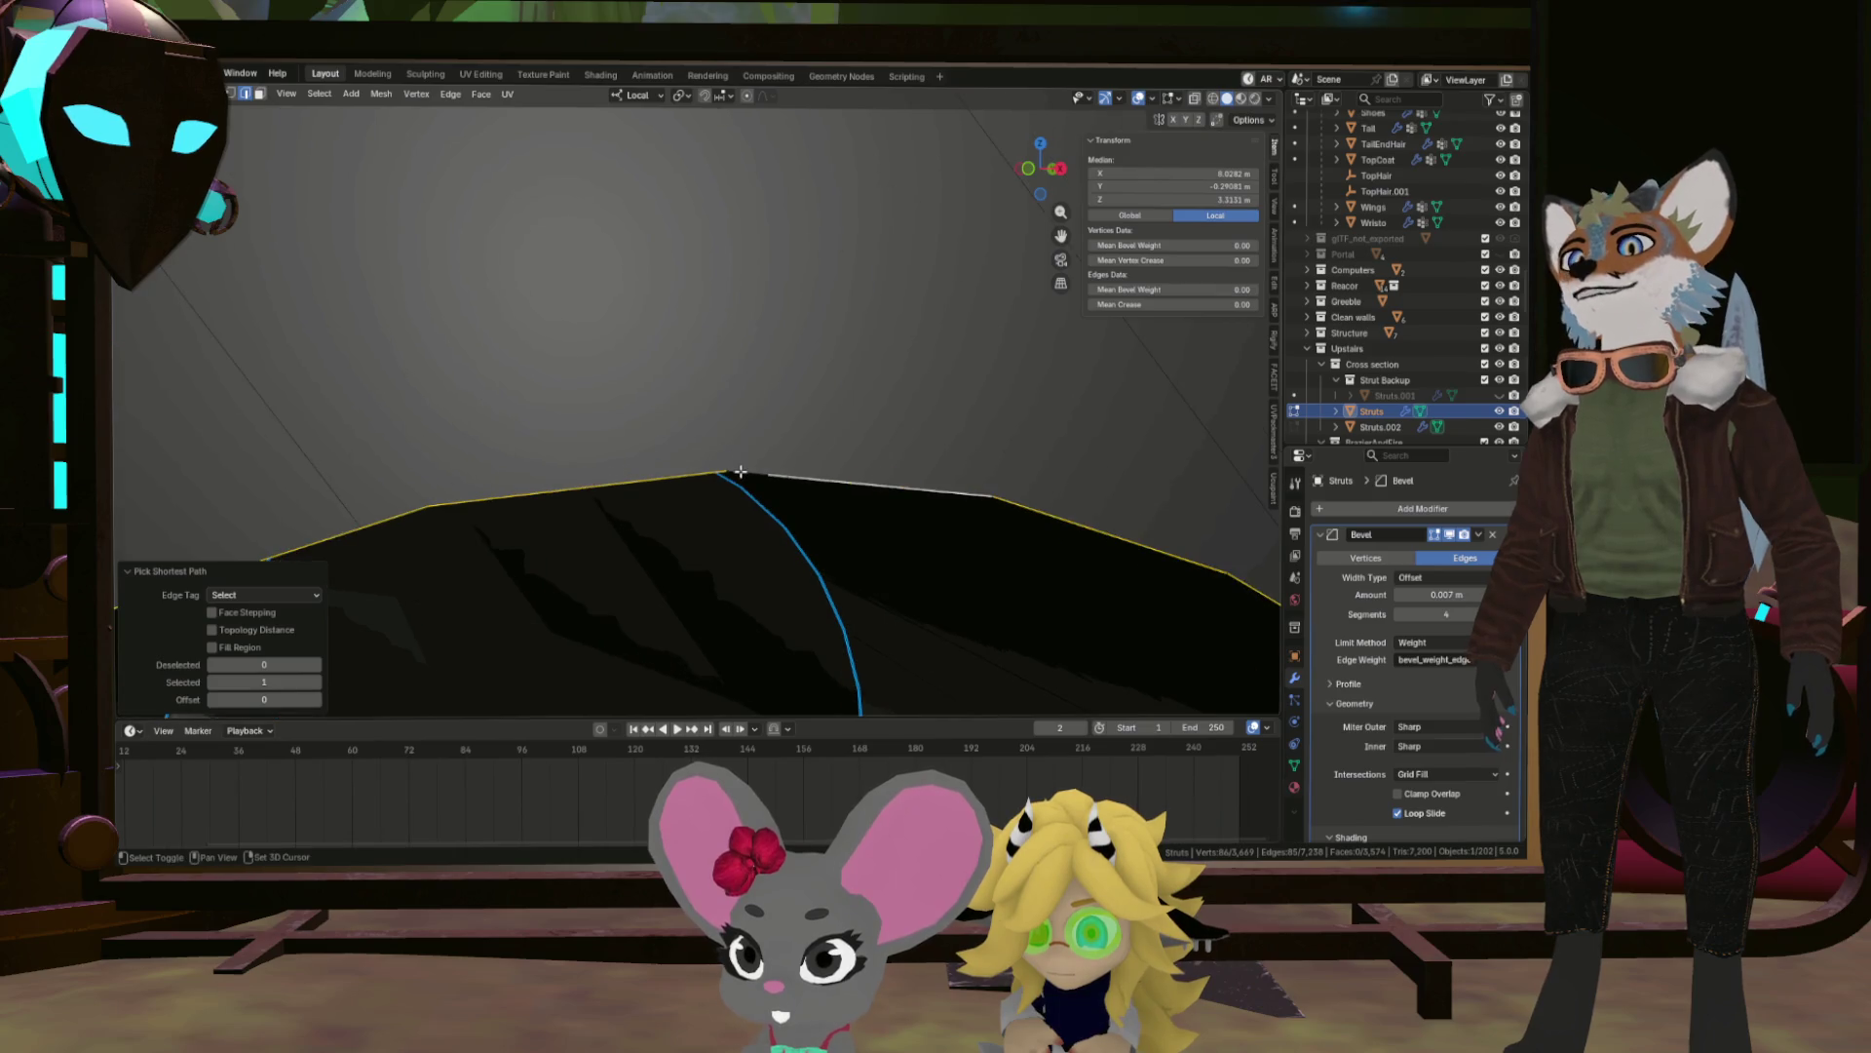
left_click(840, 498)
scroll("down", 3)
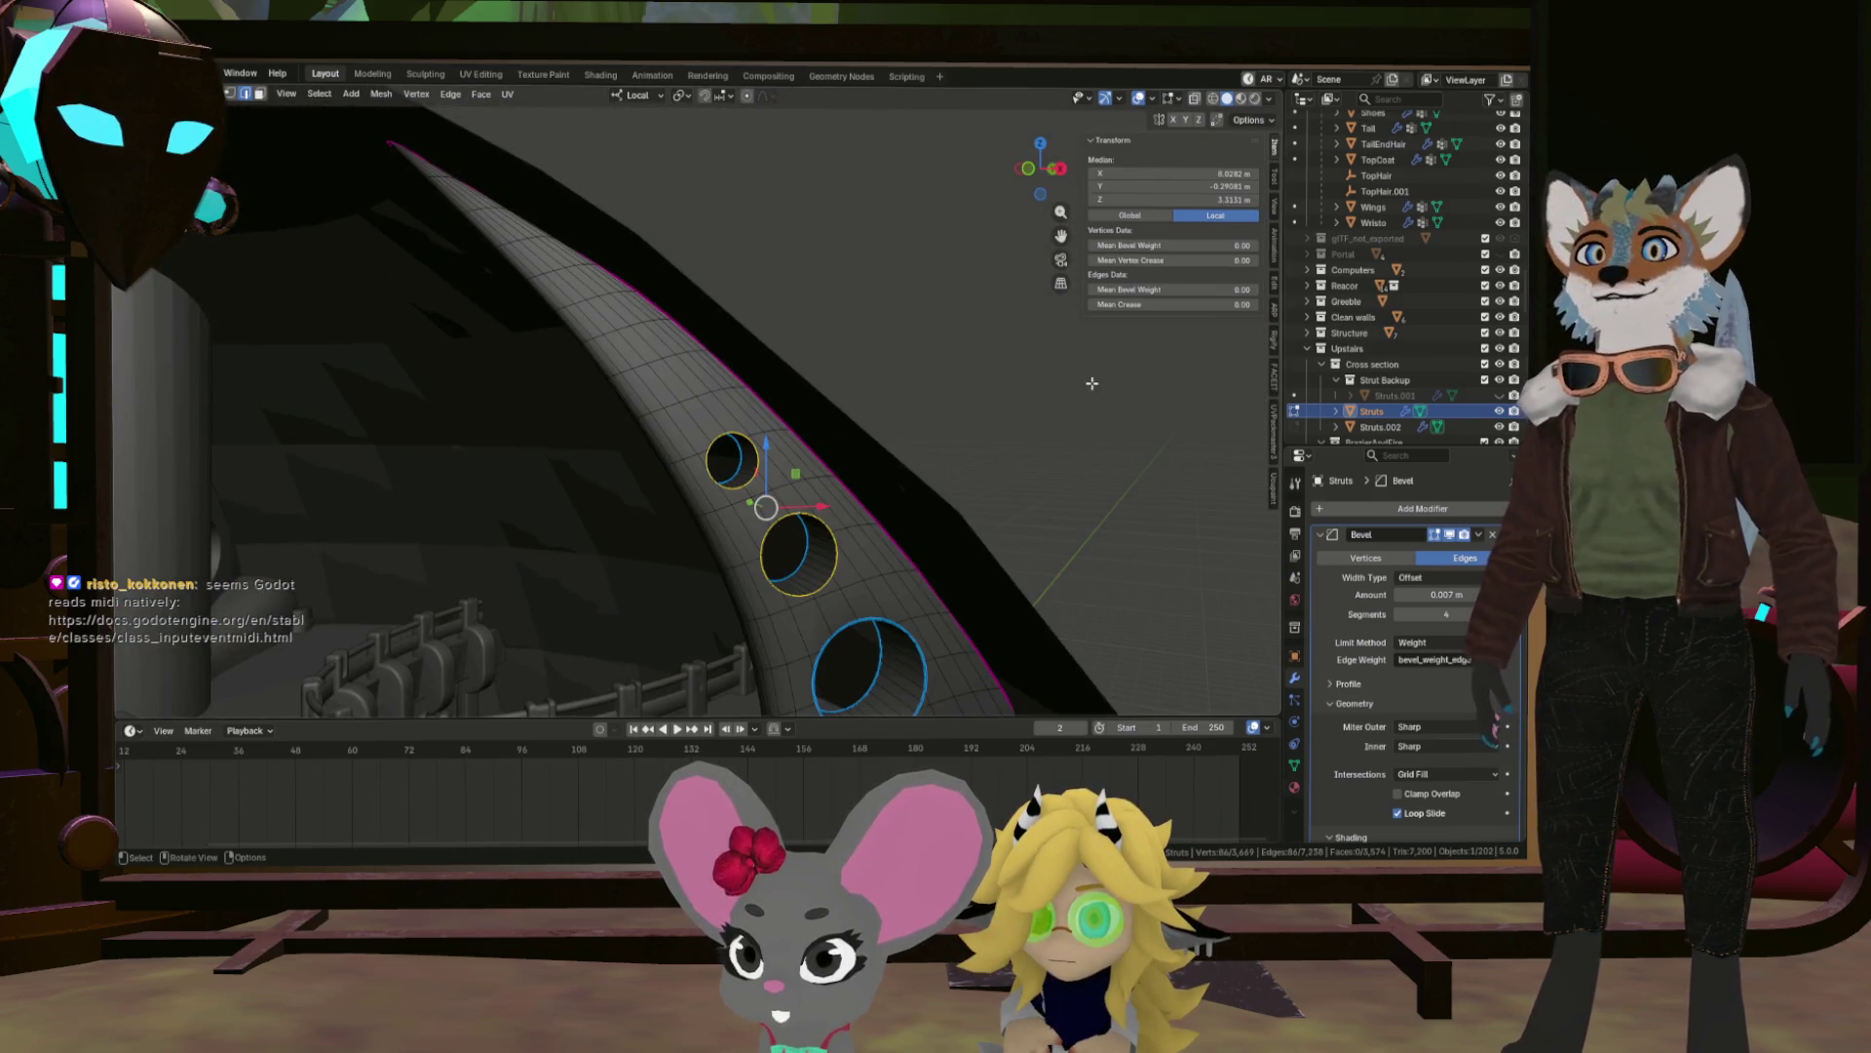
key("Tab")
left_click_drag(839, 438, 845, 460)
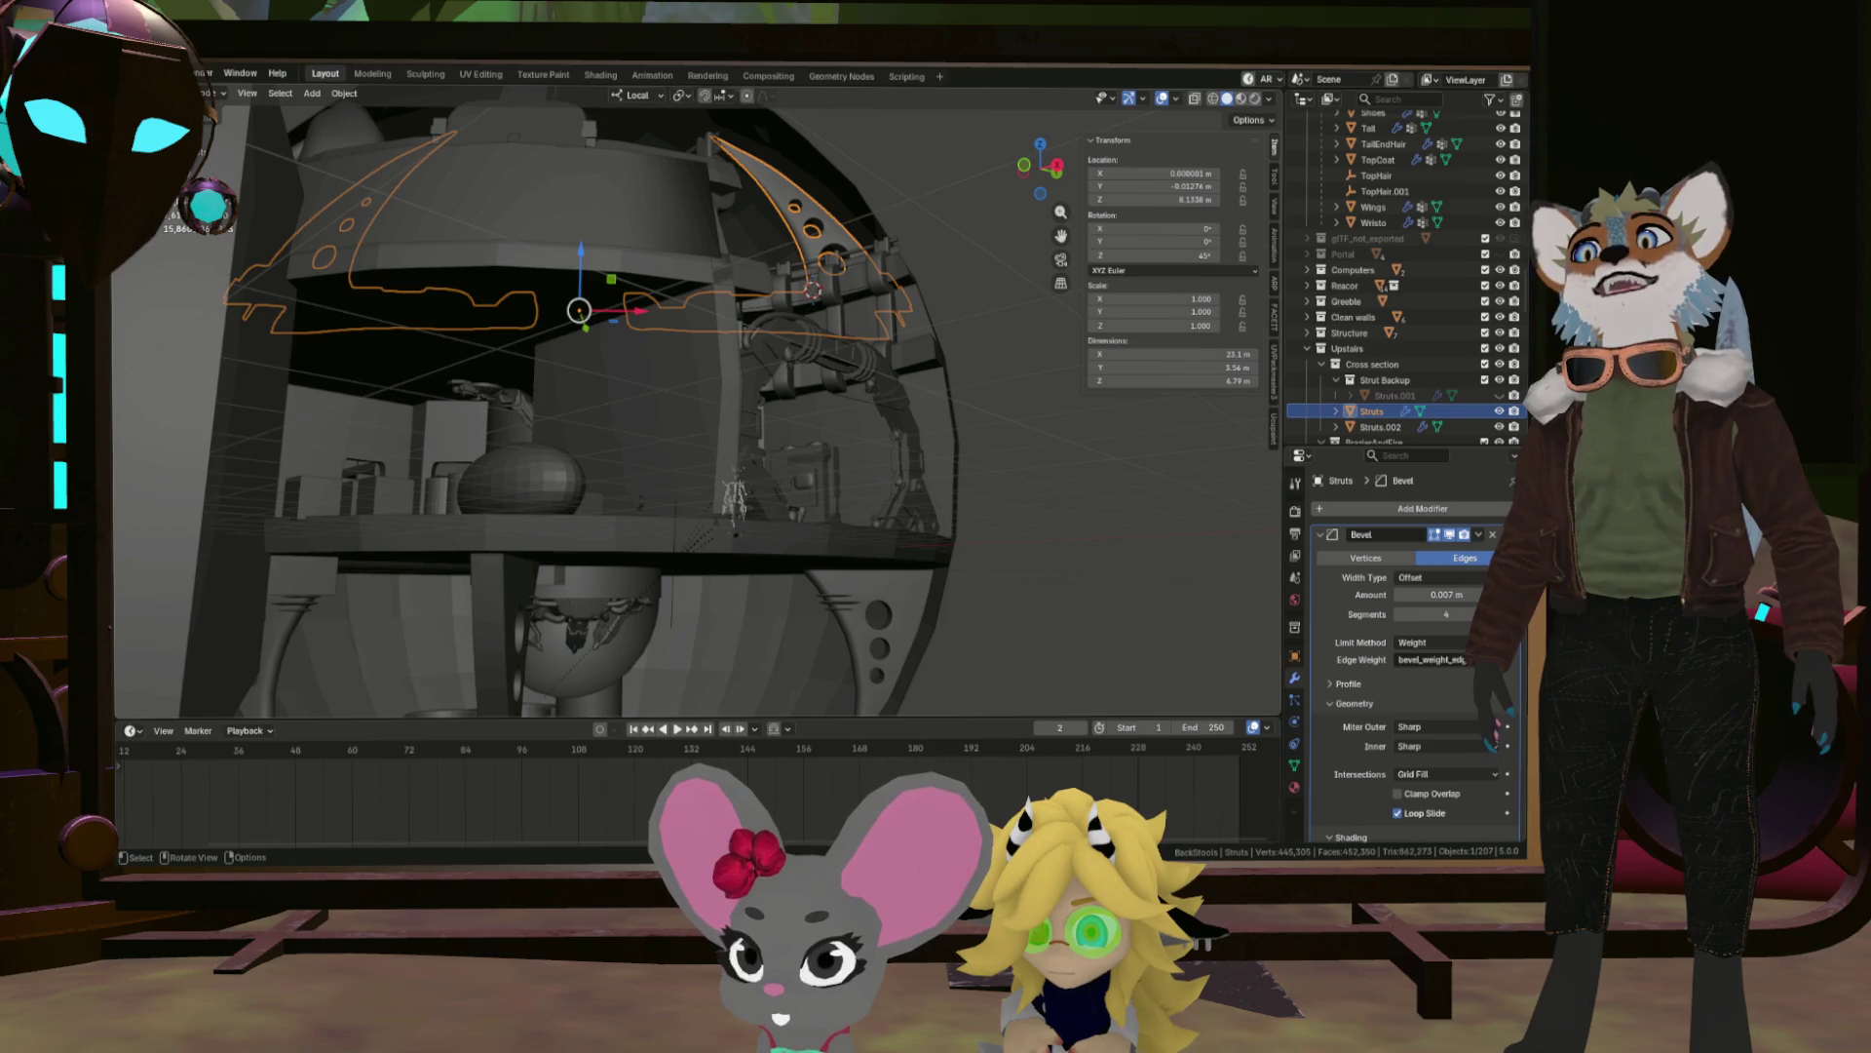
left_click_drag(740, 292, 801, 412)
scroll("up", 3)
scroll("up", 3)
scroll("up", 3)
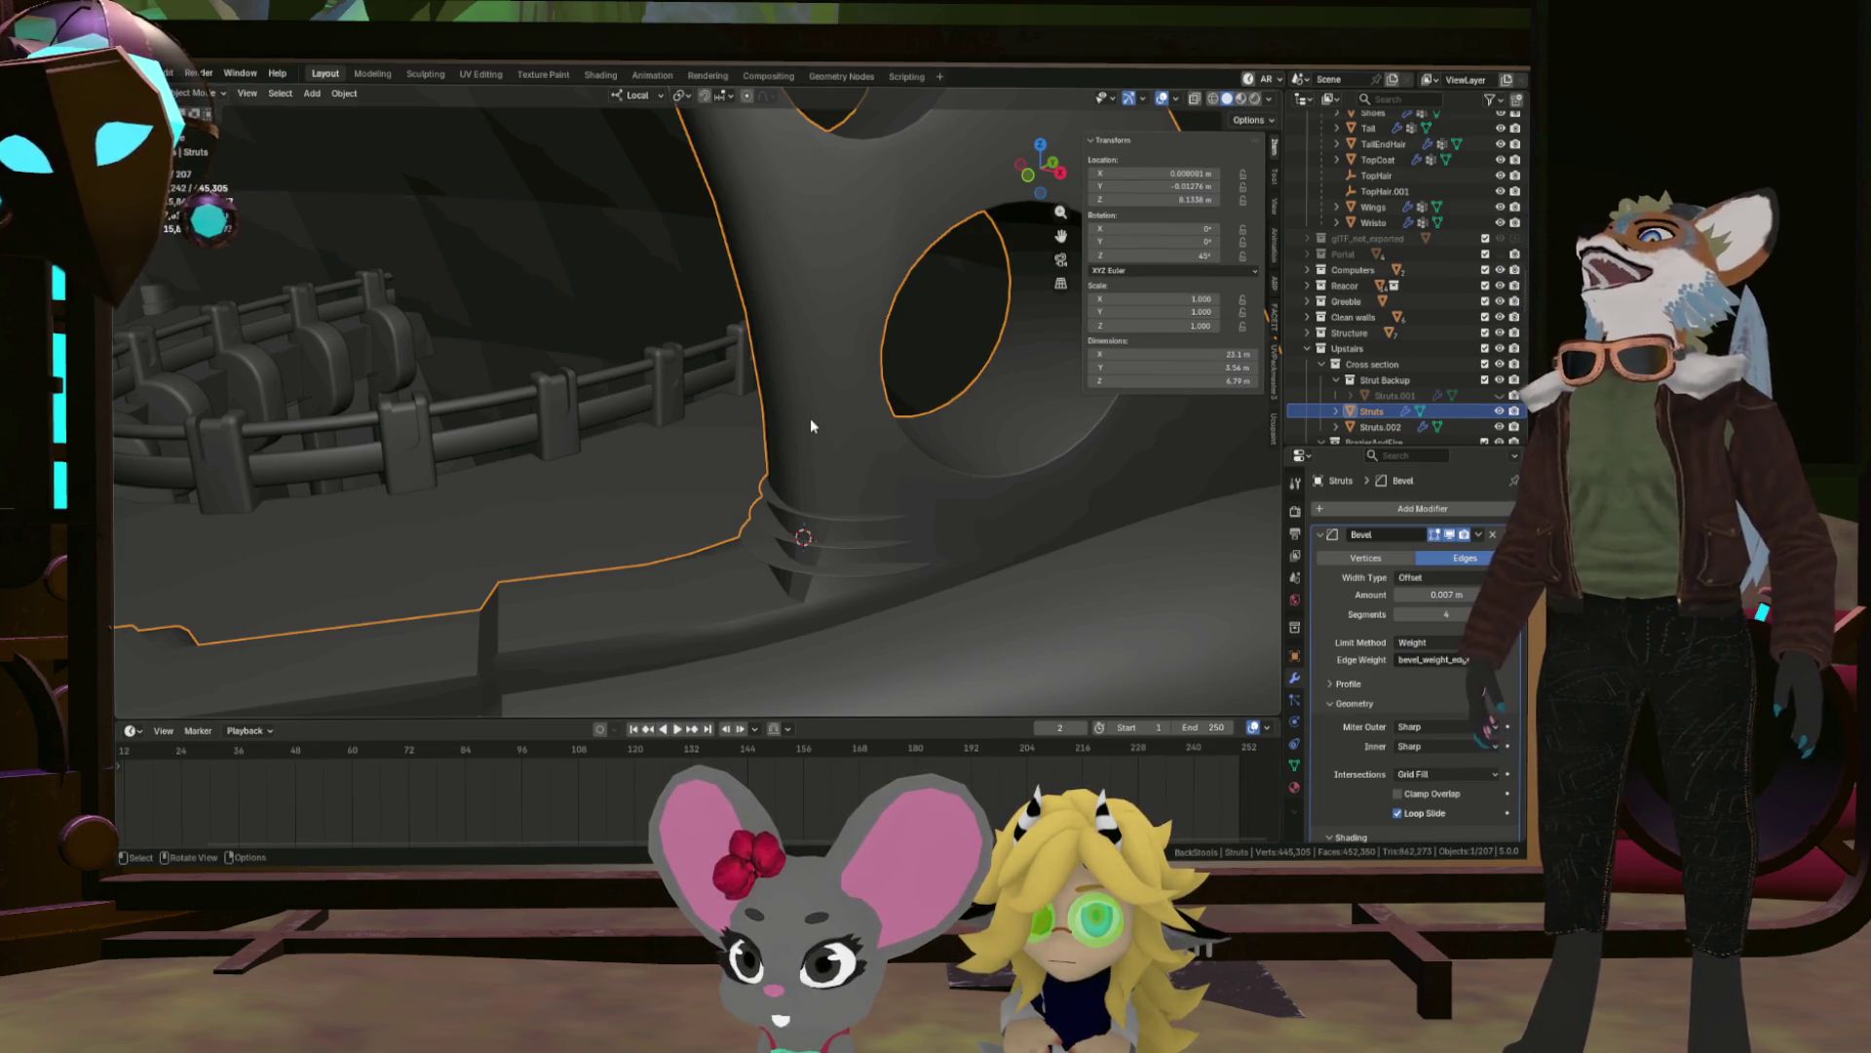
left_click_drag(785, 359, 861, 442)
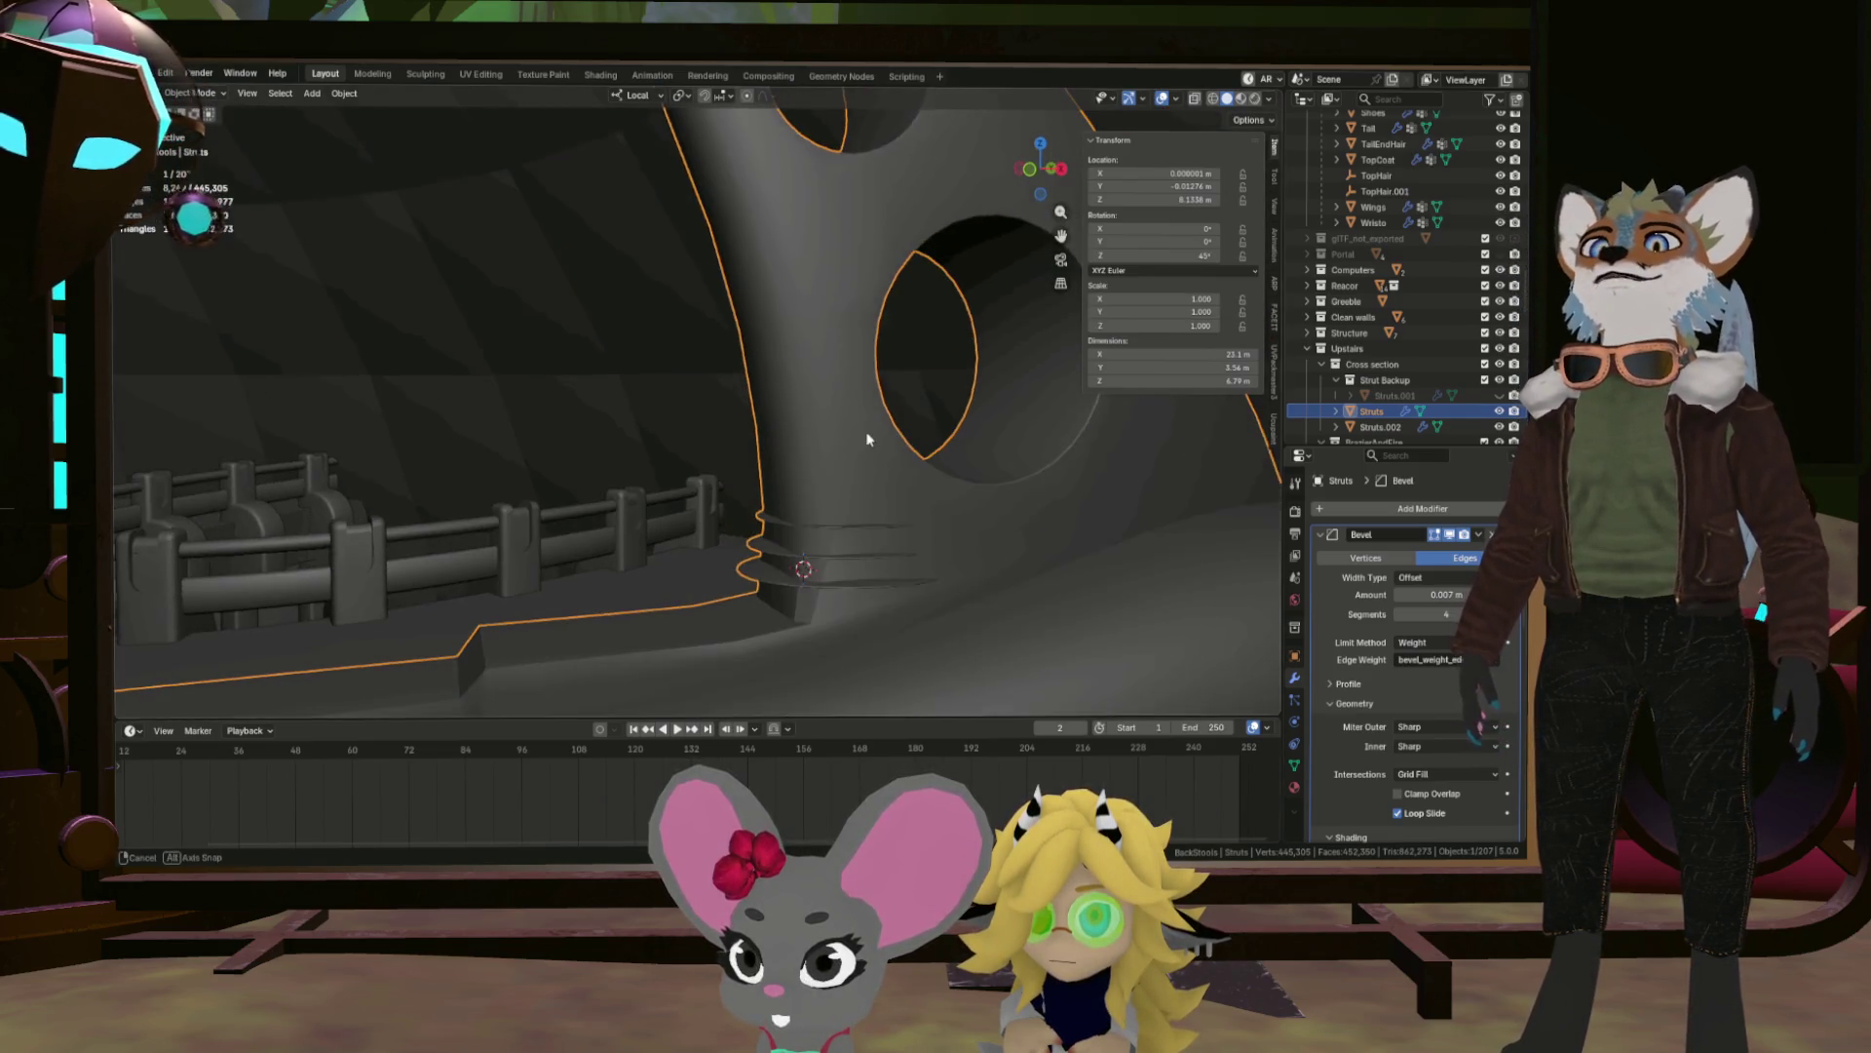
key("Tab")
Select two corner vertices at the strut base and slide them along their edges.
scroll("up", 3)
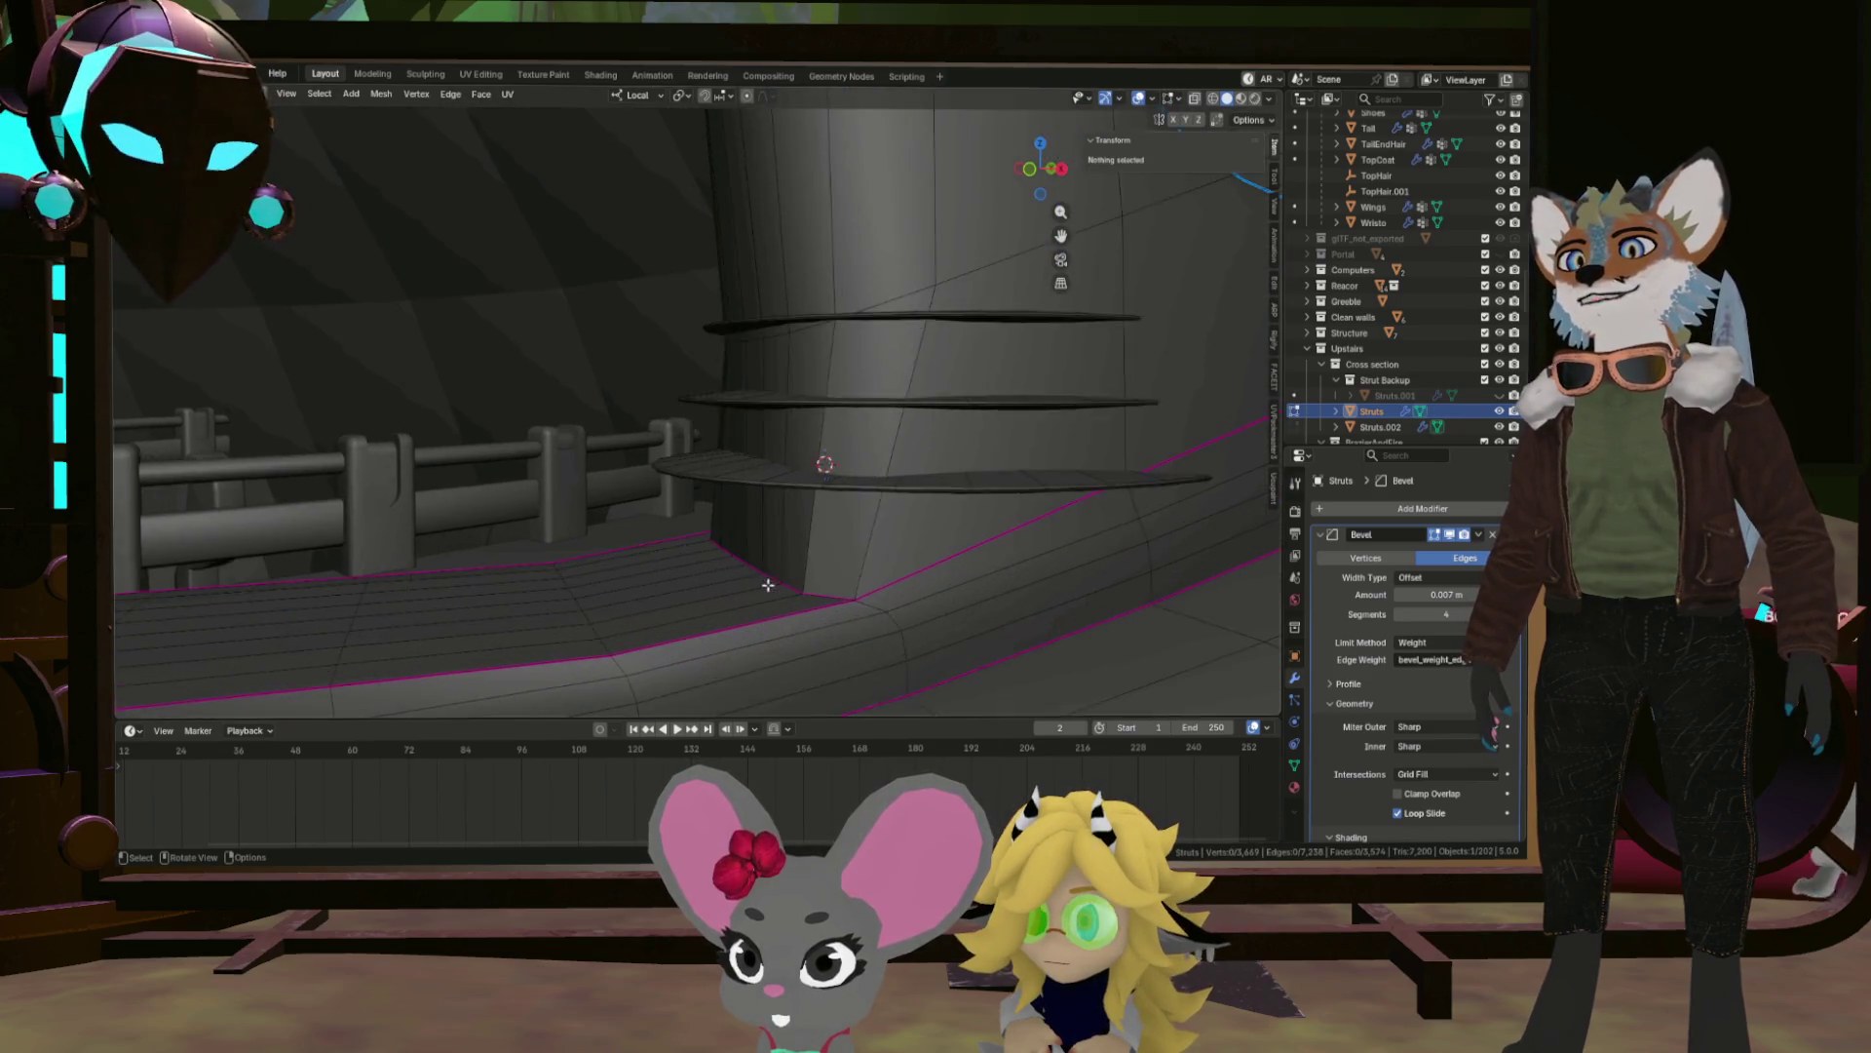
left_click_drag(879, 598, 861, 596)
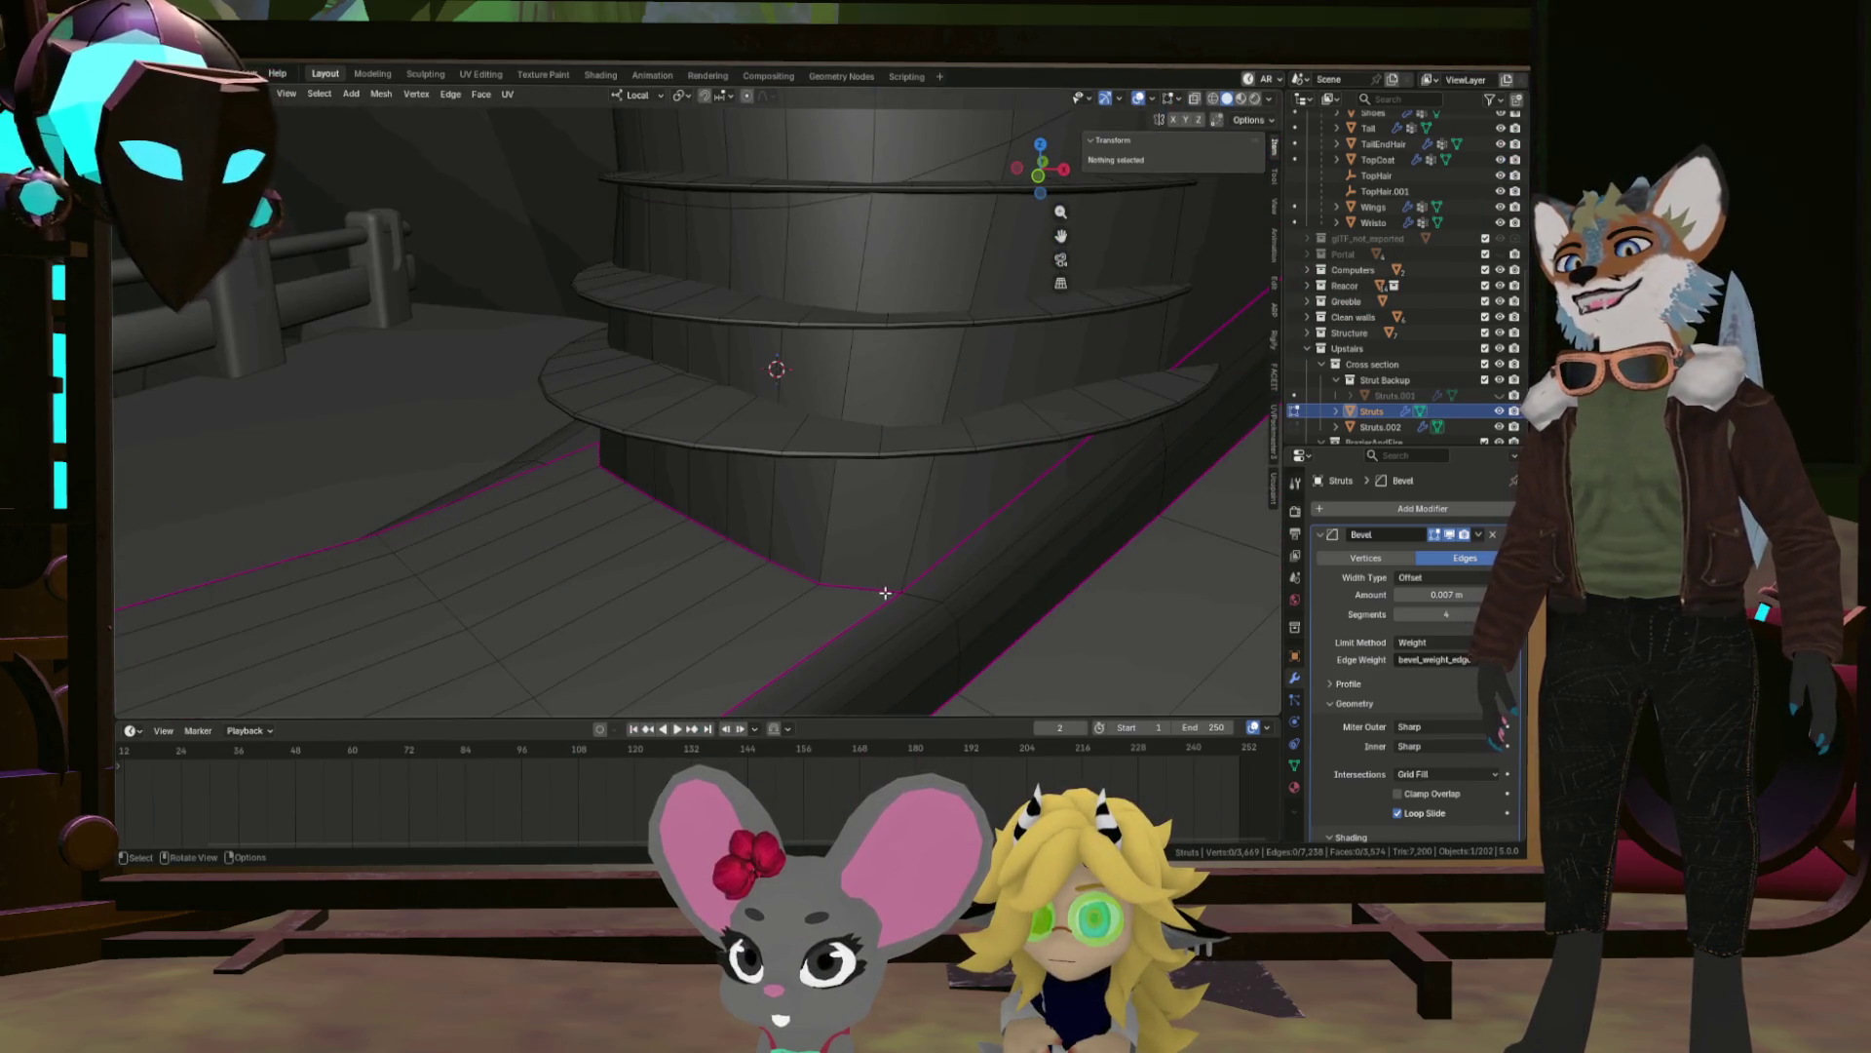
left_click(926, 597)
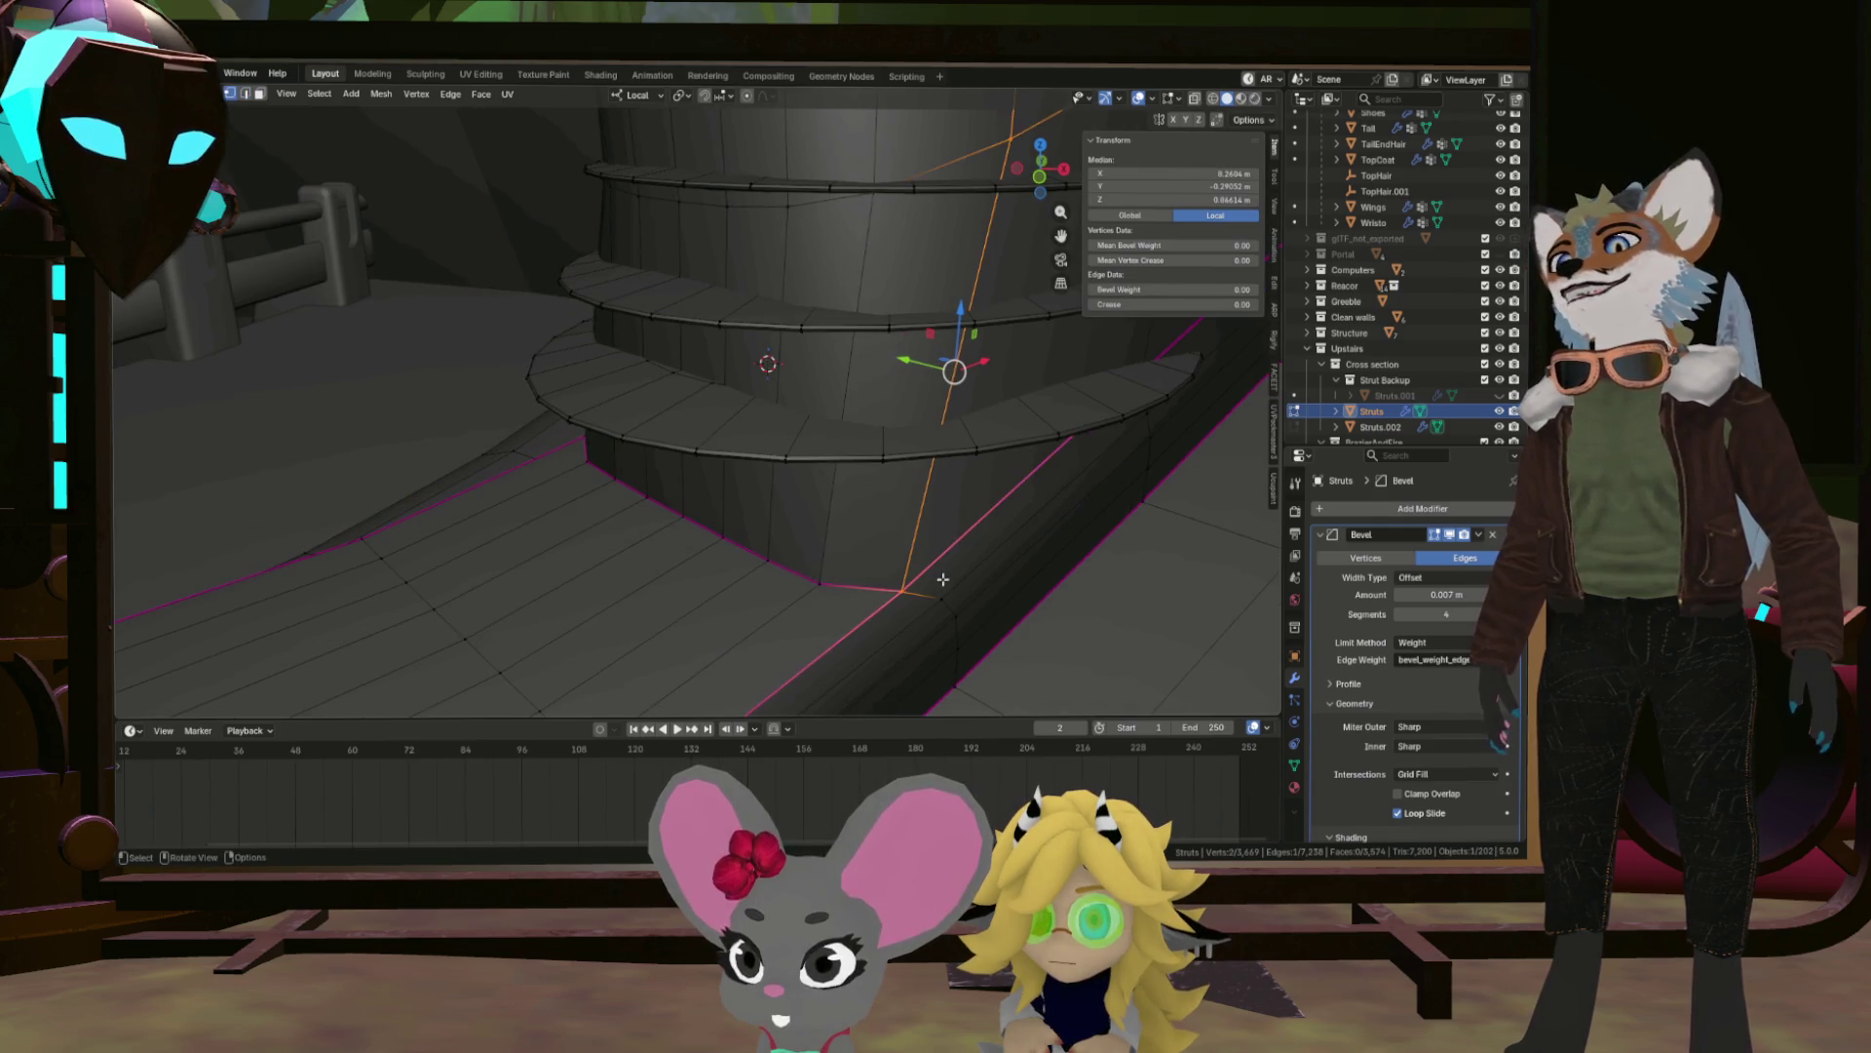
key("1")
left_click(902, 588)
left_click_drag(901, 588, 426, 605)
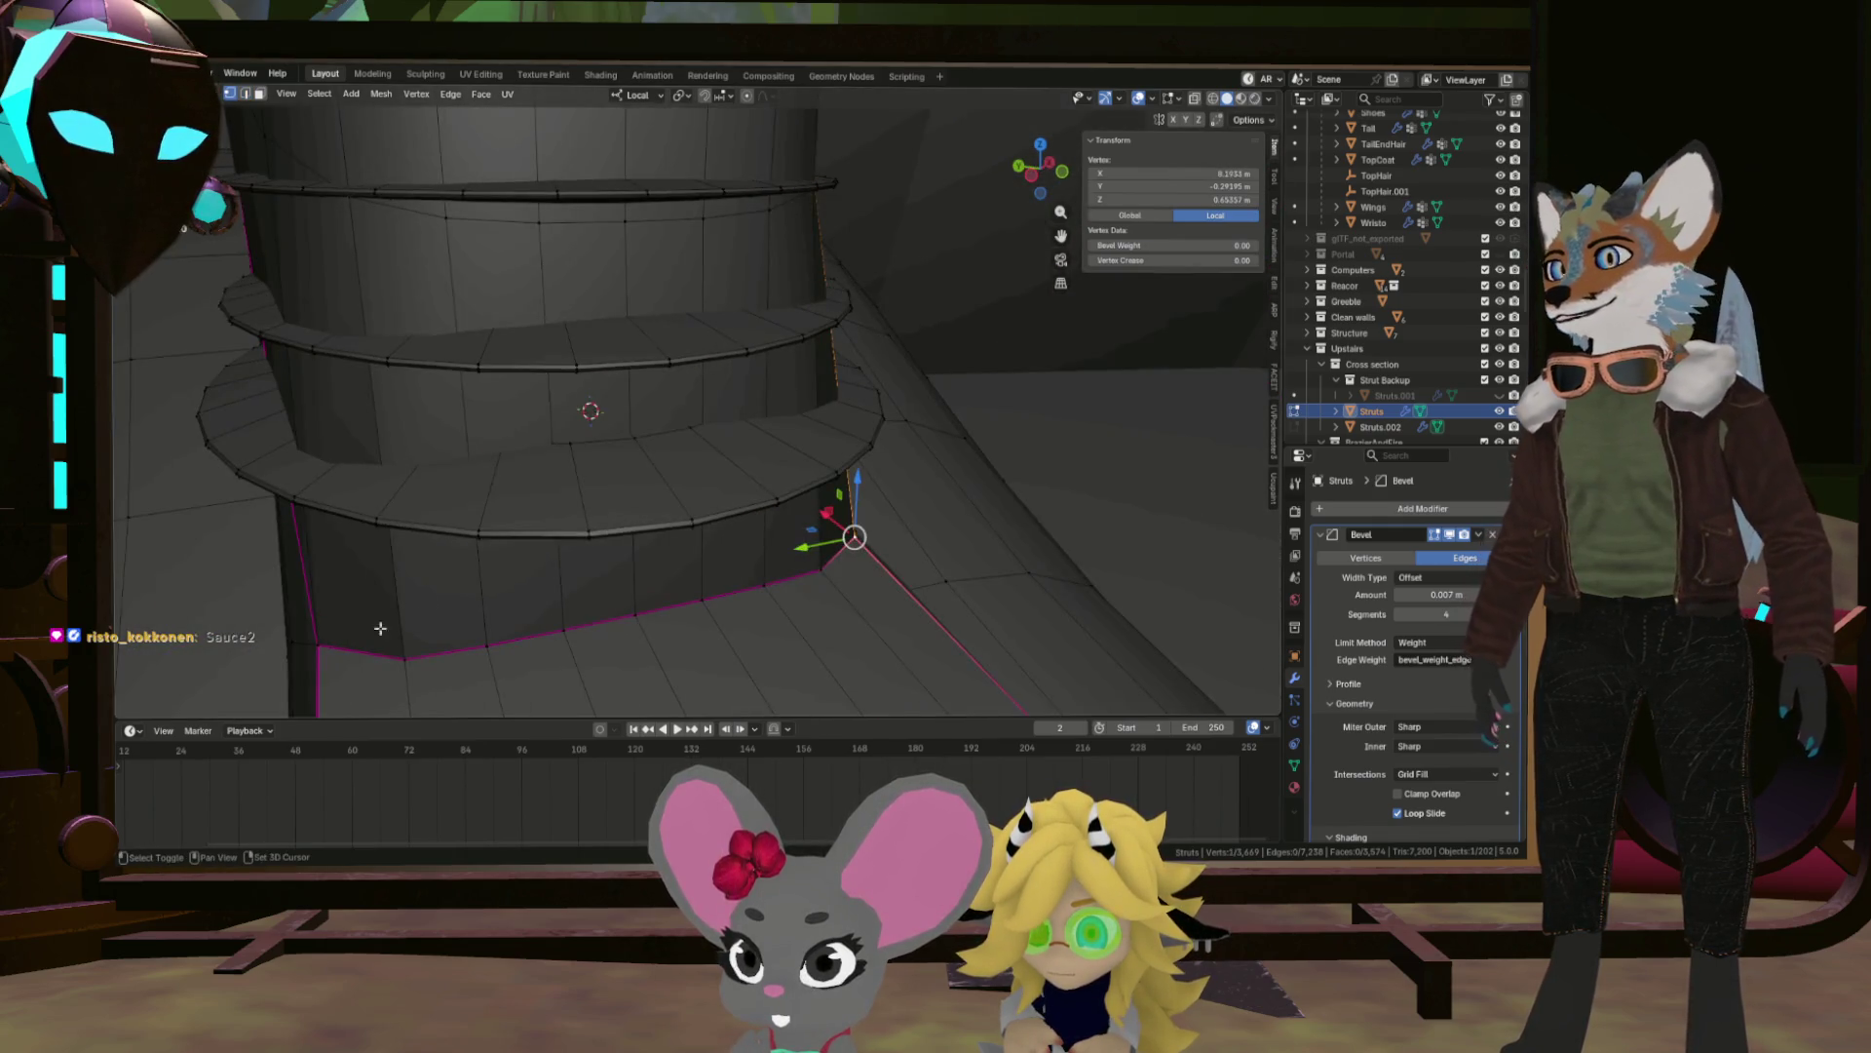
left_click_drag(312, 646, 604, 638)
left_click(439, 584)
key("g")
key("g")
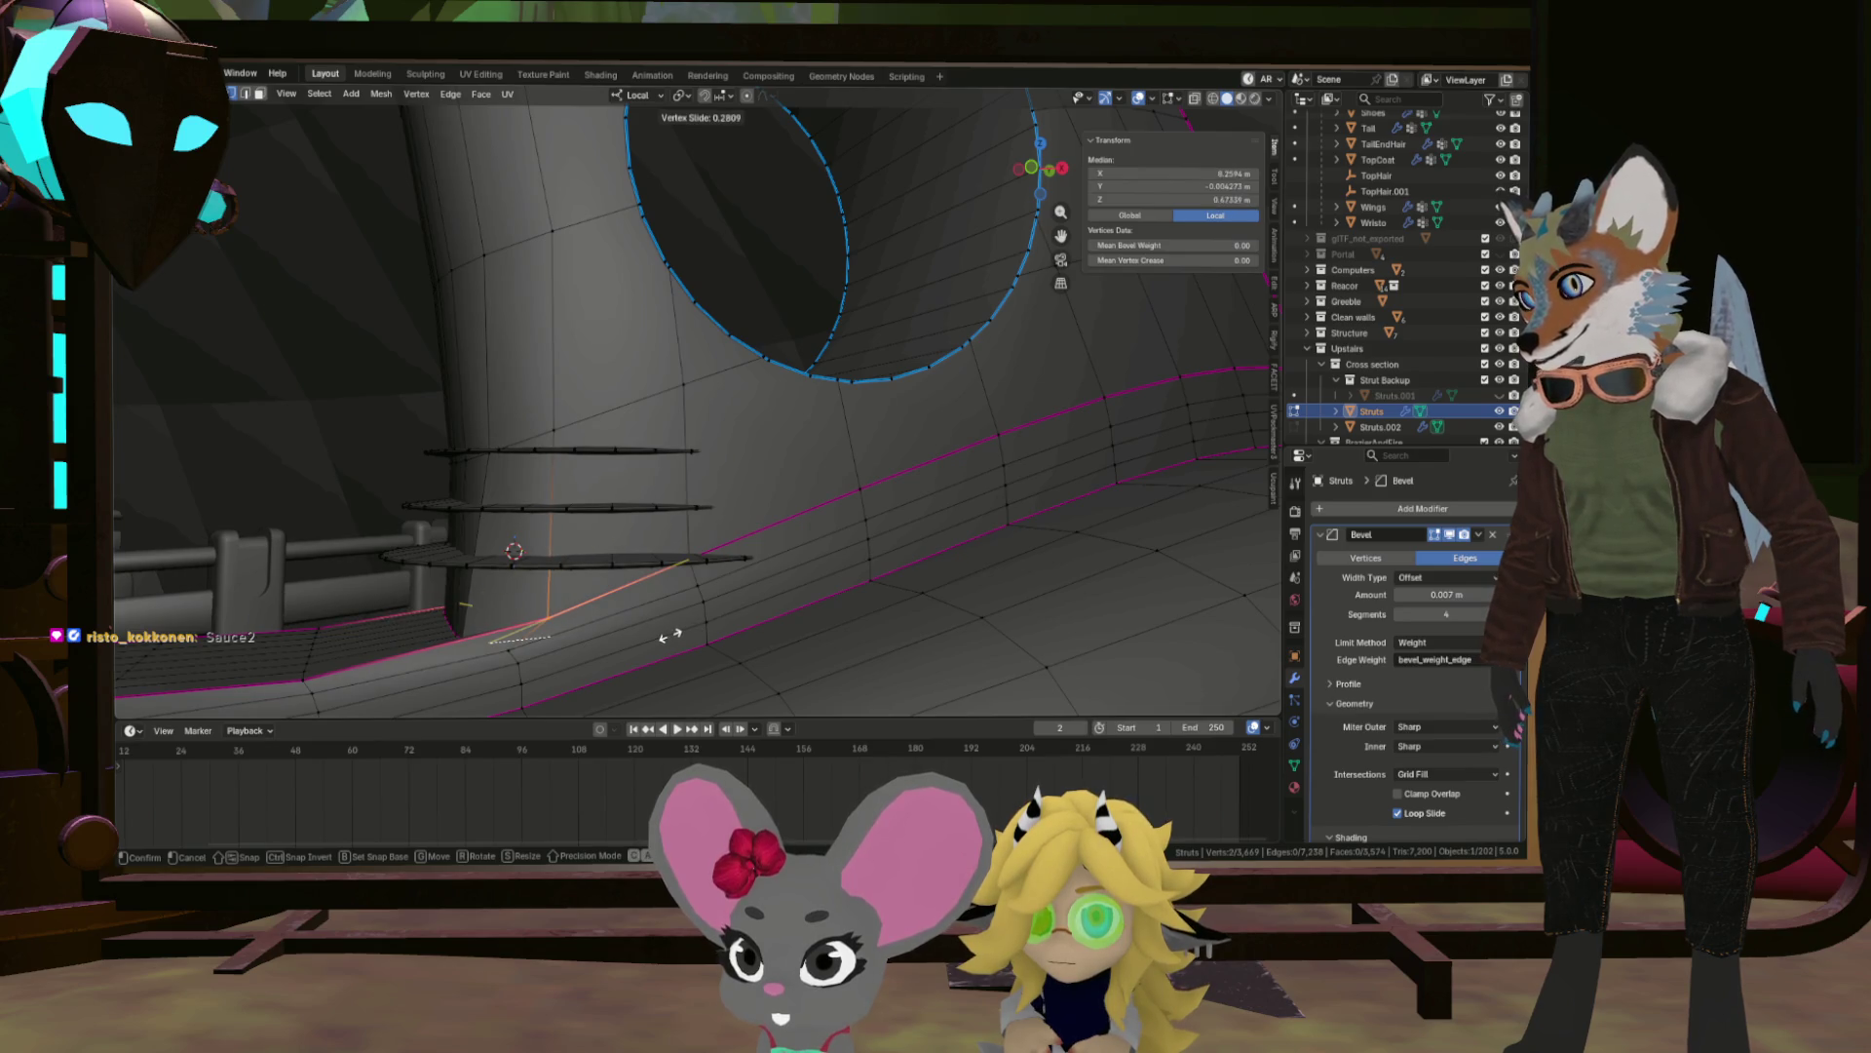
left_click(669, 636)
Slide another pair of base vertices along their edges.
left_click_drag(669, 635, 541, 604)
left_click(654, 647)
left_click(417, 601)
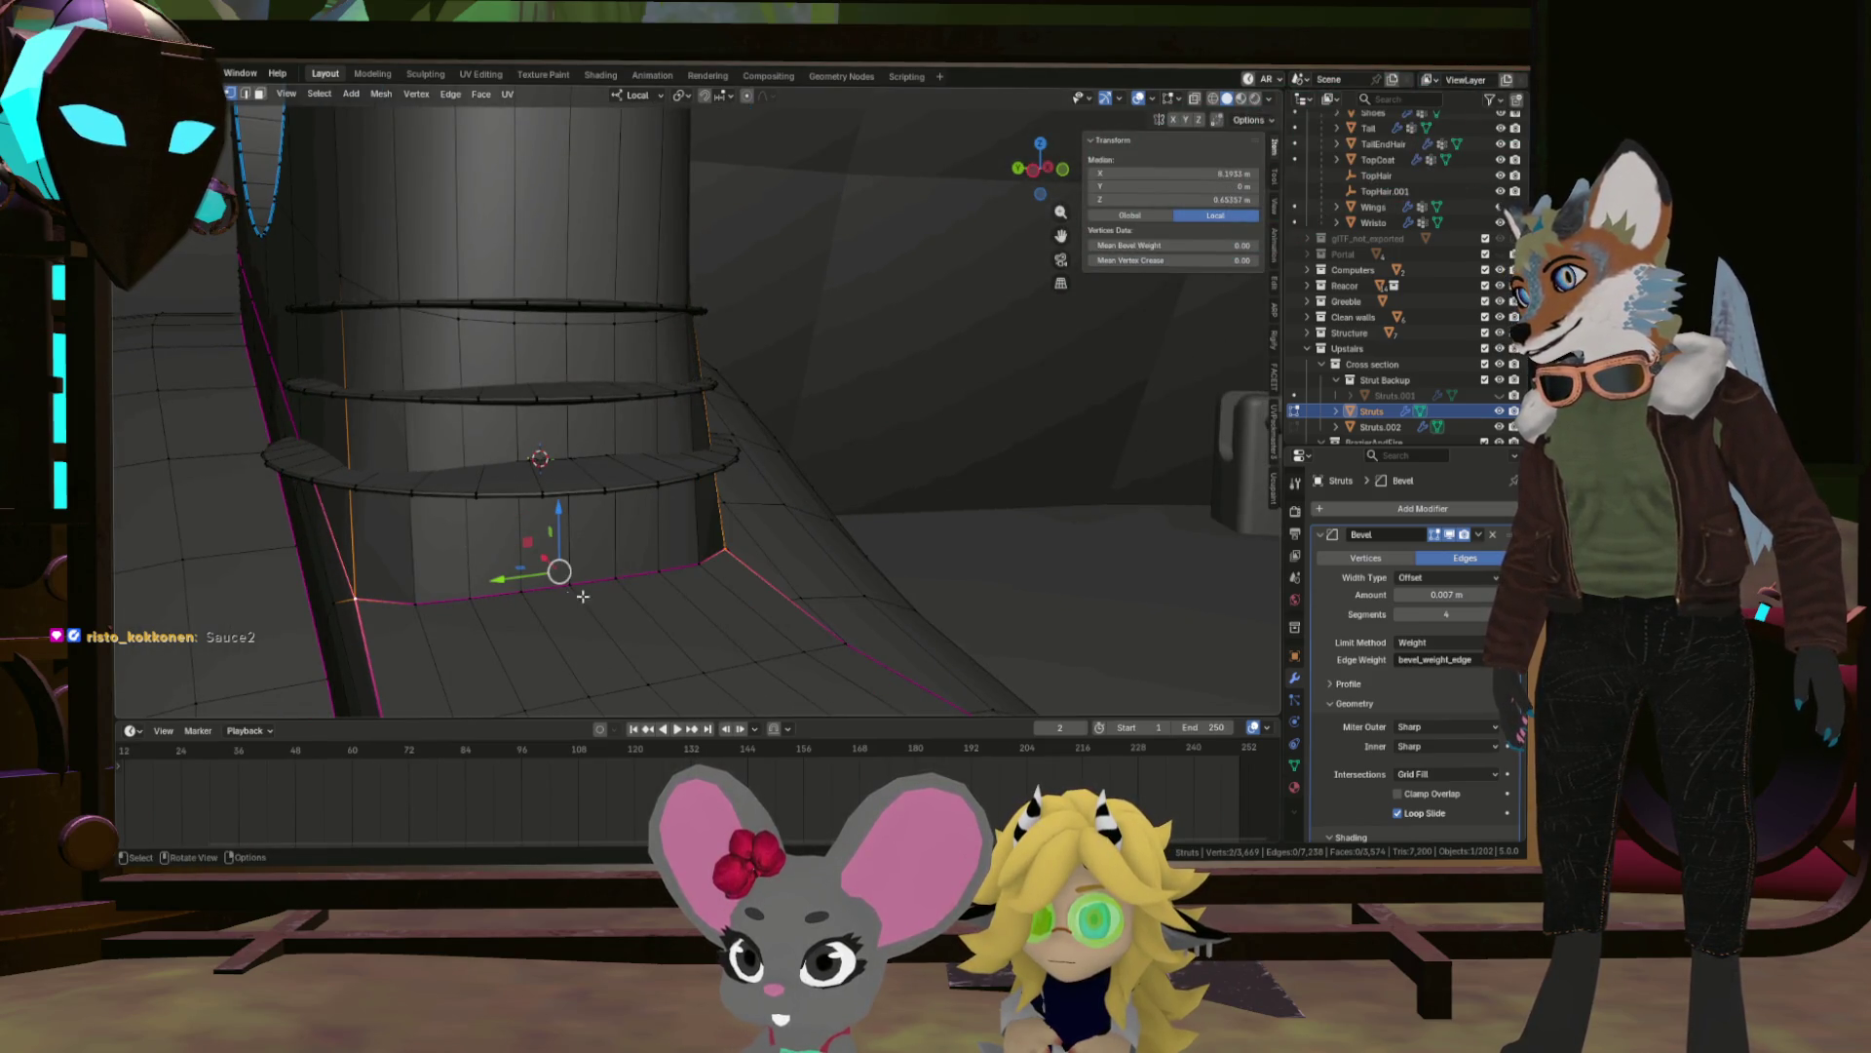
key("shift+v")
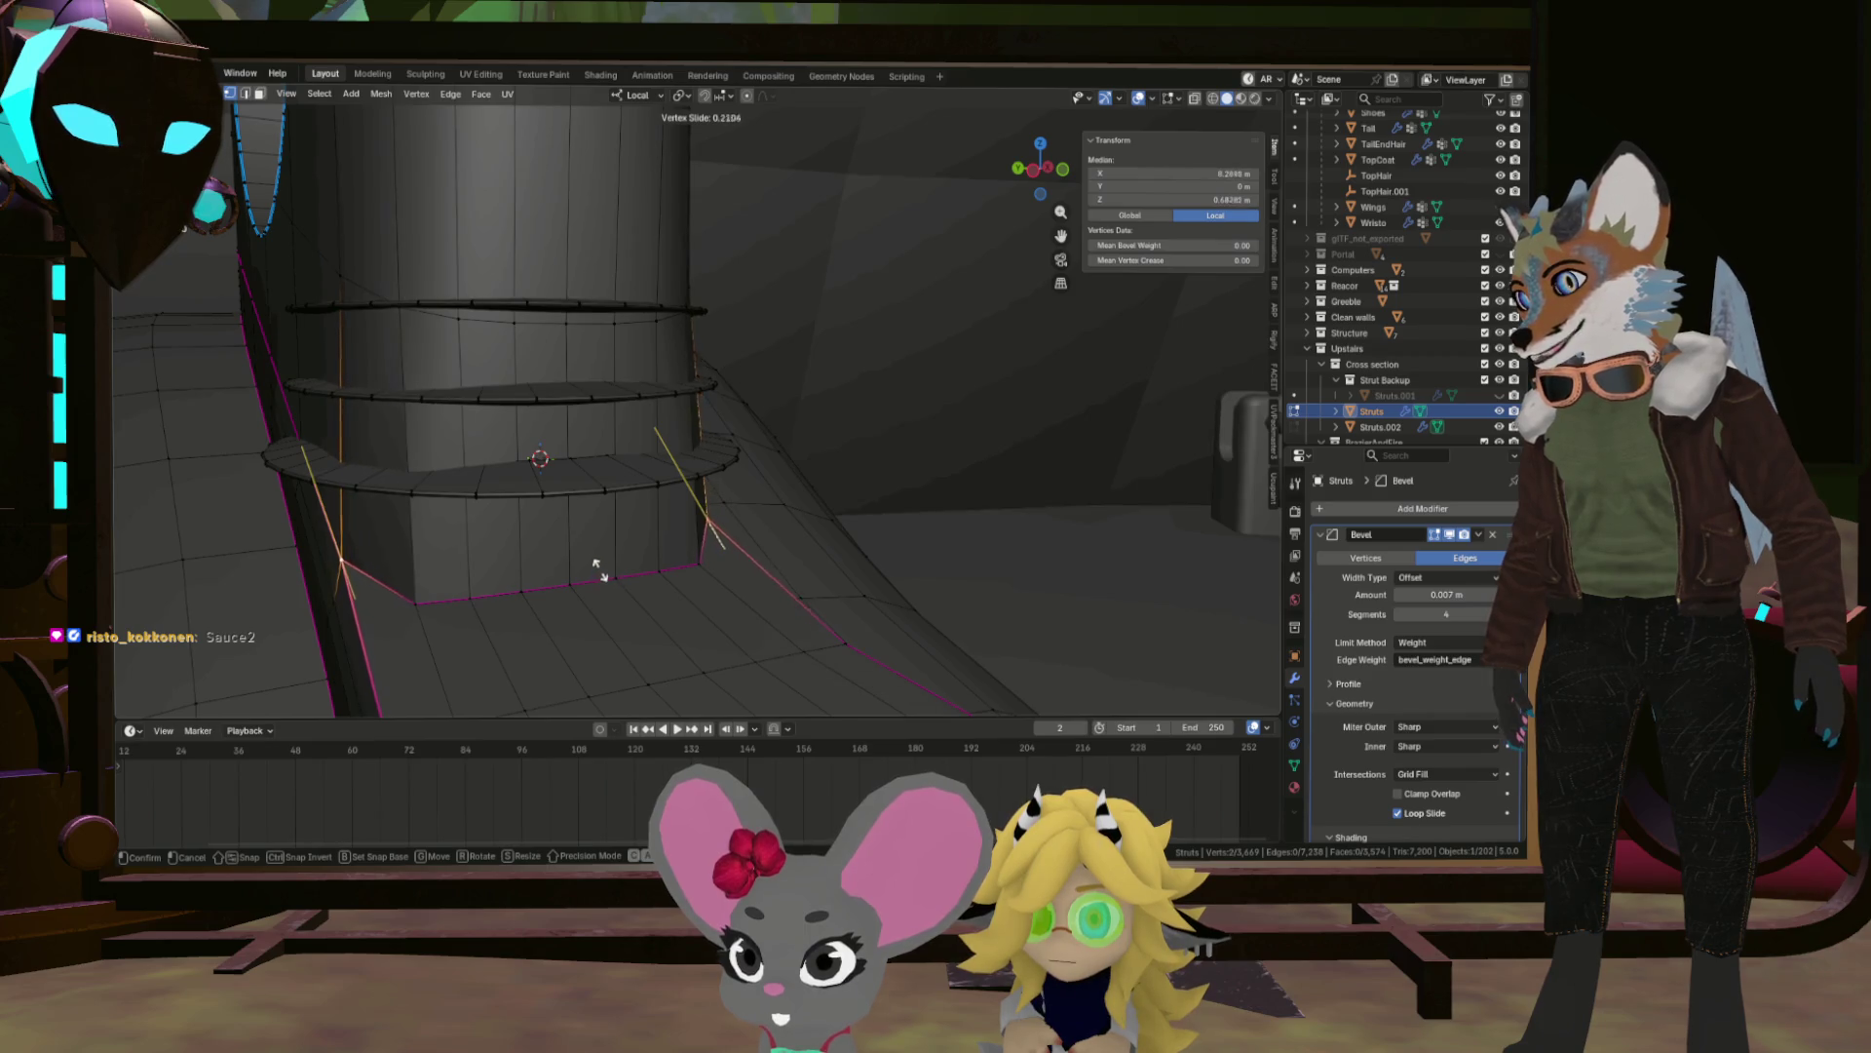
left_click(591, 552)
Slide the next corner vertices around the cylinder base along their edges.
left_click_drag(590, 552, 351, 578)
left_click_drag(458, 578, 576, 574)
left_click(450, 588)
left_click(495, 585)
left_click(696, 575)
left_click(540, 563)
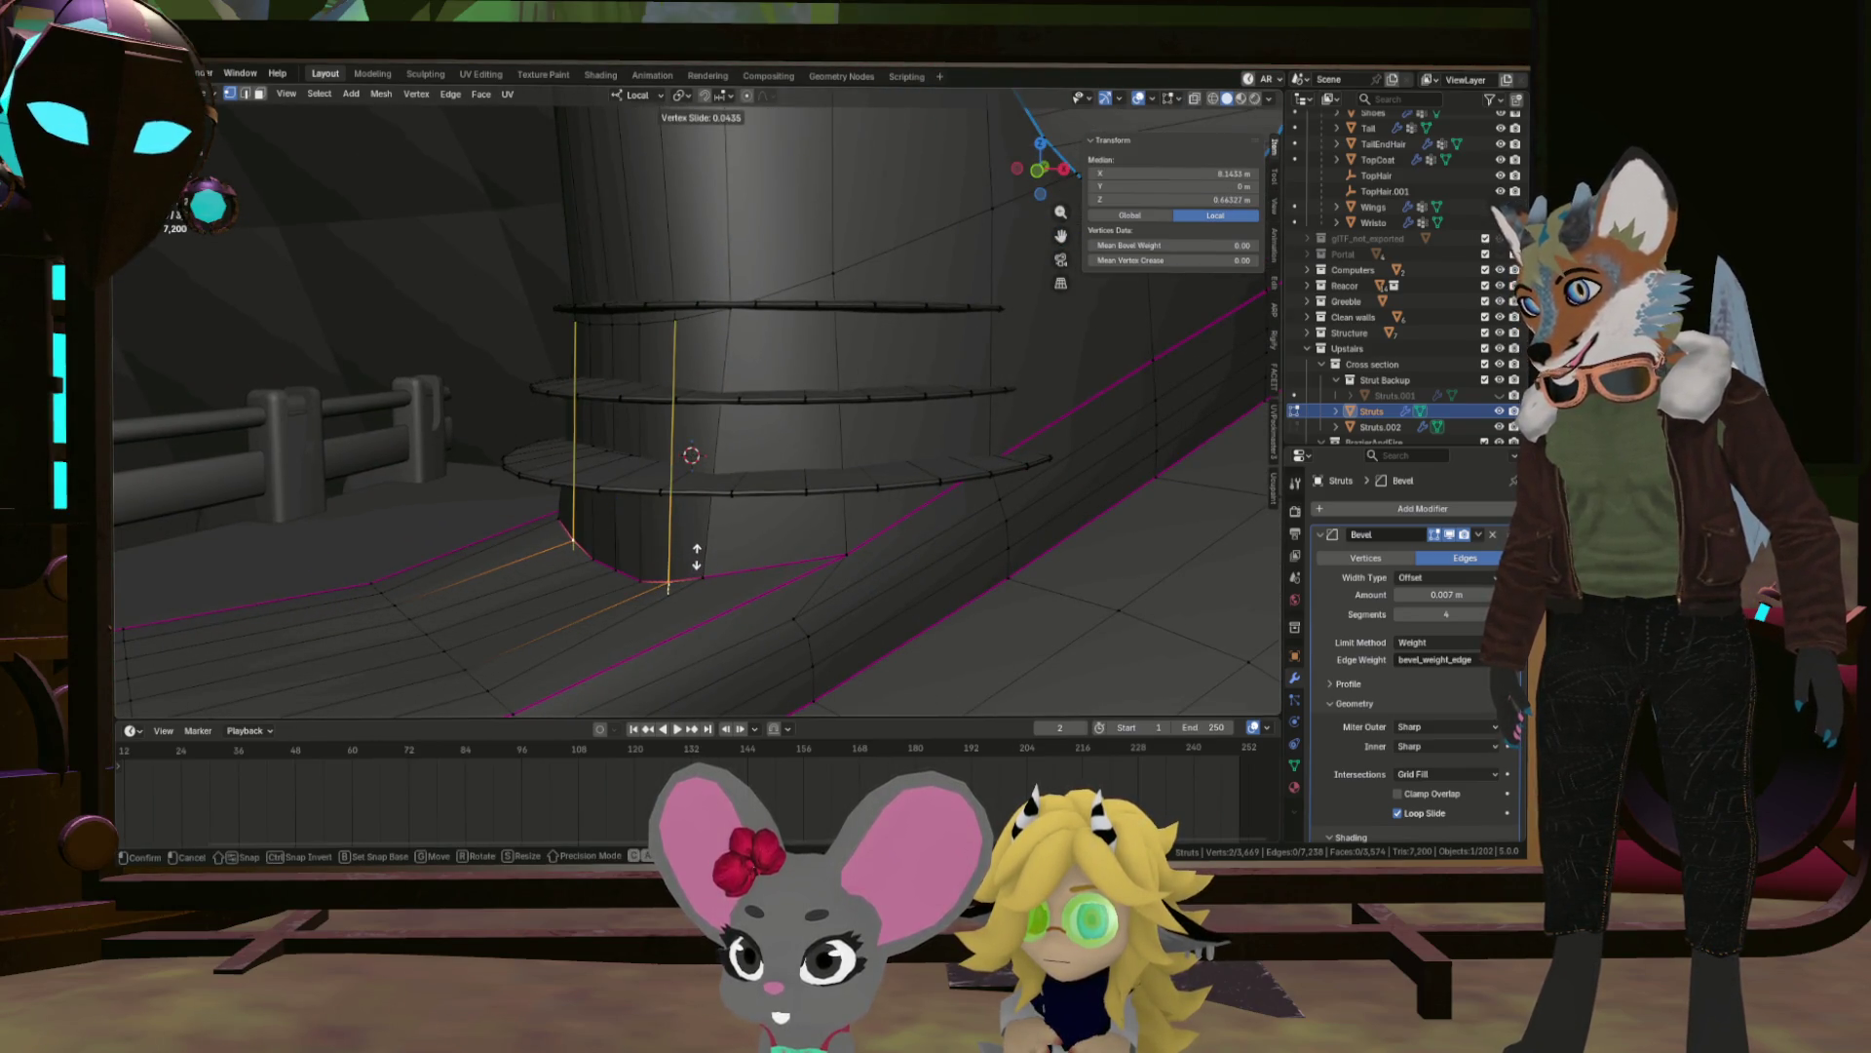
left_click(696, 555)
Slide one last base vertex, check the result, and return to Object Mode.
left_click(682, 575)
left_click_drag(682, 575, 522, 537)
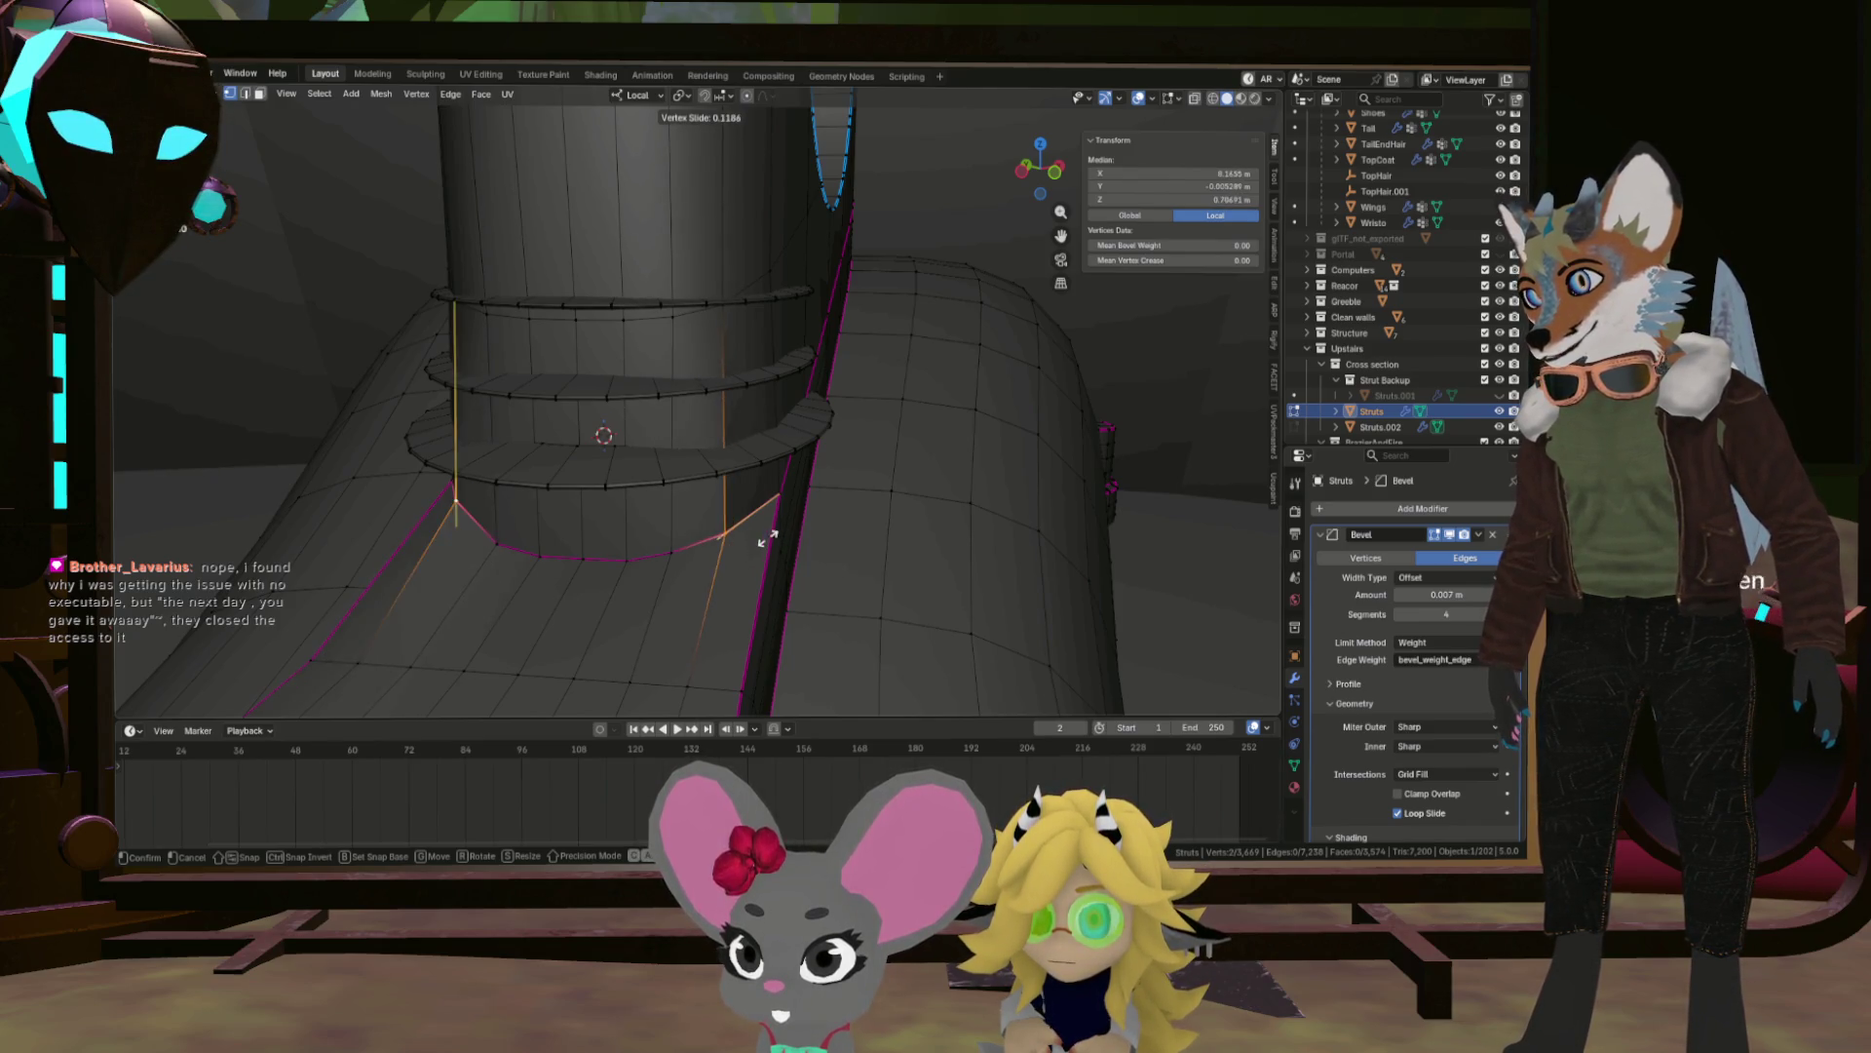
left_click_drag(756, 545, 705, 533)
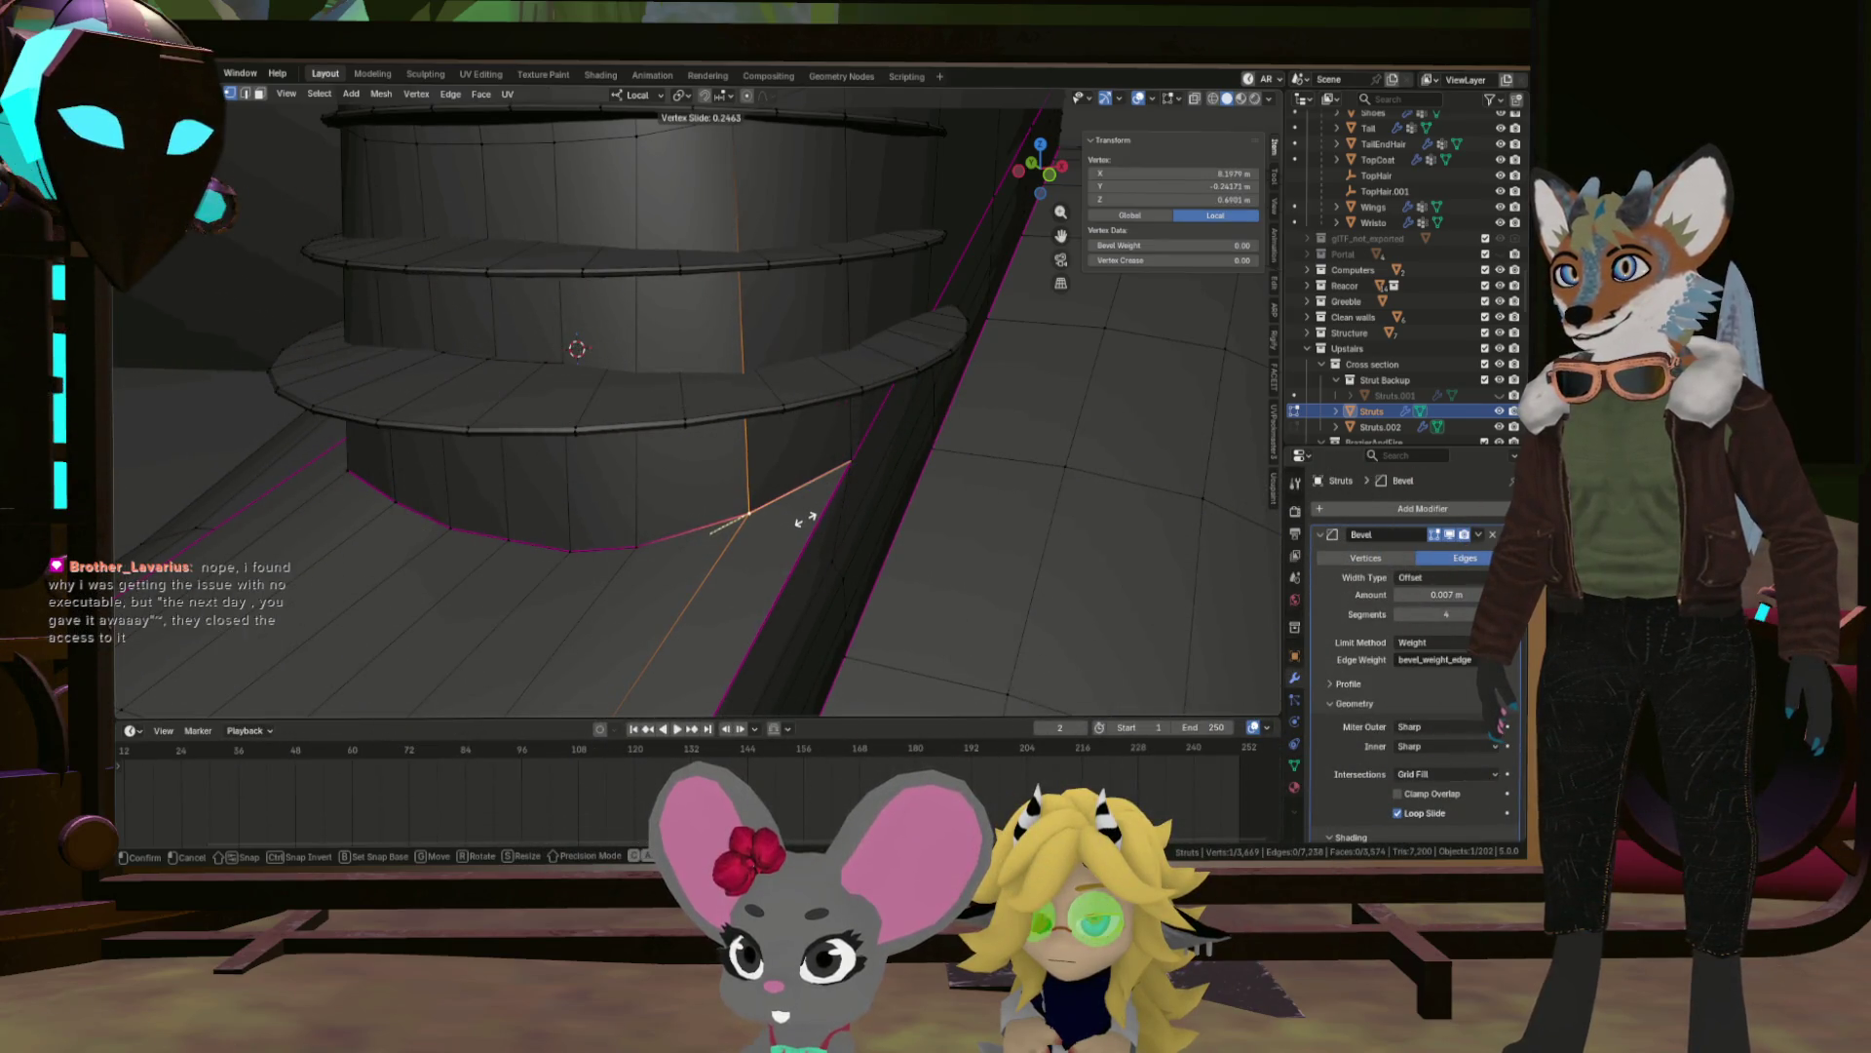
left_click_drag(744, 513, 698, 501)
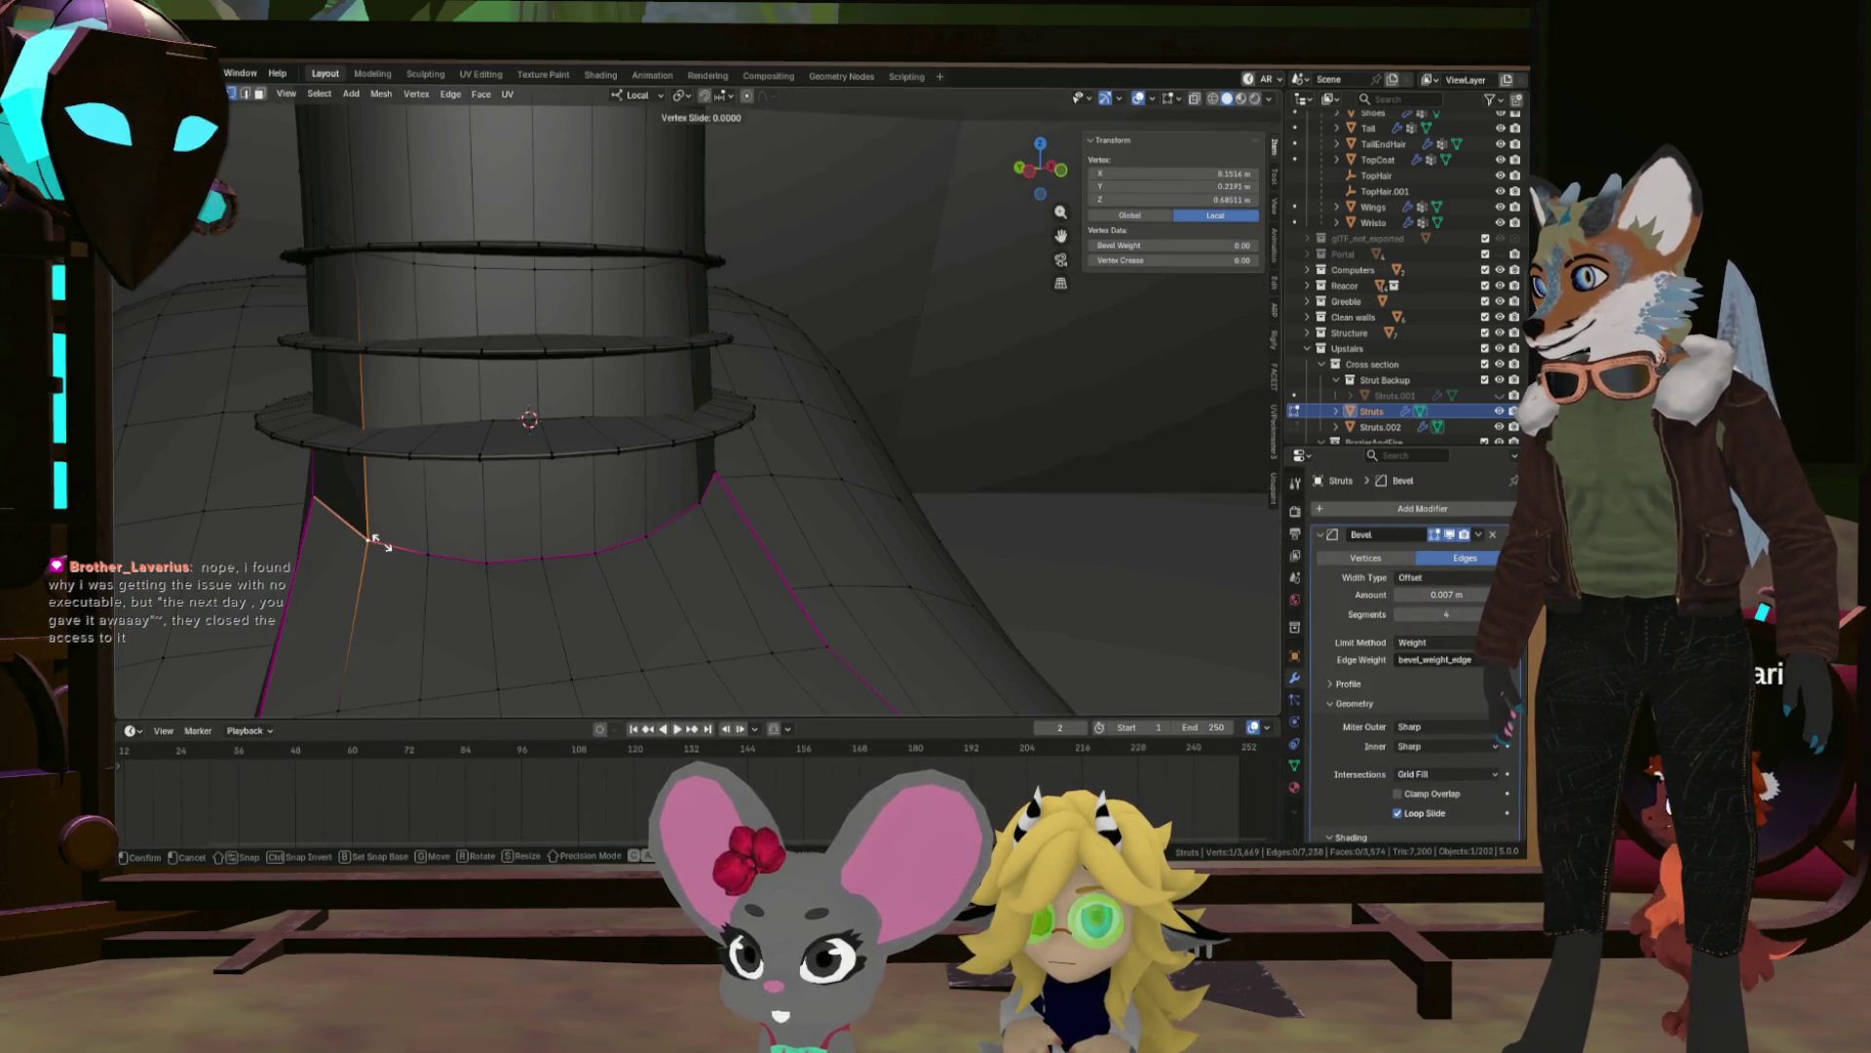
left_click(353, 527)
left_click_drag(351, 527, 507, 545)
key("Tab")
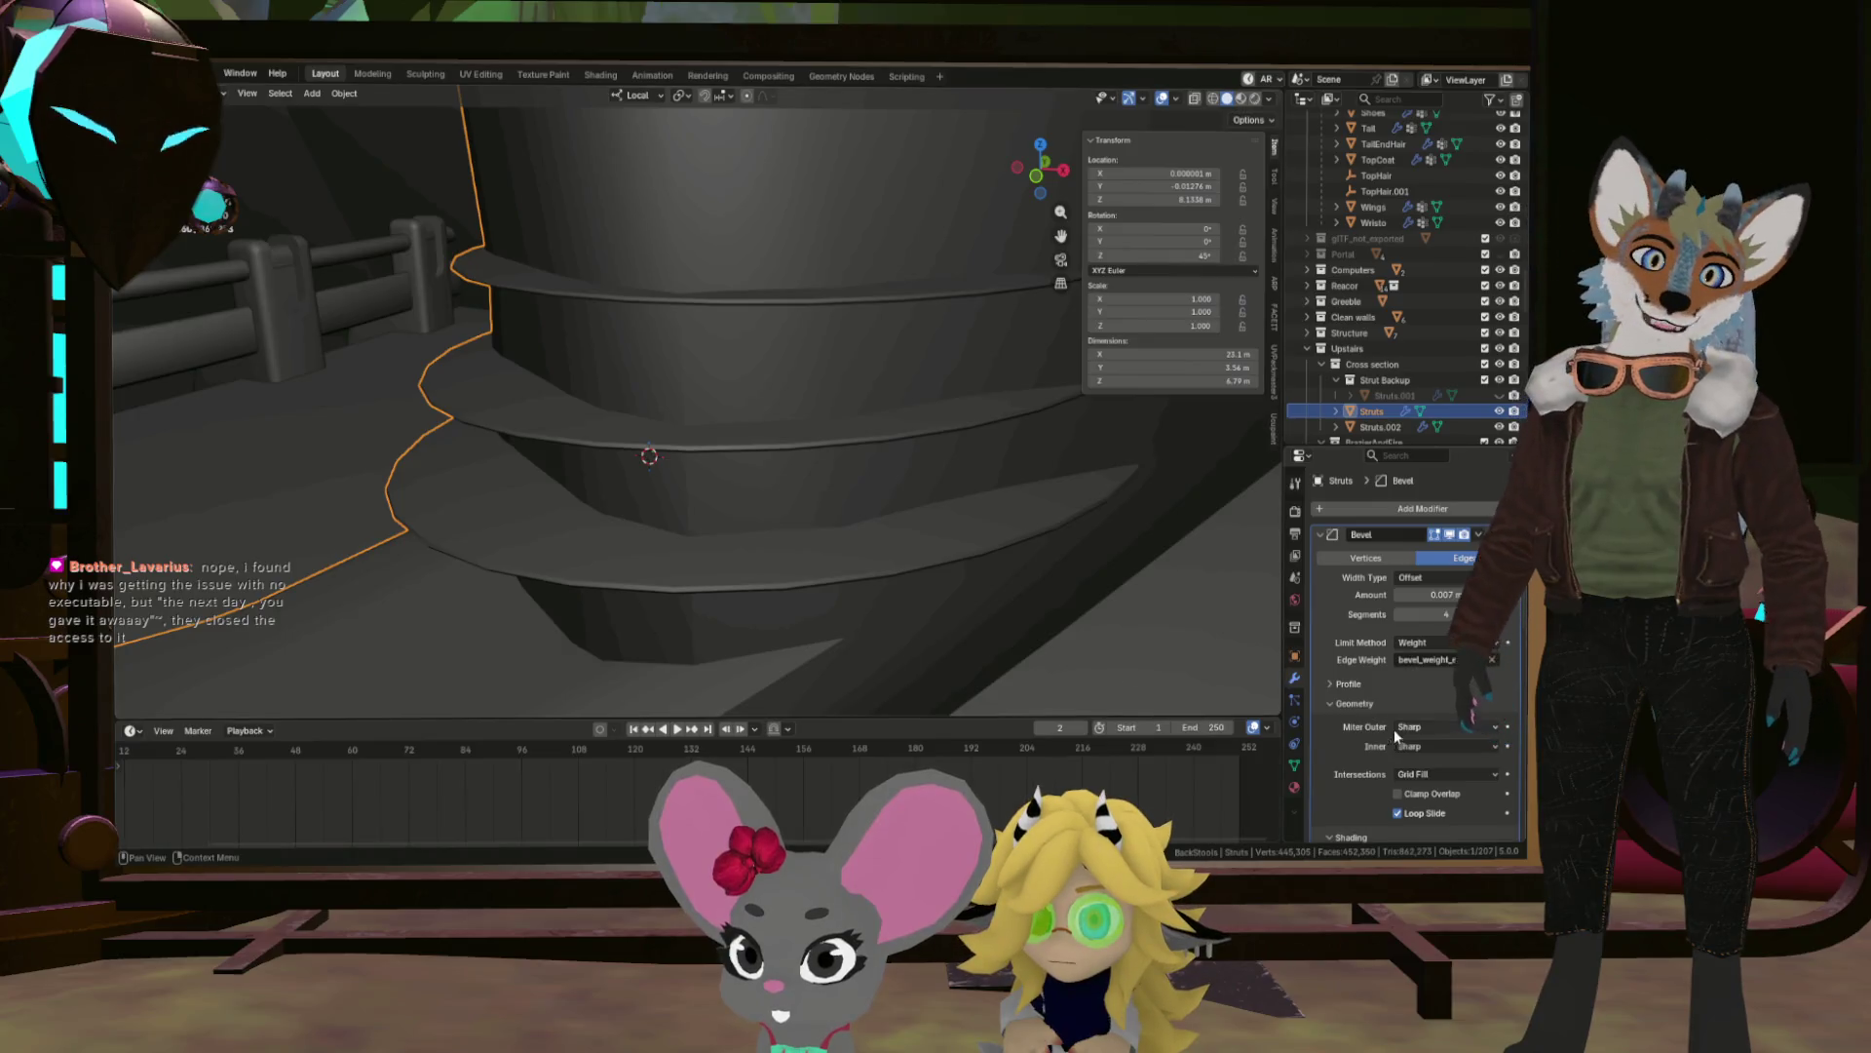
scroll("down", 3)
scroll("down", 3)
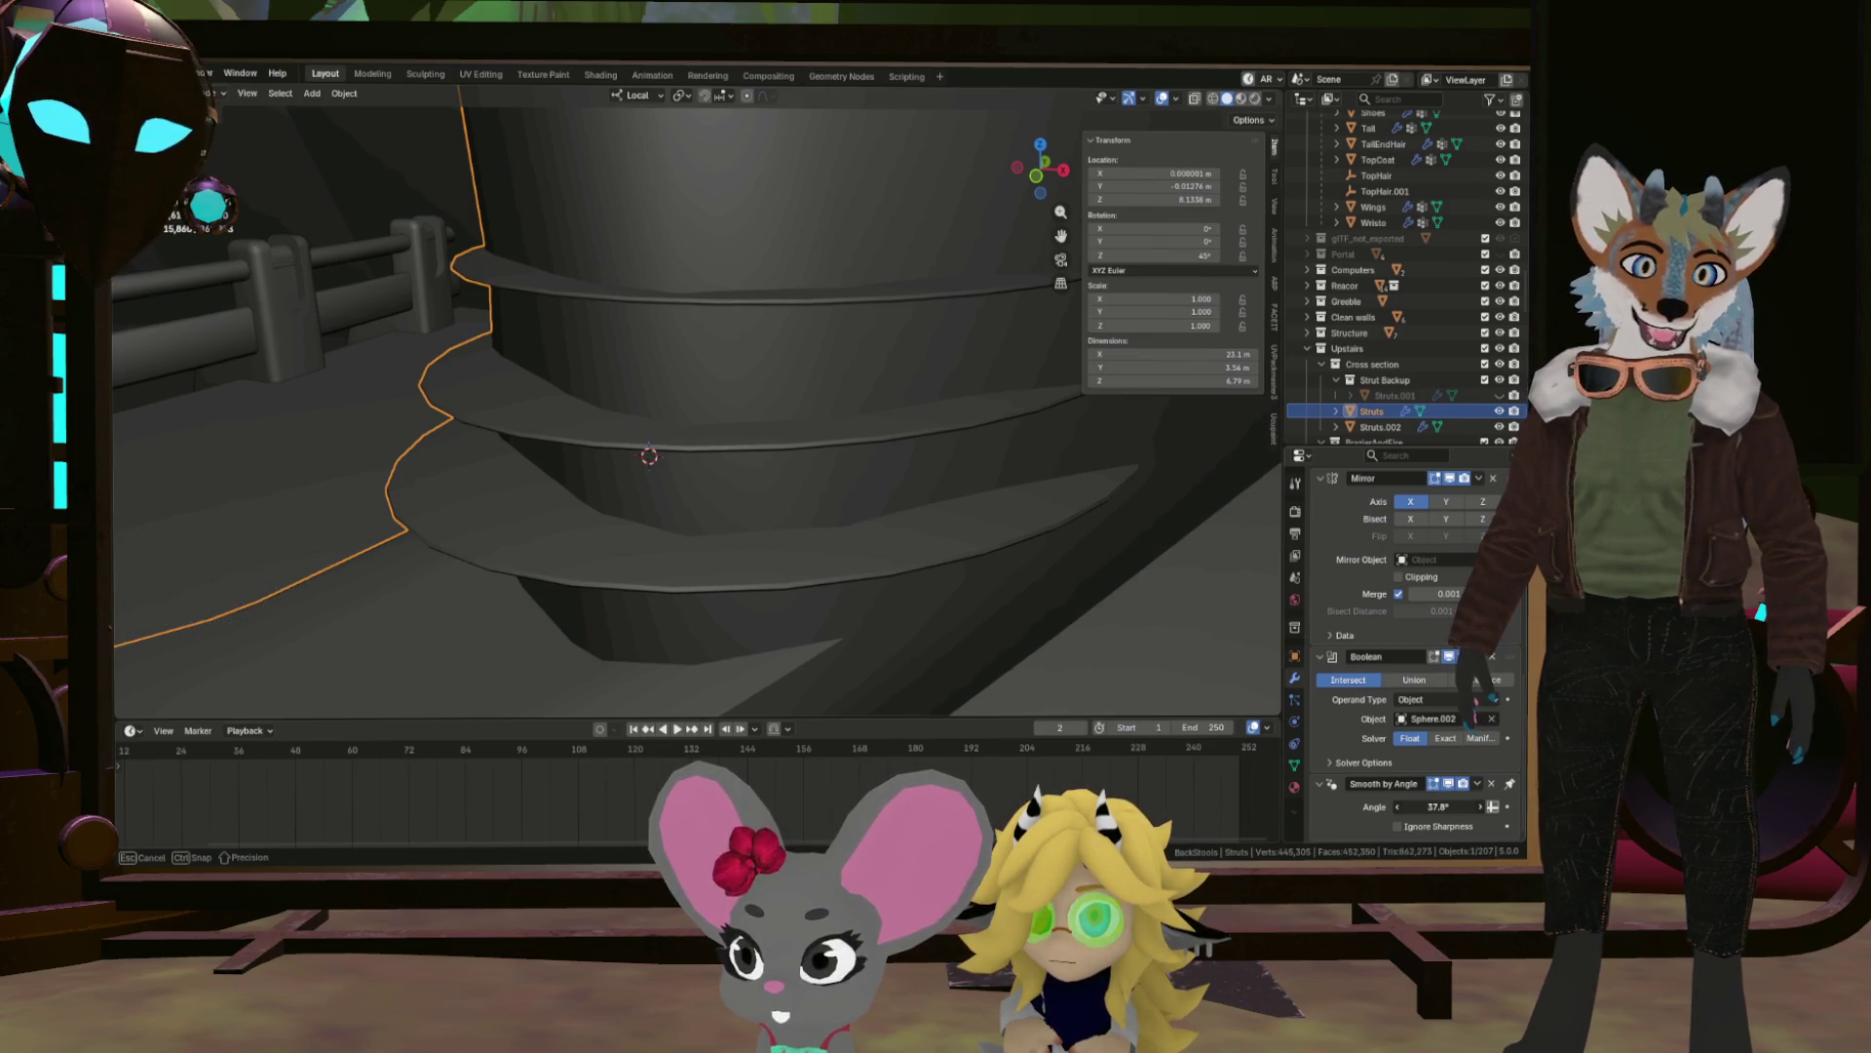
left_click_drag(897, 653, 728, 225)
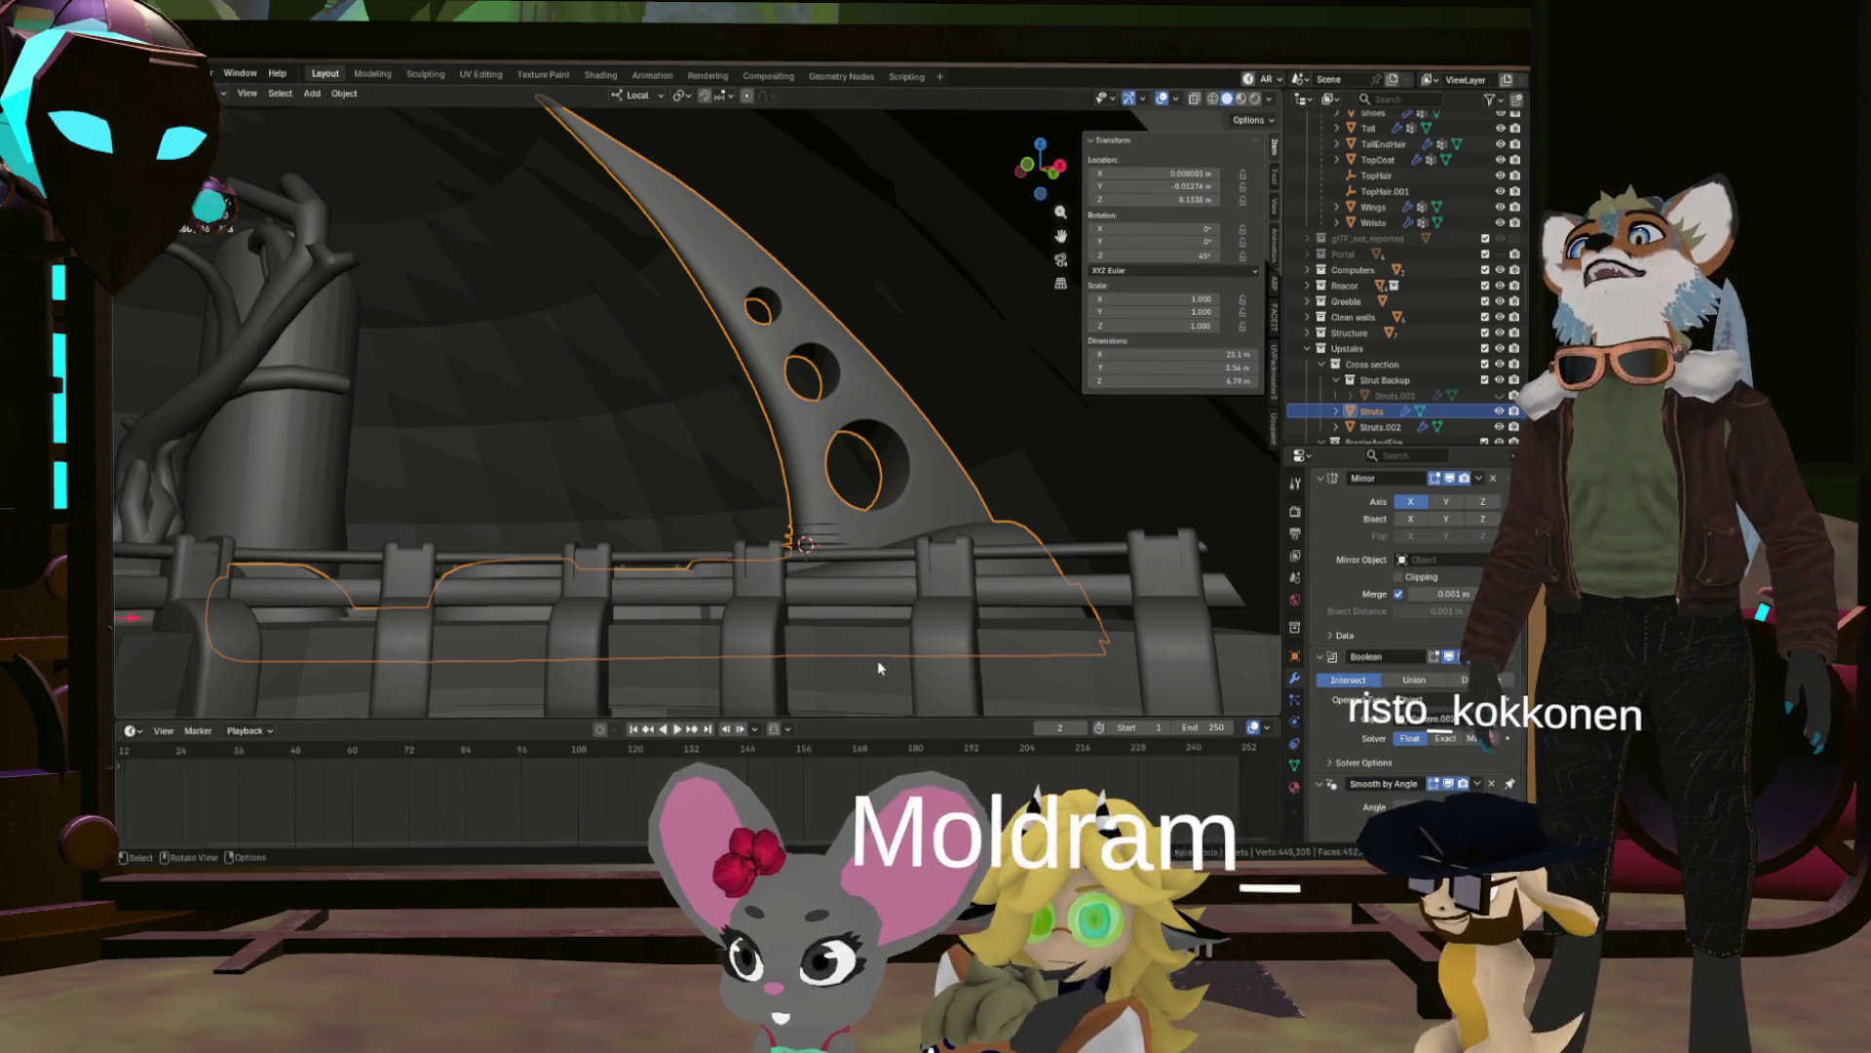
left_click_drag(874, 660, 701, 596)
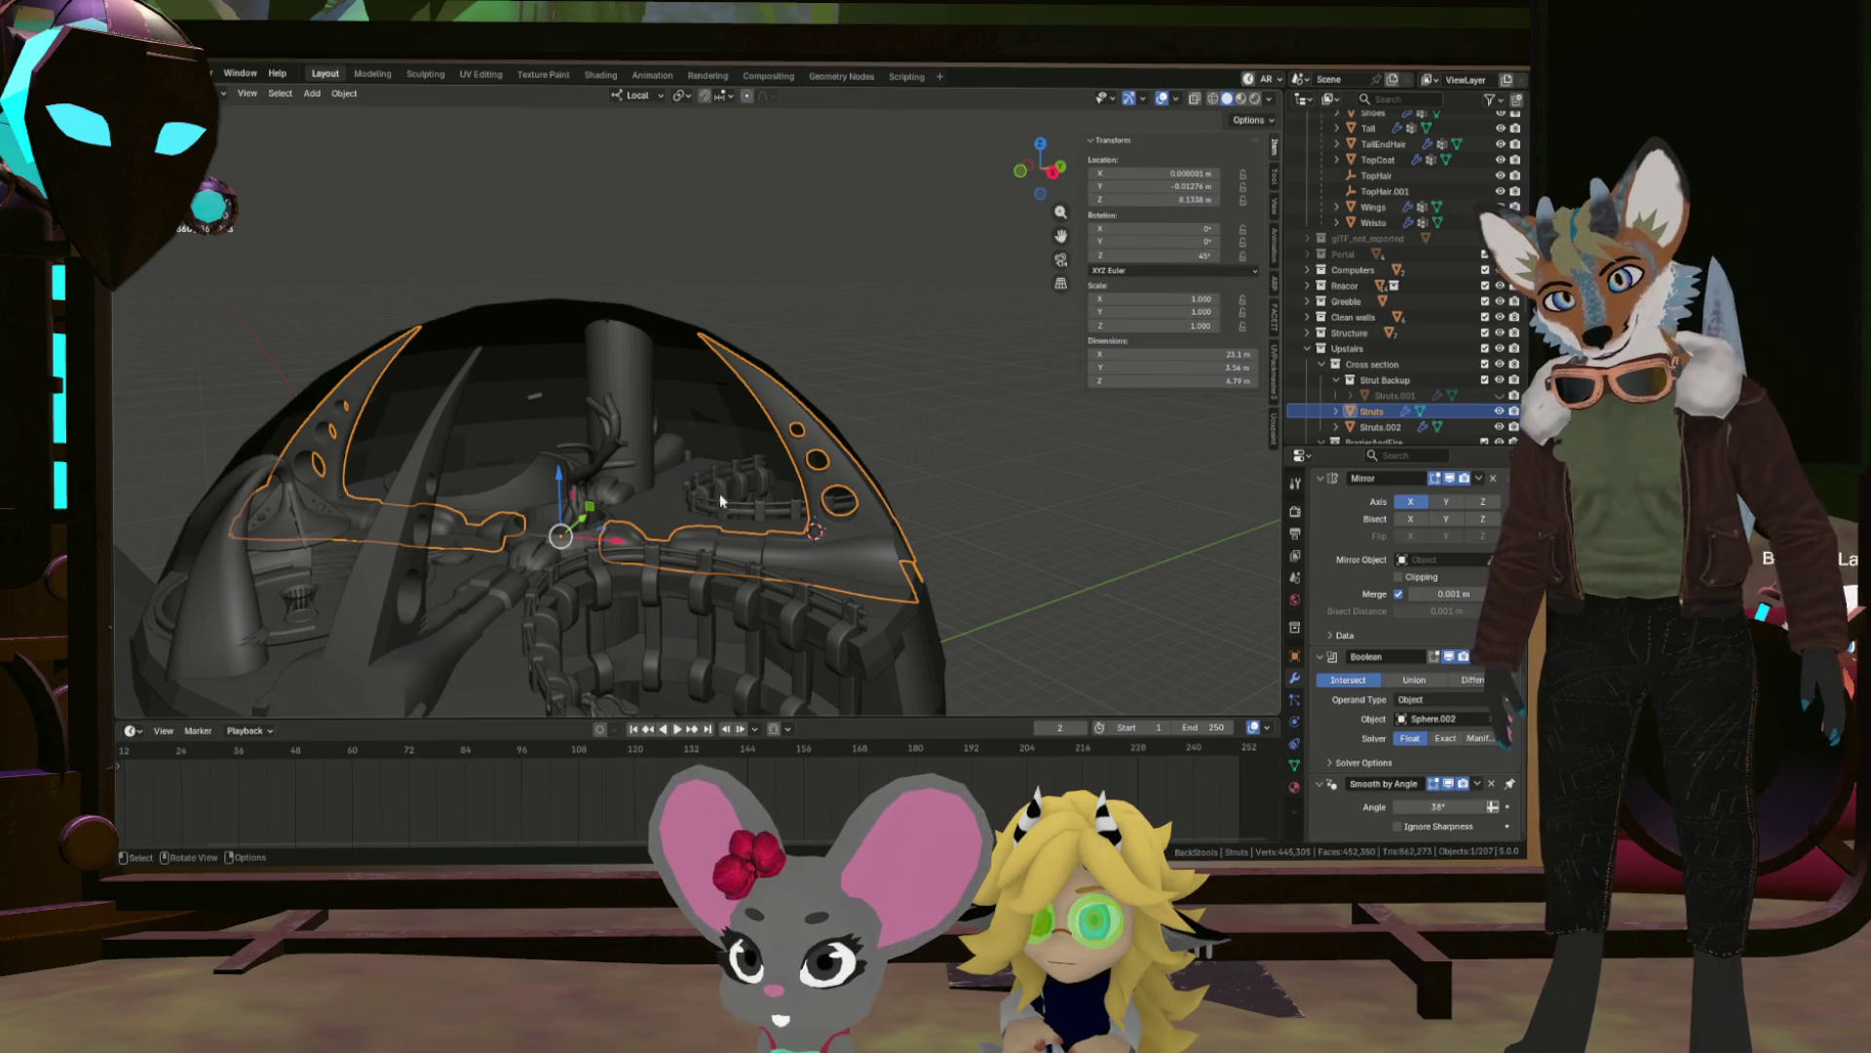
left_click_drag(944, 493, 952, 552)
scroll("up", 3)
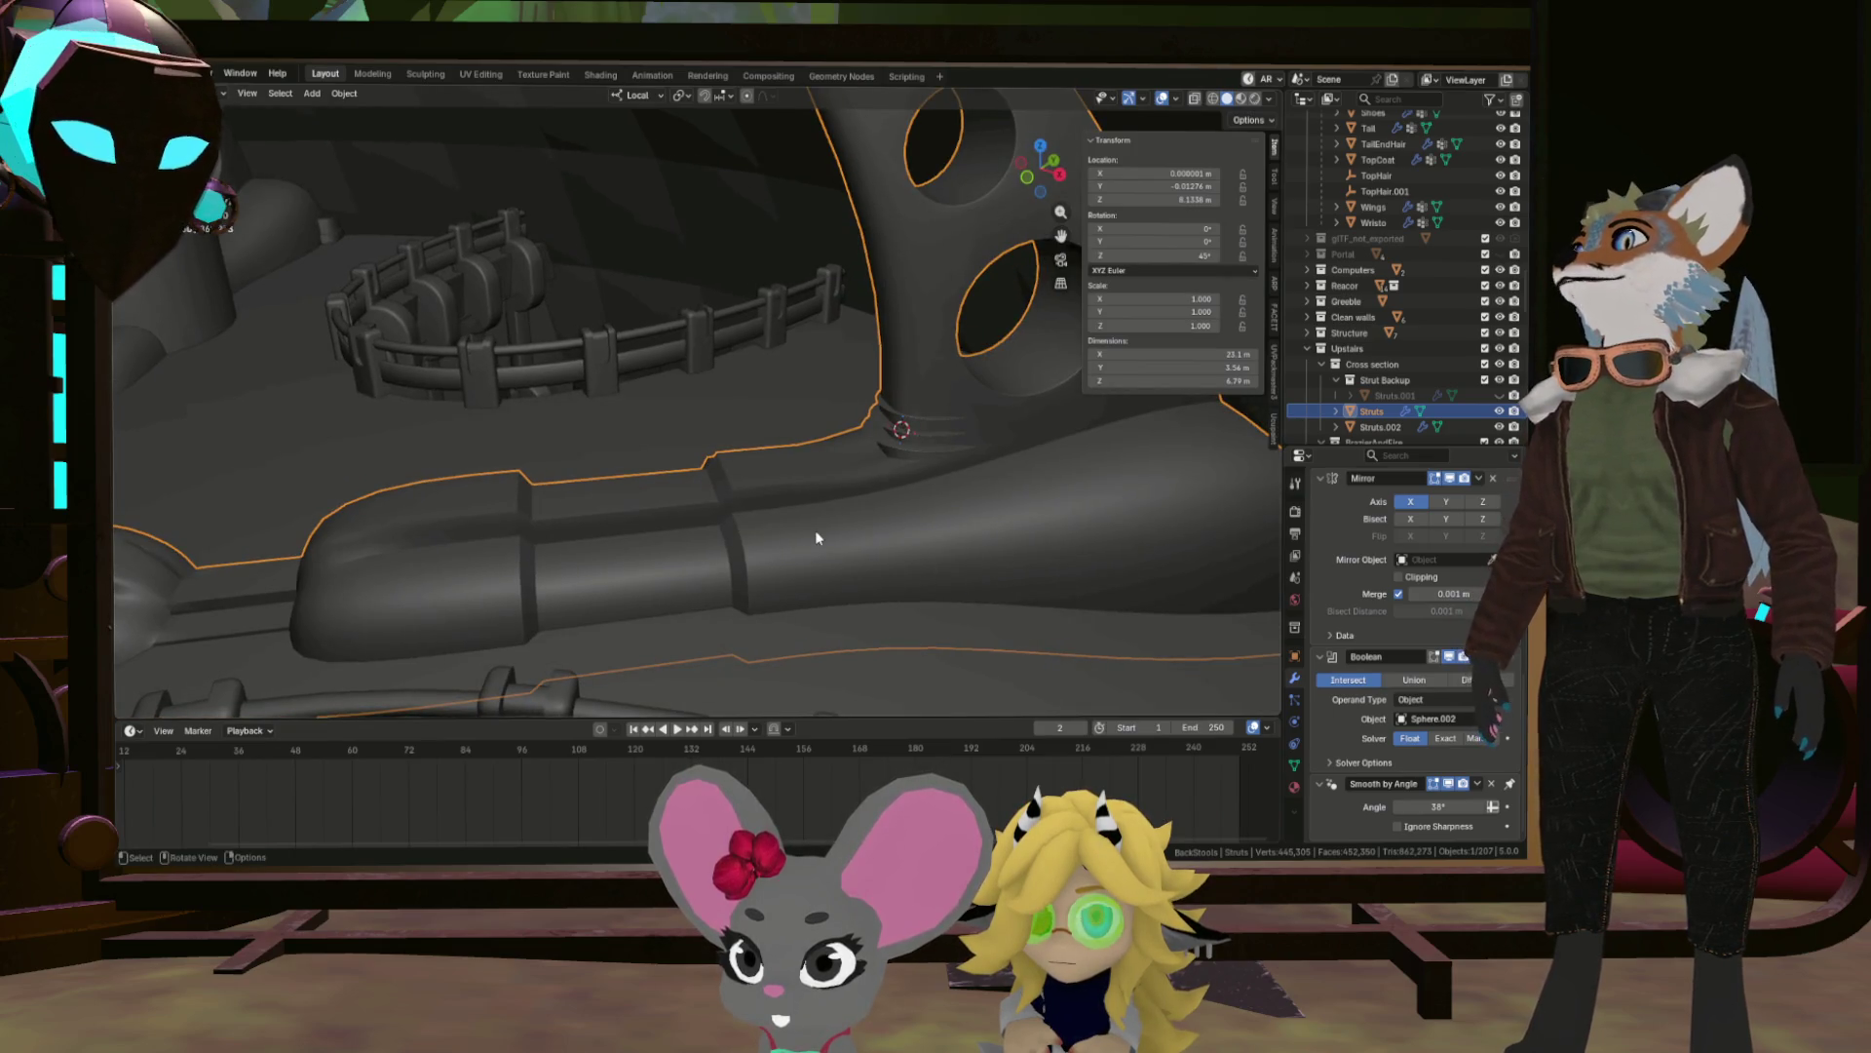
left_click_drag(817, 537, 869, 521)
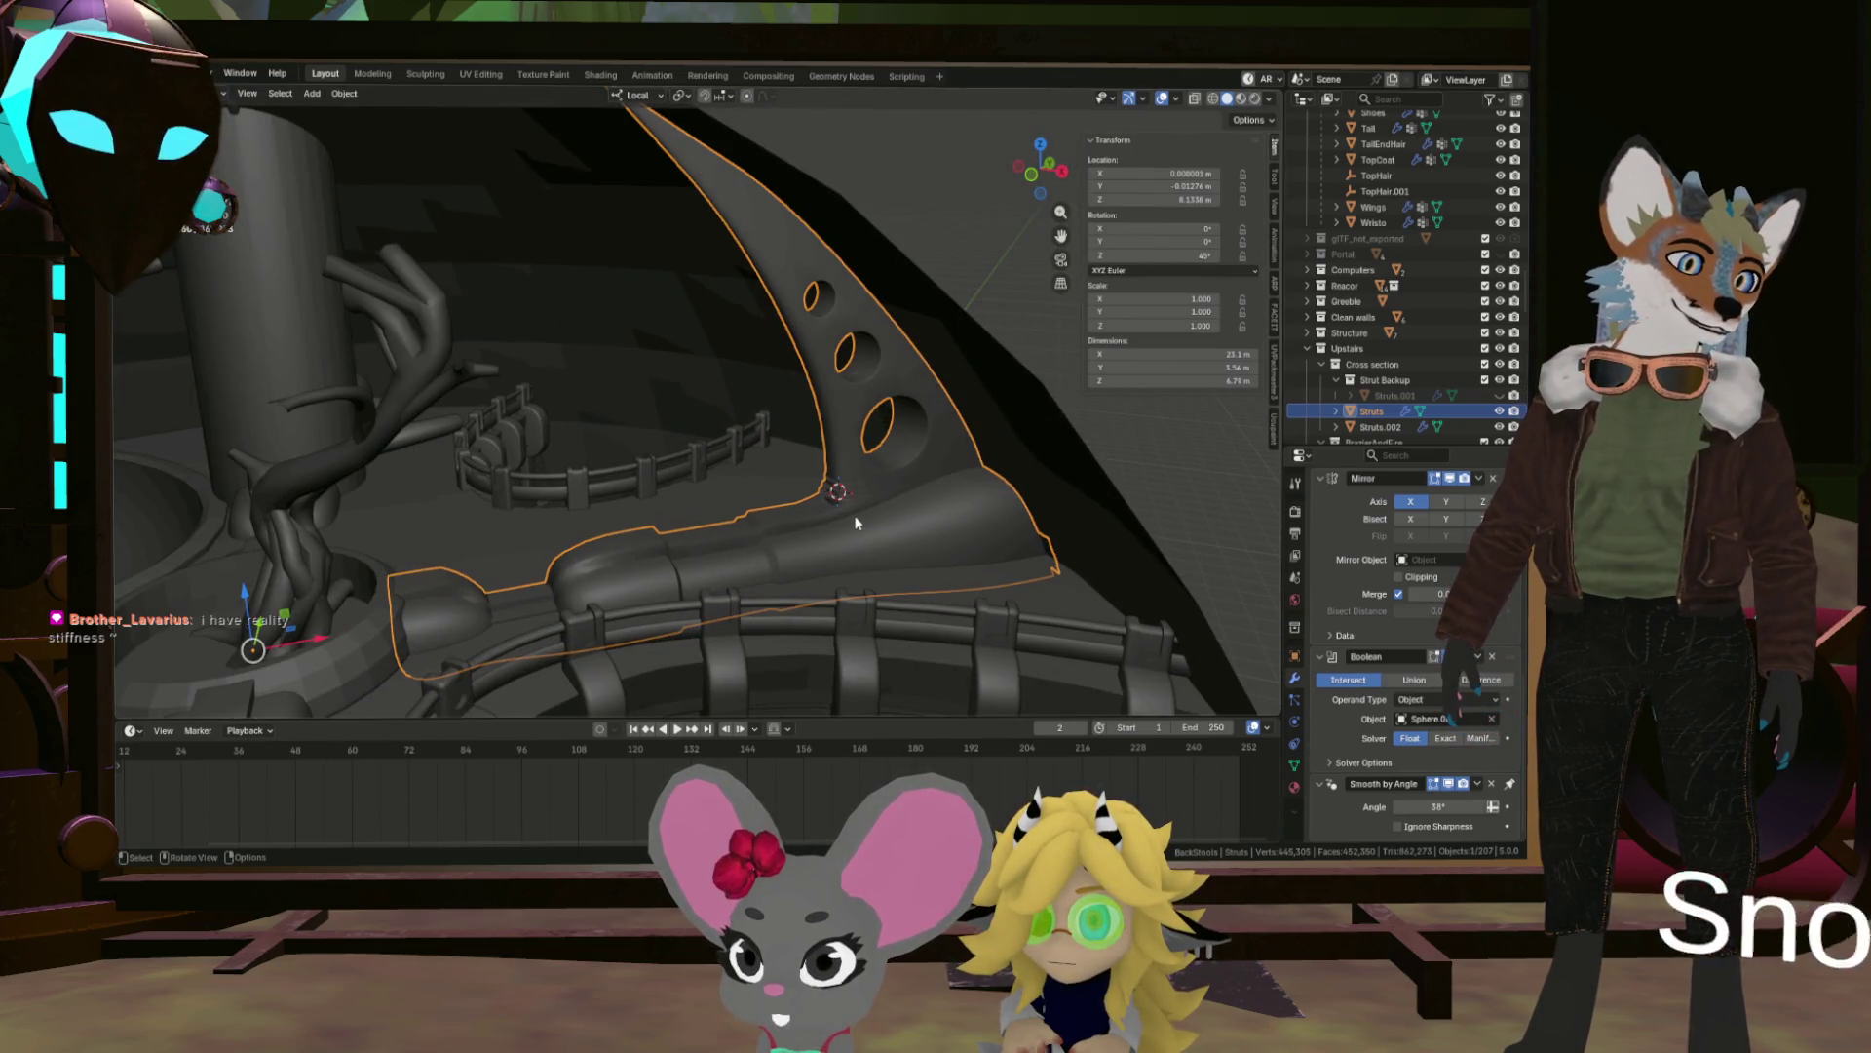
scroll("up", 3)
left_click_drag(834, 507, 673, 497)
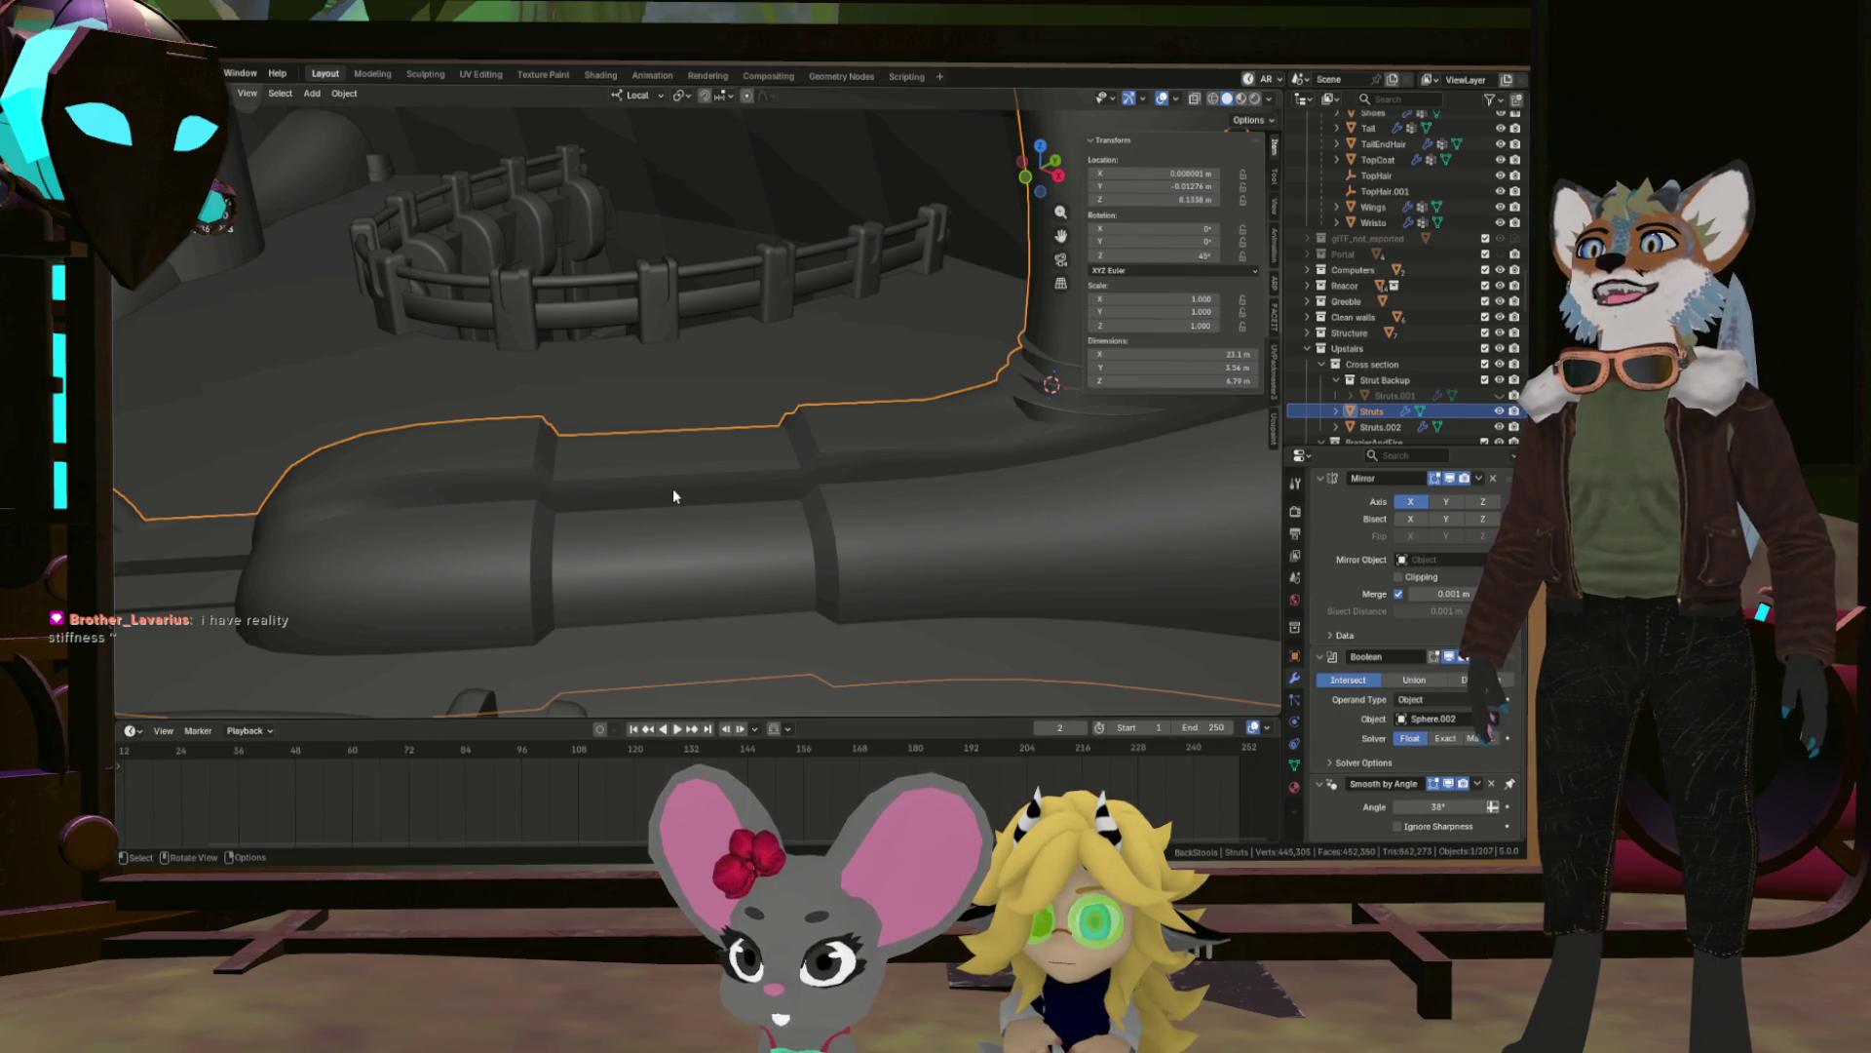
left_click_drag(673, 495, 765, 522)
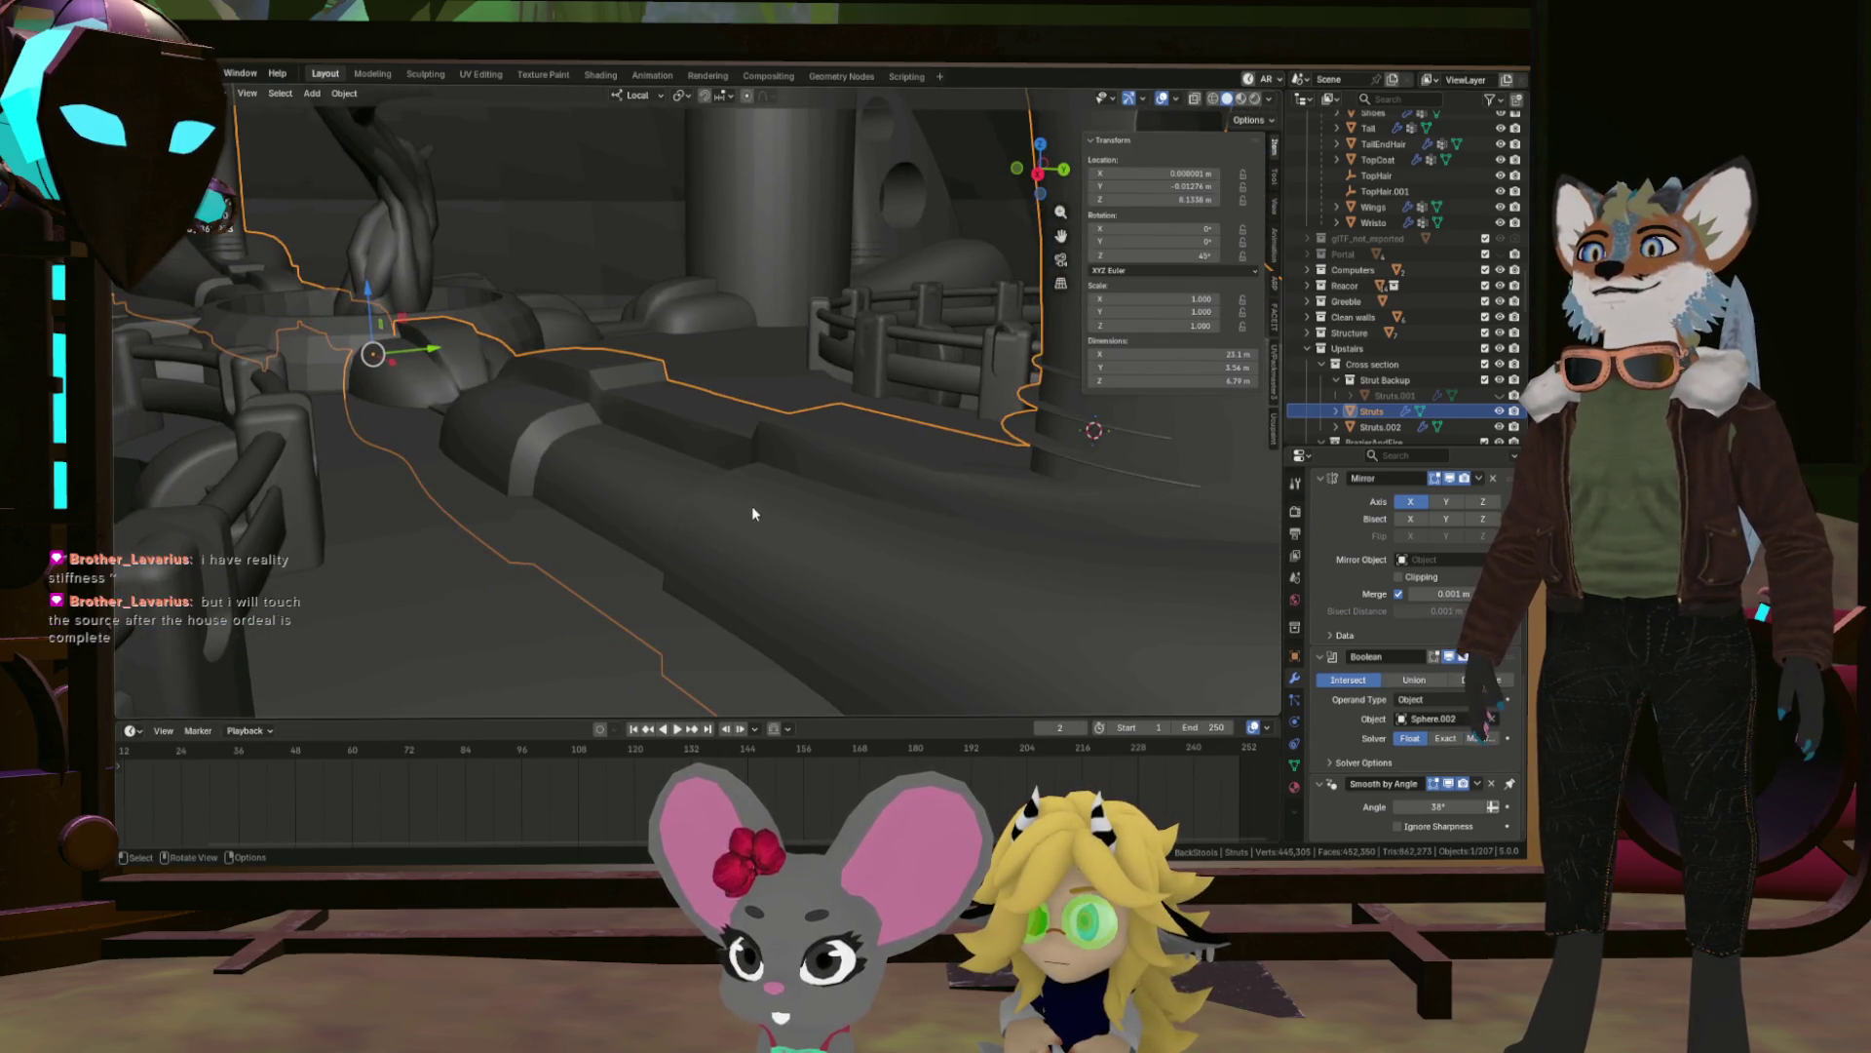
left_click_drag(740, 494, 930, 522)
left_click_drag(823, 489, 595, 487)
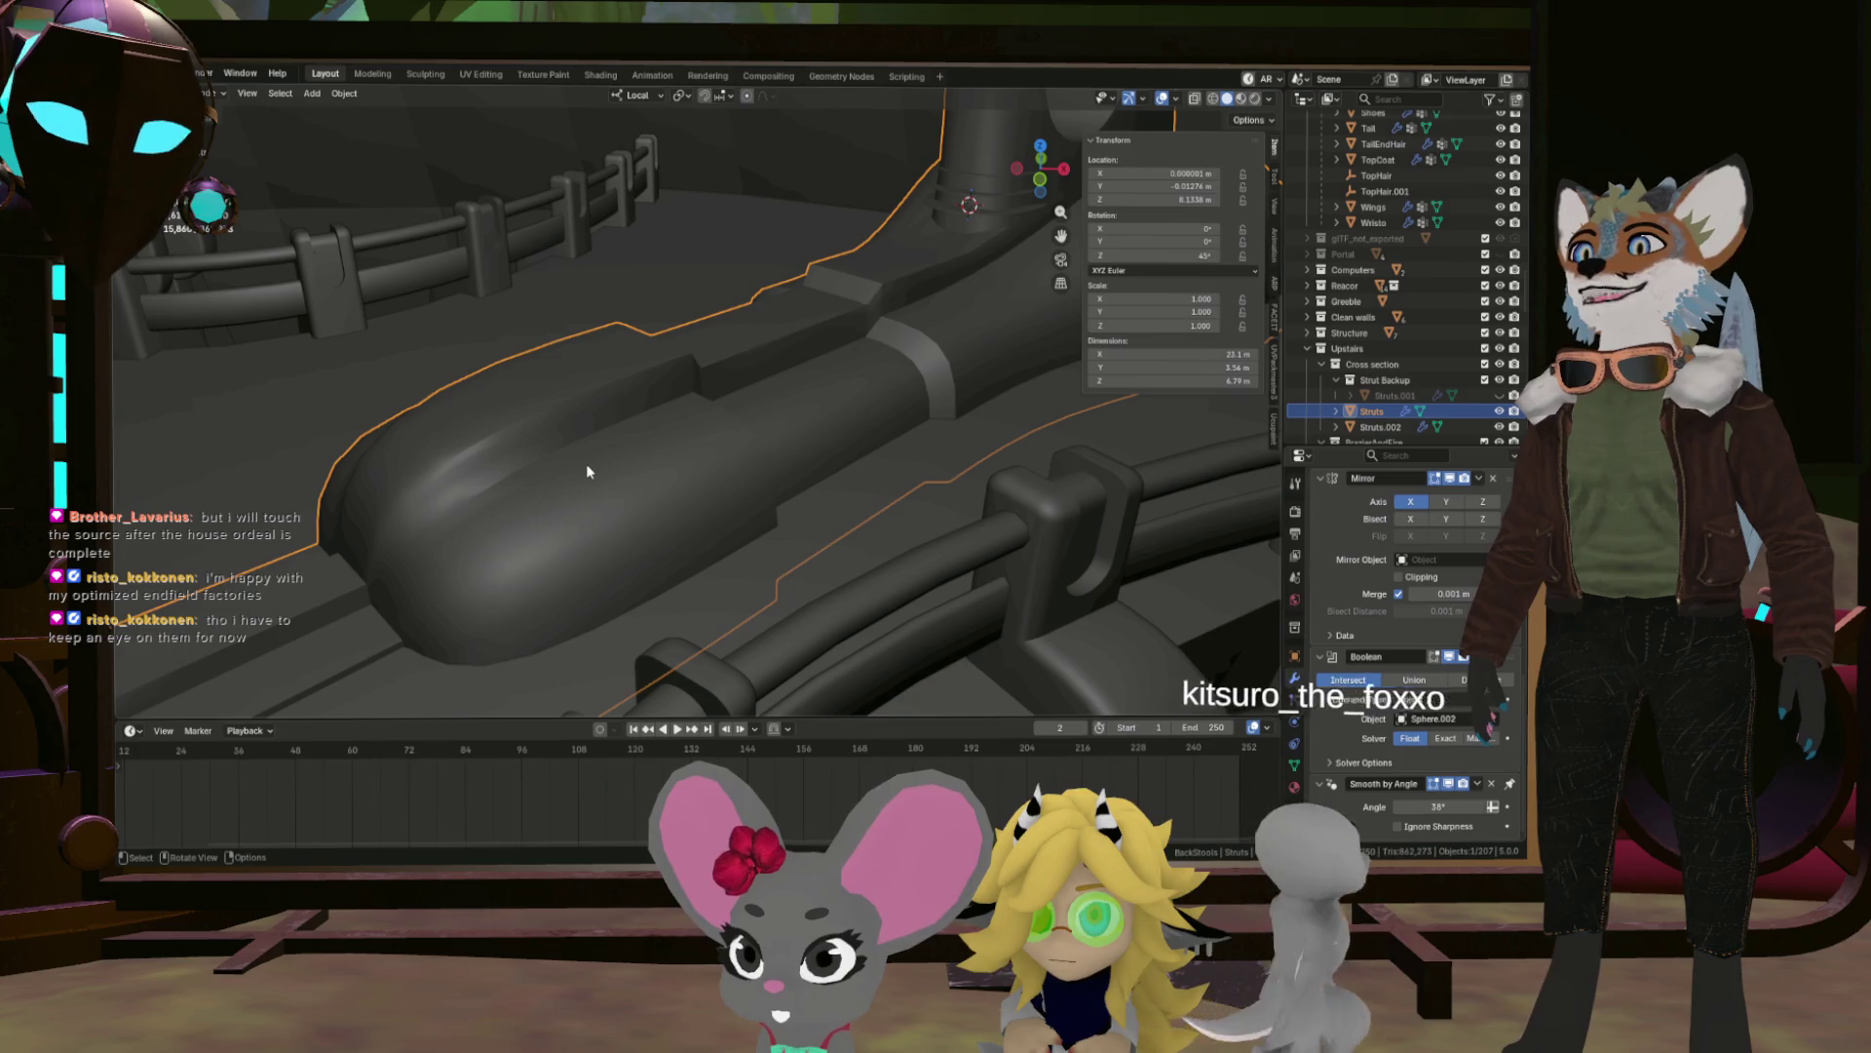
left_click_drag(586, 469, 807, 470)
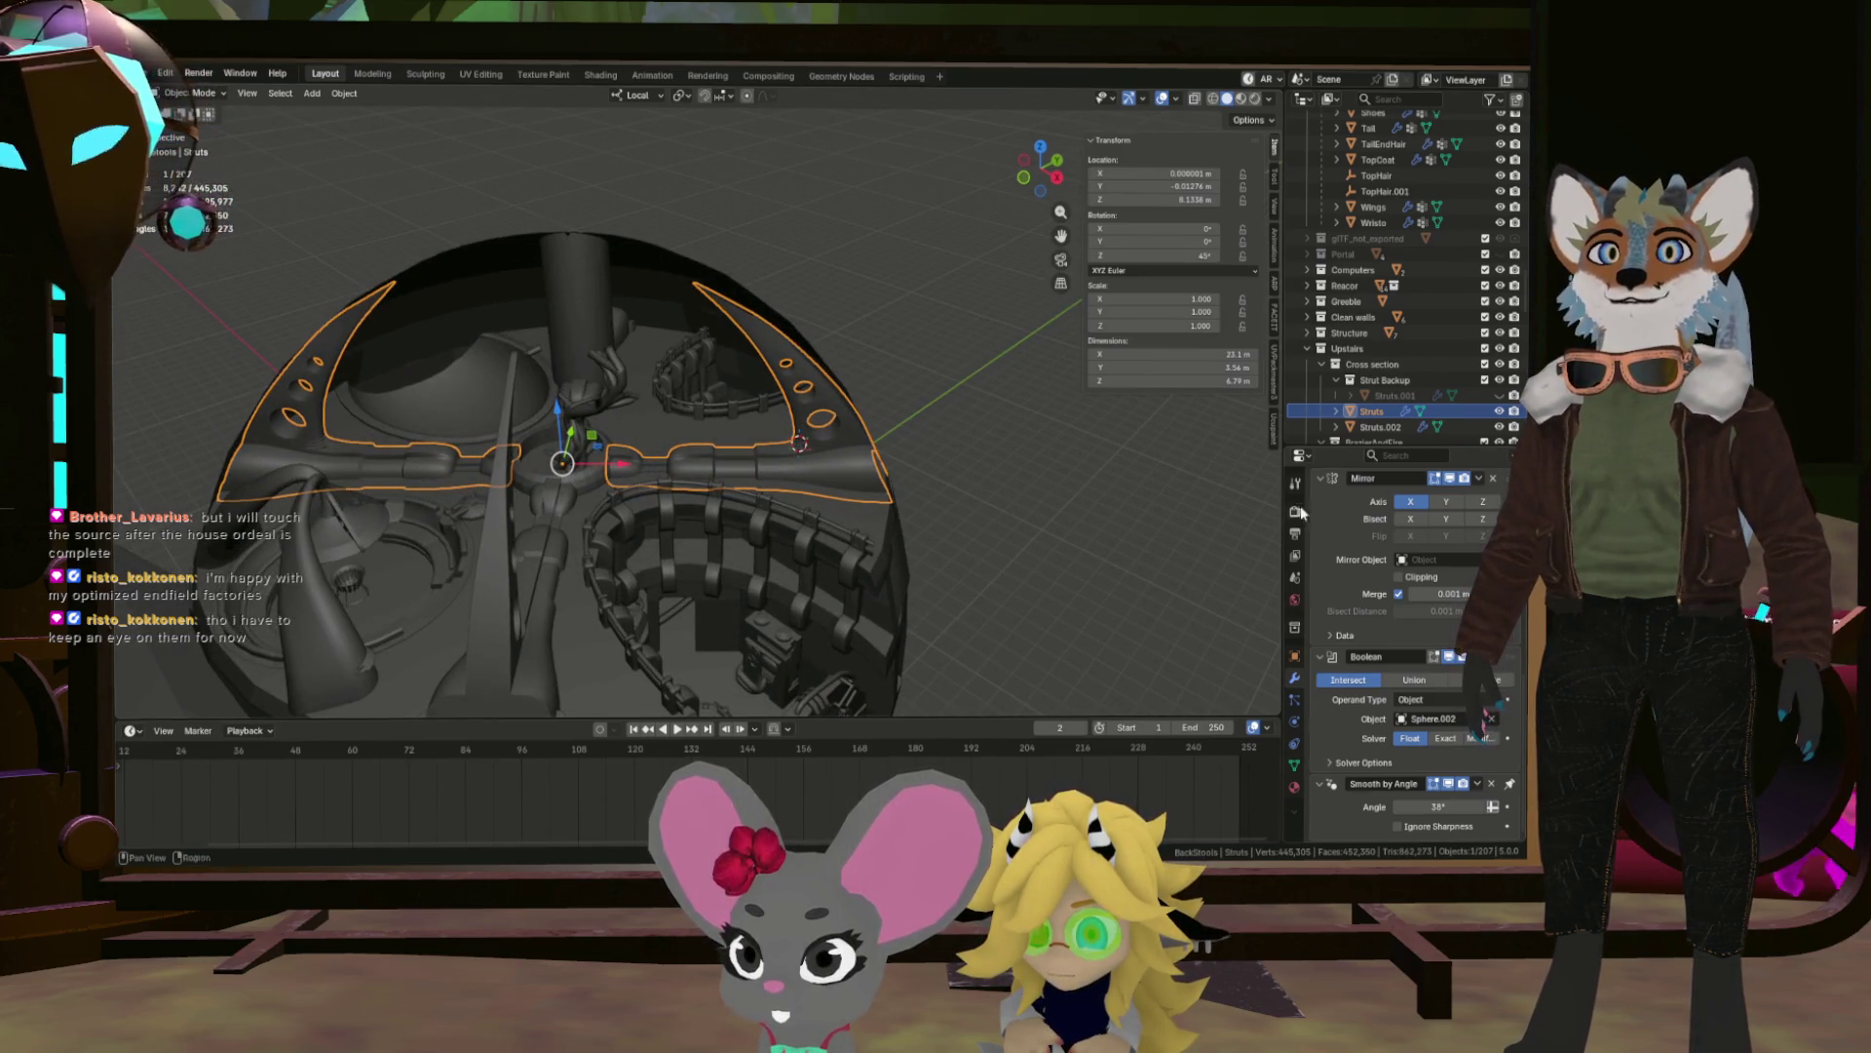
key("Tab")
key("Tab")
left_click(543, 573)
left_click_drag(543, 573, 1143, 506)
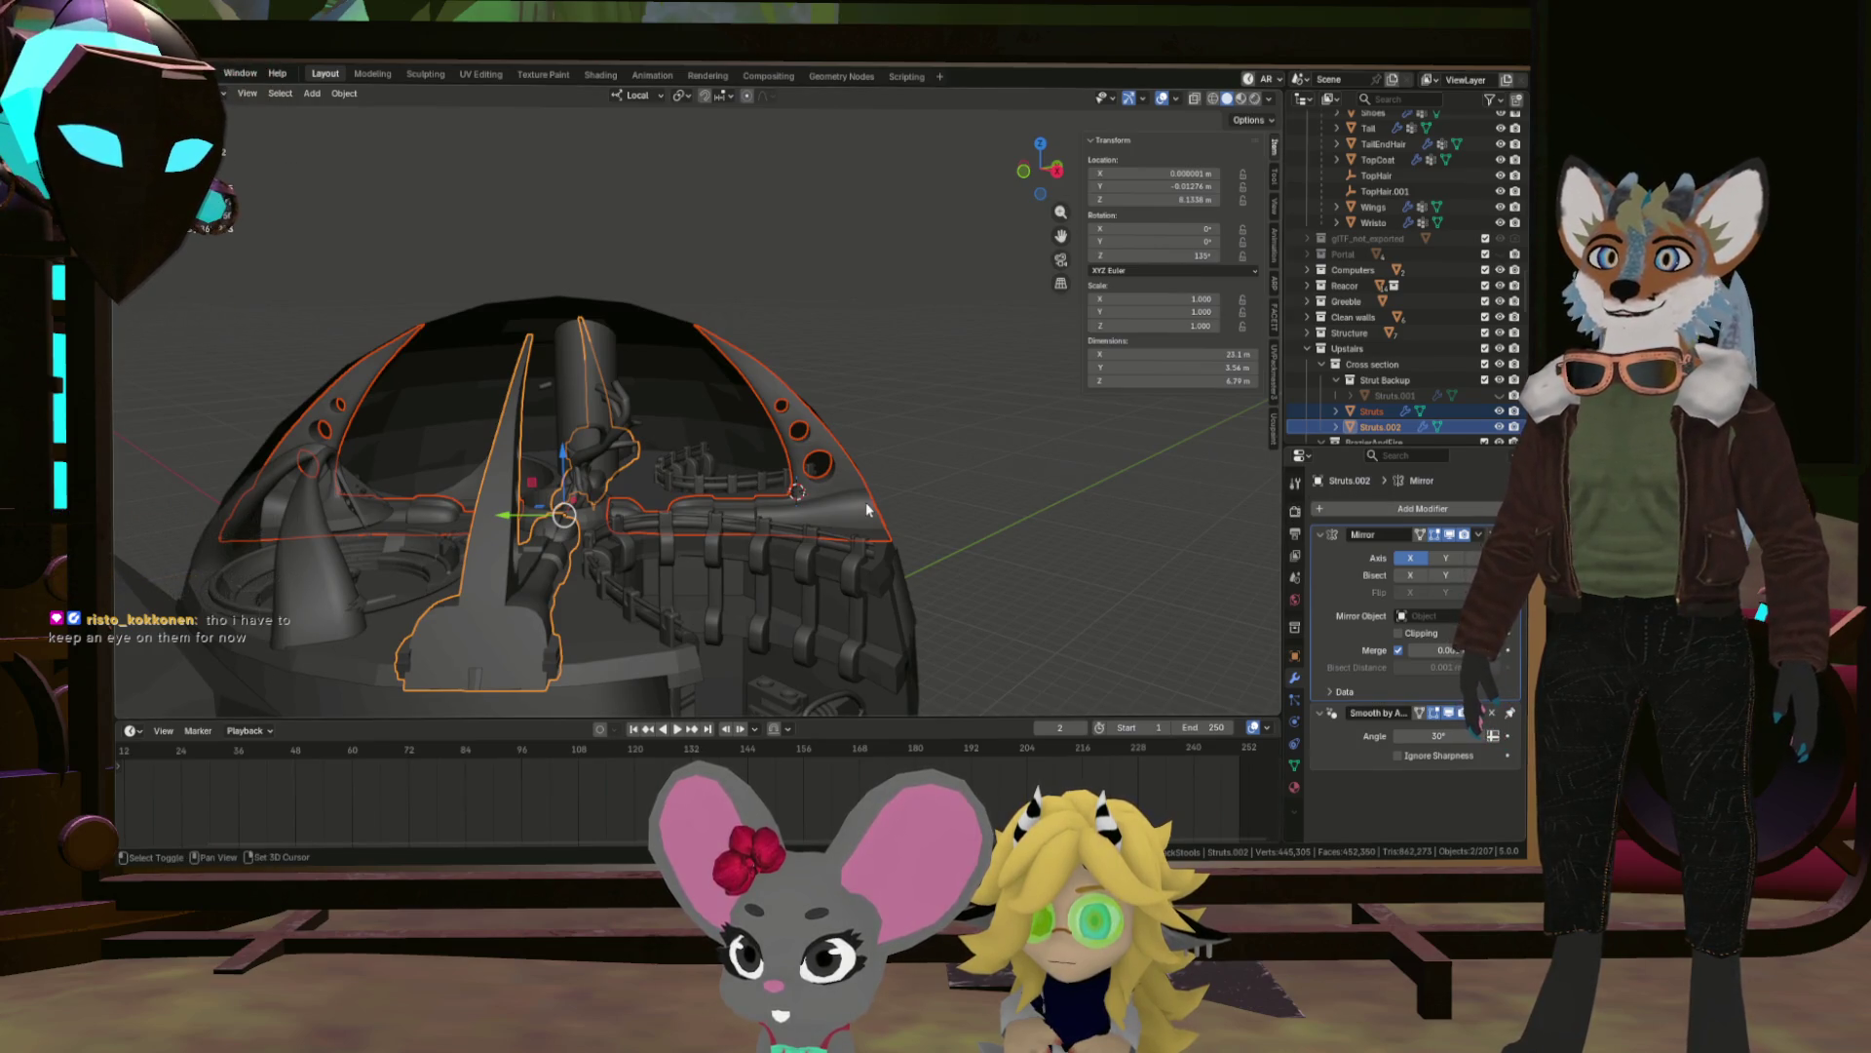
left_click(861, 508)
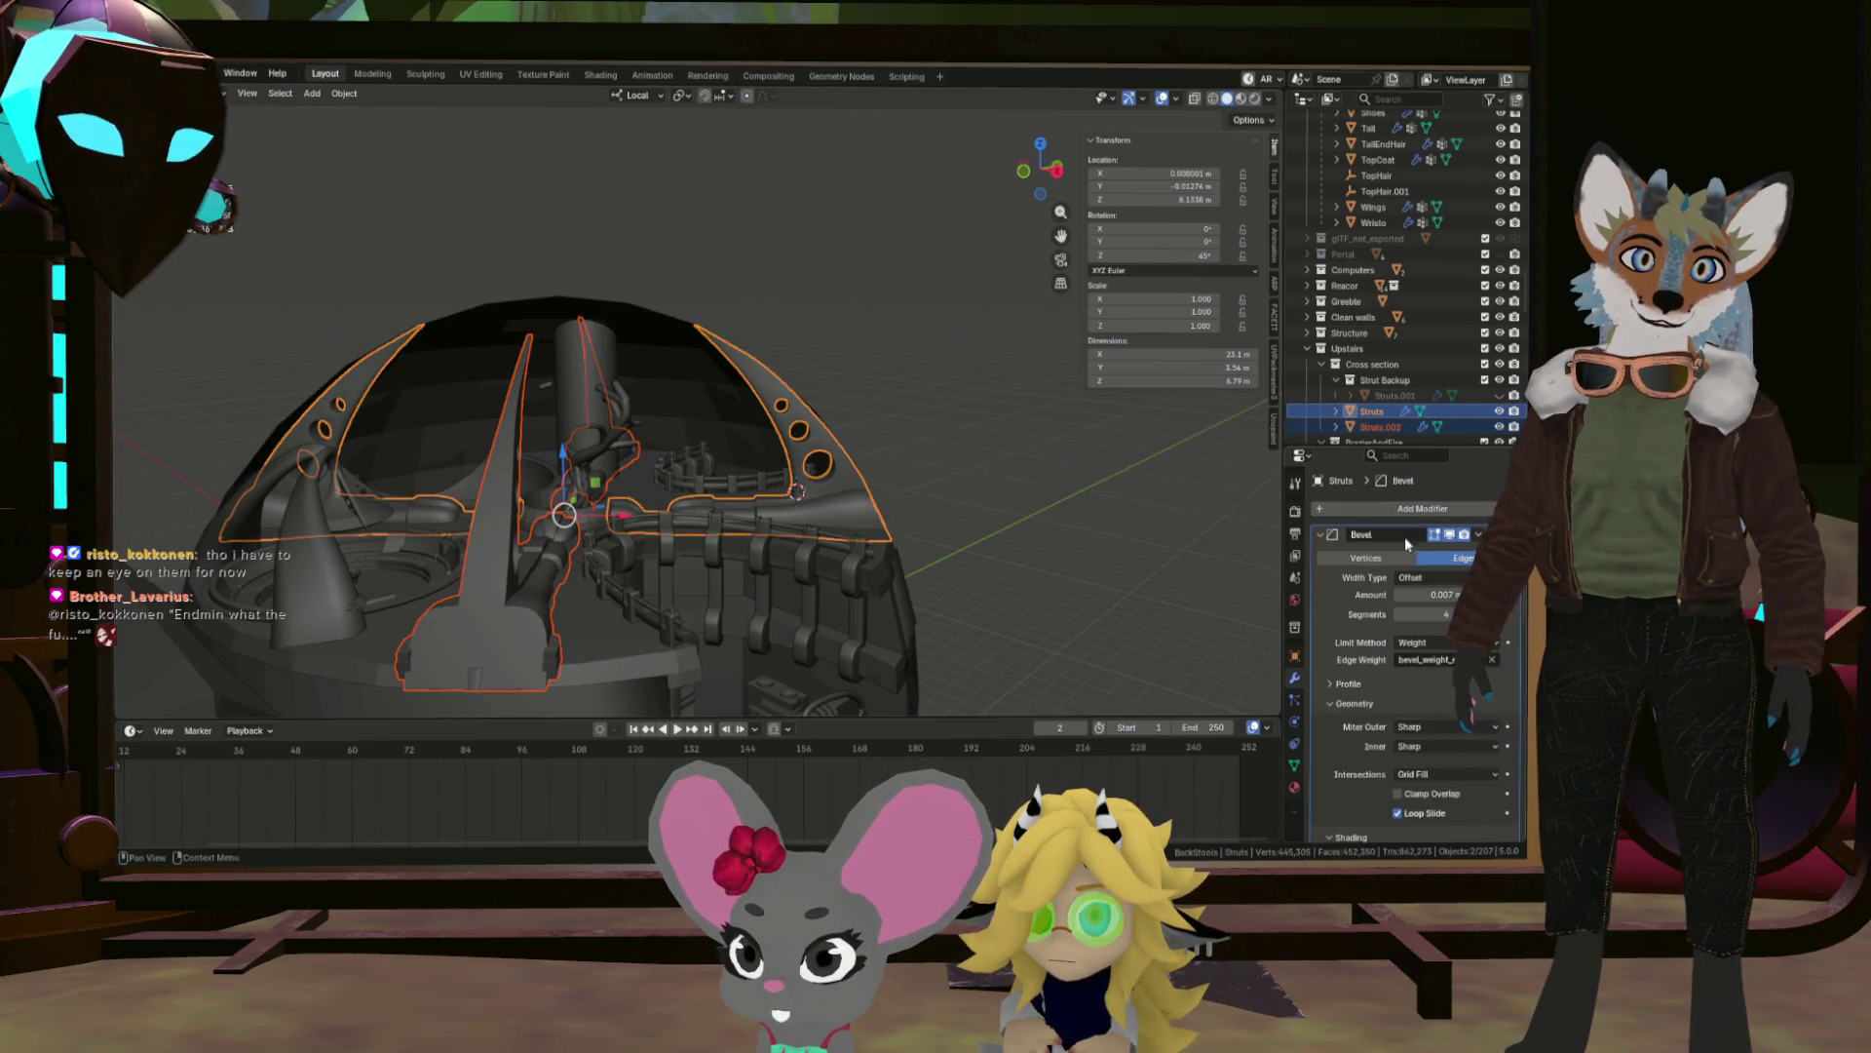
scroll("down", 3)
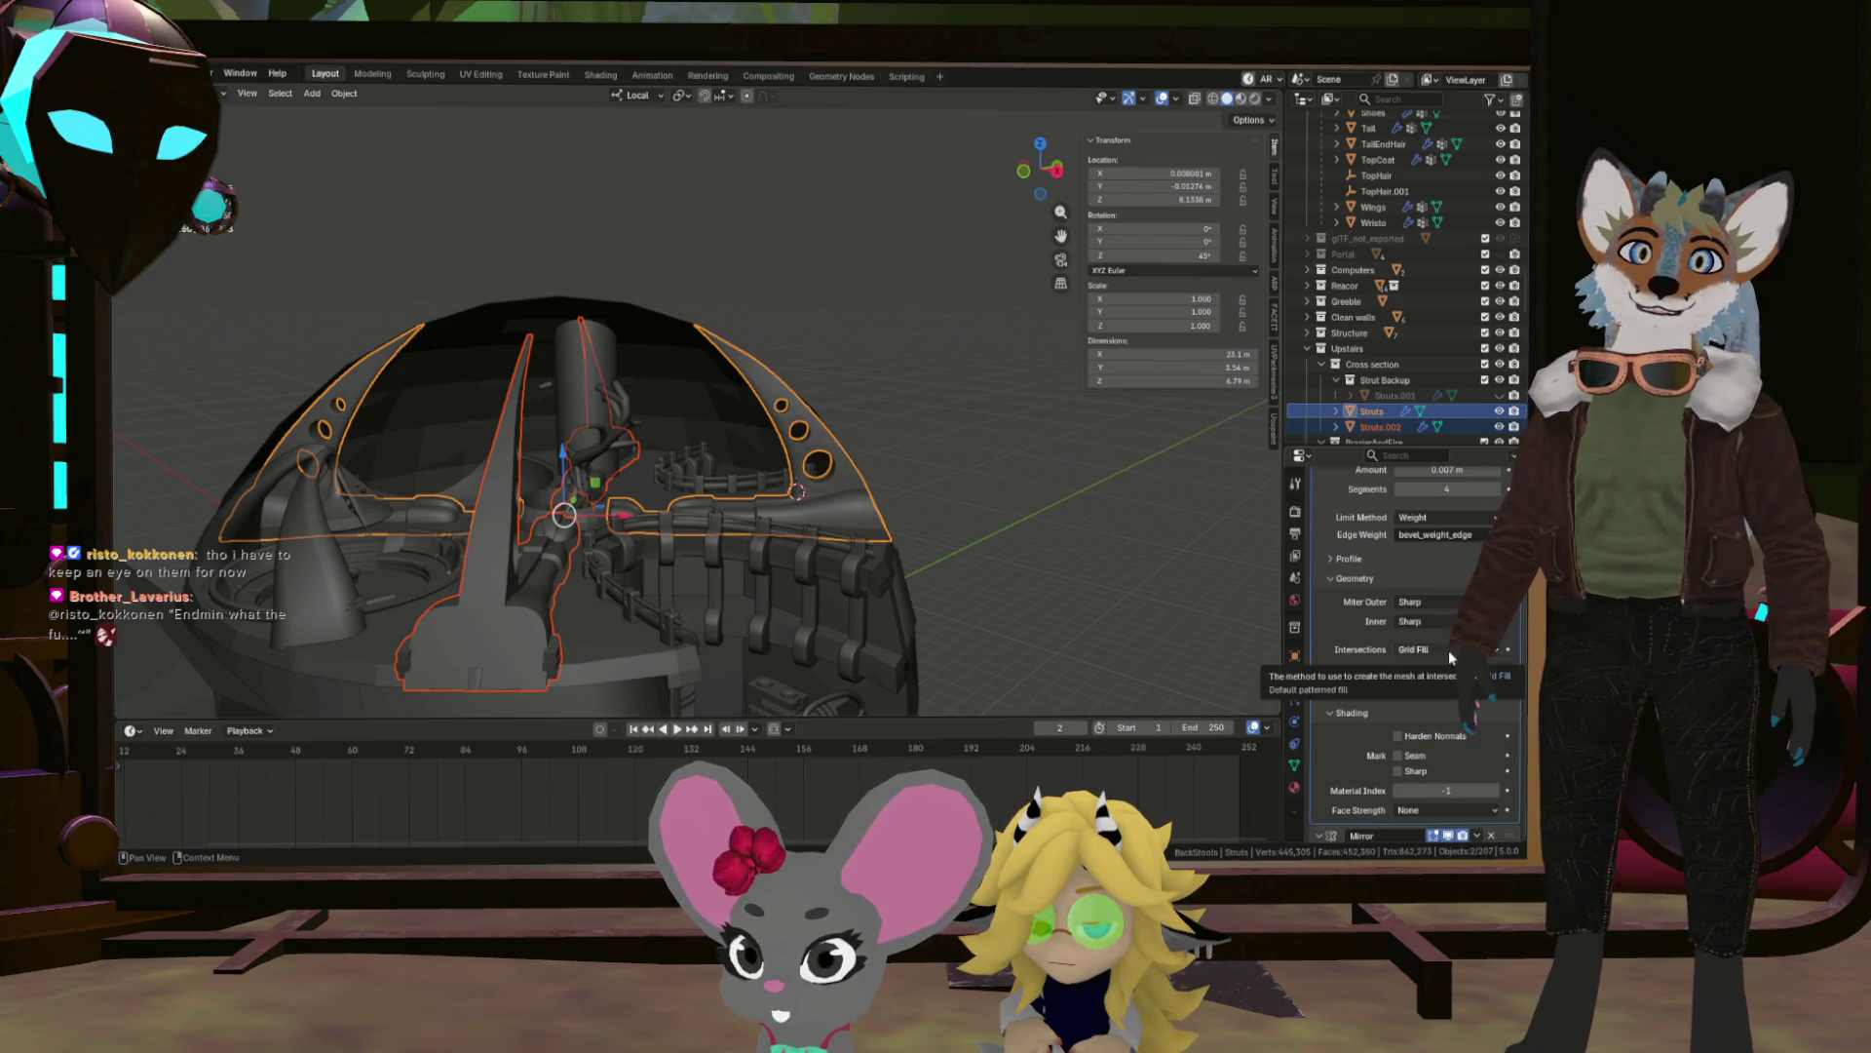
scroll("down", 3)
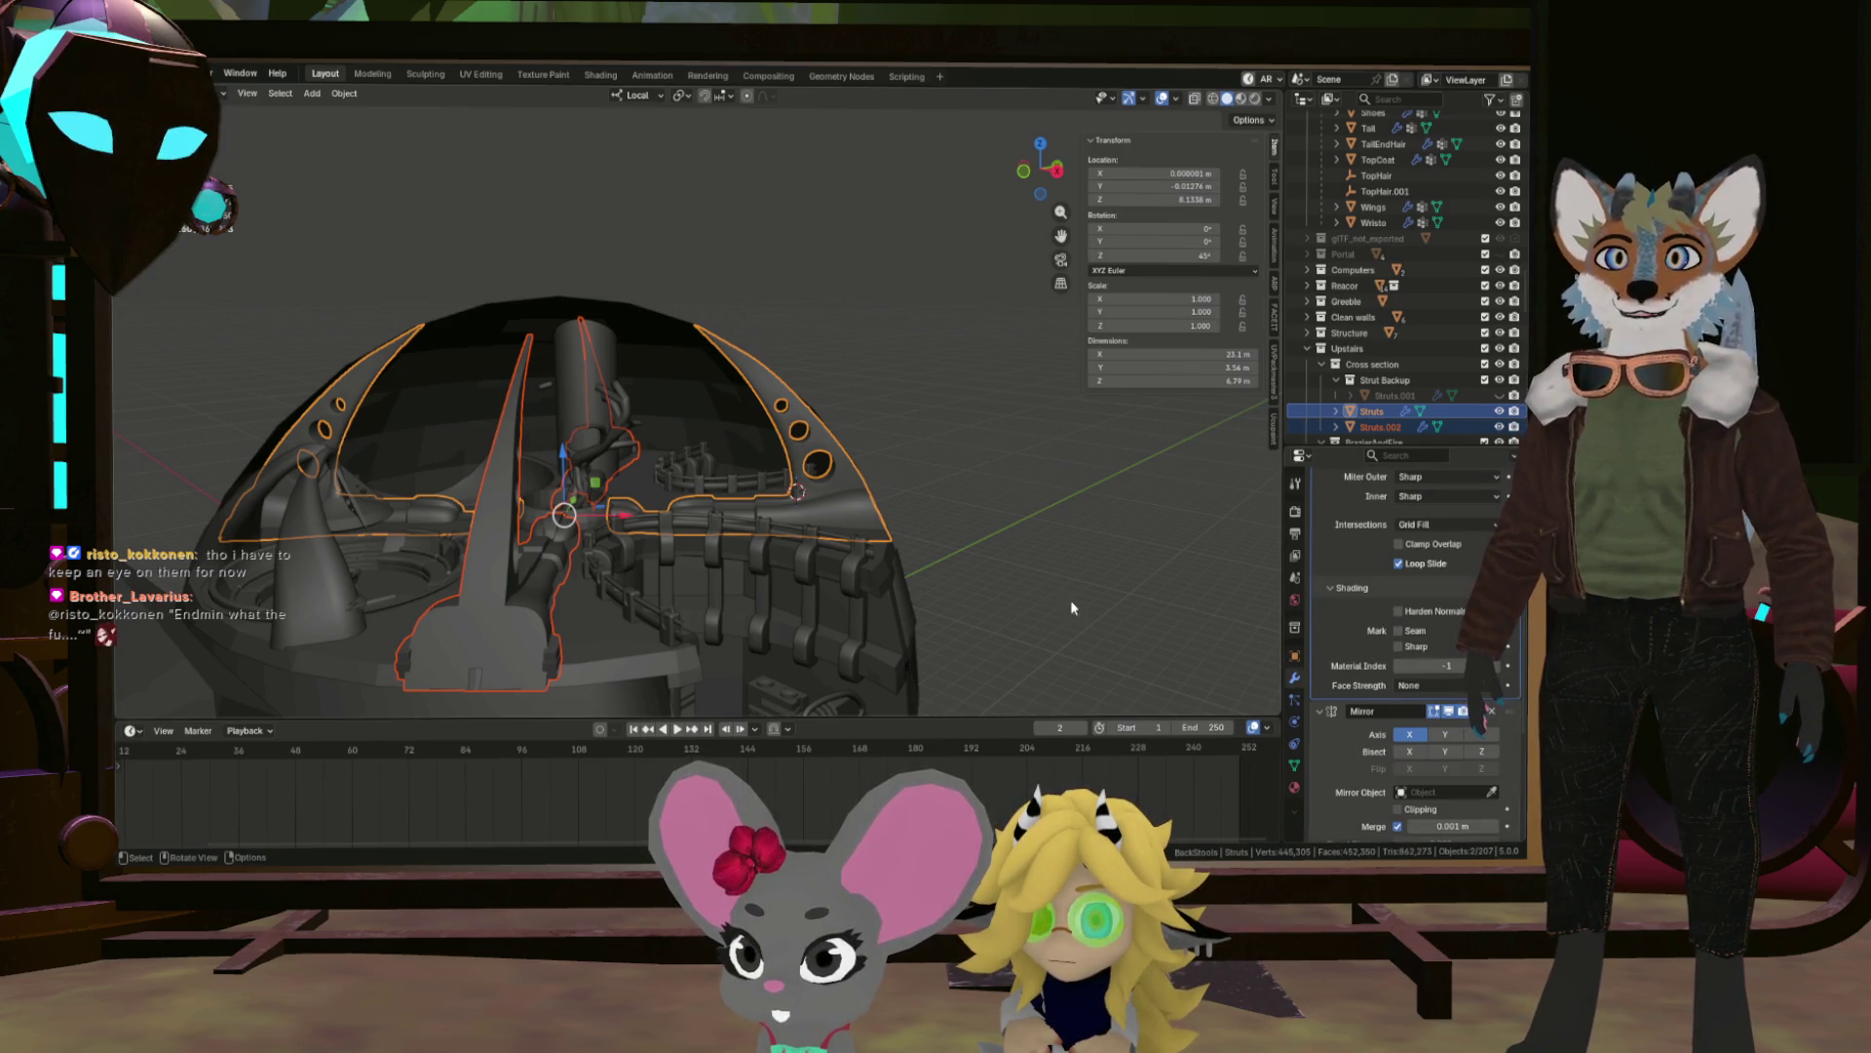
left_click(891, 596)
scroll("up", 3)
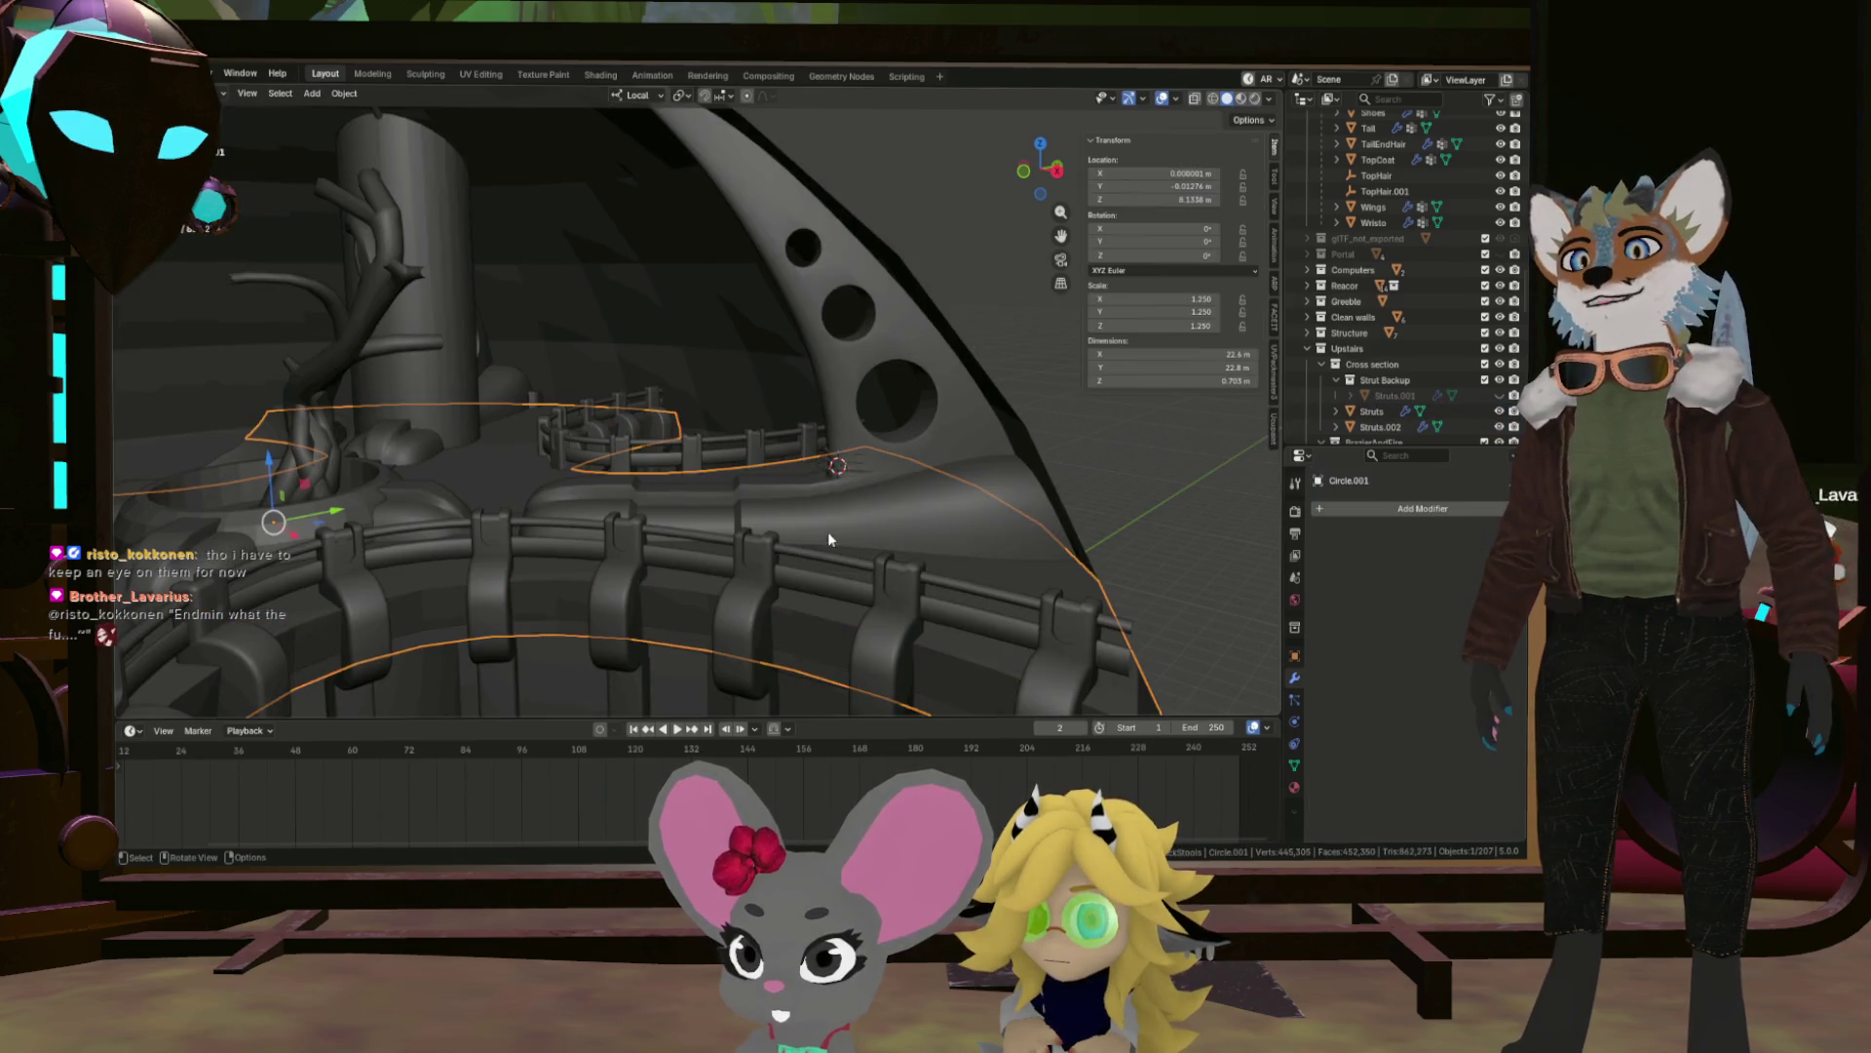
left_click(758, 506)
key("Tab")
key("KP_Decimal")
Select the edge loop along the strut, exit to Object Mode, and isolate Struts in Local View.
left_click_drag(814, 523, 801, 484)
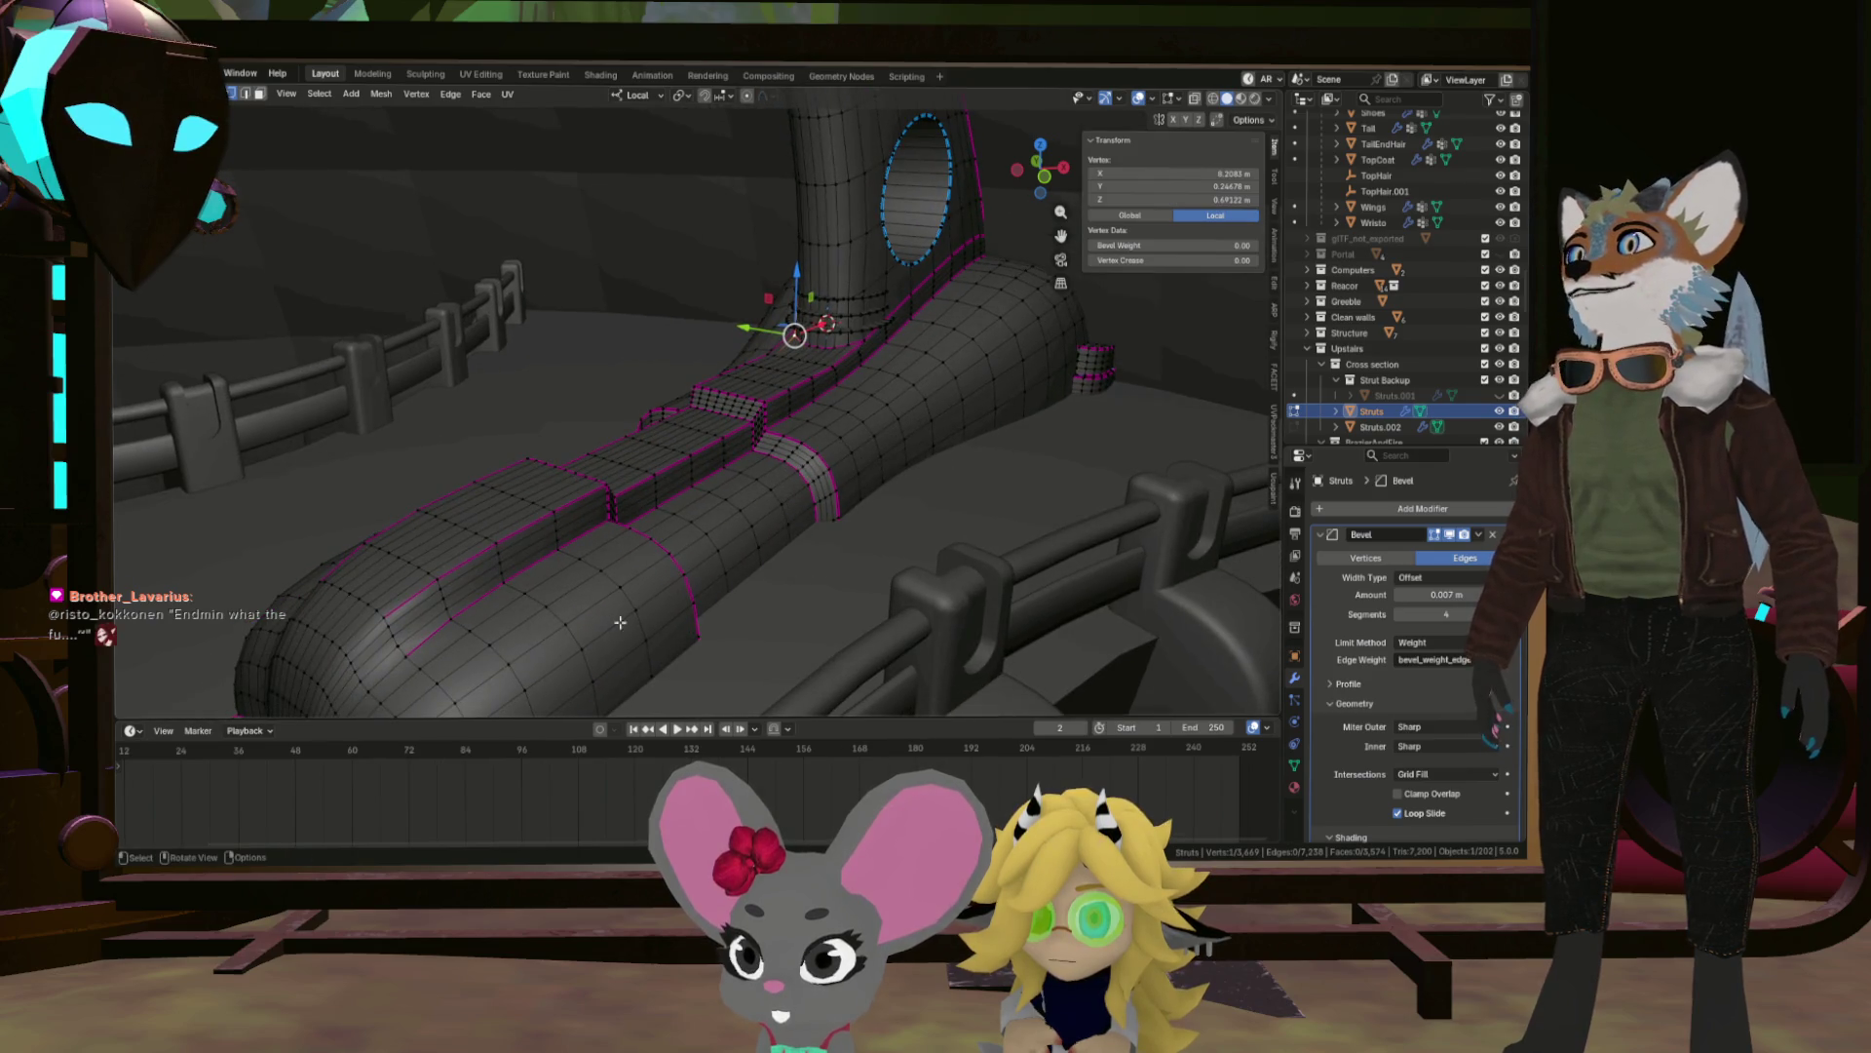
left_click_drag(623, 619, 647, 607)
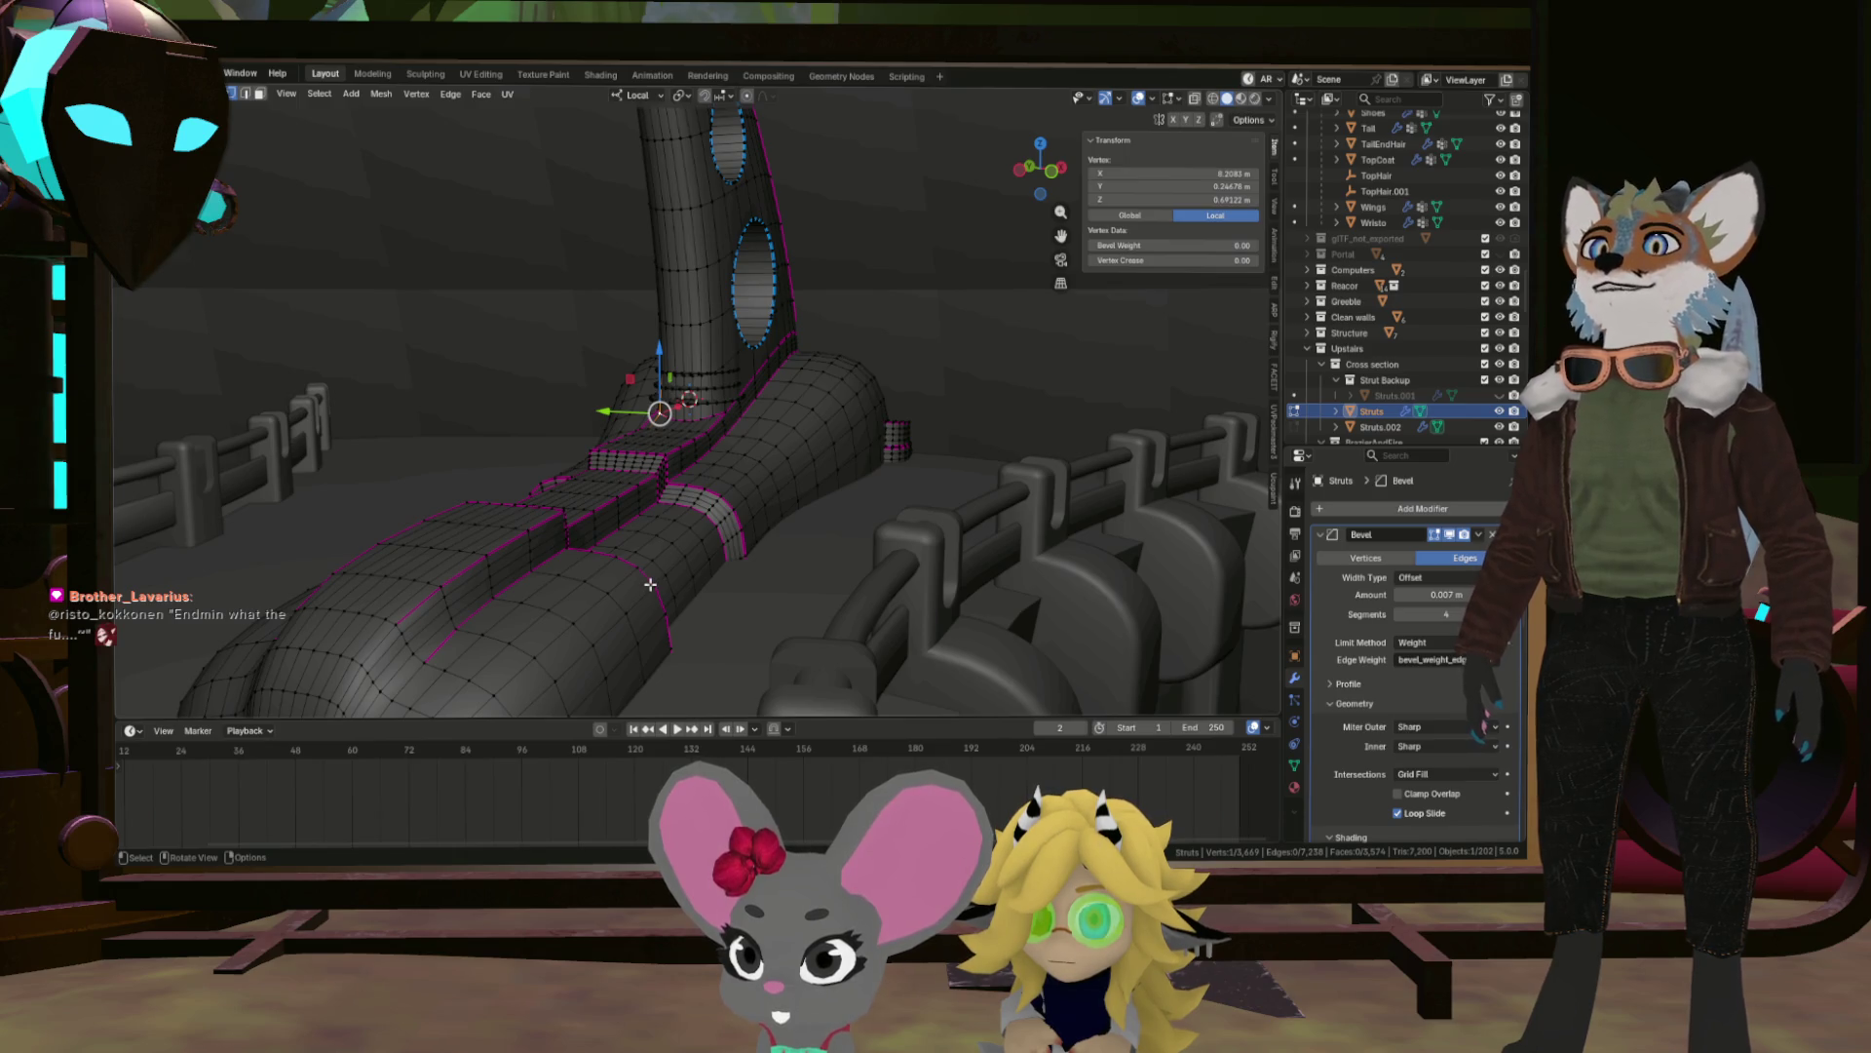
left_click_drag(678, 562, 672, 552)
left_click(560, 584)
key("Tab")
scroll("down", 3)
key("KP_Divide")
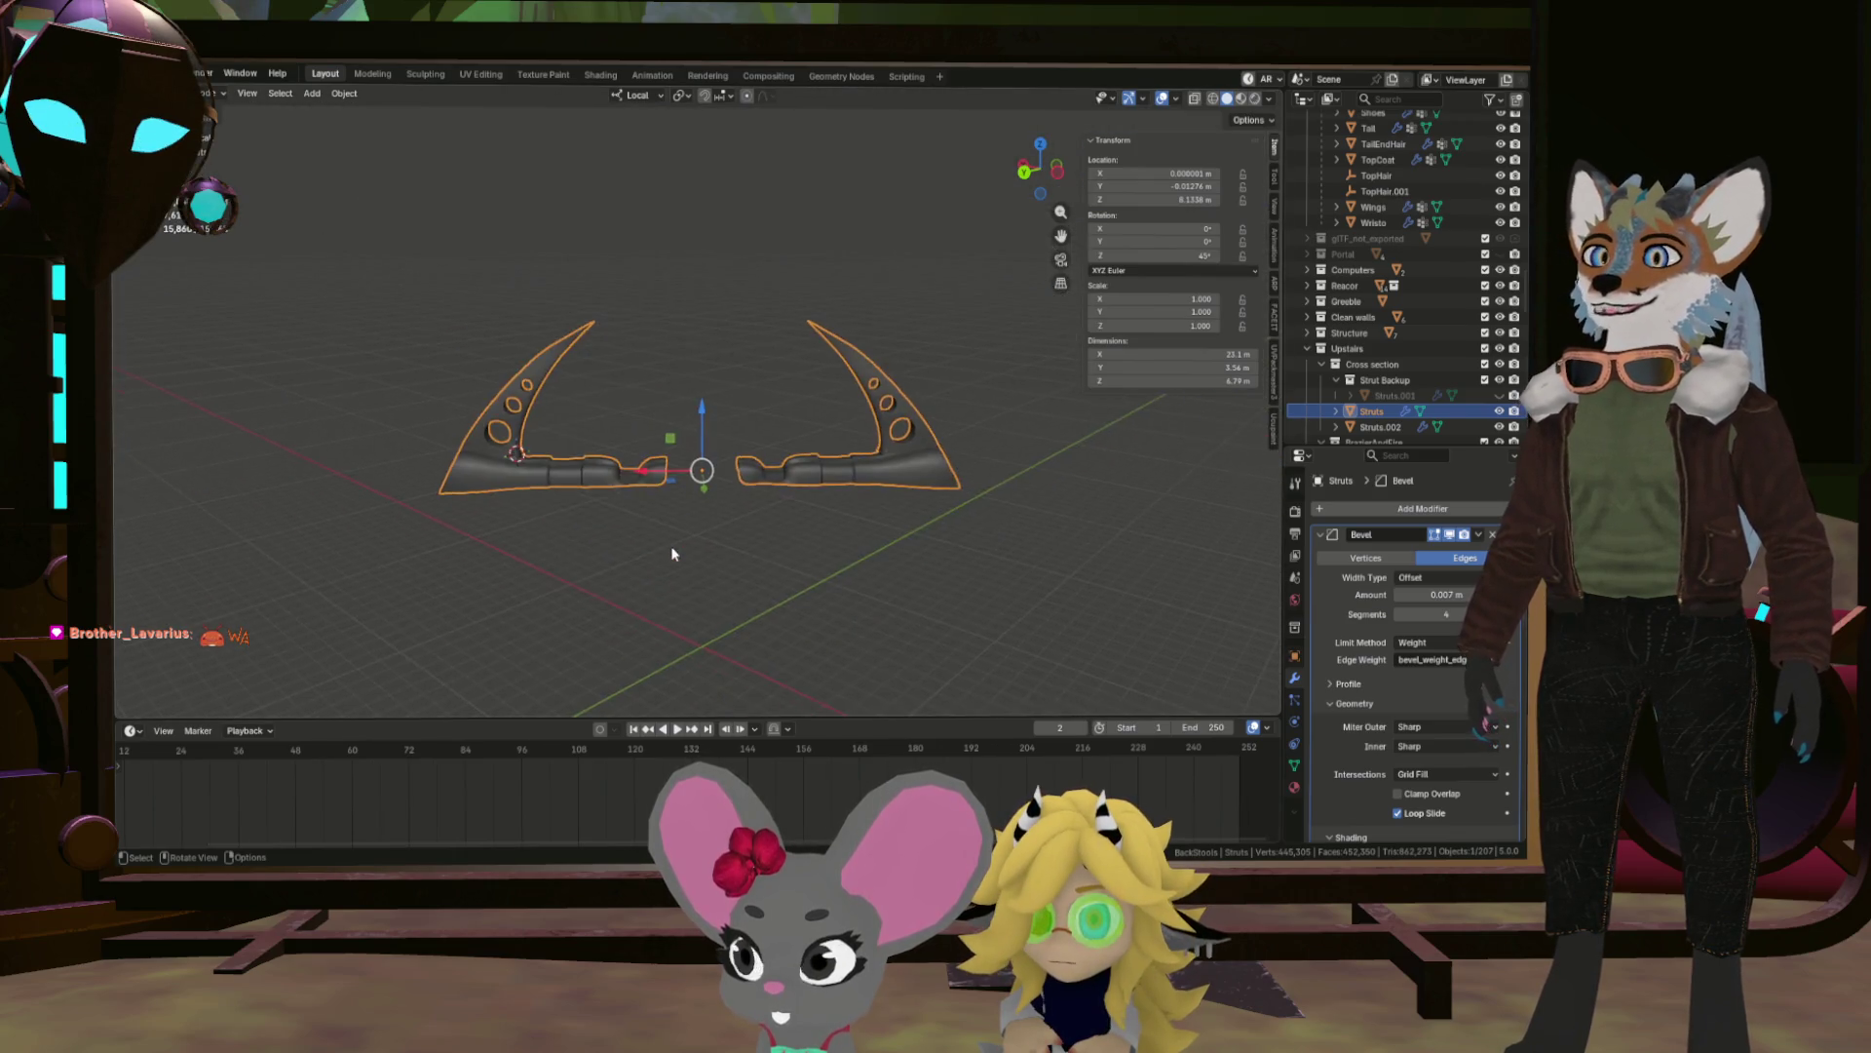
Enter Edit Mode on the Struts mesh and bring the strut's base into a near-frontal view.
scroll("up", 3)
key("Tab")
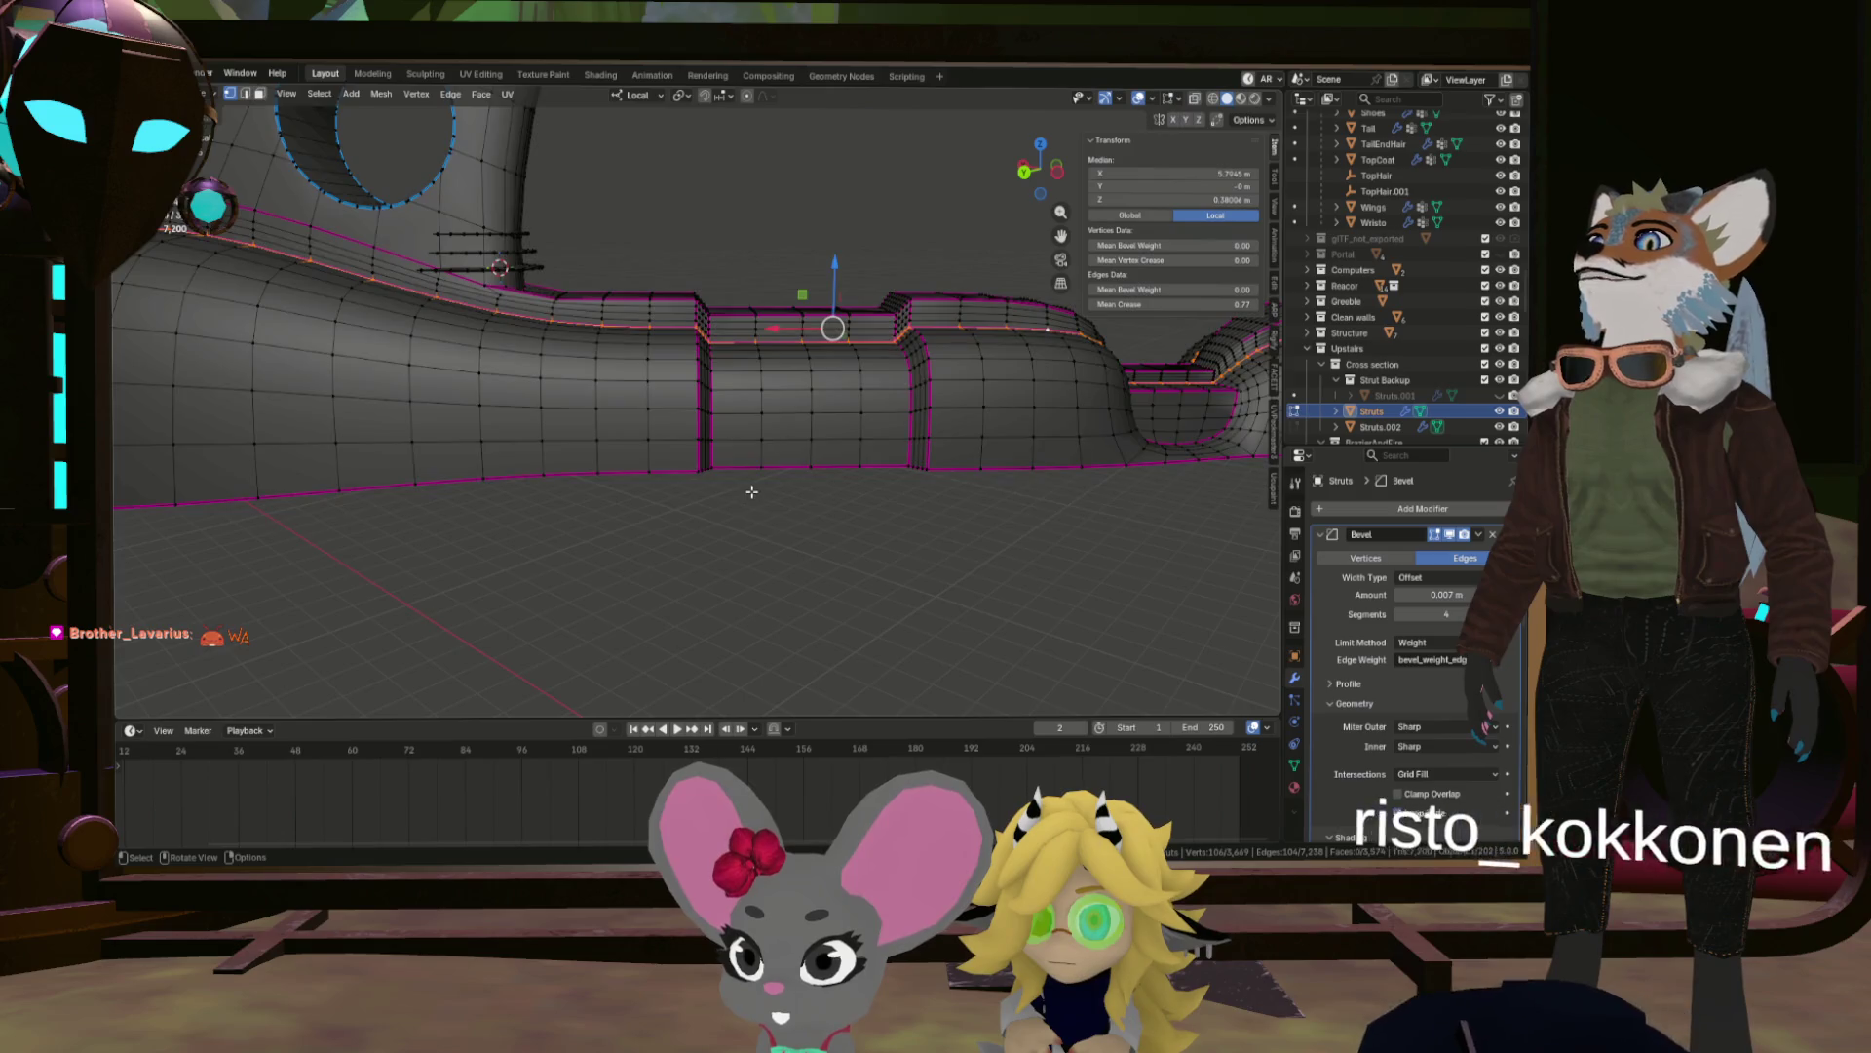
scroll("down", 3)
left_click_drag(750, 508, 712, 487)
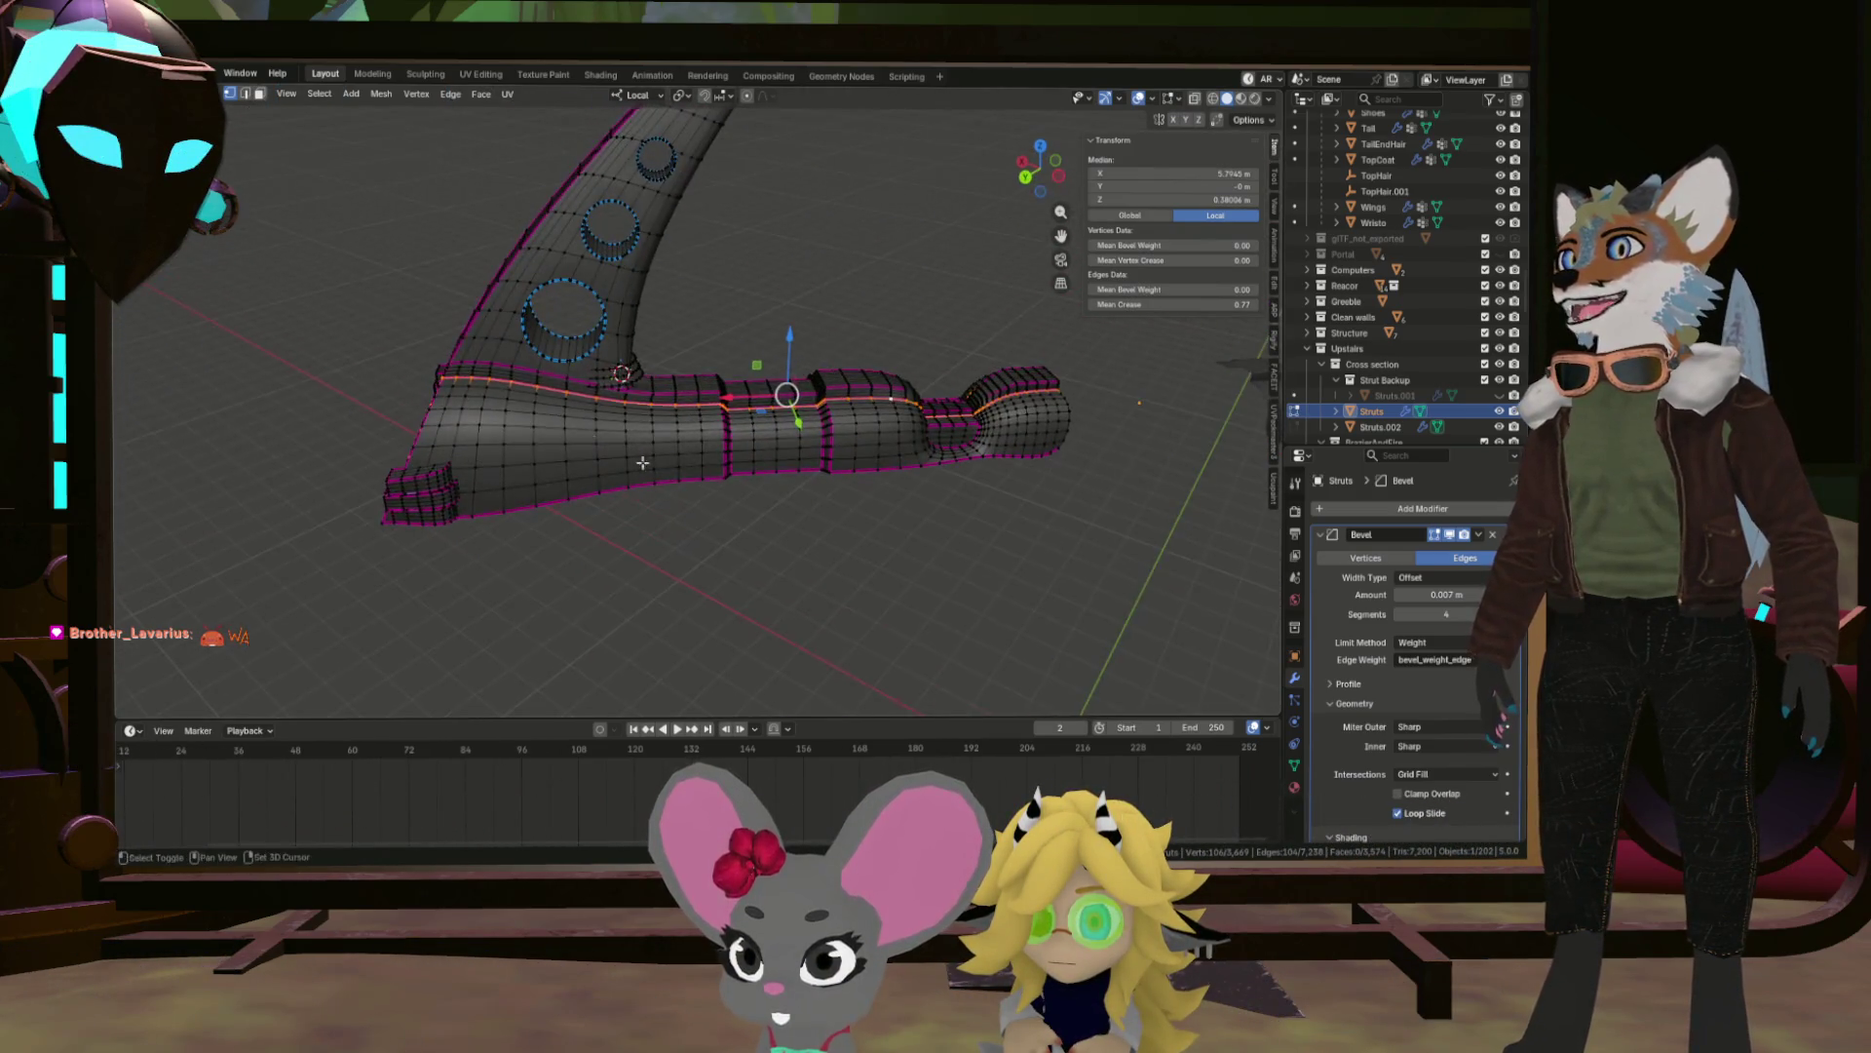
scroll("up", 3)
scroll("down", 3)
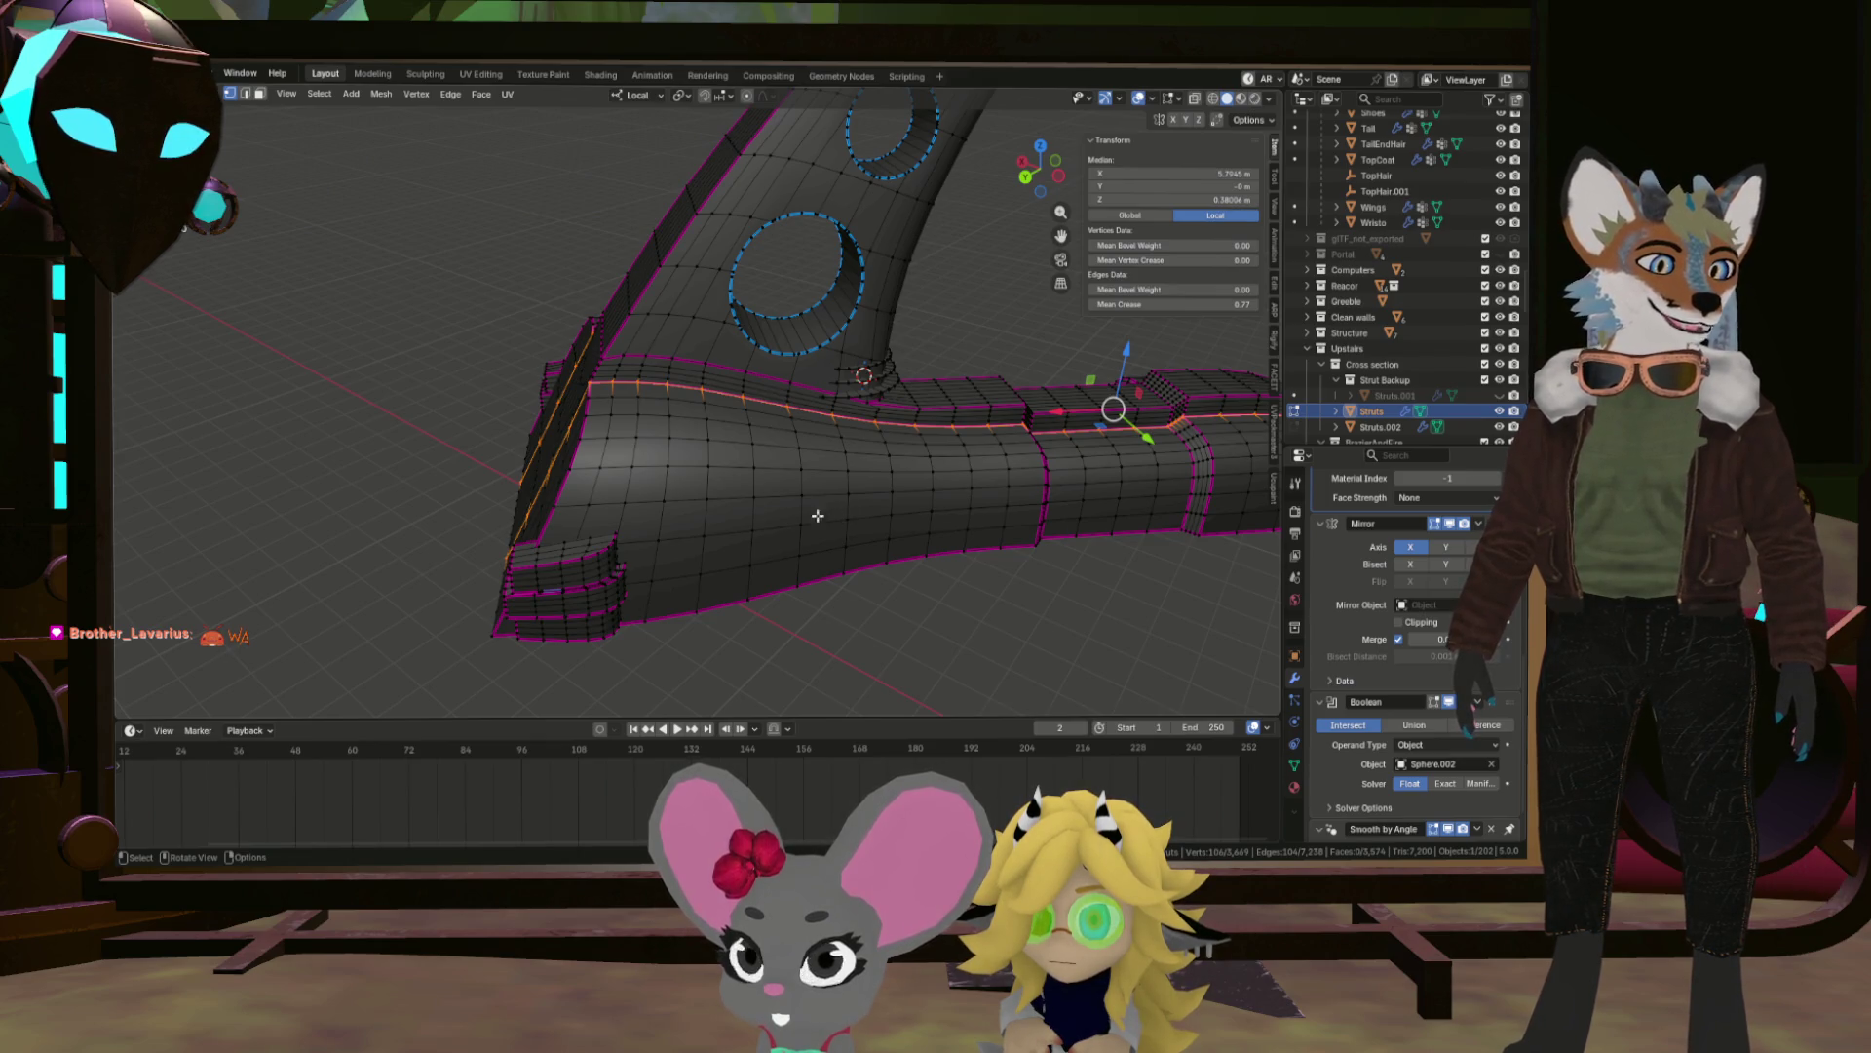
scroll("up", 3)
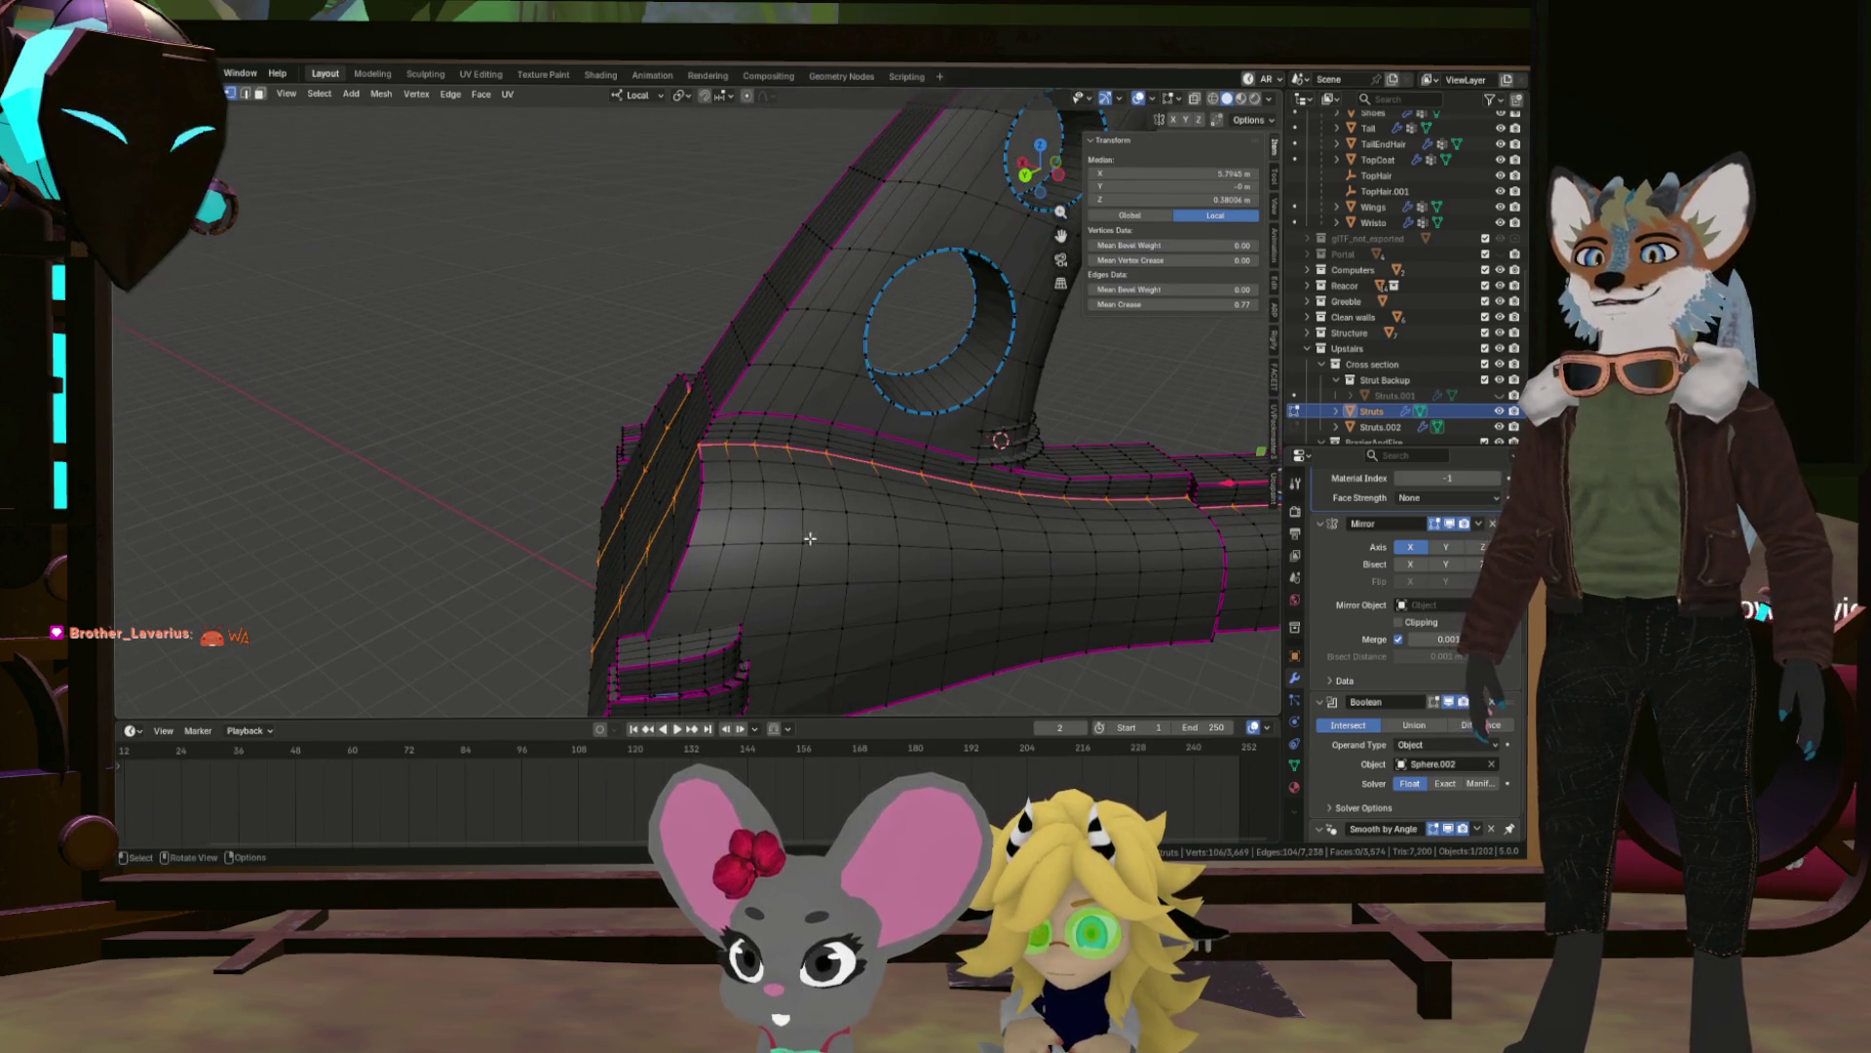
scroll("down", 3)
left_click_drag(881, 553, 624, 526)
scroll("up", 3)
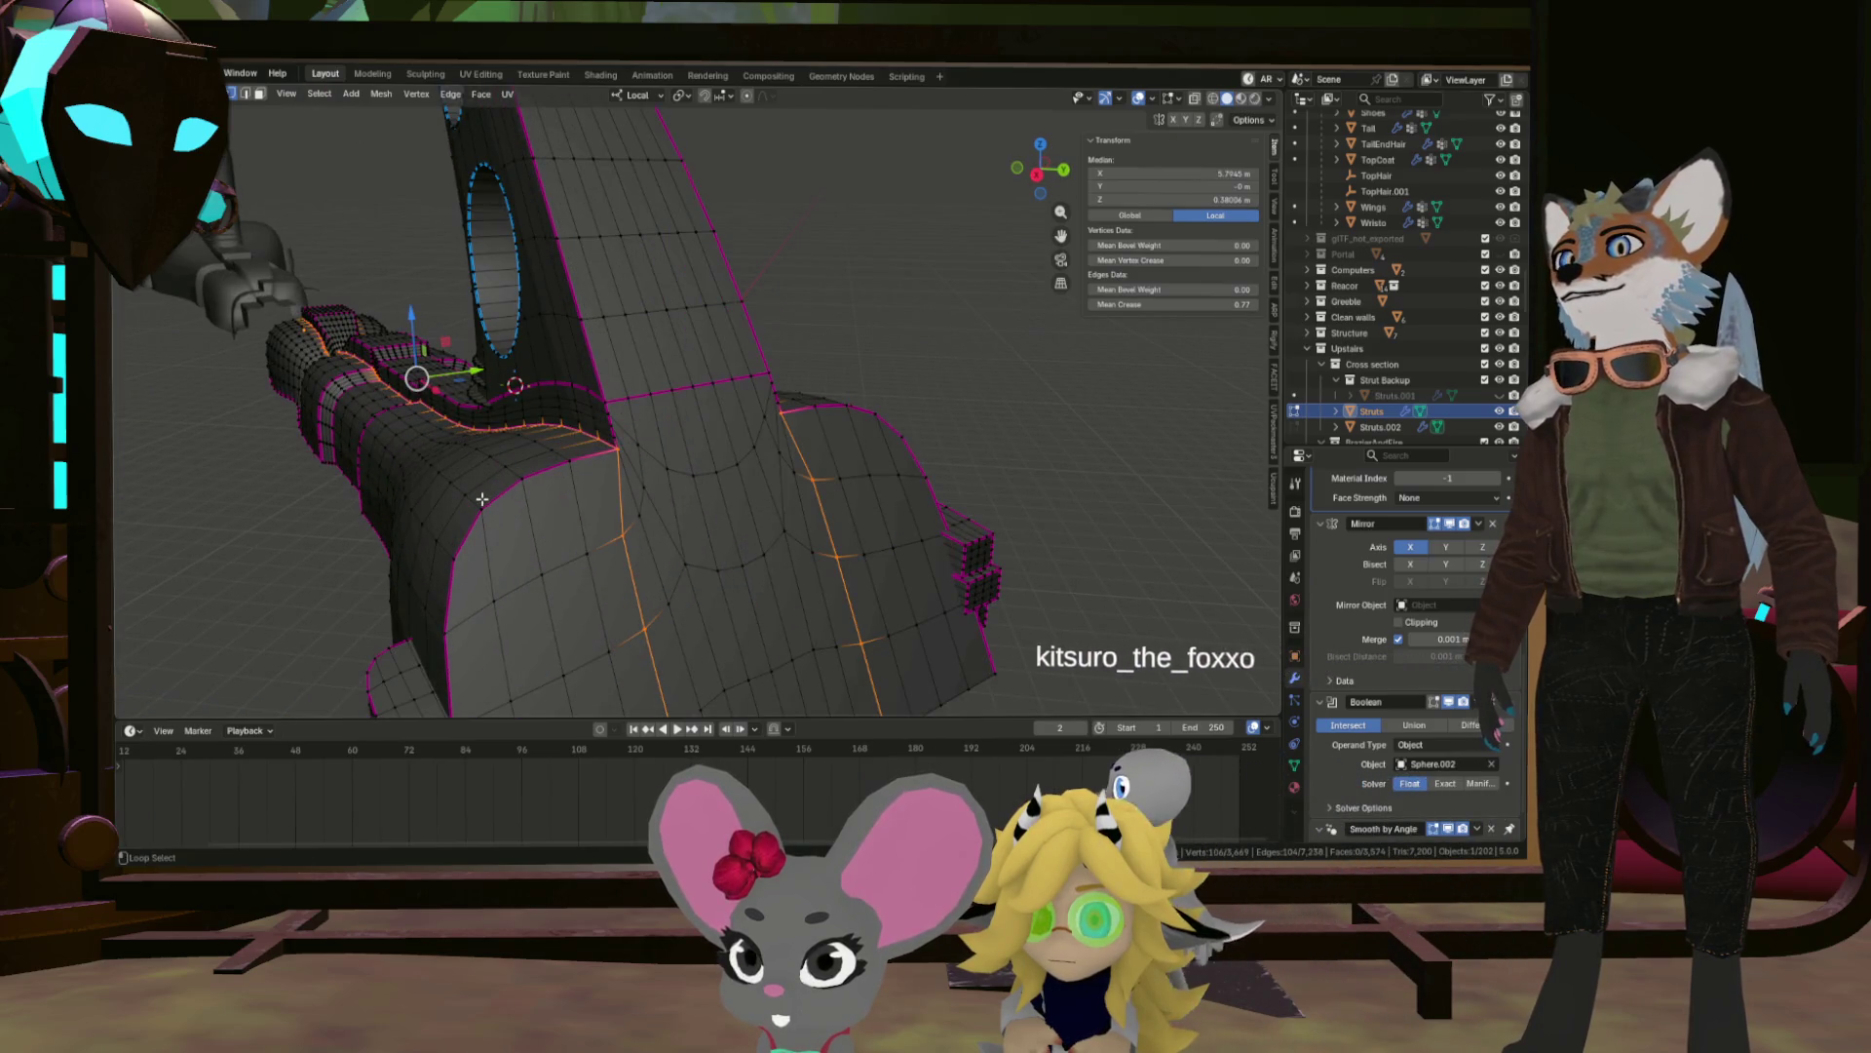
scroll("down", 3)
left_click_drag(489, 504, 546, 526)
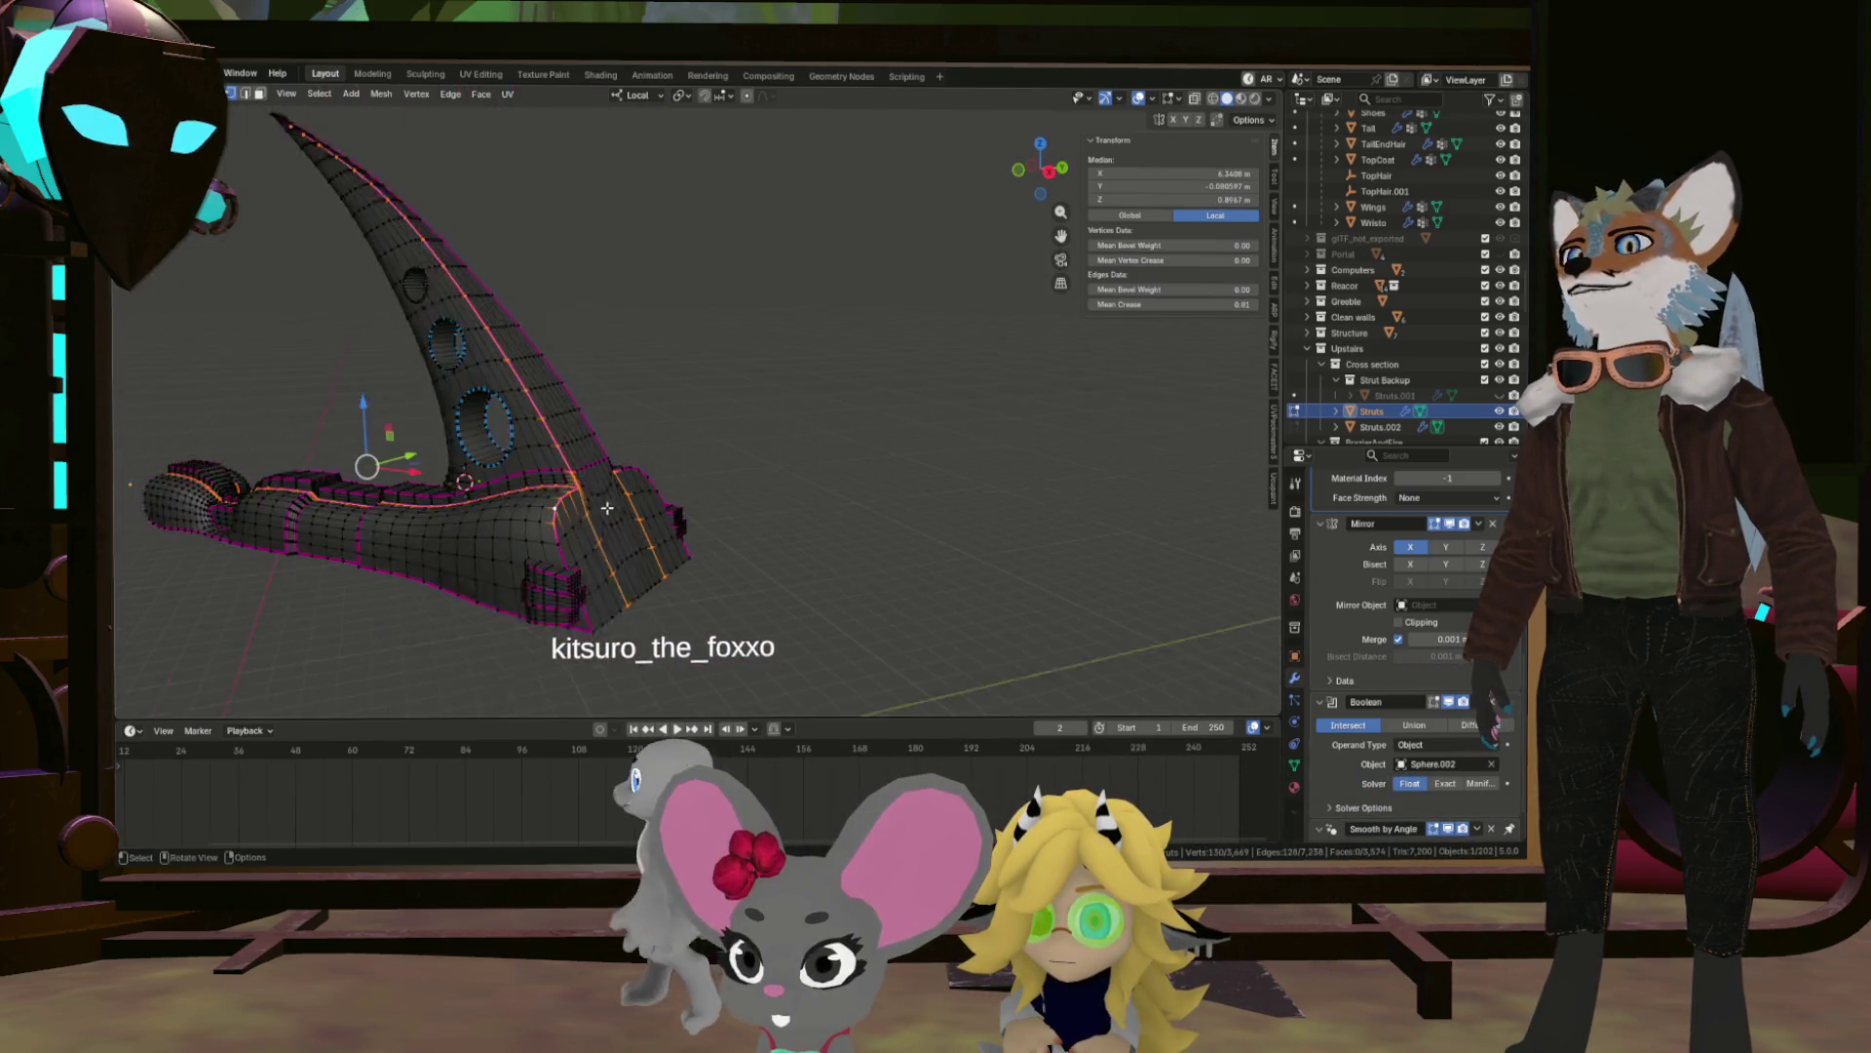
scroll("up", 3)
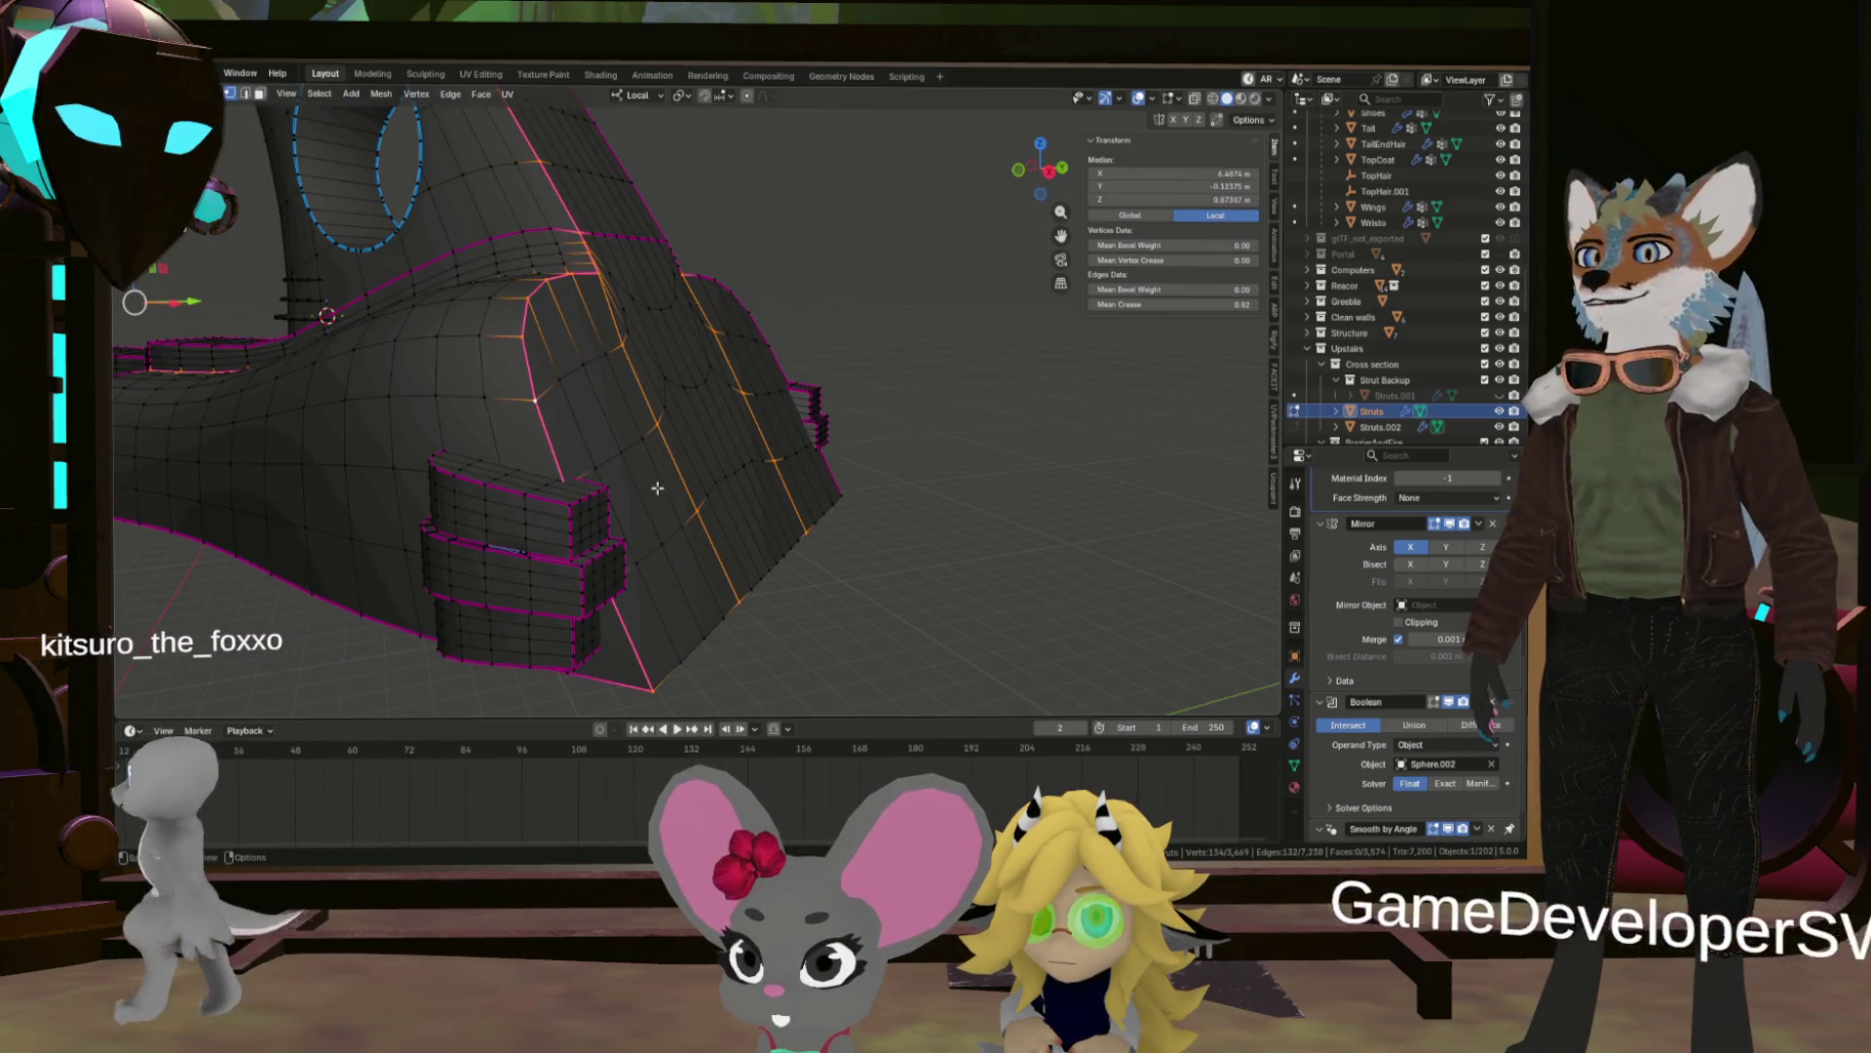
scroll("down", 3)
left_click_drag(662, 636, 739, 560)
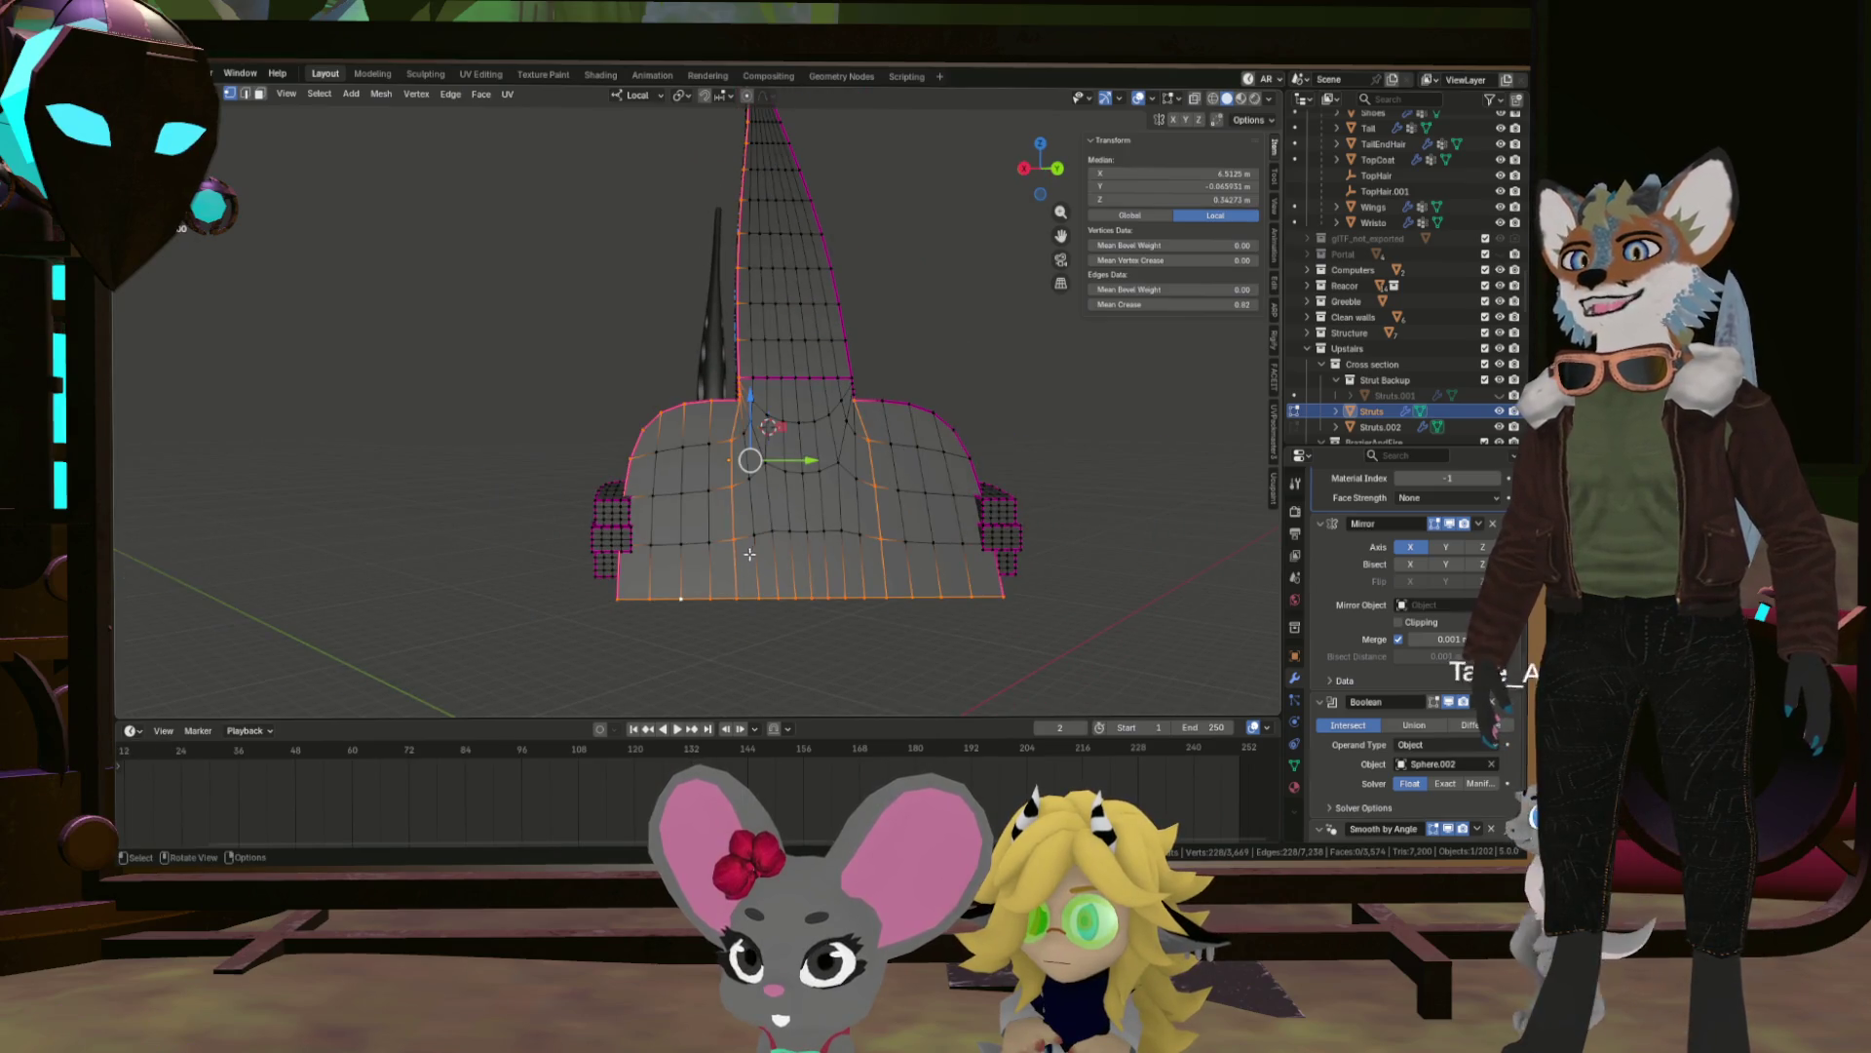
Select a shortest path along the base's bottom edge and mark it as a seam.
key("KP_4")
key("KP_4")
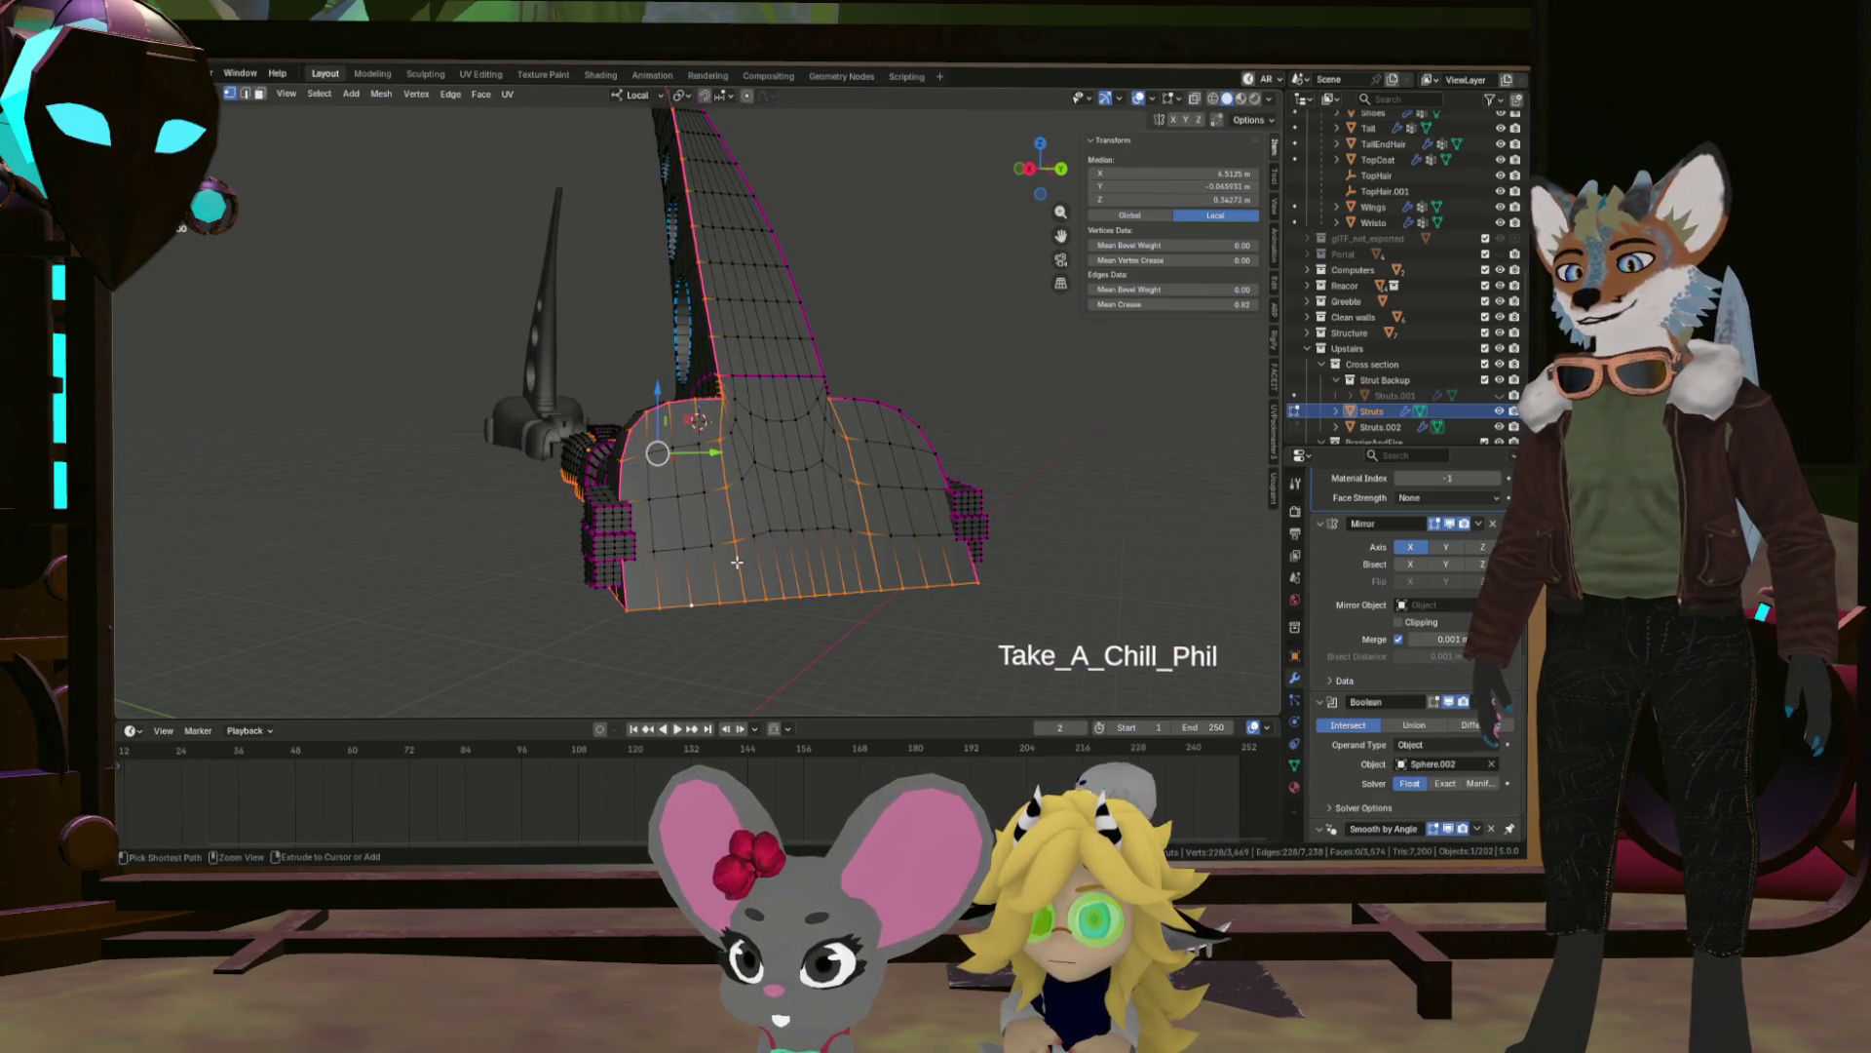
key("KP_4")
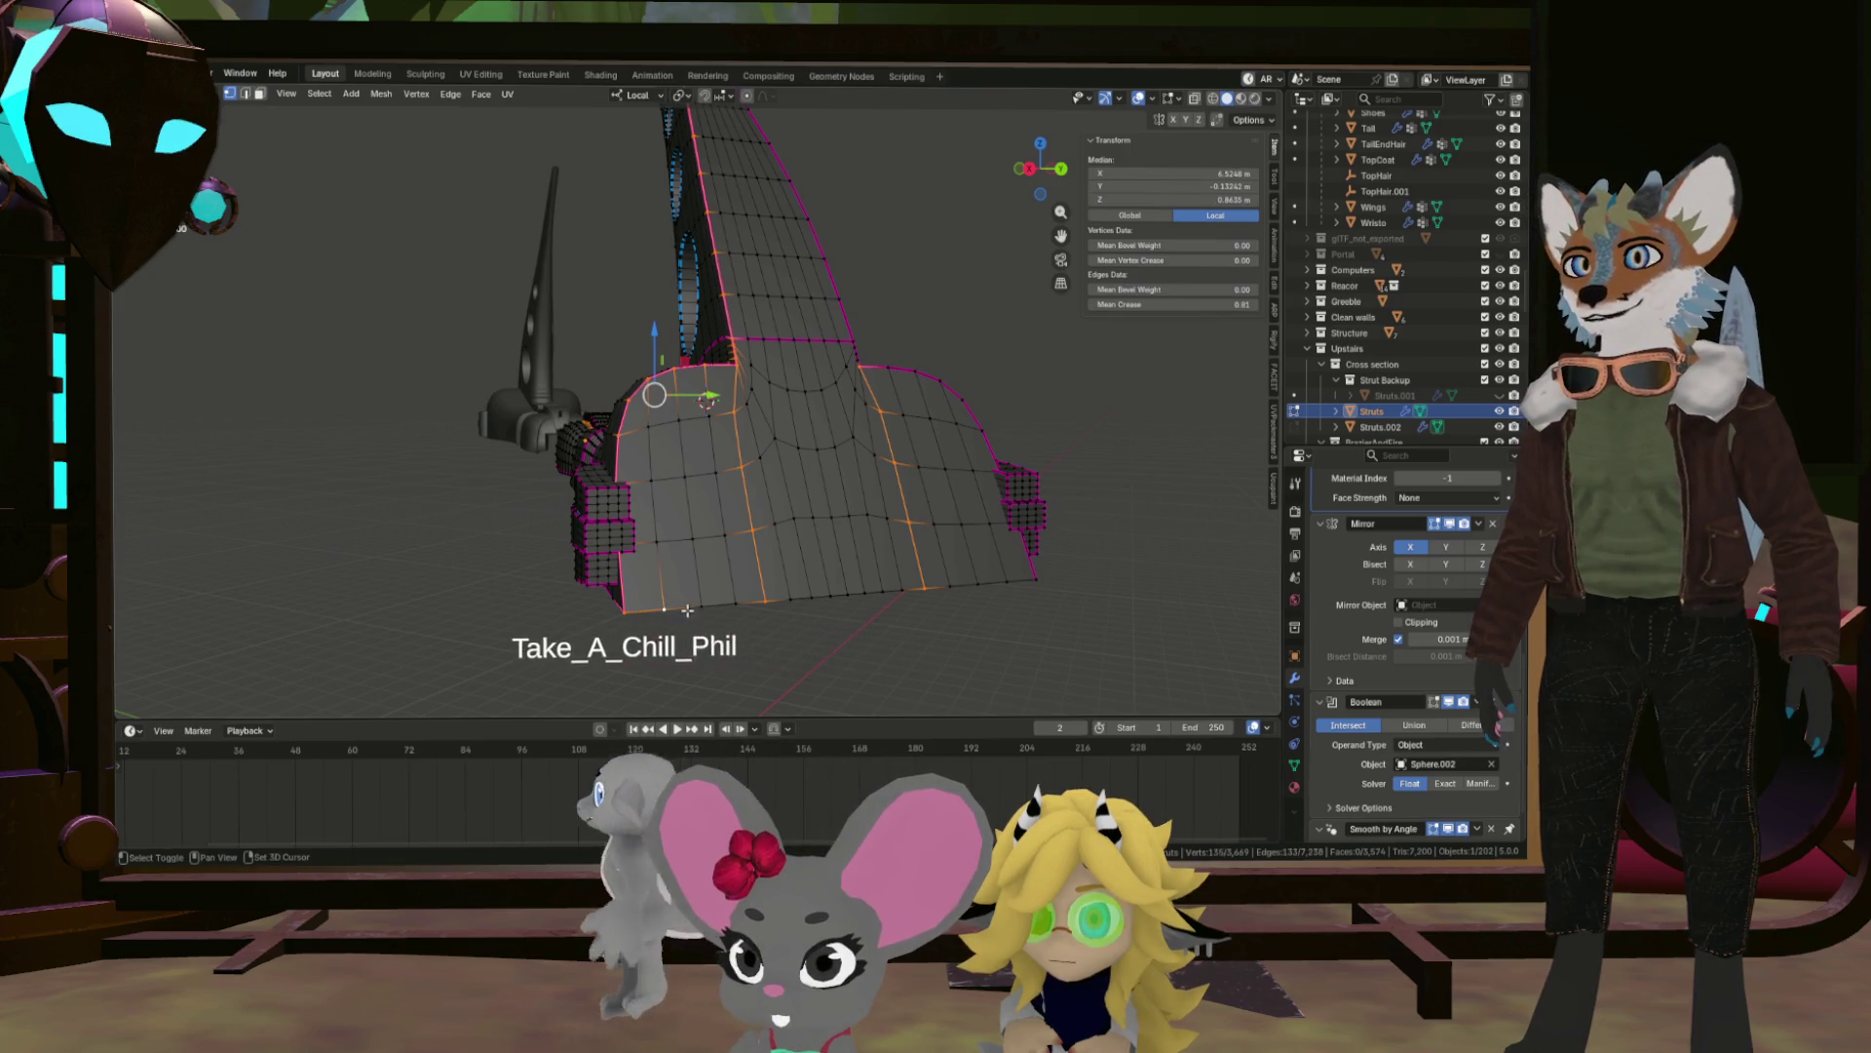
left_click(810, 596)
key("b")
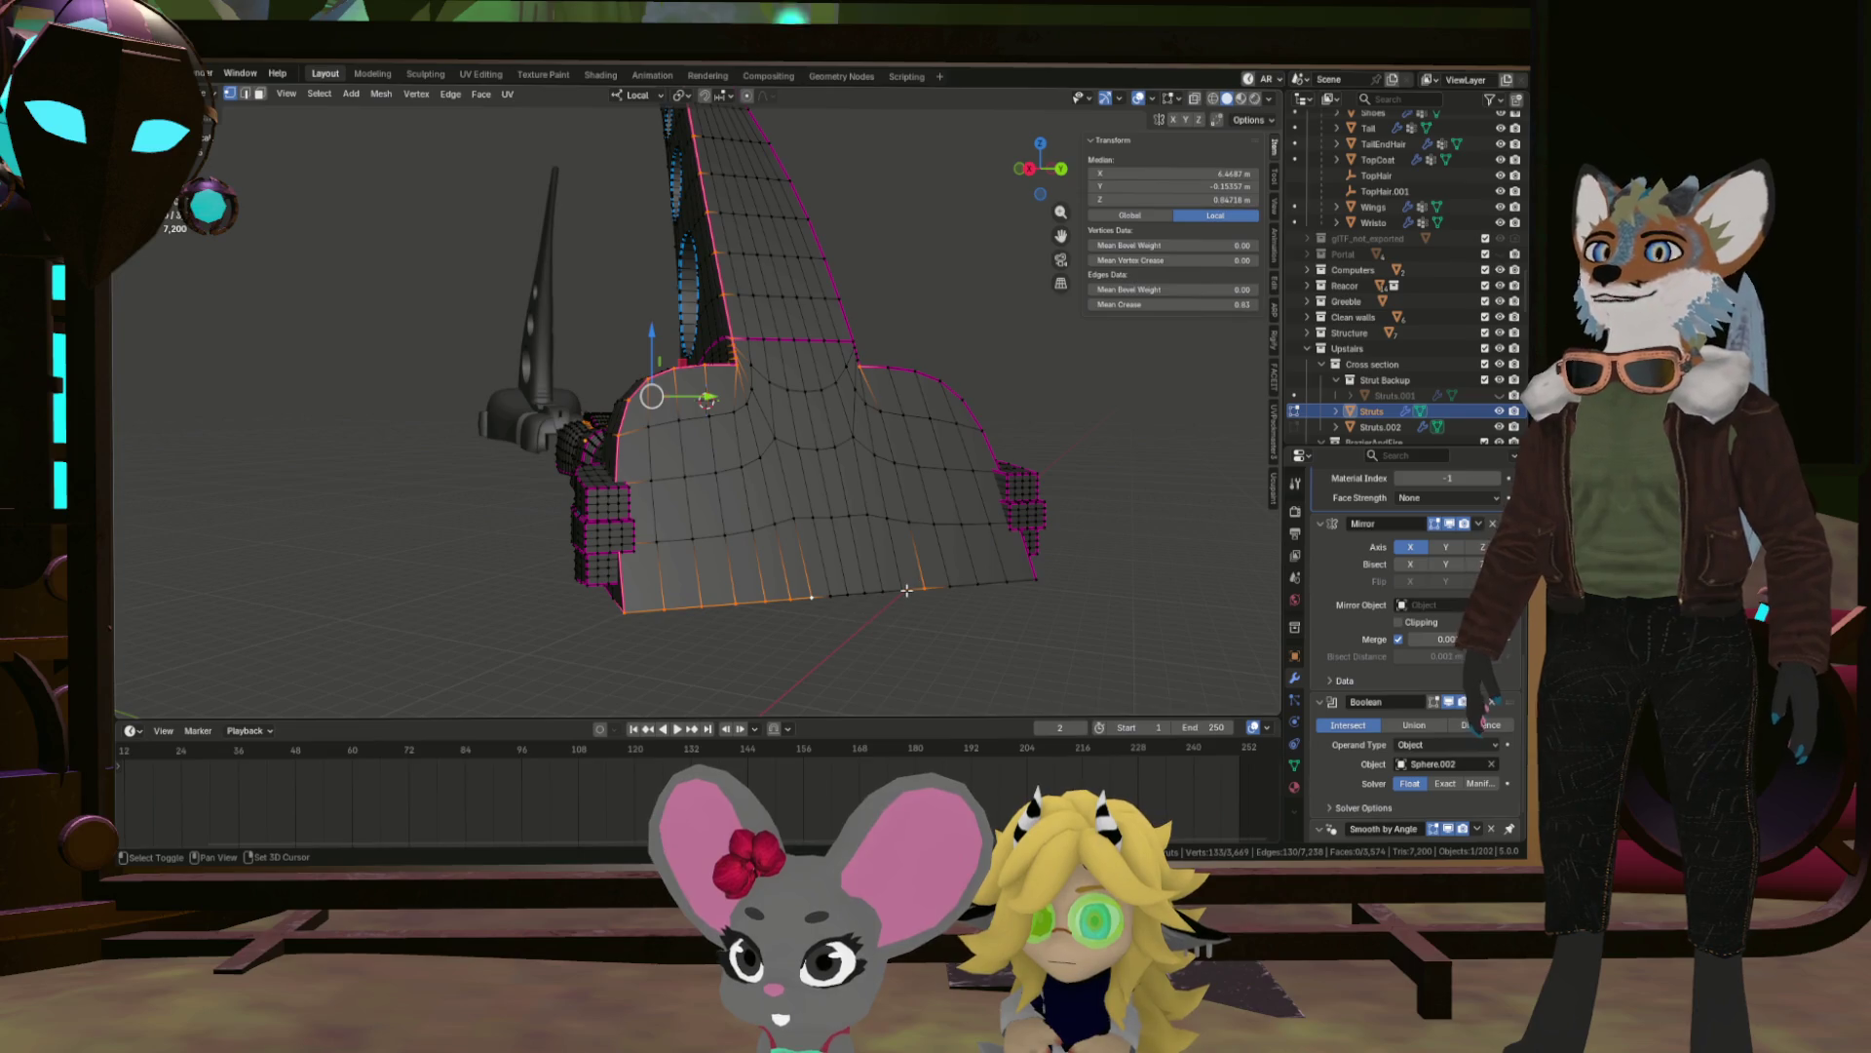
left_click(906, 590)
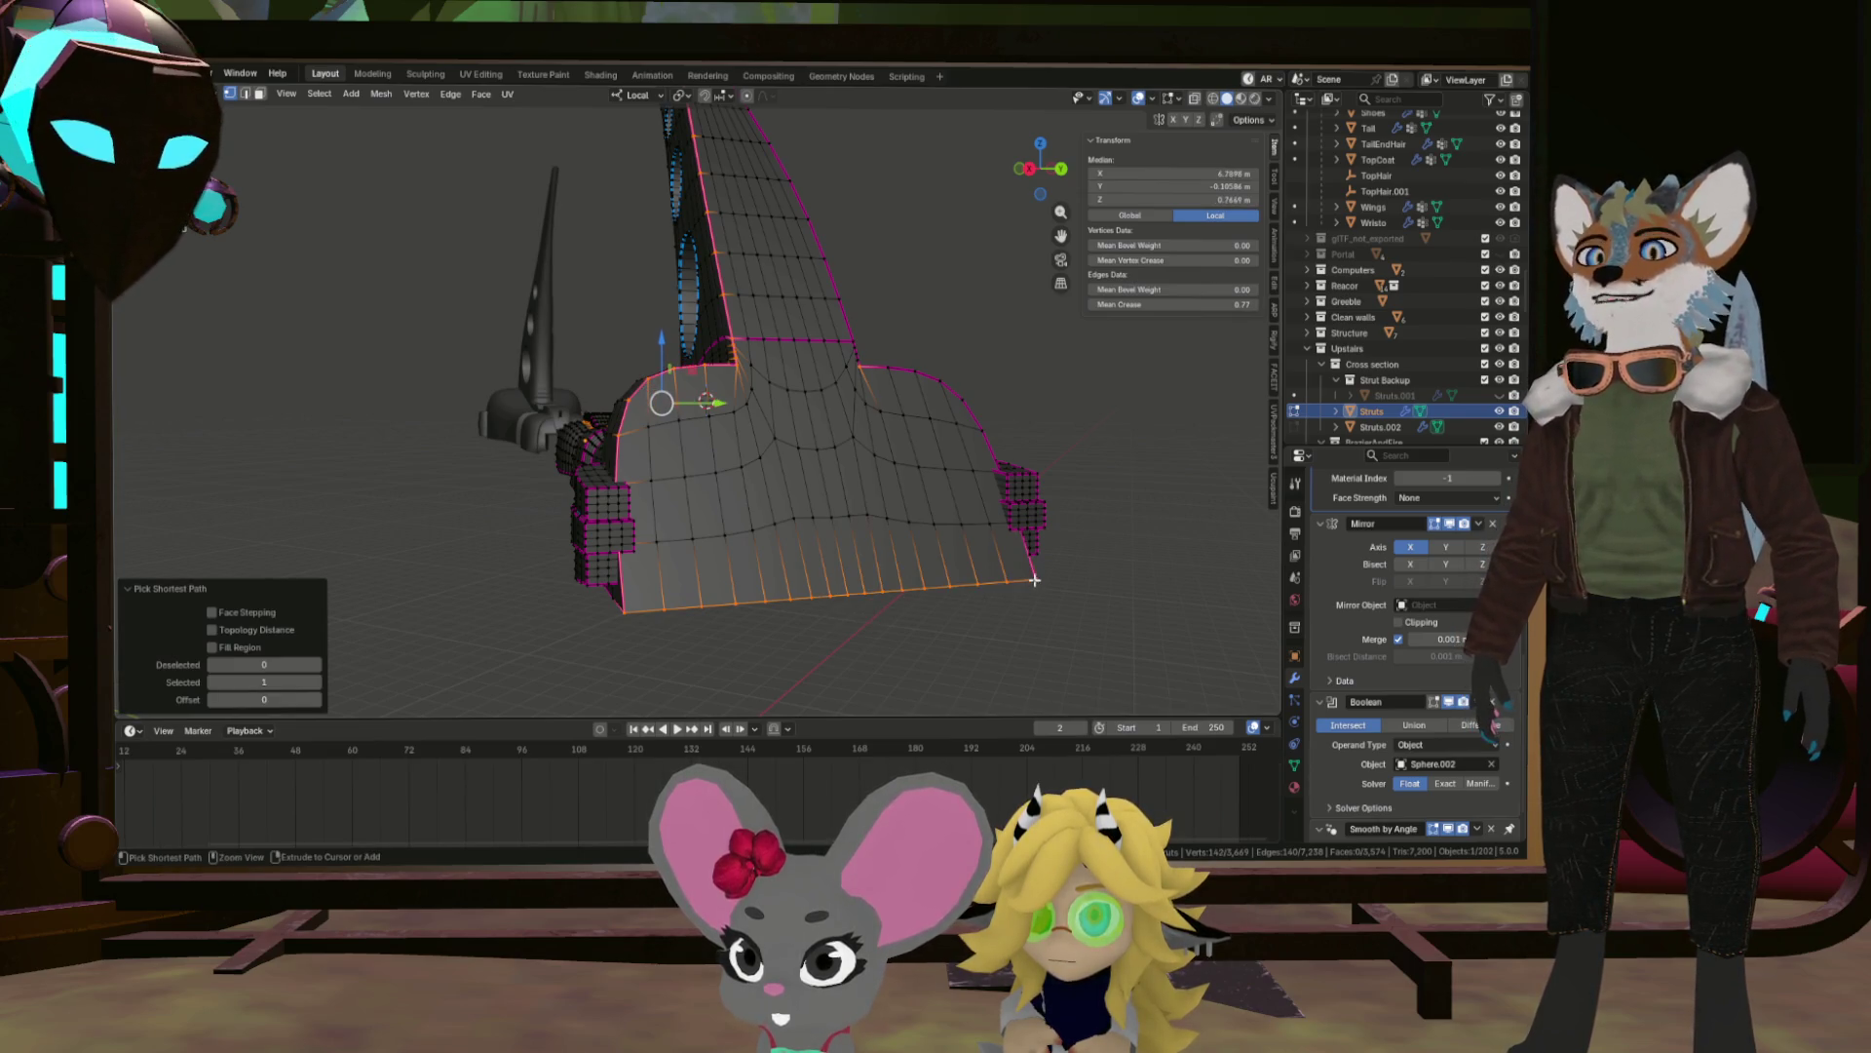
left_click_drag(951, 509, 978, 371)
left_click(1065, 440)
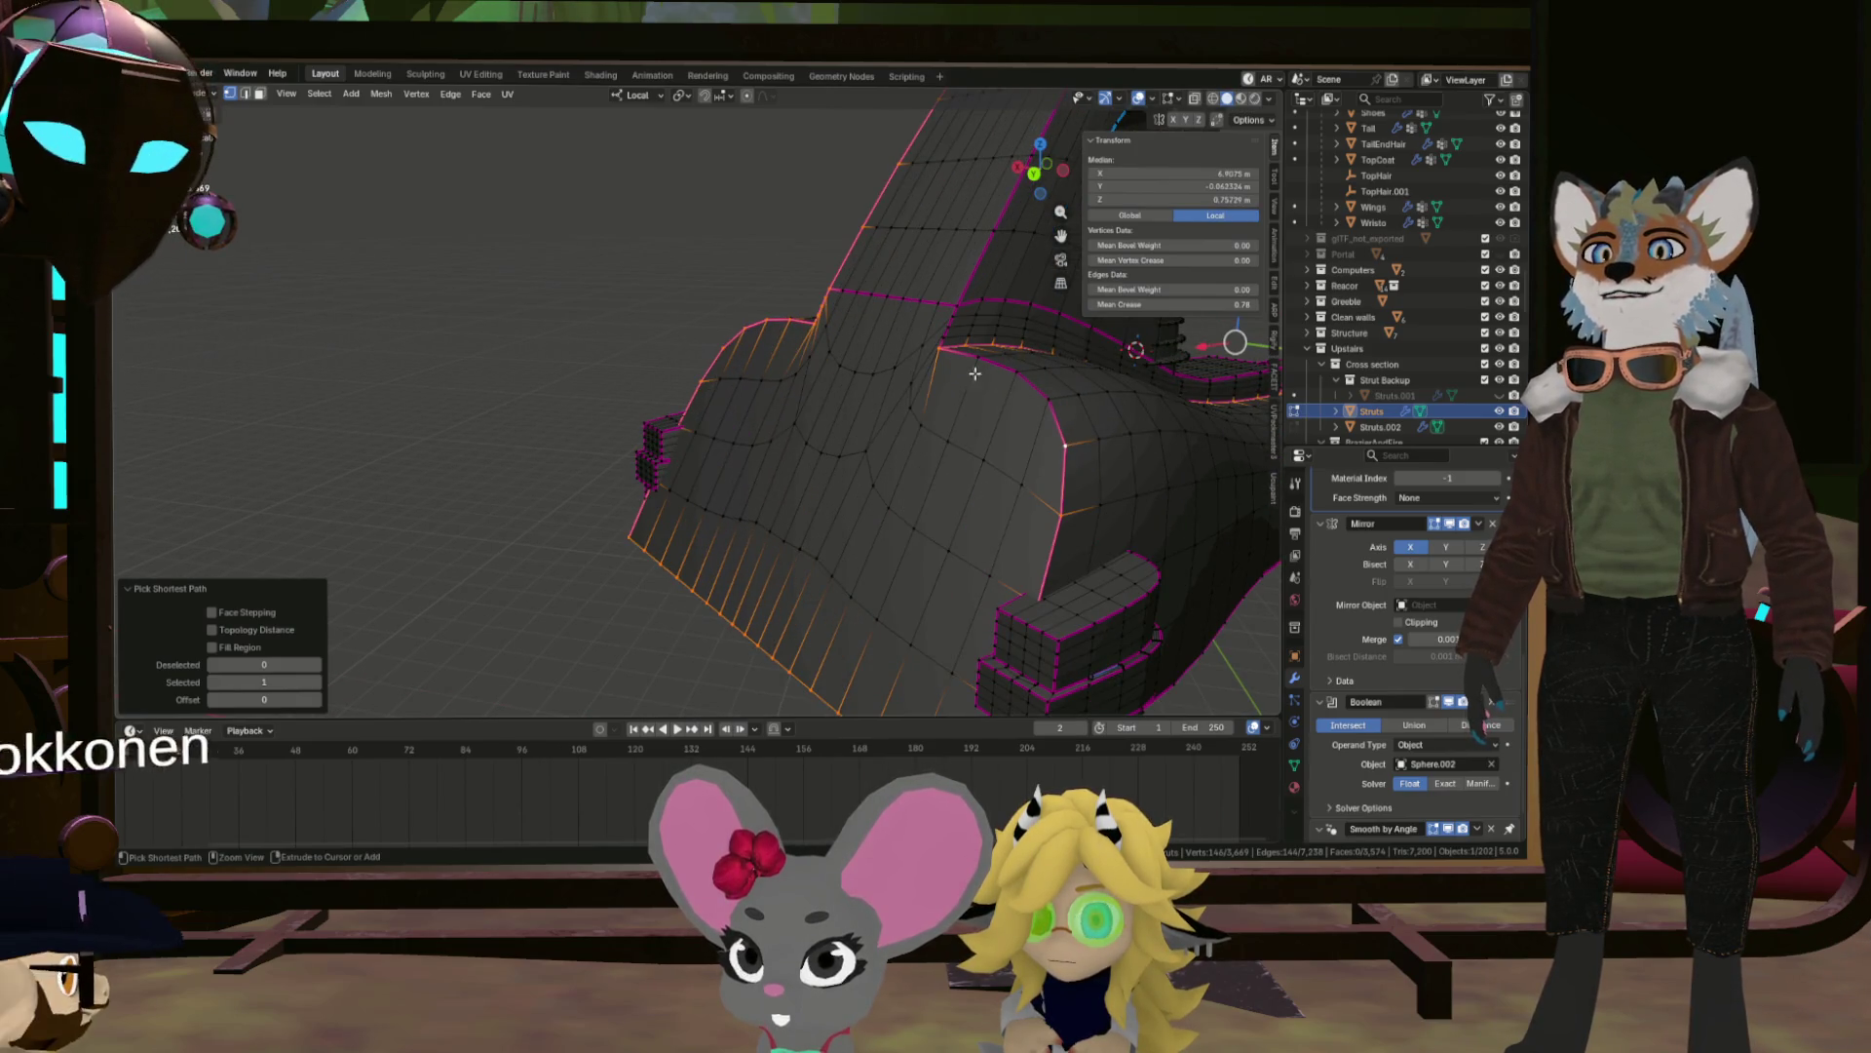
left_click_drag(1065, 441, 907, 510)
right_click(907, 510)
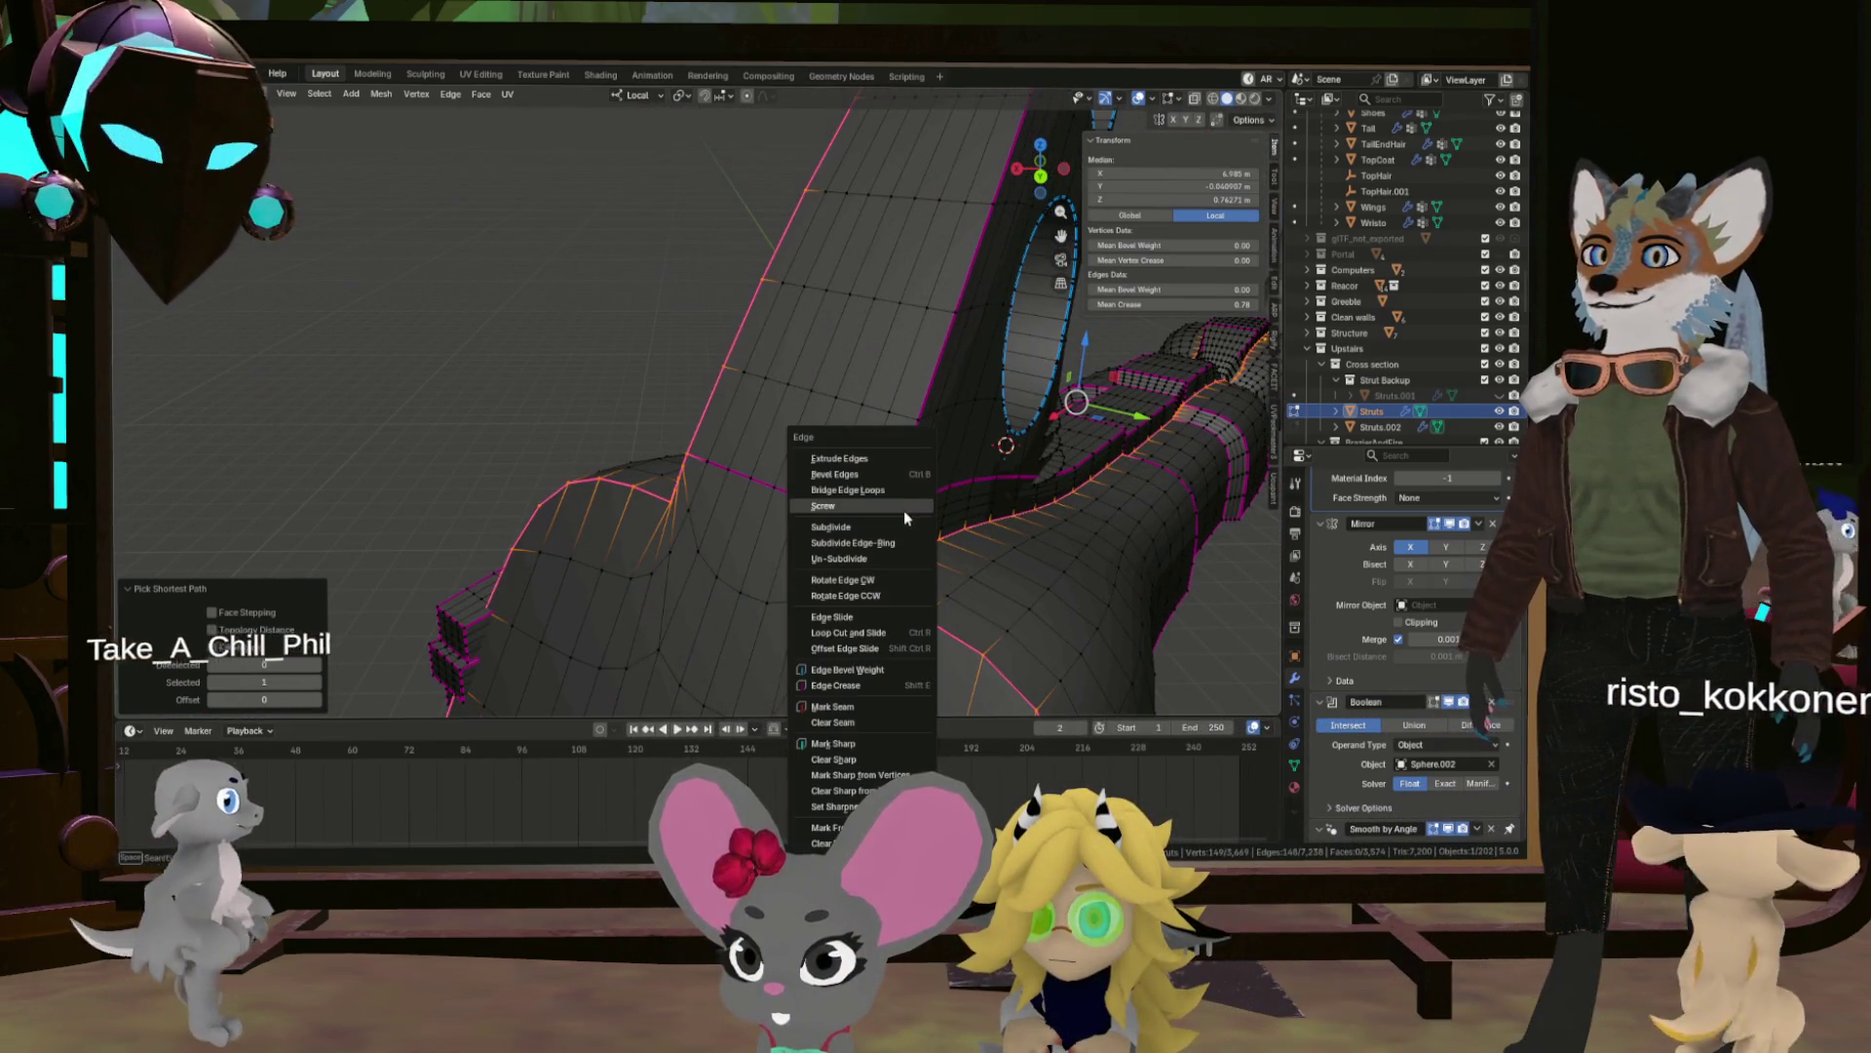
left_click(869, 687)
left_click_drag(875, 708, 835, 476)
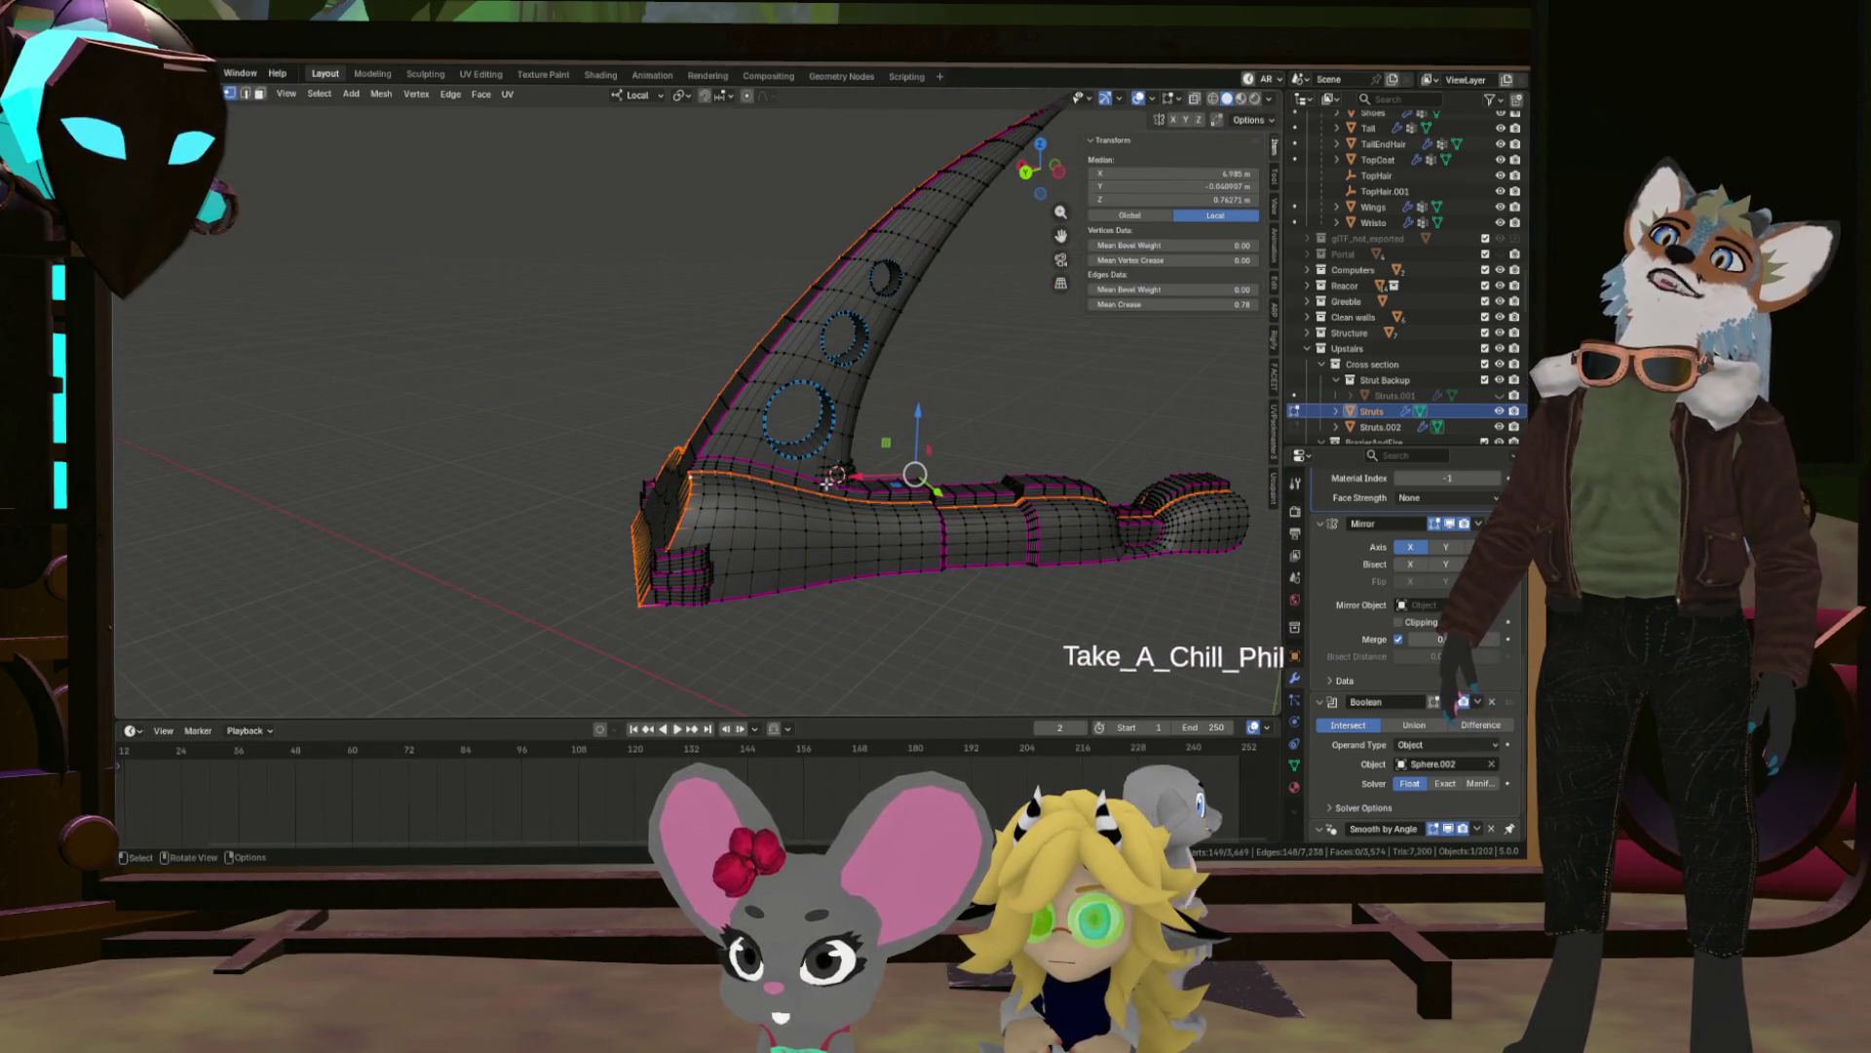
scroll("up", 3)
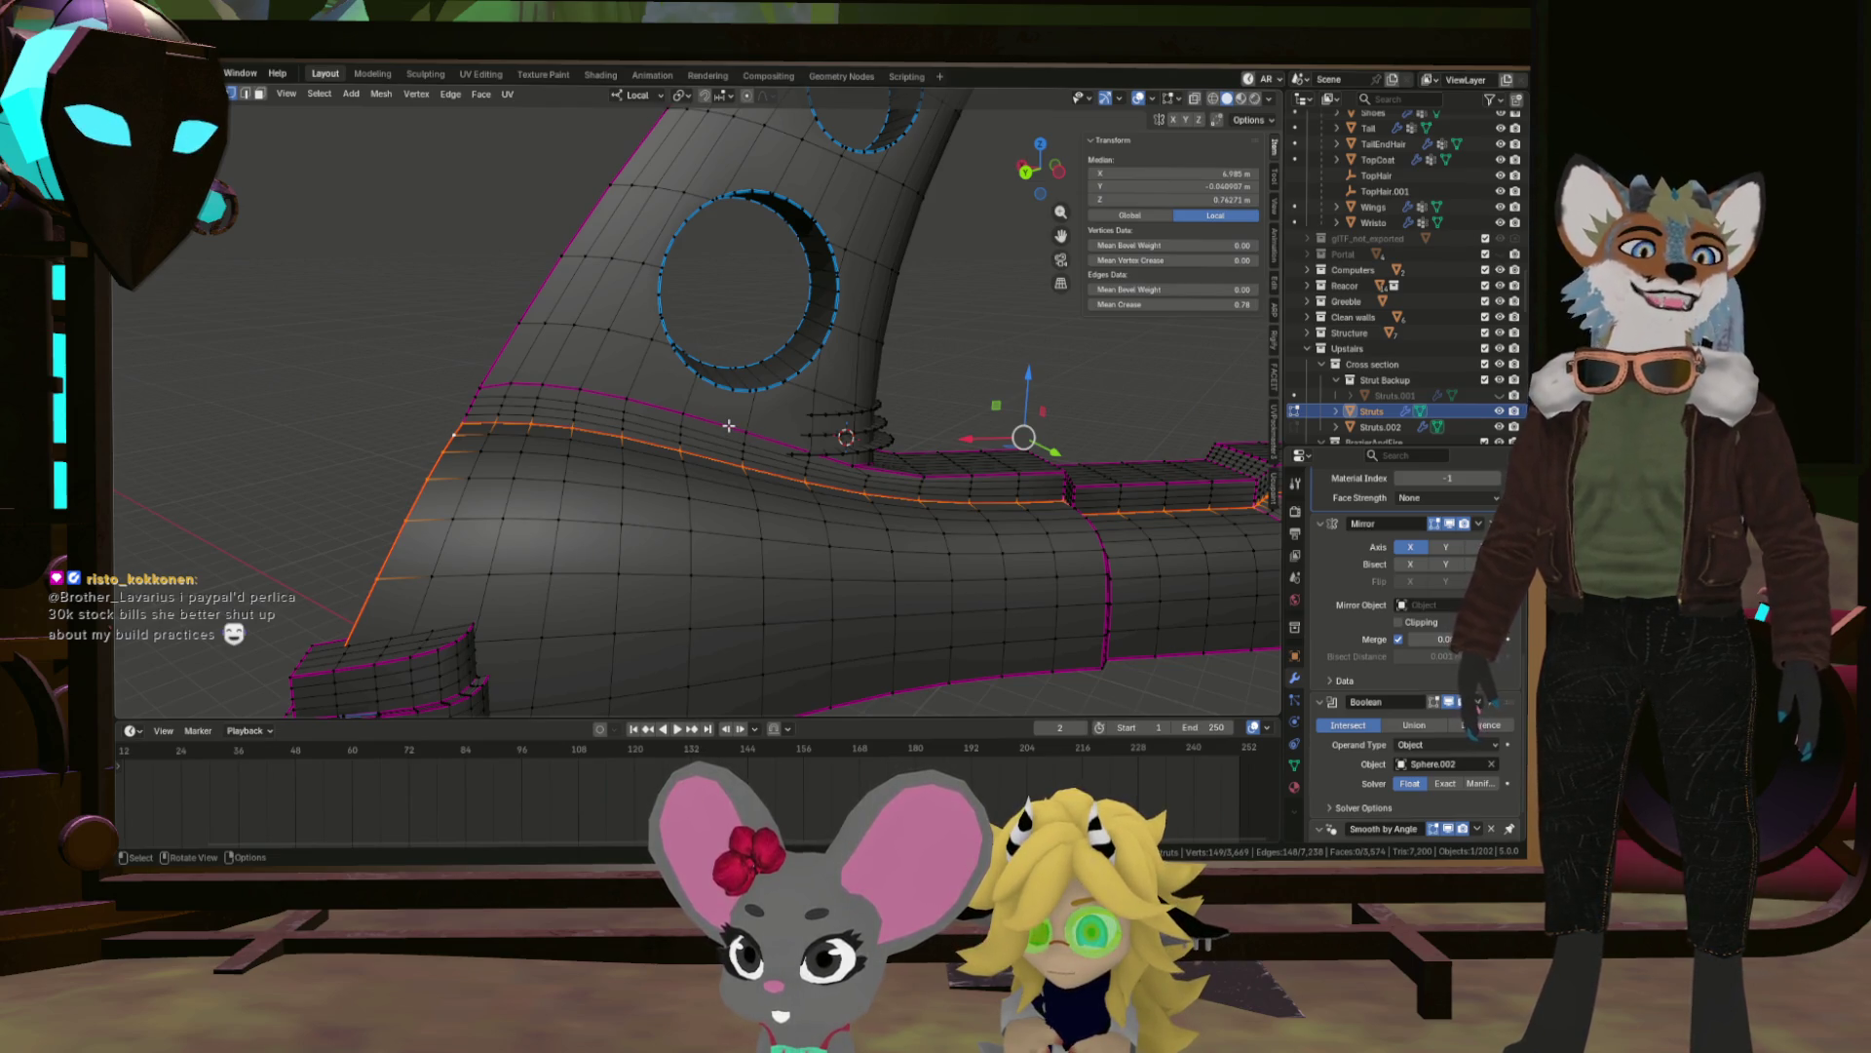
Mark the currently selected edge loop near the hole as a seam via Ctrl+E.
left_click_drag(728, 426, 963, 462)
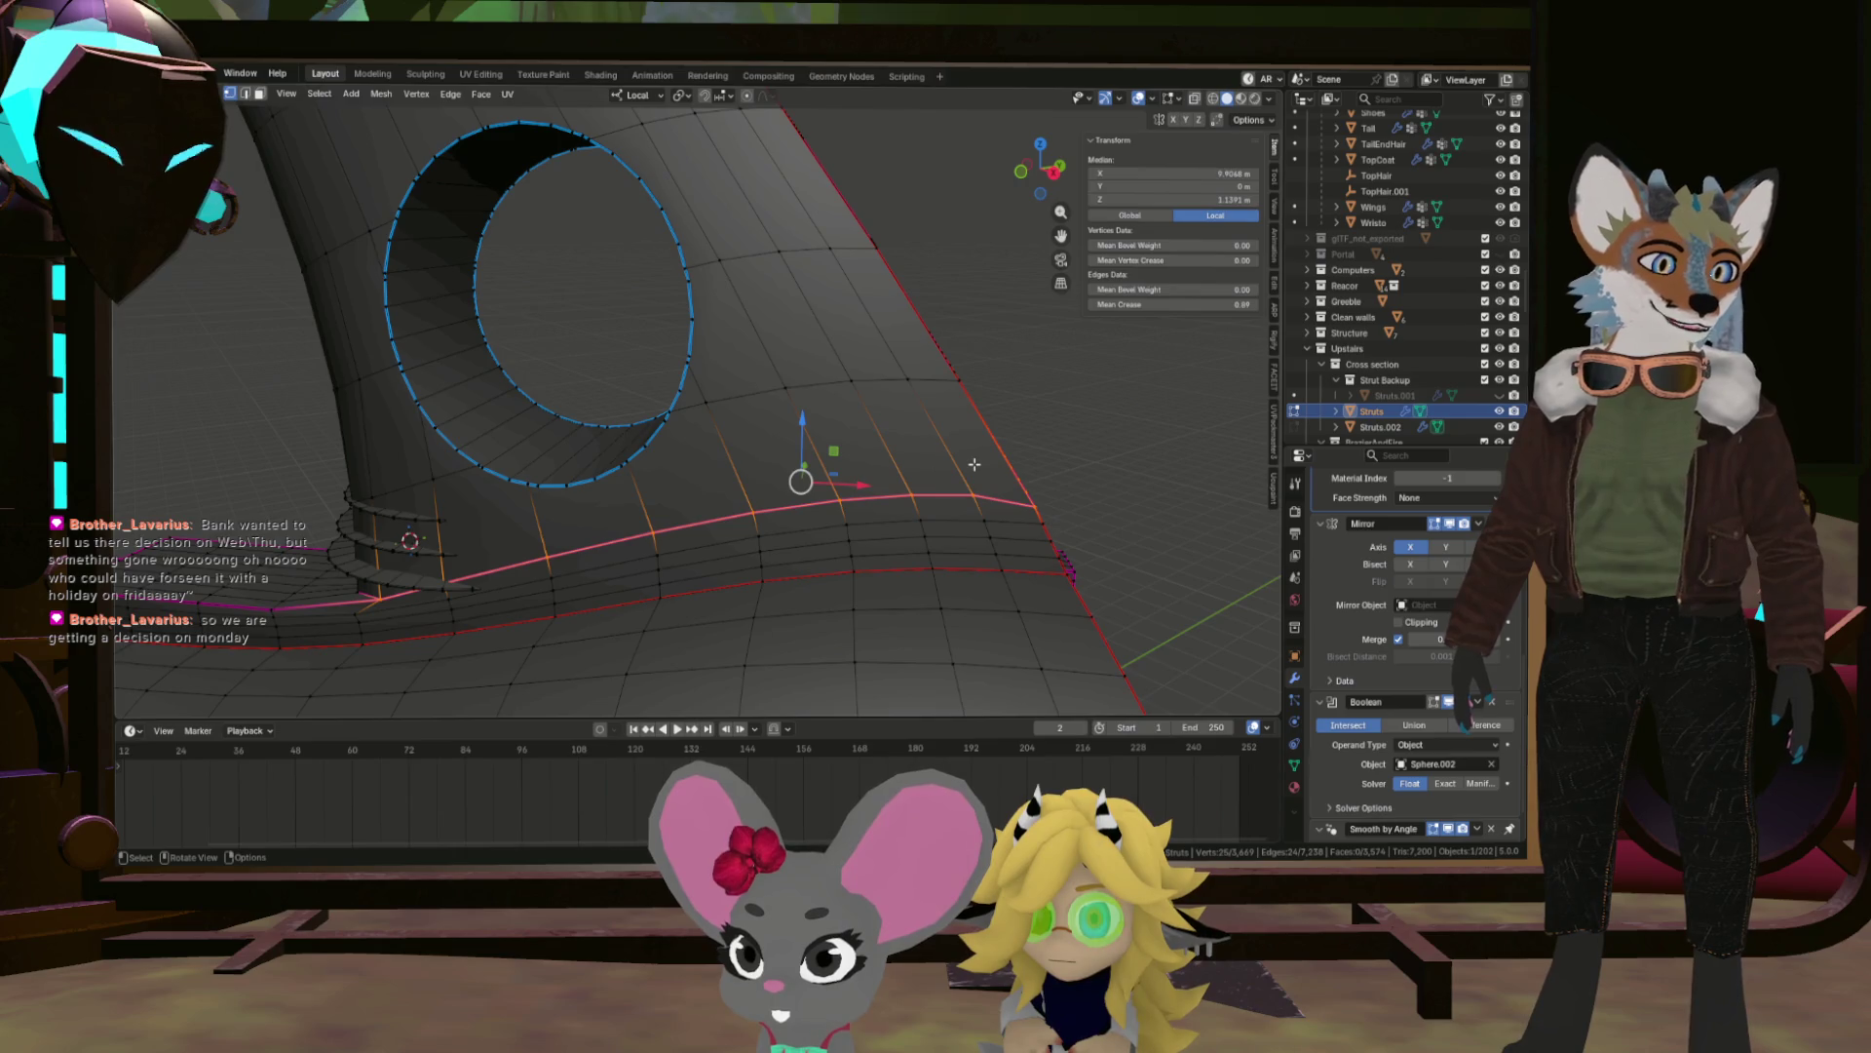
scroll("up", 3)
scroll("down", 3)
left_click_drag(770, 531, 974, 563)
key("ctrl+e")
left_click(957, 561)
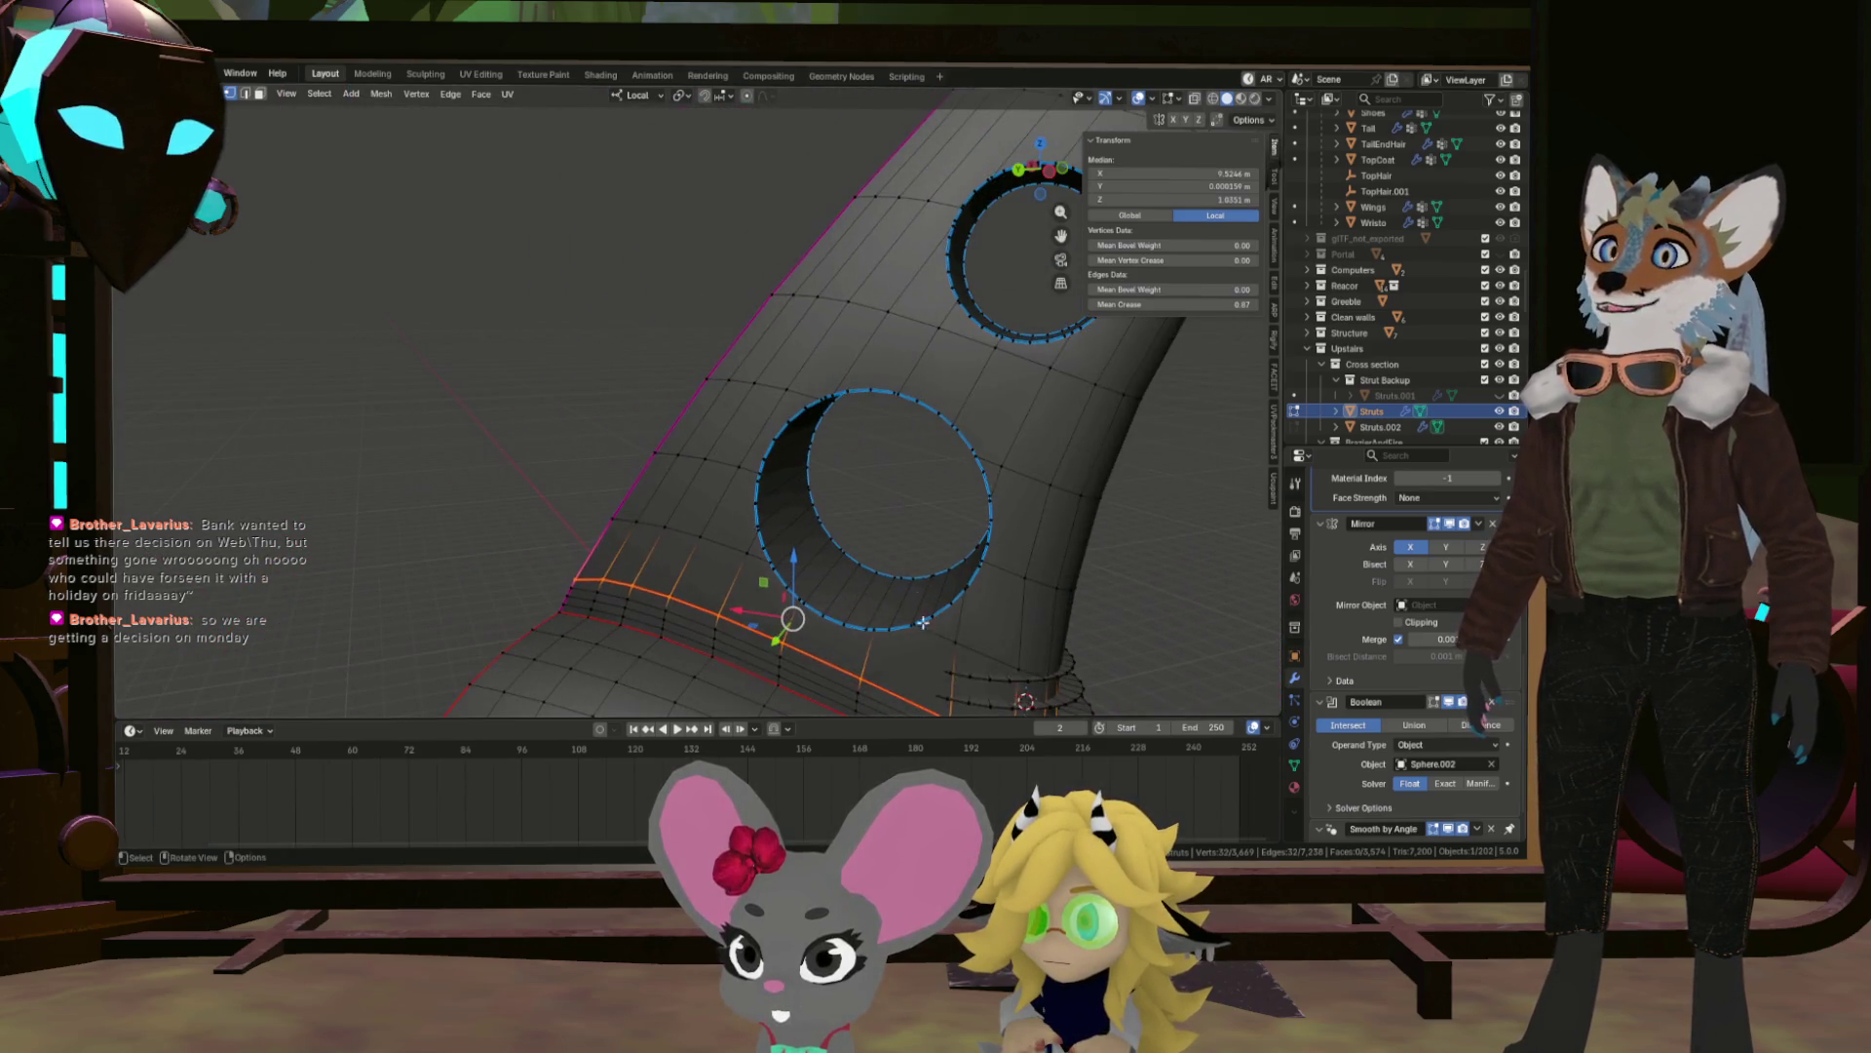
Select a closed path around the hole's outer rim and mark it as a seam.
scroll("up", 3)
scroll("down", 3)
left_click(968, 569)
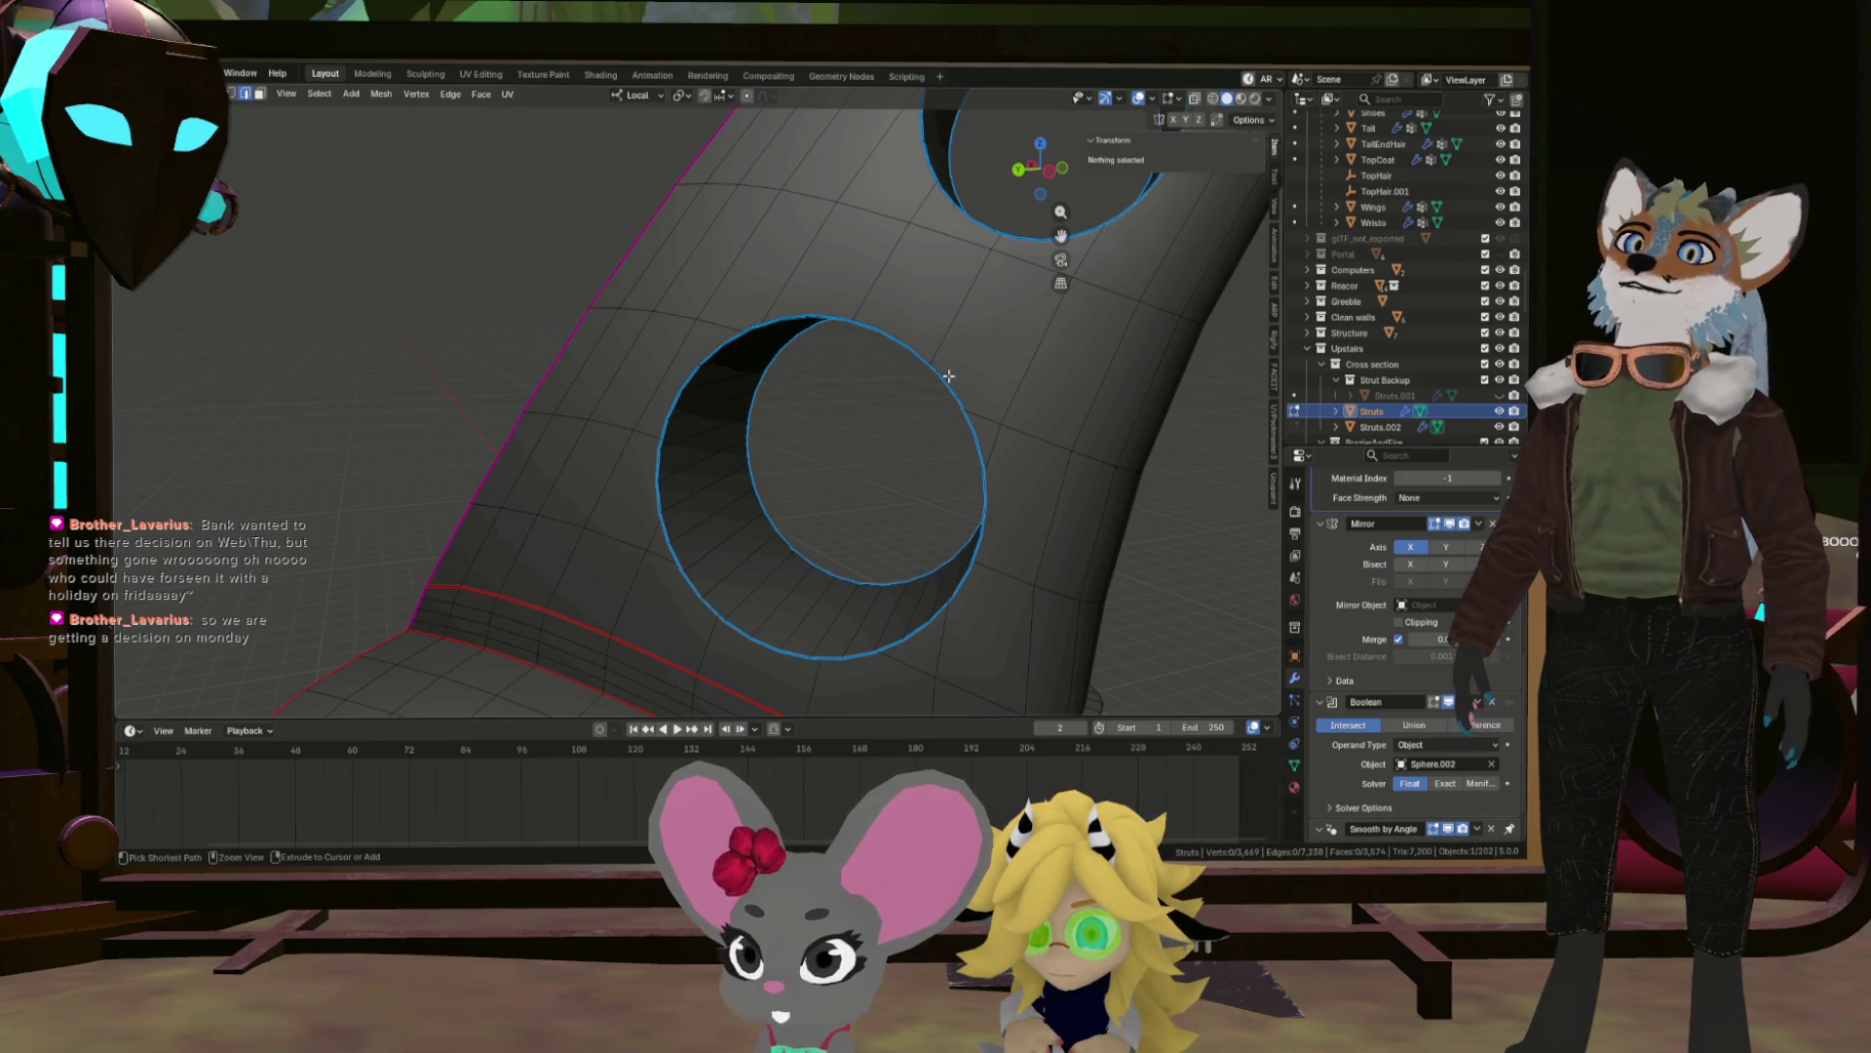
left_click(947, 383)
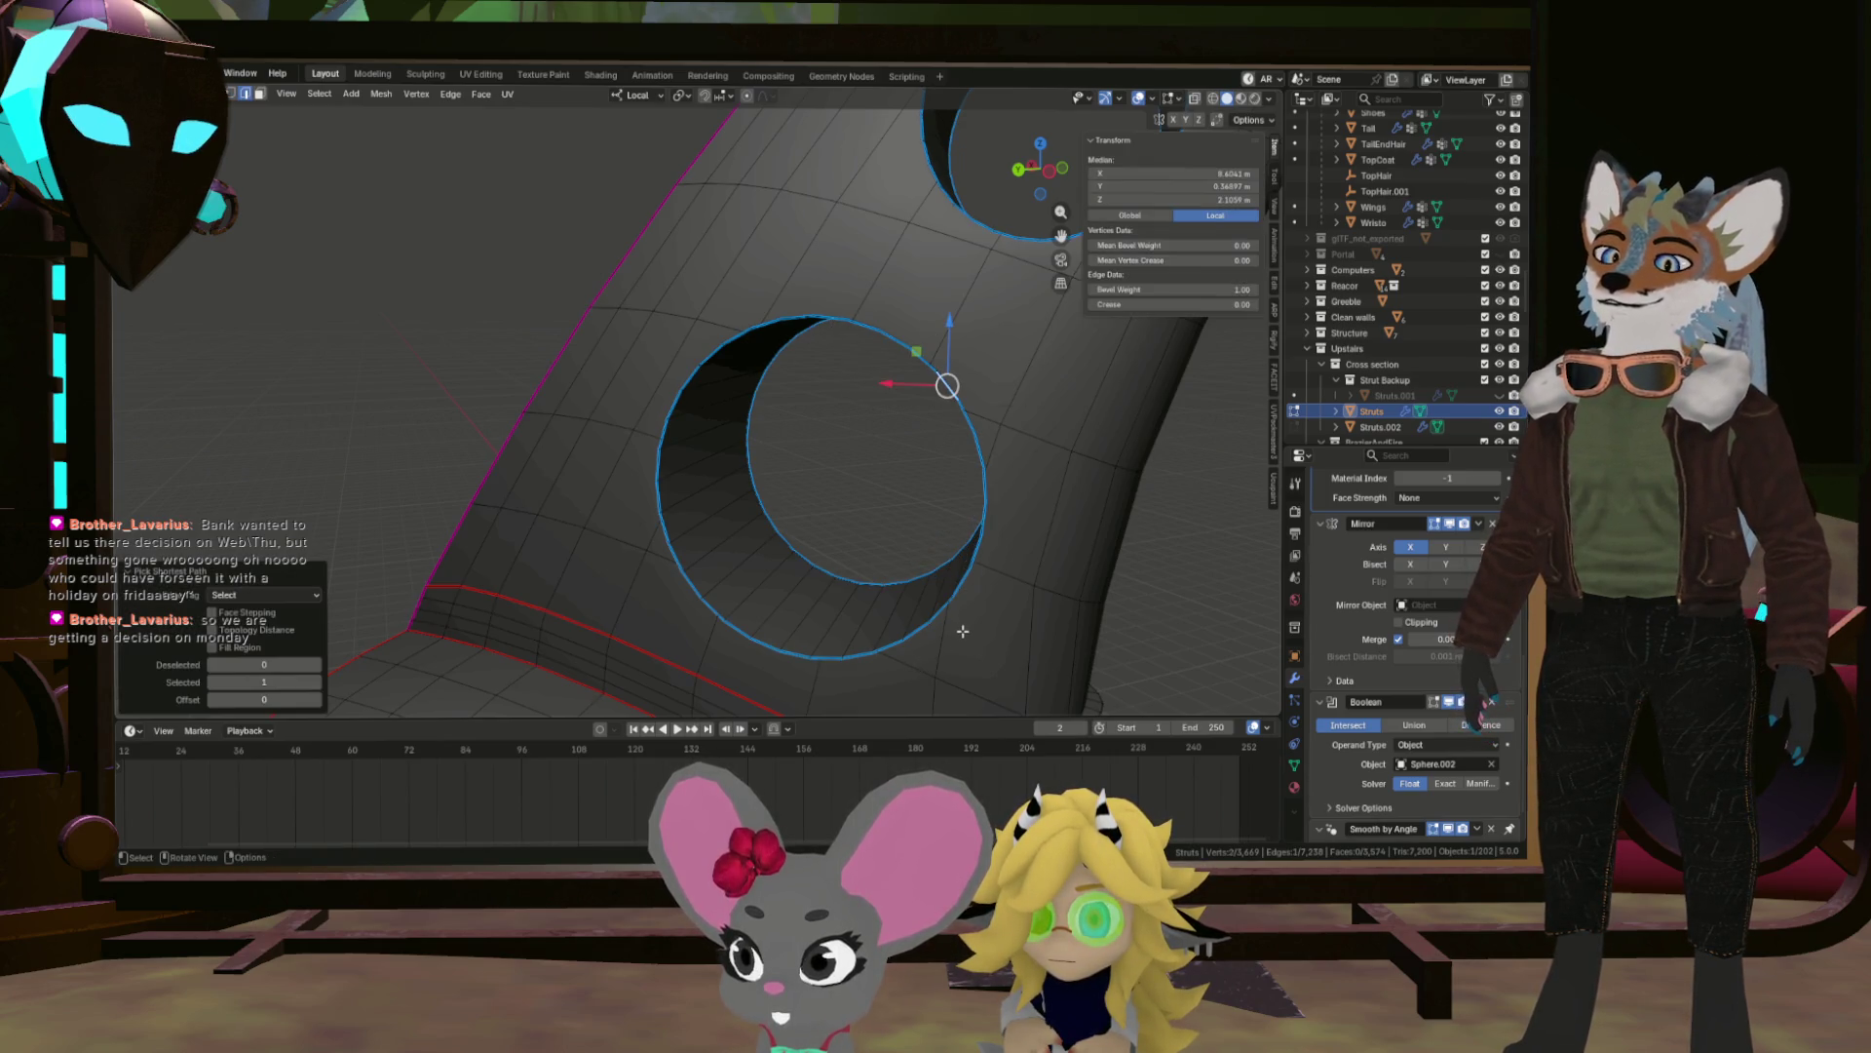
key("alt+a")
left_click(914, 635)
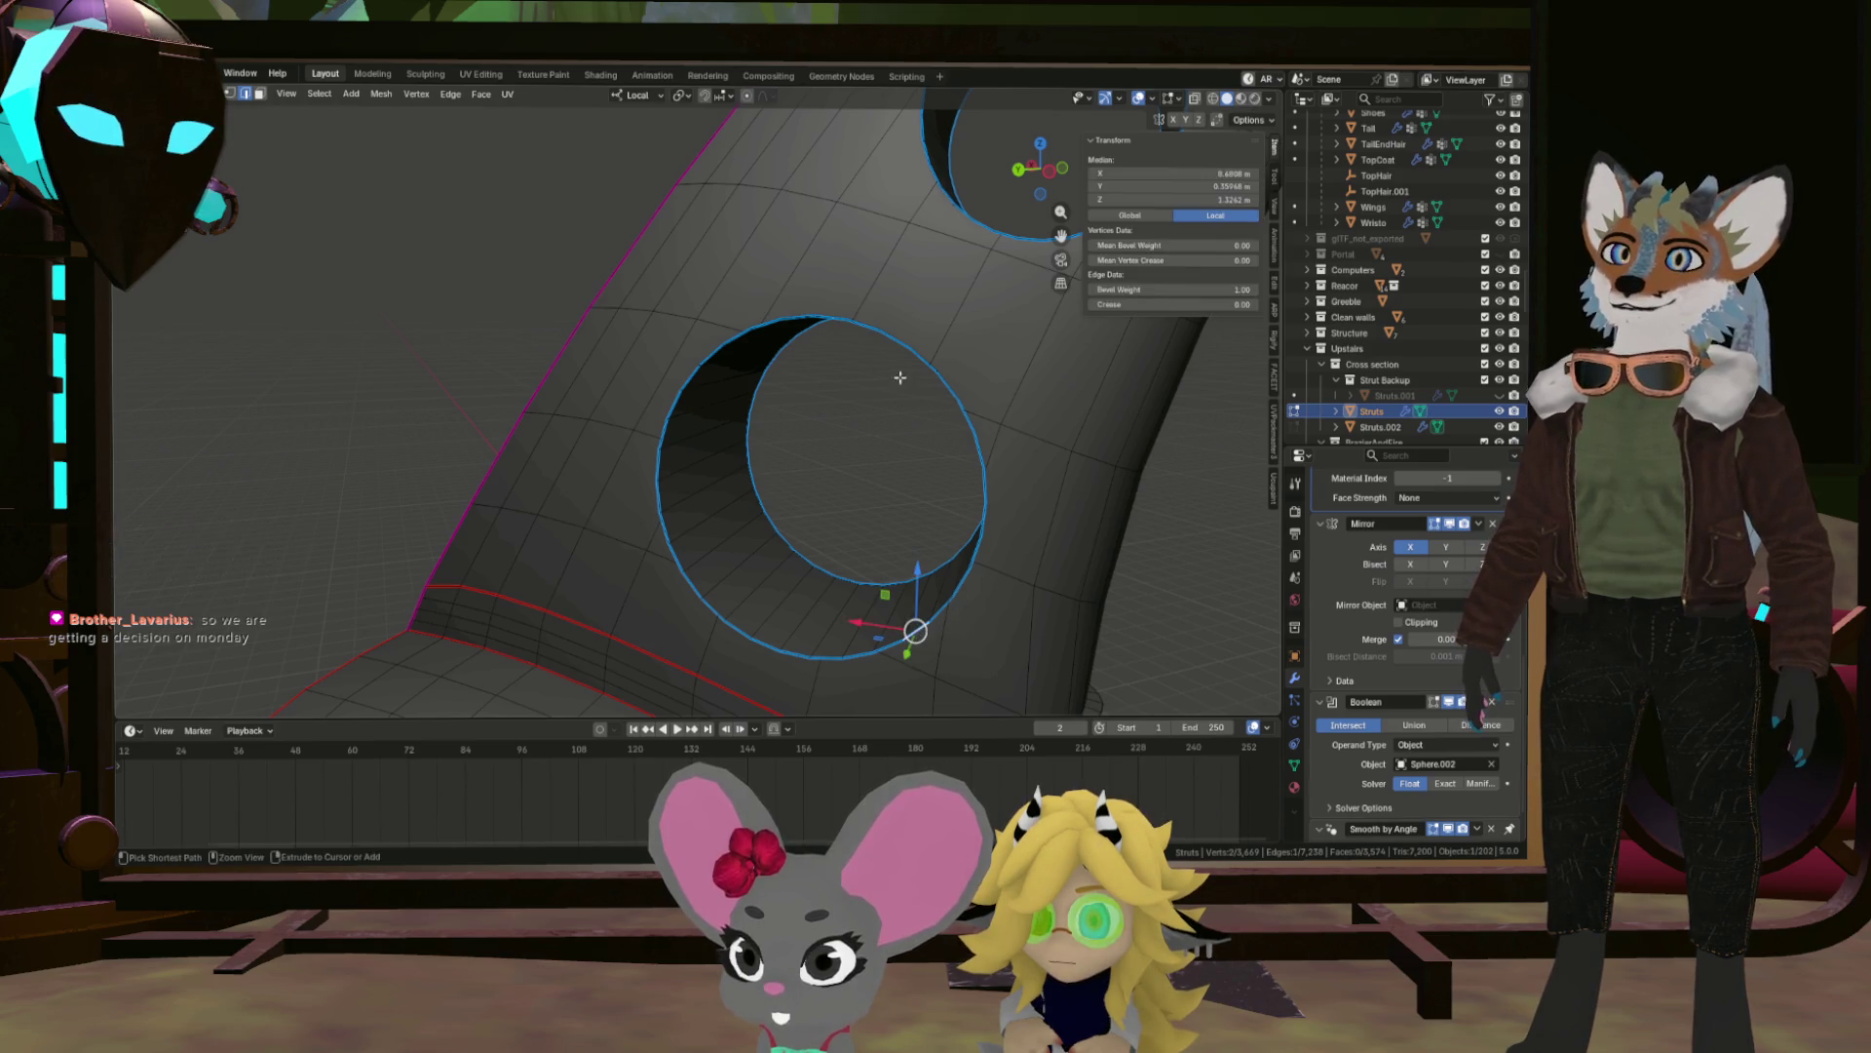
left_click(980, 383)
left_click(662, 538)
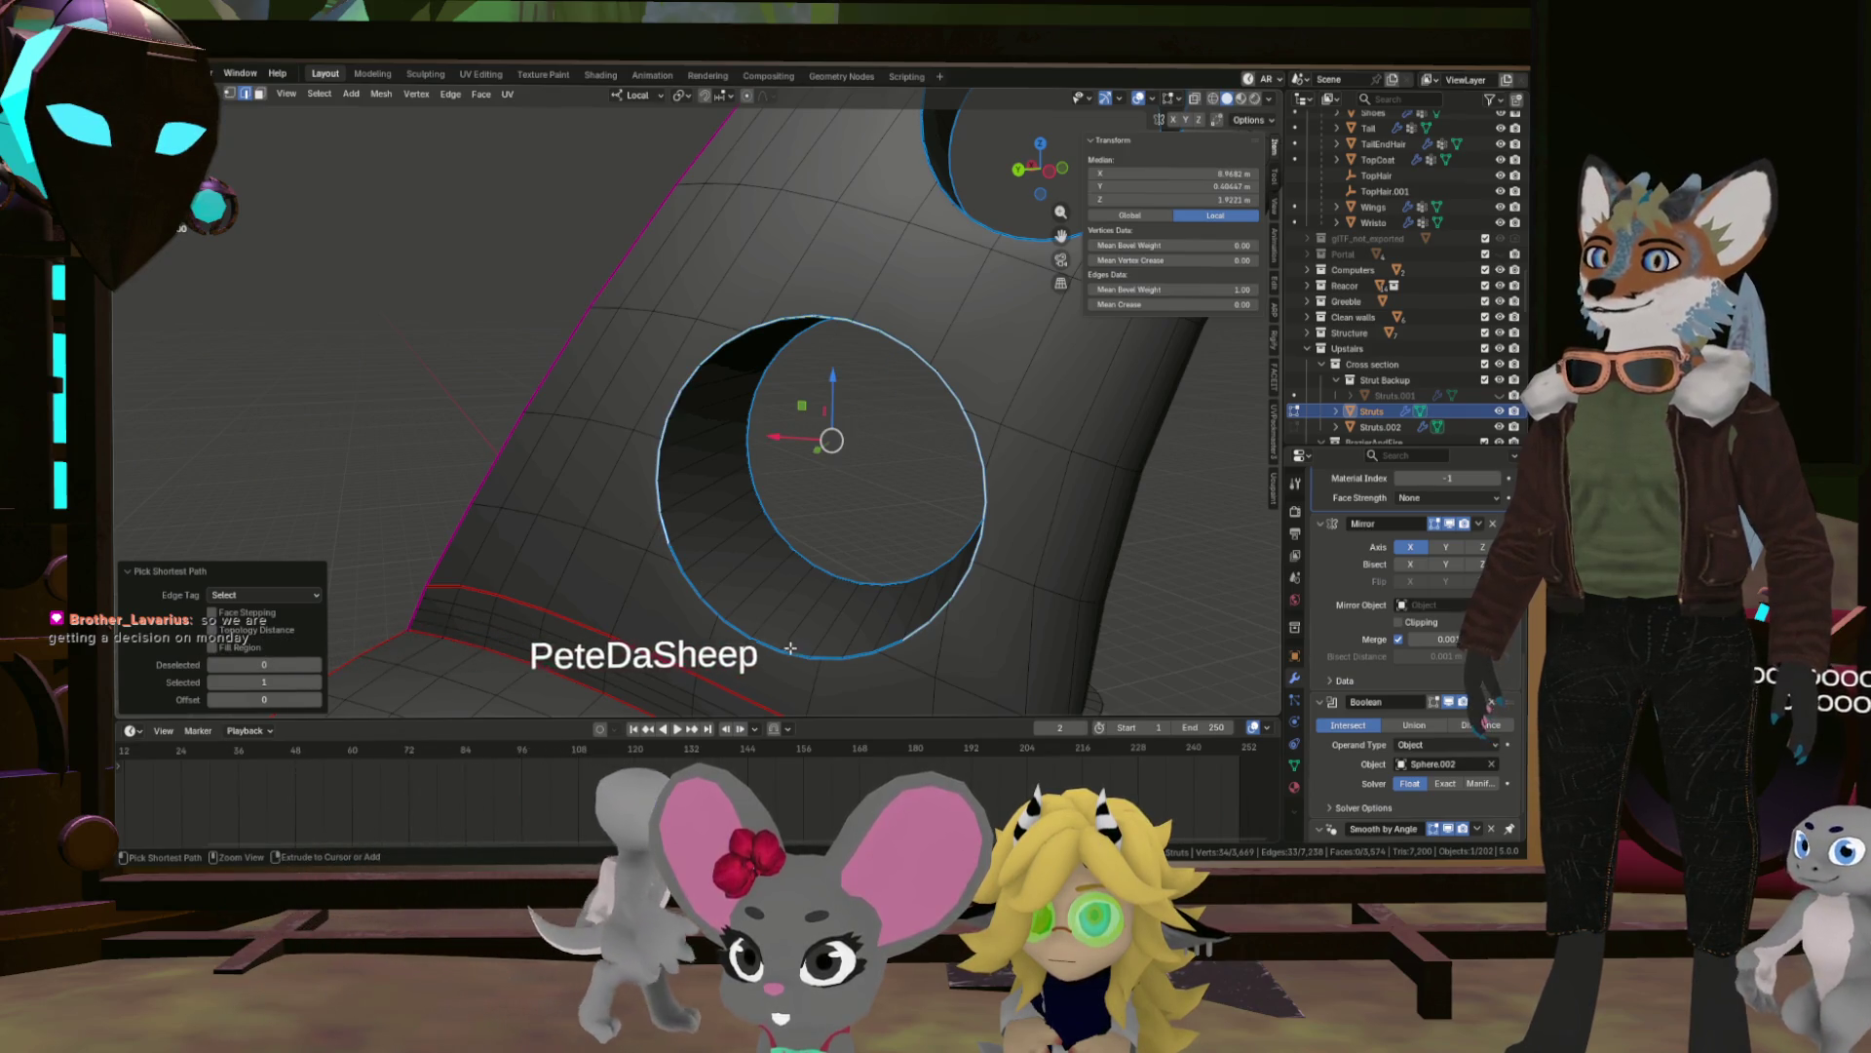
left_click(890, 660)
left_click(914, 634)
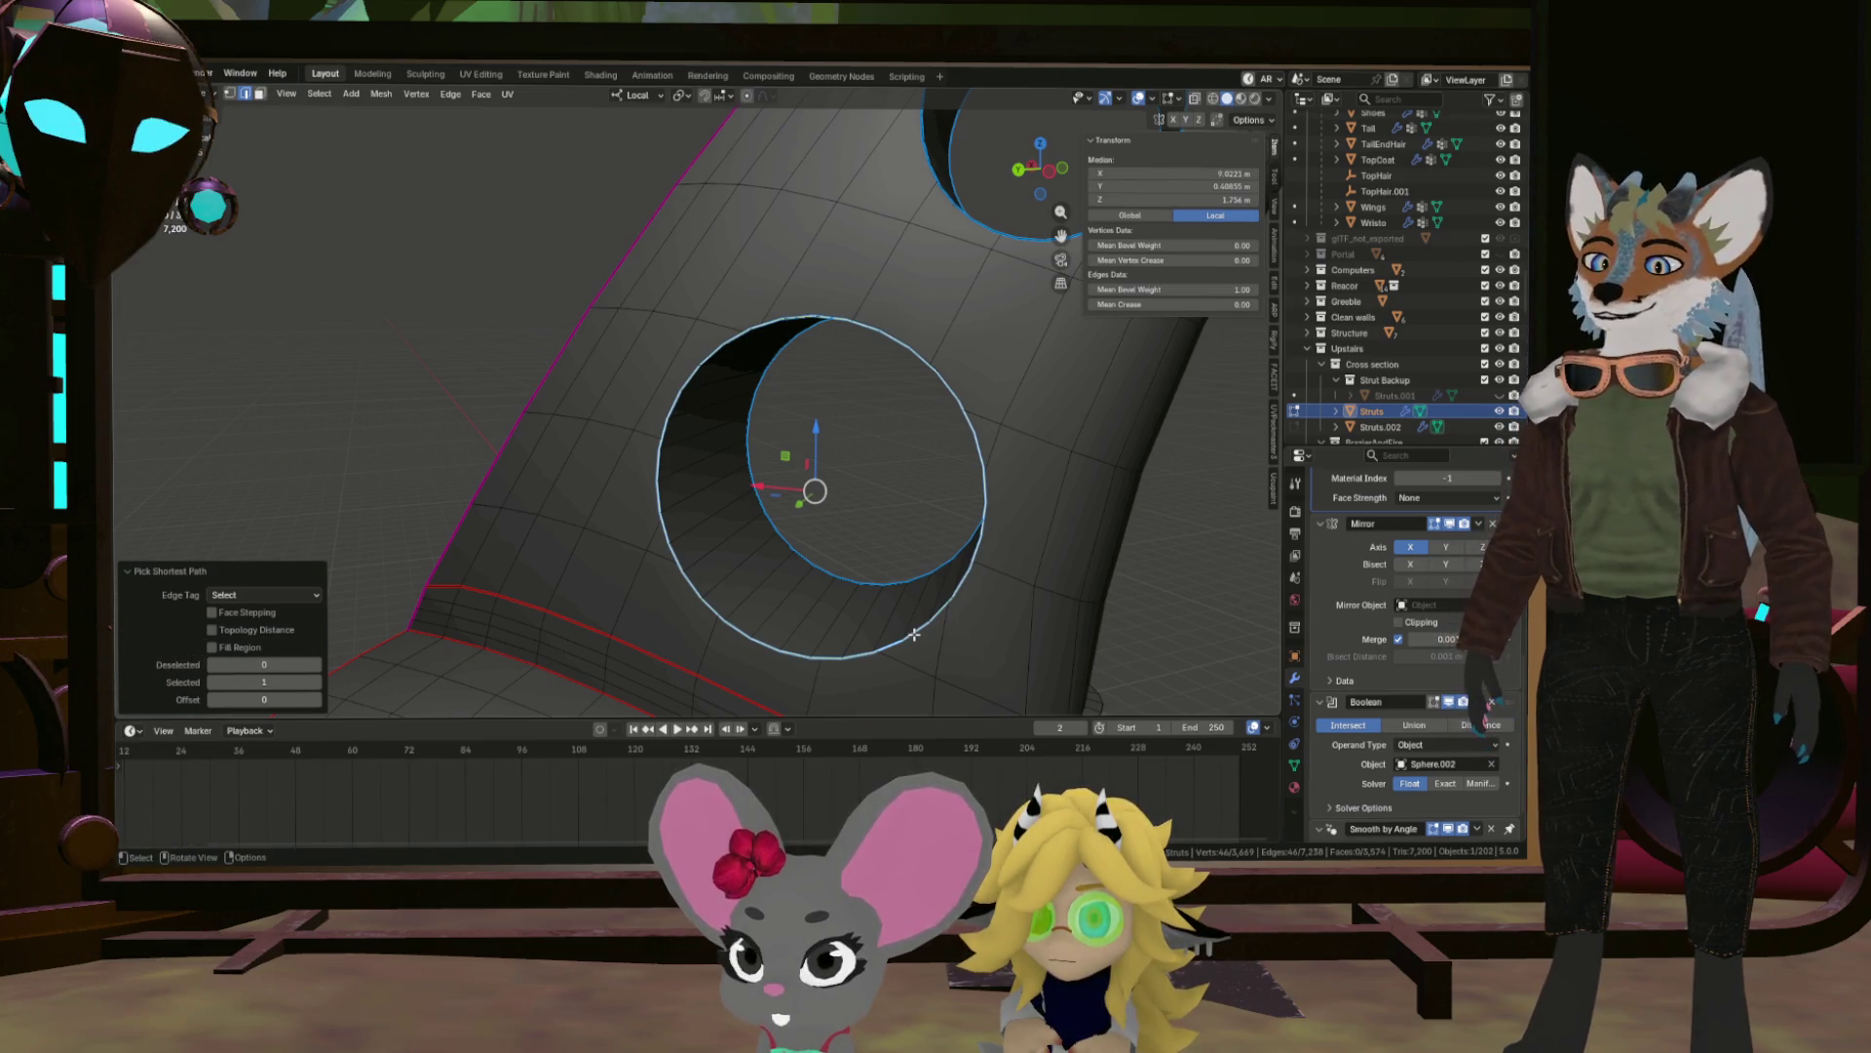
right_click(915, 634)
left_click(914, 634)
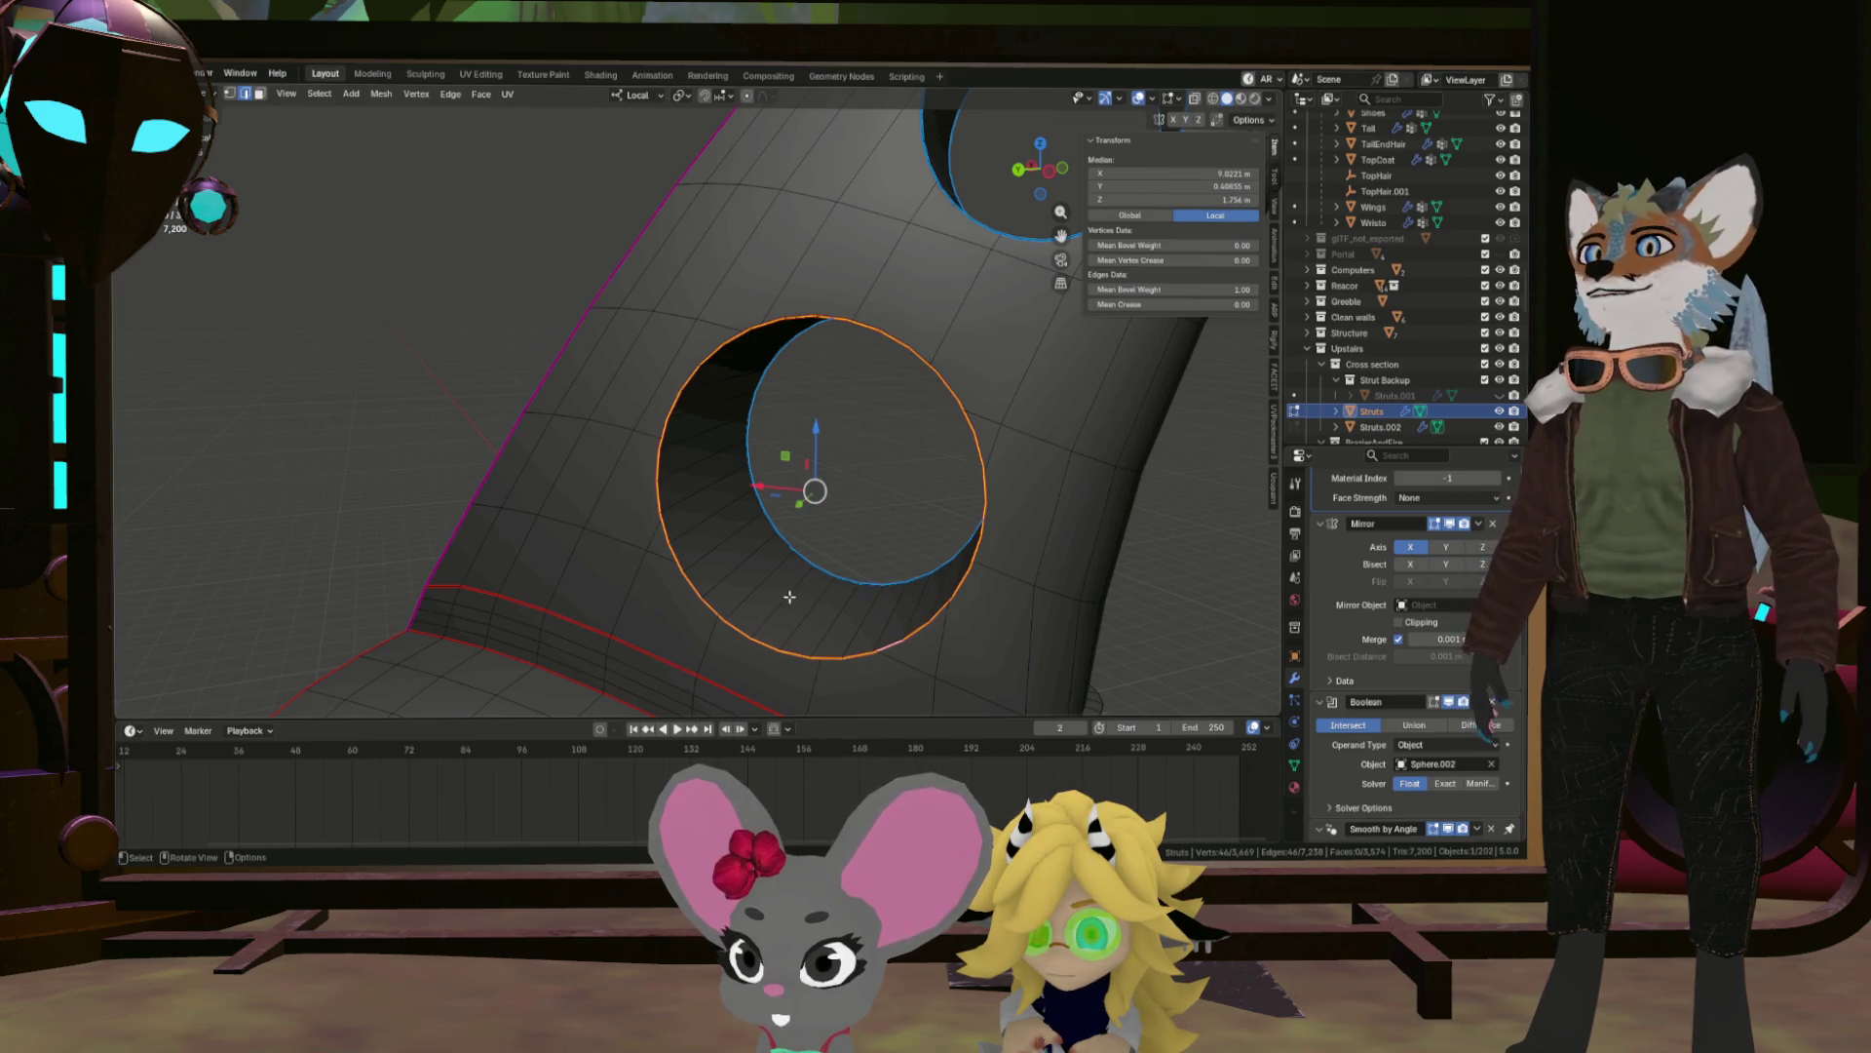
scroll("down", 3)
Make a trial edge and face selection on the strut arm, then back out of the edge menu.
left_click_drag(421, 616, 853, 248)
left_click(505, 517)
left_click(844, 224)
left_click(806, 287)
scroll("down", 3)
left_click_drag(639, 451, 480, 466)
scroll("up", 3)
scroll("down", 3)
left_click_drag(459, 501, 673, 313)
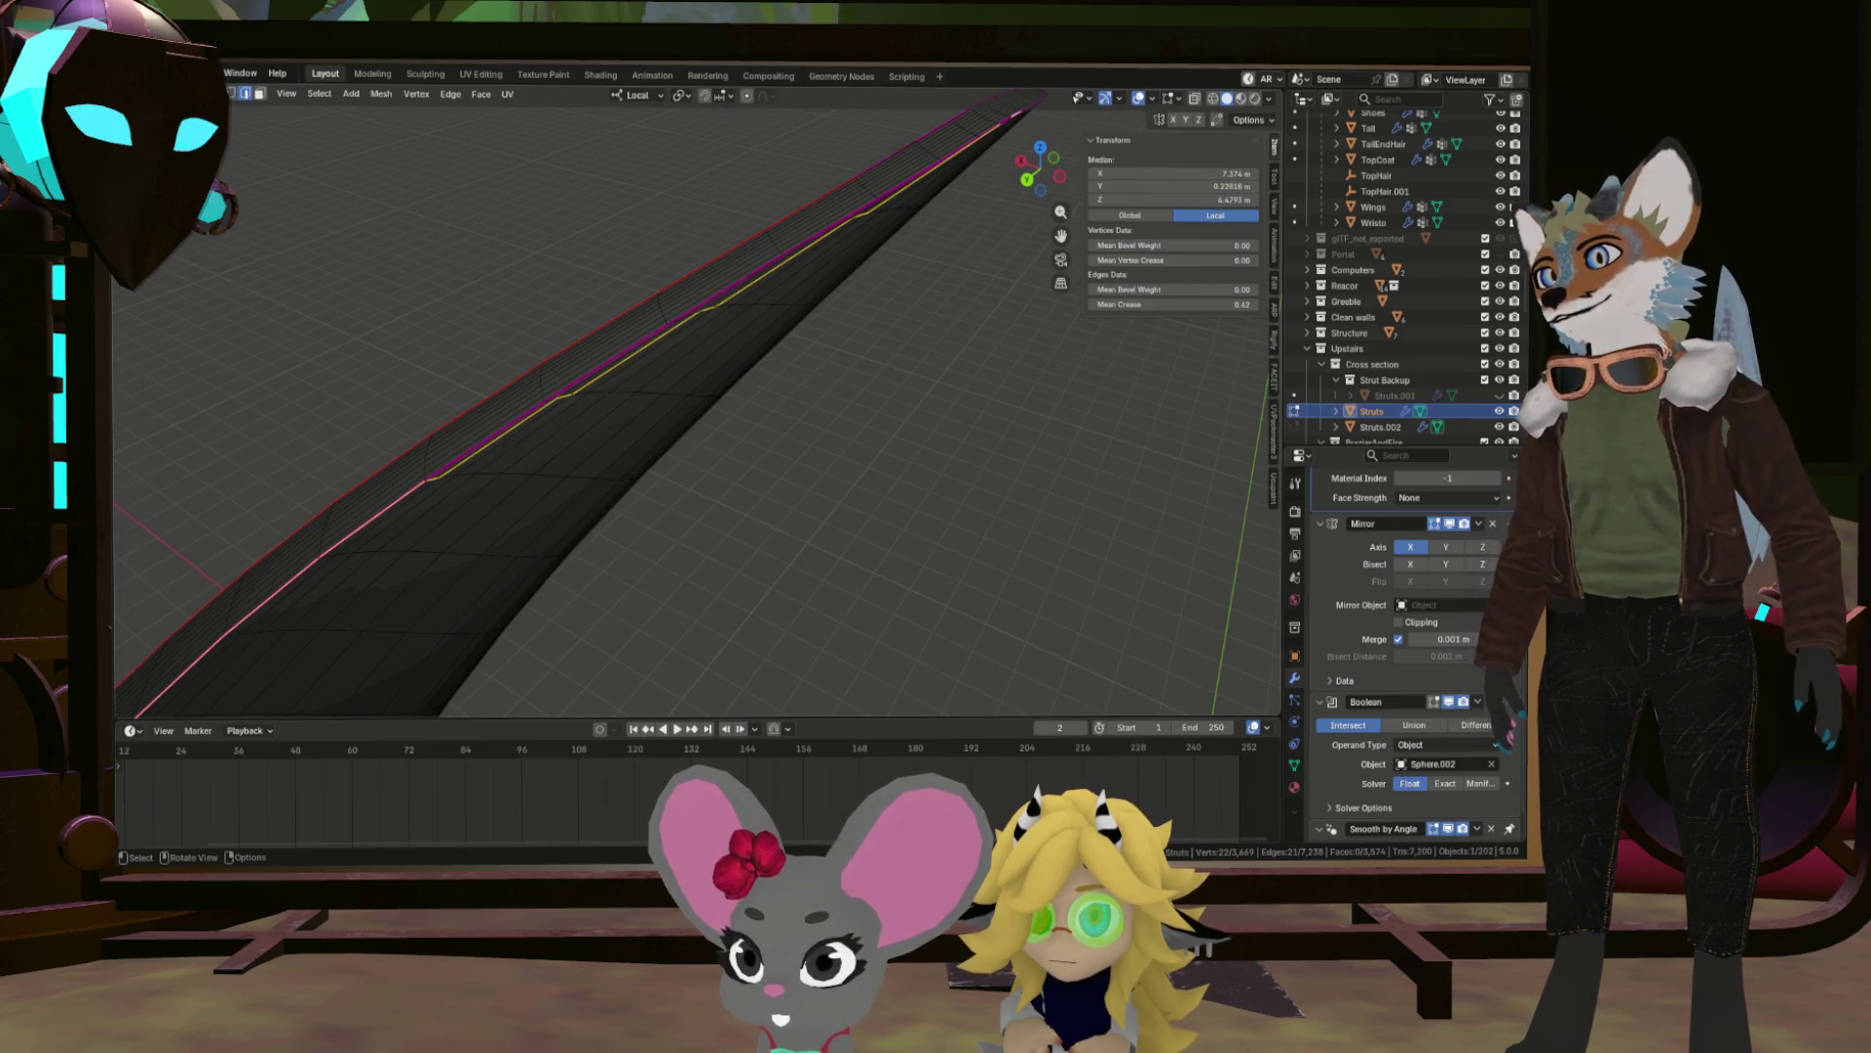
right_click(687, 468)
key("ctrl+z")
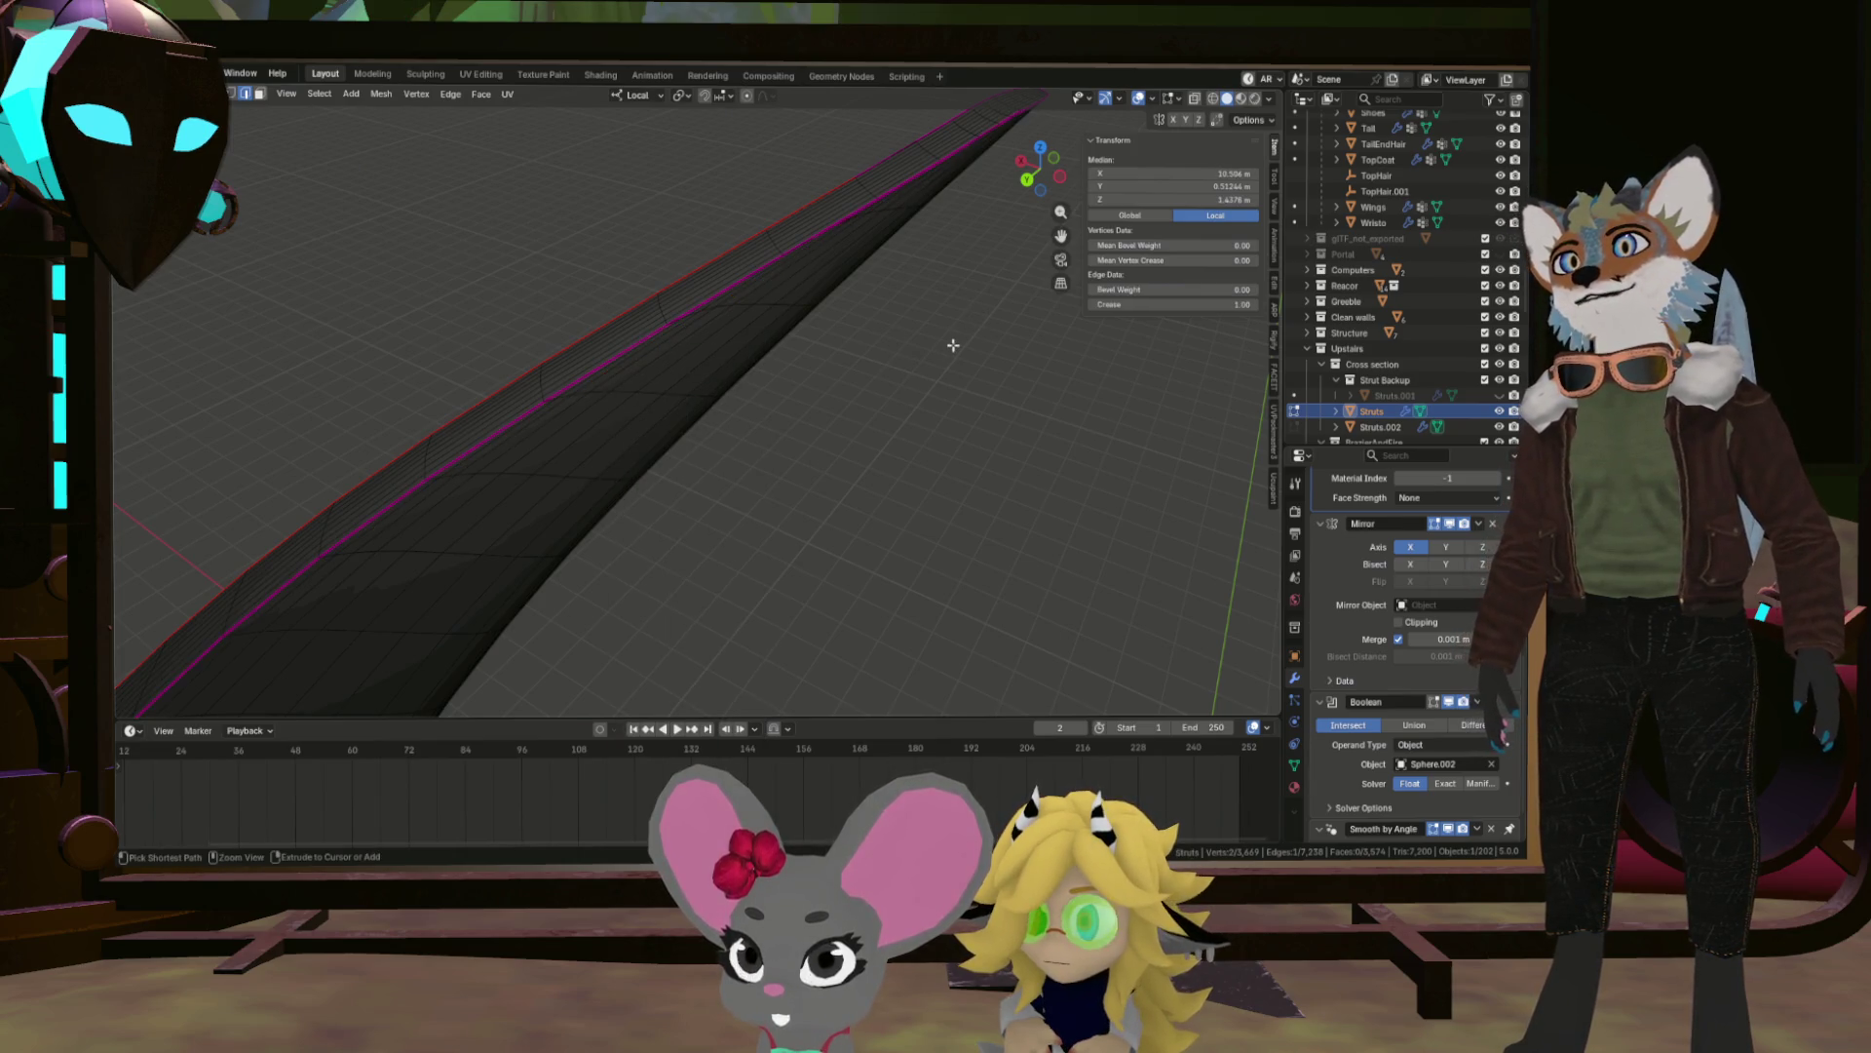
Select a shortest edge path along the arm's long outer edge to its rounded end.
left_click(417, 485)
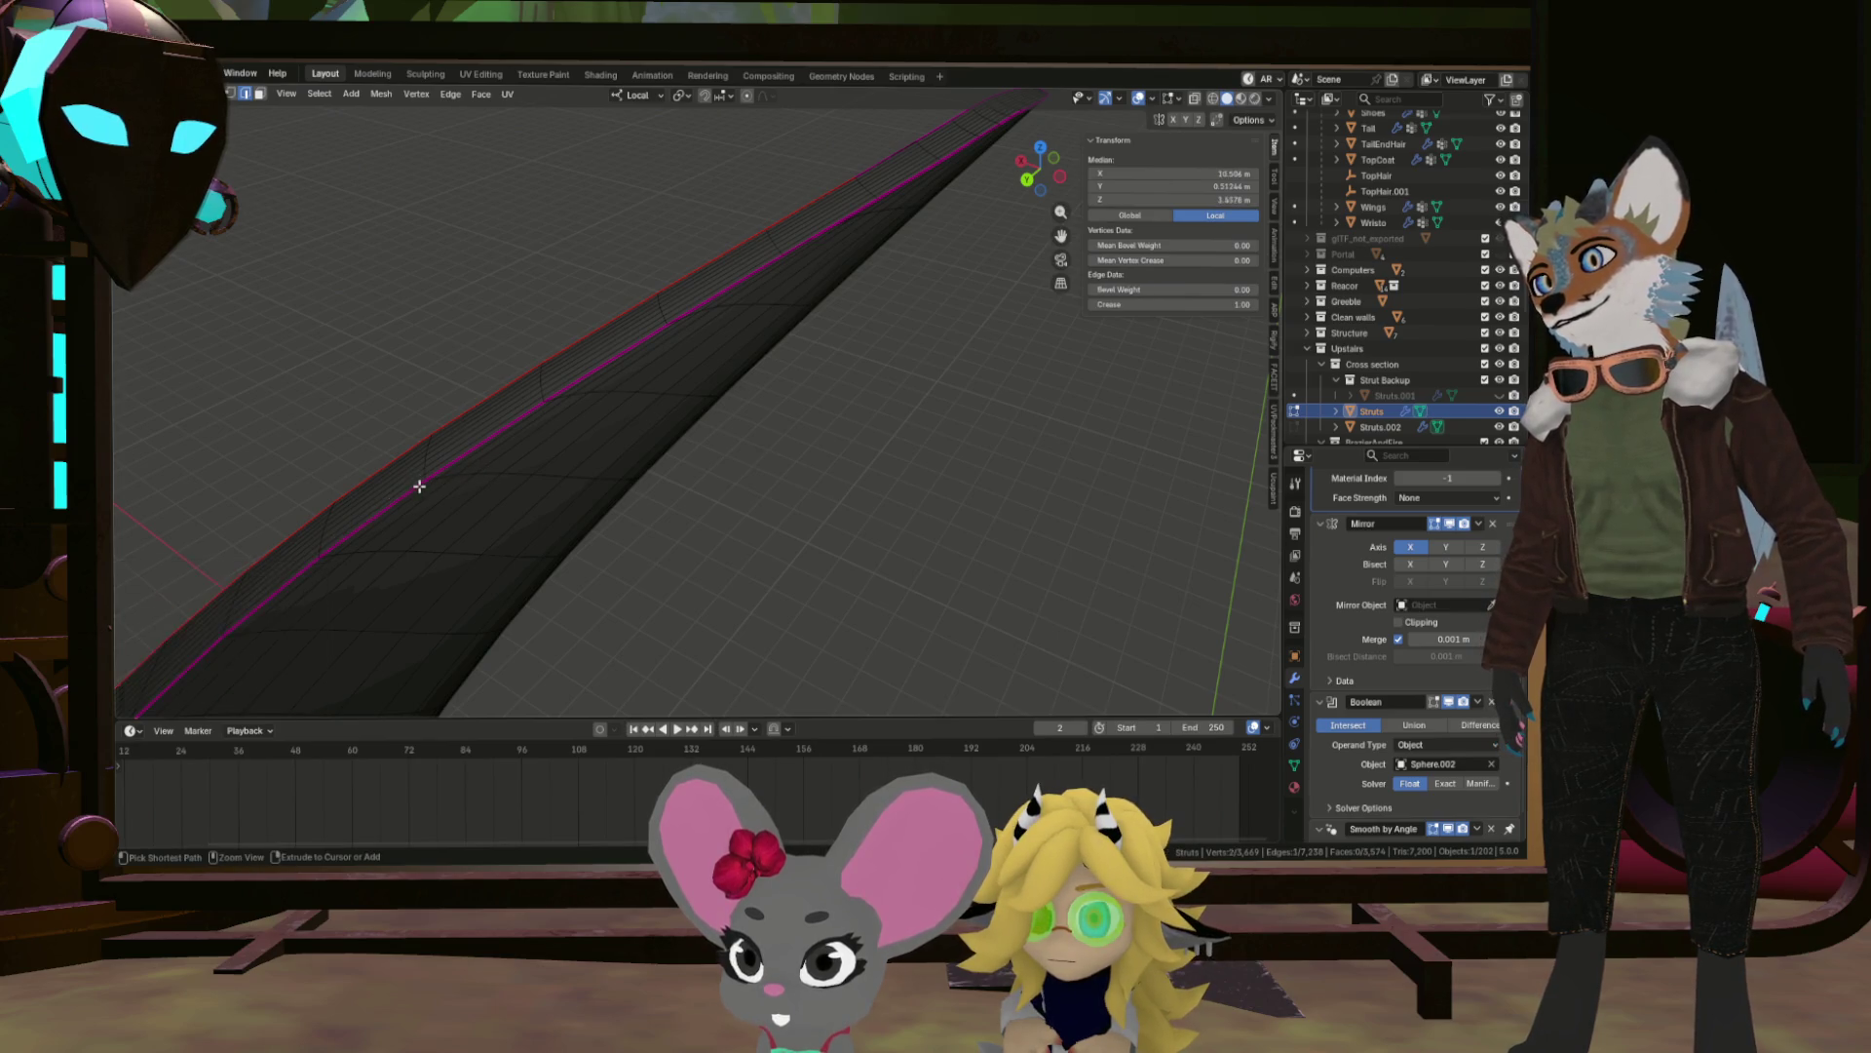
left_click(618, 367)
scroll("down", 3)
left_click_drag(721, 380, 727, 327)
scroll("down", 3)
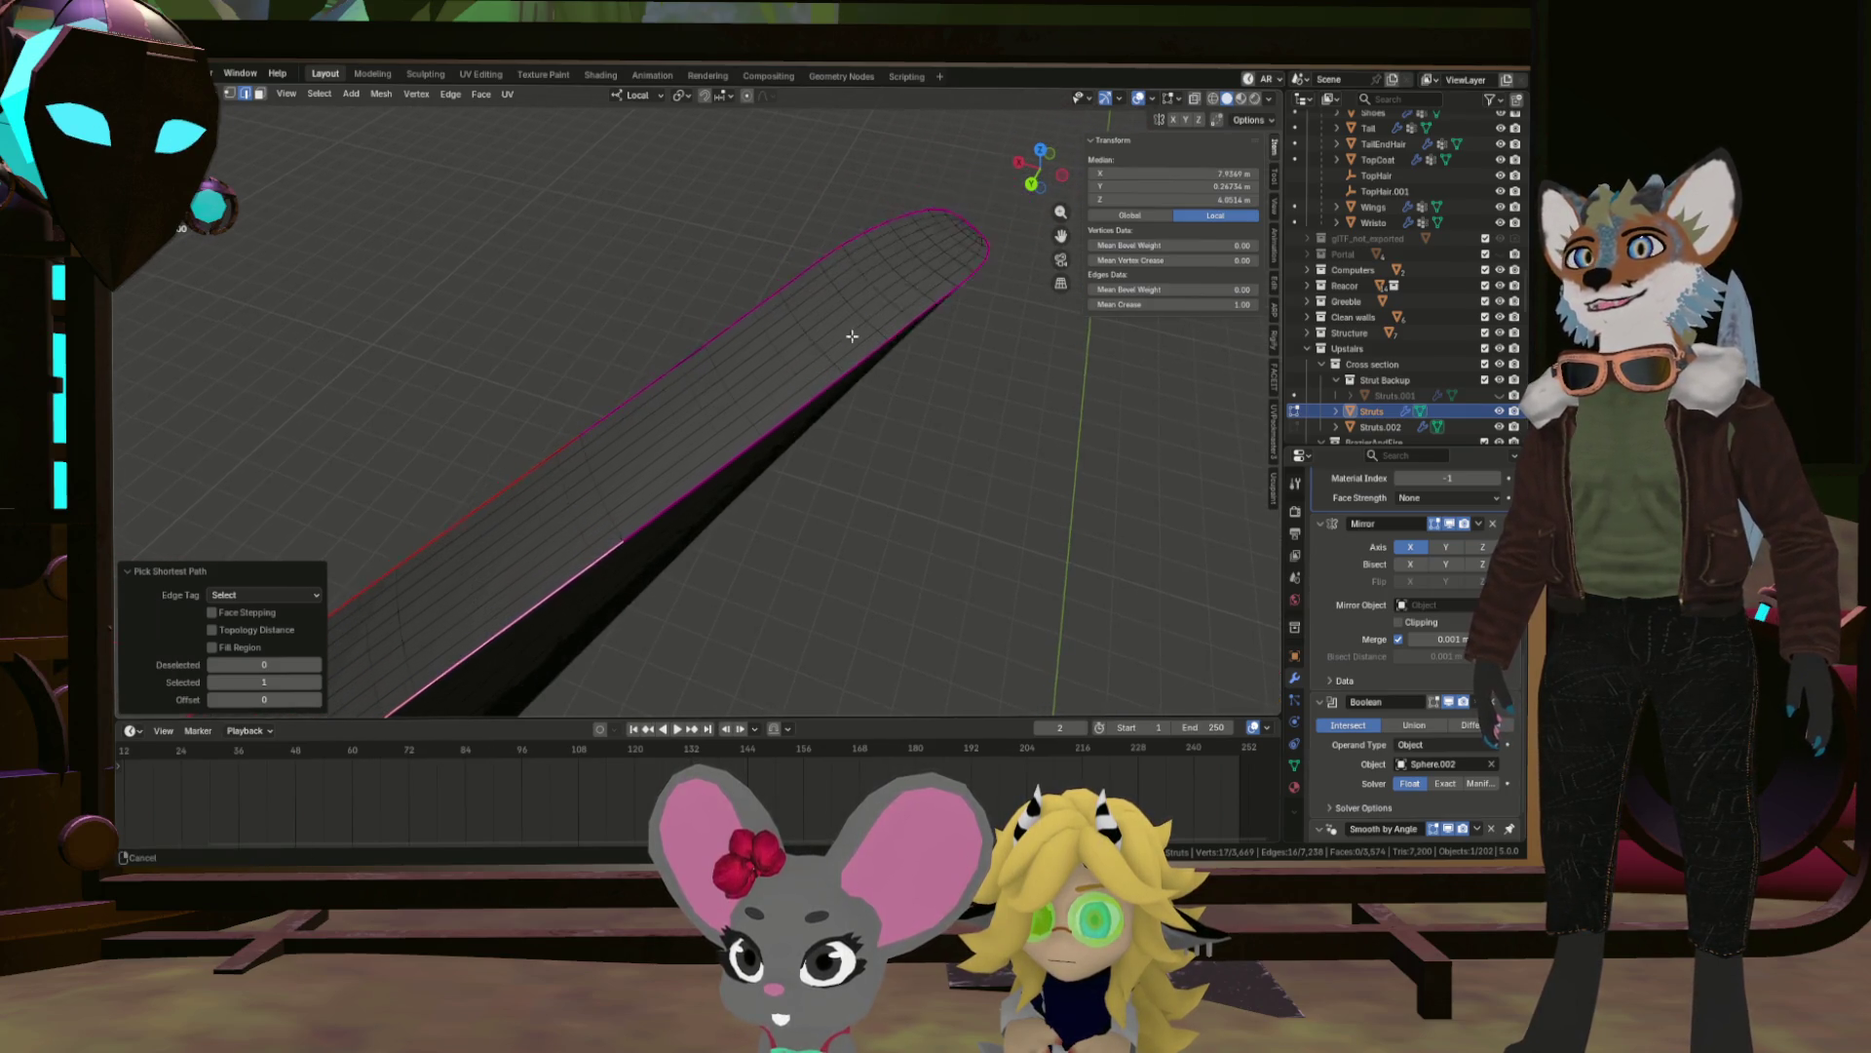
left_click_drag(852, 336, 890, 342)
left_click(845, 347)
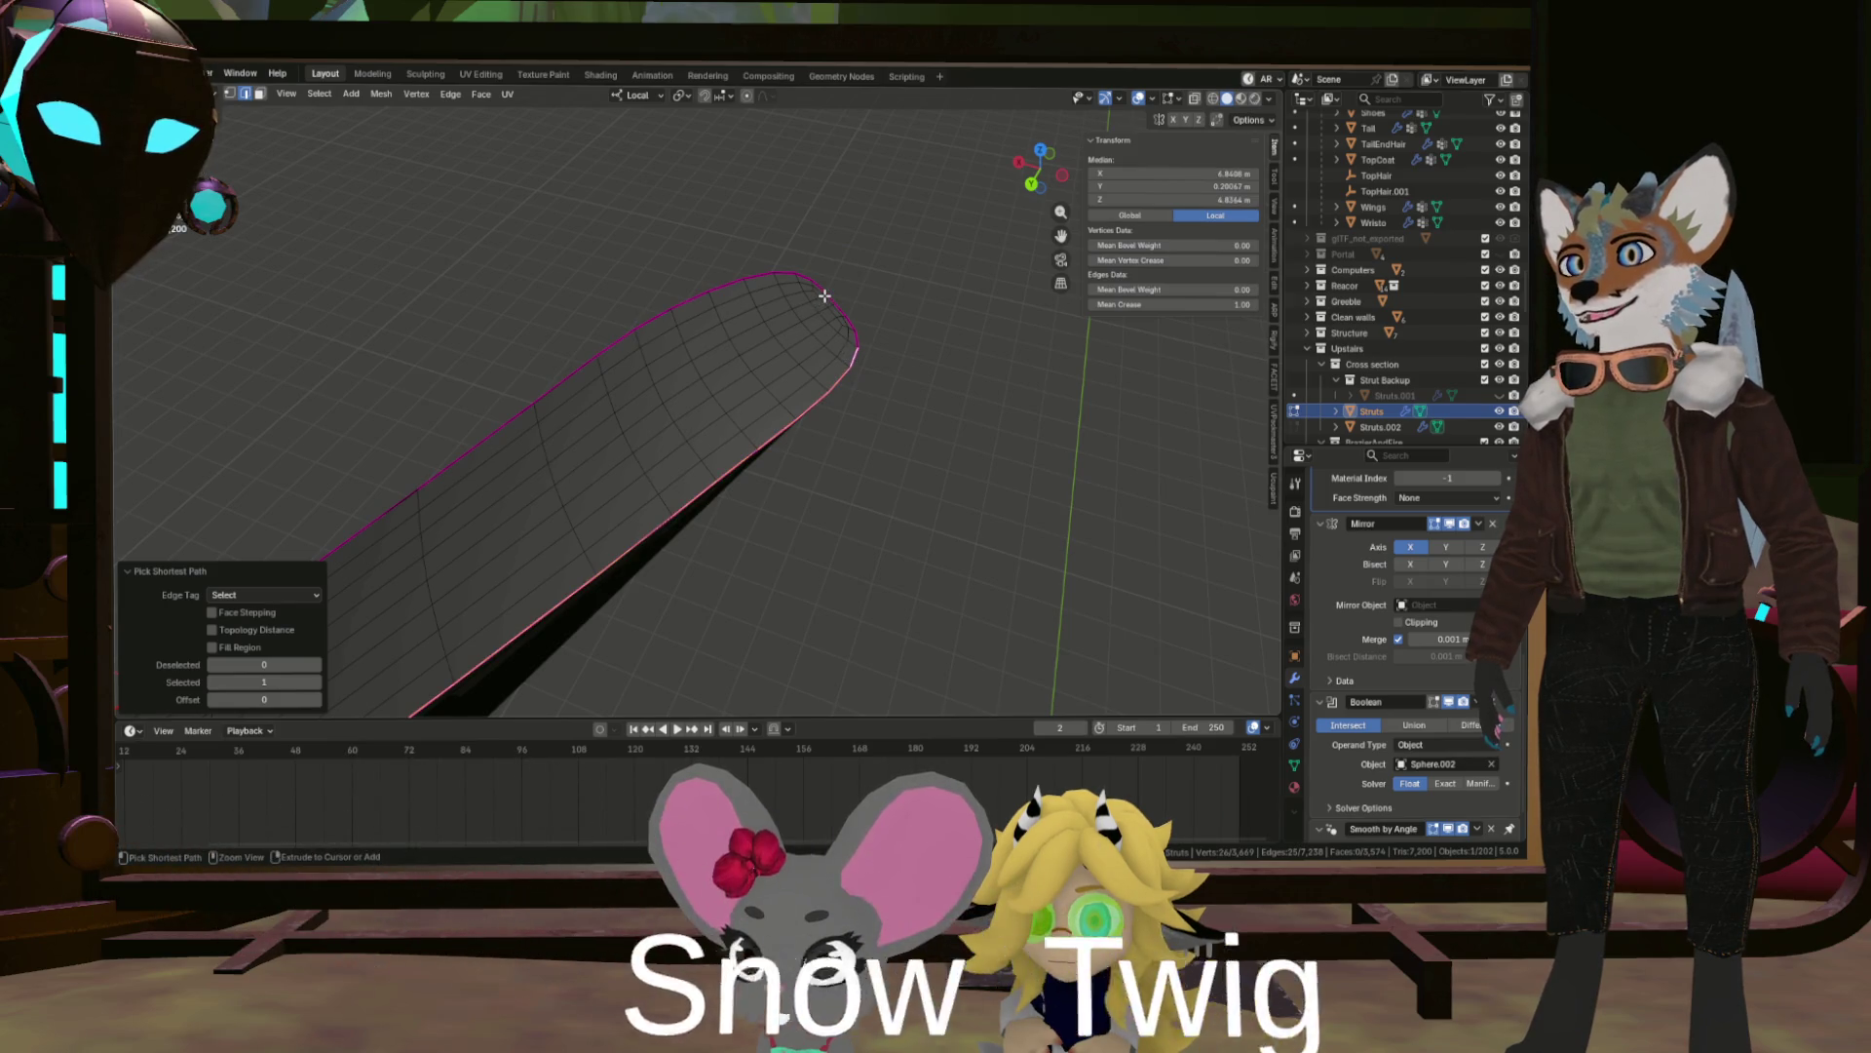
Extend the path around the rounded tip, along the right edge and front edge.
left_click_drag(825, 296, 841, 295)
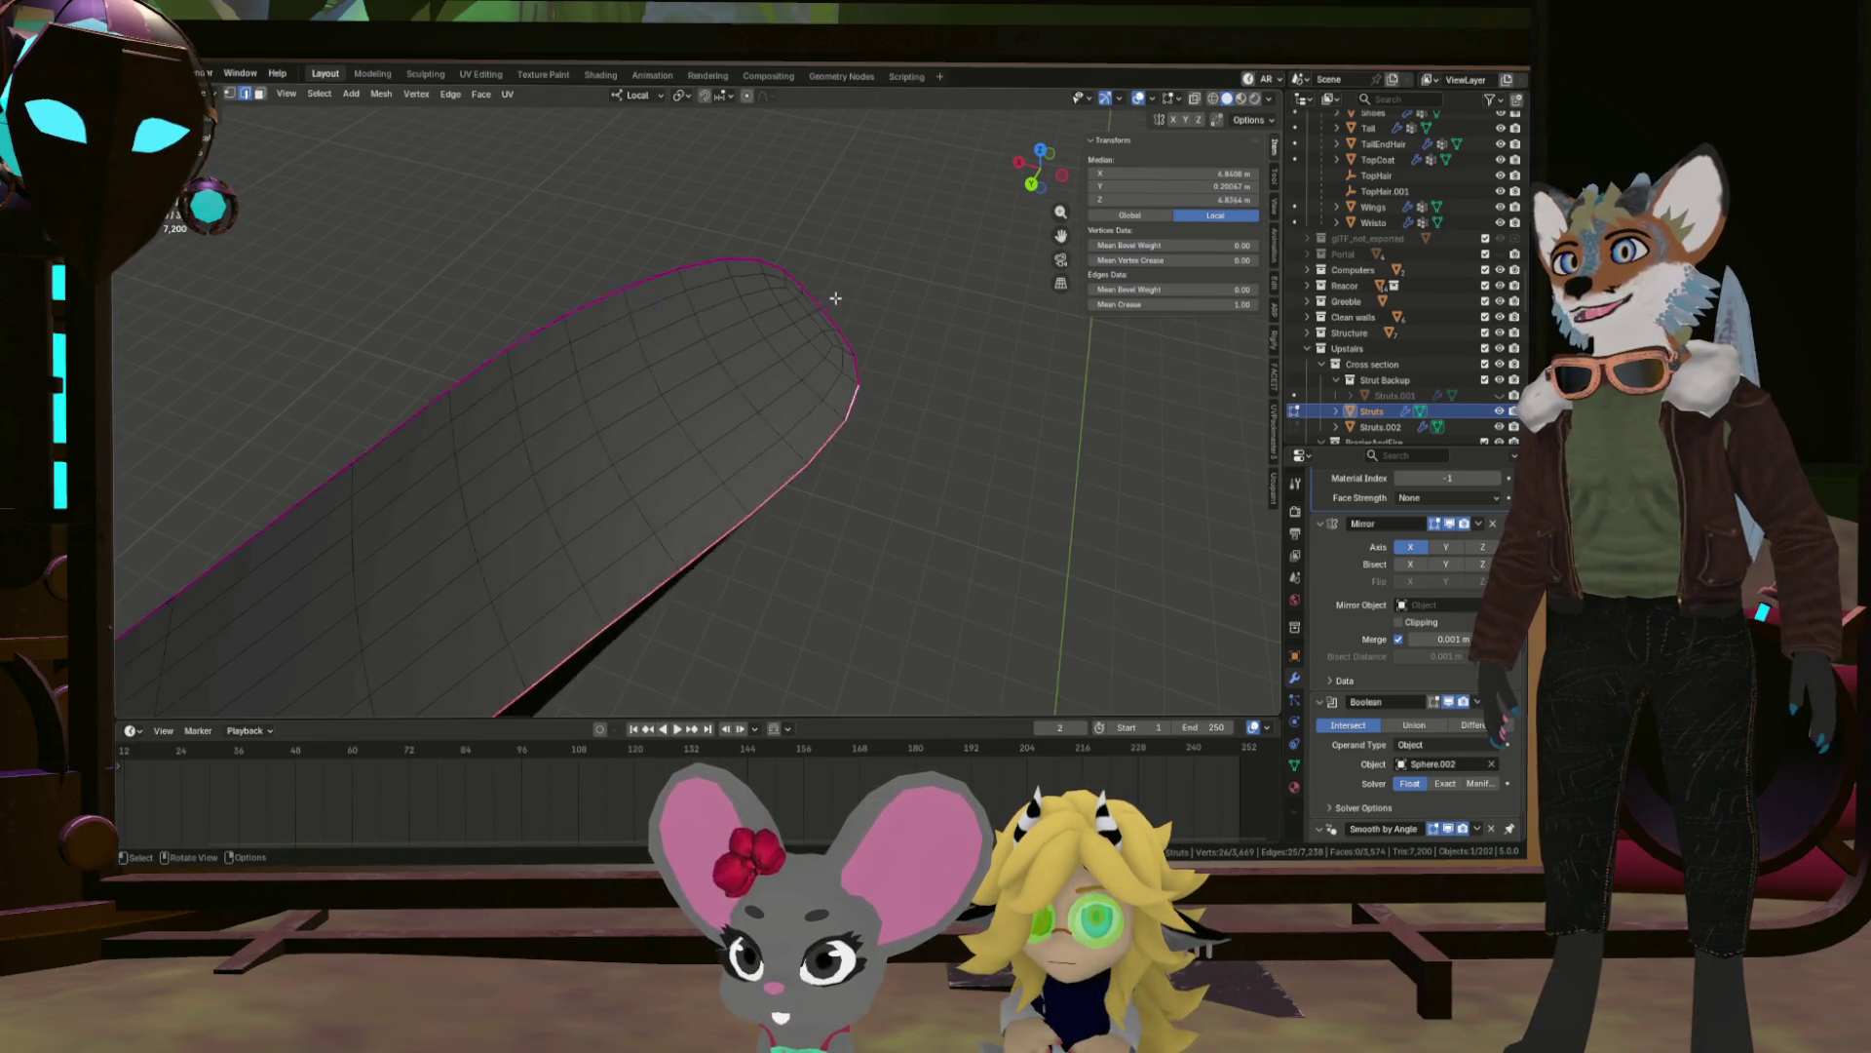
scroll("up", 3)
left_click(813, 331)
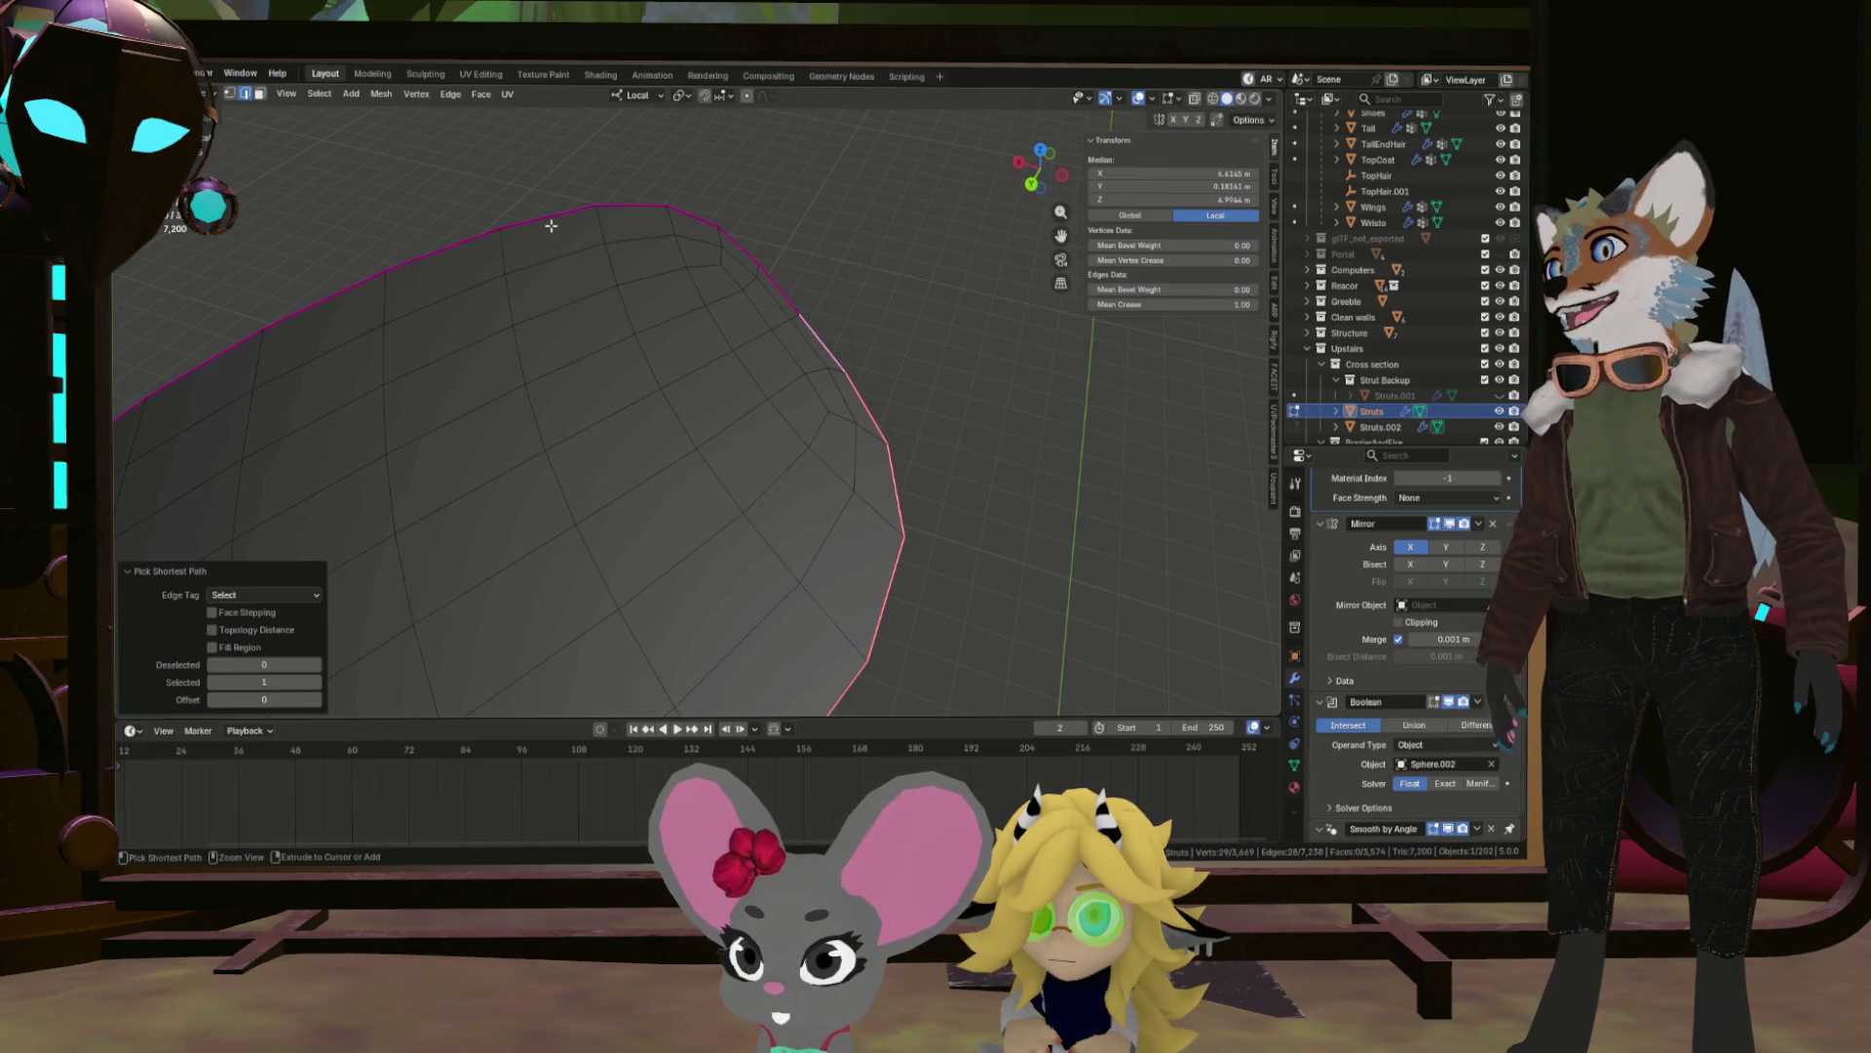
left_click_drag(538, 258, 929, 485)
left_click_drag(1031, 421, 527, 473)
left_click(964, 390)
left_click(507, 471)
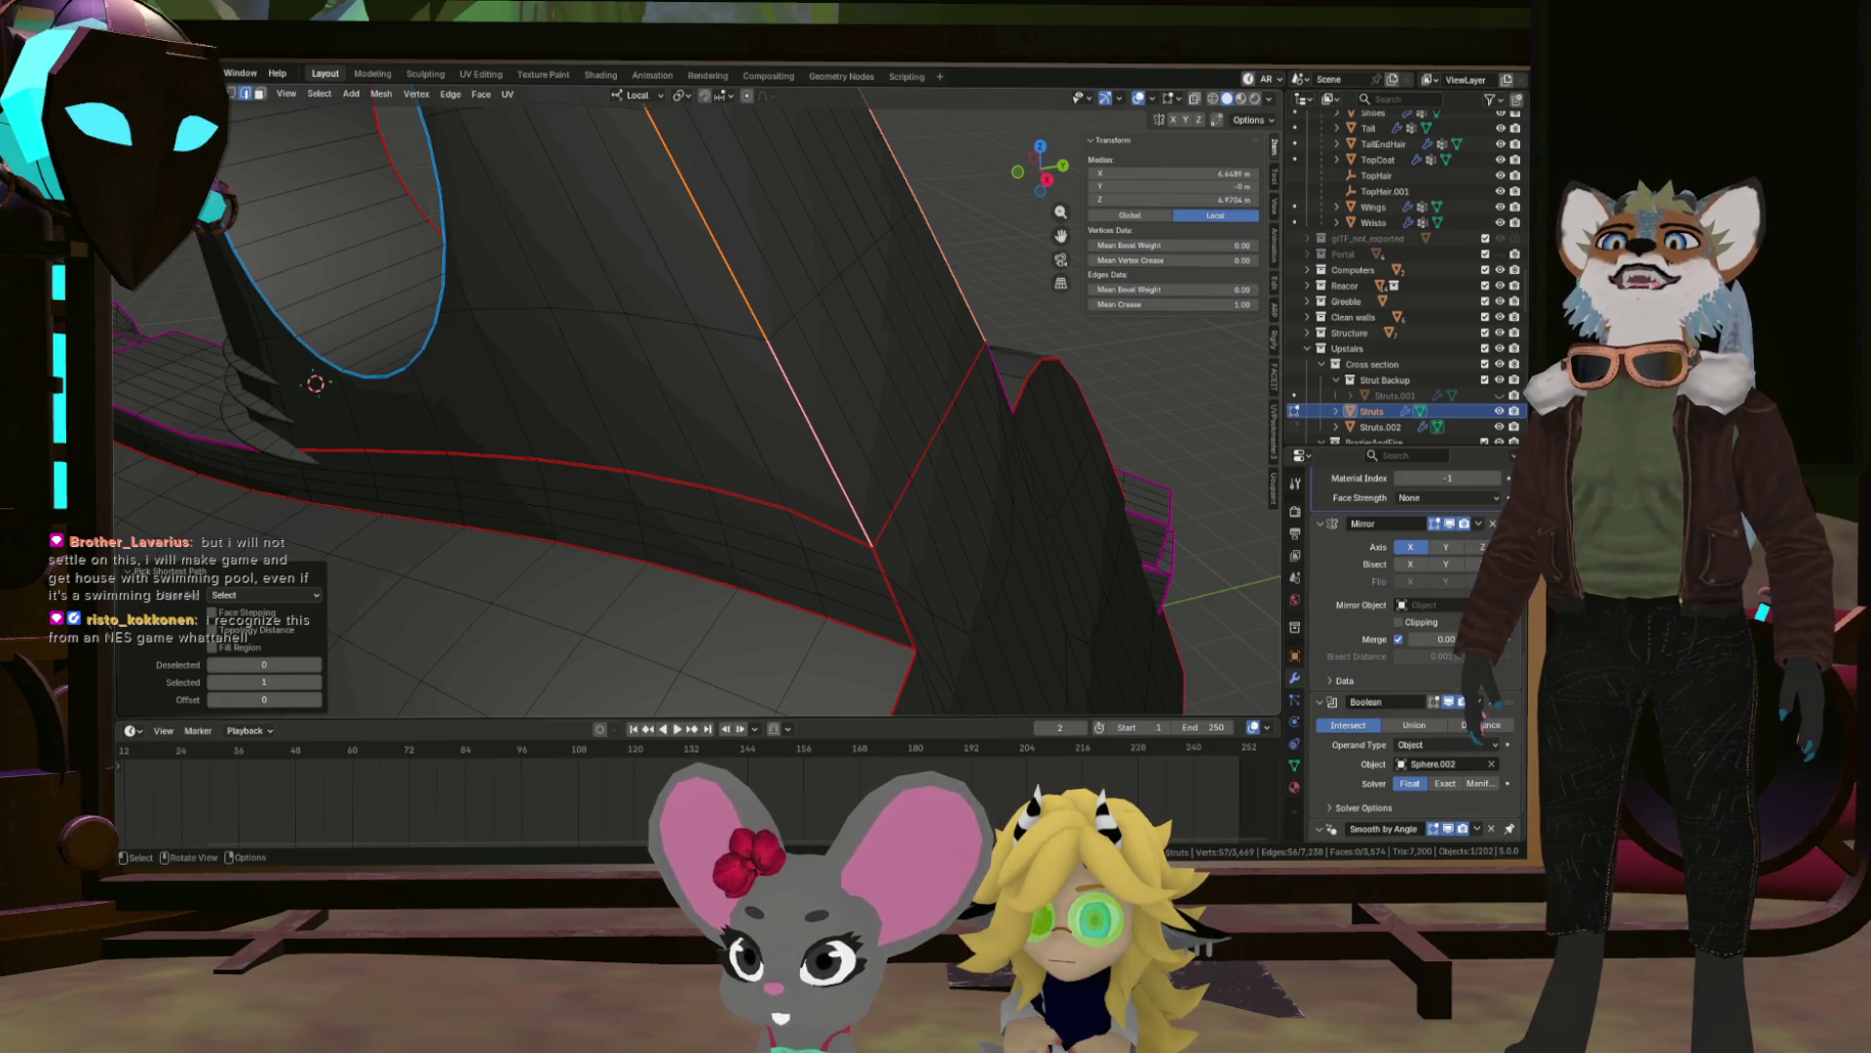
Mark the selected arm-edge and tip path as a seam through Ctrl+E.
scroll("down", 3)
left_click_drag(838, 585, 863, 606)
scroll("up", 3)
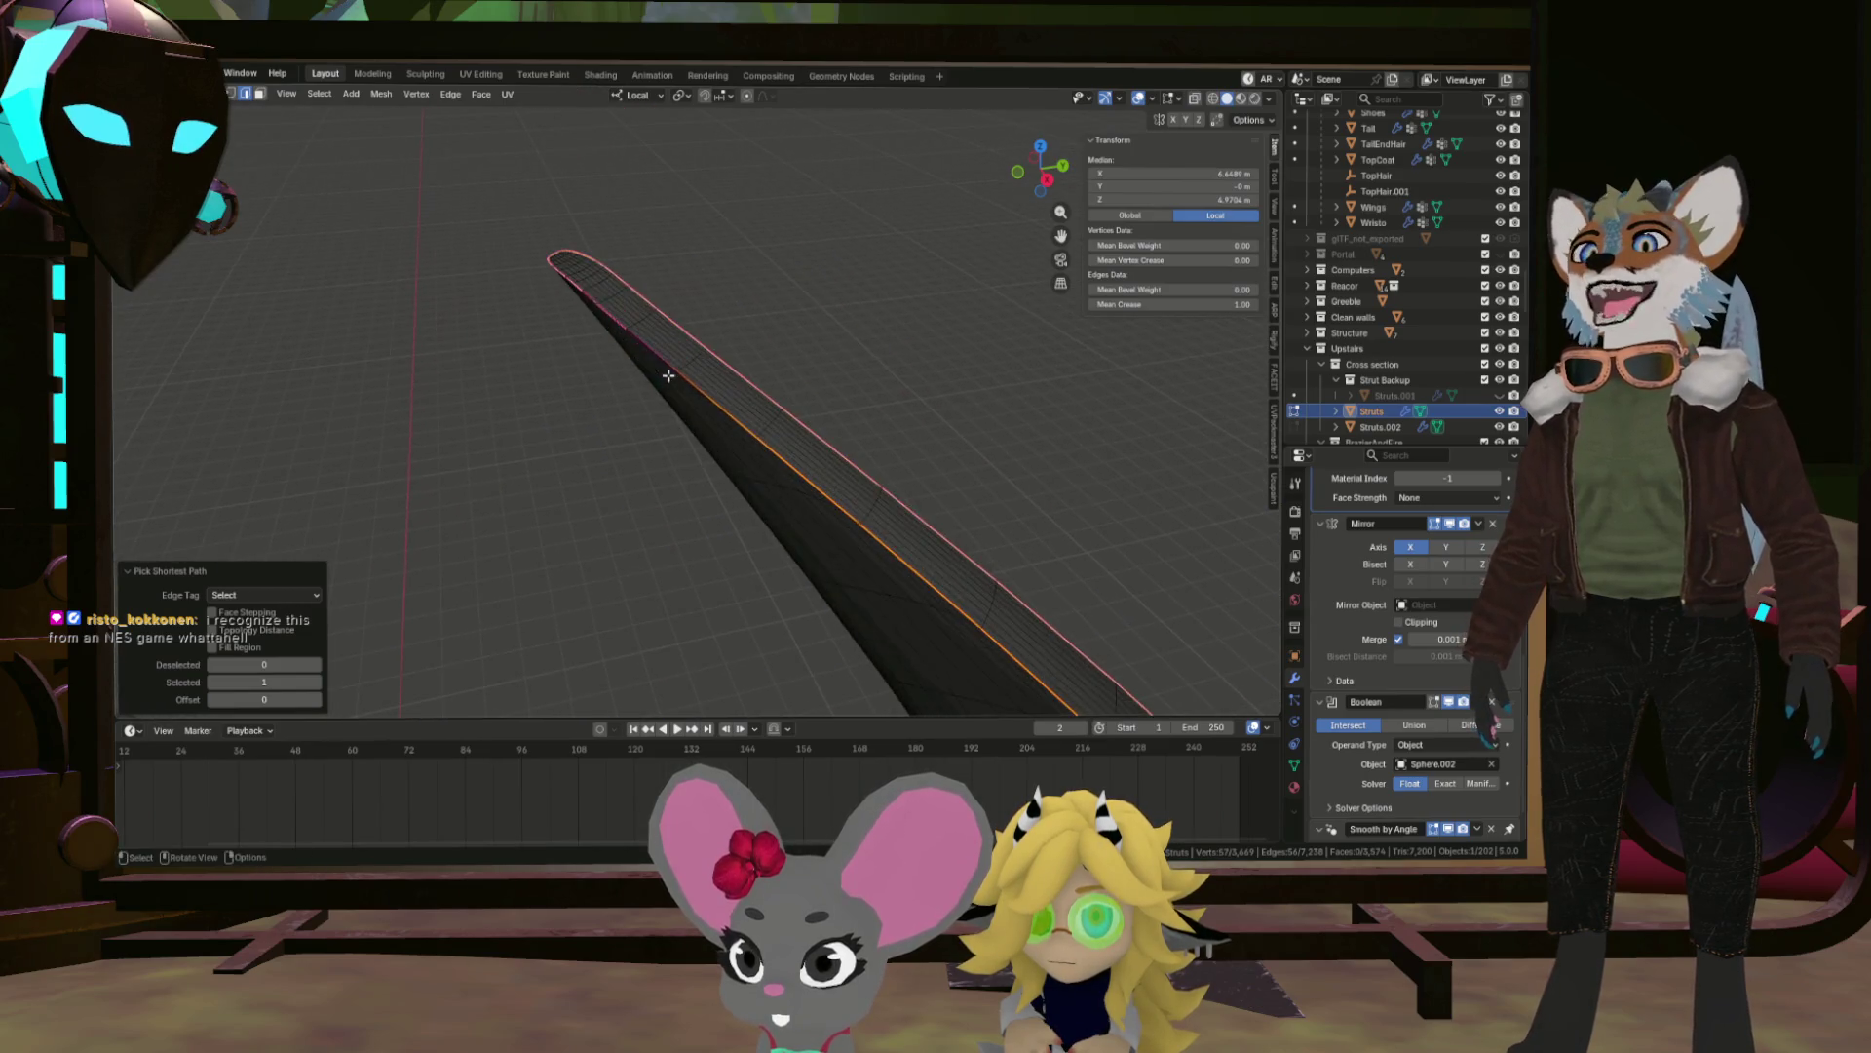
scroll("up", 3)
left_click_drag(610, 335, 641, 377)
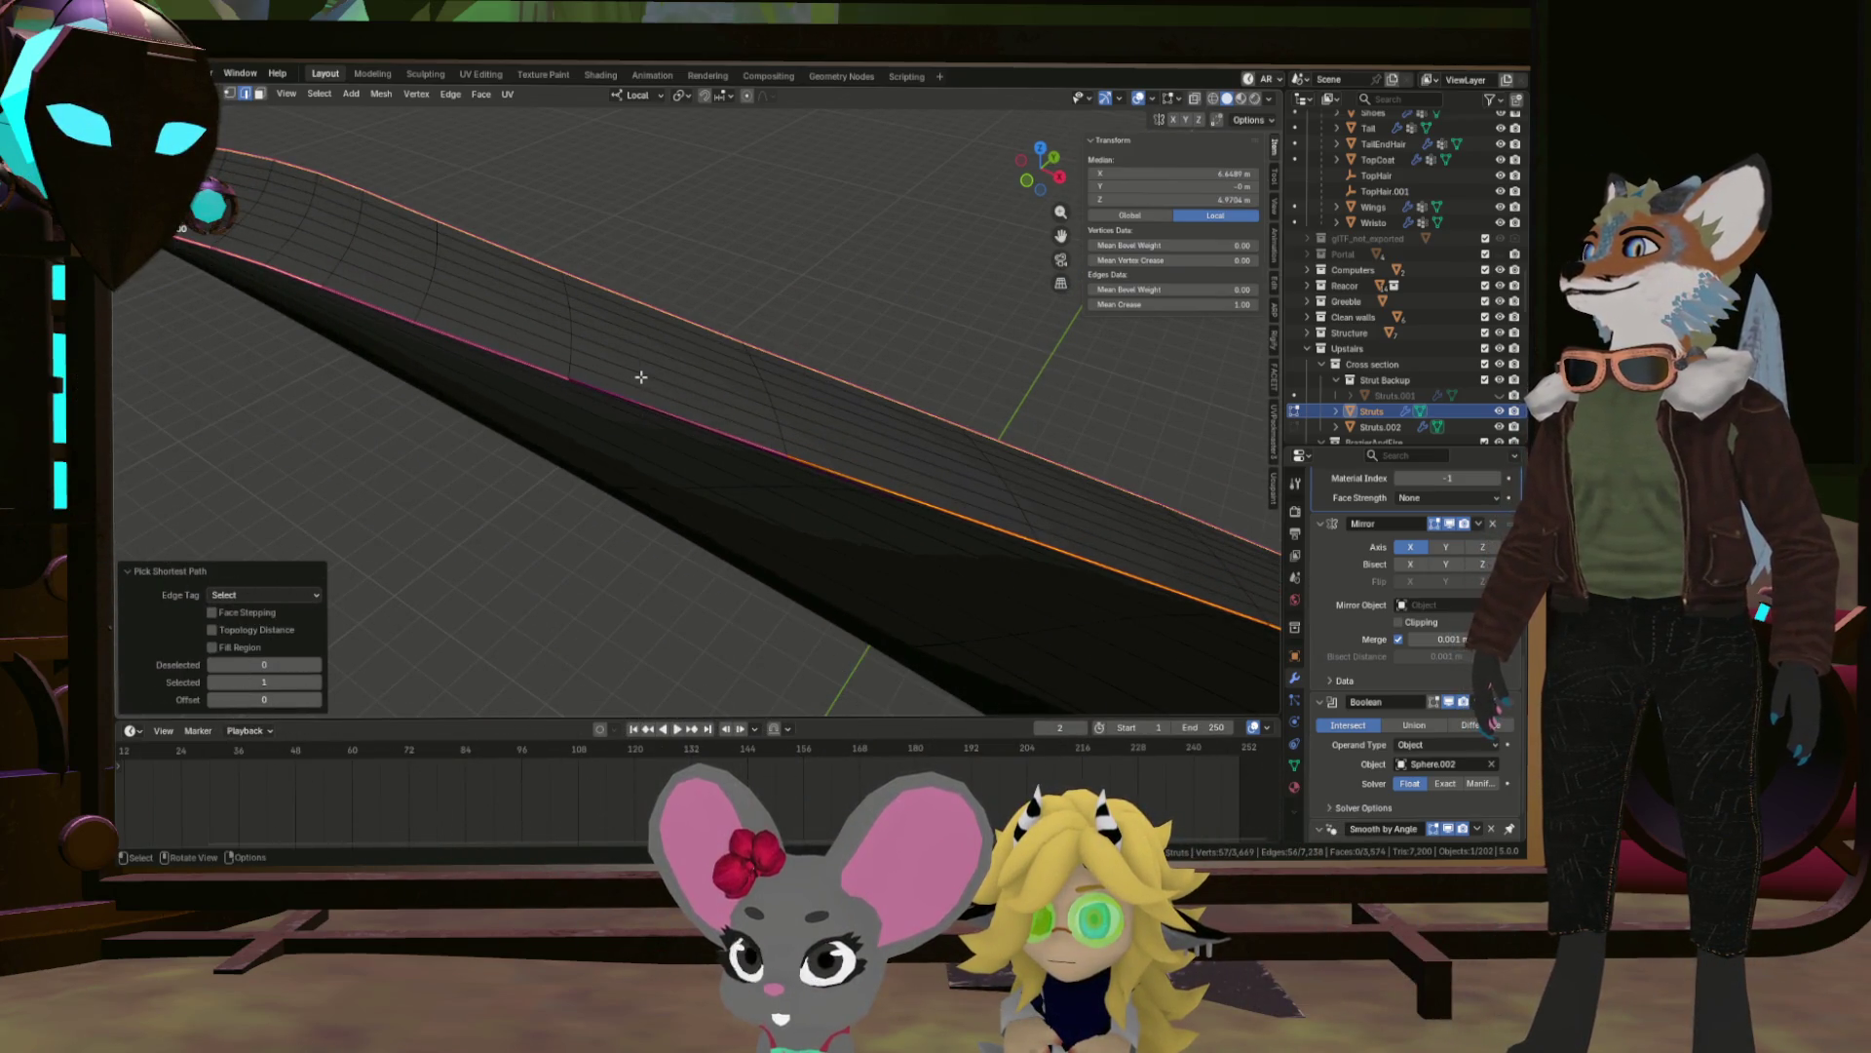
left_click_drag(638, 378, 597, 492)
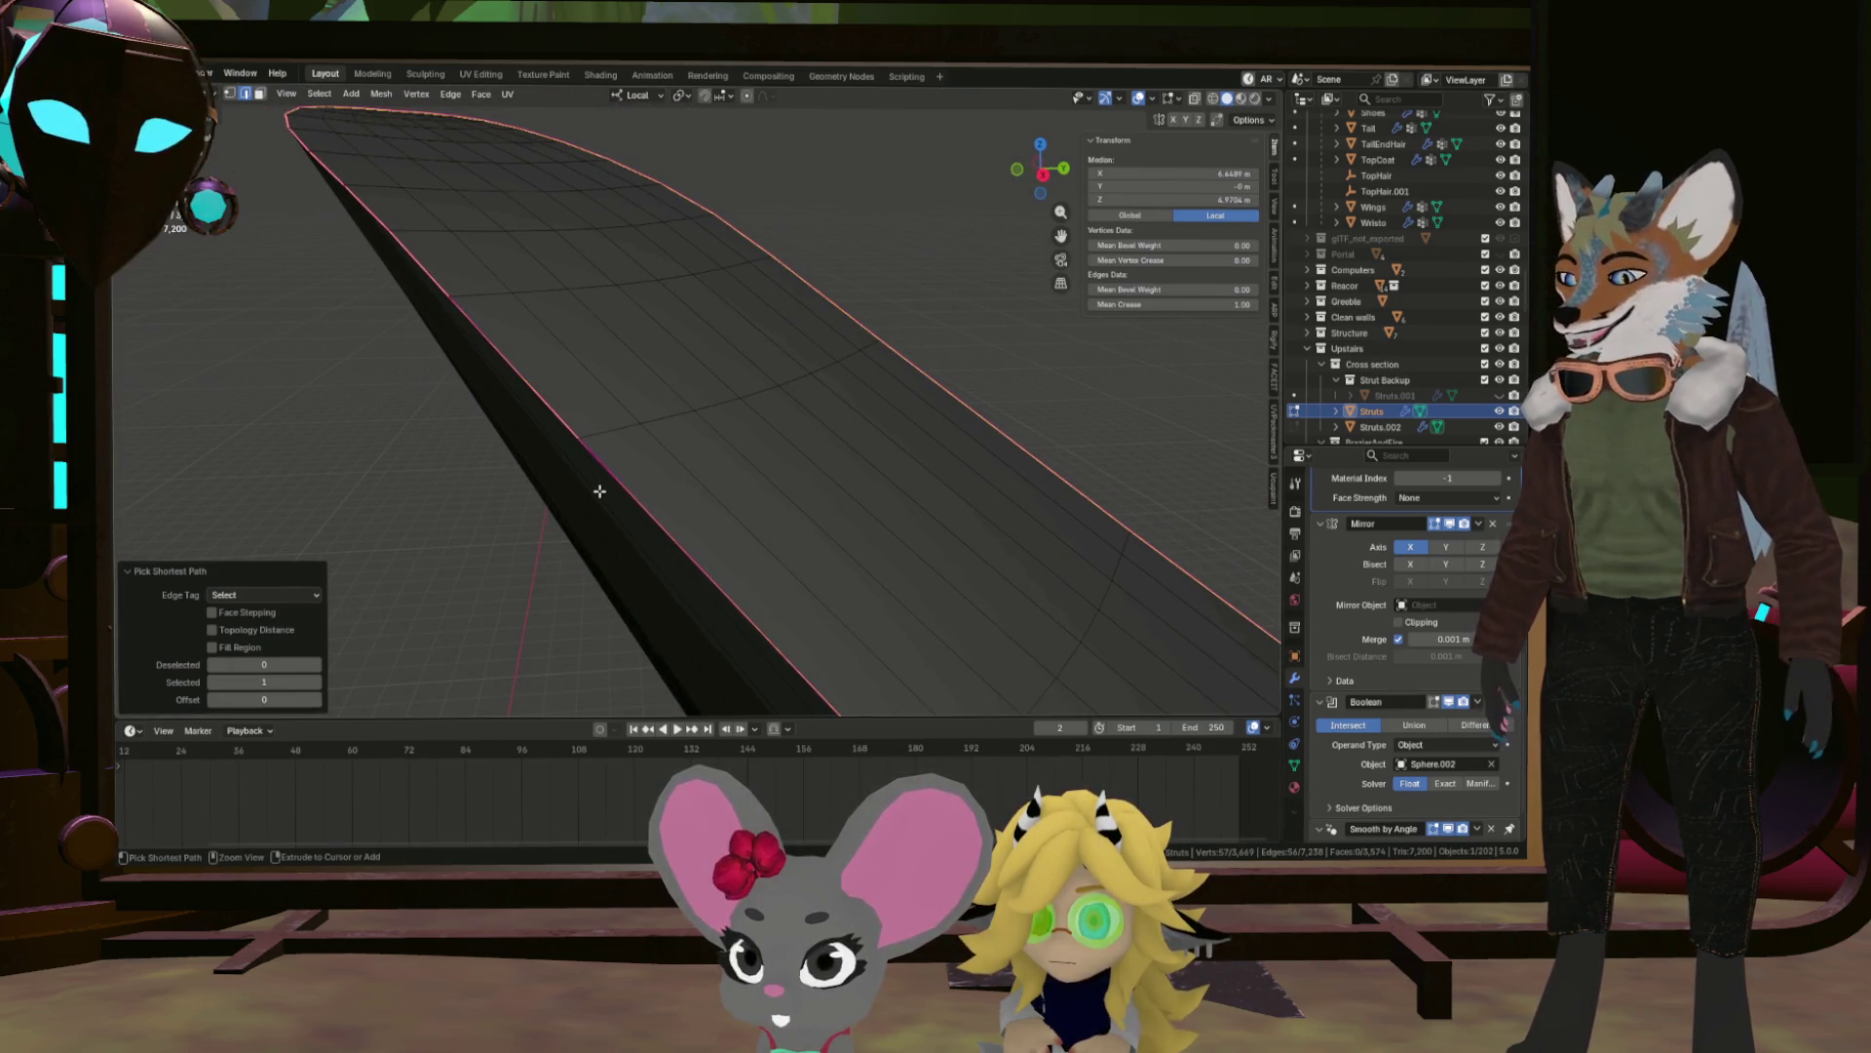
key("ctrl+e")
left_click(598, 493)
Select two corner edges where the arm meets the base and mark them as seams.
scroll("down", 3)
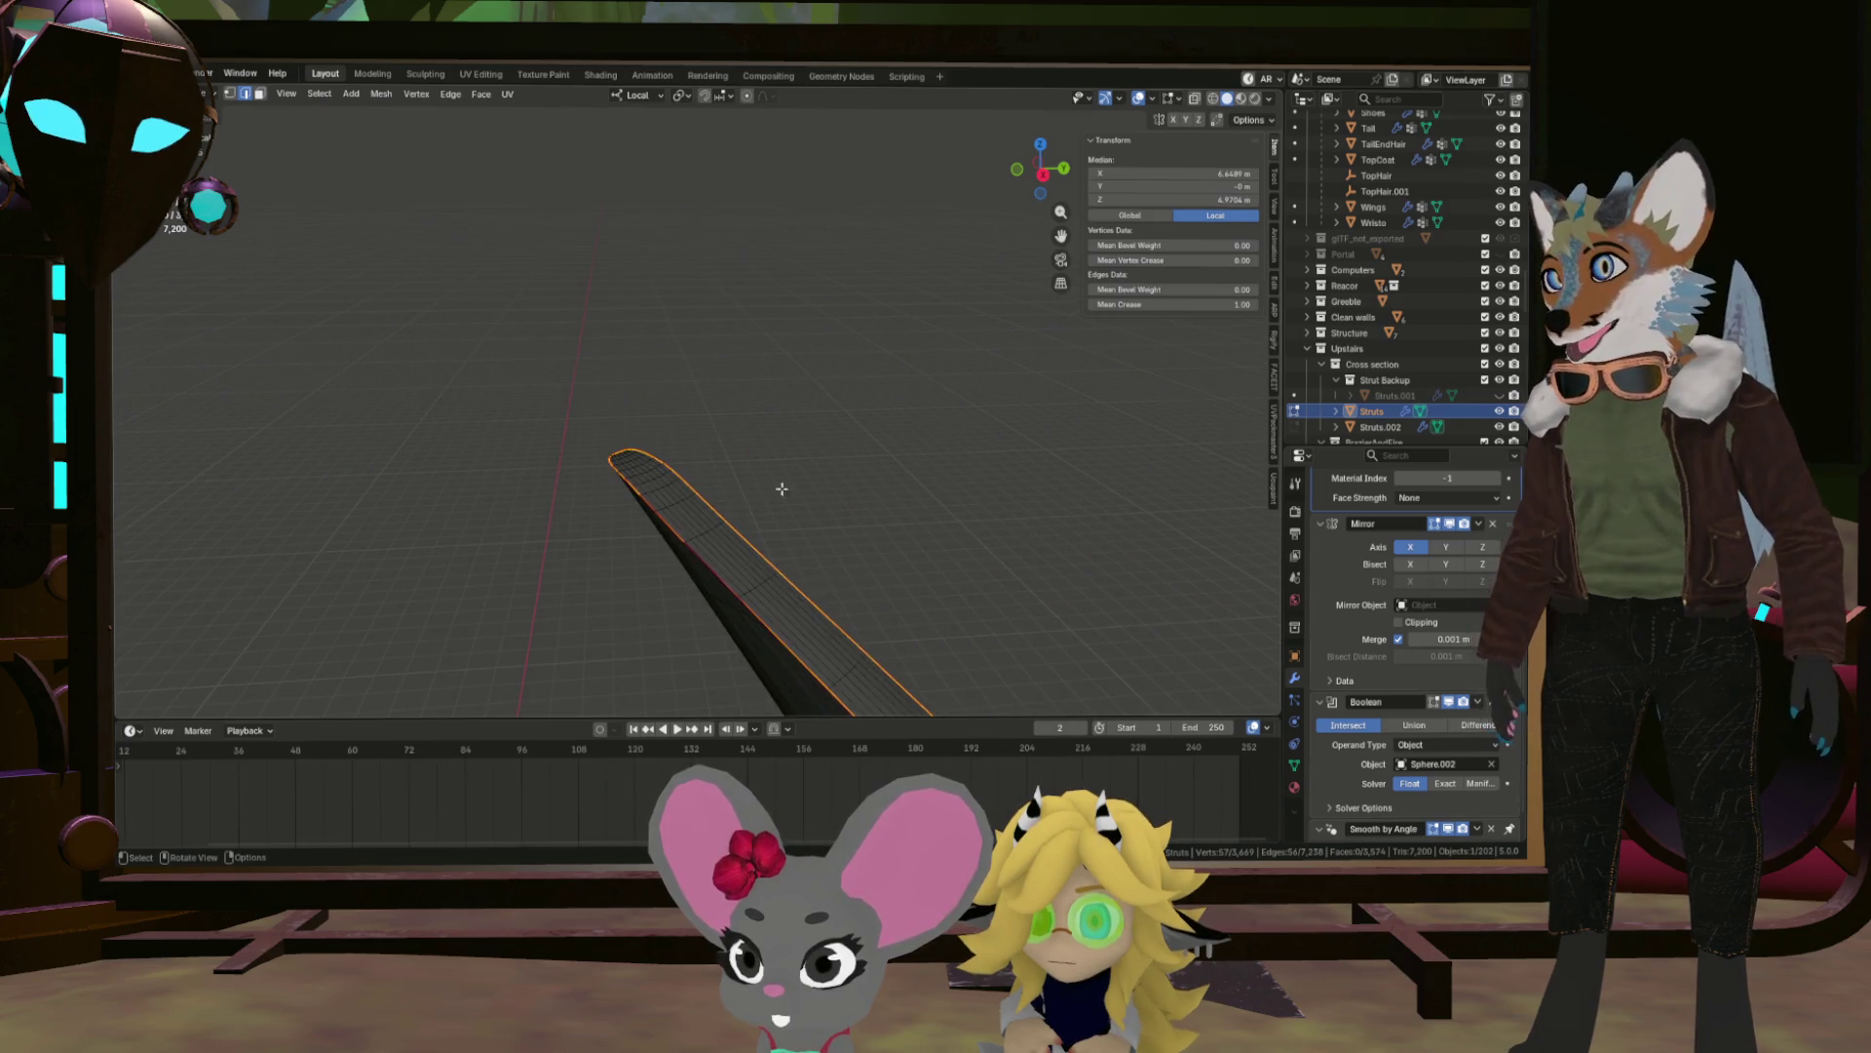
left_click(853, 513)
left_click_drag(853, 514, 778, 593)
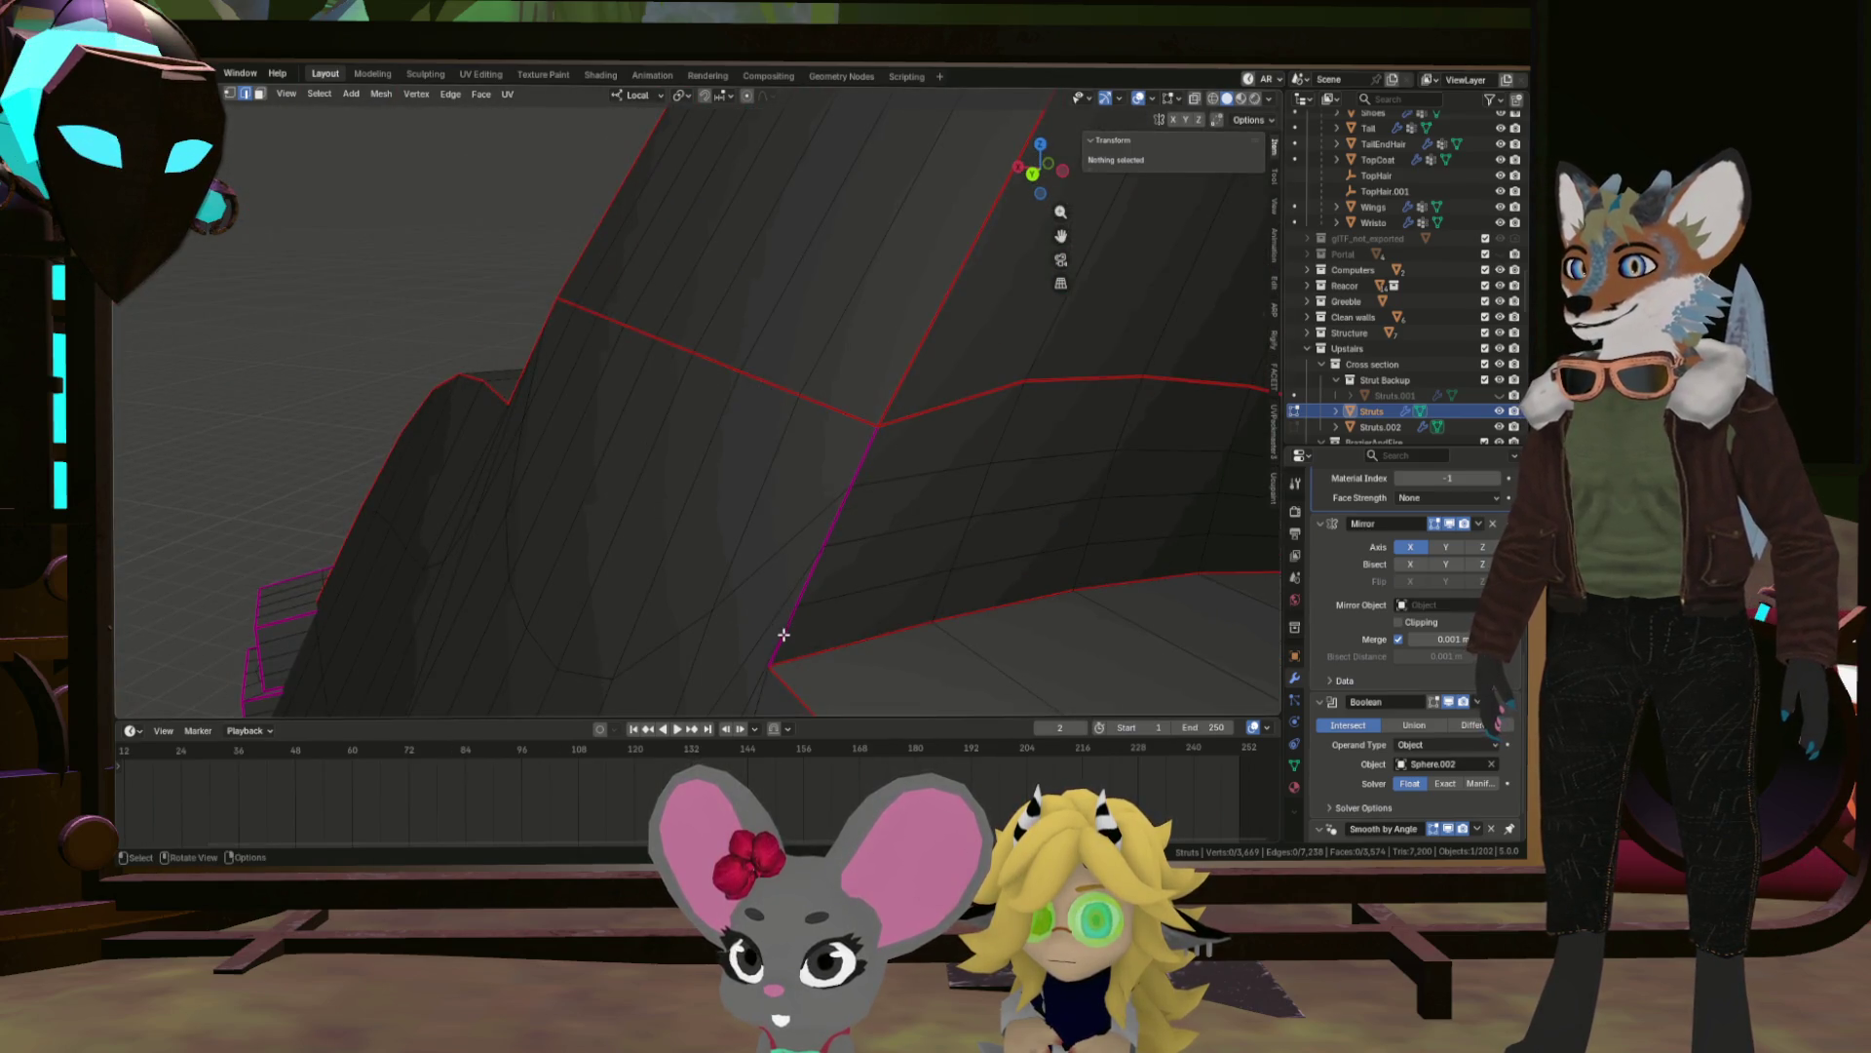
left_click(783, 634)
left_click(875, 444)
right_click(875, 444)
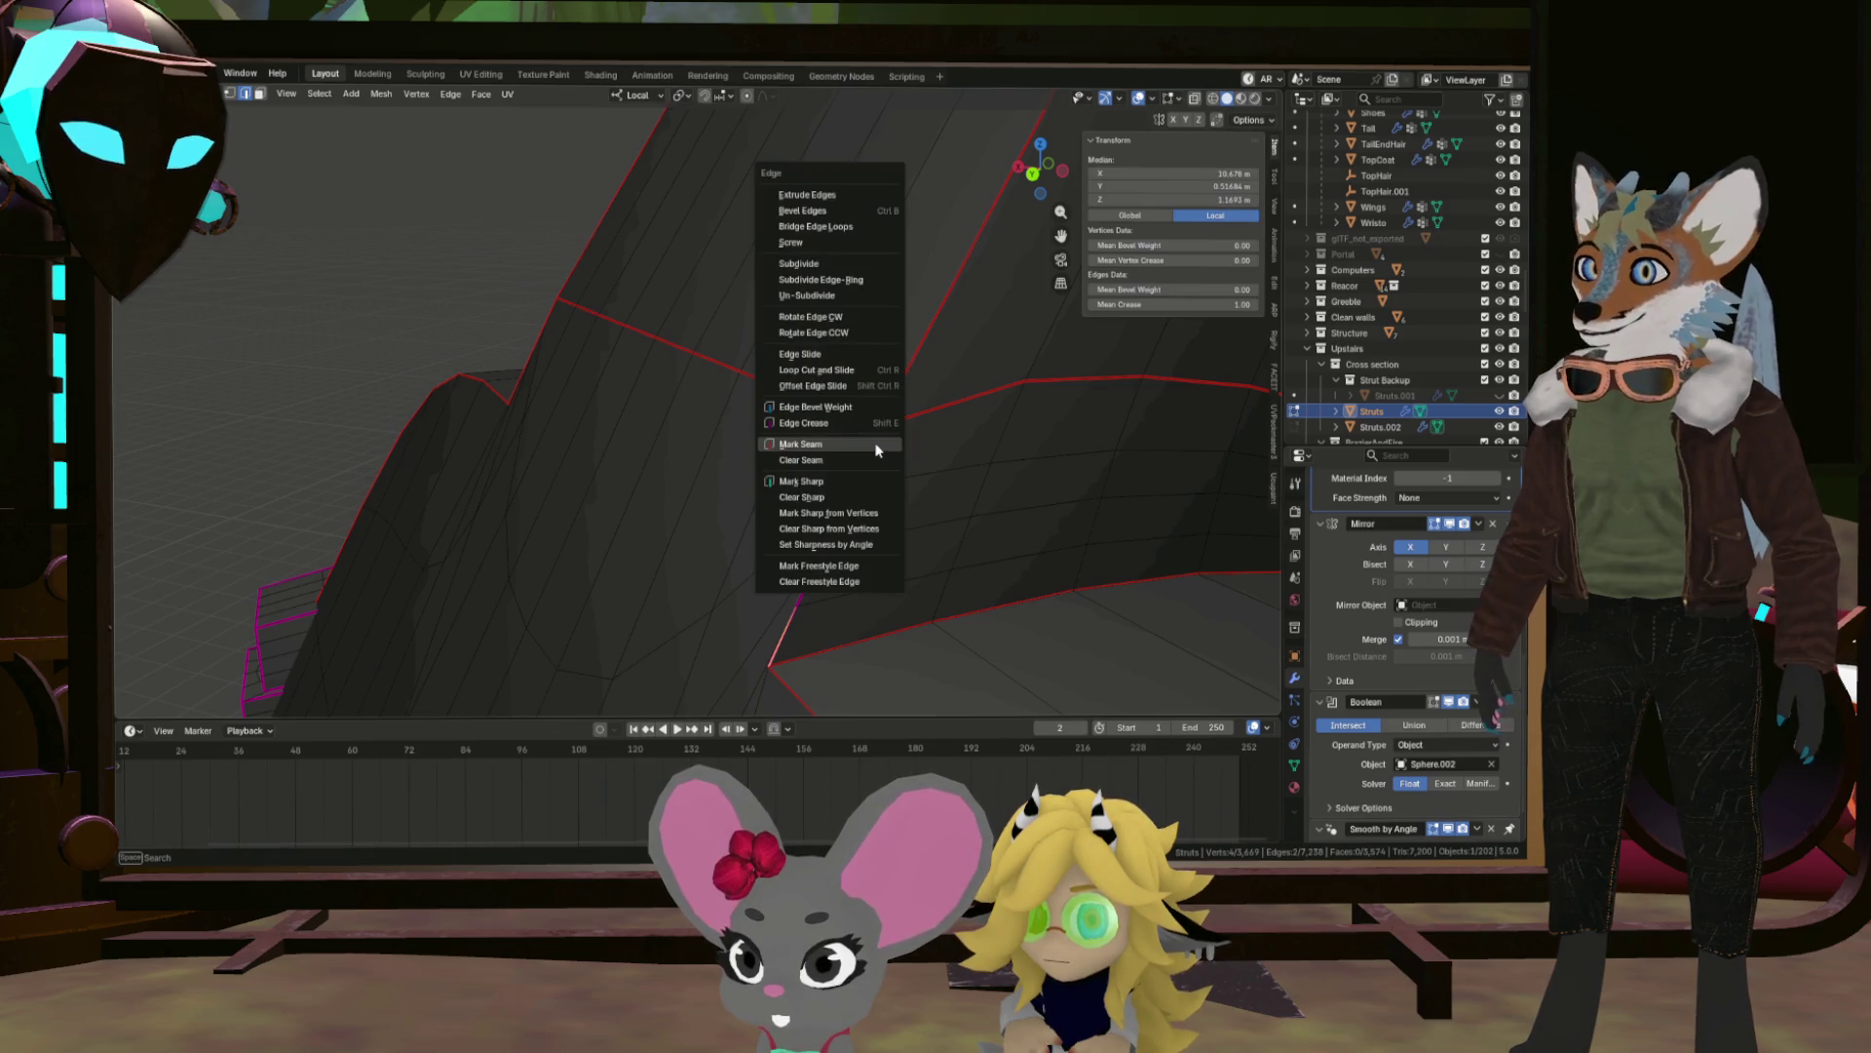
left_click(869, 445)
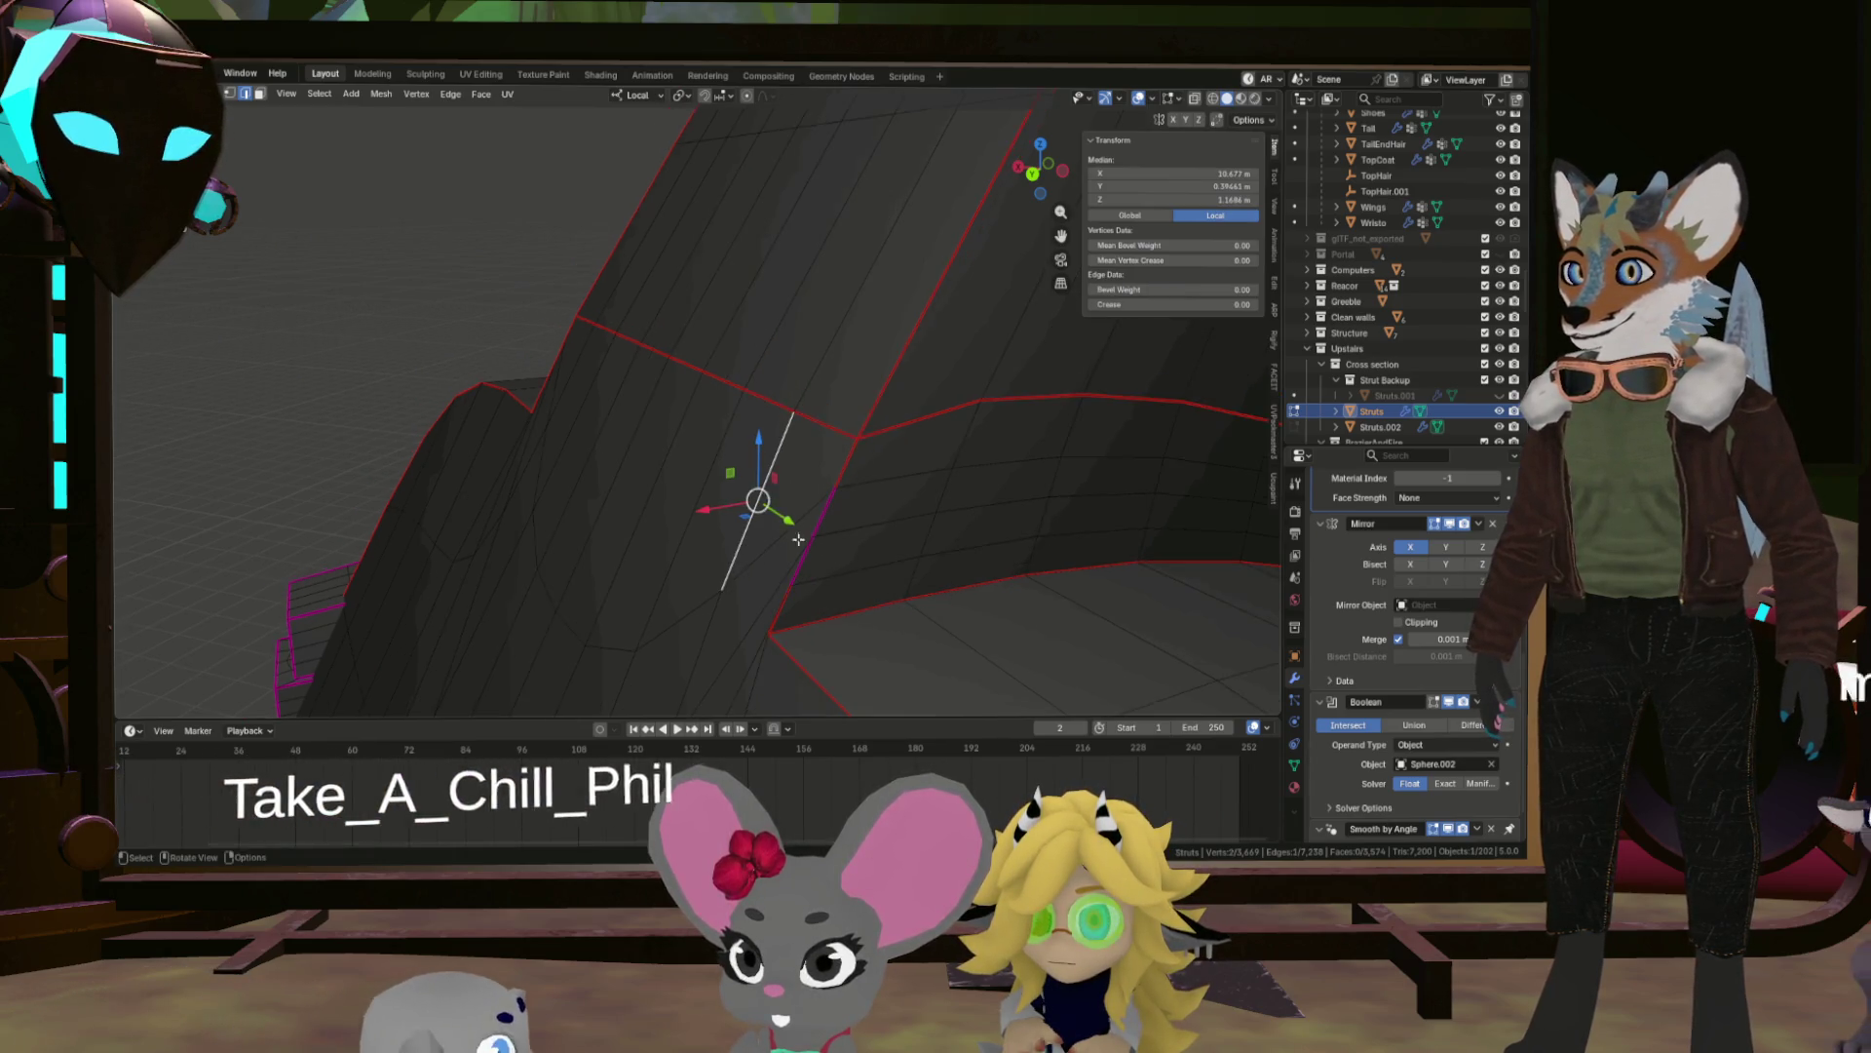
Mark one more edge at the arm's base corner as a seam.
scroll("up", 3)
left_click_drag(731, 494, 751, 480)
right_click(757, 423)
left_click(757, 423)
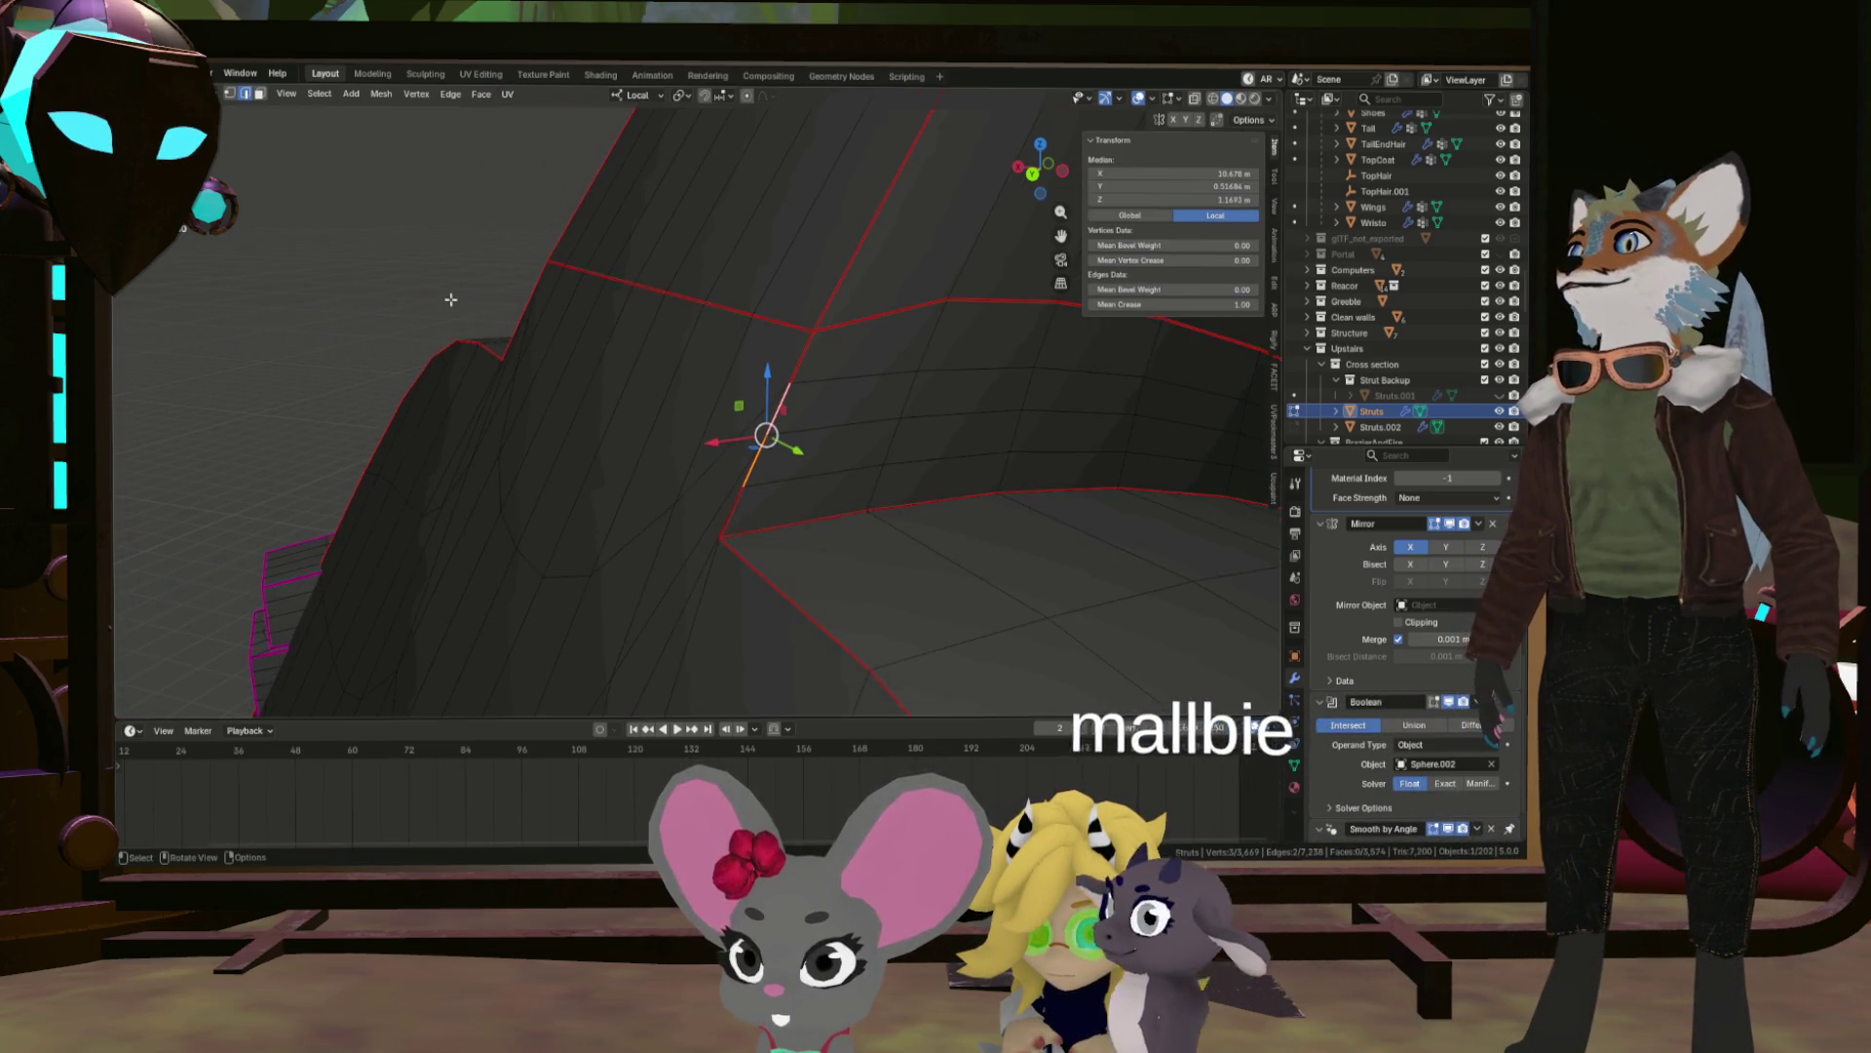
scroll("down", 3)
left_click_drag(574, 405, 761, 538)
scroll("up", 3)
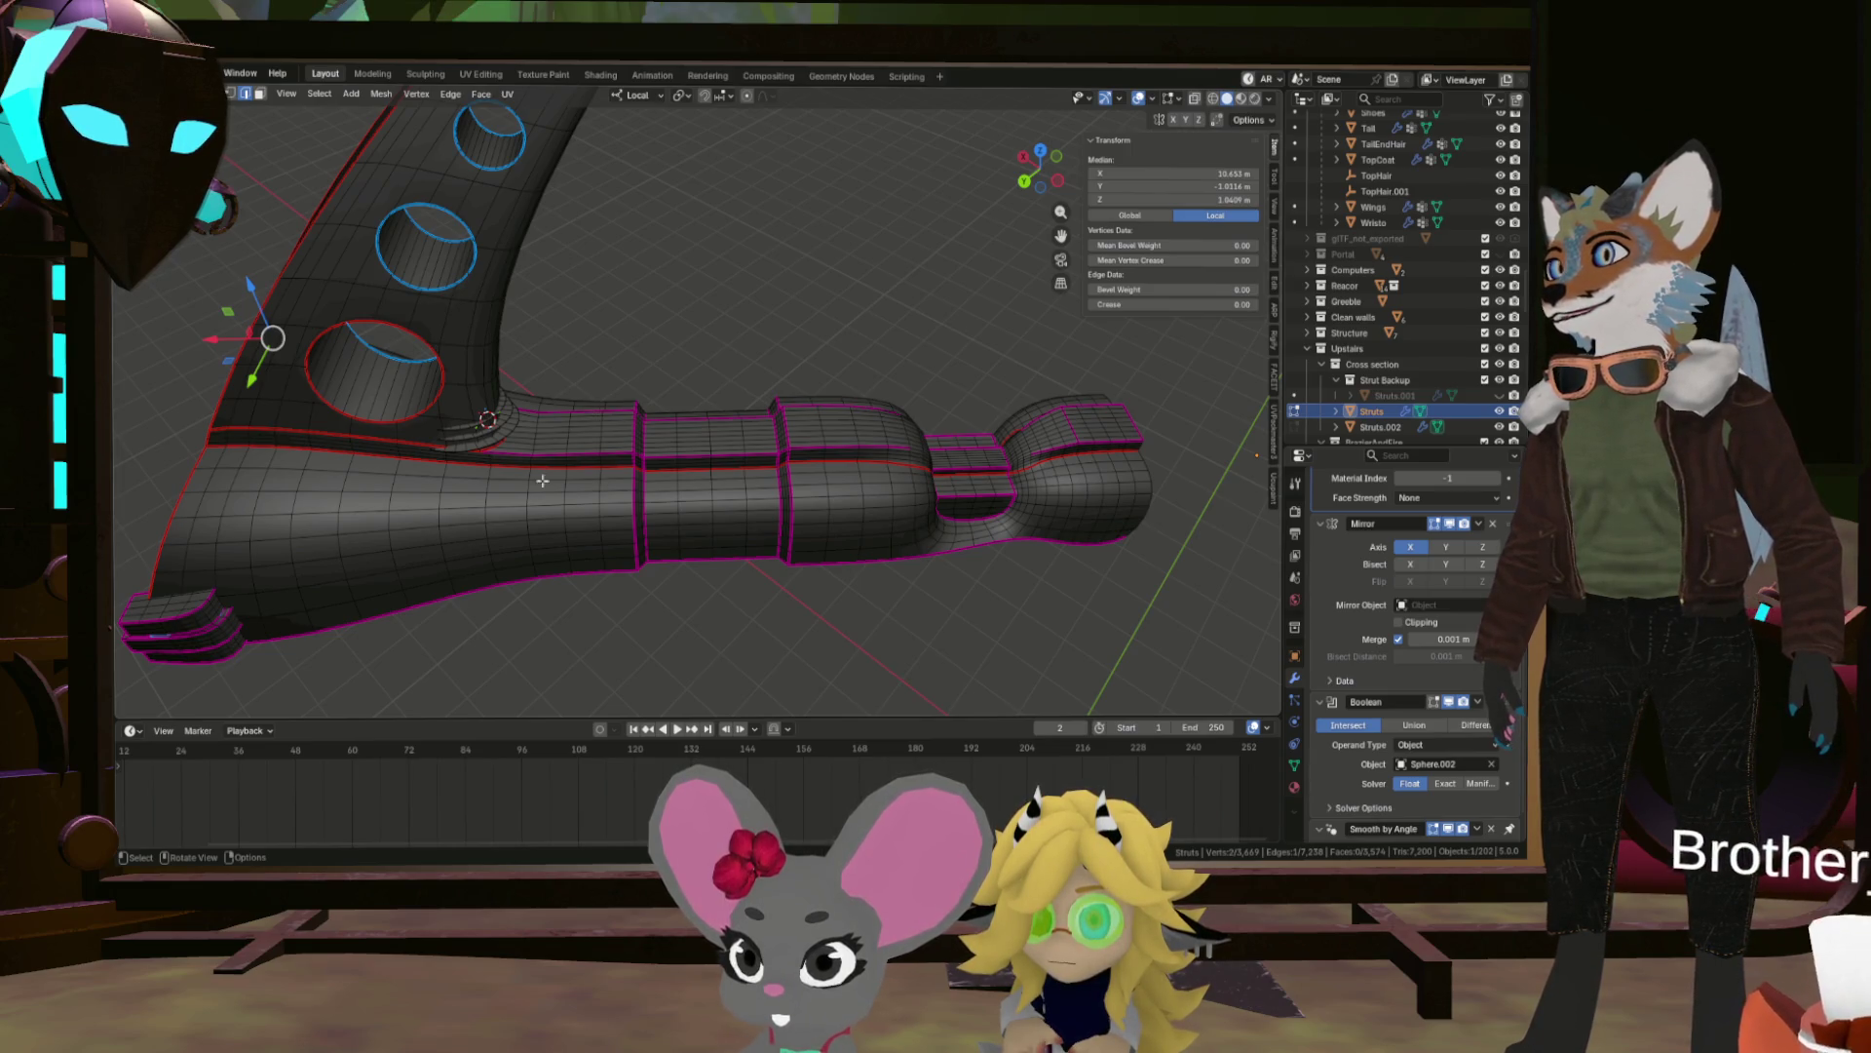
Select the full rim of the big tube hole and mark it as a seam.
scroll("up", 3)
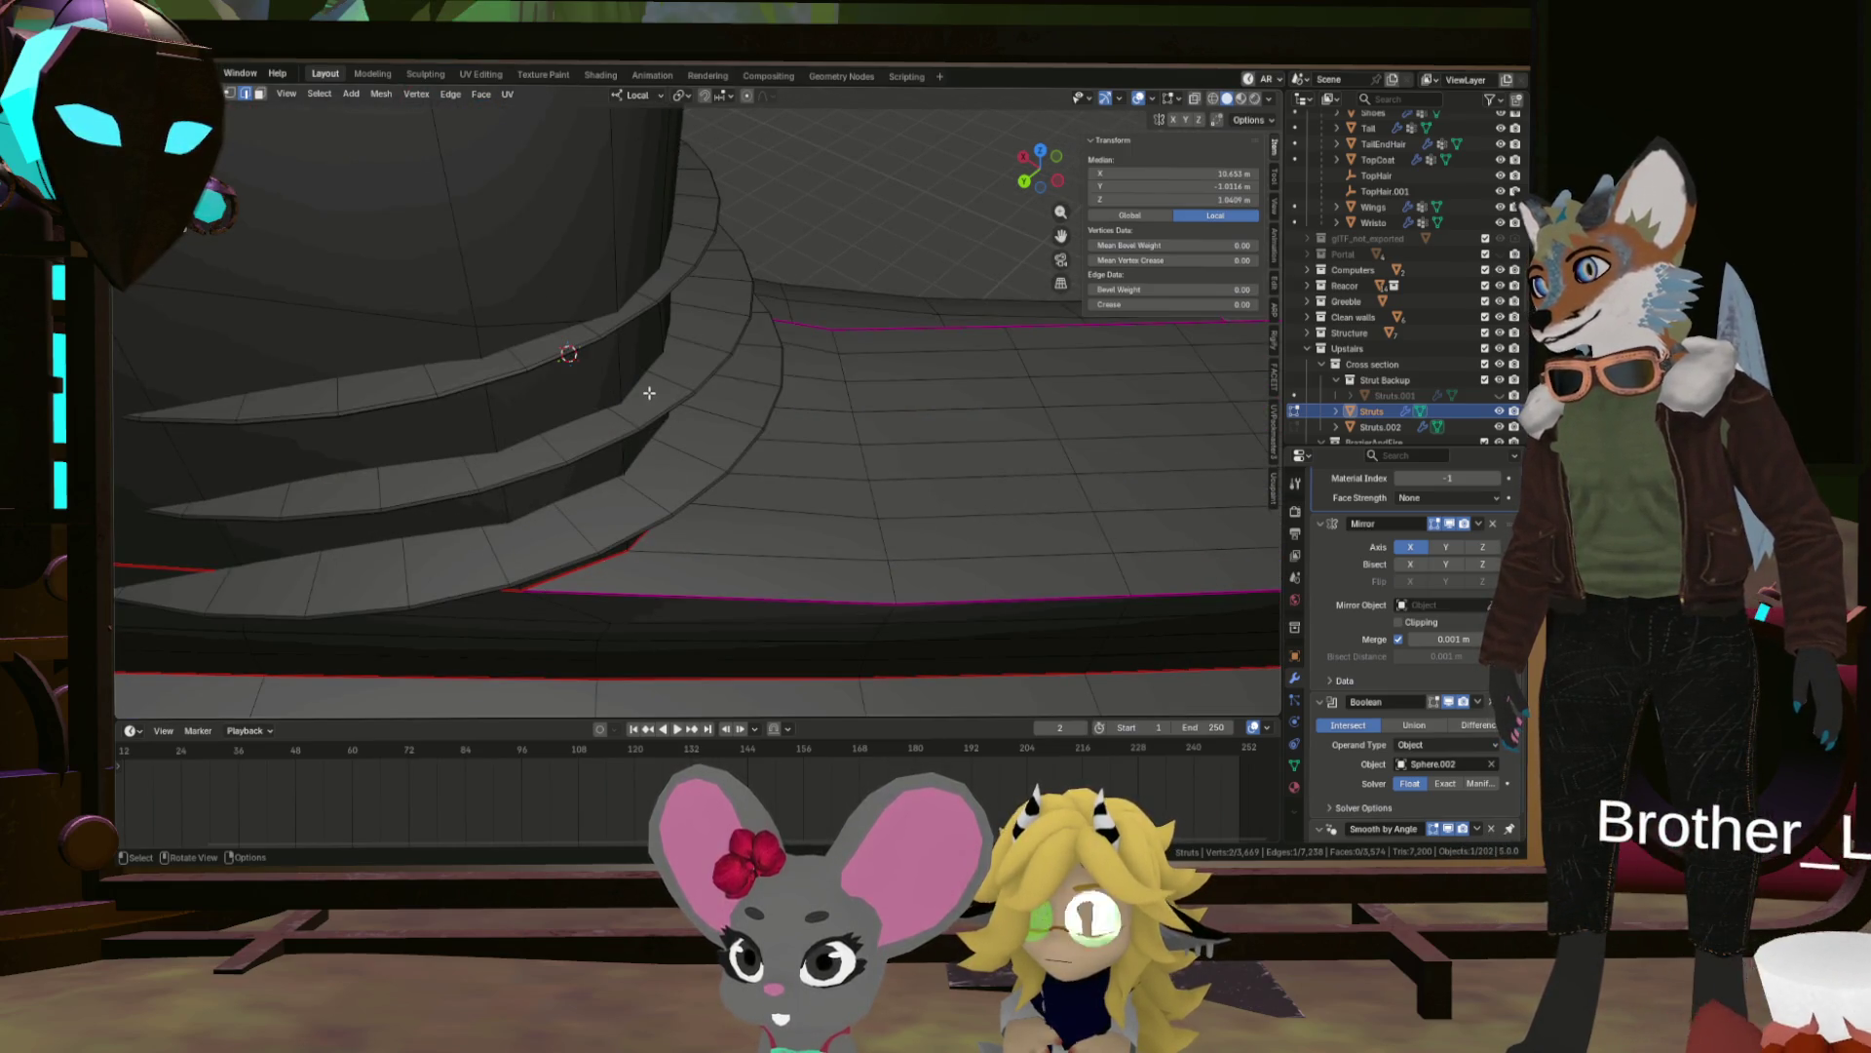
scroll("down", 3)
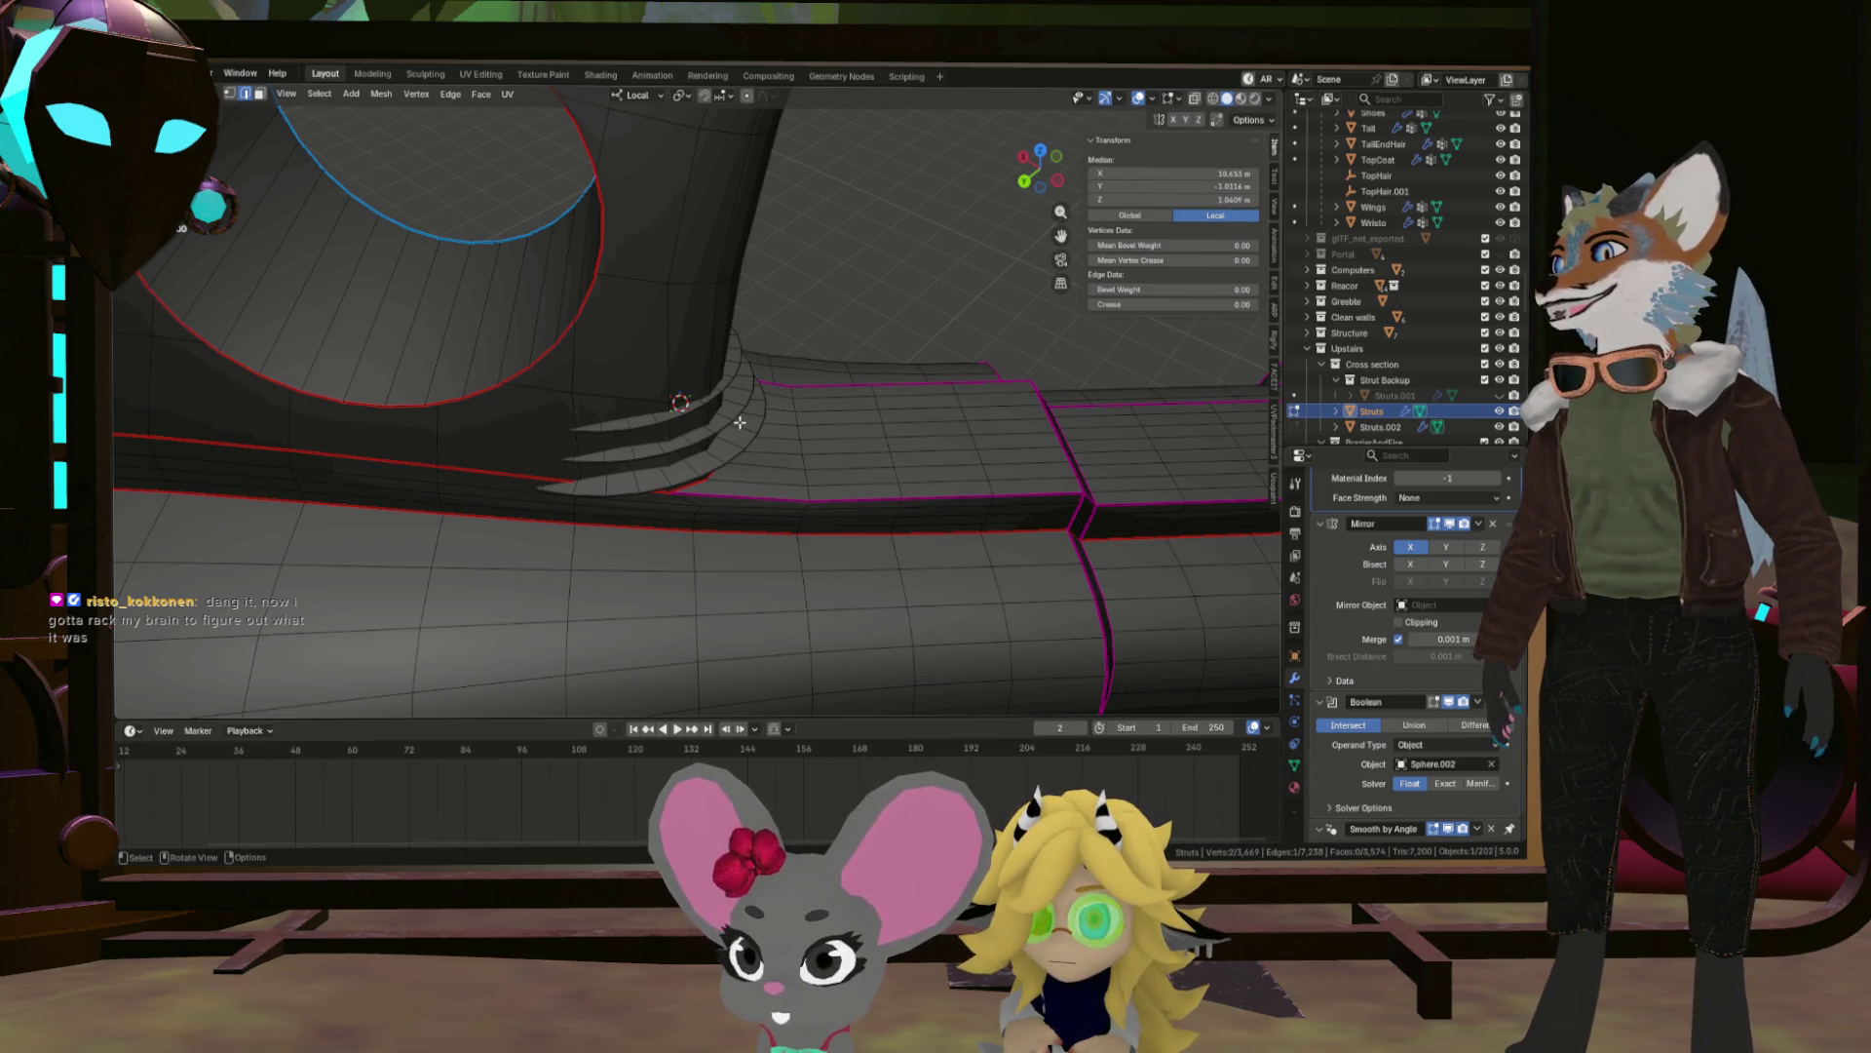
left_click_drag(740, 422, 829, 518)
scroll("up", 3)
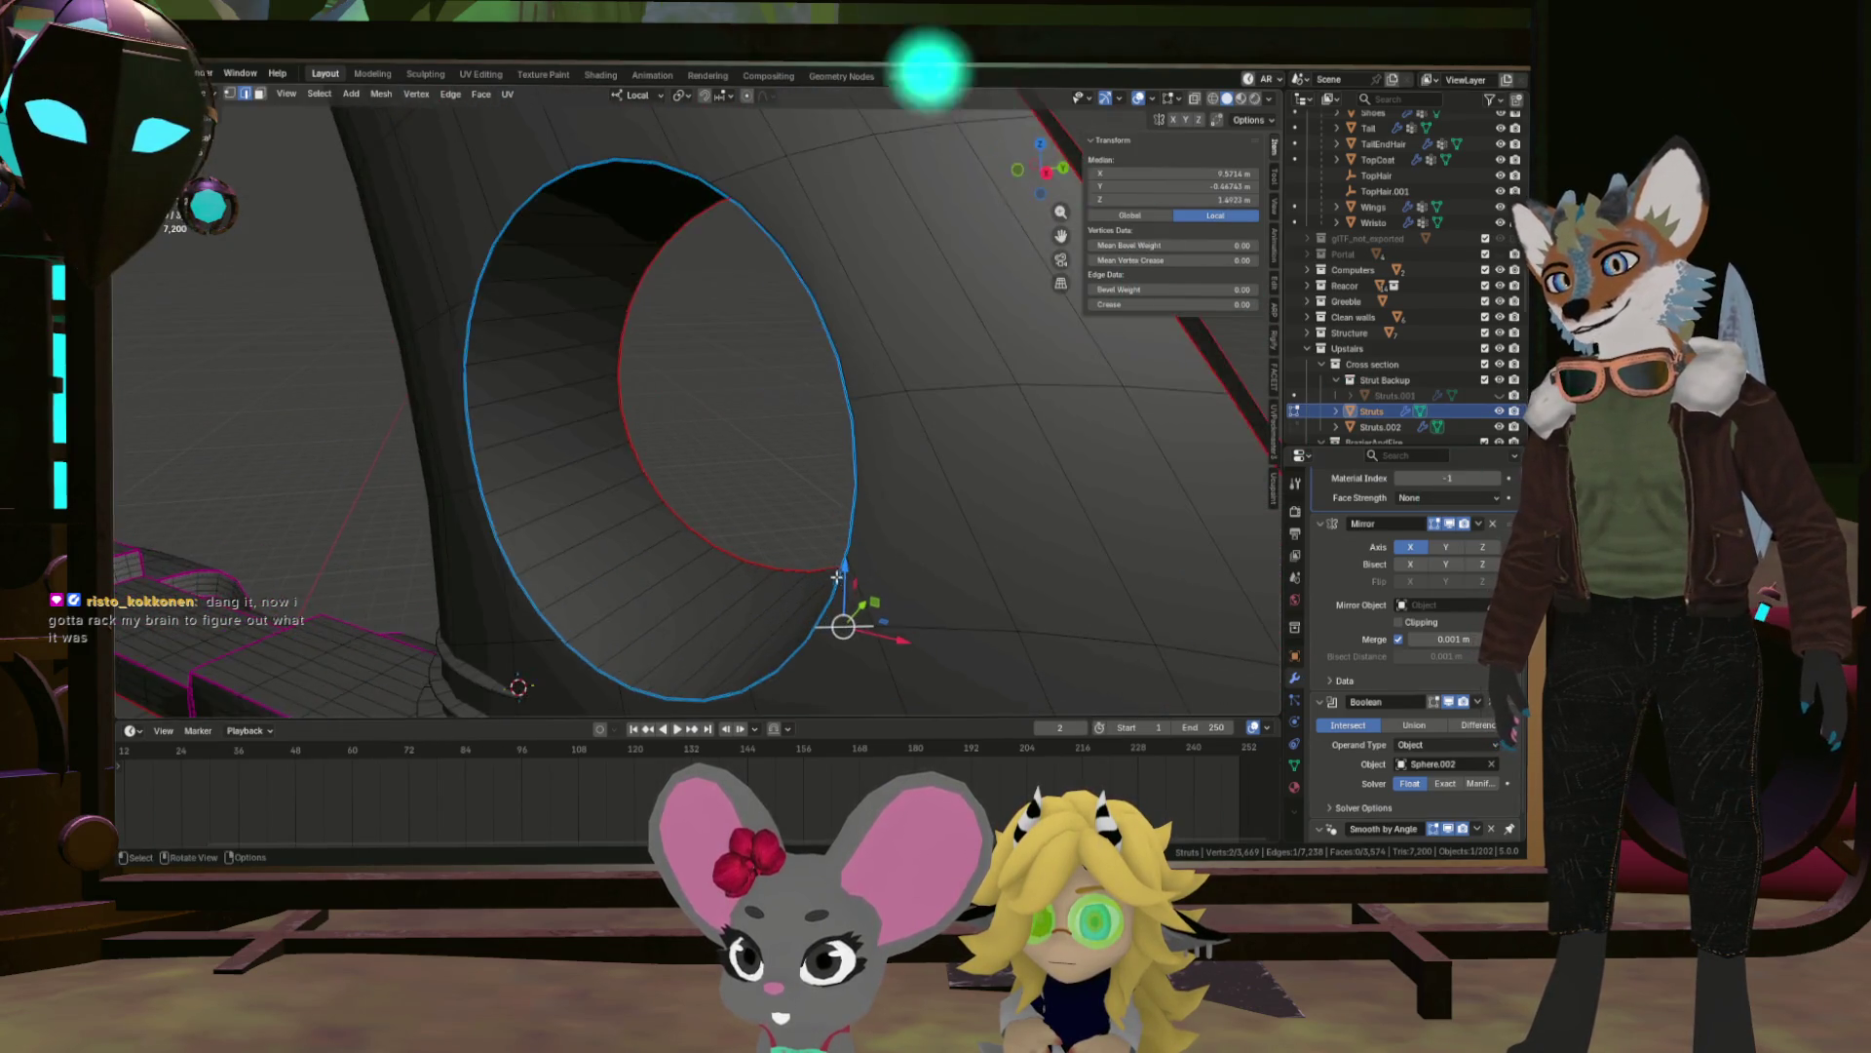
left_click(837, 580)
scroll("down", 3)
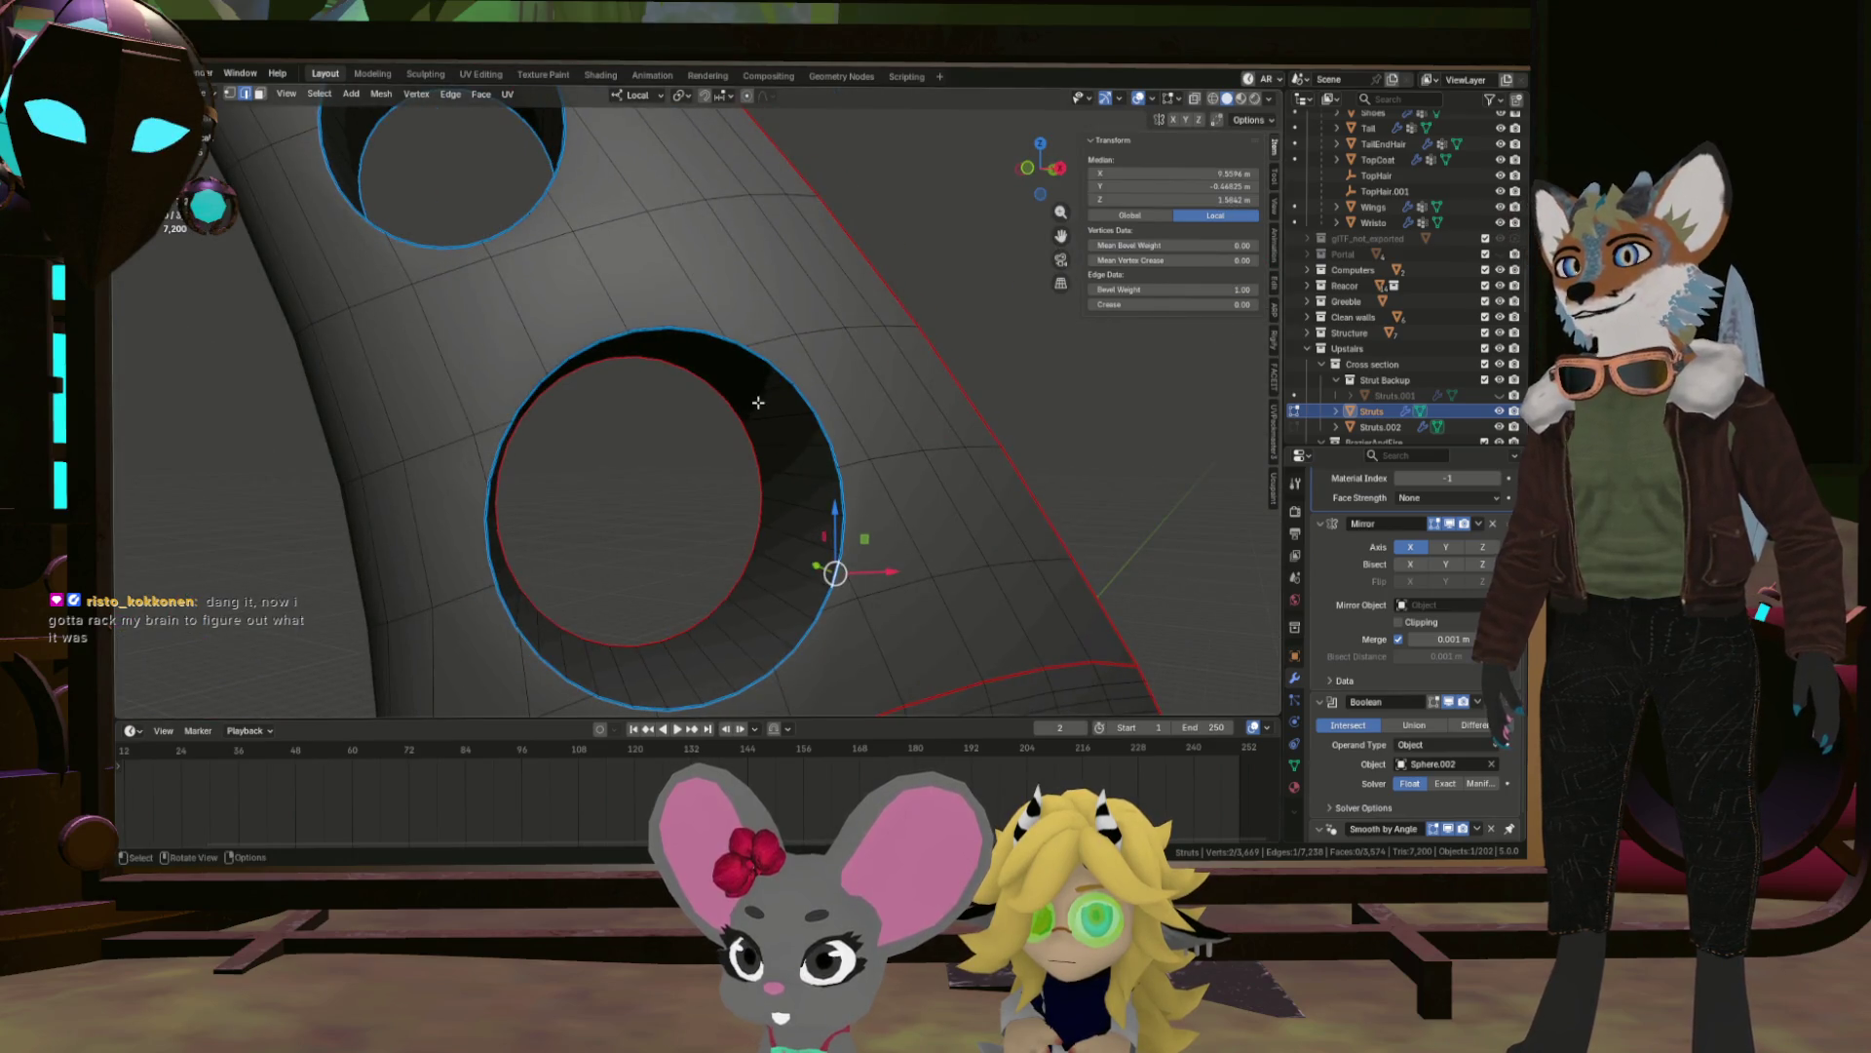
left_click(682, 331)
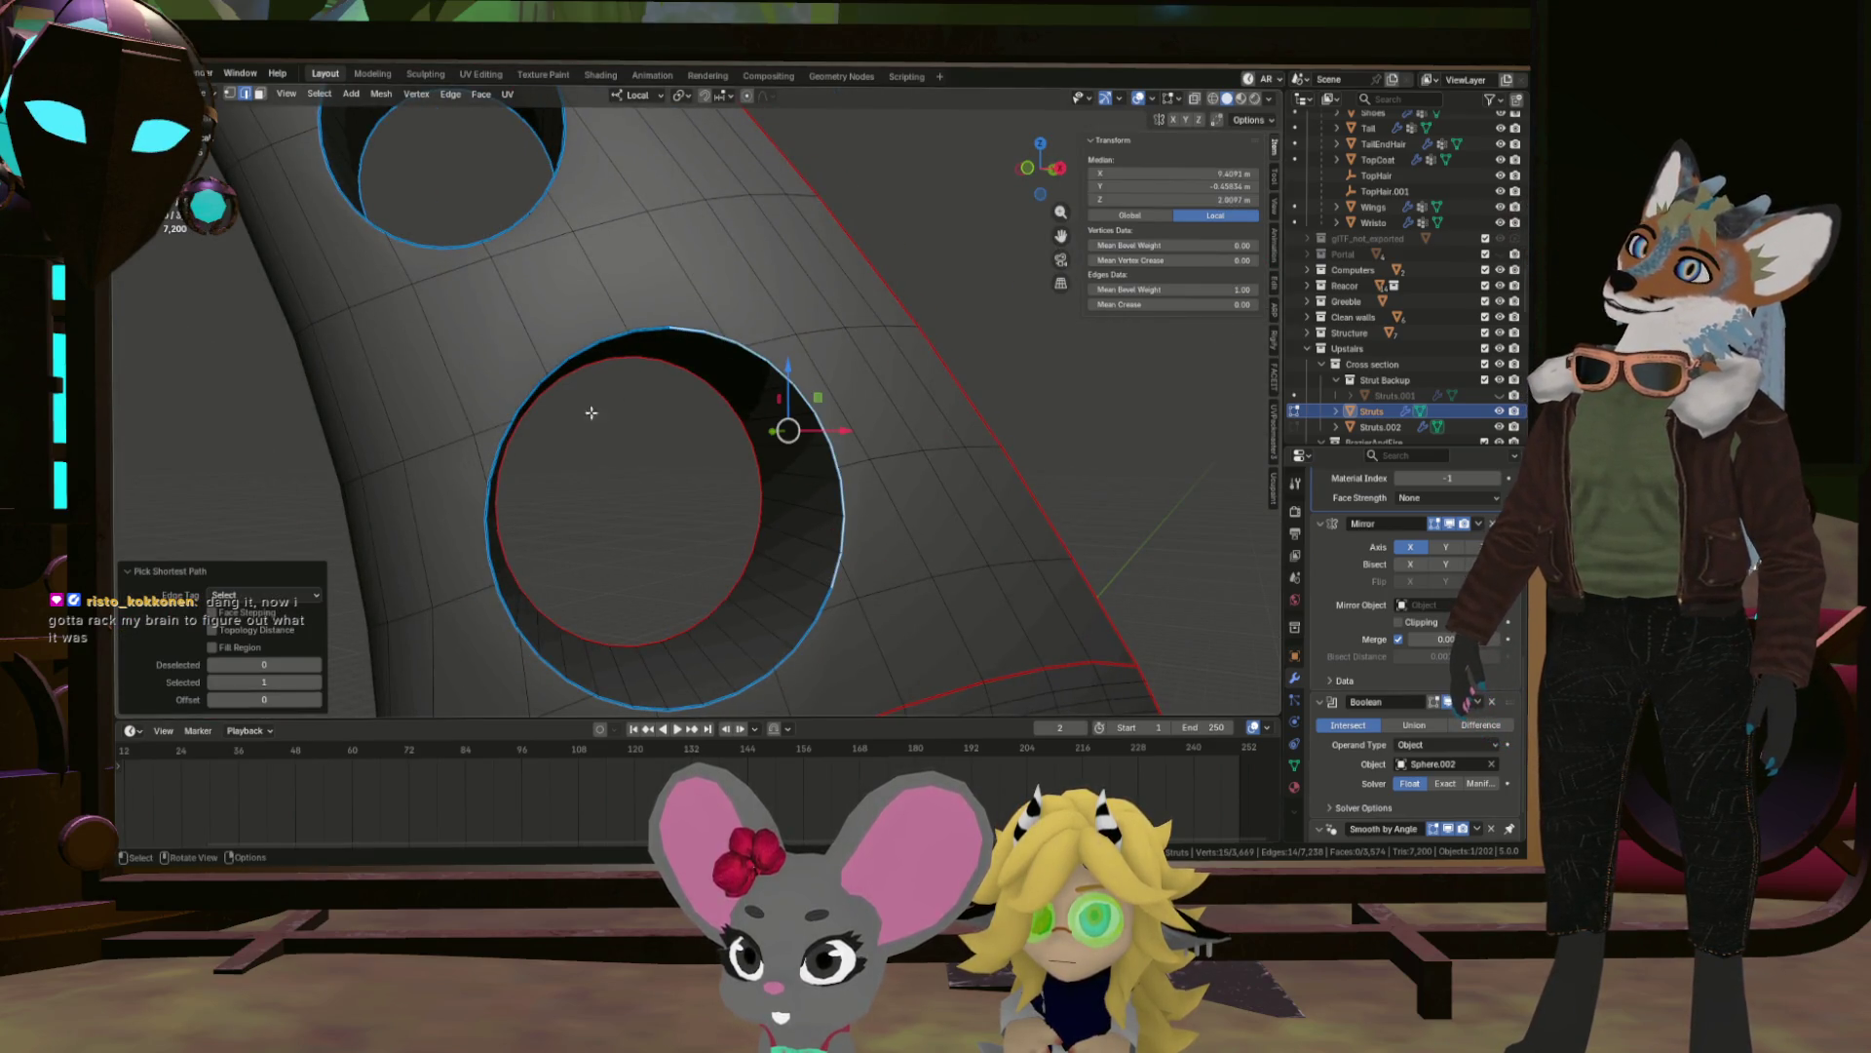
left_click(498, 464)
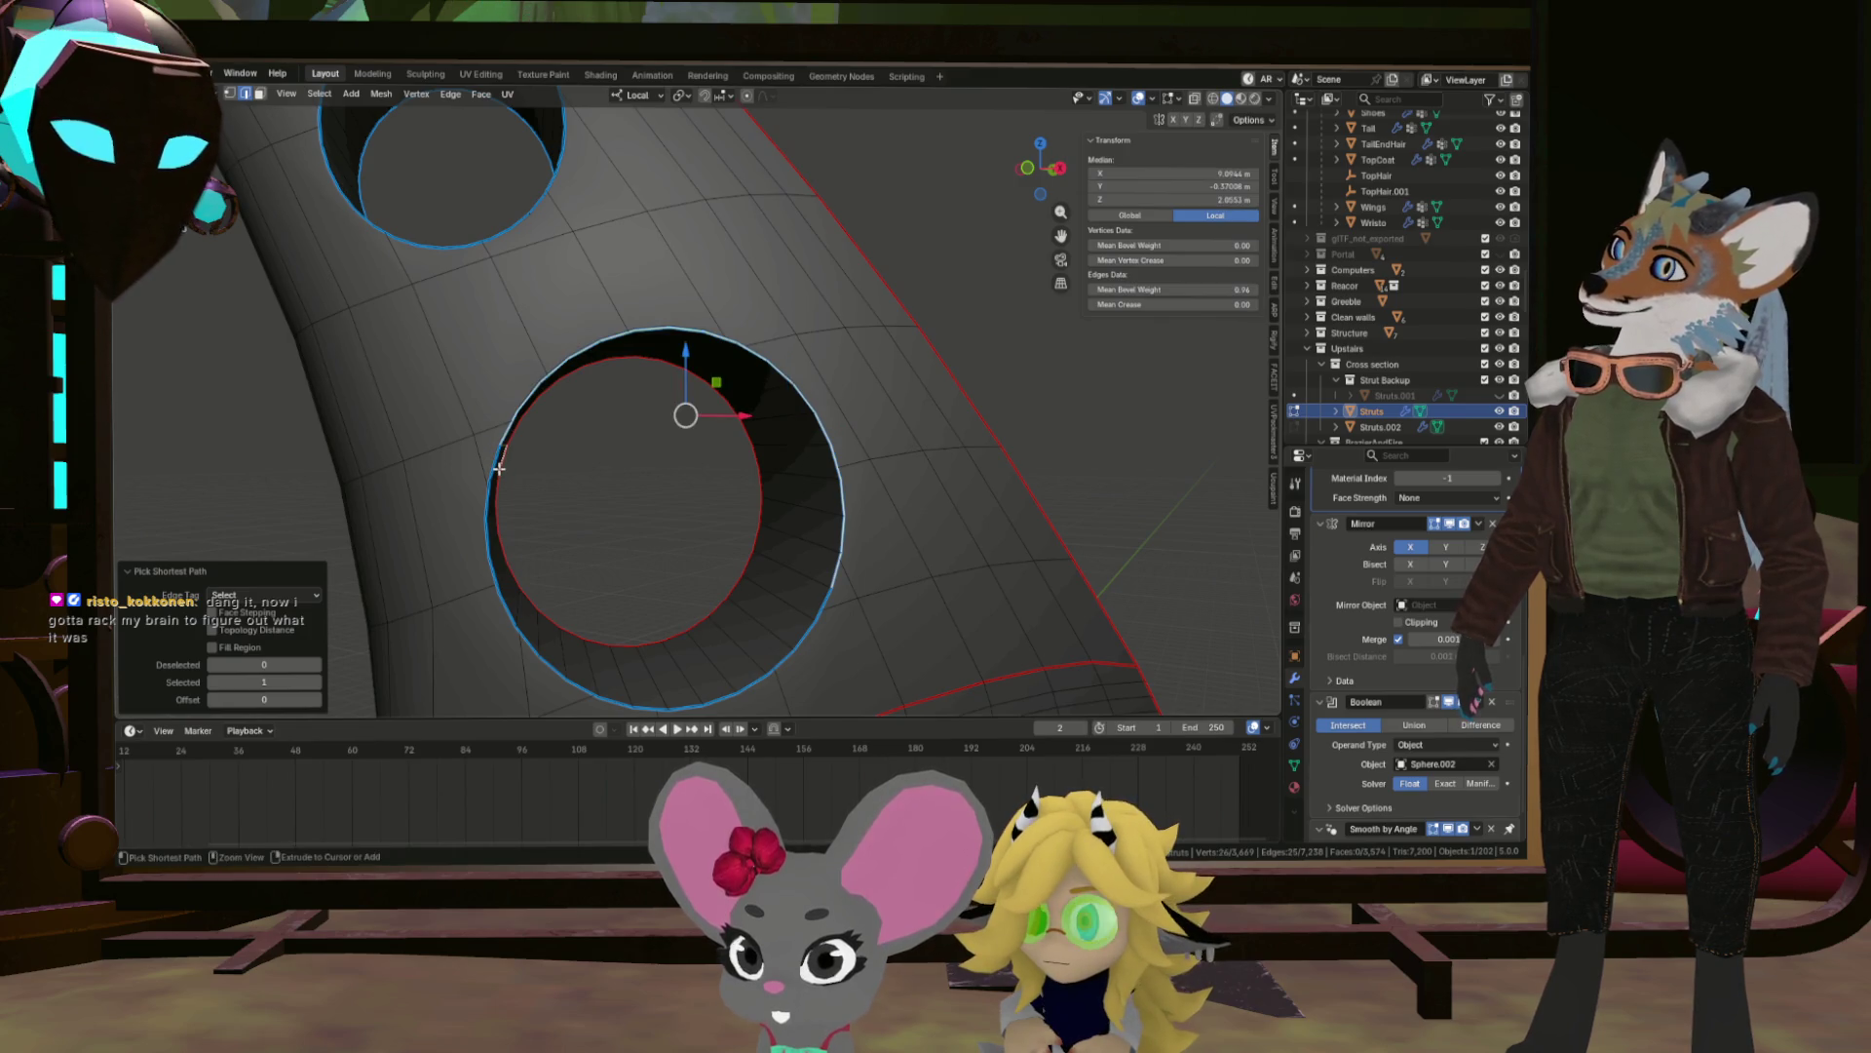
left_click(495, 528)
left_click(582, 688)
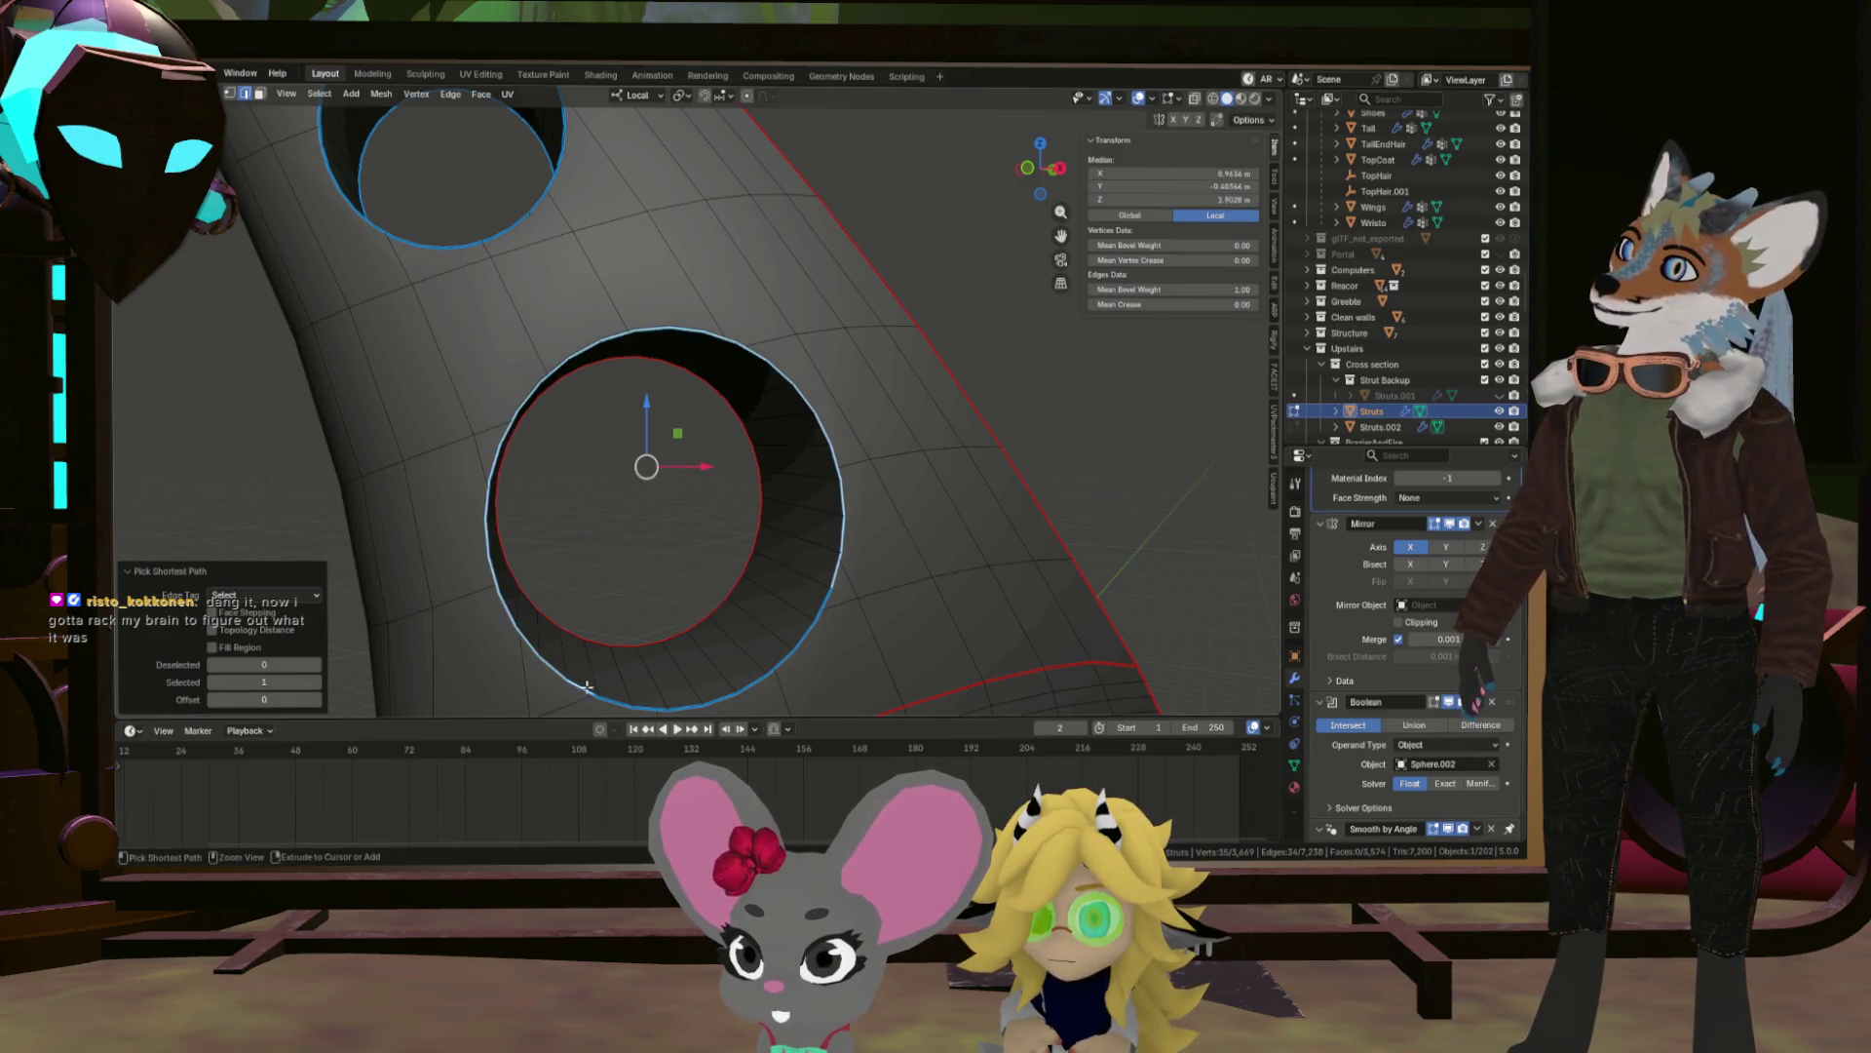
left_click(829, 596)
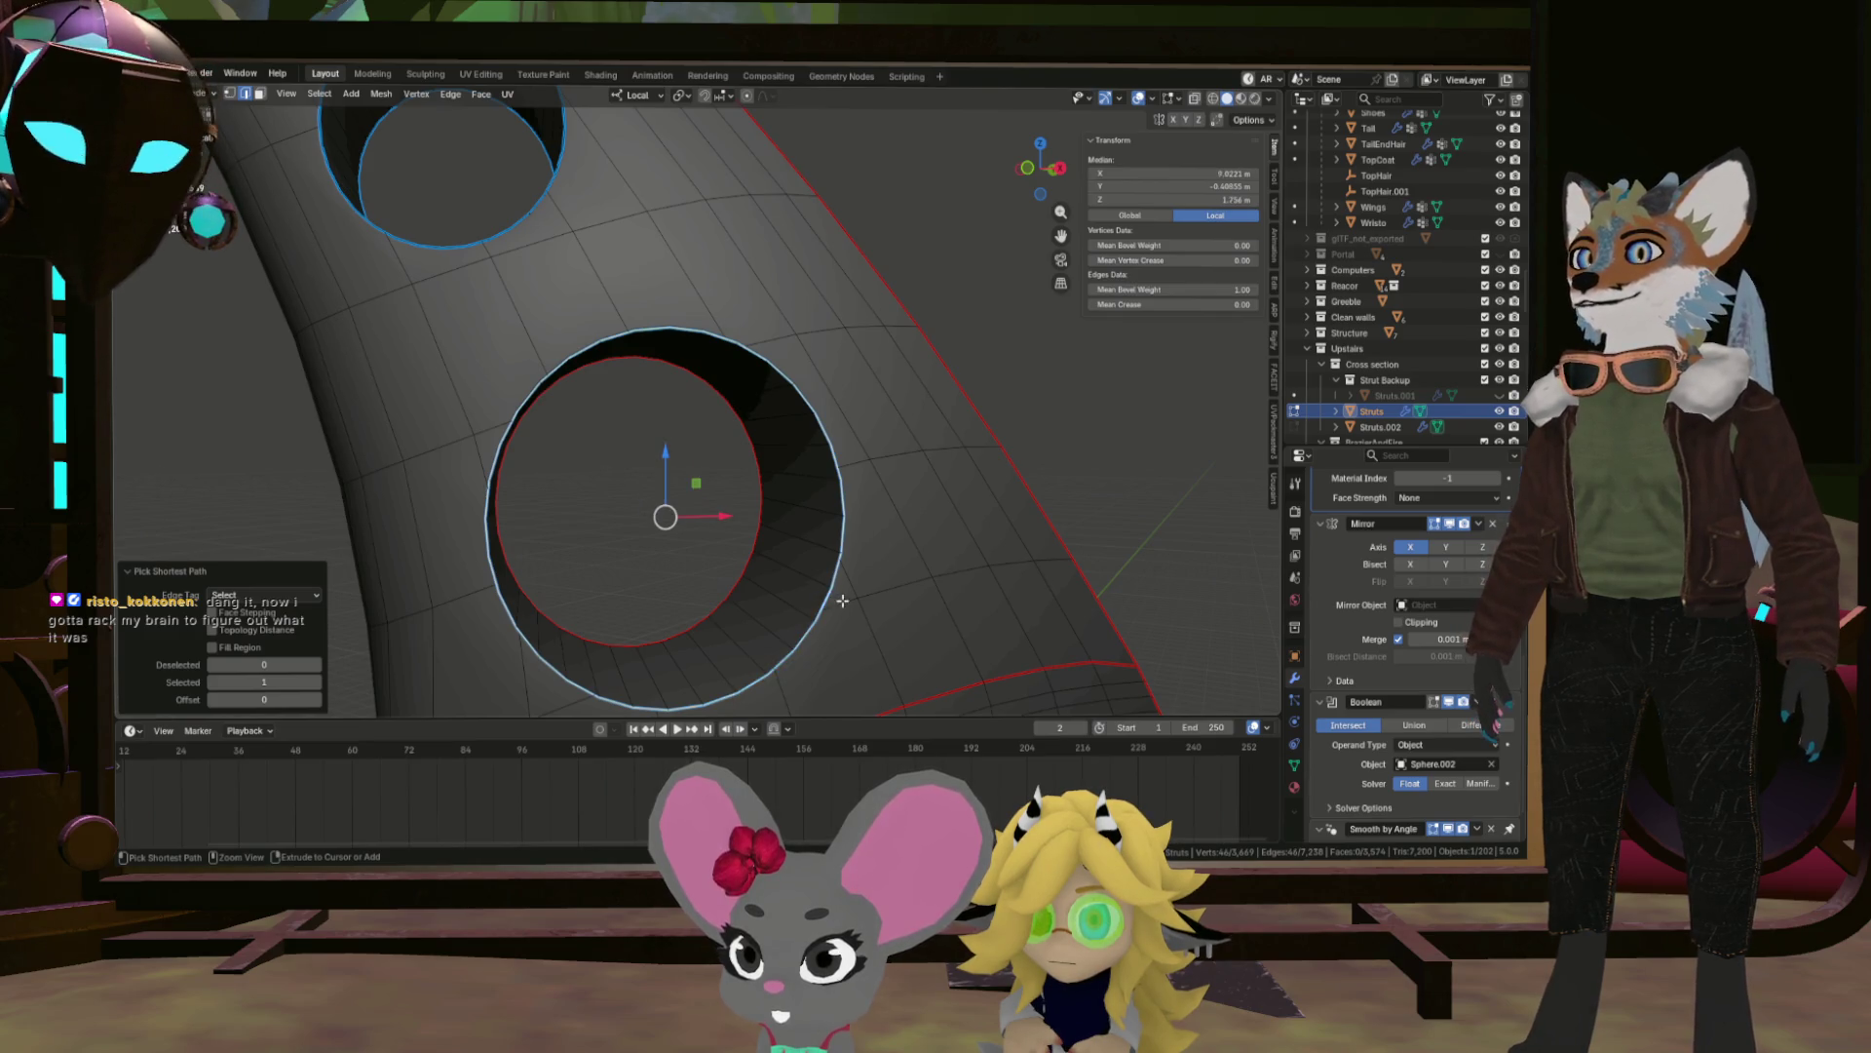
right_click(838, 600)
left_click(828, 602)
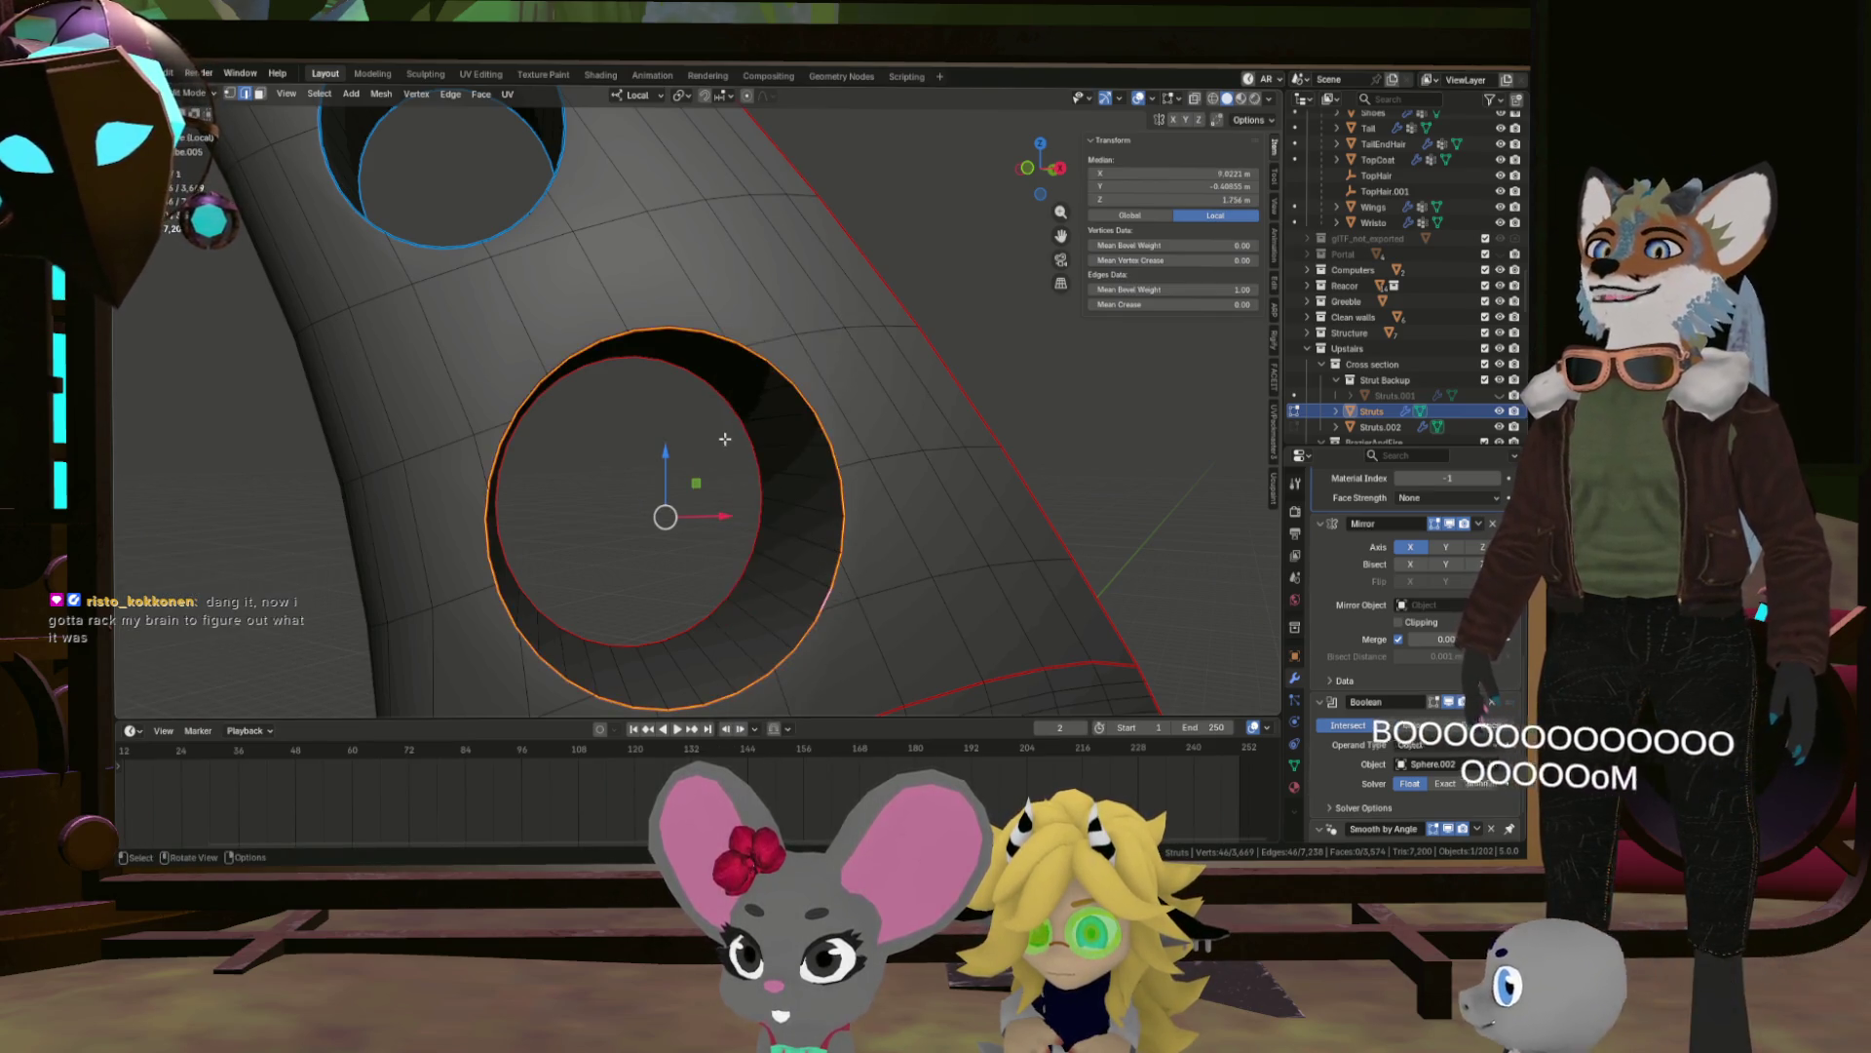
Mark the upper hole's ring rim as a seam.
left_click_drag(828, 603, 809, 481)
scroll("up", 3)
left_click(741, 374)
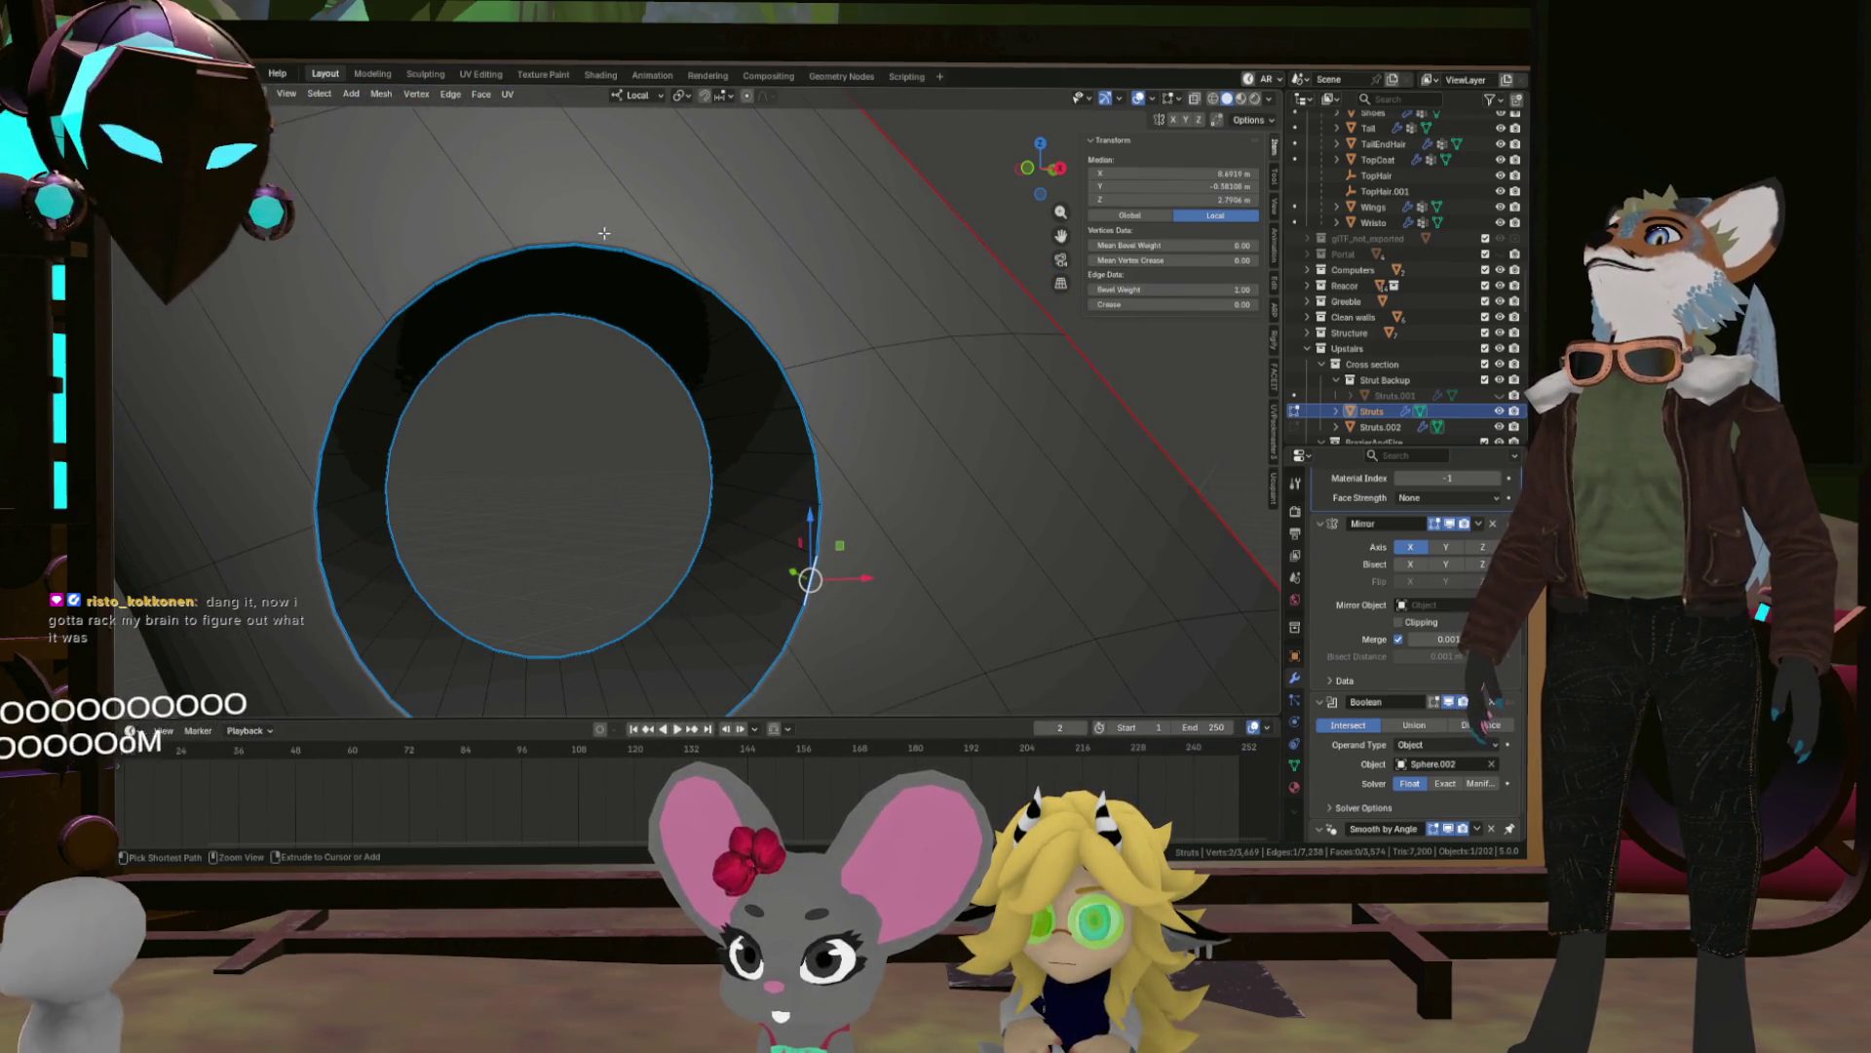
left_click(605, 235)
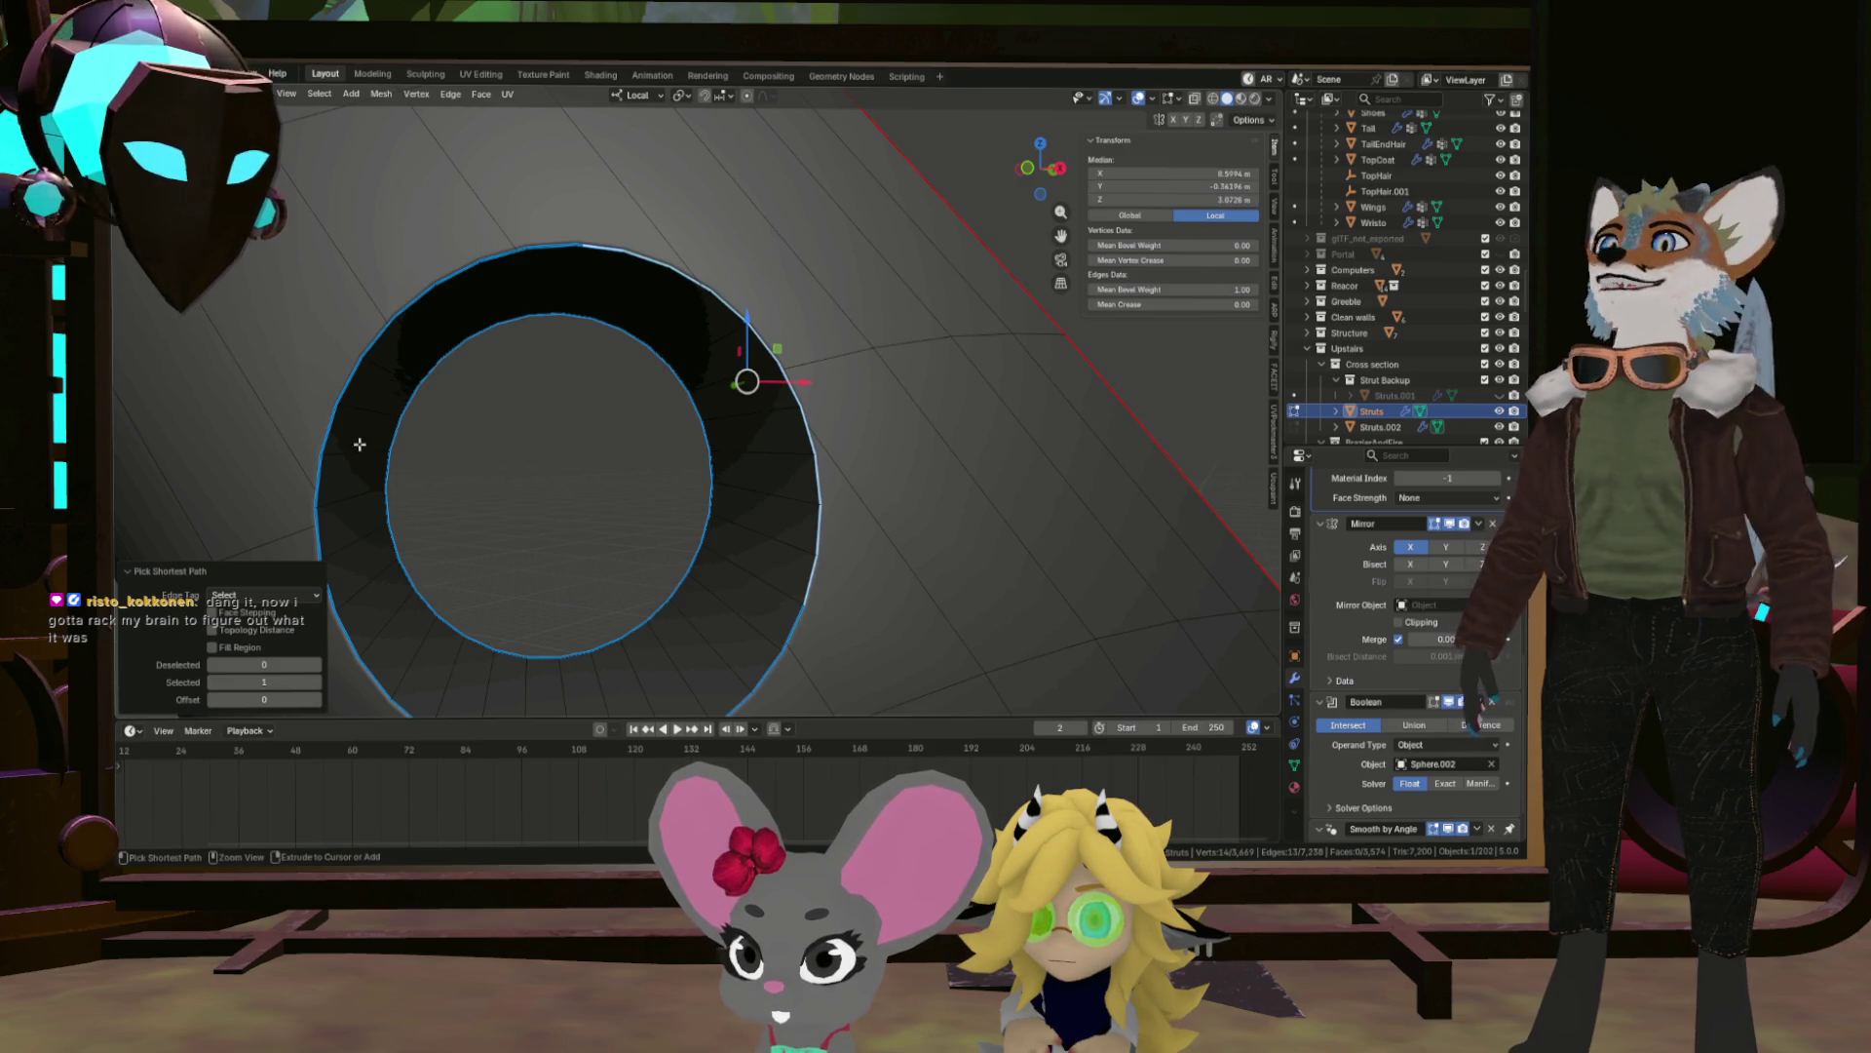
left_click(347, 448)
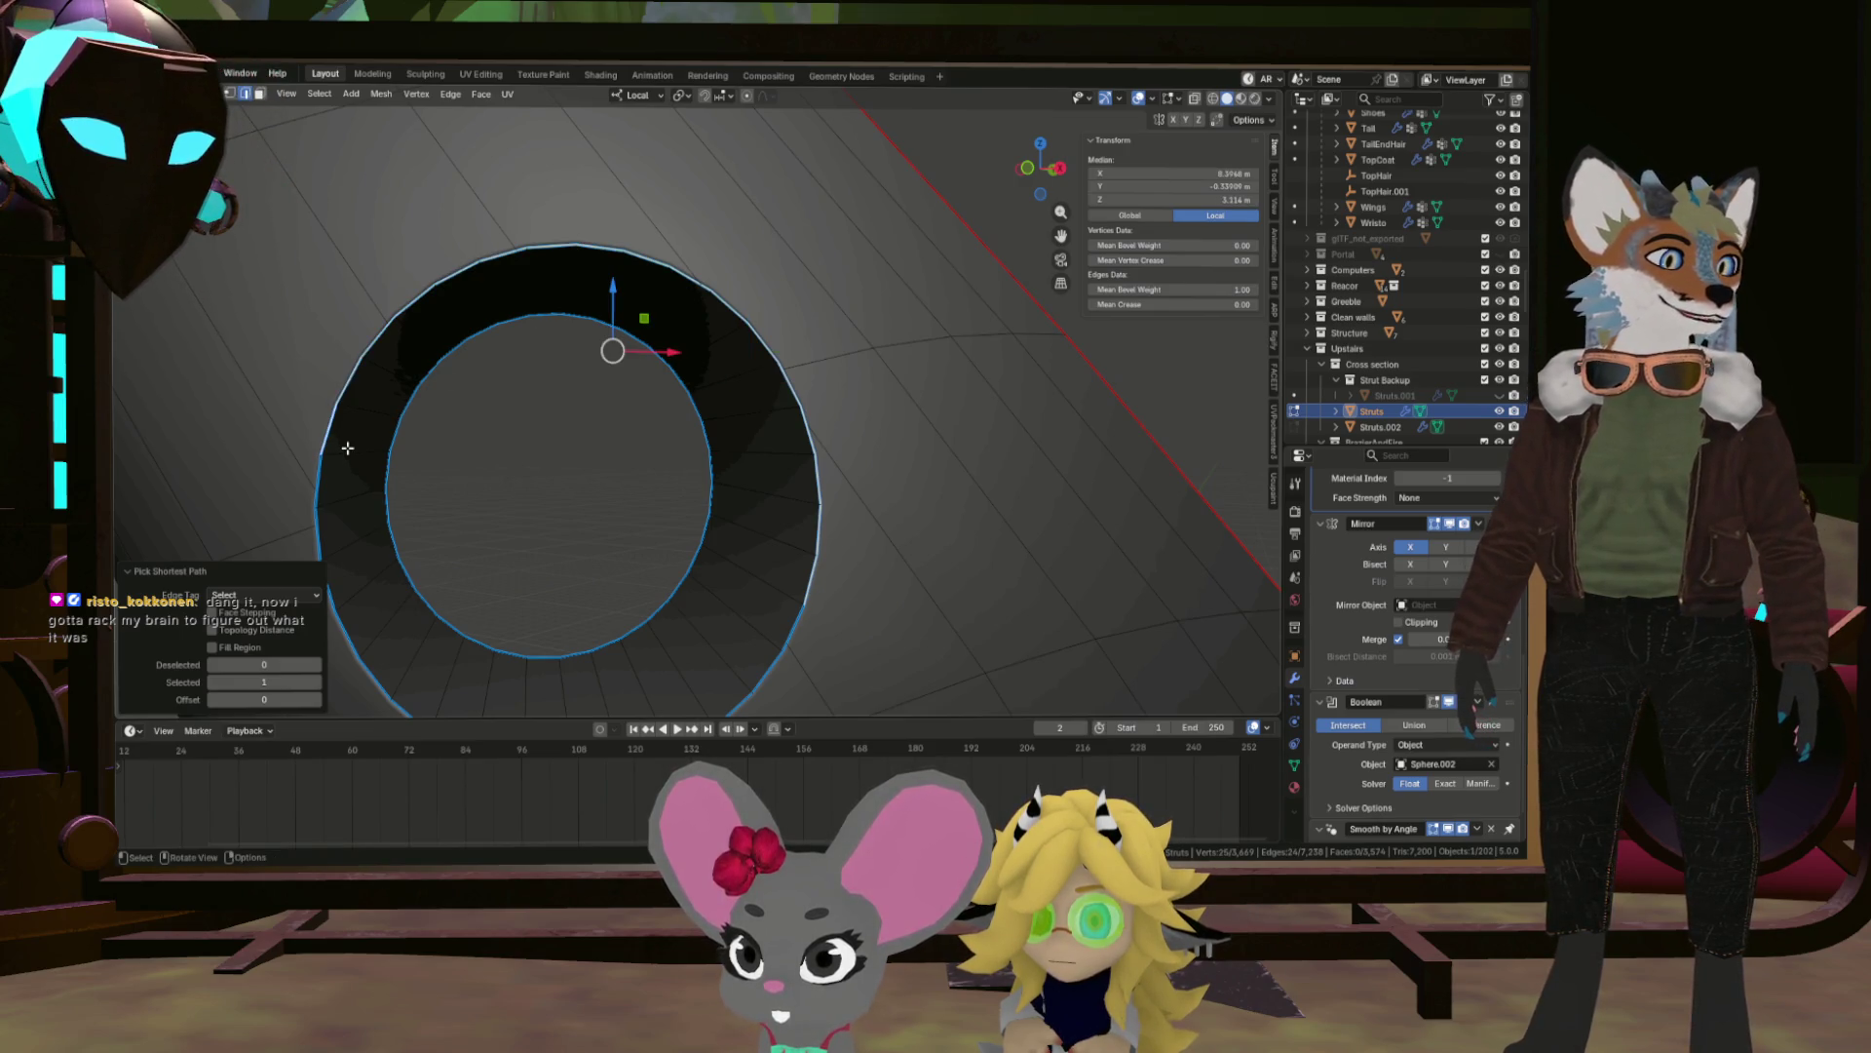
left_click_drag(414, 544, 482, 616)
left_click(770, 676)
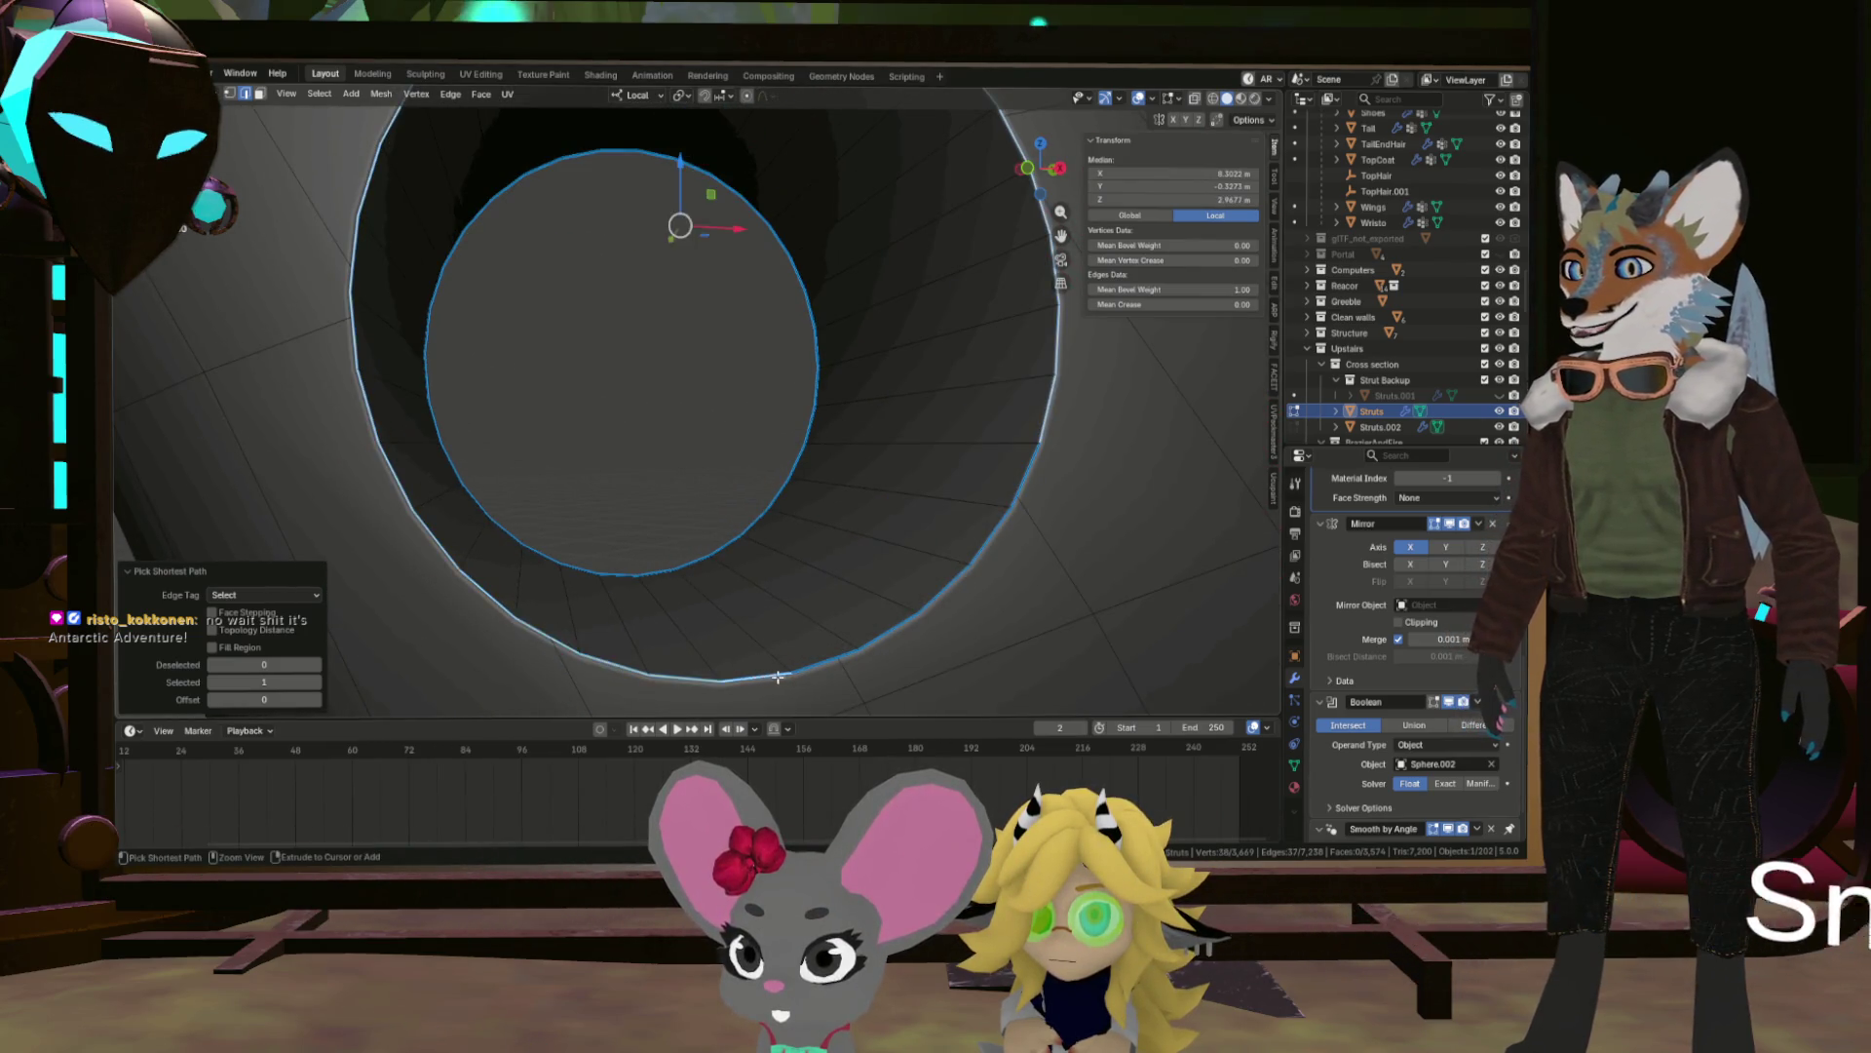
left_click_drag(770, 677, 858, 610)
right_click(890, 597)
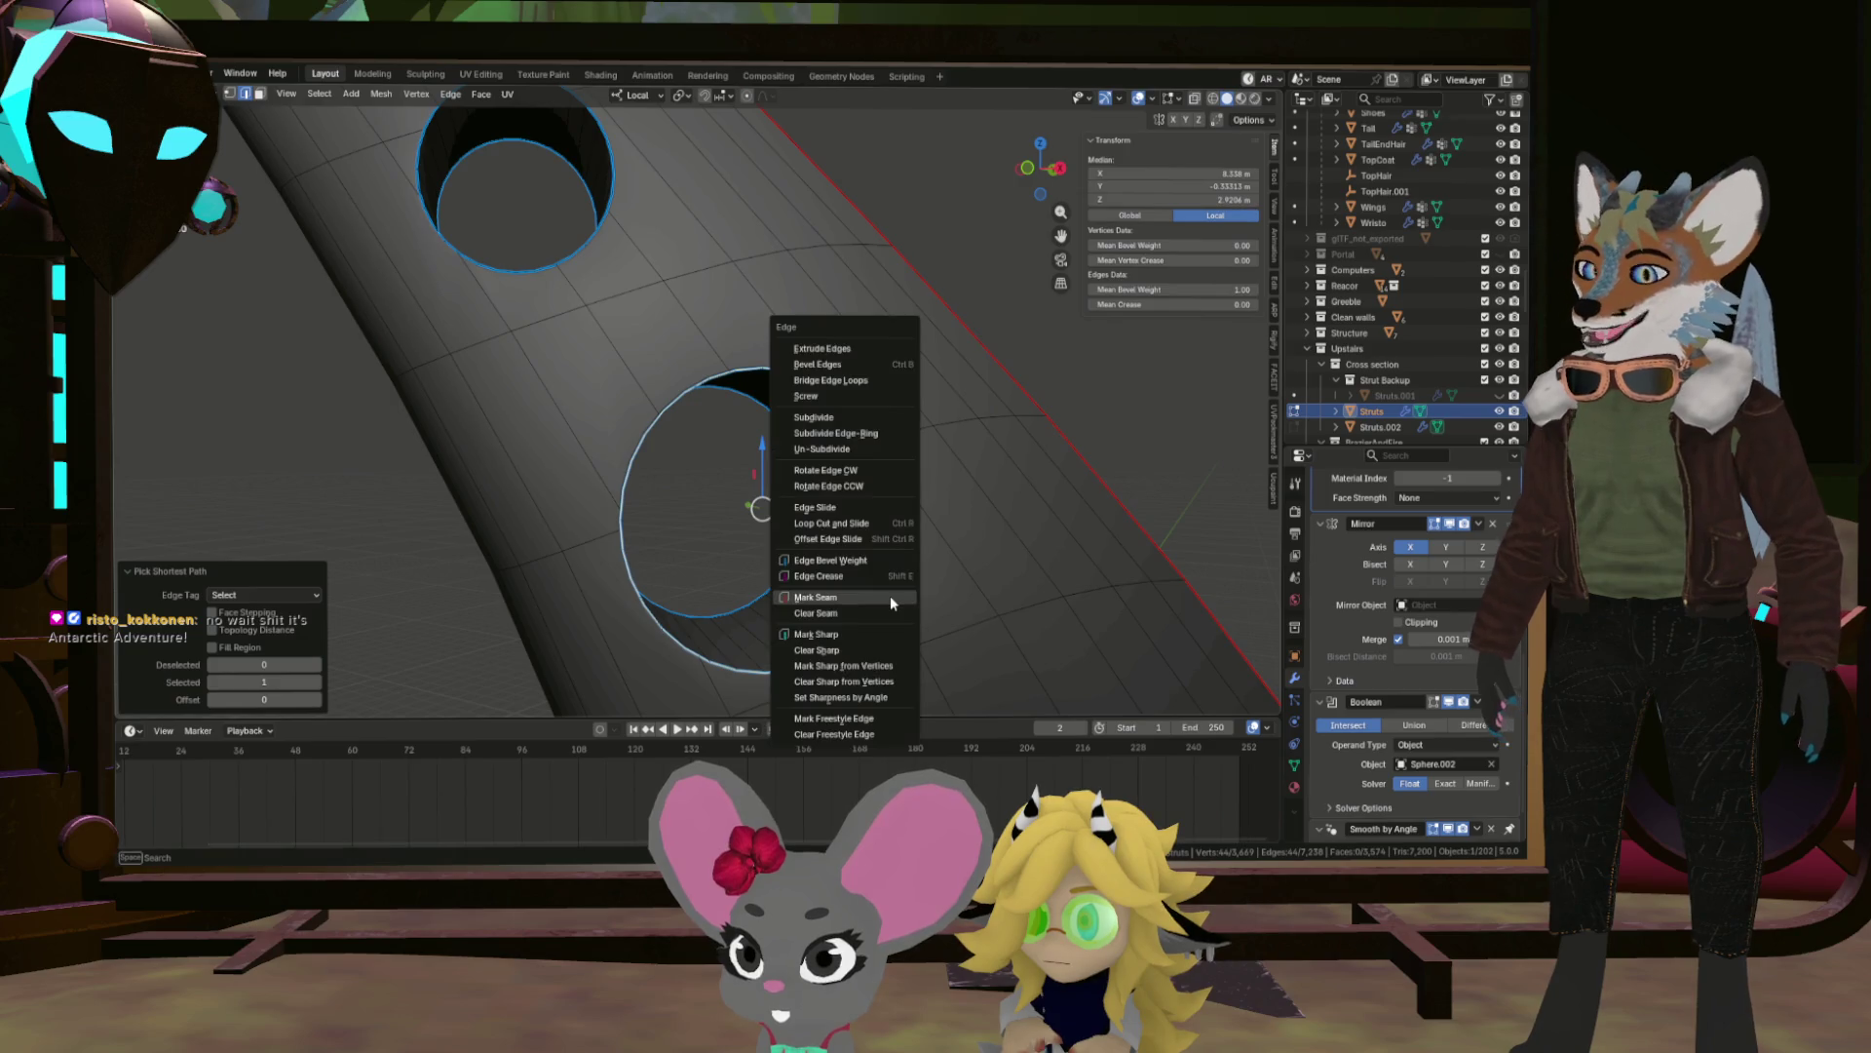
left_click(890, 597)
Select the third hole's rim all the way around and mark it as a seam.
left_click_drag(889, 596, 648, 507)
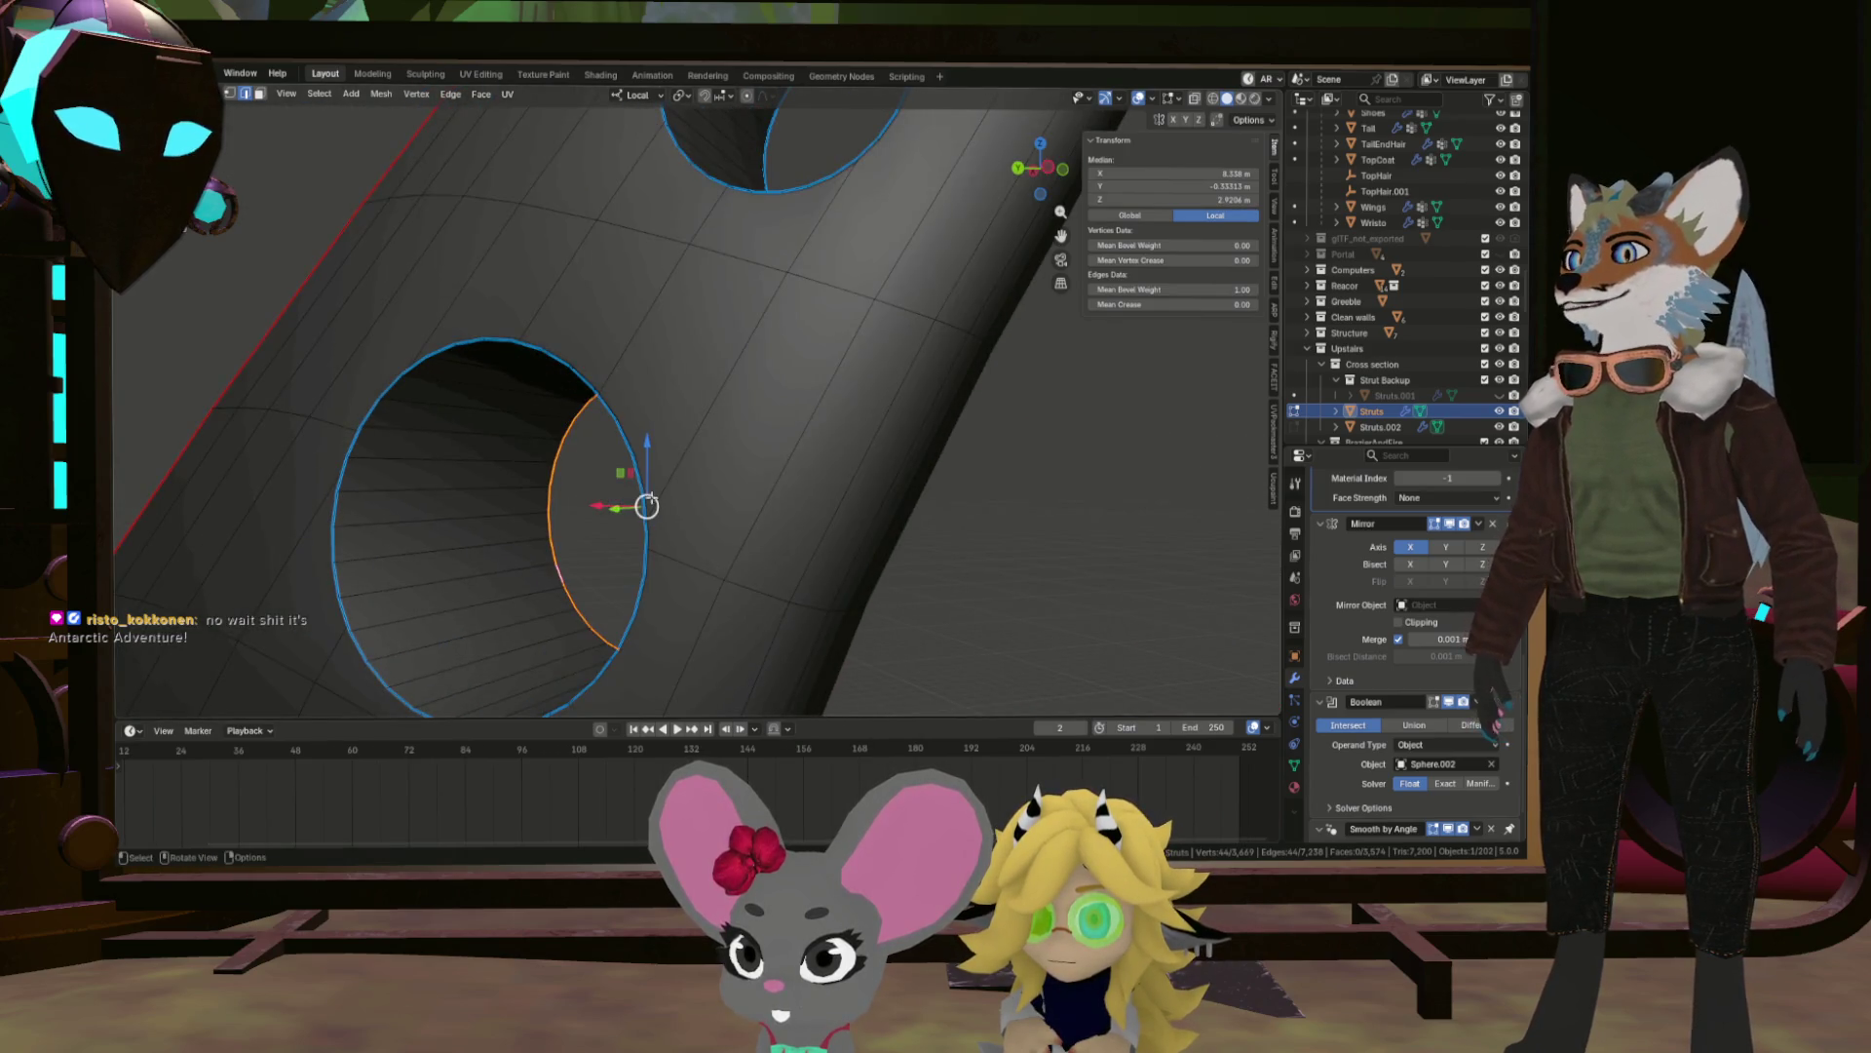
left_click(629, 437)
left_click(434, 355)
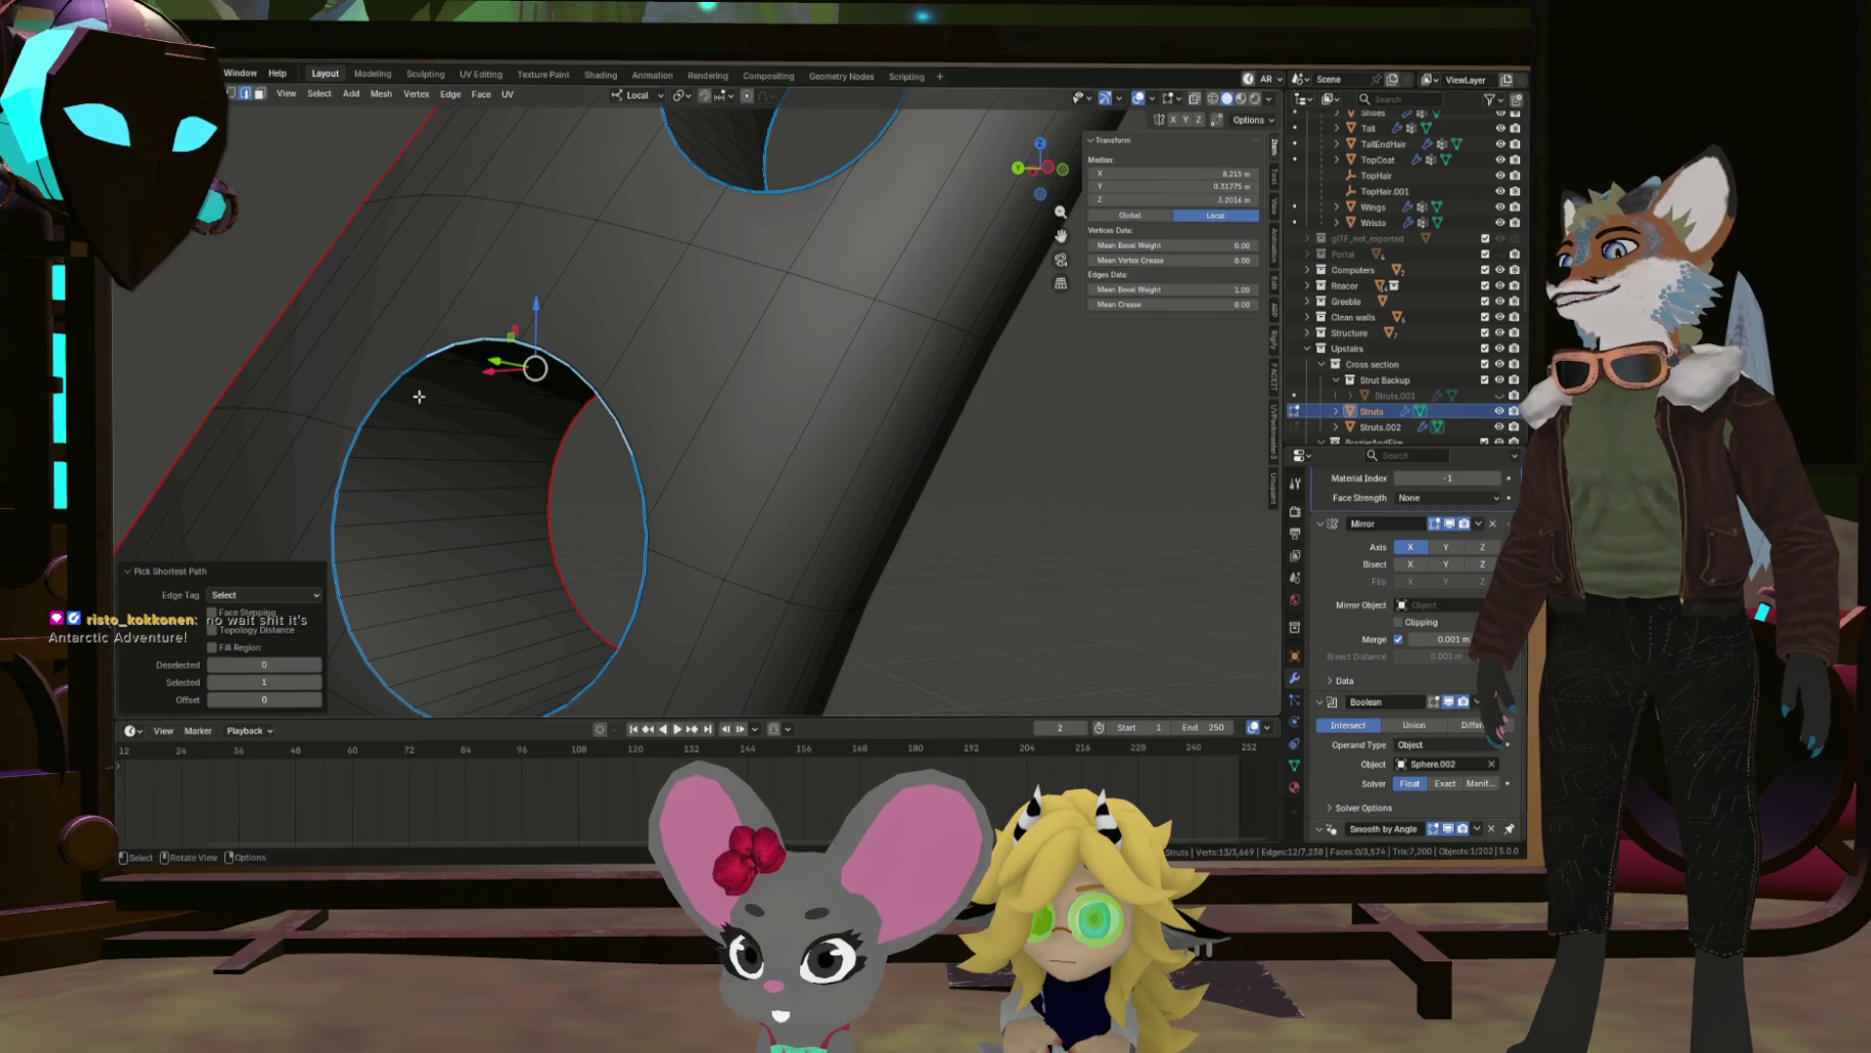
left_click_drag(458, 390, 509, 477)
left_click(513, 489)
left_click(605, 634)
left_click(722, 665)
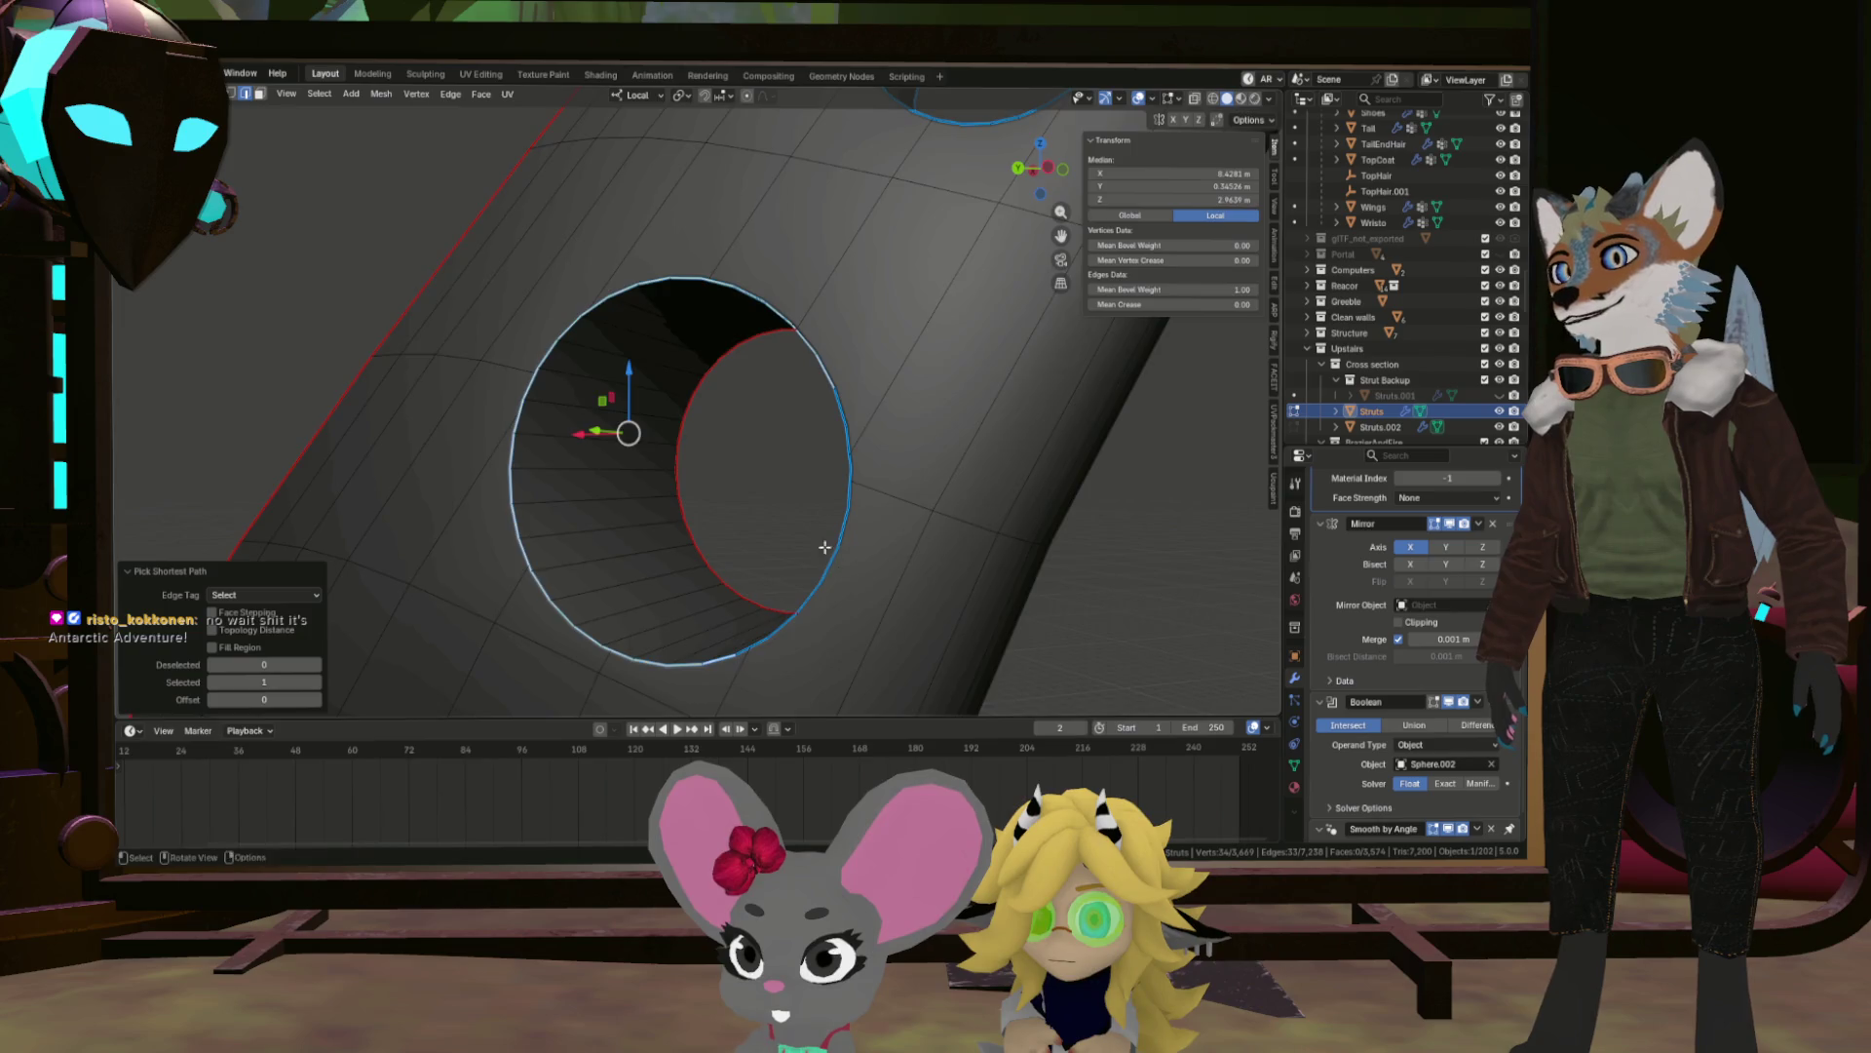
left_click_drag(825, 547, 897, 502)
left_click(912, 423)
key("ctrl+r")
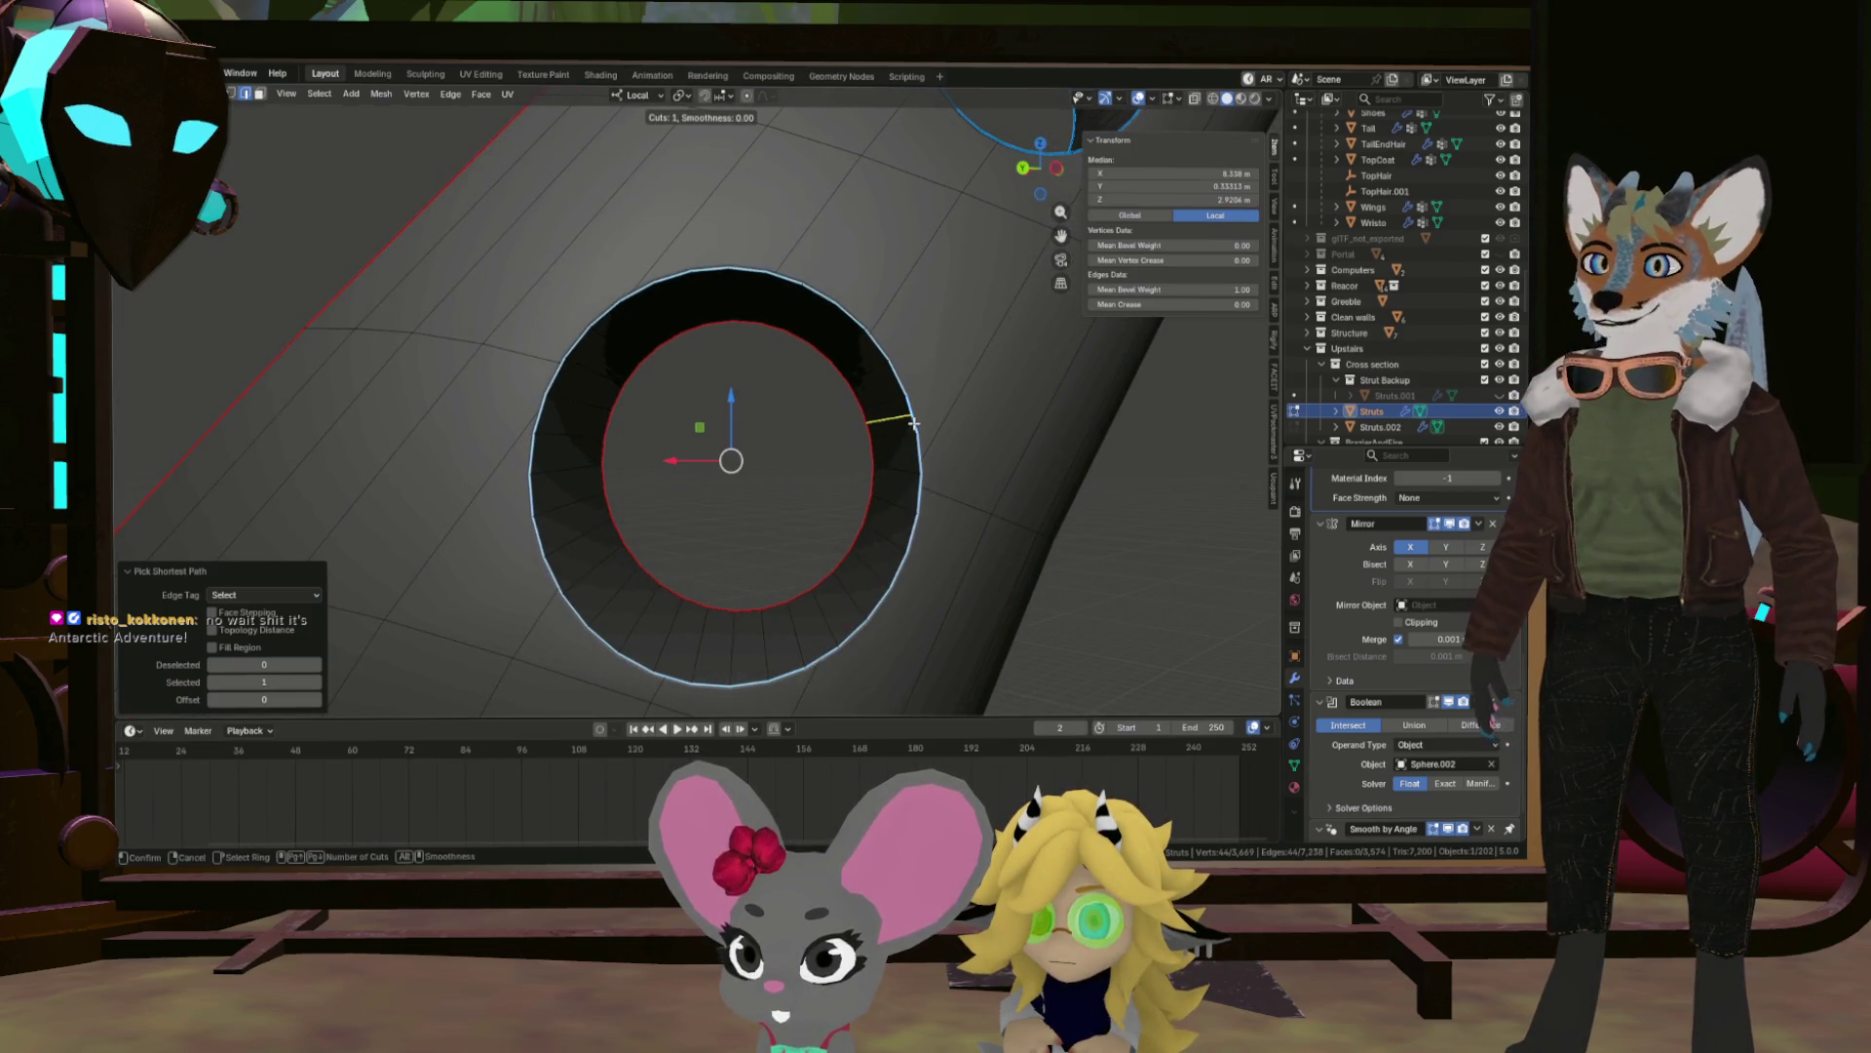
key("Escape")
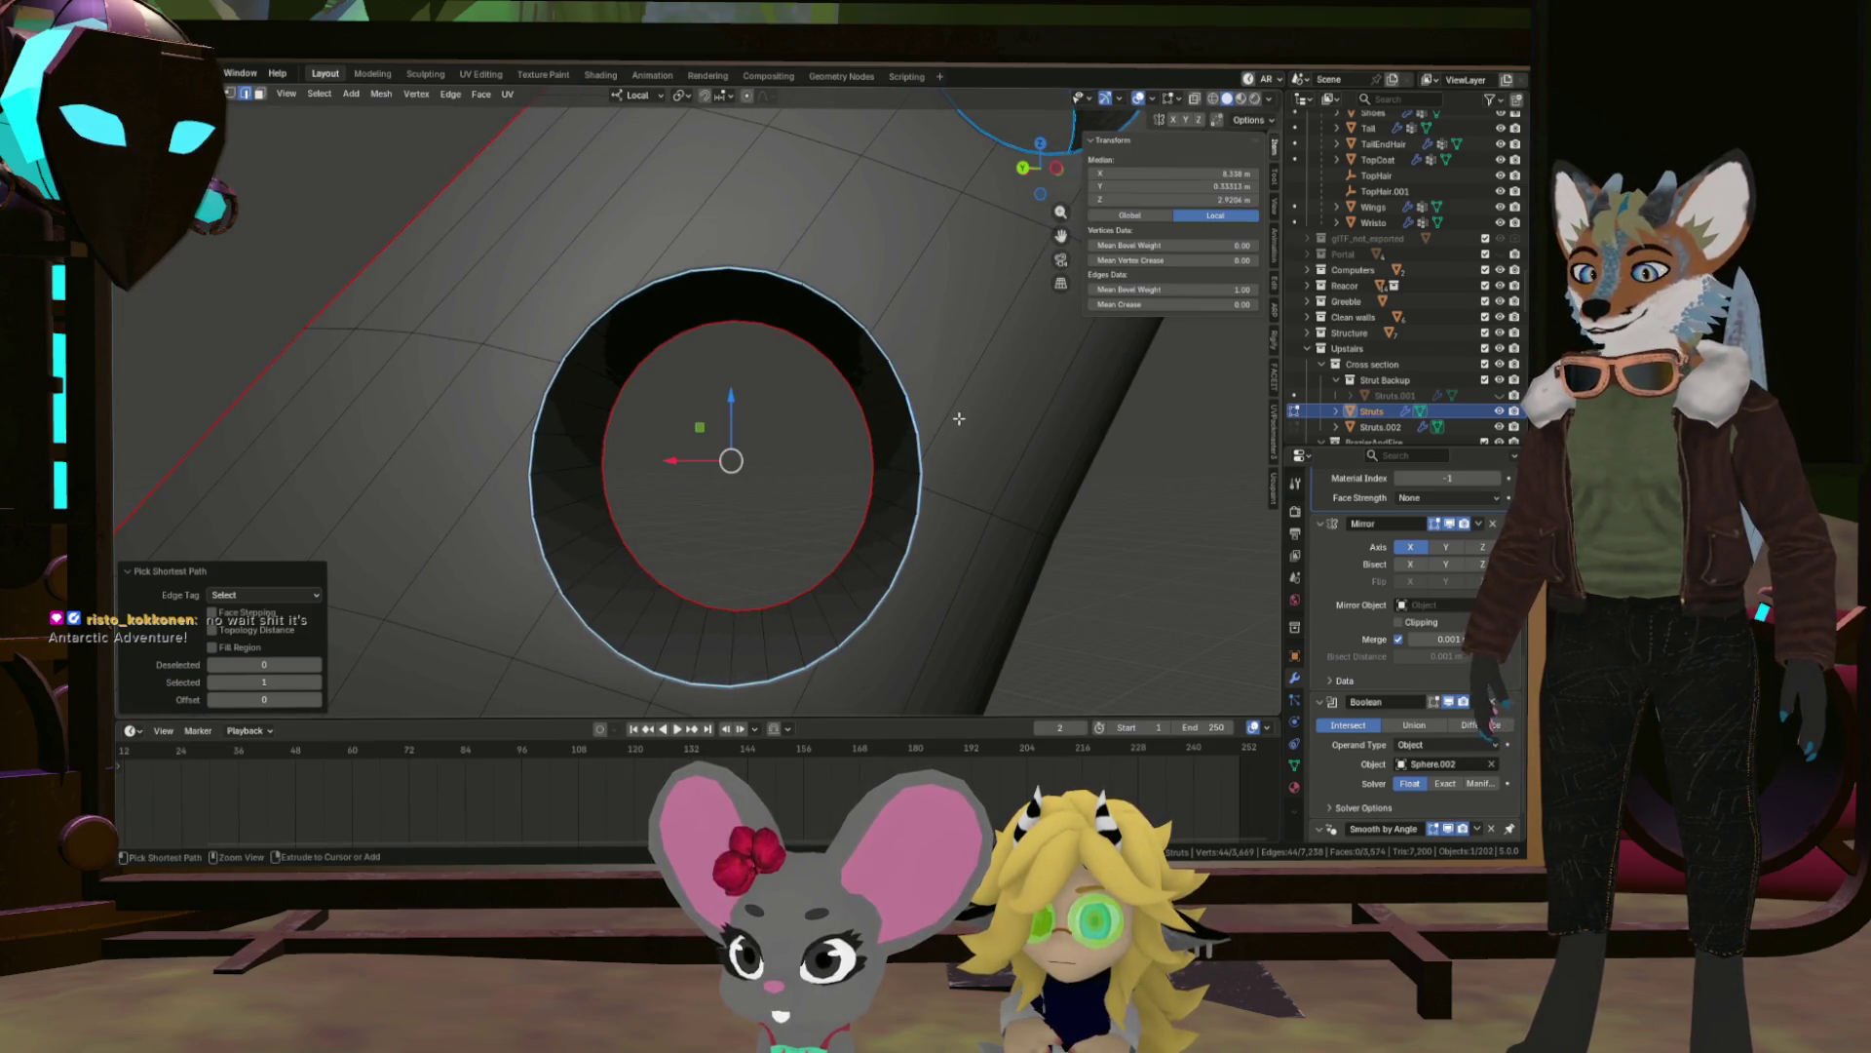
right_click(957, 417)
left_click(957, 417)
Mark the fourth hole's ring as a seam with Ctrl+E.
left_click_drag(957, 417, 926, 410)
left_click(927, 410)
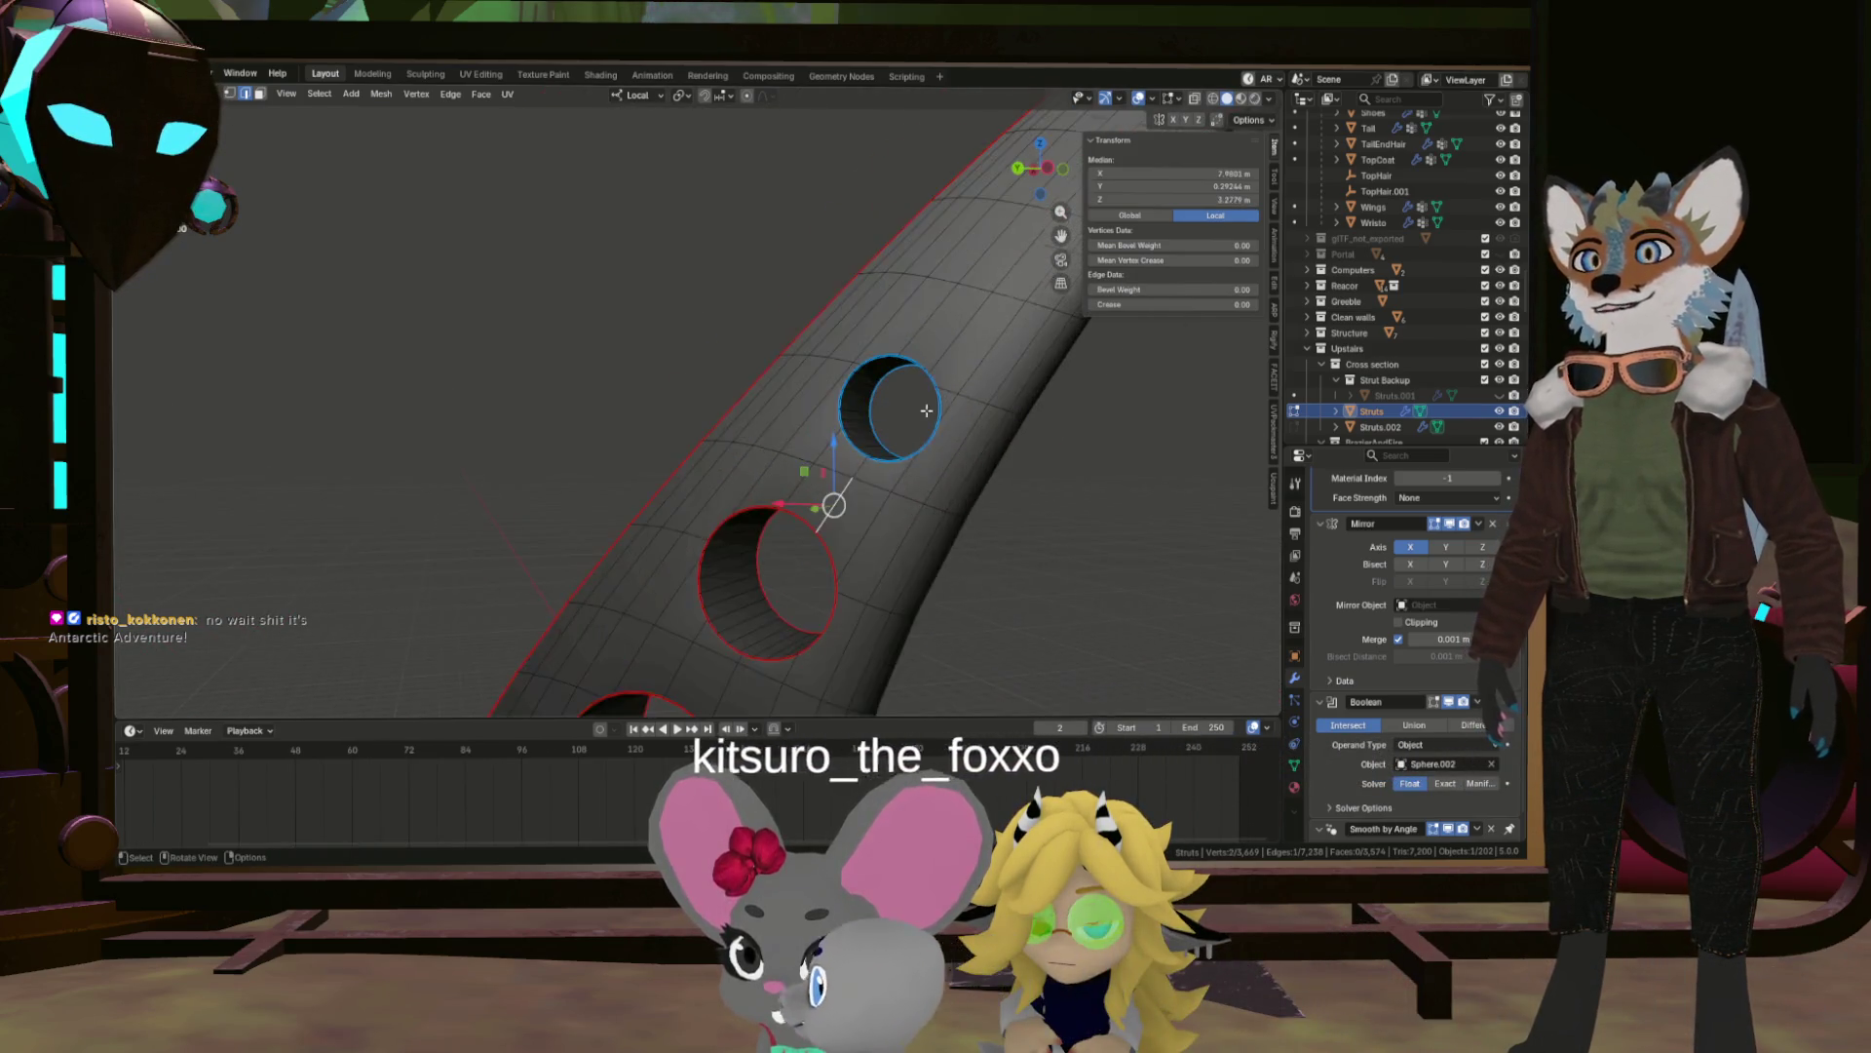
scroll("up", 3)
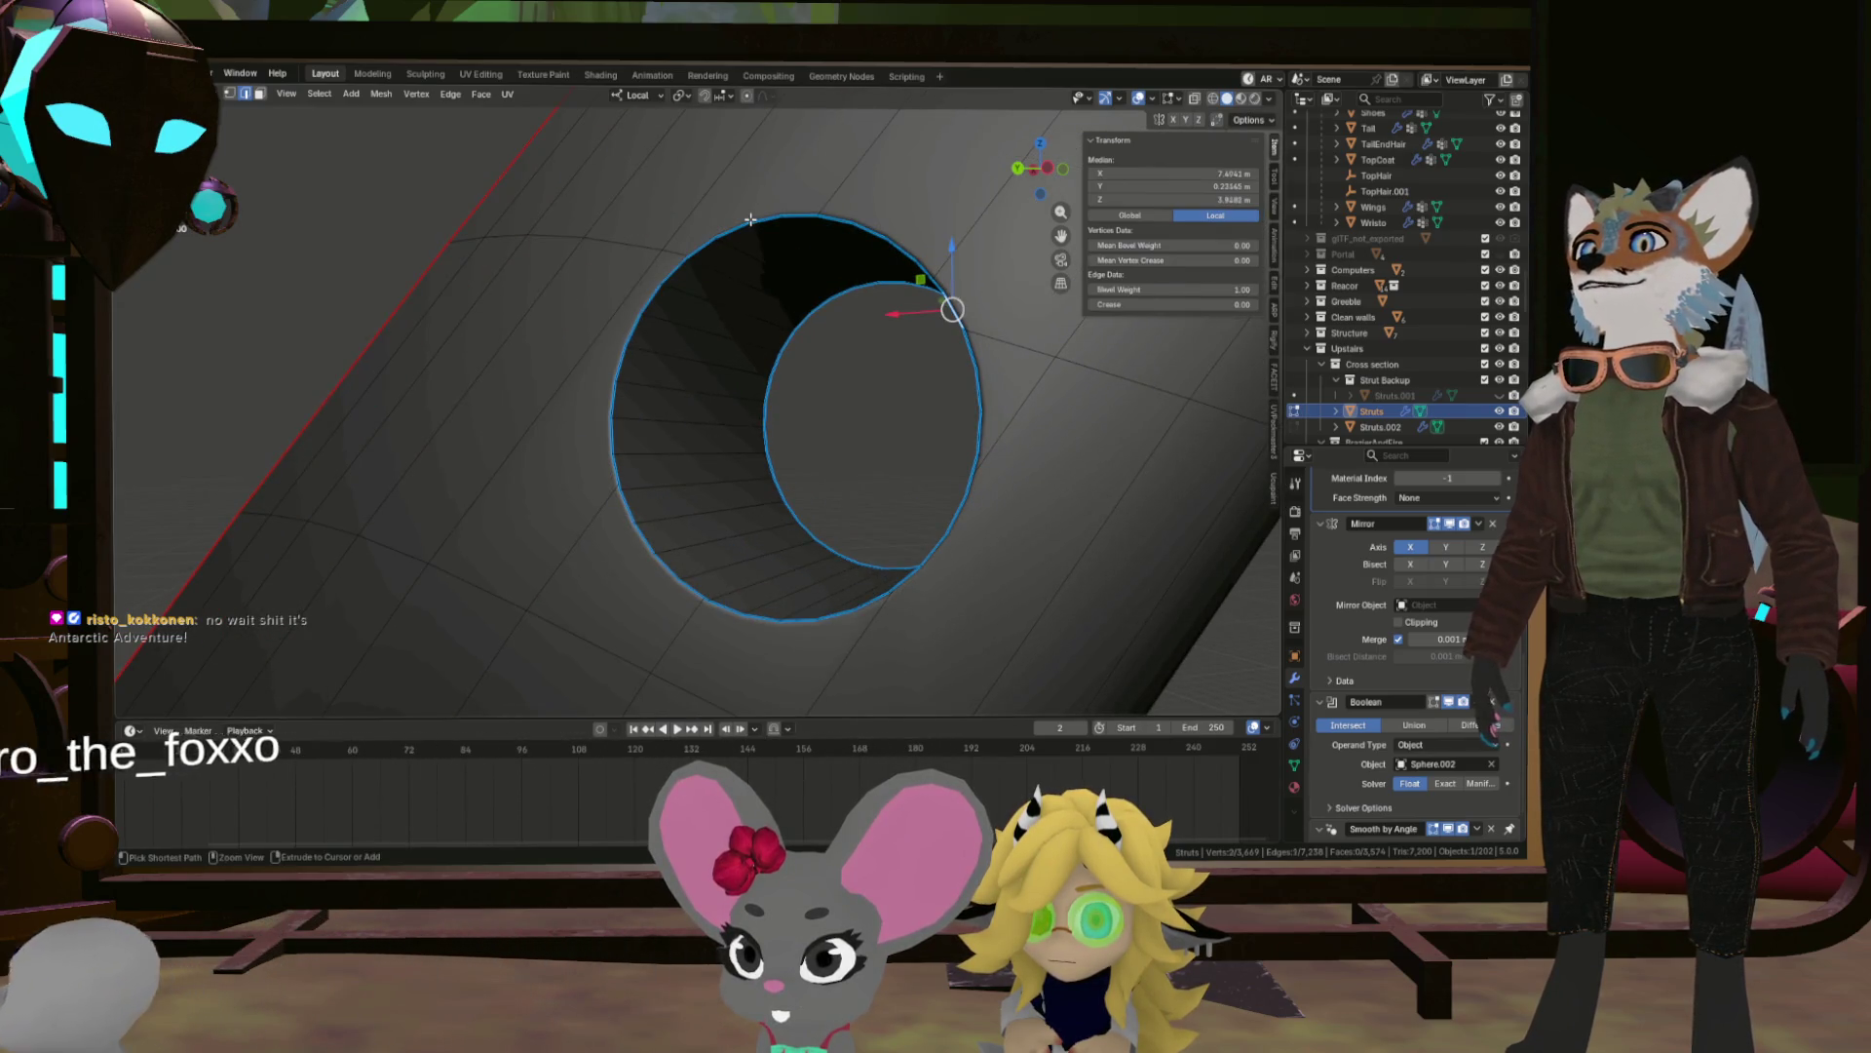
left_click(750, 221)
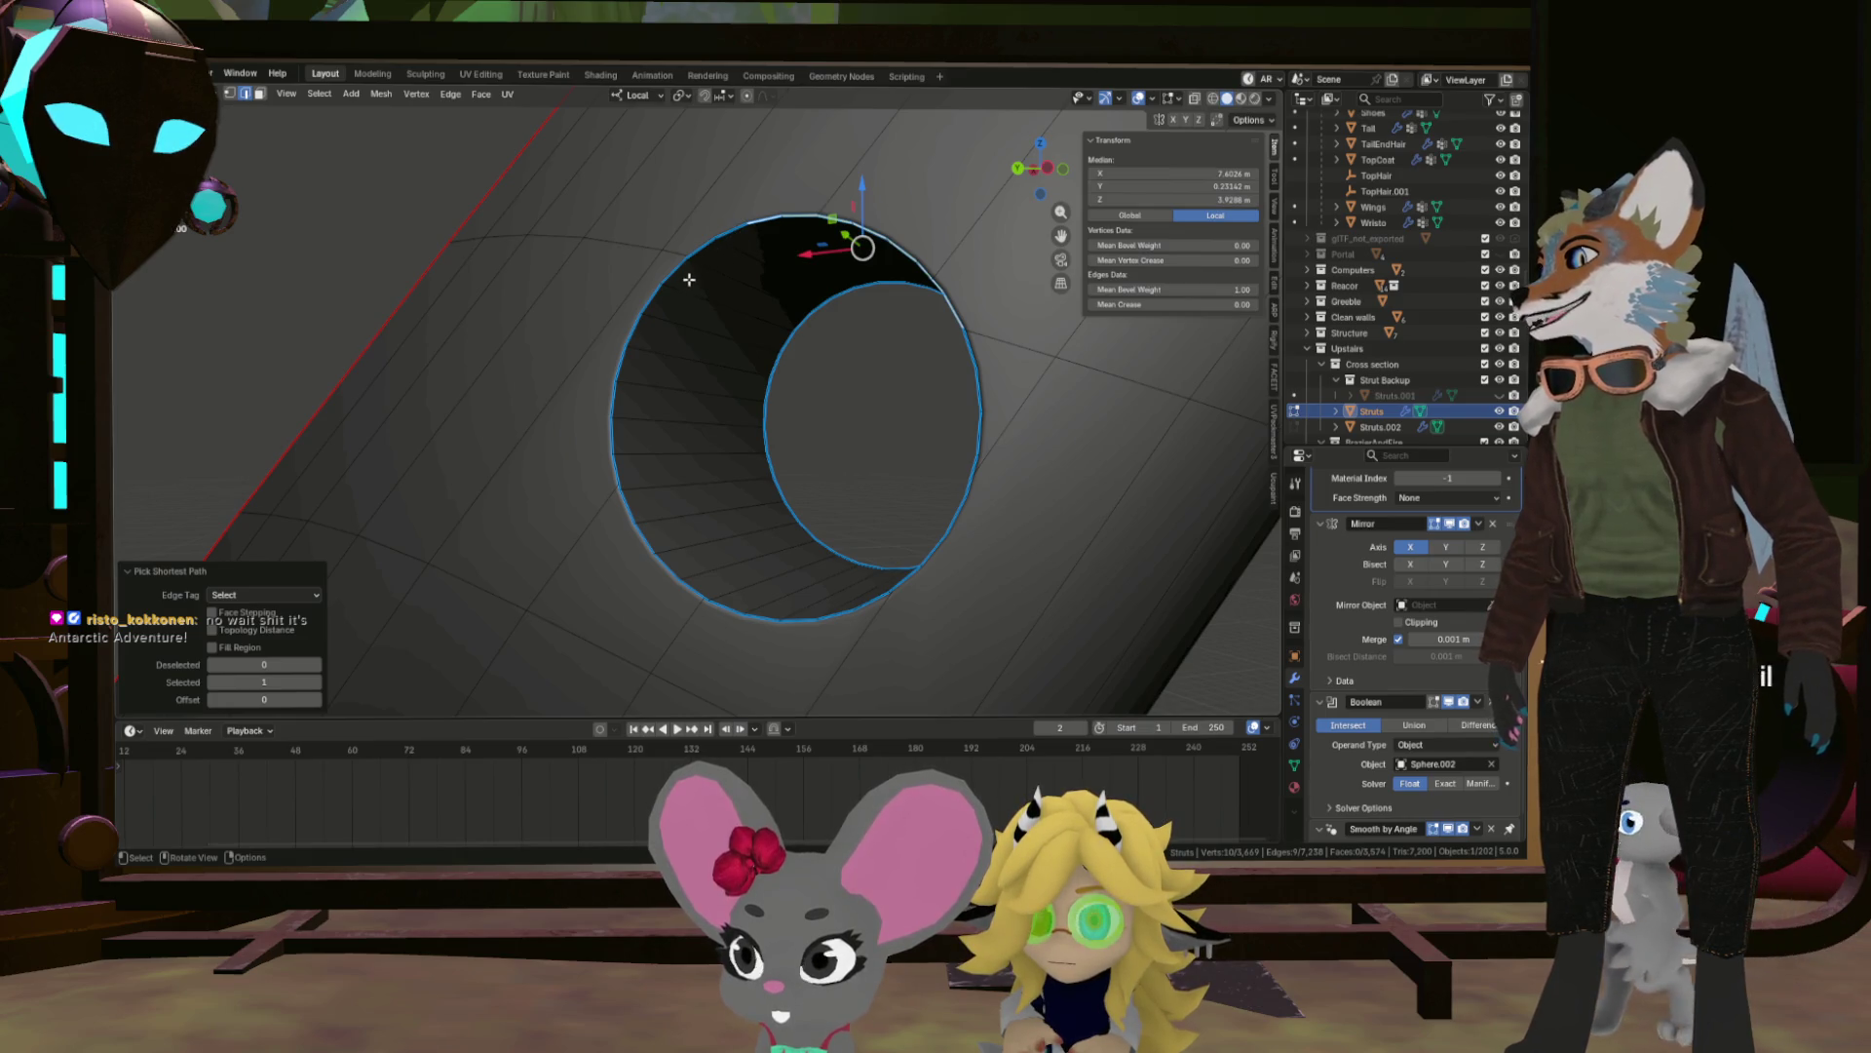
left_click(612, 414)
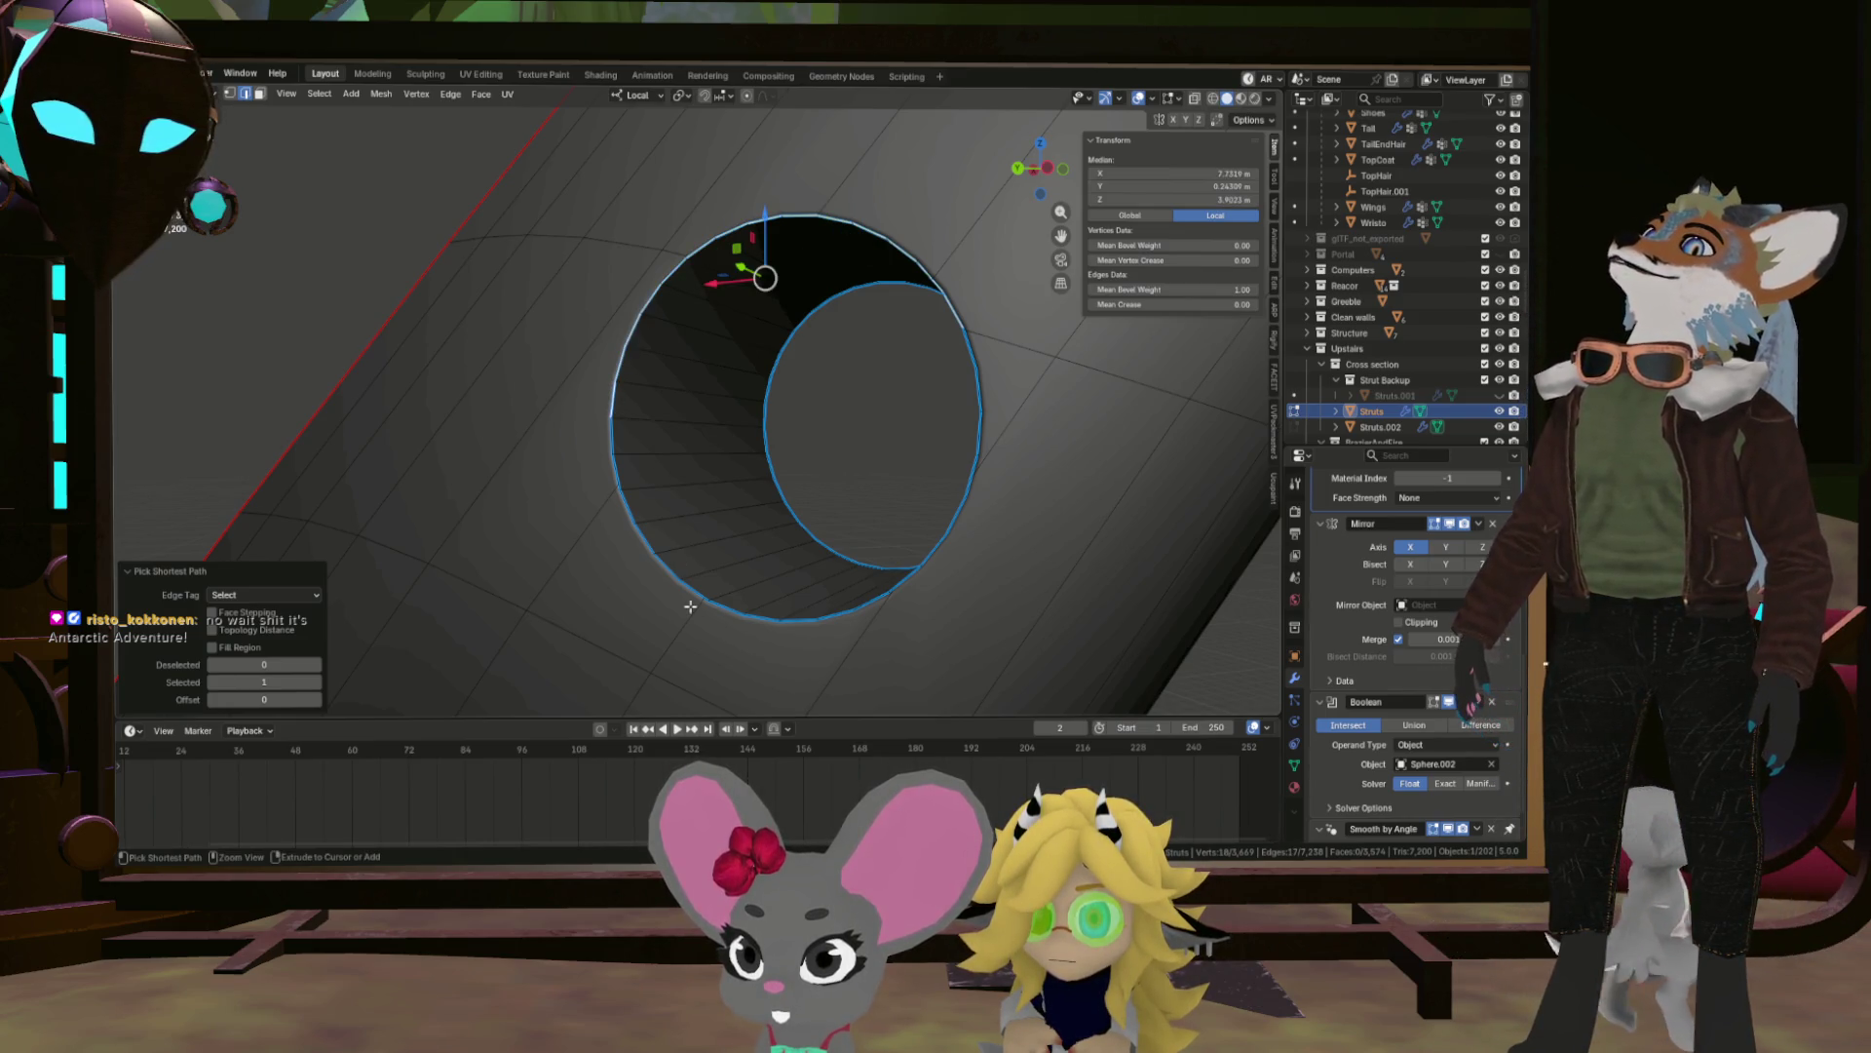
left_click(811, 627)
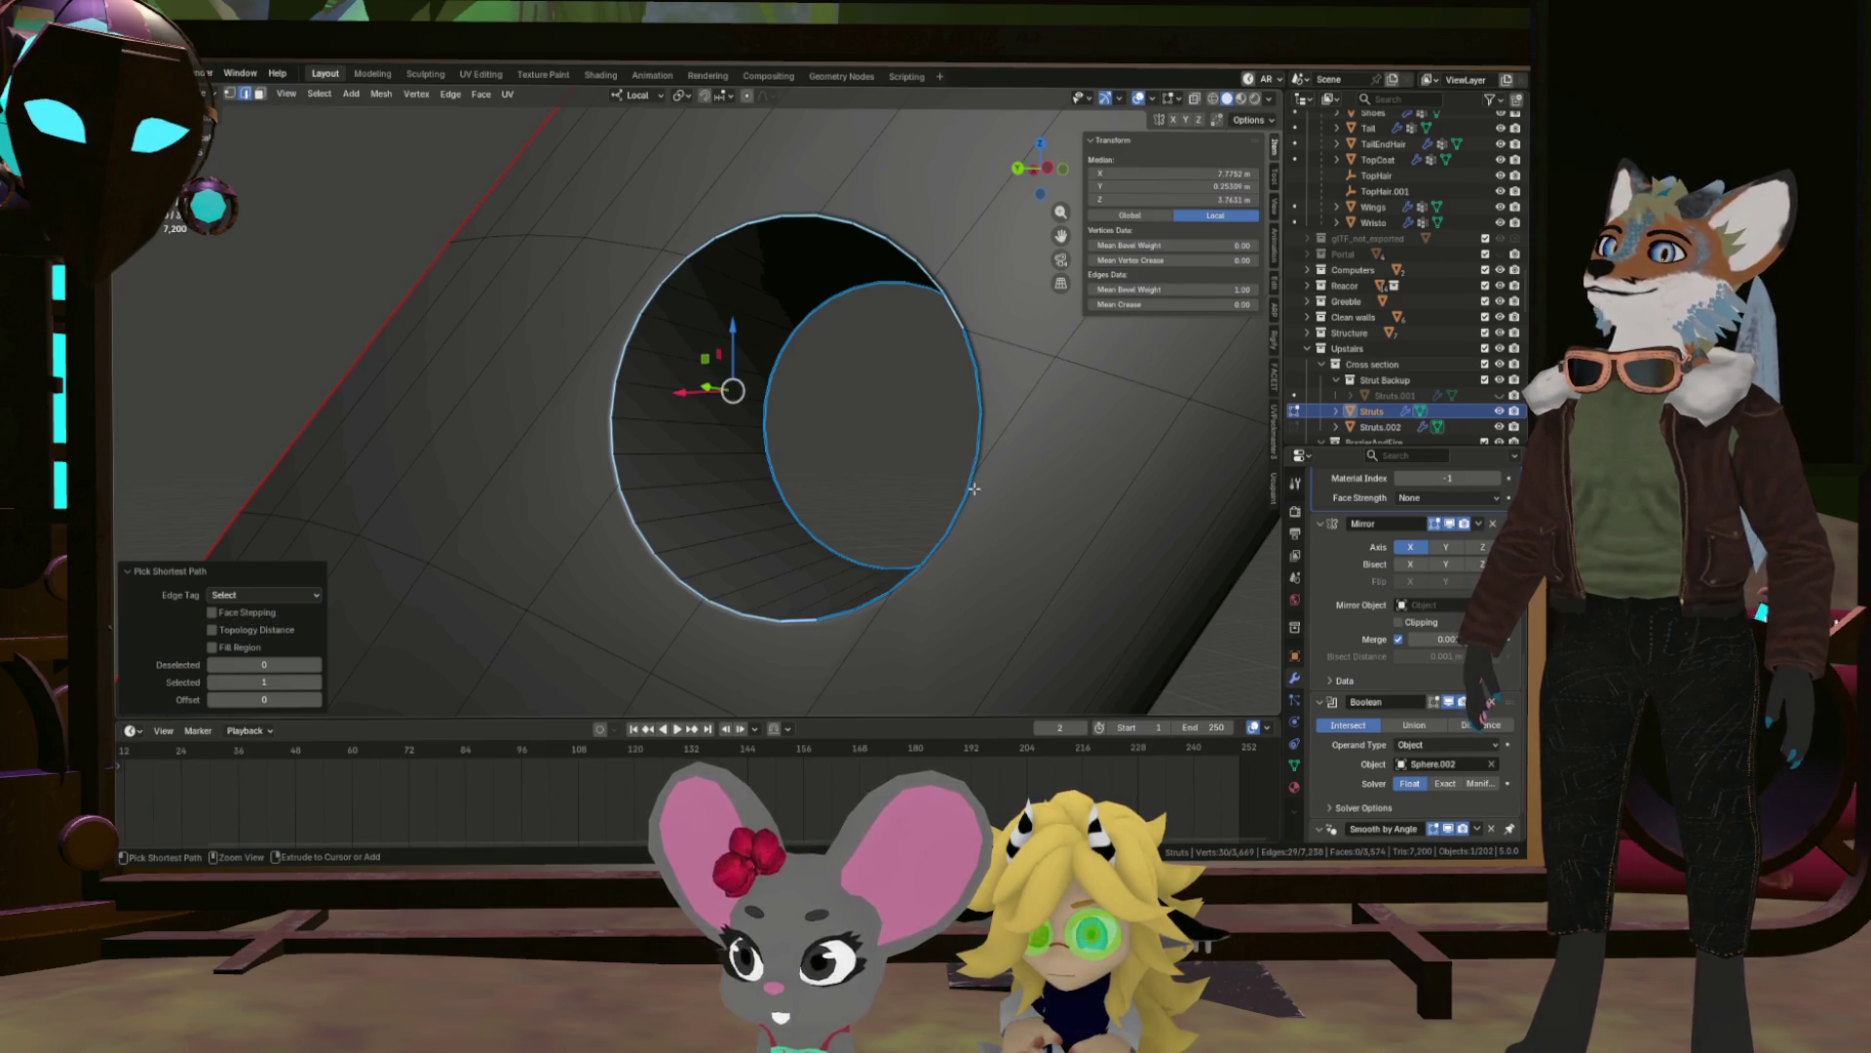
left_click(973, 492)
key("ctrl+e")
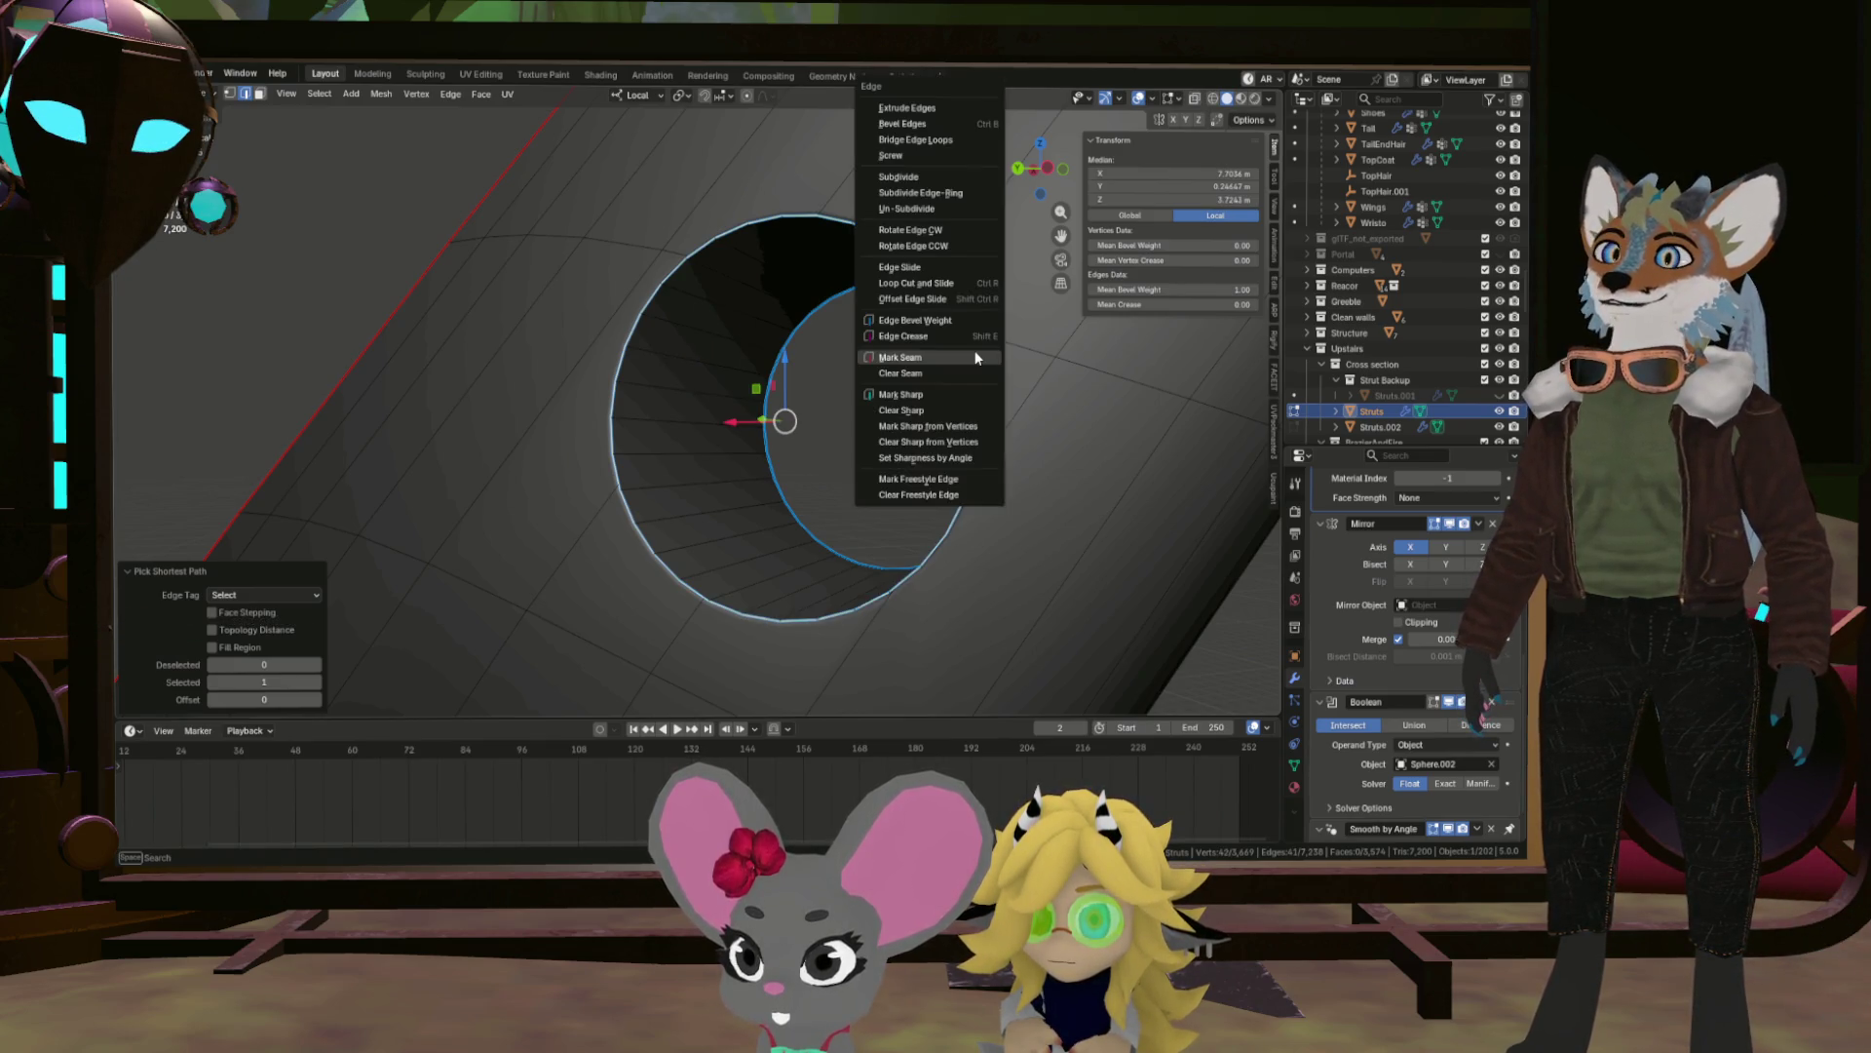
left_click(976, 358)
Select the fifth hole's rim, fixing one misstep, and mark it as a seam.
left_click_drag(907, 406, 975, 409)
scroll("up", 3)
left_click(1072, 478)
scroll("down", 3)
scroll("up", 3)
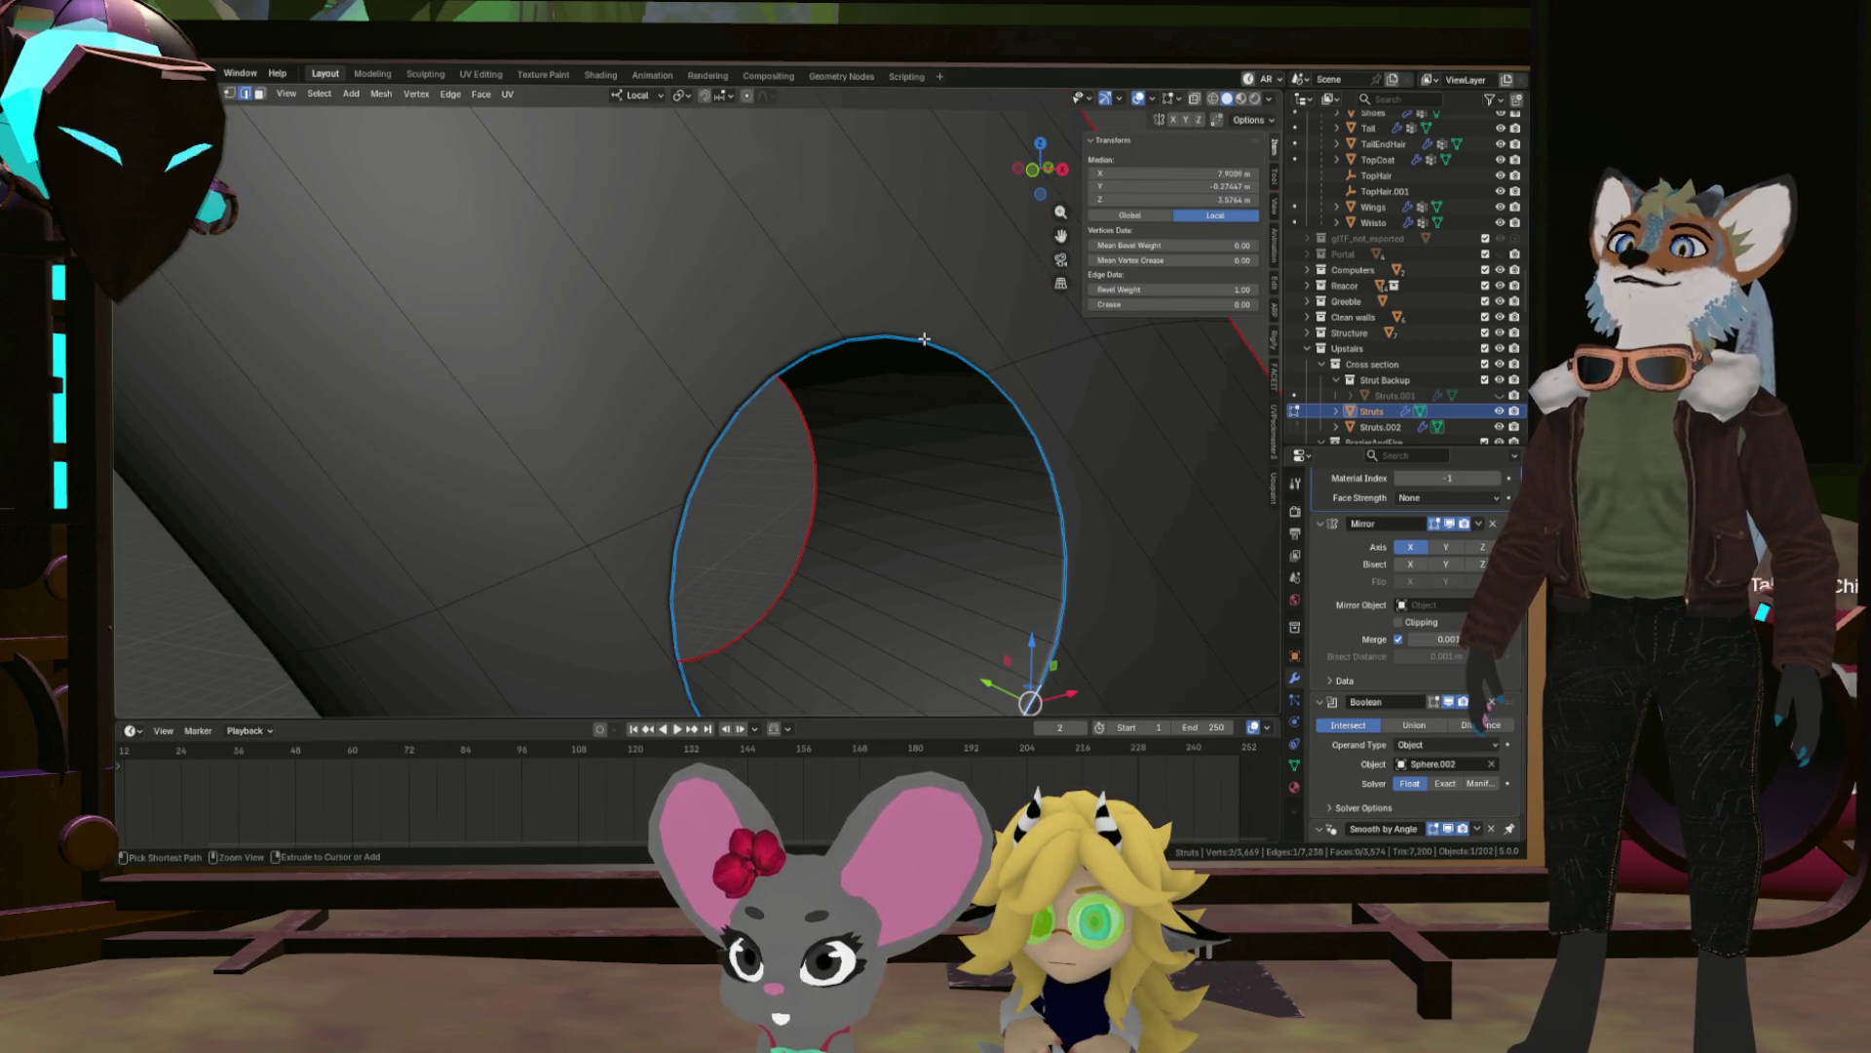
left_click(922, 342)
left_click(673, 528)
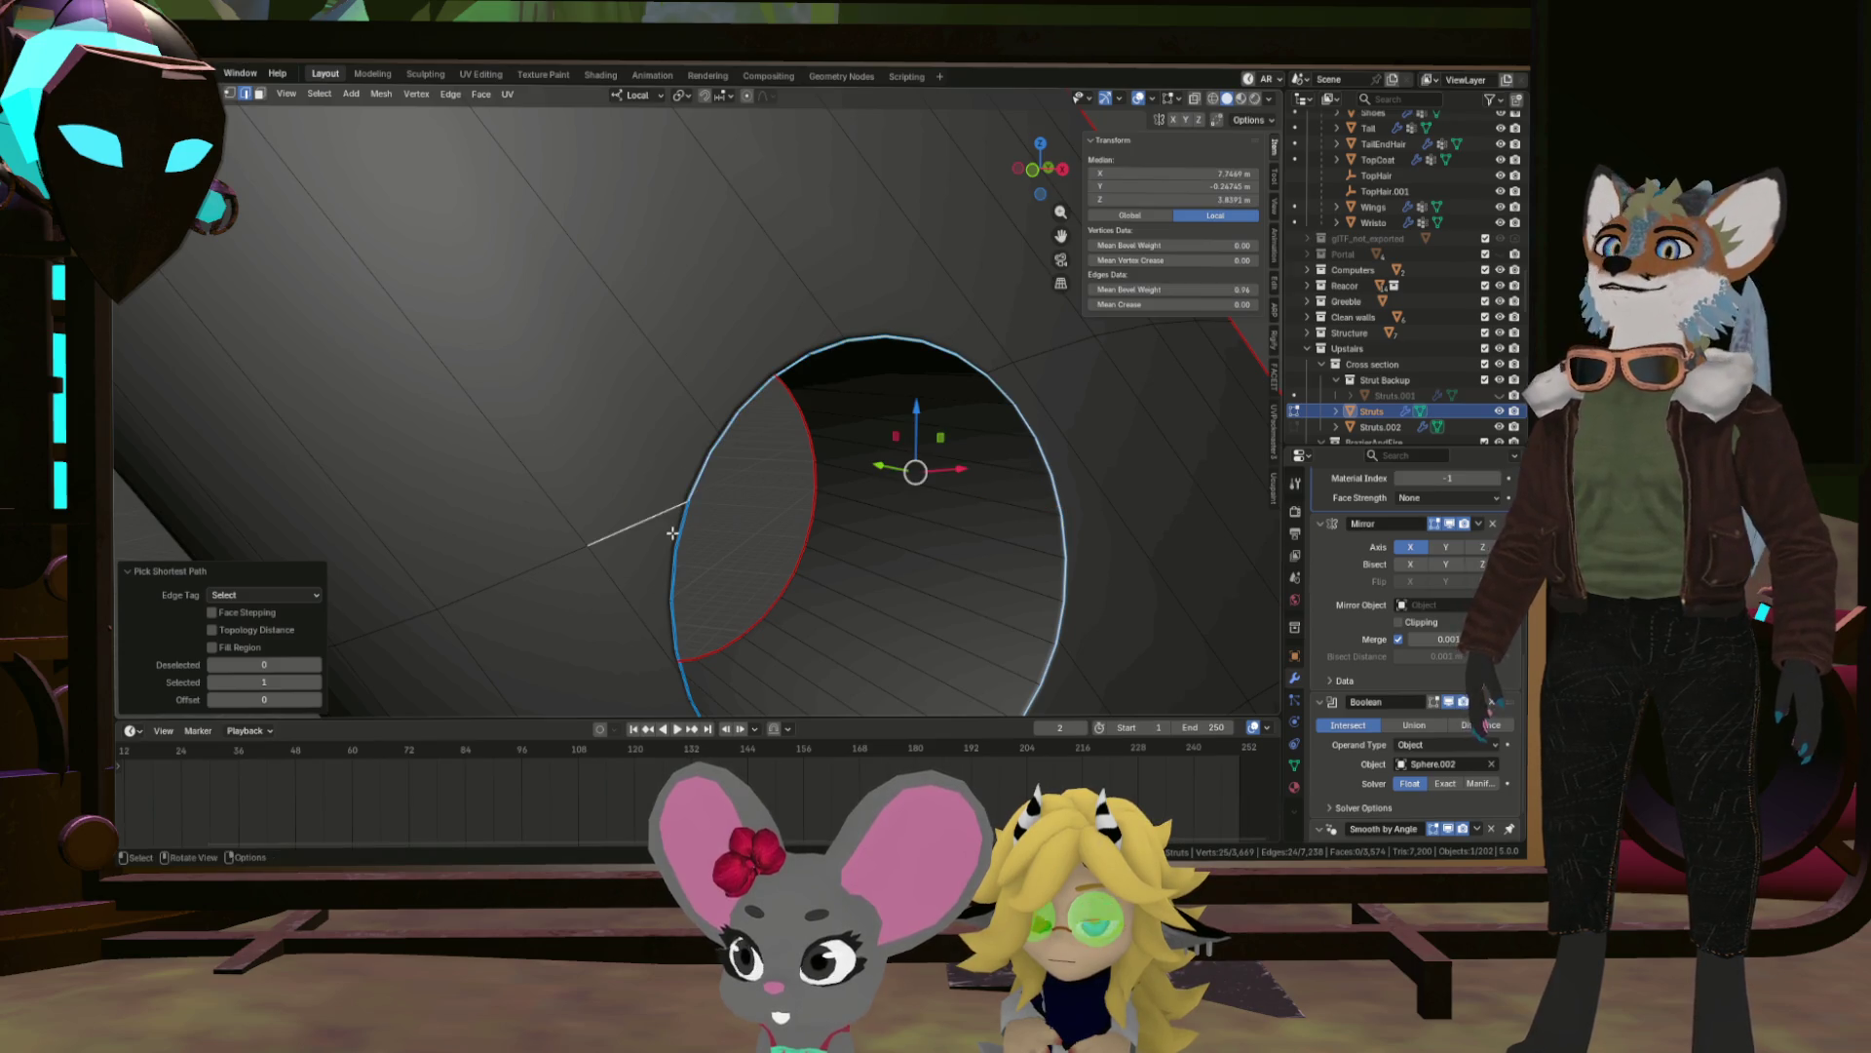
key("ctrl+z")
left_click(698, 572)
left_click_drag(698, 572, 649, 319)
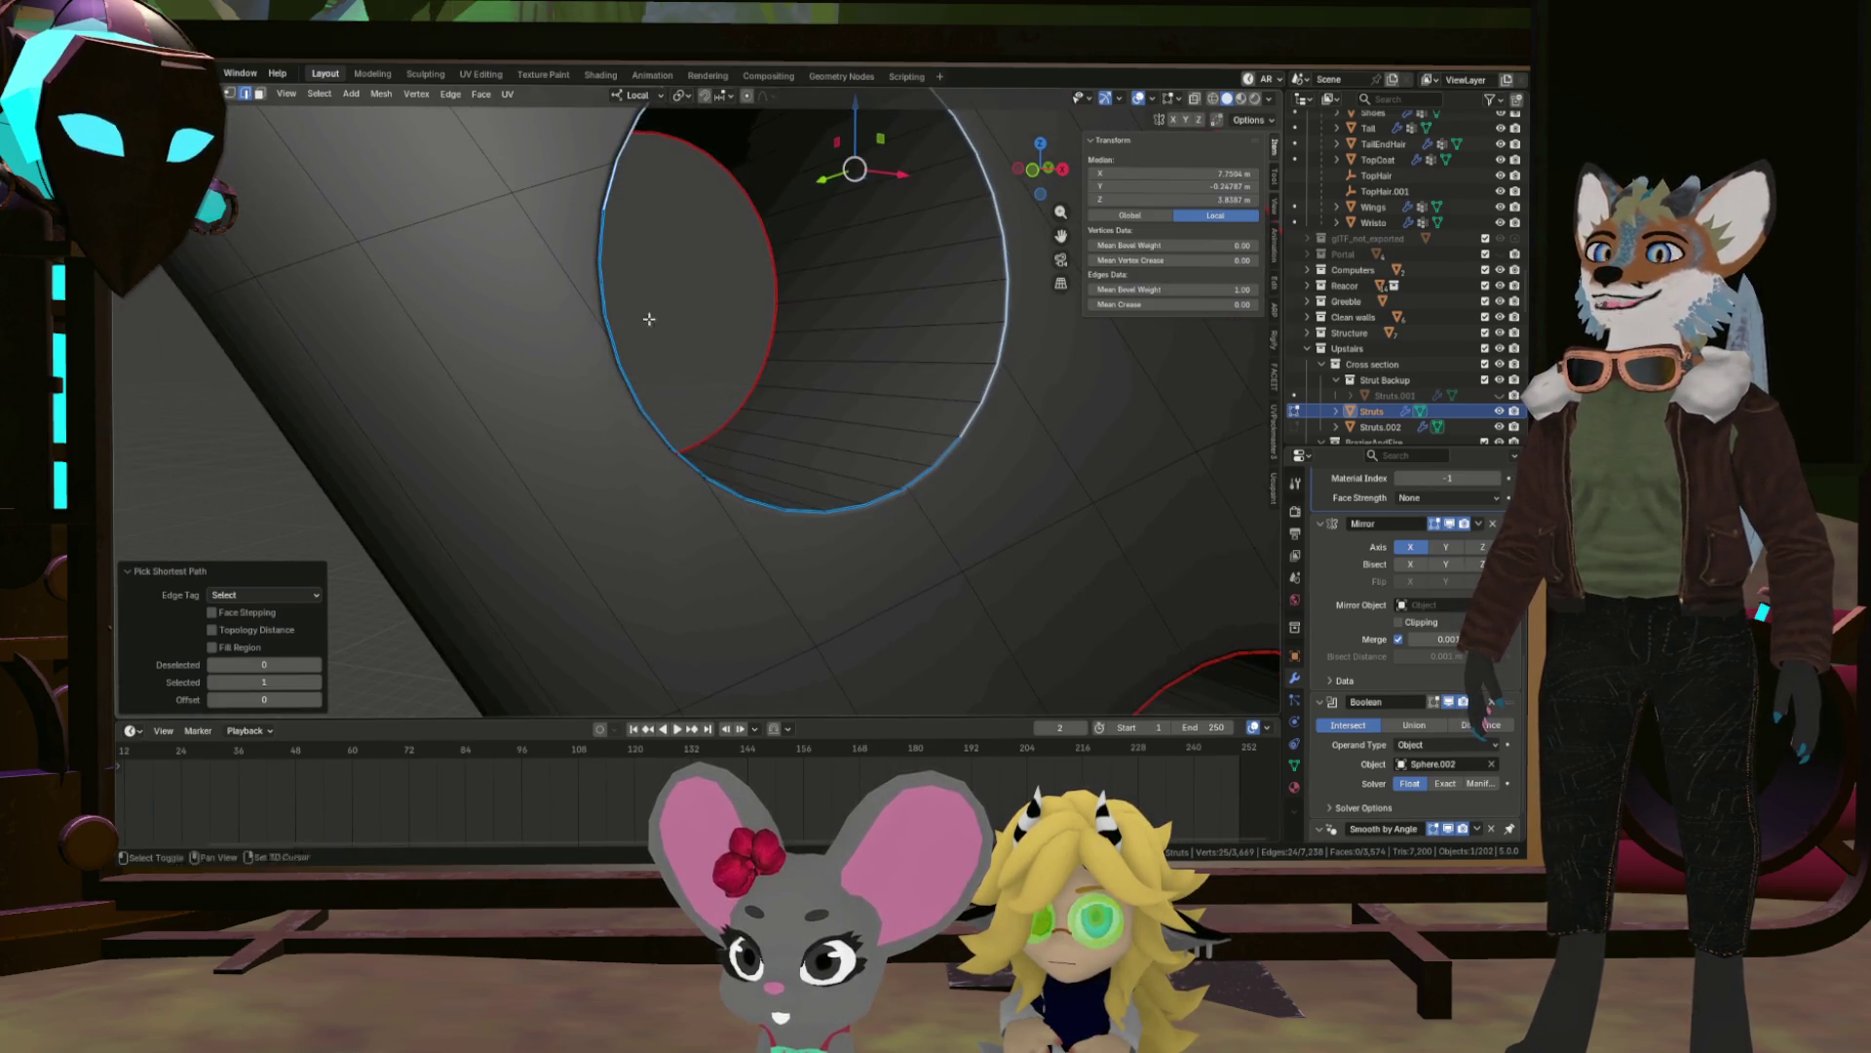
left_click(817, 513)
left_click(856, 511)
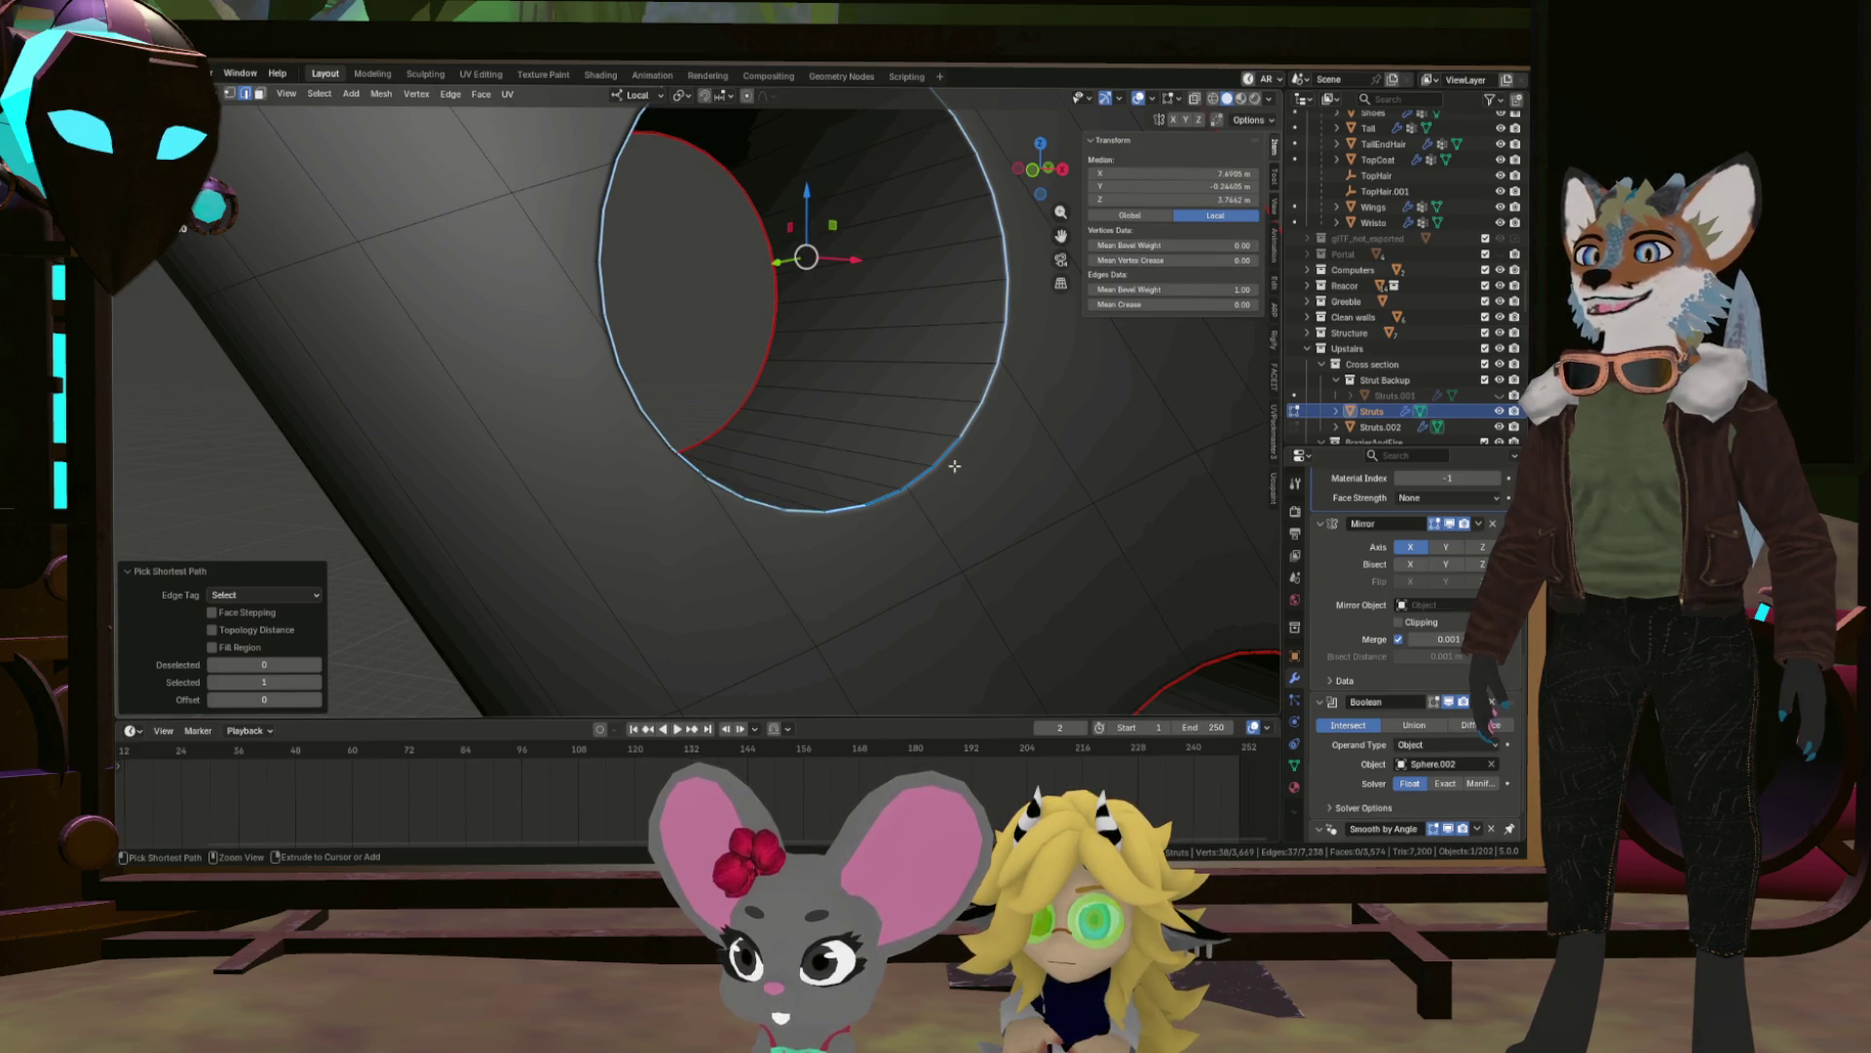
left_click(961, 464)
key("ctrl+e")
left_click(962, 465)
left_click_drag(936, 473, 845, 495)
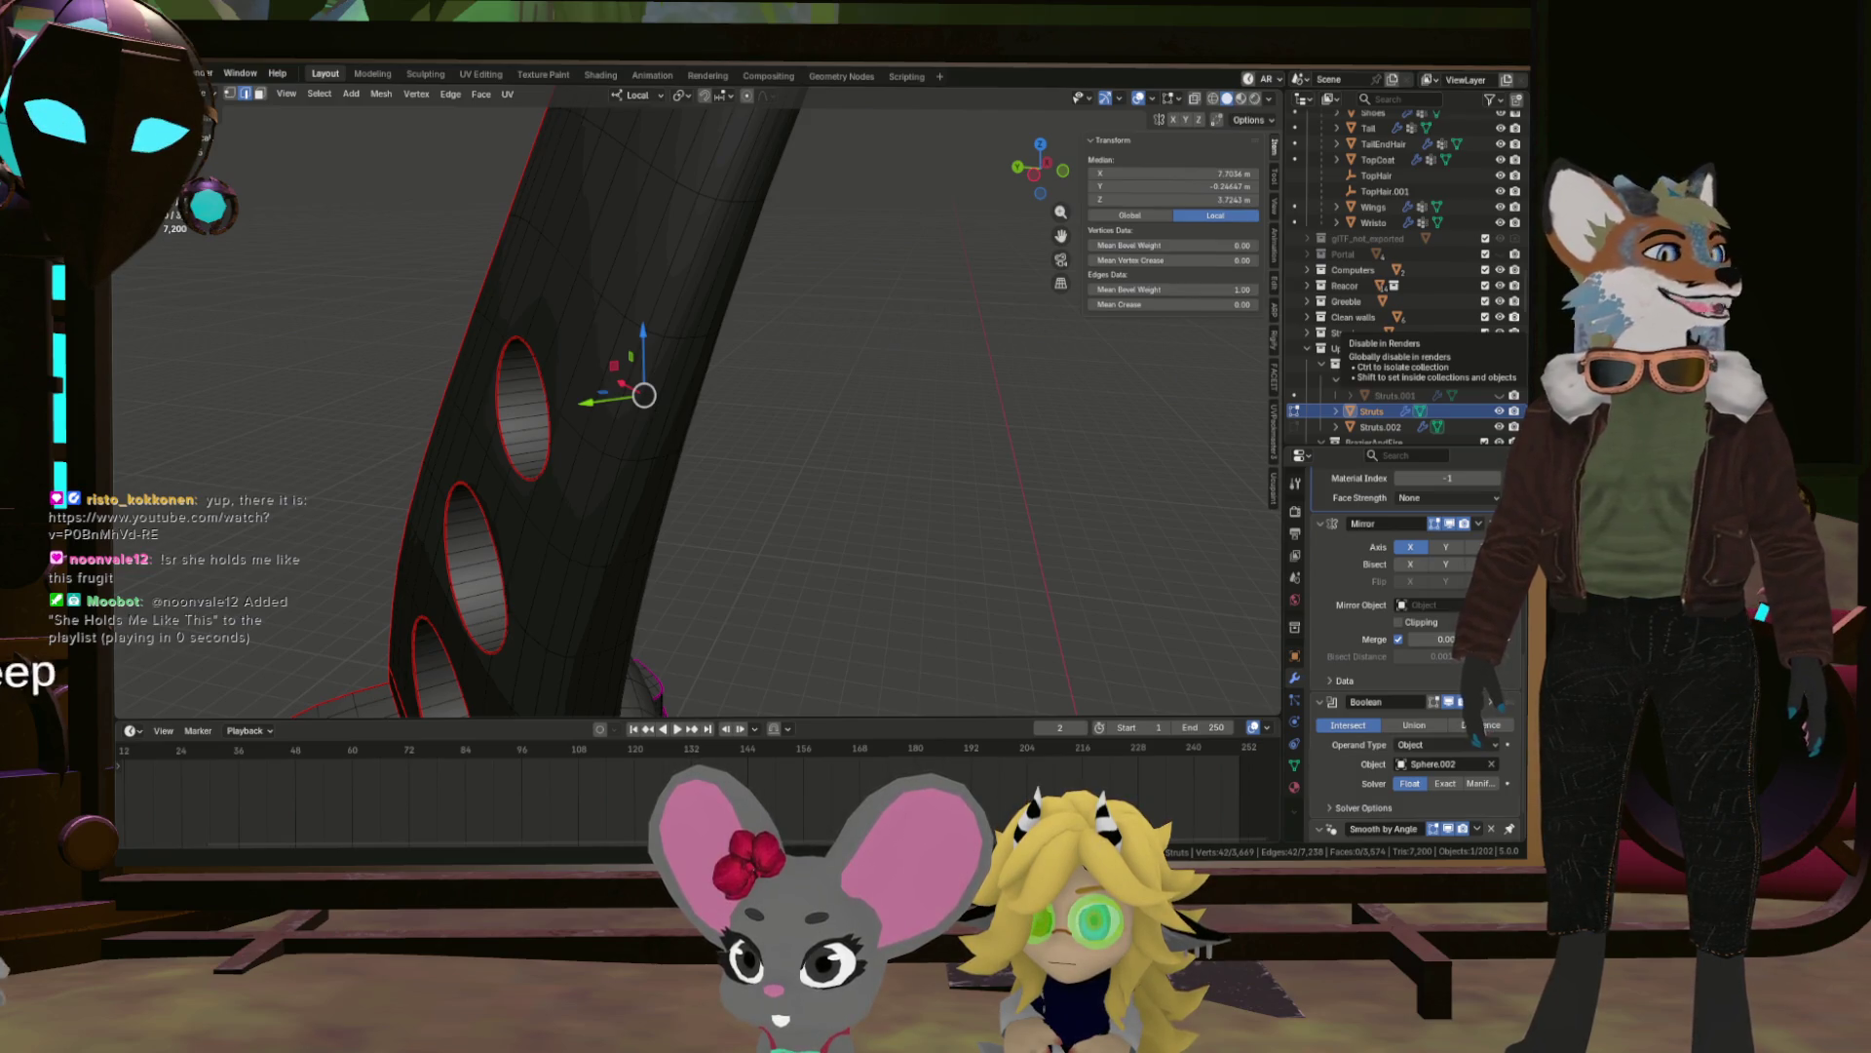
Orbit out over the whole strut and select all of its edges with A.
scroll("down", 3)
left_click_drag(974, 409, 994, 506)
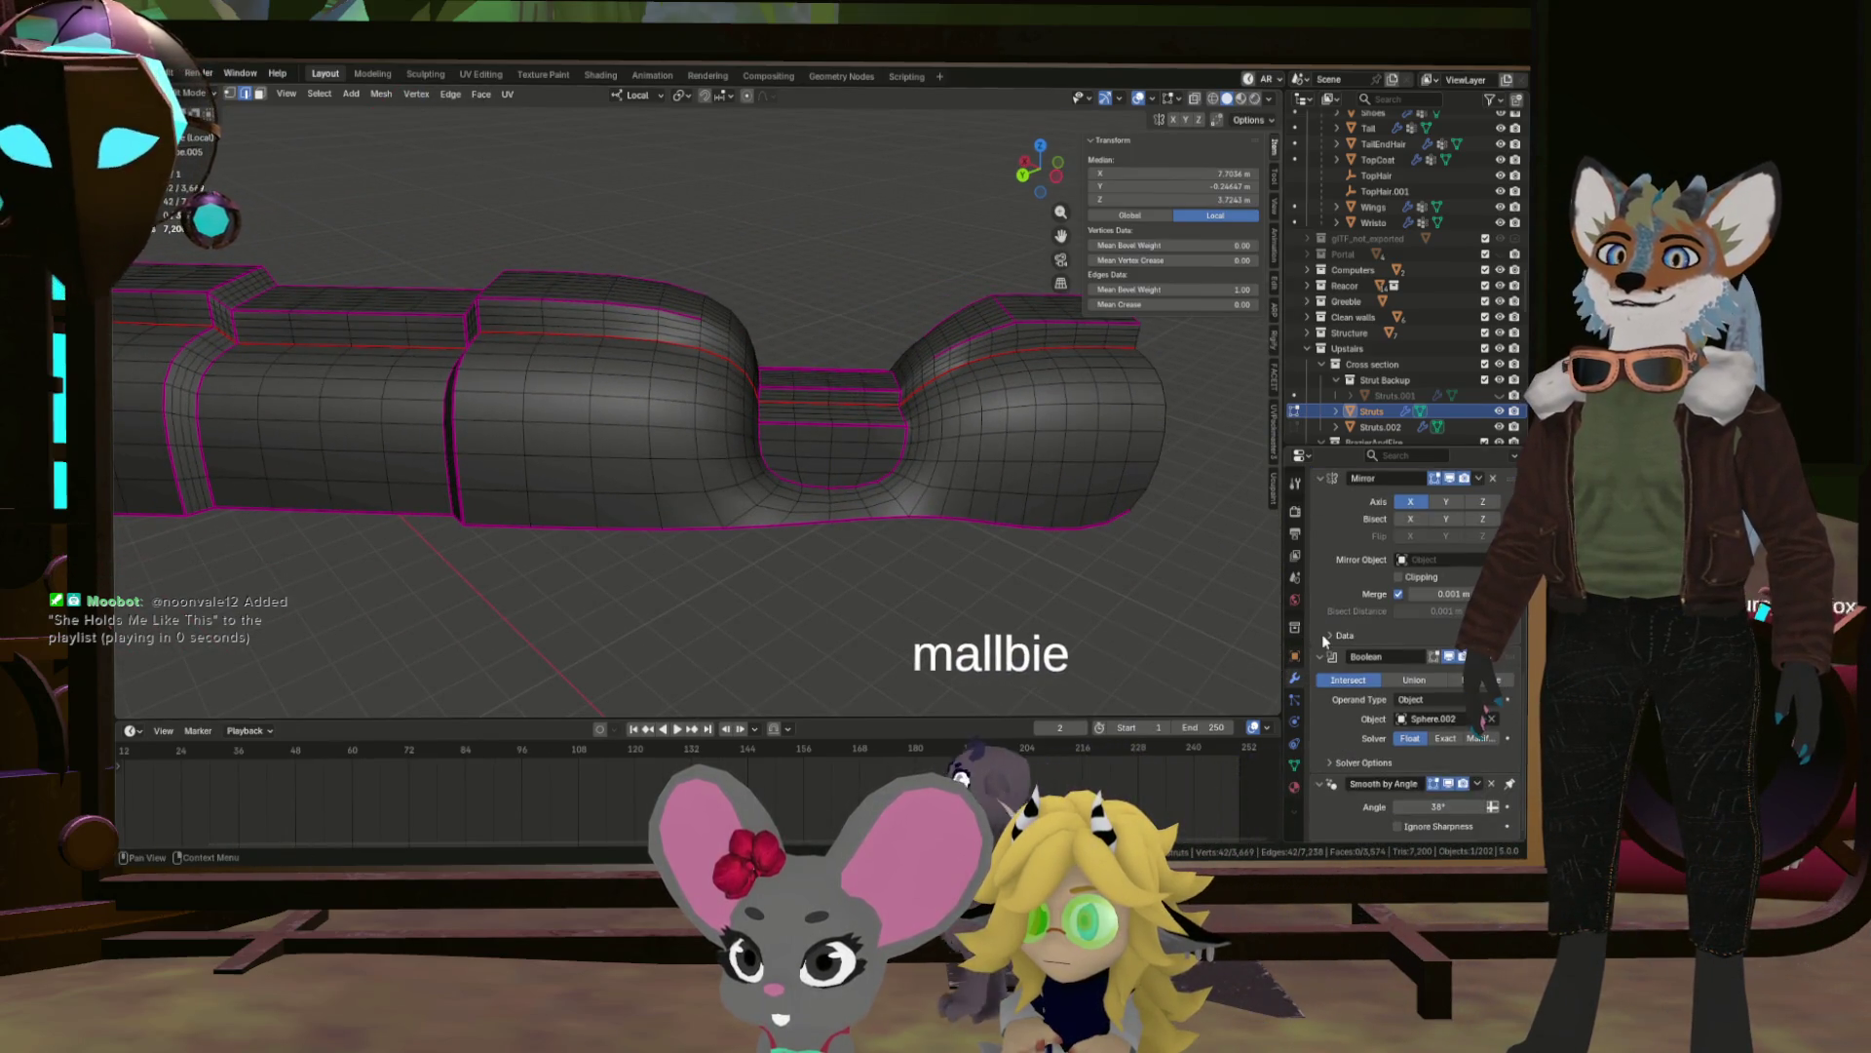
scroll("up", 3)
left_click_drag(848, 482, 721, 491)
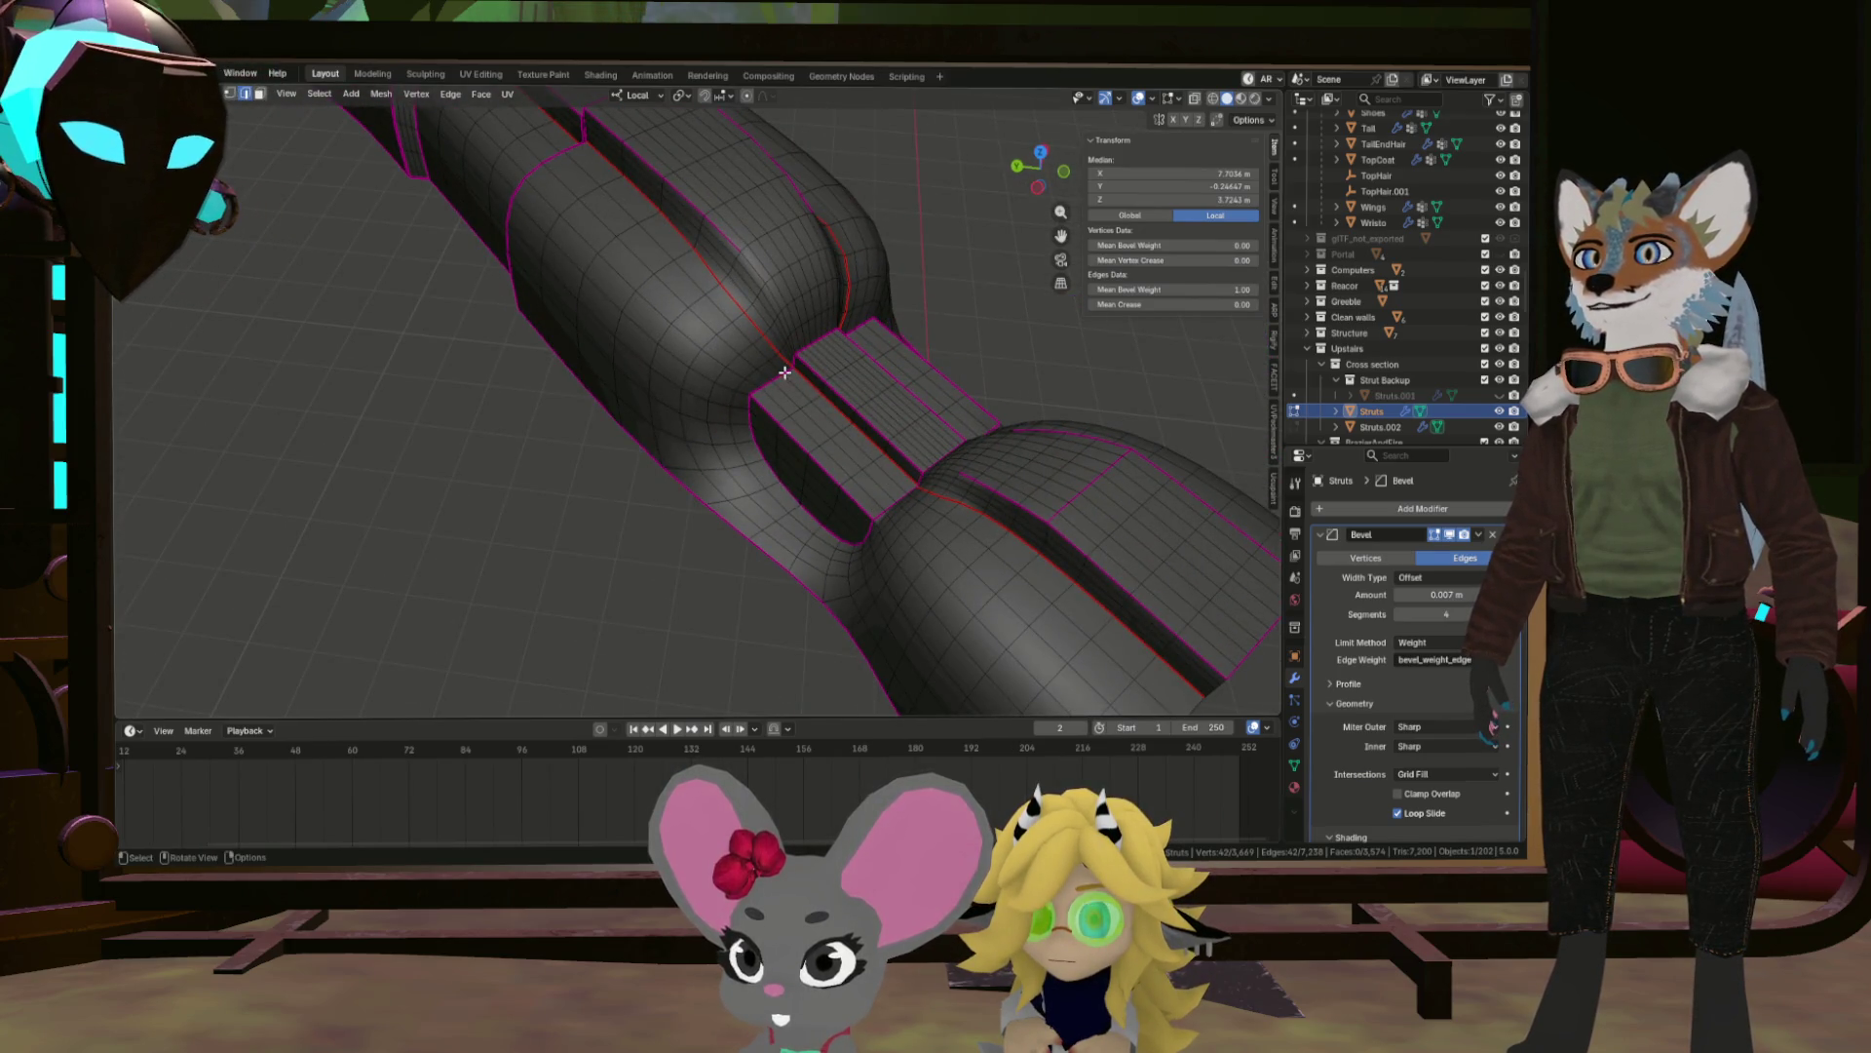
scroll("down", 3)
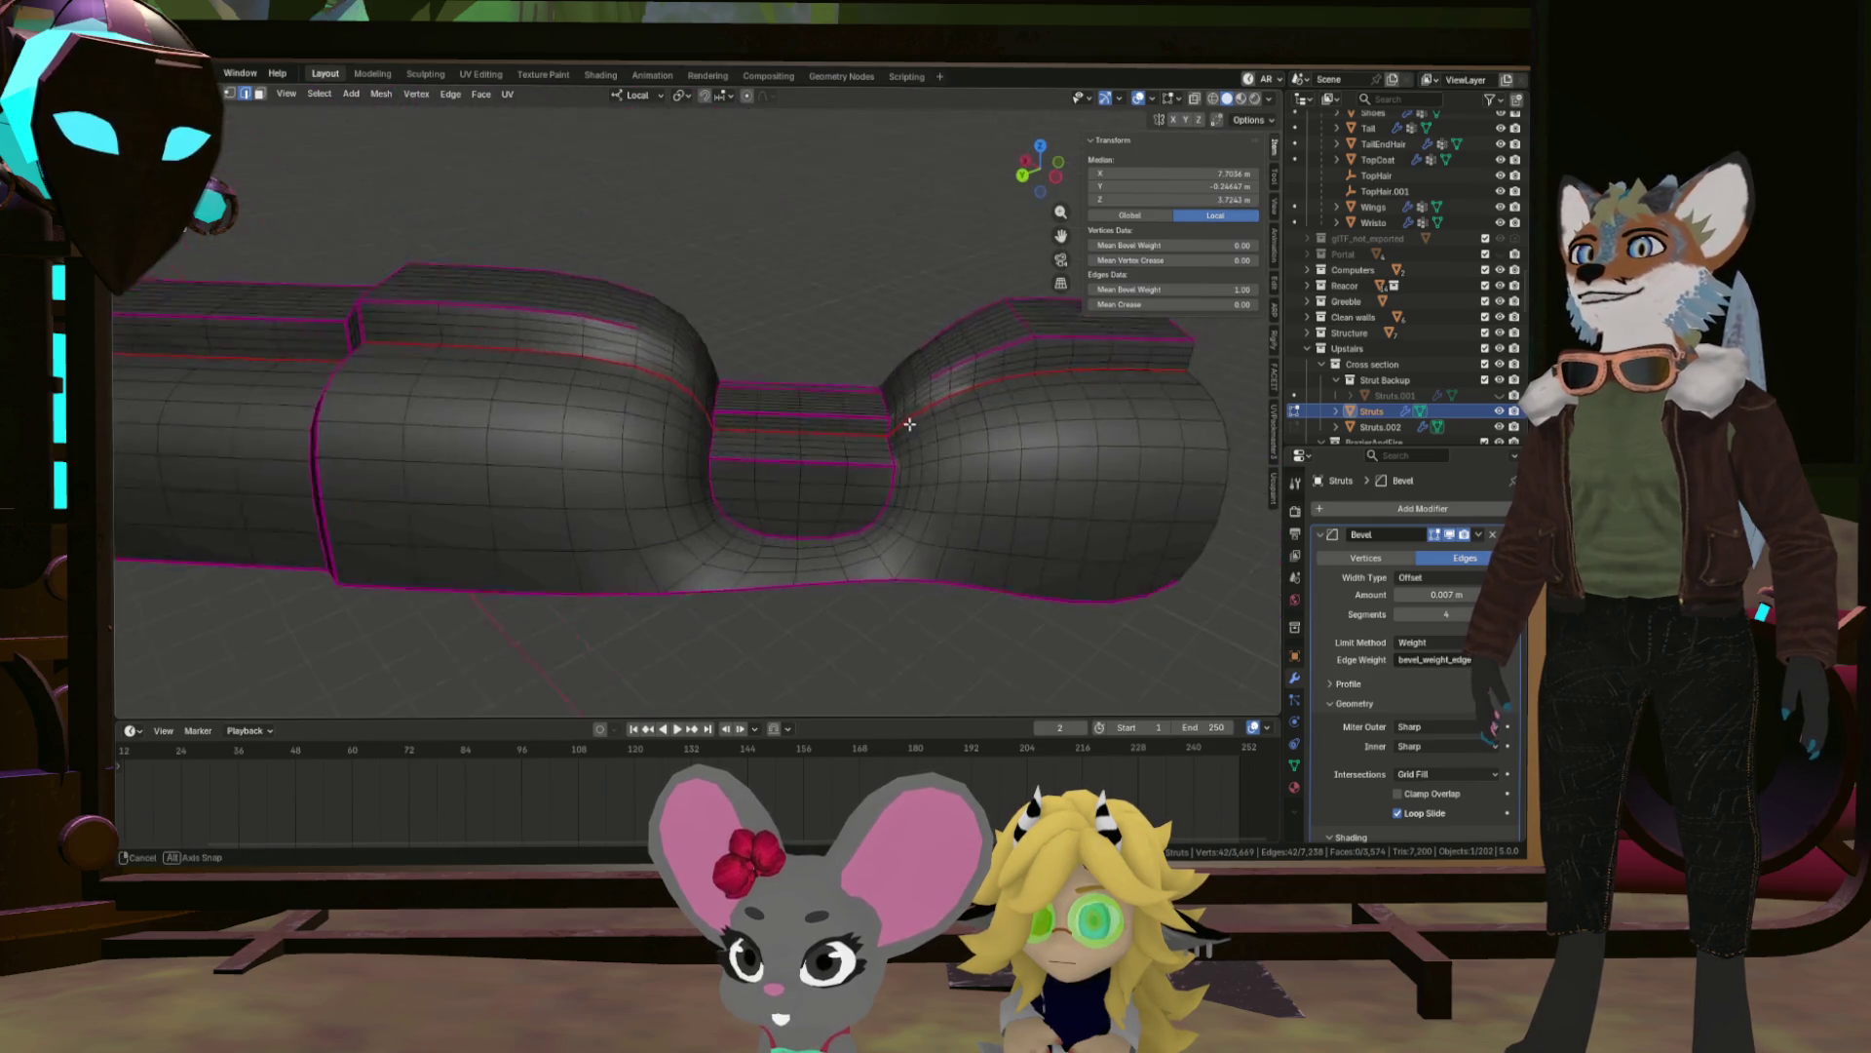
key("a")
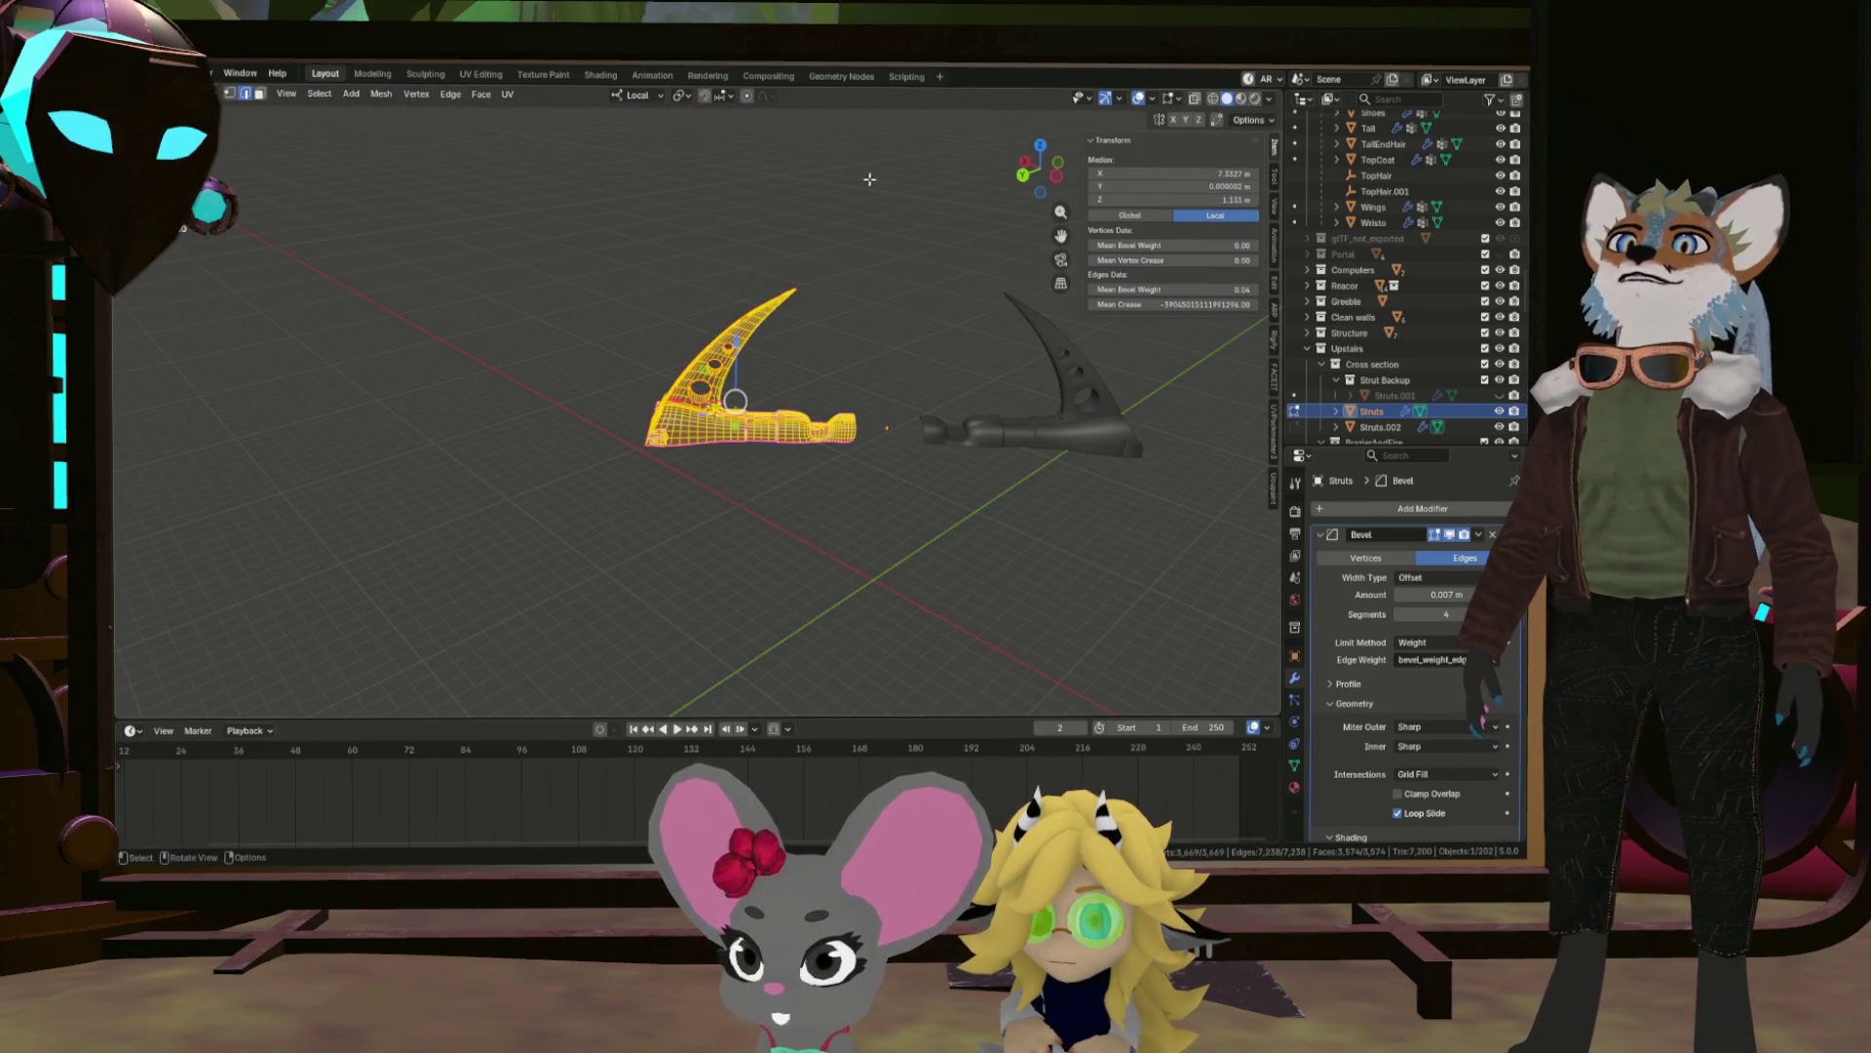
Switch to the UV Editing workspace and isolate the Struts mesh in Local View.
left_click(507, 95)
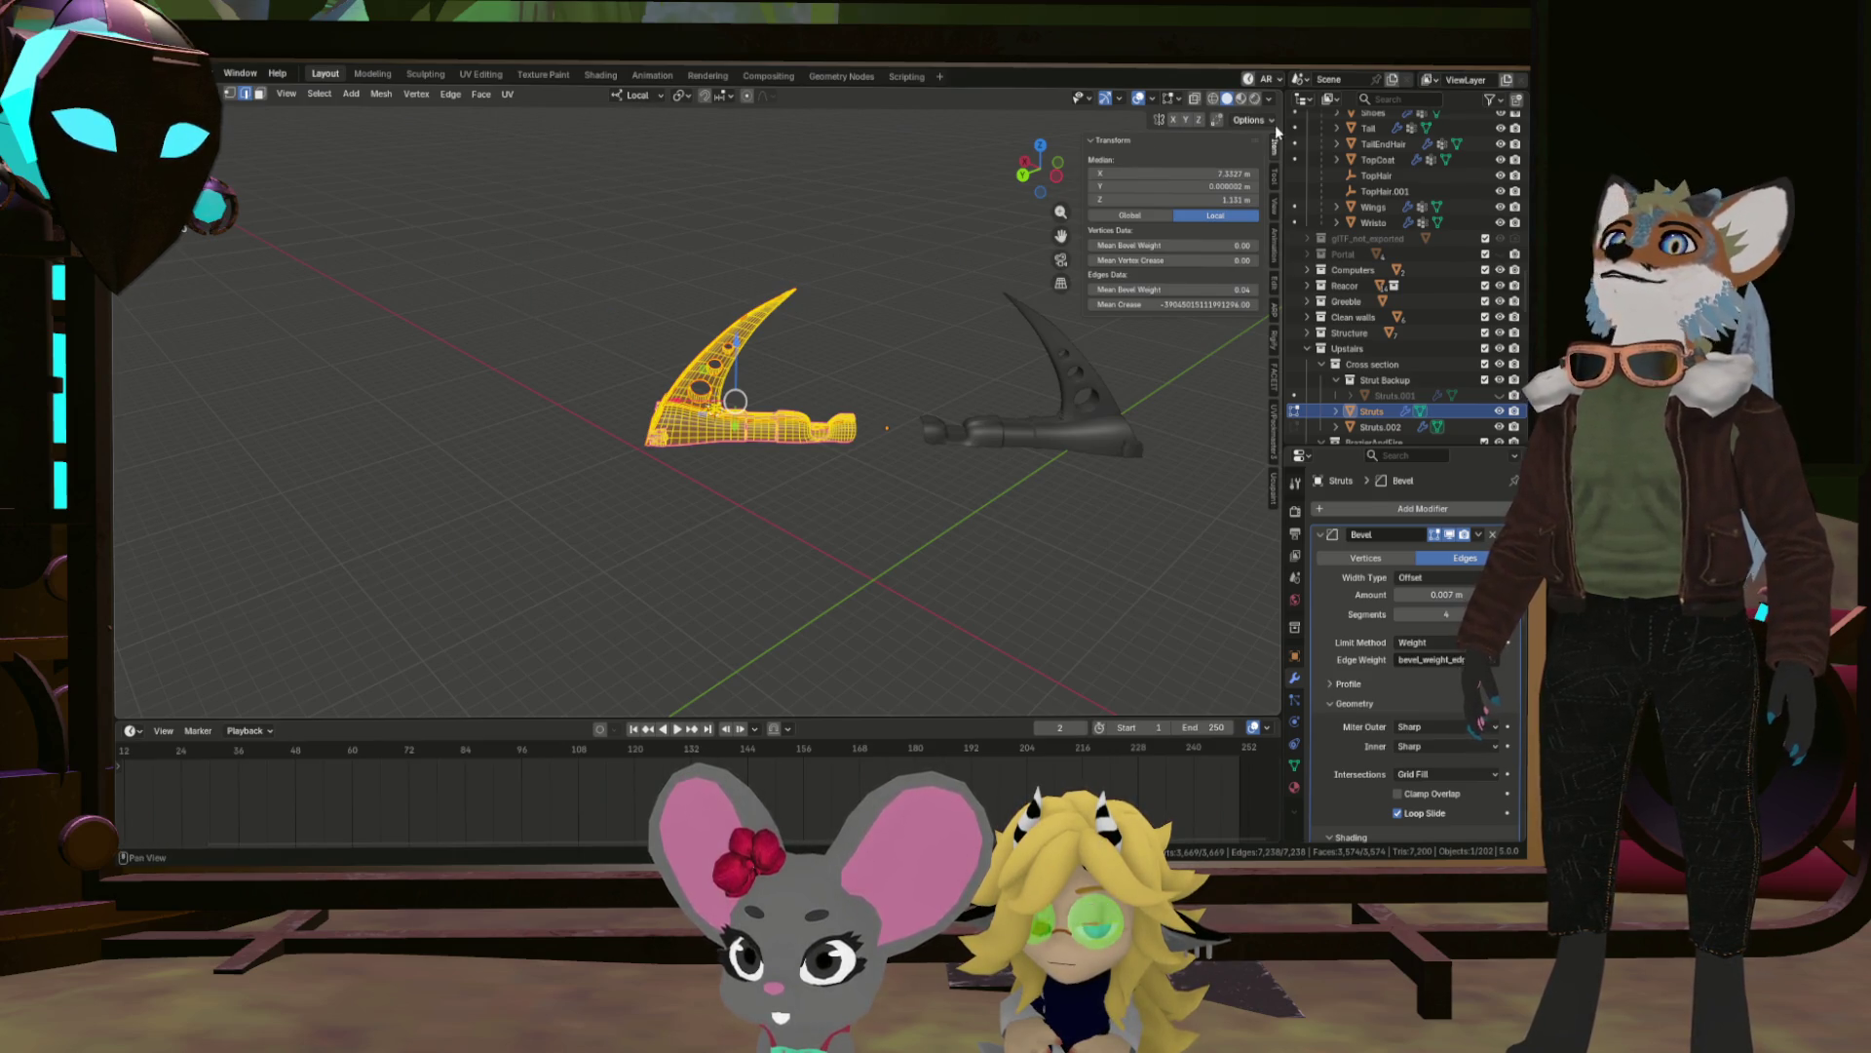
left_click(495, 75)
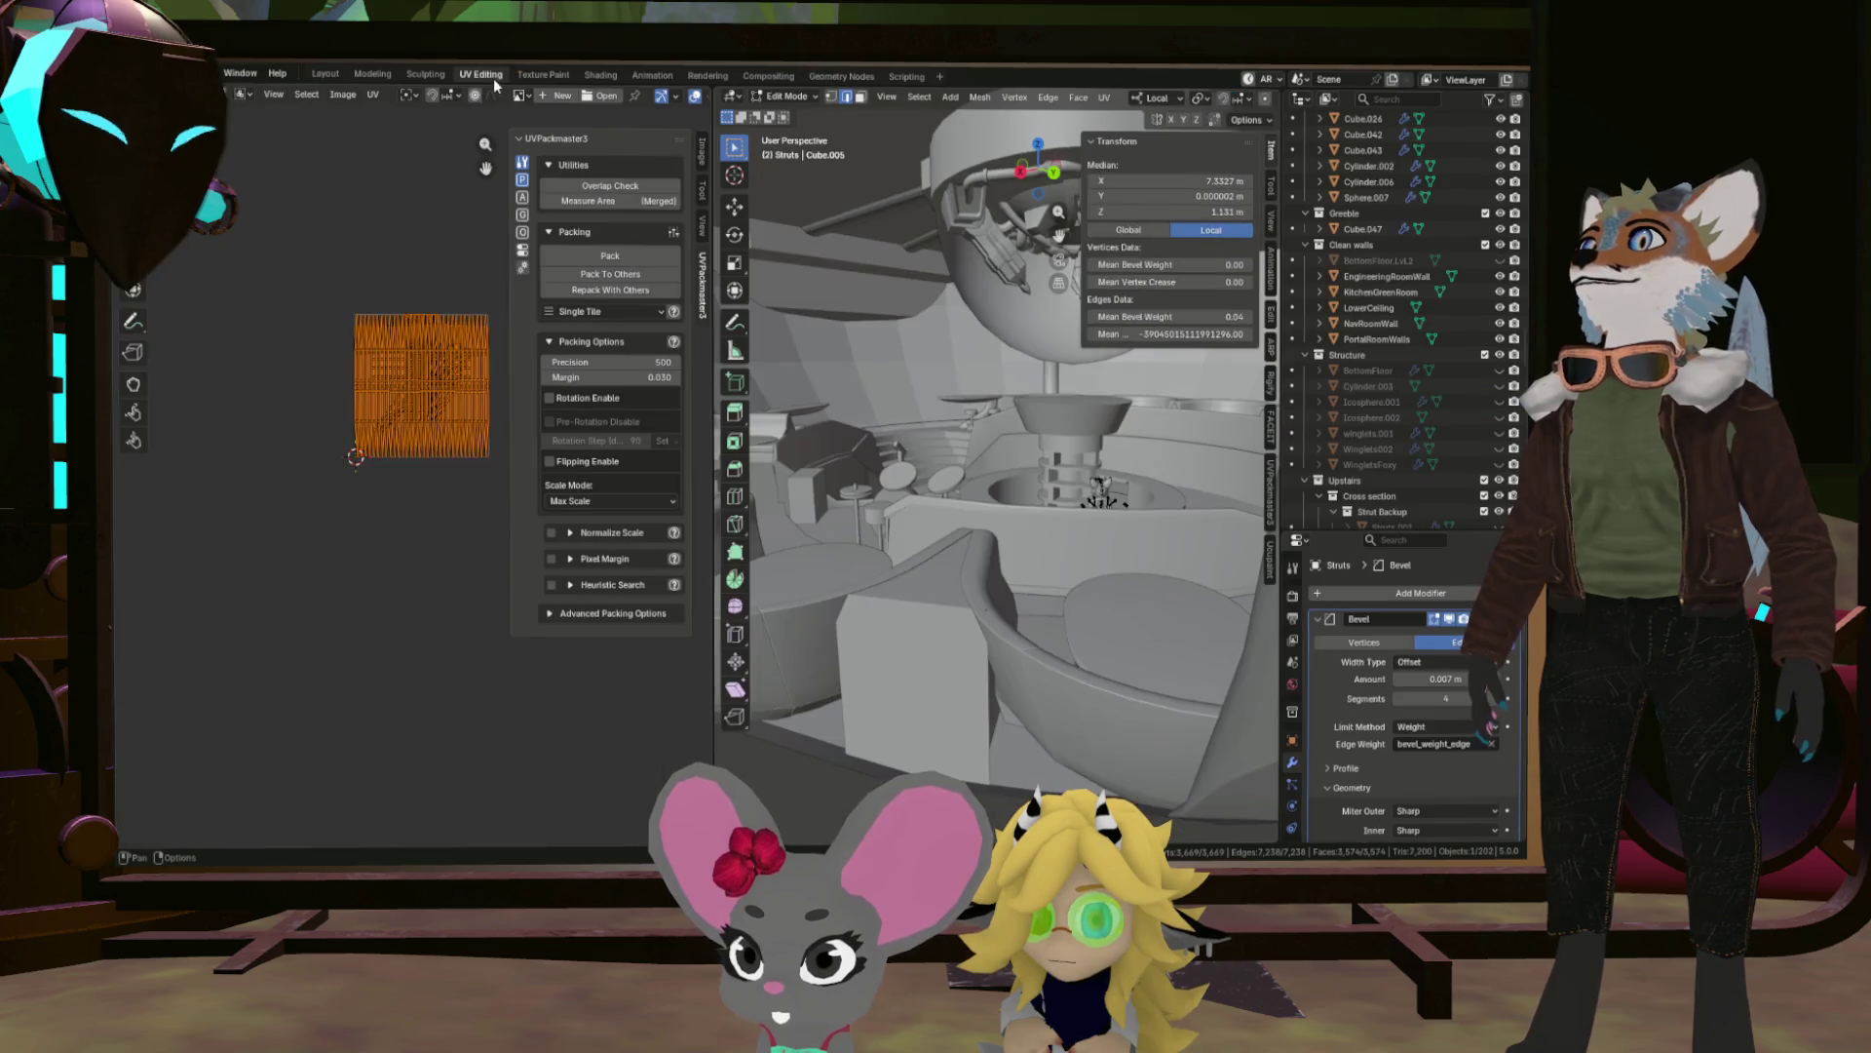
scroll("up", 3)
scroll("down", 3)
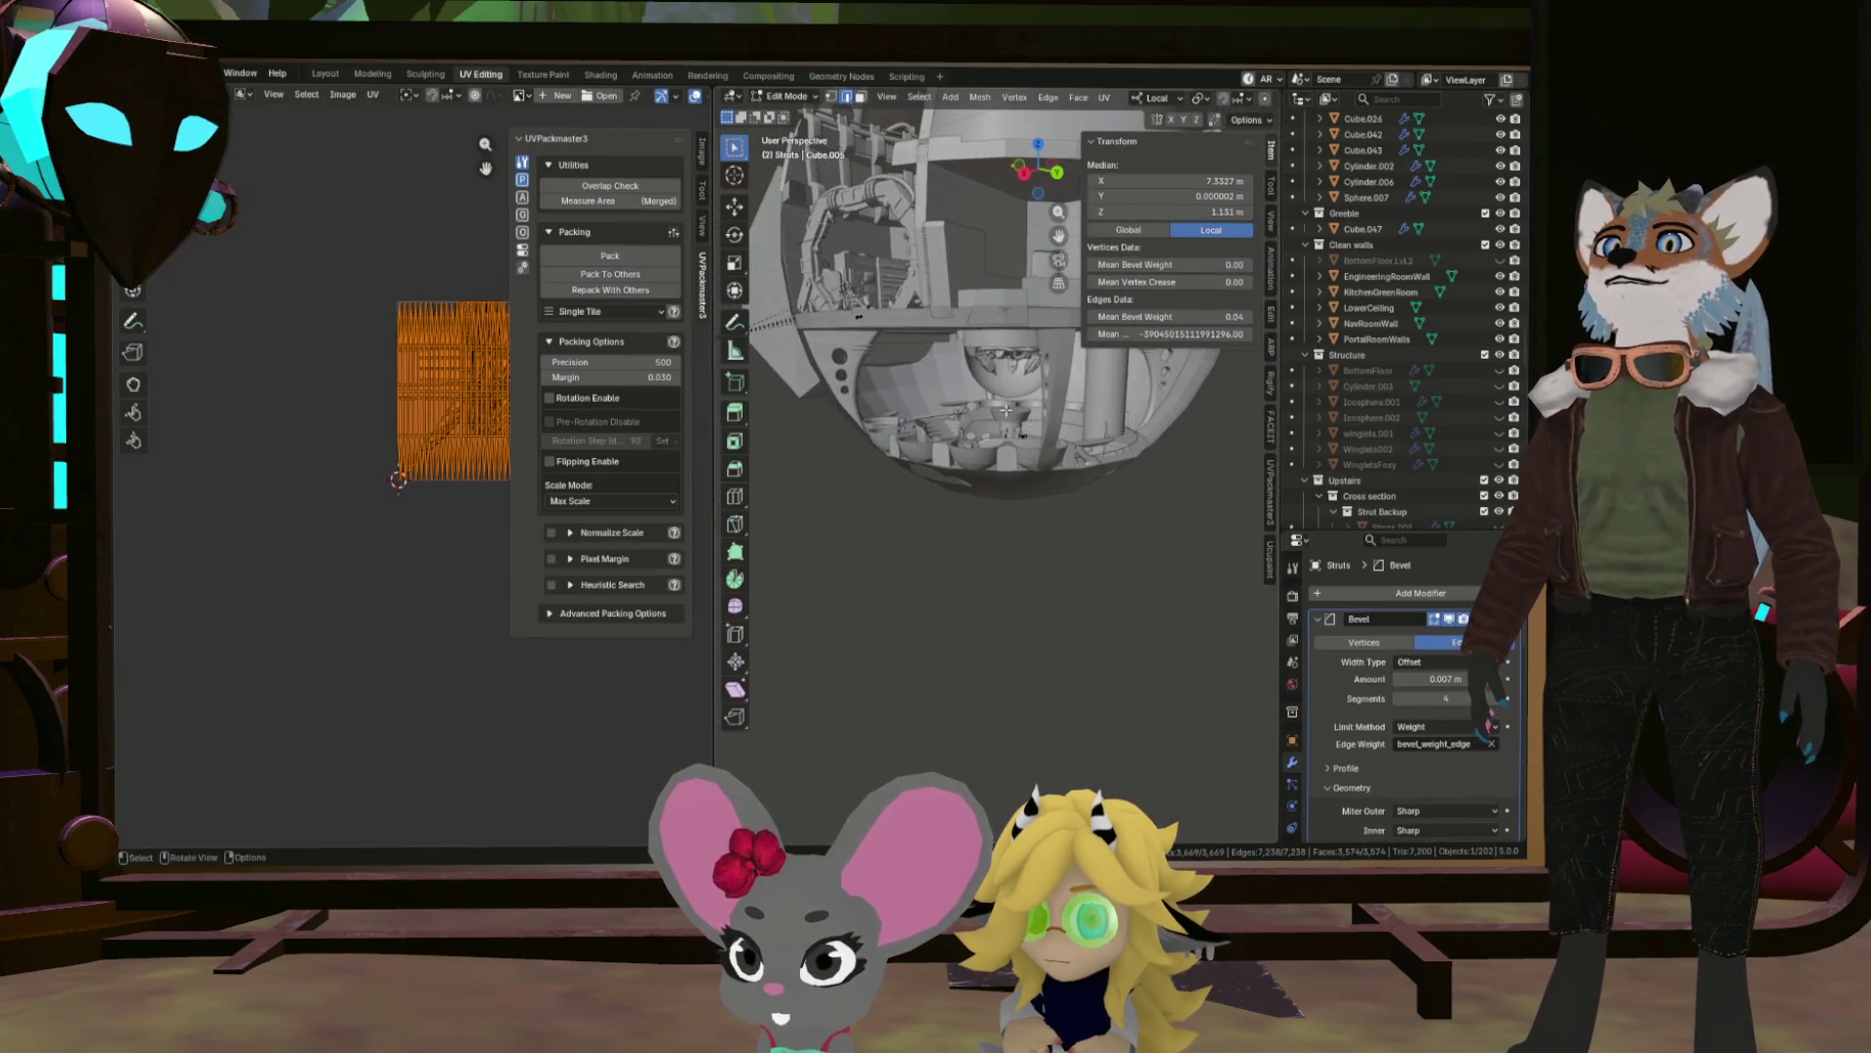
key("KP_Divide")
left_click_drag(950, 410, 1114, 498)
key("KP_Decimal")
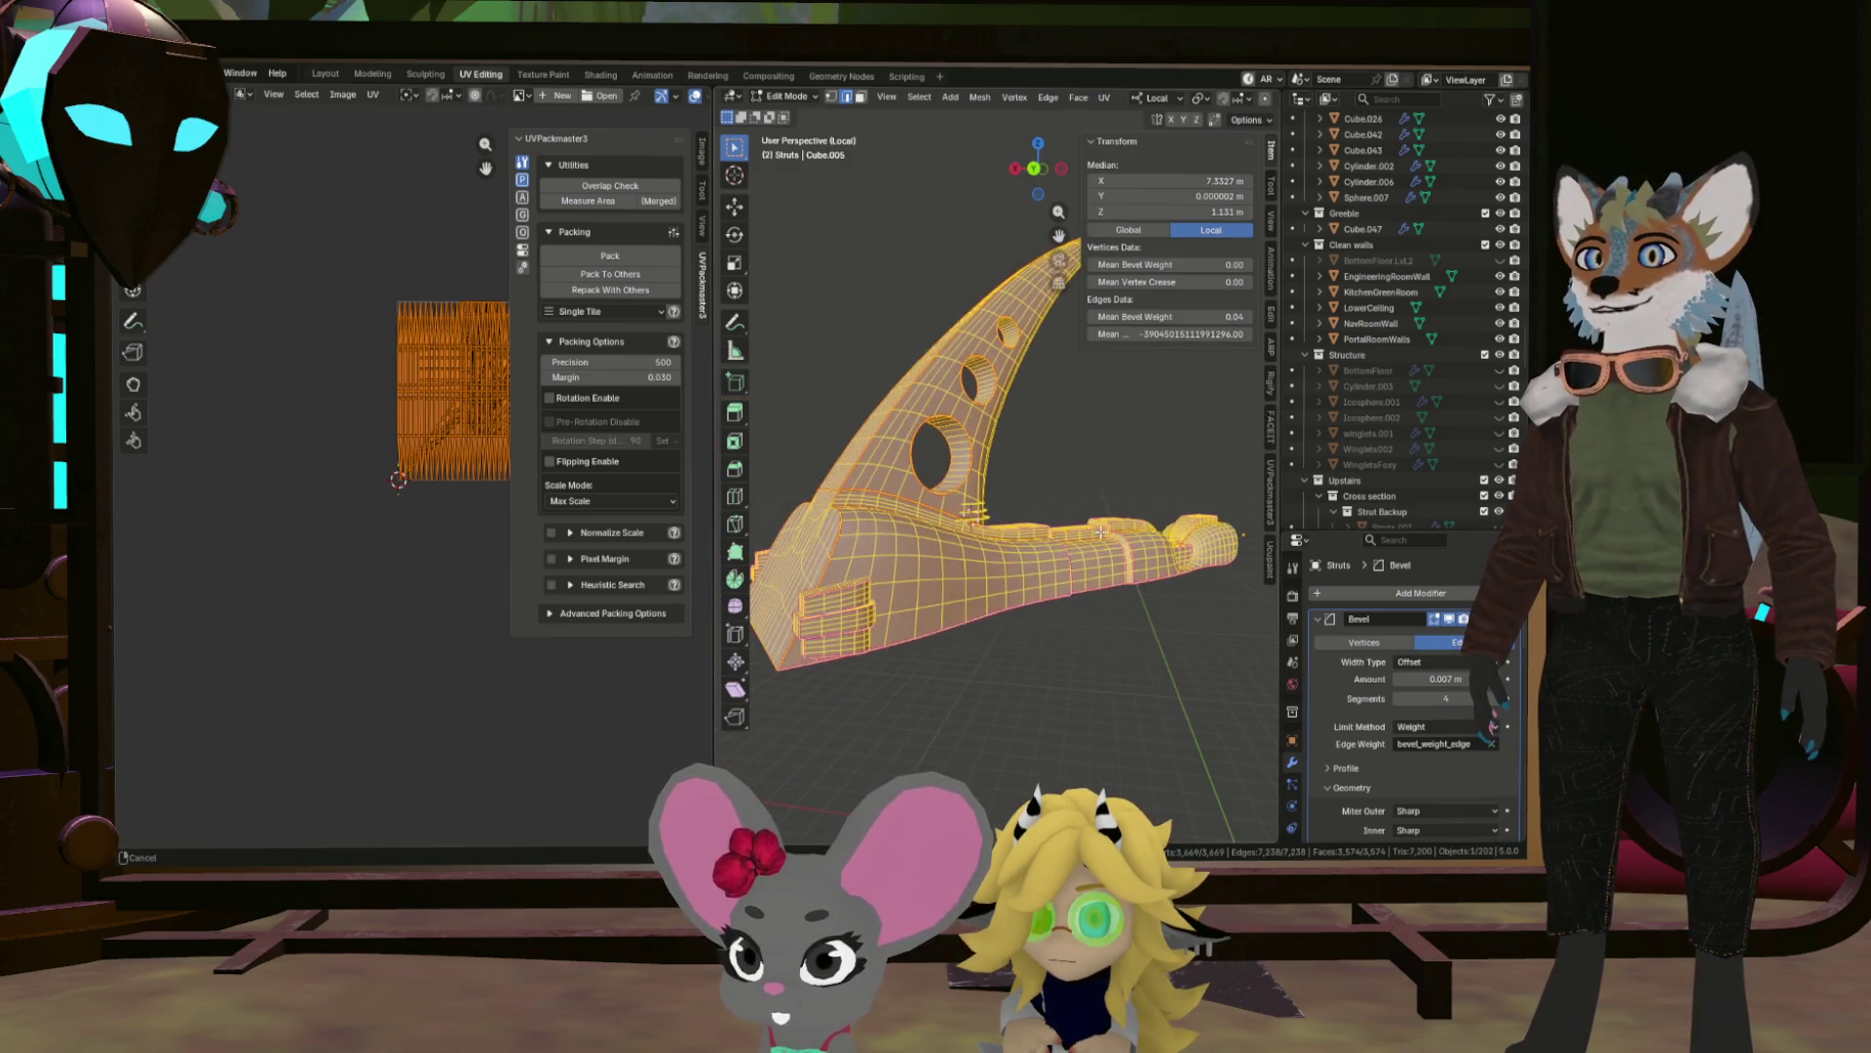
Unwrap the whole mesh with UV > Unwrap and fit the islands in the UV editor.
left_click(1104, 98)
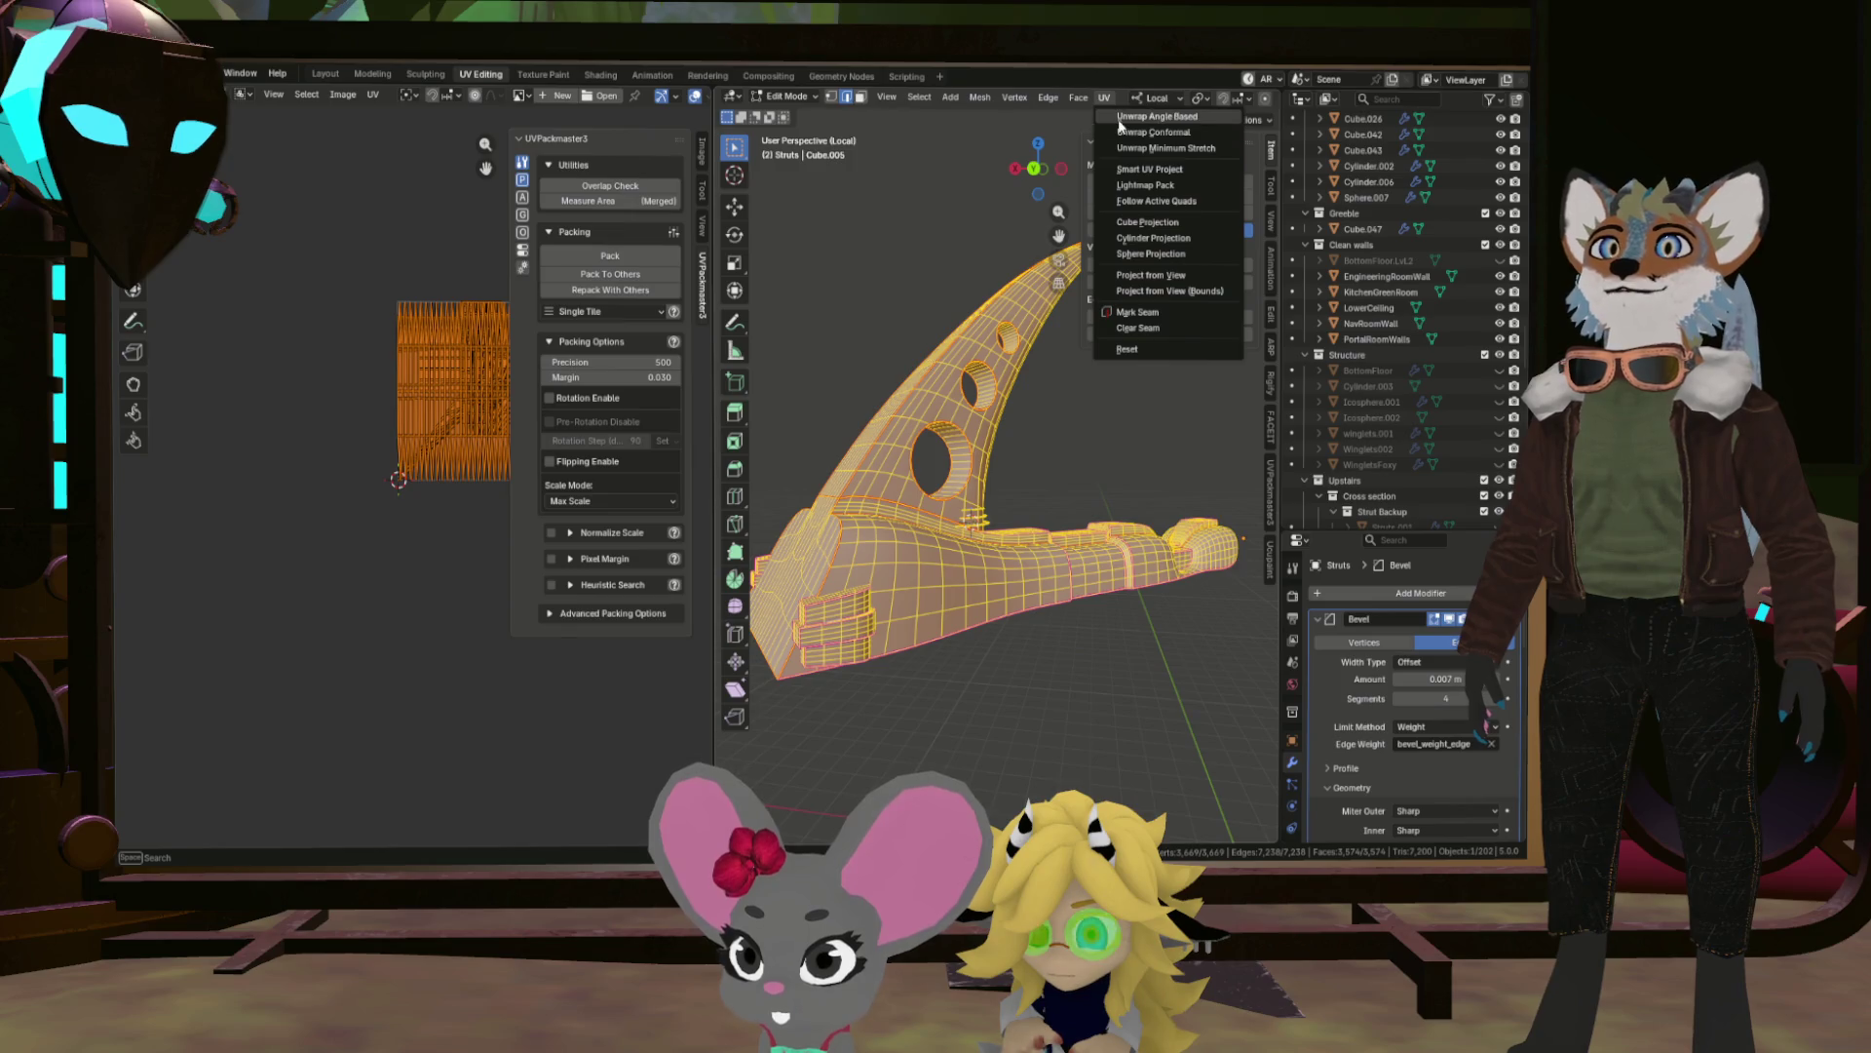
left_click(1119, 117)
key("KP_Decimal")
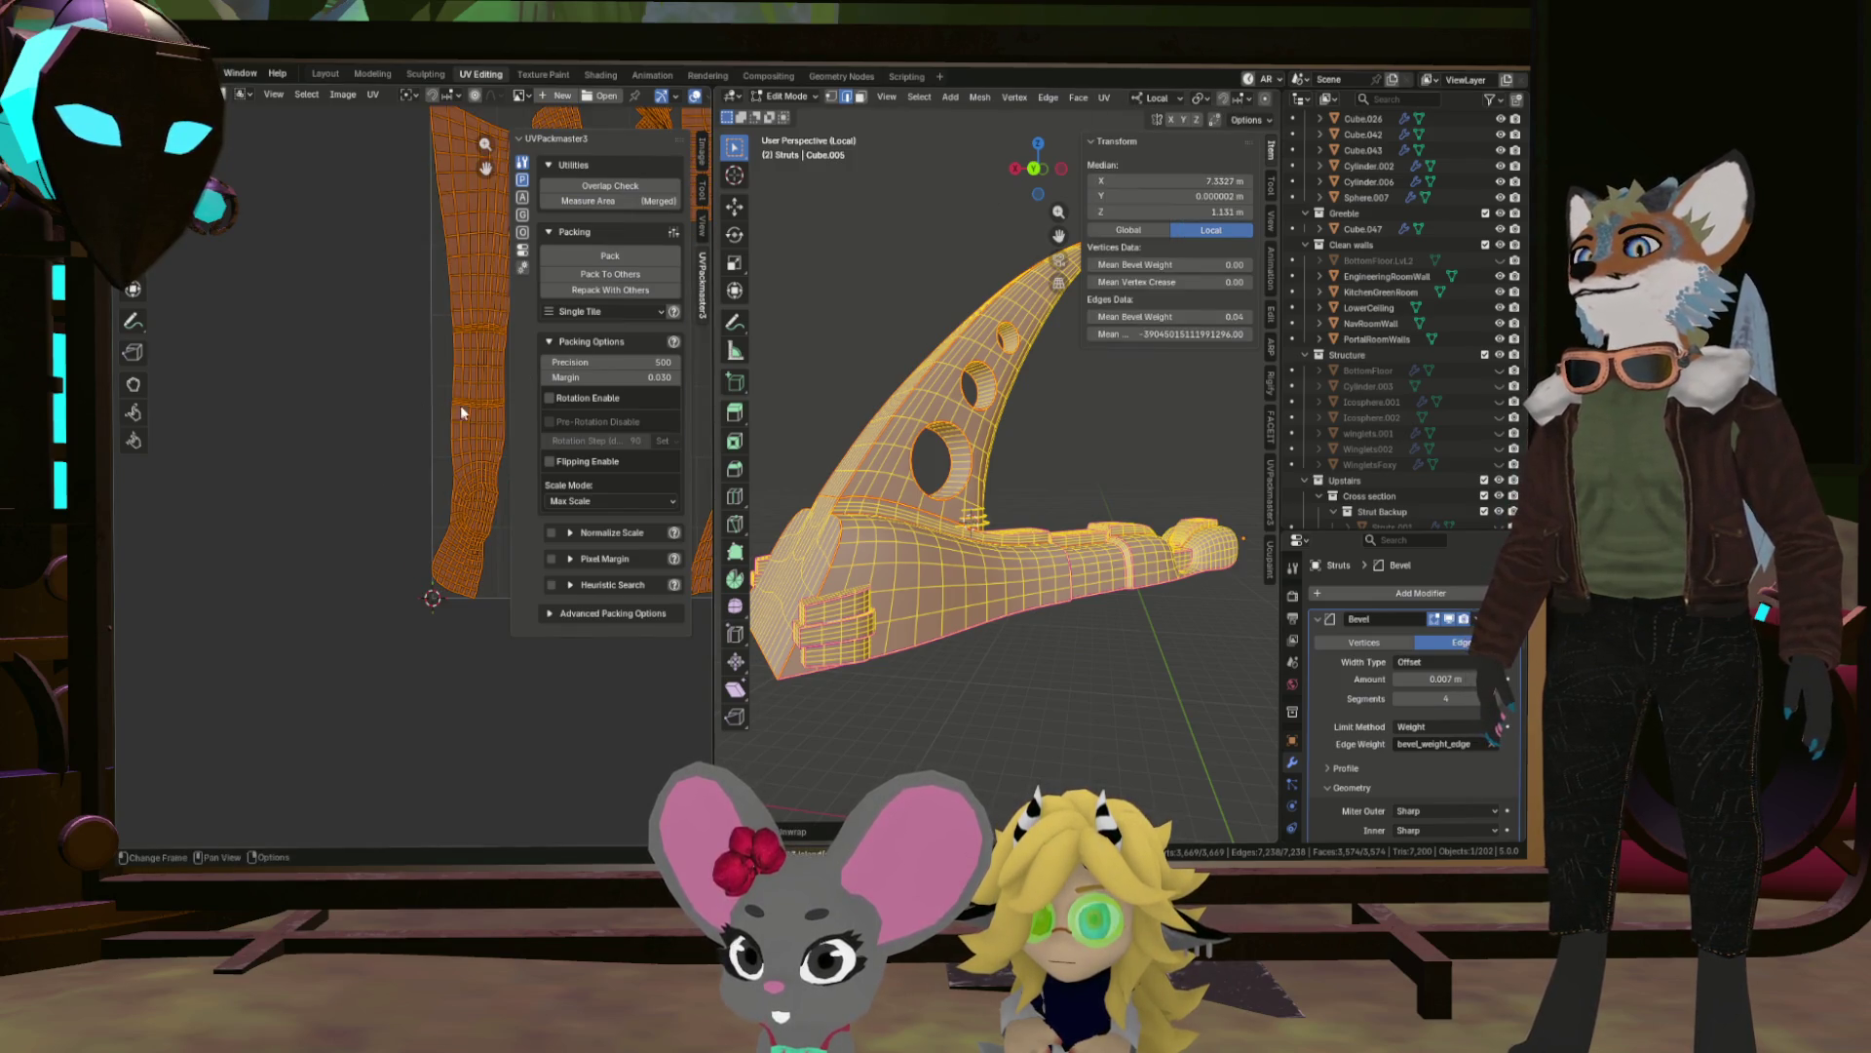
left_click_drag(709, 415, 855, 415)
scroll("up", 3)
left_click_drag(1072, 487, 943, 384)
Select a couple of faces on the strut rings.
left_click(1056, 386)
left_click(944, 384)
left_click_drag(1087, 439, 1108, 494)
left_click(1055, 475)
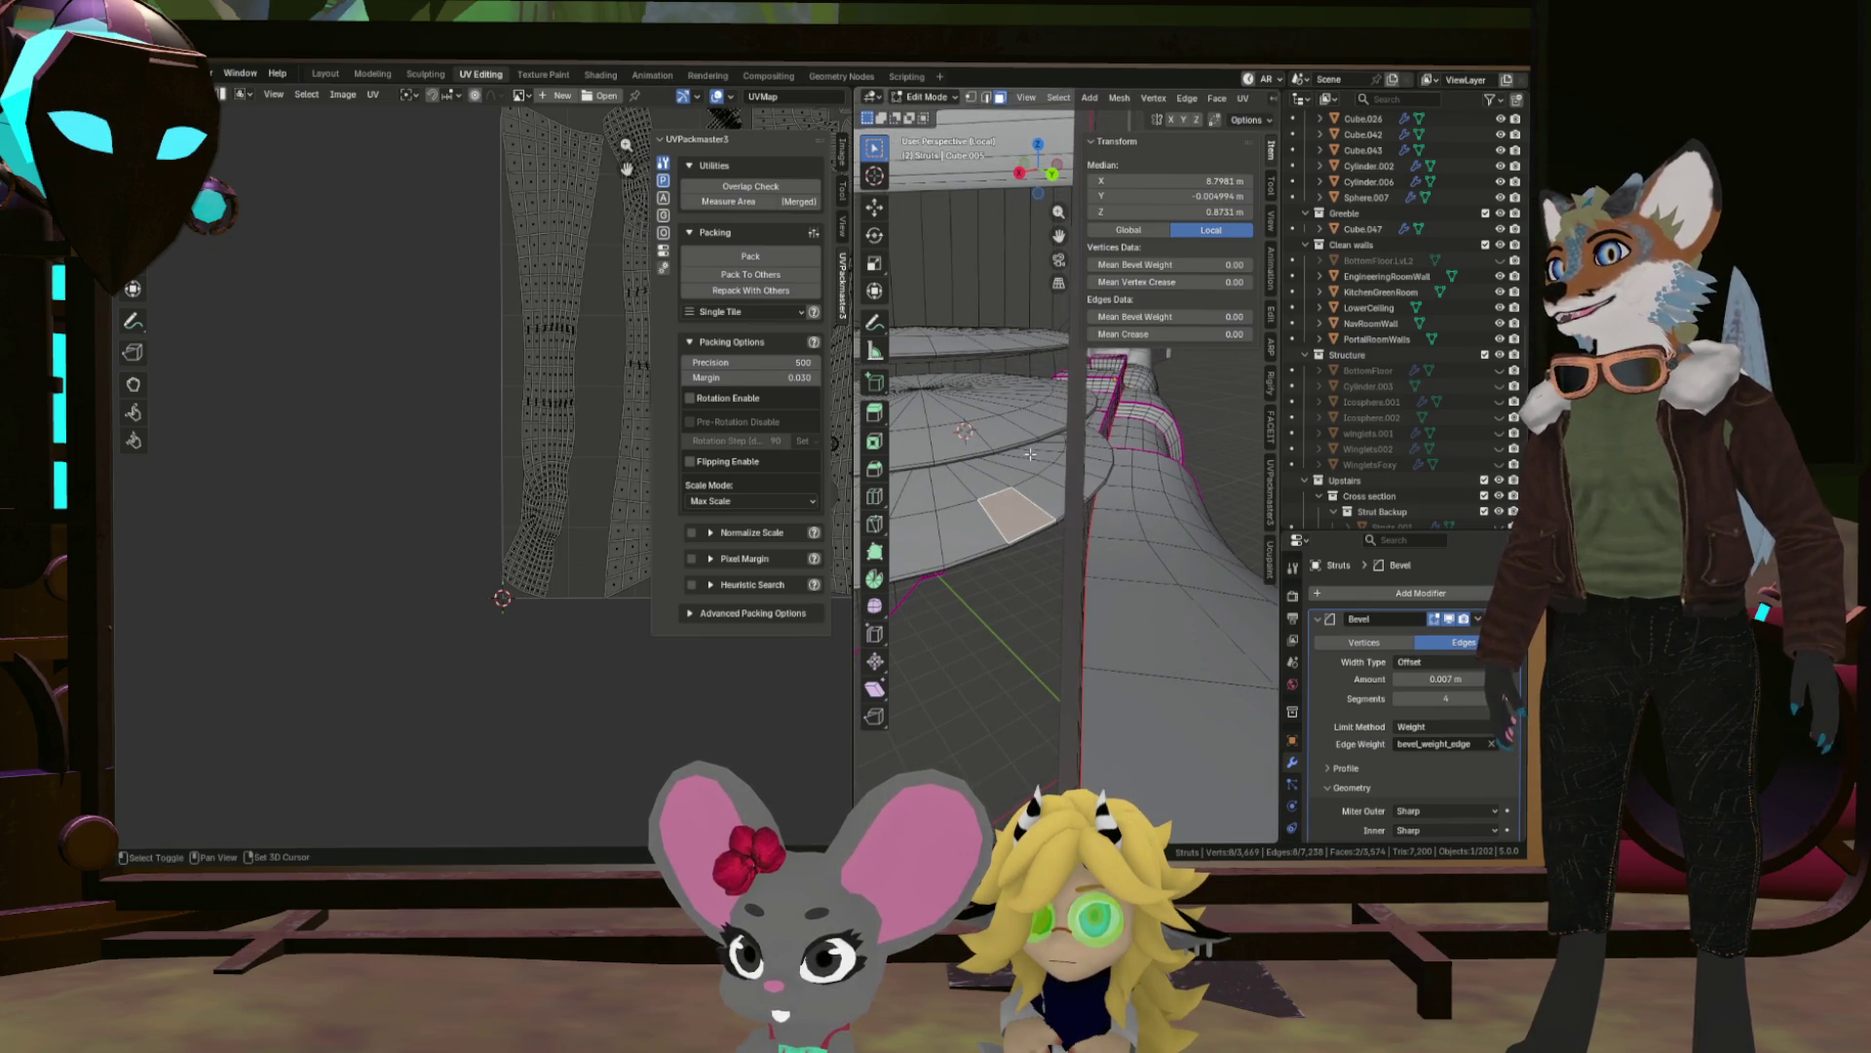
Add the thin bevel strip face and its neighbouring faces to the face selection.
left_click_drag(1039, 430, 1219, 444)
left_click_drag(1110, 478, 1011, 465)
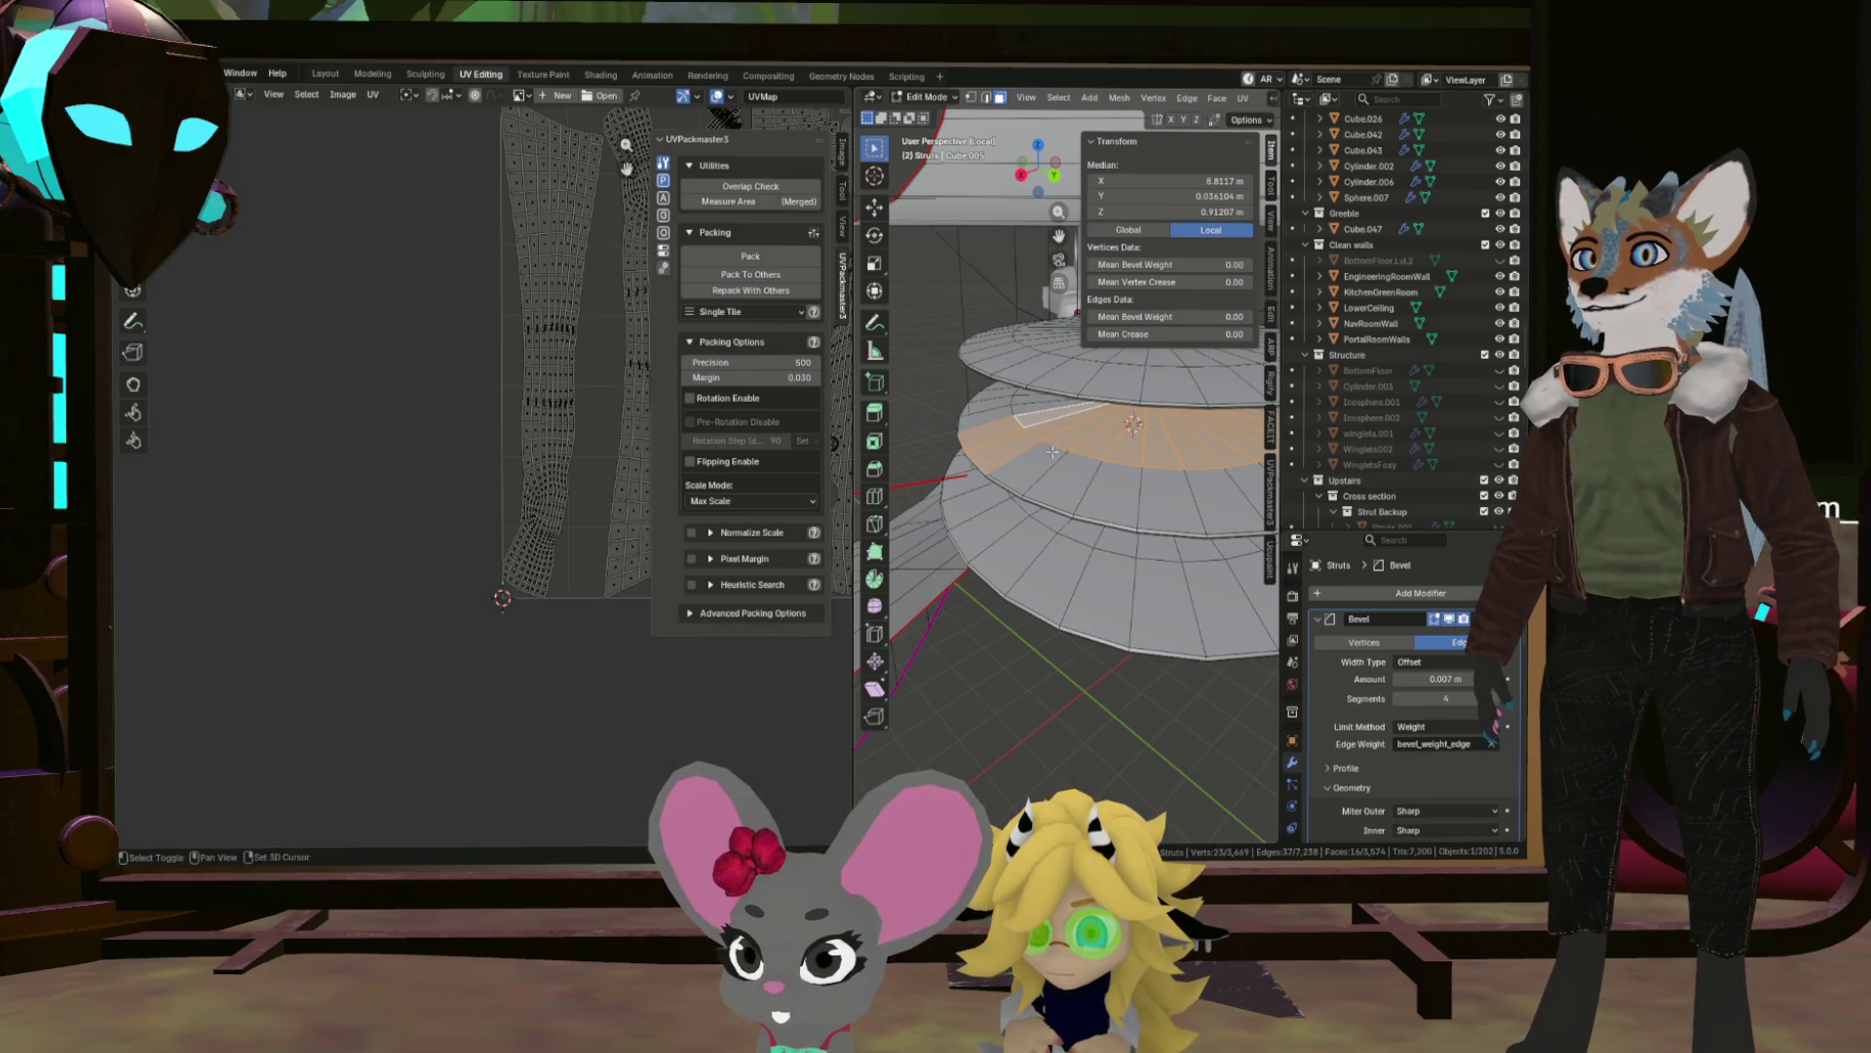
left_click_drag(1100, 484, 925, 451)
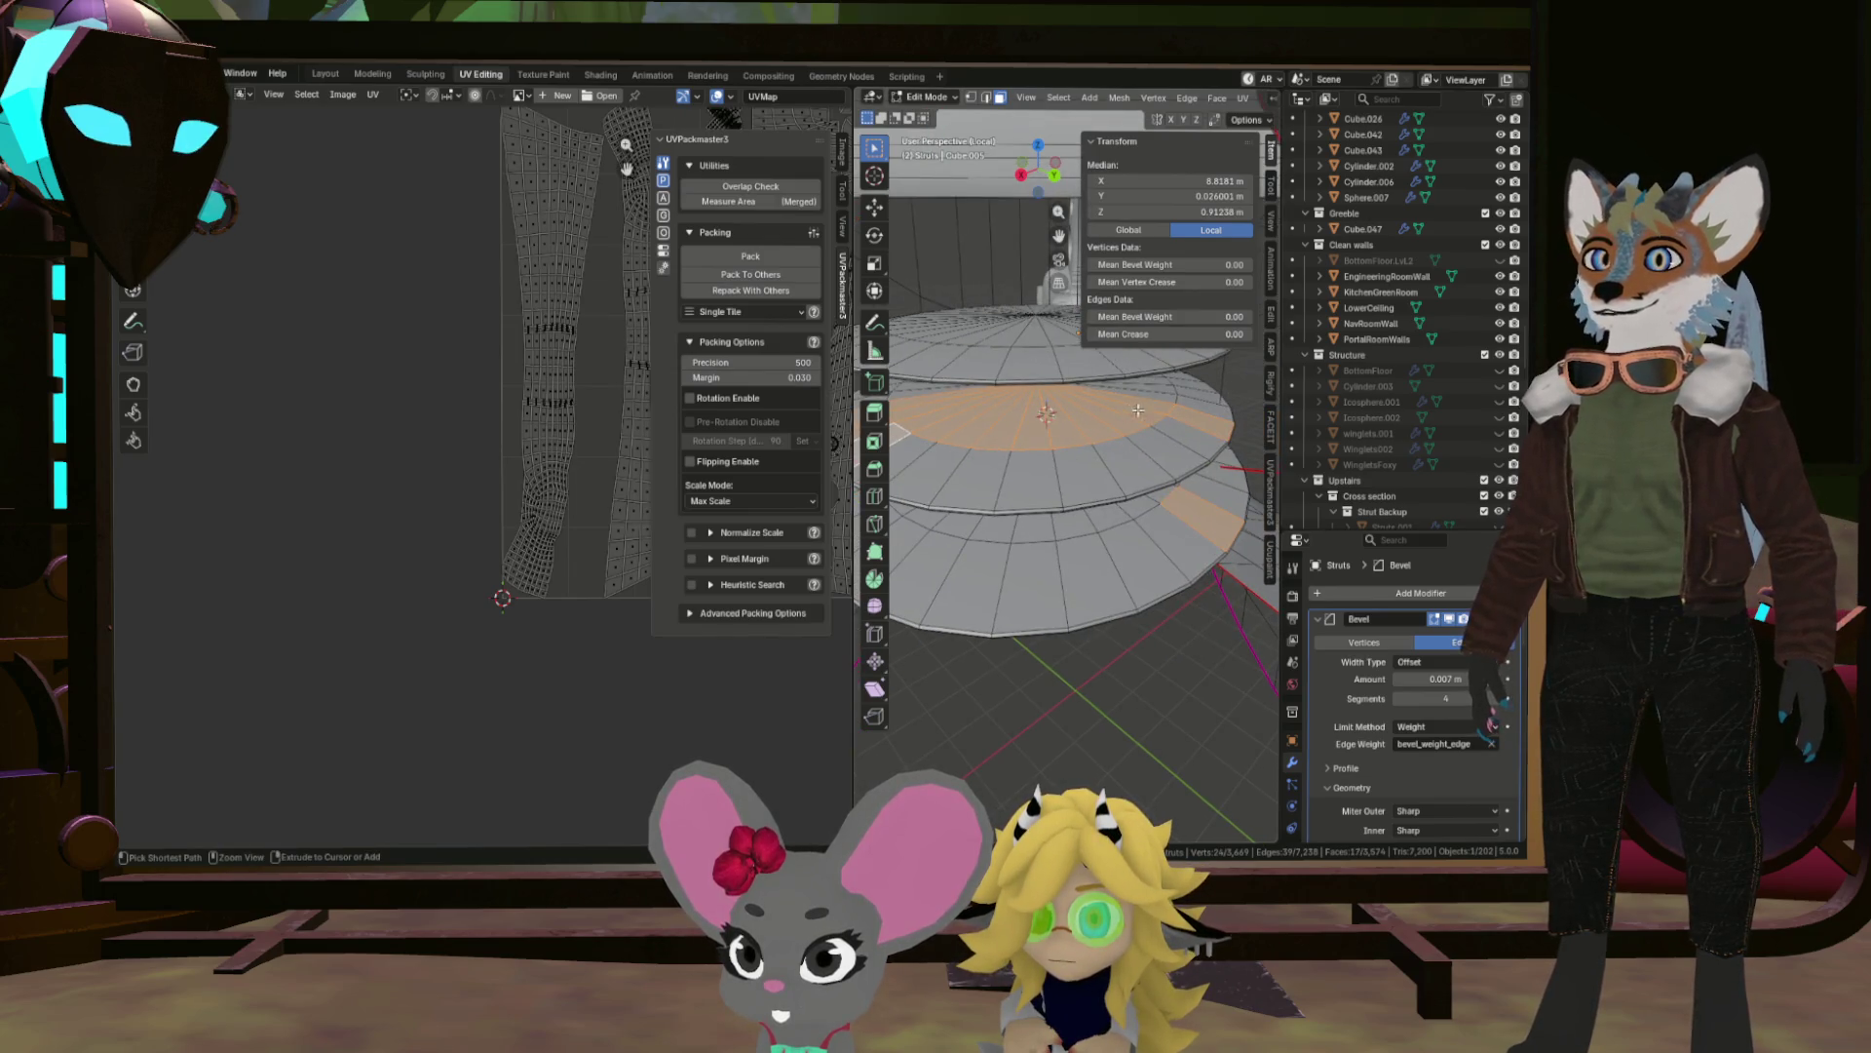
left_click_drag(1195, 454, 1271, 463)
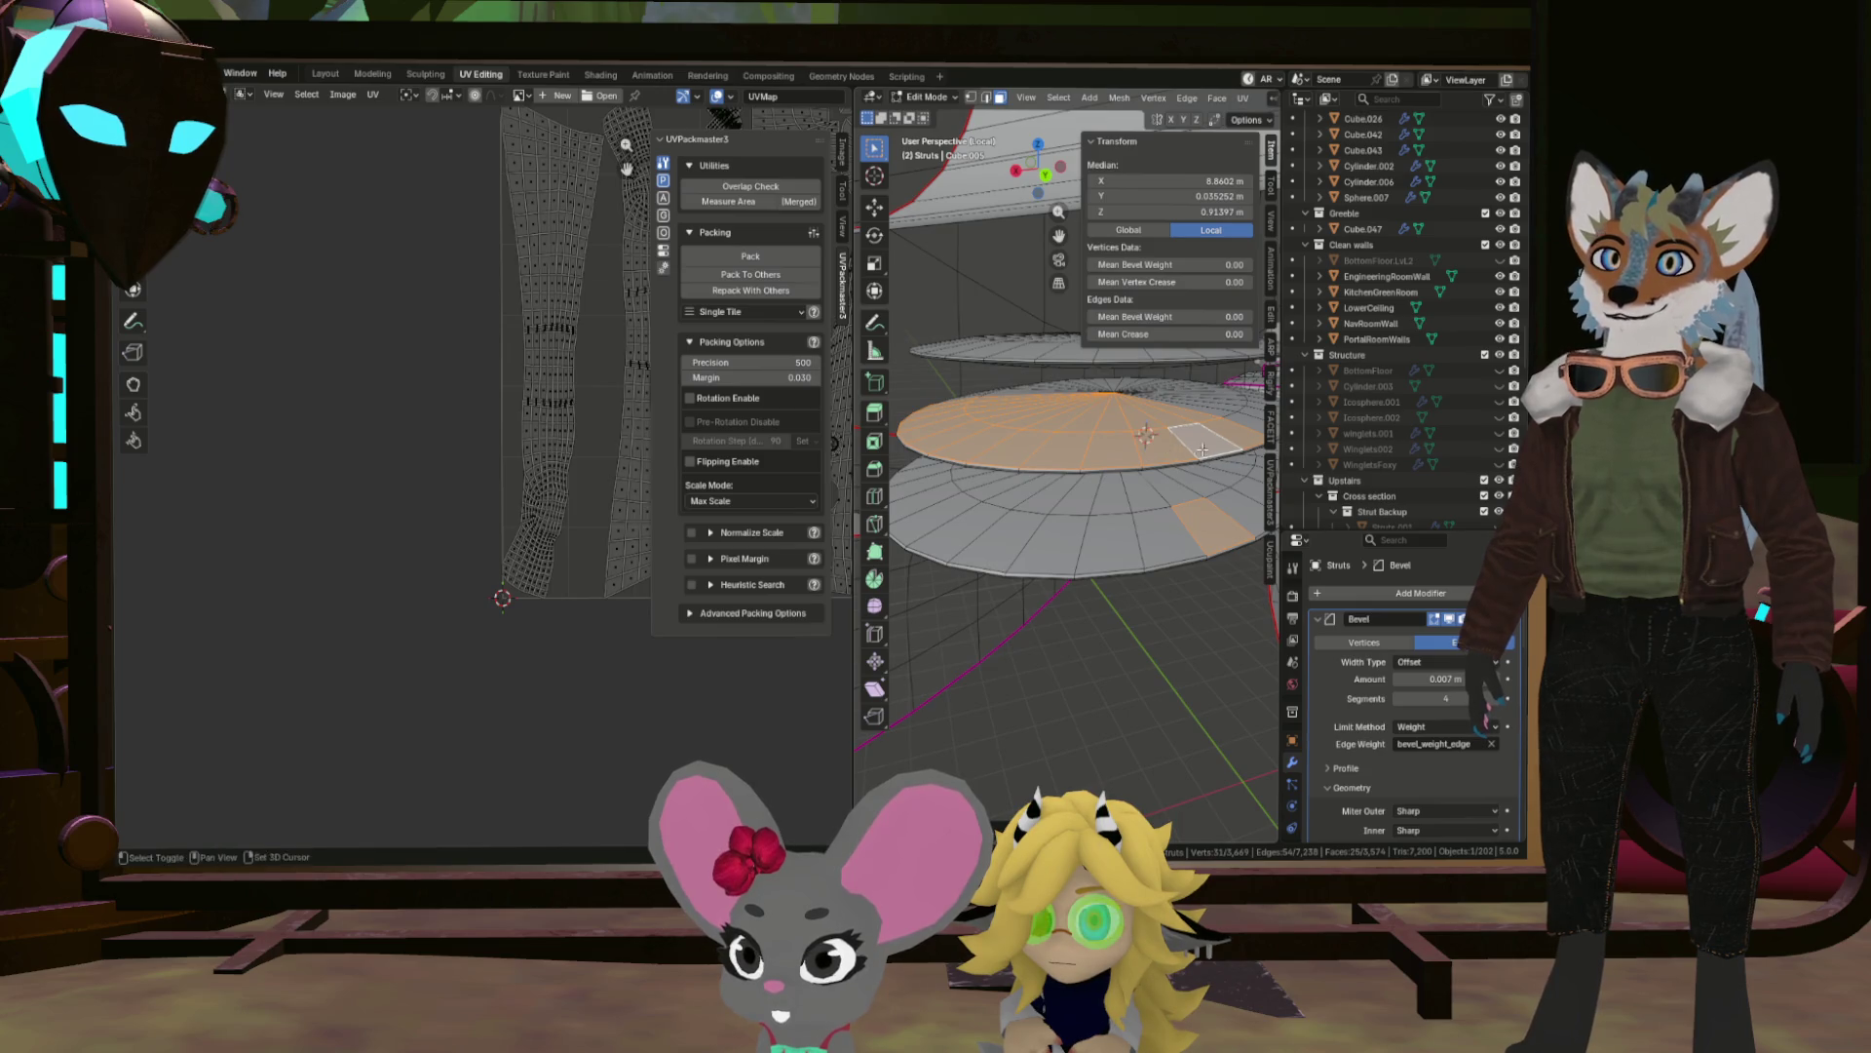
scroll("up", 3)
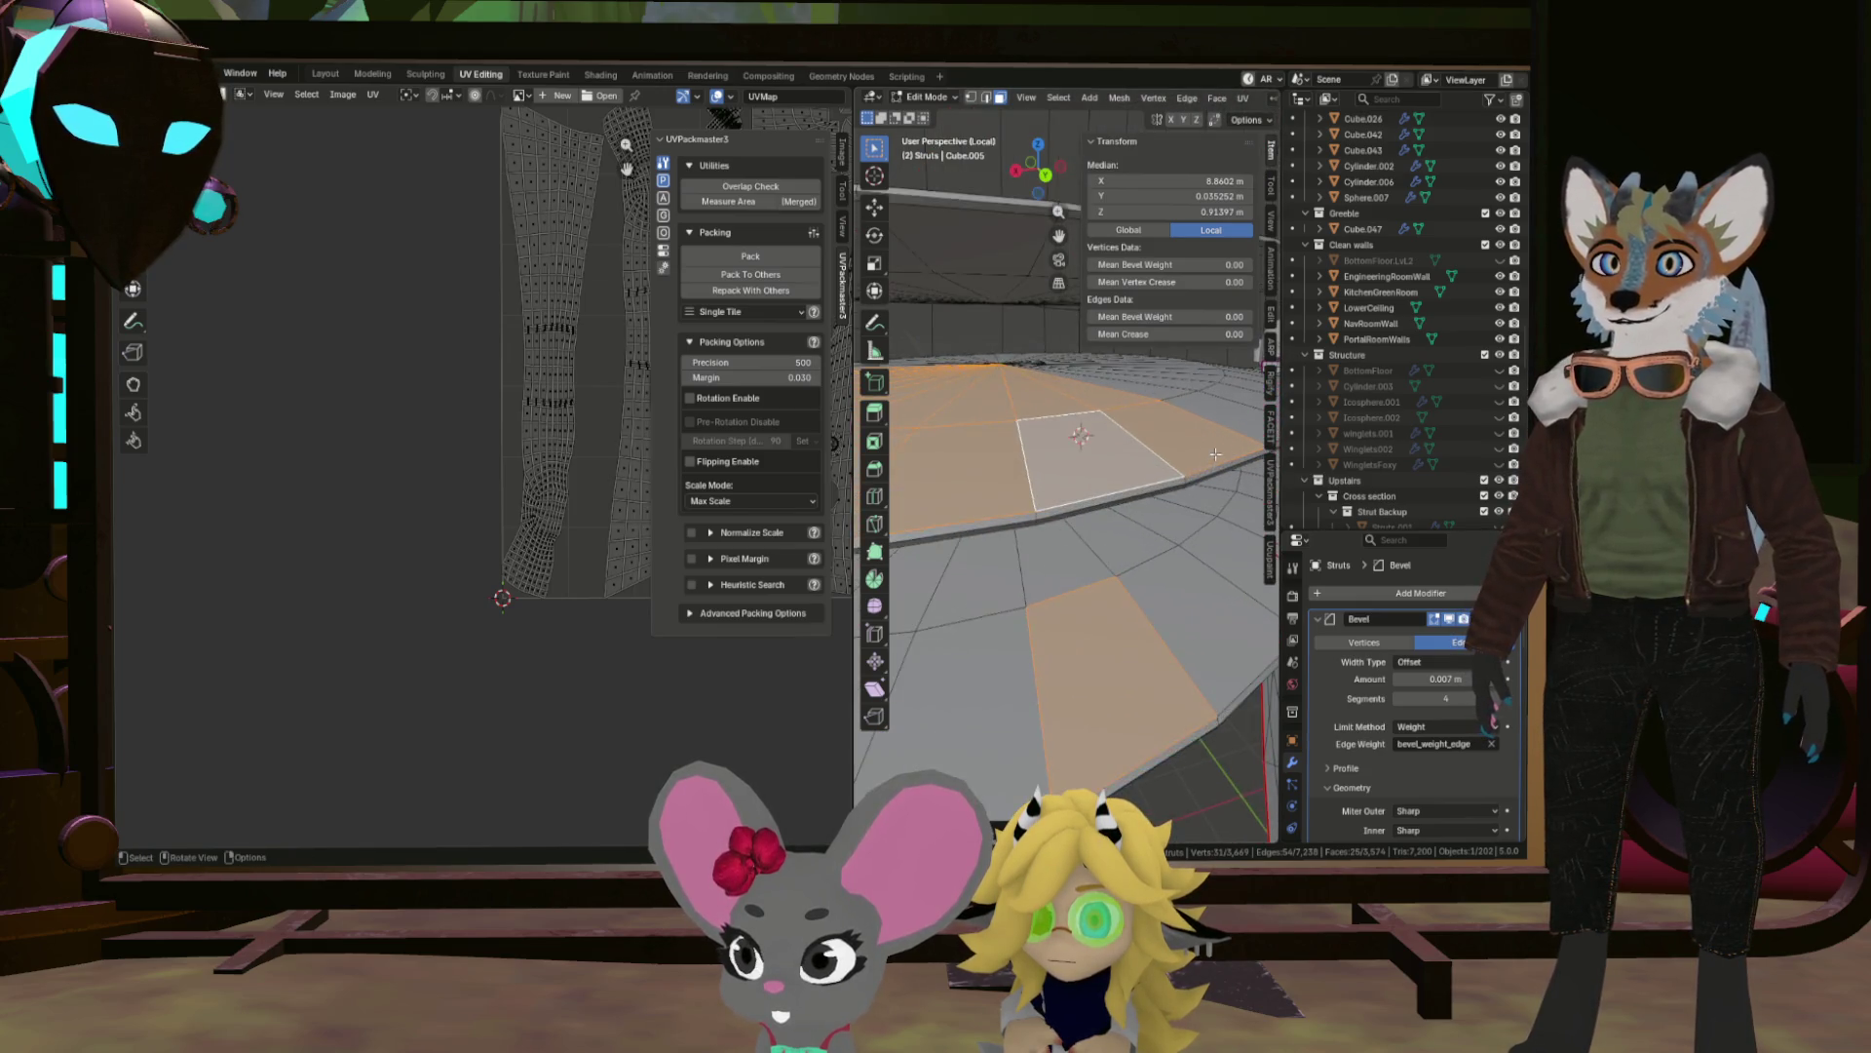
left_click_drag(1215, 454, 1213, 466)
left_click(1213, 465)
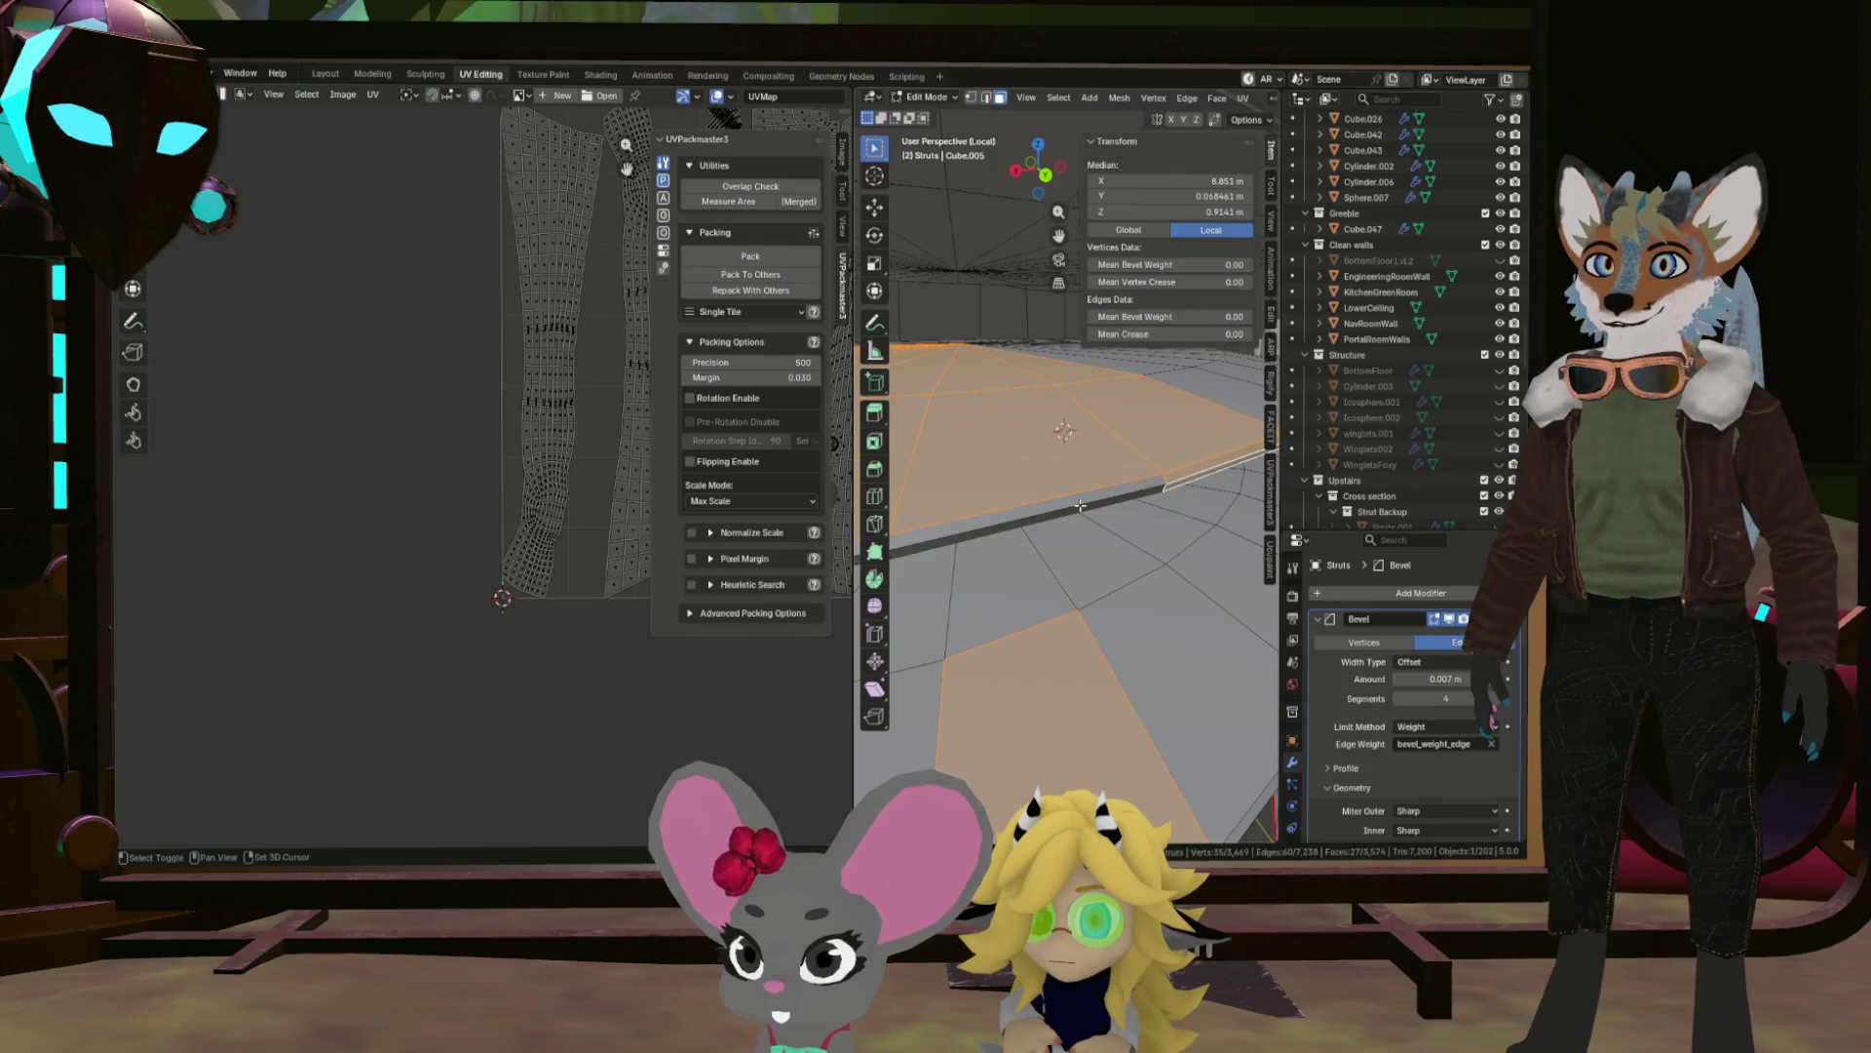
left_click_drag(1035, 508, 1241, 480)
left_click(1092, 512)
scroll("down", 3)
Add a wedge of round platform faces and the lower platform faces to the selection.
left_click_drag(980, 534, 1035, 556)
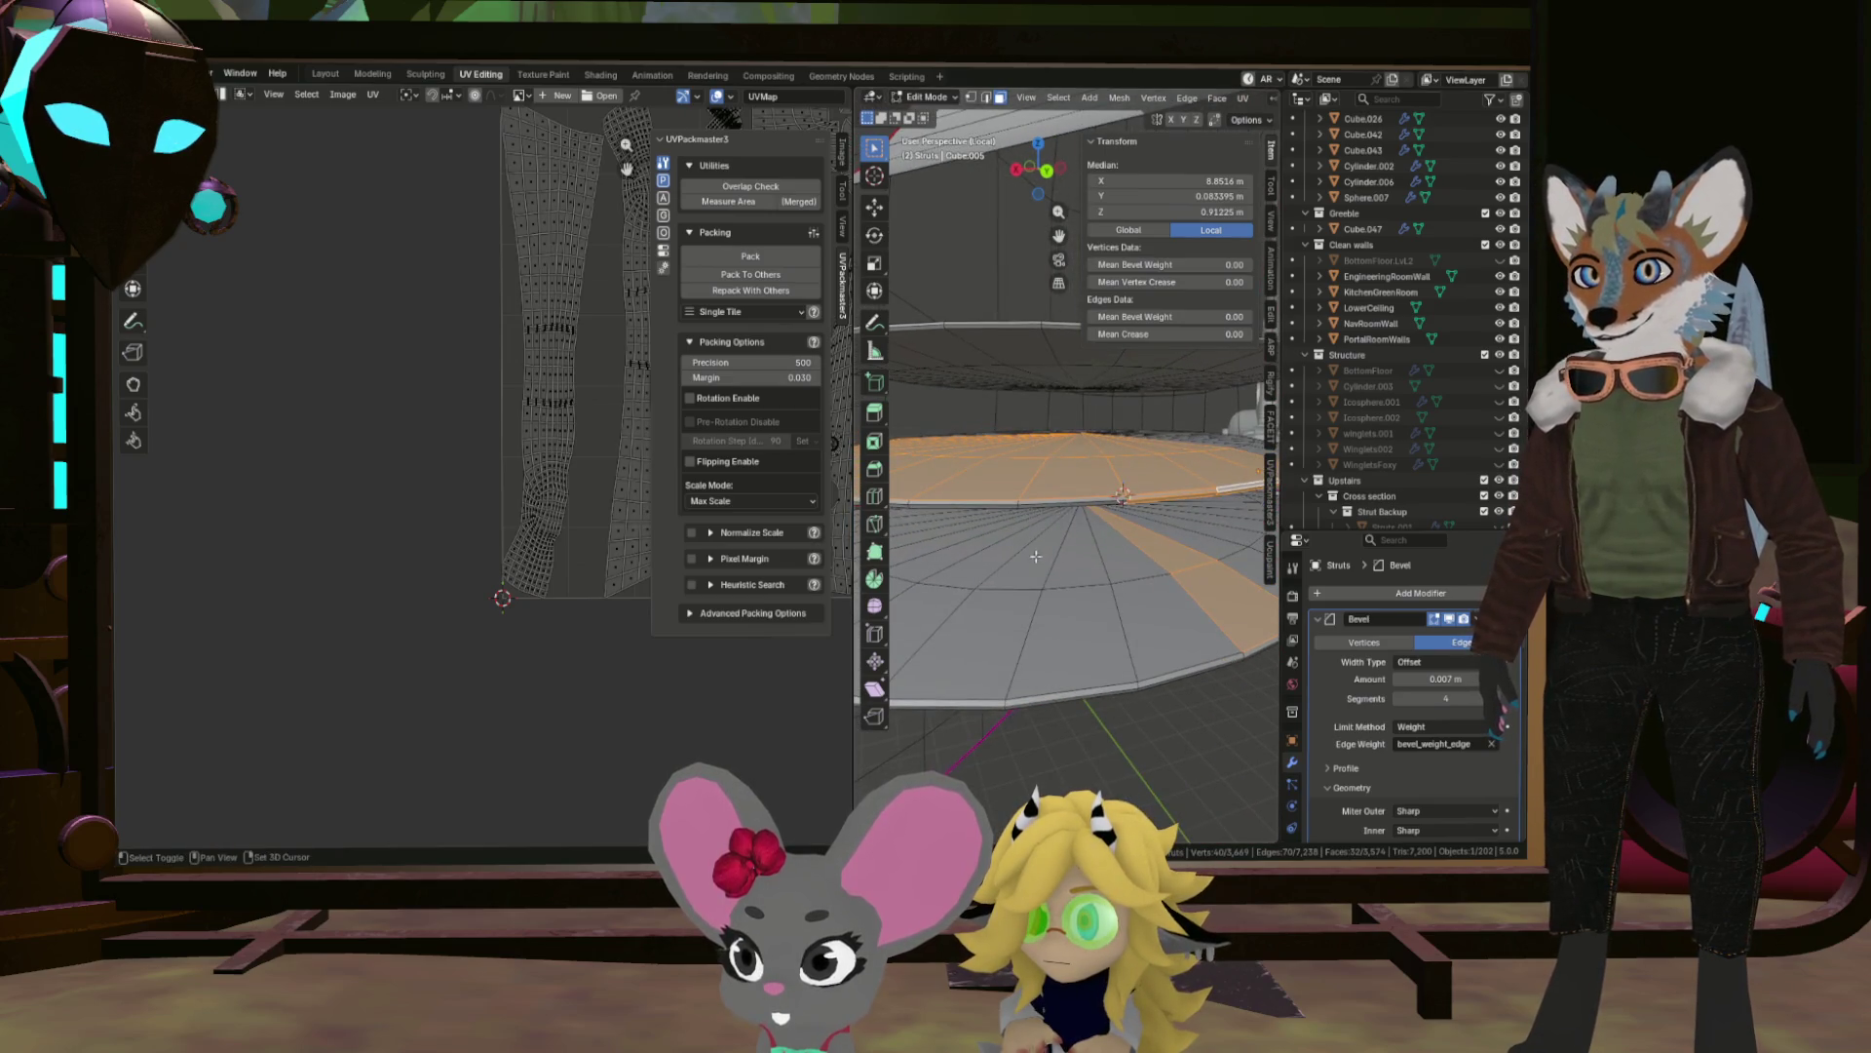
left_click_drag(1074, 495, 1062, 510)
left_click_drag(1026, 530, 1132, 597)
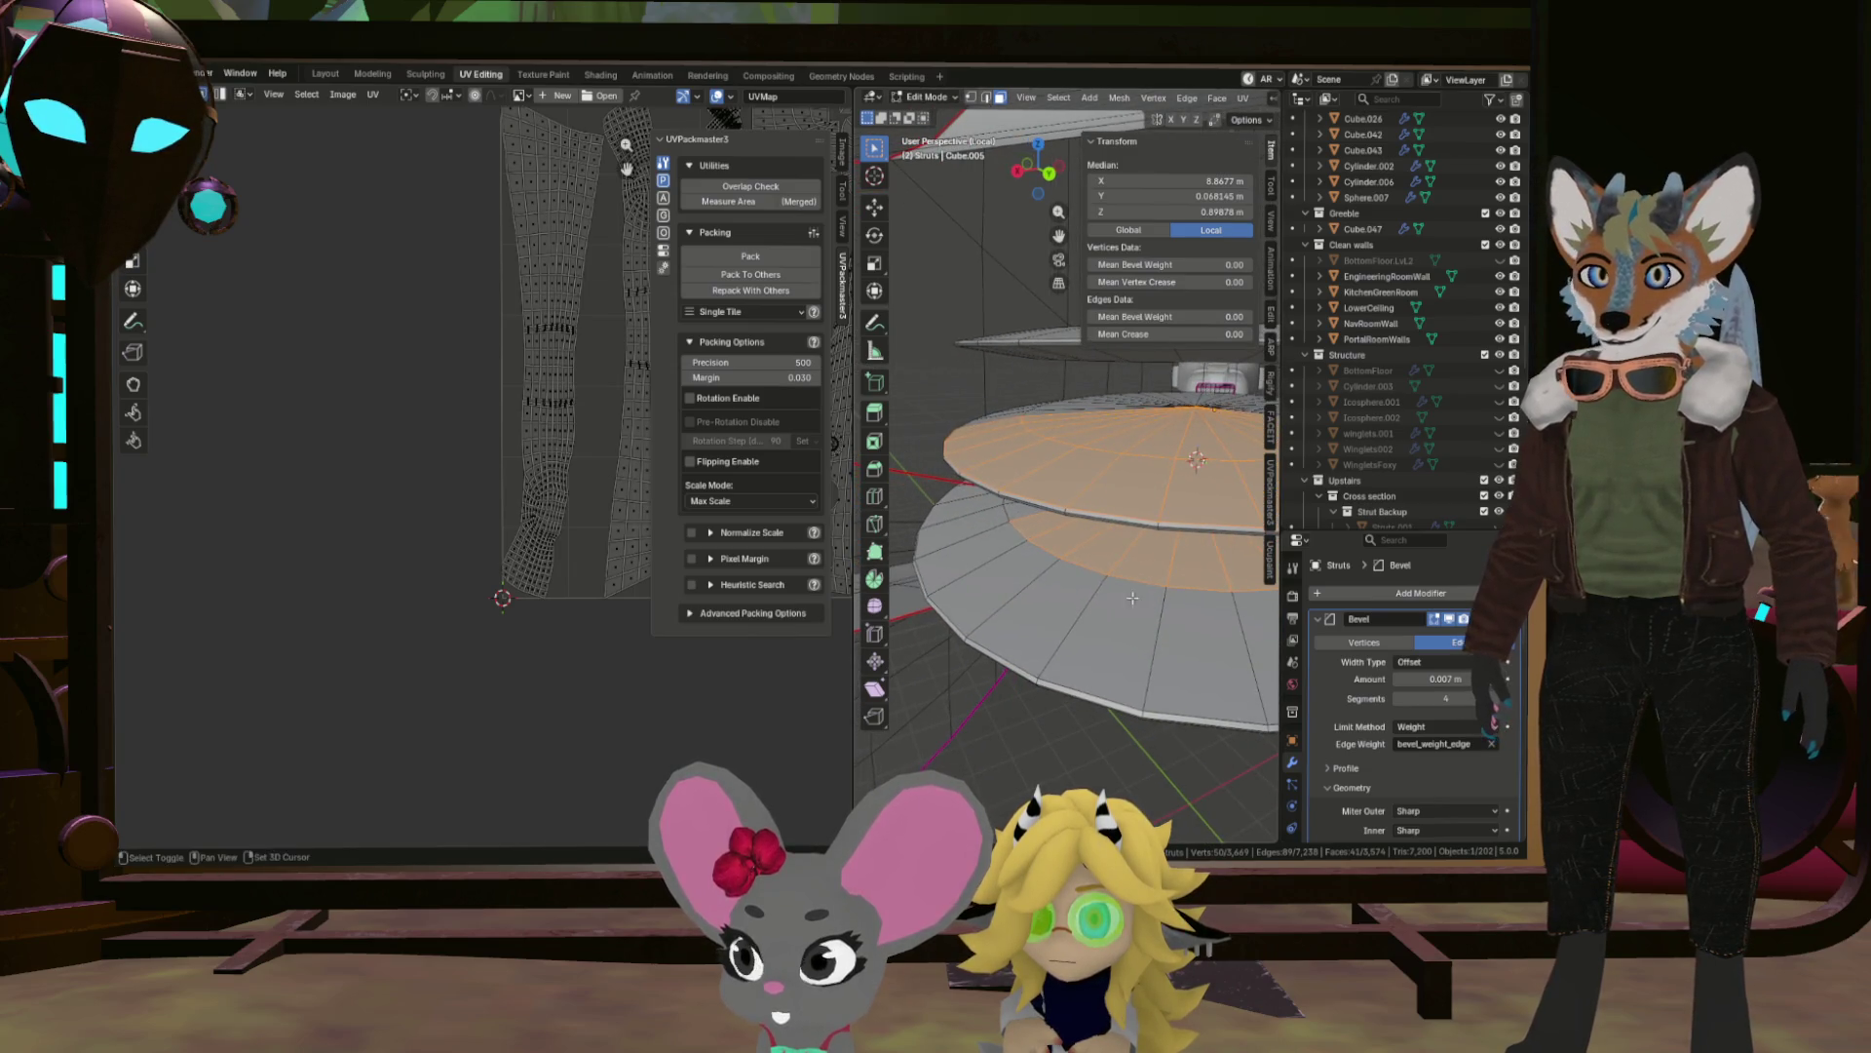
left_click_drag(1205, 507, 1205, 507)
left_click_drag(1205, 506, 1039, 621)
left_click(1055, 579)
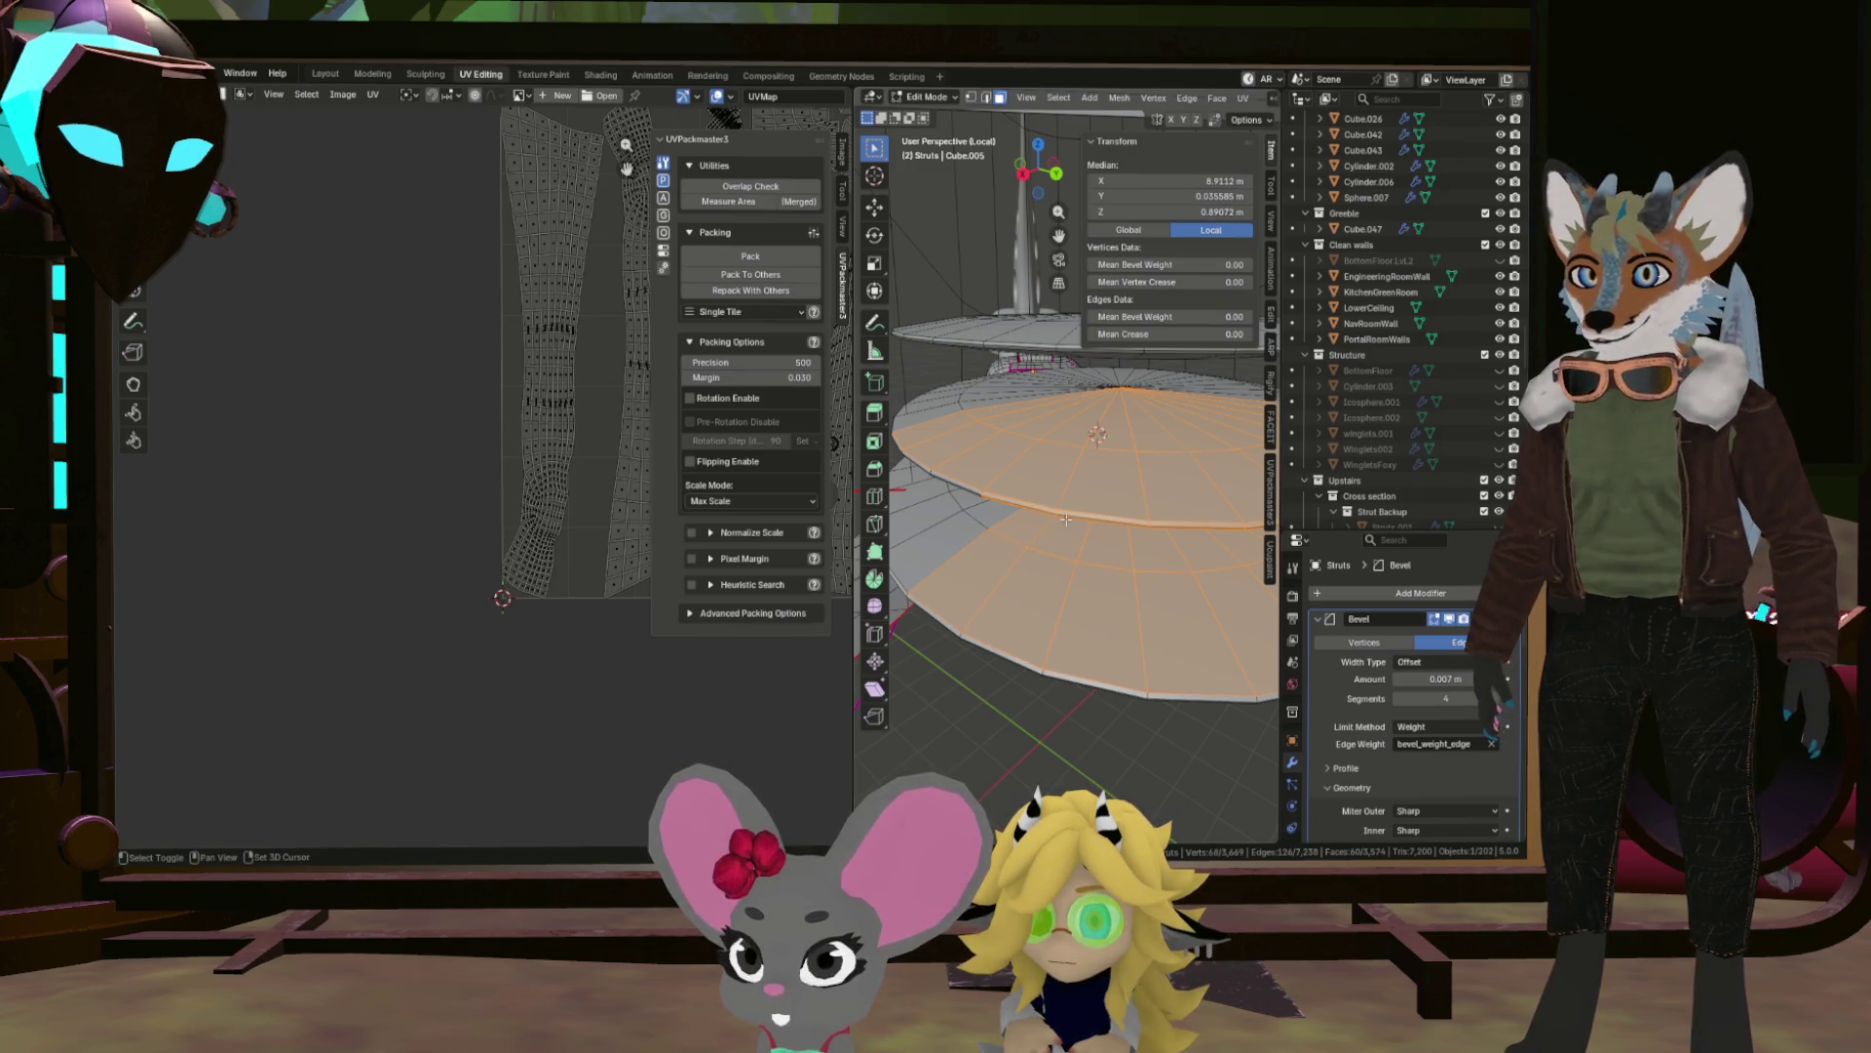
left_click_drag(992, 501, 964, 543)
left_click_drag(918, 448, 856, 693)
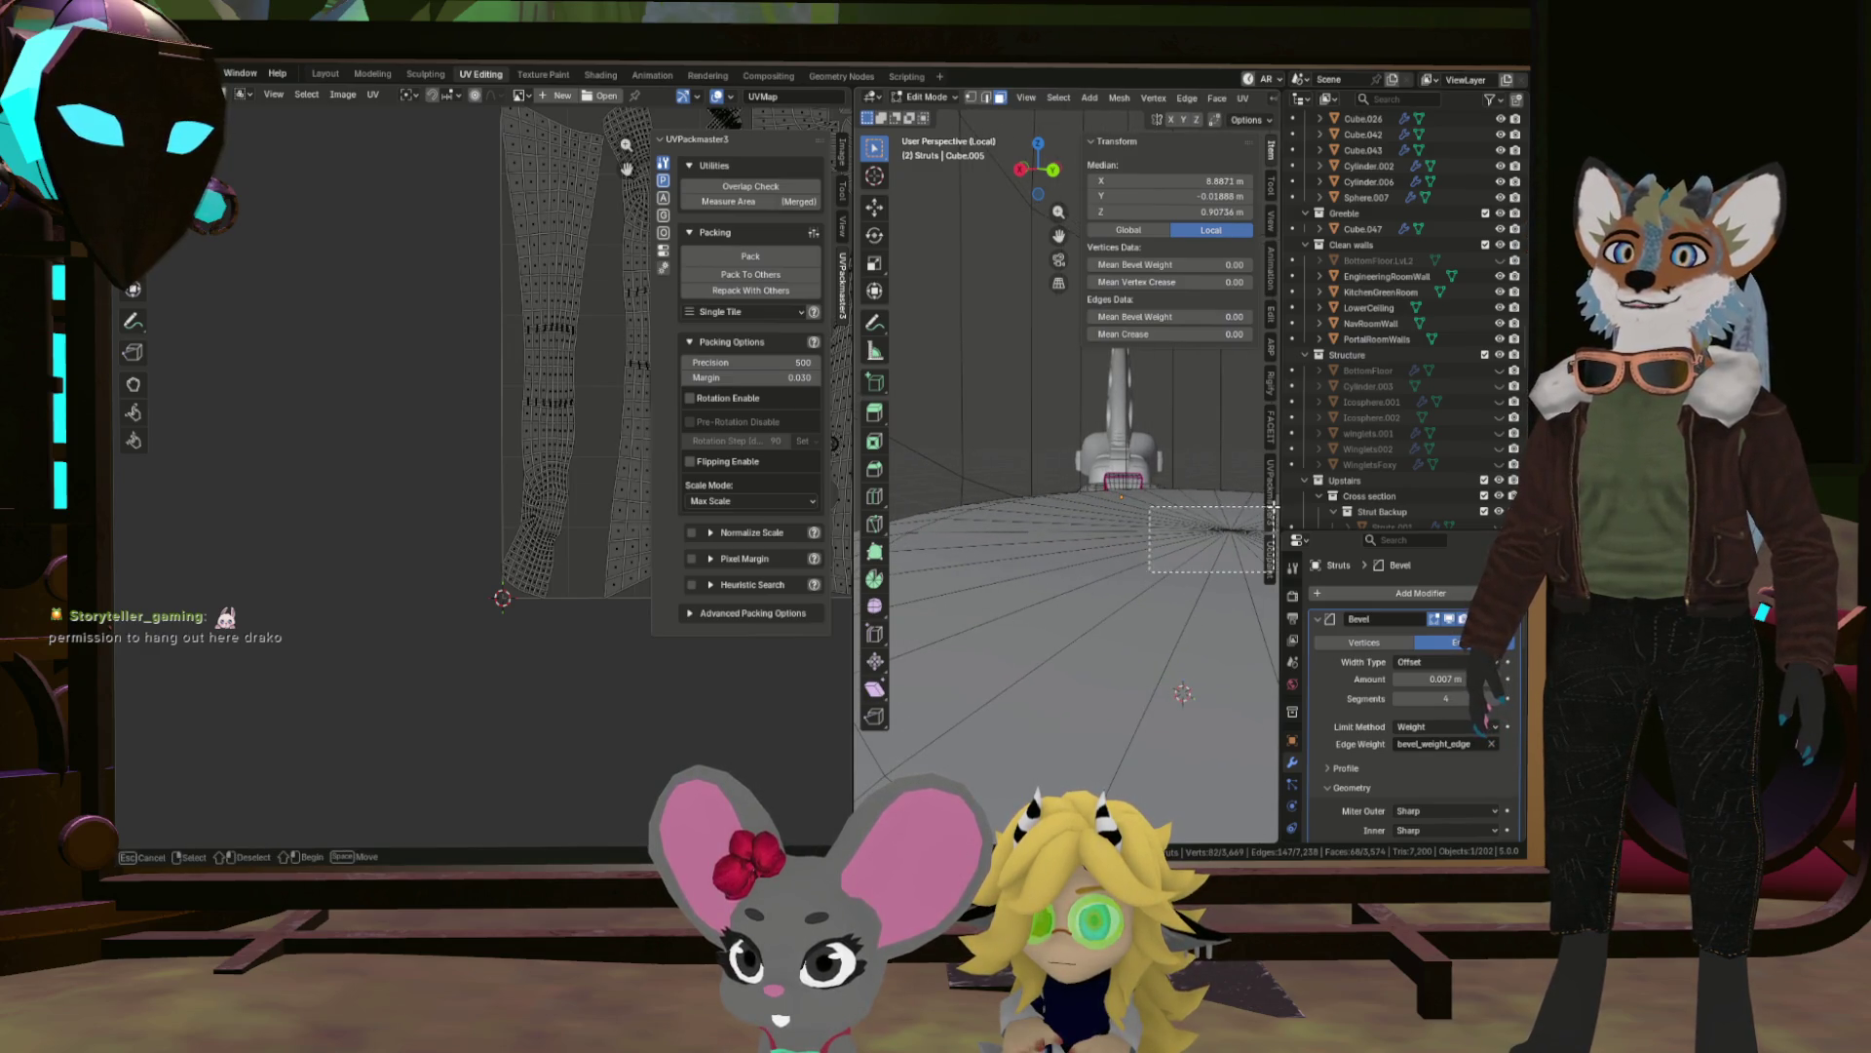
Select the floor fan faces and add the ceiling fan, undoing a stray wall selection.
left_click_drag(1274, 505, 1243, 523)
left_click_drag(1133, 586, 1087, 271)
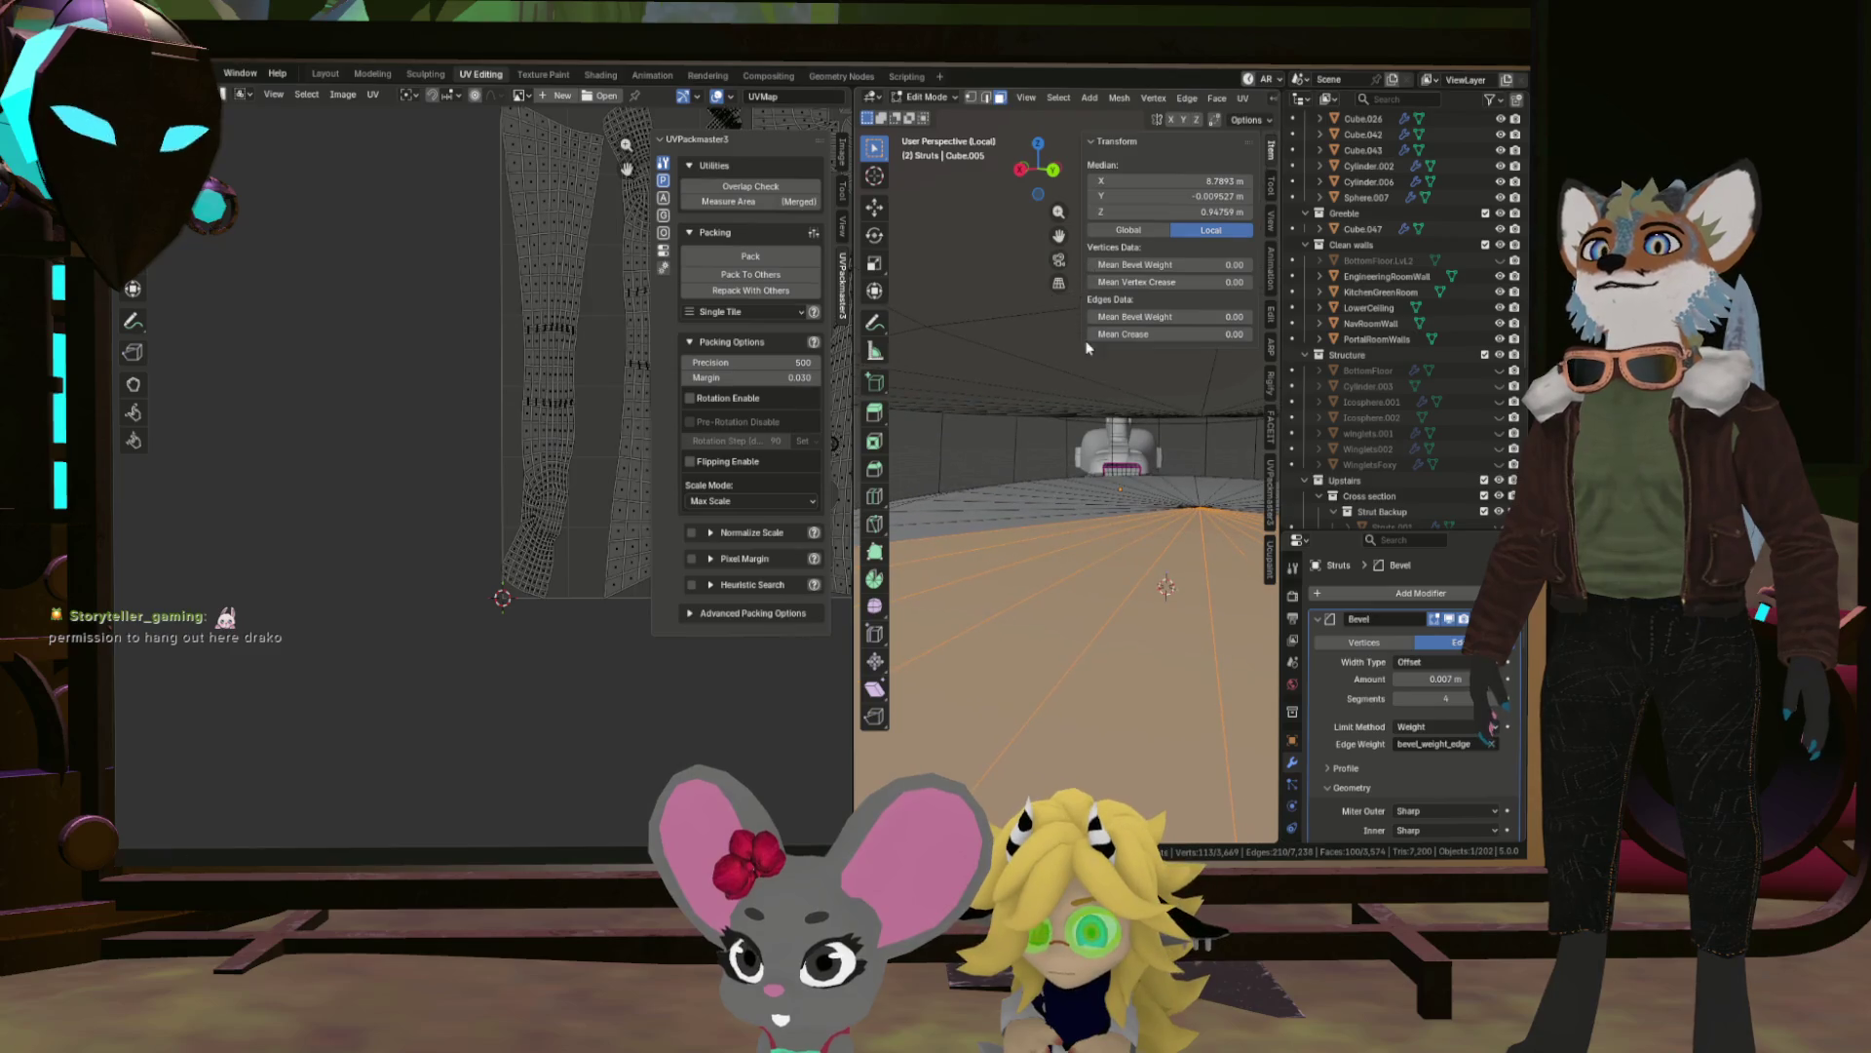
left_click_drag(1222, 392, 1208, 429)
key("ctrl+z")
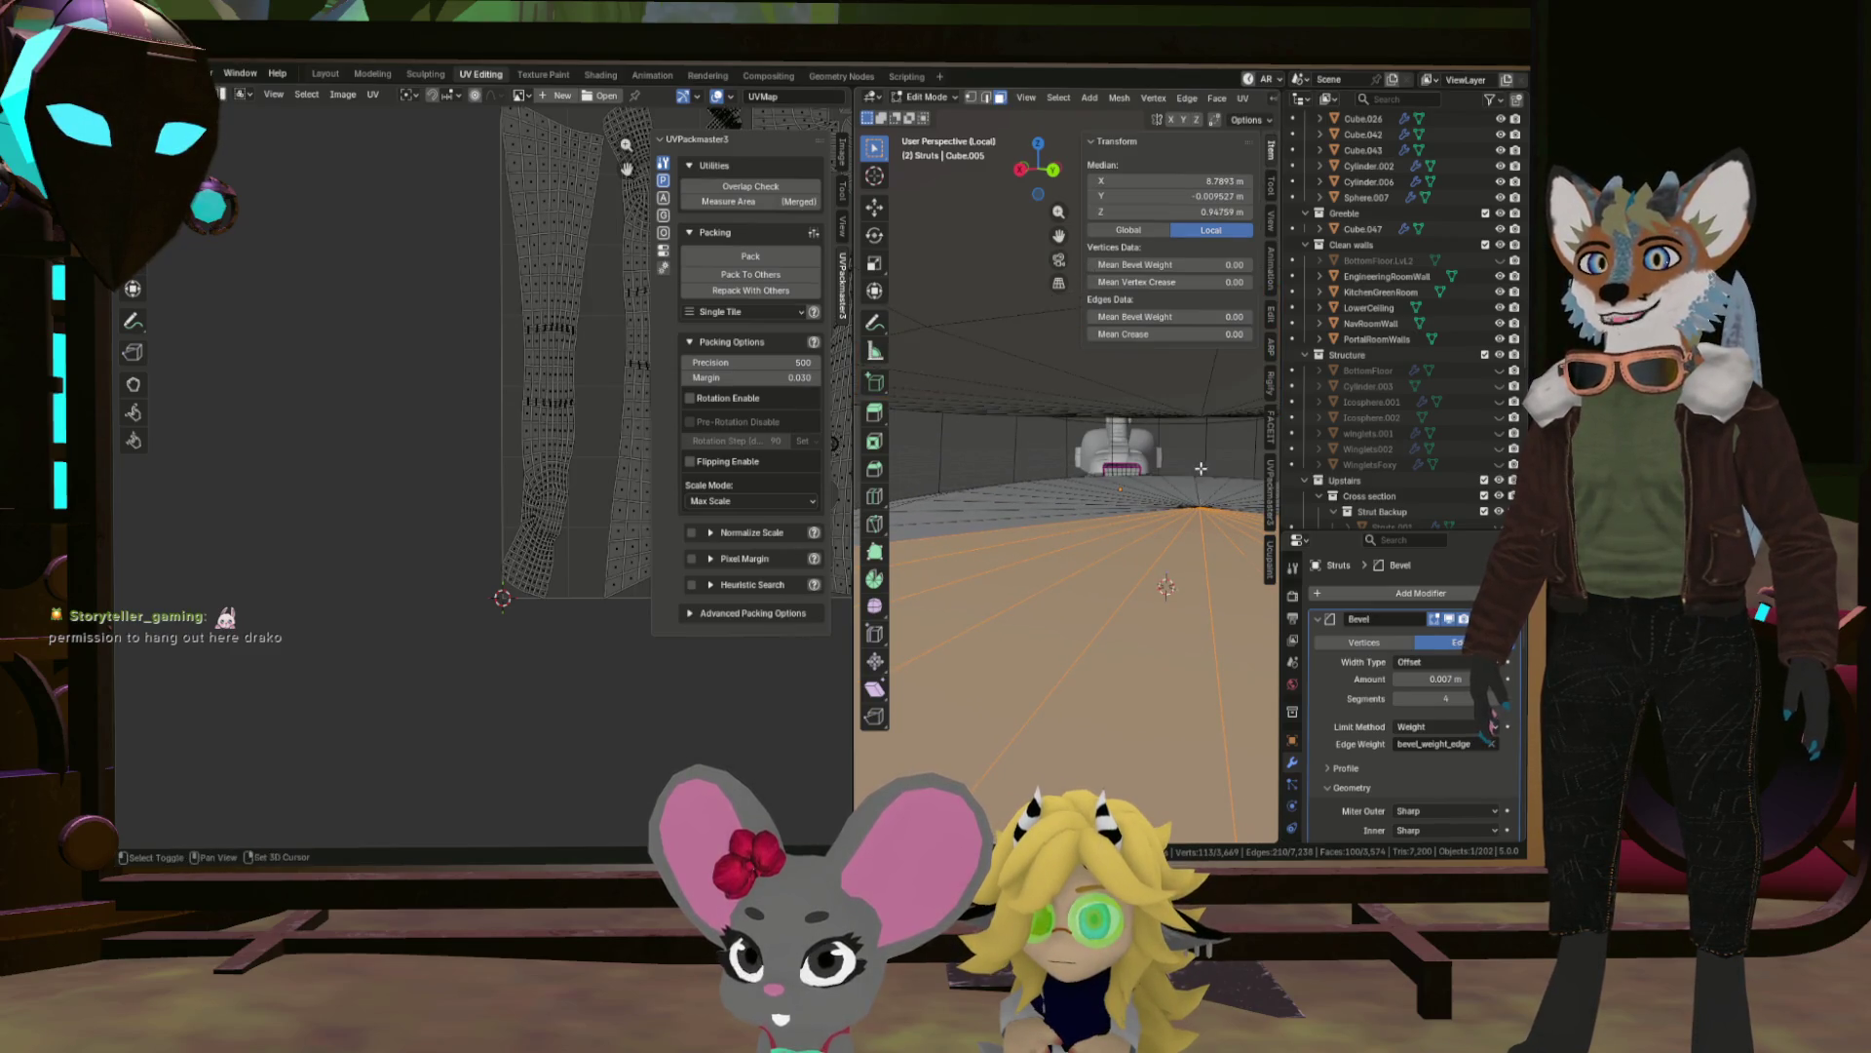
left_click_drag(1105, 470, 1085, 477)
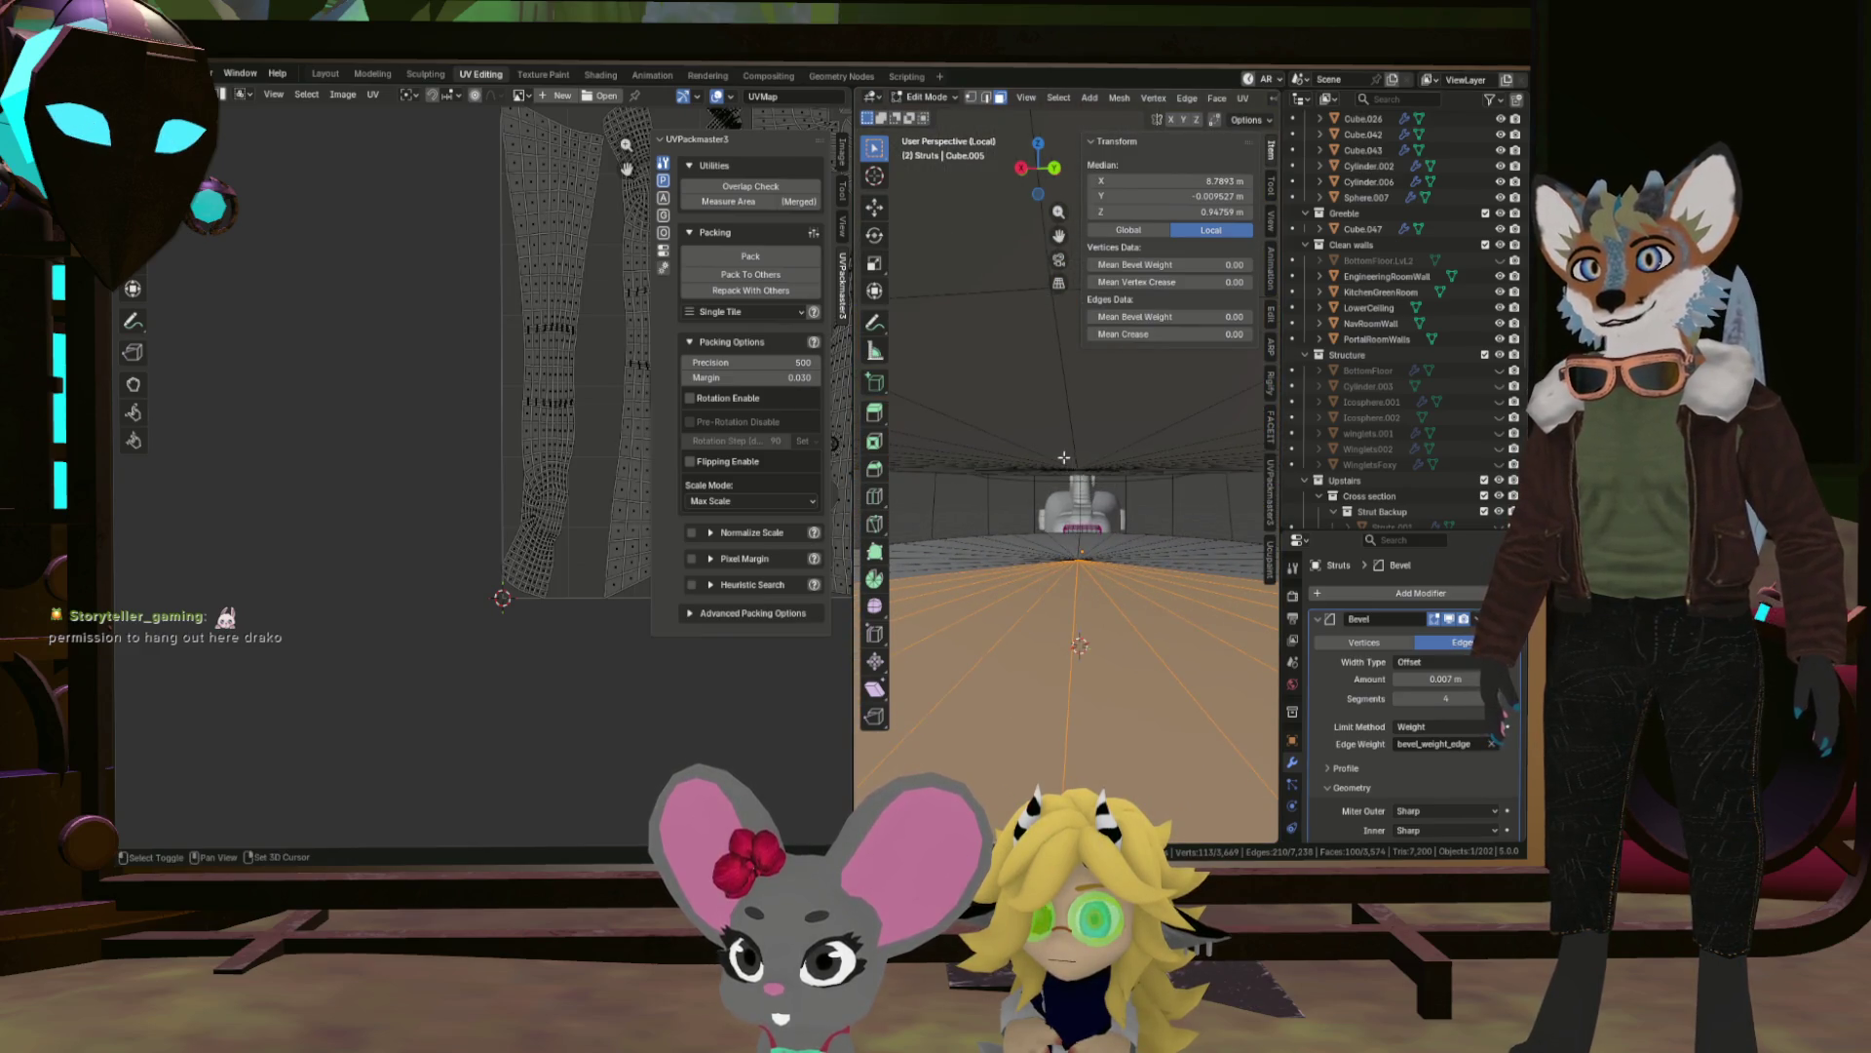
left_click_drag(1075, 468, 906, 292)
Add a loop of floor faces, nearby ceiling geometry and the band around the strut base.
left_click_drag(1072, 458, 1076, 440)
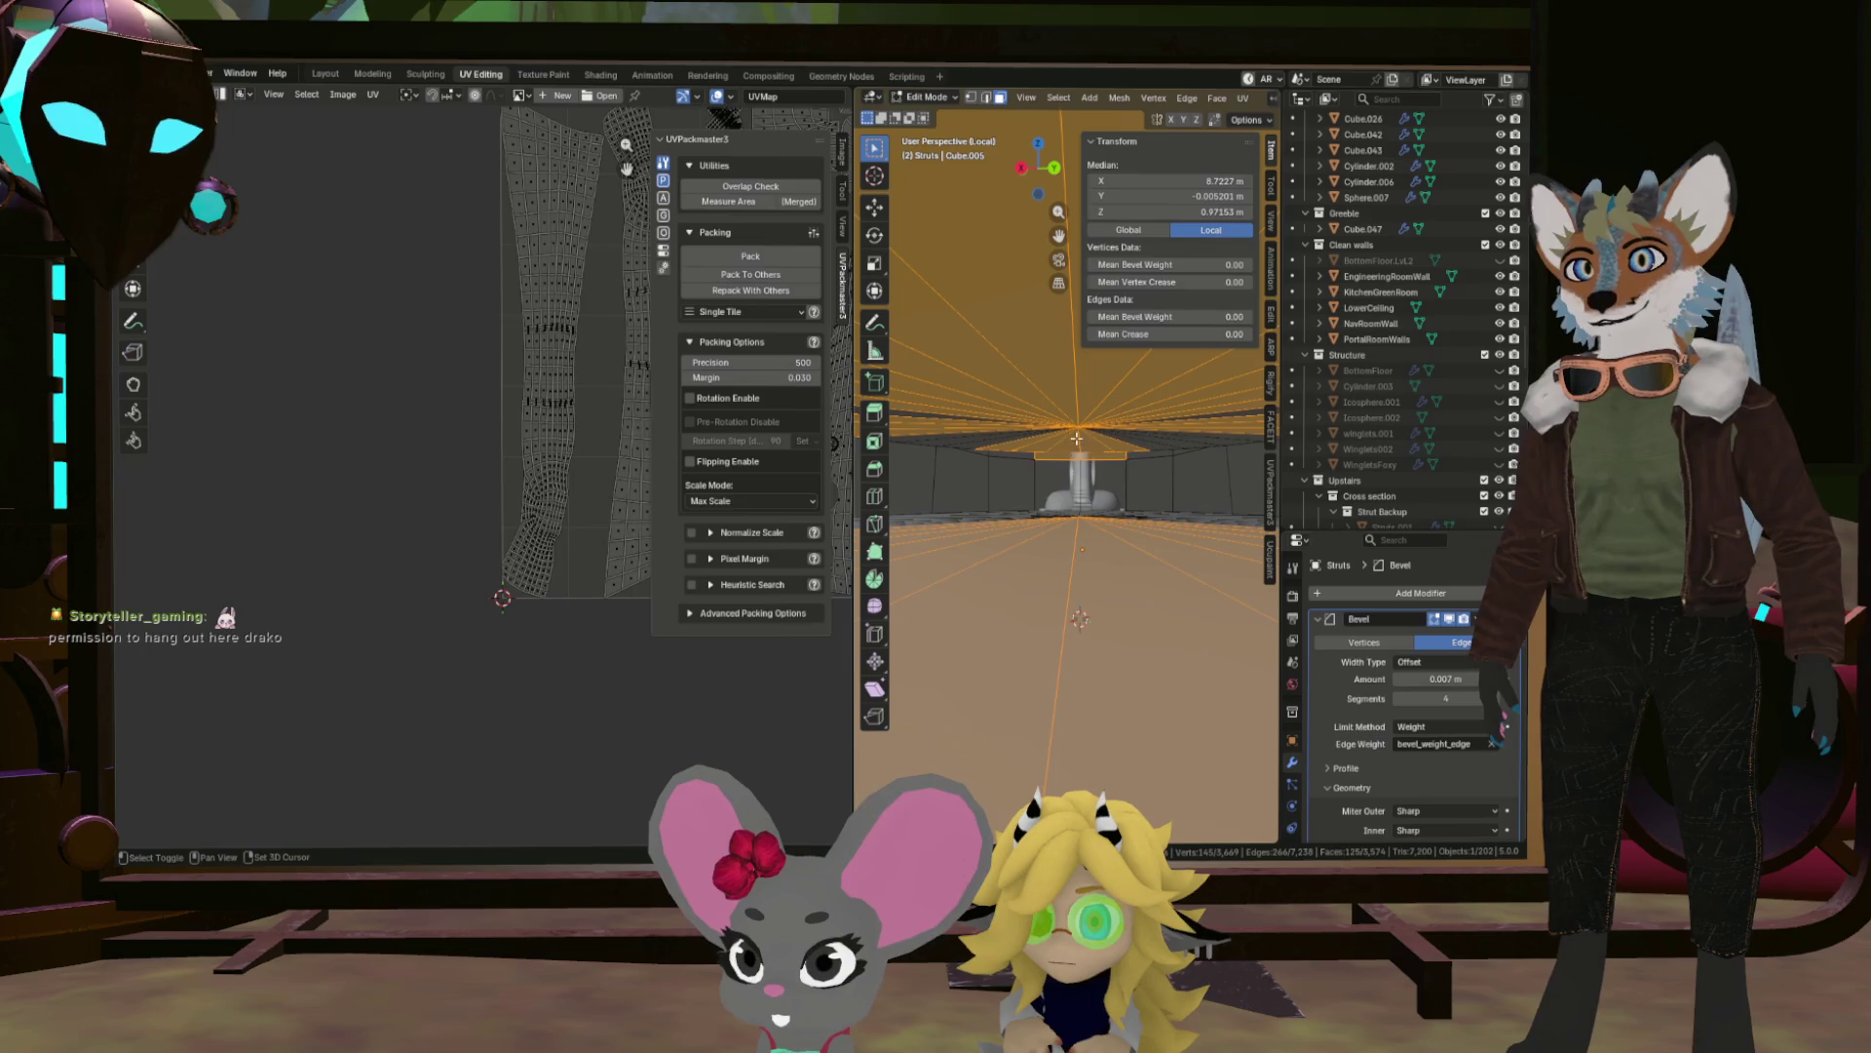
left_click_drag(1108, 538, 1119, 347)
left_click(1113, 362)
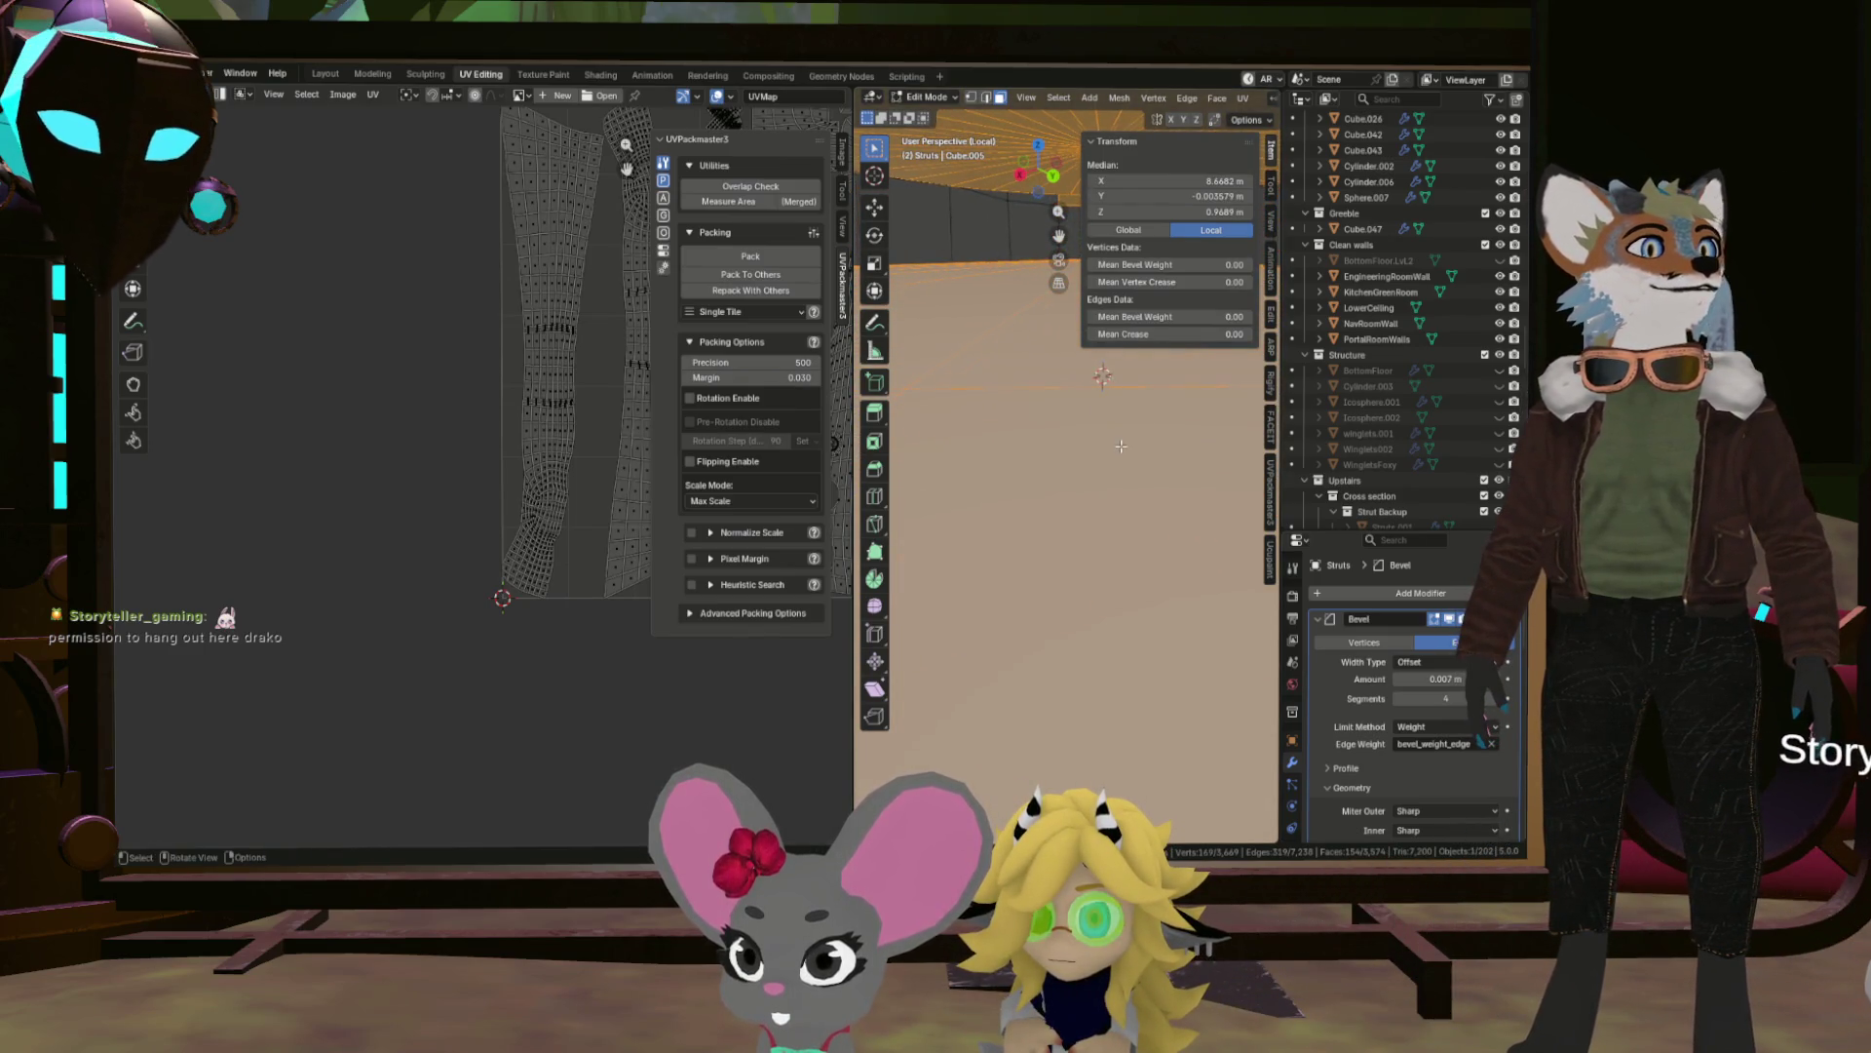
left_click_drag(1125, 480, 1115, 455)
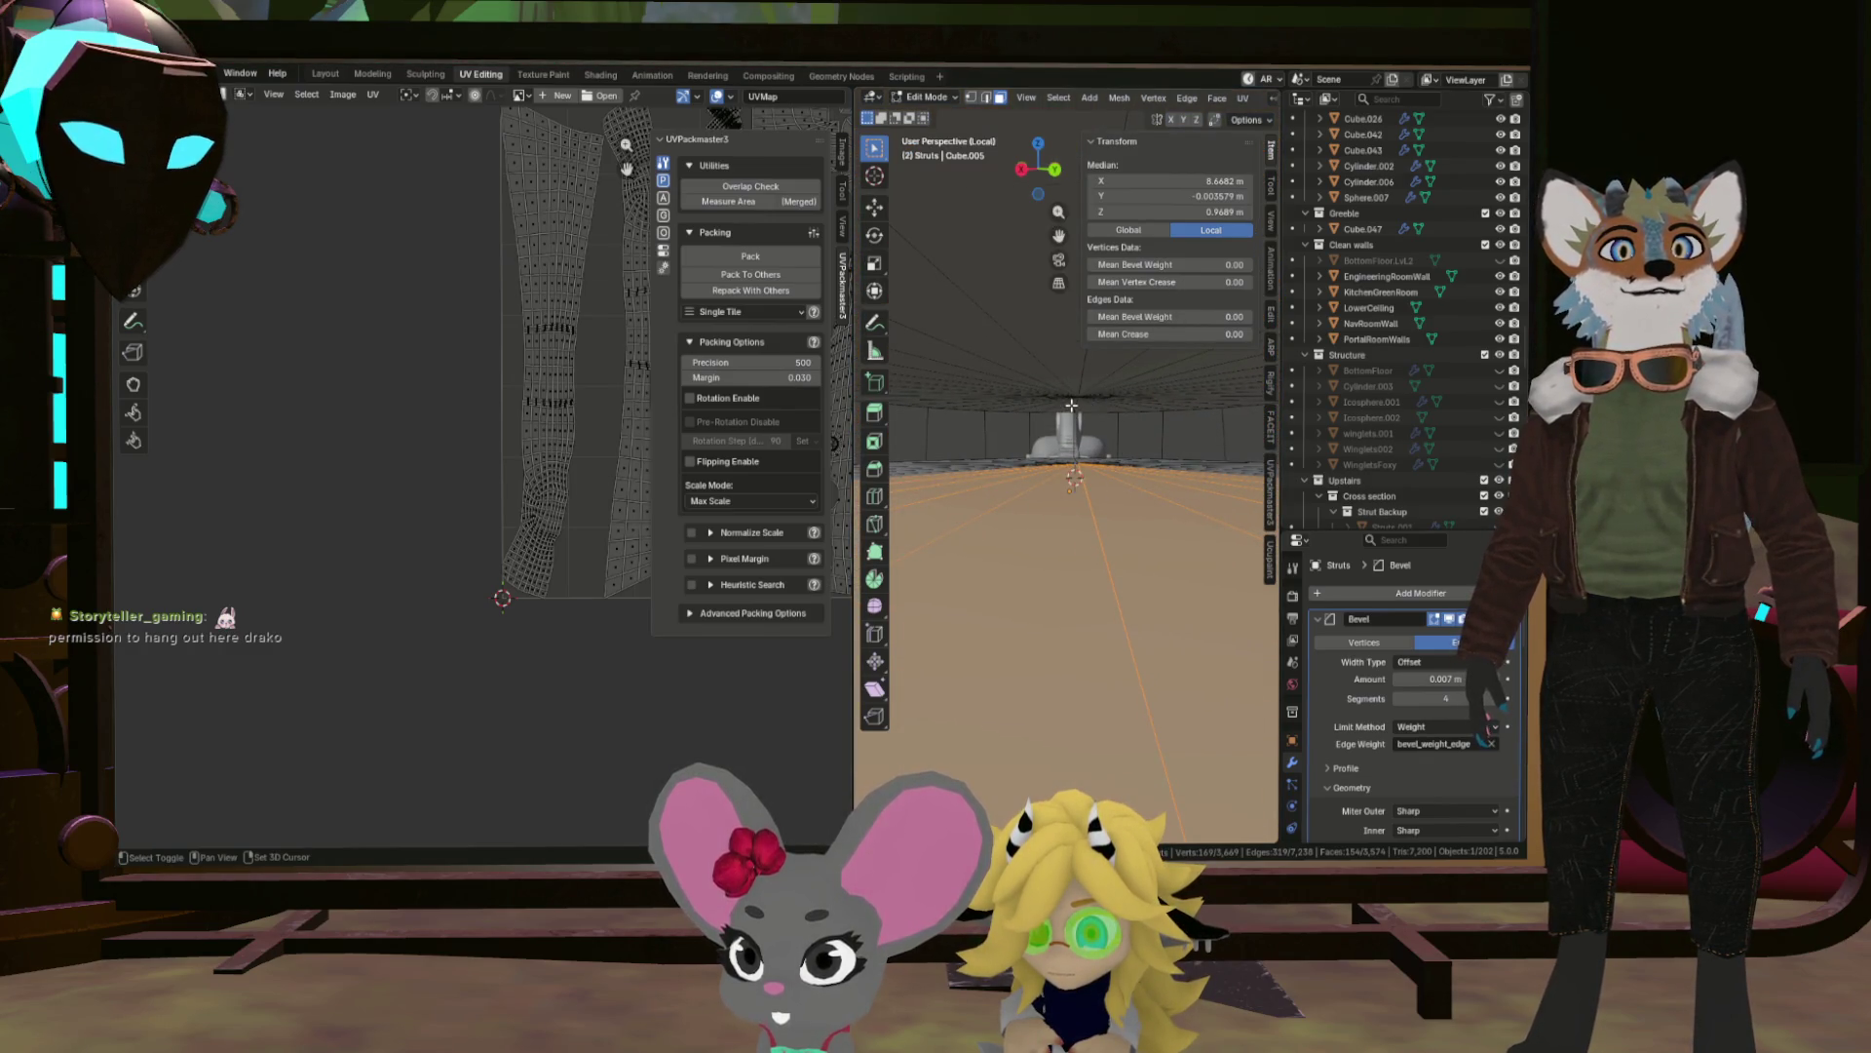
left_click(1116, 405)
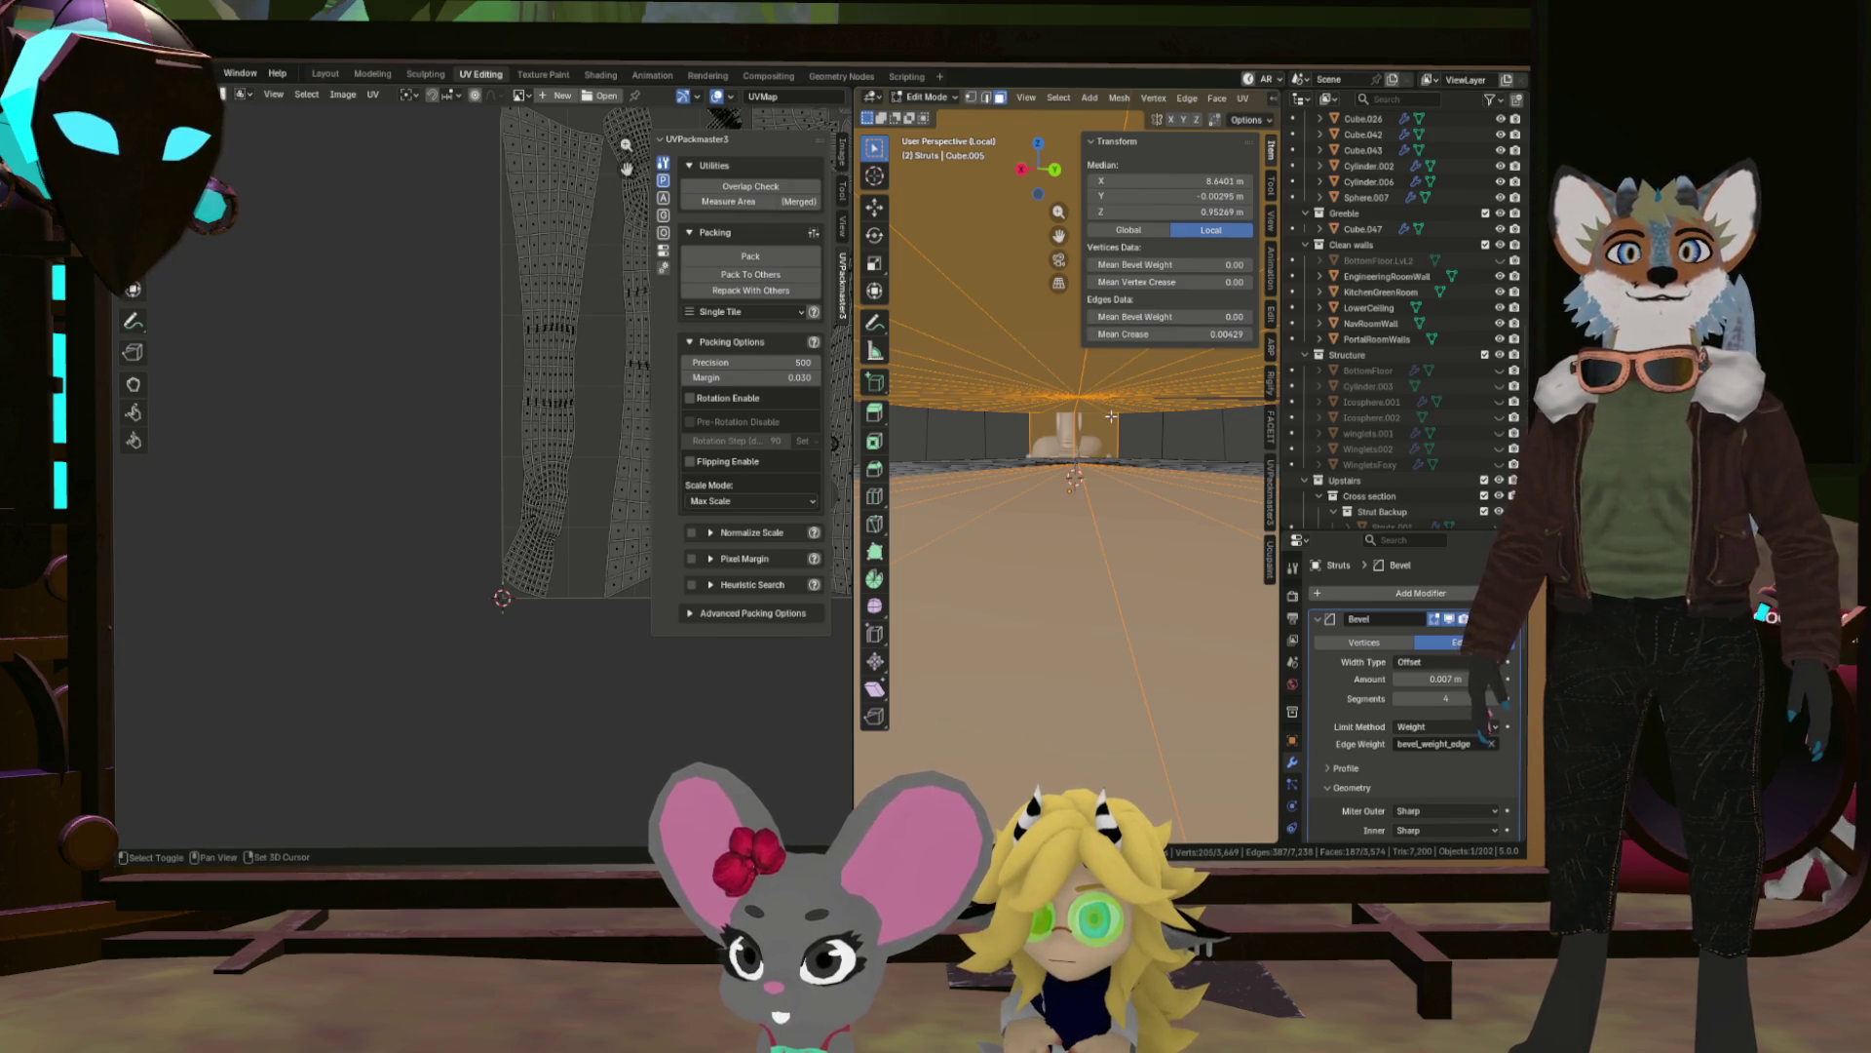
left_click_drag(1110, 410, 1062, 380)
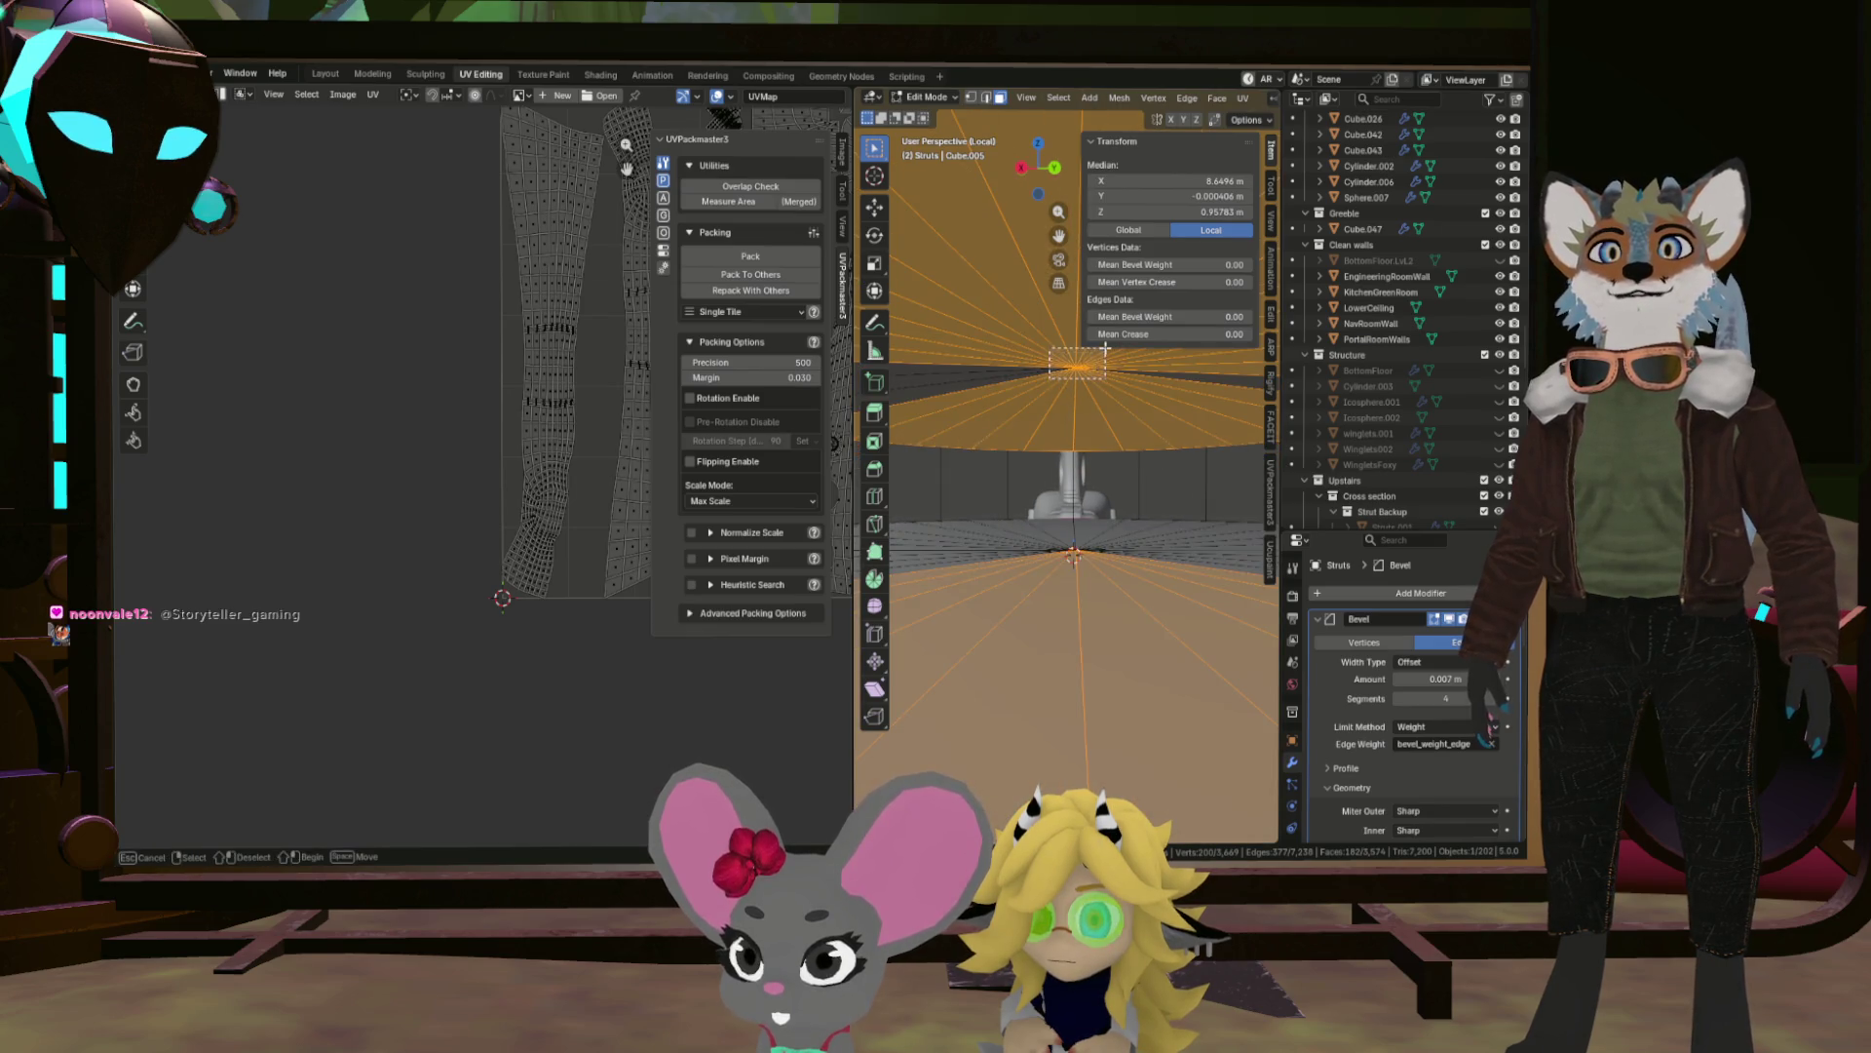
left_click_drag(1057, 570, 1110, 533)
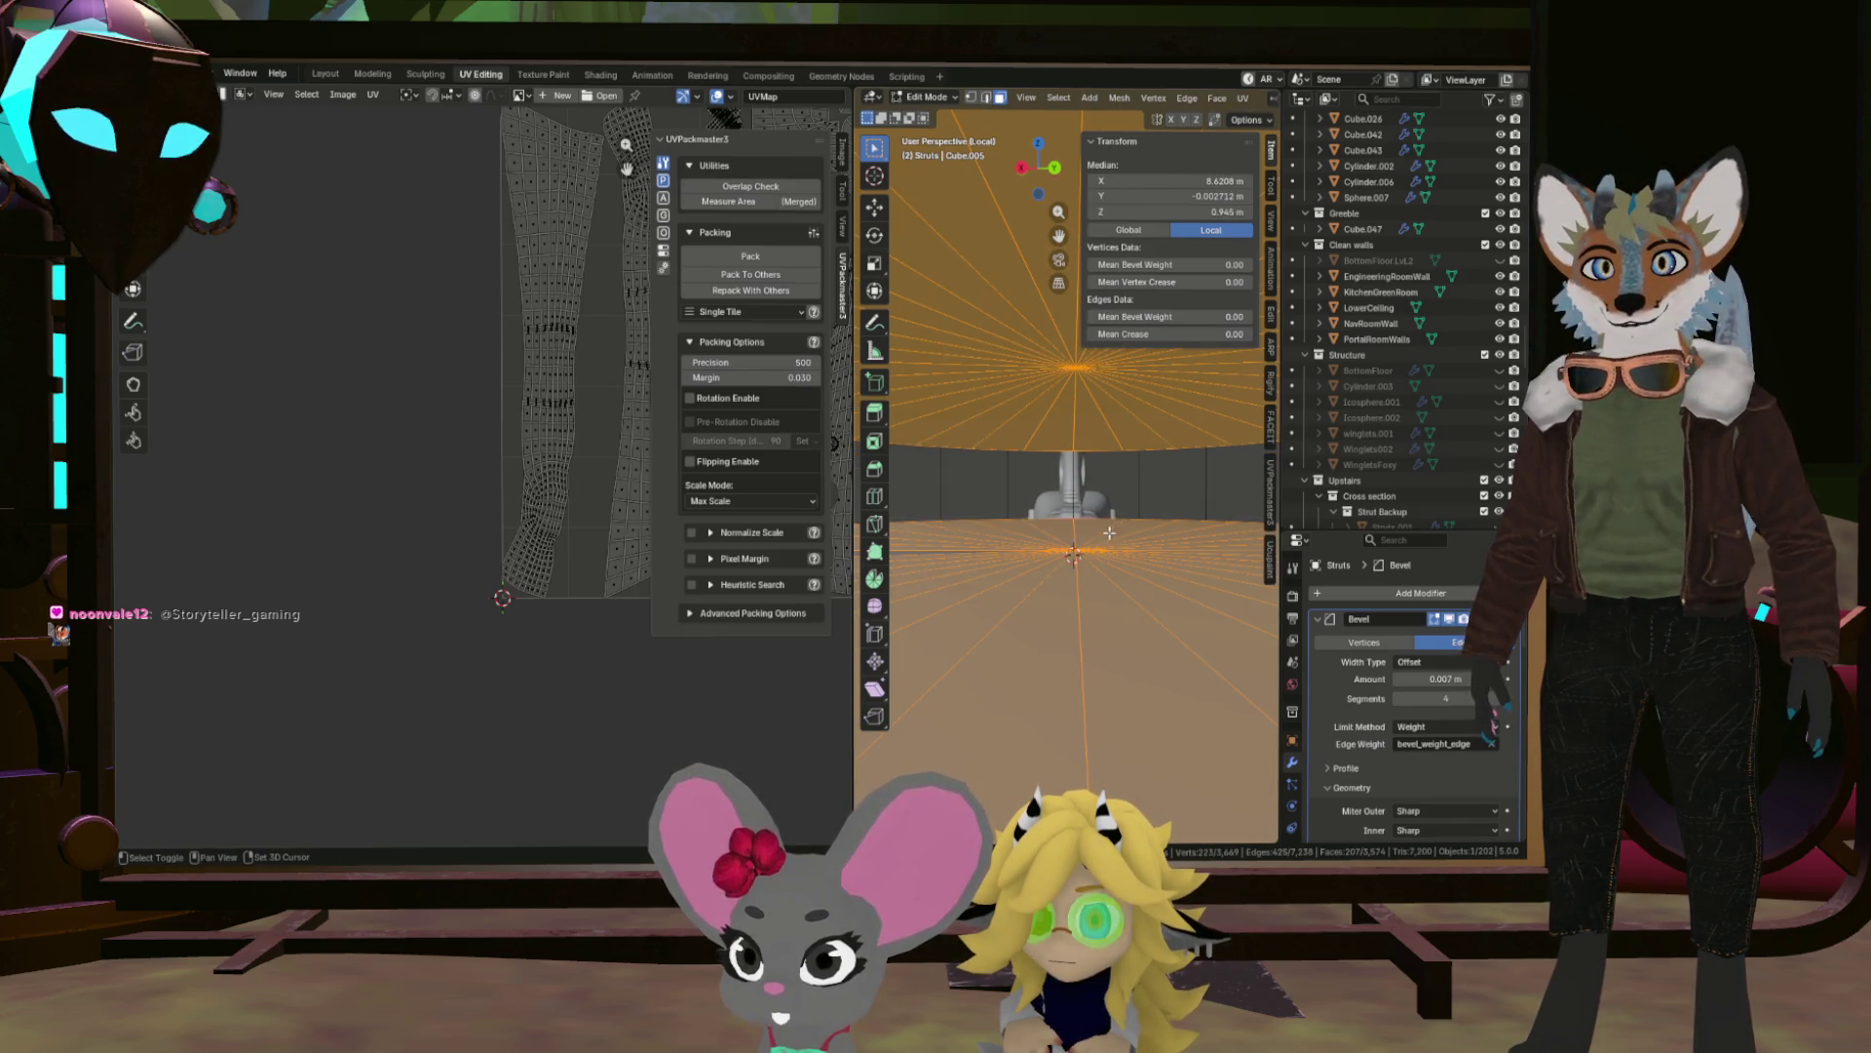
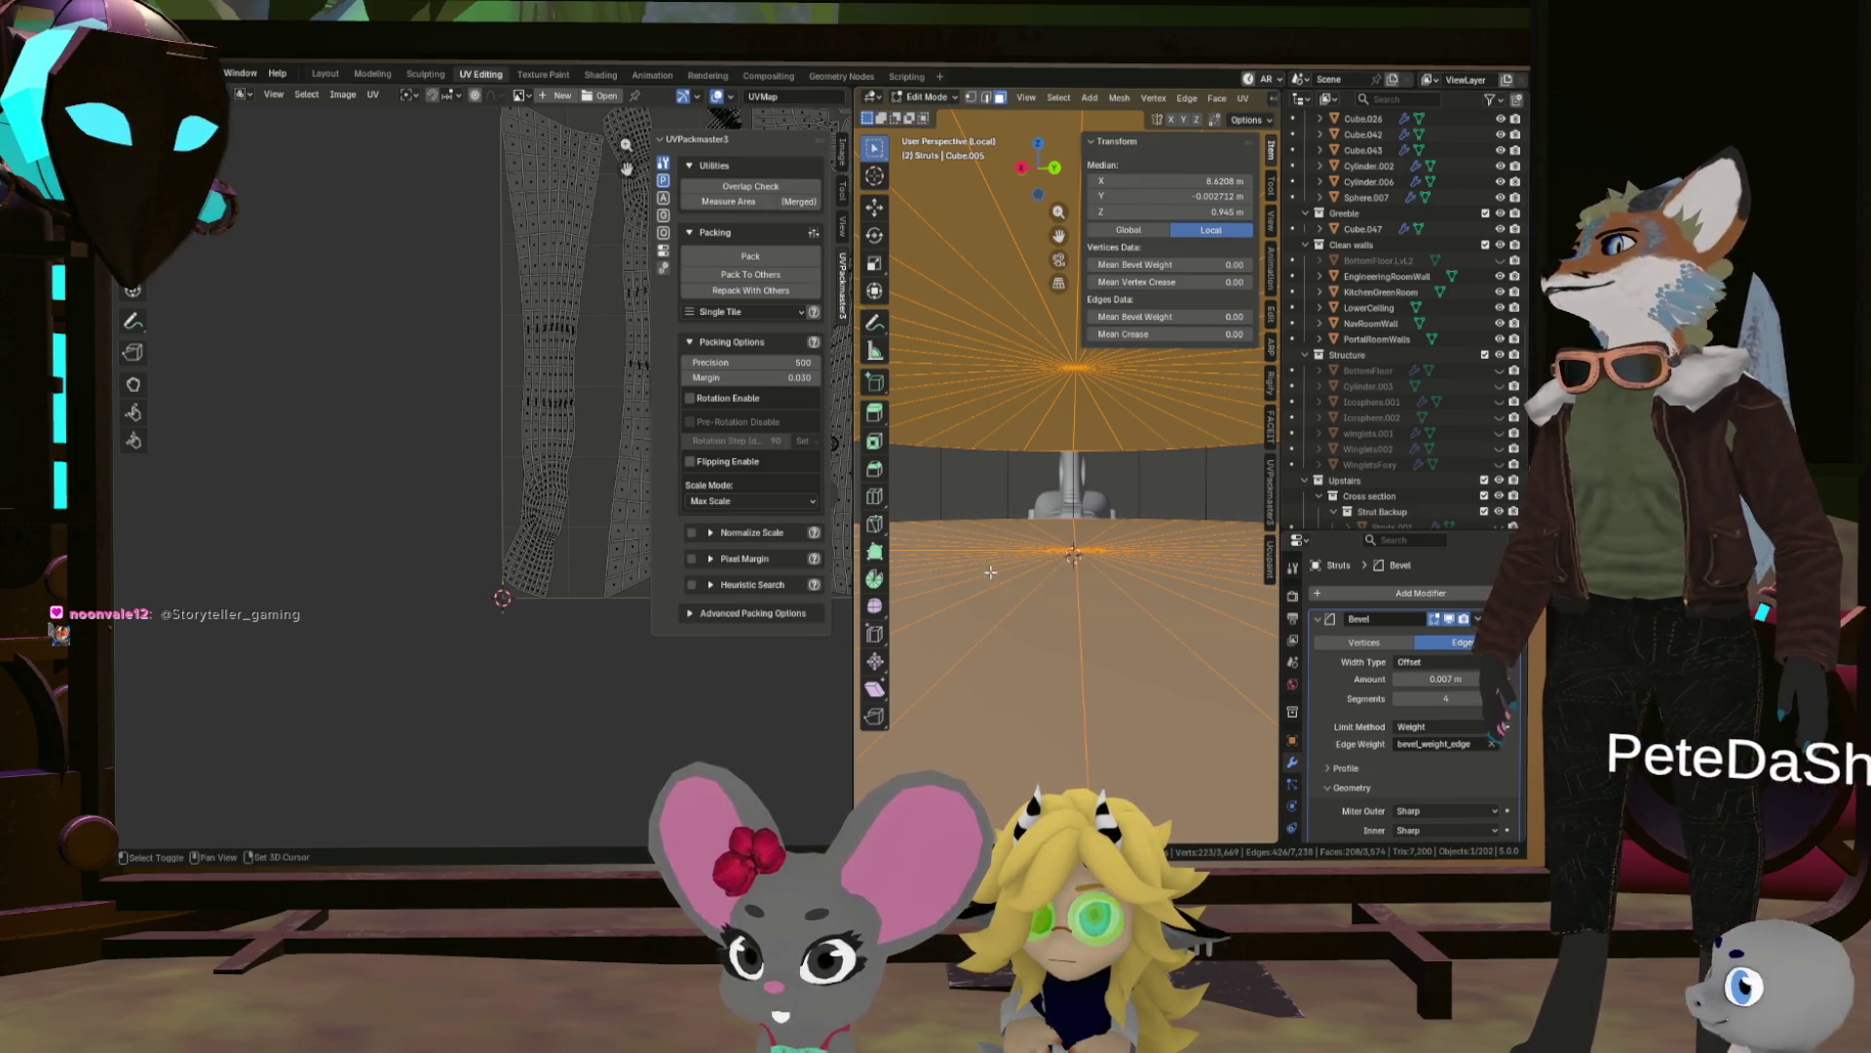
Box-select the fan of stacked disc faces from below and delete them.
scroll("down", 3)
scroll("up", 3)
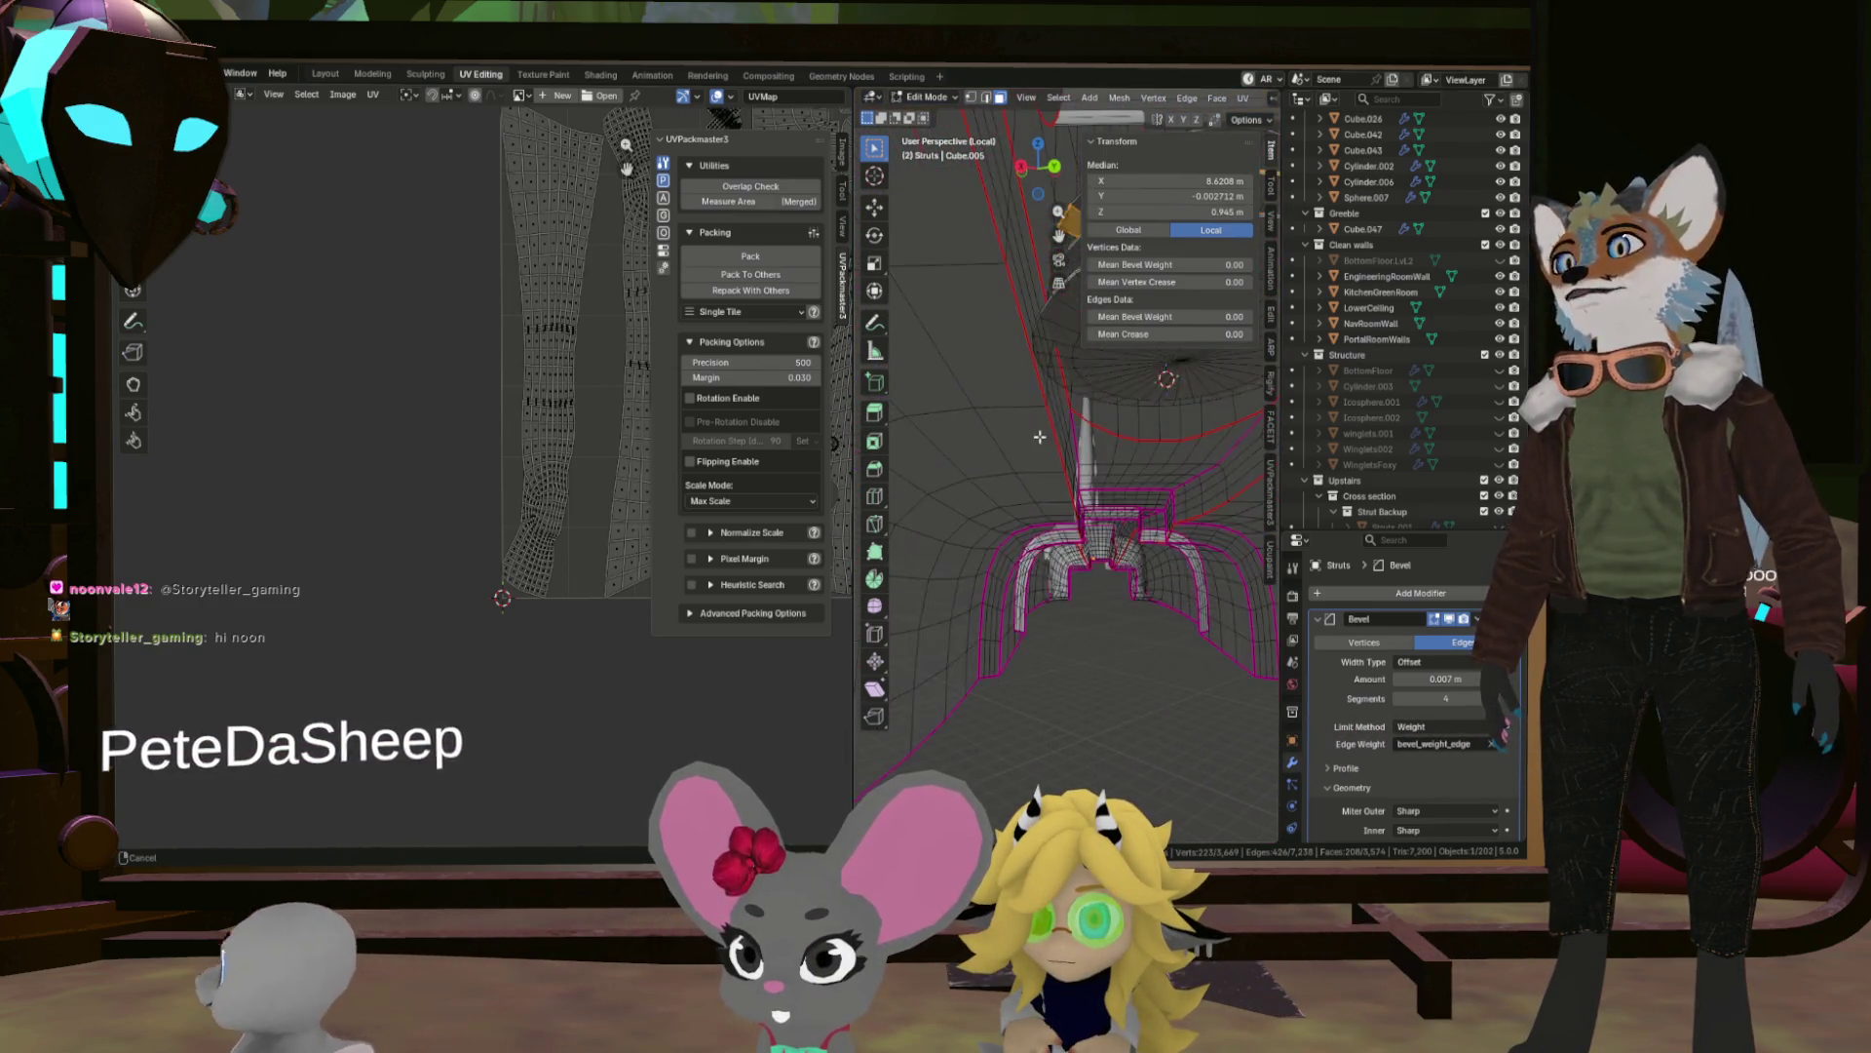
scroll("down", 3)
scroll("up", 3)
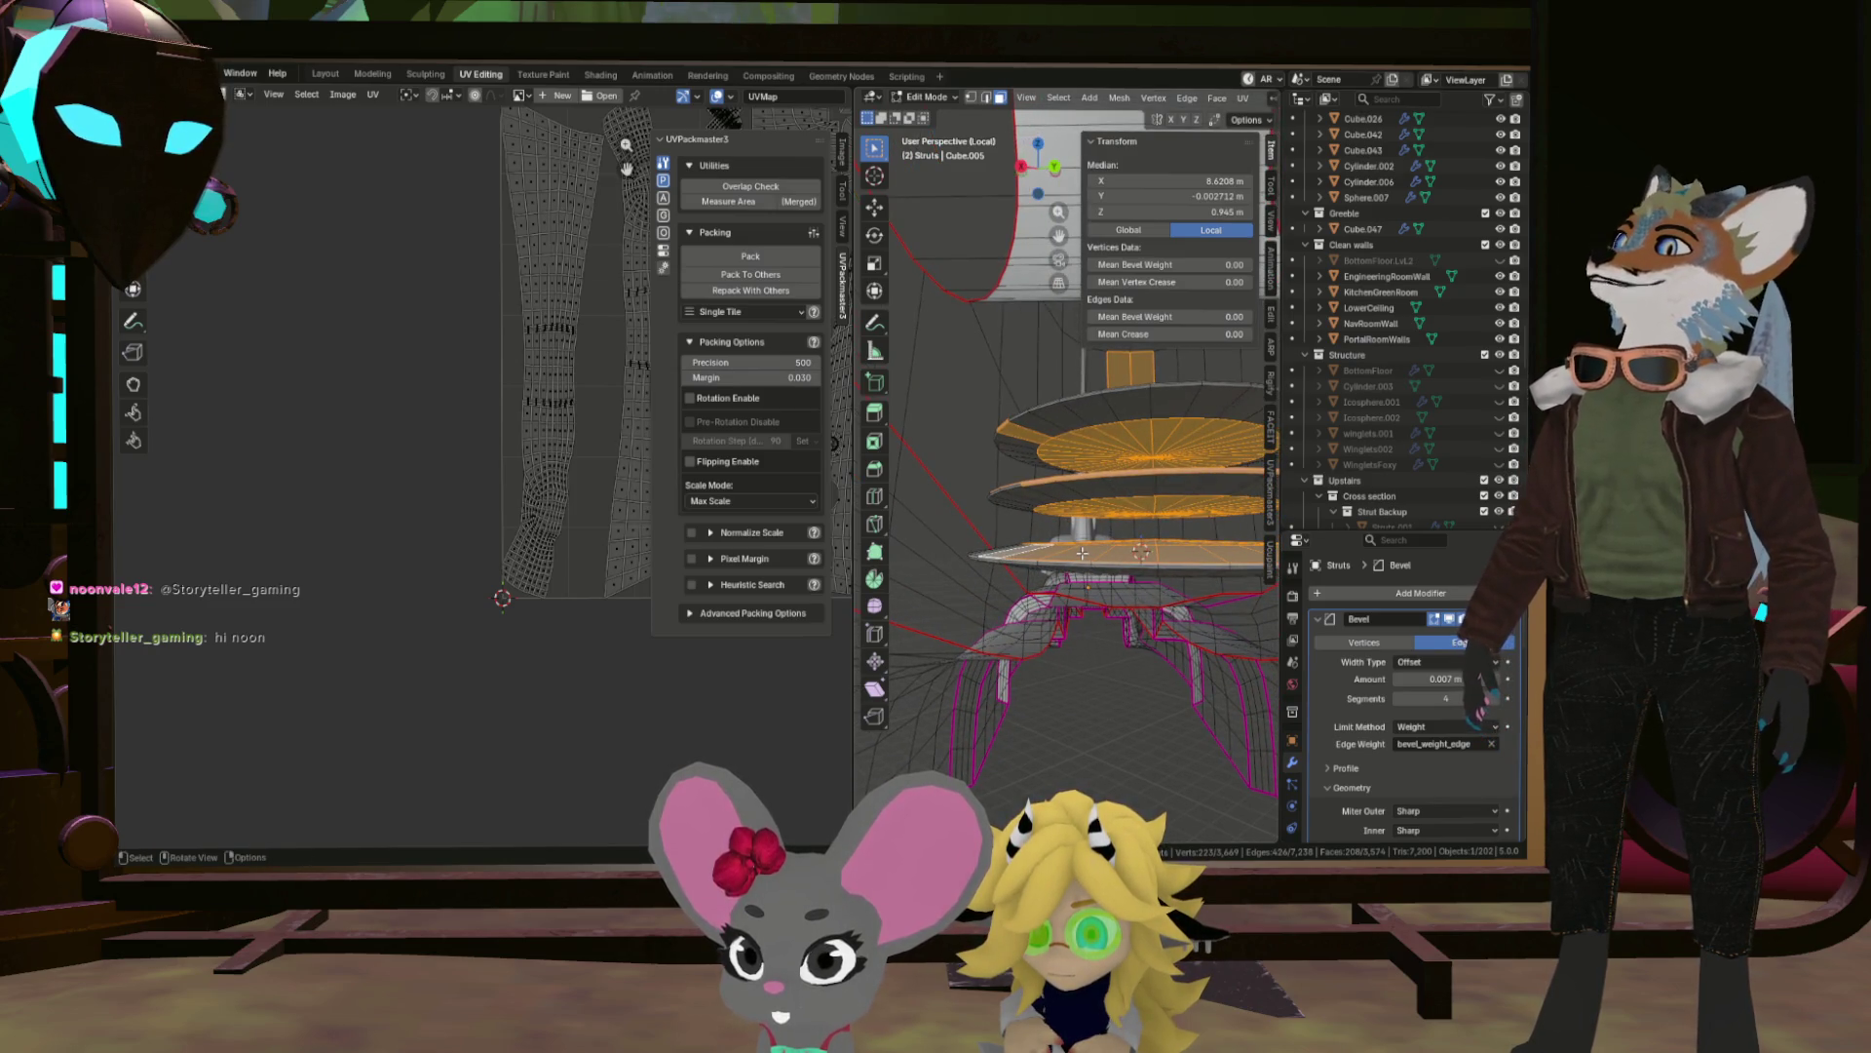
left_click_drag(1114, 526, 1100, 686)
left_click_drag(1090, 677, 1141, 655)
left_click_drag(1140, 655, 1139, 589)
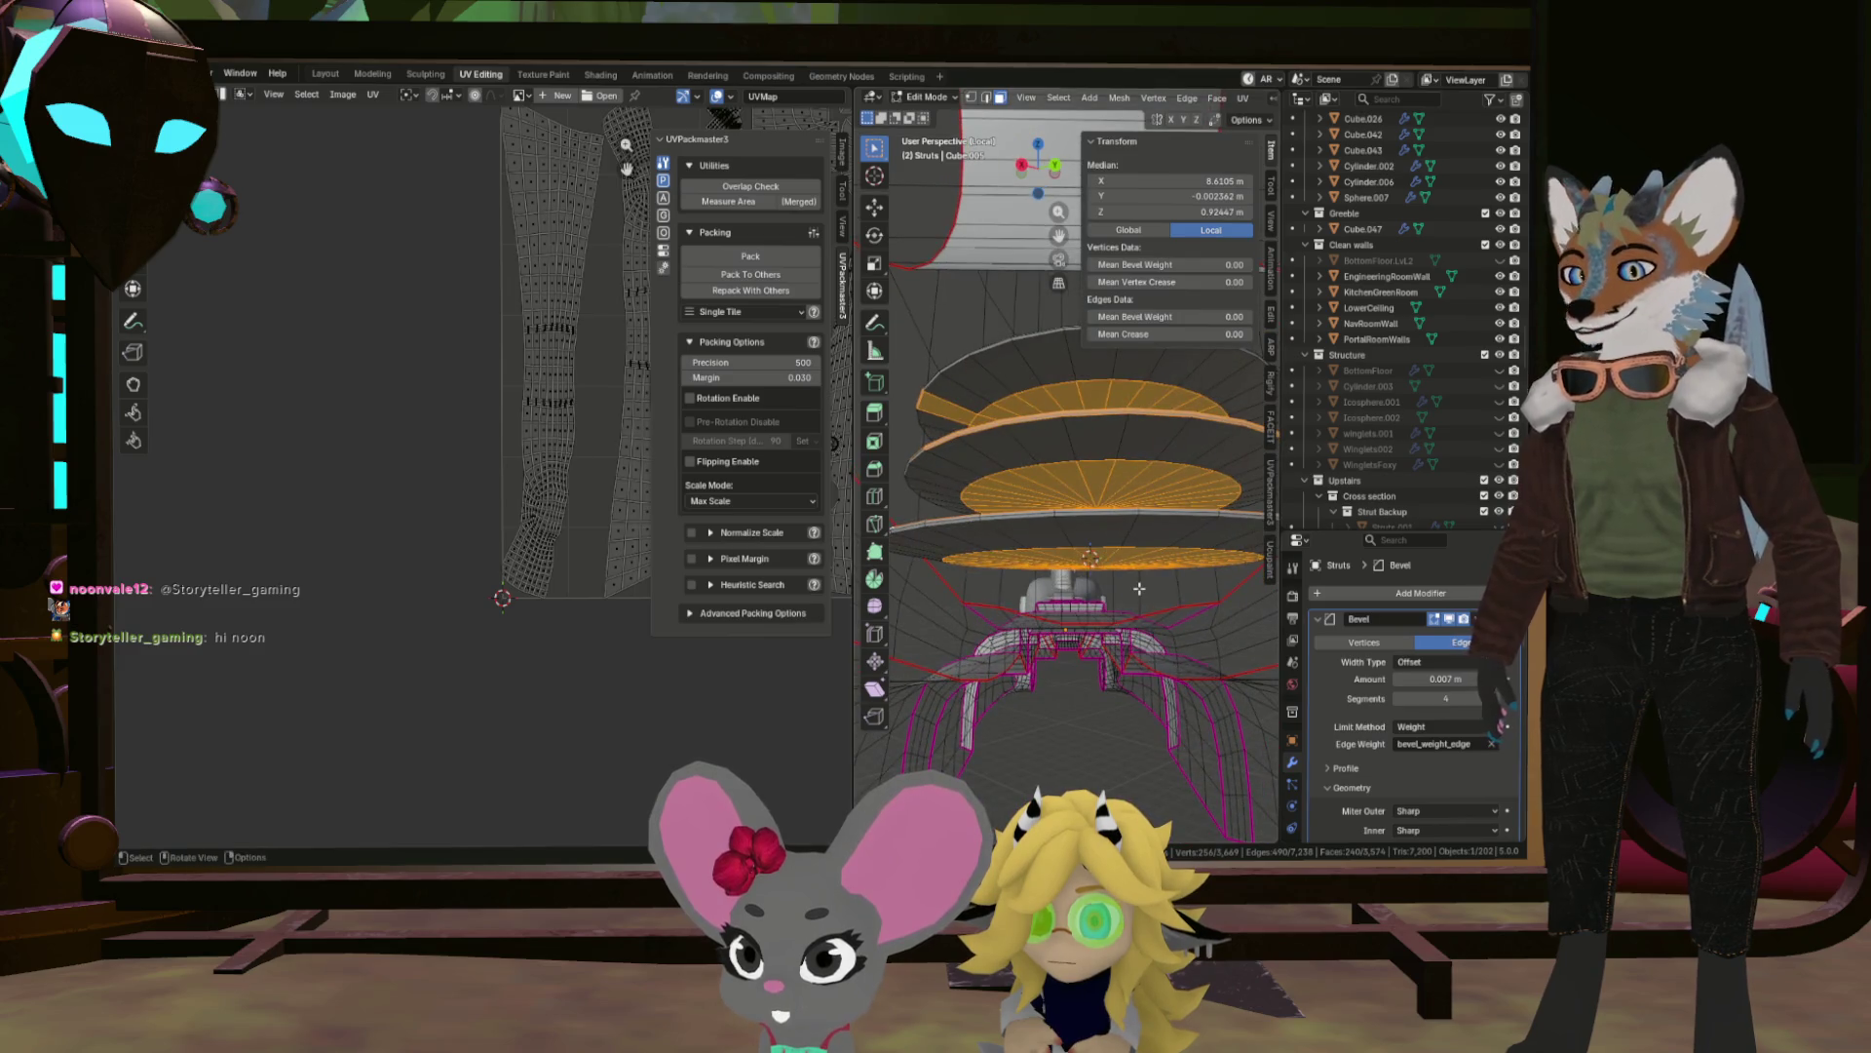
left_click(1214, 532)
Delete a stray face on the tube surface with X > Delete Faces.
left_click_drag(1130, 492, 915, 405)
left_click_drag(1099, 262, 1087, 429)
left_click(1103, 499)
key("x")
left_click(1153, 387)
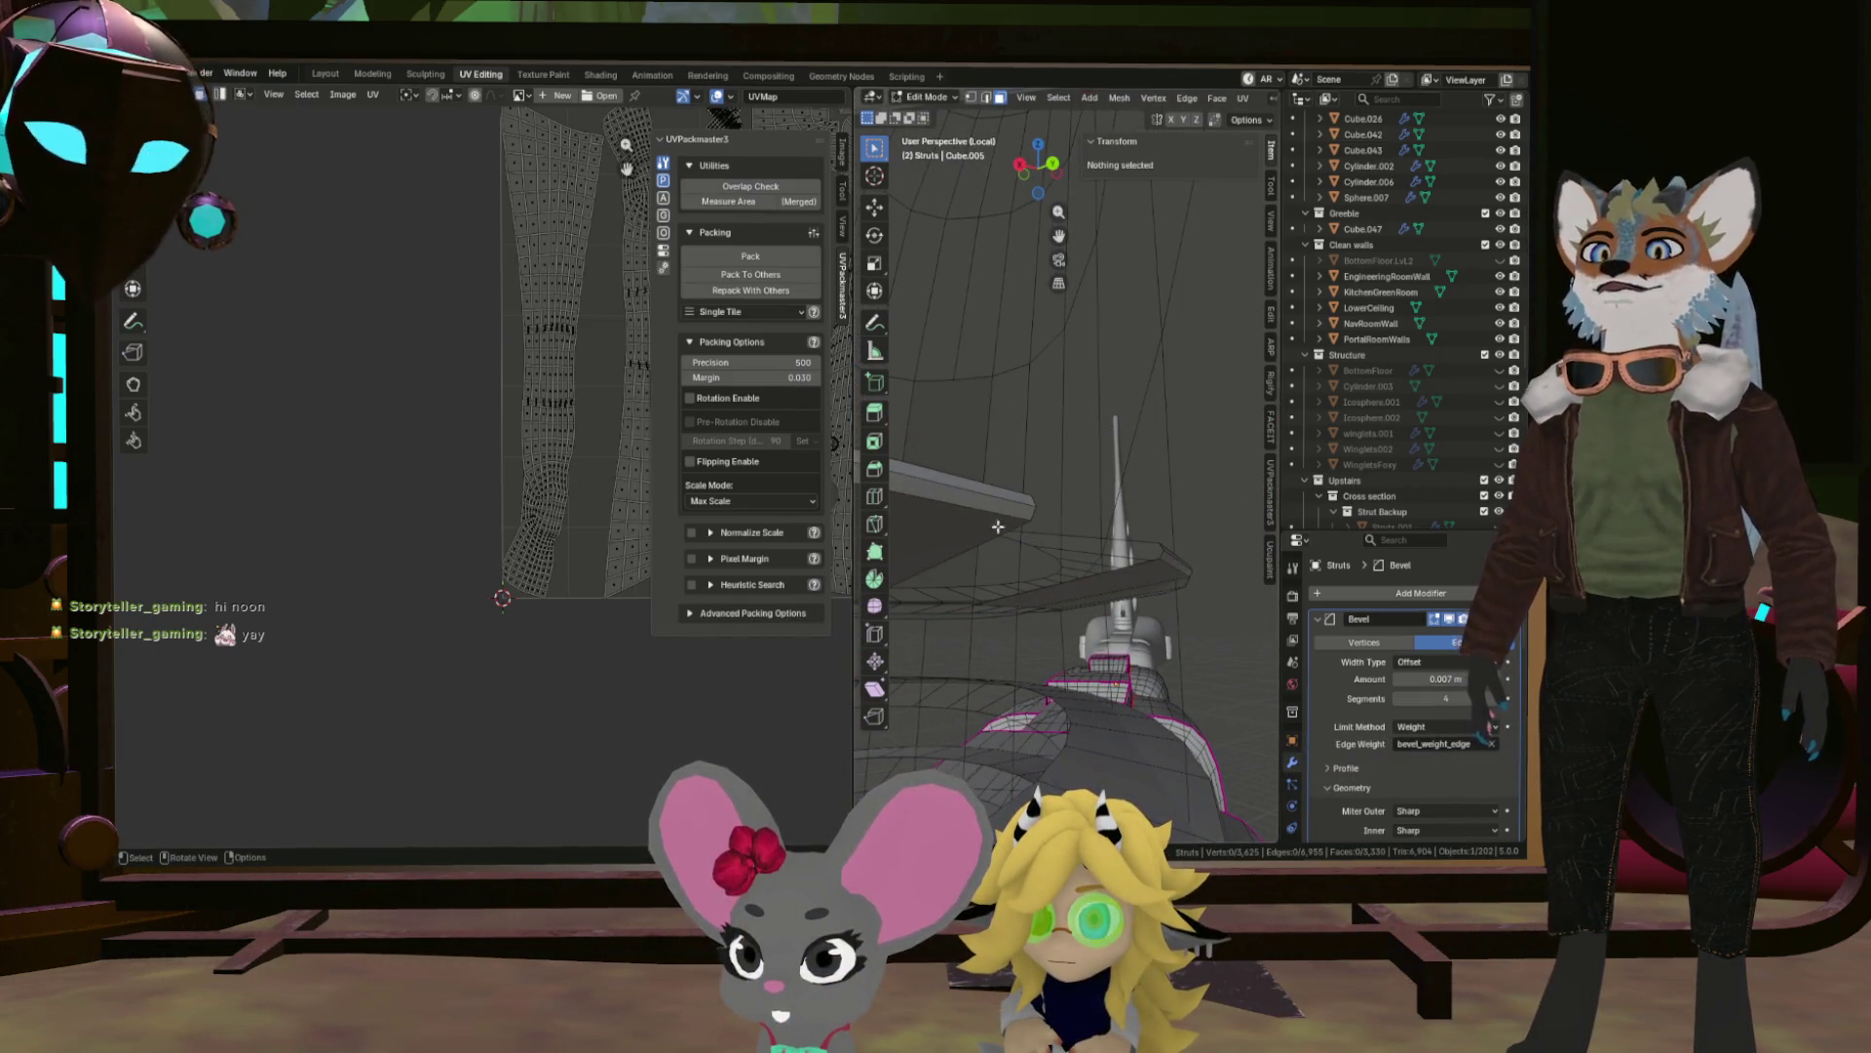
Grow the selection to the linked face strip with Ctrl+L, delete it, and remove another stray face.
left_click_drag(1170, 497, 1036, 558)
key("ctrl+l")
left_click_drag(942, 509, 1240, 565)
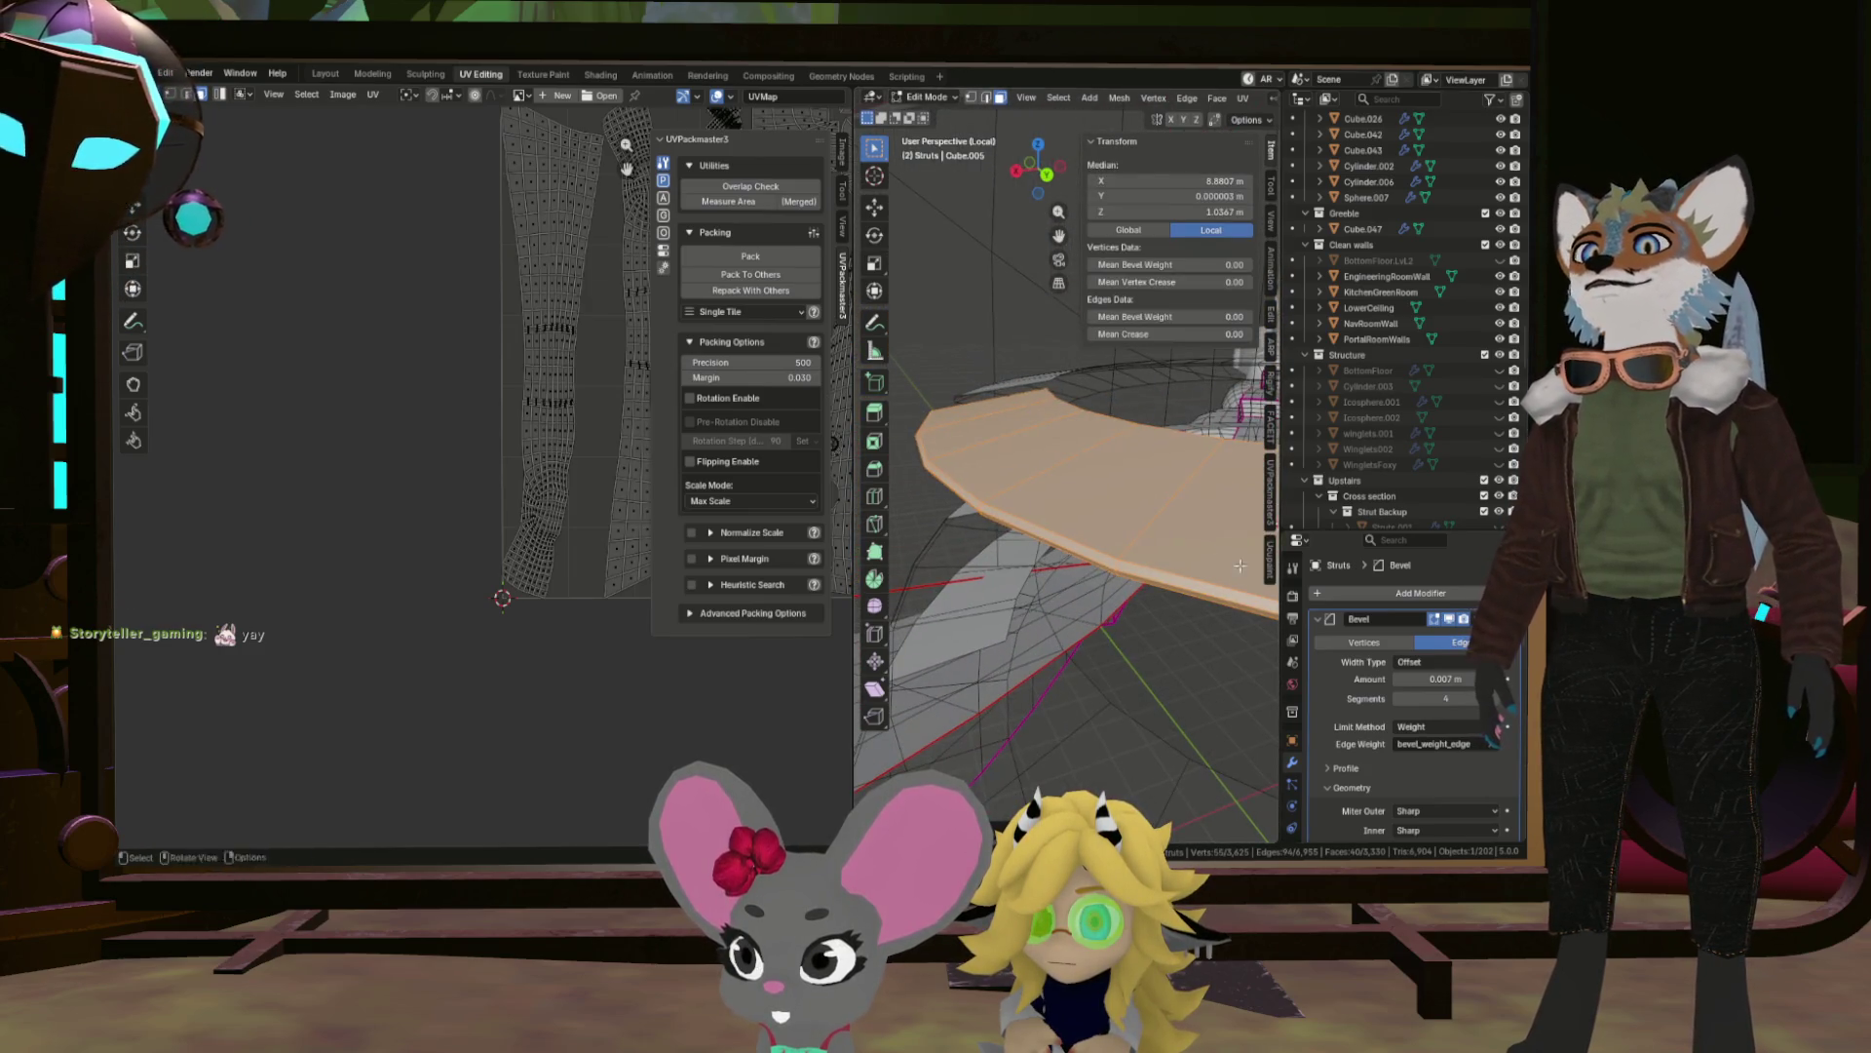
left_click_drag(1100, 563, 1064, 697)
key("x")
left_click(1114, 563)
left_click(1179, 589)
left_click(1216, 585)
left_click(1058, 710)
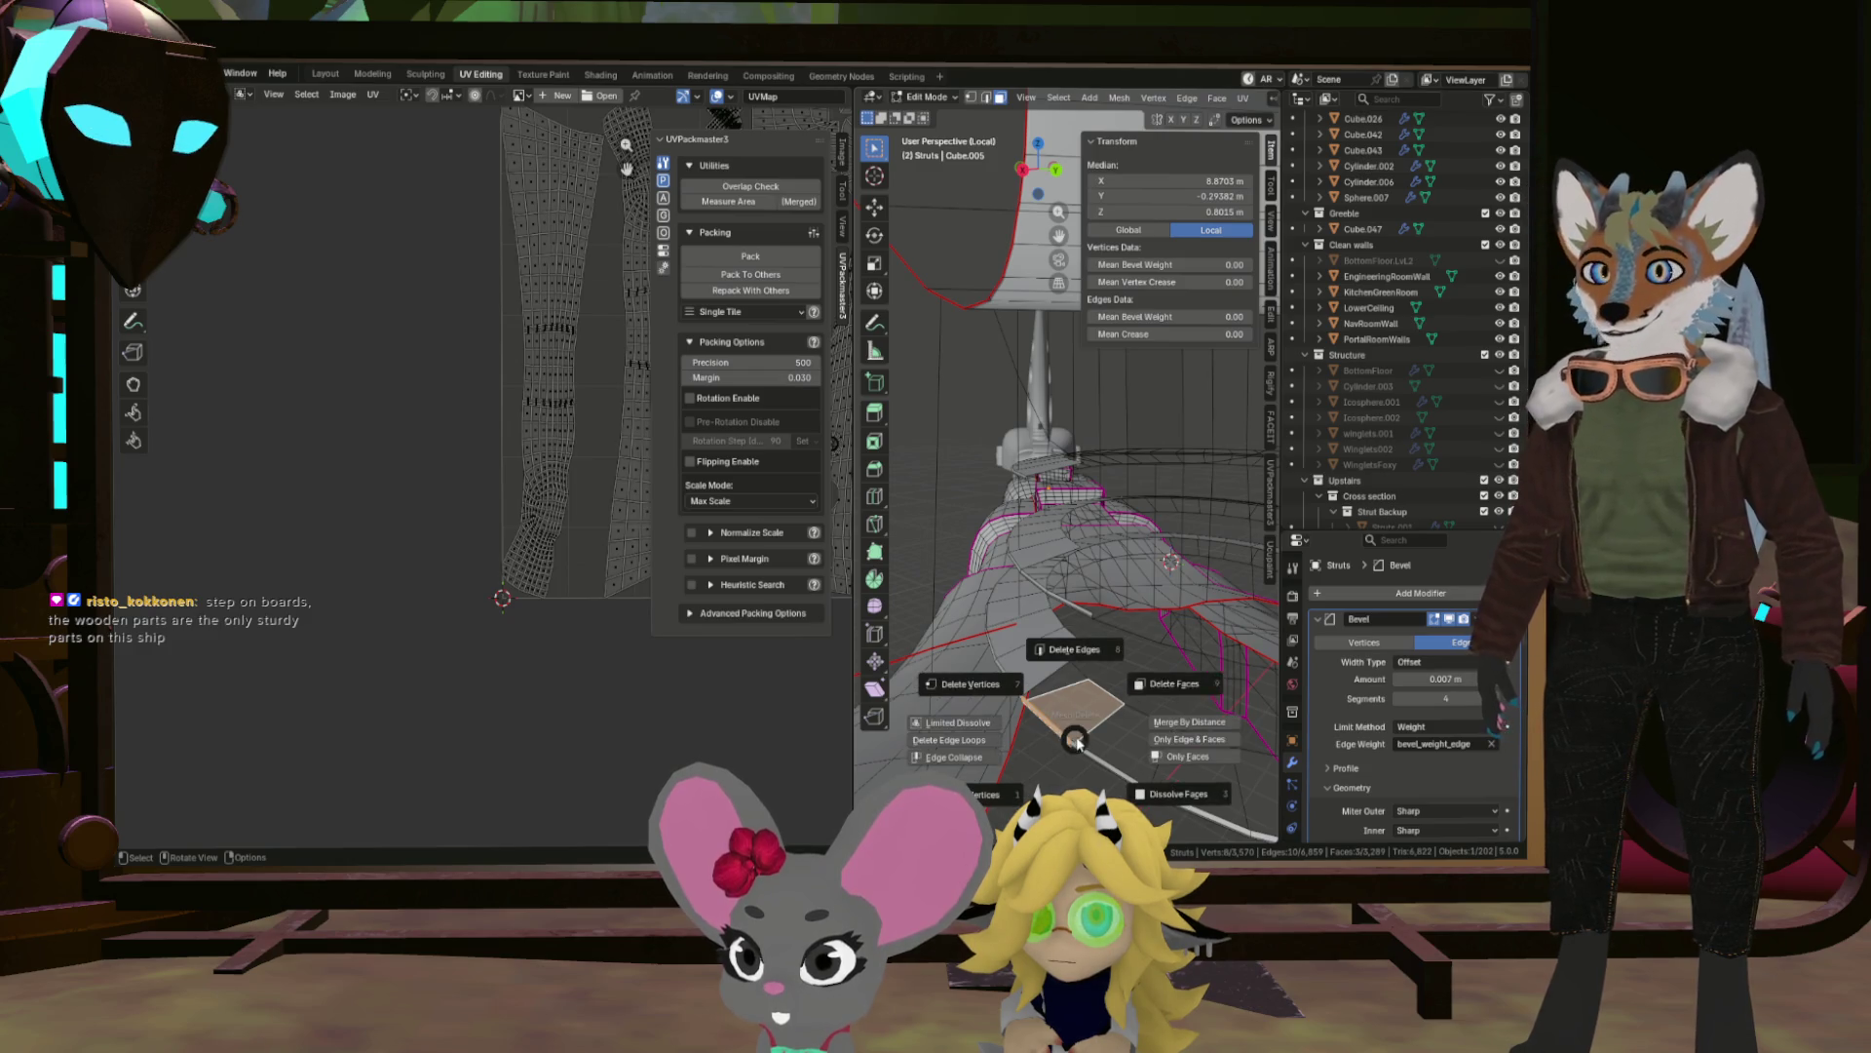
Delete the remaining stray faces on the strut.
left_click(1151, 704)
left_click_drag(1179, 688, 1464, 691)
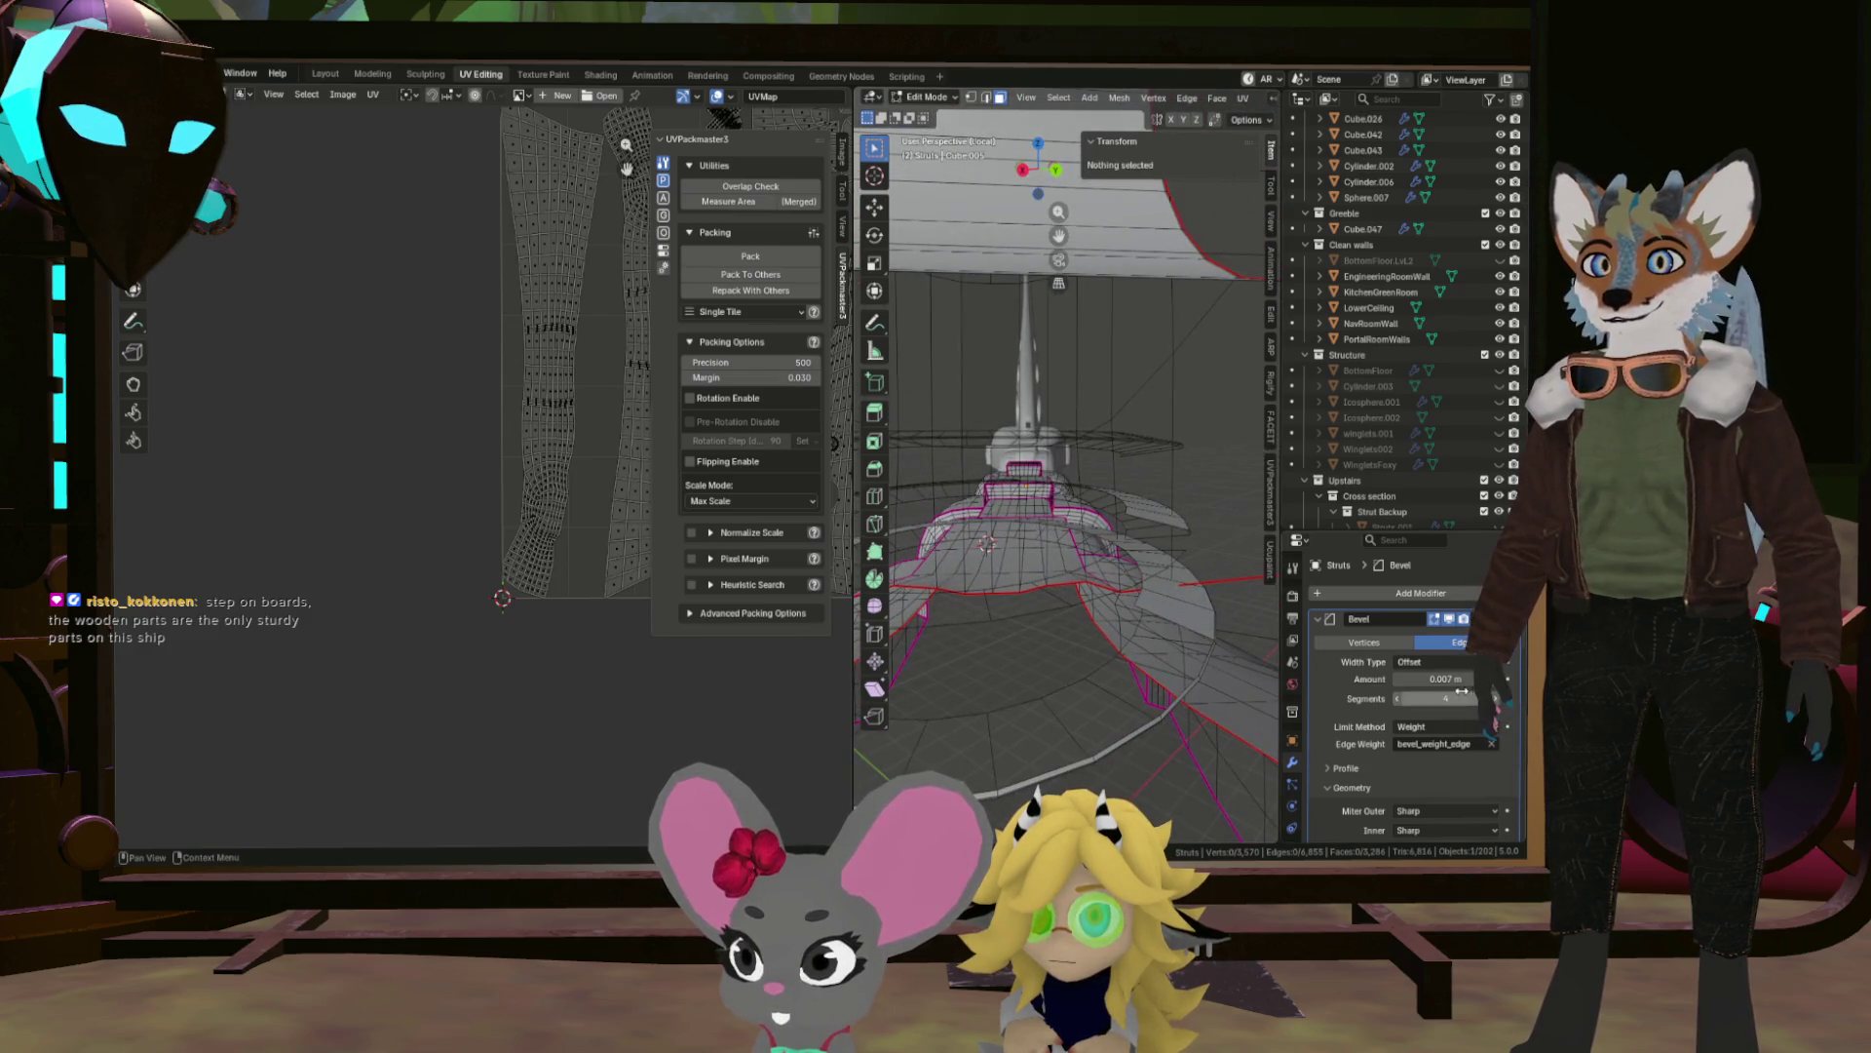
left_click_drag(1182, 701, 1142, 667)
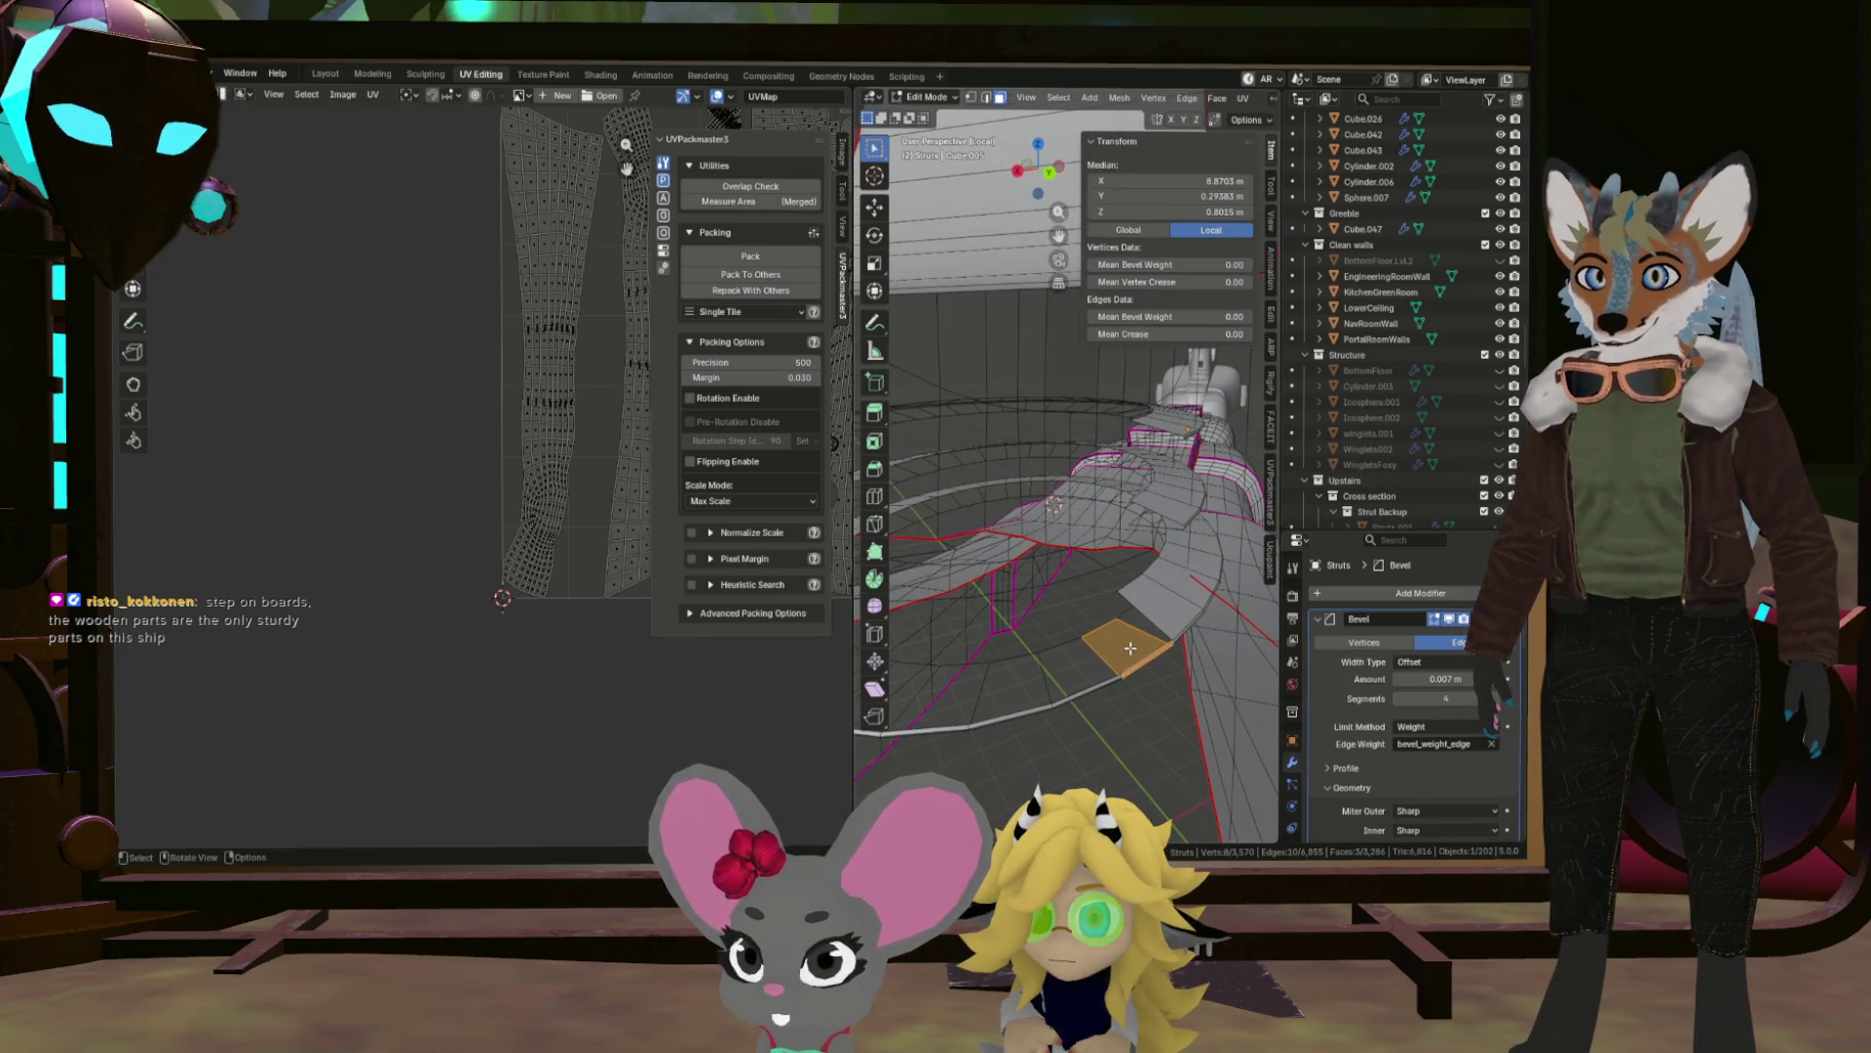
left_click_drag(1058, 688, 980, 568)
left_click_drag(1033, 573, 1041, 556)
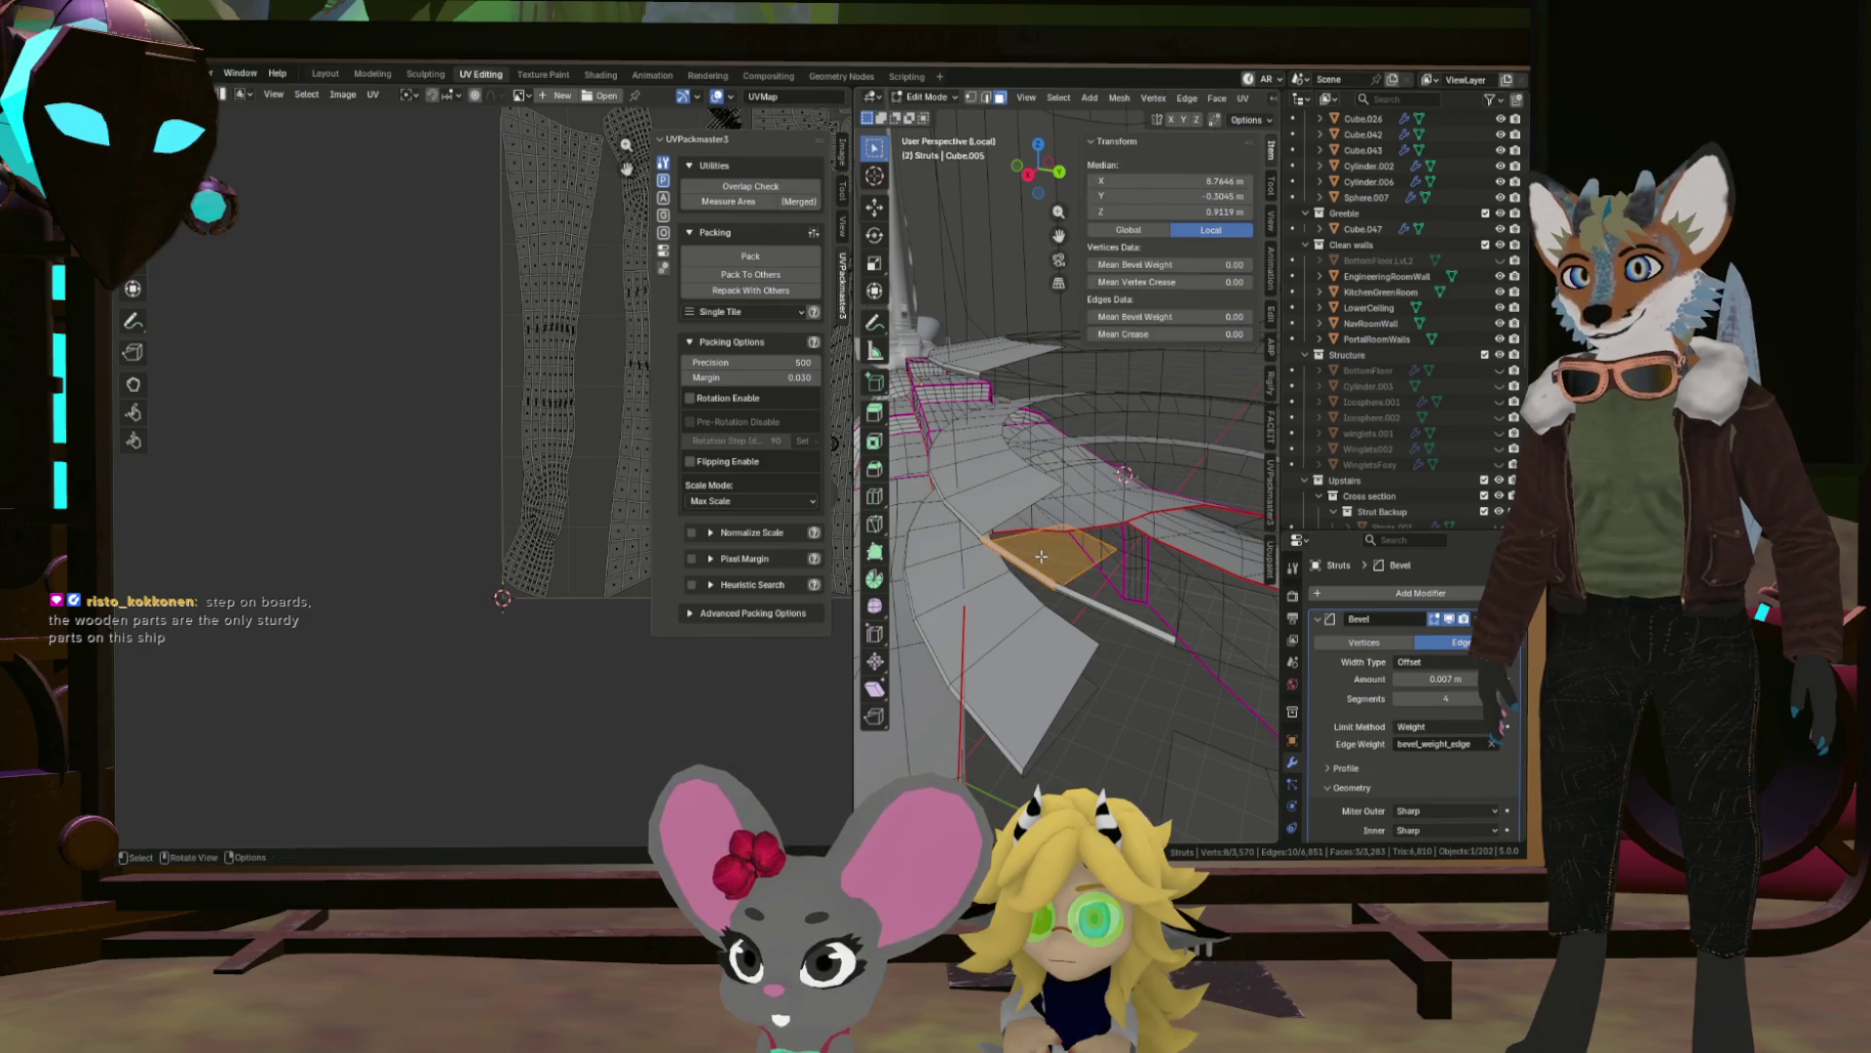
left_click(1112, 513)
left_click_drag(1111, 514, 861, 624)
Fill the hole in the strut column with F, then pick the floor face under the canopy.
scroll("up", 3)
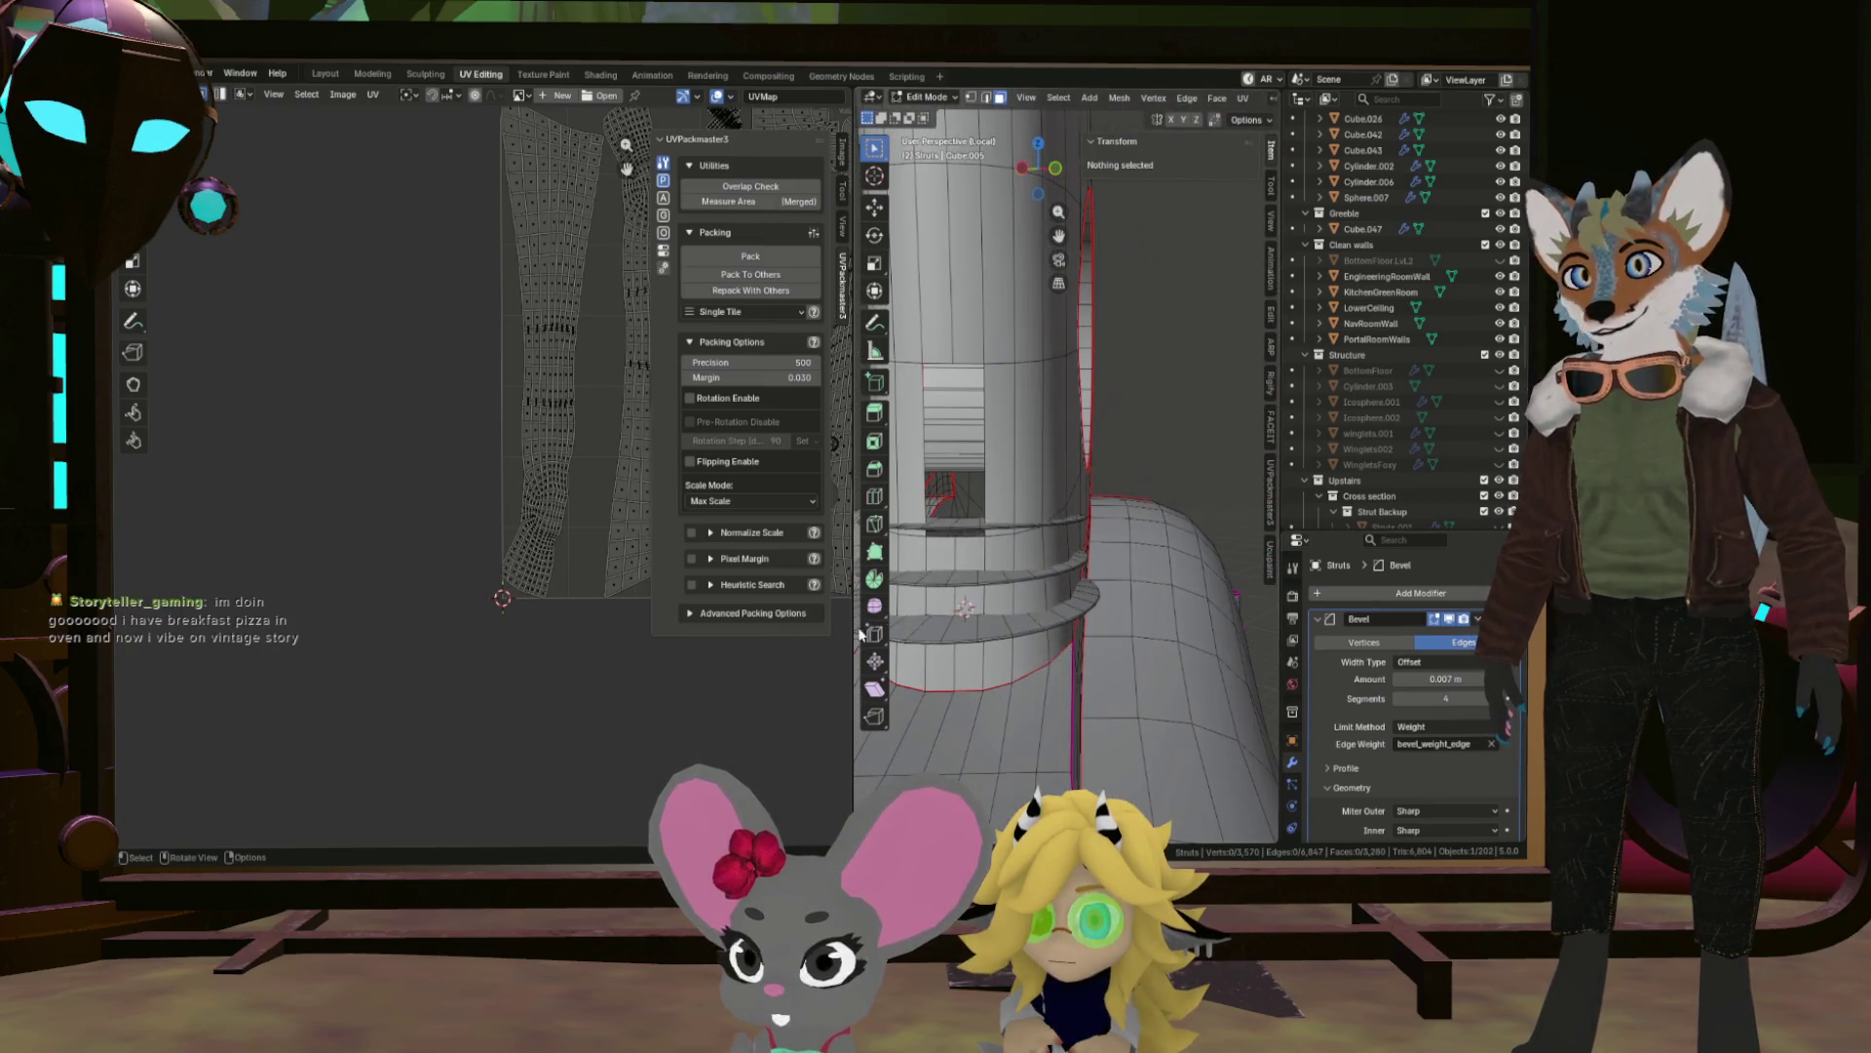
left_click_drag(1030, 591, 989, 501)
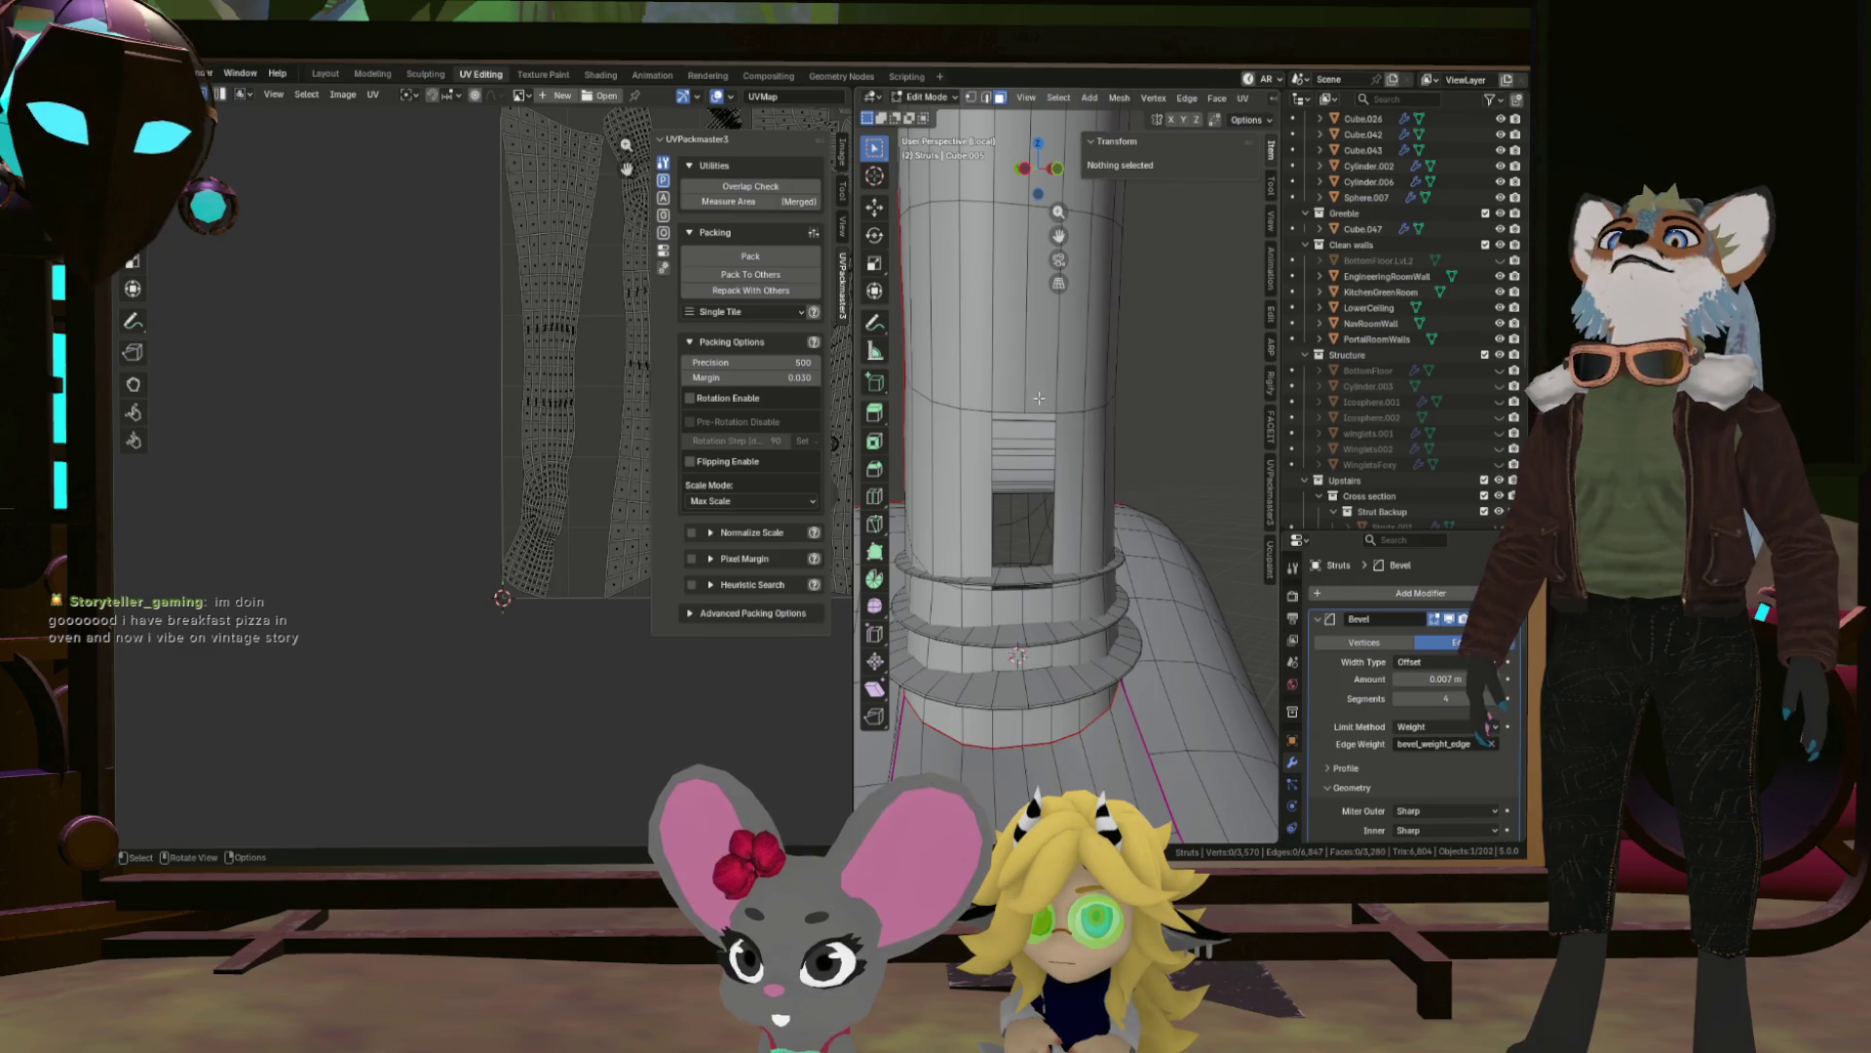
scroll("up", 3)
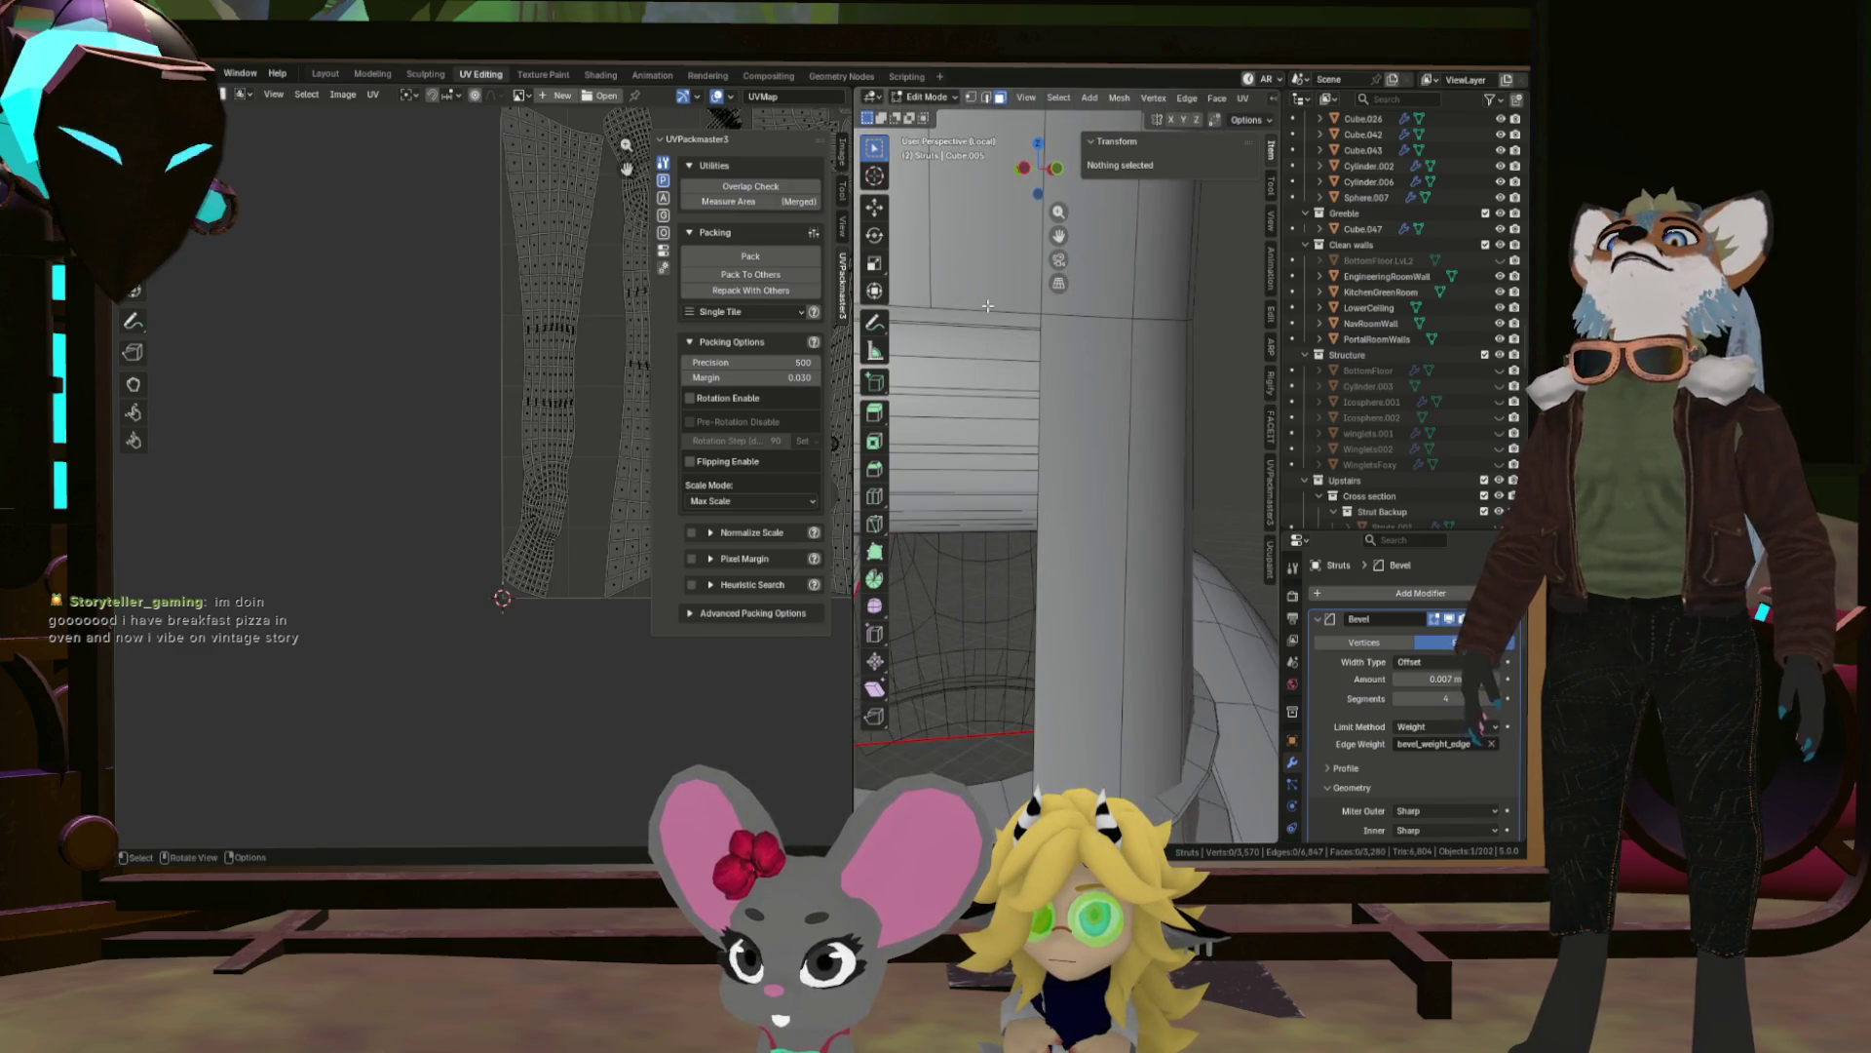
left_click(988, 306)
left_click_drag(988, 306, 1000, 390)
scroll("down", 3)
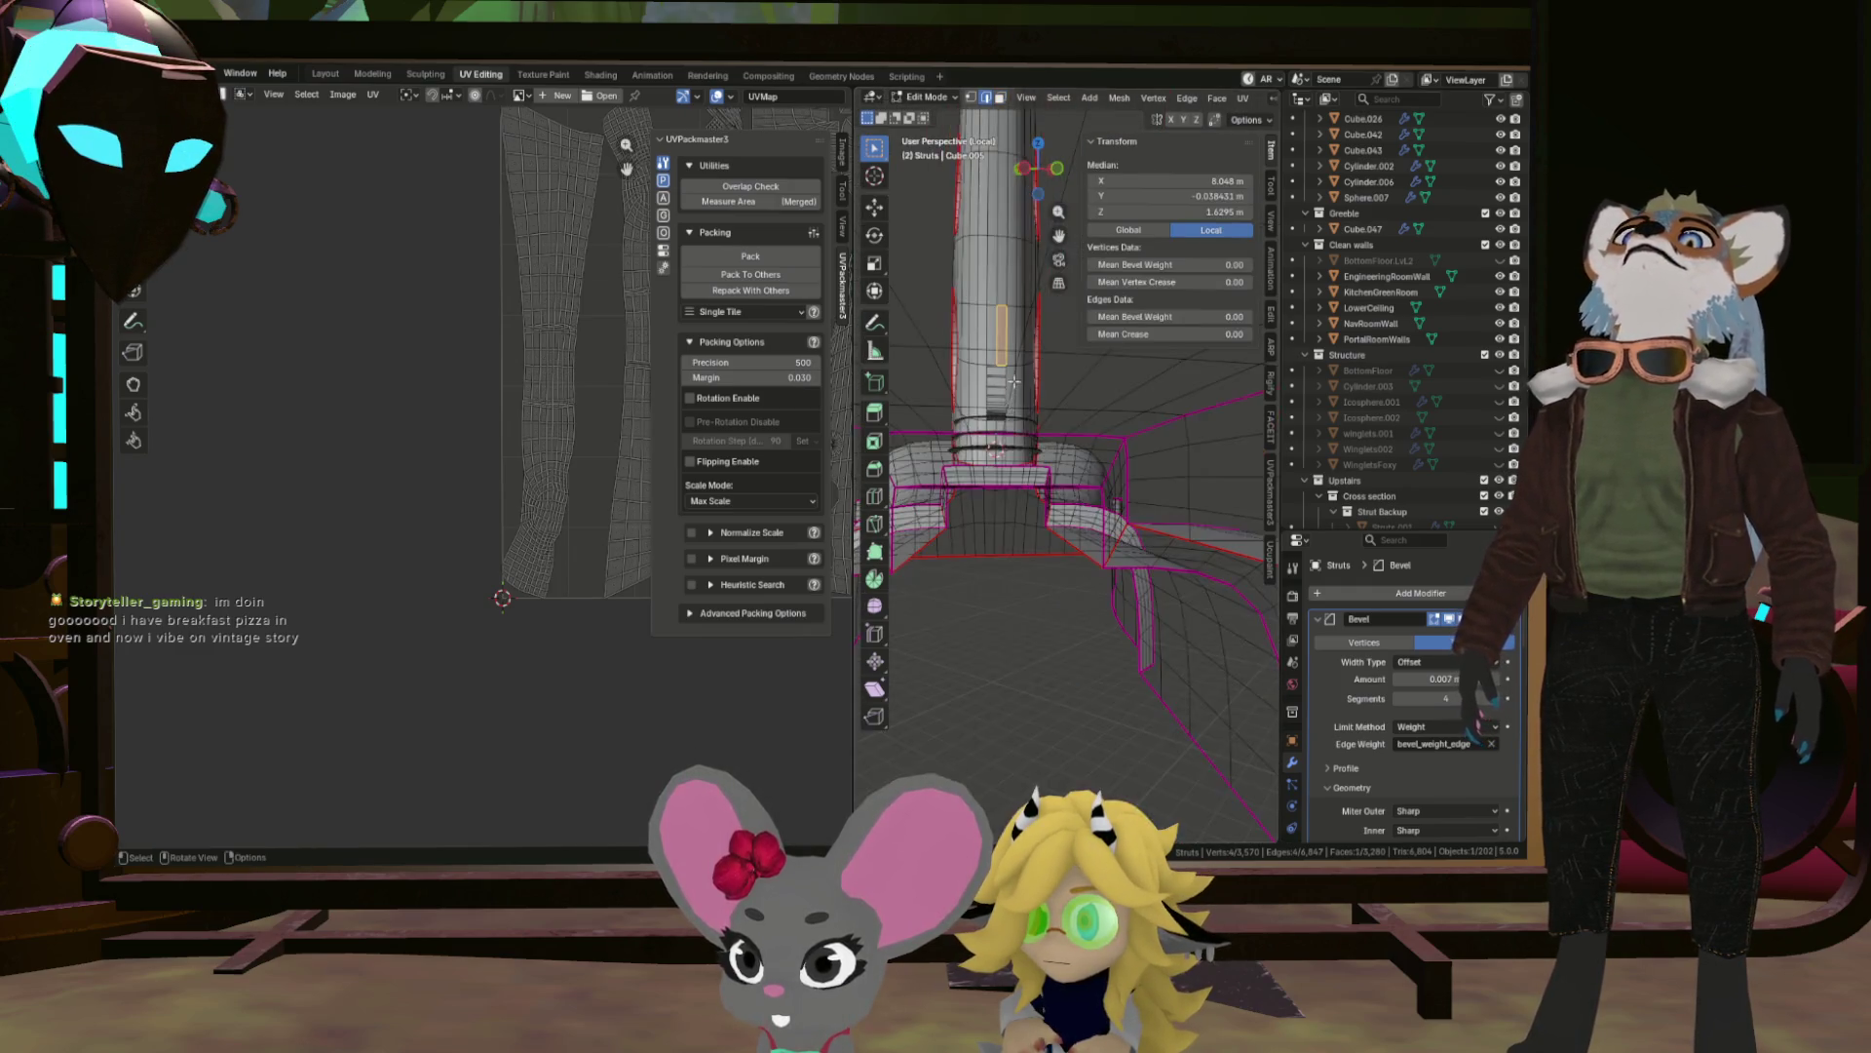
scroll("up", 3)
left_click_drag(1035, 493, 1018, 669)
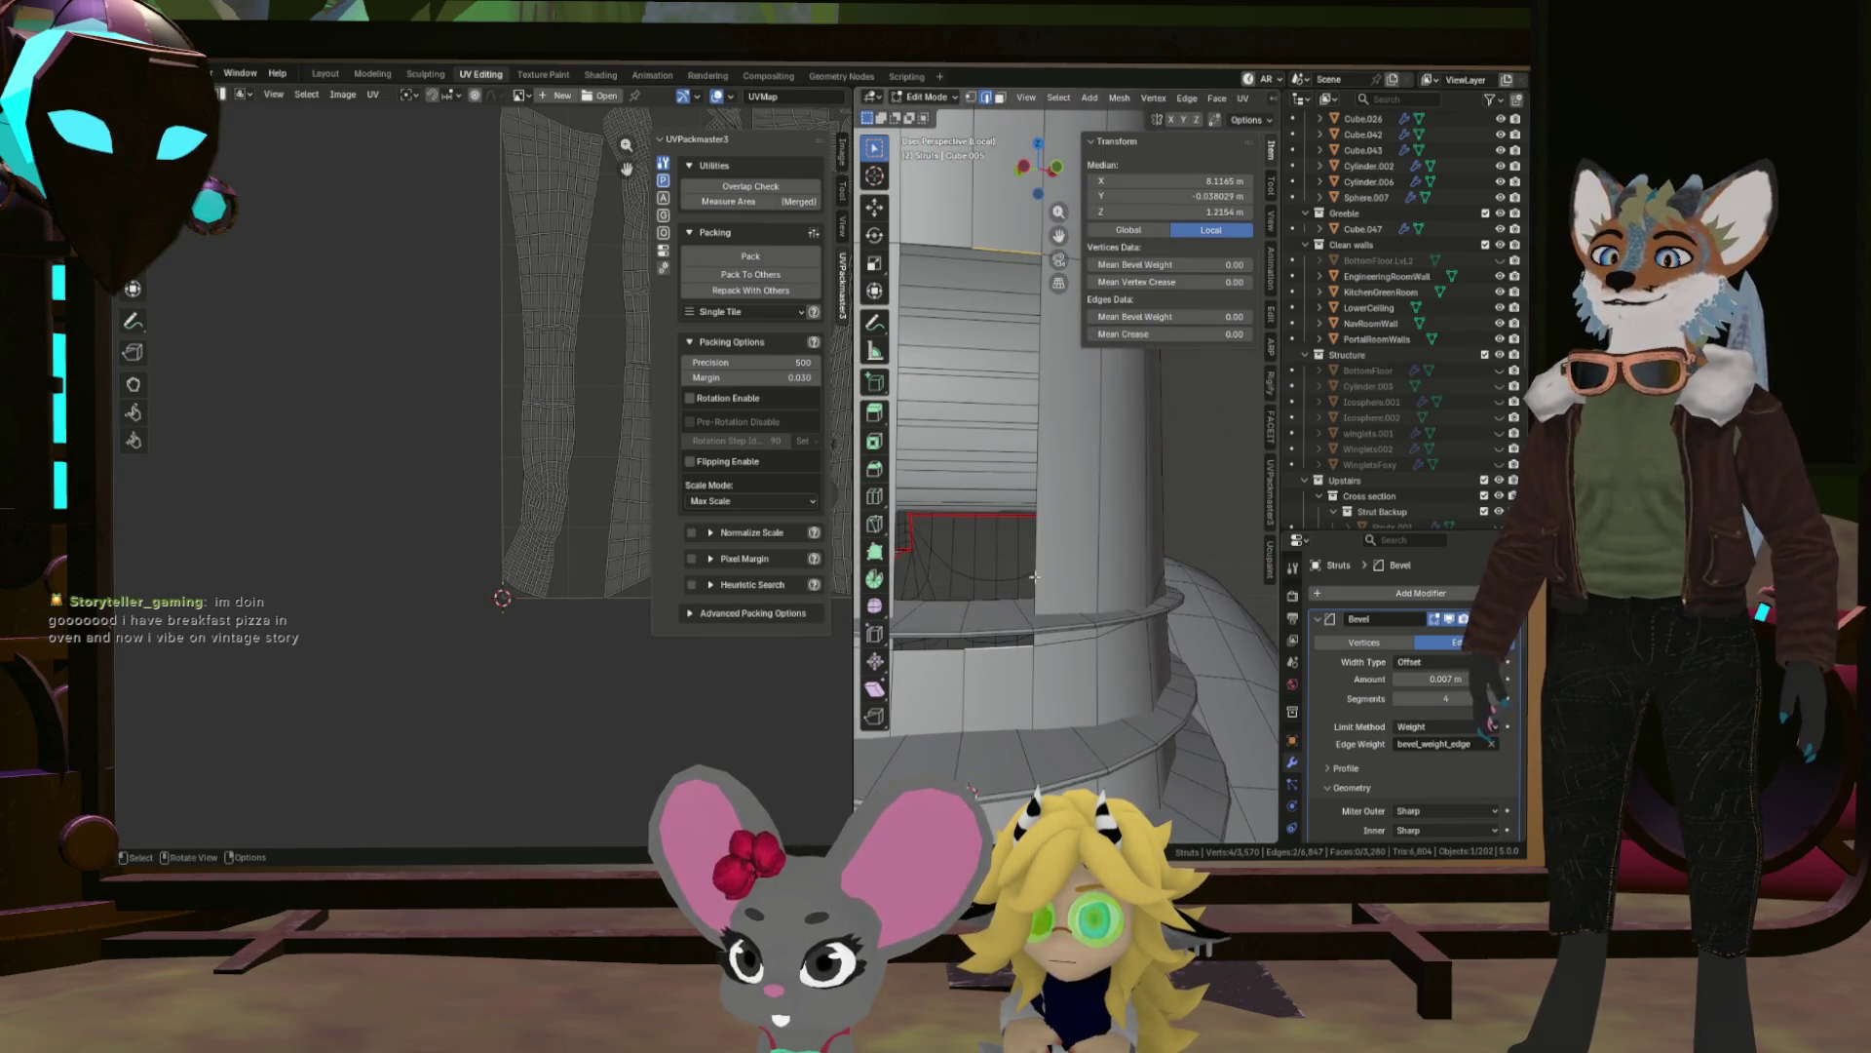
key("f")
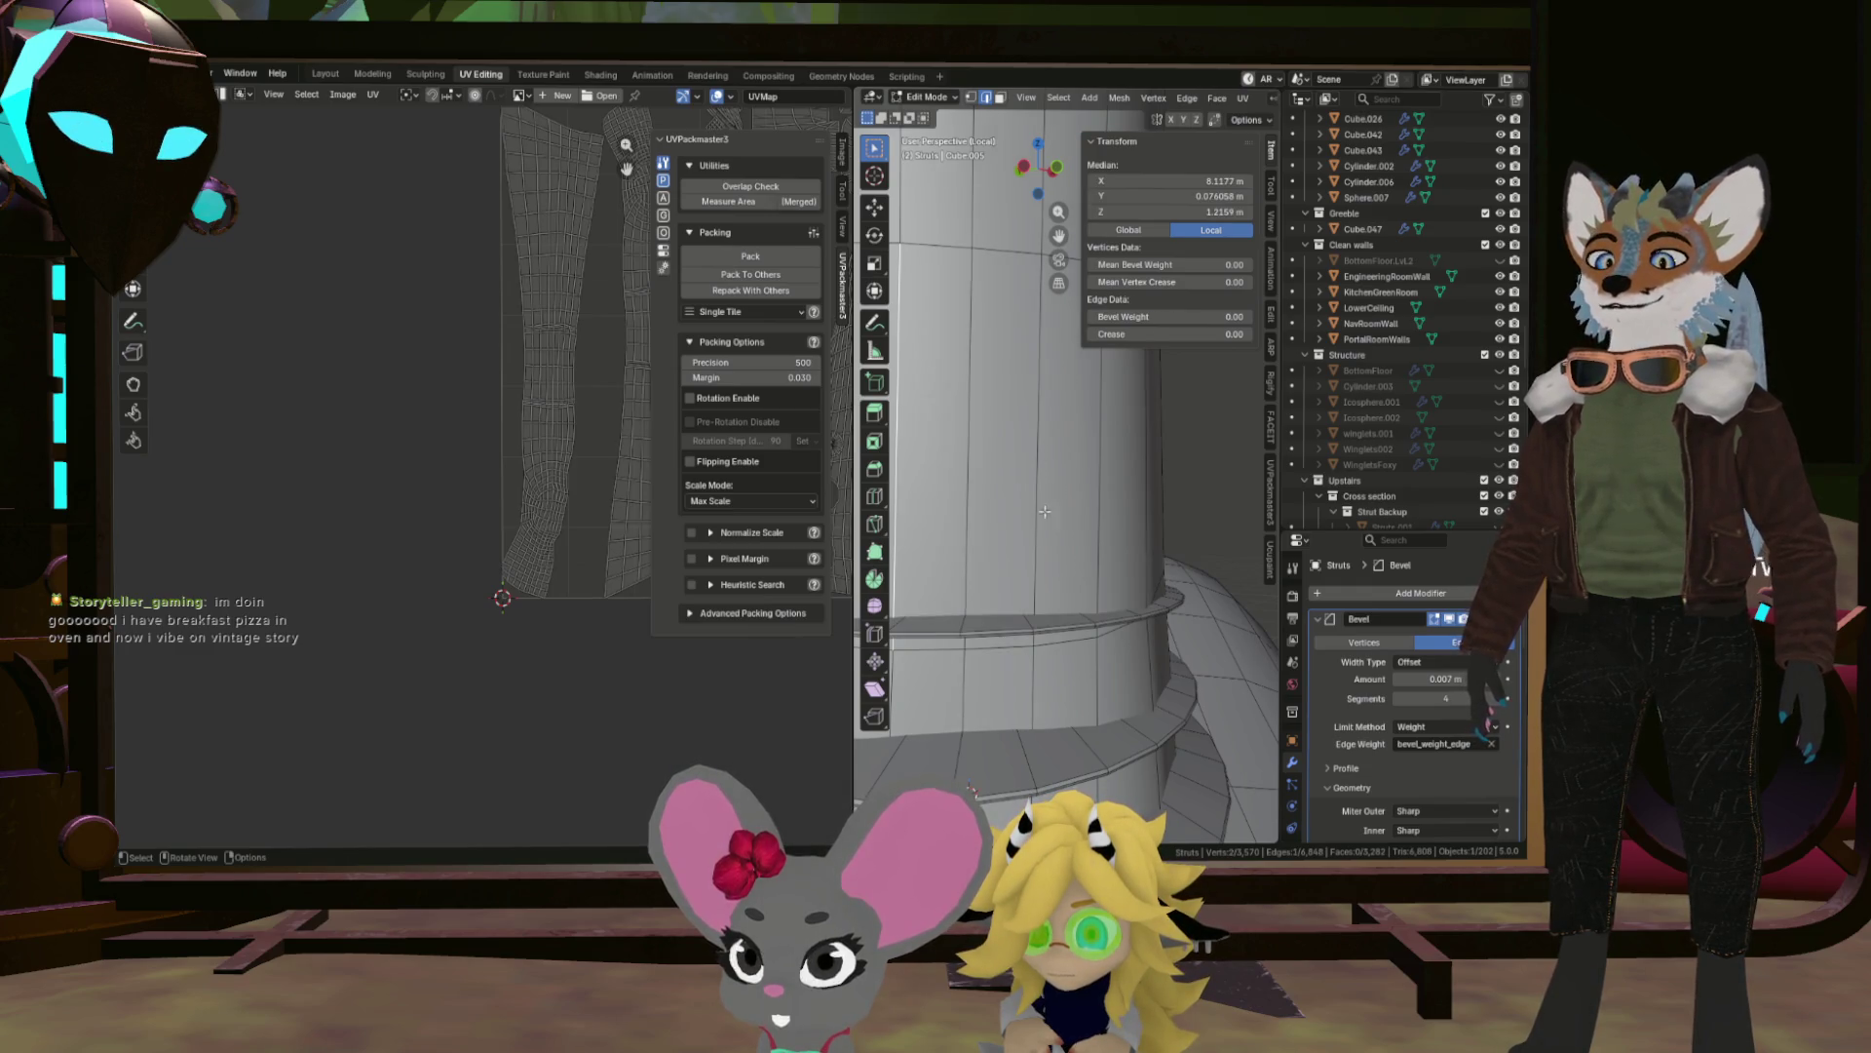
left_click_drag(1061, 491, 1088, 736)
left_click(1087, 739)
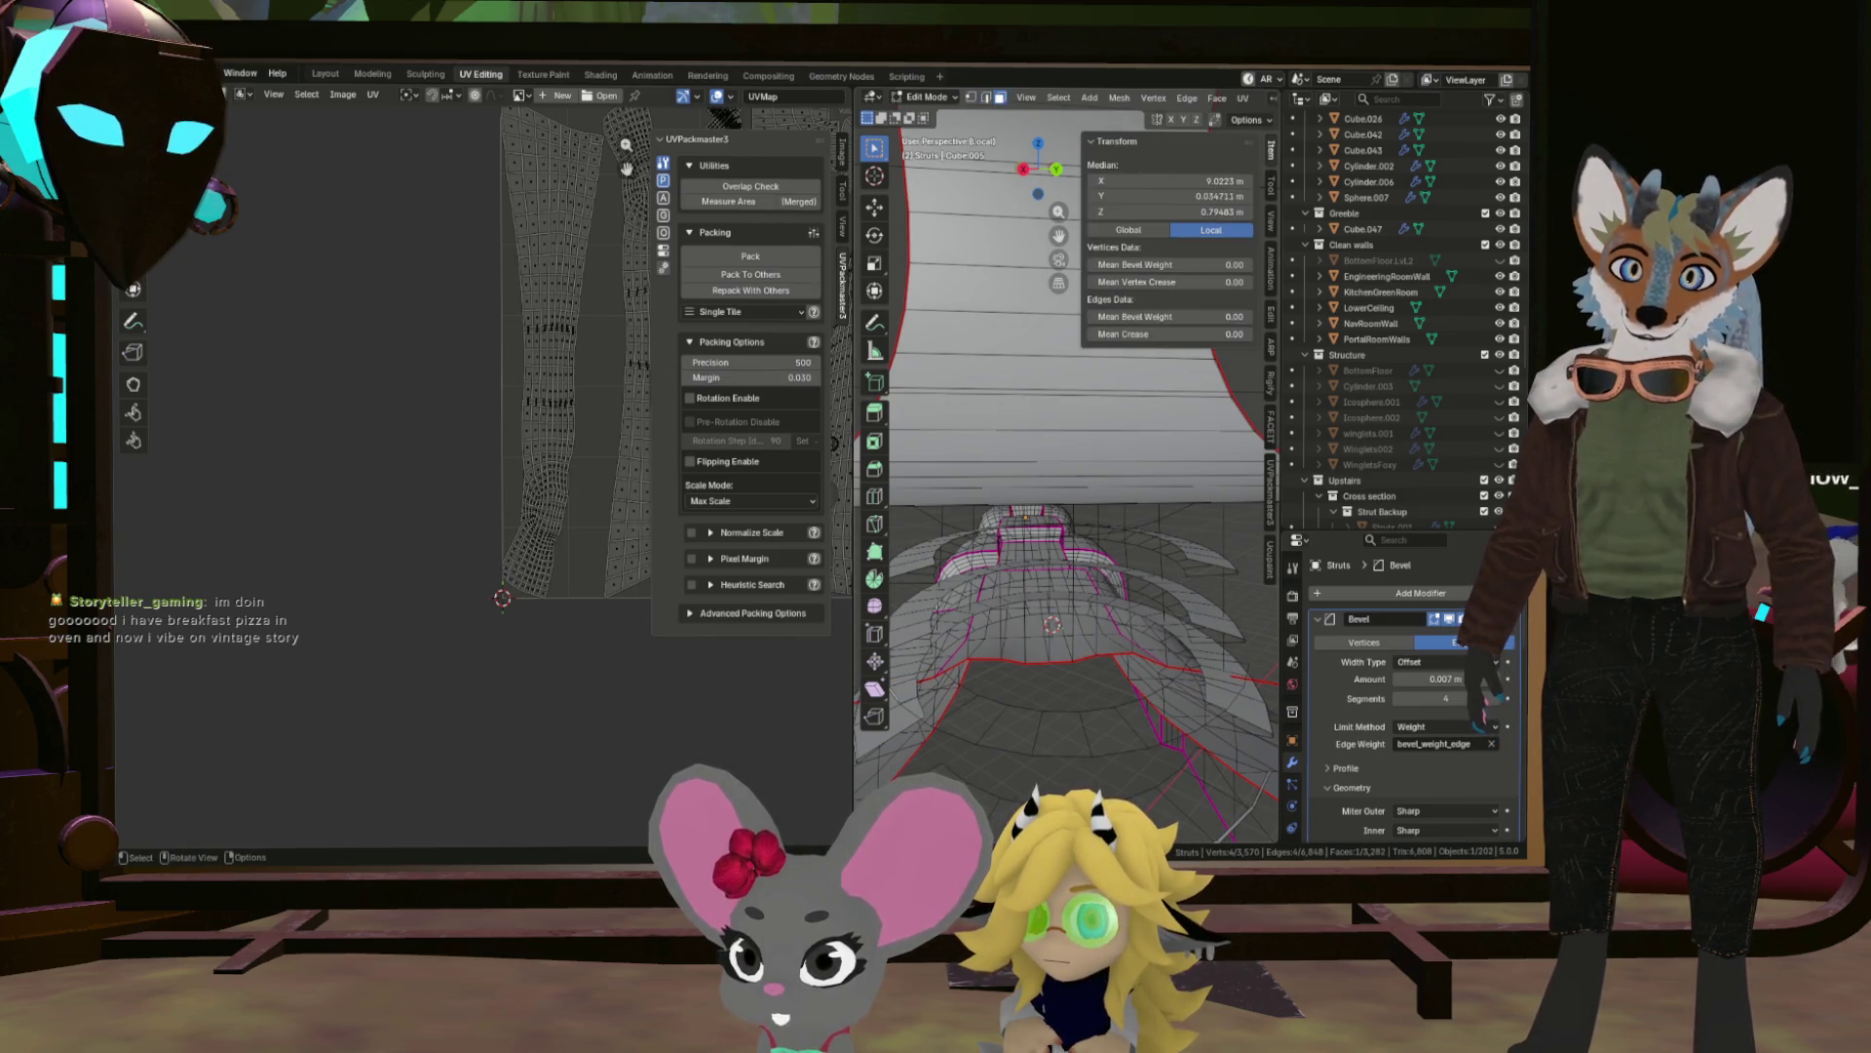
Delete the selected floor face under the canopy.
left_click_drag(1088, 747, 1075, 729)
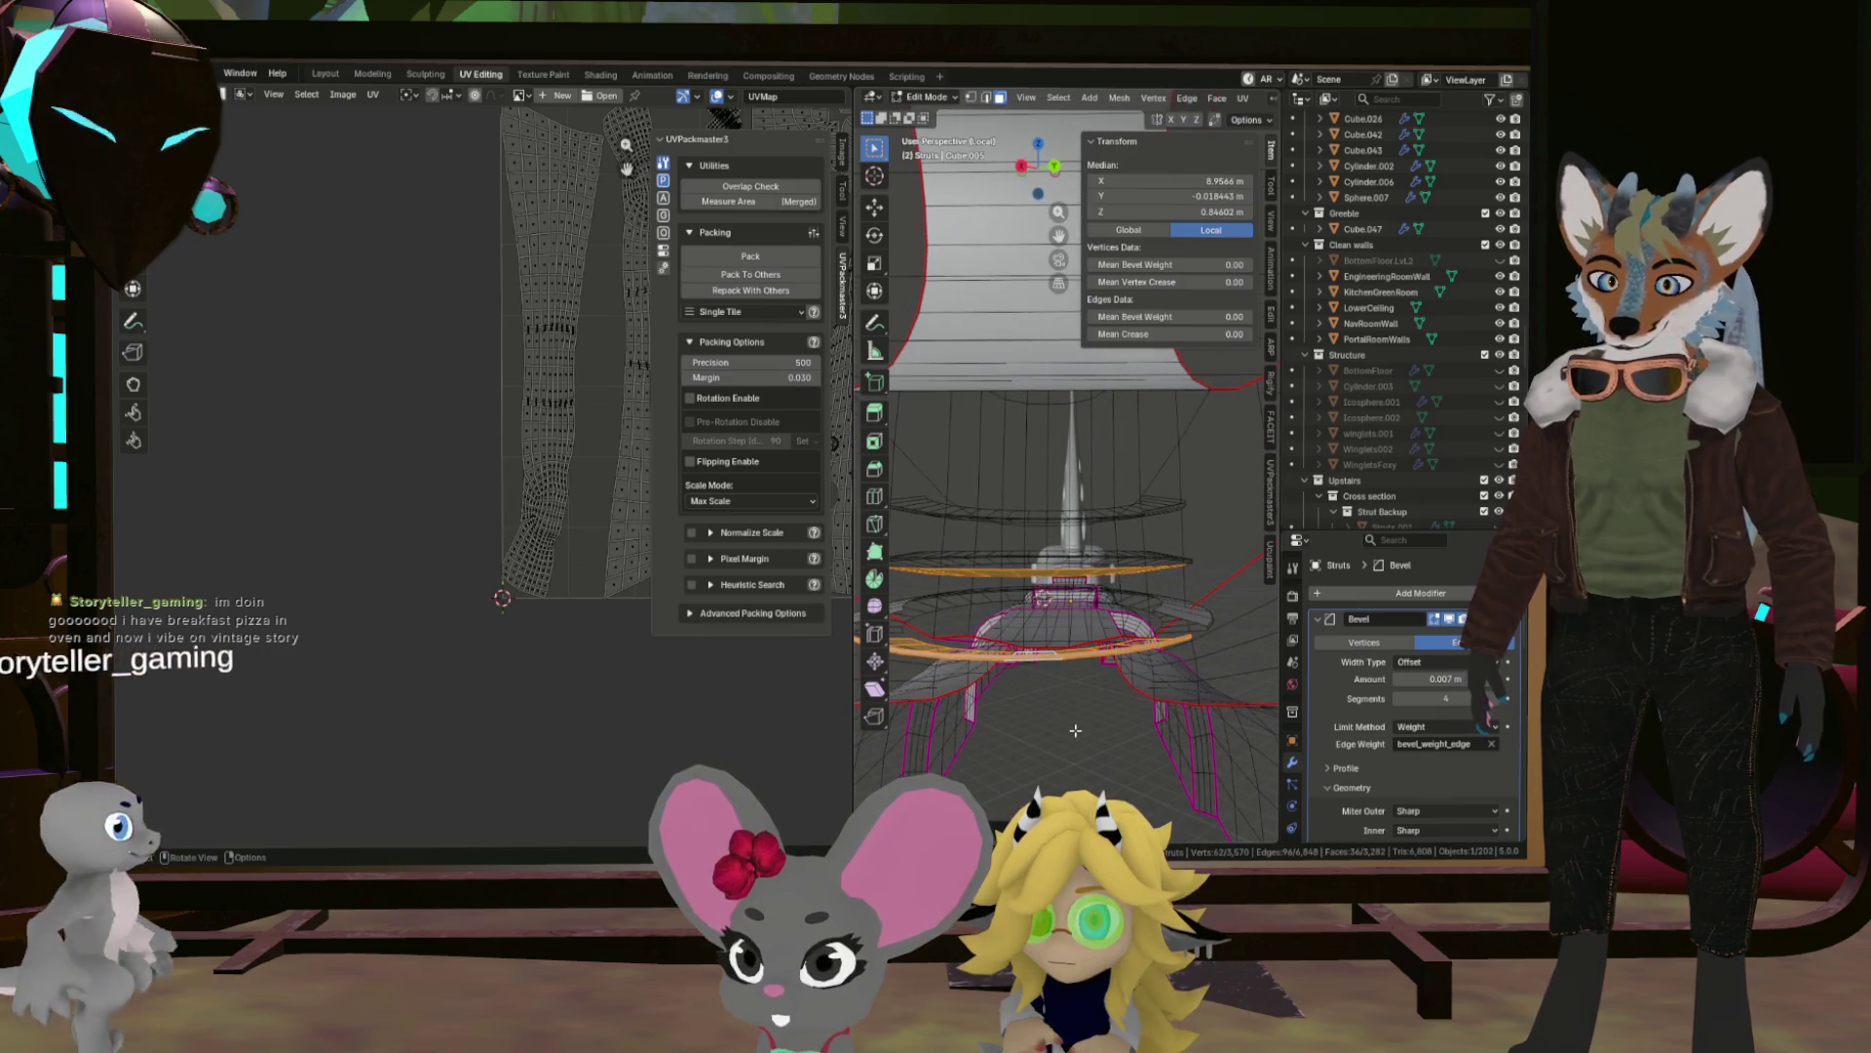
key("x")
left_click(1149, 680)
left_click_drag(1149, 679, 1104, 616)
Select a ring edge, try moving it along Y, and check the strut in Object Mode.
left_click(1062, 551)
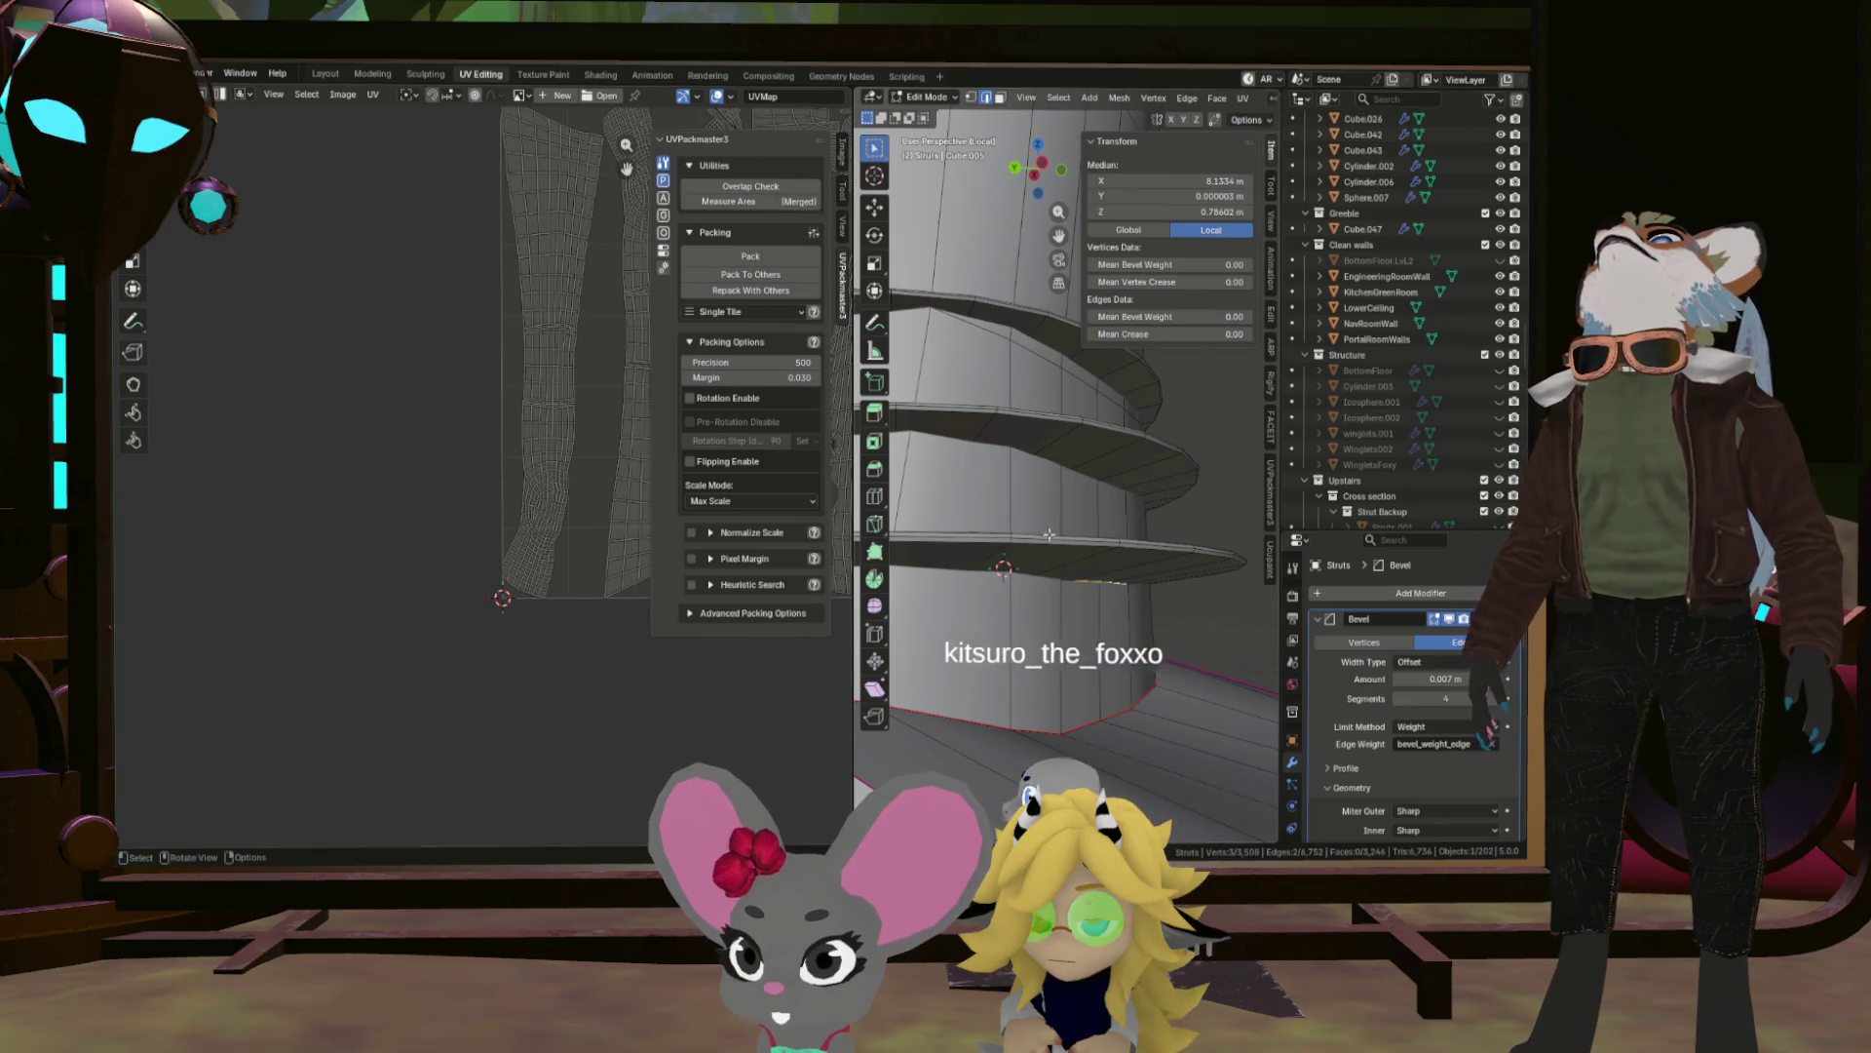
right_click(1075, 579)
left_click_drag(1075, 579, 1112, 580)
key("g")
key("y")
key("y")
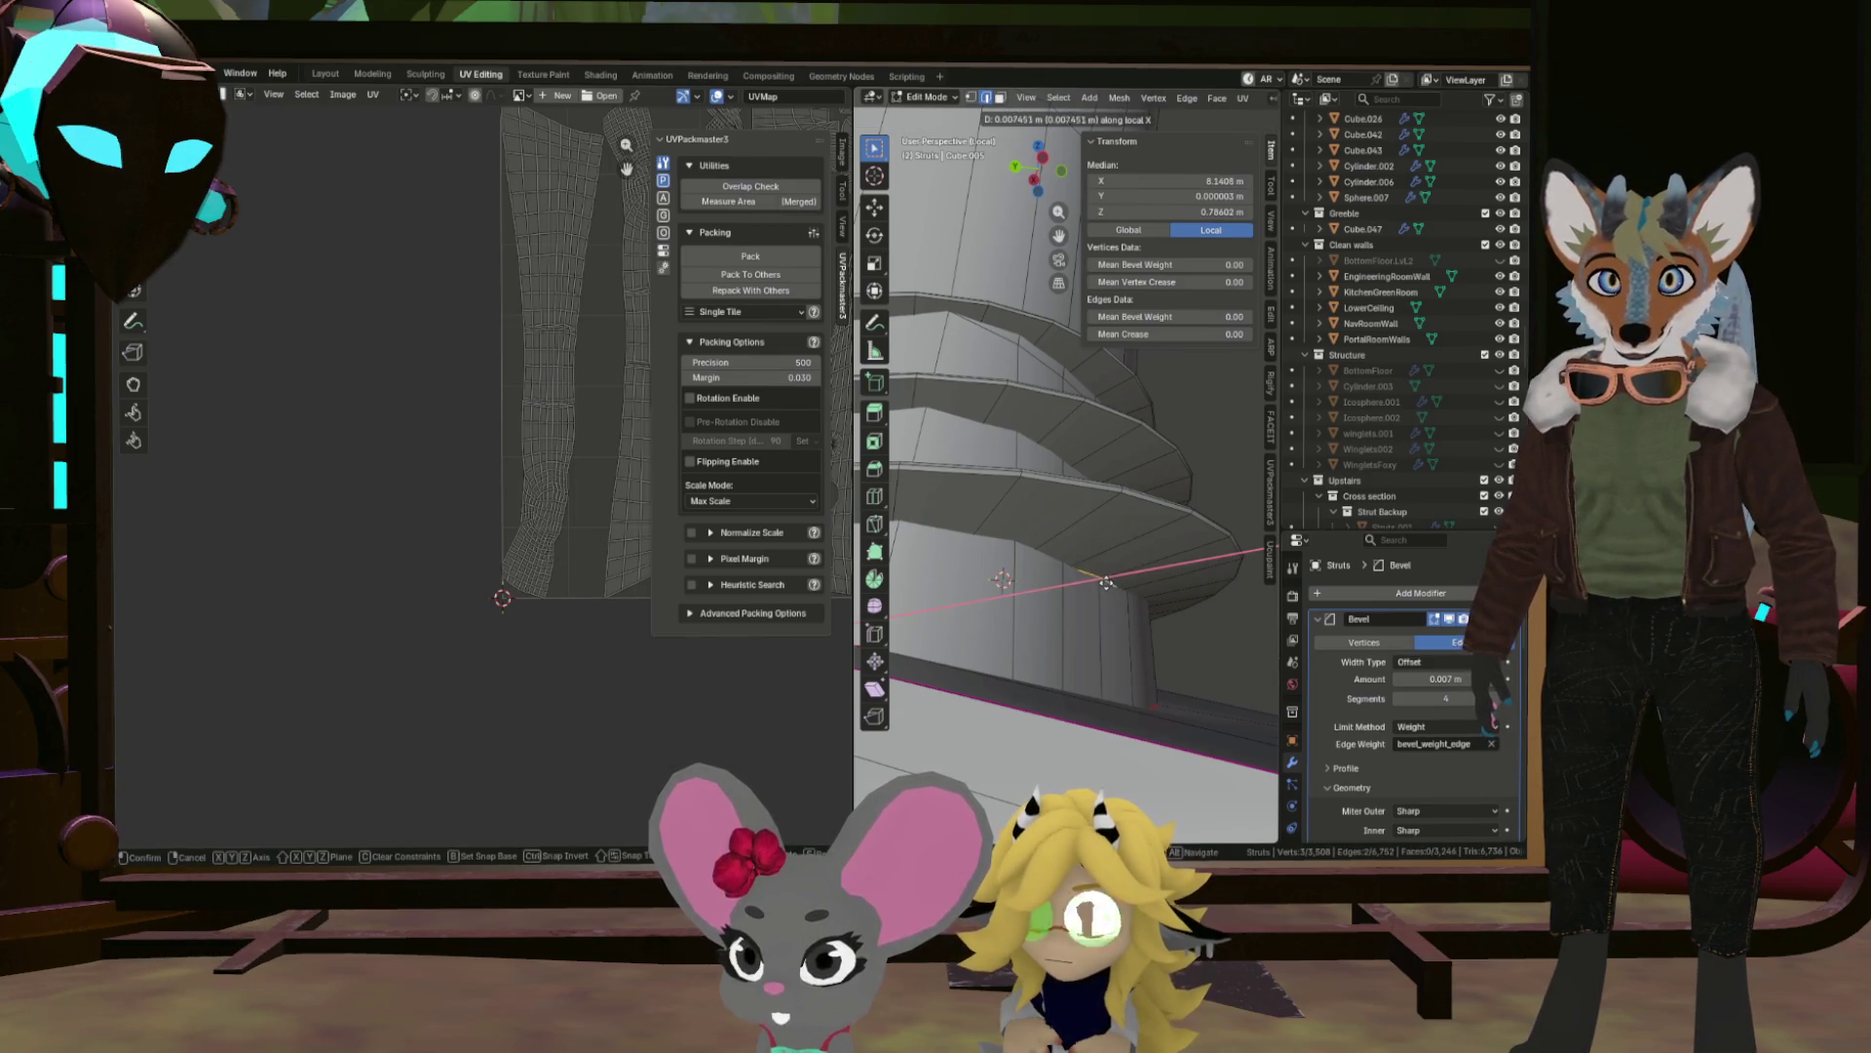
left_click_drag(1100, 585, 1024, 506)
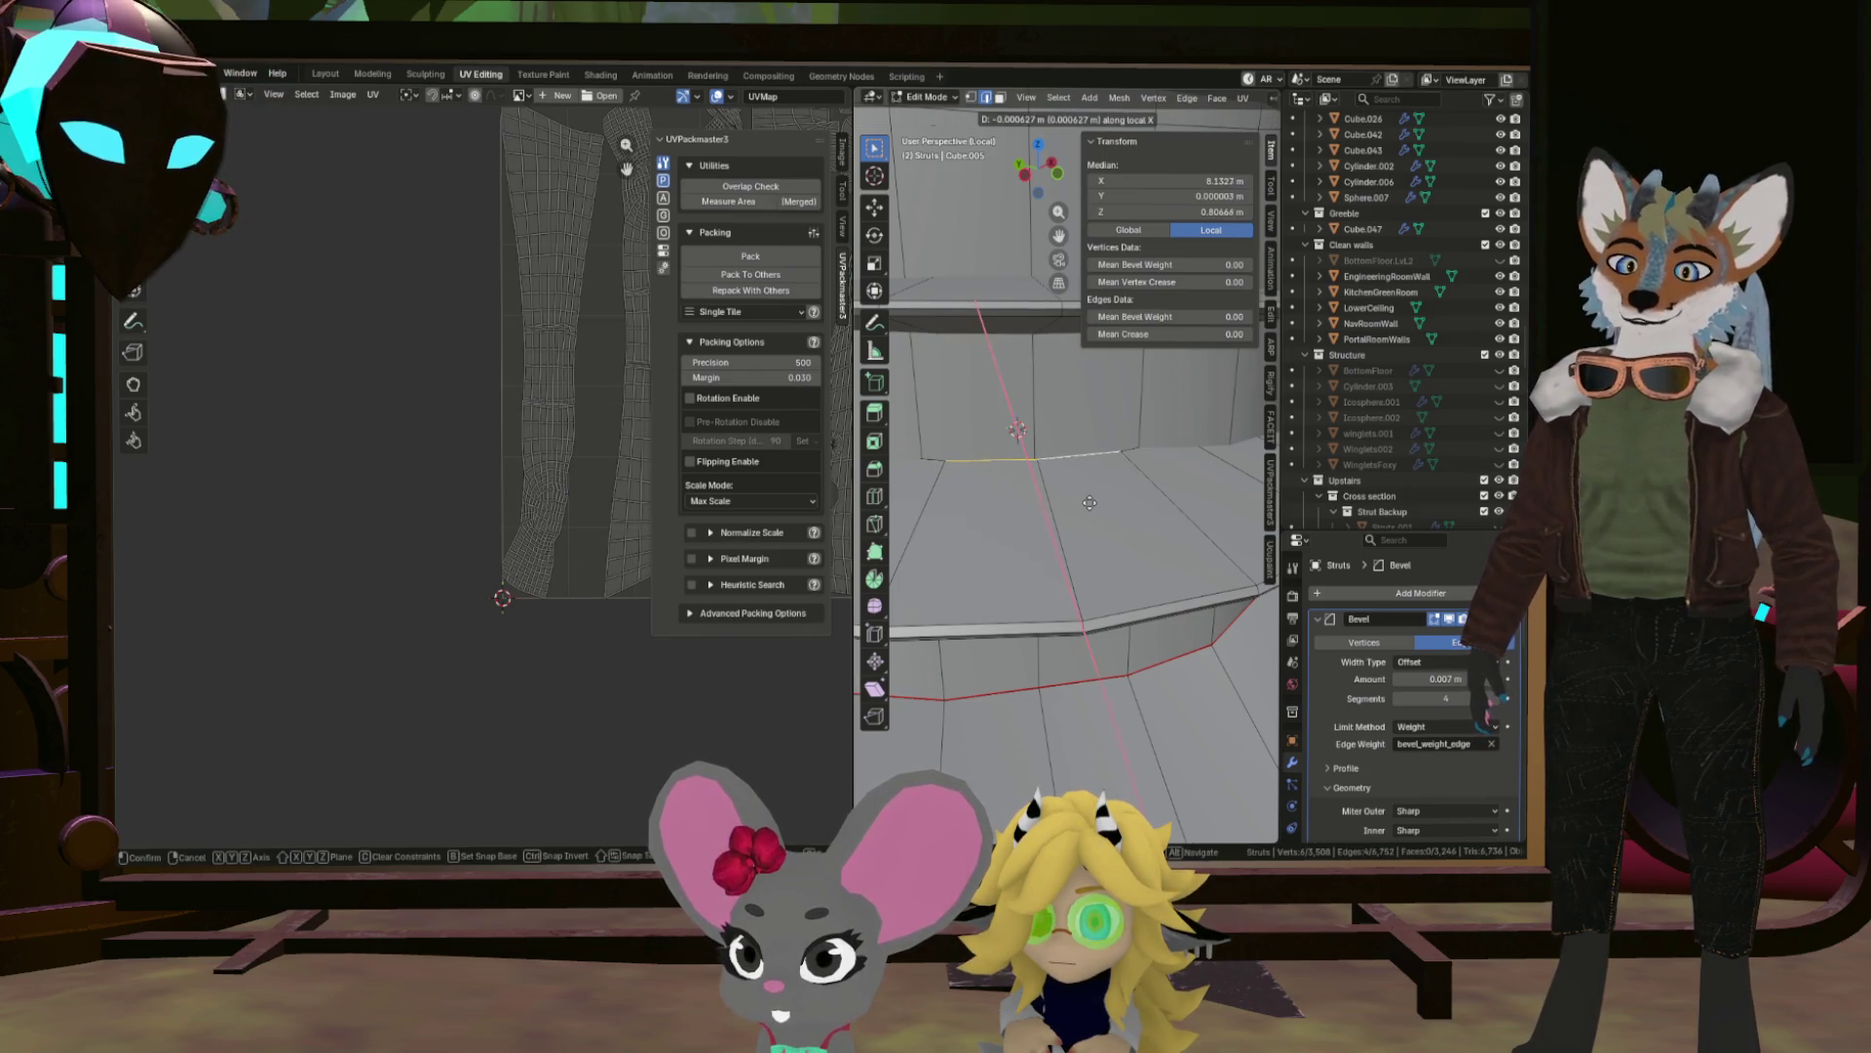
left_click_drag(1089, 496, 1099, 531)
key("Tab")
scroll("up", 3)
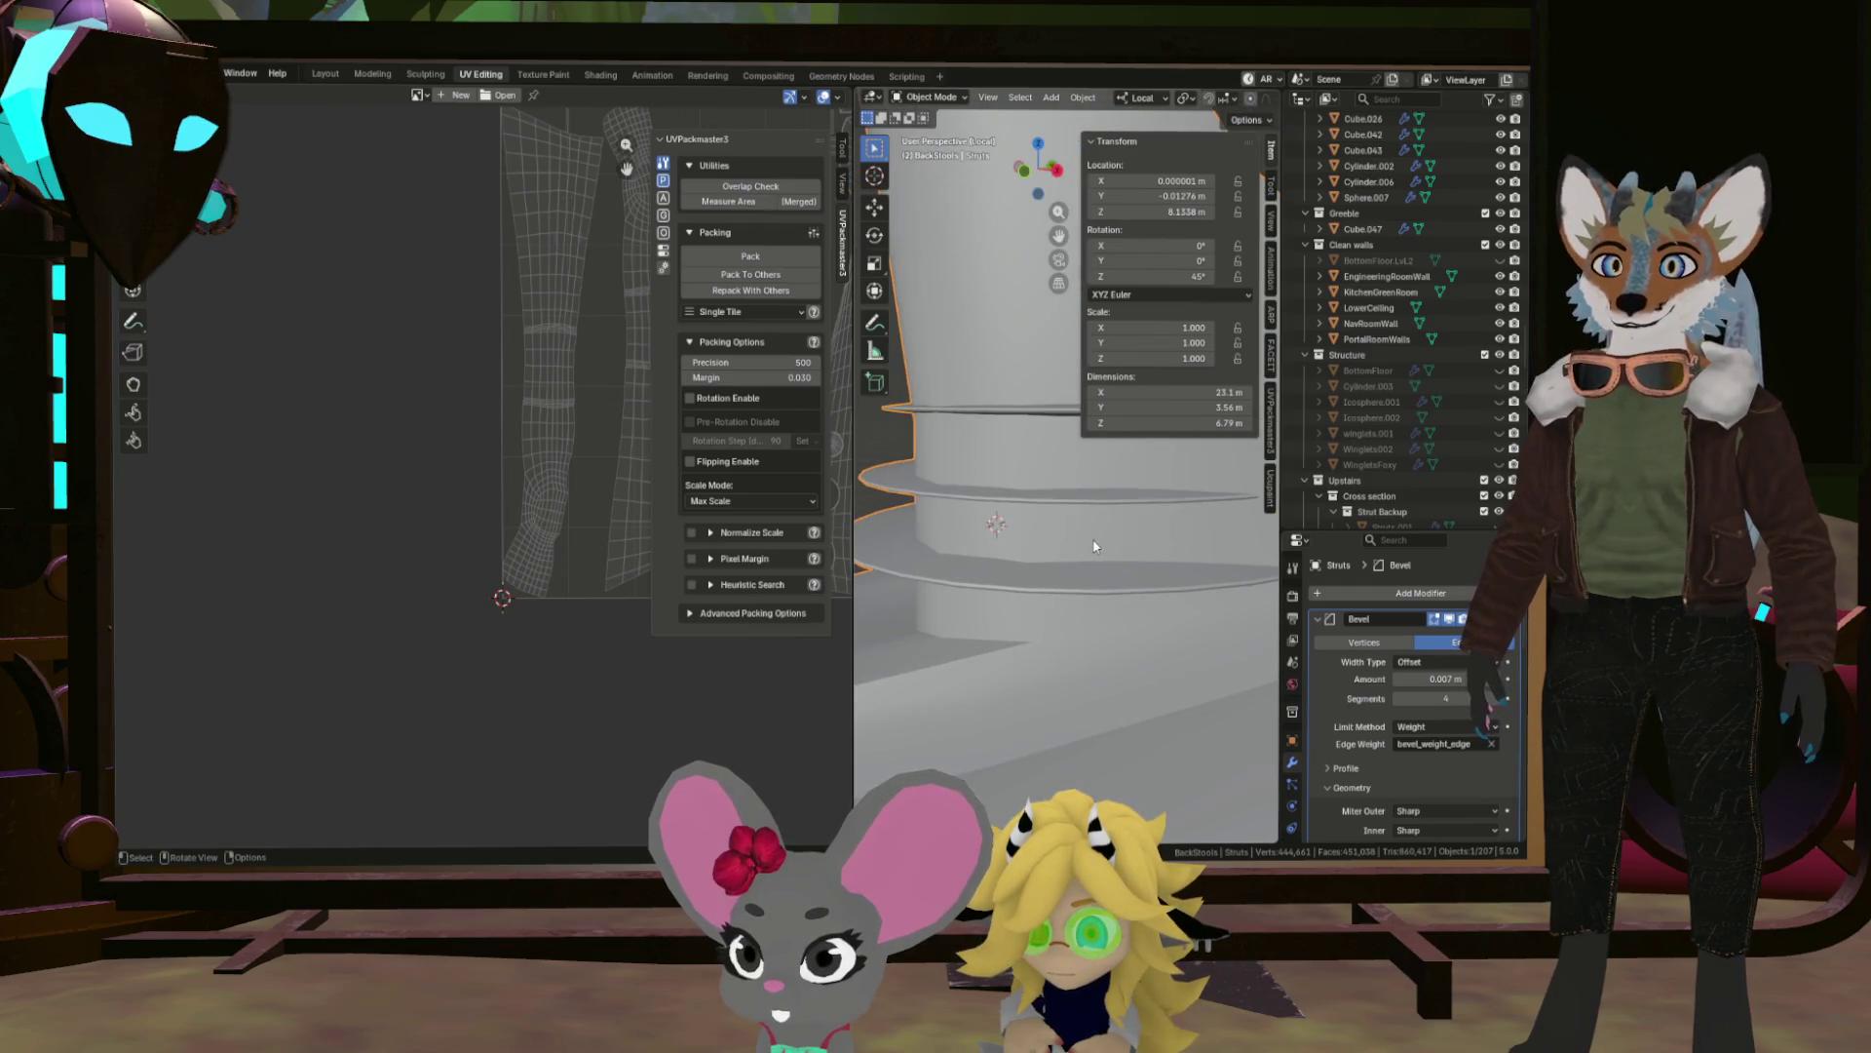
scroll("up", 3)
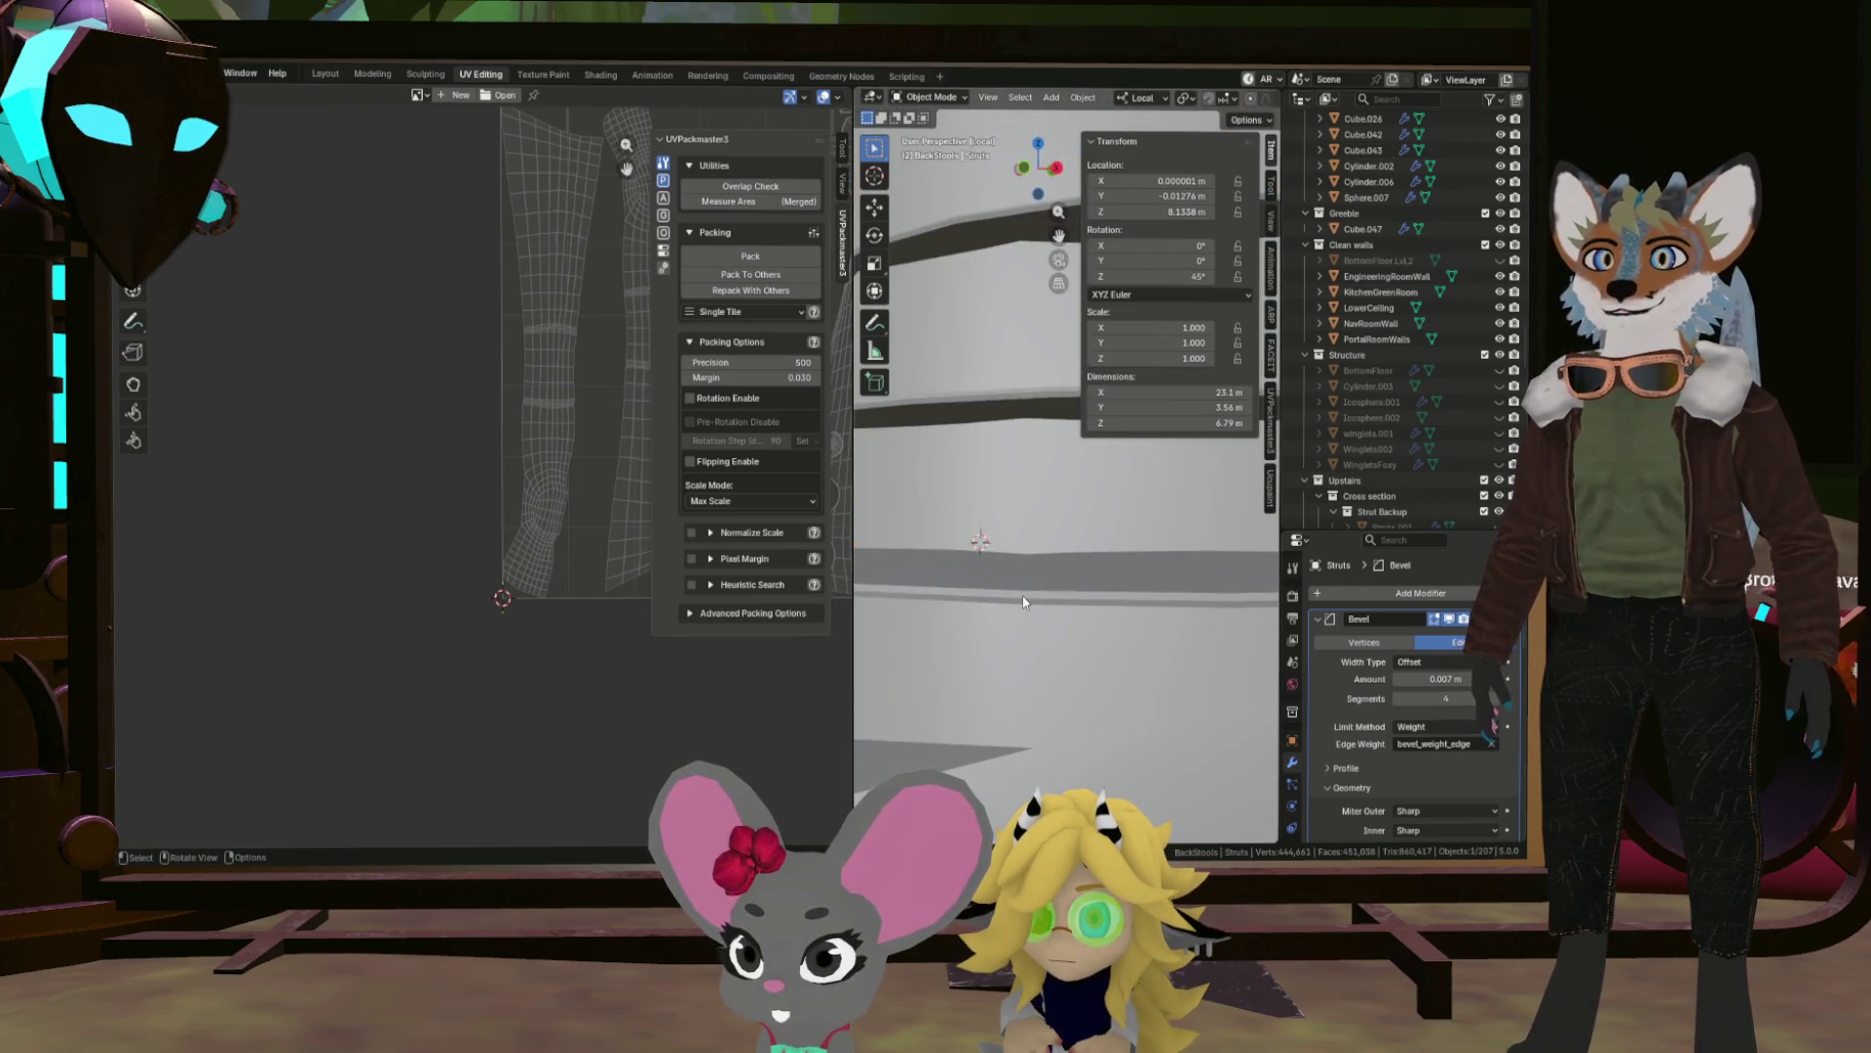
key("Tab")
Select three ring edge loops on the column and mark them as seams.
left_click(1024, 597)
scroll("down", 3)
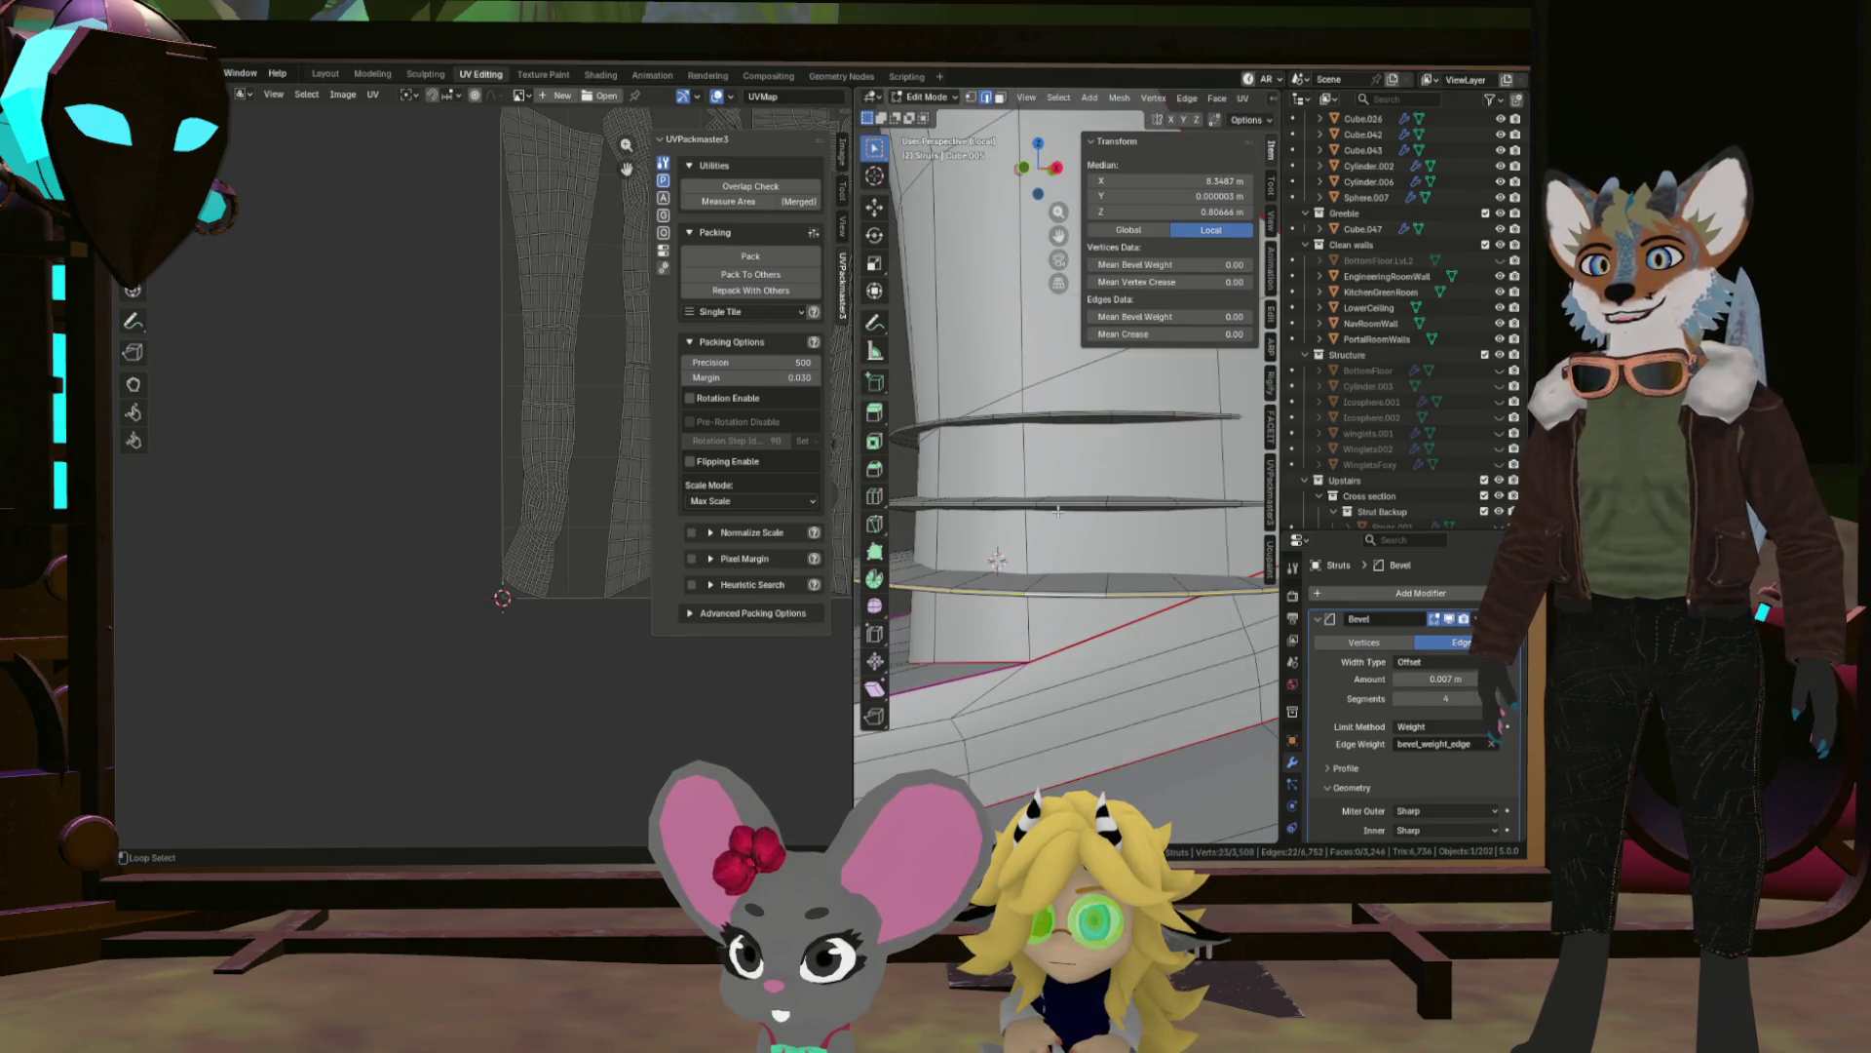
scroll("up", 3)
left_click(1047, 500)
left_click_drag(1047, 500, 1027, 438)
left_click(1025, 450)
scroll("down", 3)
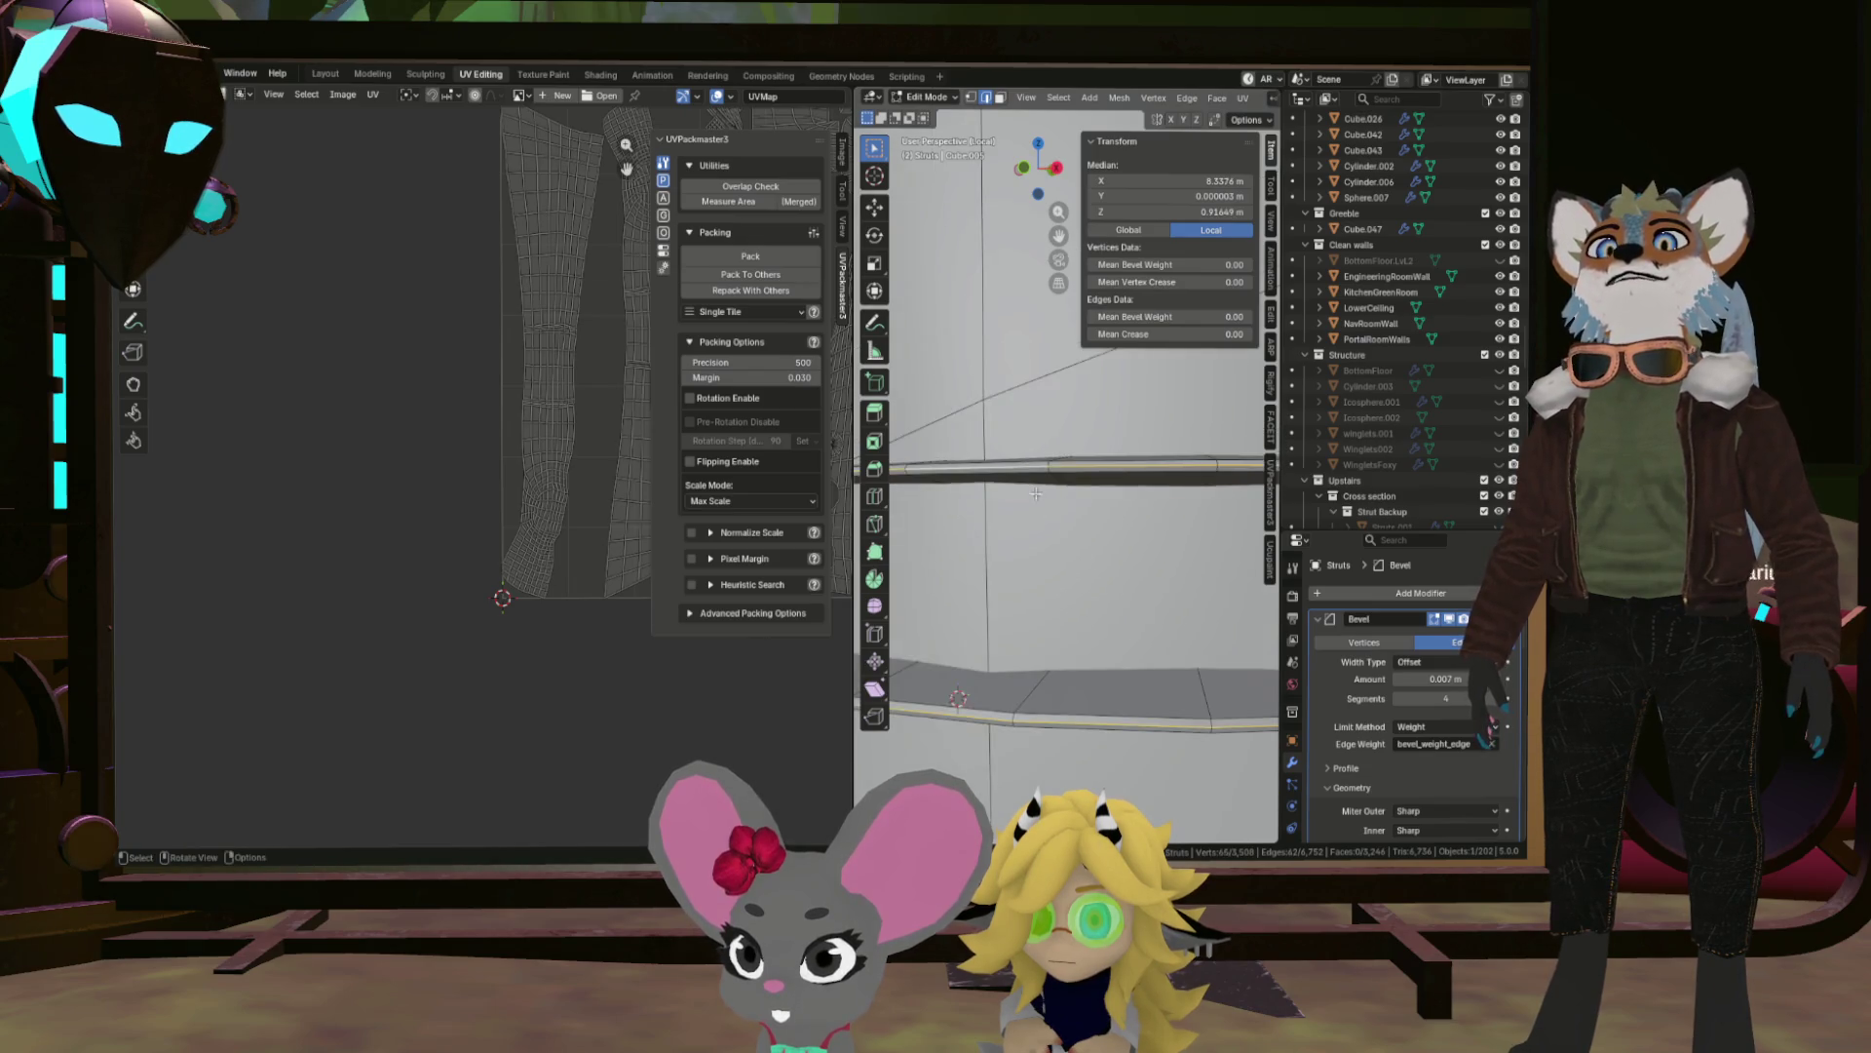
key("ctrl+e")
left_click(1004, 479)
left_click_drag(1003, 480, 1054, 551)
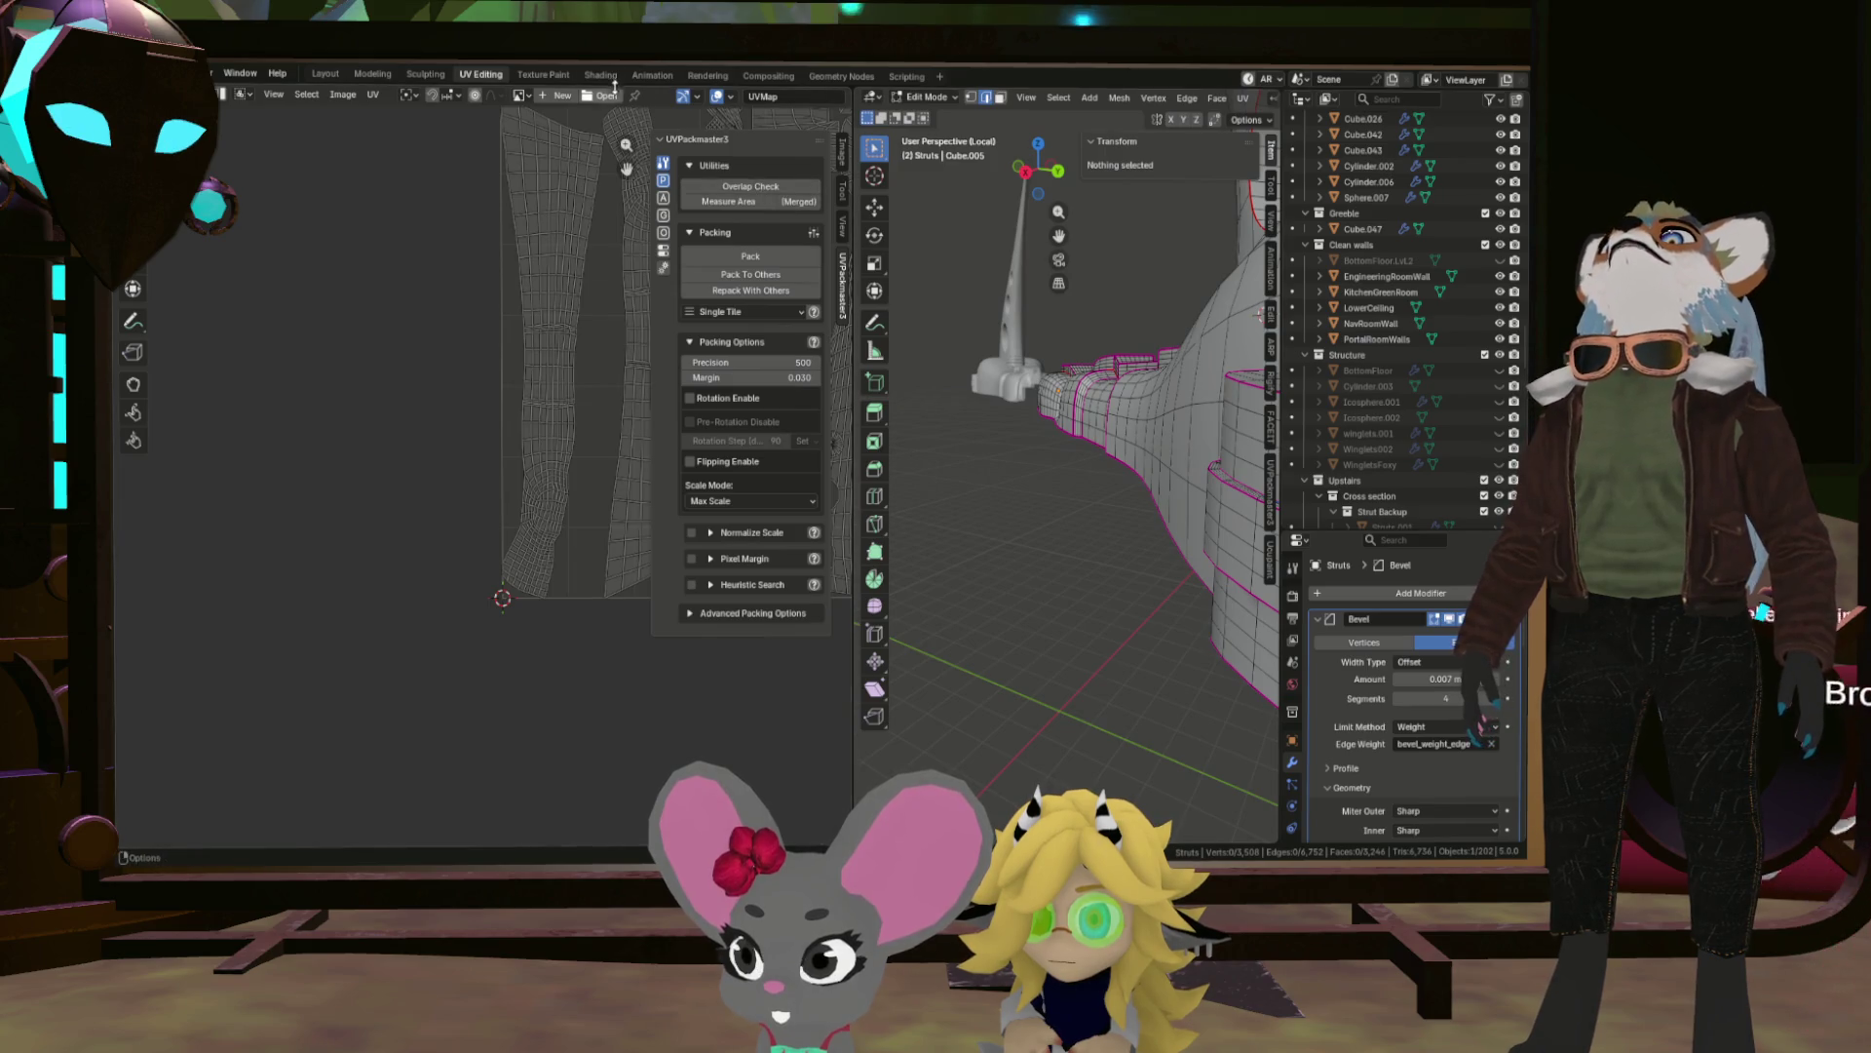
Switch to the Layout workspace and zoom in on the strut base edges.
left_click(325, 73)
scroll("up", 3)
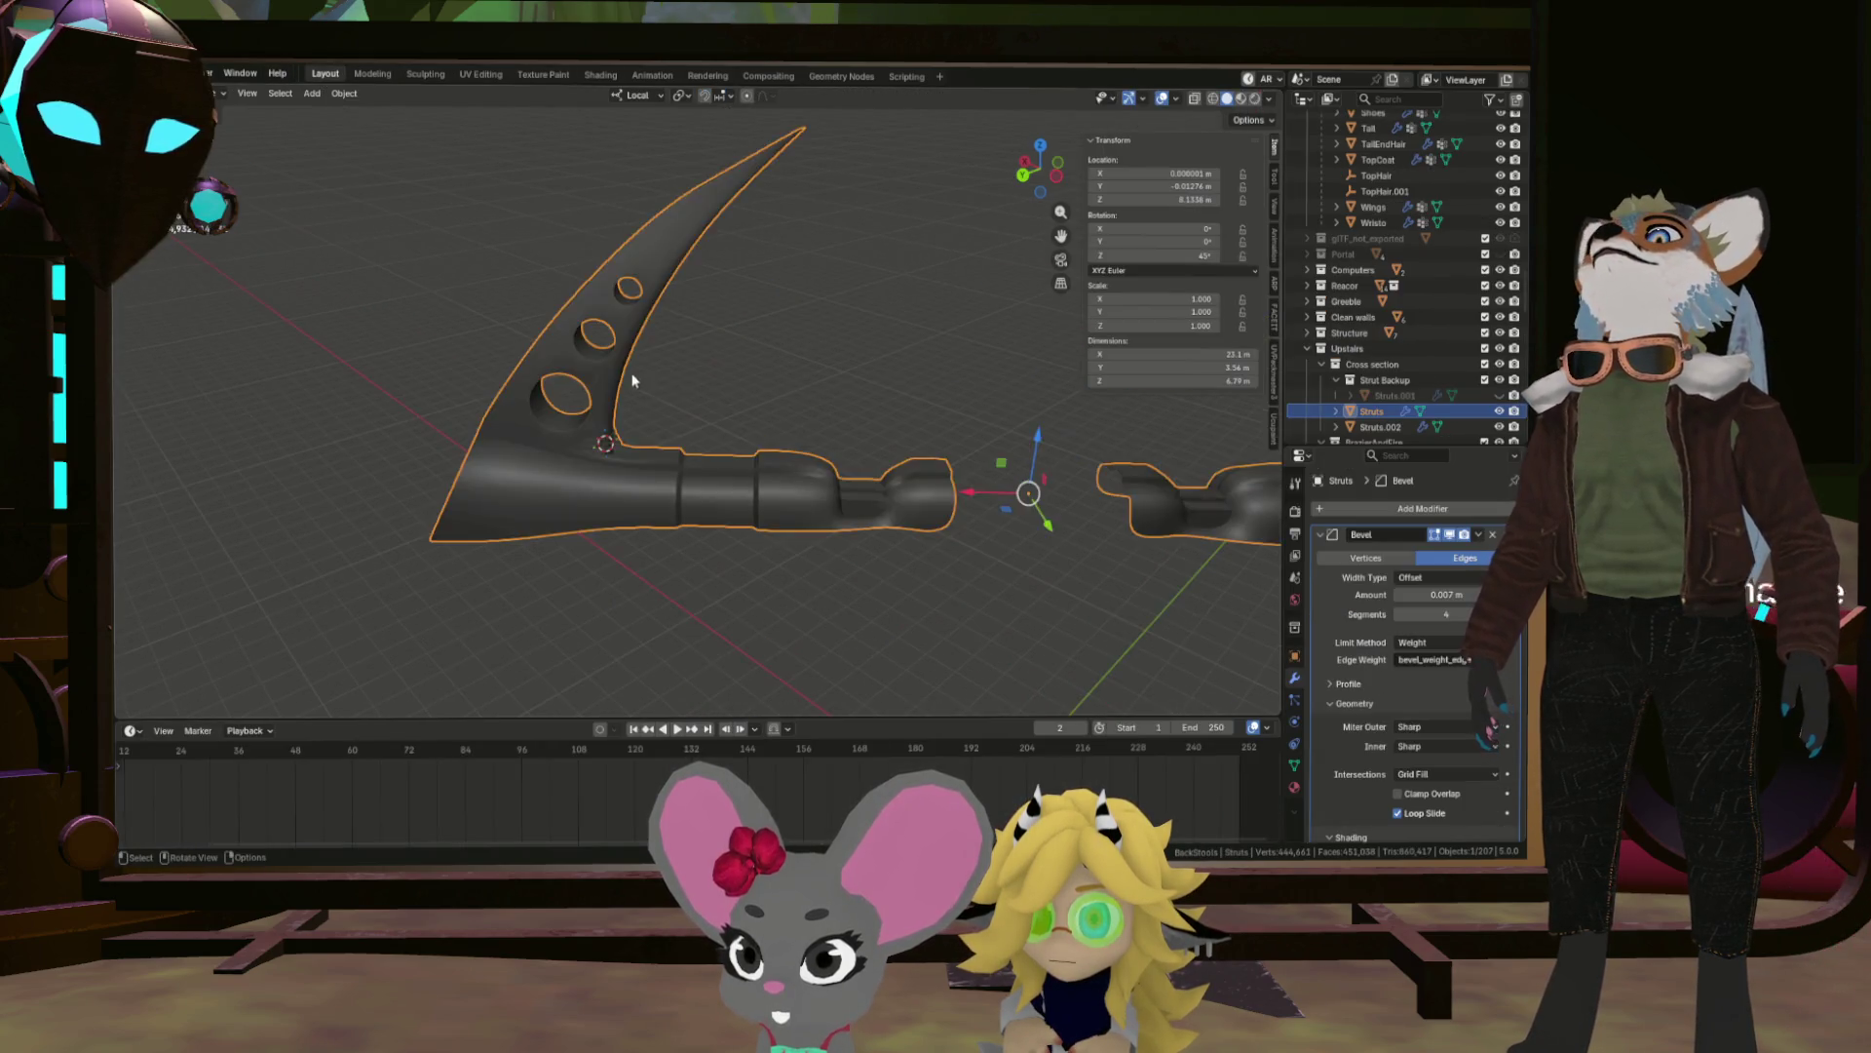
left_click_drag(633, 372, 577, 485)
scroll("up", 3)
left_click_drag(438, 513, 572, 510)
left_click(496, 505)
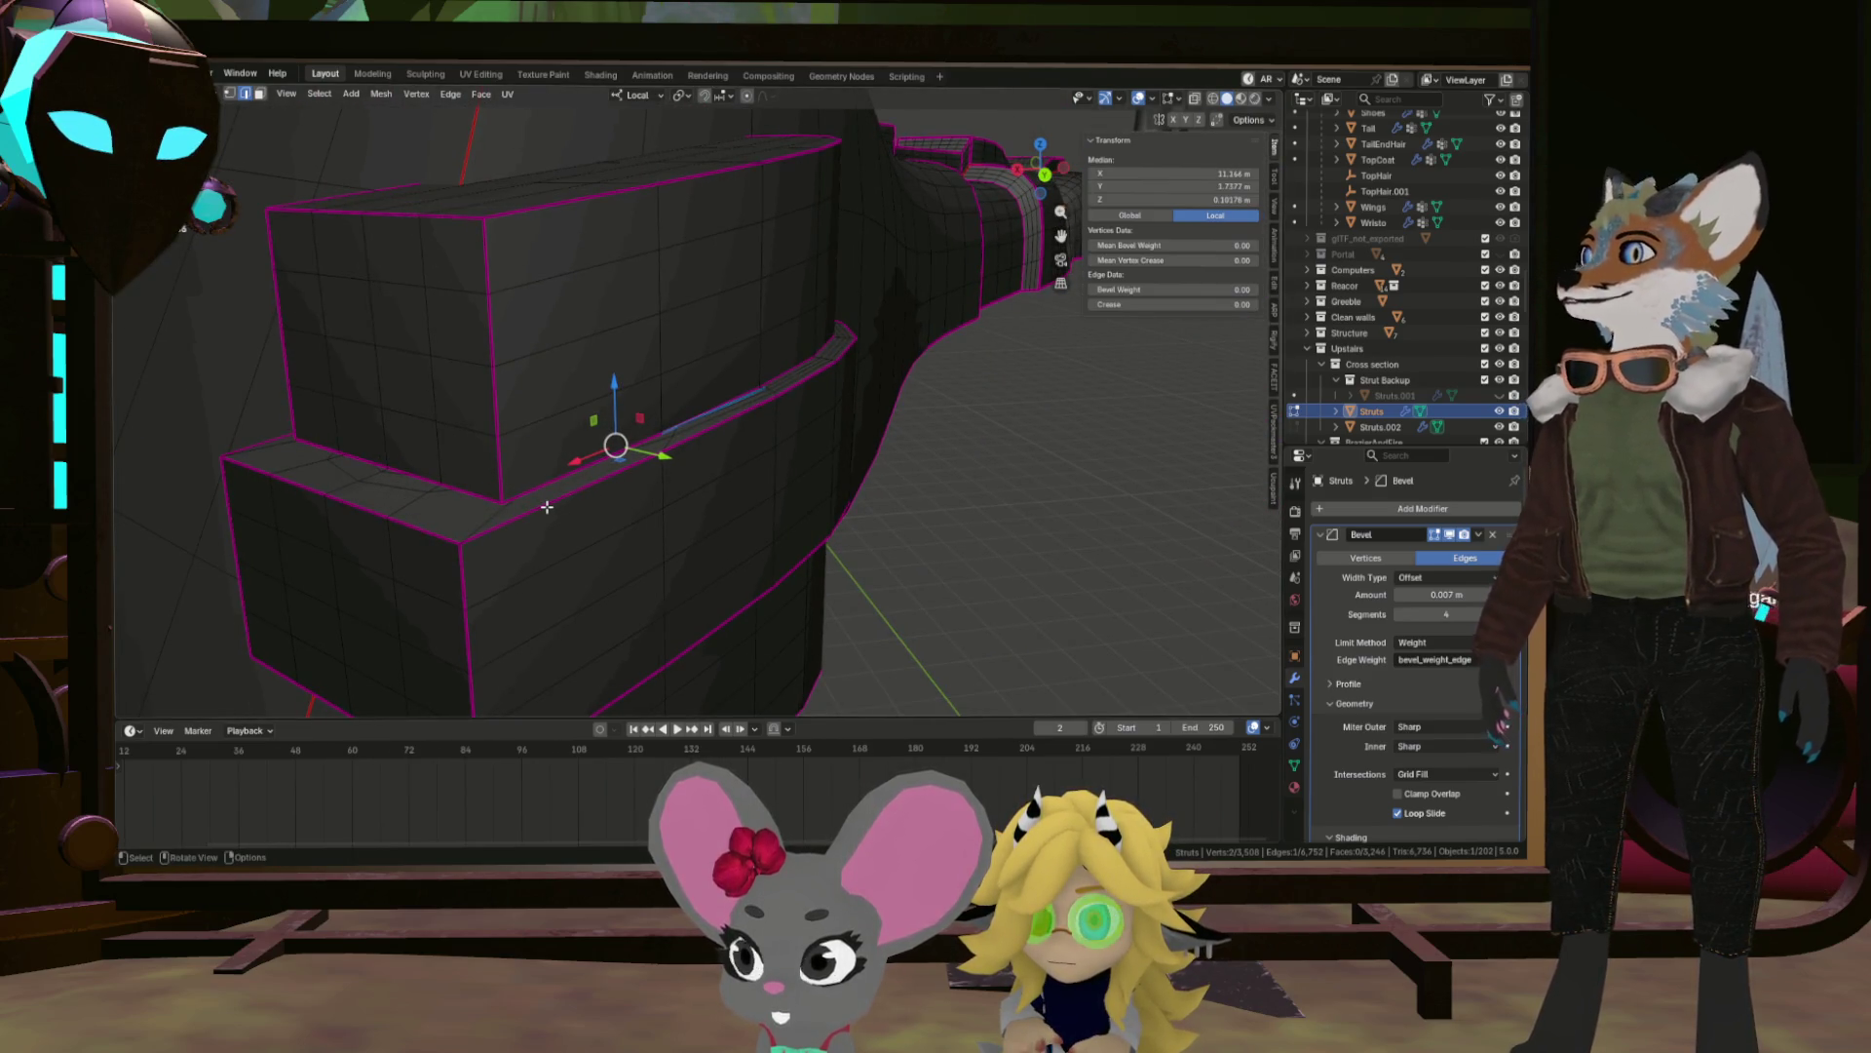
Dissolve the redundant edge loop on the lower strut box with X > Dissolve Edges.
left_click_drag(547, 507, 555, 550)
left_click(547, 517)
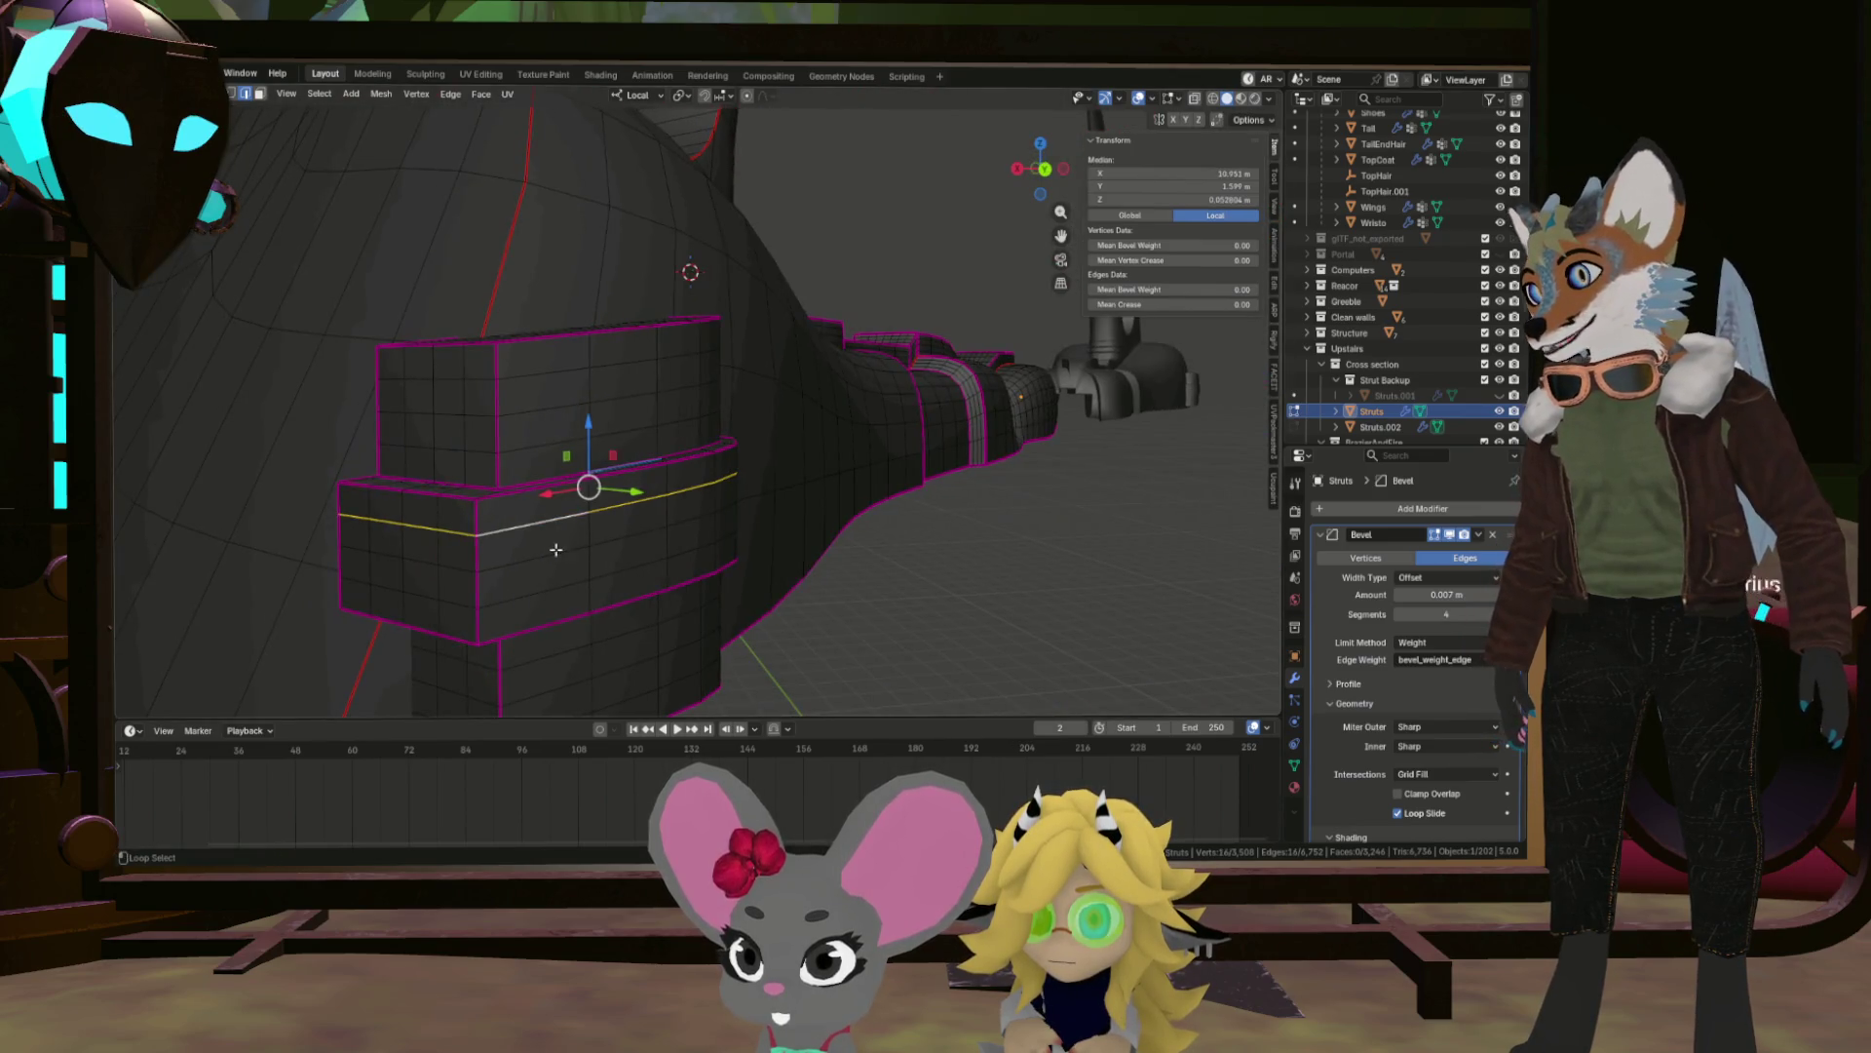
key("ctrl+e")
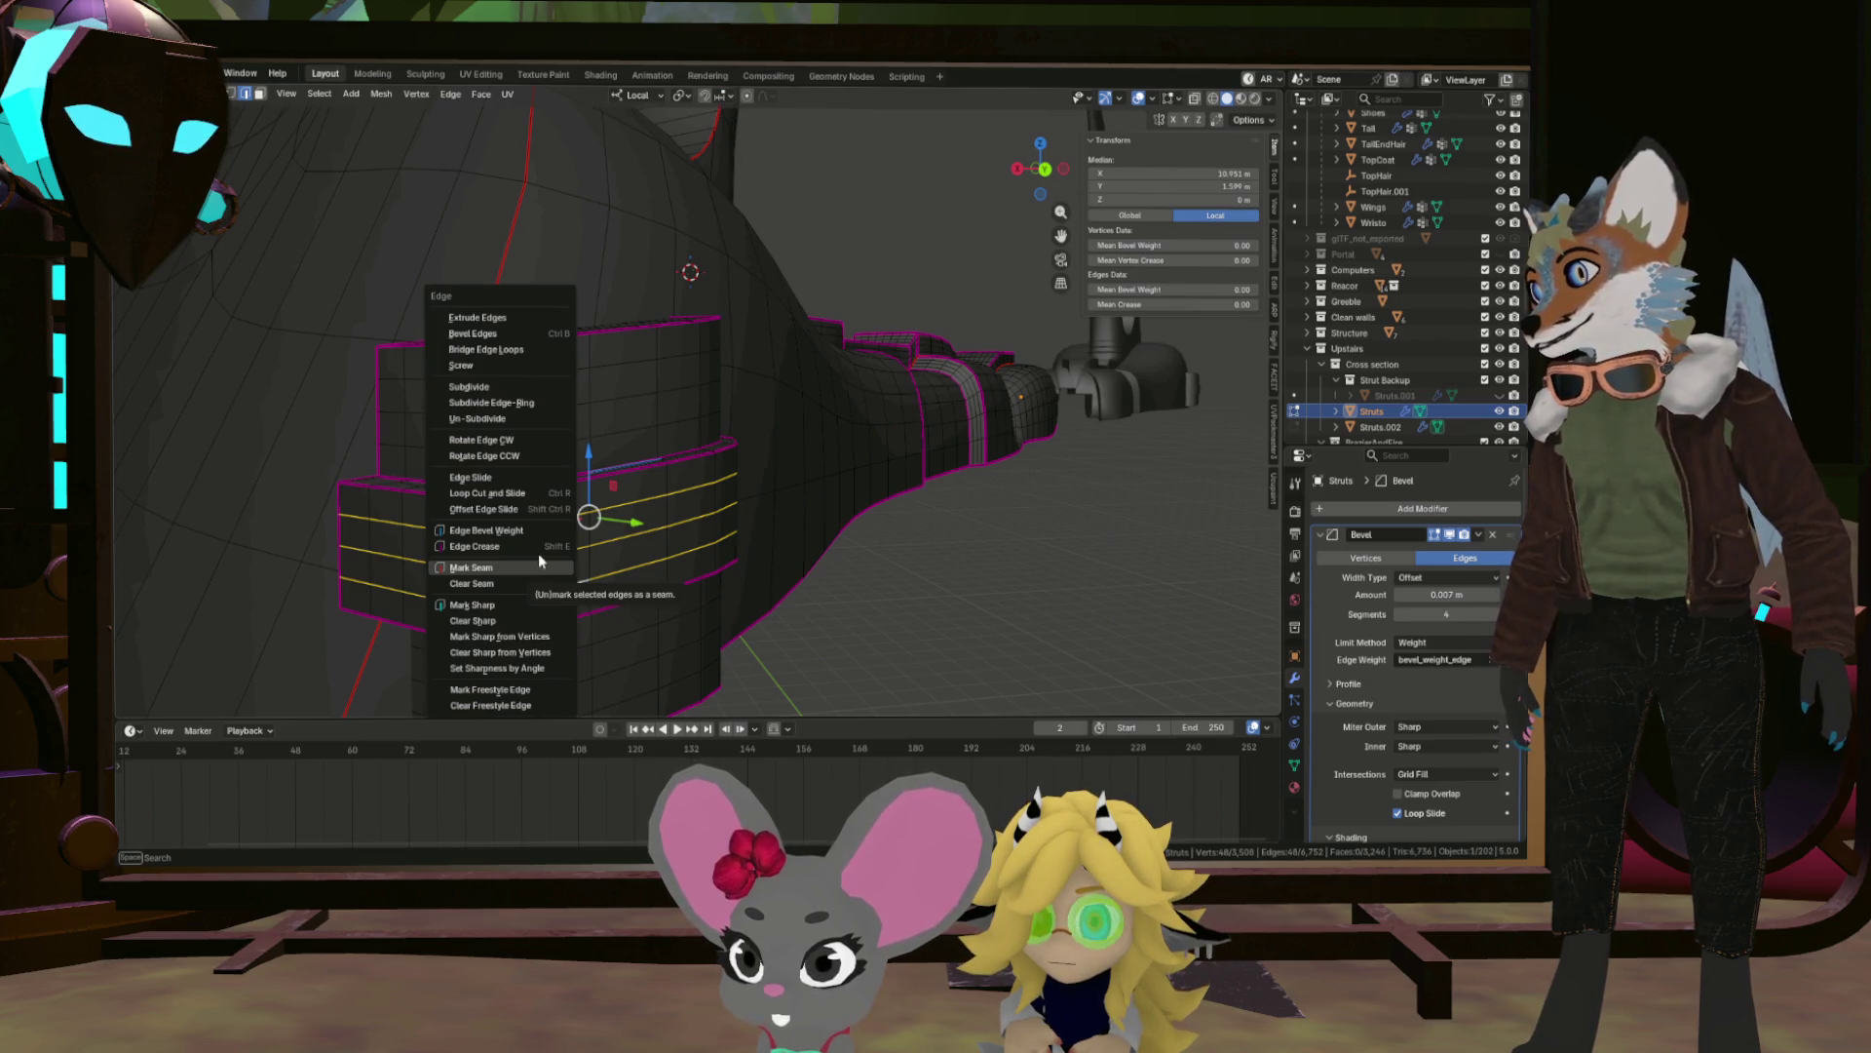
key("x")
left_click(714, 589)
left_click_drag(715, 589, 655, 517)
scroll("up", 3)
left_click_drag(605, 459, 389, 540)
Dissolve the edge loop along the bevel, then undo a second dissolve.
left_click(270, 551)
key("x")
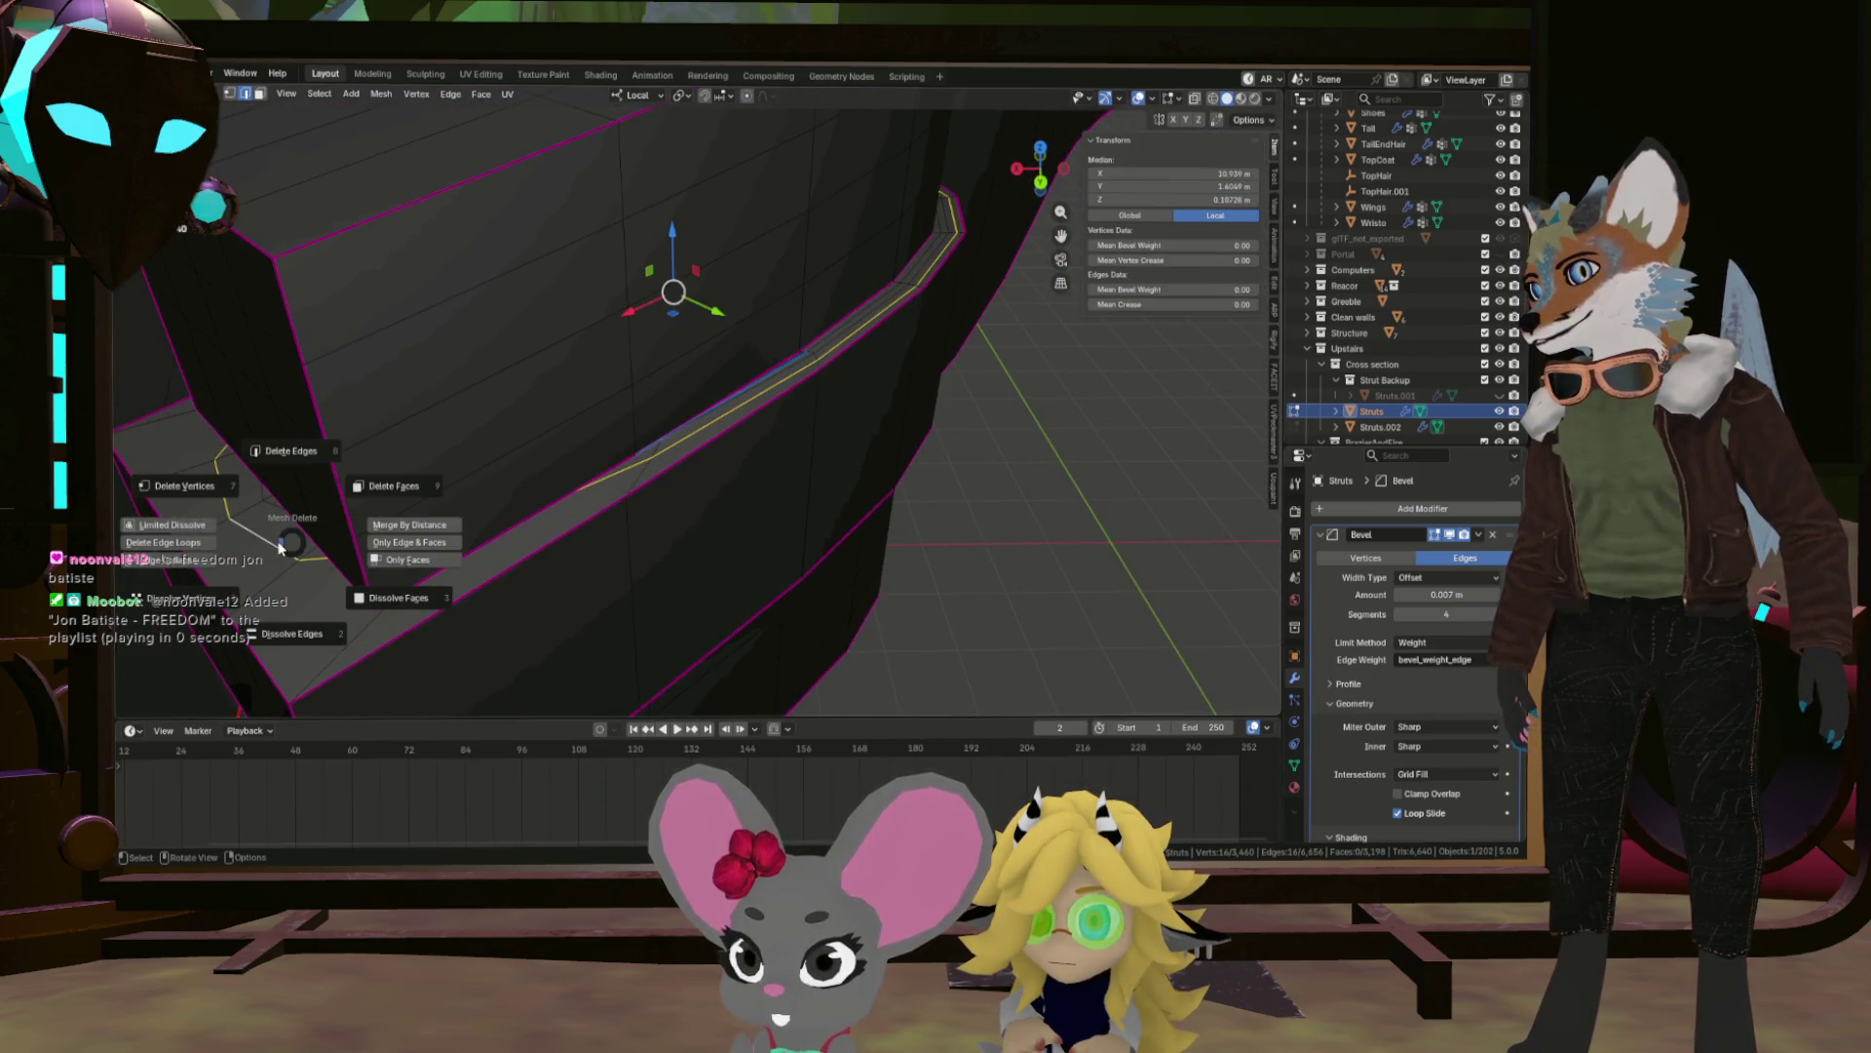
left_click(304, 631)
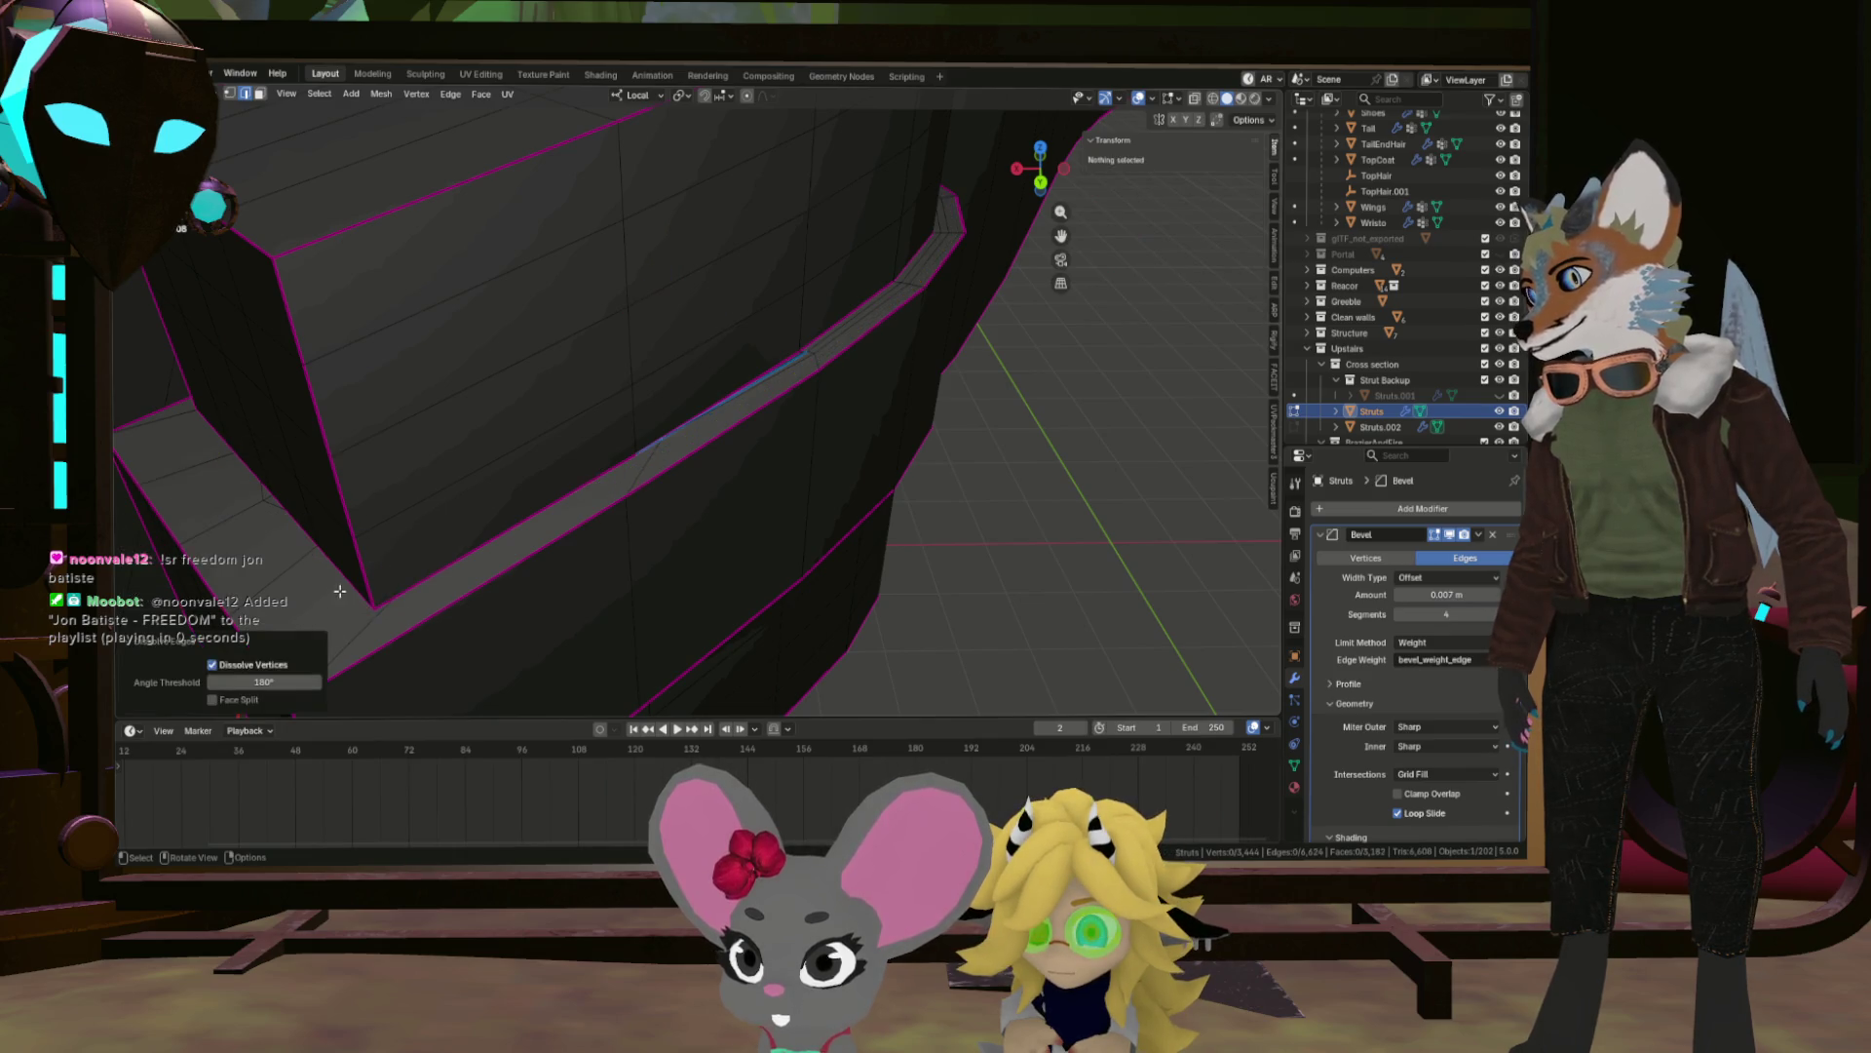
left_click(272, 506)
scroll("up", 3)
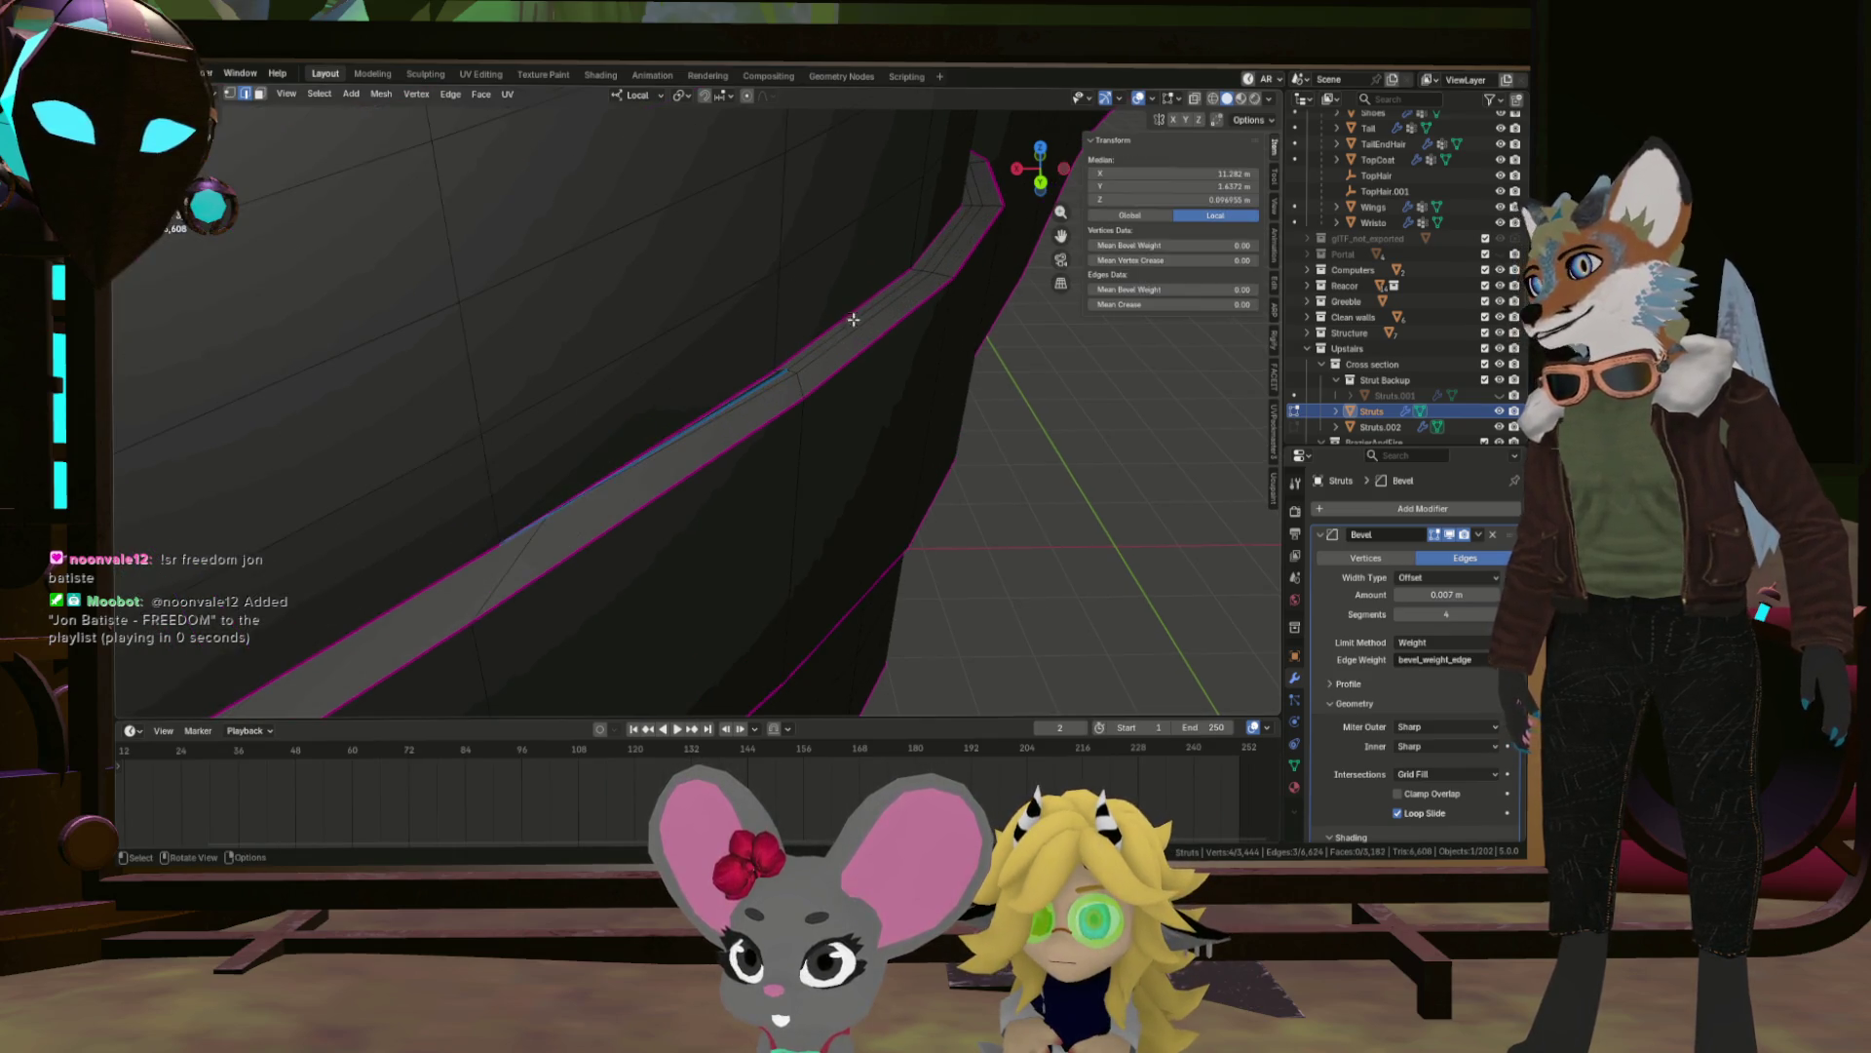
left_click(883, 410)
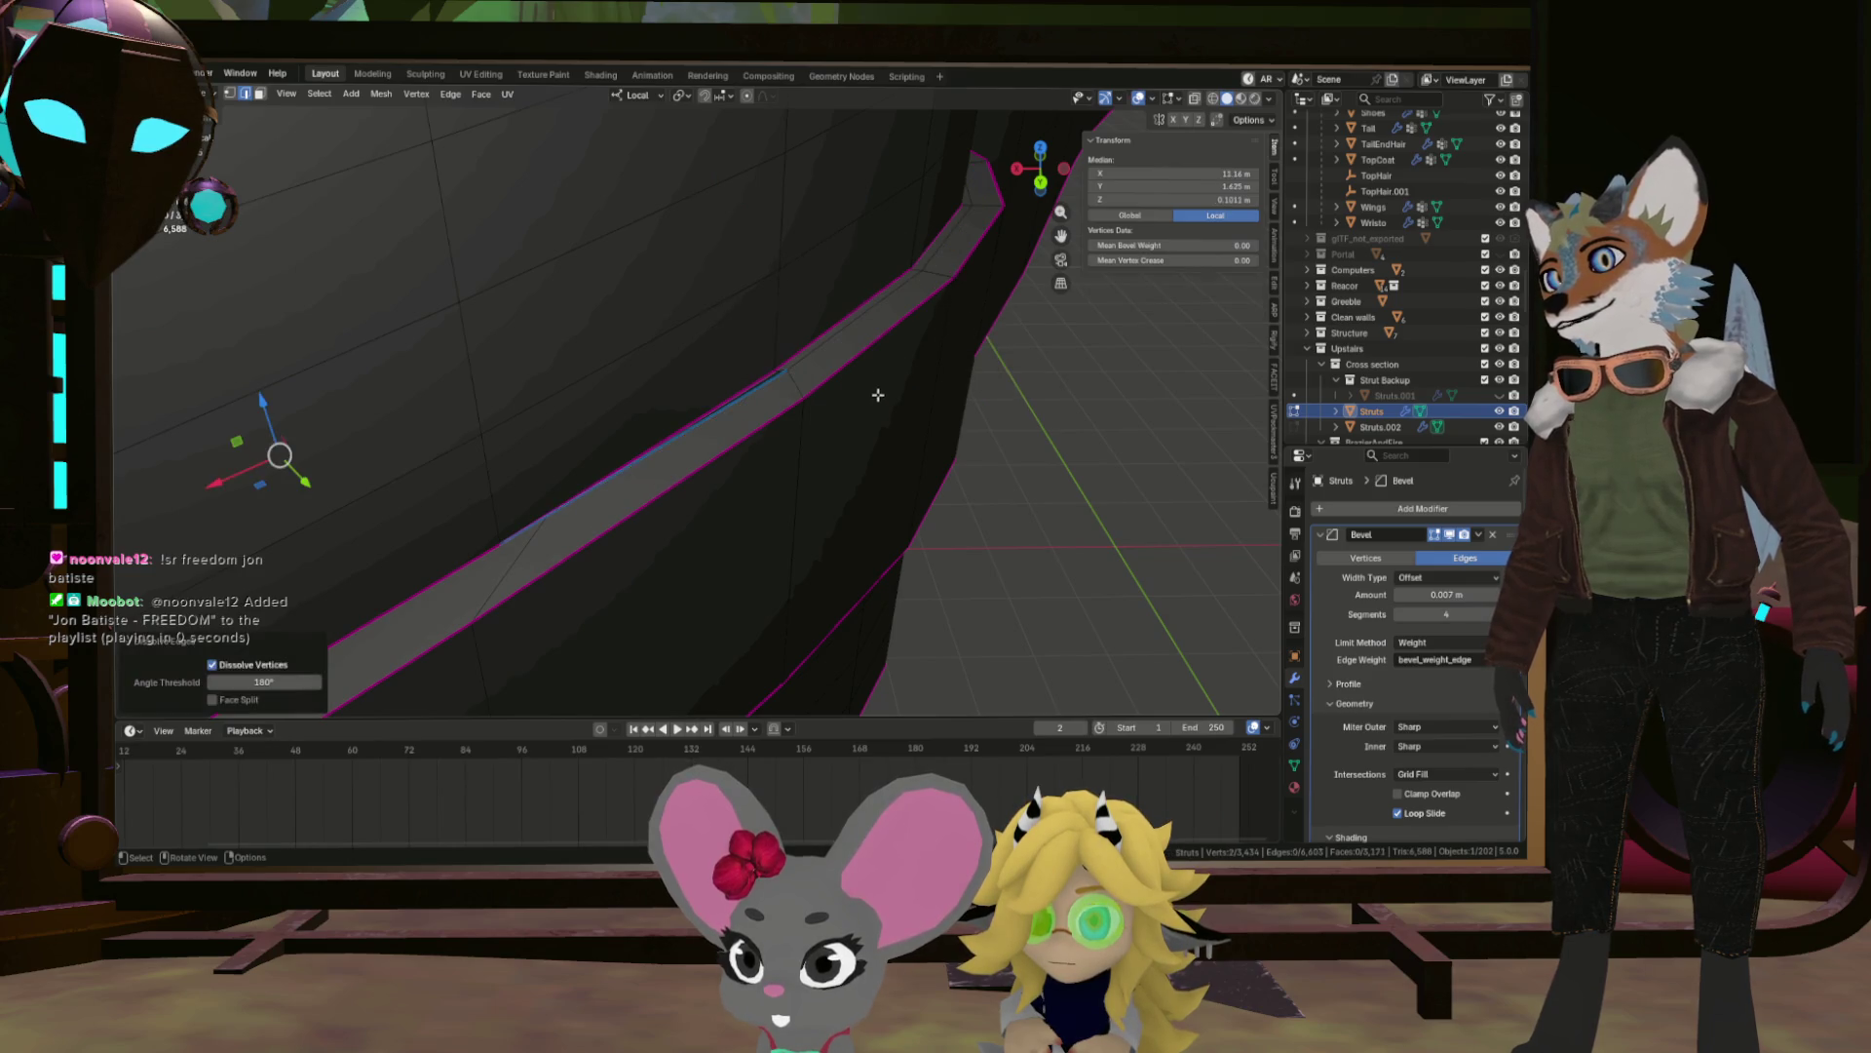
left_click_drag(826, 341, 505, 184)
key("ctrl+z")
key("ctrl+z")
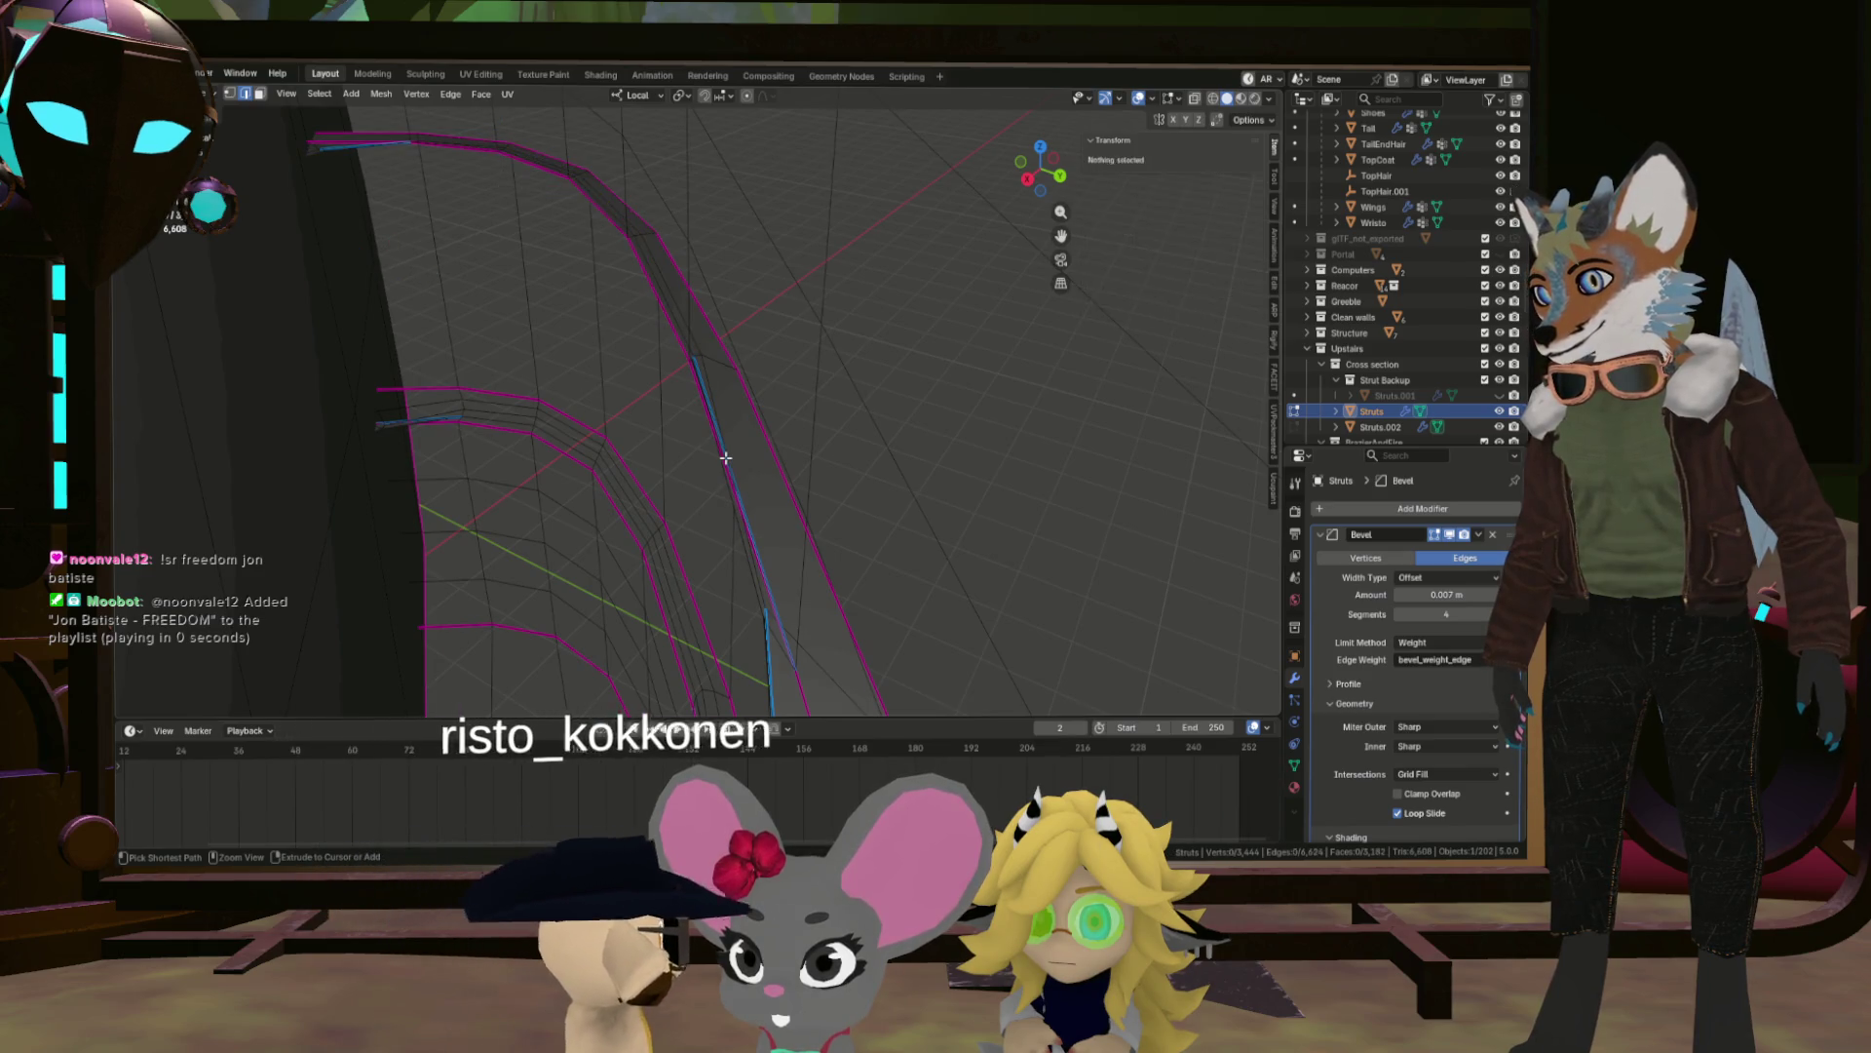
Delete the face loop running along the bevelled edge of the strut block.
left_click_drag(734, 456, 736, 456)
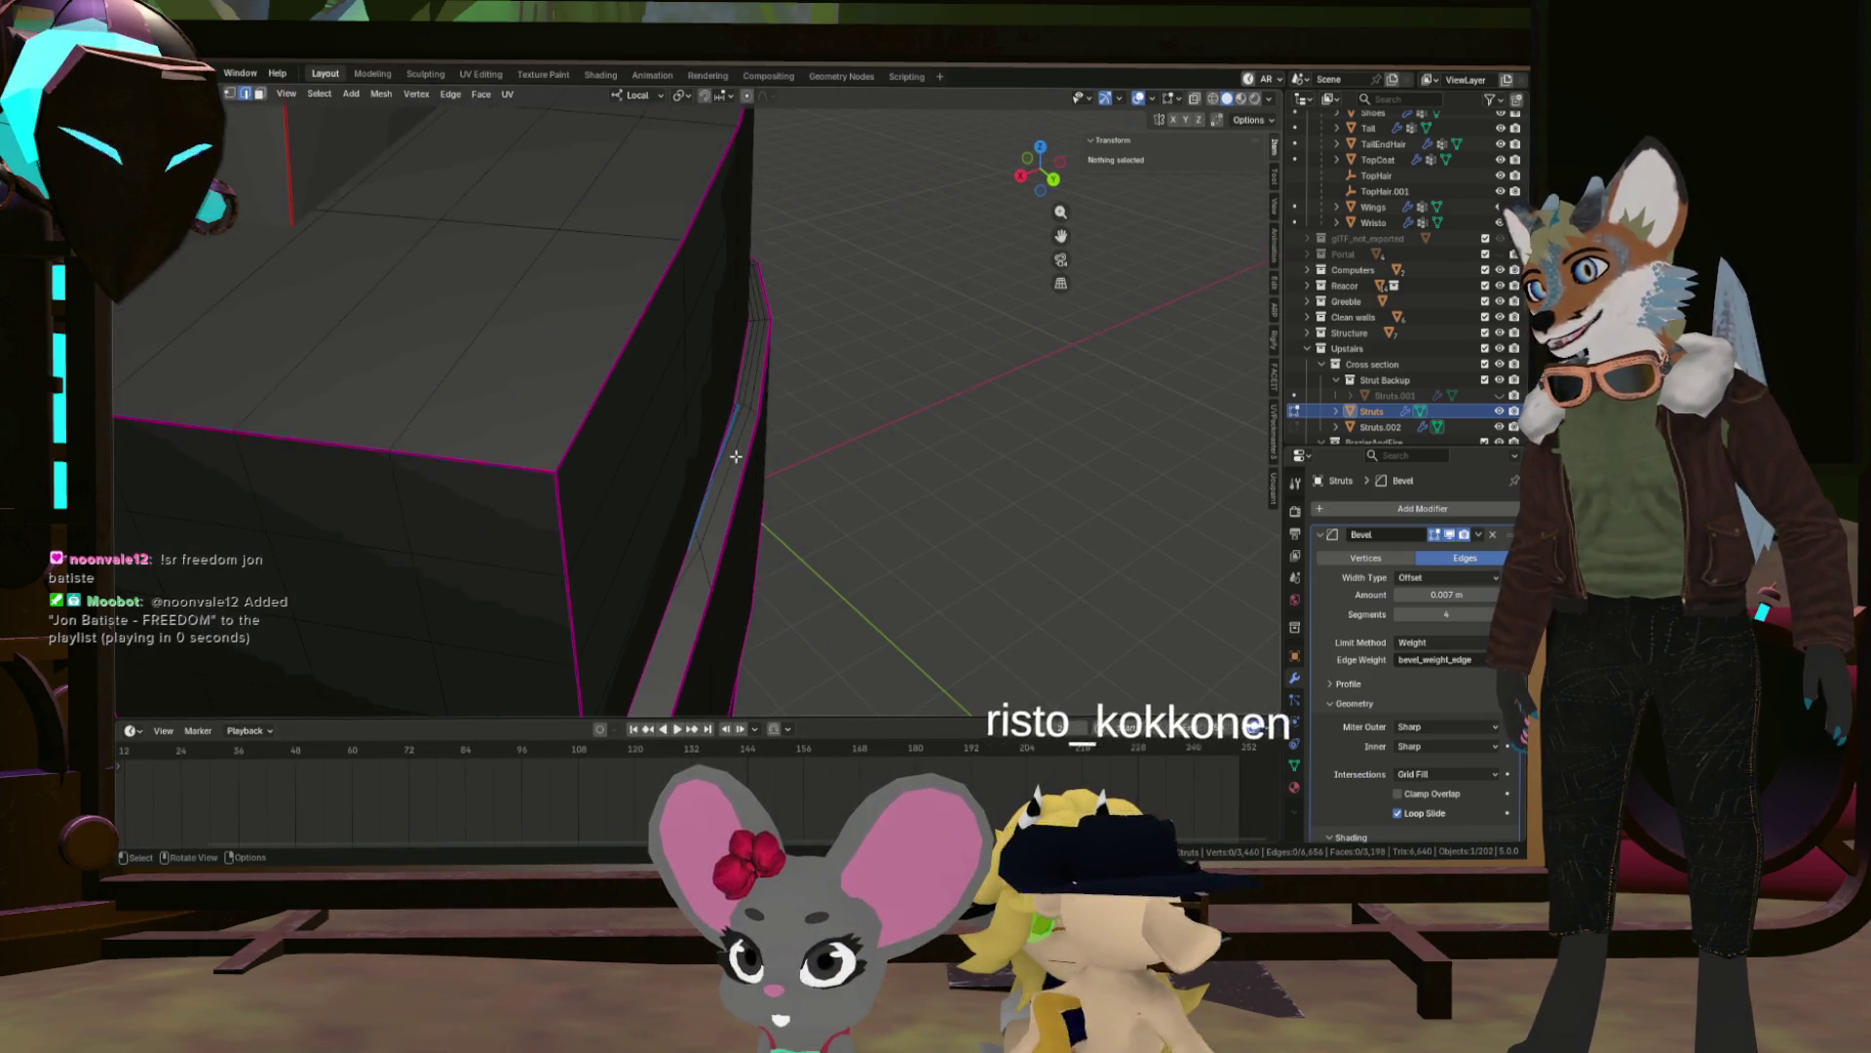
scroll("down", 3)
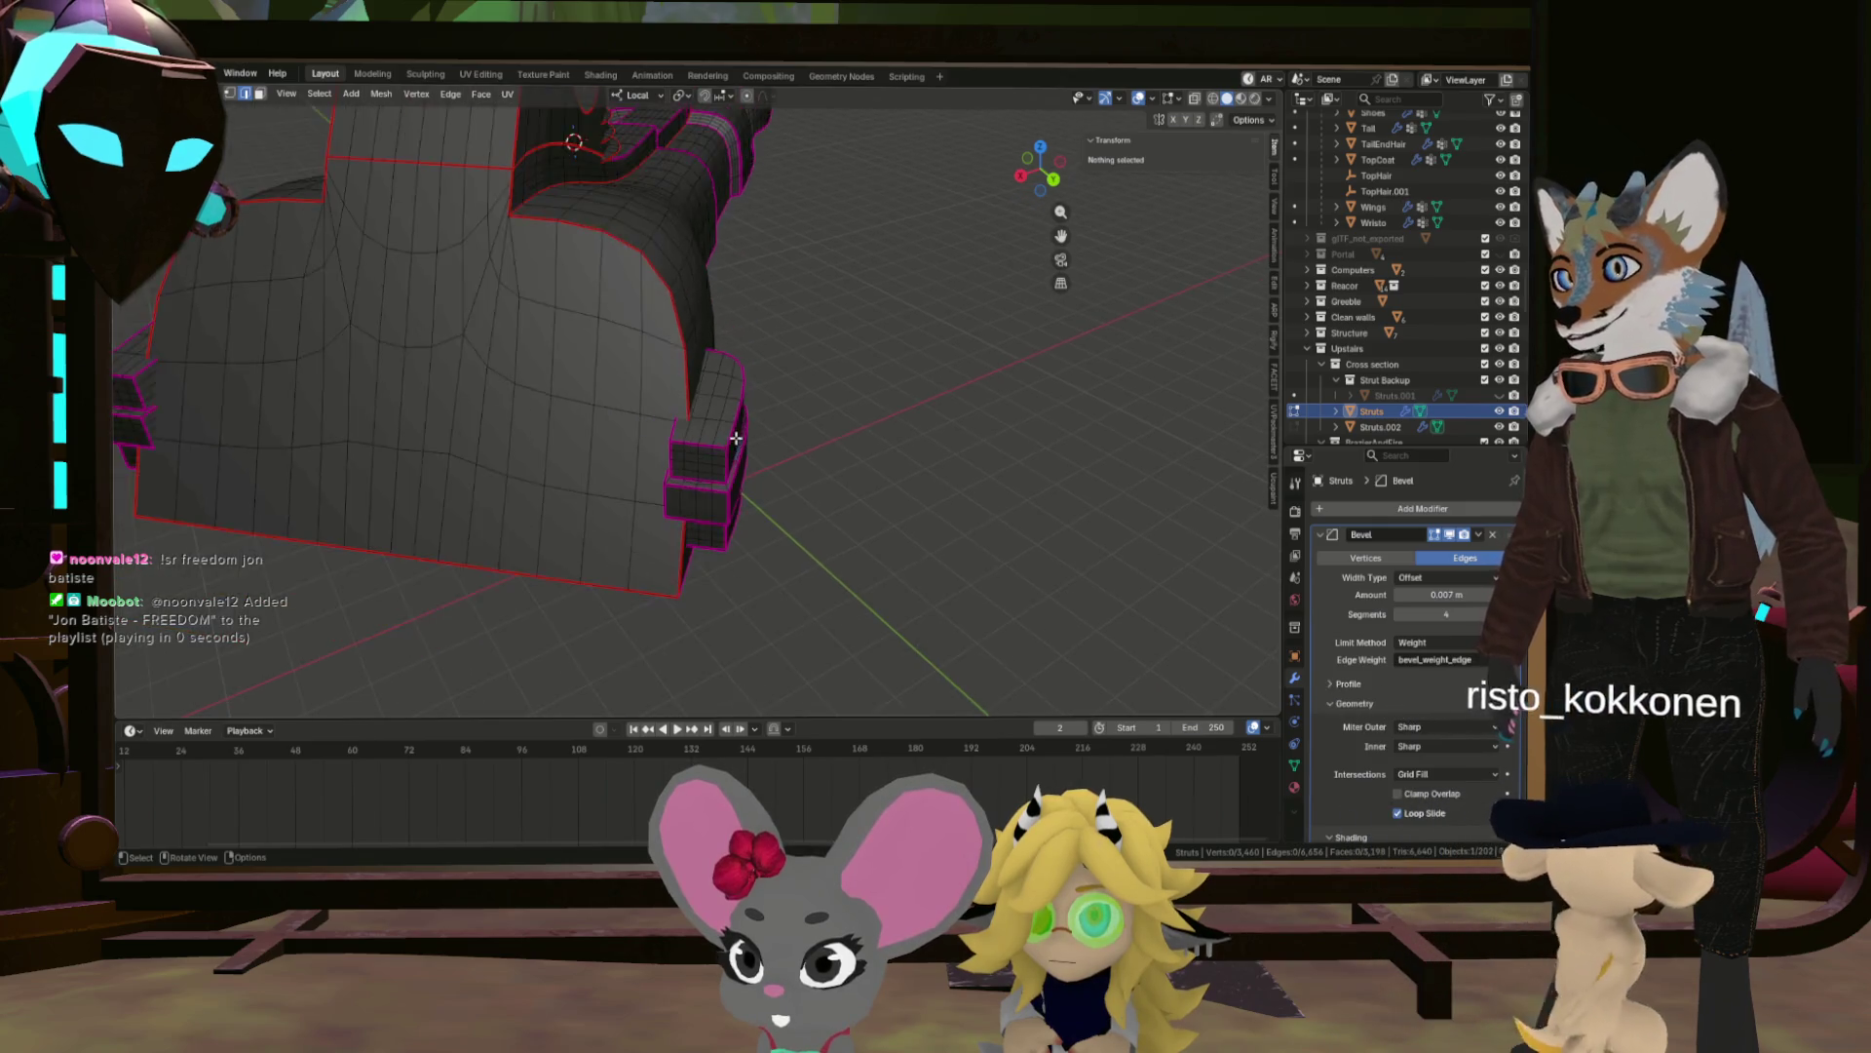
left_click_drag(737, 429, 722, 425)
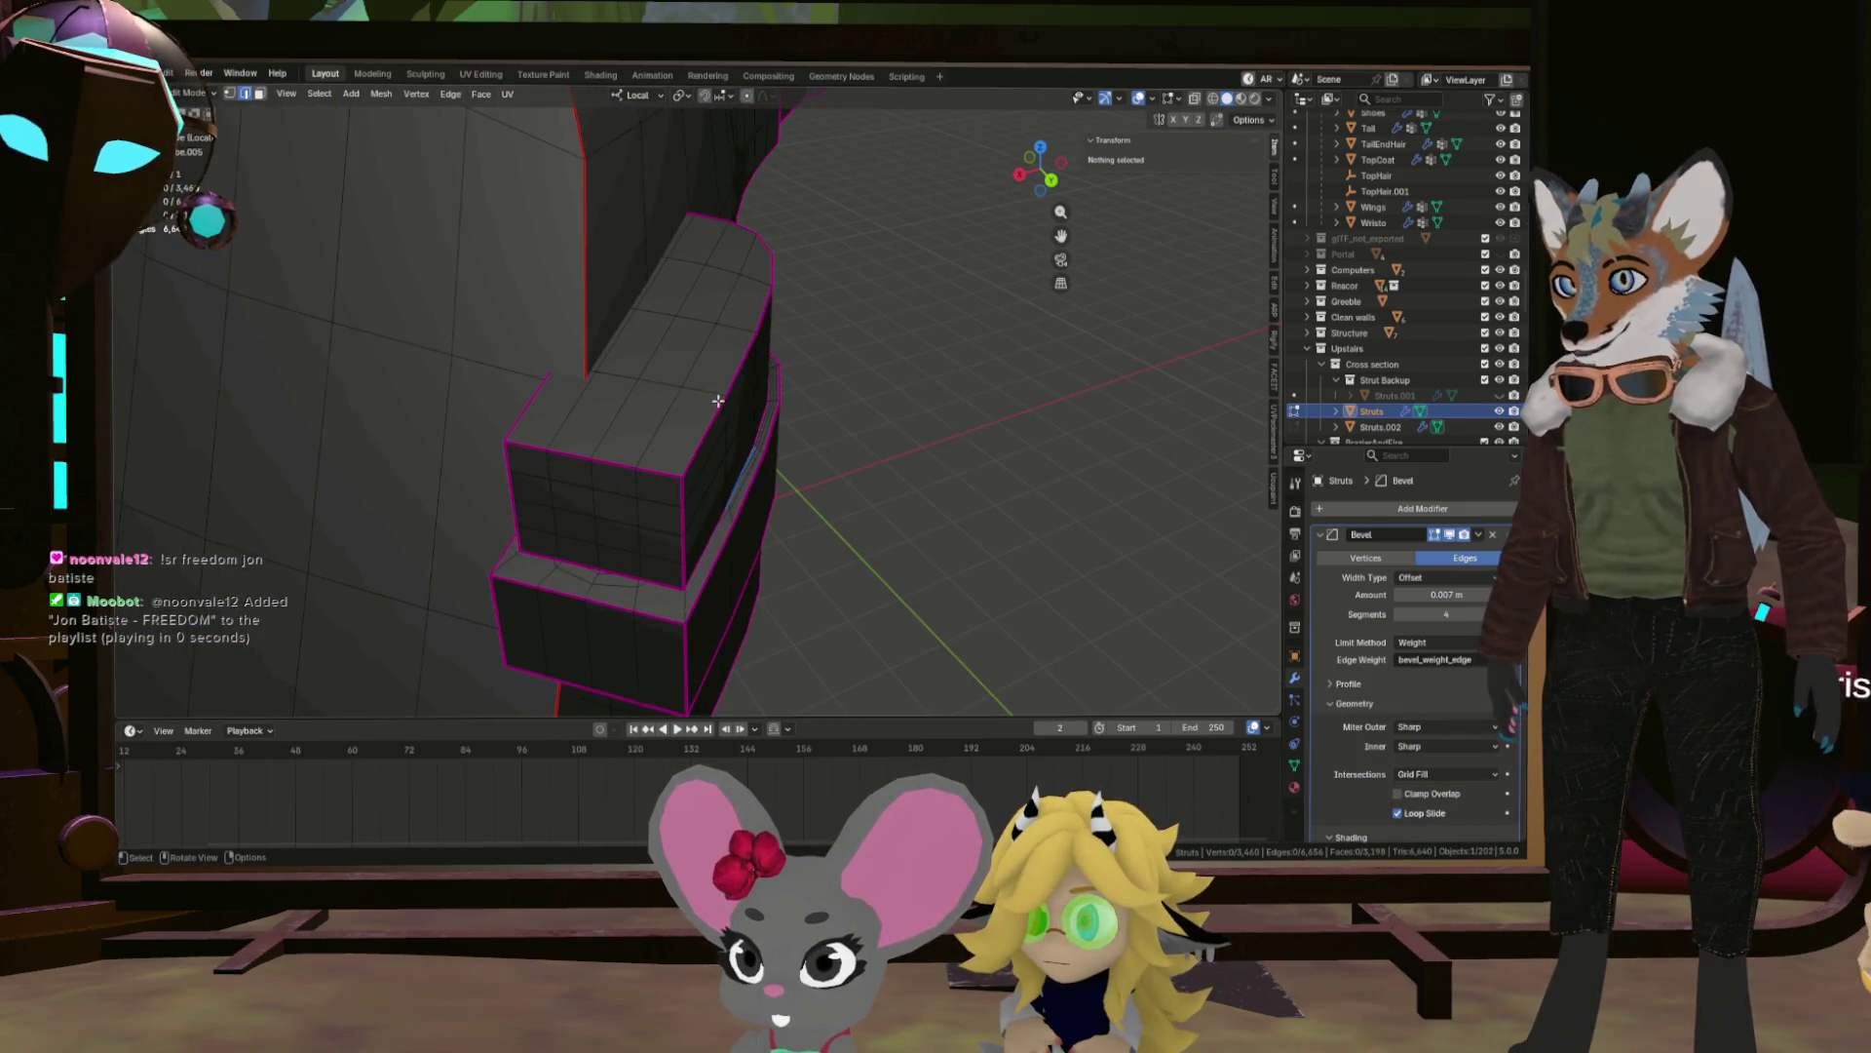
scroll("up", 3)
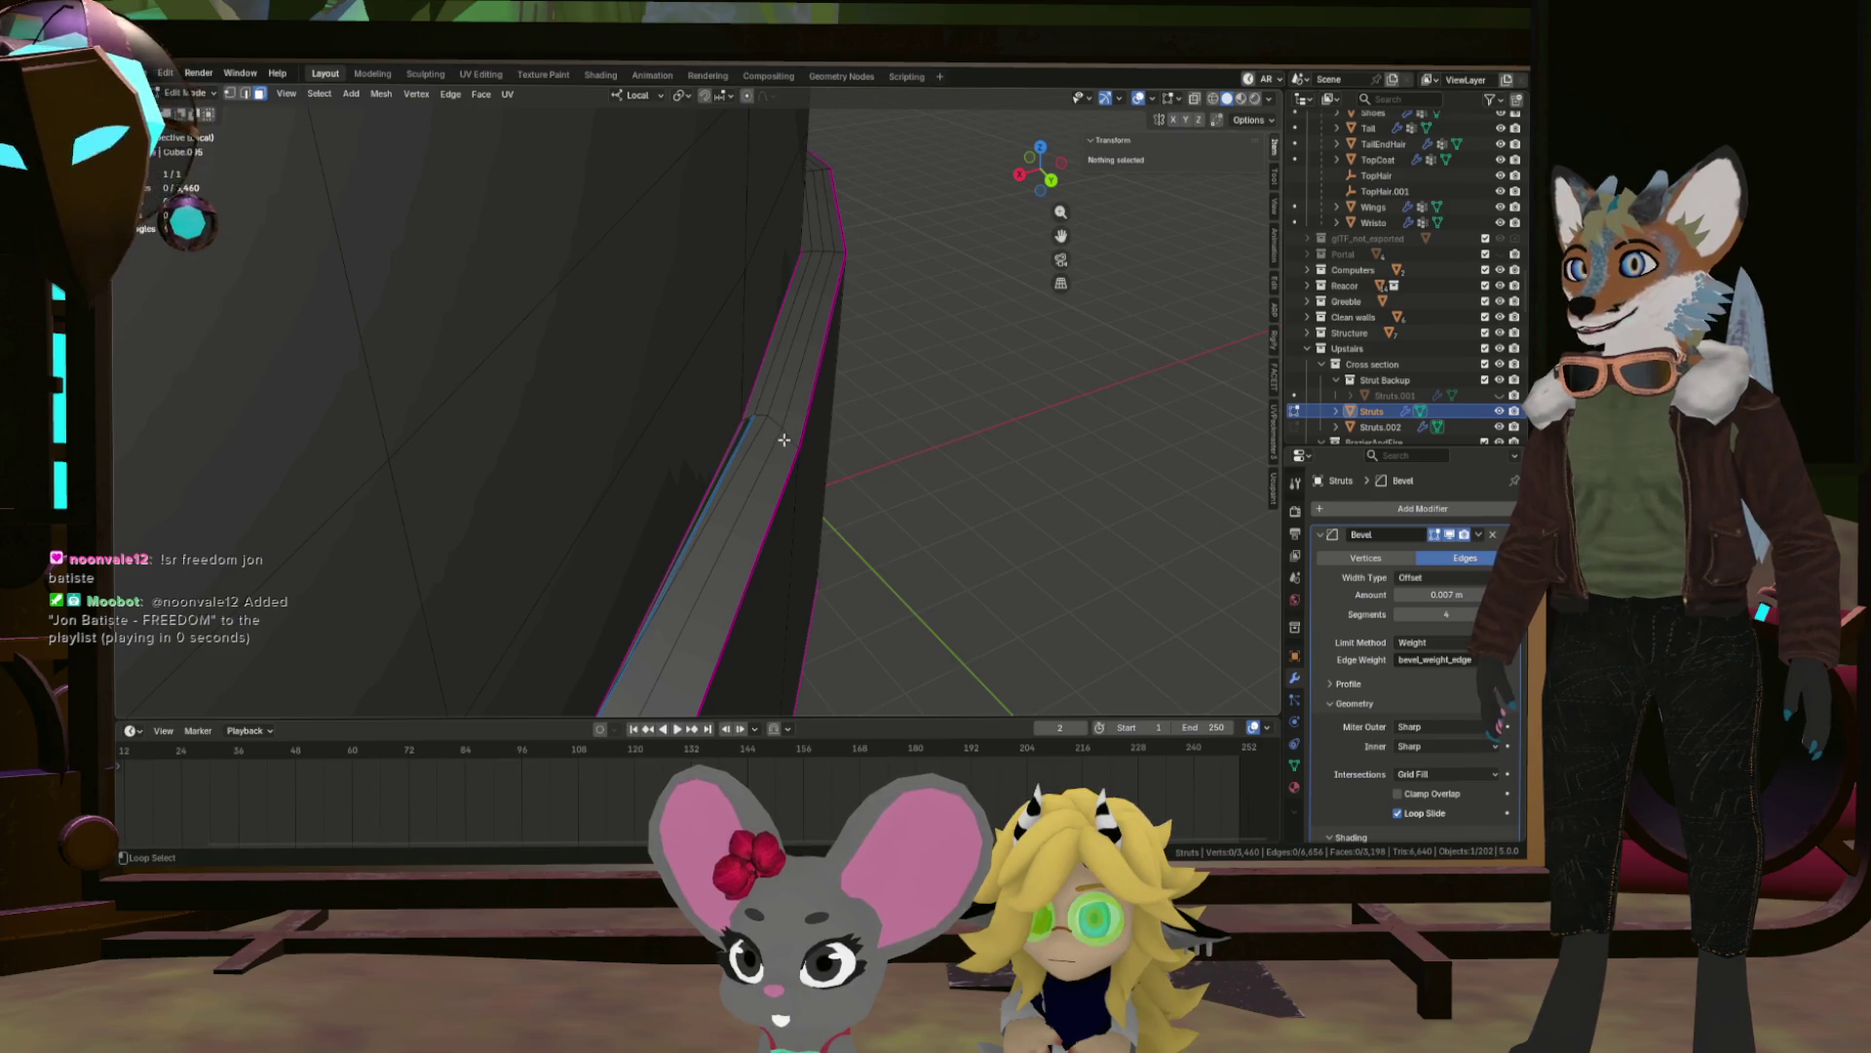
left_click(769, 410)
left_click_drag(736, 450, 562, 545)
left_click(718, 379)
left_click(718, 379)
key("x")
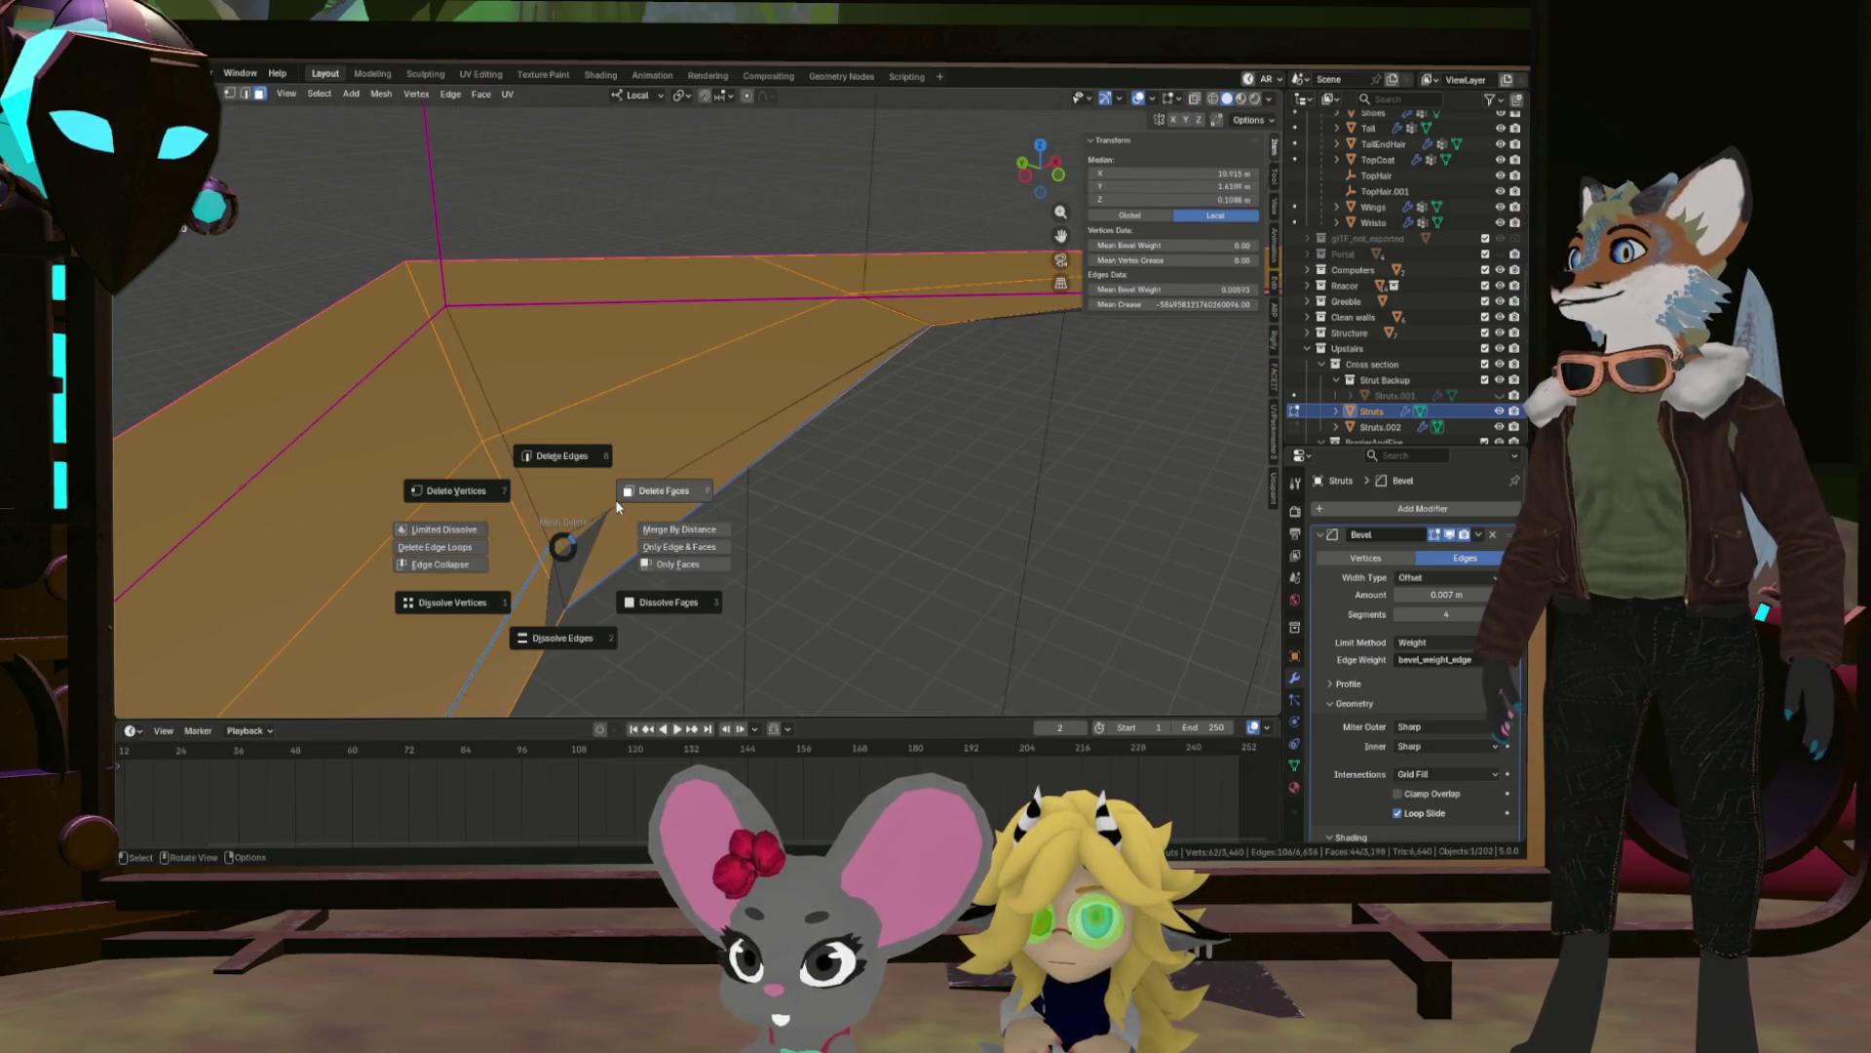
left_click(616, 499)
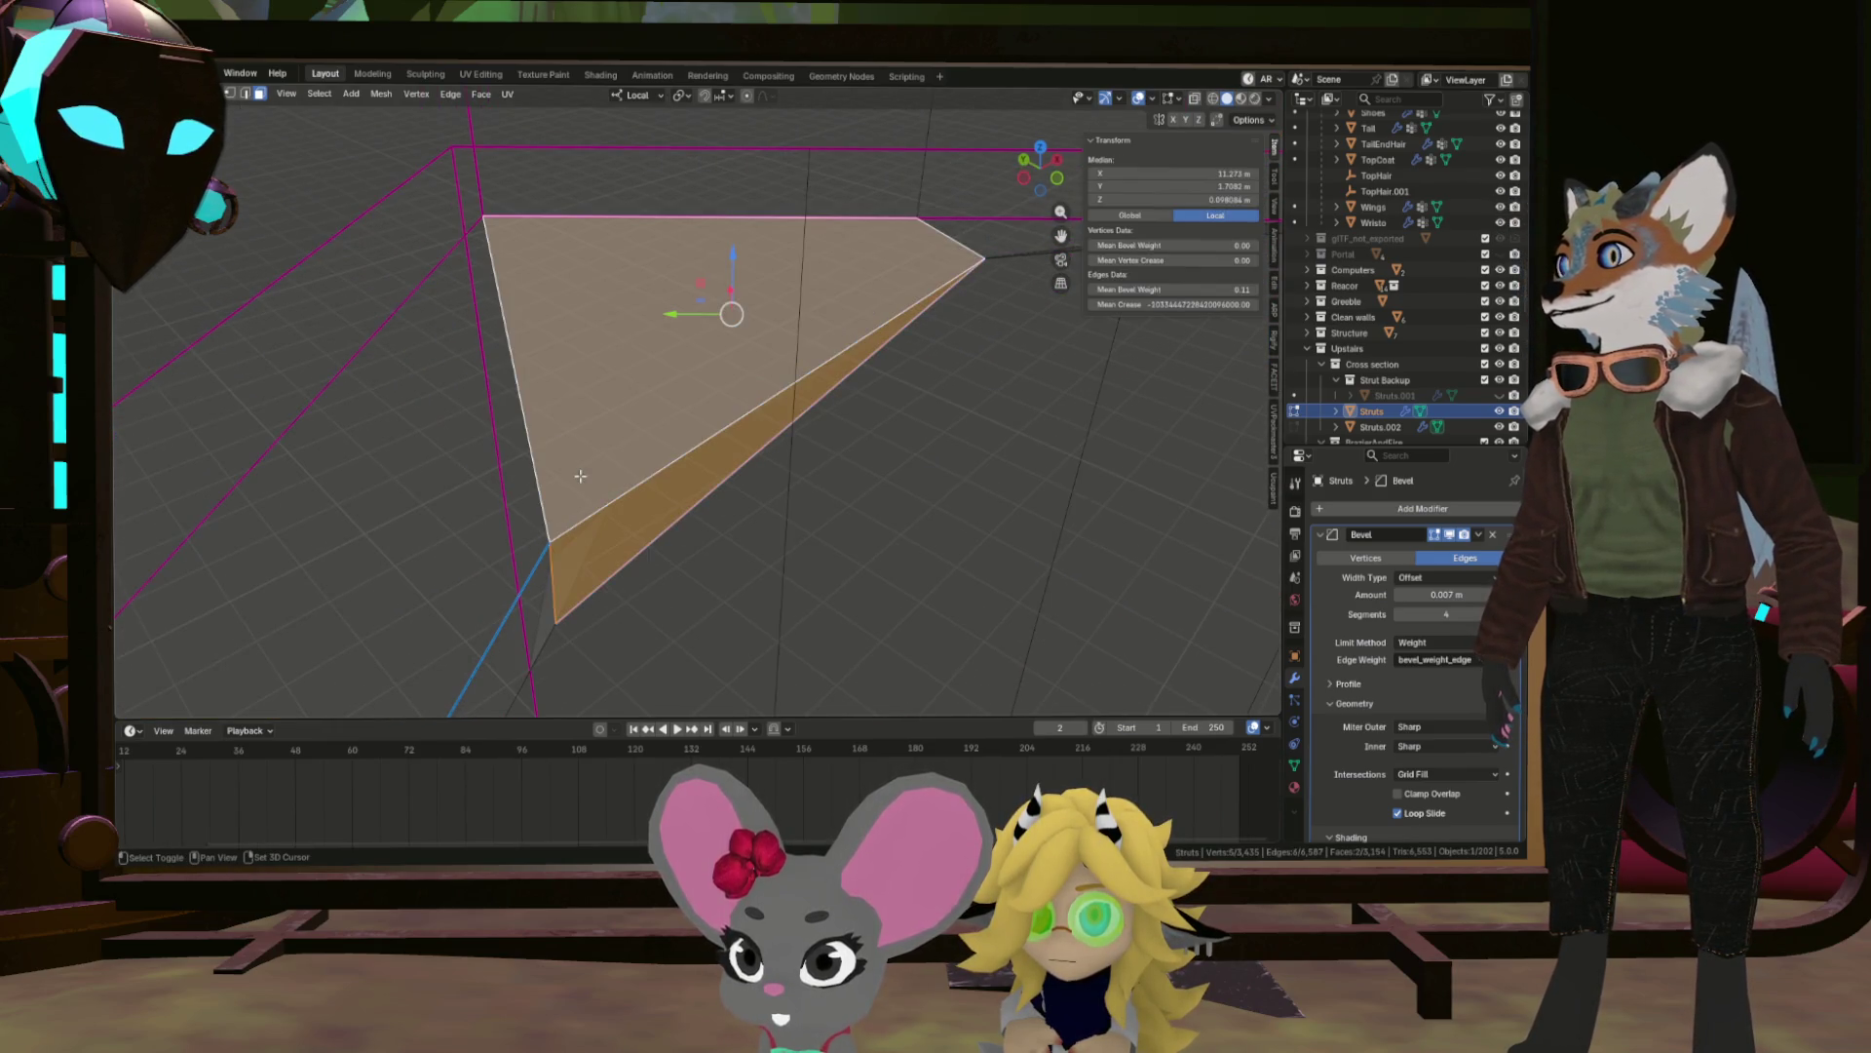
left_click_drag(563, 570, 703, 575)
left_click_drag(632, 444, 792, 384)
Hide three seam-bounded strut blocks one by one using L and H.
scroll("down", 3)
left_click(251, 354)
left_click_drag(250, 355, 756, 404)
key("l")
key("h")
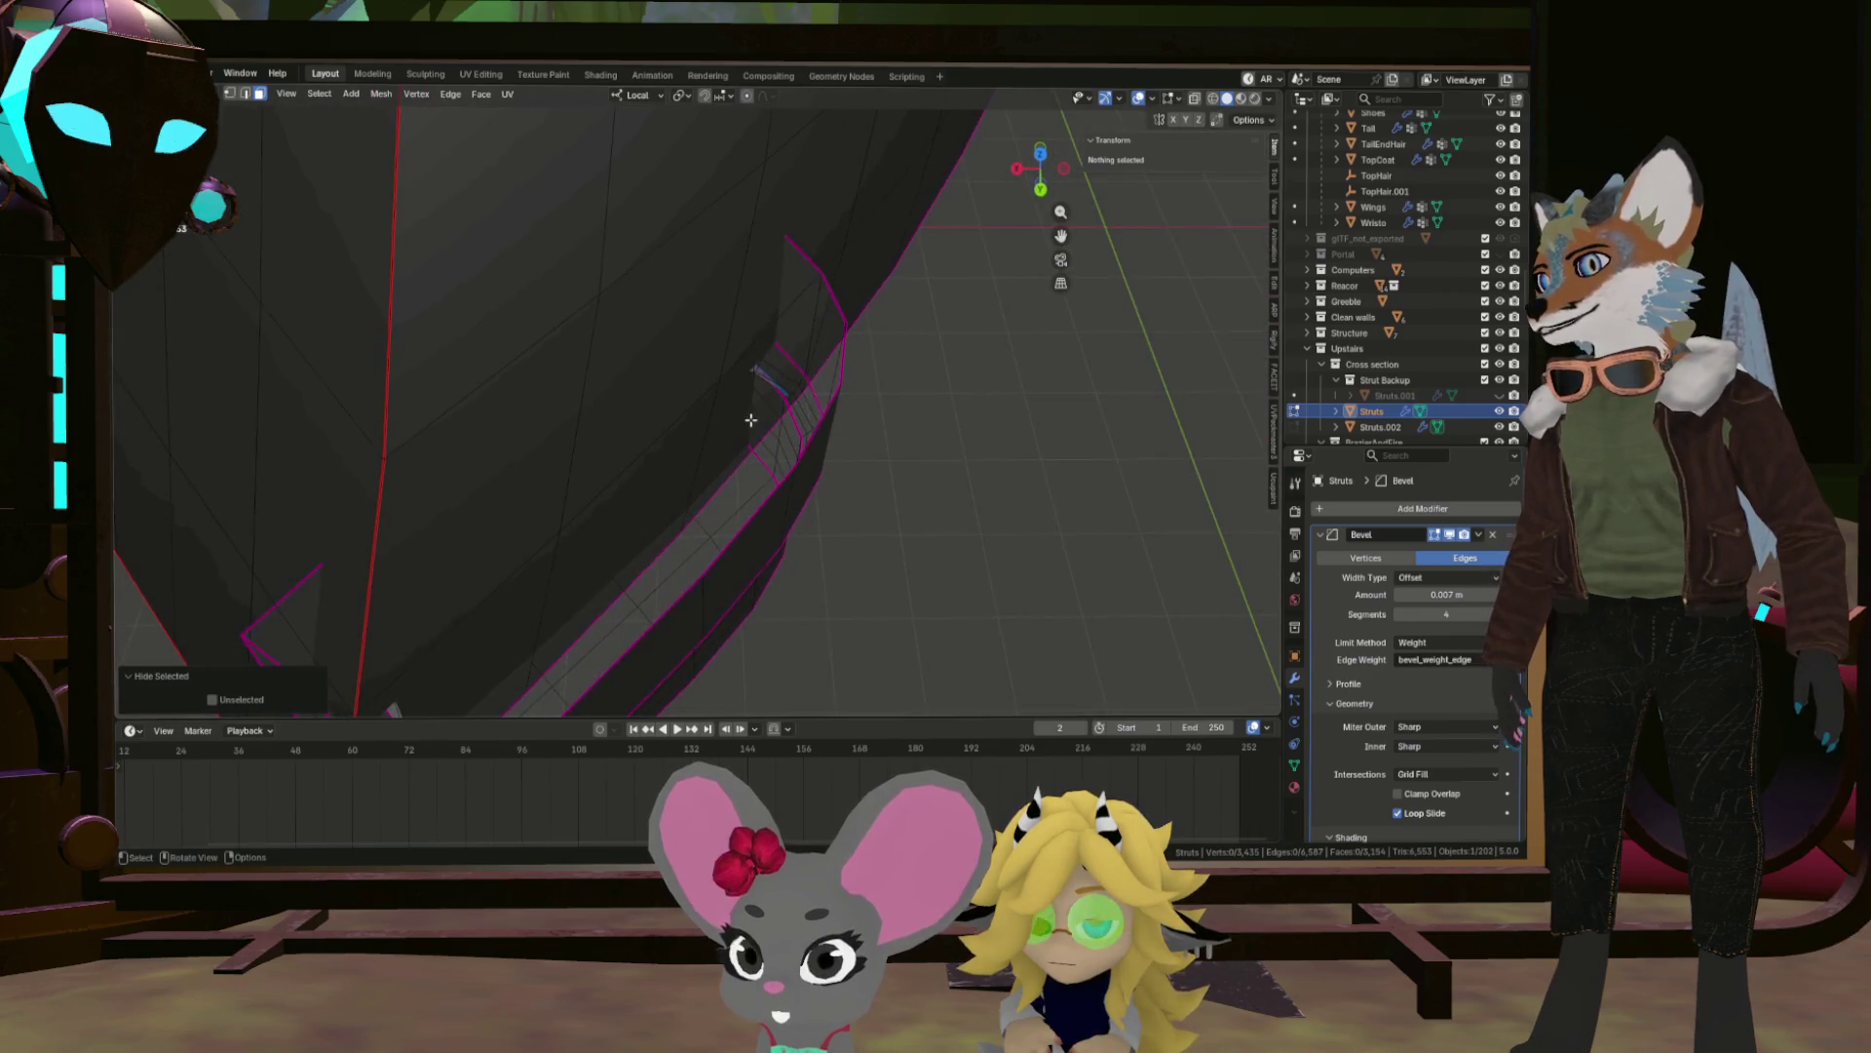
scroll("down", 3)
left_click(604, 281)
key("l")
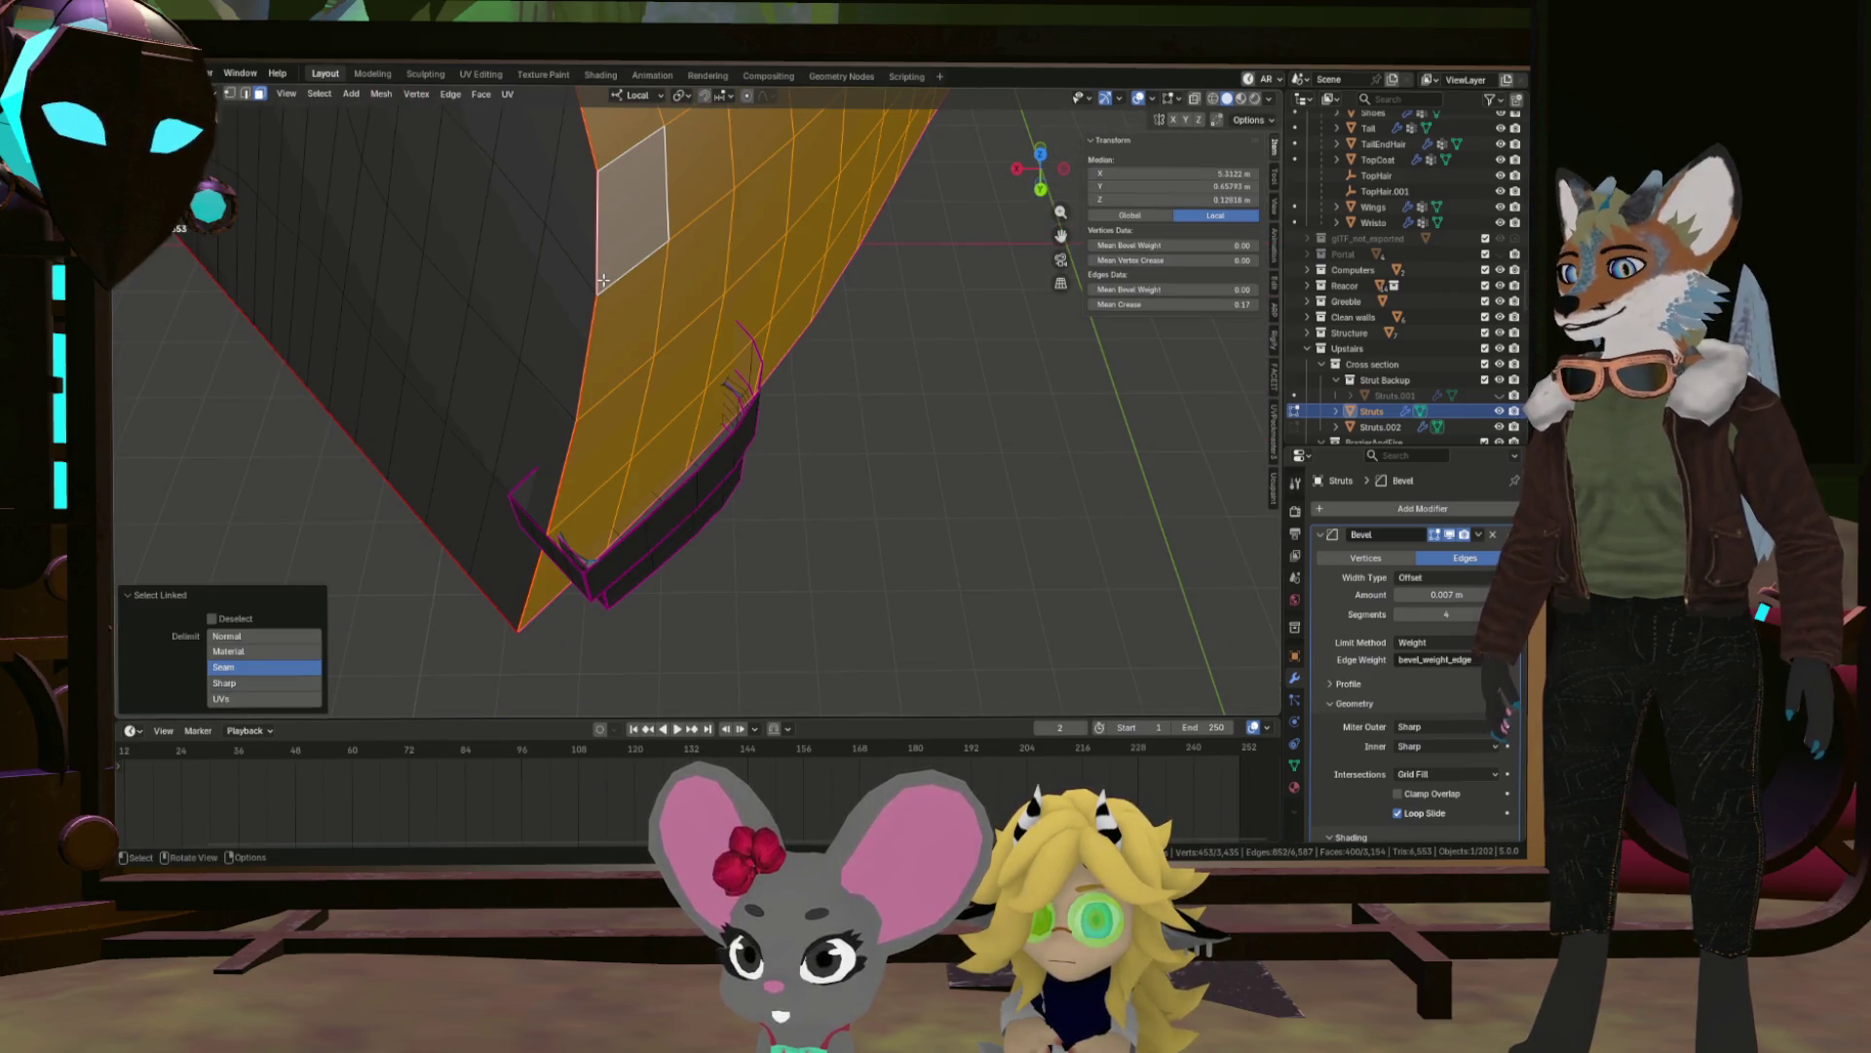
key("h")
left_click(519, 383)
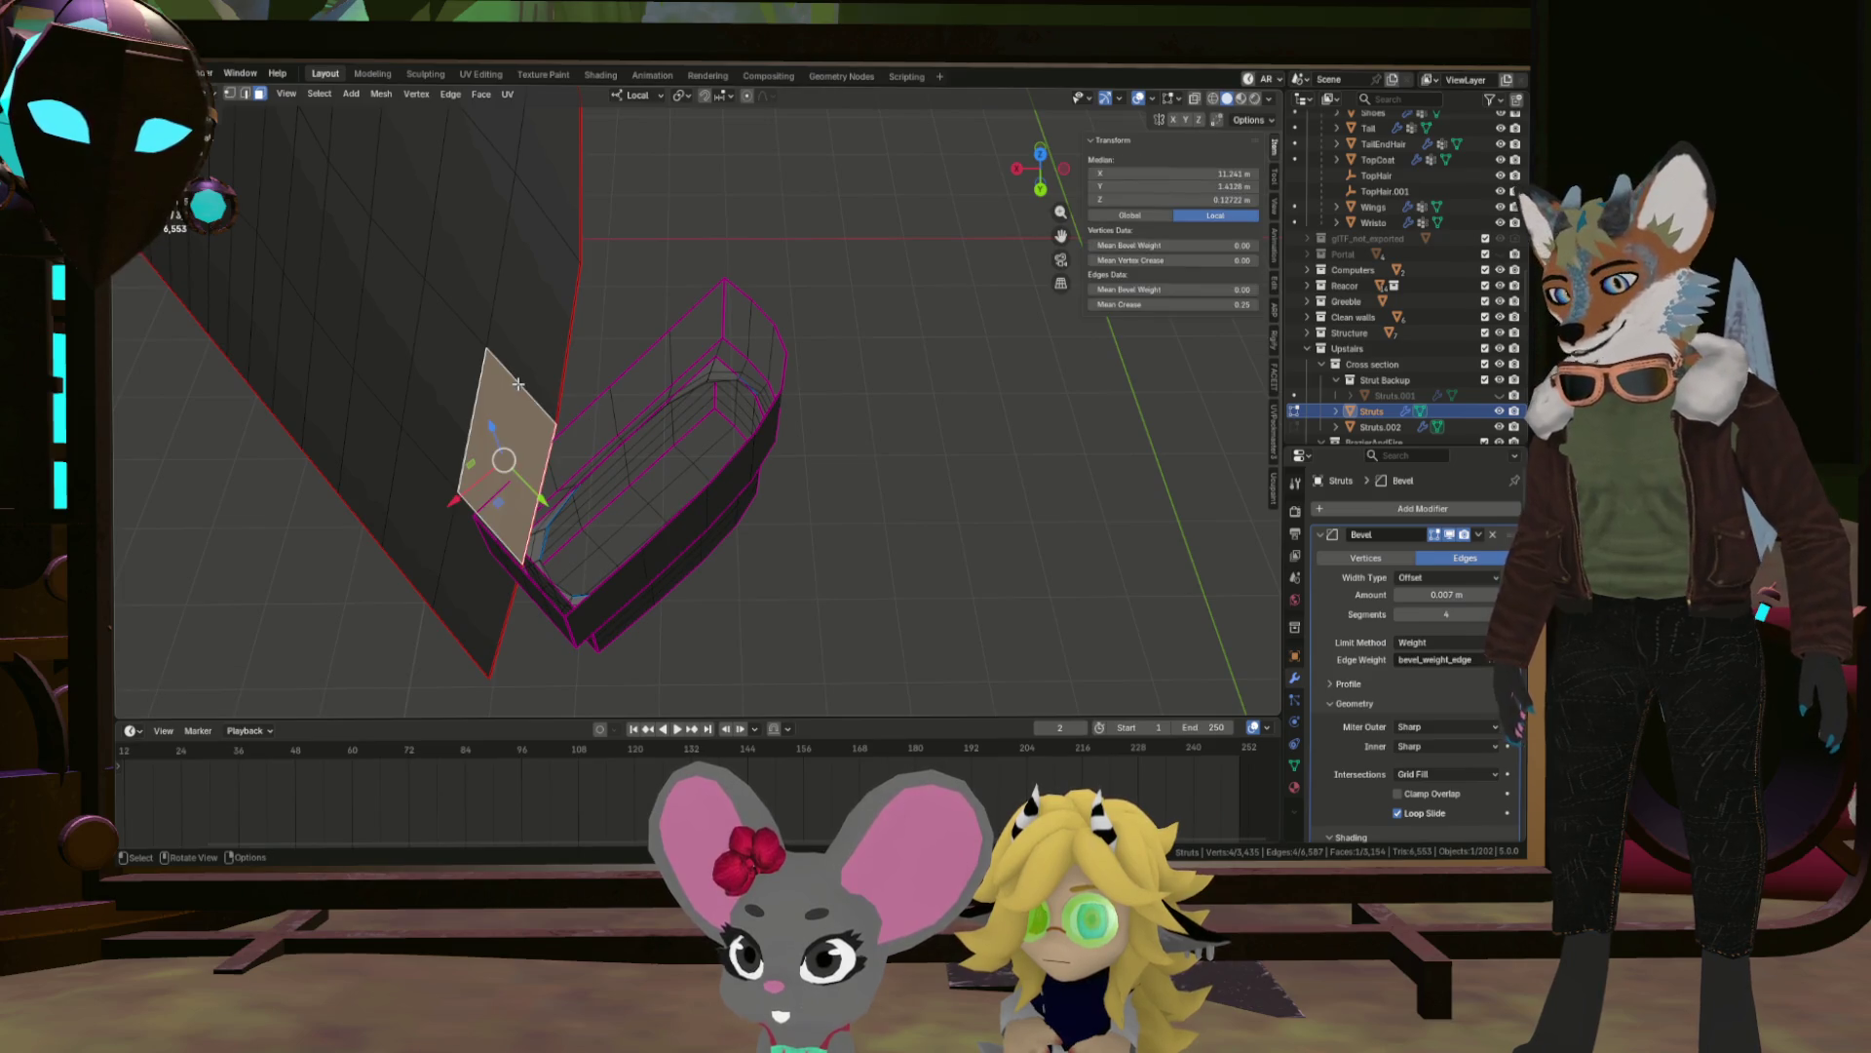
key("l")
key("h")
scroll("up", 3)
Select the leftover inner faces of the box-shaped strut and delete them.
left_click_drag(596, 447, 669, 377)
scroll("down", 3)
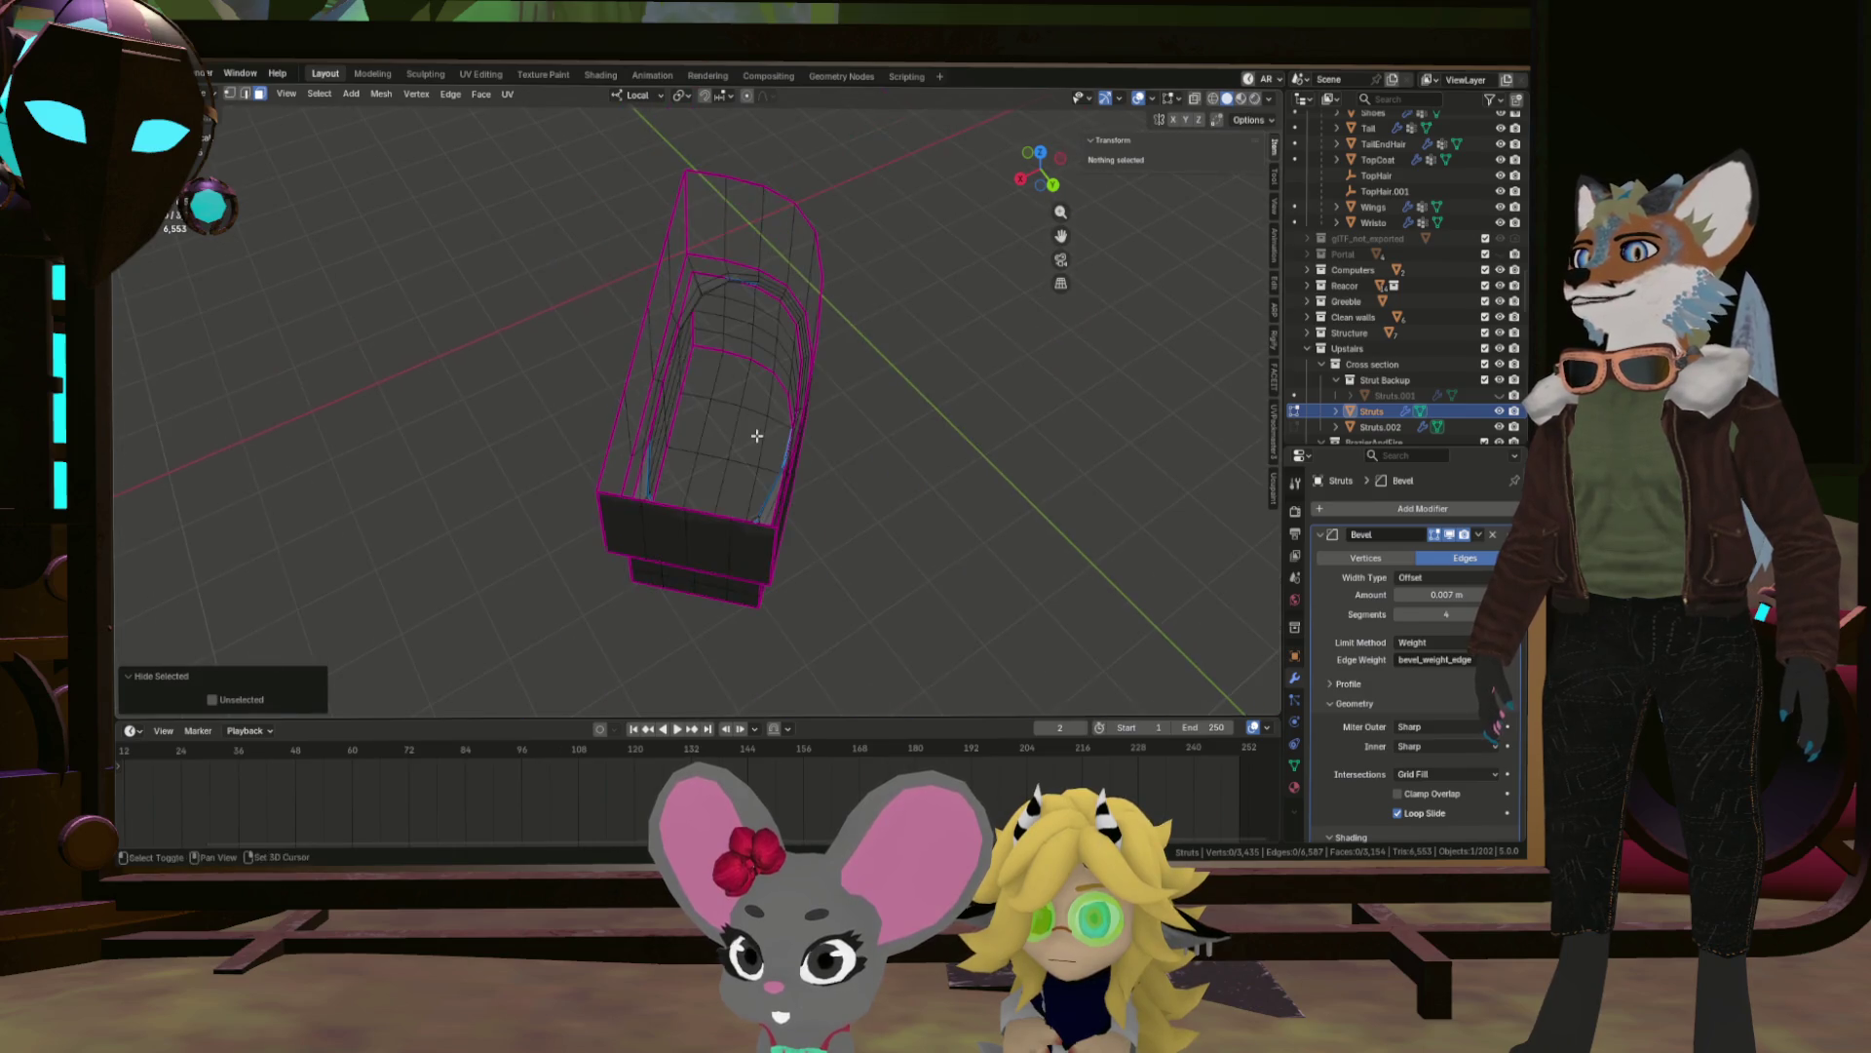
scroll("up", 3)
left_click_drag(775, 507, 734, 517)
left_click(736, 512)
key("ctrl+l")
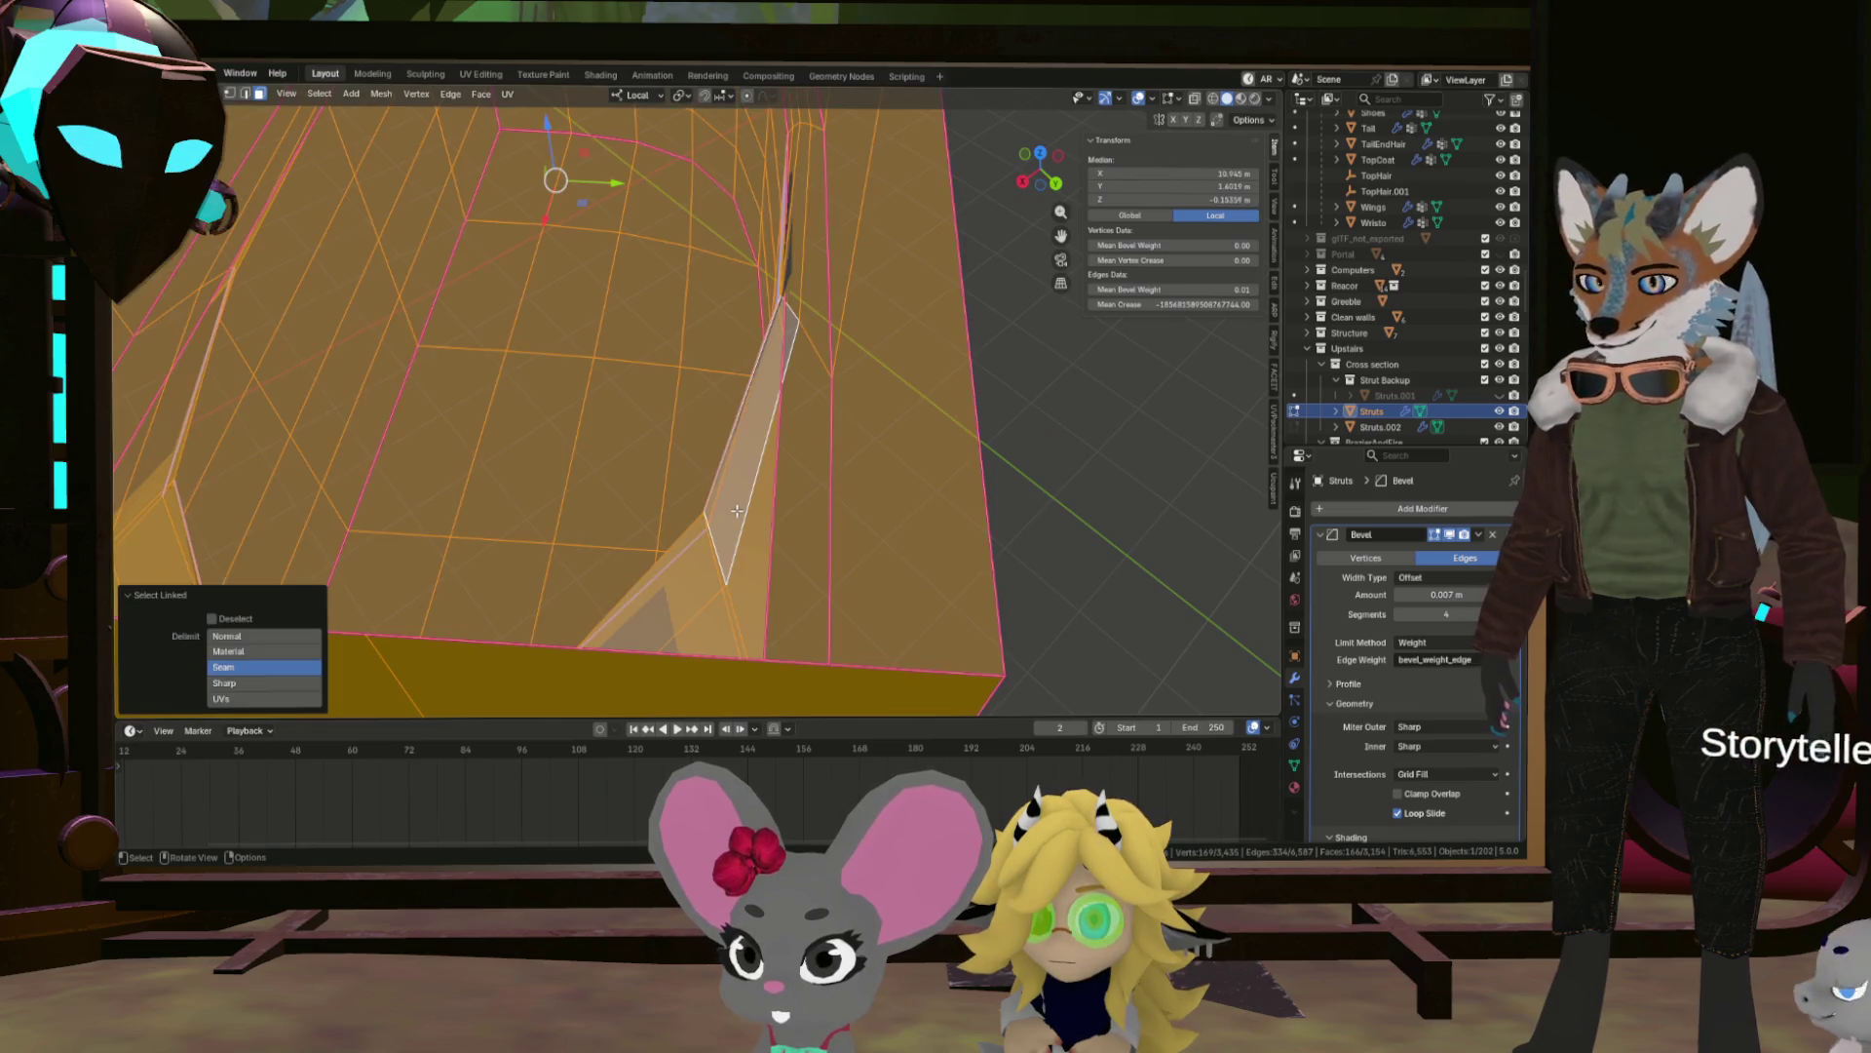
left_click(737, 510)
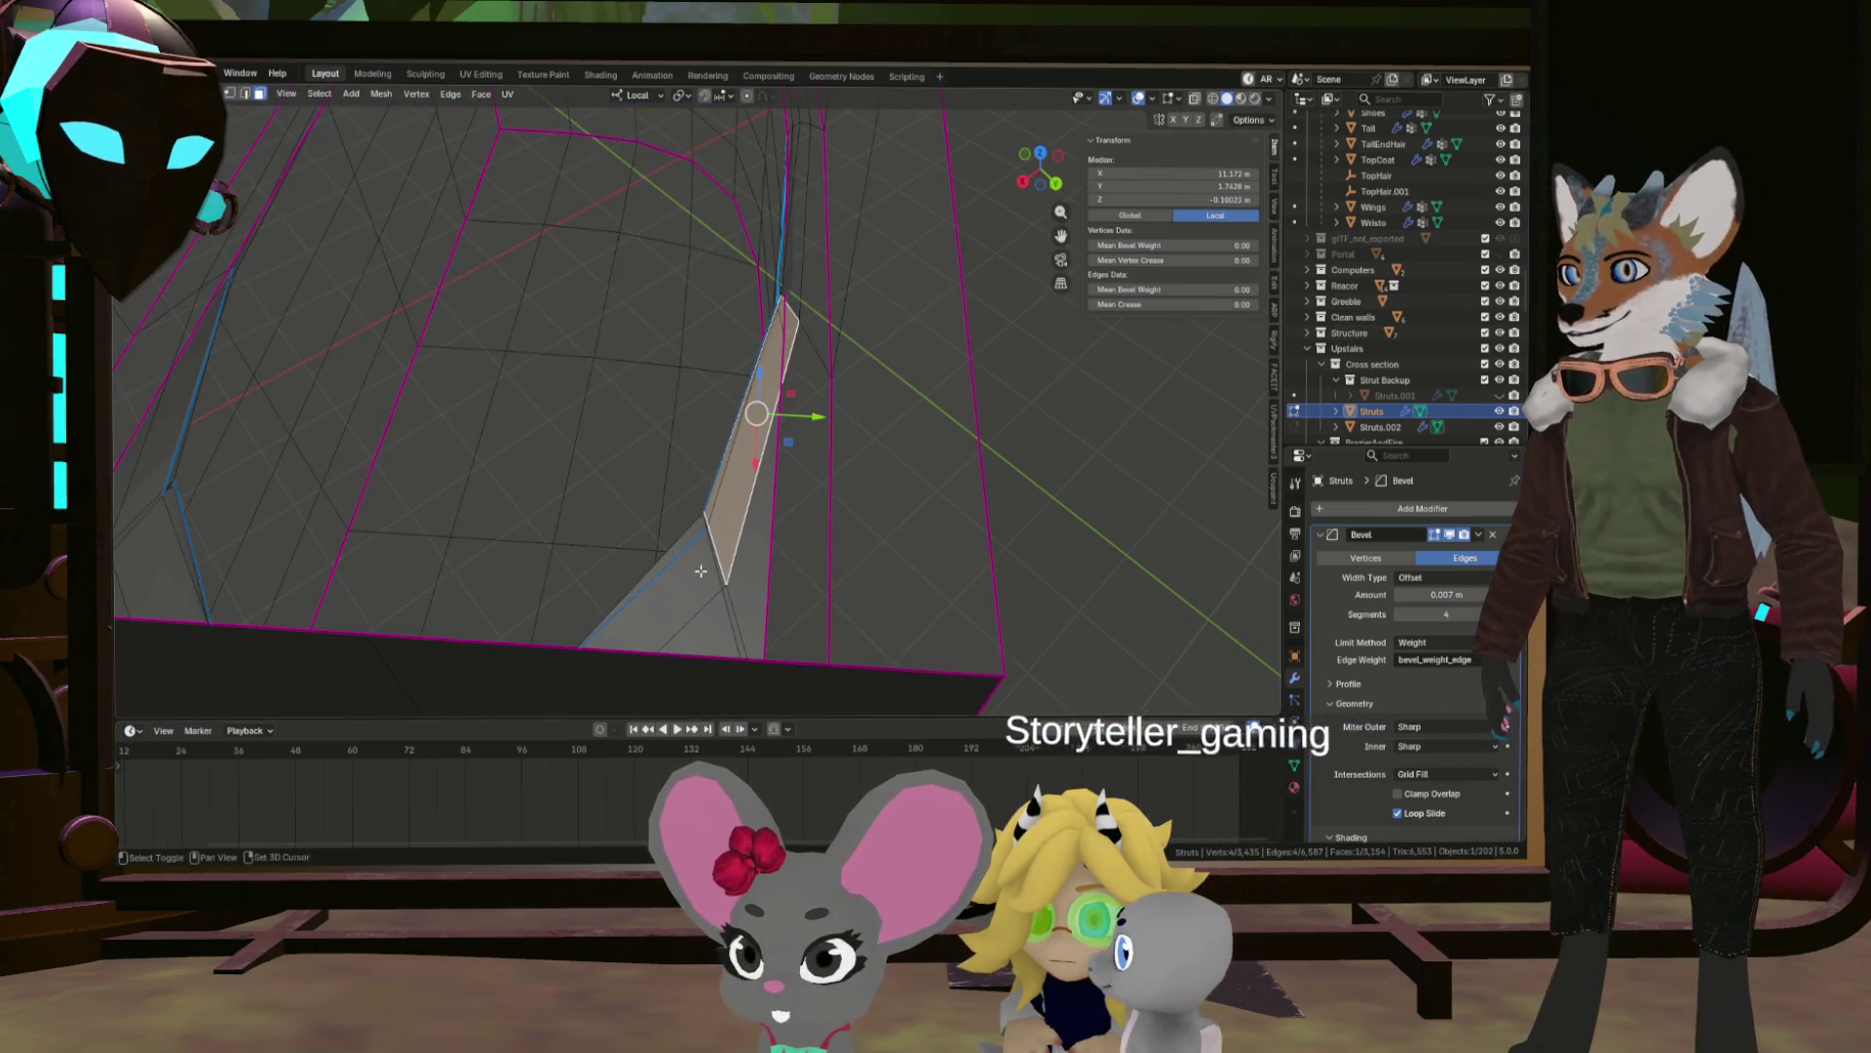
key("ctrl+l")
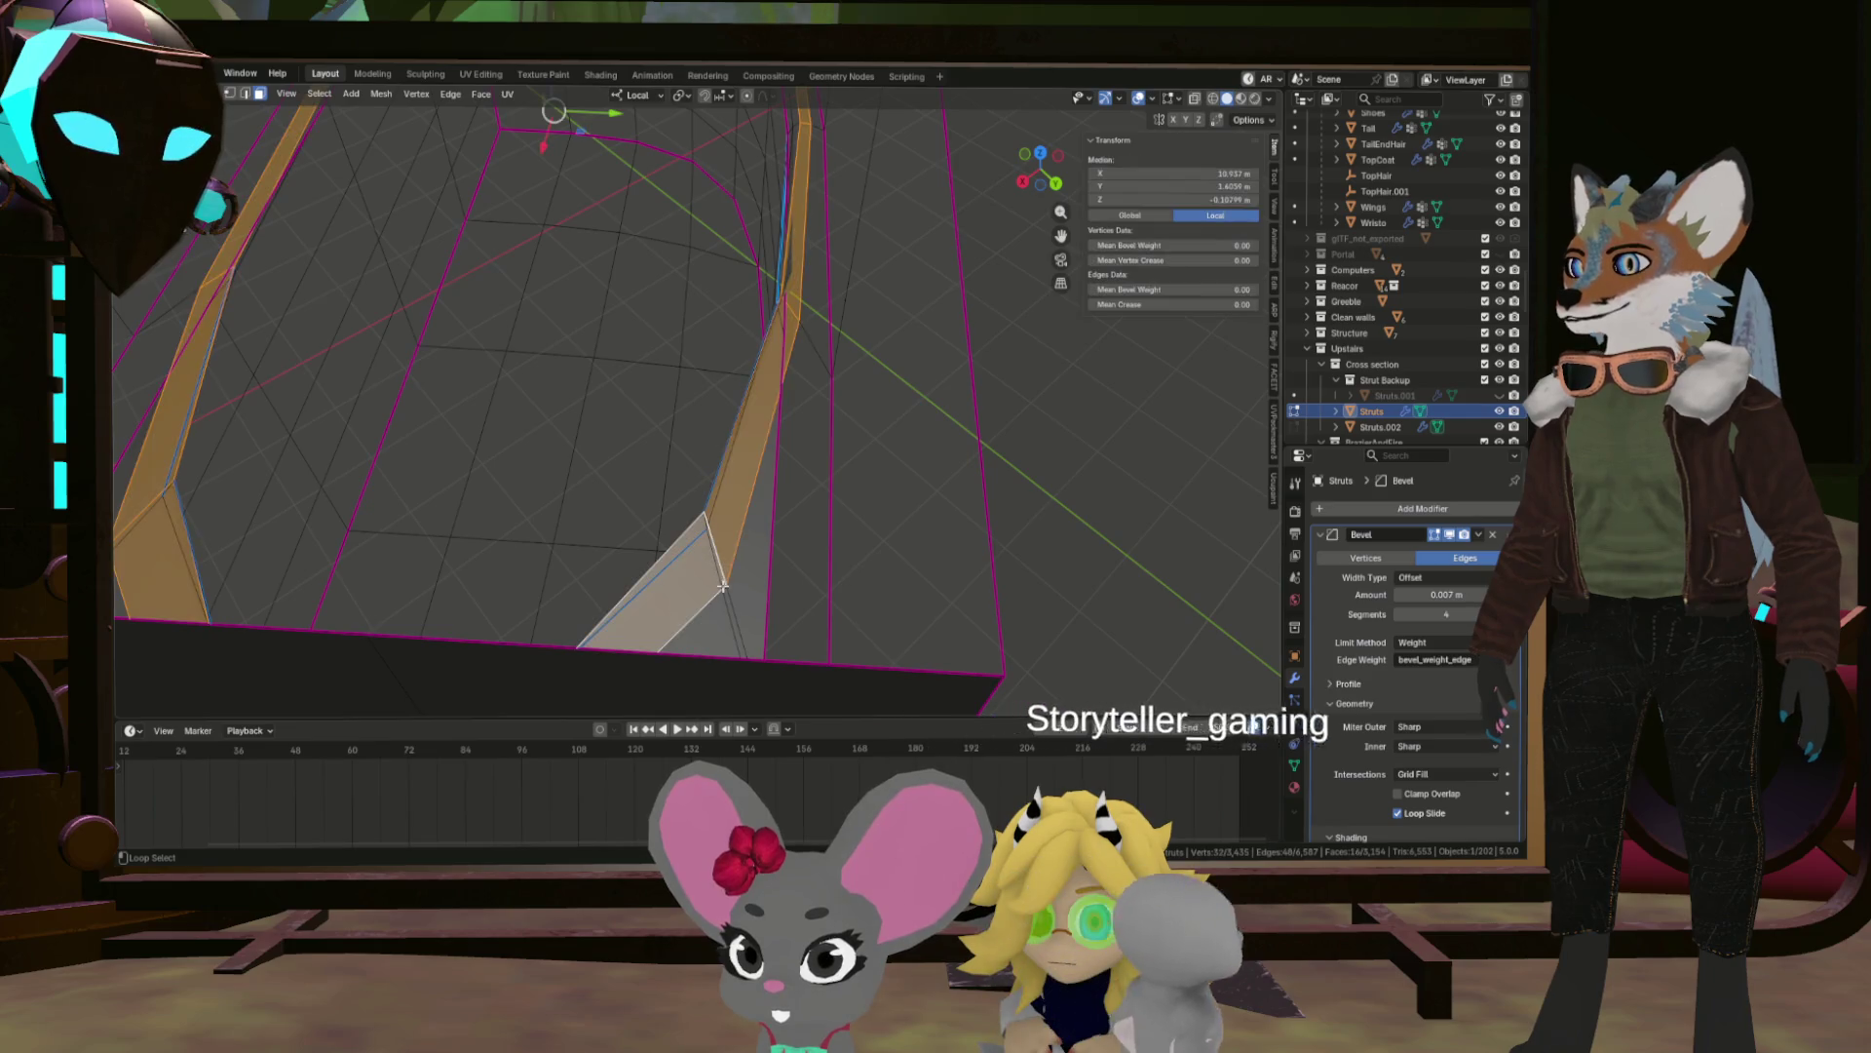
left_click(733, 575)
scroll("down", 3)
left_click_drag(721, 516, 719, 468)
key("x")
left_click(777, 422)
Delete a remaining loop of inner faces and select an edge loop on the box.
left_click(724, 467)
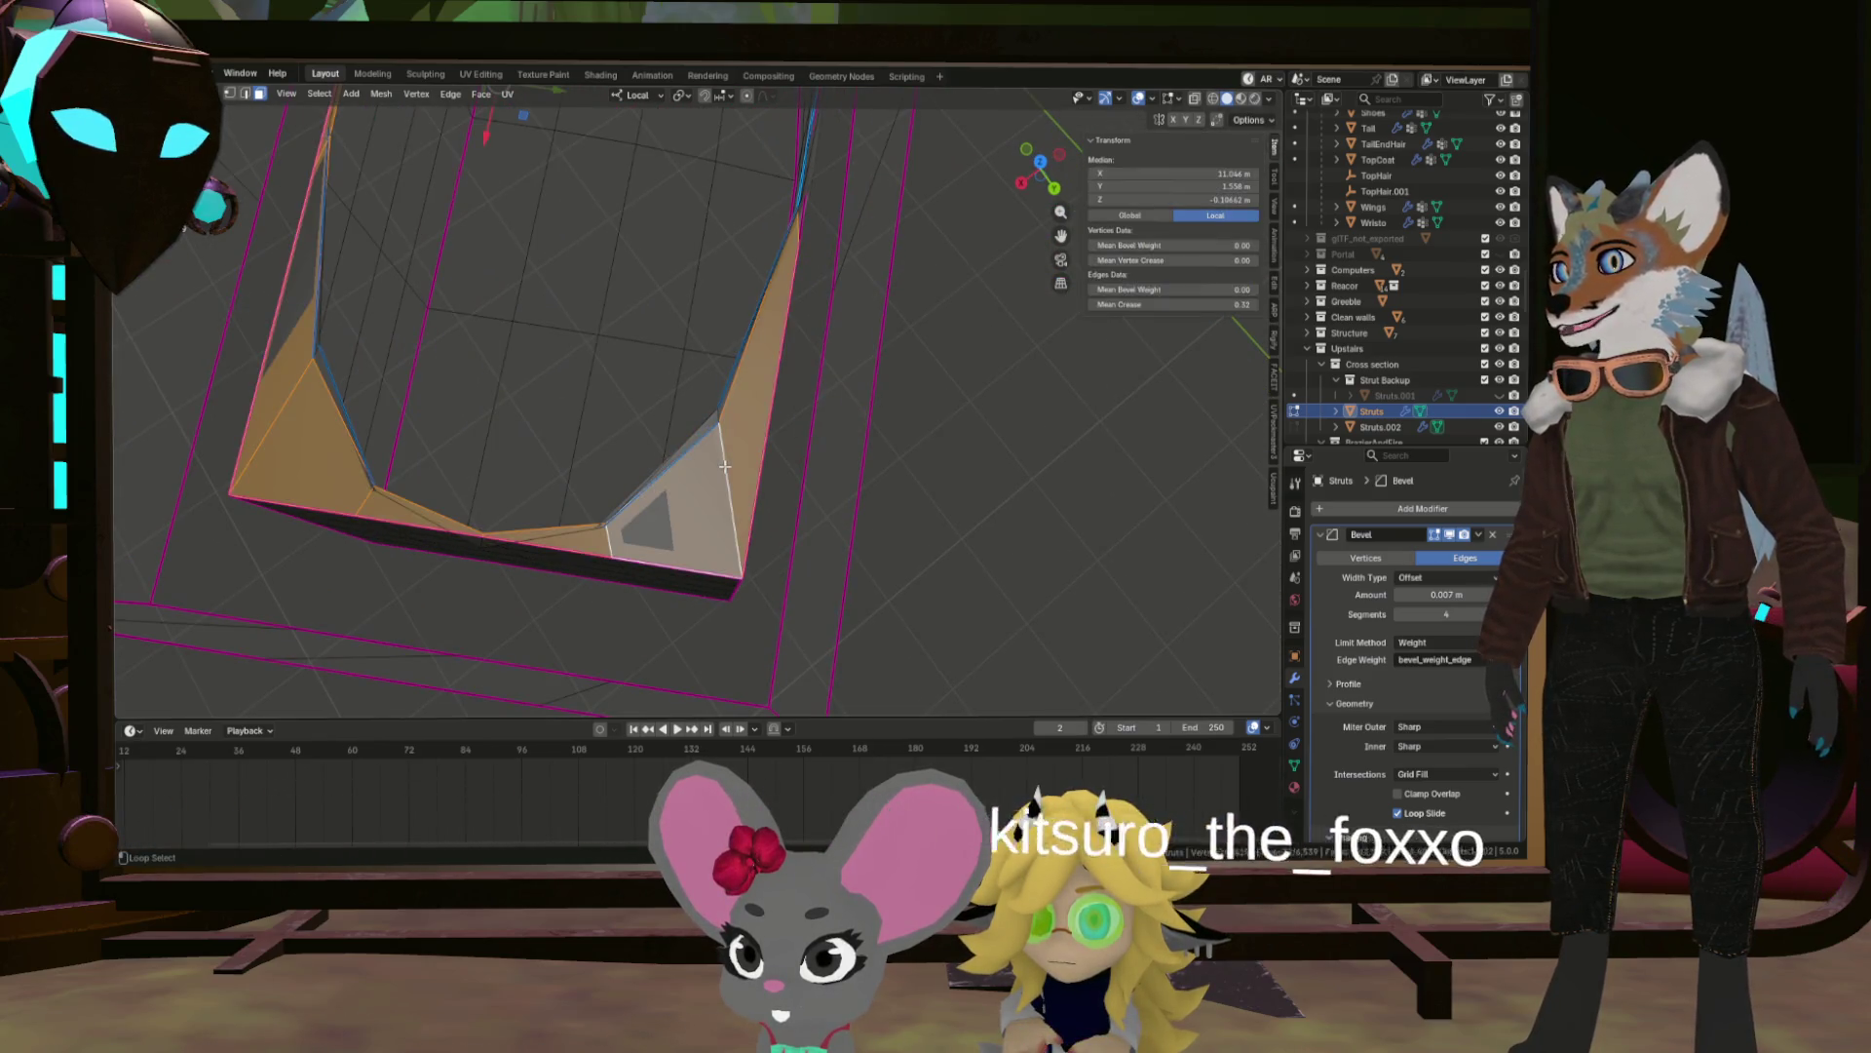
key("x")
left_click(792, 412)
left_click_drag(729, 418, 705, 442)
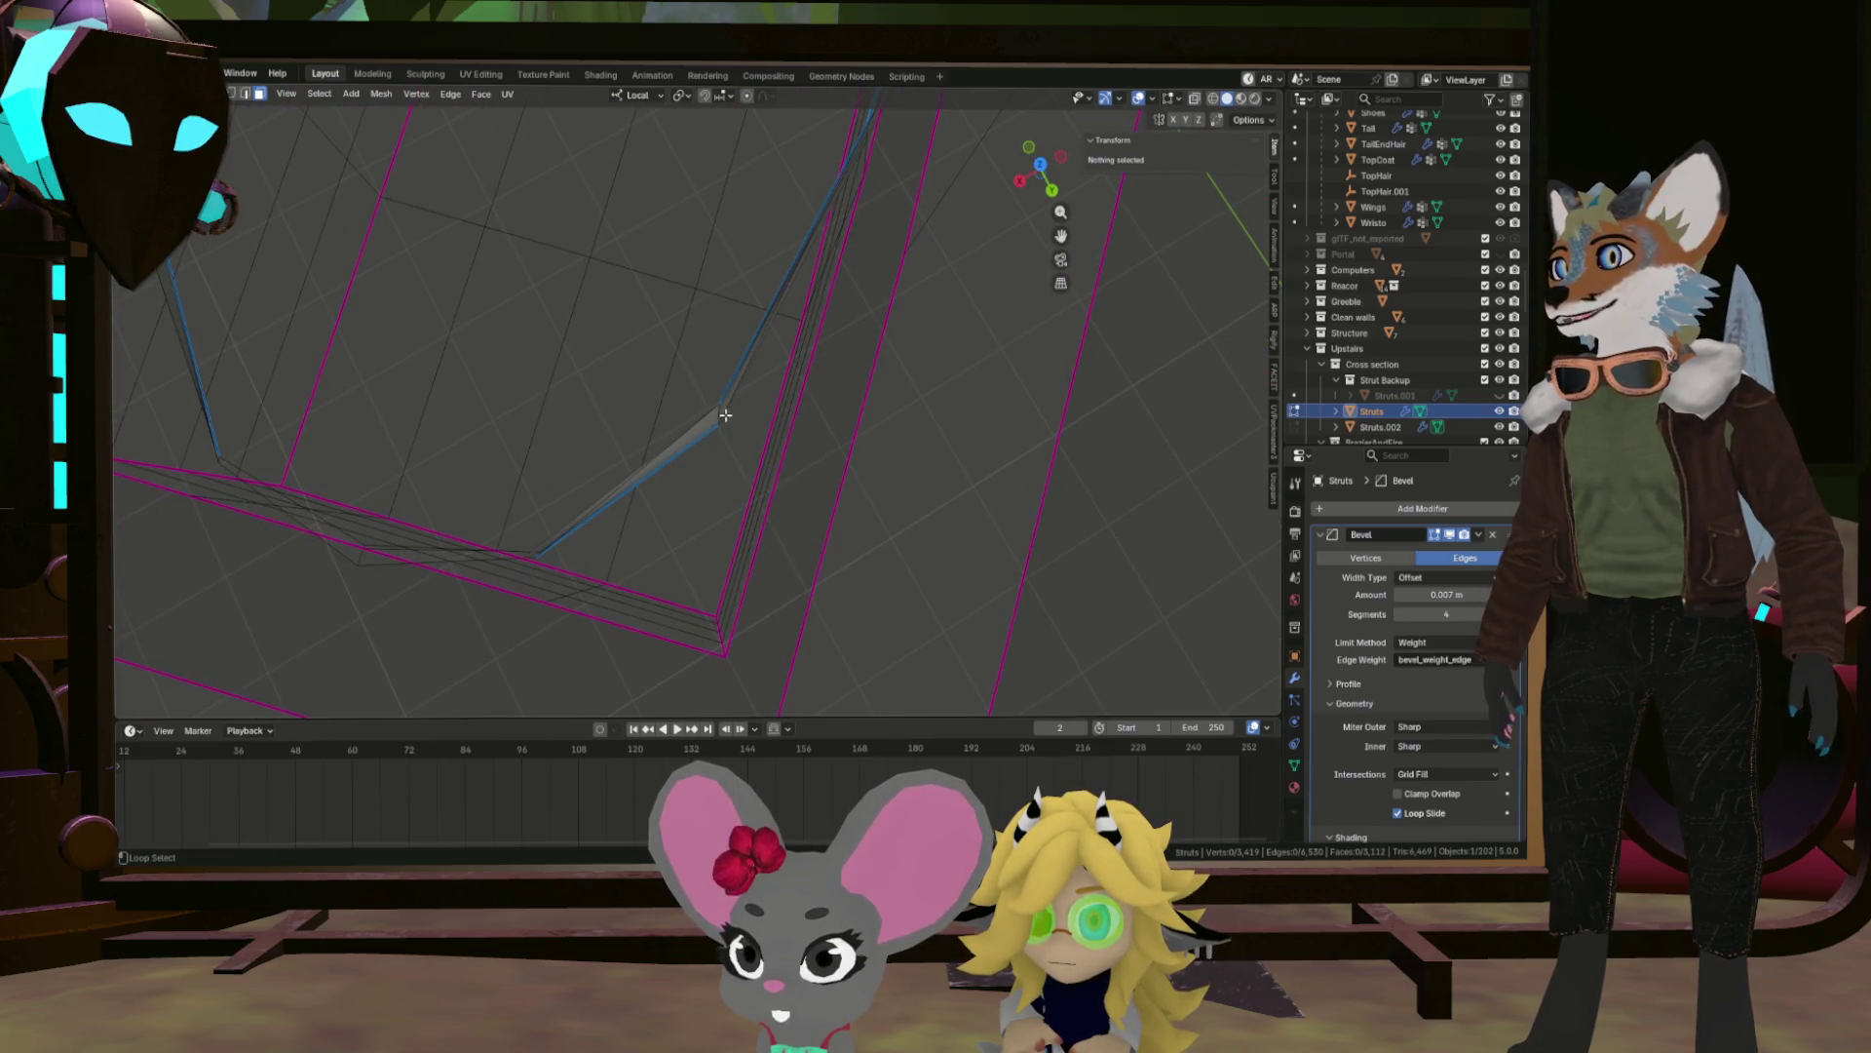
left_click(712, 416)
left_click_drag(714, 423, 716, 408)
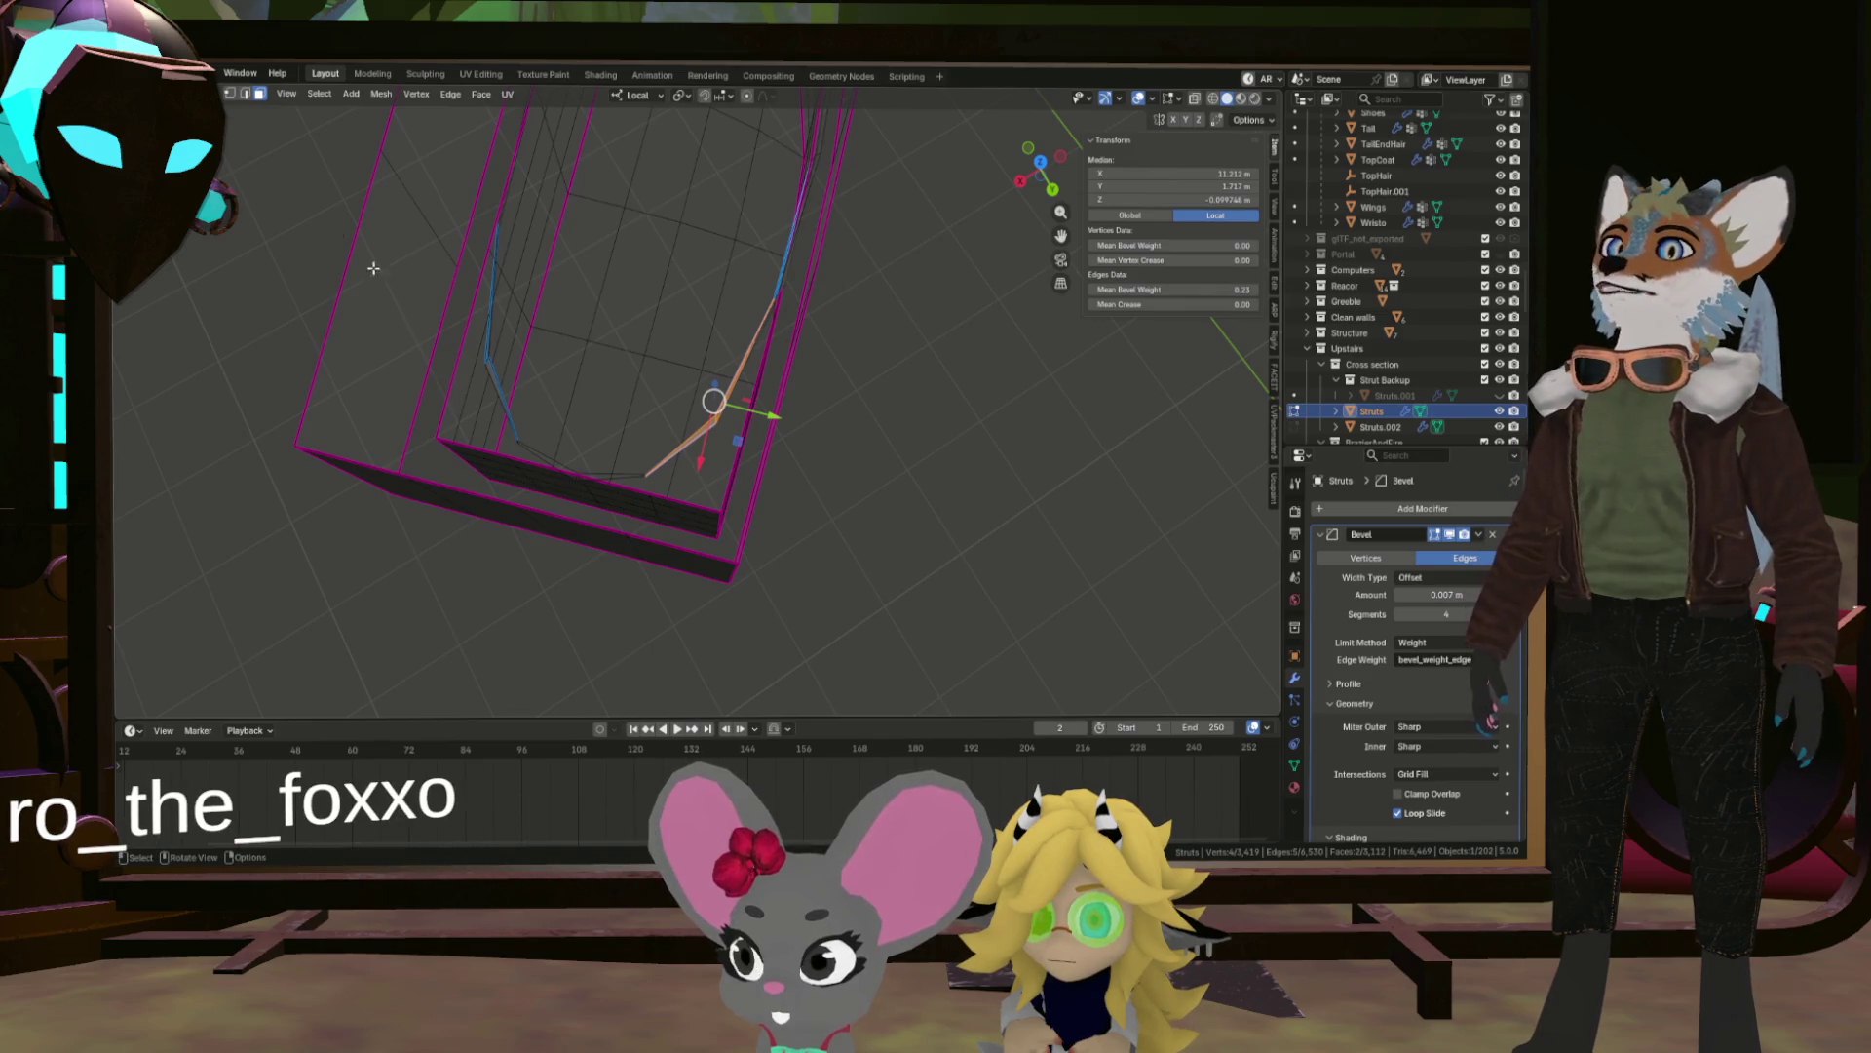
Select the seam-bounded linked strut part and frame the view on a small inner face.
scroll("up", 3)
left_click_drag(684, 242, 442, 344)
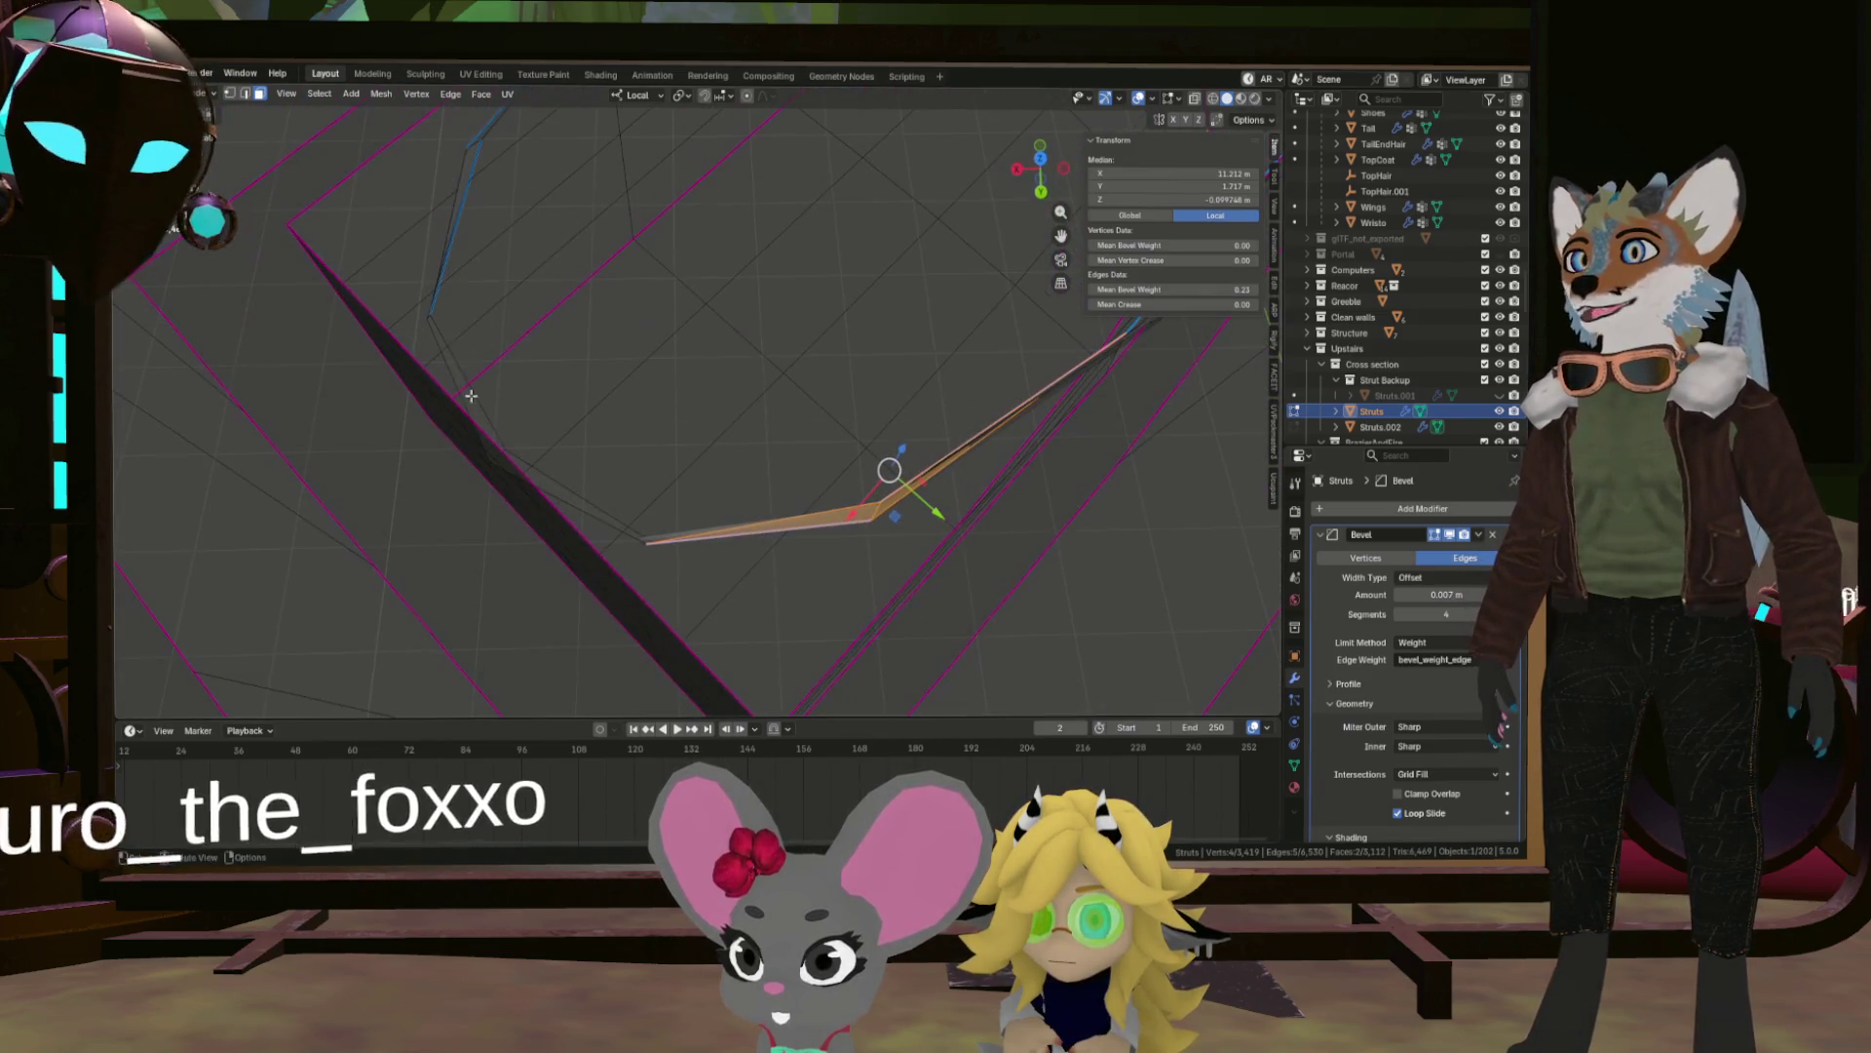
left_click(430, 319)
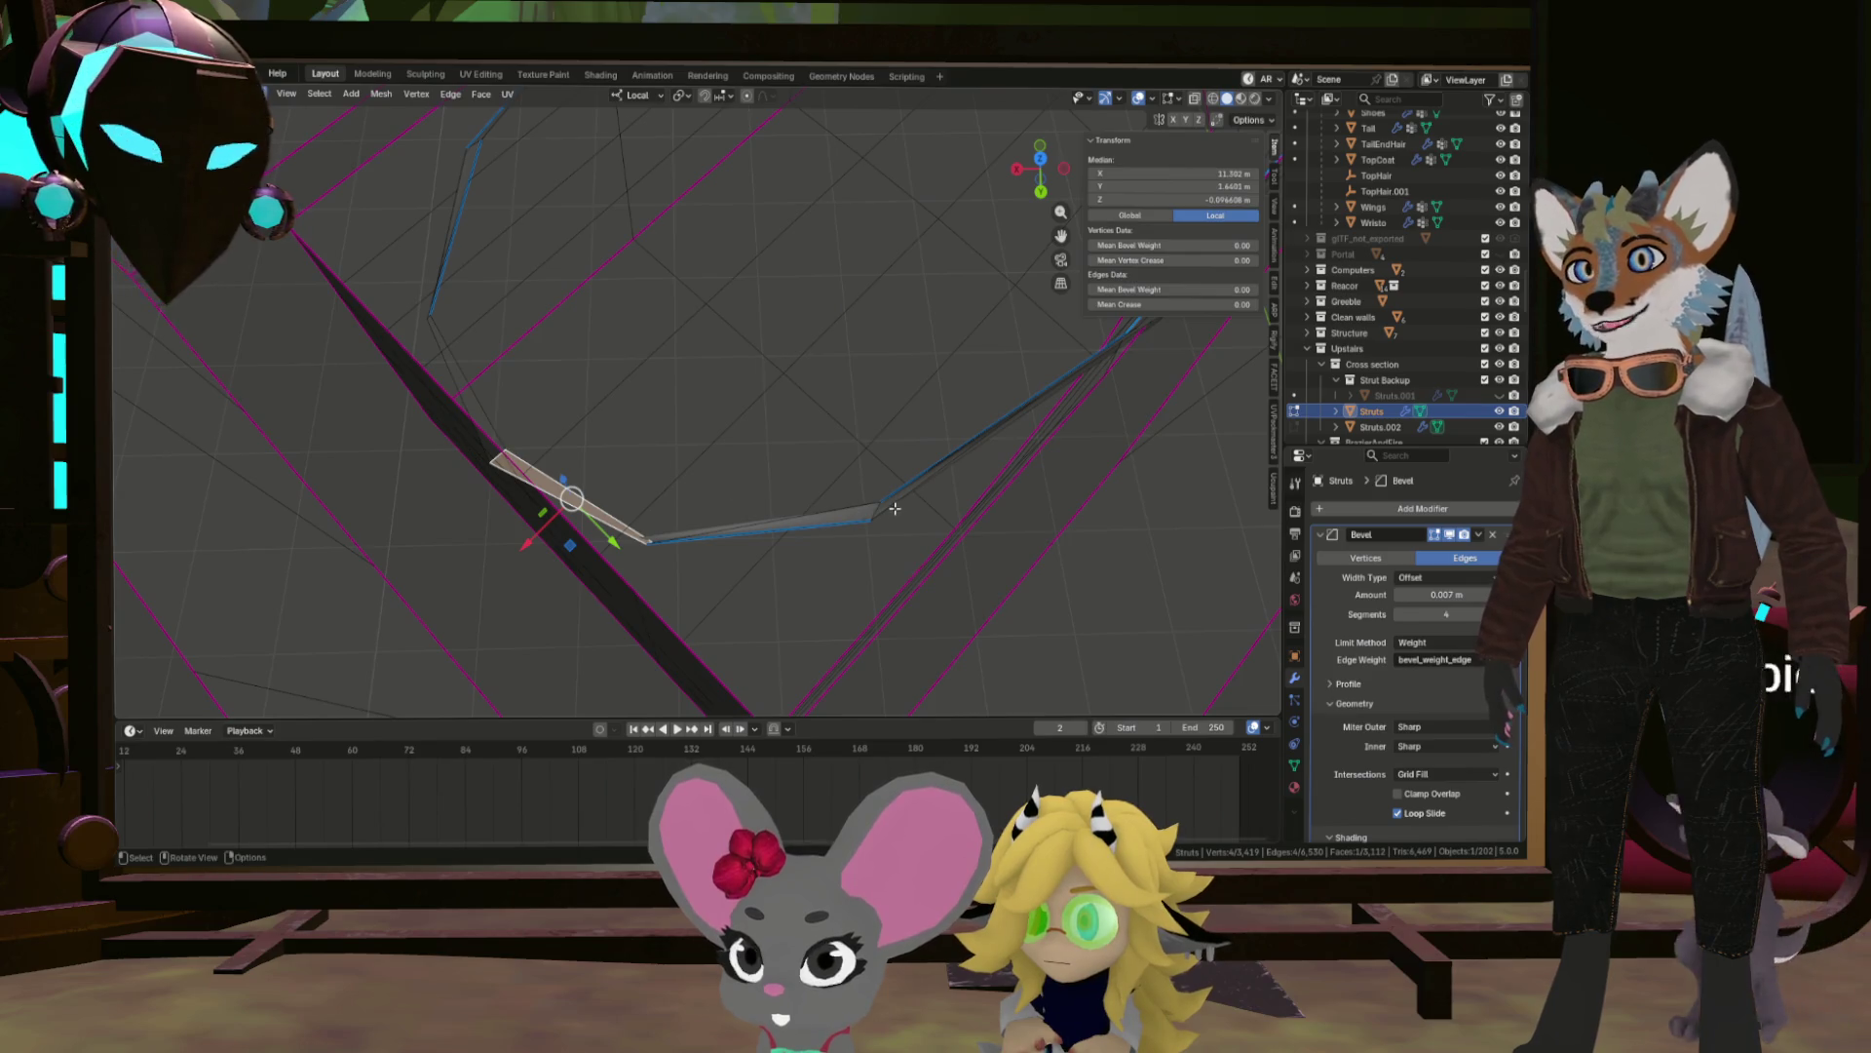
left_click(866, 510)
left_click_drag(865, 511, 748, 494)
scroll("up", 3)
key("l")
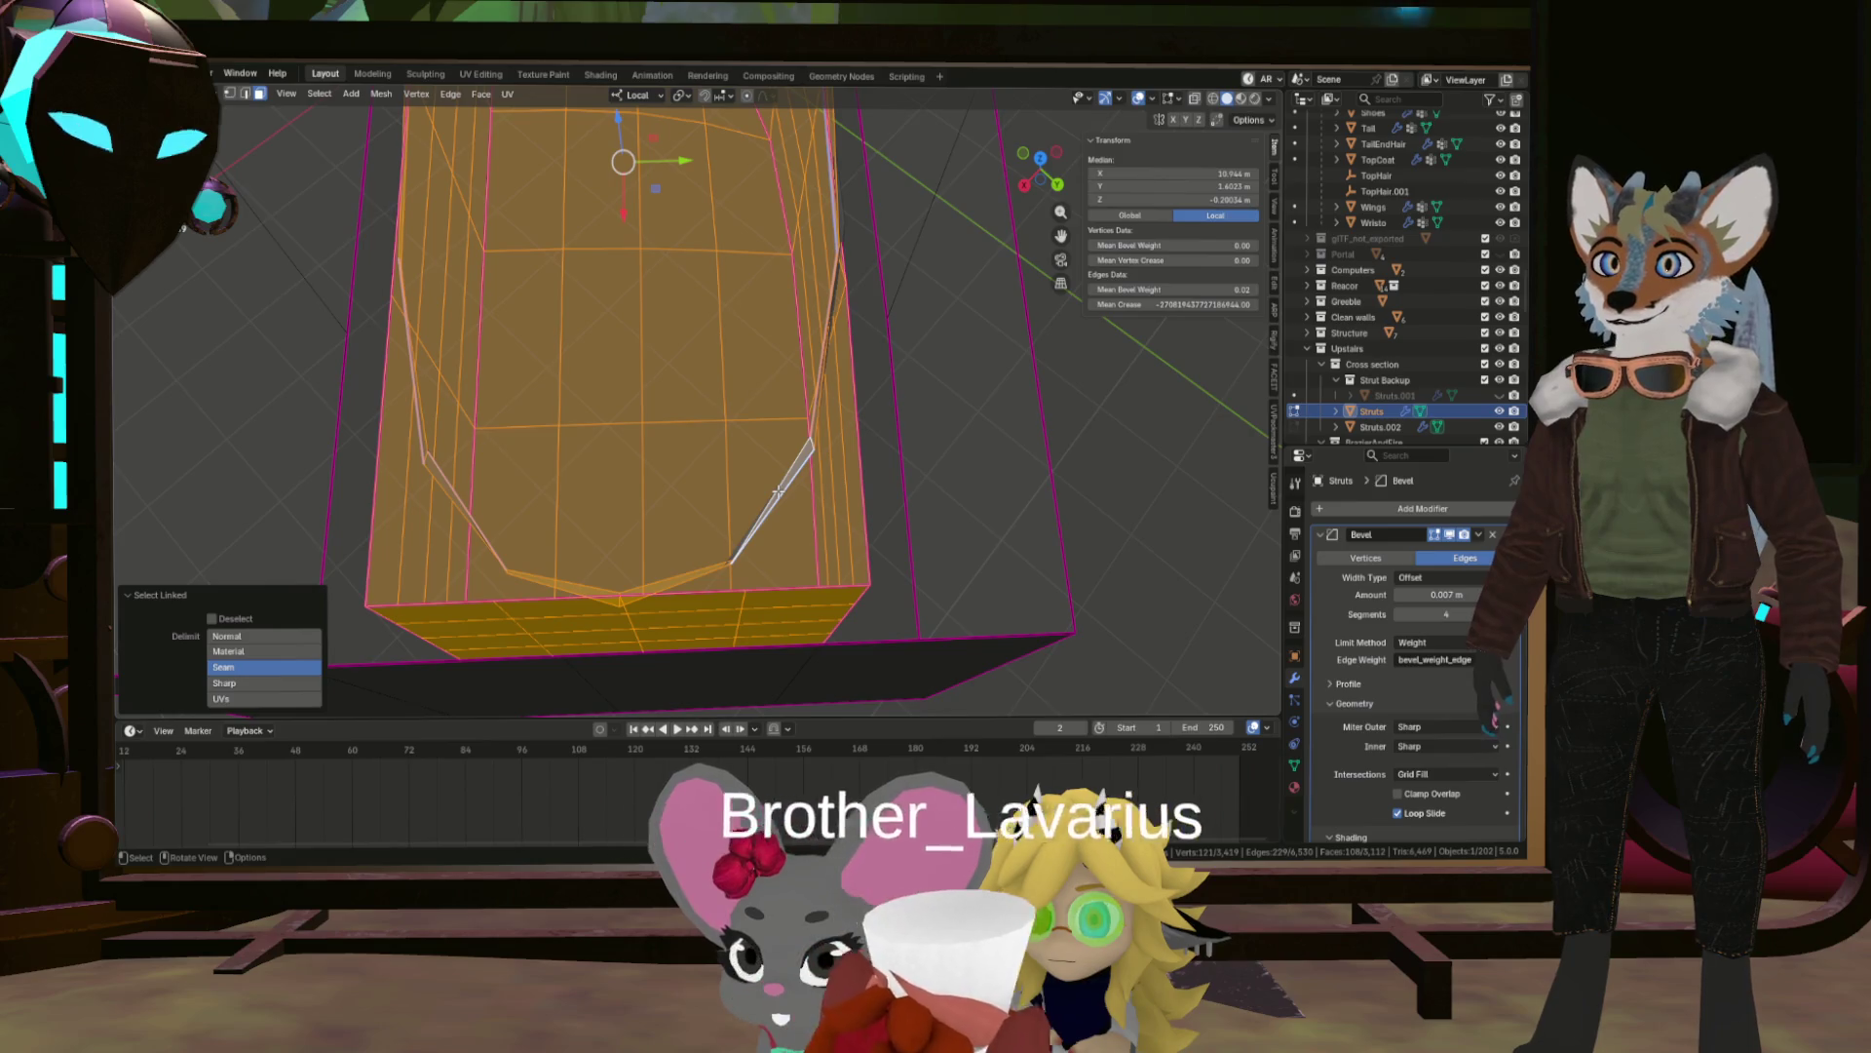
left_click(778, 493)
key("KP_Decimal")
Delete the leftover inner face loop of the strut box with Delete Faces.
left_click_drag(816, 343, 681, 314)
left_click(723, 526)
left_click(759, 263)
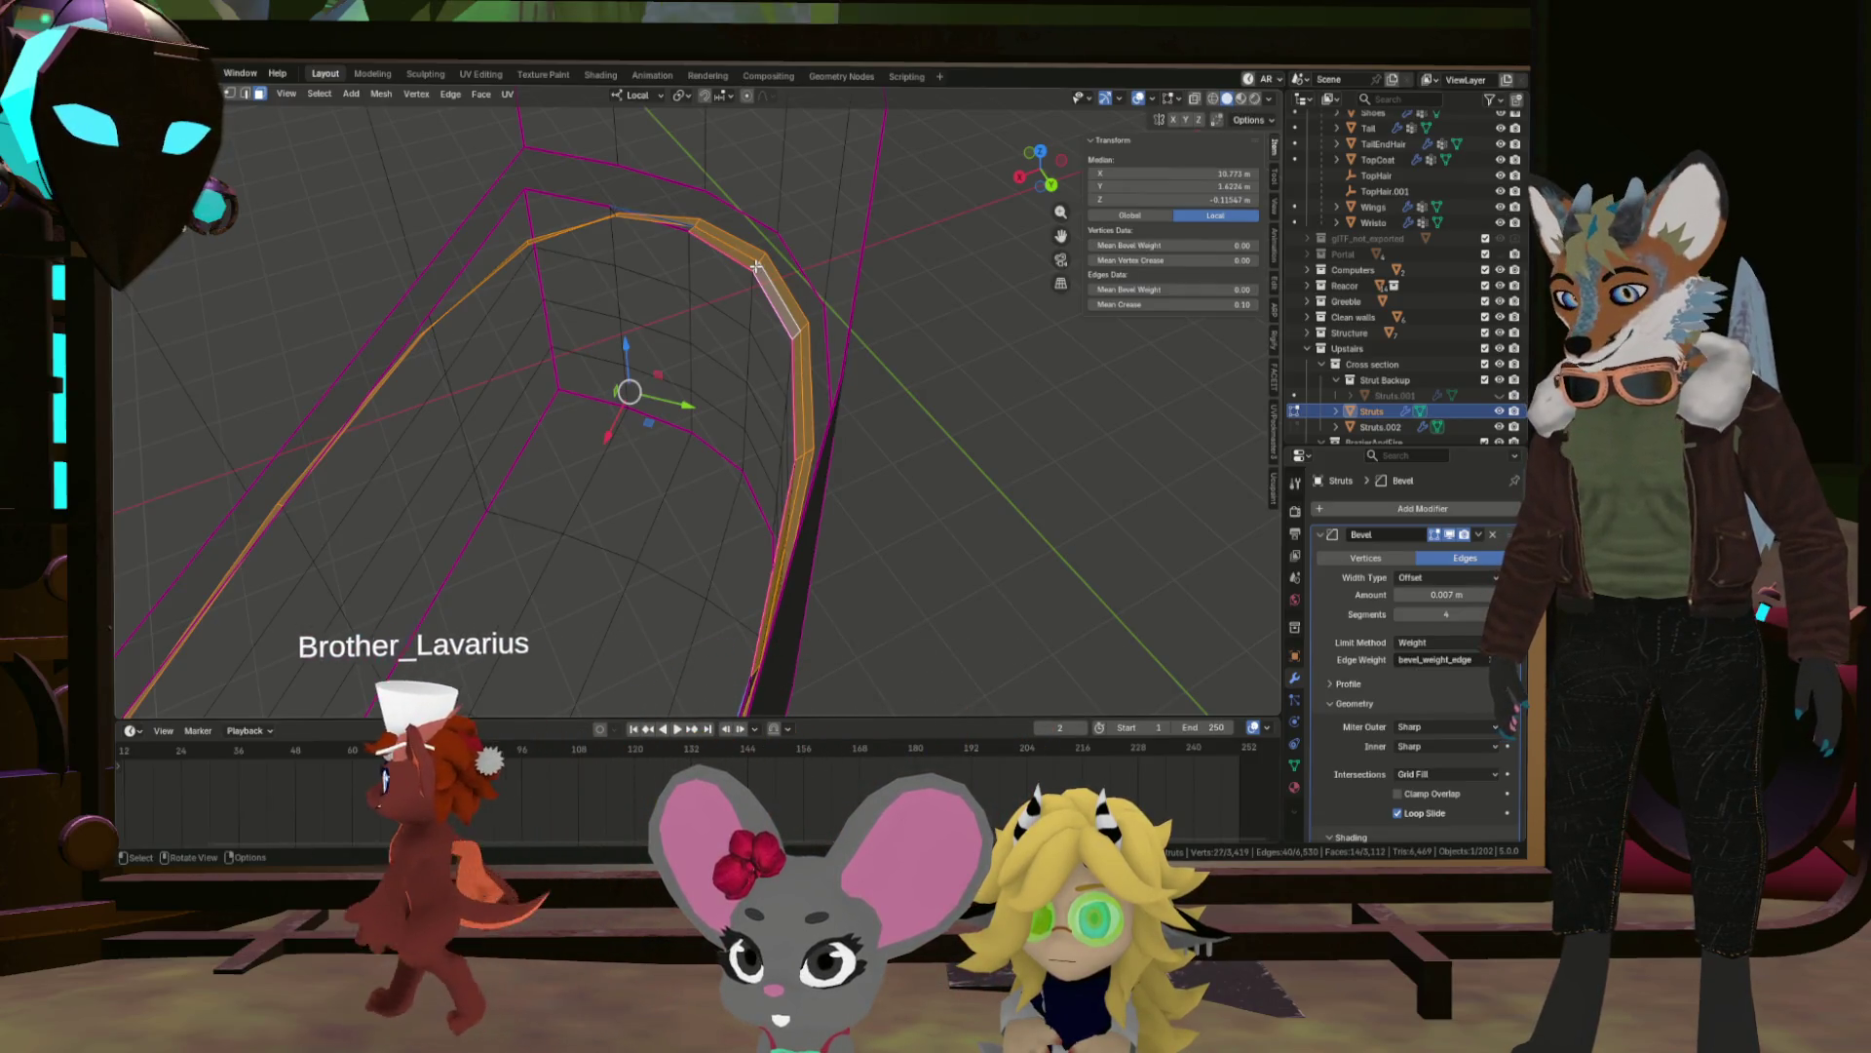
key("x")
left_click(823, 216)
left_click_drag(715, 263, 677, 264)
Delete a stray edge inside the strut box.
key("x")
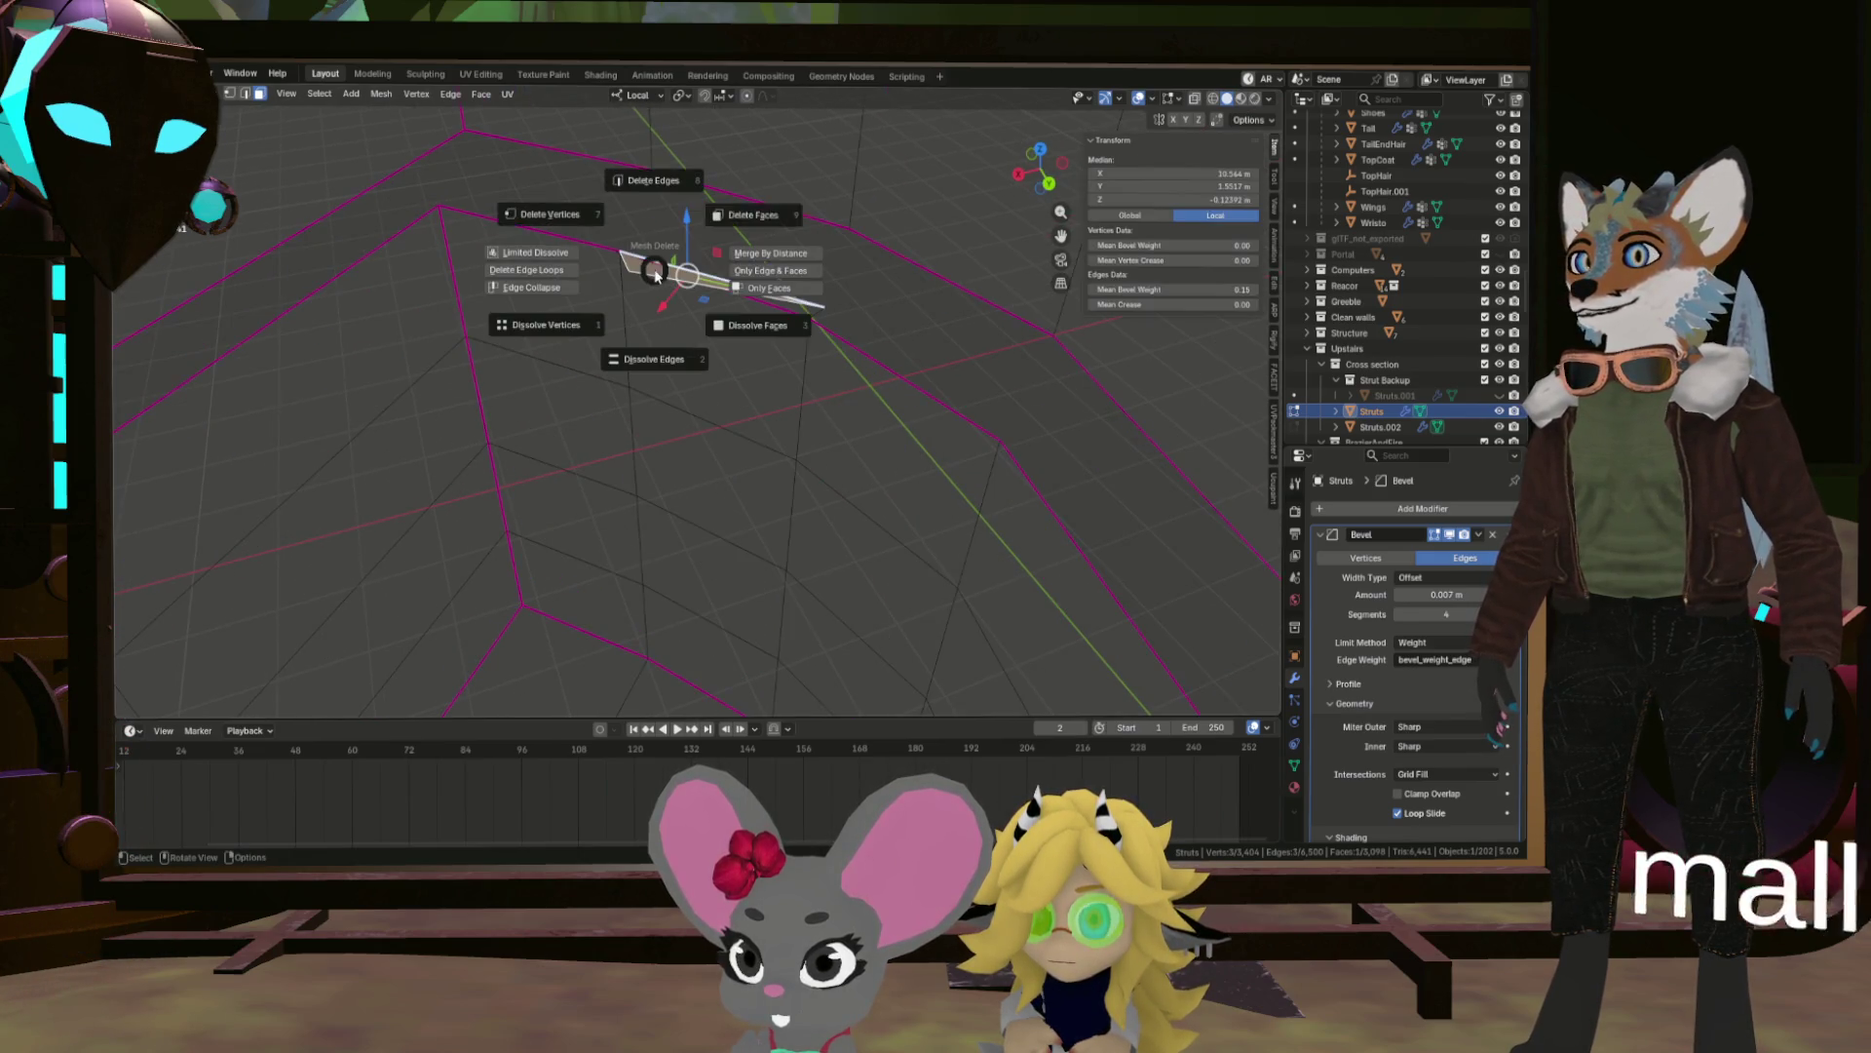
left_click(732, 221)
left_click(781, 292)
key("x")
left_click(806, 300)
left_click_drag(806, 300, 671, 292)
scroll("down", 3)
scroll("up", 3)
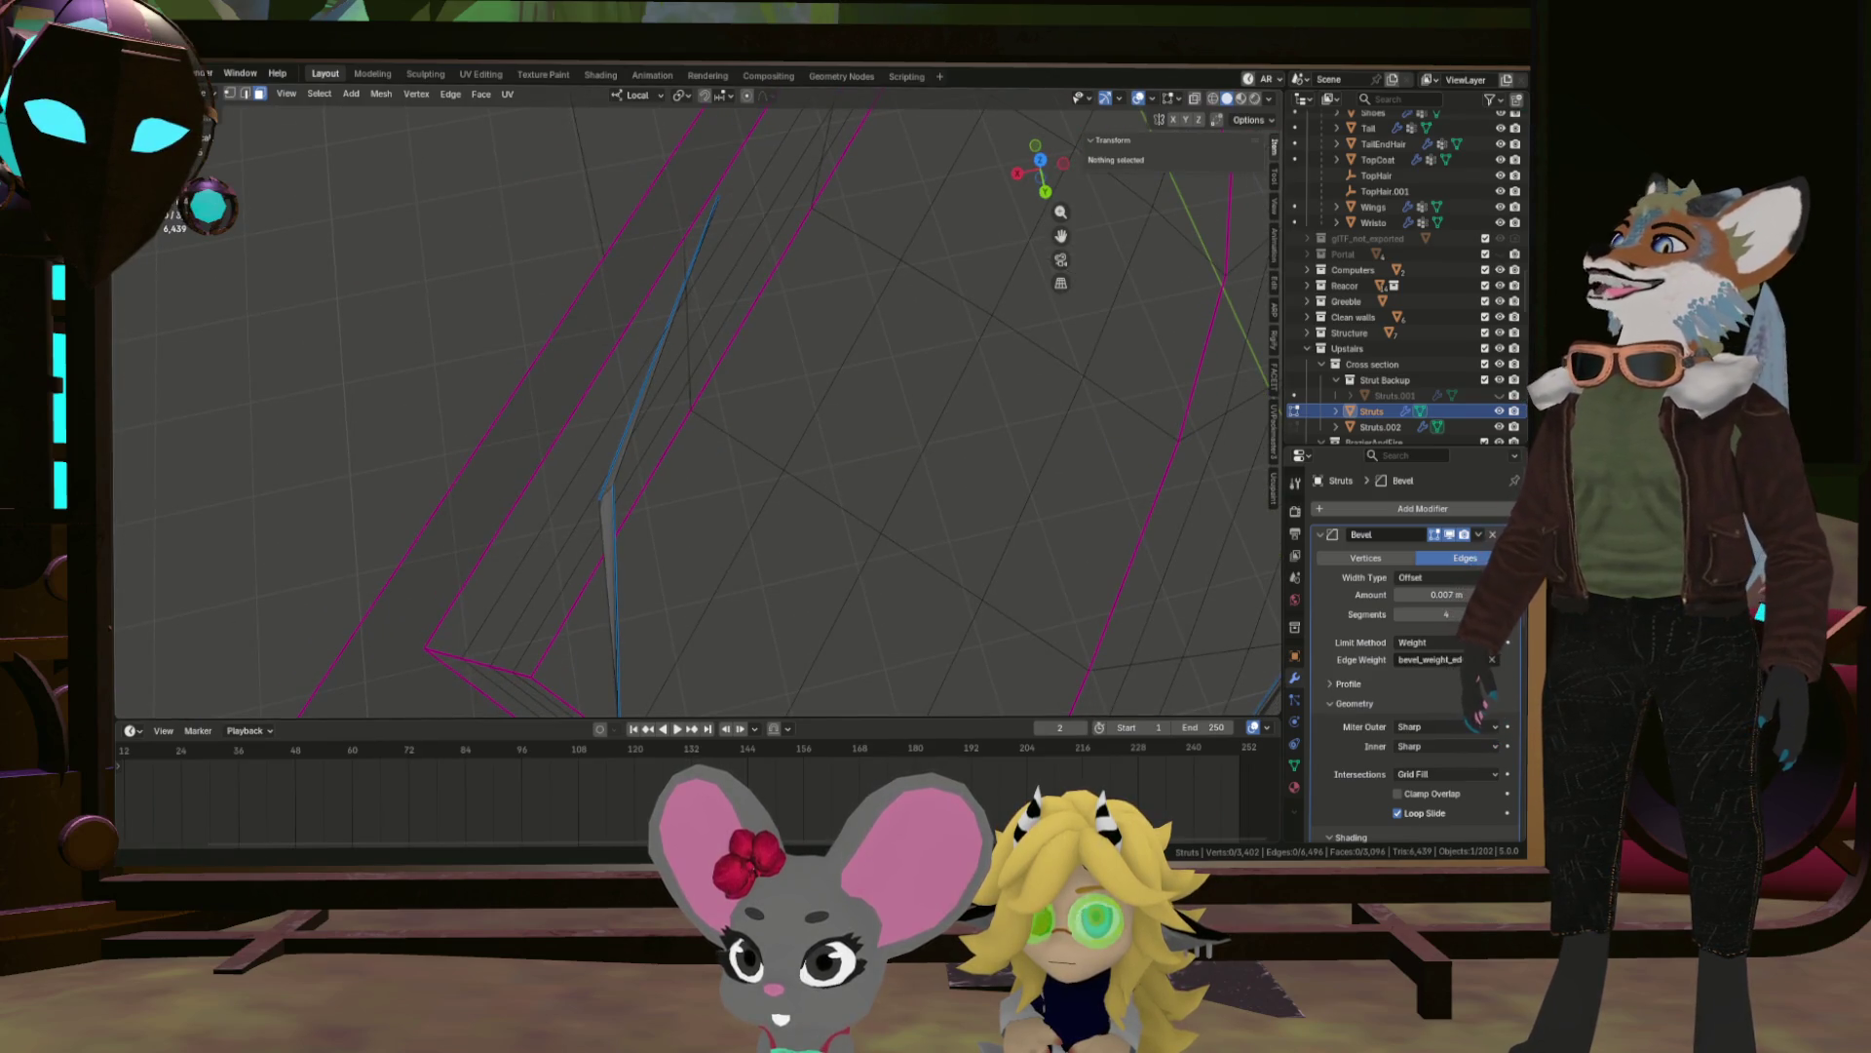
Undo a mistaken inner-wall face deletion and remove the long edge beside it instead.
left_click(632, 388)
left_click_drag(633, 388, 624, 439)
key("x")
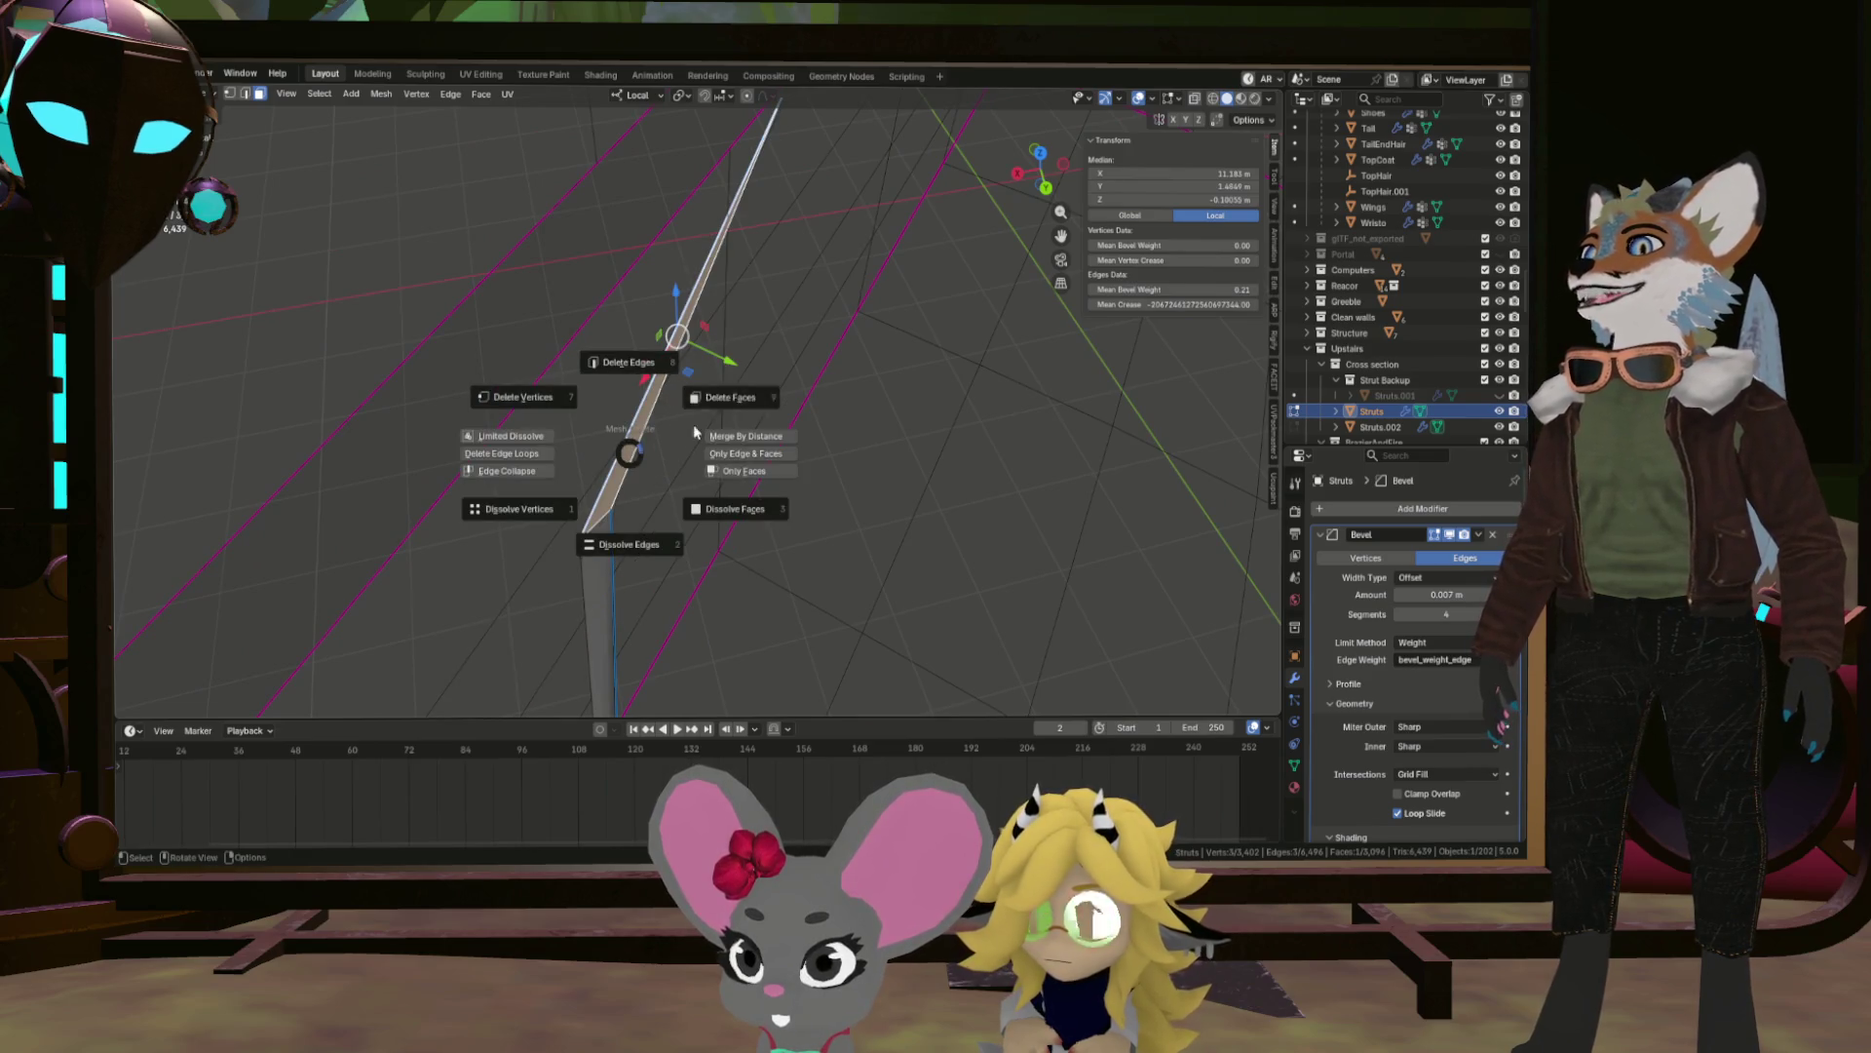
left_click(694, 400)
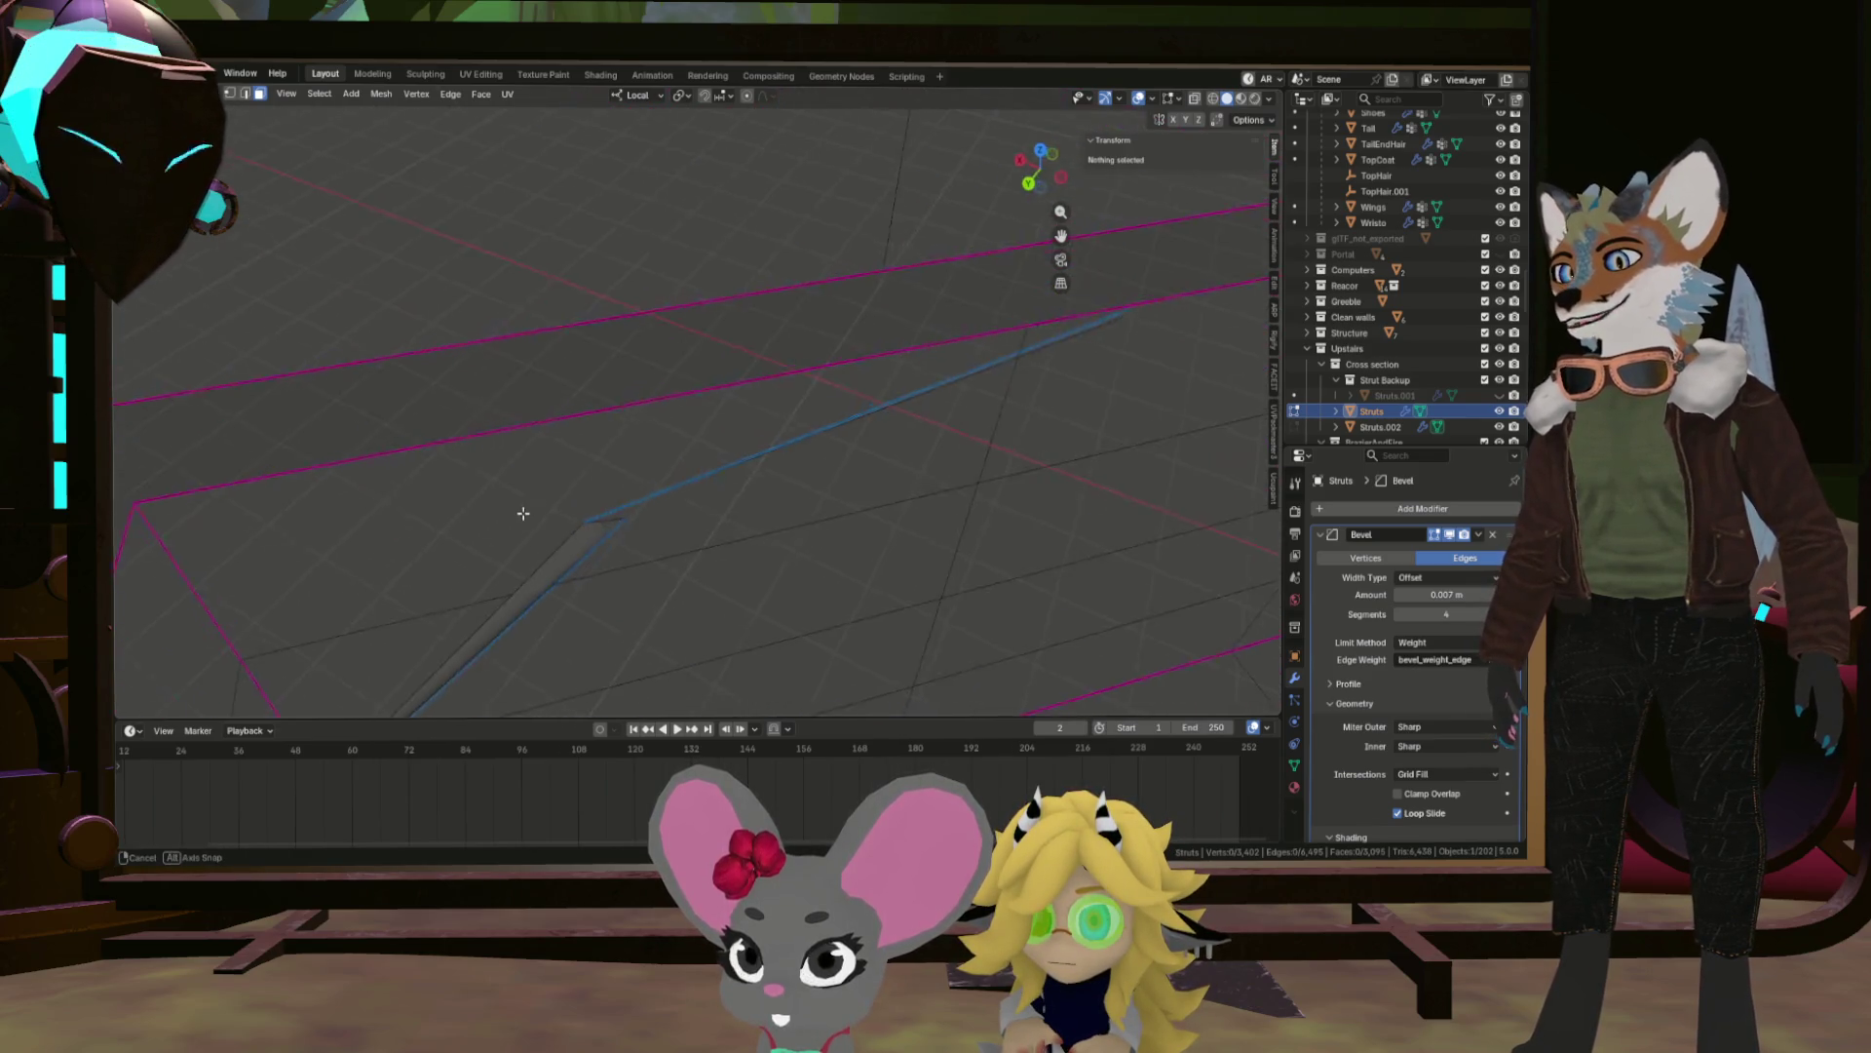
key("ctrl+z")
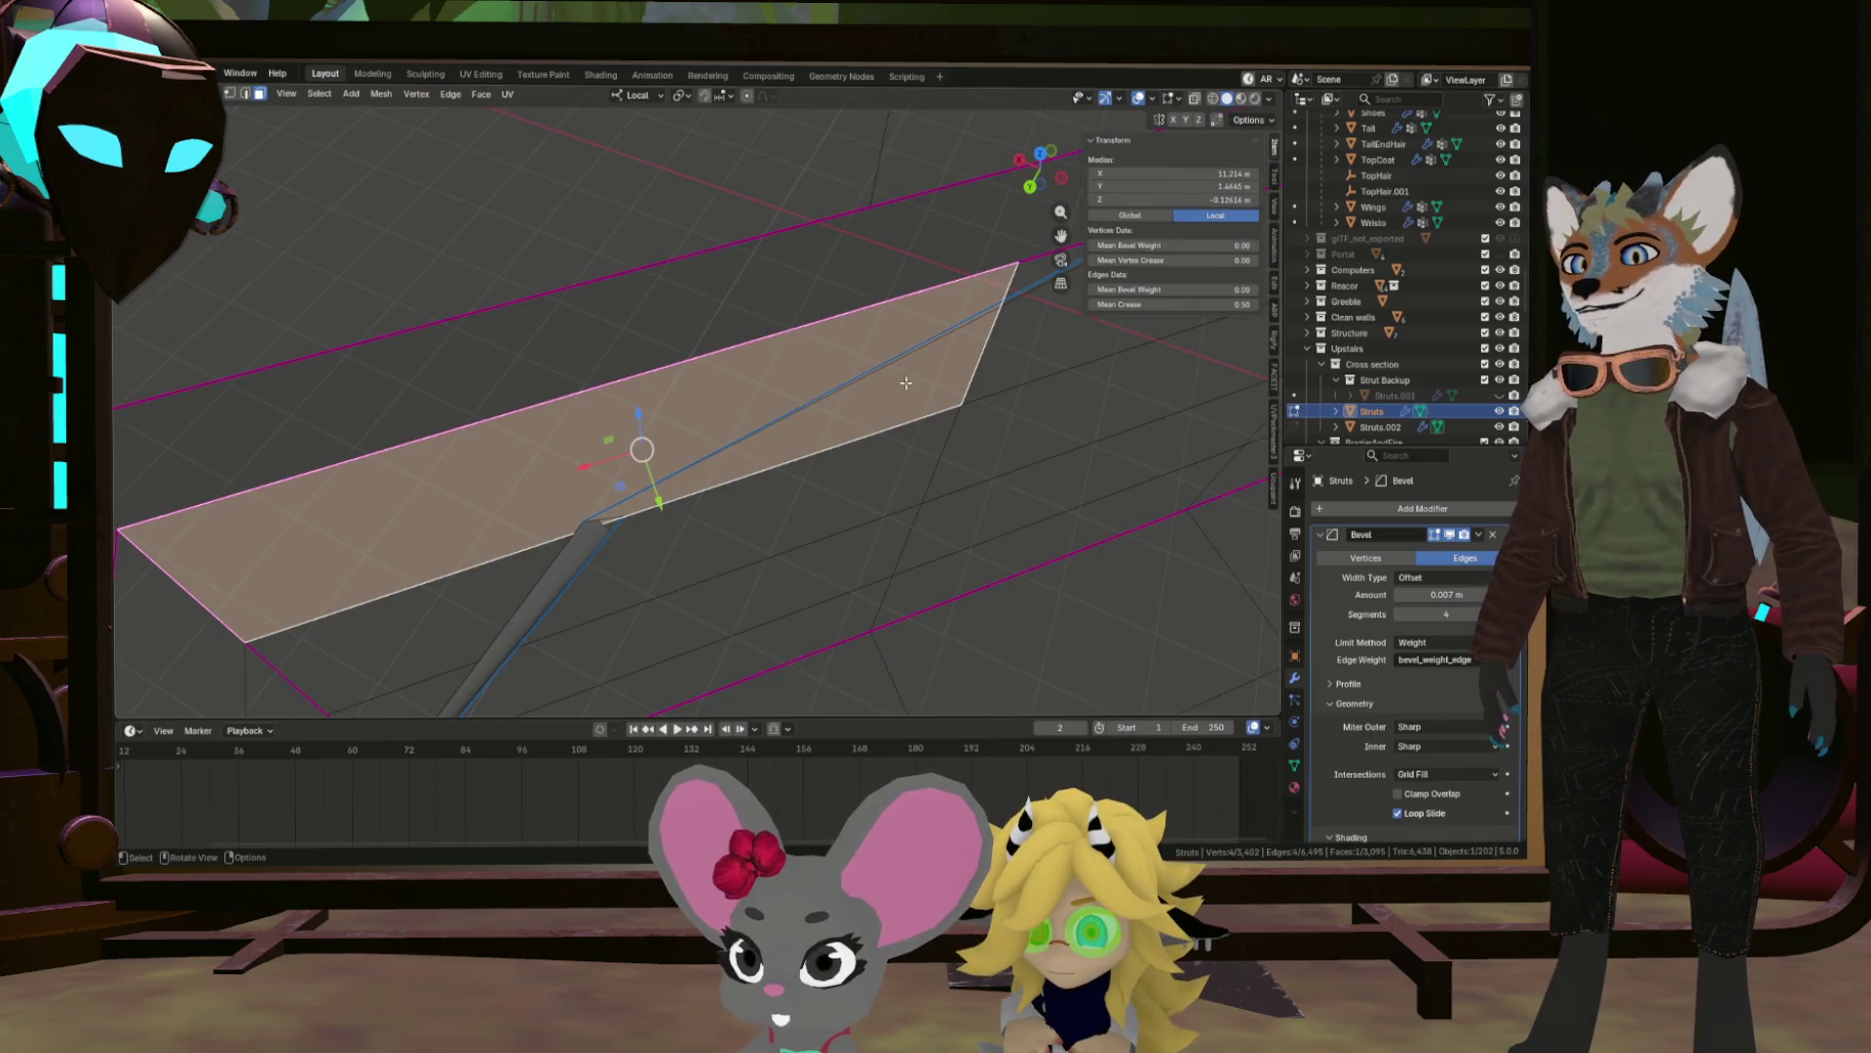
left_click_drag(901, 375, 934, 349)
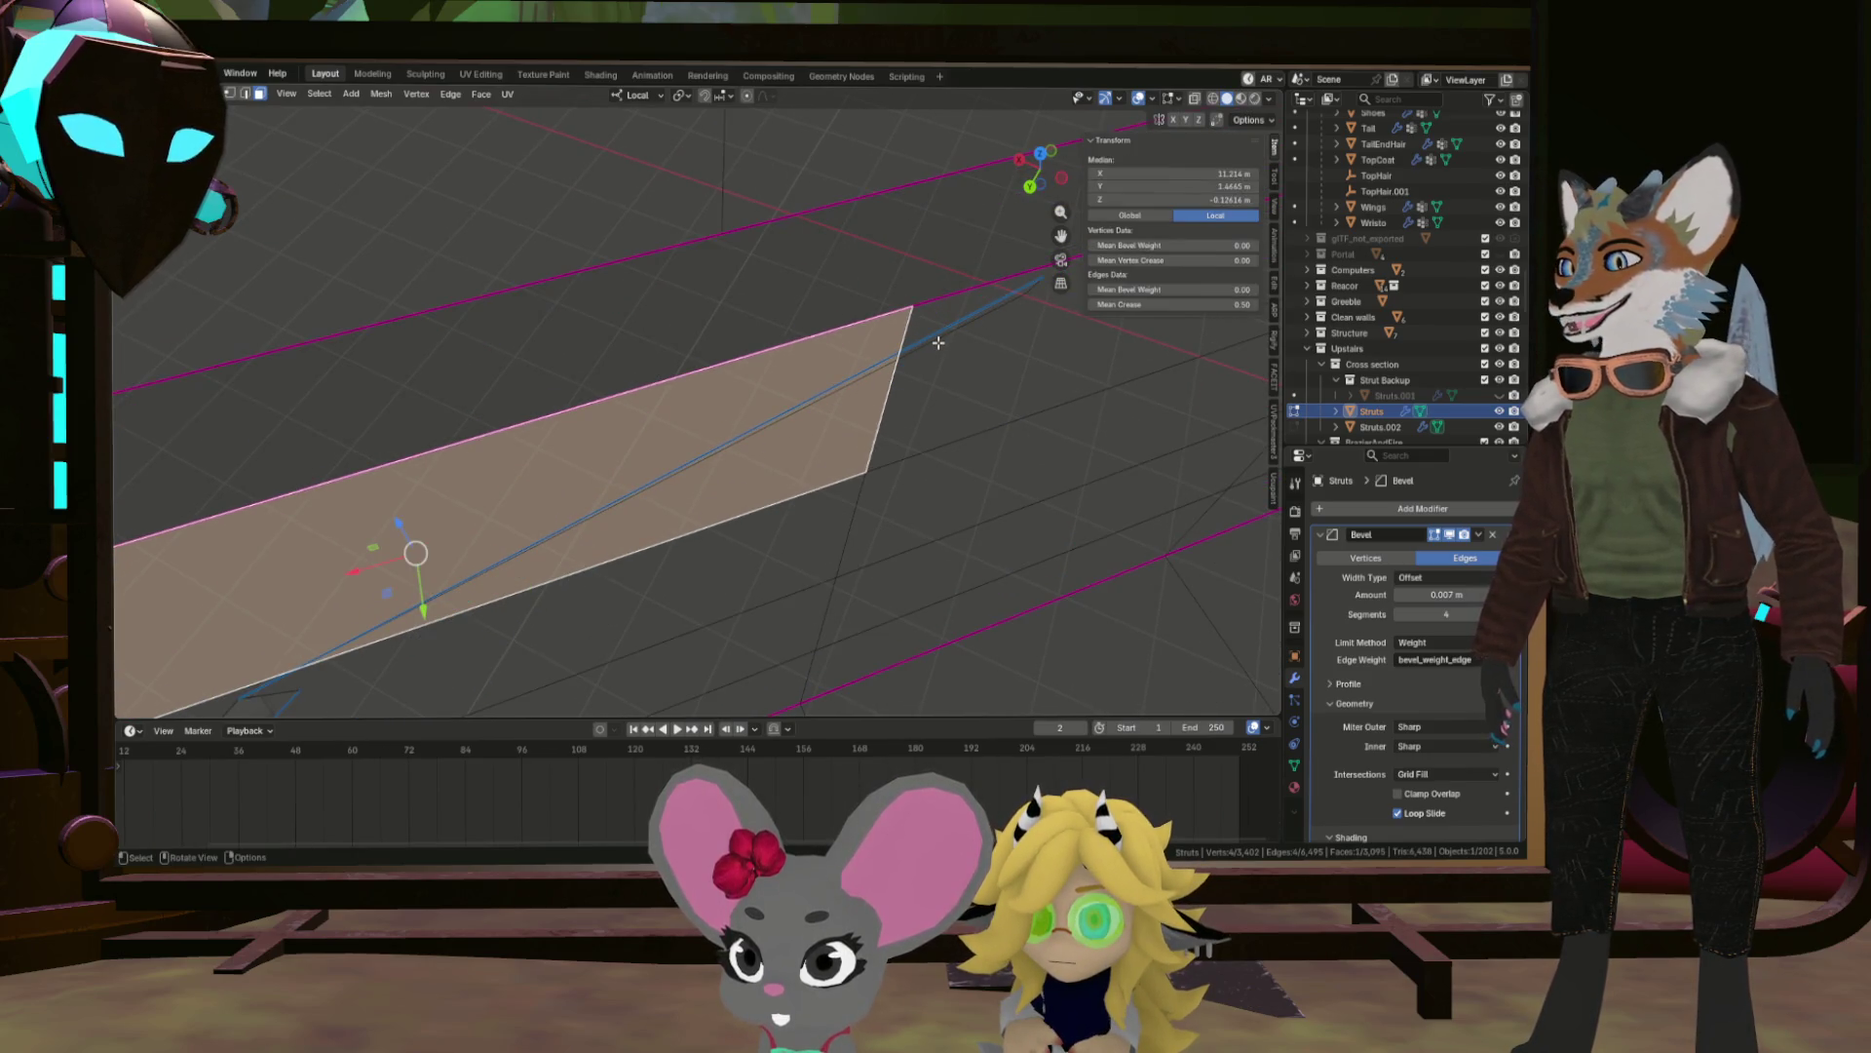
left_click(938, 342)
left_click(933, 339)
key("x")
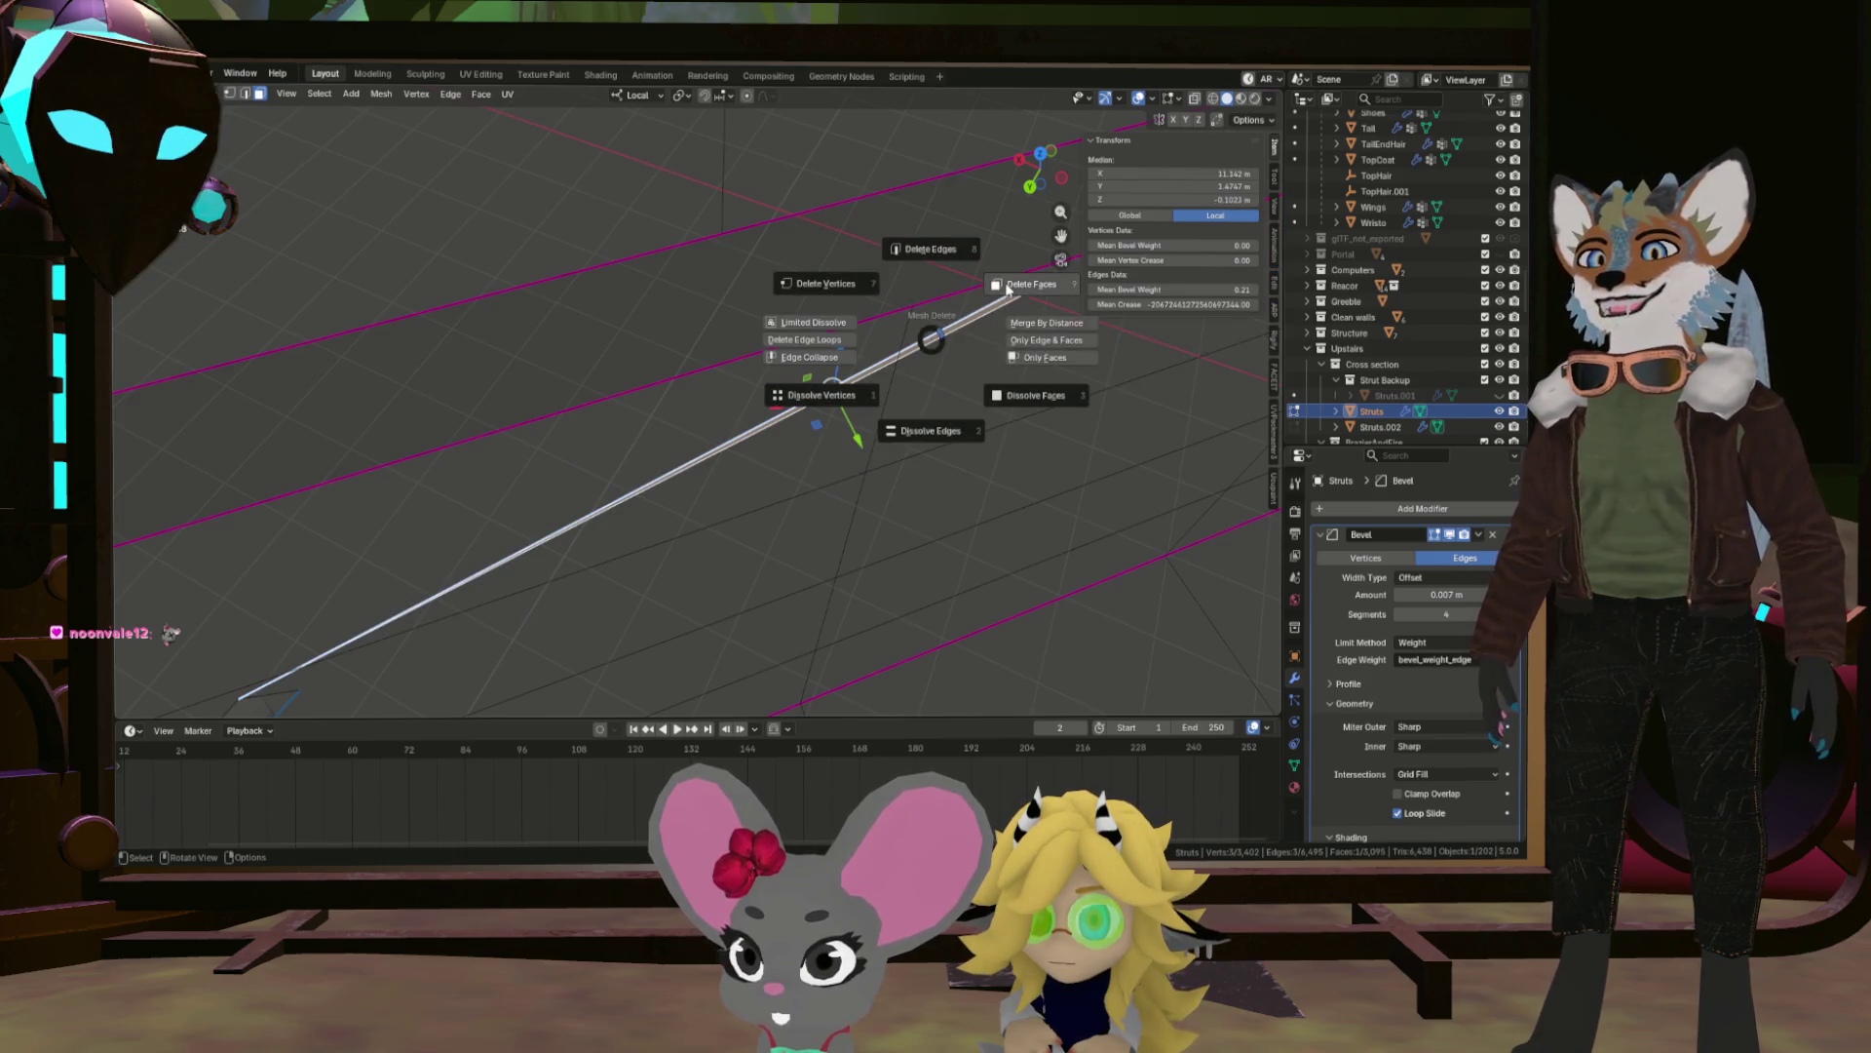
left_click(972, 330)
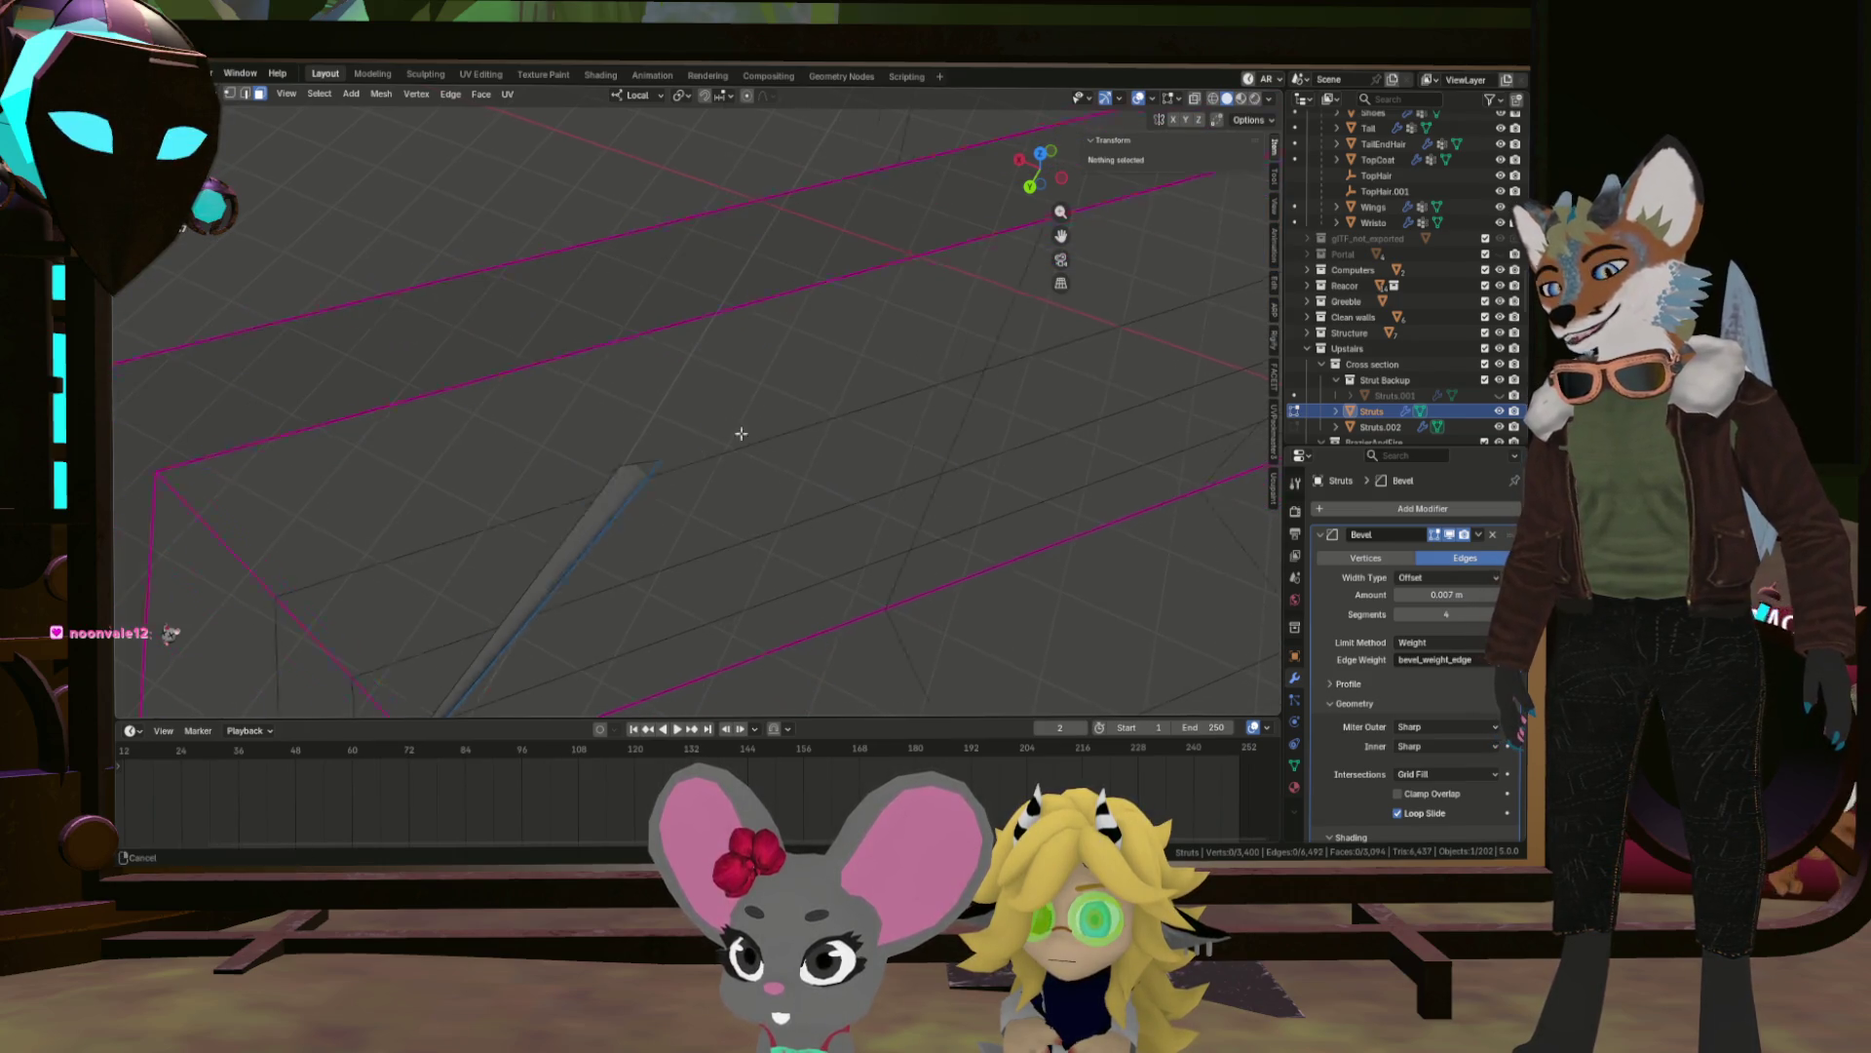
Delete the two stray strut faces, the lower one and the adjacent upper one.
left_click(688, 459)
key("x")
left_click(775, 416)
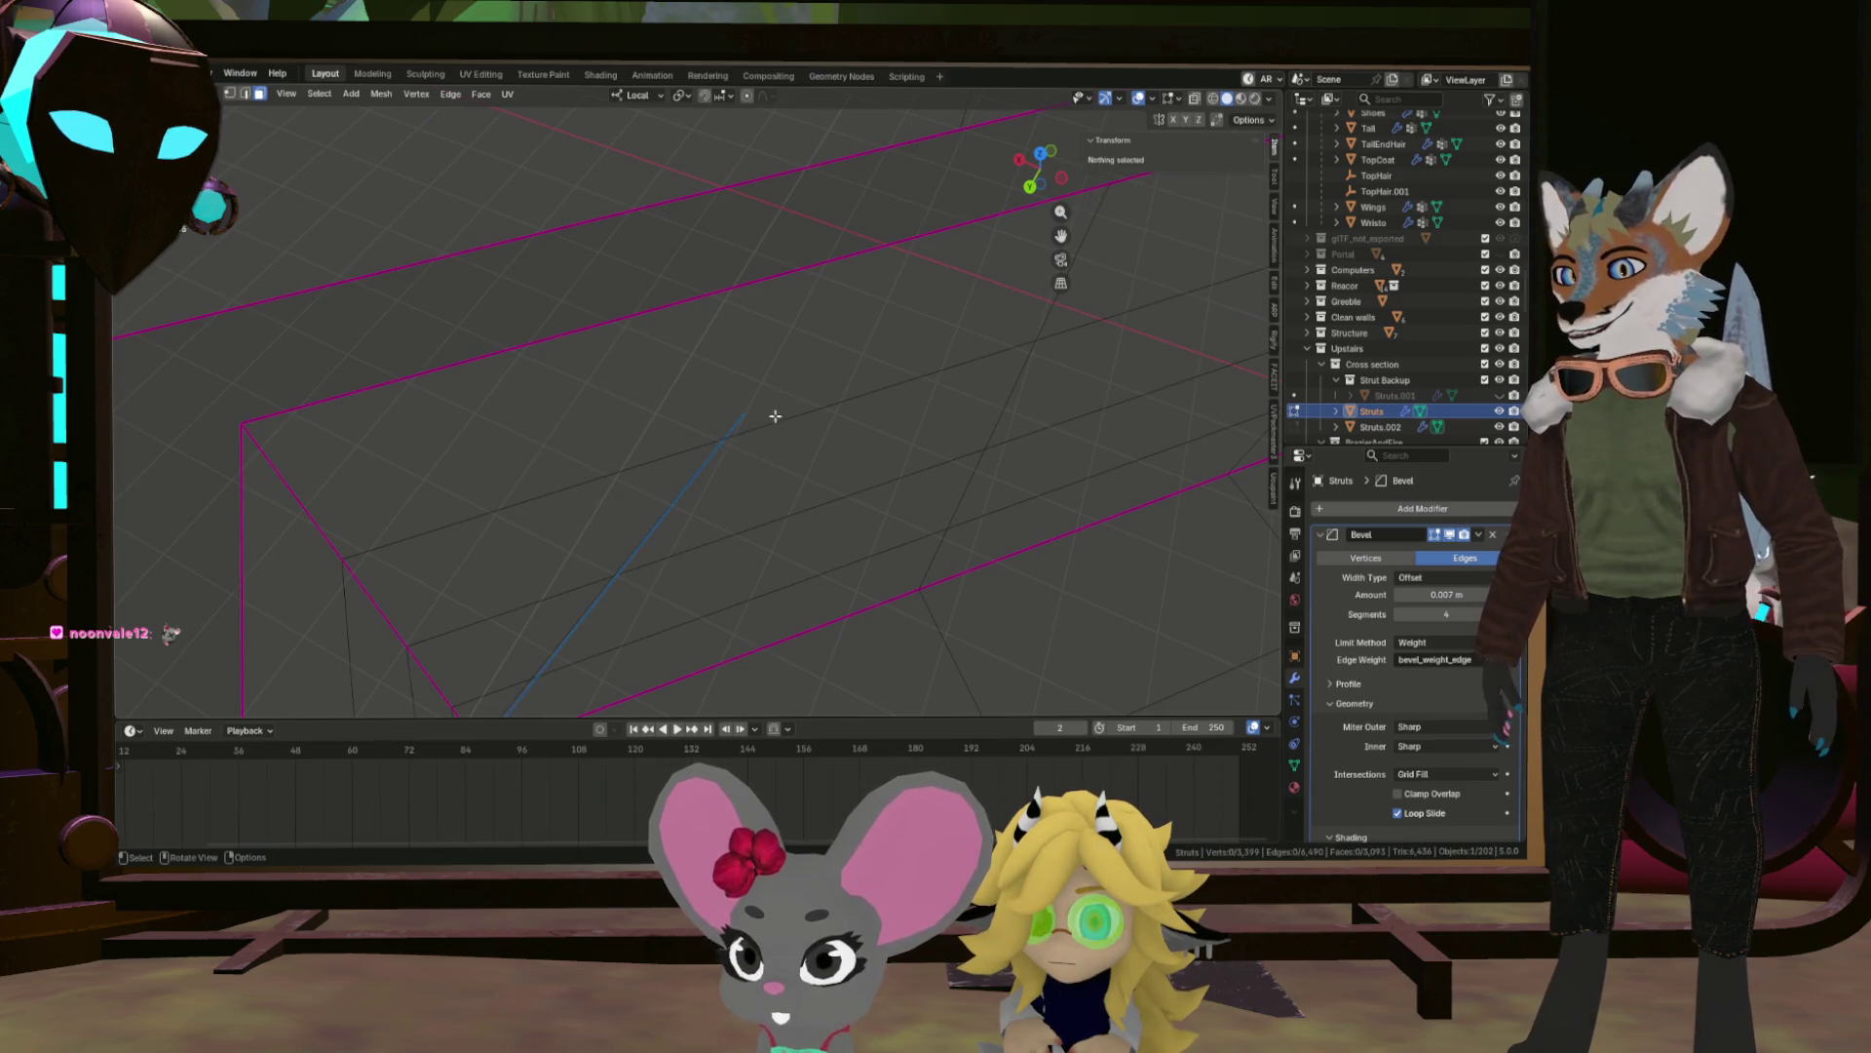
key("ctrl+z")
left_click_drag(692, 477, 399, 493)
left_click(651, 469)
key("ctrl+z")
left_click_drag(530, 280, 334, 430)
left_click(444, 382)
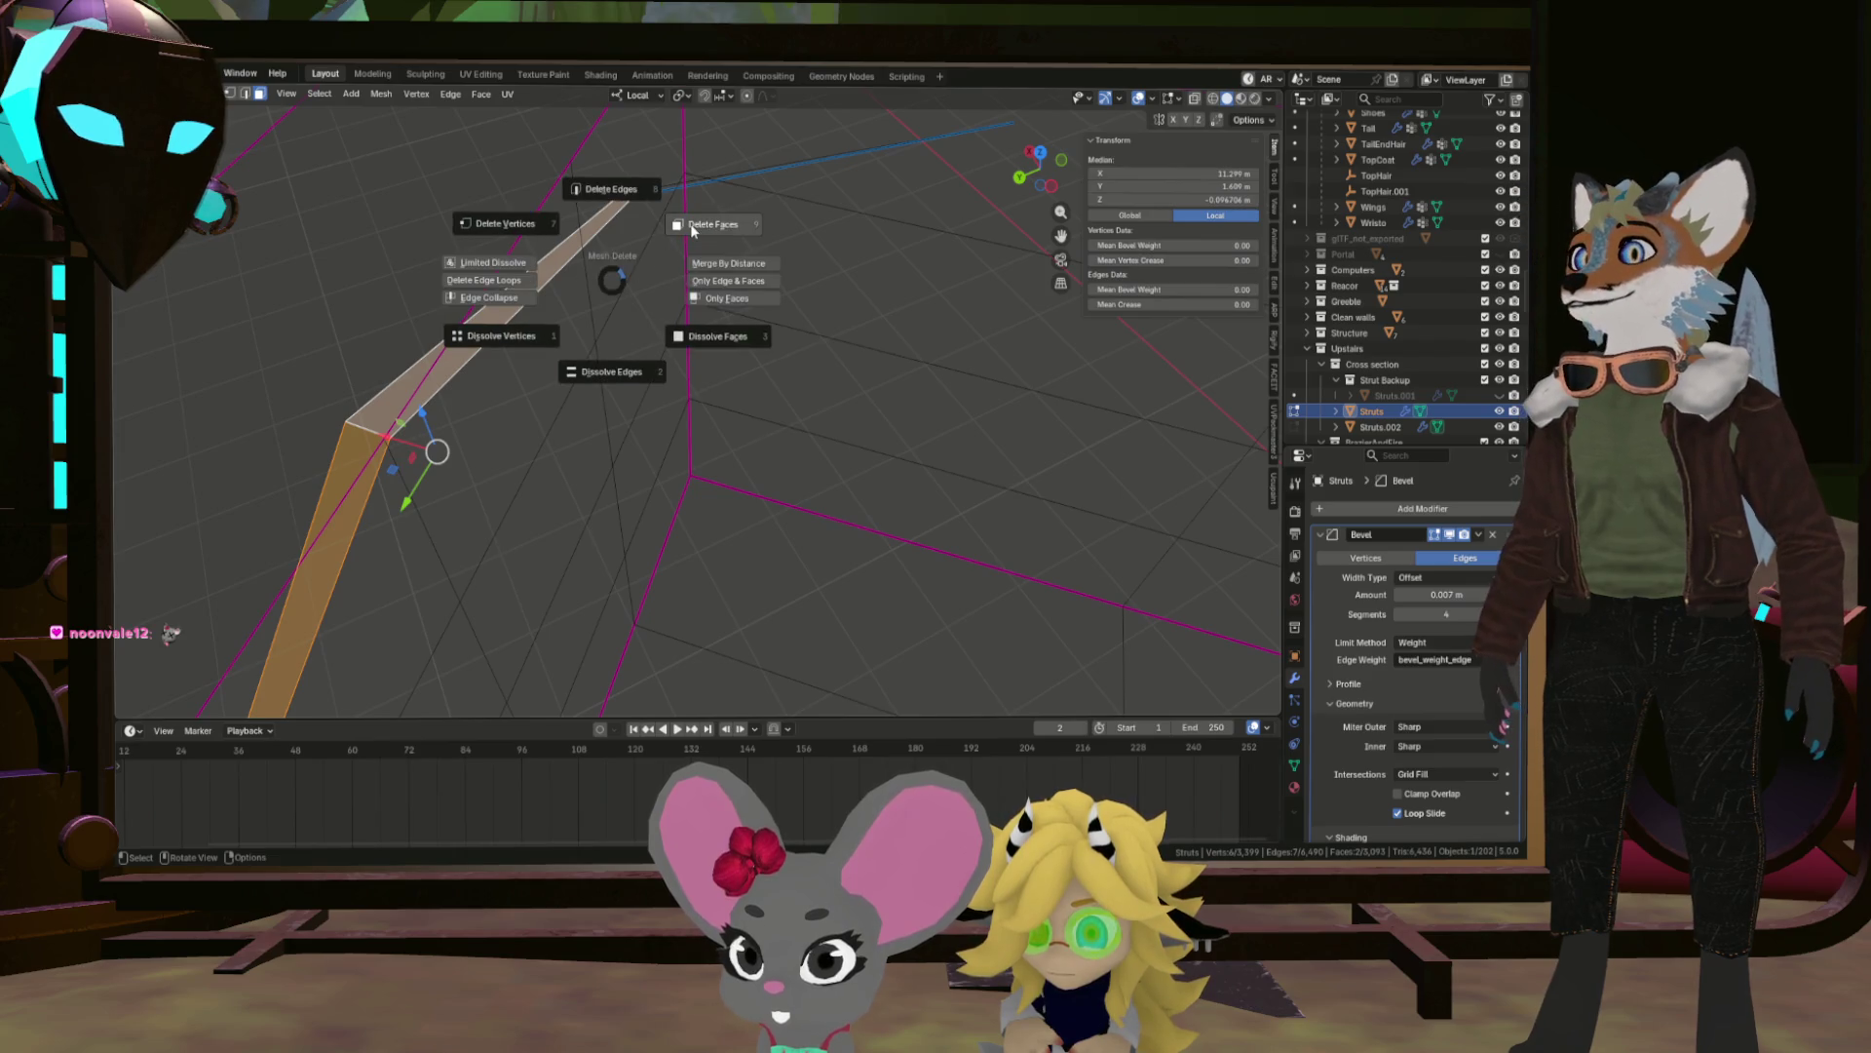
left_click(693, 226)
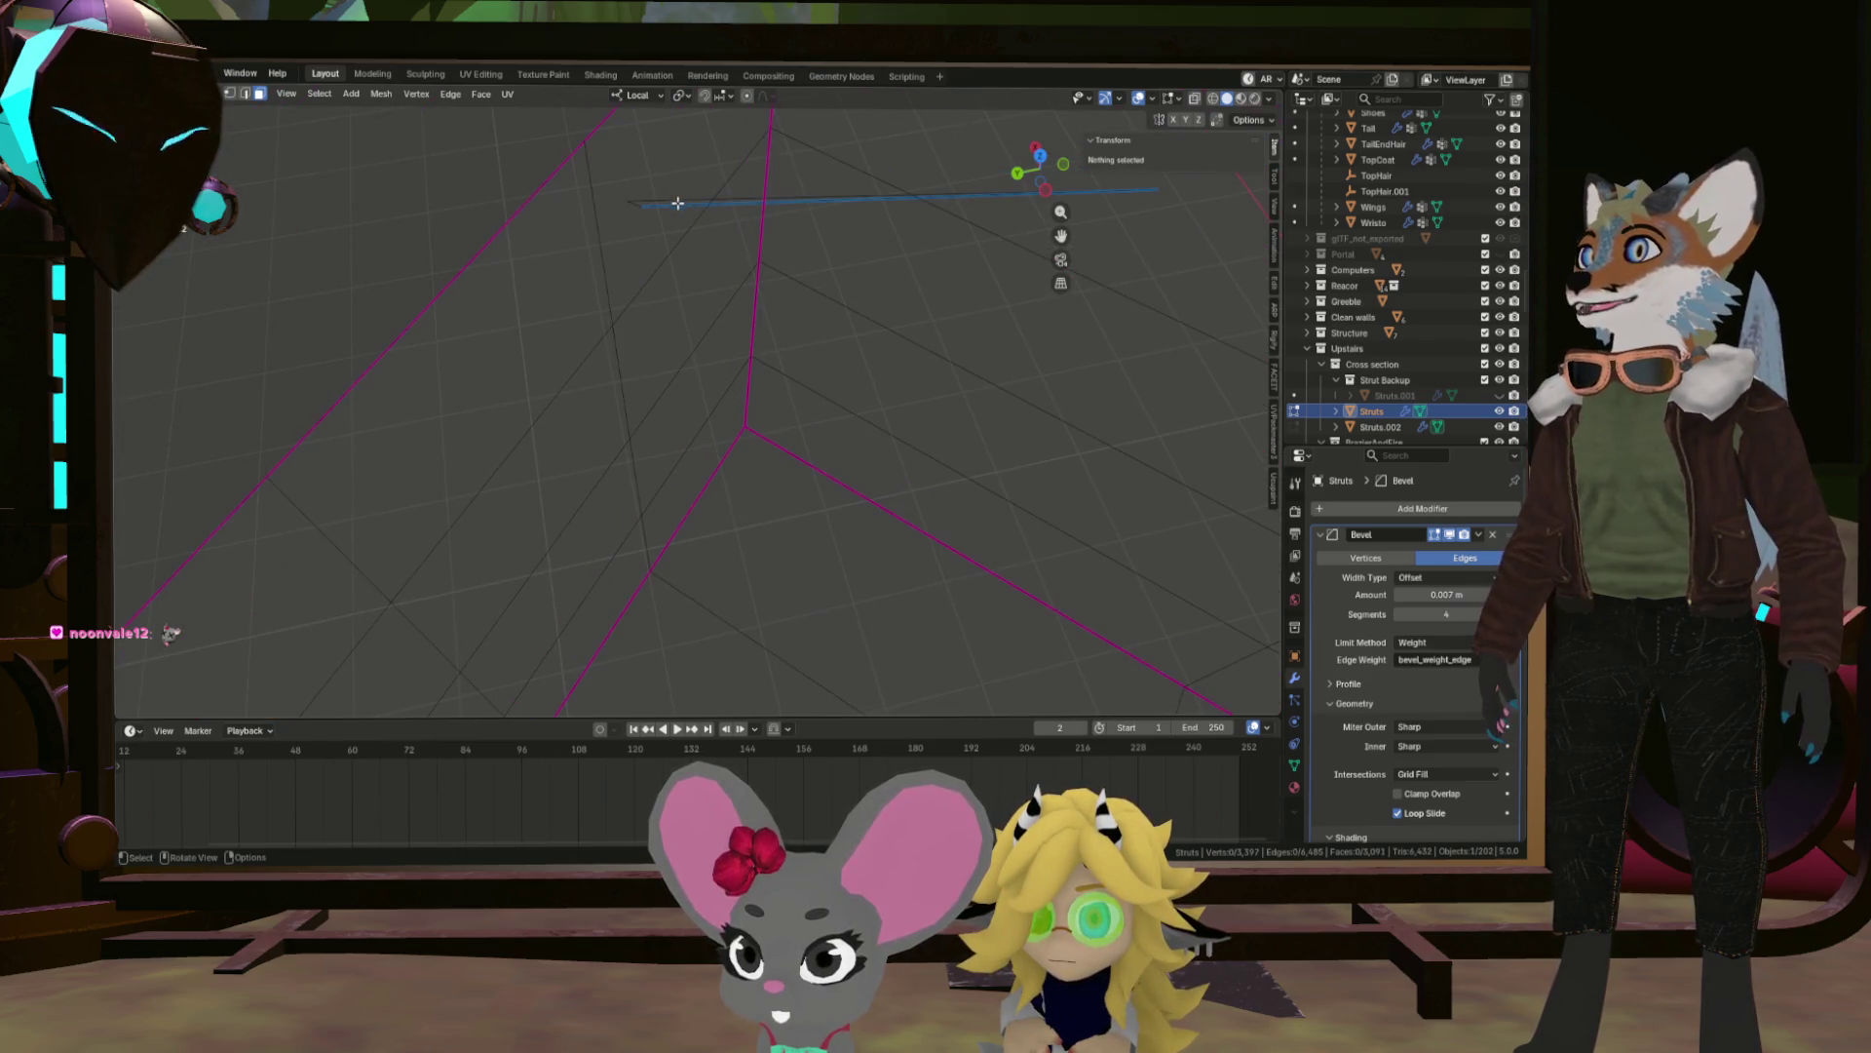
Delete the leftover edge beside the removed strut faces.
left_click(678, 203)
left_click_drag(679, 203, 636, 321)
left_click_drag(629, 397, 655, 491)
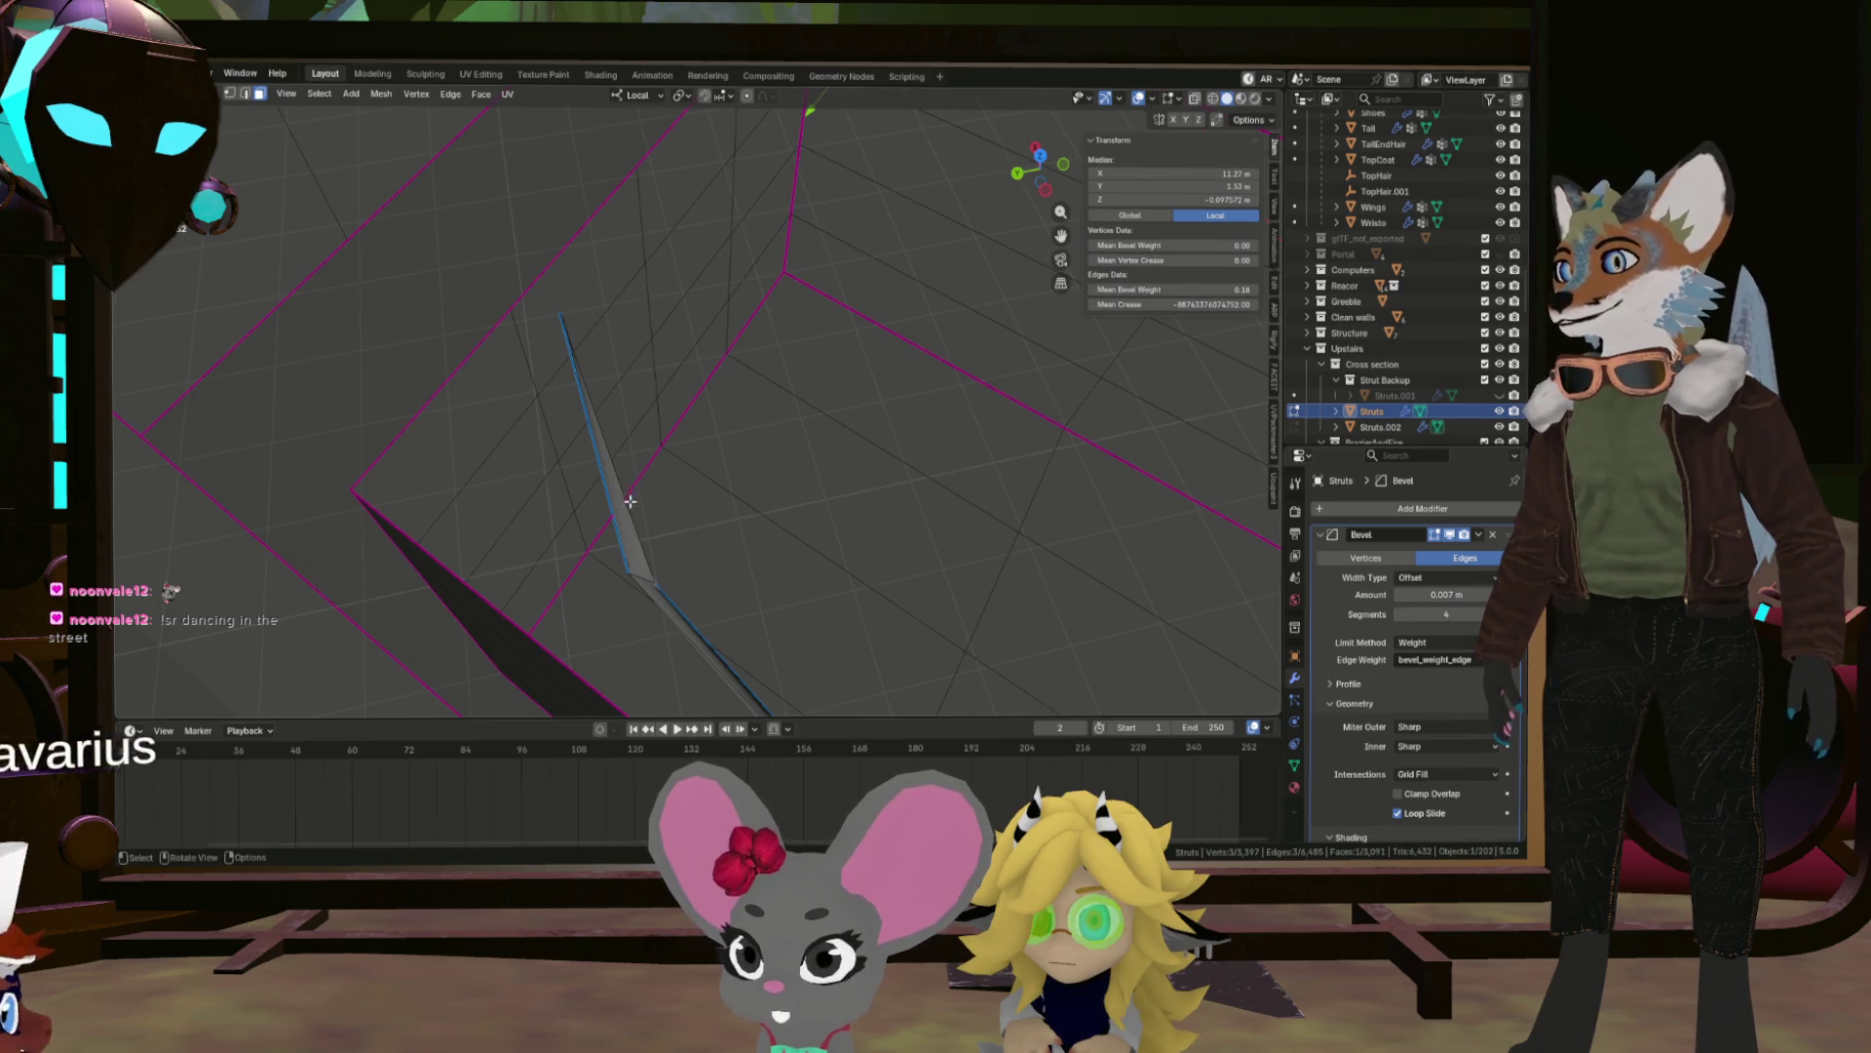
key("x")
left_click(731, 422)
left_click_drag(731, 422, 751, 352)
left_click(744, 303)
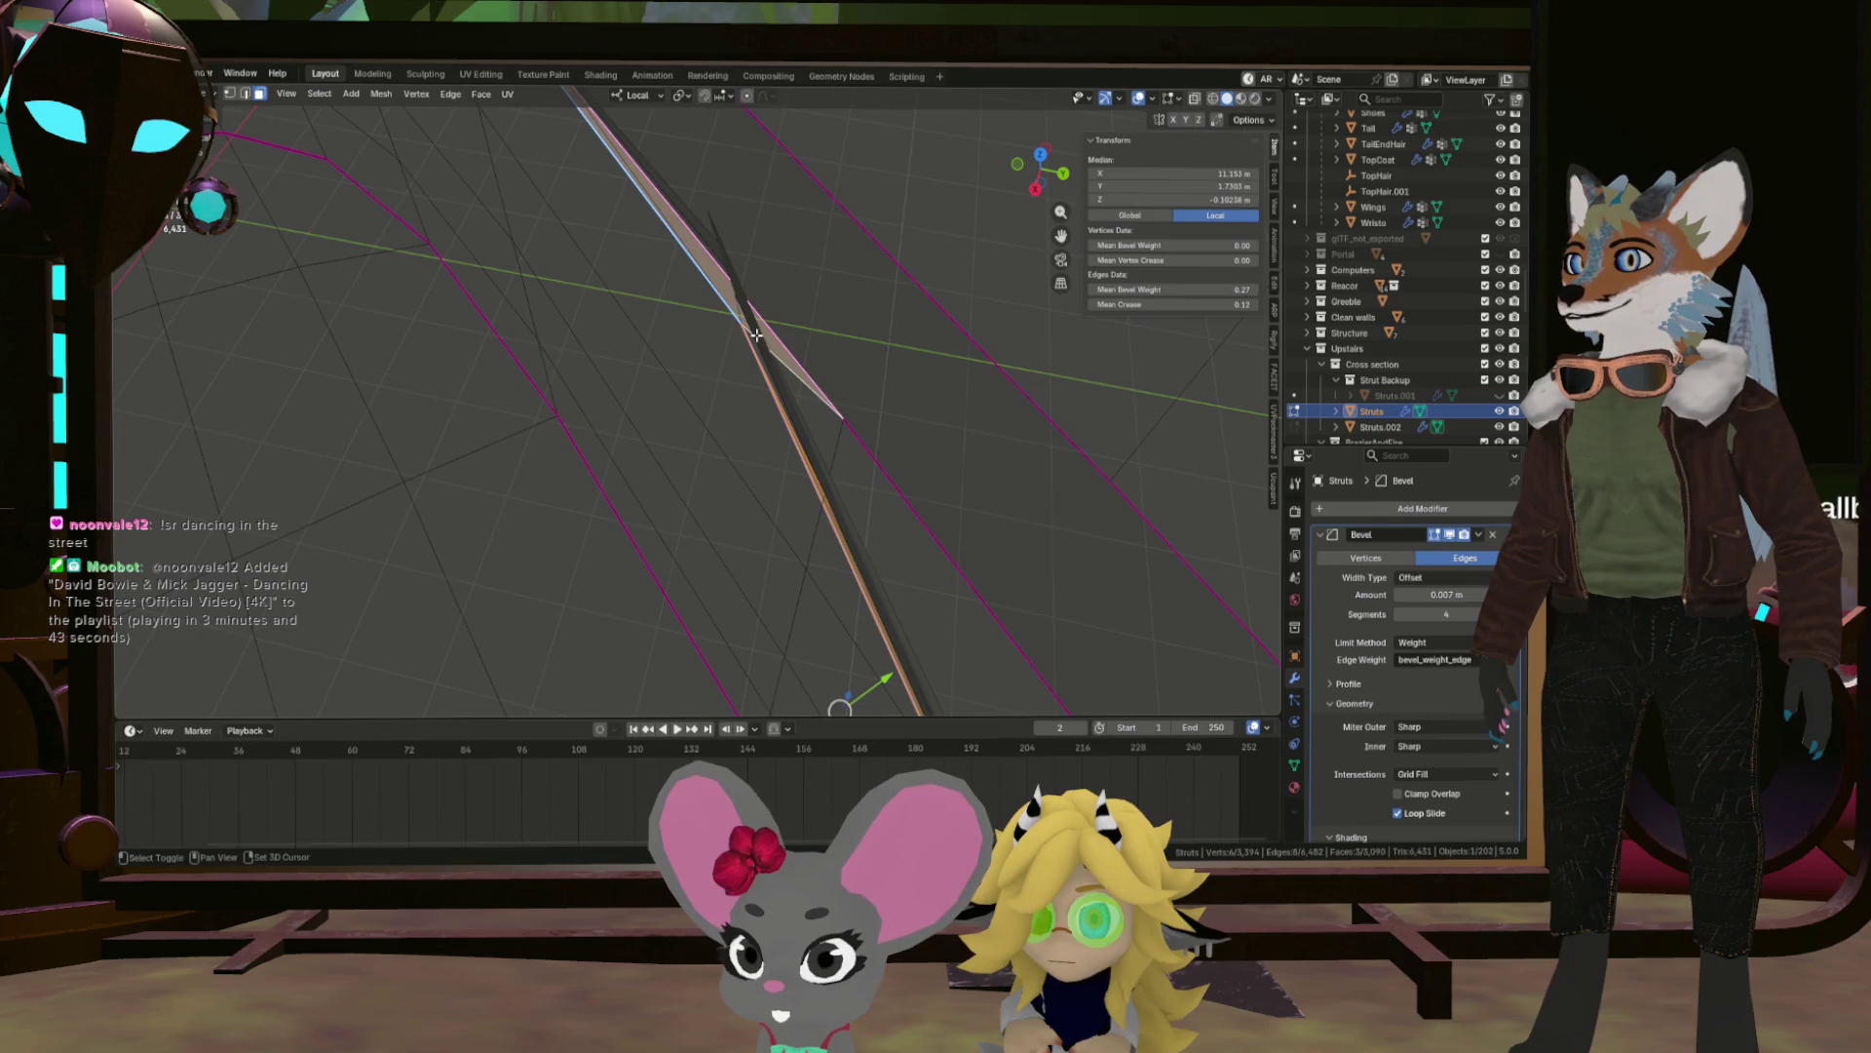
Delete the stray vertex geometry and the thin leftover sliver faces along the strut.
left_click_drag(774, 340, 772, 448)
left_click(763, 317)
key("x")
left_click(868, 386)
left_click(728, 328)
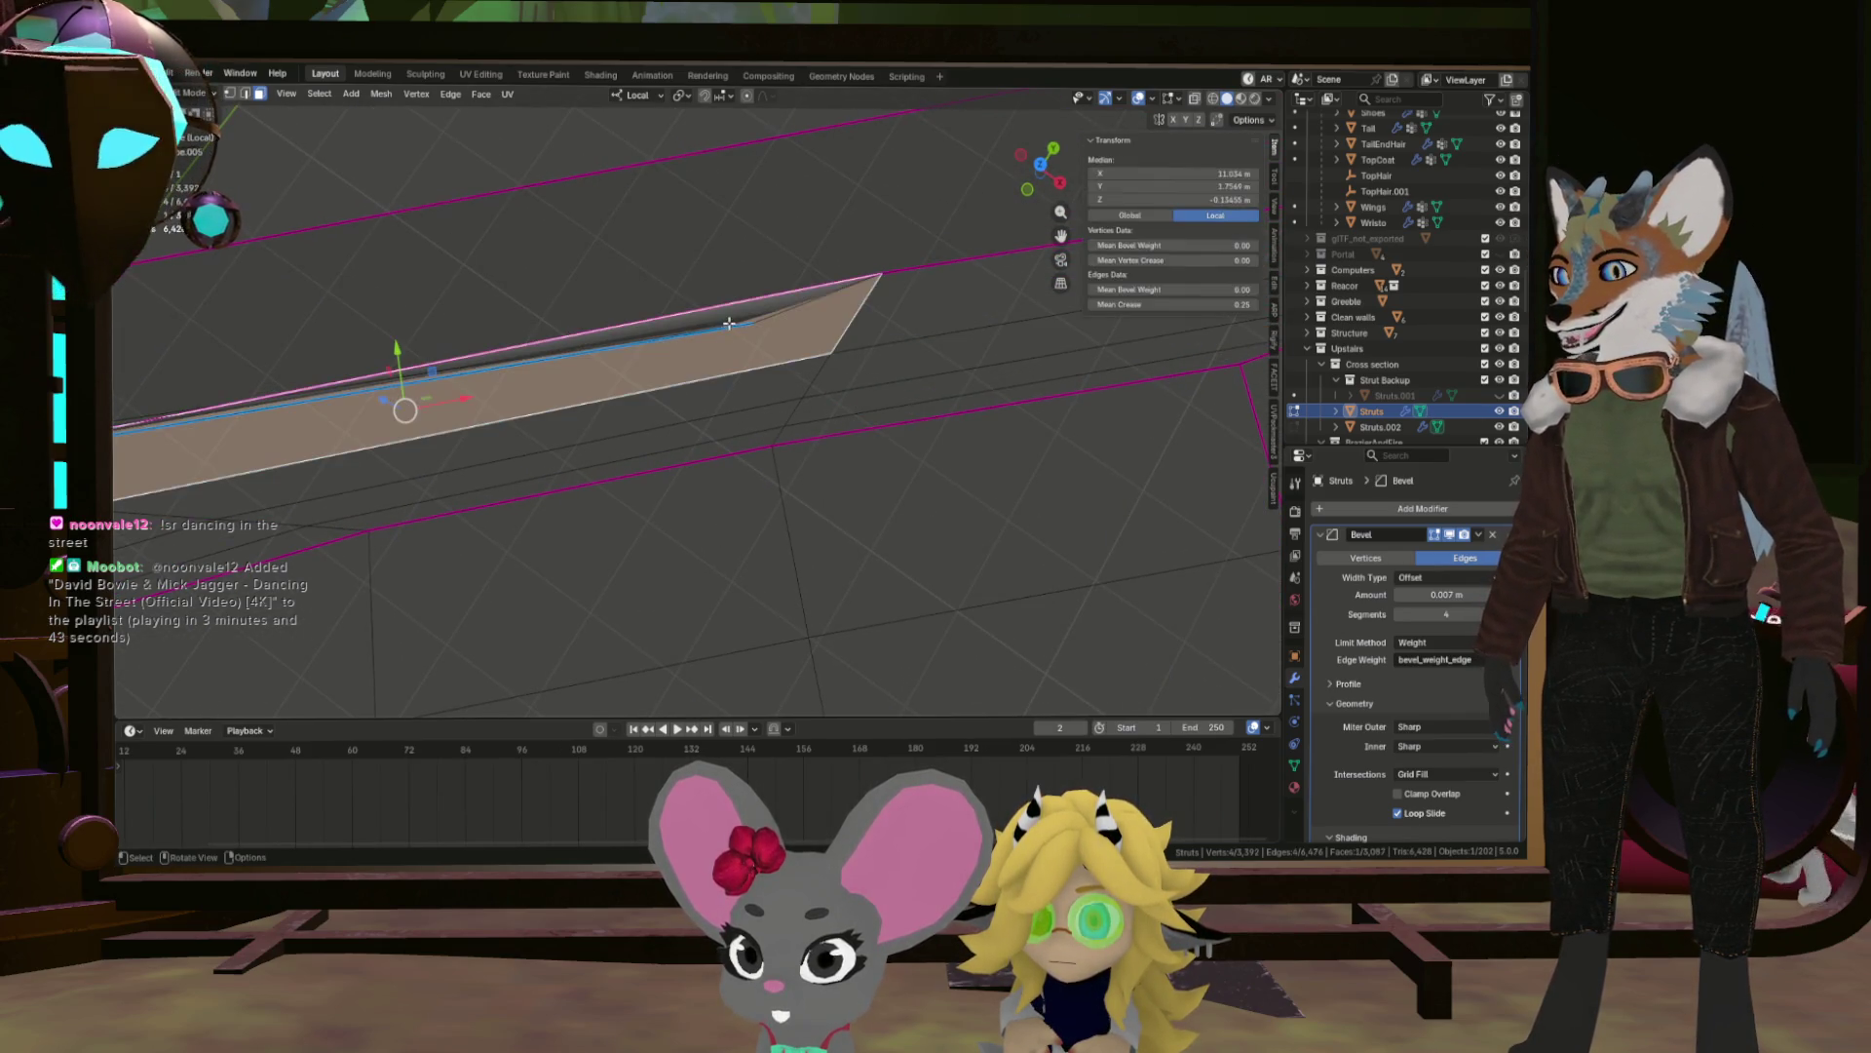
key("x")
left_click(787, 315)
left_click_drag(787, 315, 780, 393)
left_click(326, 404)
left_click_drag(325, 404, 831, 455)
key("x")
left_click(880, 419)
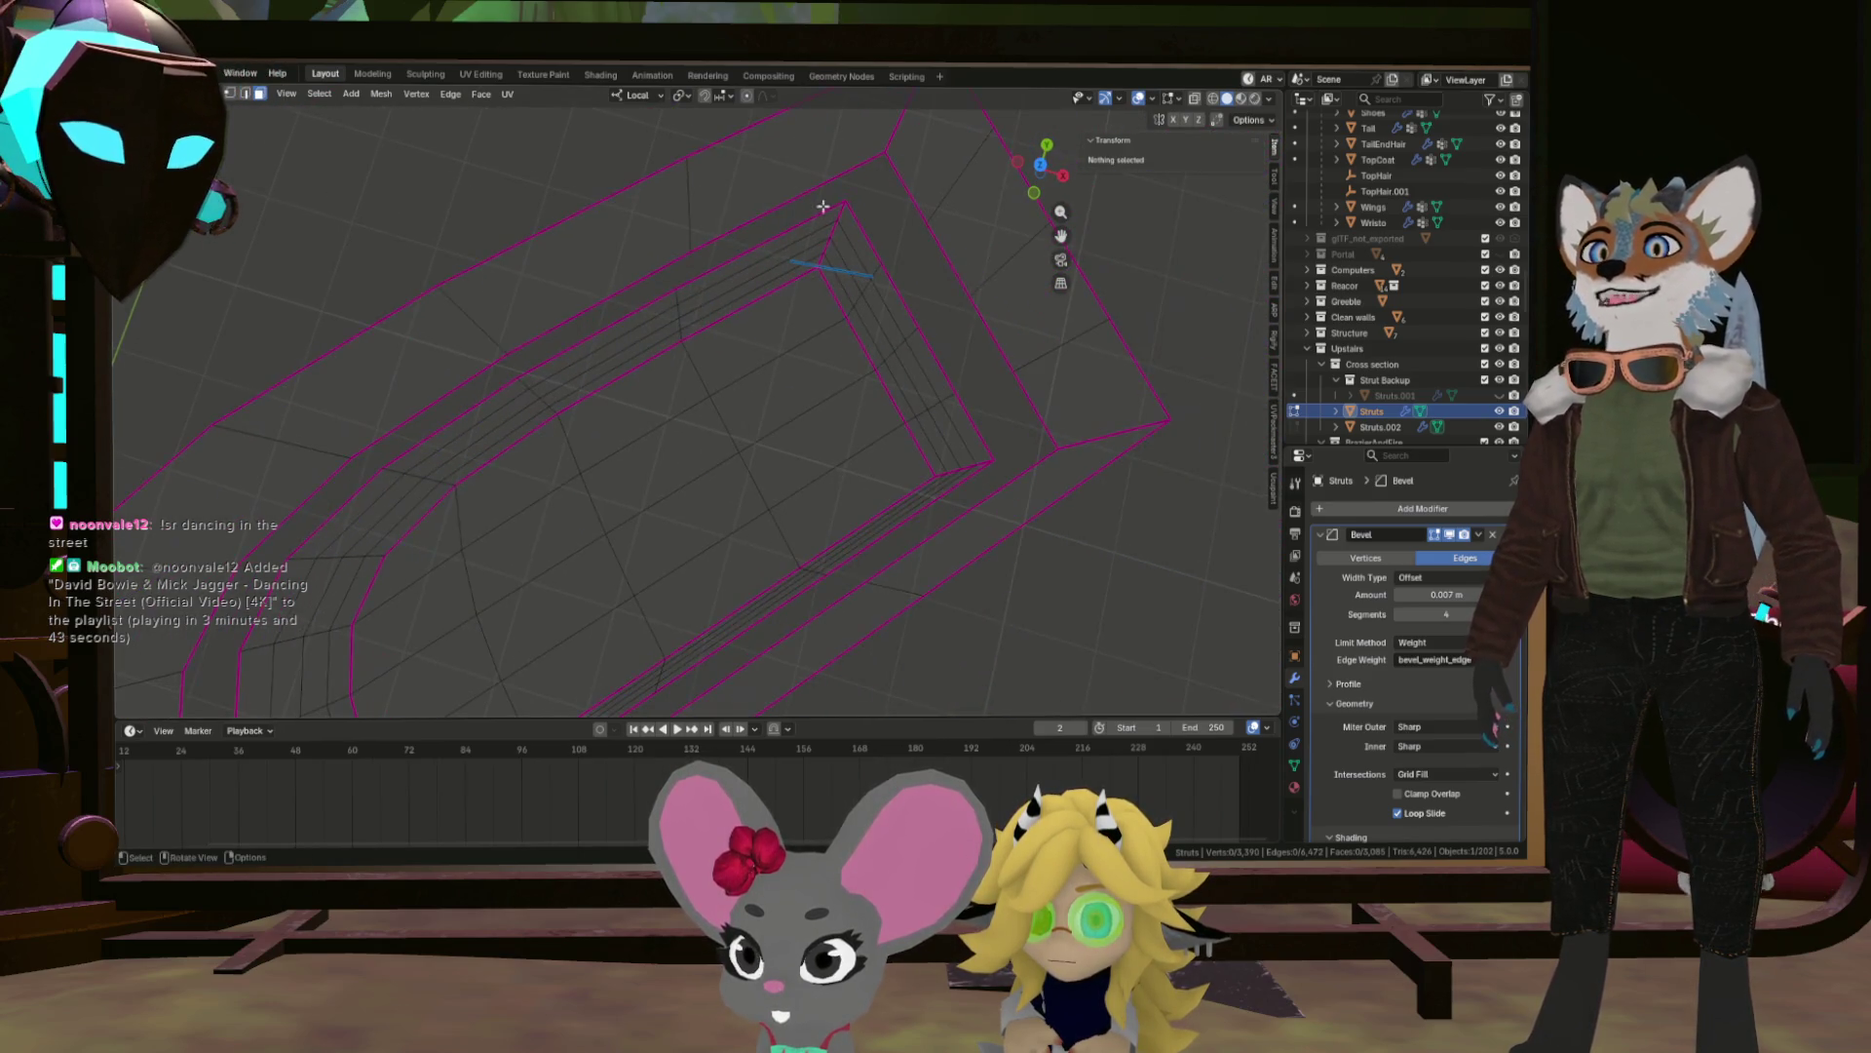
Delete the stray blue edge, then reveal all hidden geometry with Alt+H.
left_click(950, 302)
key("x")
left_click(980, 290)
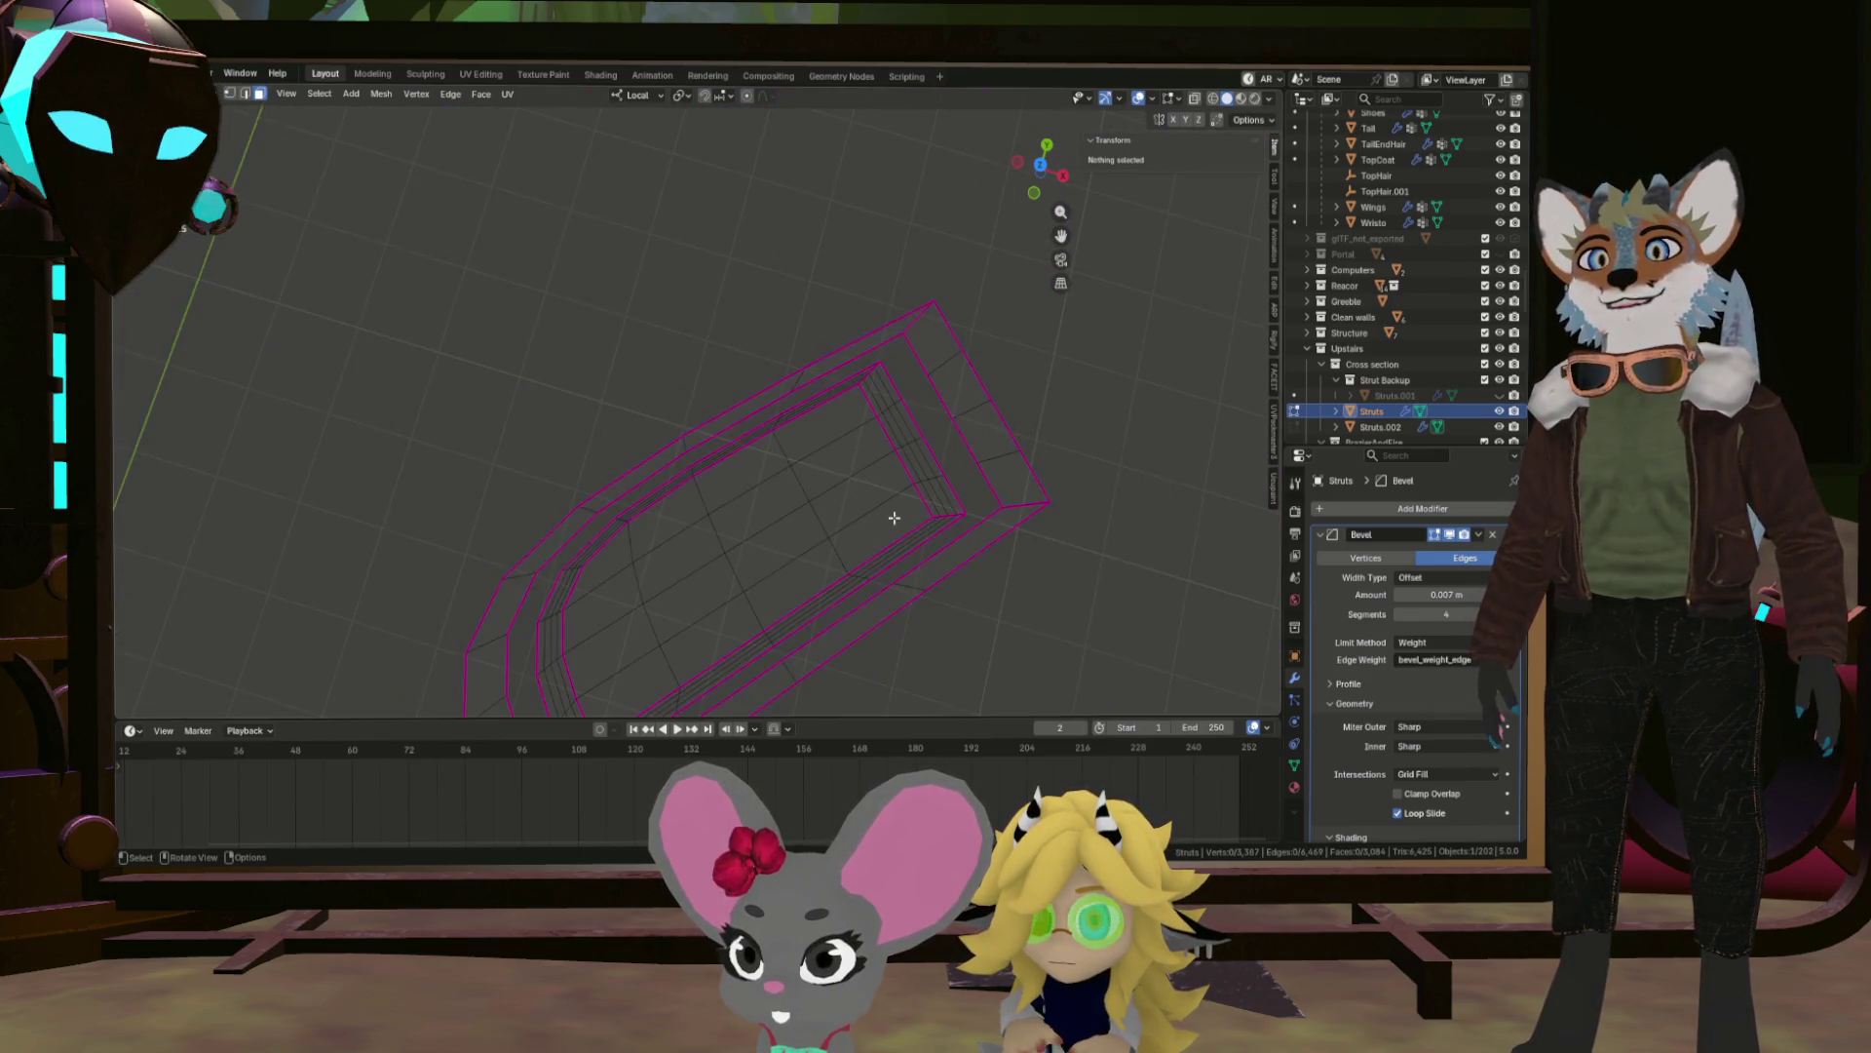
left_click_drag(963, 434, 742, 494)
key("alt+h")
Isolate the upper strut block by selecting it linked by seams and hiding the rest.
left_click(741, 404)
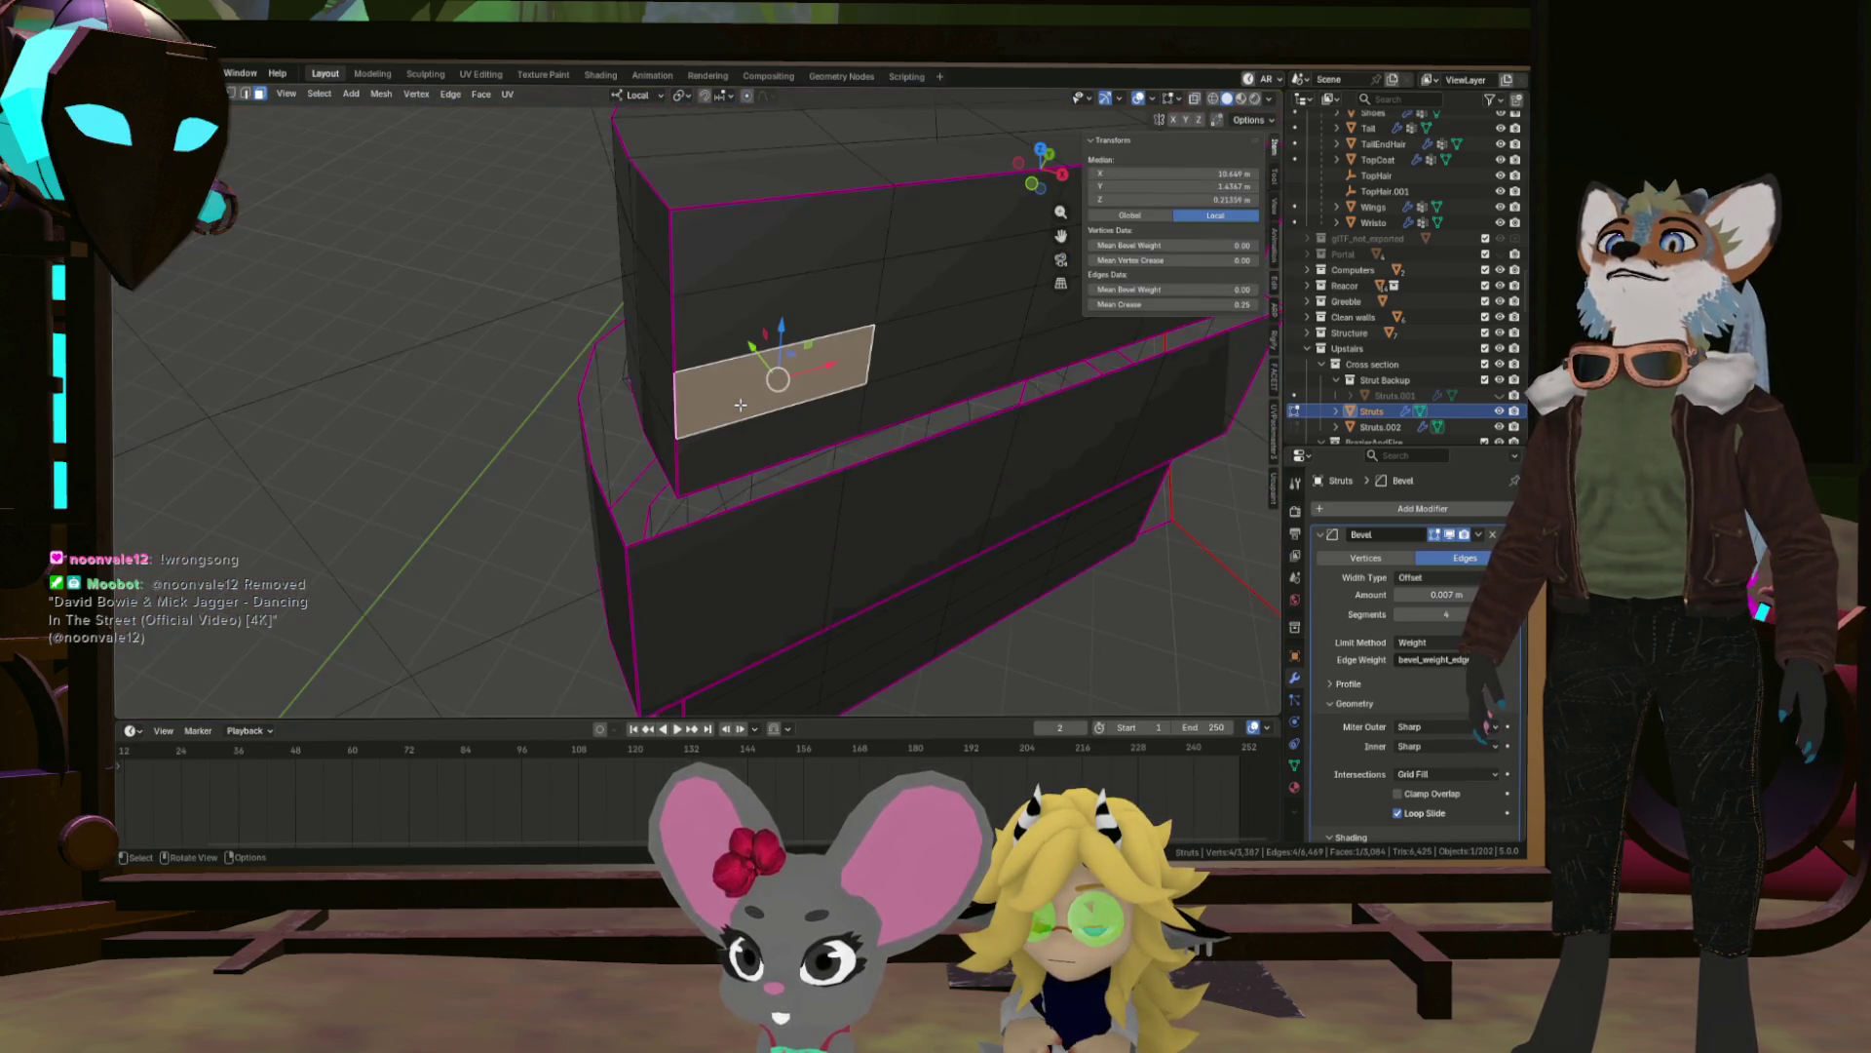
key("ctrl+l")
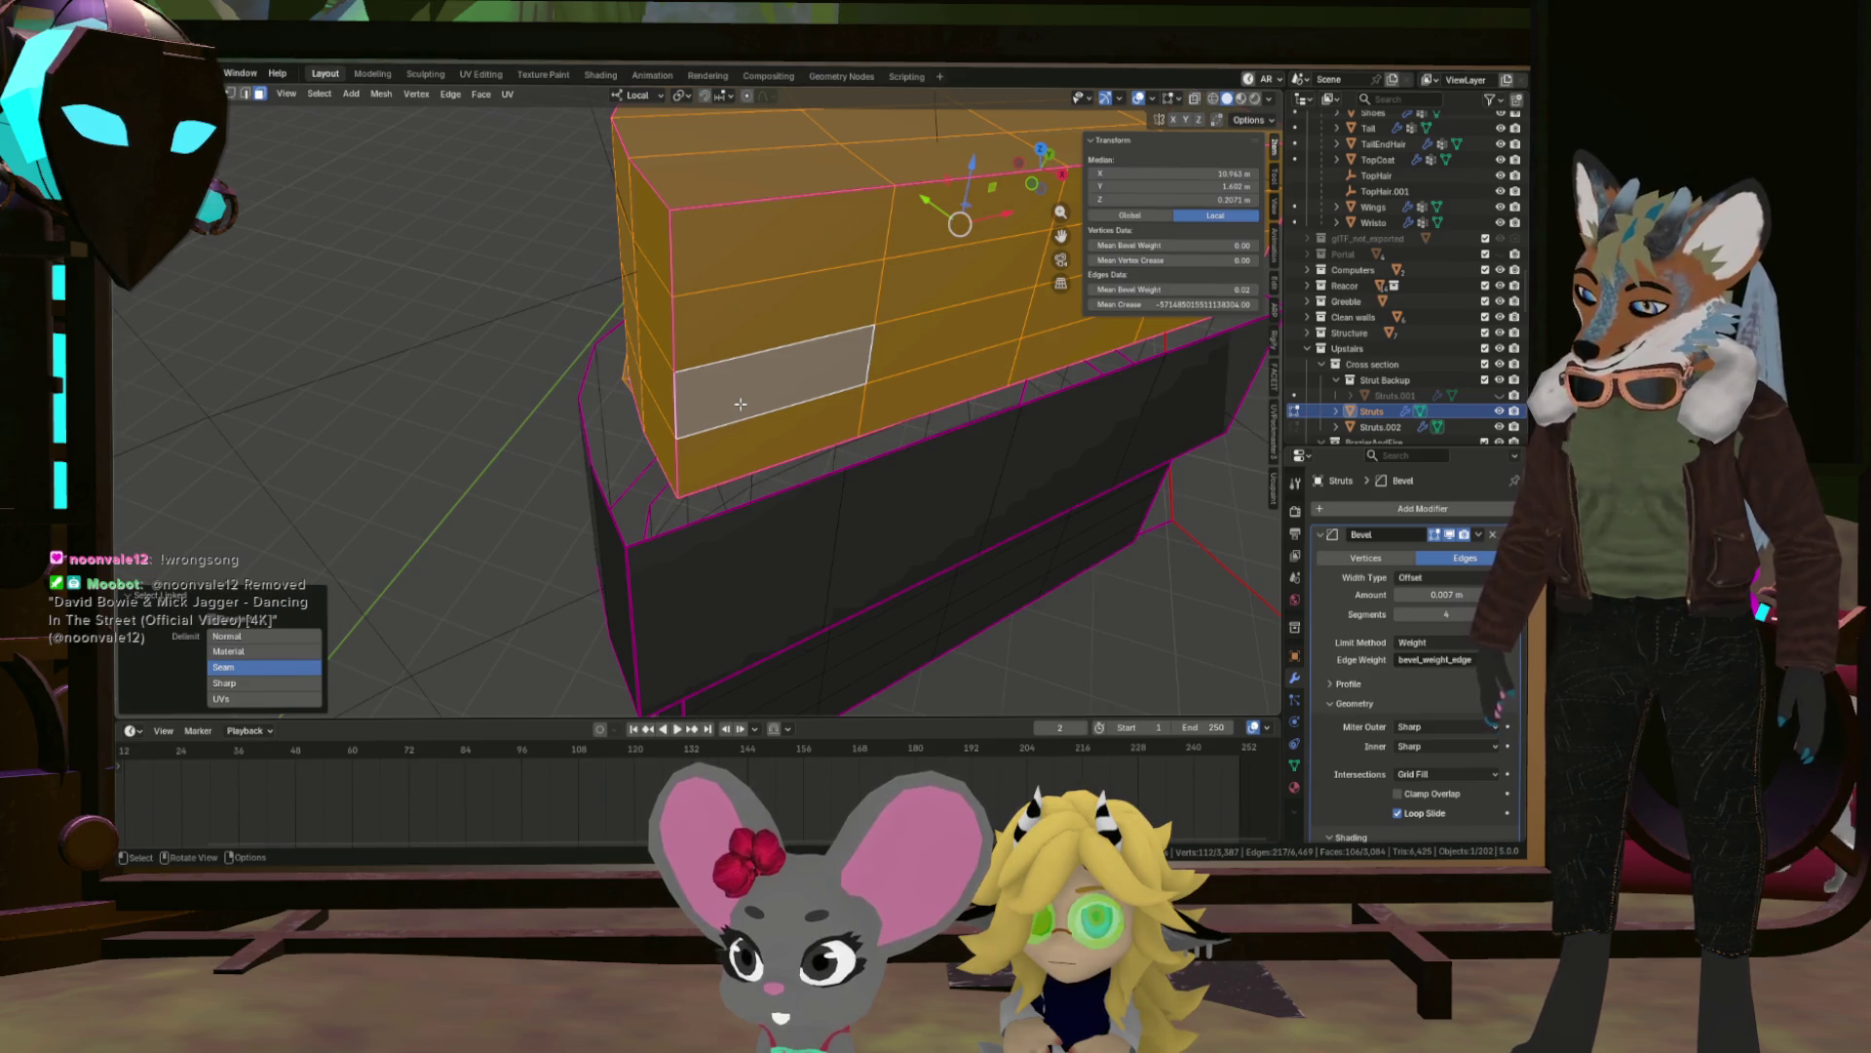
key("shift+h")
left_click_drag(741, 403, 770, 346)
Delete the sliver face loops along the block's left and right edges.
left_click(775, 346)
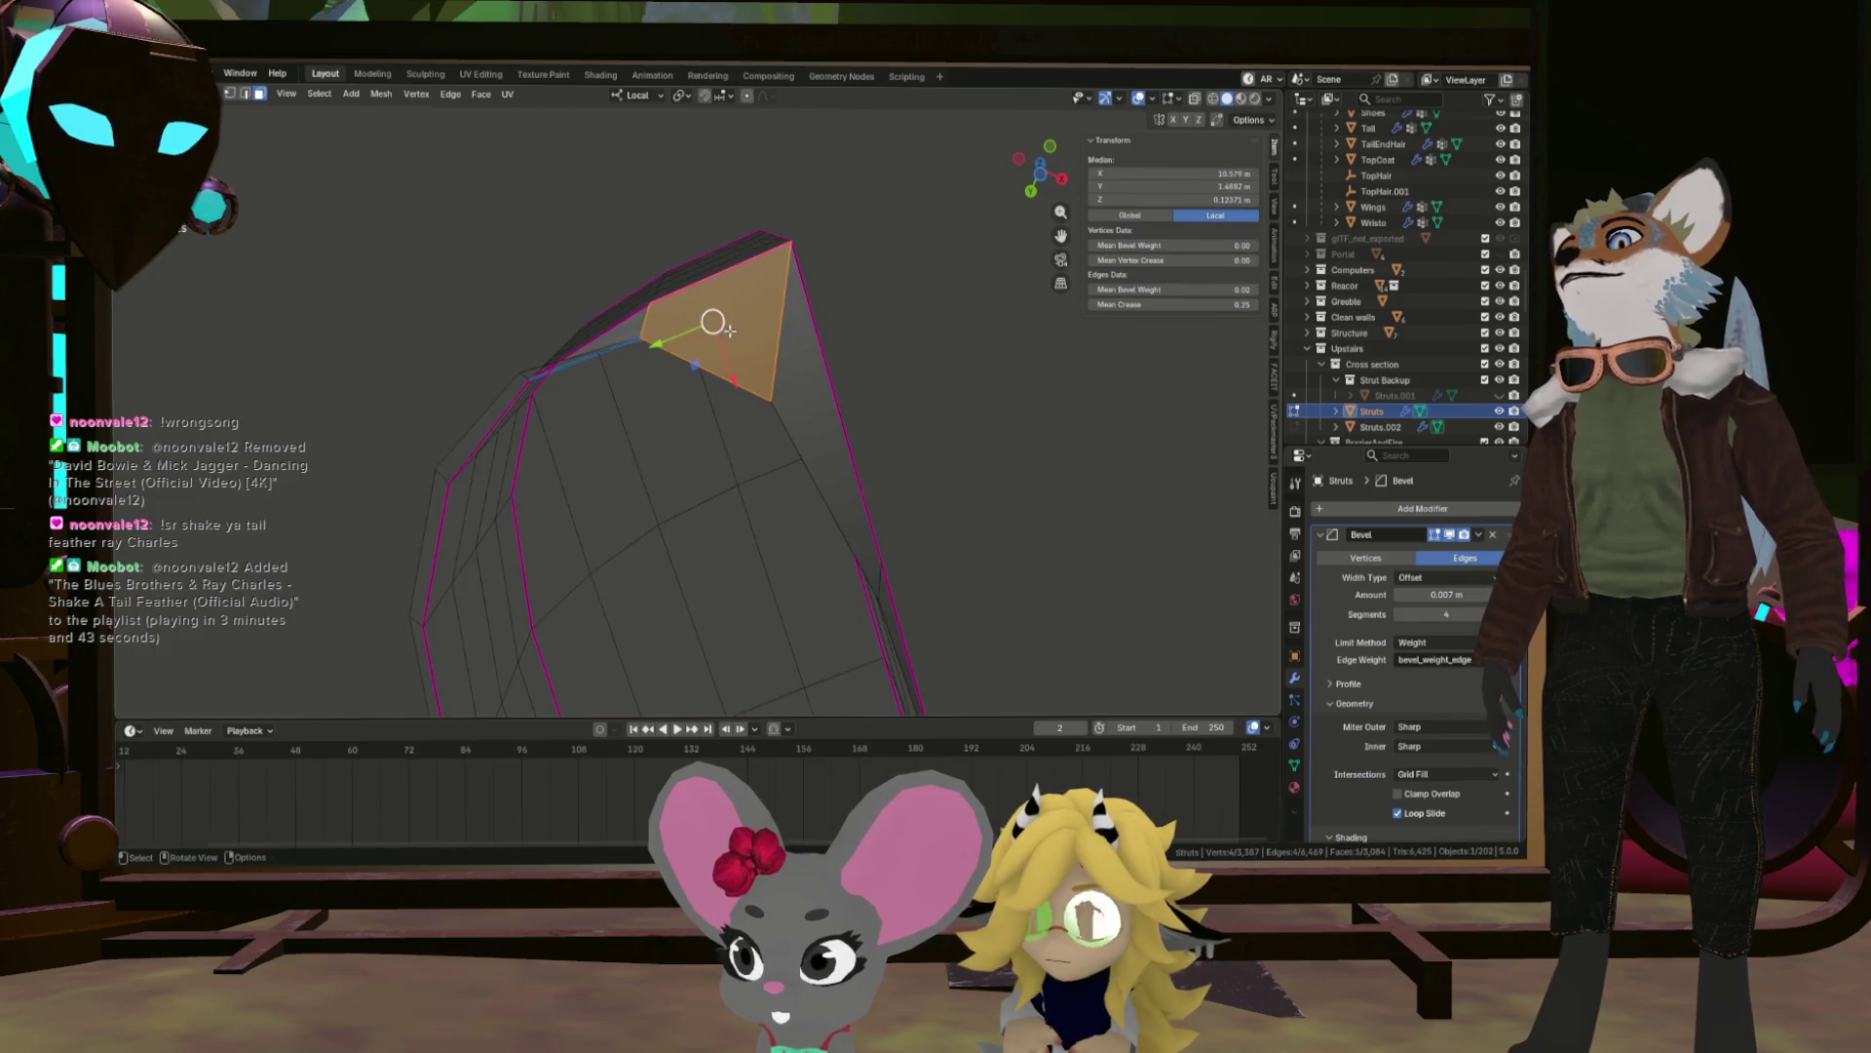
left_click(784, 341)
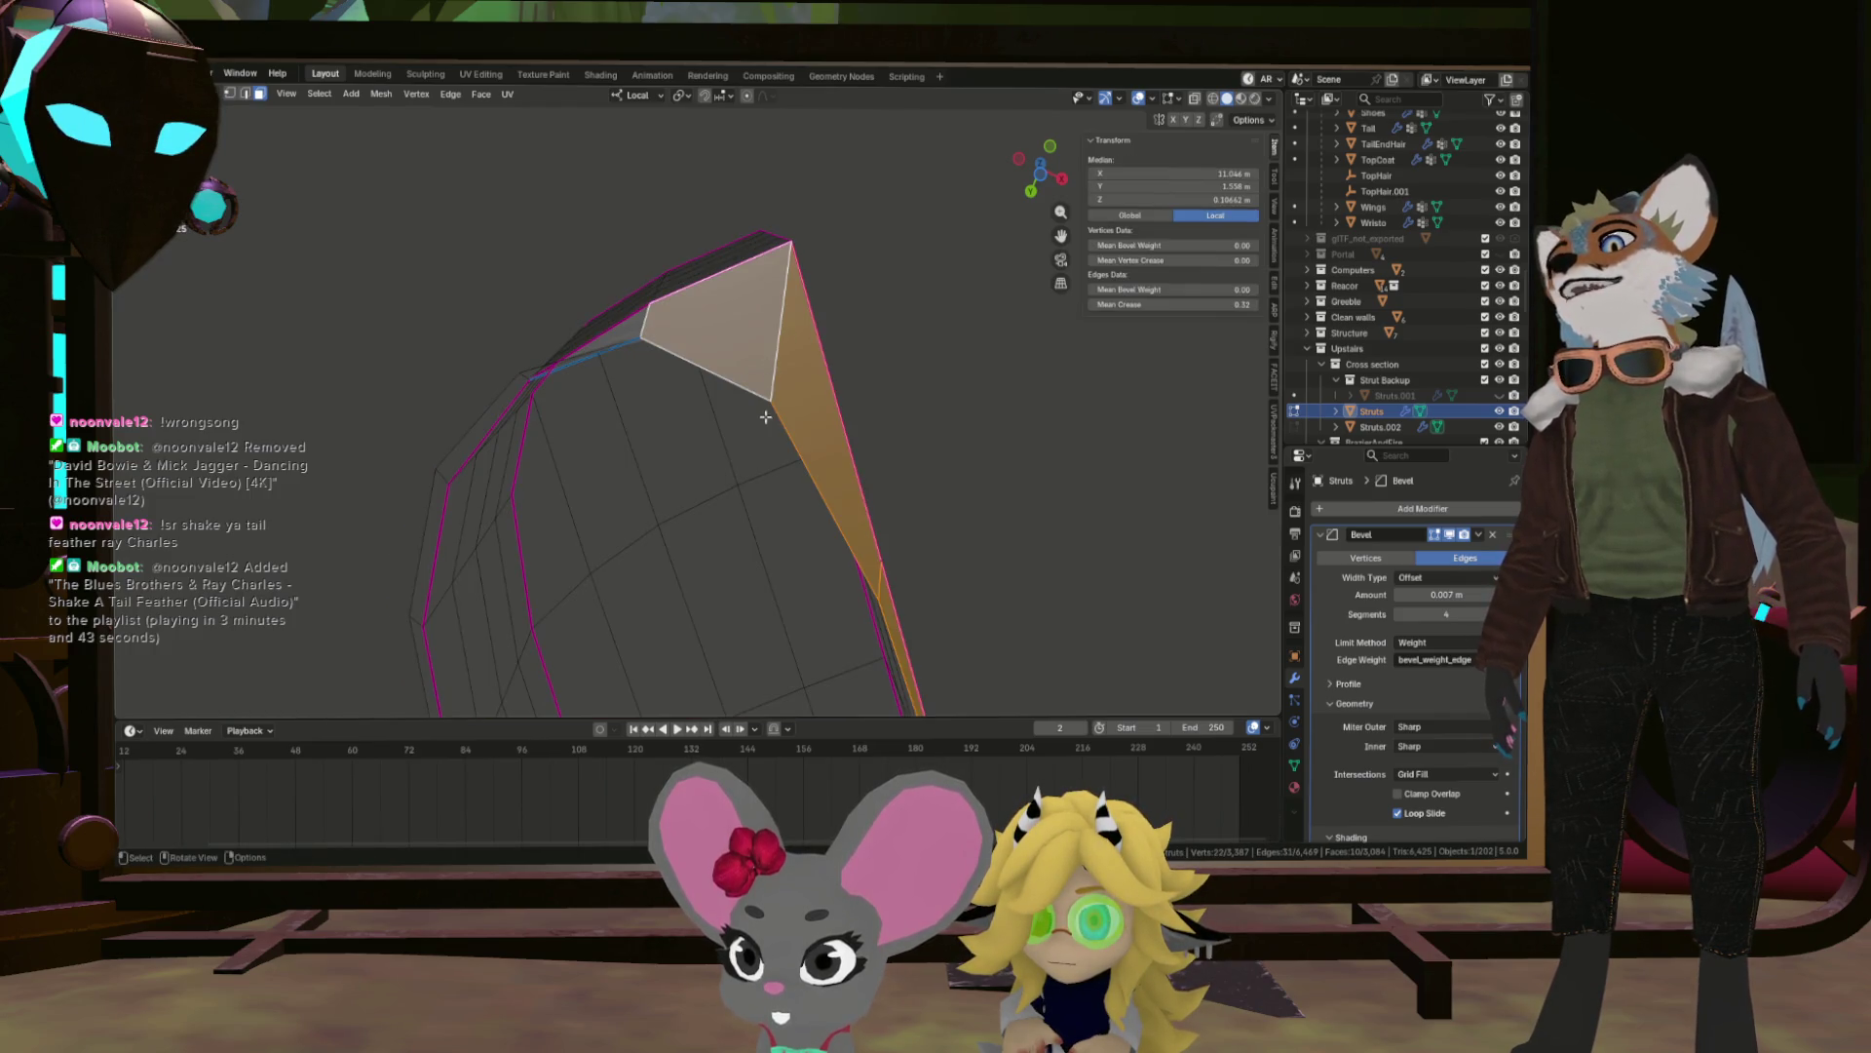
left_click_drag(787, 507, 500, 360)
scroll("up", 3)
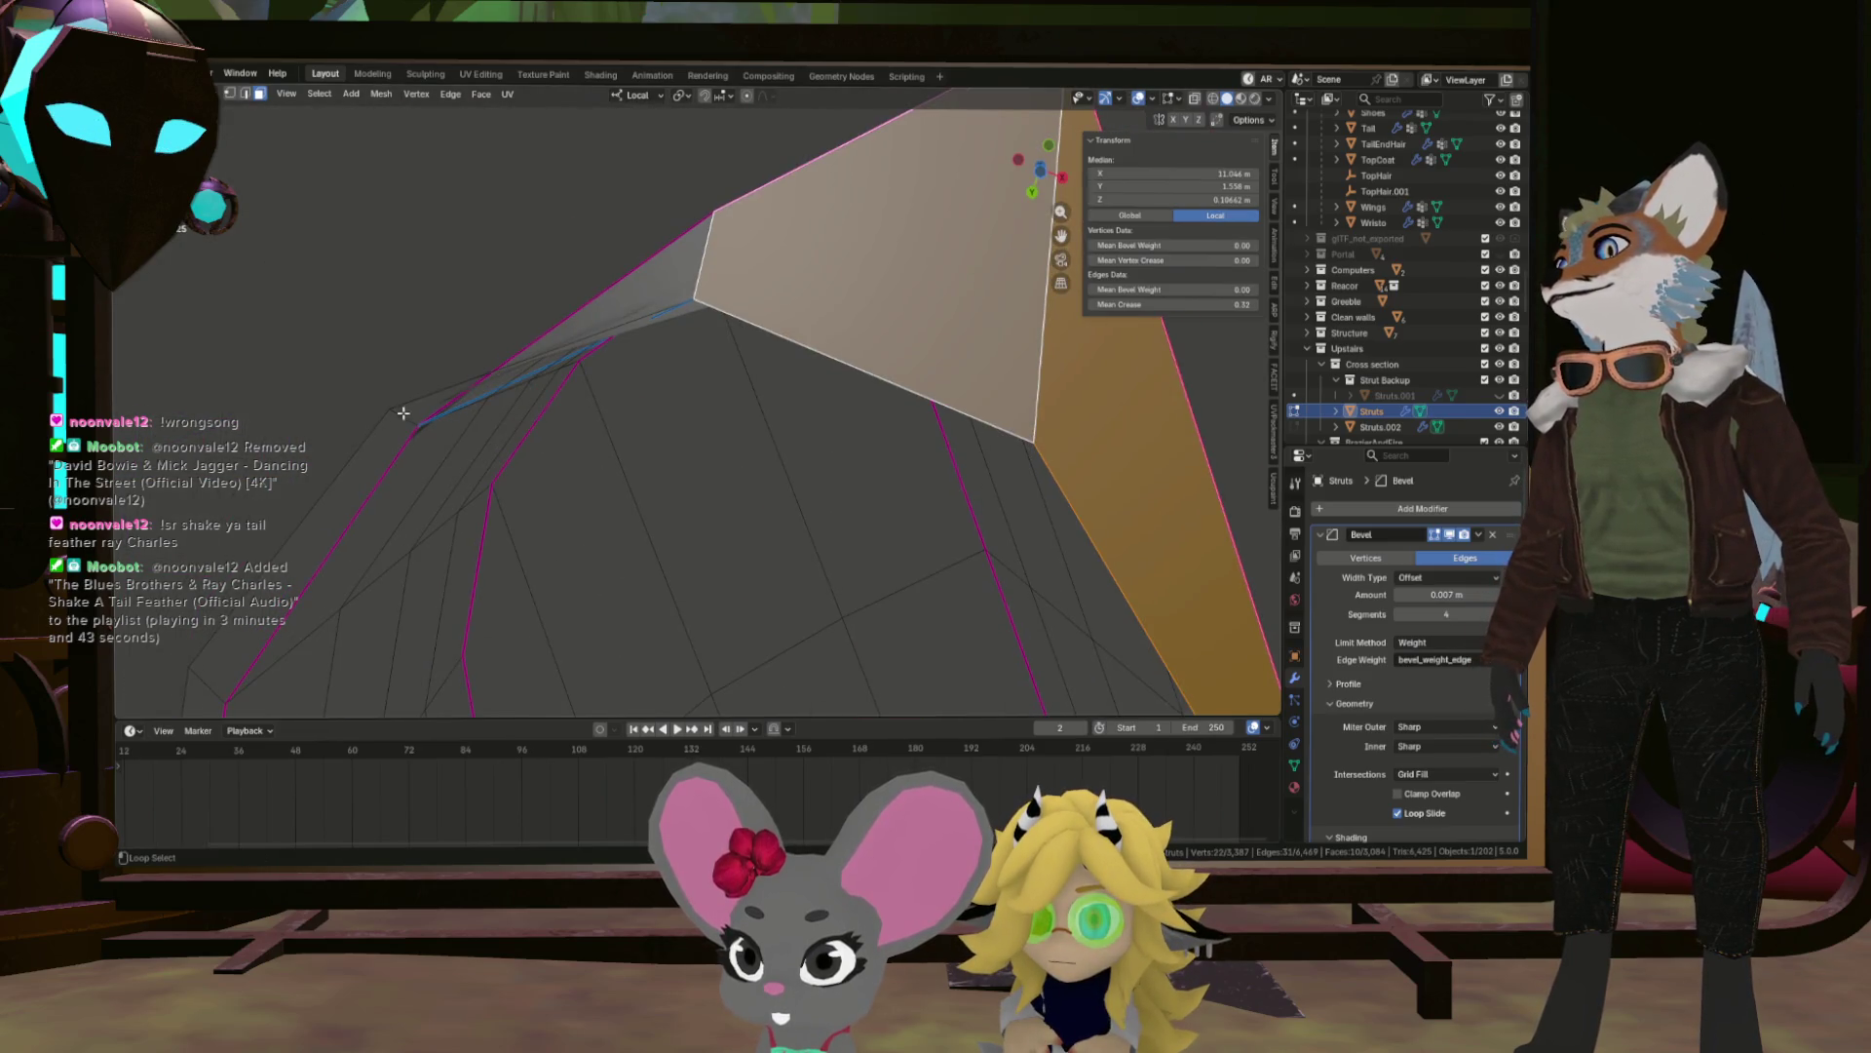
left_click(400, 416)
left_click_drag(565, 468, 651, 447)
key("x")
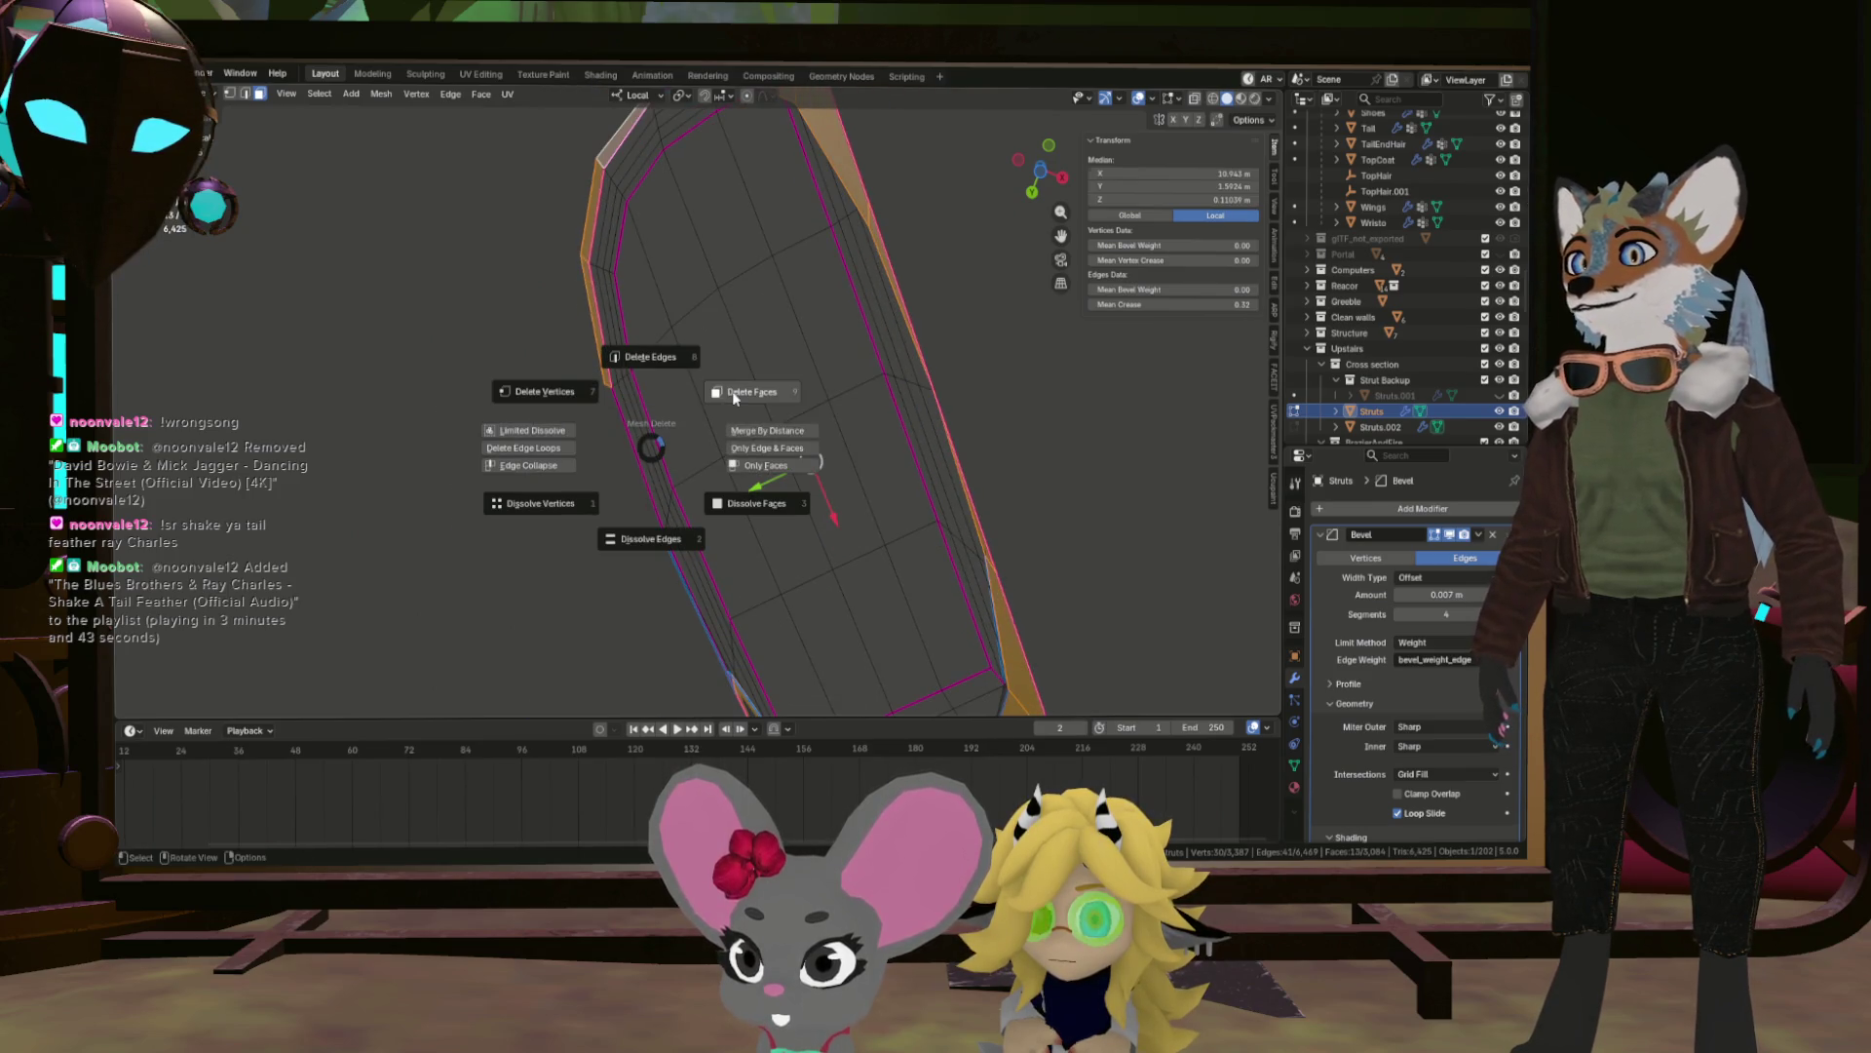
left_click(735, 397)
Delete two thin leftover faces on the upper strut block.
left_click_drag(739, 305, 813, 132)
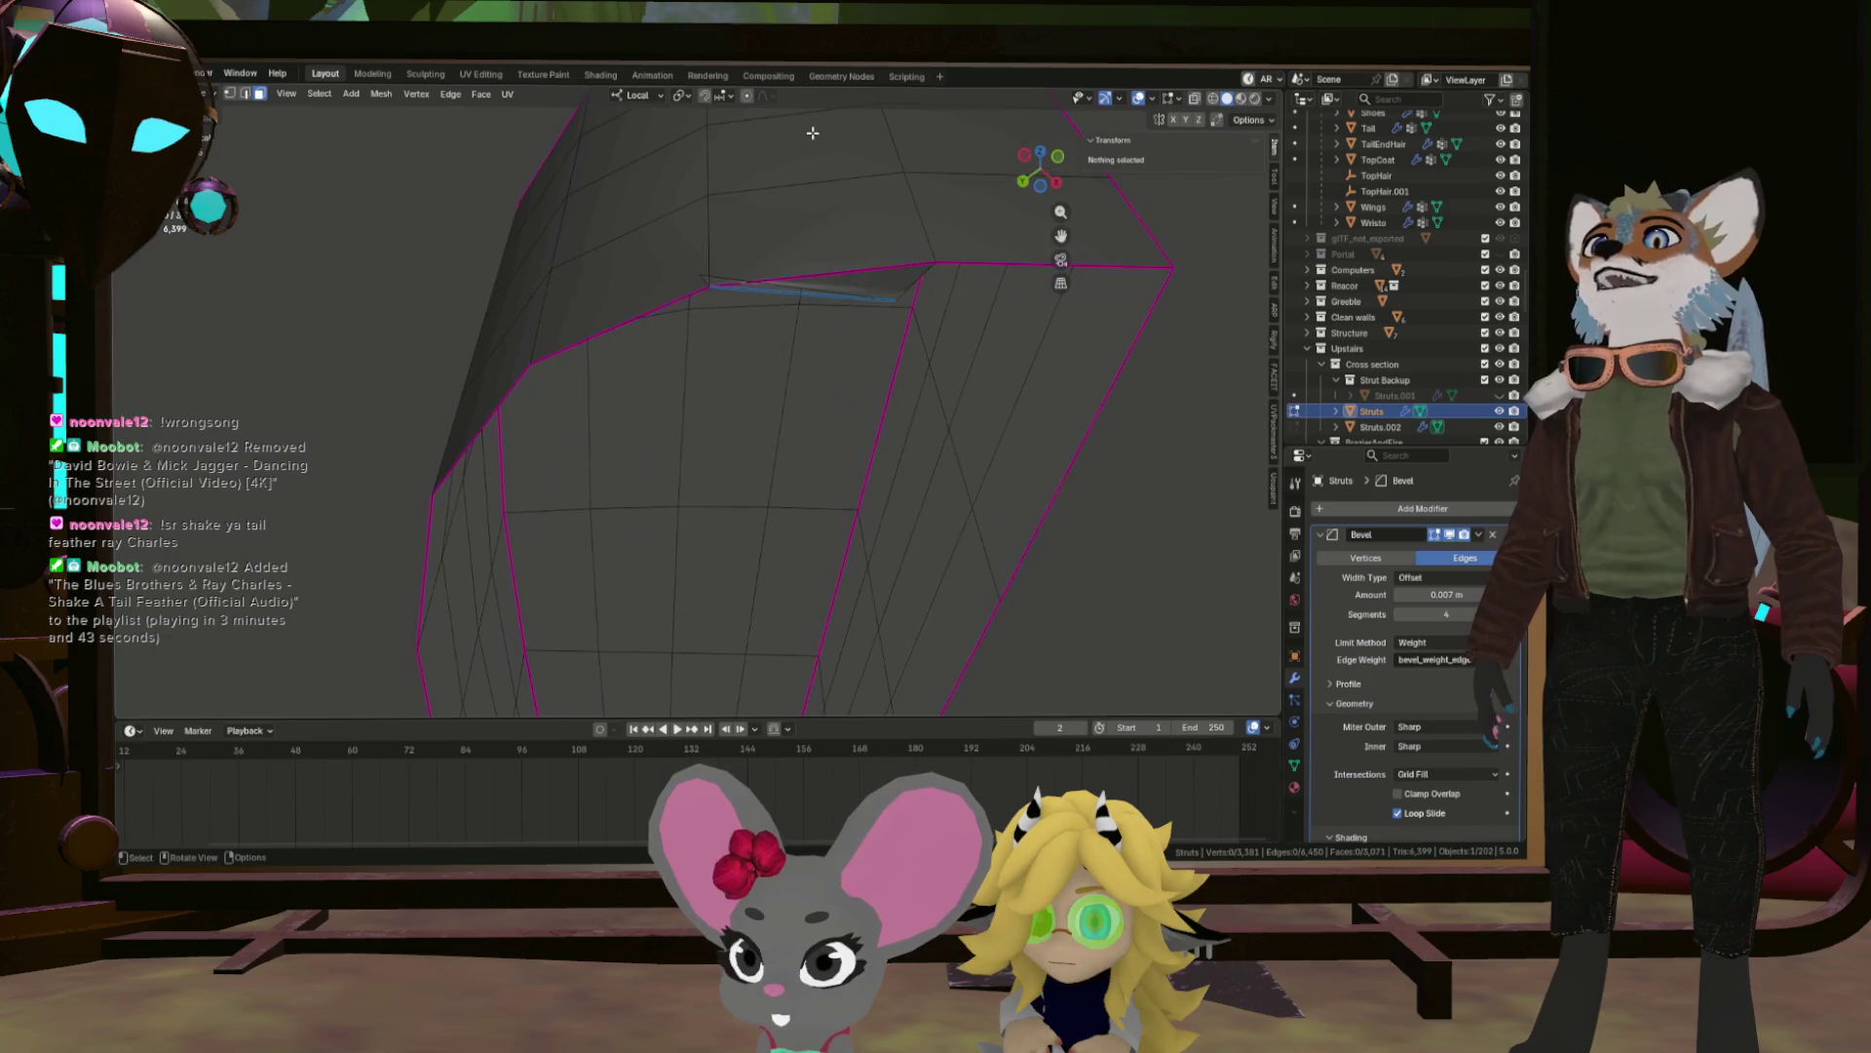
left_click(860, 283)
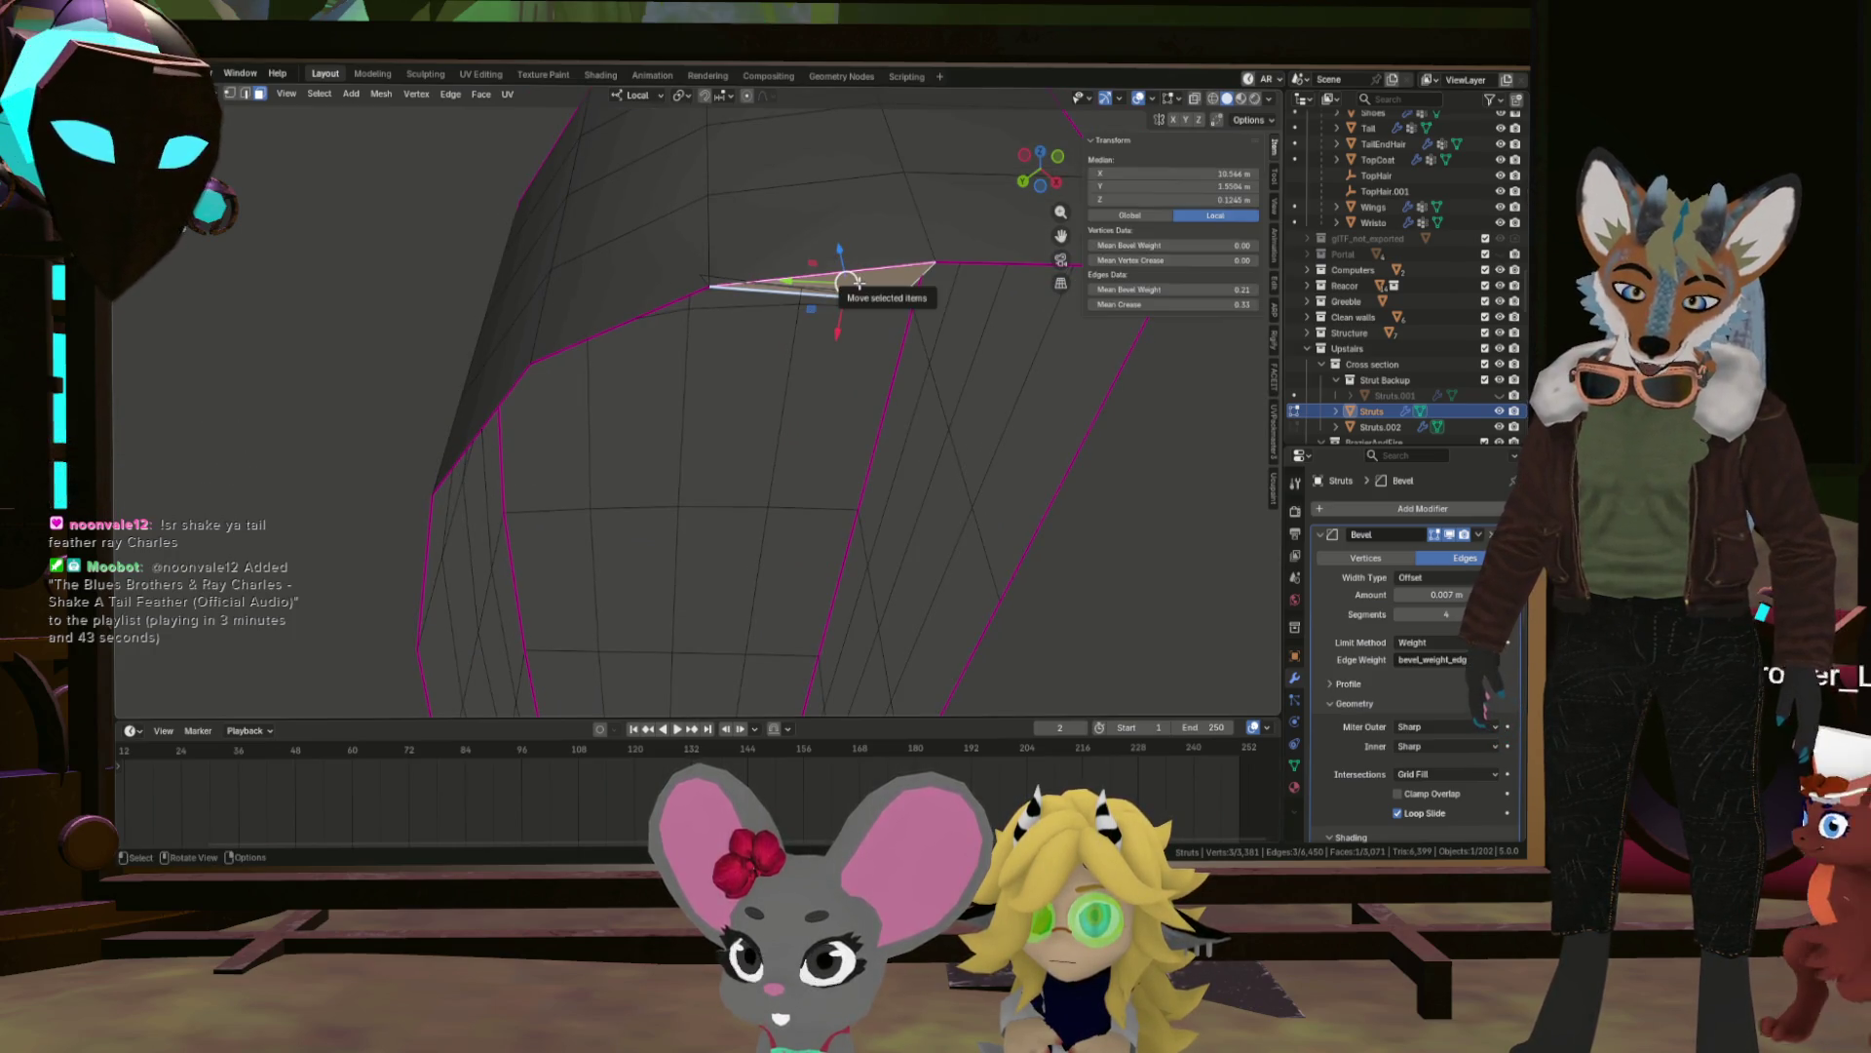
key("x")
left_click(898, 263)
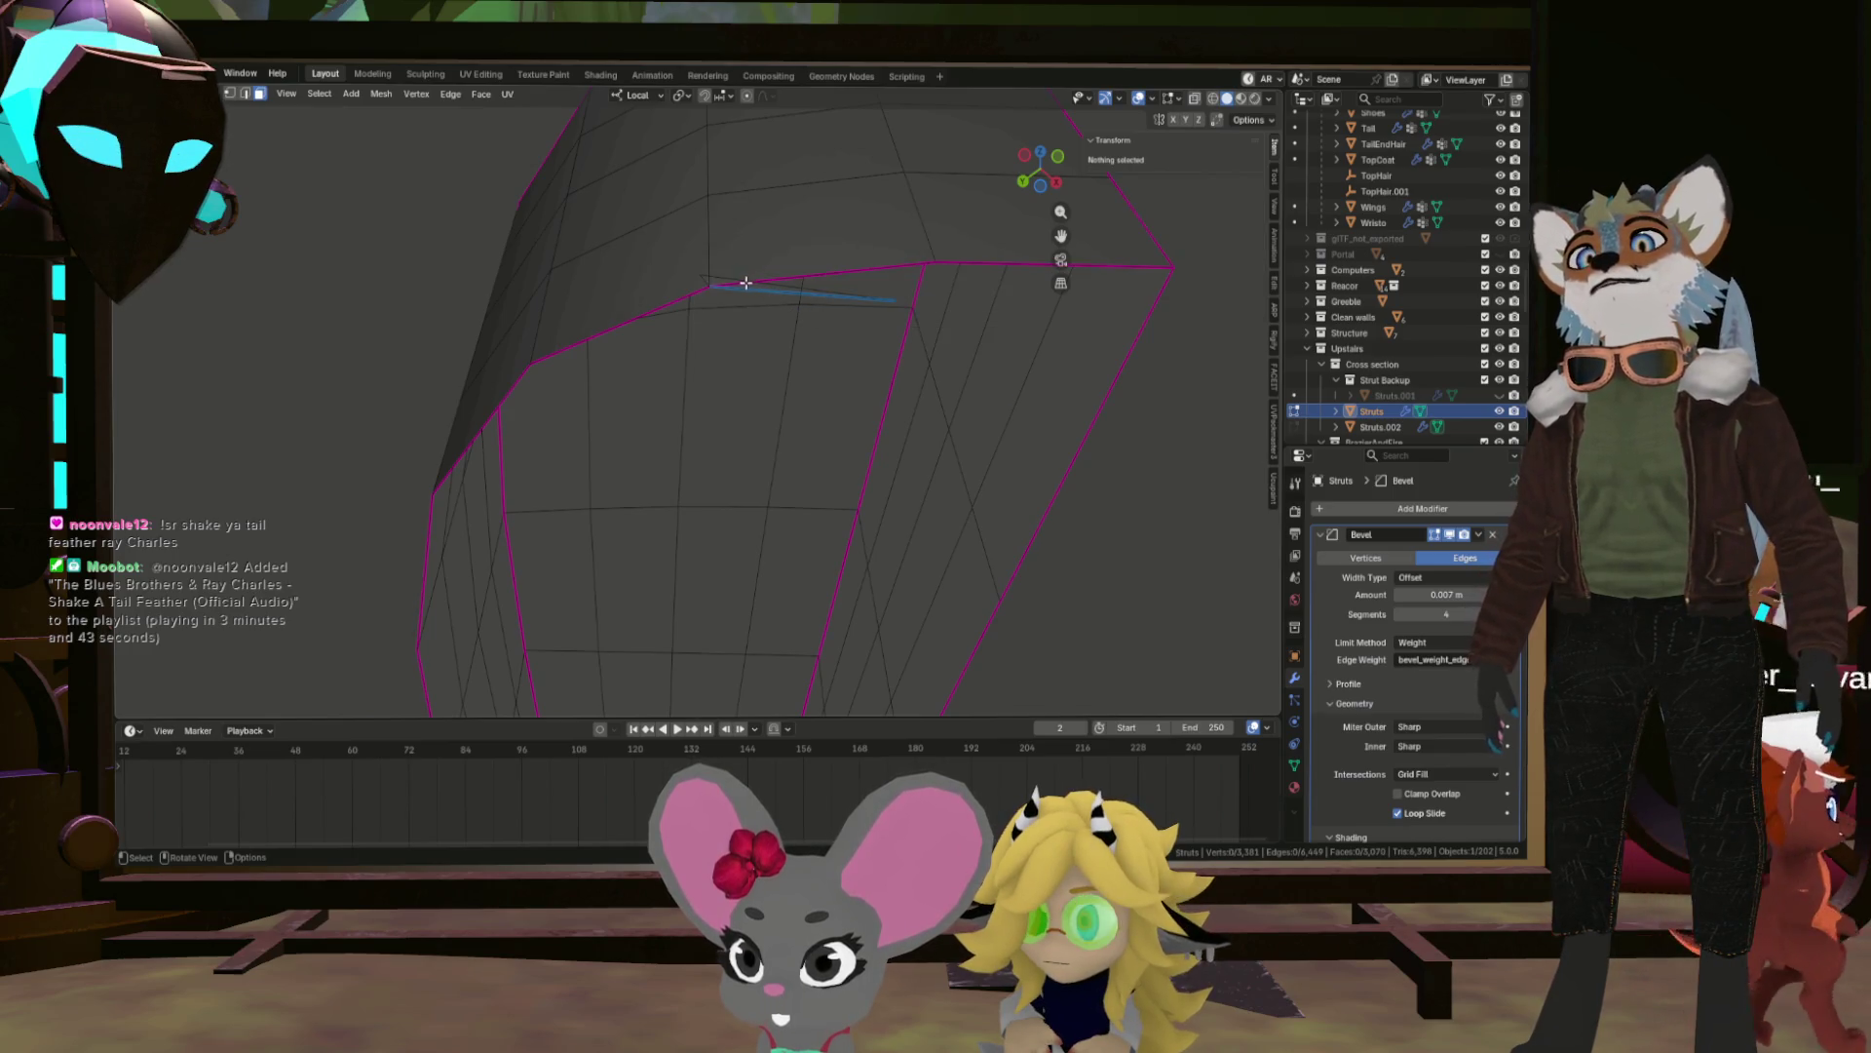
left_click(765, 293)
left_click_drag(764, 292, 769, 336)
key("x")
left_click(869, 301)
left_click_drag(869, 302, 795, 272)
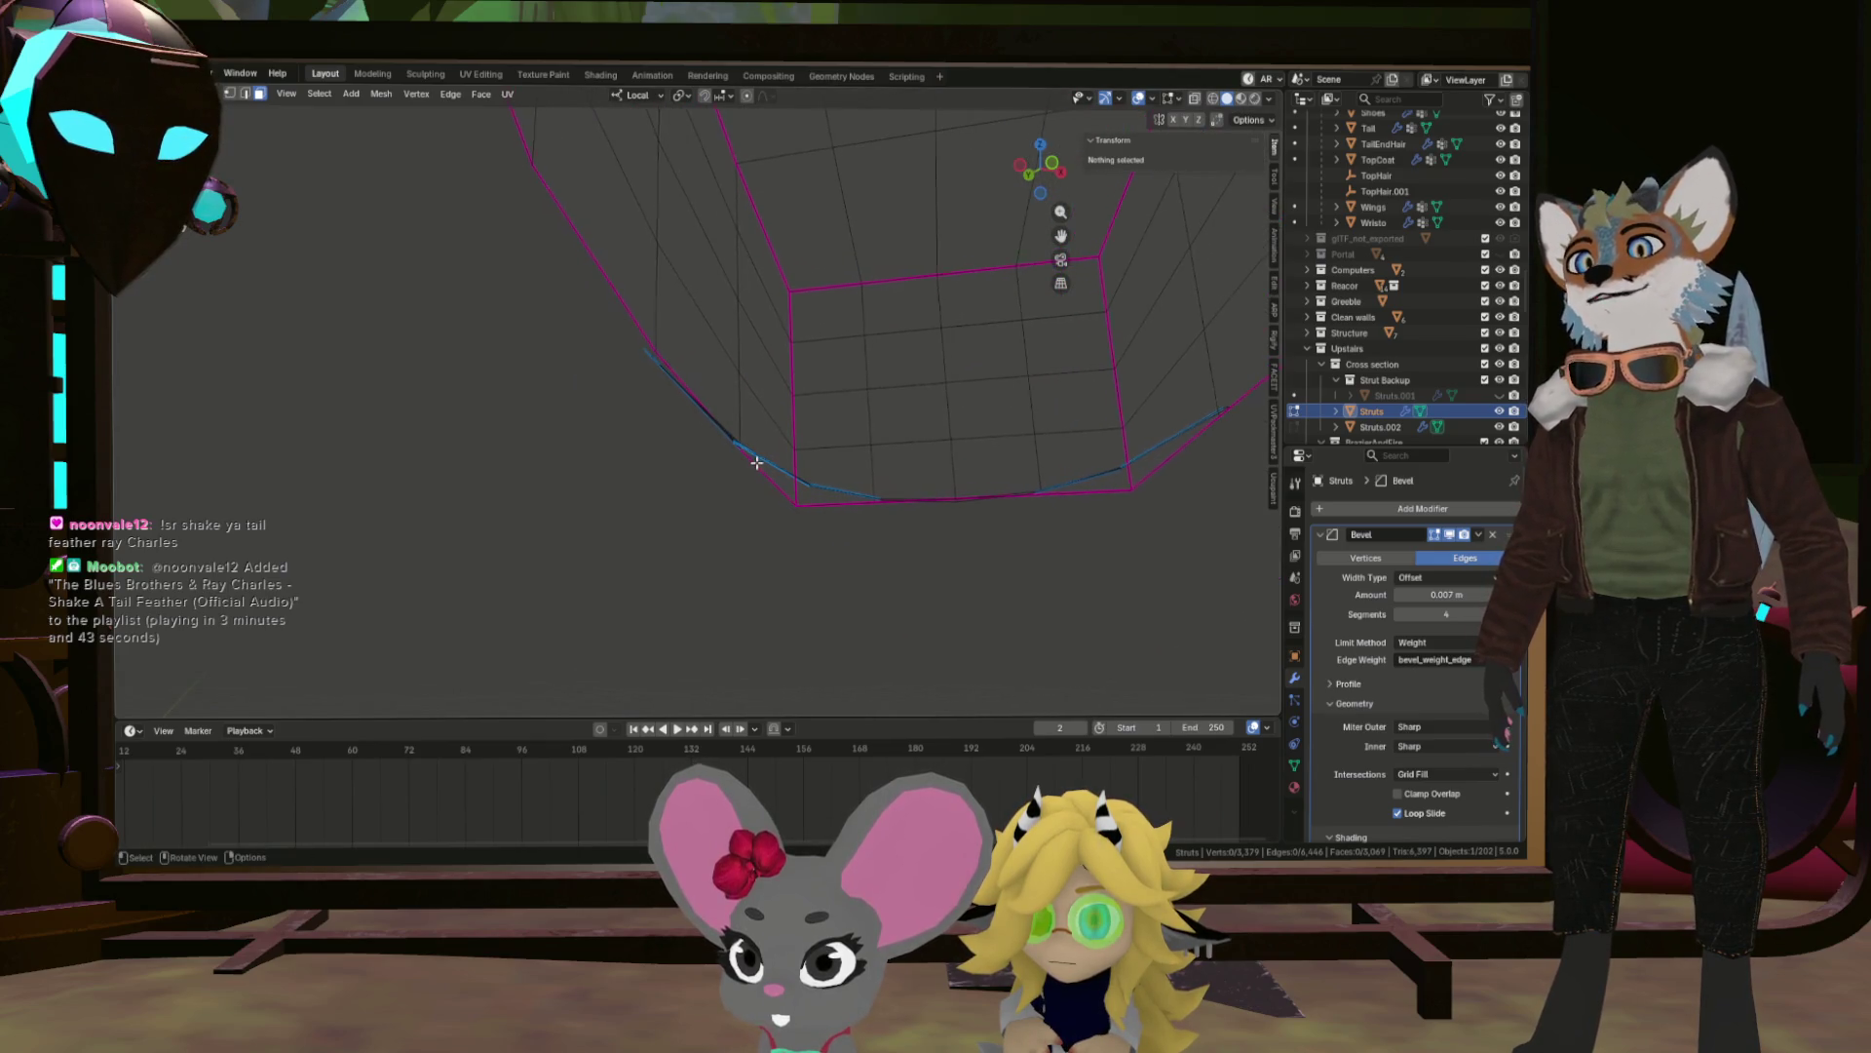
Delete the stray edge loop and a stray blue edge underneath the block.
left_click_drag(519, 350, 694, 301)
left_click(913, 455)
key("x")
left_click(1004, 402)
left_click(612, 462)
key("x")
left_click(688, 404)
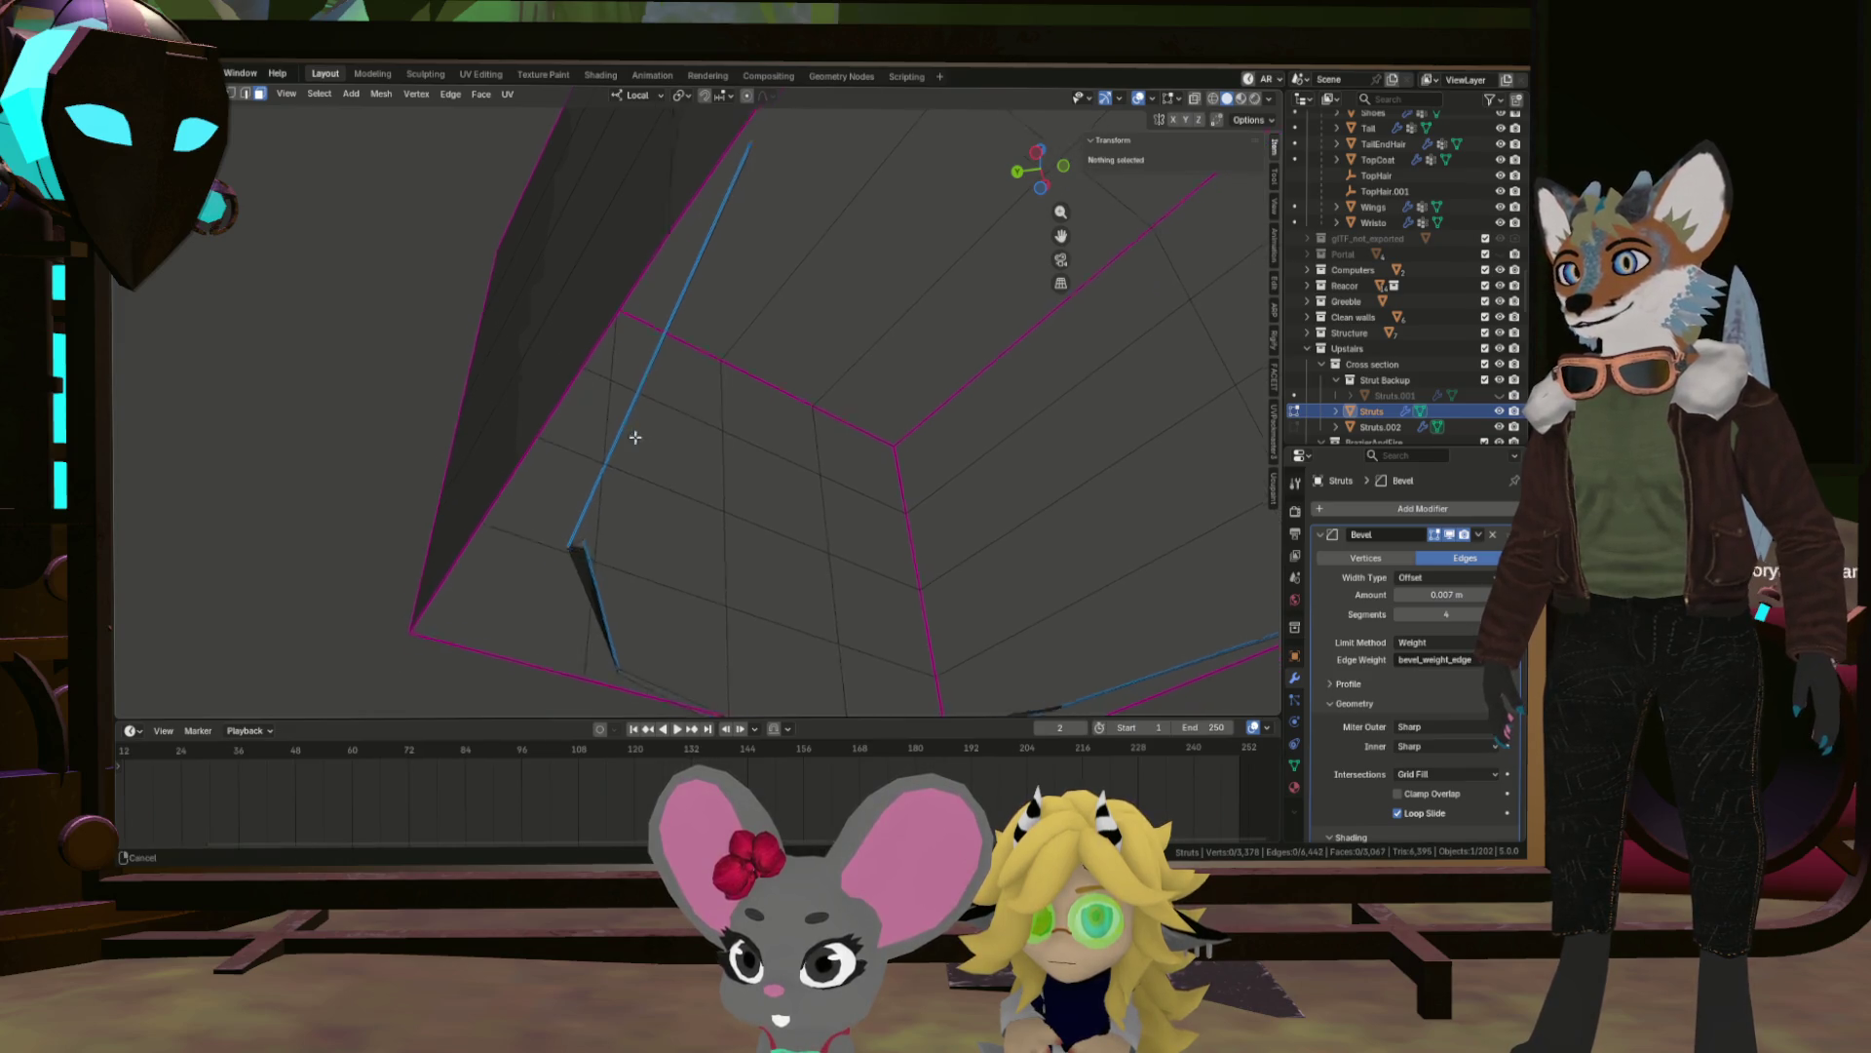
Delete the long blue edge and another stray edge beside the small face.
left_click_drag(627, 450, 622, 444)
left_click(585, 477)
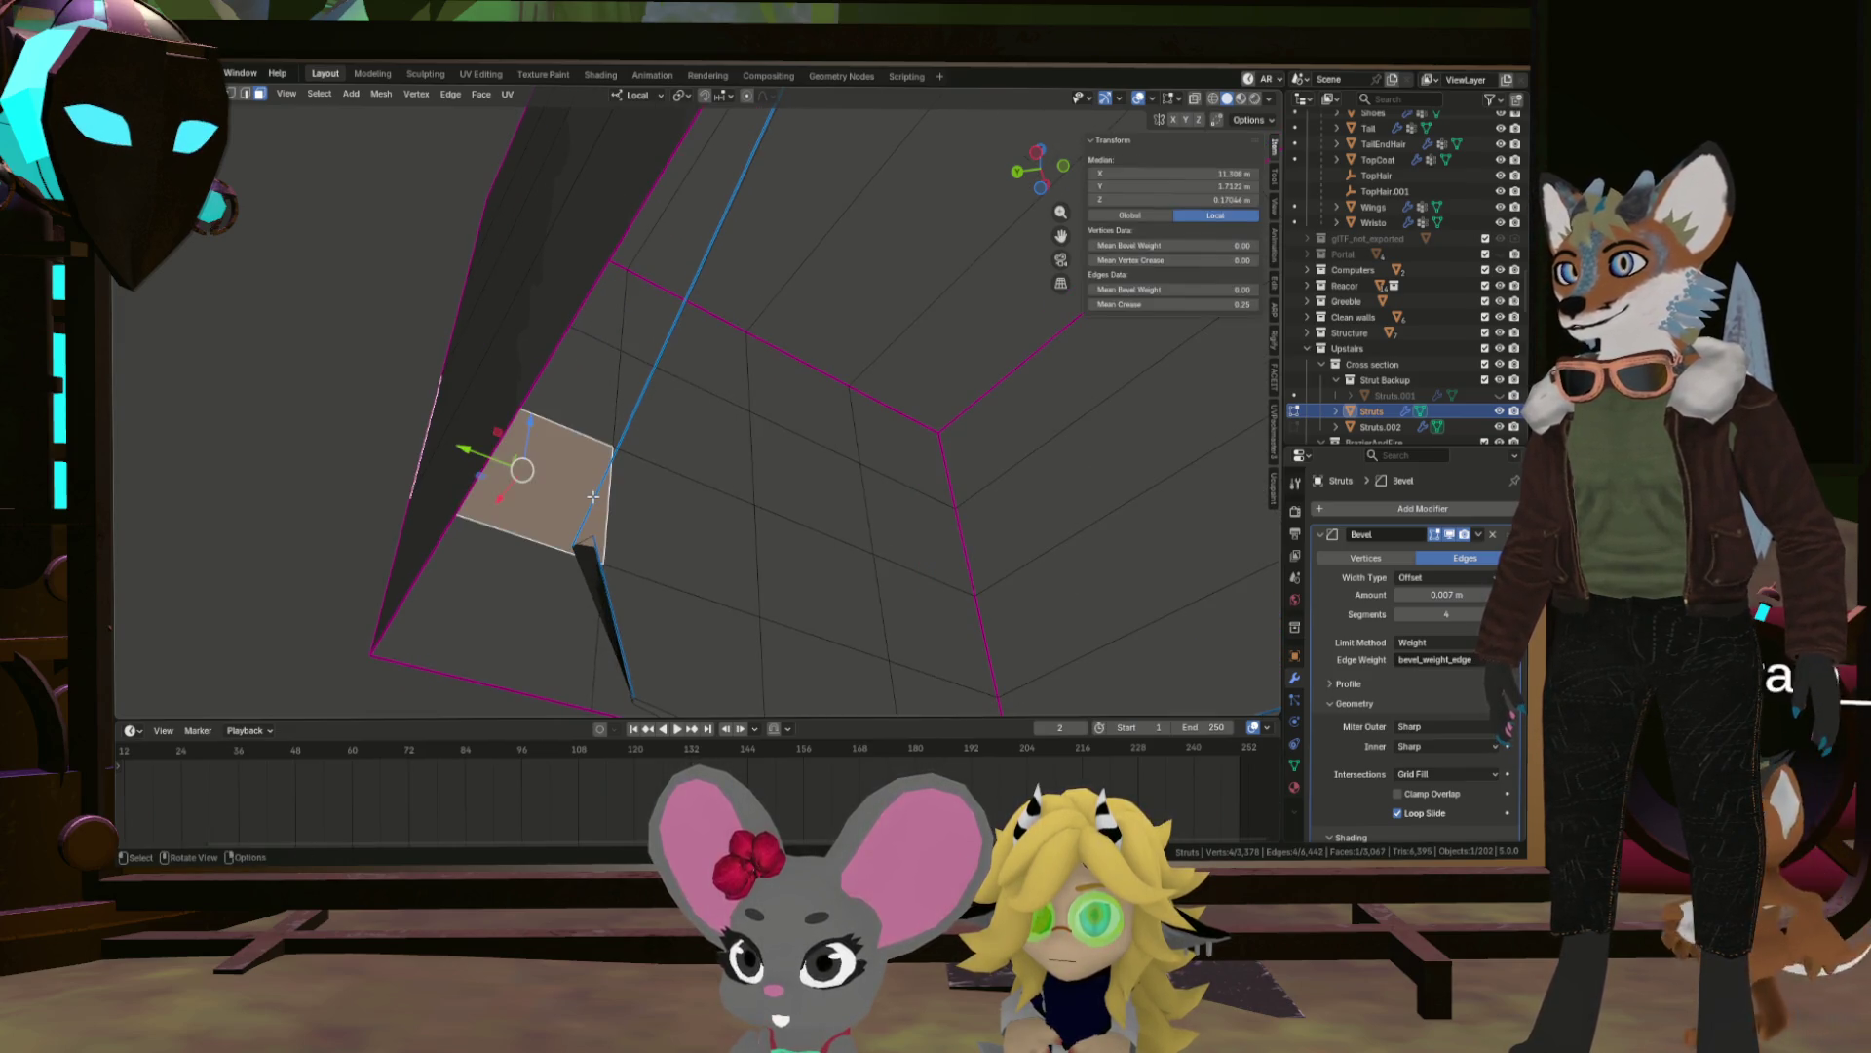
key("KP_Decimal")
scroll("down", 3)
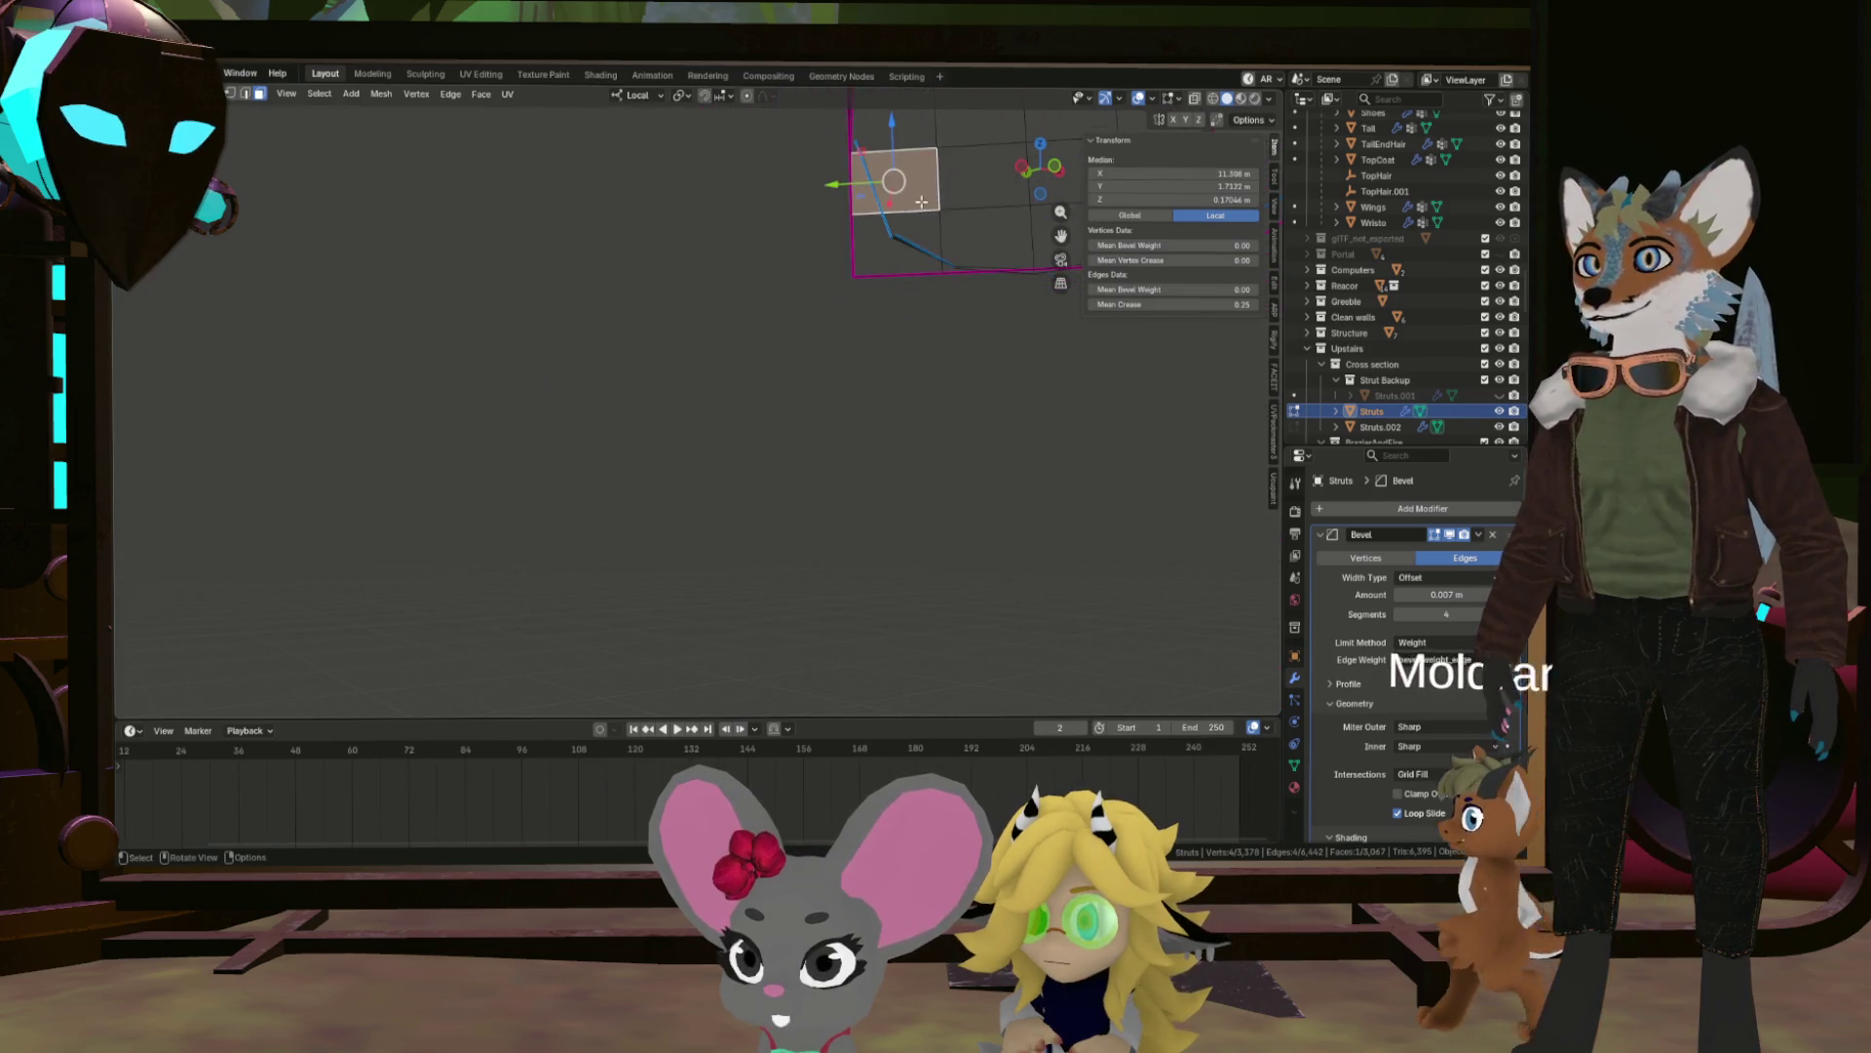
left_click_drag(759, 475, 848, 300)
left_click(862, 265)
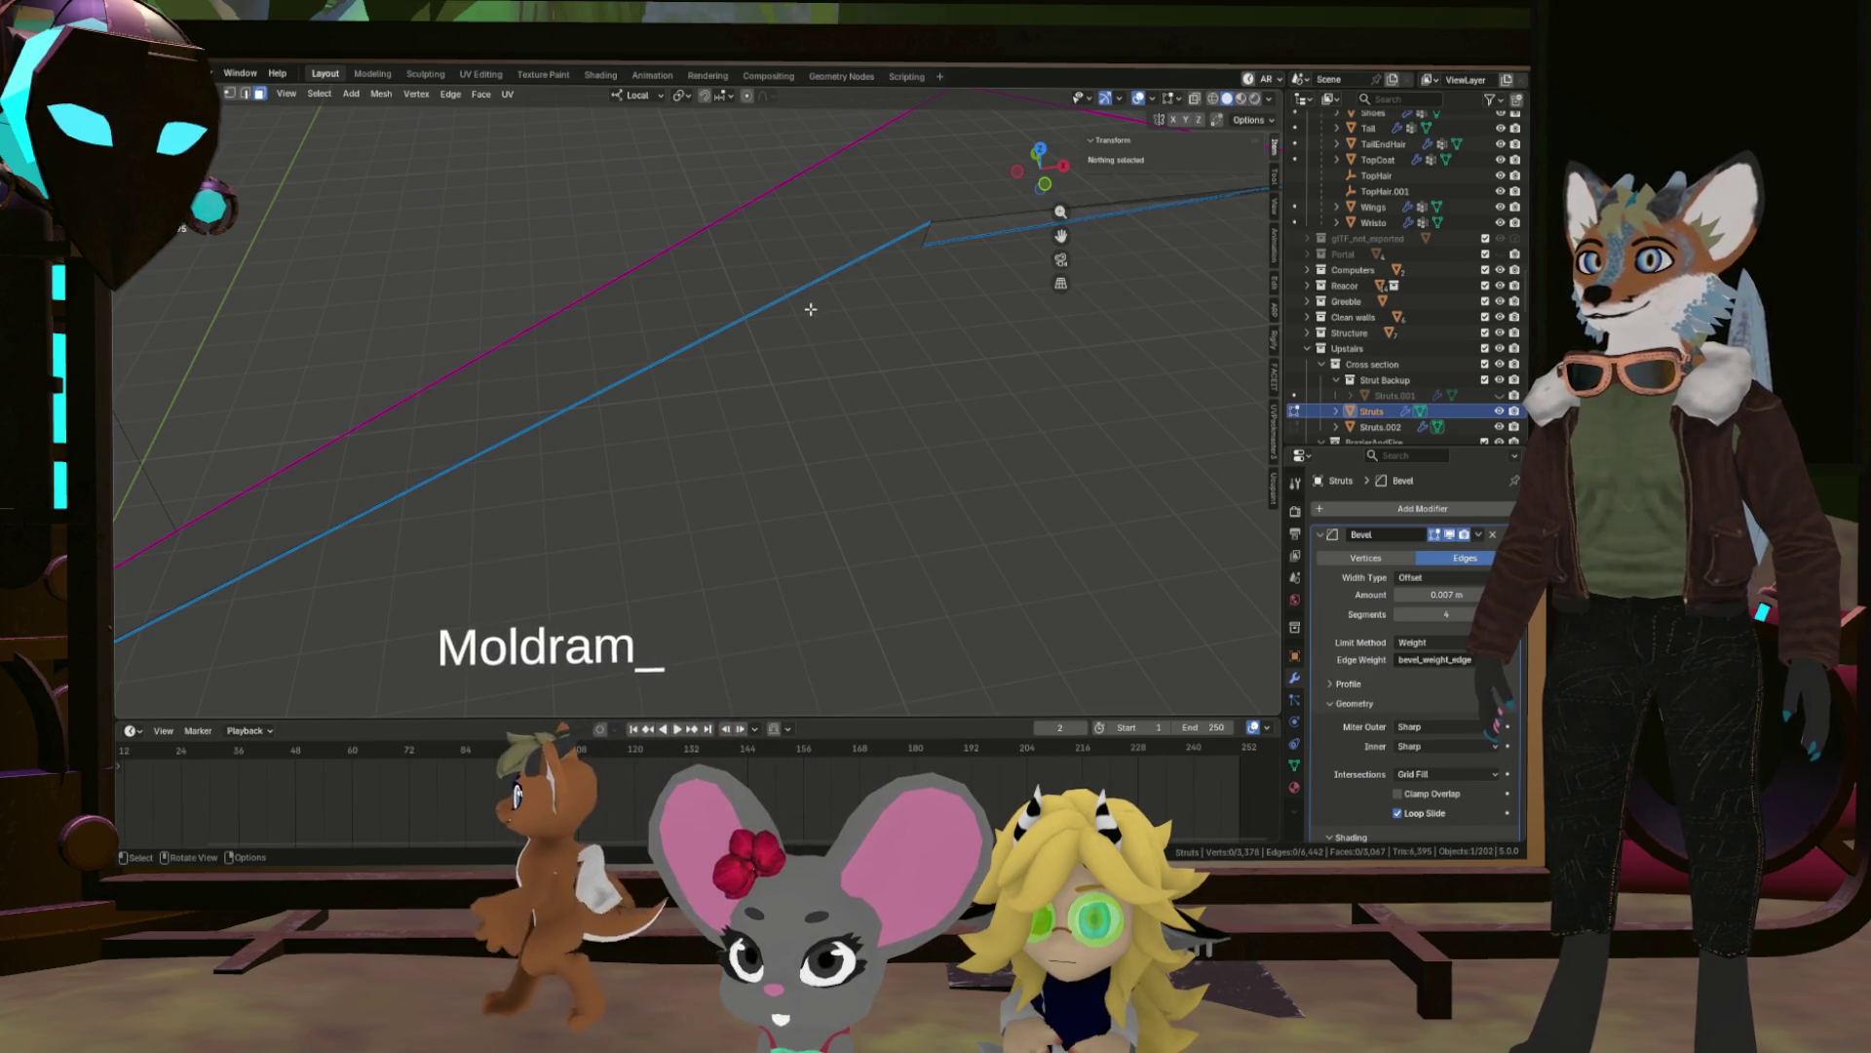
left_click(835, 272)
key("x")
left_click(925, 249)
left_click(975, 220)
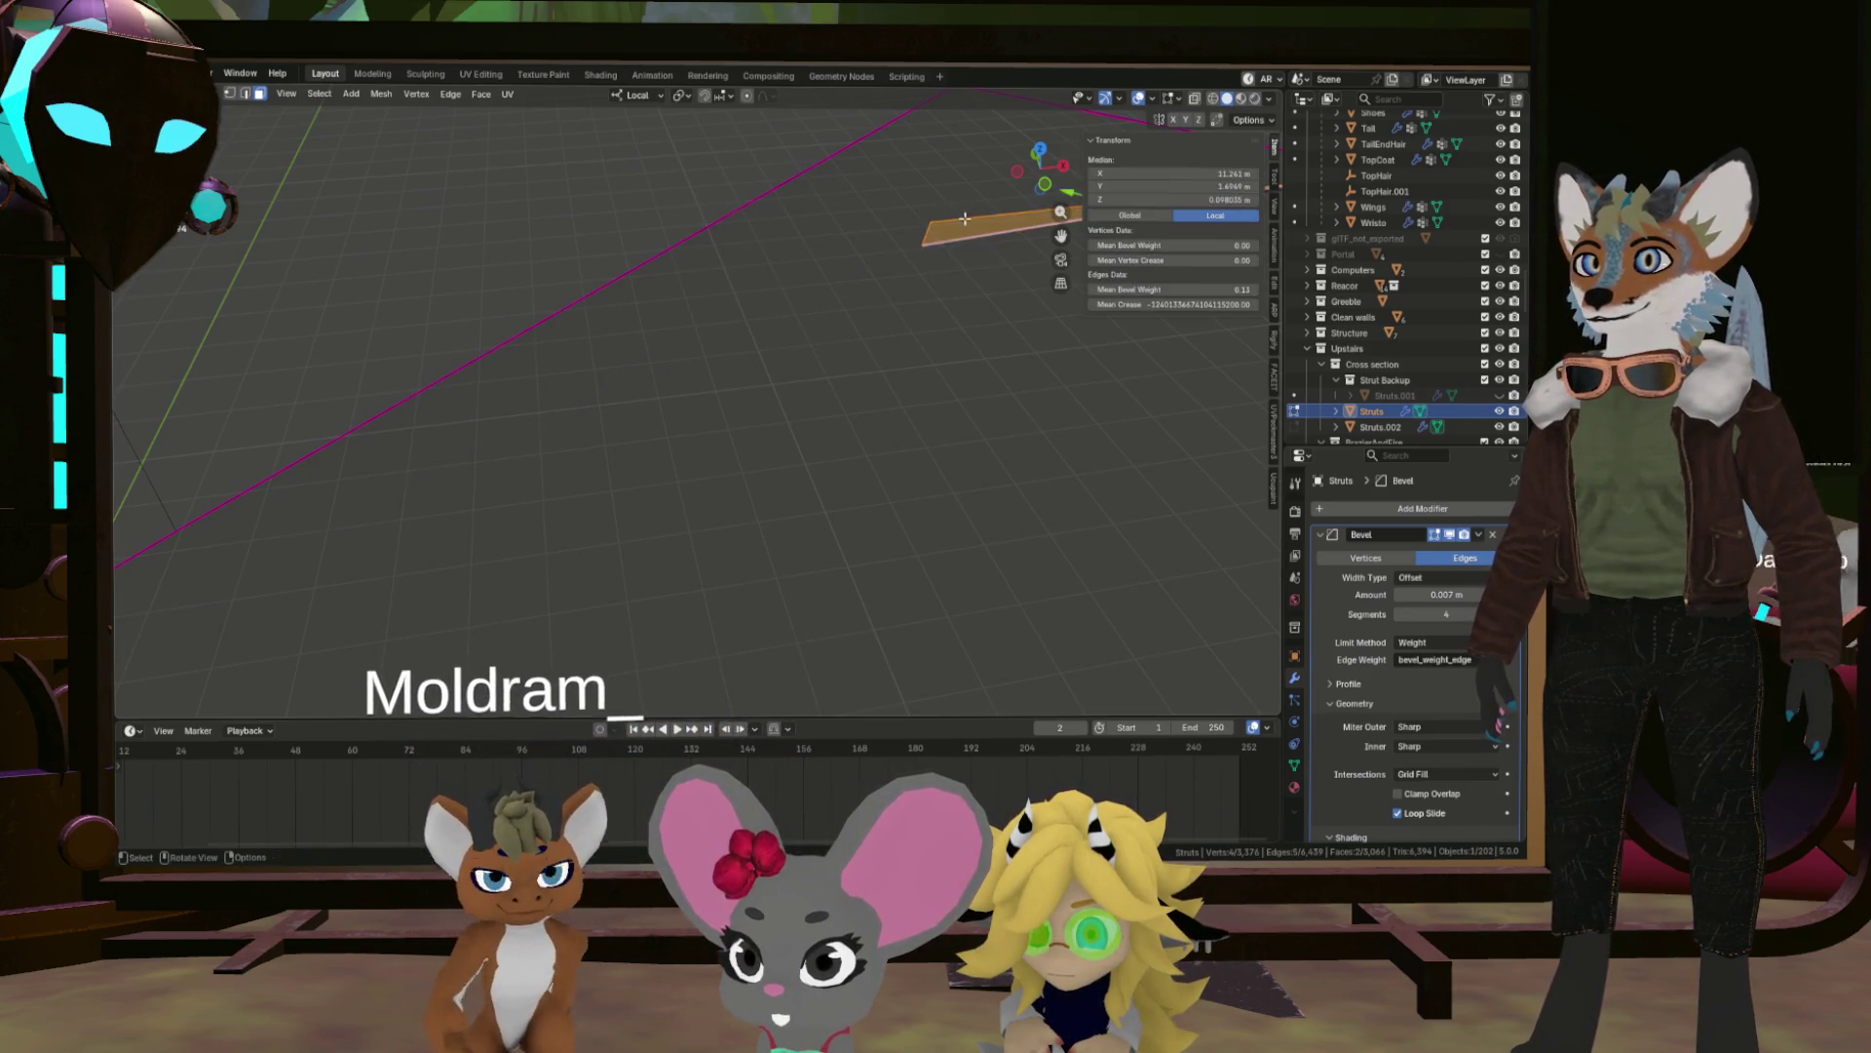
key("x")
left_click(984, 234)
Remove the long thin connected strip on the curved mesh, then reveal all hidden geometry.
left_click_drag(979, 327, 663, 460)
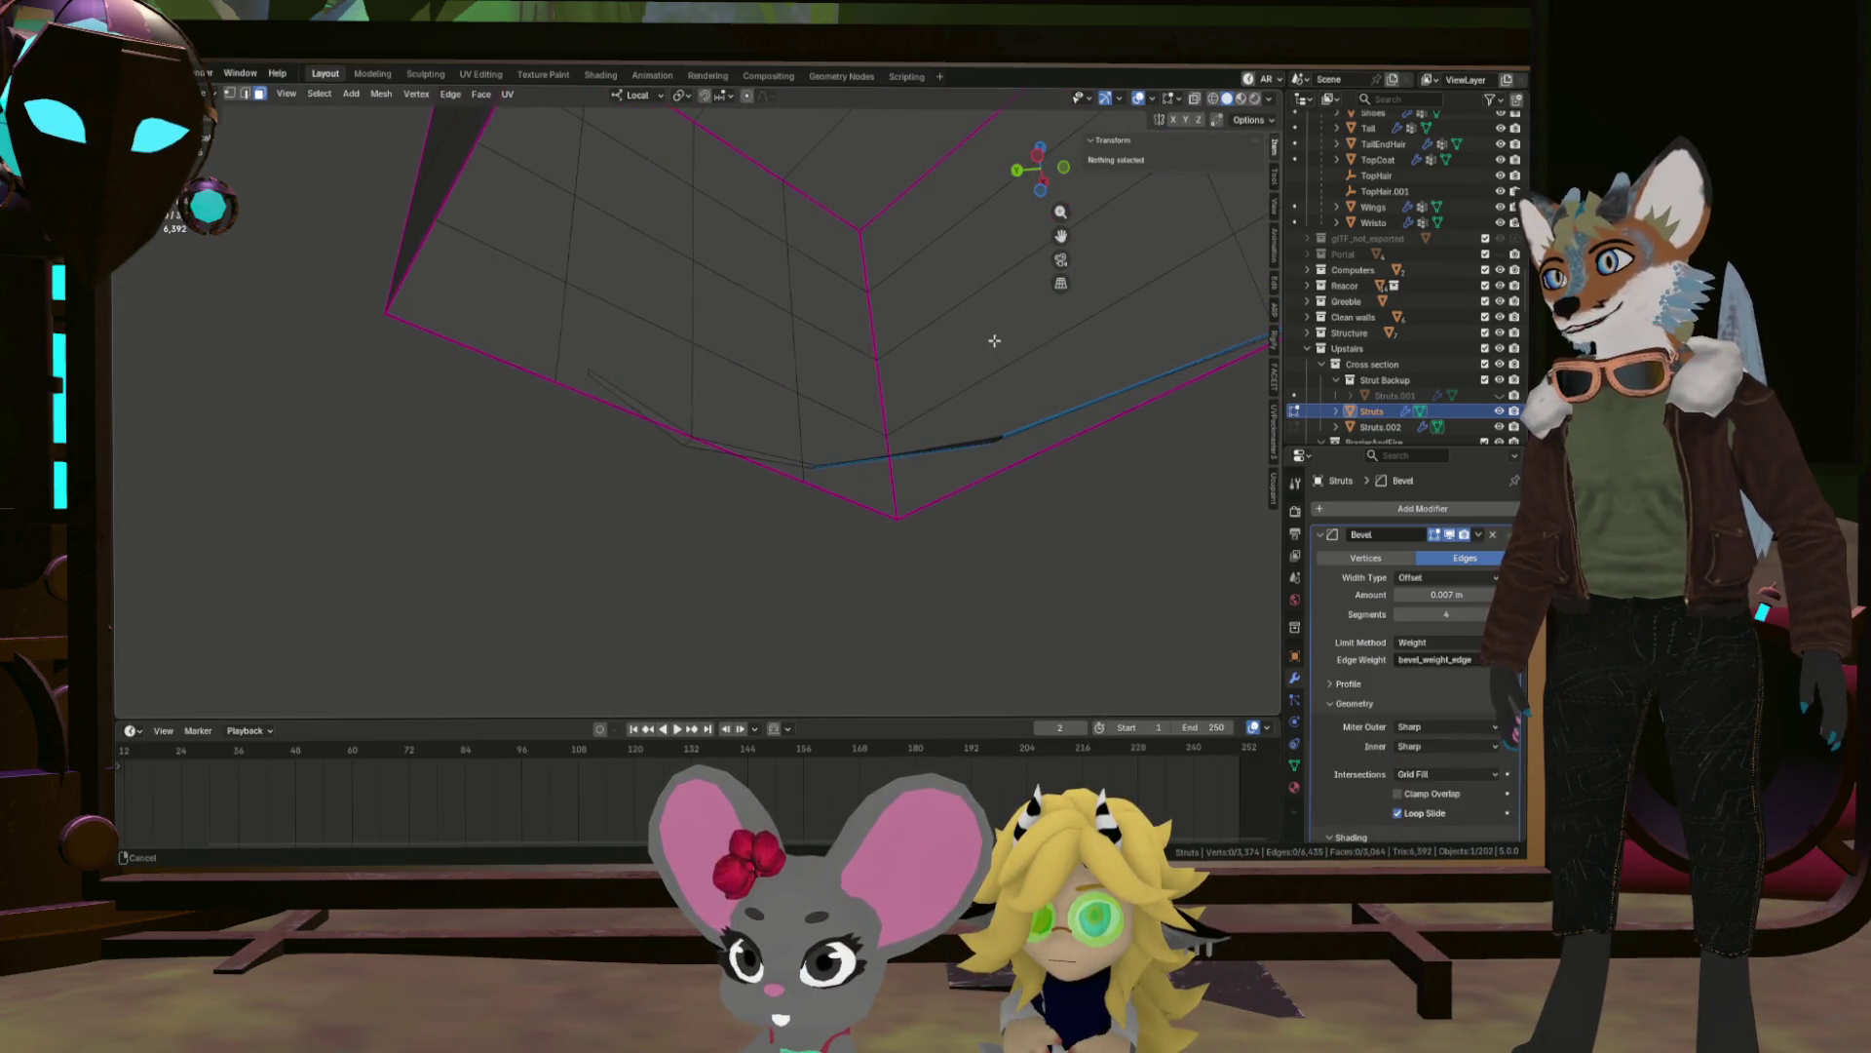
left_click_drag(795, 377, 910, 629)
left_click_drag(682, 452, 388, 410)
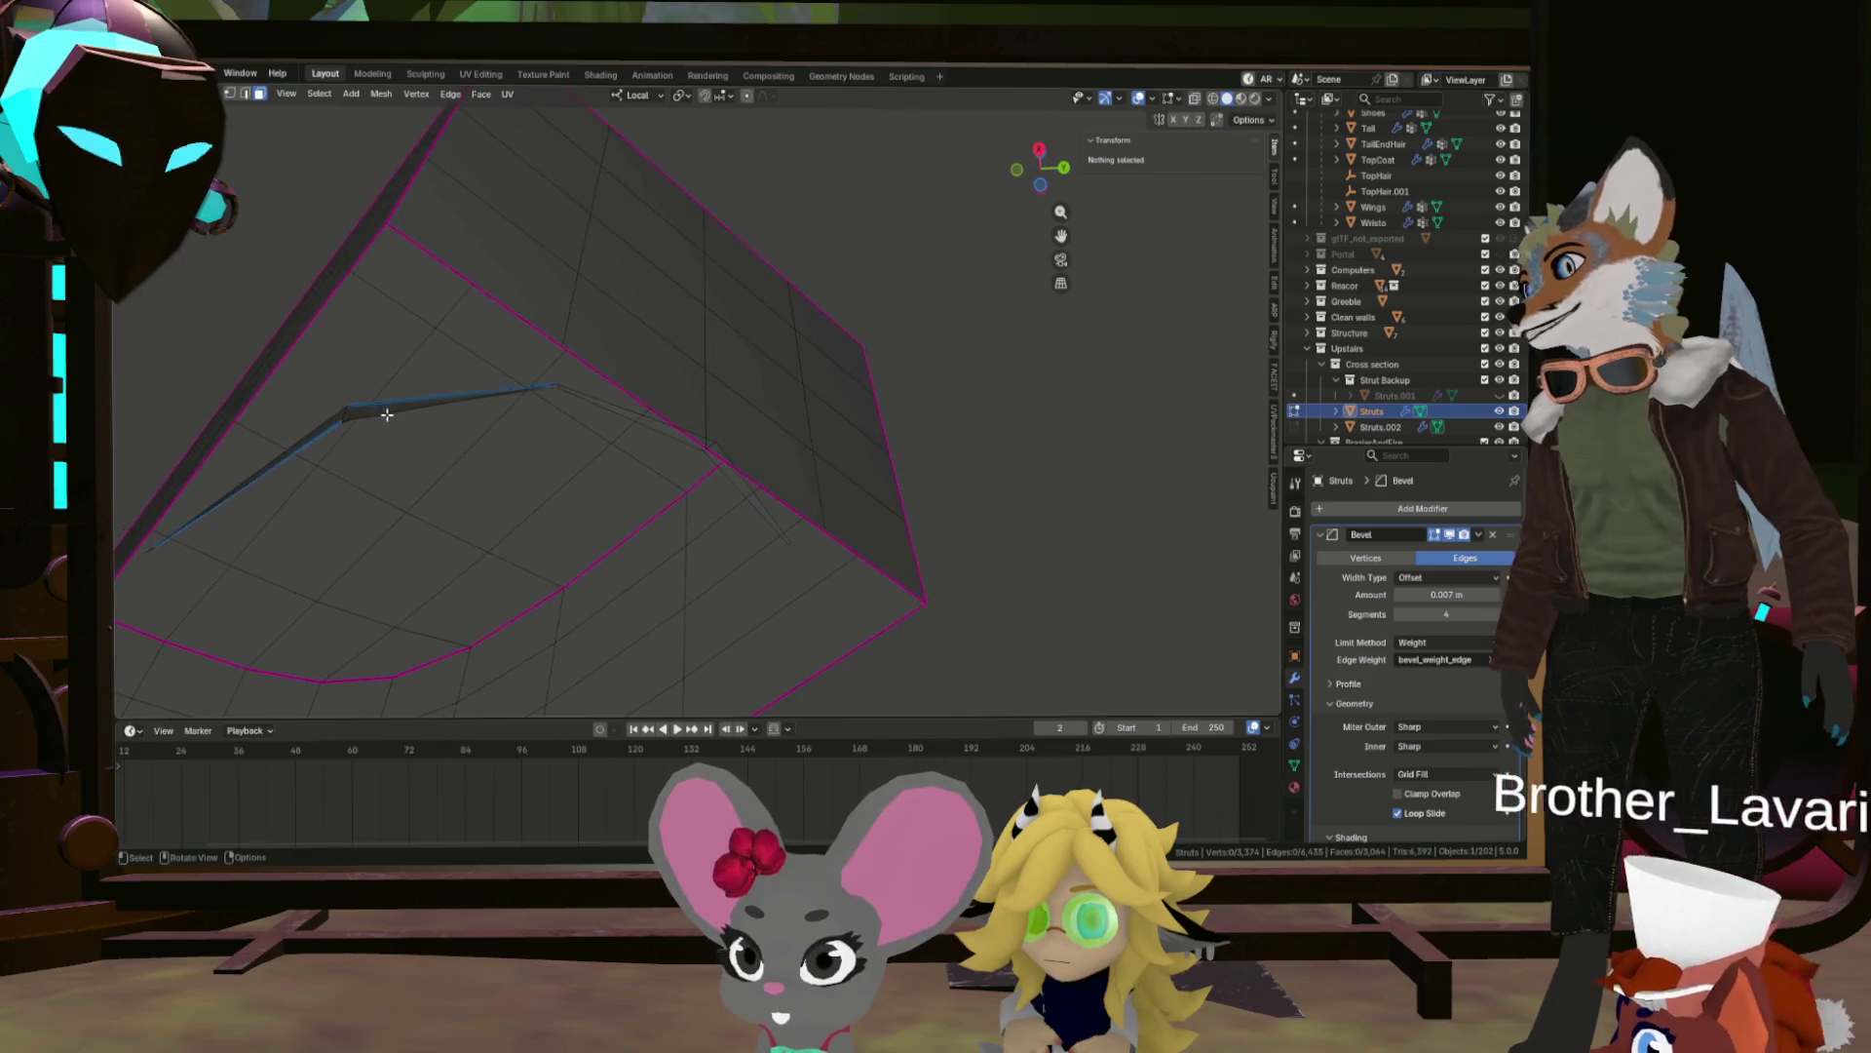
left_click(385, 427)
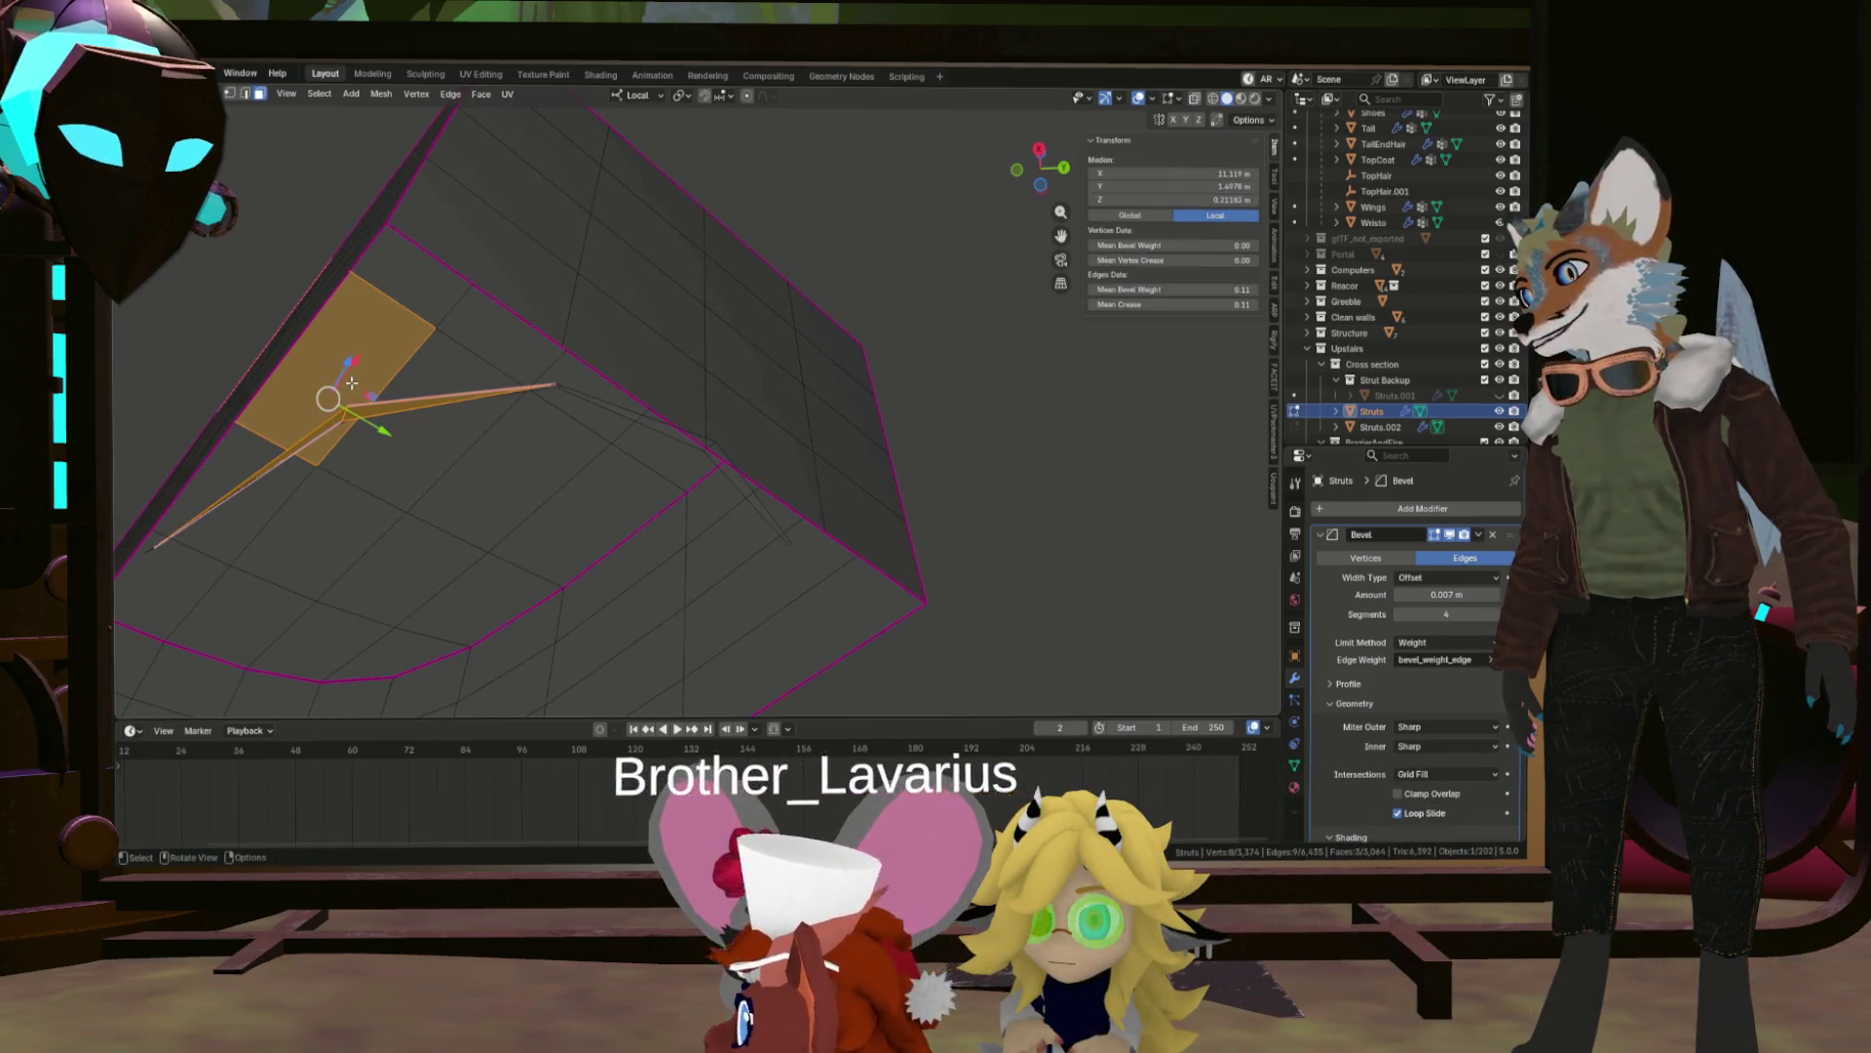
left_click(409, 402)
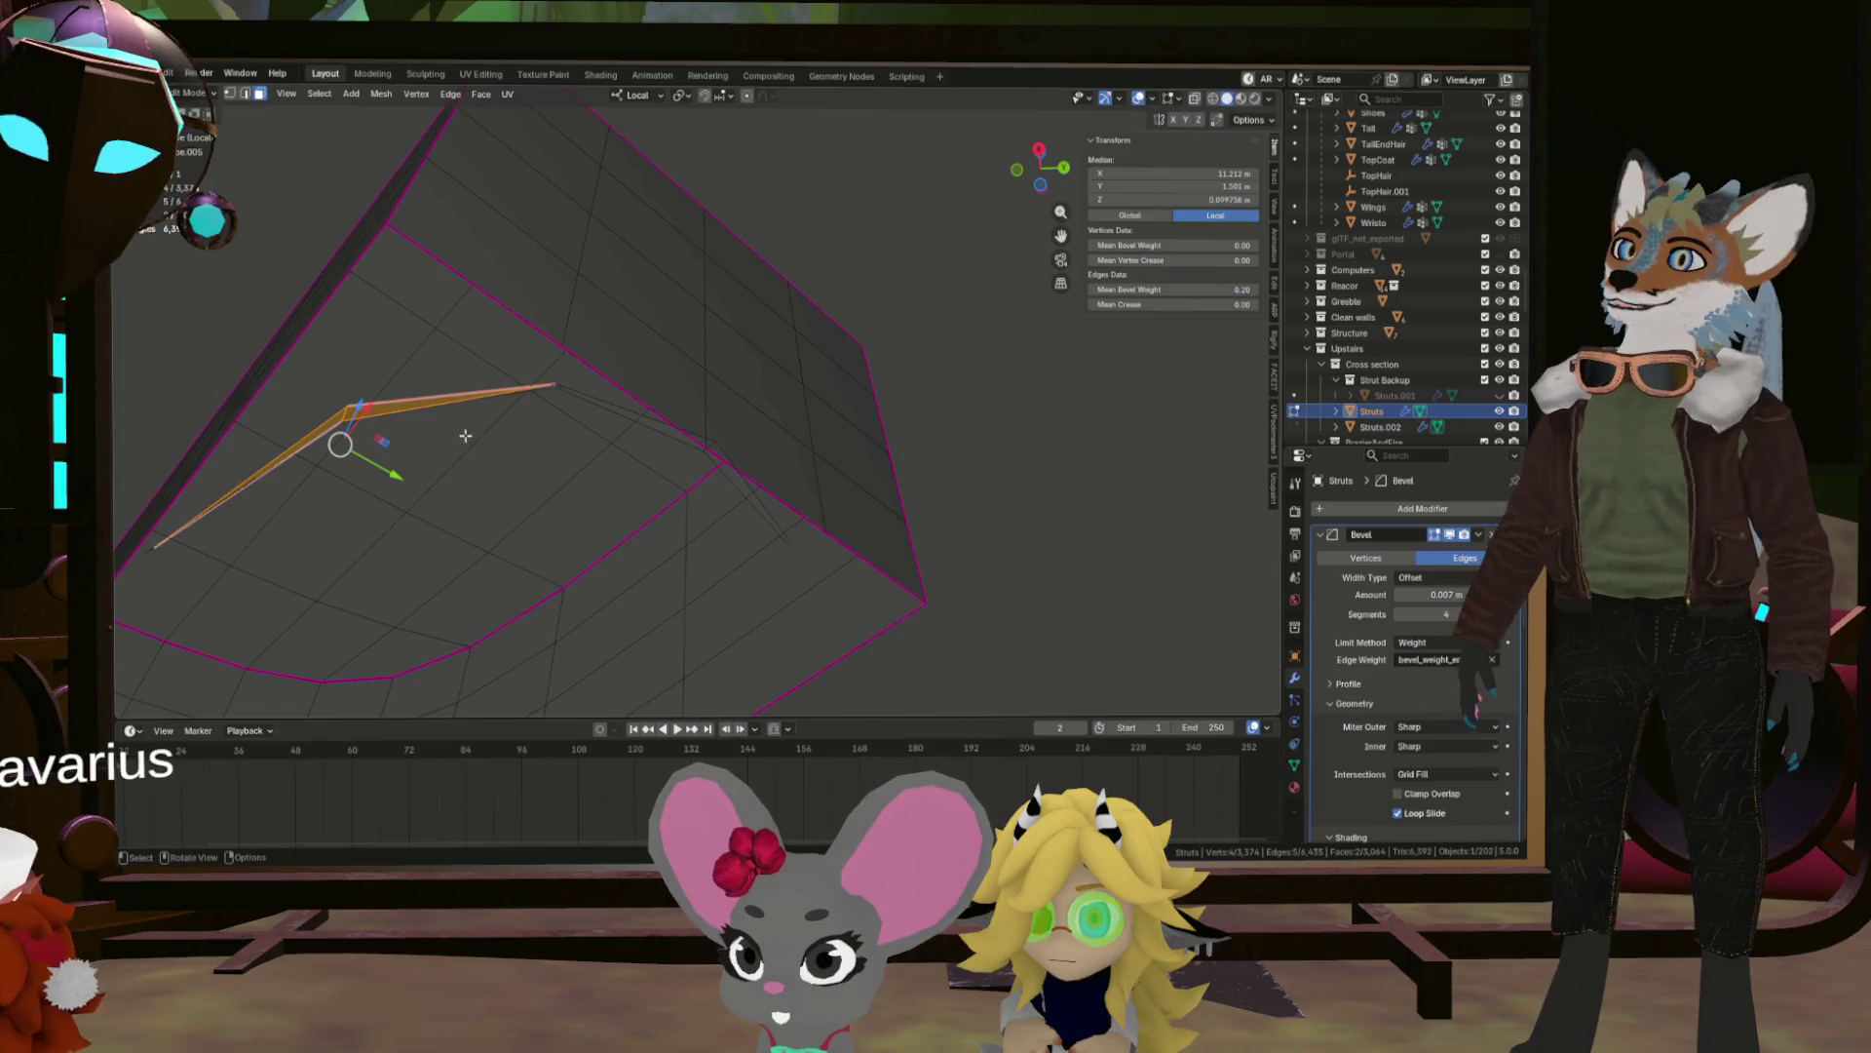
scroll("up", 3)
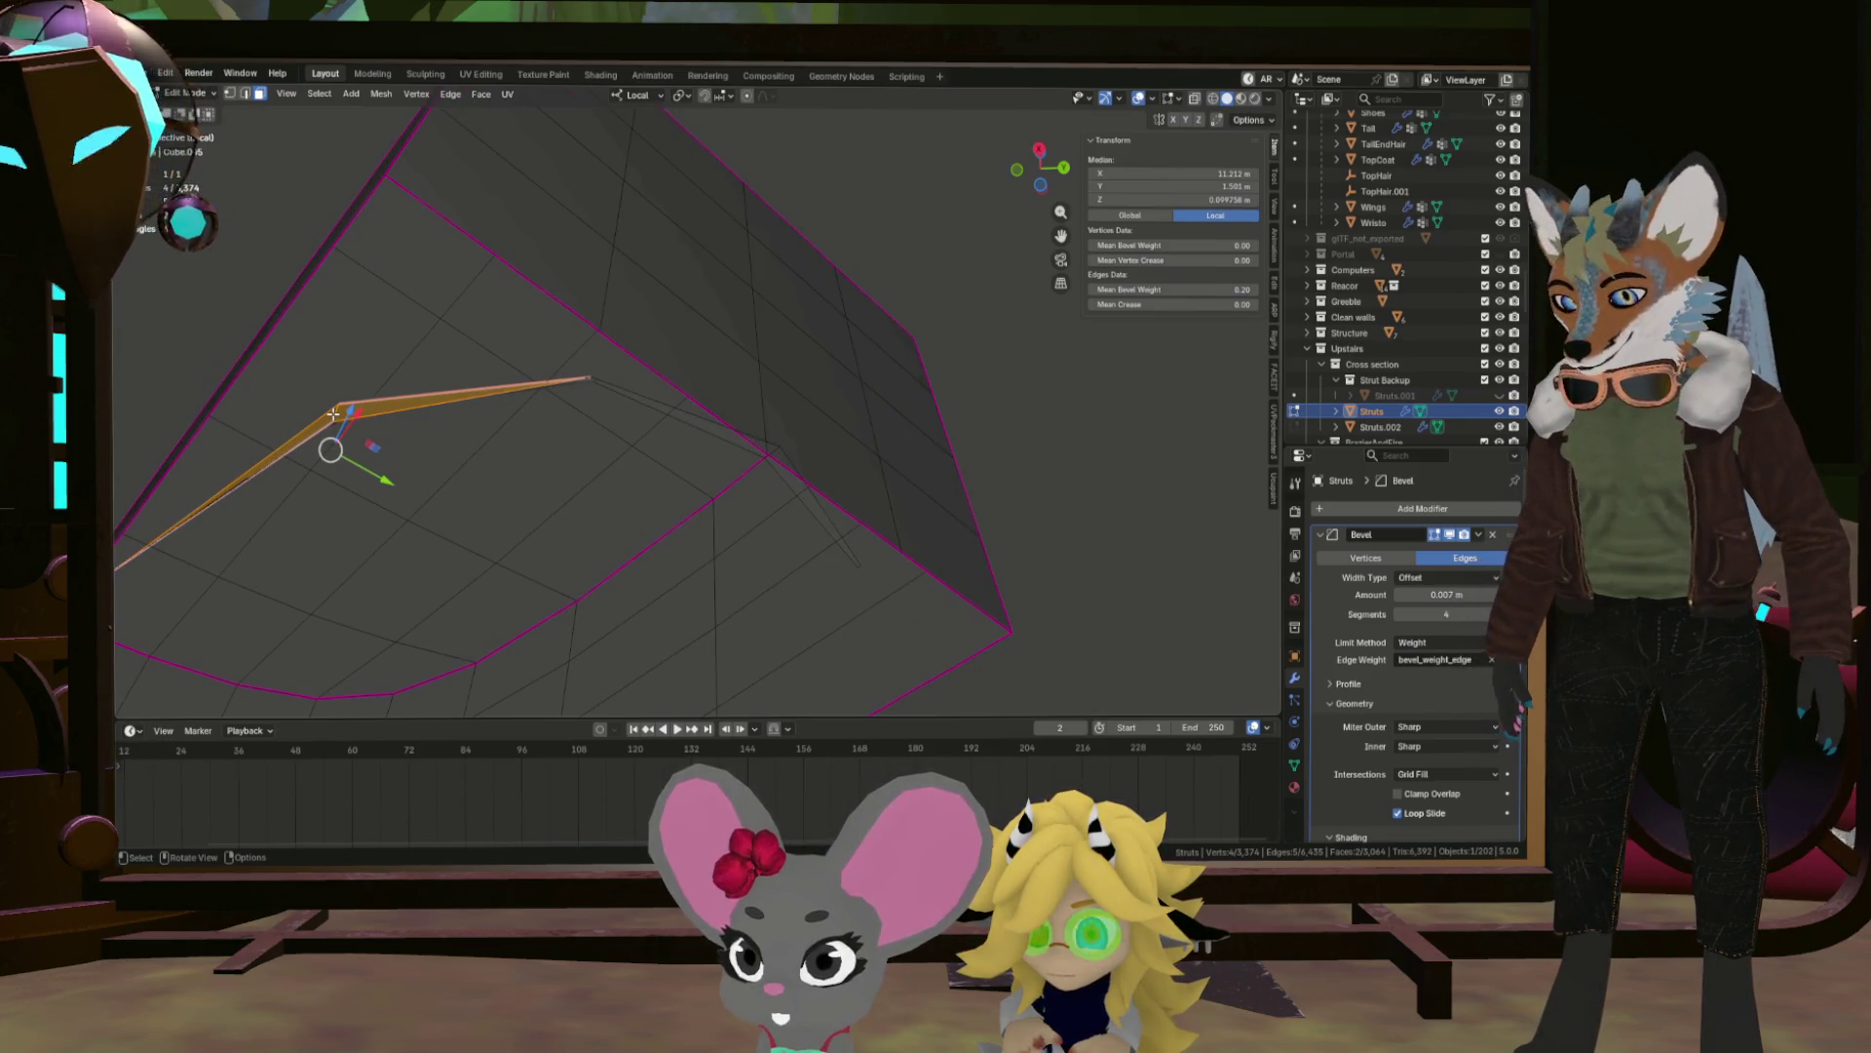
key("l")
left_click_drag(333, 414, 496, 459)
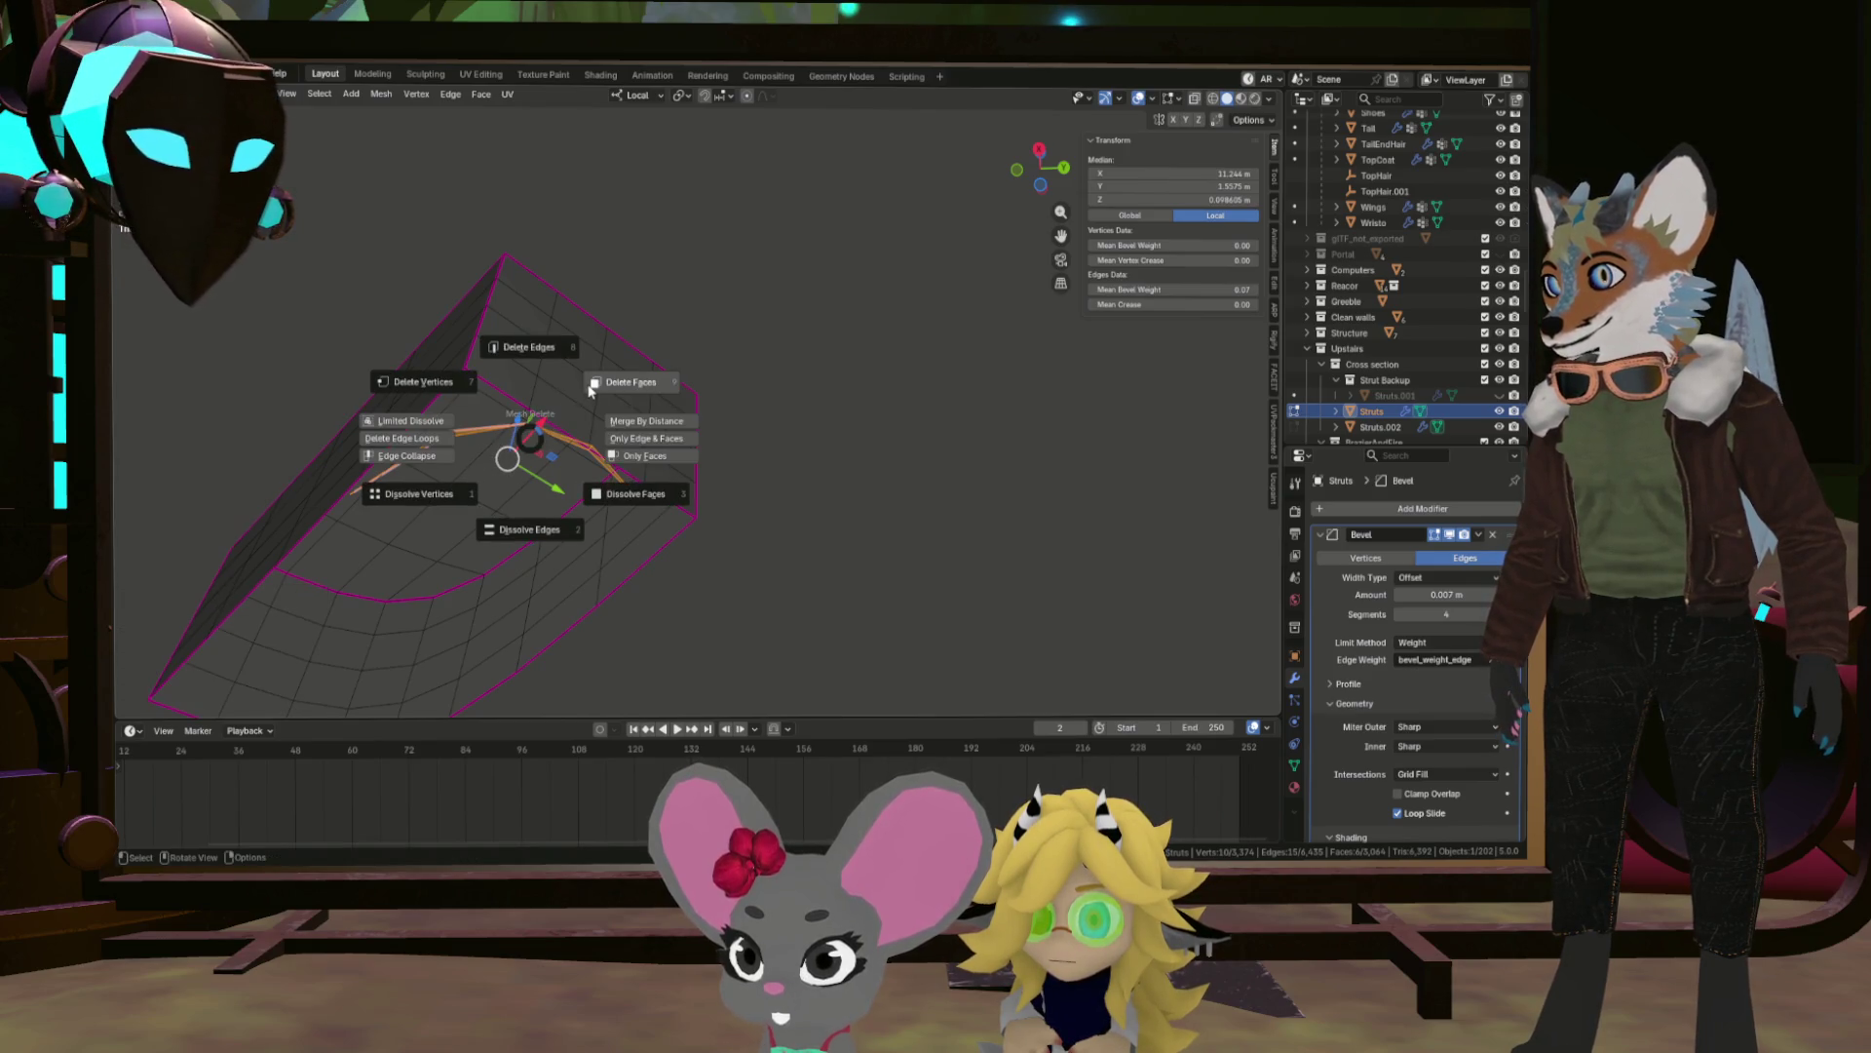
key("alt+a")
left_click_drag(532, 434, 706, 399)
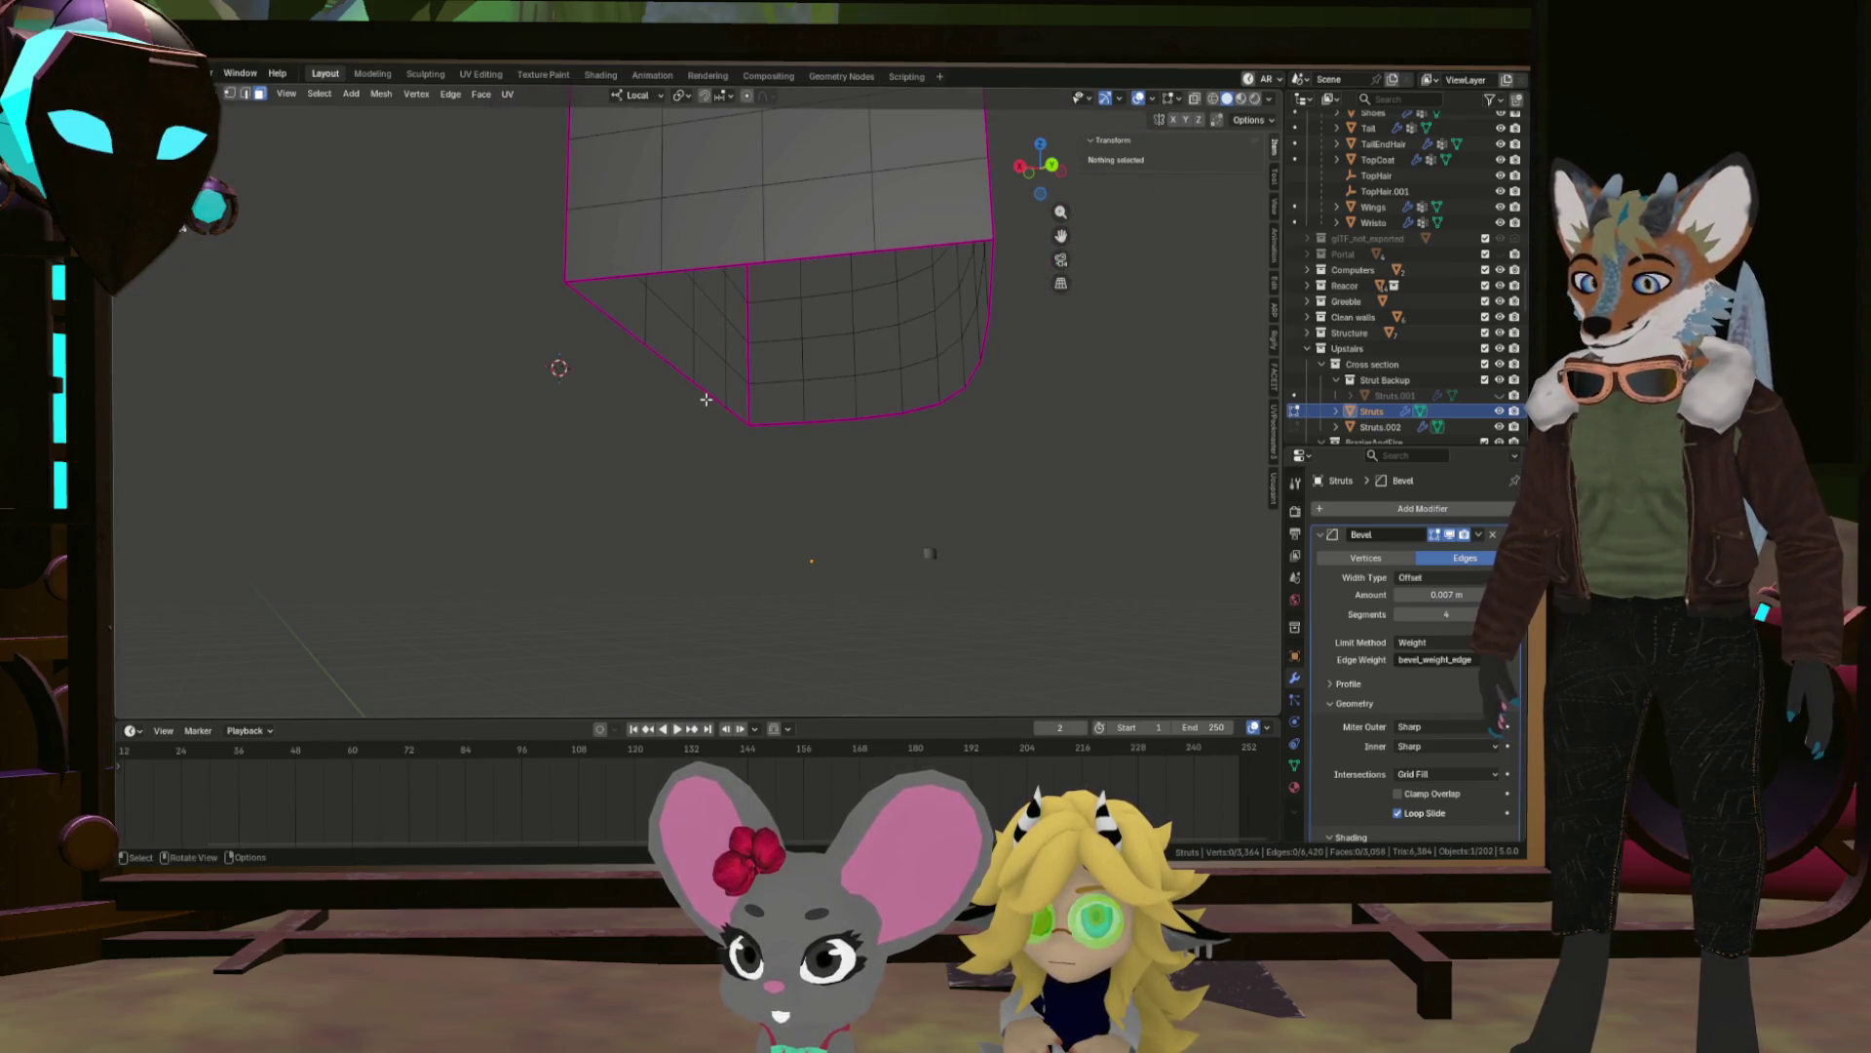
key("alt+h")
Select the connected strut block linked from one vertex and hide the rest of the mesh.
scroll("down", 3)
left_click_drag(753, 422, 819, 439)
scroll("up", 3)
scroll("down", 3)
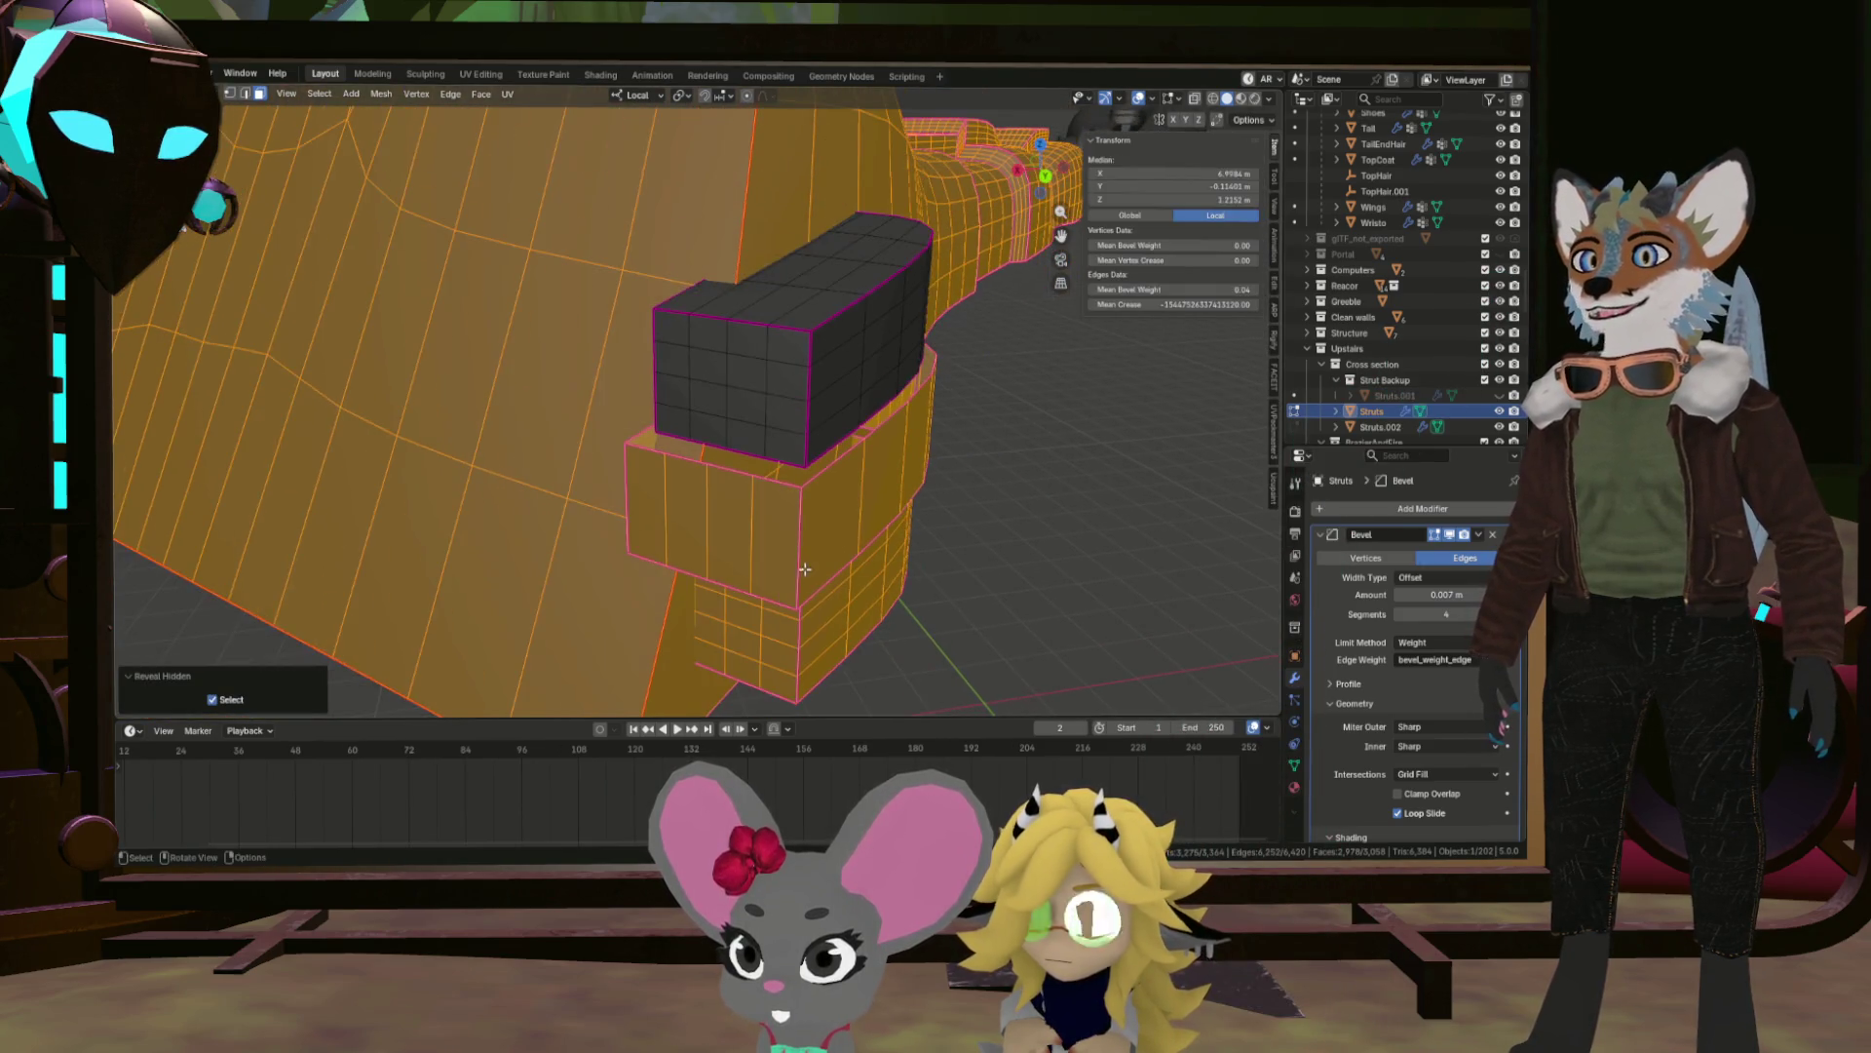
left_click(827, 639)
key("ctrl+l")
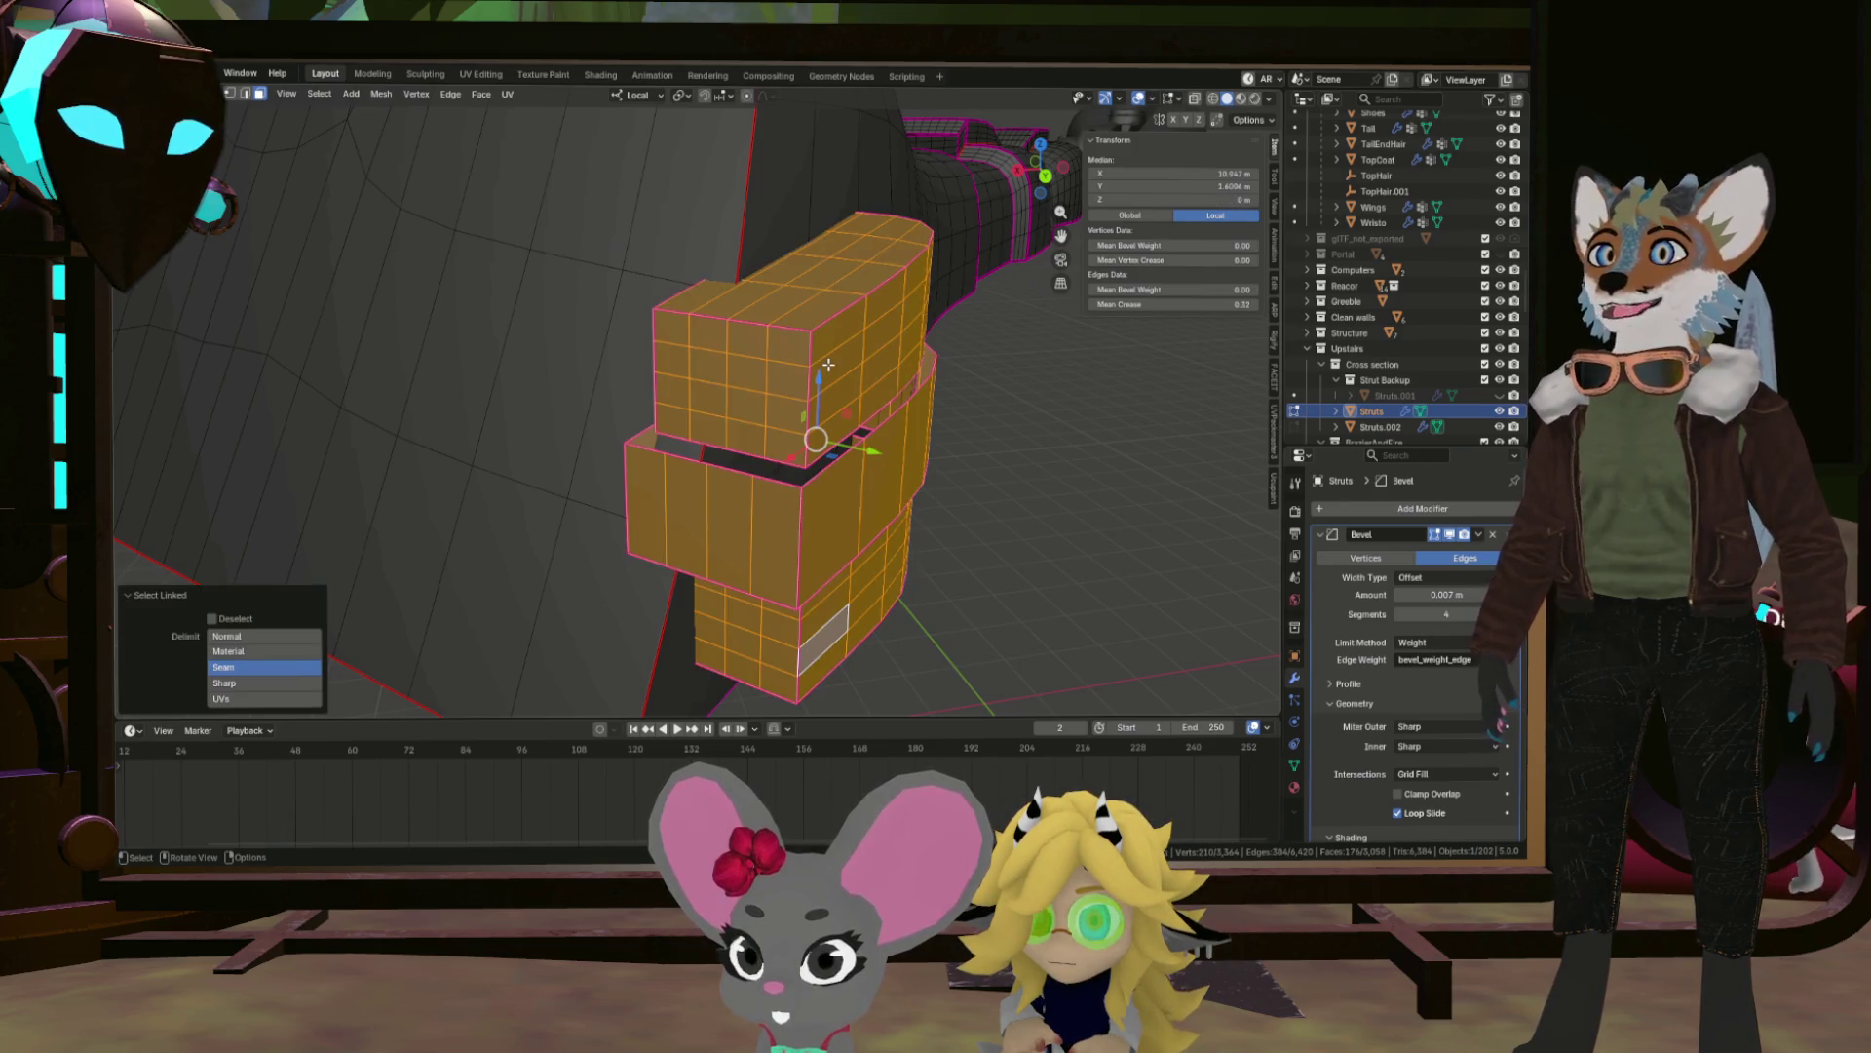
key("alt+h")
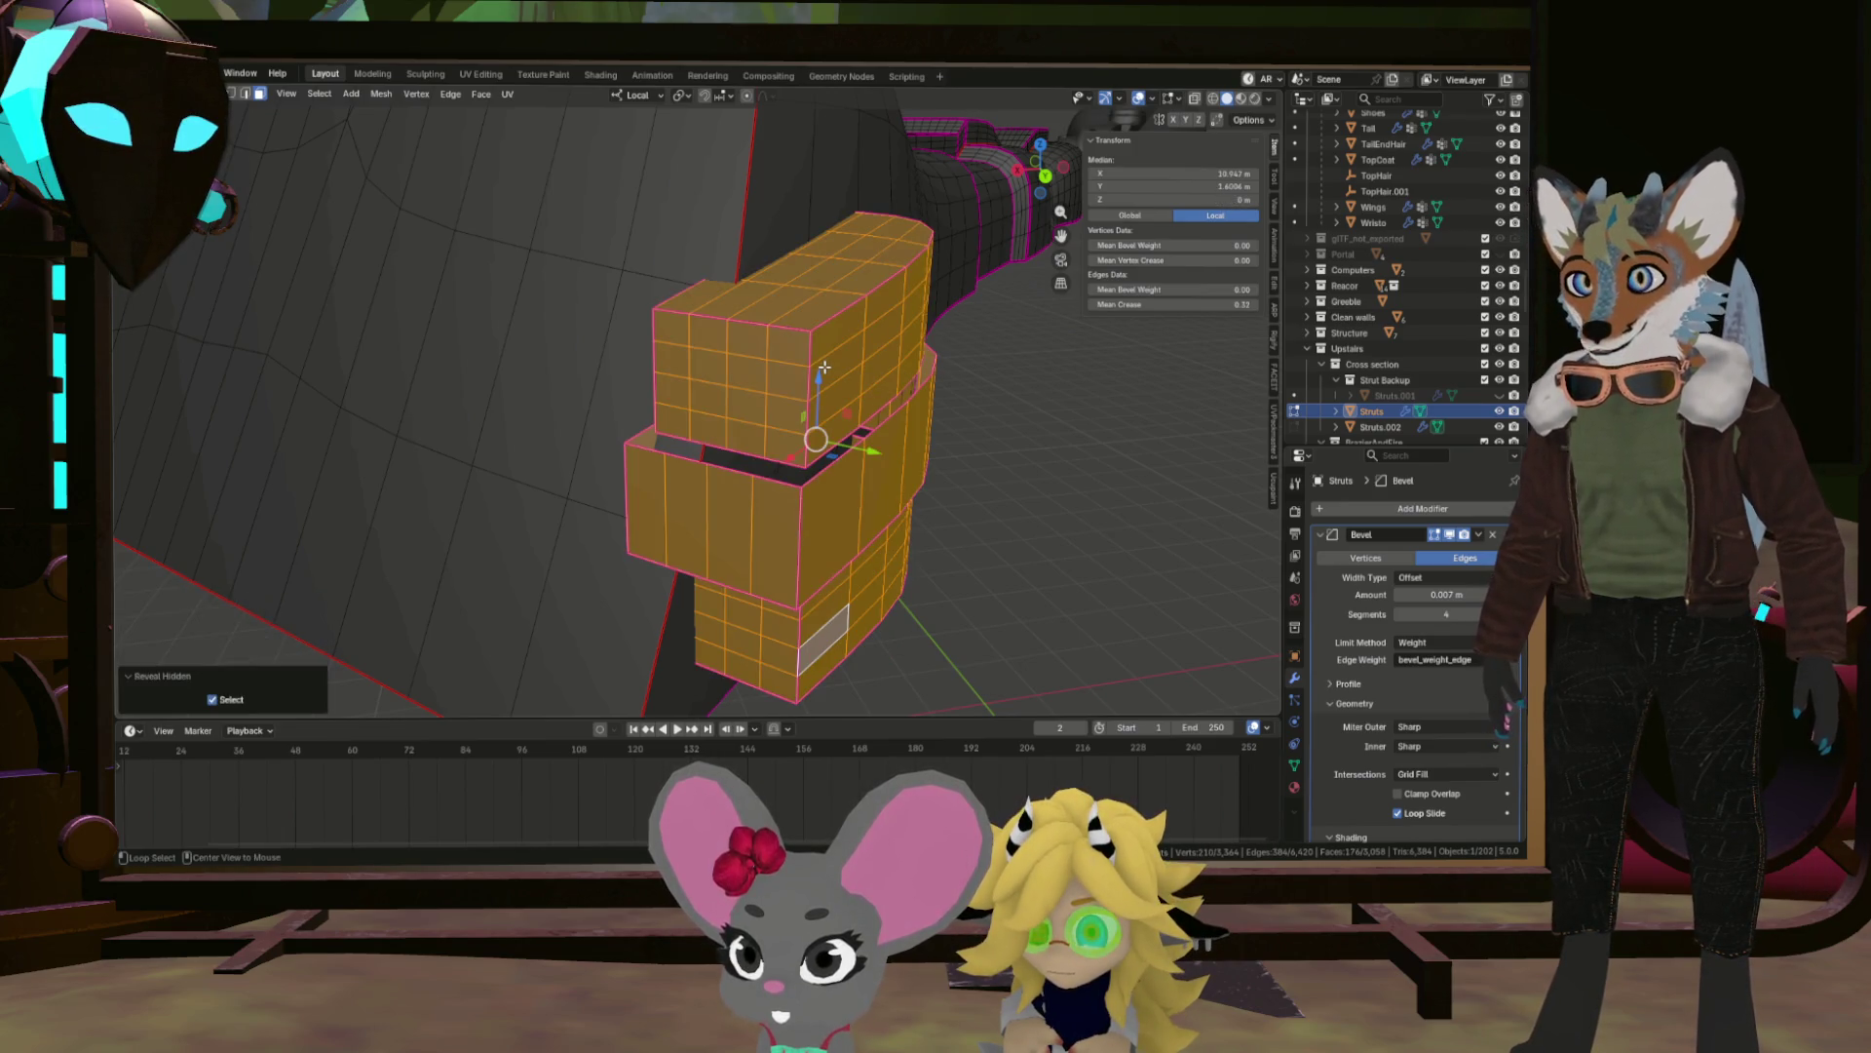
left_click_drag(992, 437, 668, 536)
key("shift+h")
Switch to edge select mode and pick an element on the isolated block.
scroll("up", 3)
left_click(777, 584)
key("2")
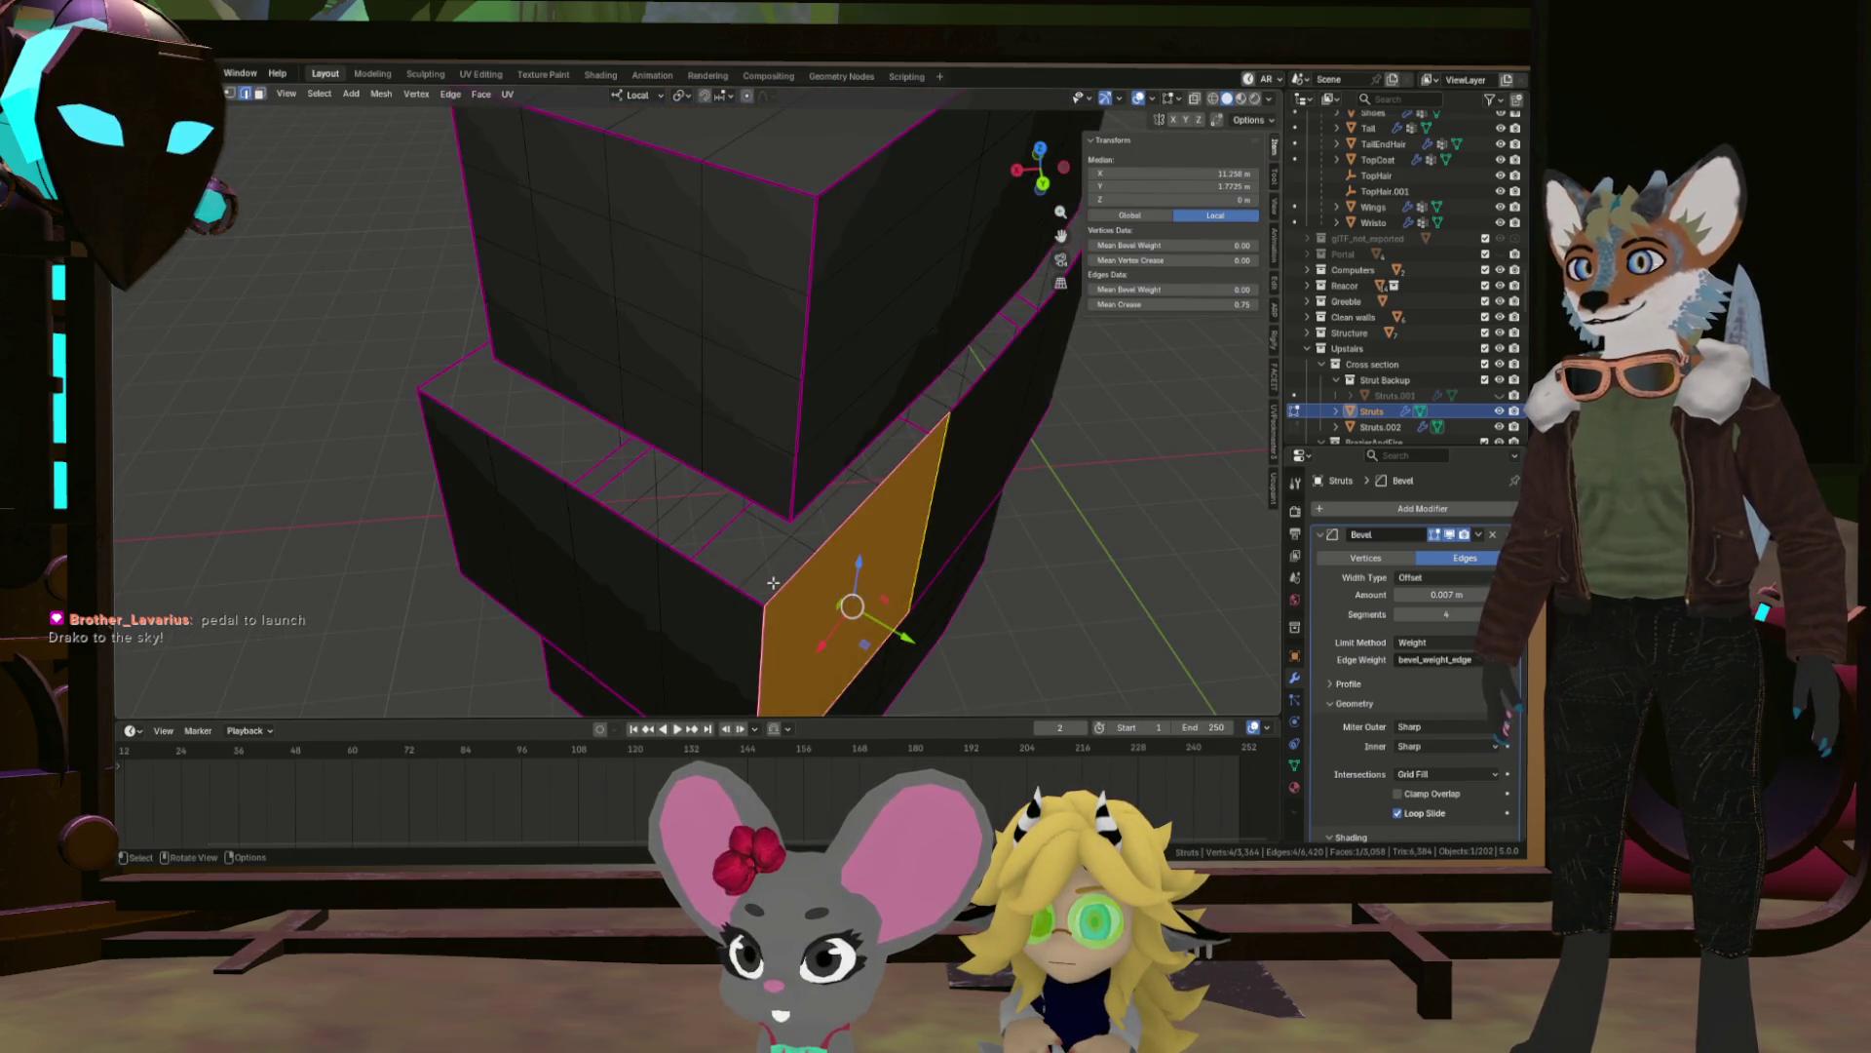
left_click(767, 594)
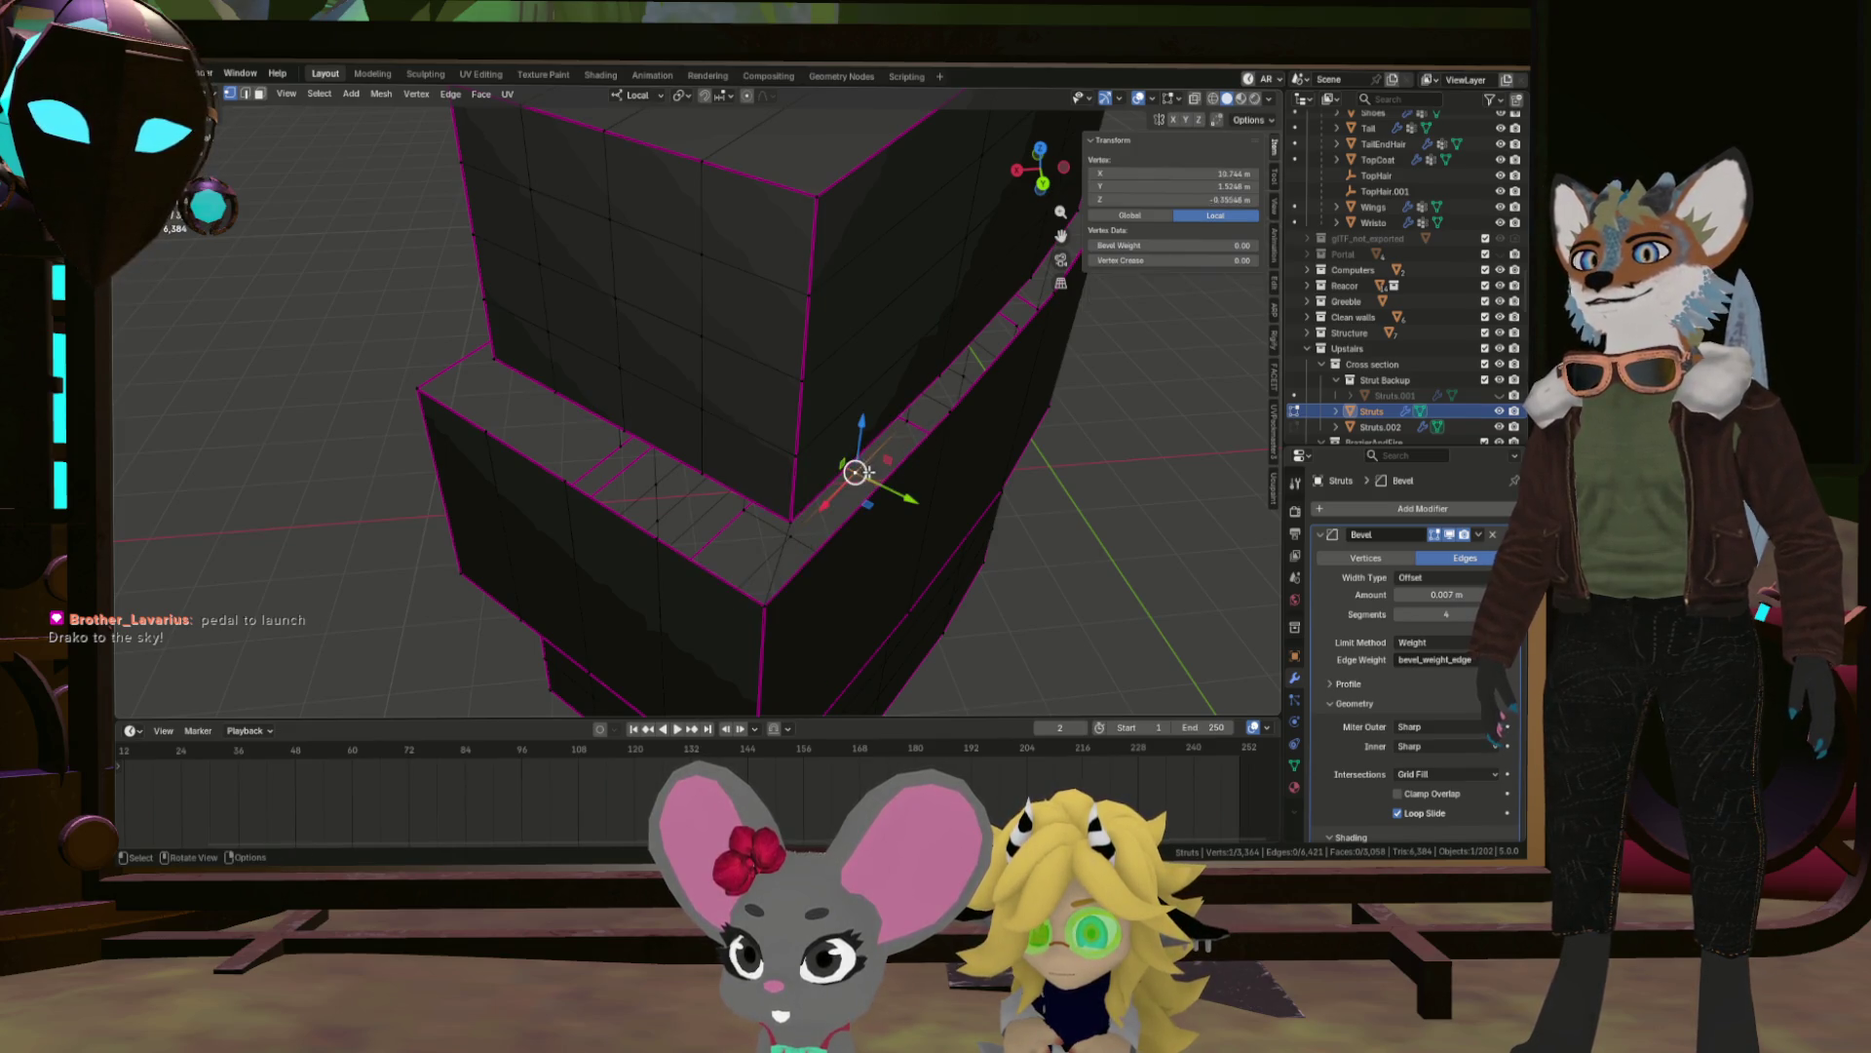
left_click_drag(886, 448, 892, 422)
left_click(743, 493)
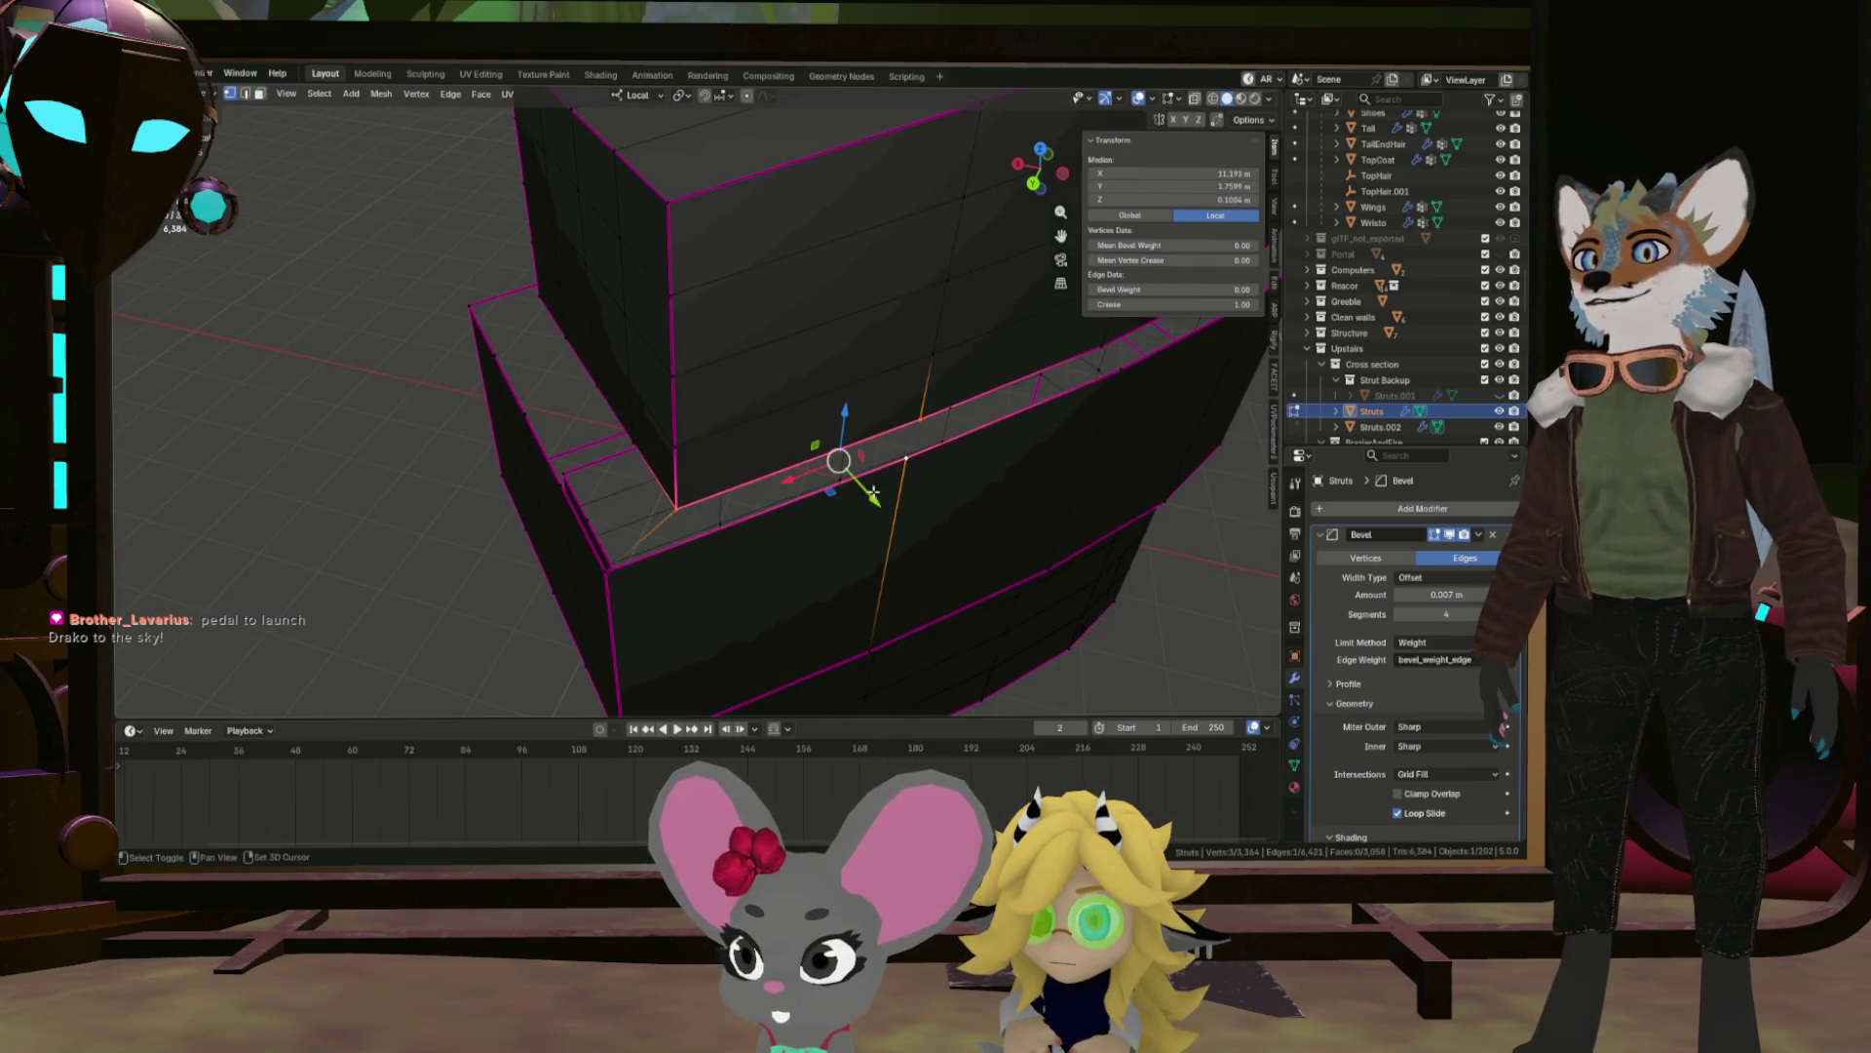
left_click(761, 535)
left_click_drag(761, 535, 806, 473)
left_click(921, 476)
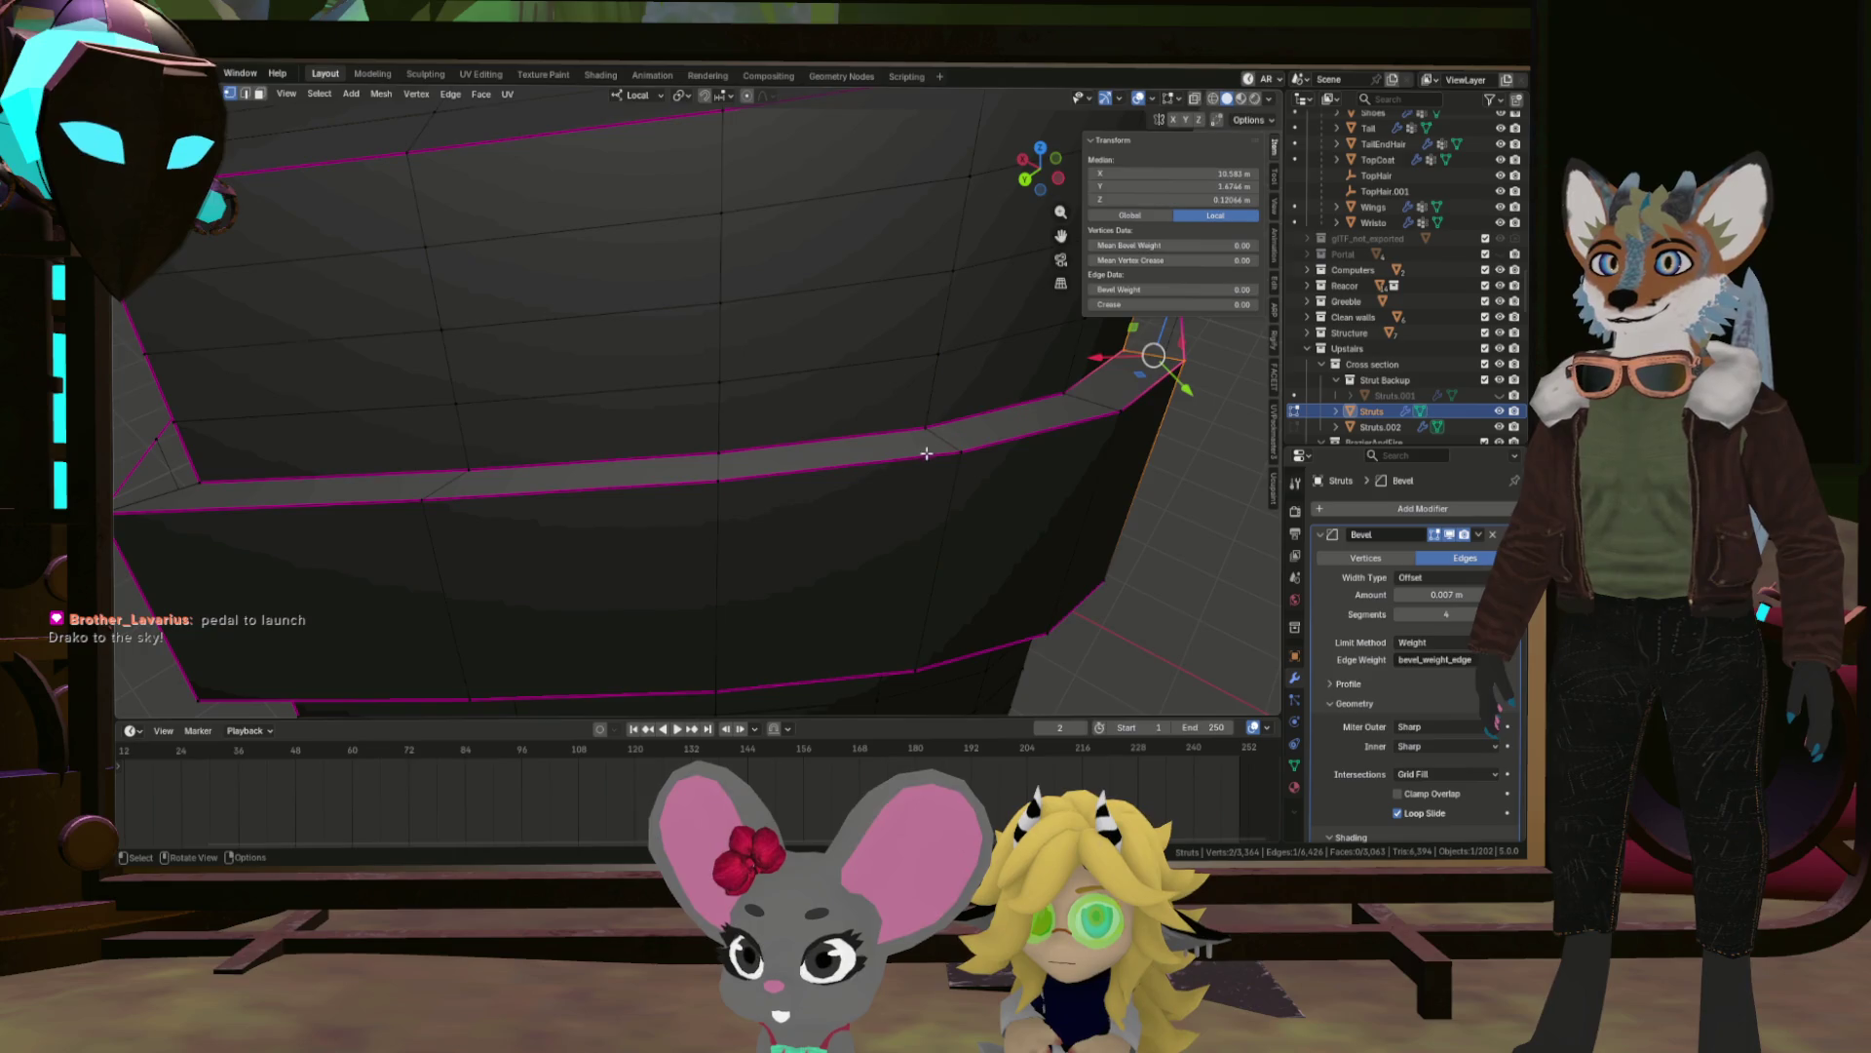
left_click_drag(920, 455, 642, 528)
left_click_drag(889, 372, 711, 370)
left_click_drag(922, 347, 790, 264)
left_click_drag(917, 373, 938, 422)
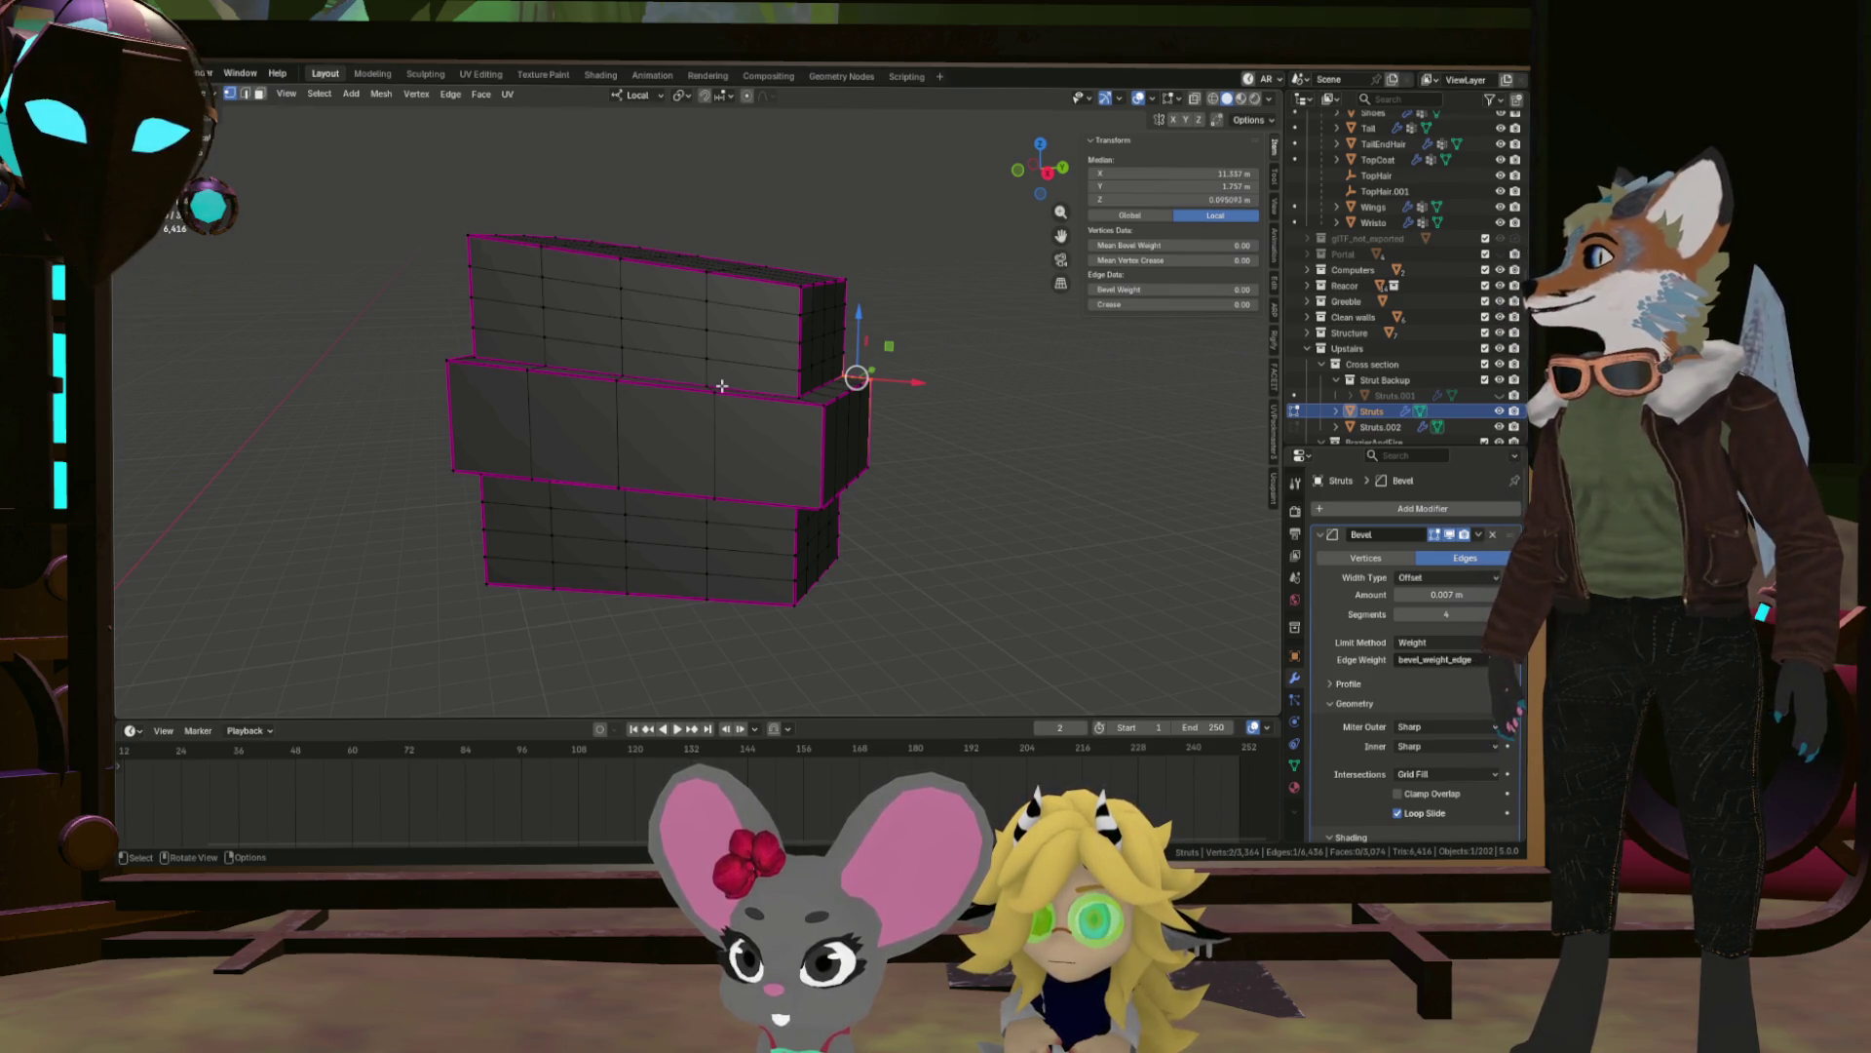
Inspect the strut box's corner vertices, edges and faces from below and from the side.
left_click_drag(861, 522, 632, 522)
left_click_drag(750, 500, 914, 518)
left_click(917, 522)
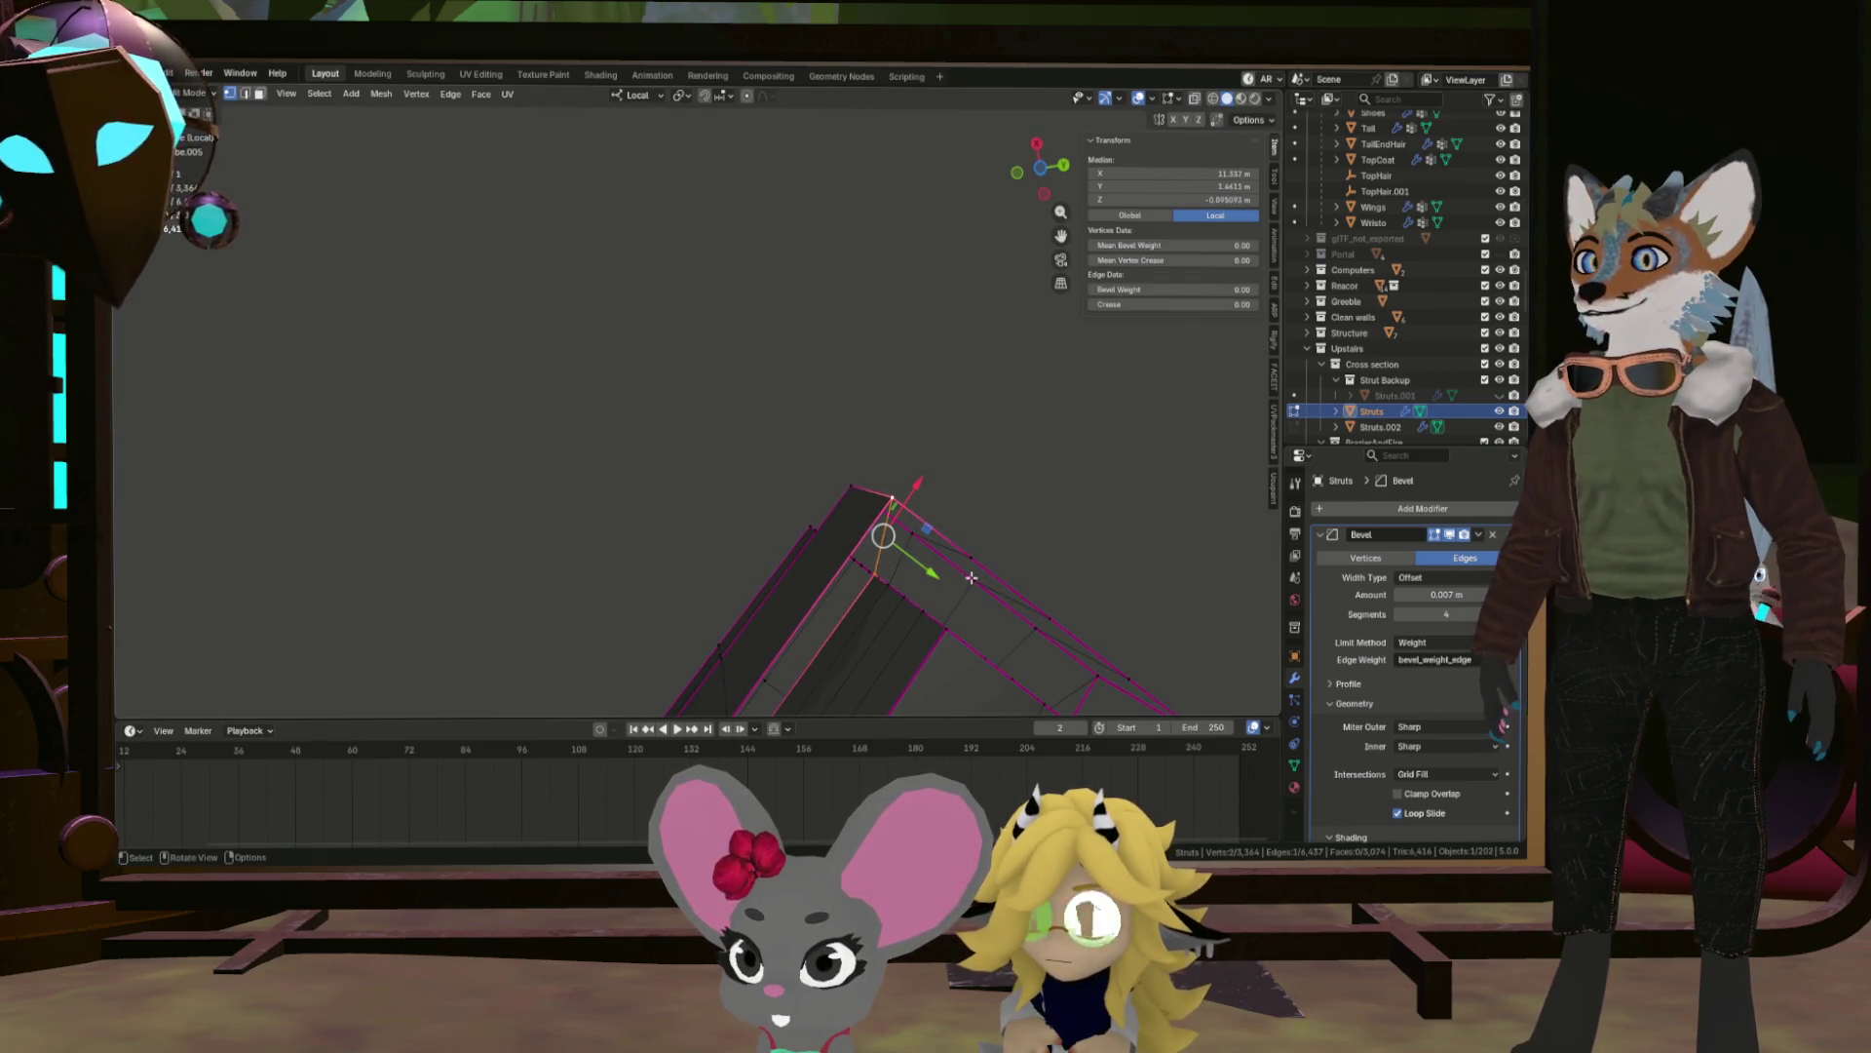
left_click_drag(956, 562, 977, 635)
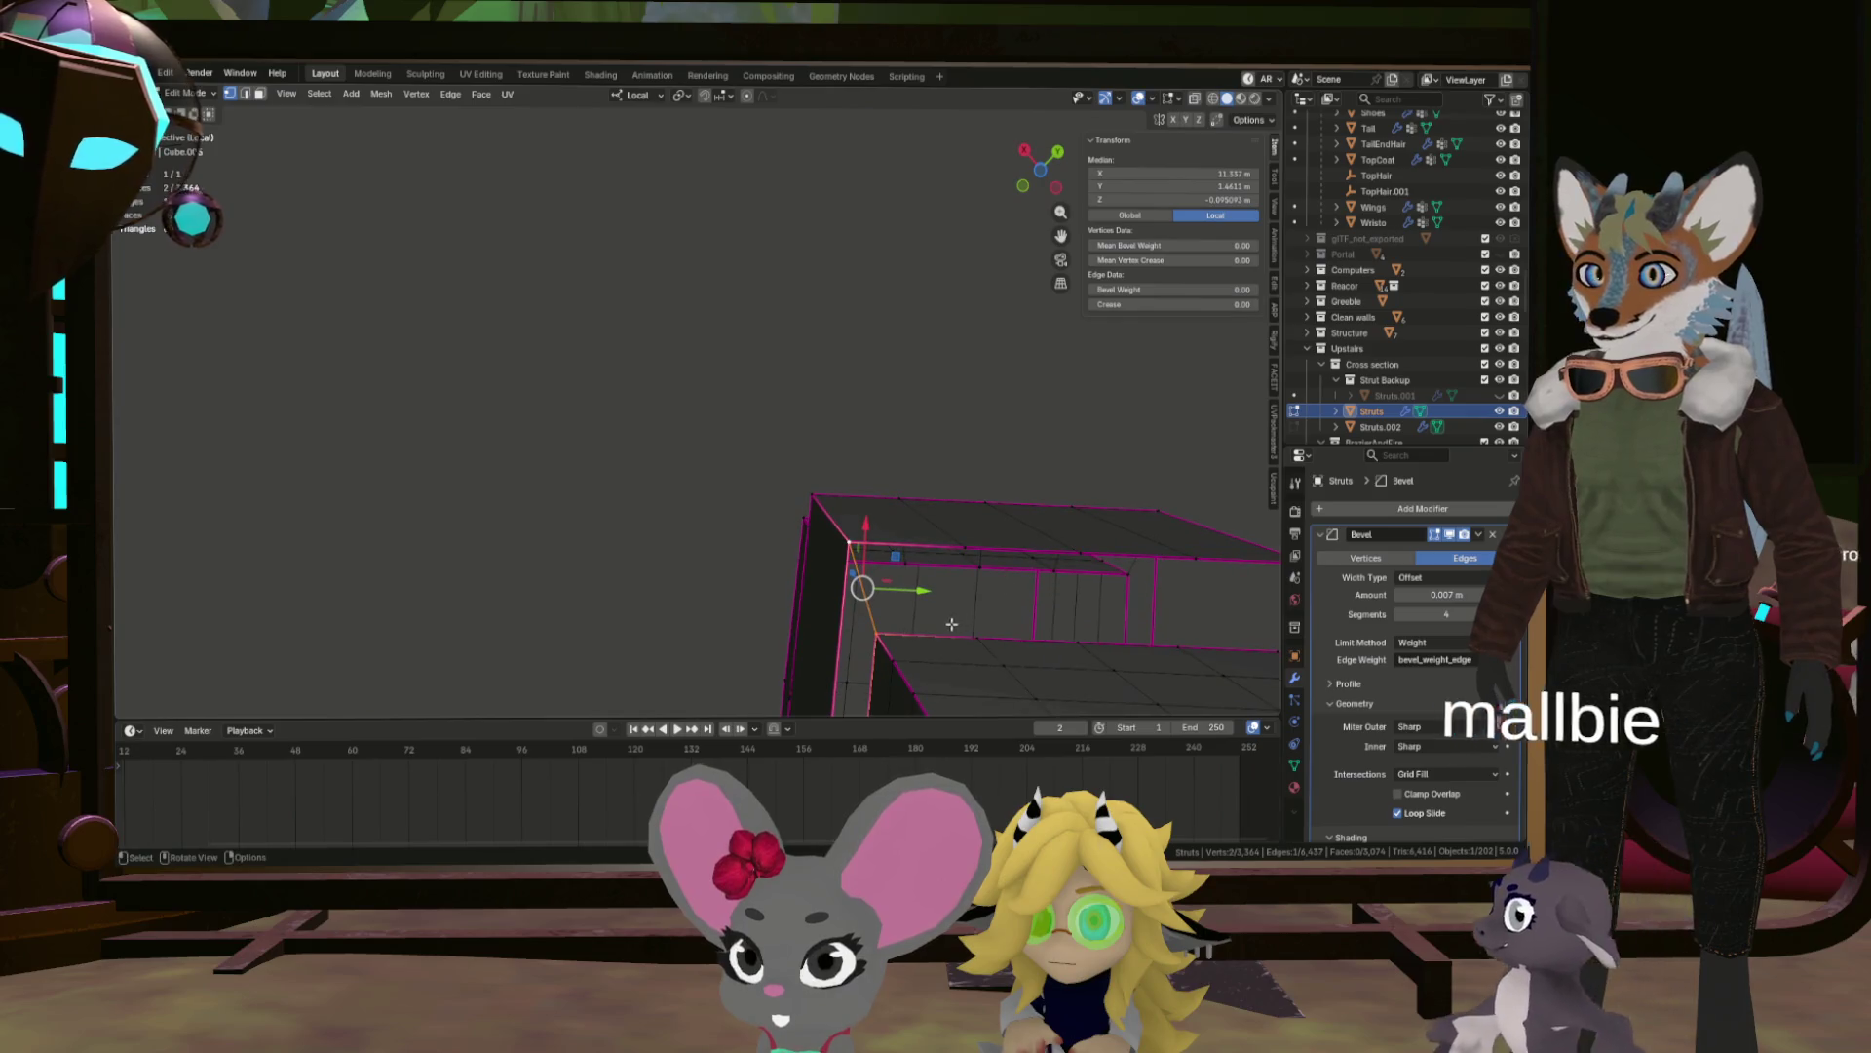
left_click(977, 636)
left_click(975, 637)
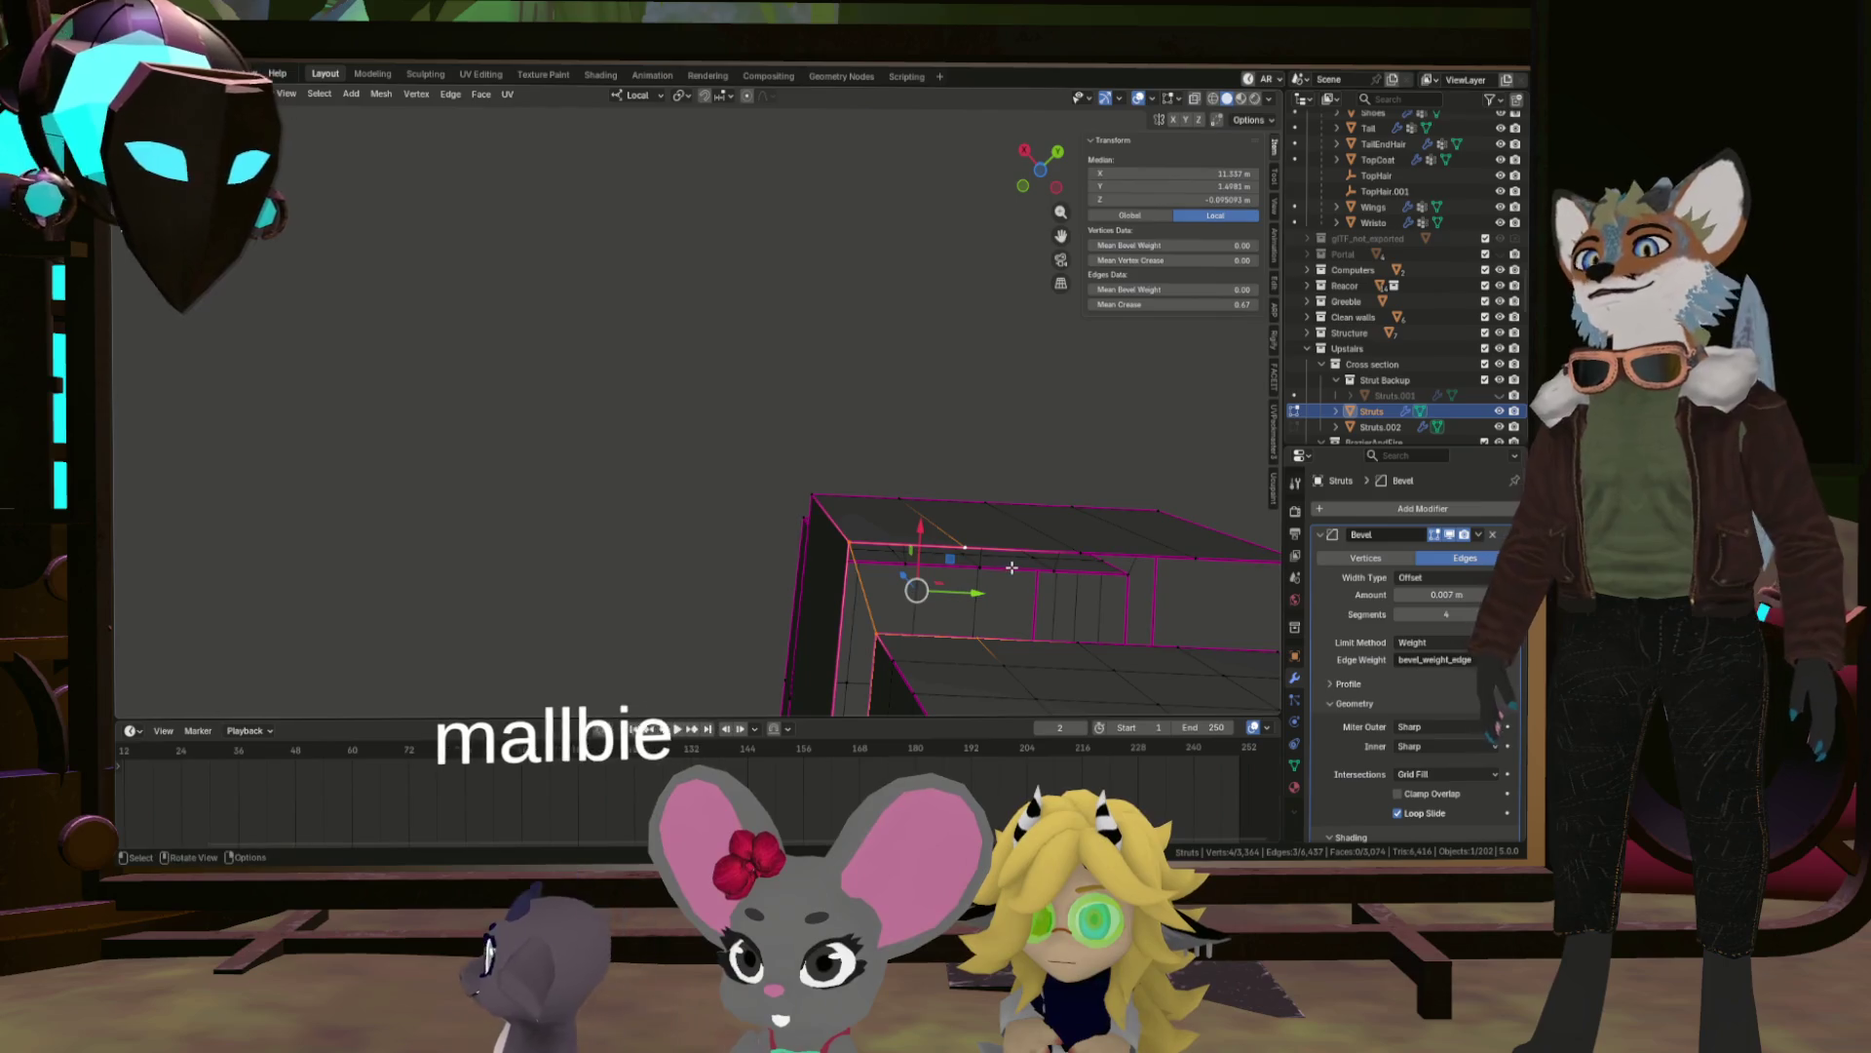
left_click(977, 633)
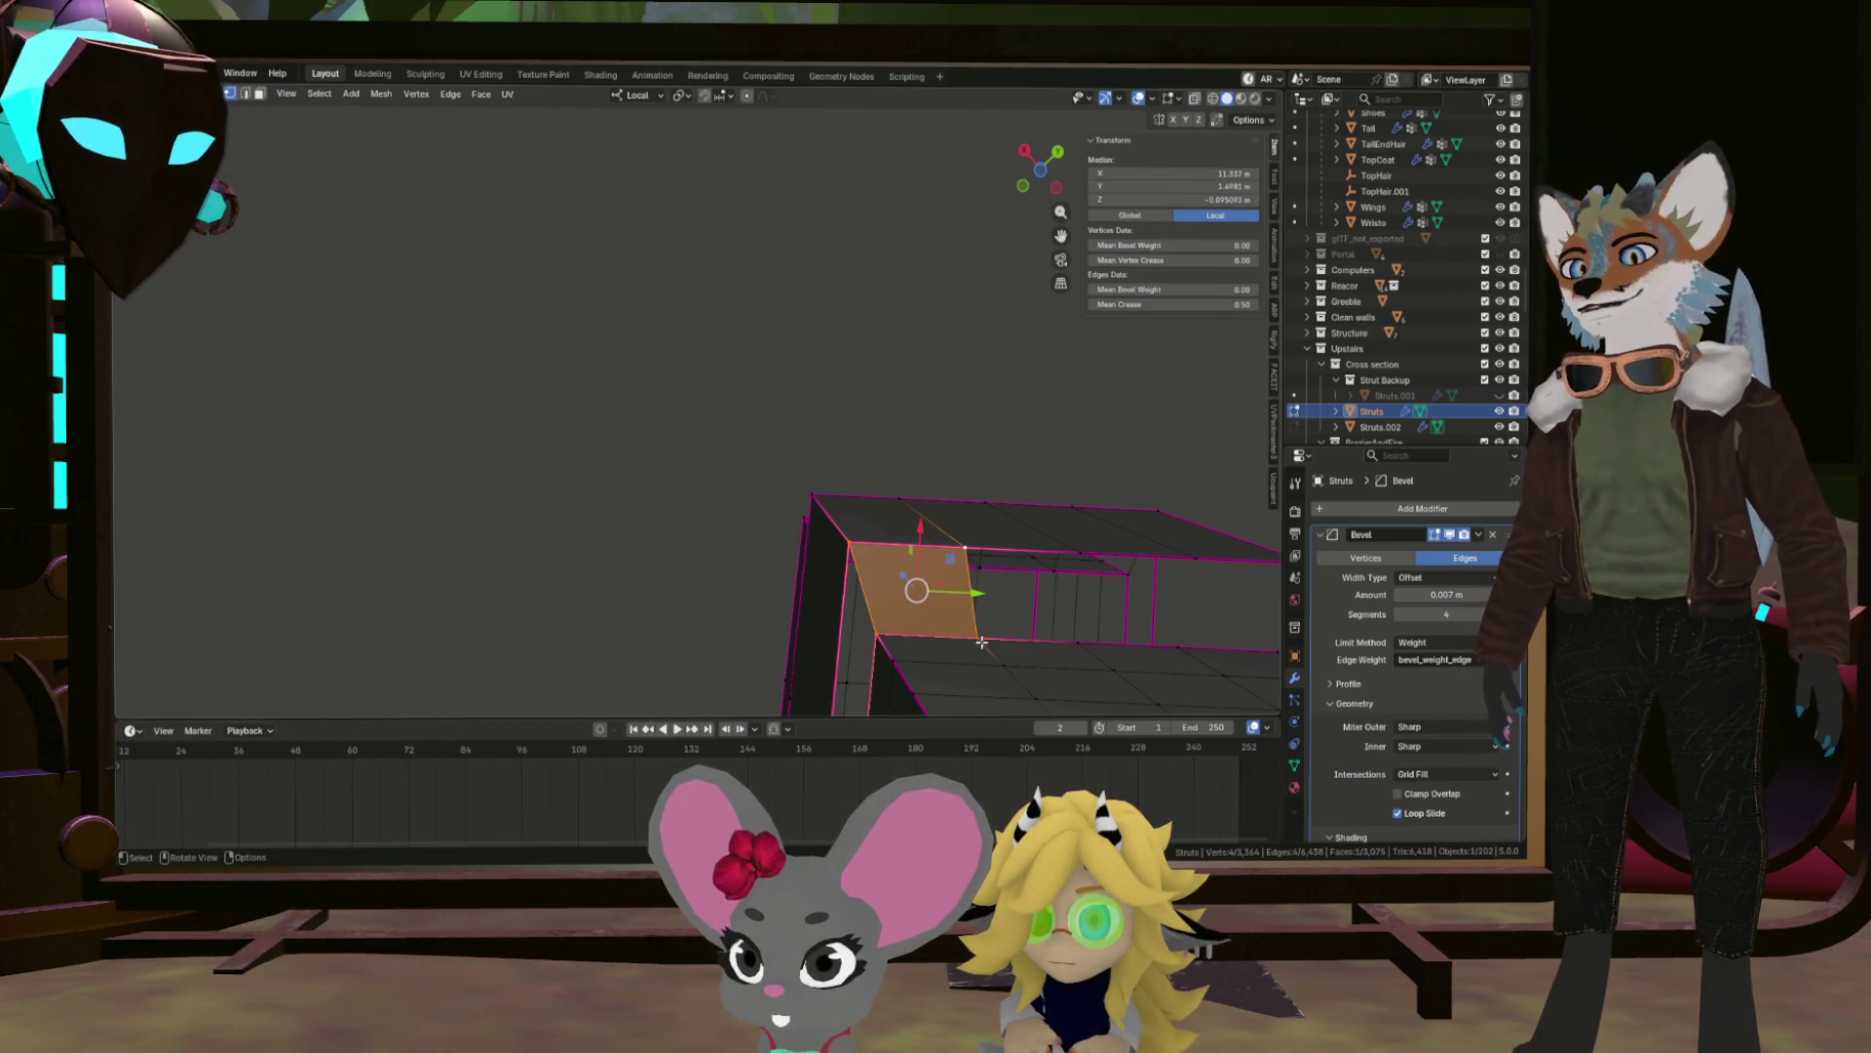
left_click(977, 636)
left_click(1158, 559)
left_click_drag(1157, 560, 1014, 526)
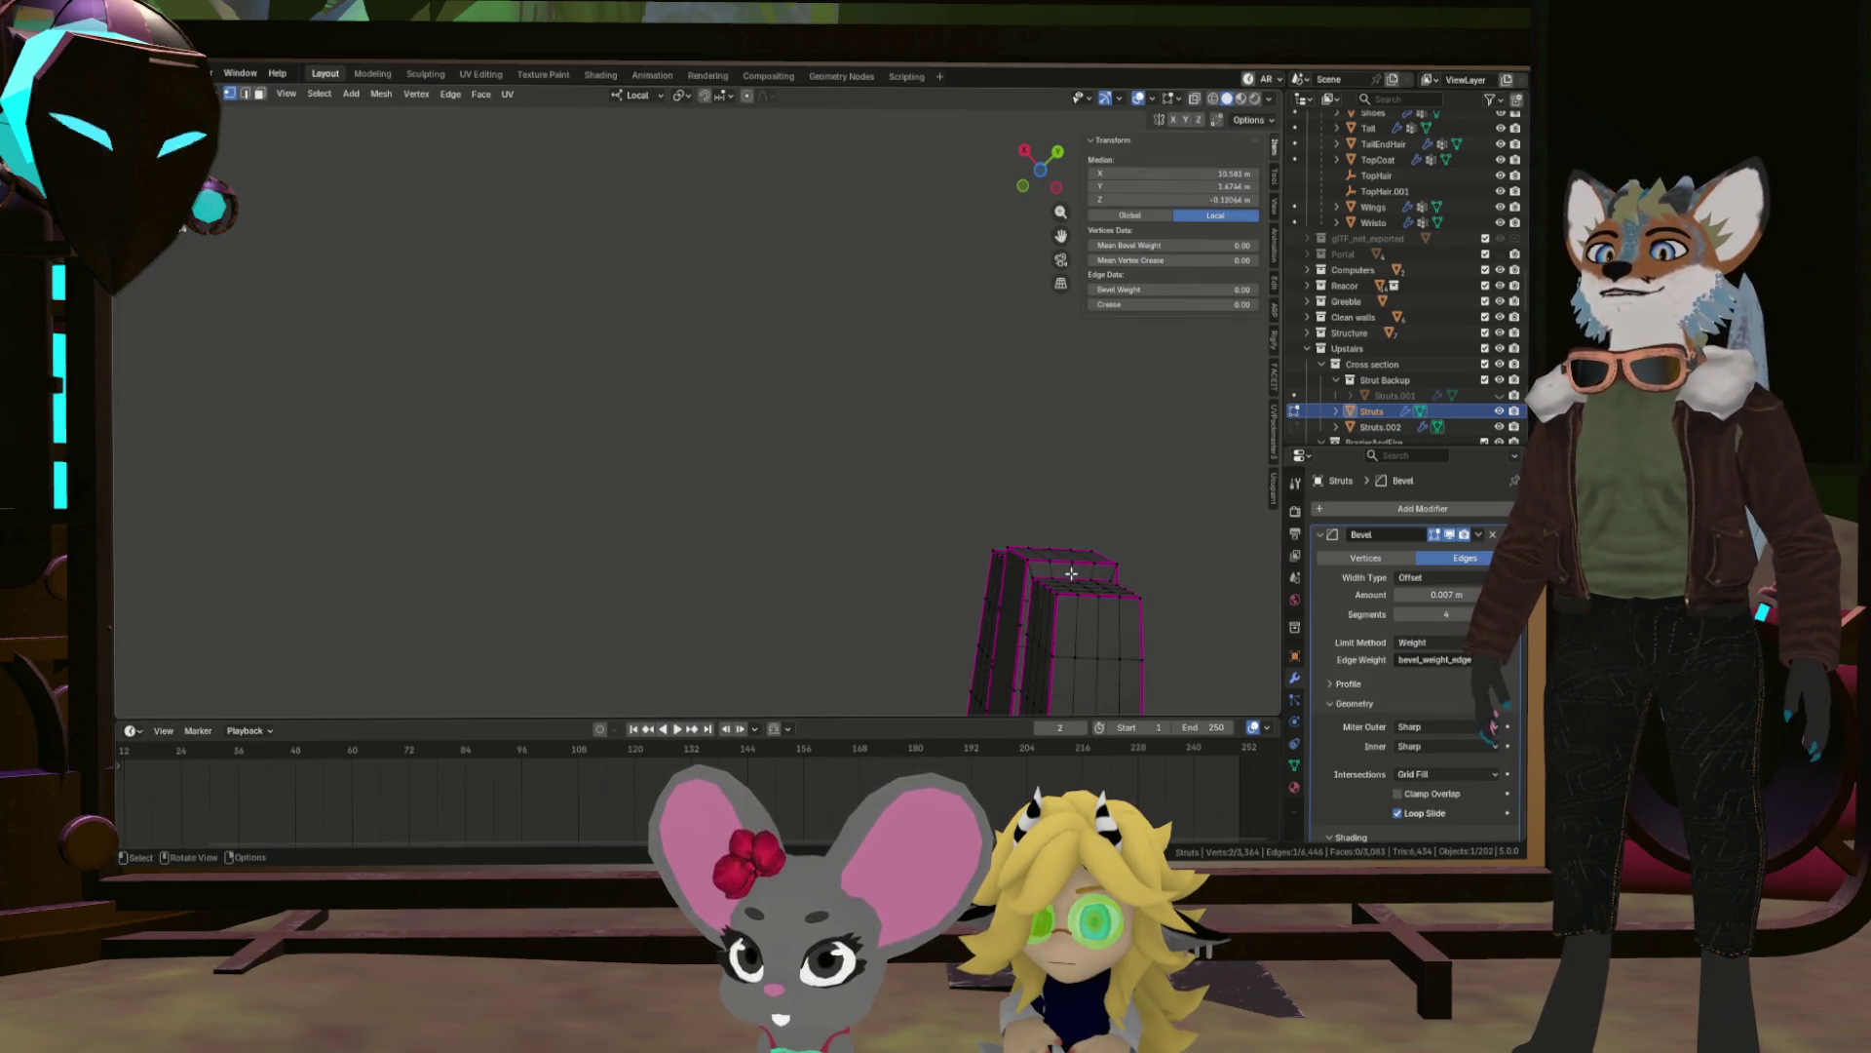
left_click_drag(975, 439, 935, 429)
scroll("up", 3)
scroll("down", 3)
Unhide all hidden strut geometry with Alt+H, orbit around it, and deselect everything with Alt+A.
key("alt+a")
left_click(948, 416)
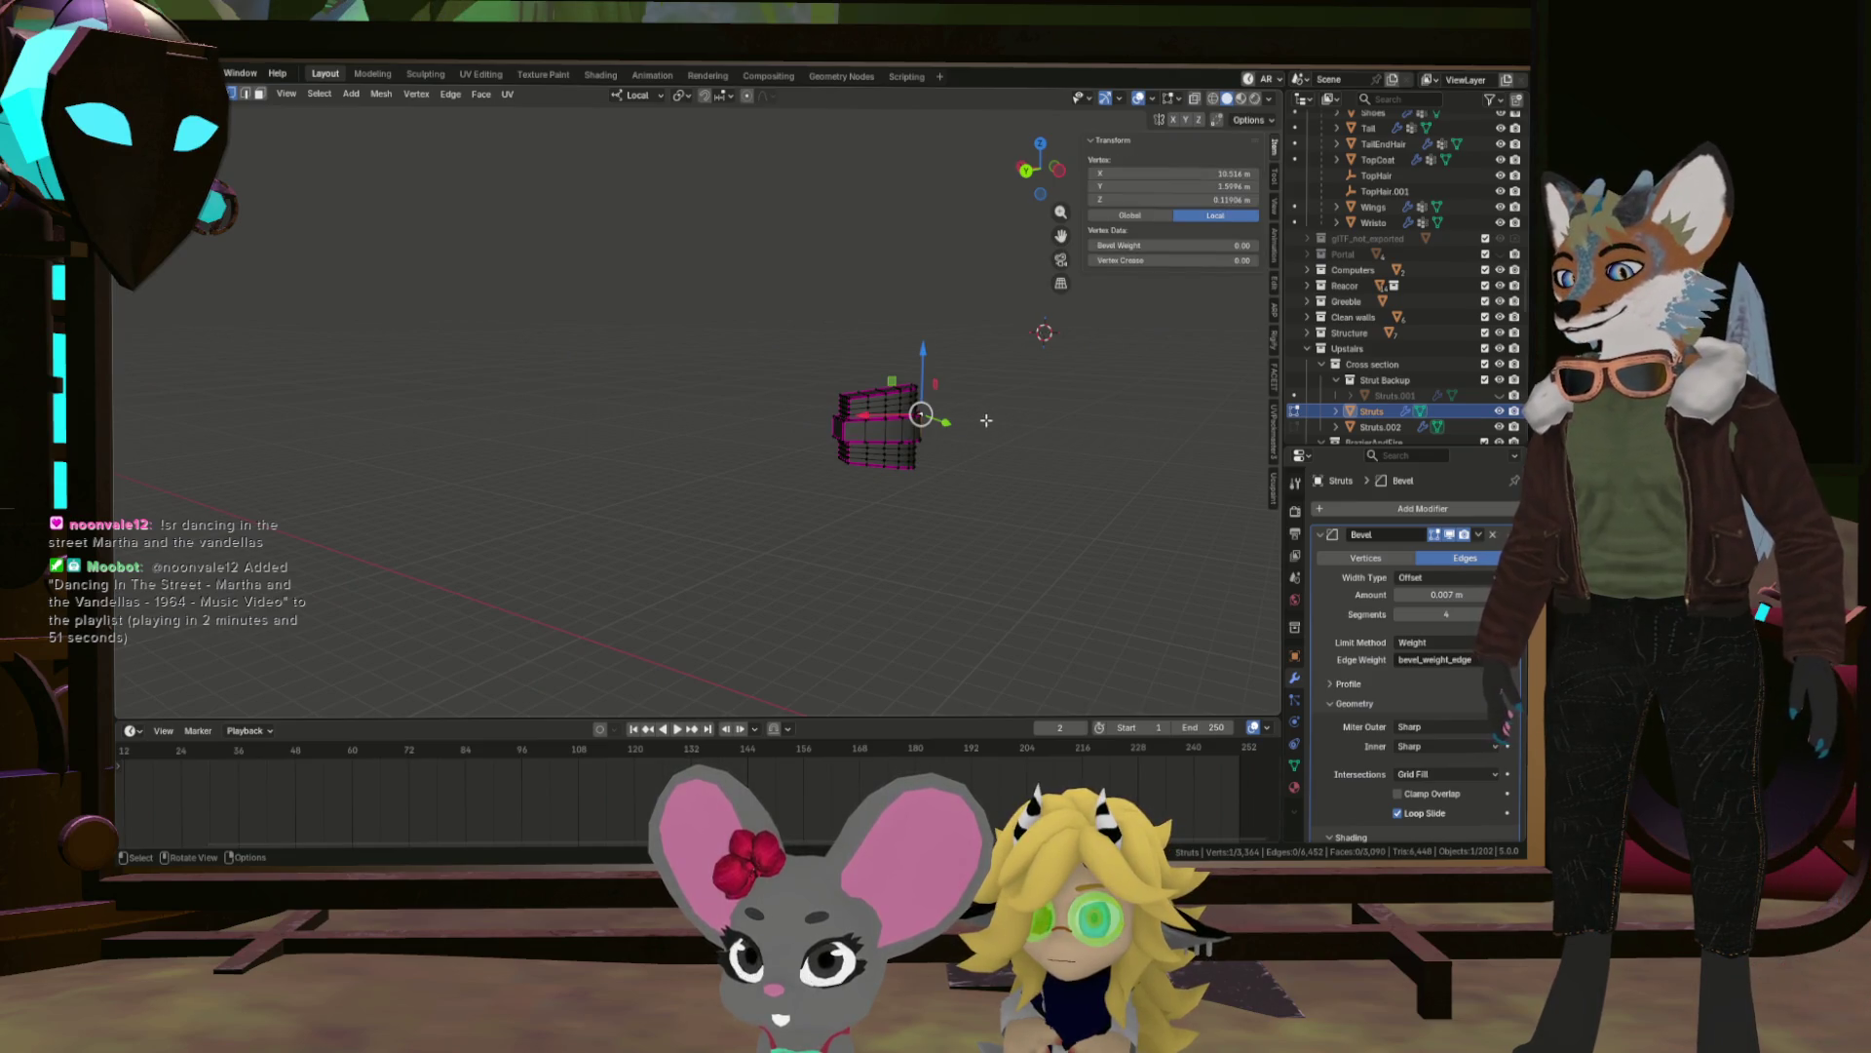
key("alt+h")
left_click_drag(986, 420, 754, 501)
key("alt+a")
Mark the two edge loops around the middle strut block's ledge as seams.
left_click(770, 514)
right_click(864, 524)
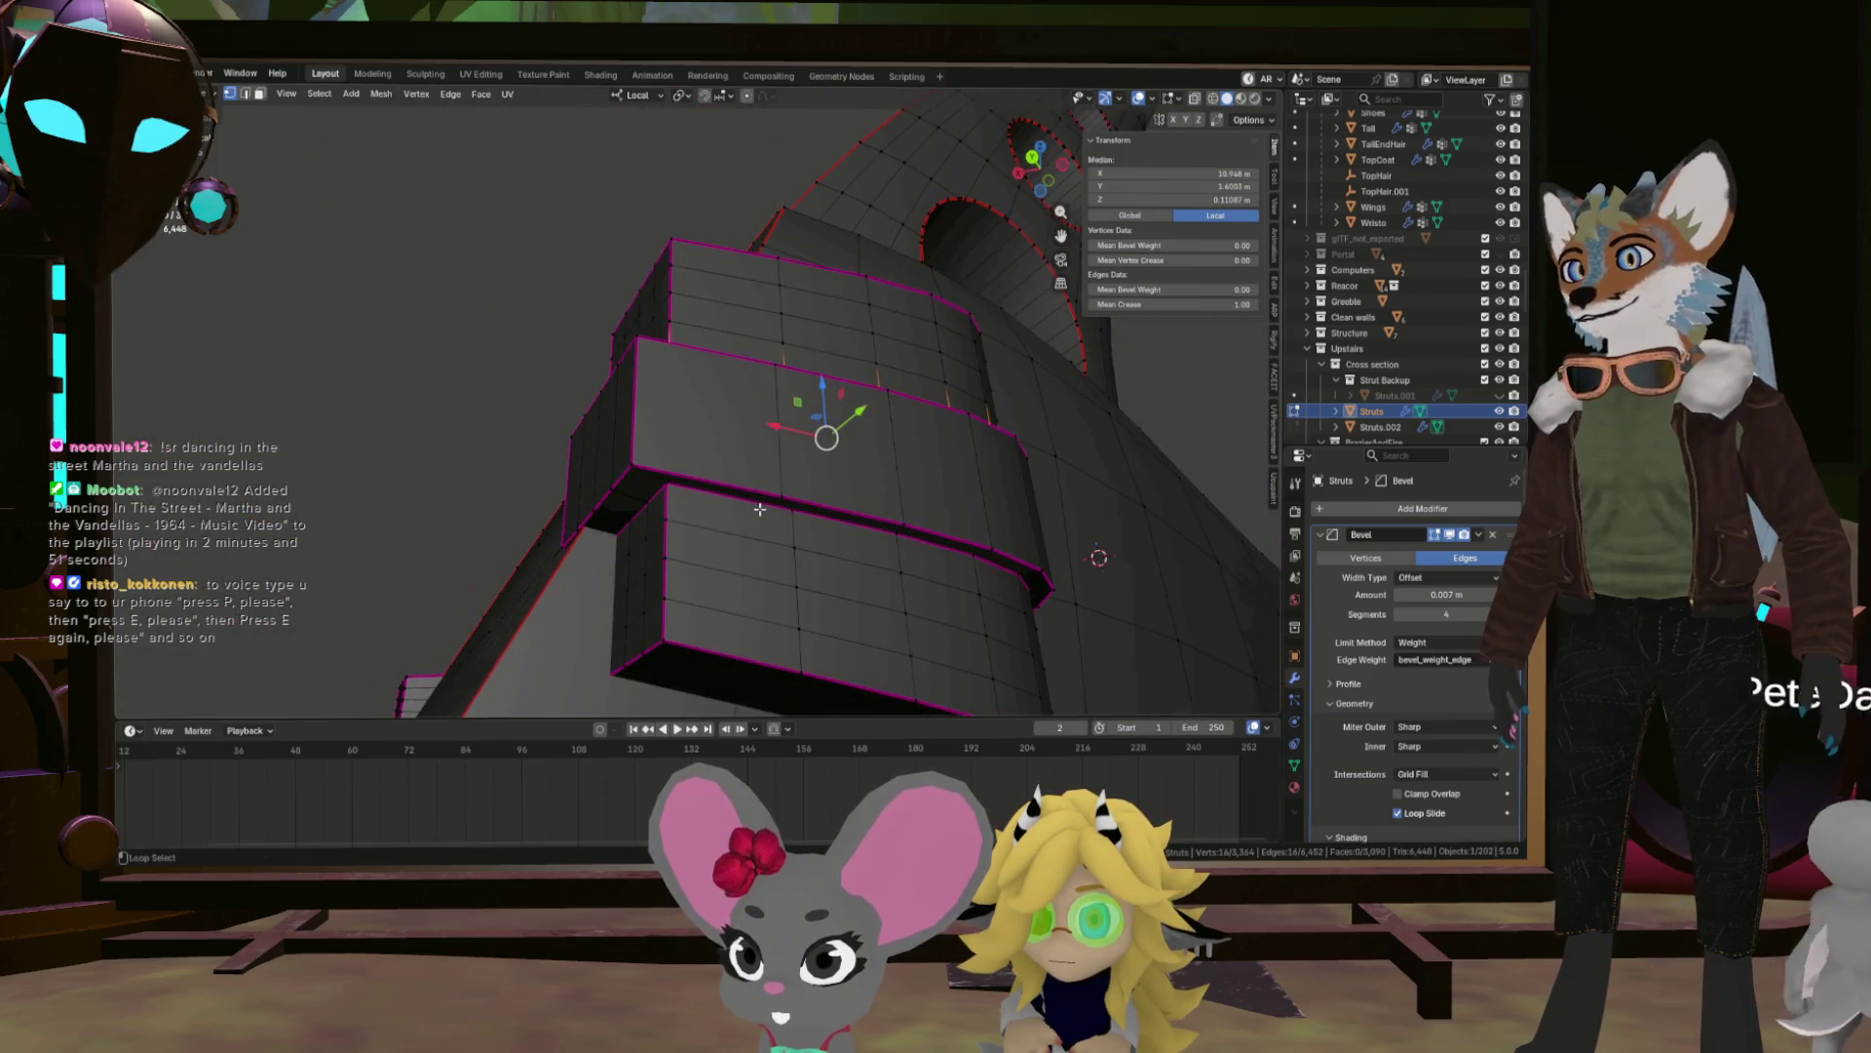
left_click(754, 502)
key("ctrl+e")
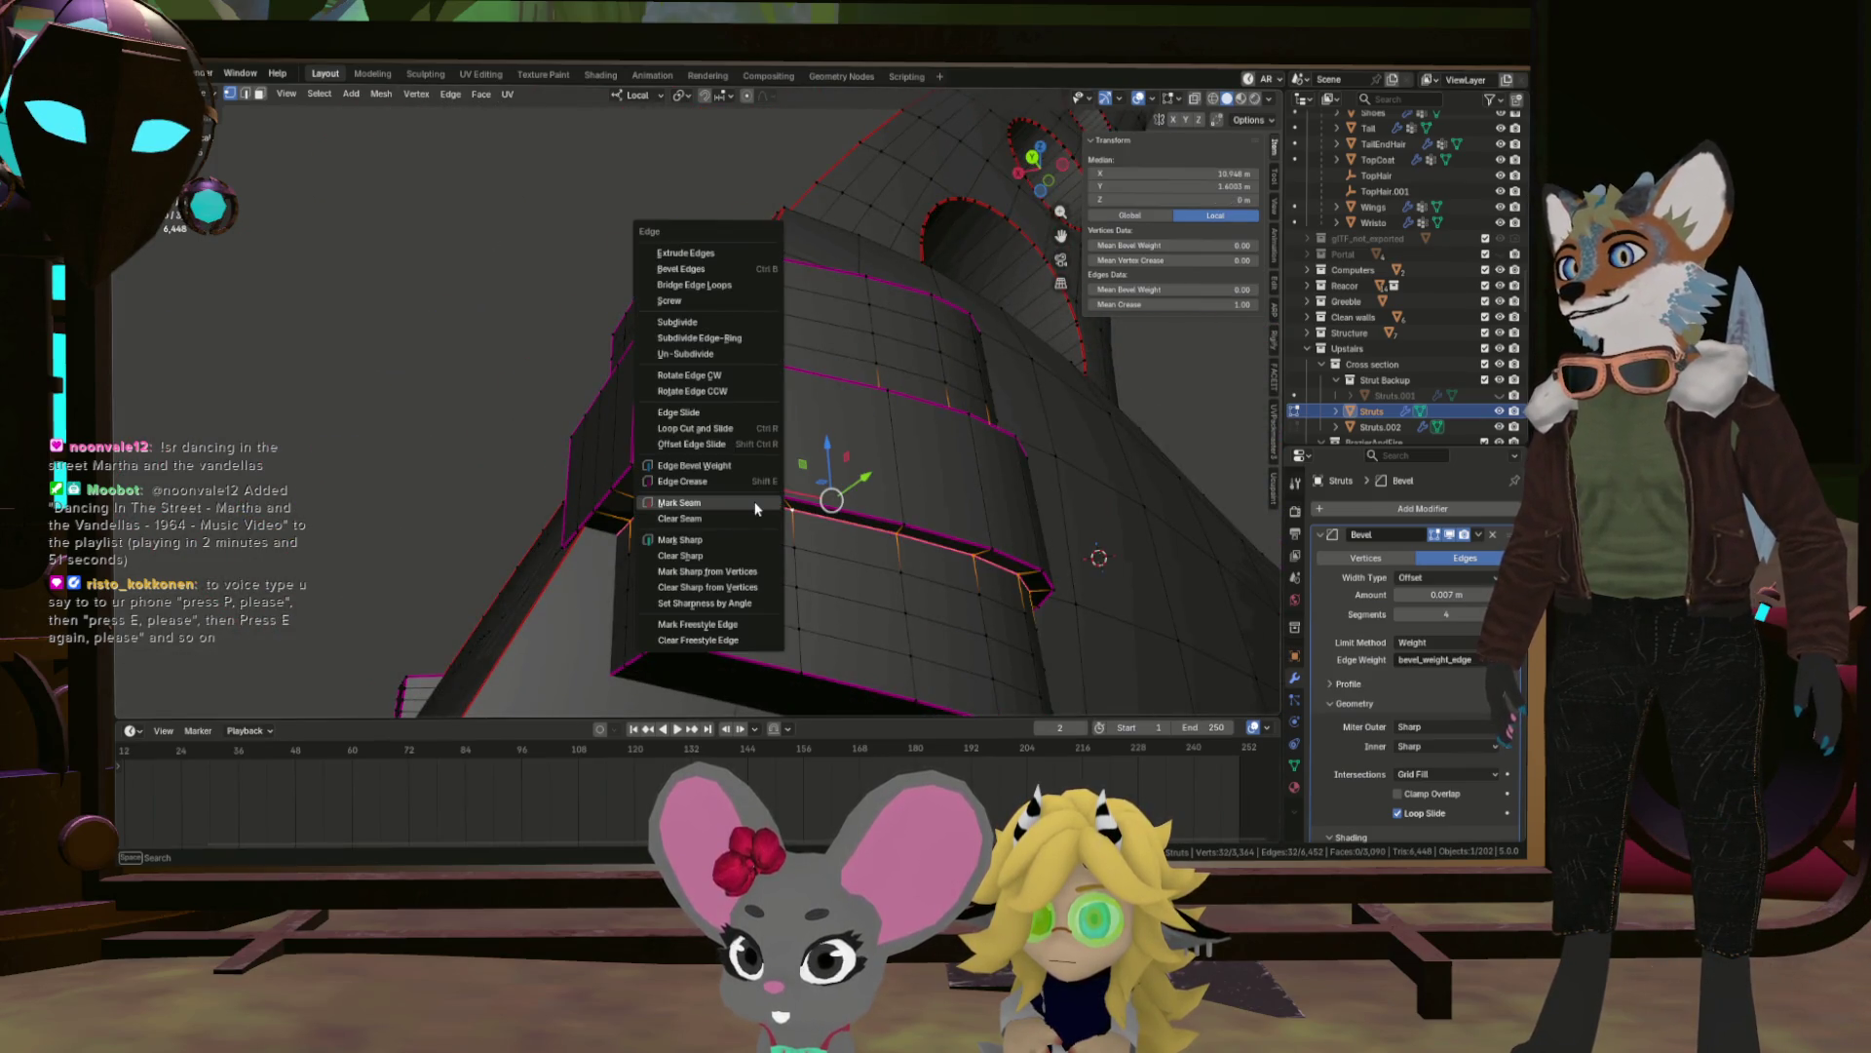
left_click(756, 508)
left_click_drag(756, 508, 889, 644)
left_click_drag(581, 518, 799, 592)
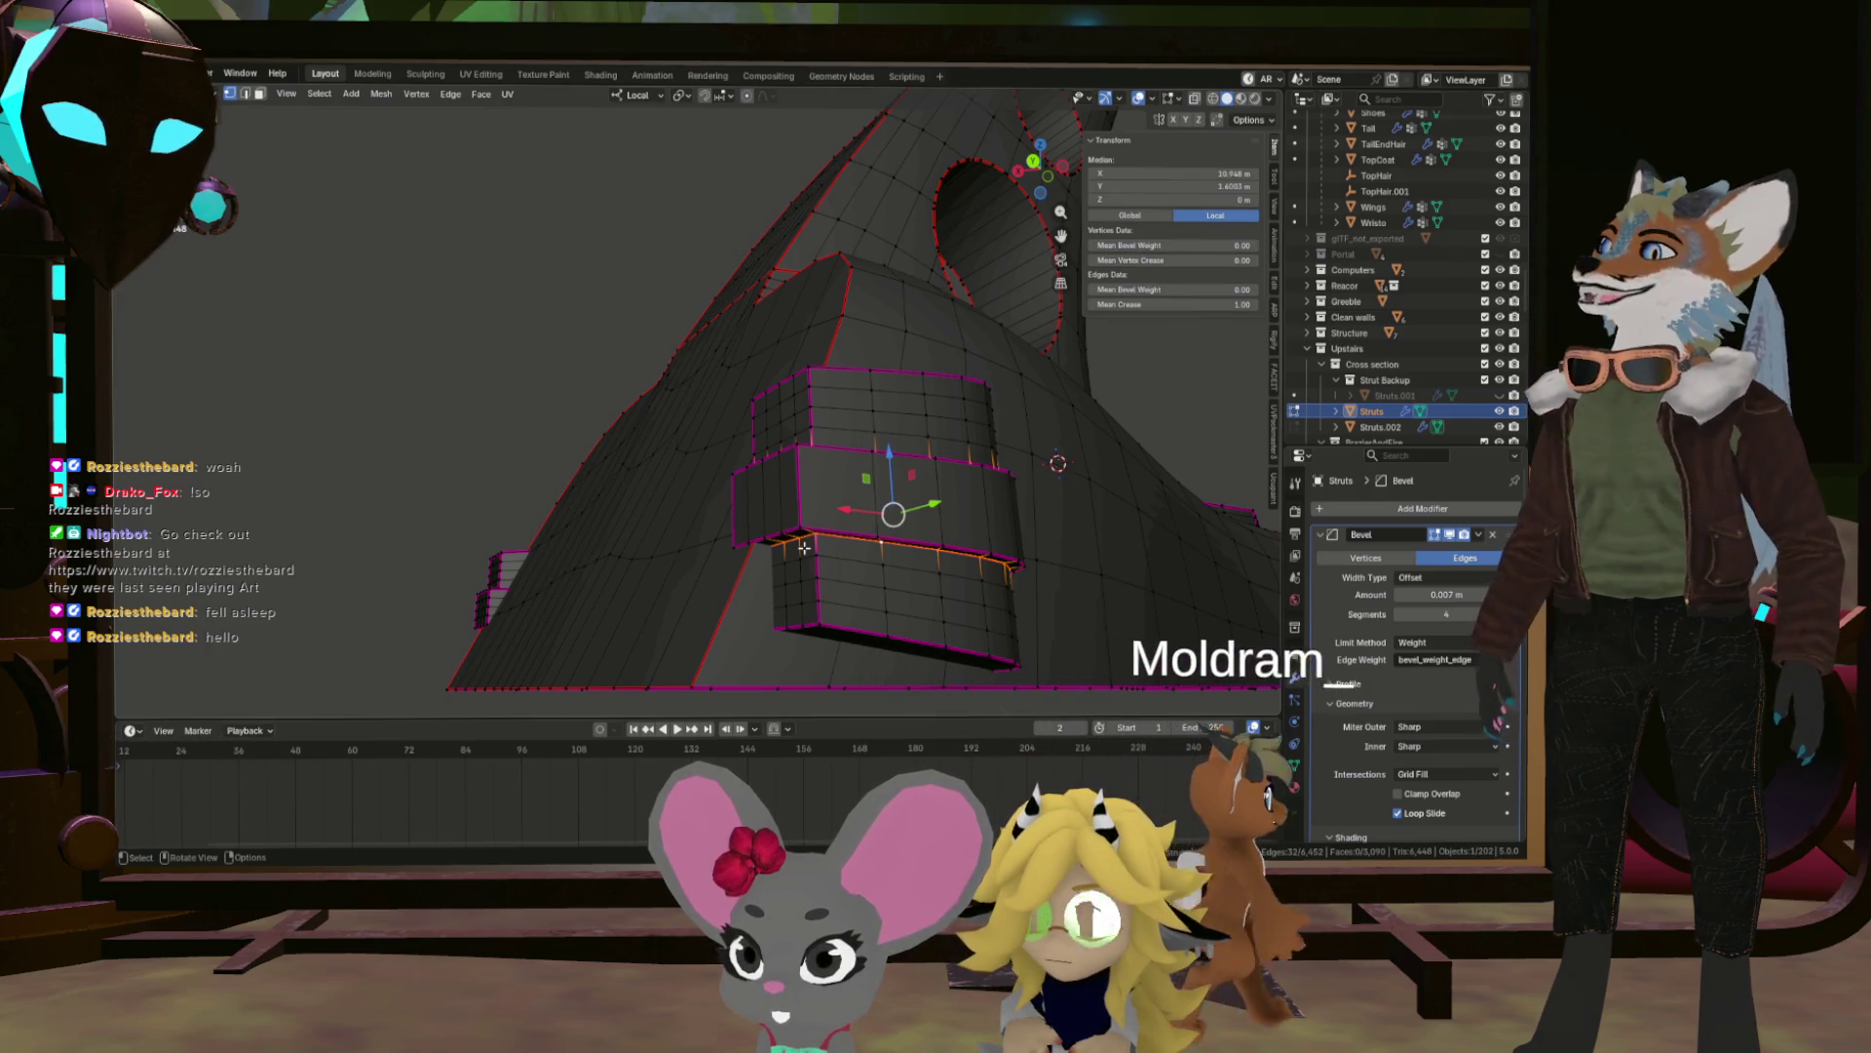
Select the vertical column of vertices running up the block's bottom corner for edge operations.
scroll("up", 3)
scroll("up", 3)
left_click_drag(764, 530, 844, 641)
left_click(896, 441)
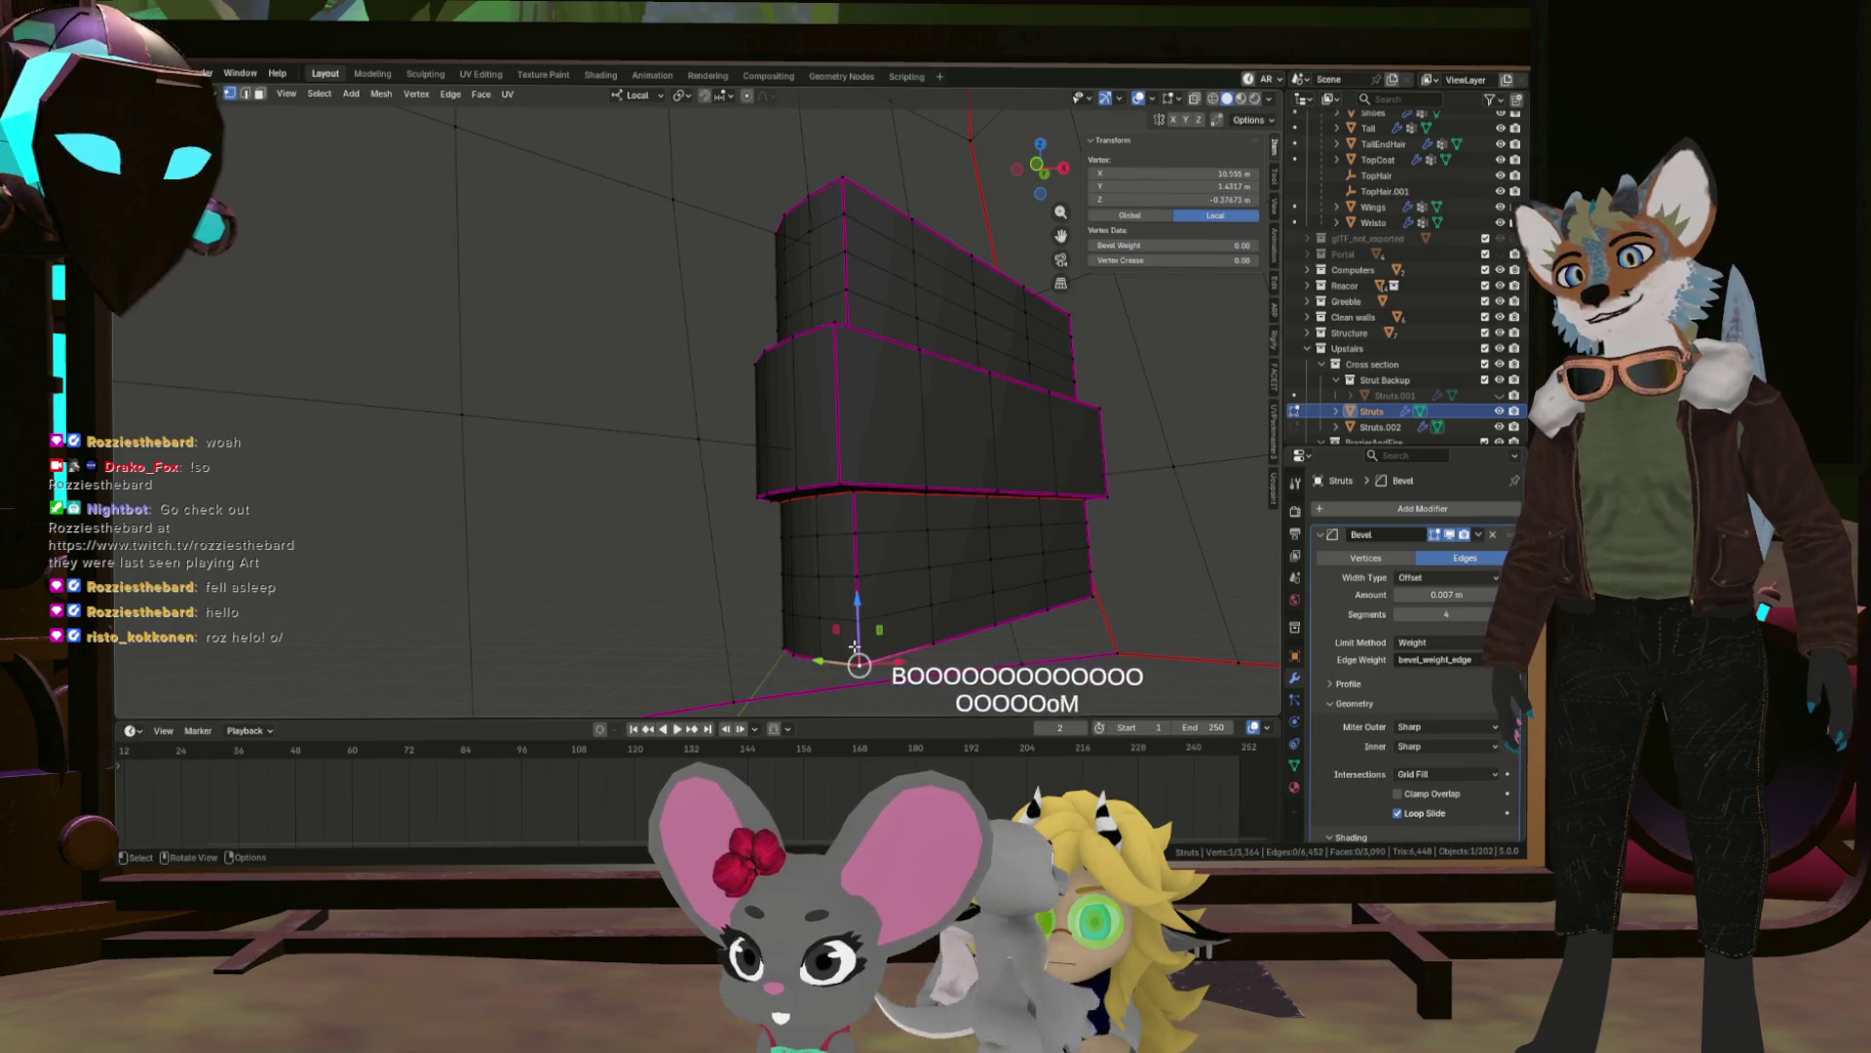
left_click(853, 238)
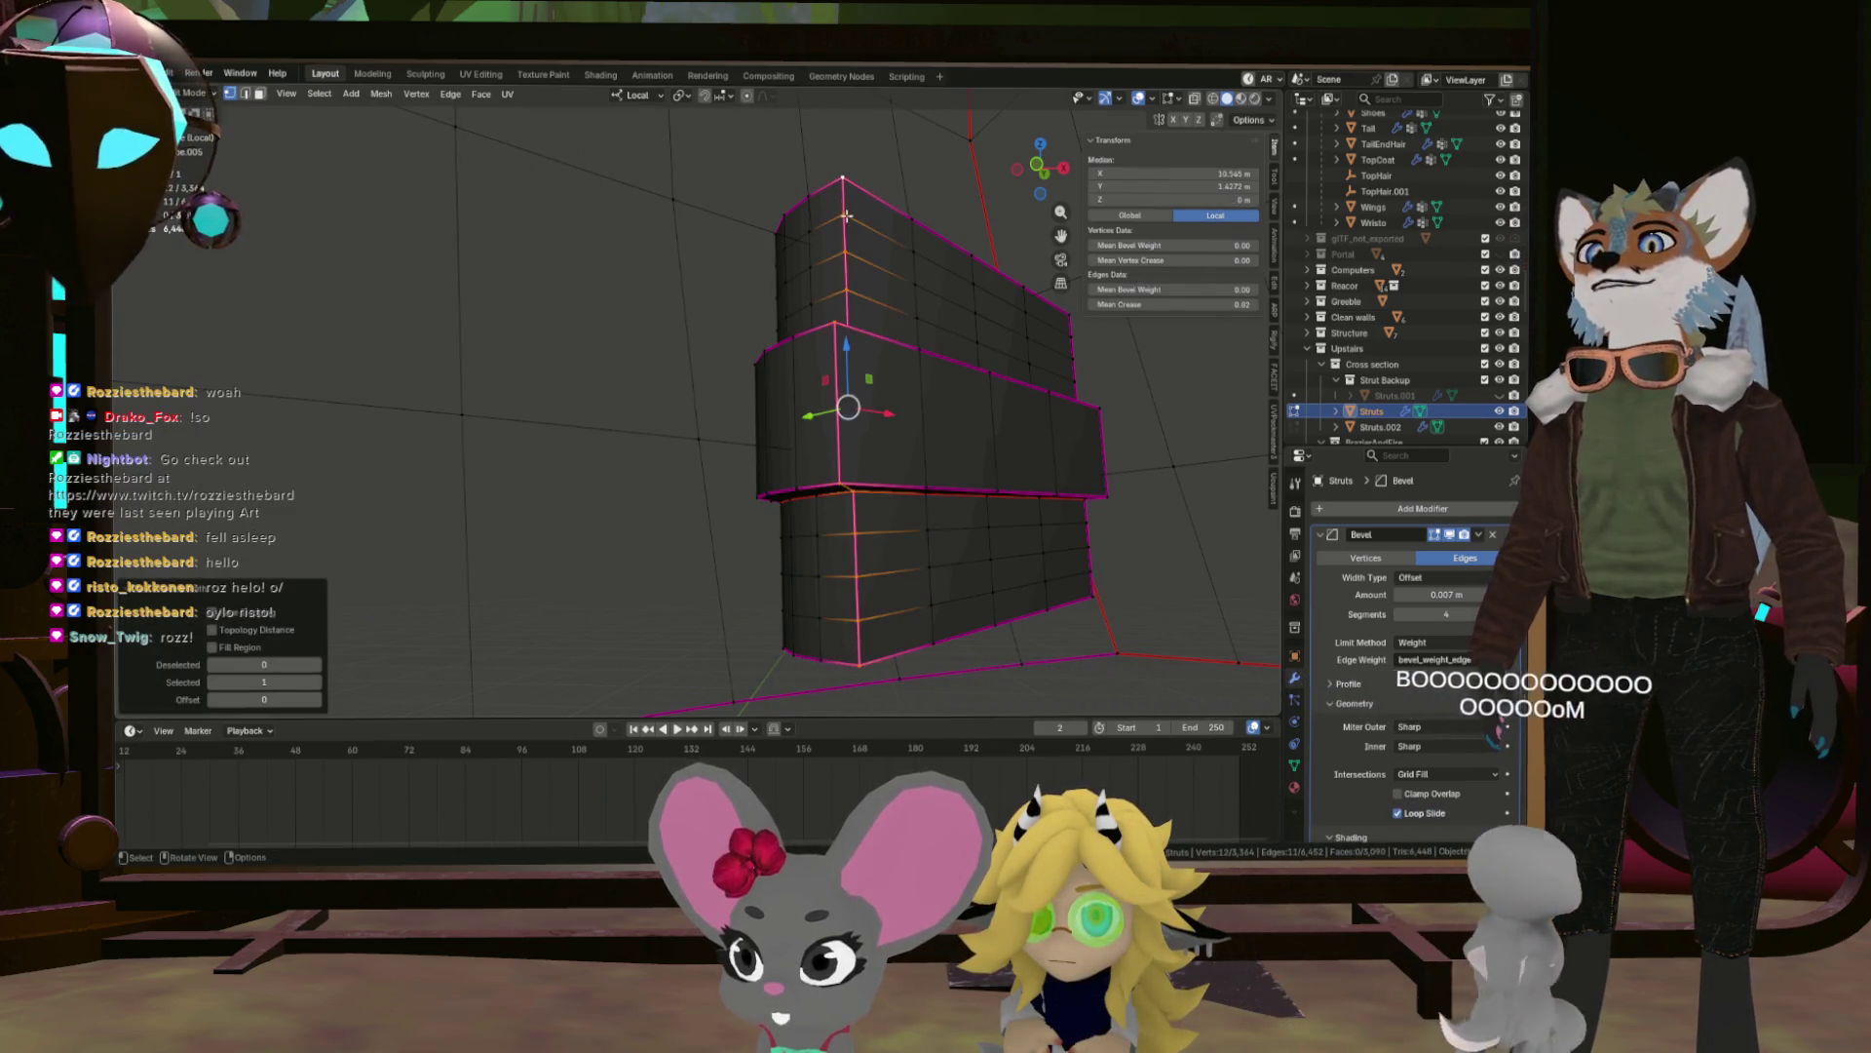
key("ctrl+e")
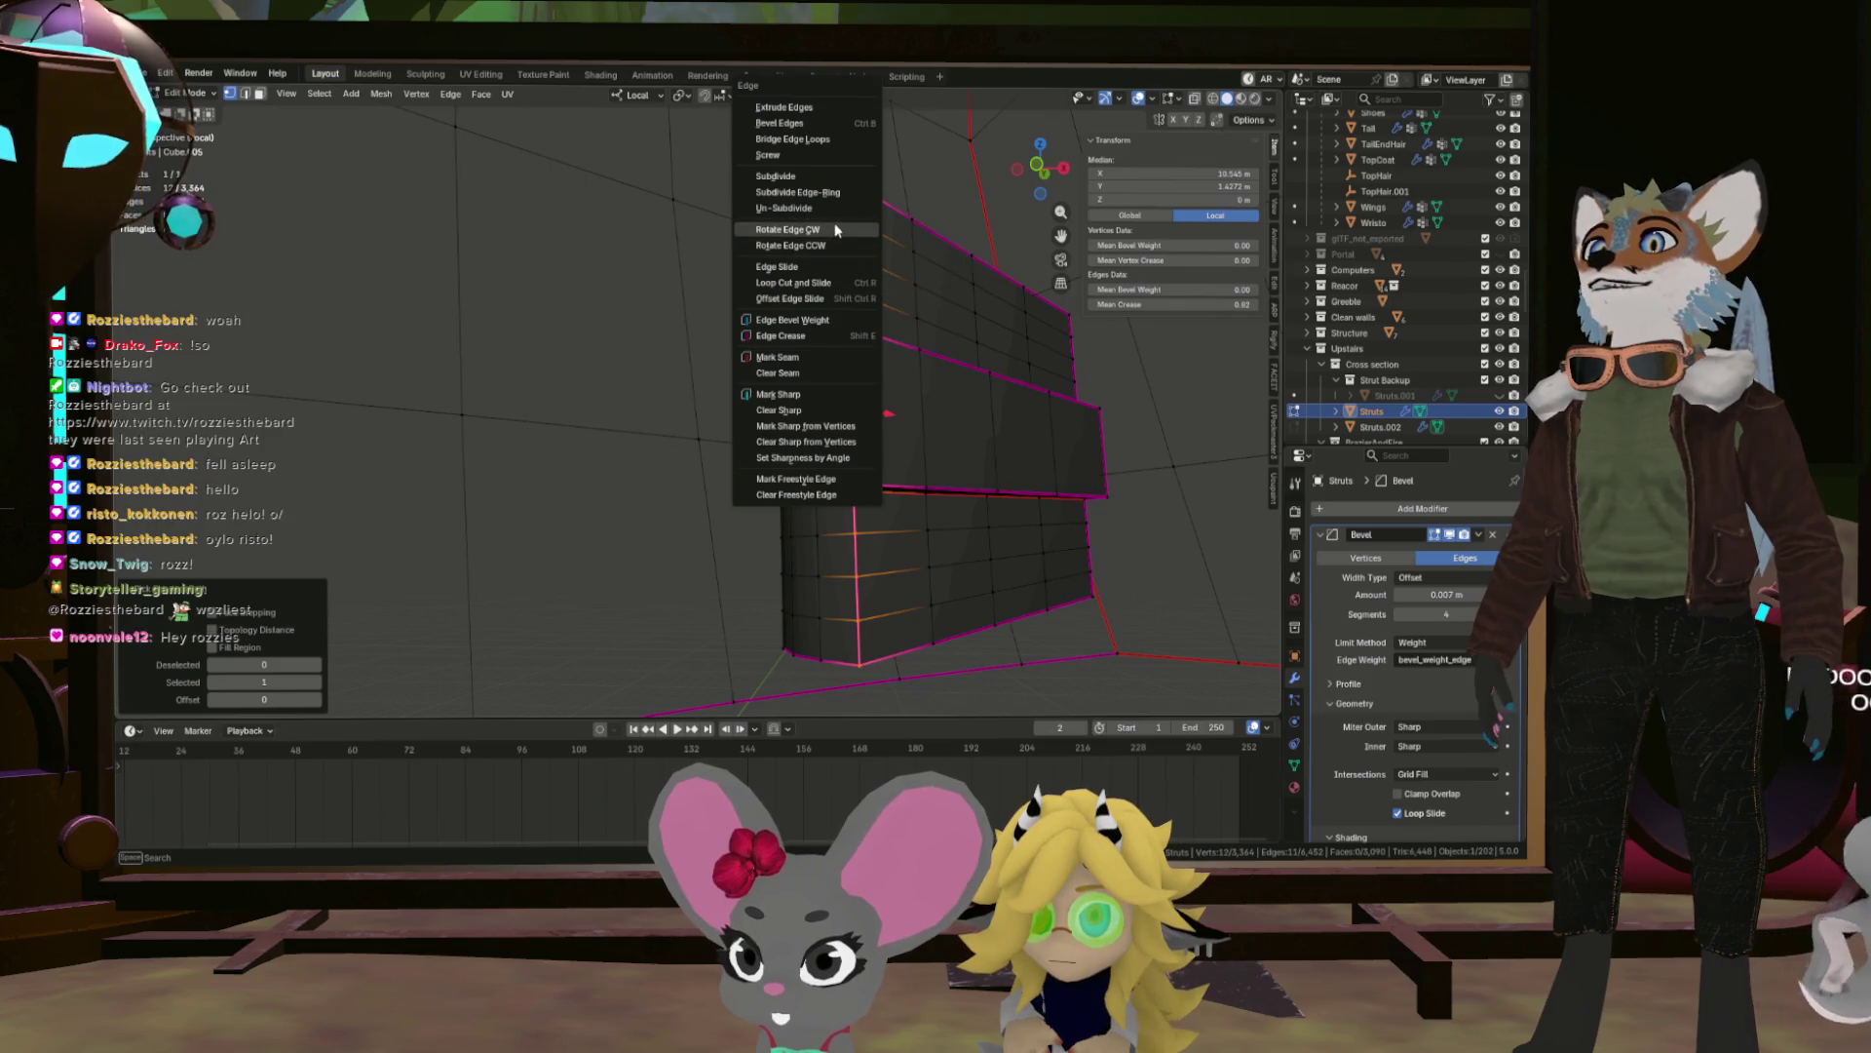
left_click_drag(801, 345, 712, 427)
Select the whole Struts mesh and unwrap it Angle Based in the UV Editing workspace.
key("a")
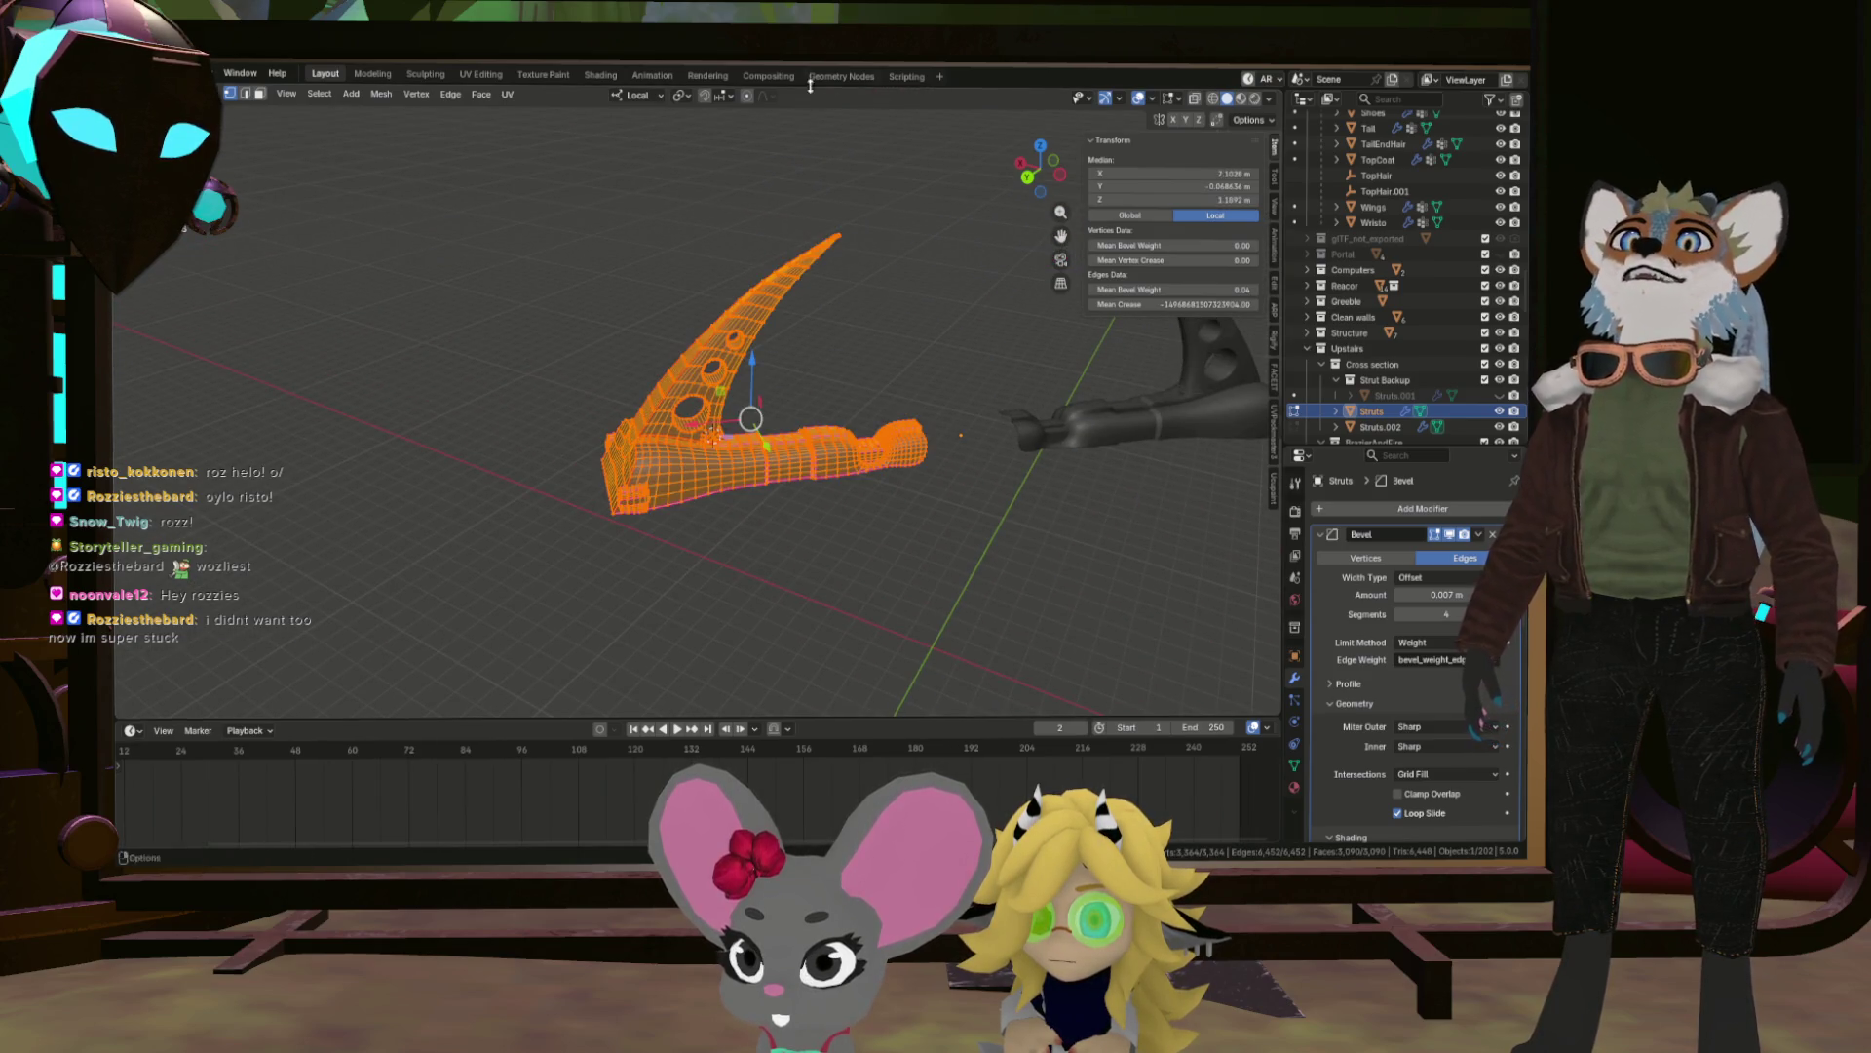
left_click(488, 76)
scroll("down", 3)
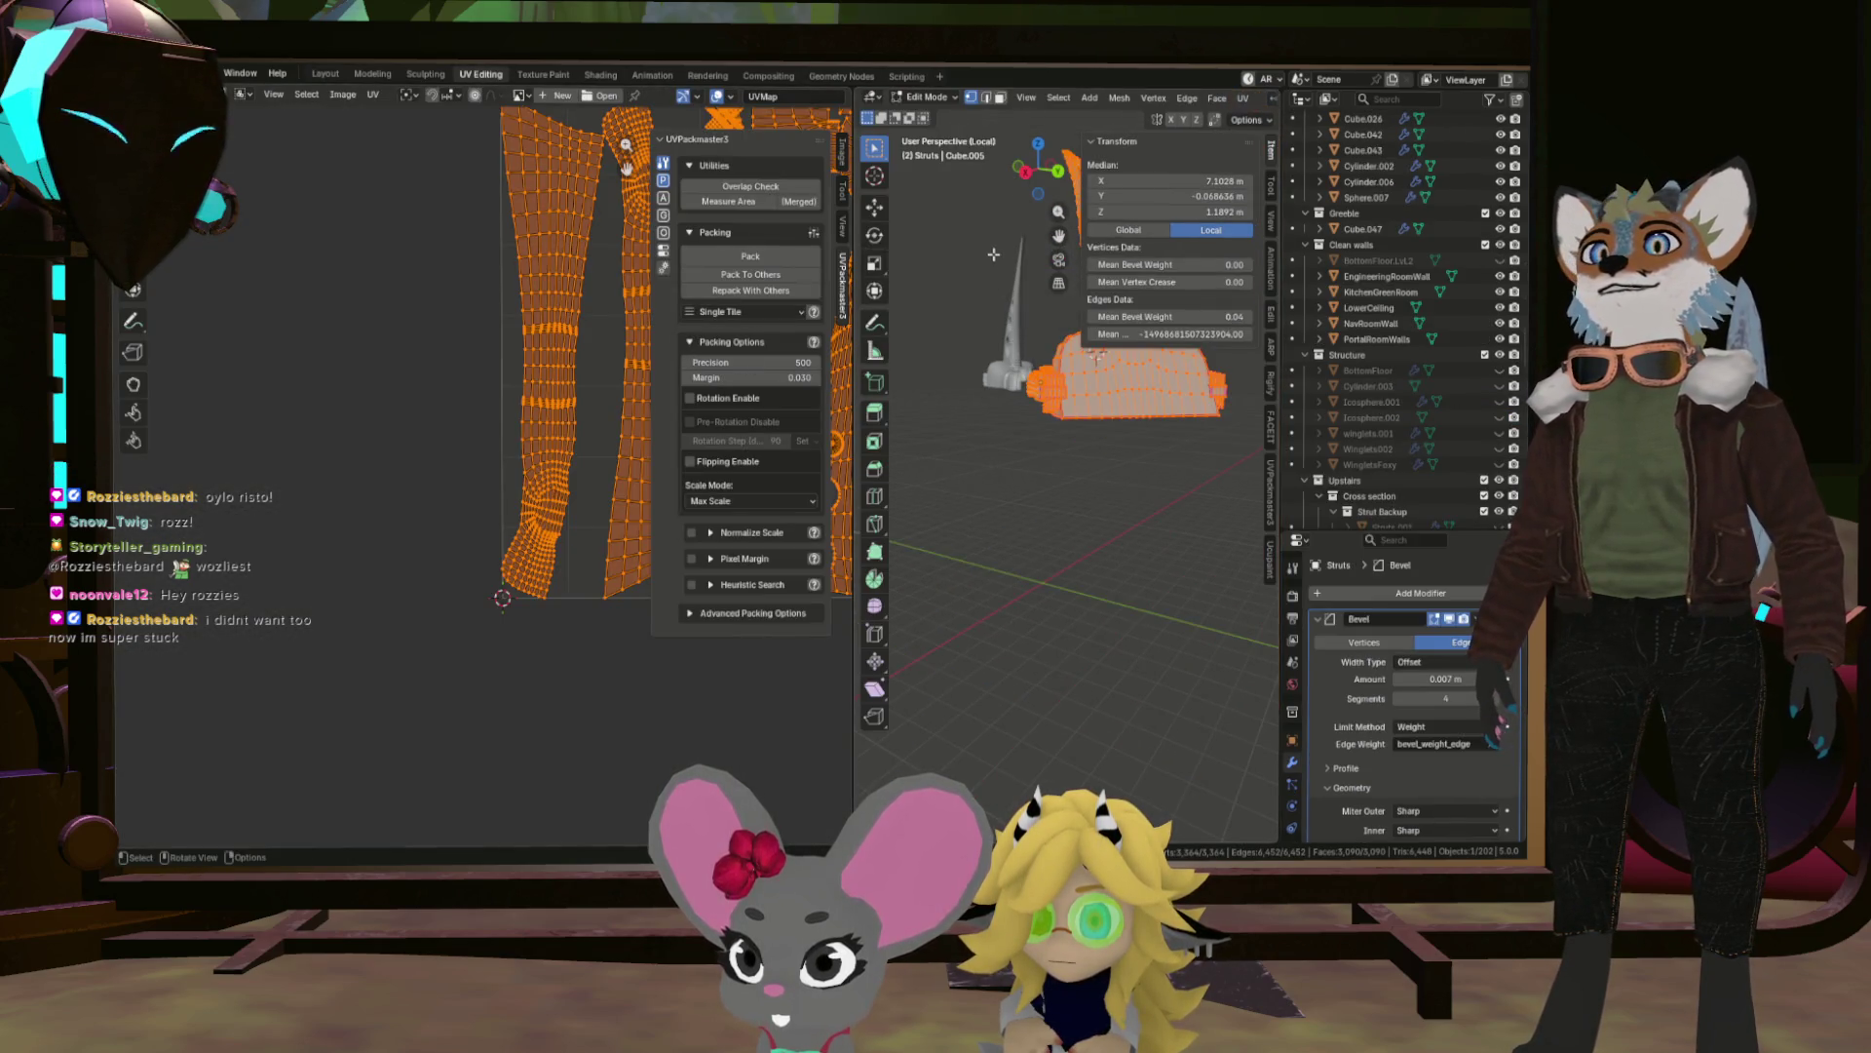
key("u")
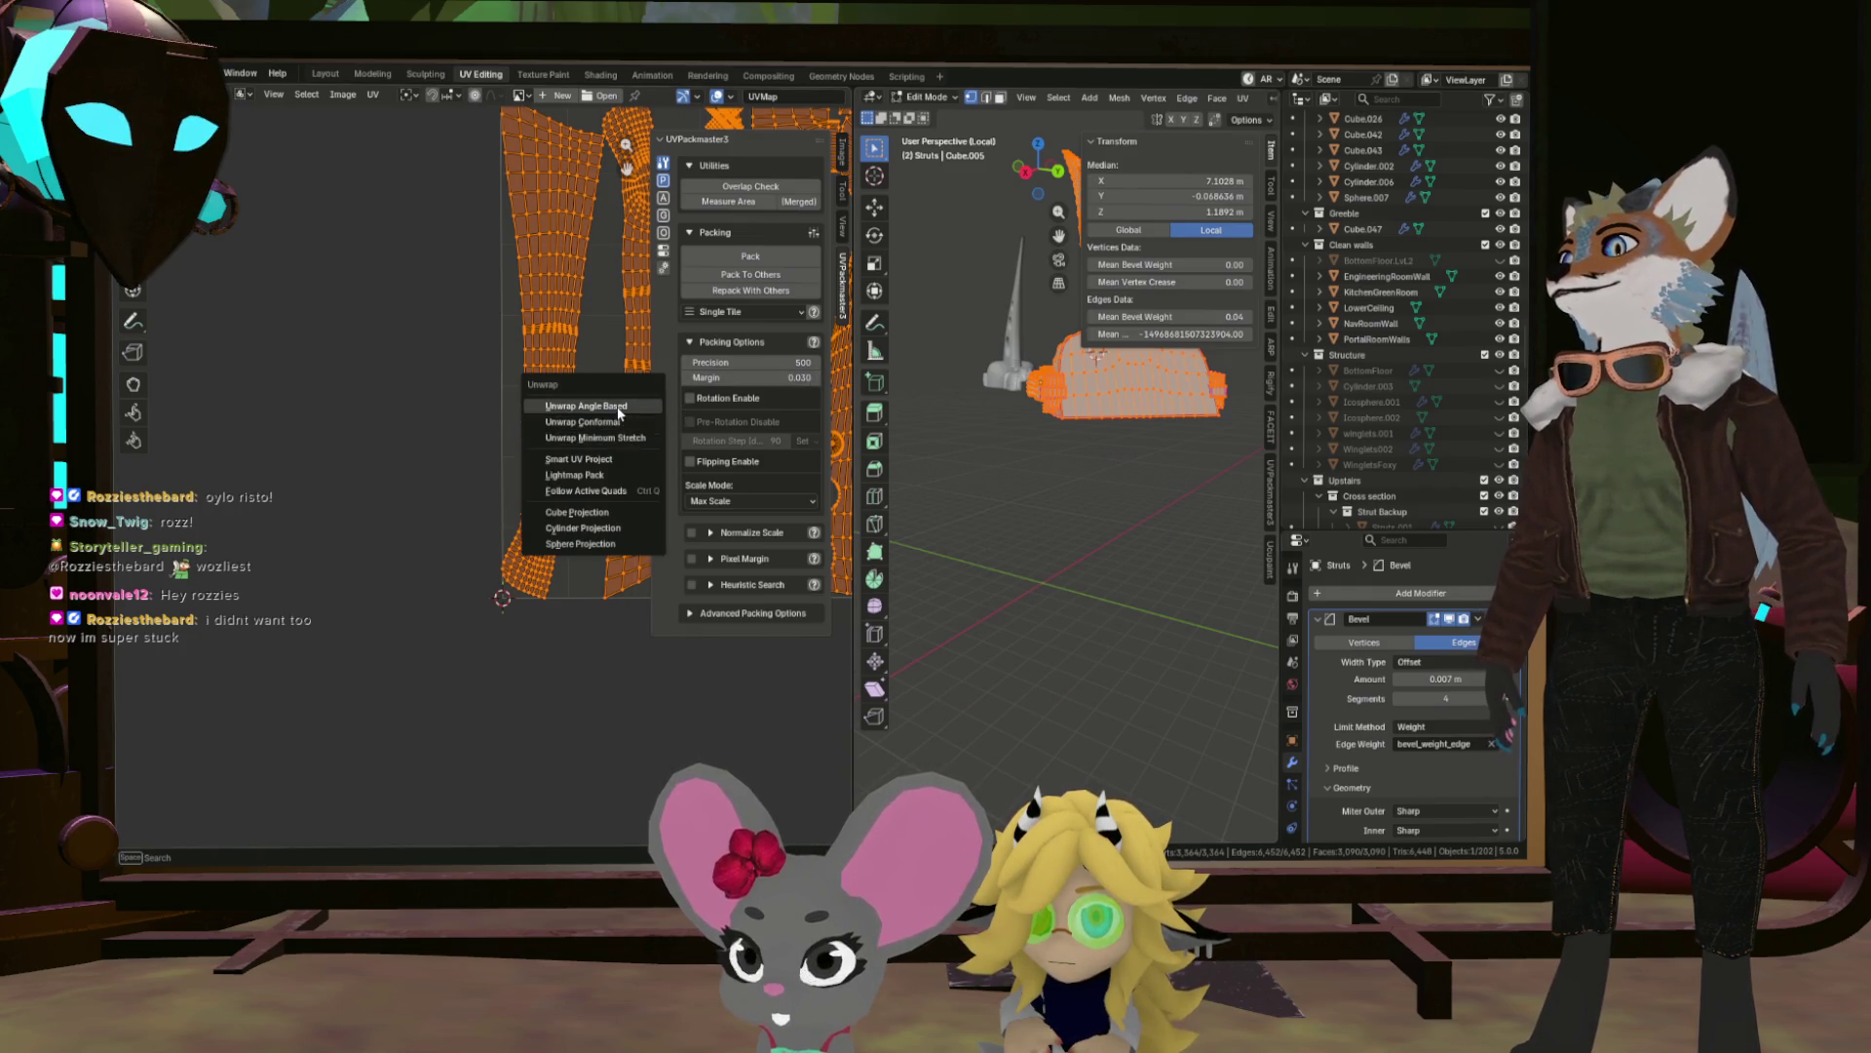
left_click(618, 407)
Widen the UV editor to inspect the new UV islands, then go back to Layout.
left_click_drag(855, 438, 1064, 438)
scroll("down", 3)
scroll("up", 3)
scroll("up", 3)
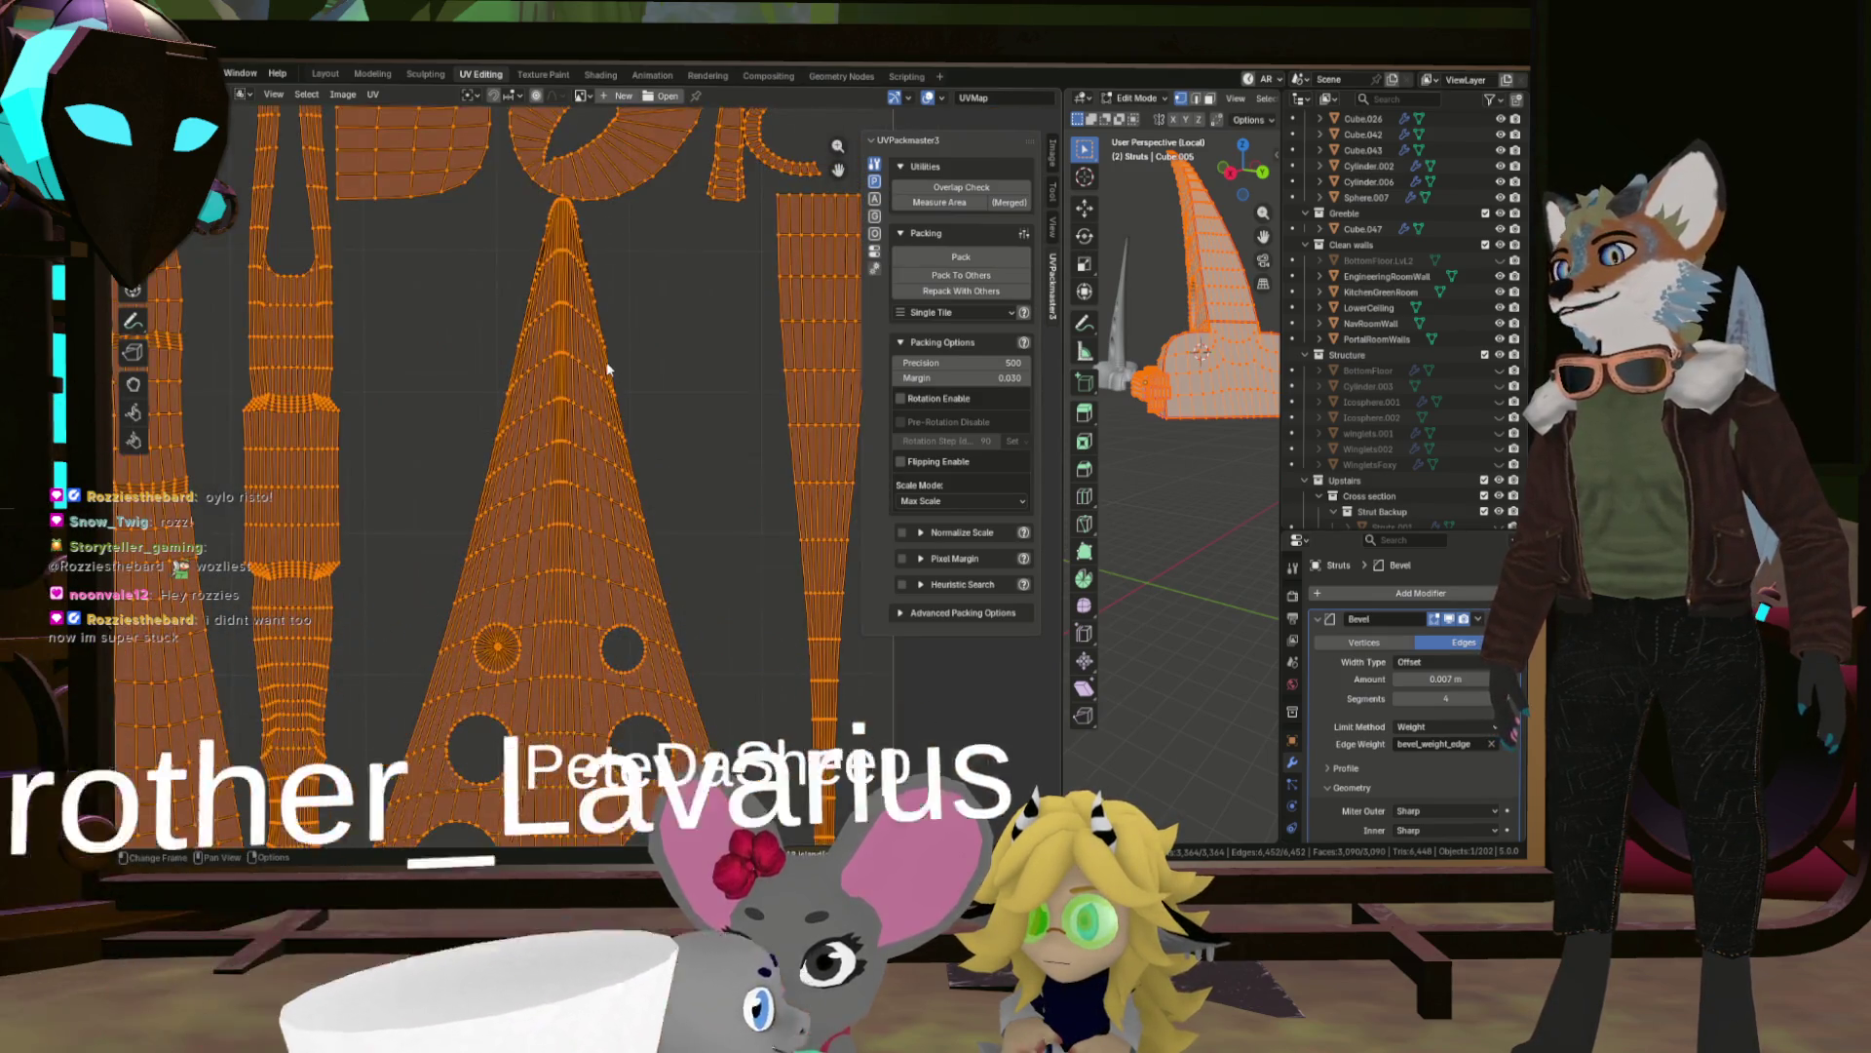
scroll("up", 3)
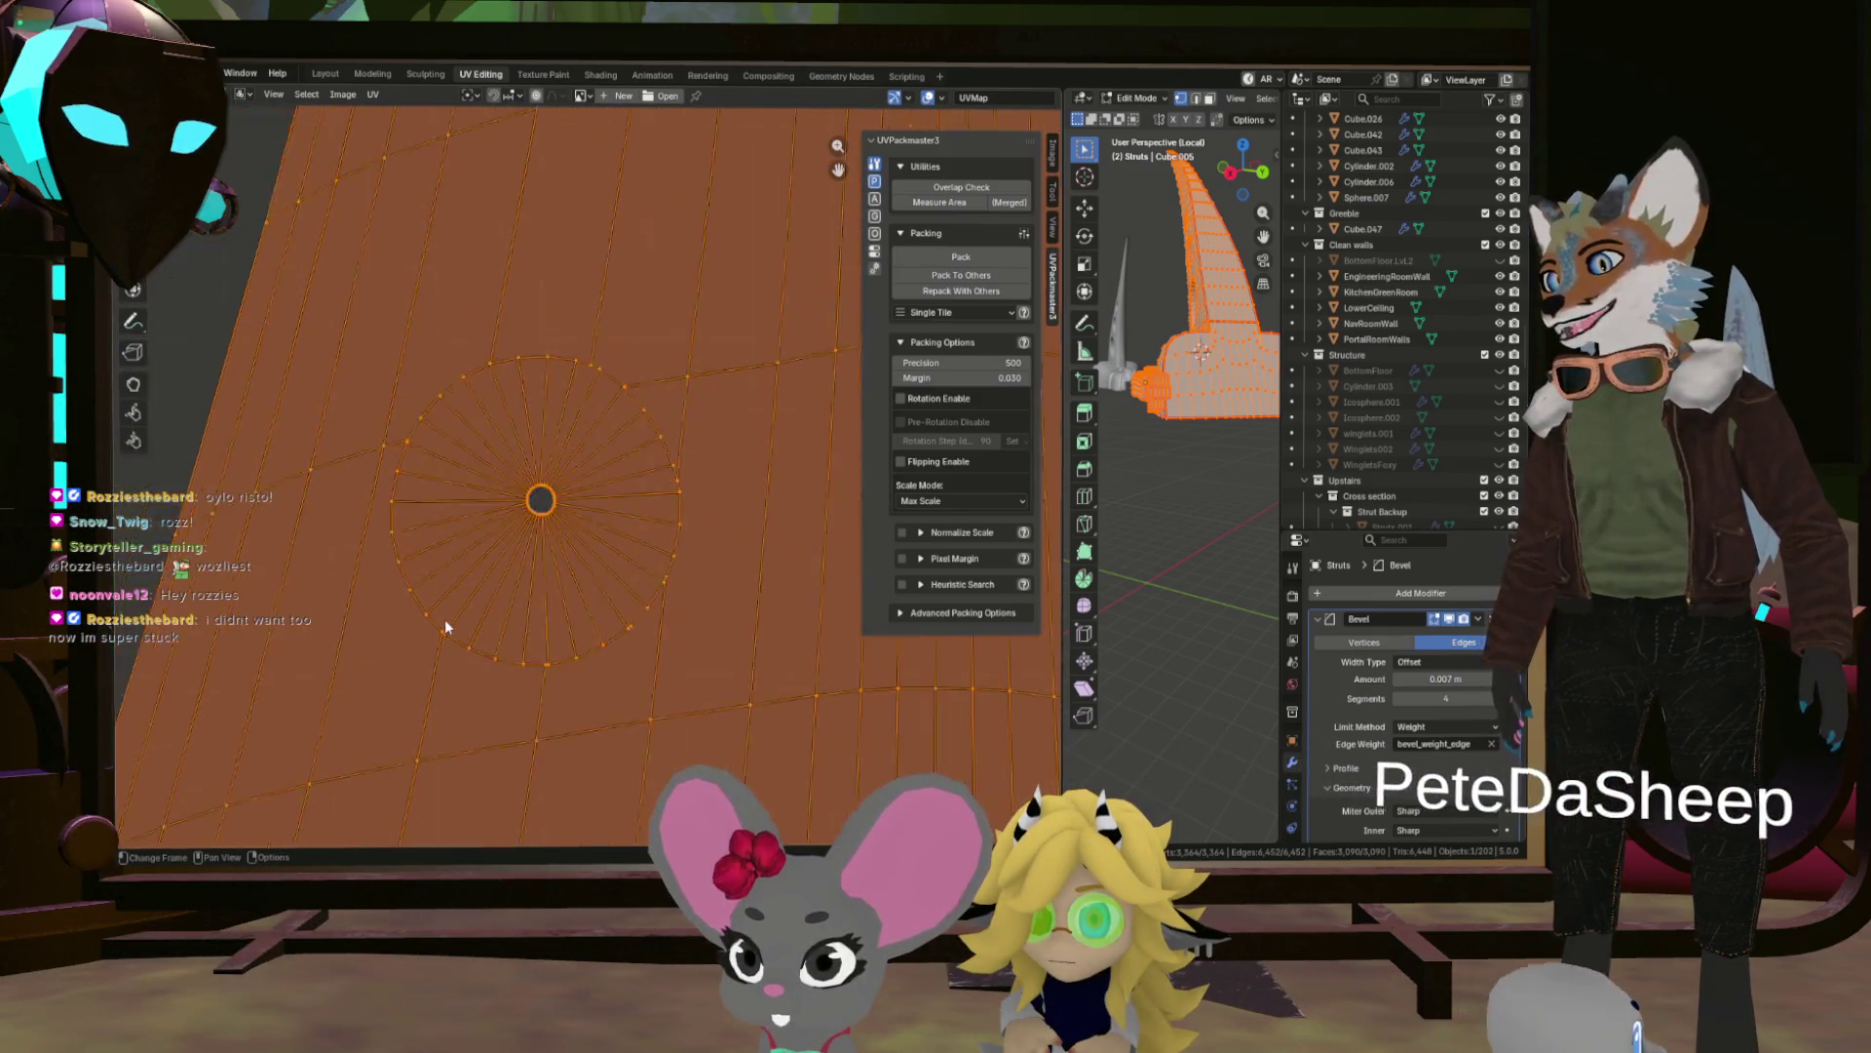
scroll("down", 3)
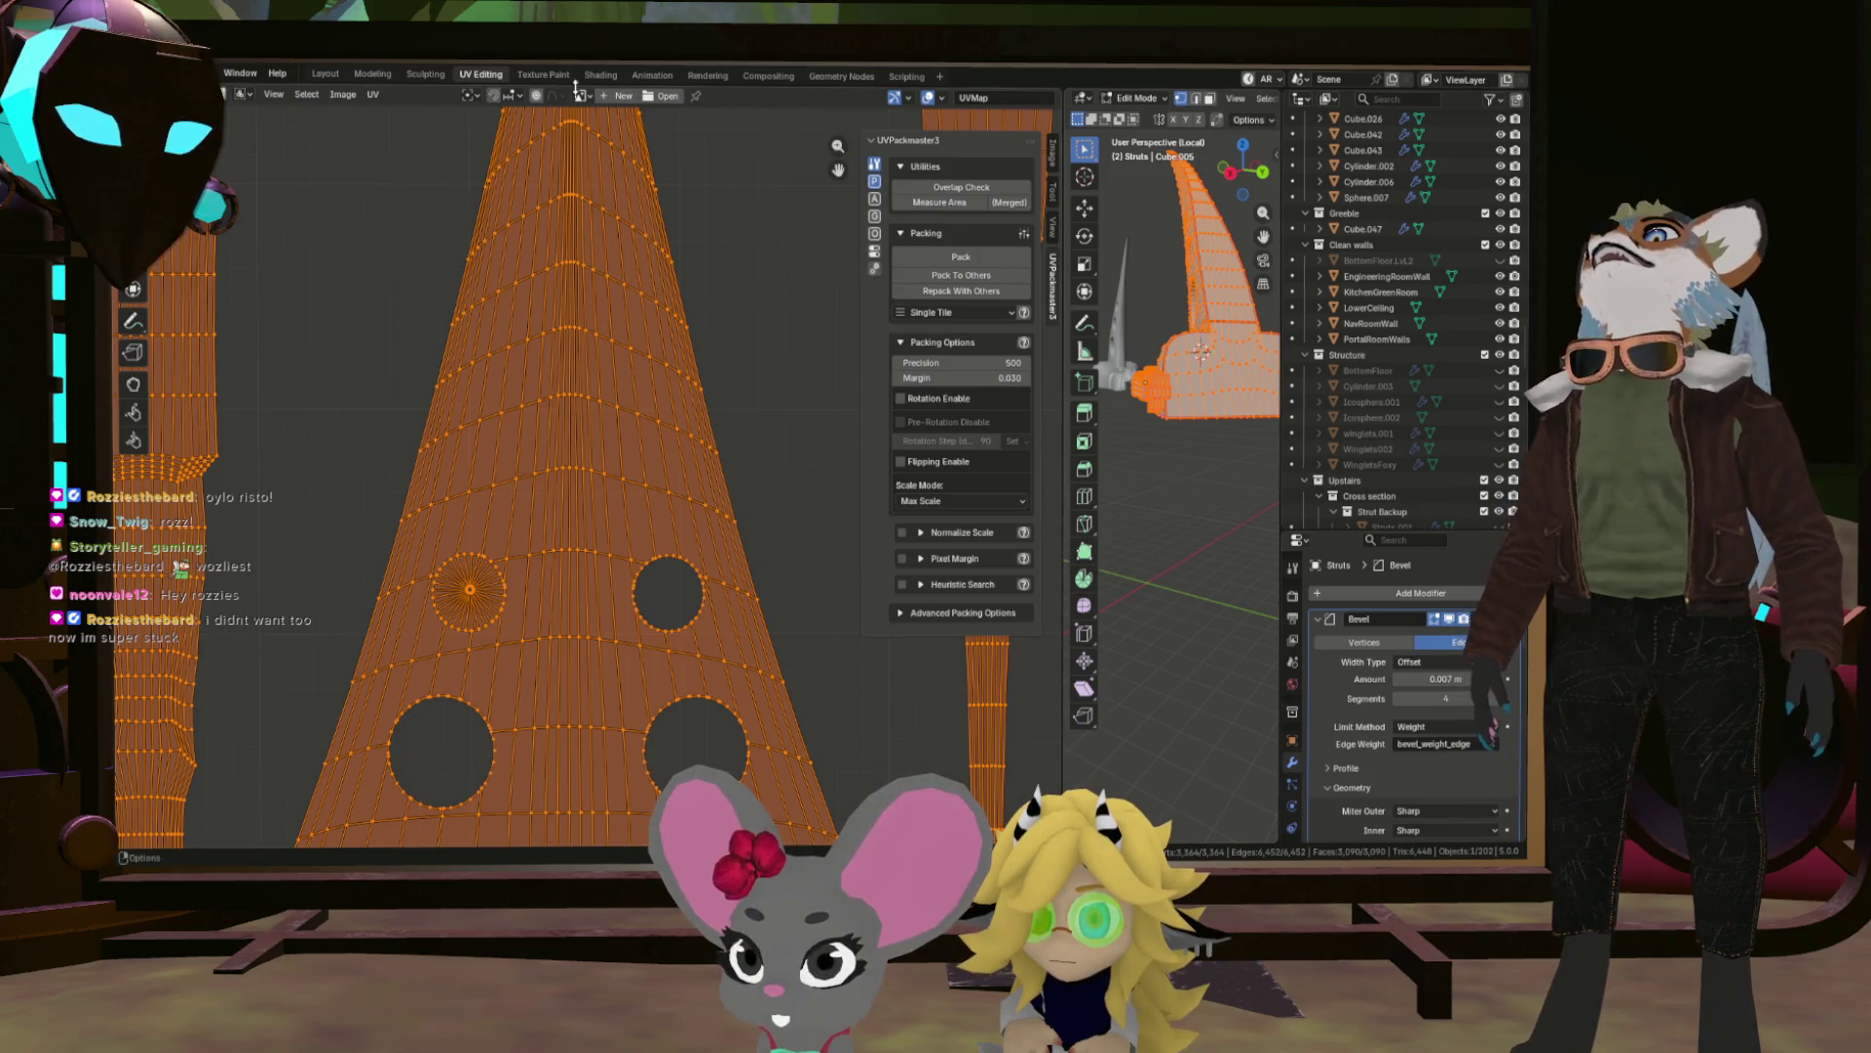
left_click(314, 74)
scroll("up", 3)
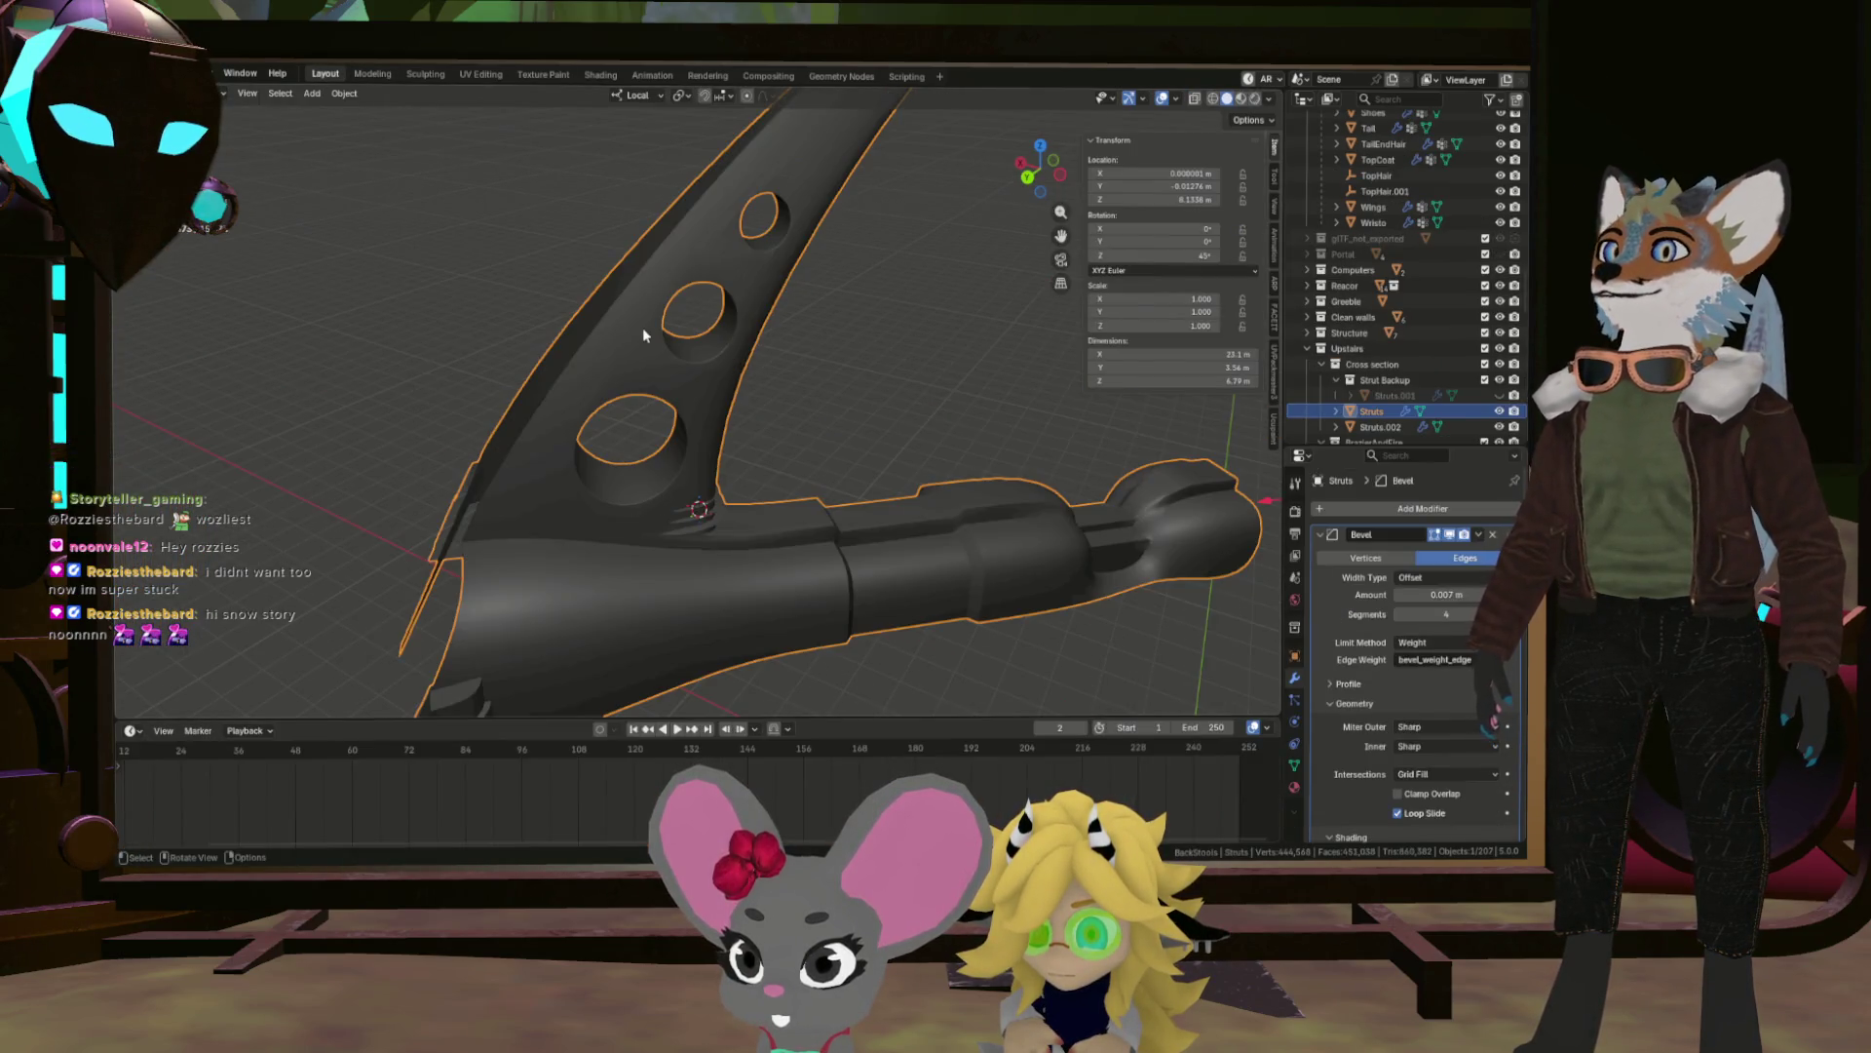
Enter Edit Mode on the Struts mesh, deselect all, and zoom in on a strut hole.
key("Tab")
key("alt+a")
left_click_drag(803, 295, 971, 259)
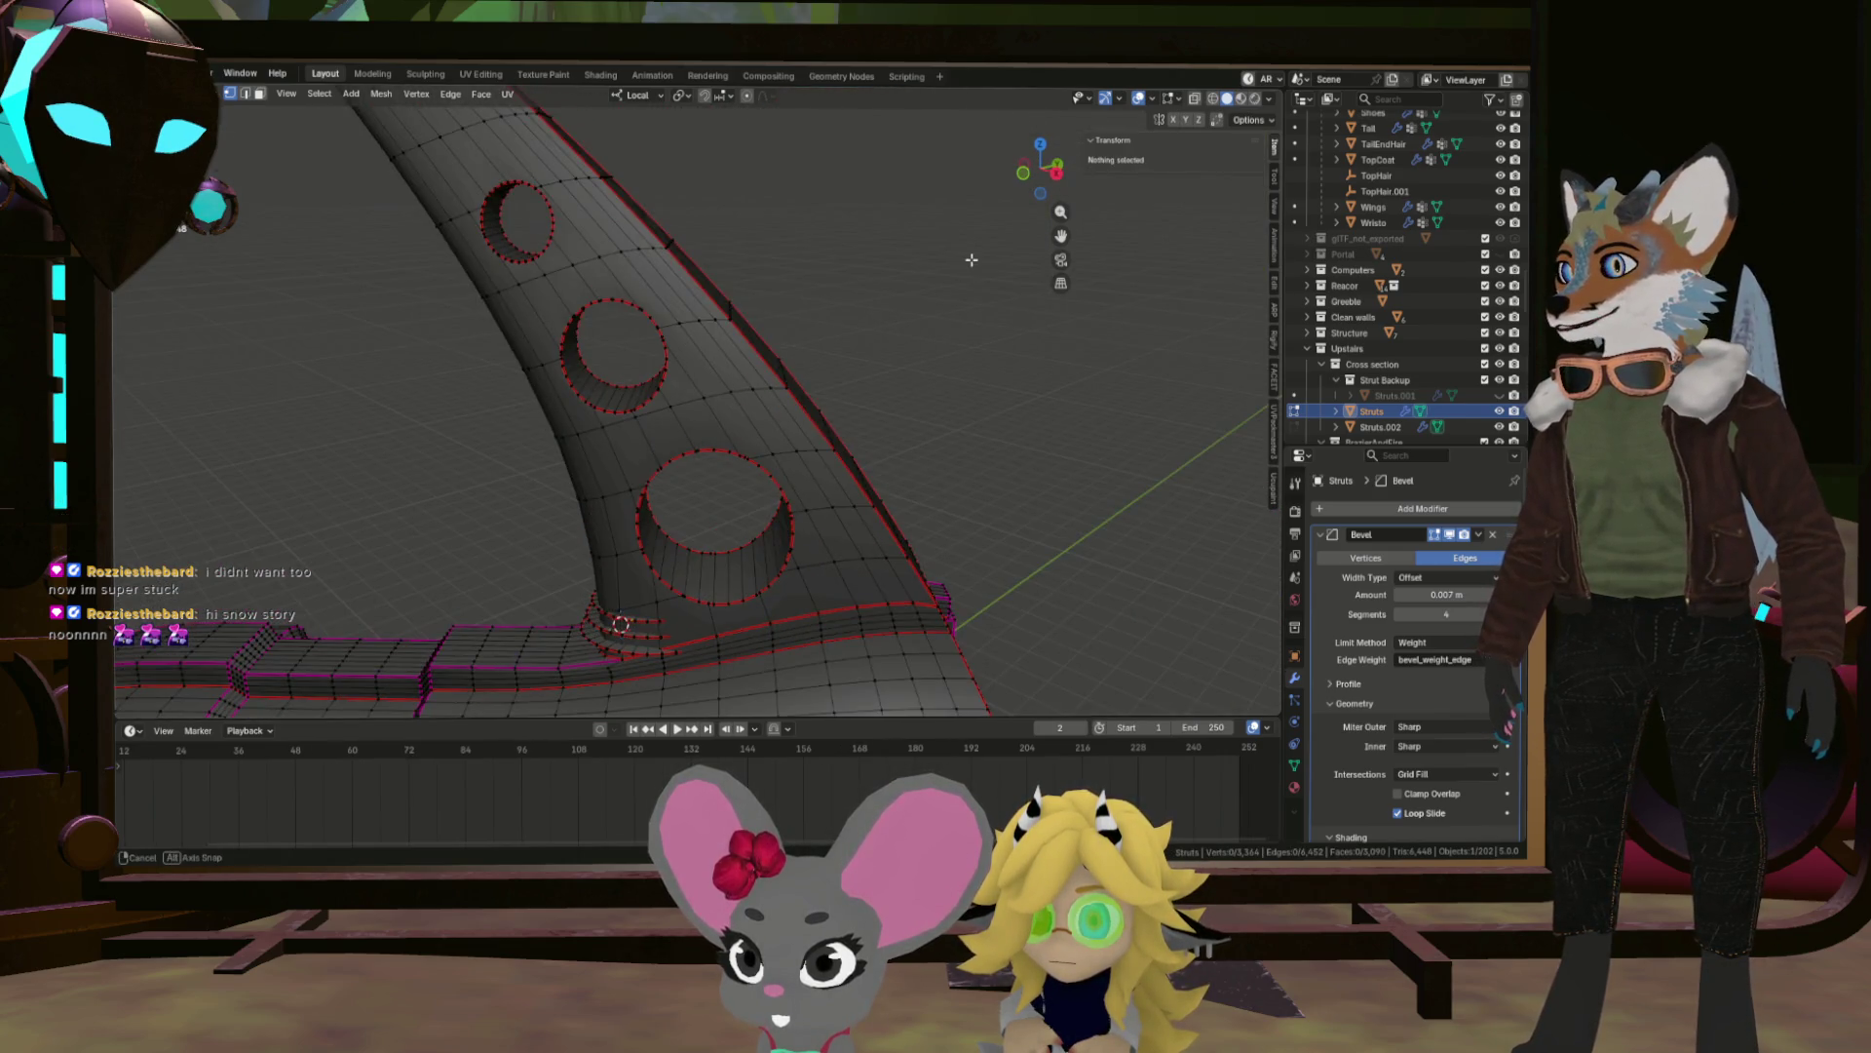
scroll("up", 3)
left_click_drag(627, 468, 555, 510)
scroll("down", 3)
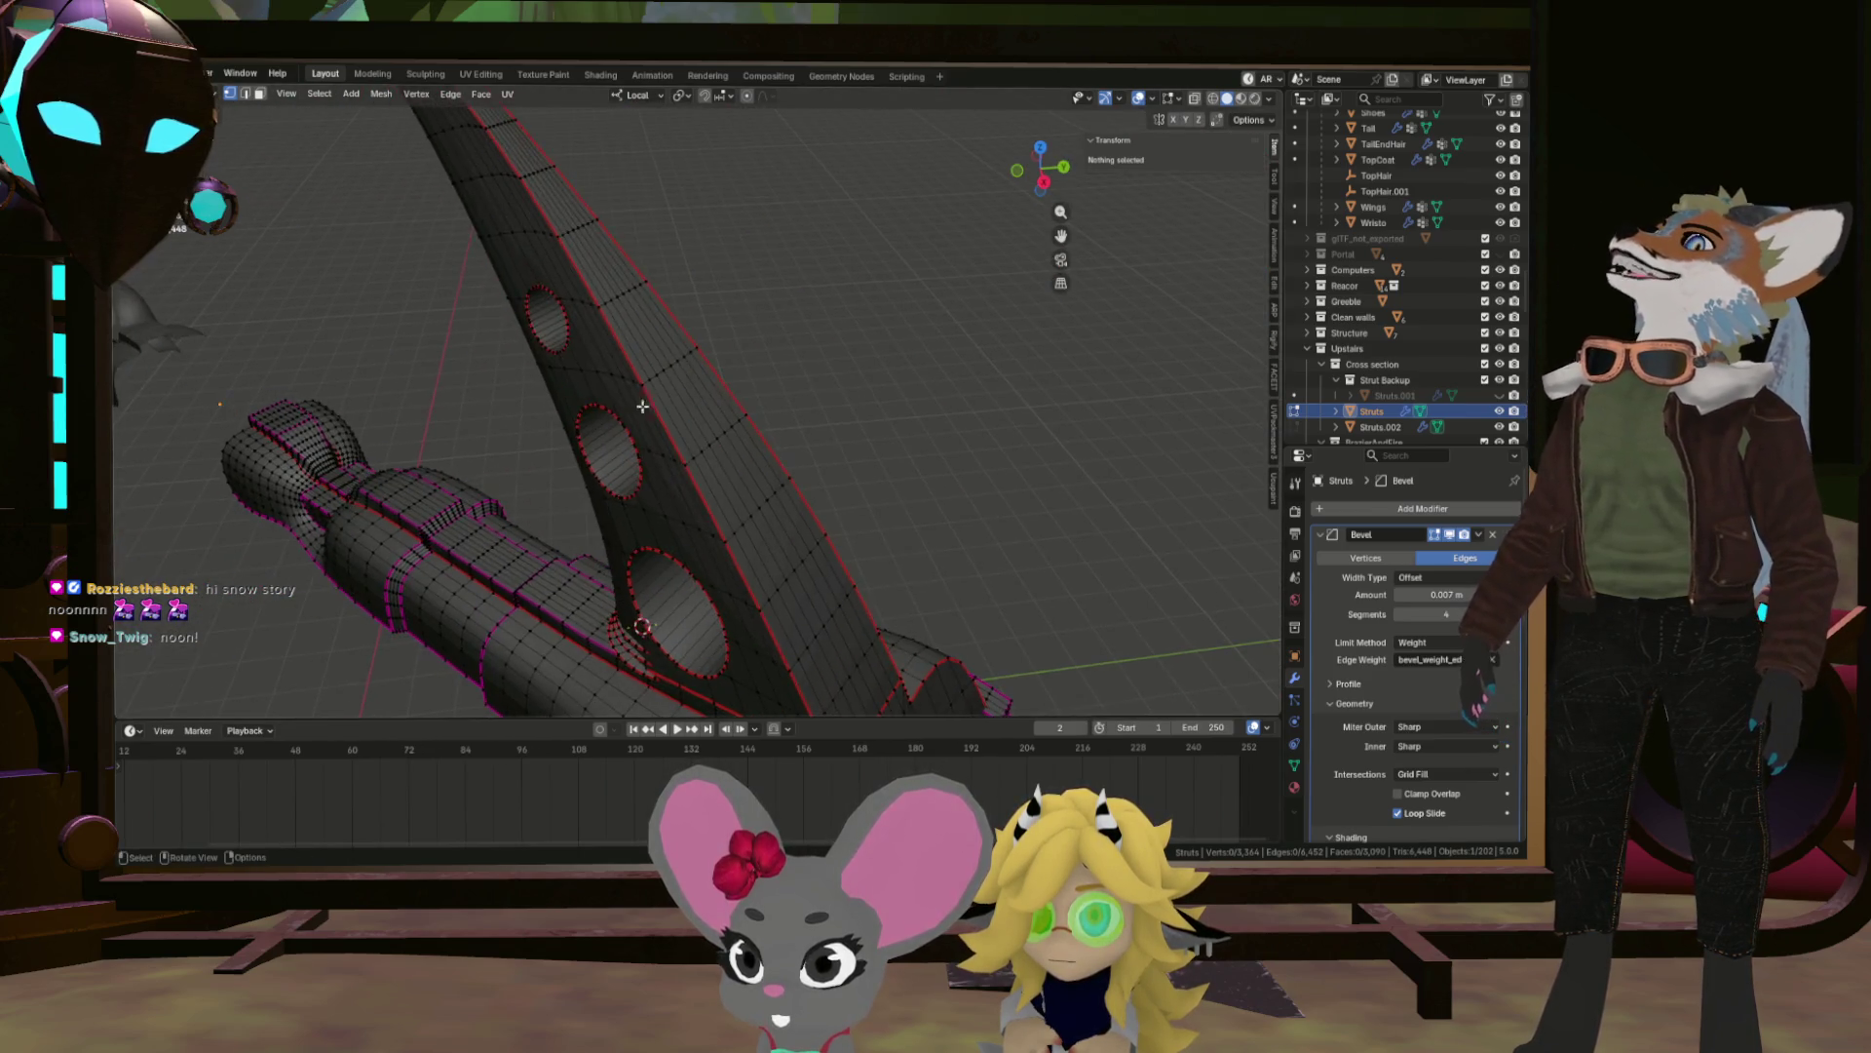
scroll("up", 3)
scroll("up", 3)
left_click_drag(564, 397, 710, 305)
Select an edge across the hole's inner wall to mark it as a seam.
left_click(644, 276)
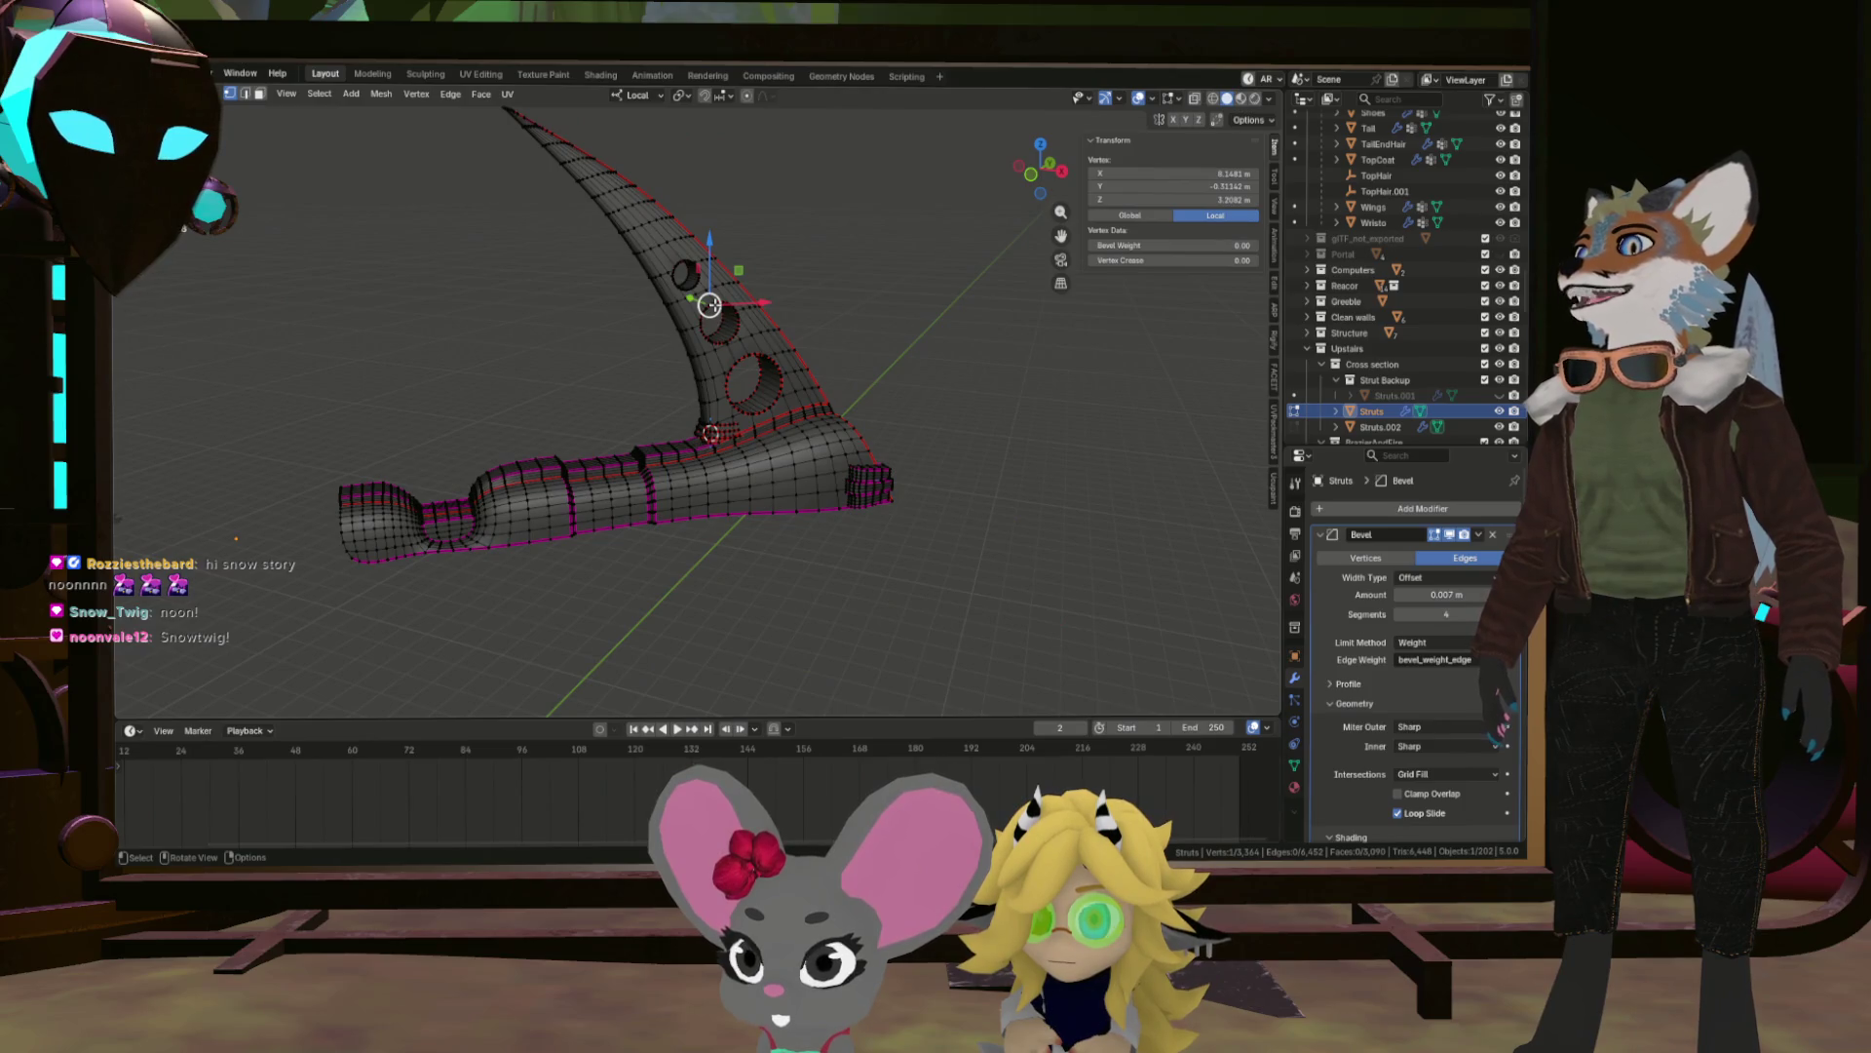
scroll("up", 3)
left_click_drag(723, 405, 750, 466)
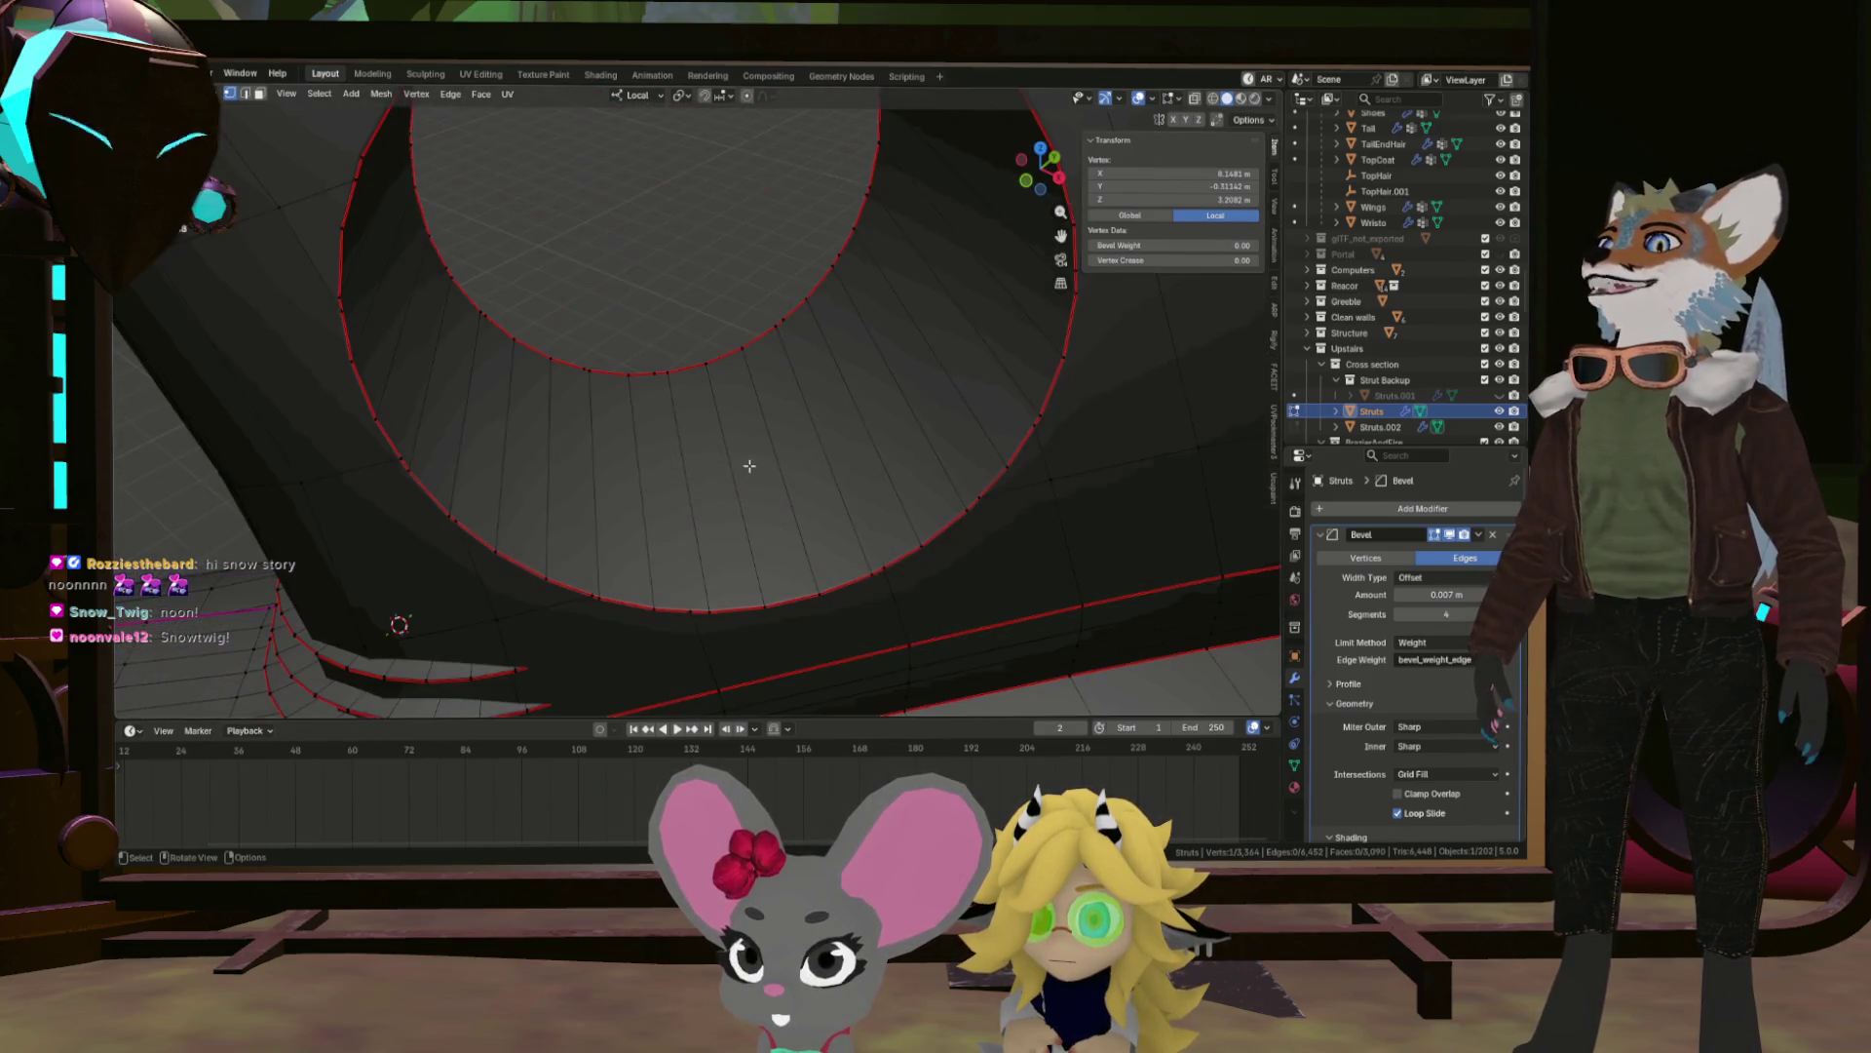
left_click(712, 441)
scroll("down", 3)
left_click_drag(634, 276, 665, 231)
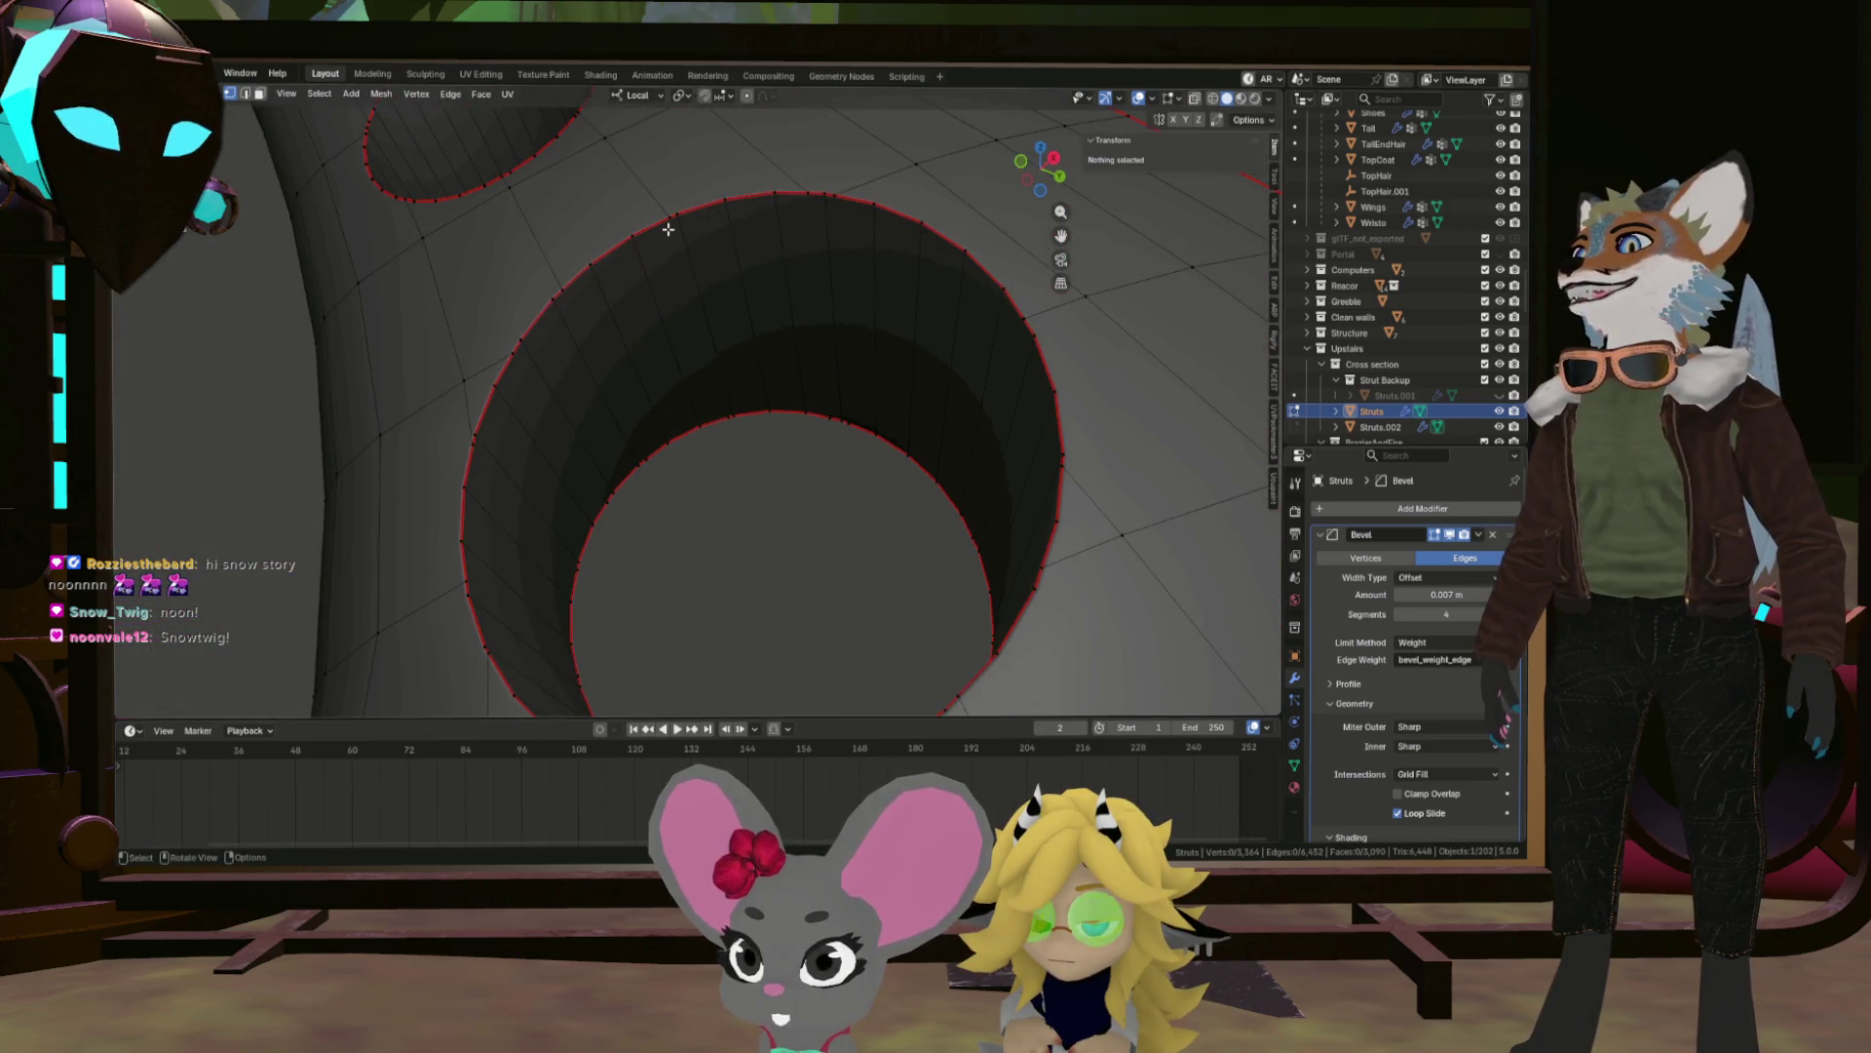
left_click(680, 214)
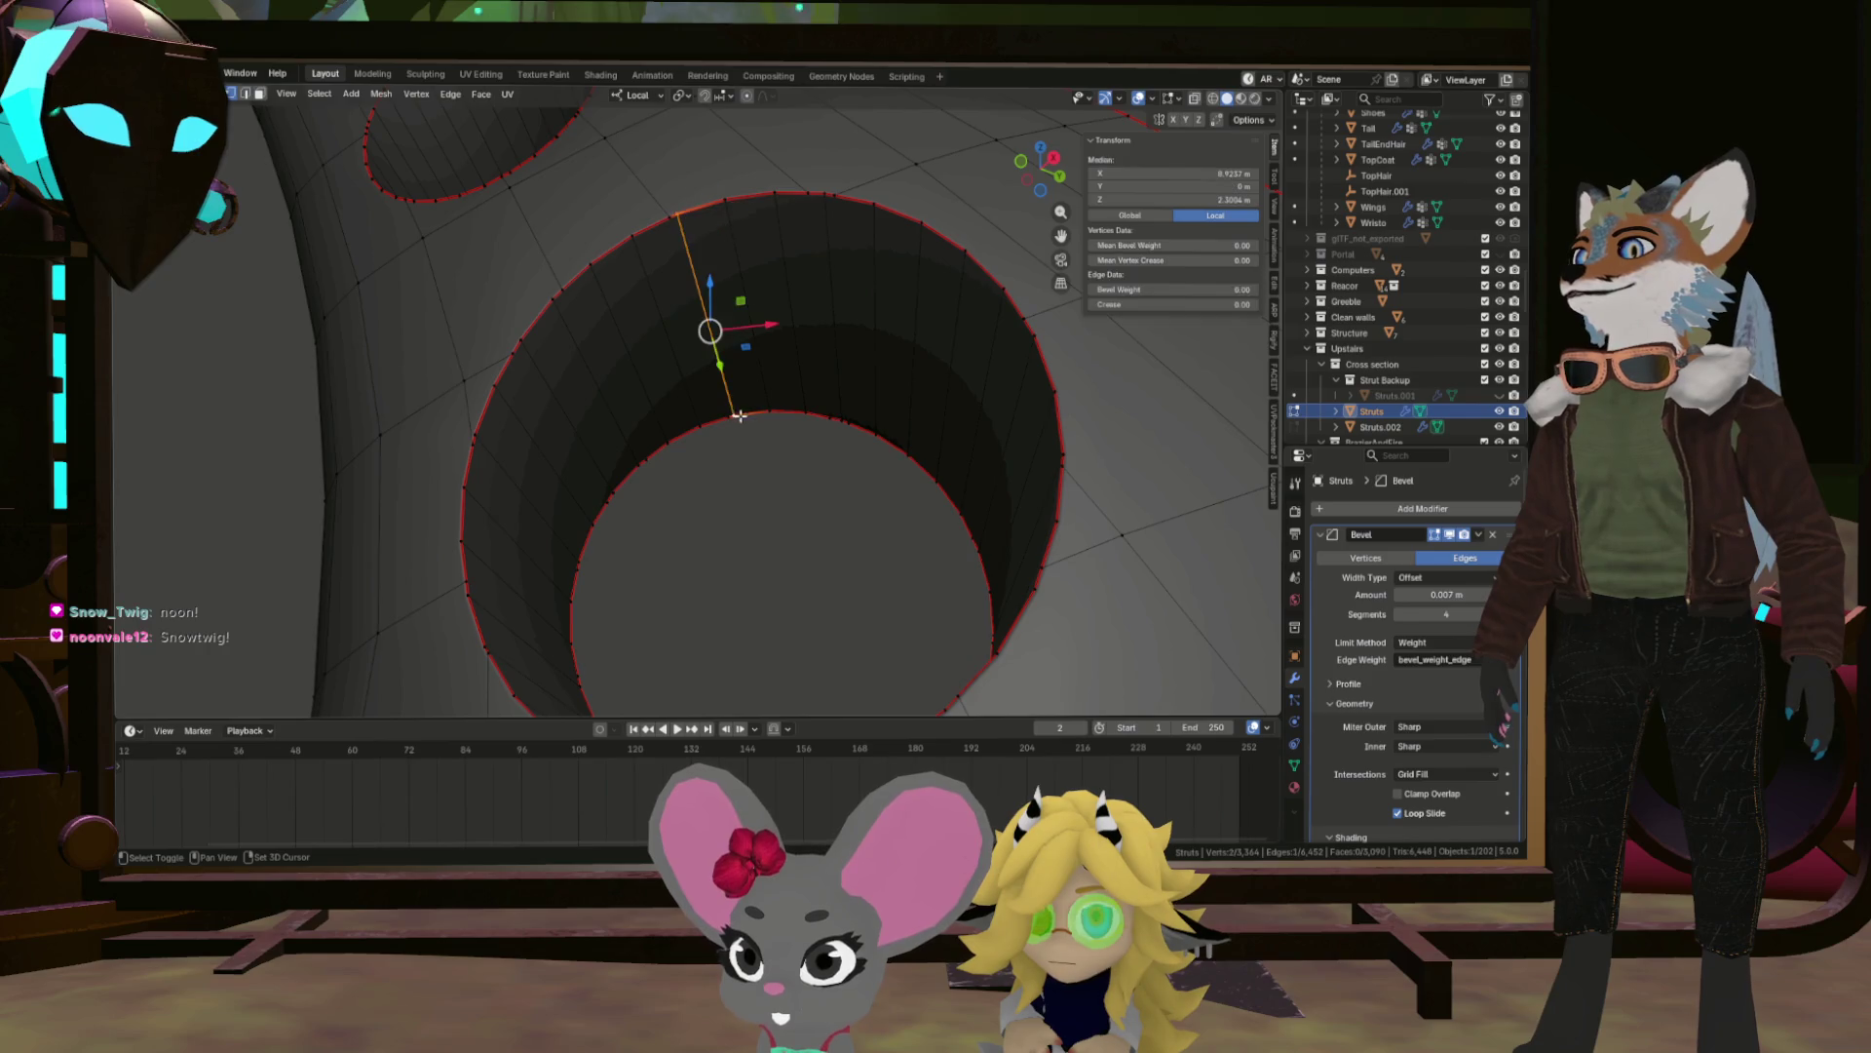
right_click(733, 397)
key("Escape")
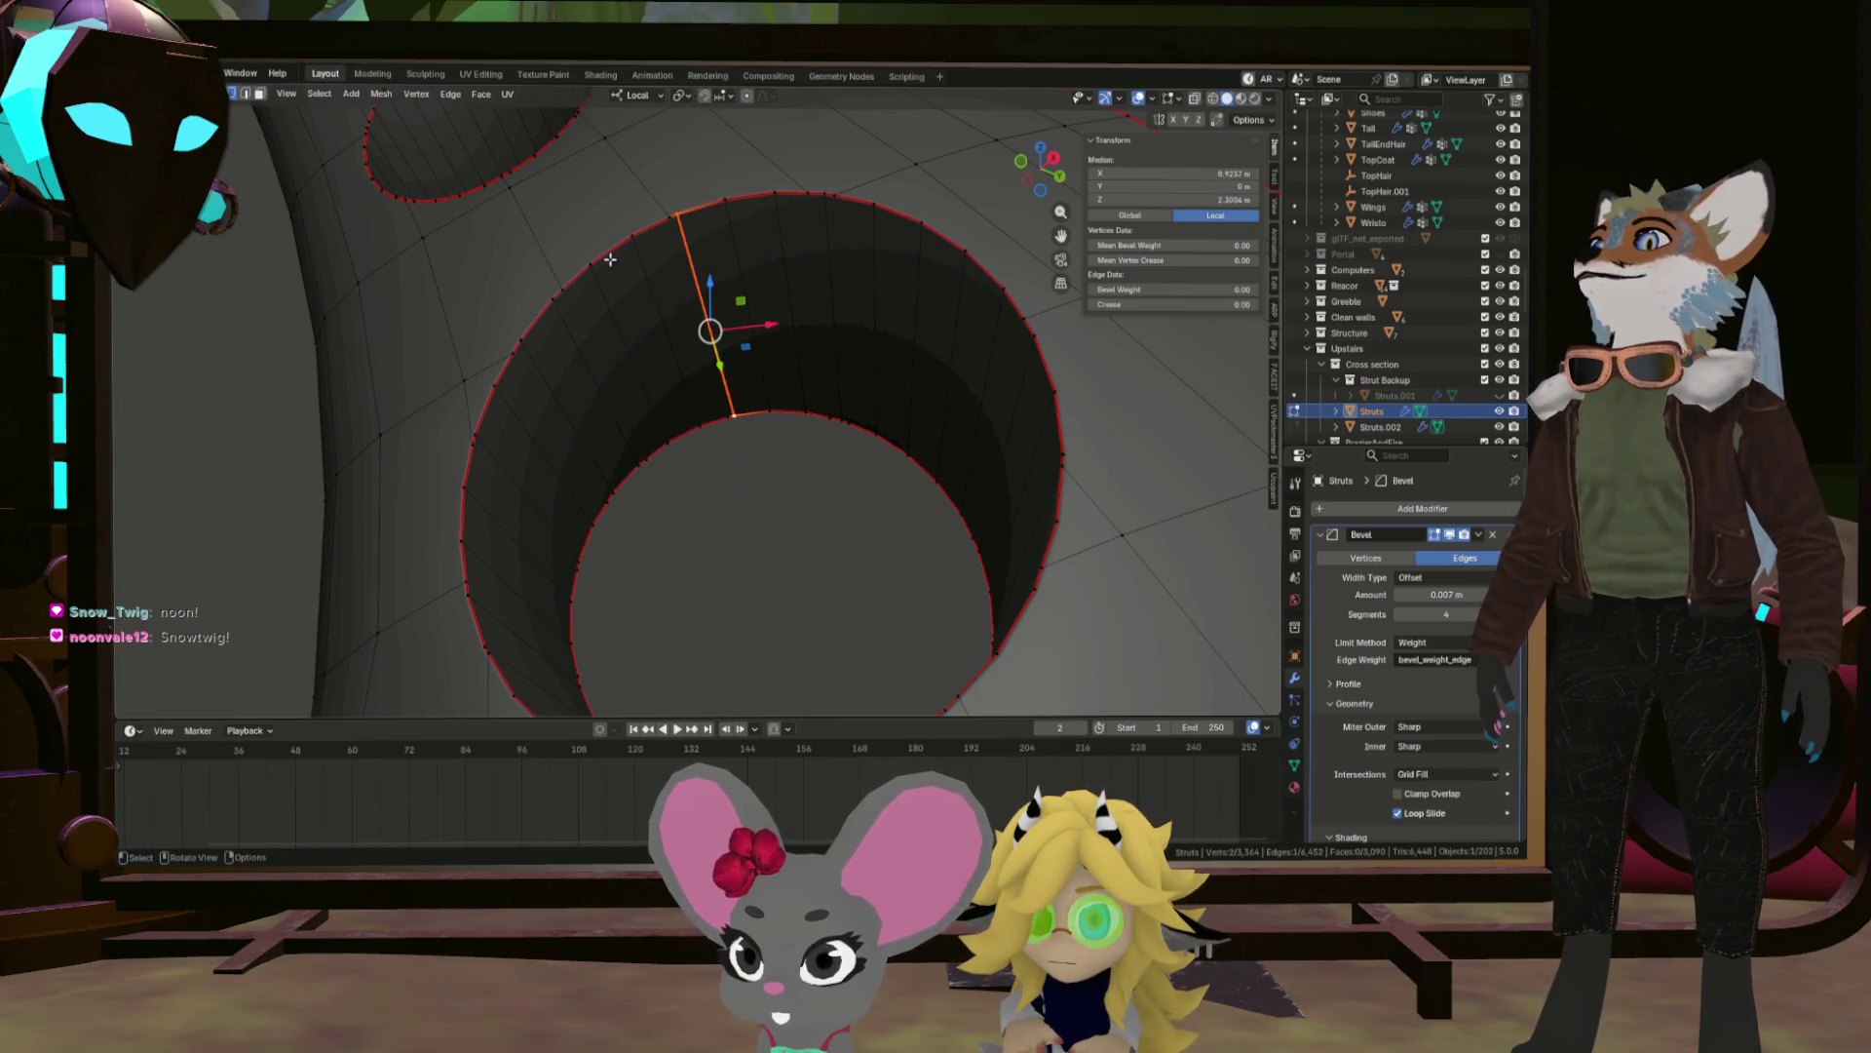
scroll("down", 3)
scroll("up", 3)
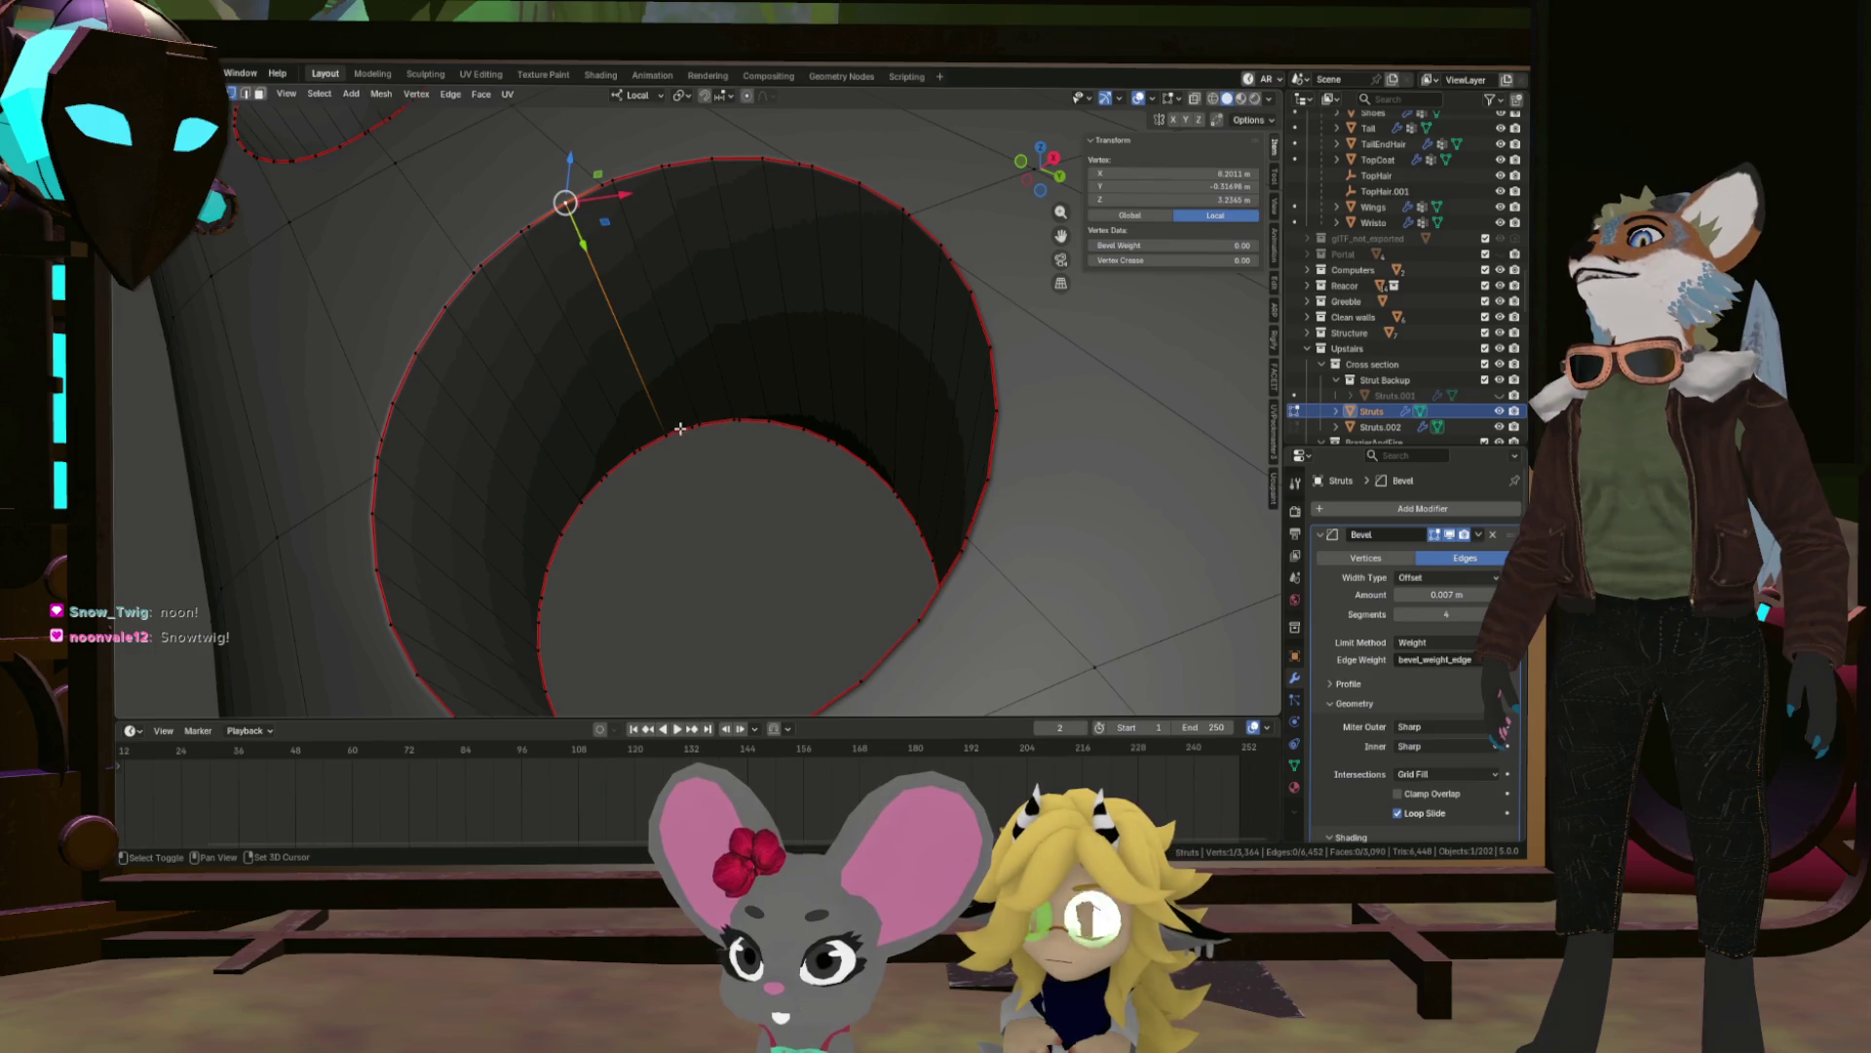
Mark a second hole-wall edge as a seam and orbit out over the whole curved strut.
right_click(666, 432)
key("Escape")
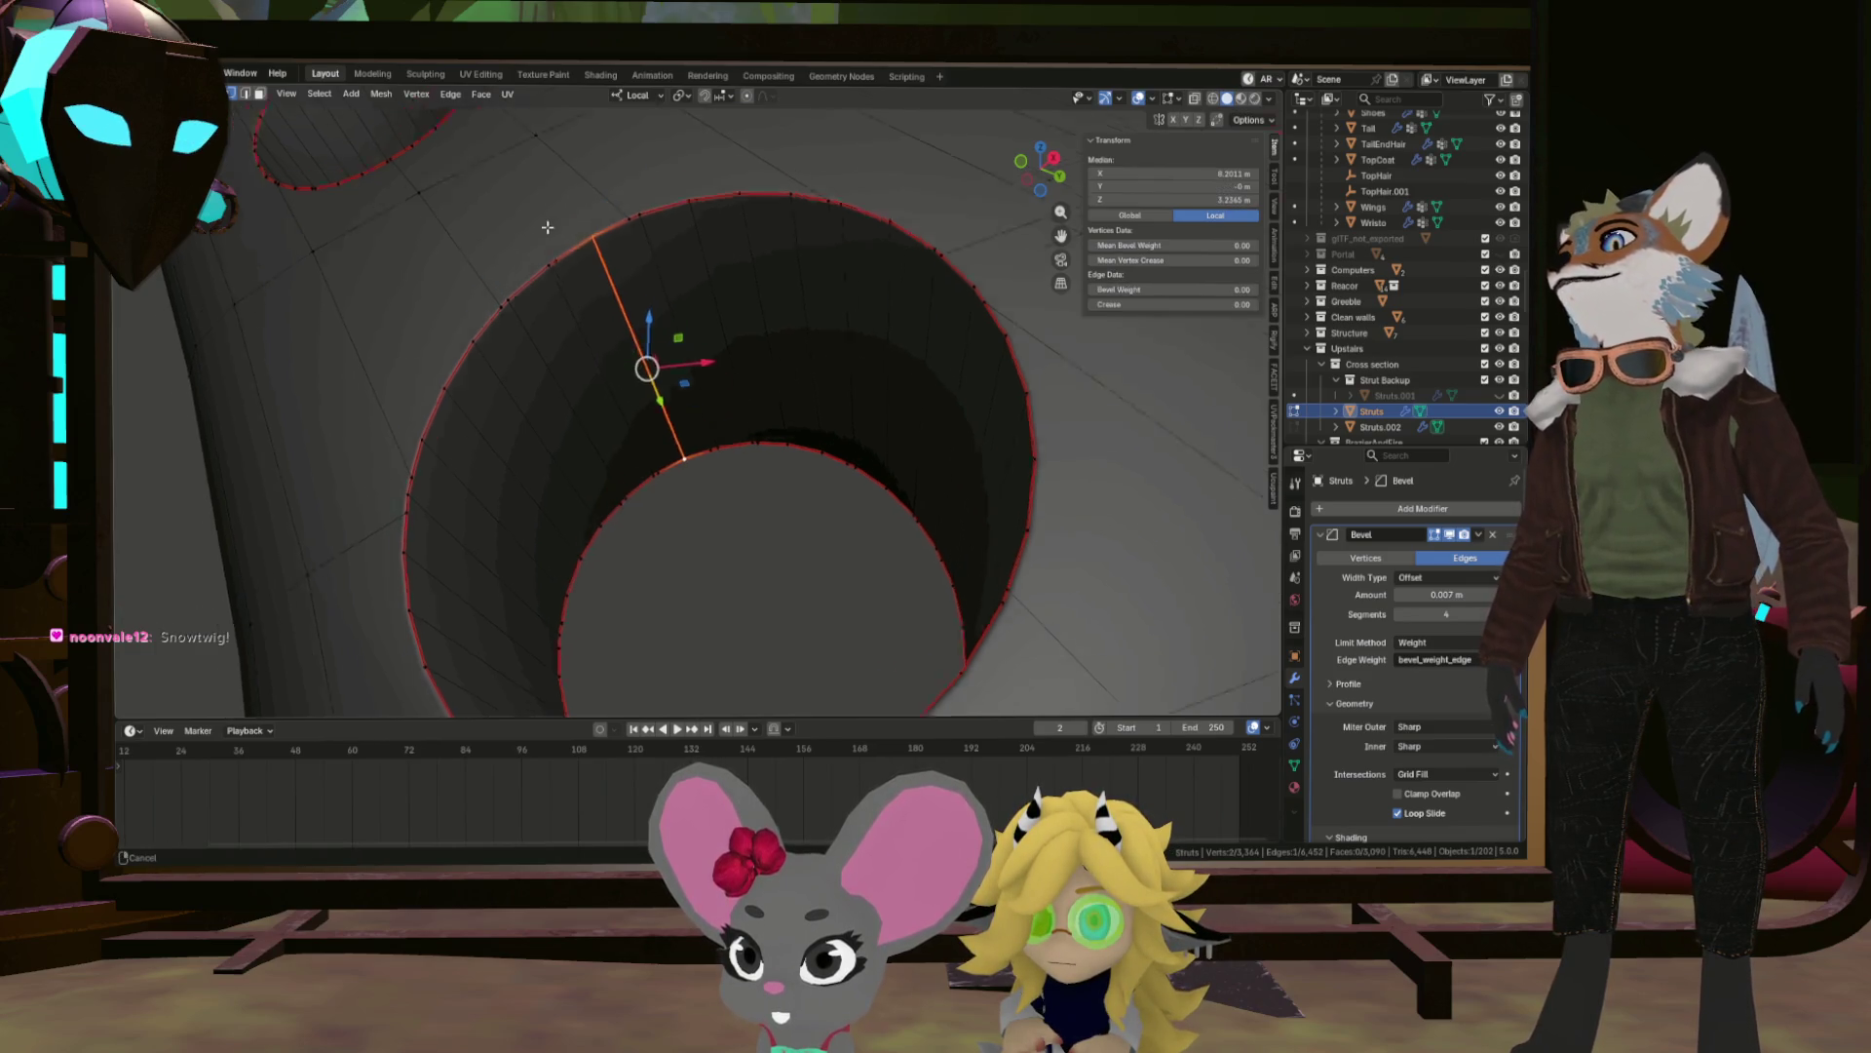
scroll("down", 3)
scroll("up", 3)
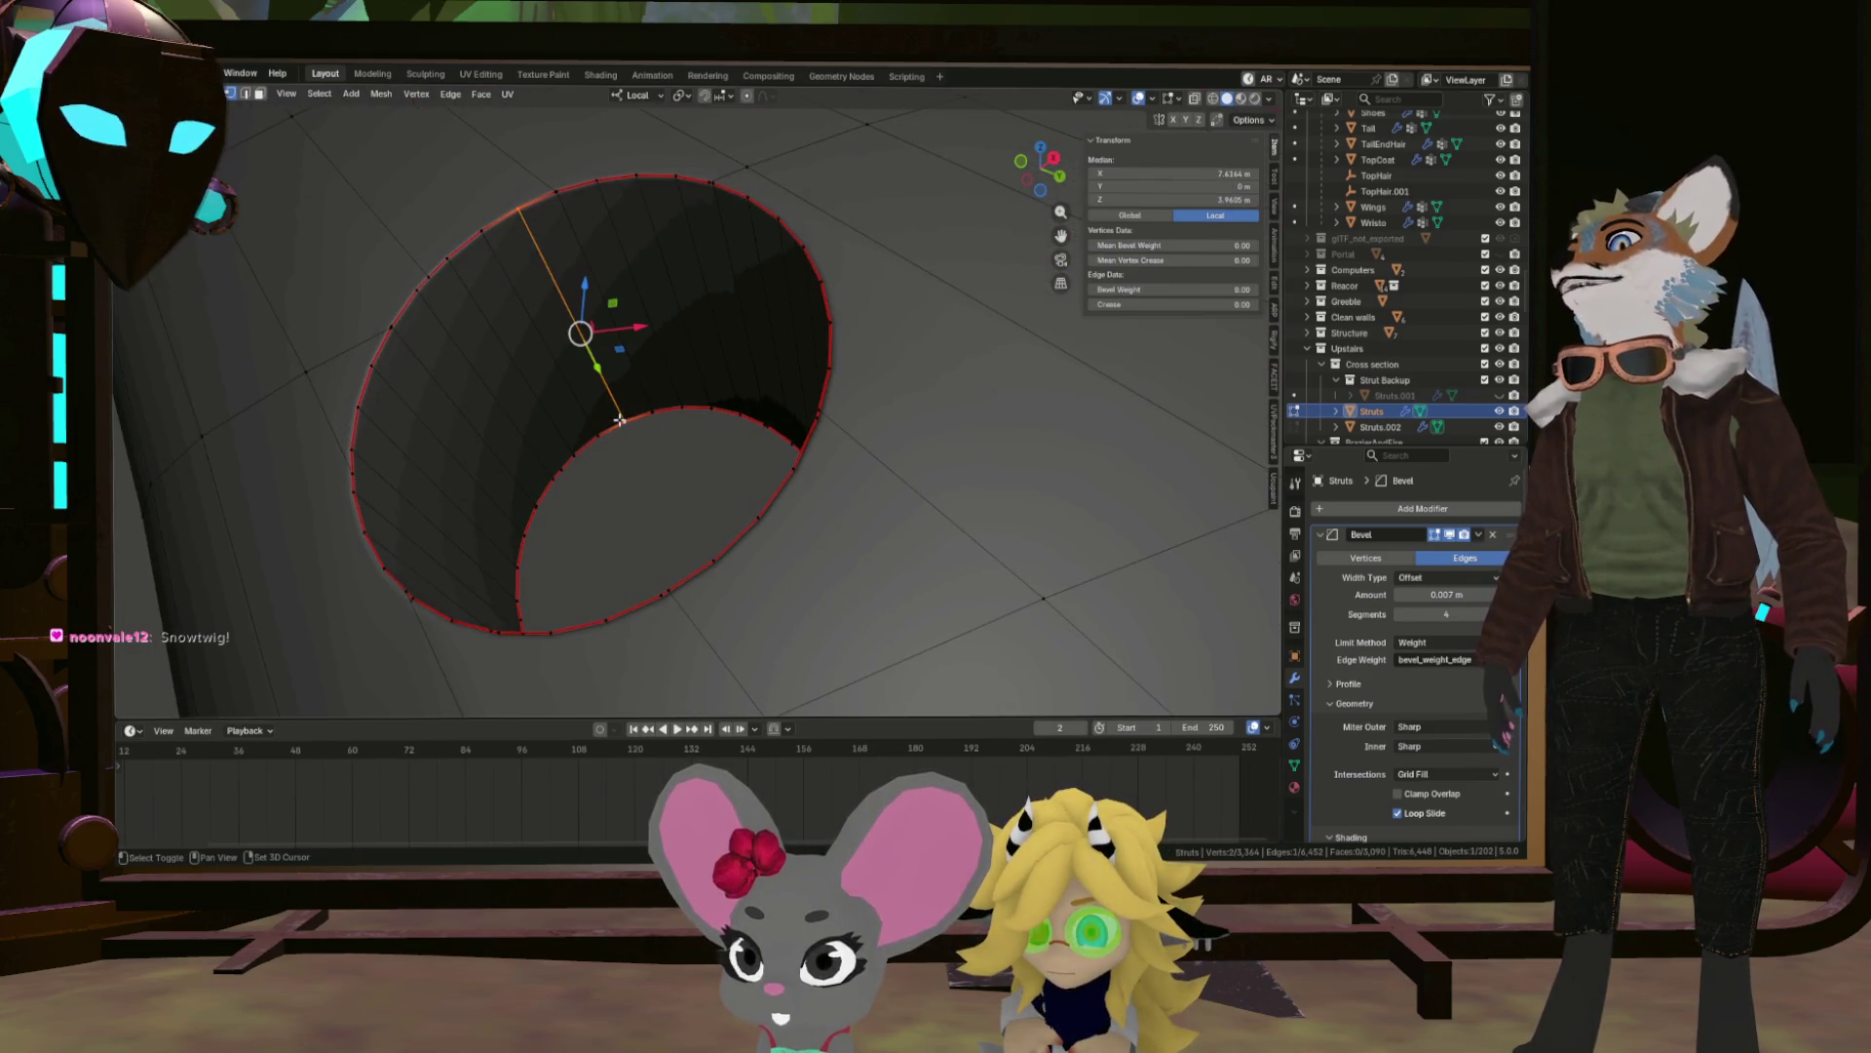
left_click_drag(629, 412, 651, 532)
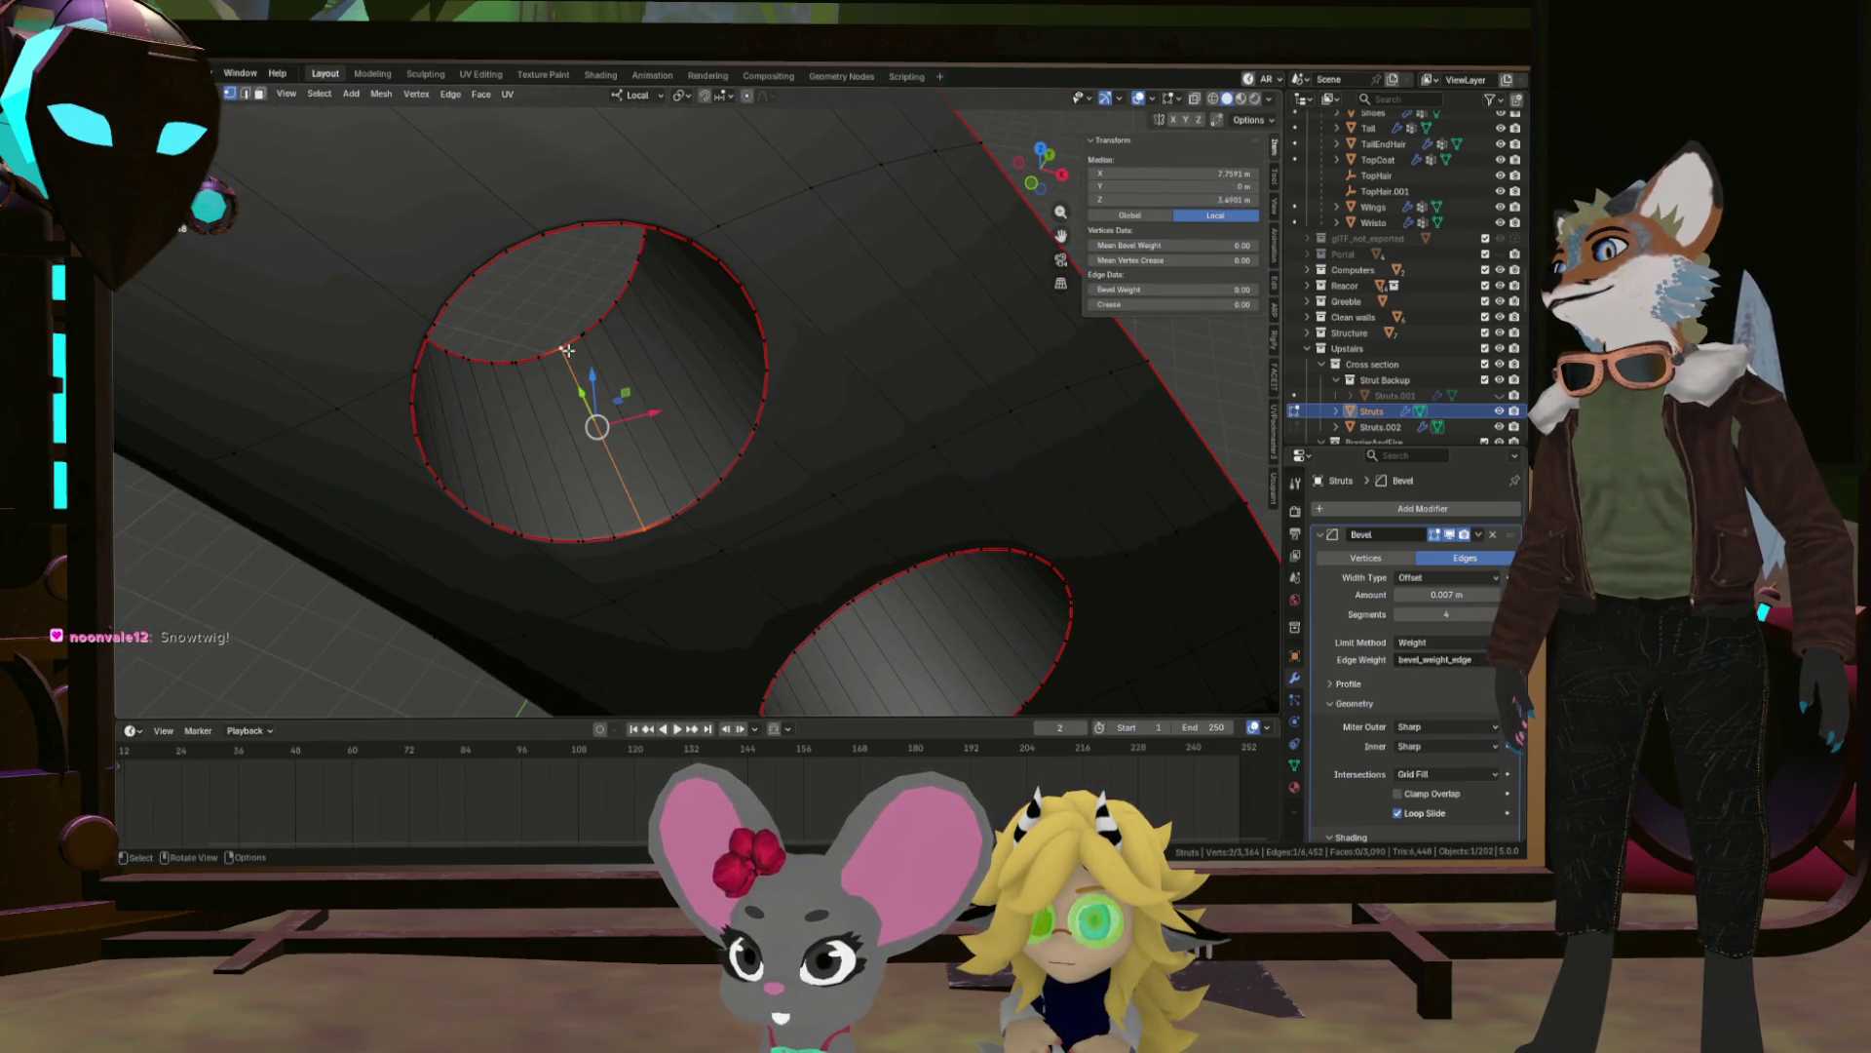
scroll("down", 3)
left_click_drag(570, 346, 640, 366)
key("ctrl+e")
key("Escape")
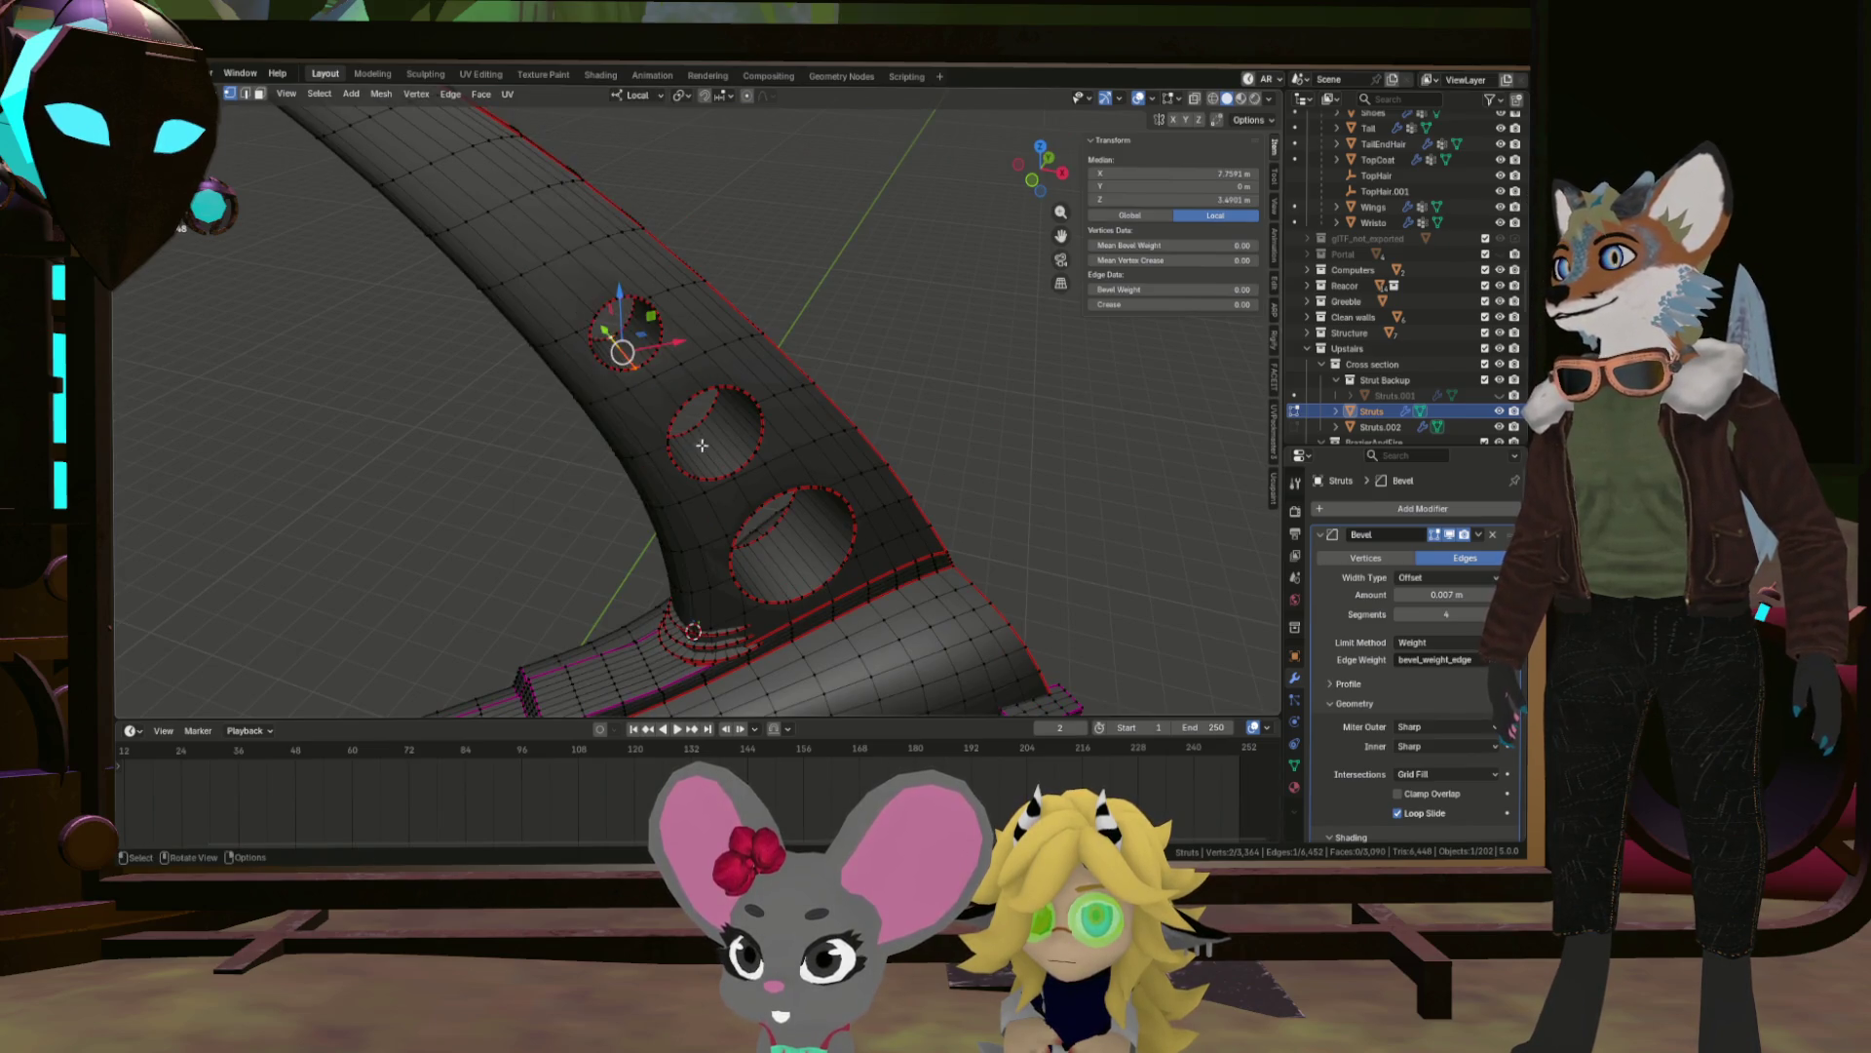
scroll("up", 3)
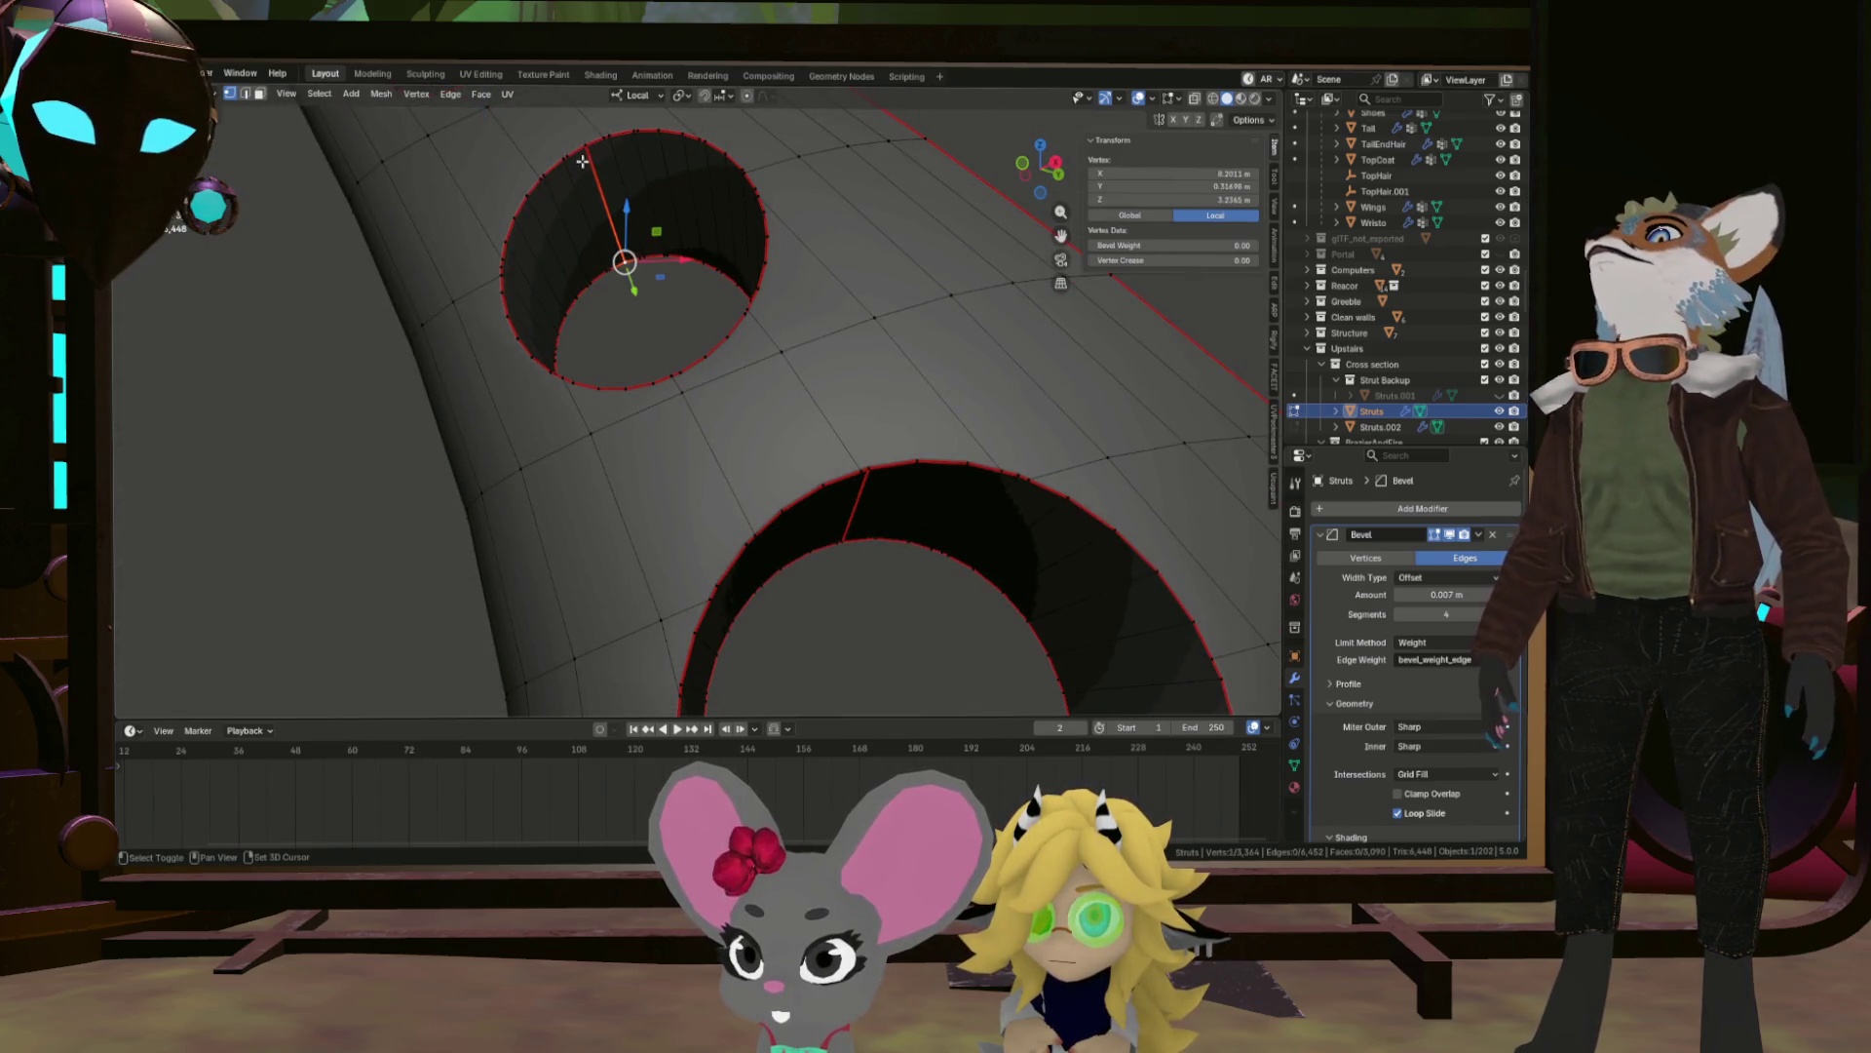
key("ctrl+e")
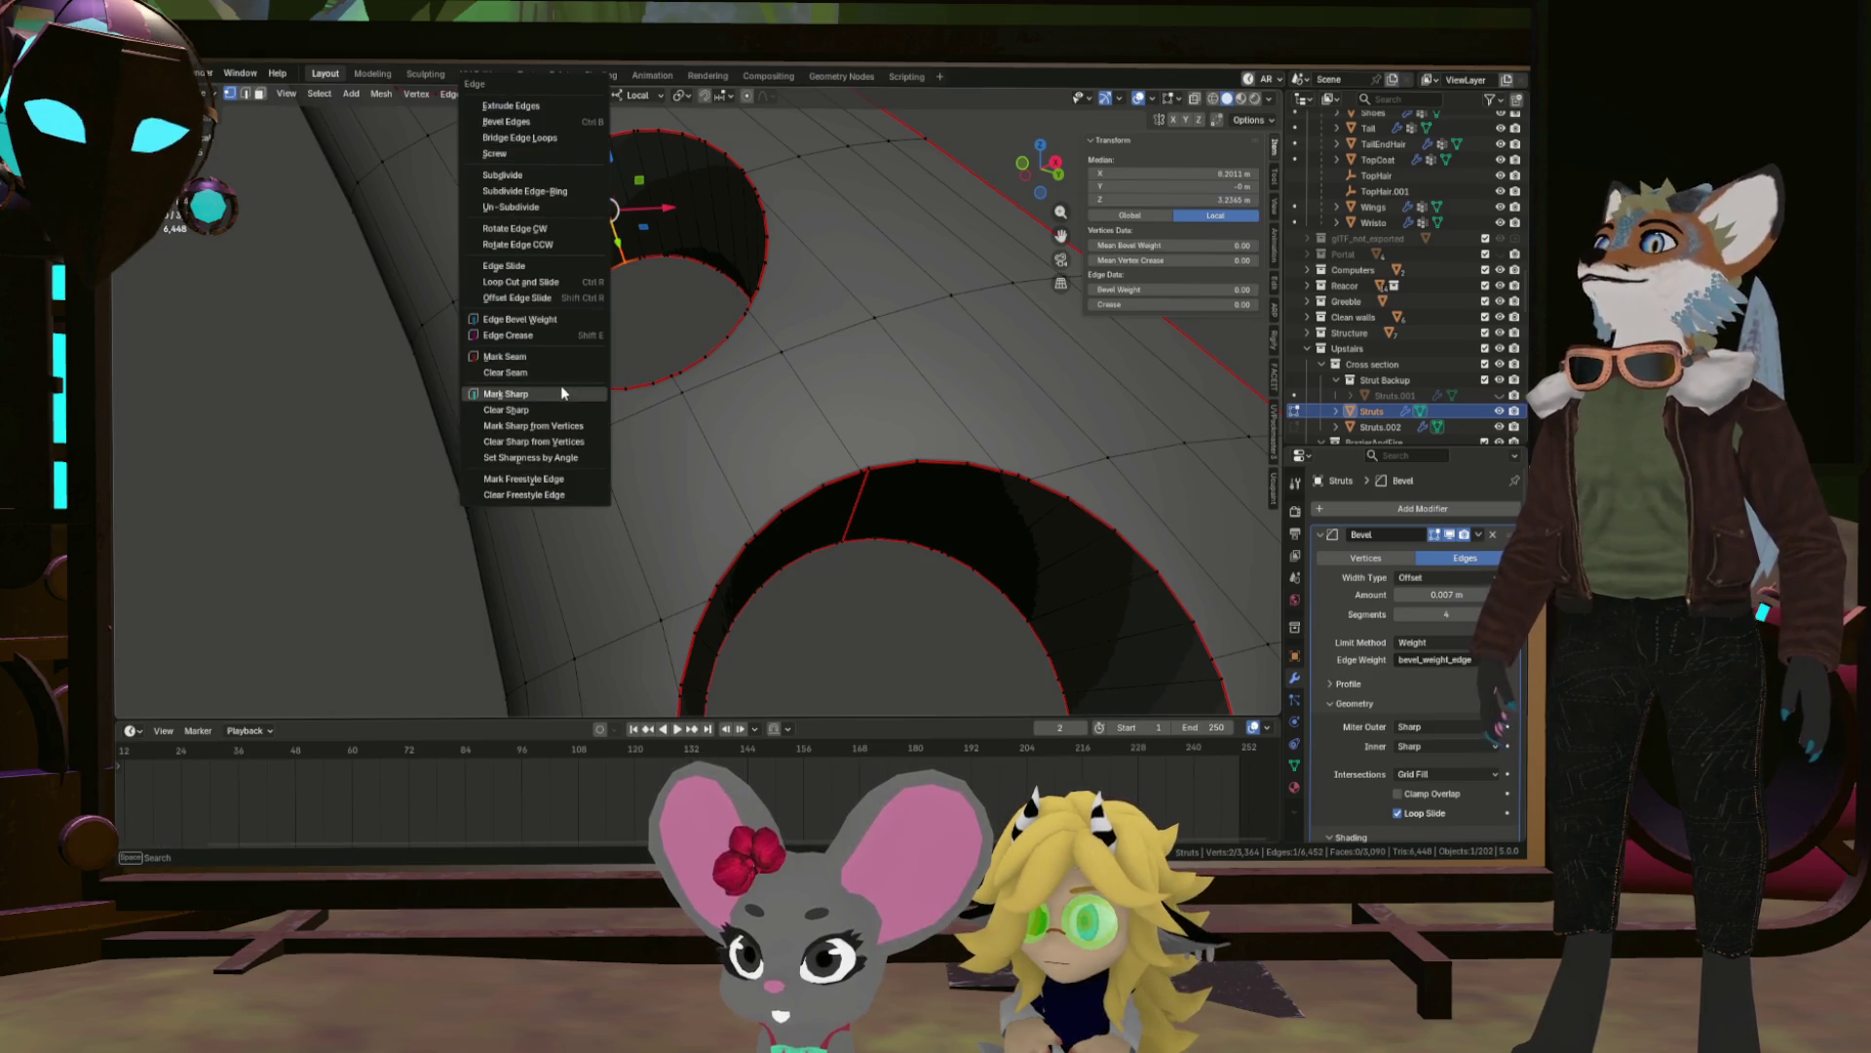
Clear the seam from the old hole-wall edge and mark the neighbouring edge as a seam instead.
left_click(553, 375)
left_click_drag(585, 390, 674, 349)
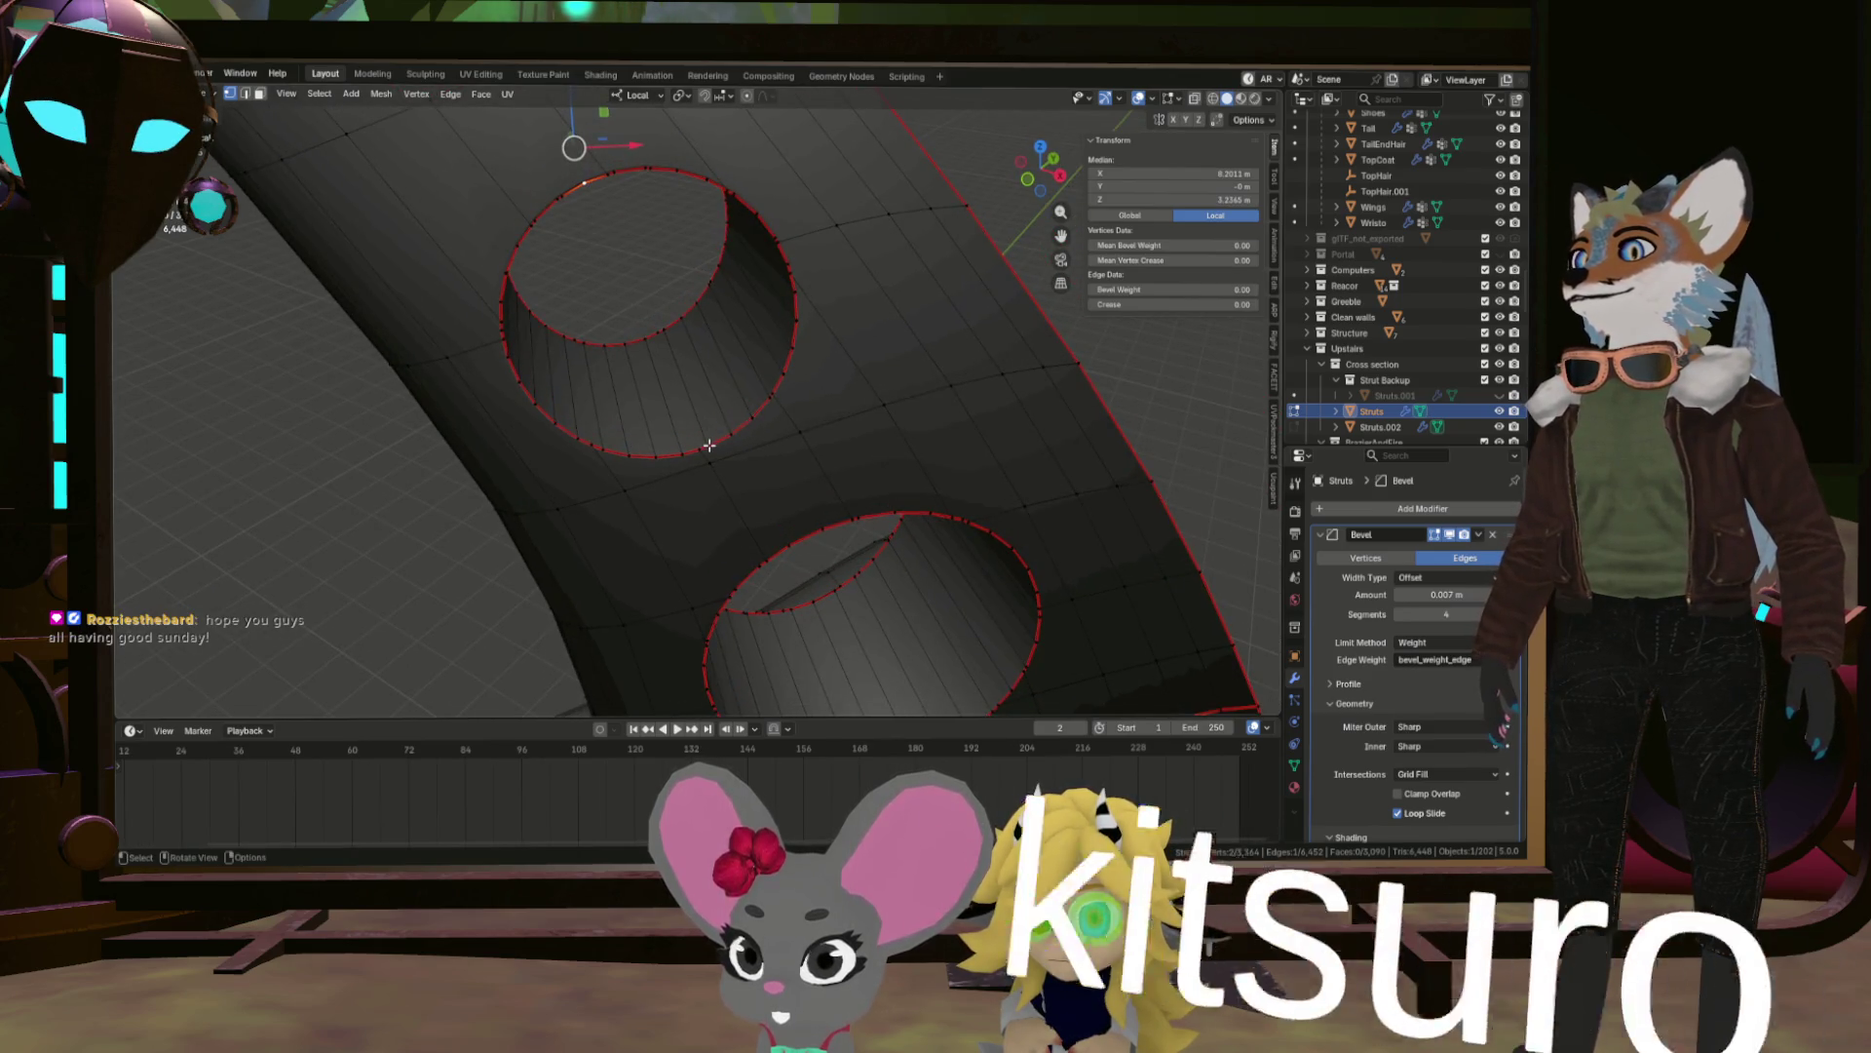
left_click(675, 347)
key("ctrl+e")
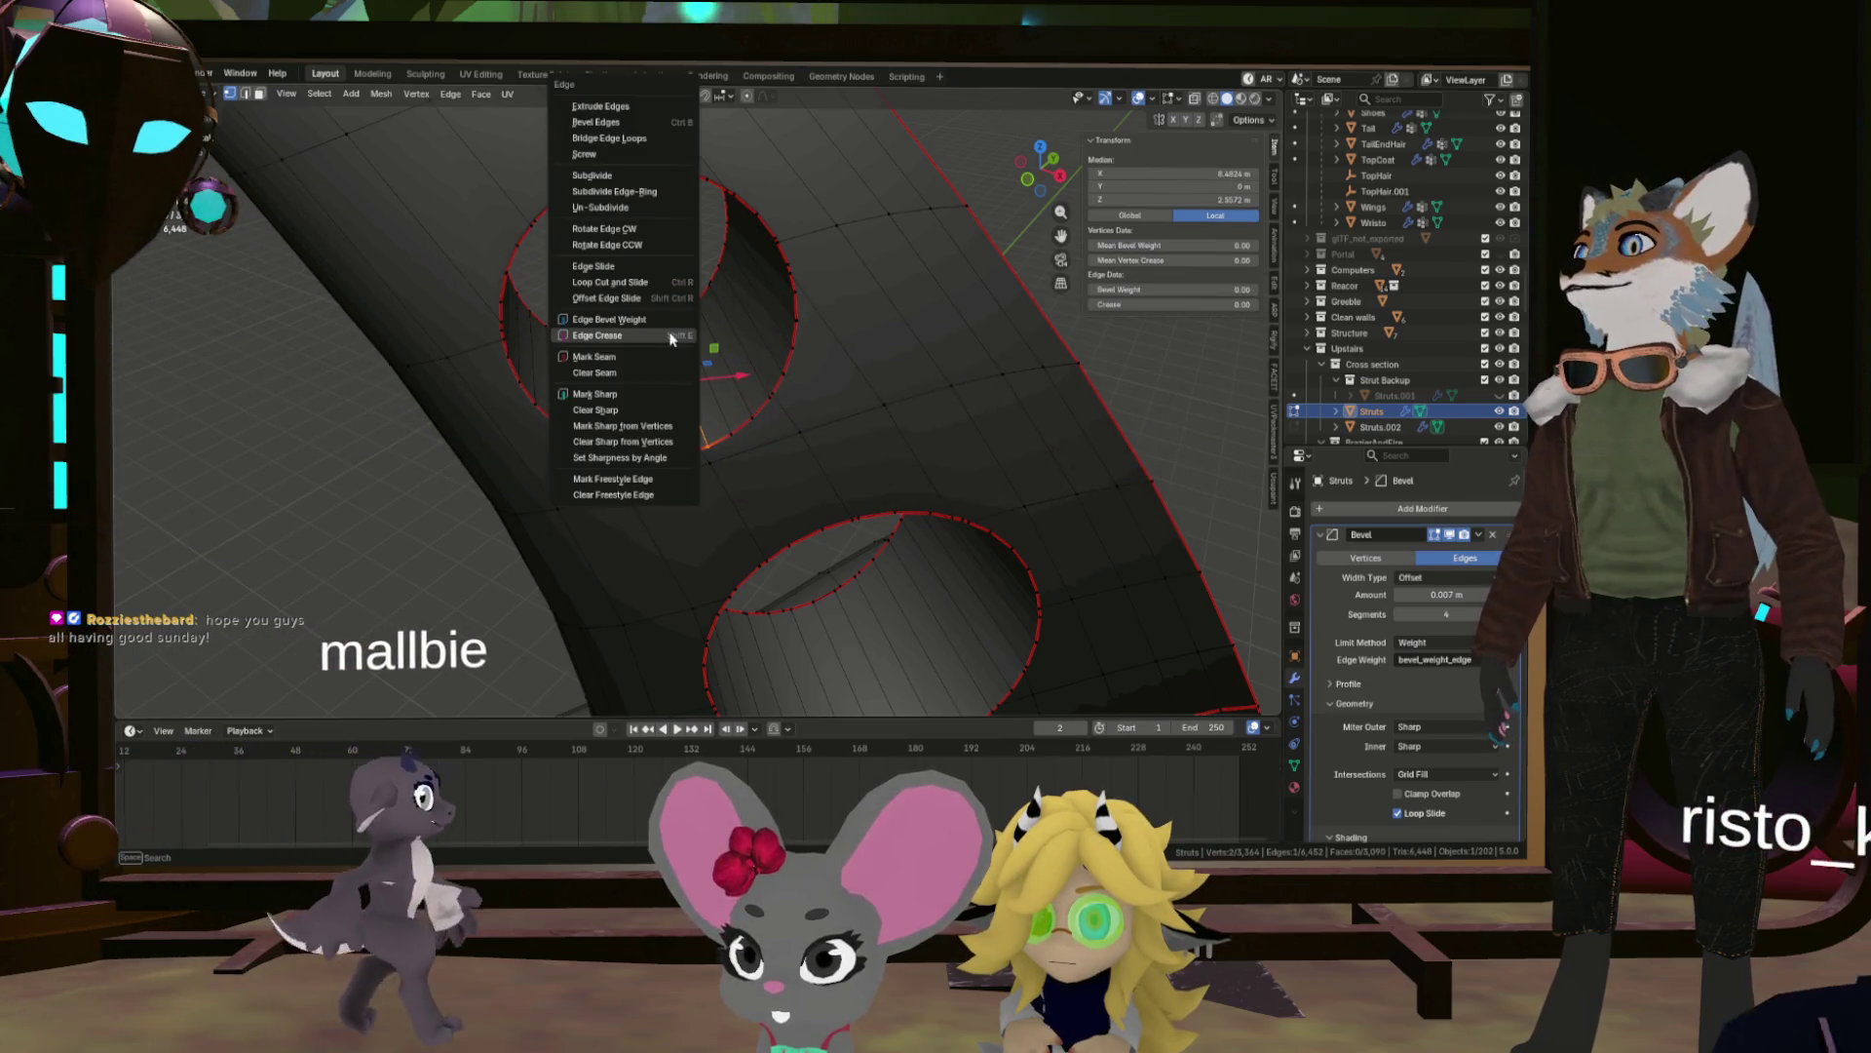
left_click(659, 356)
Orbit and pan around both holes to check the relocated seam.
scroll("up", 3)
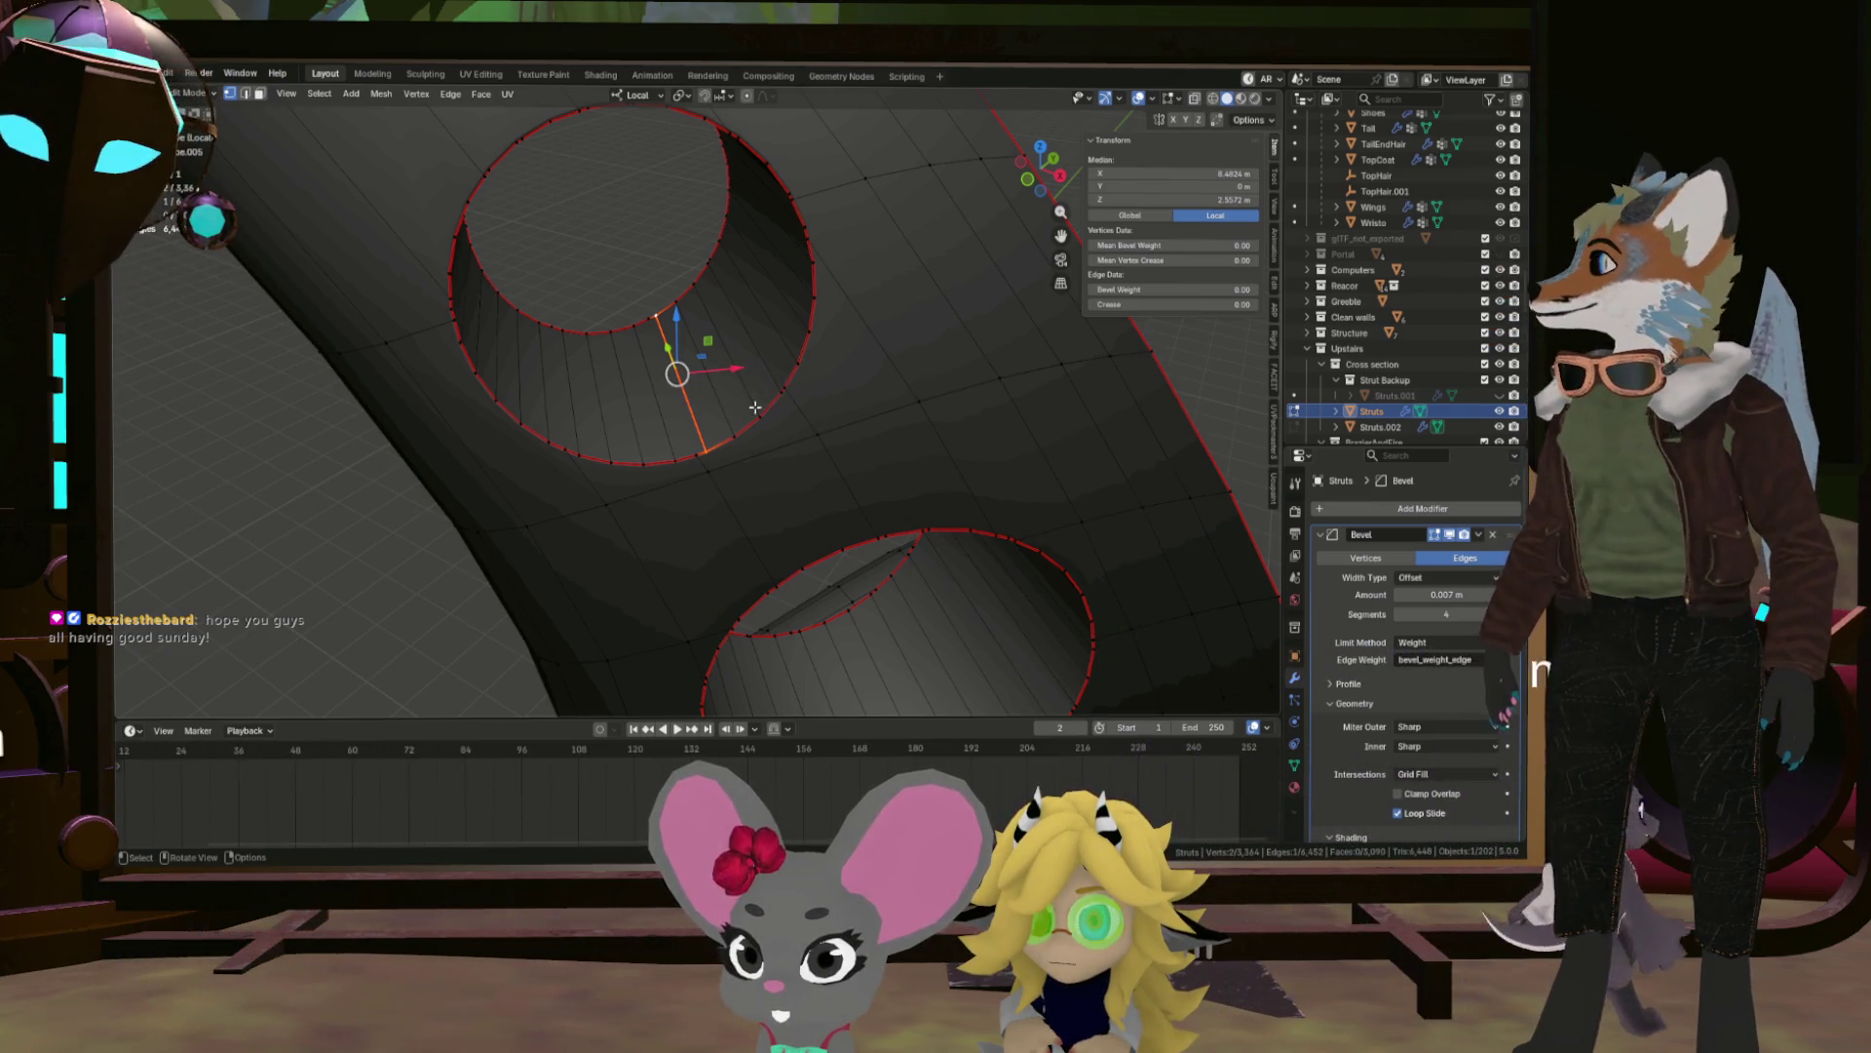
left_click_drag(689, 375, 678, 362)
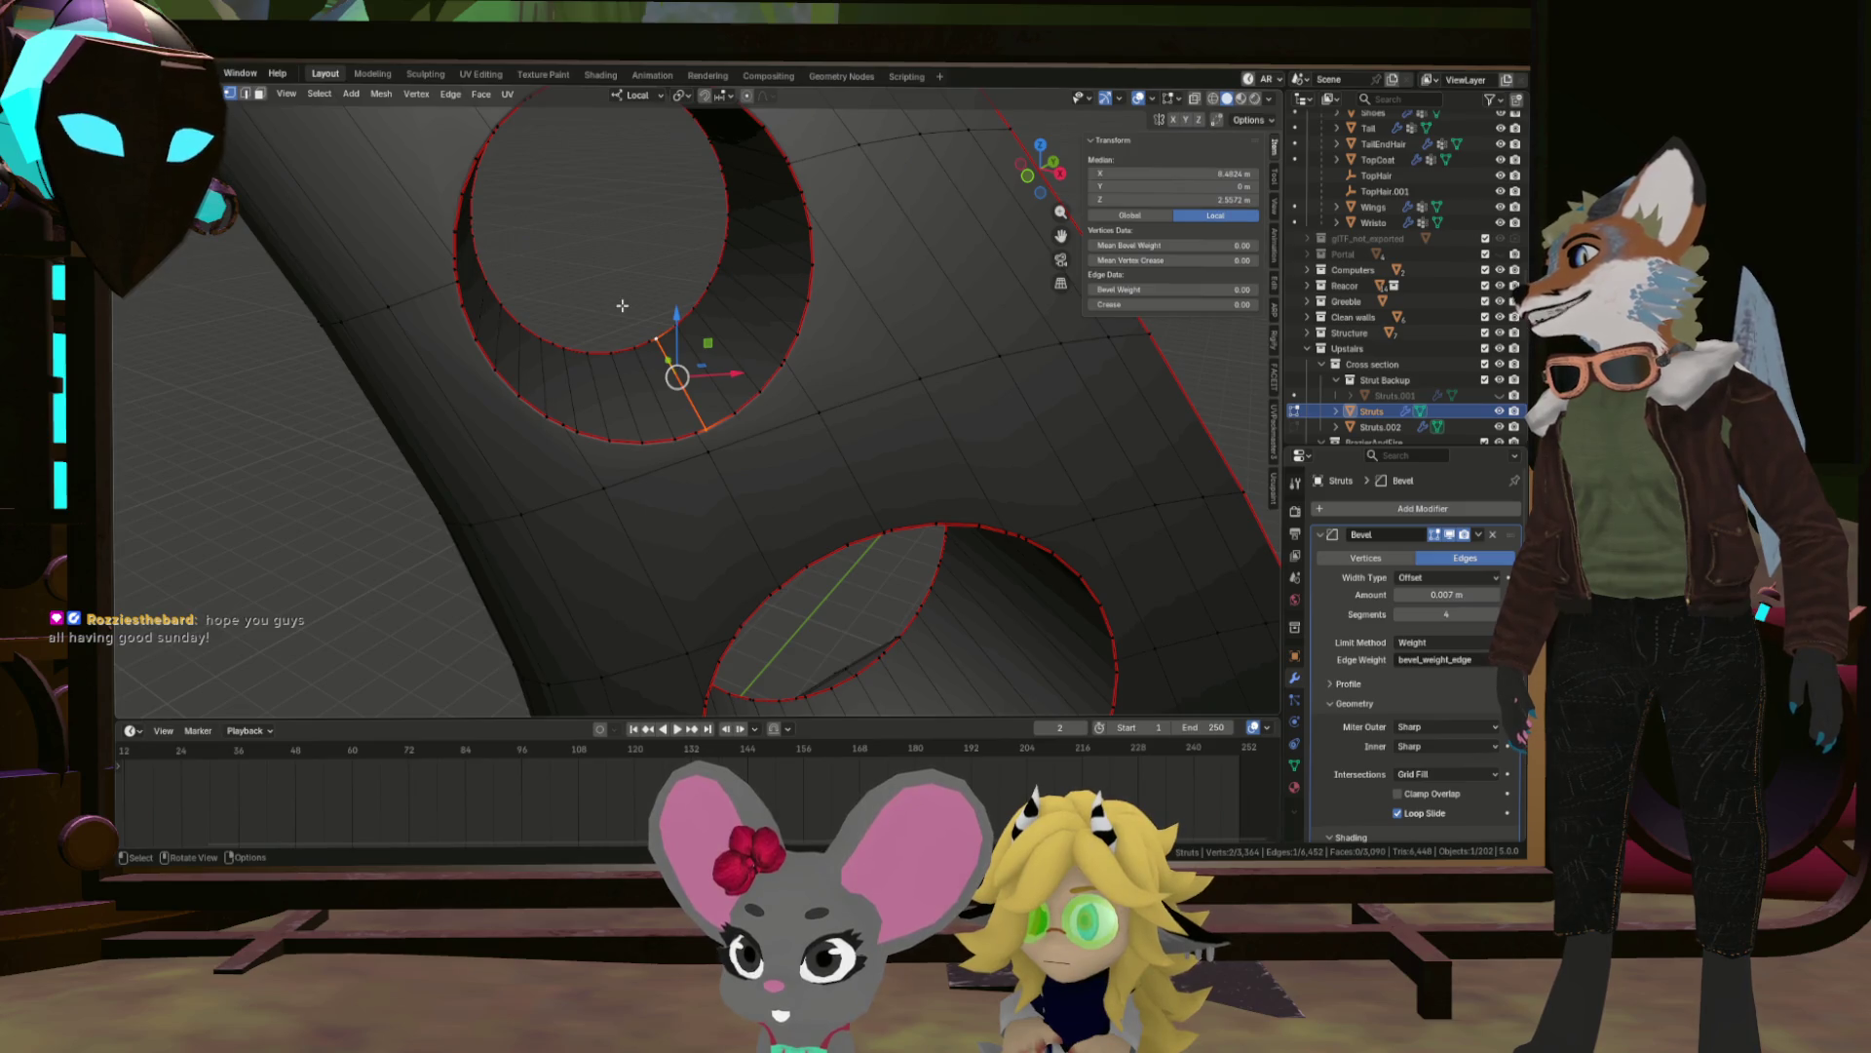
scroll("down", 3)
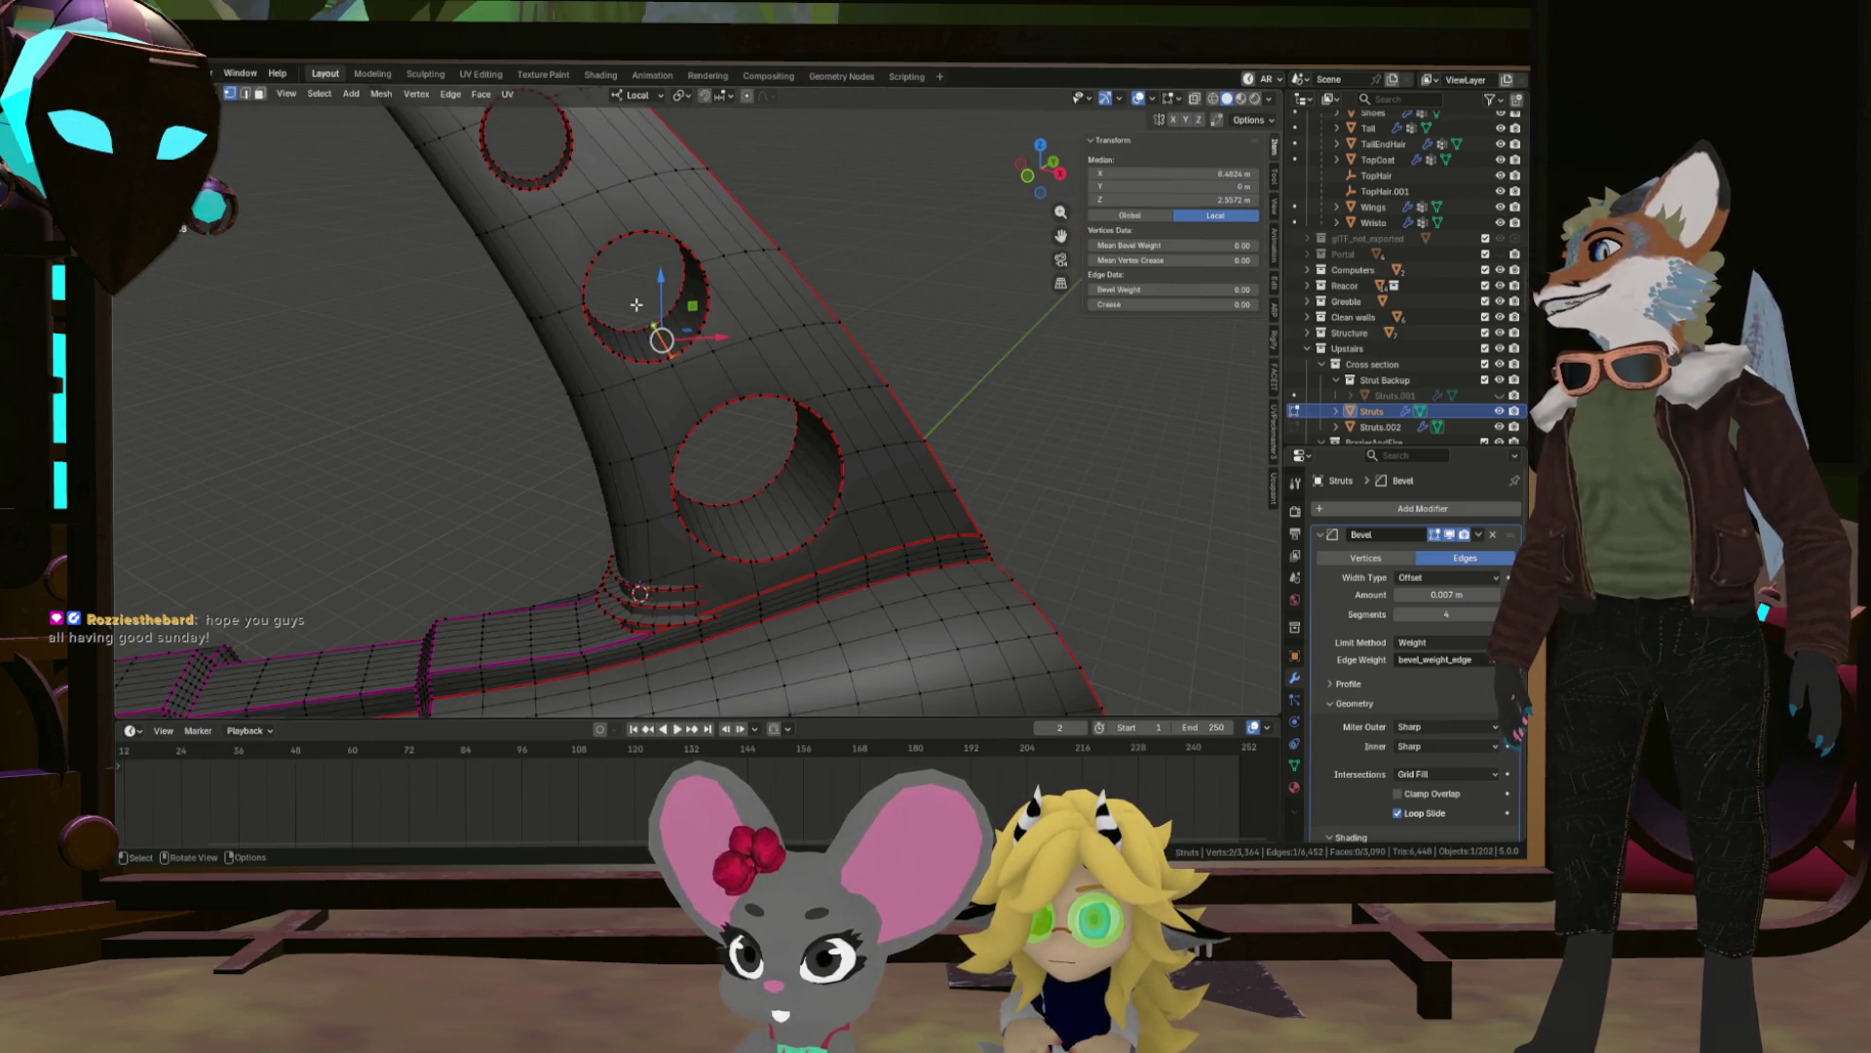
scroll("up", 3)
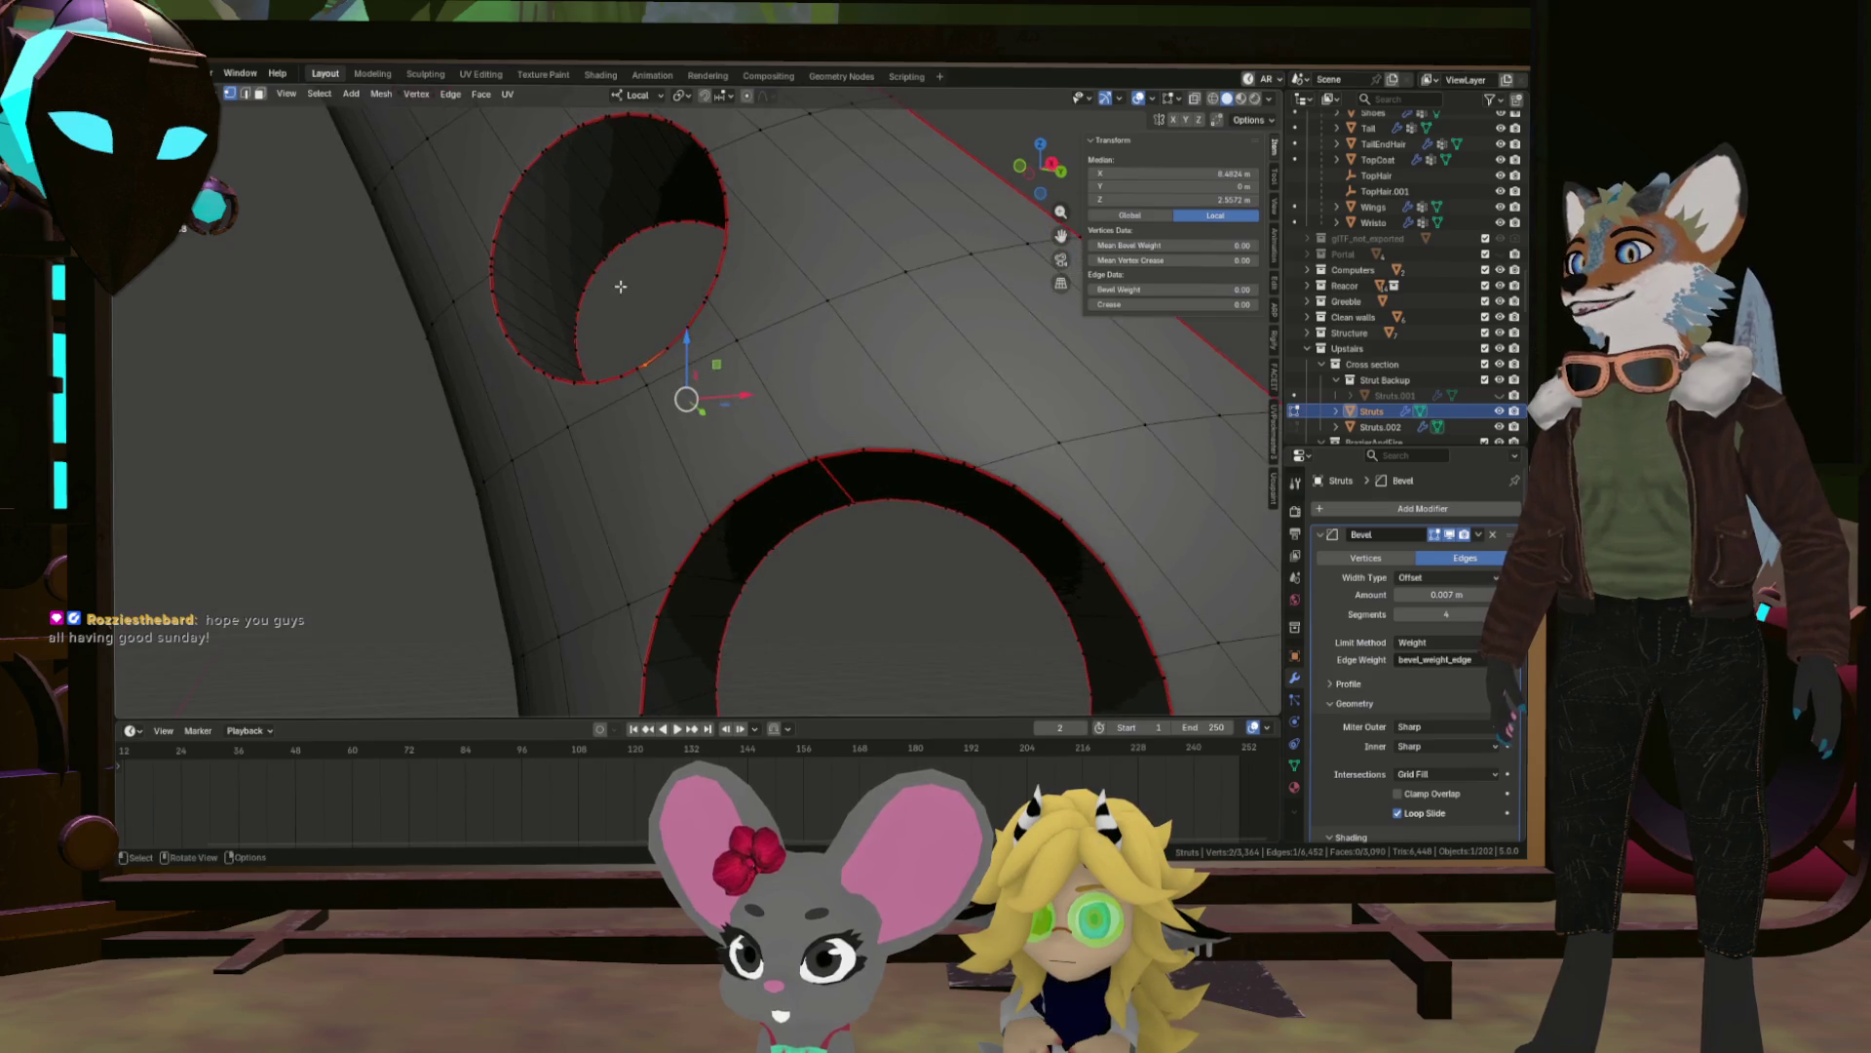
scroll("up", 3)
left_click_drag(621, 286, 732, 448)
left_click_drag(725, 357, 738, 366)
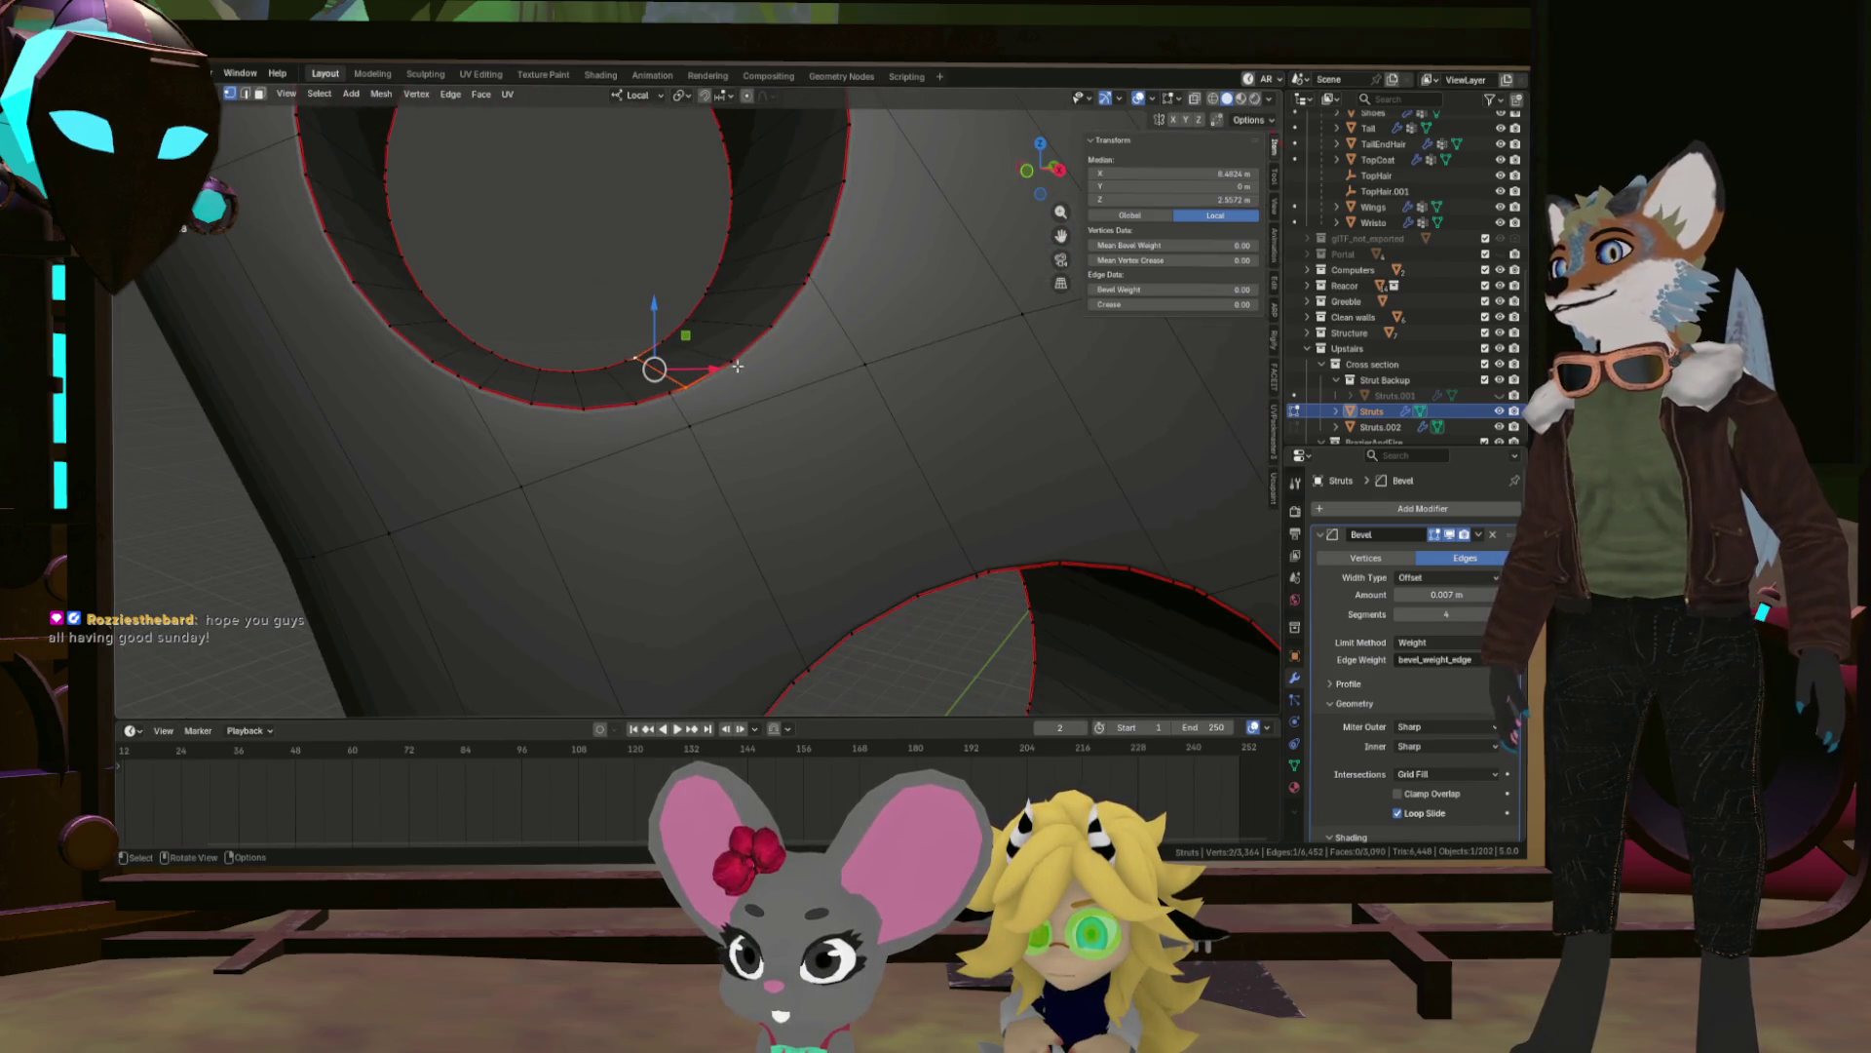
left_click_drag(799, 271, 777, 353)
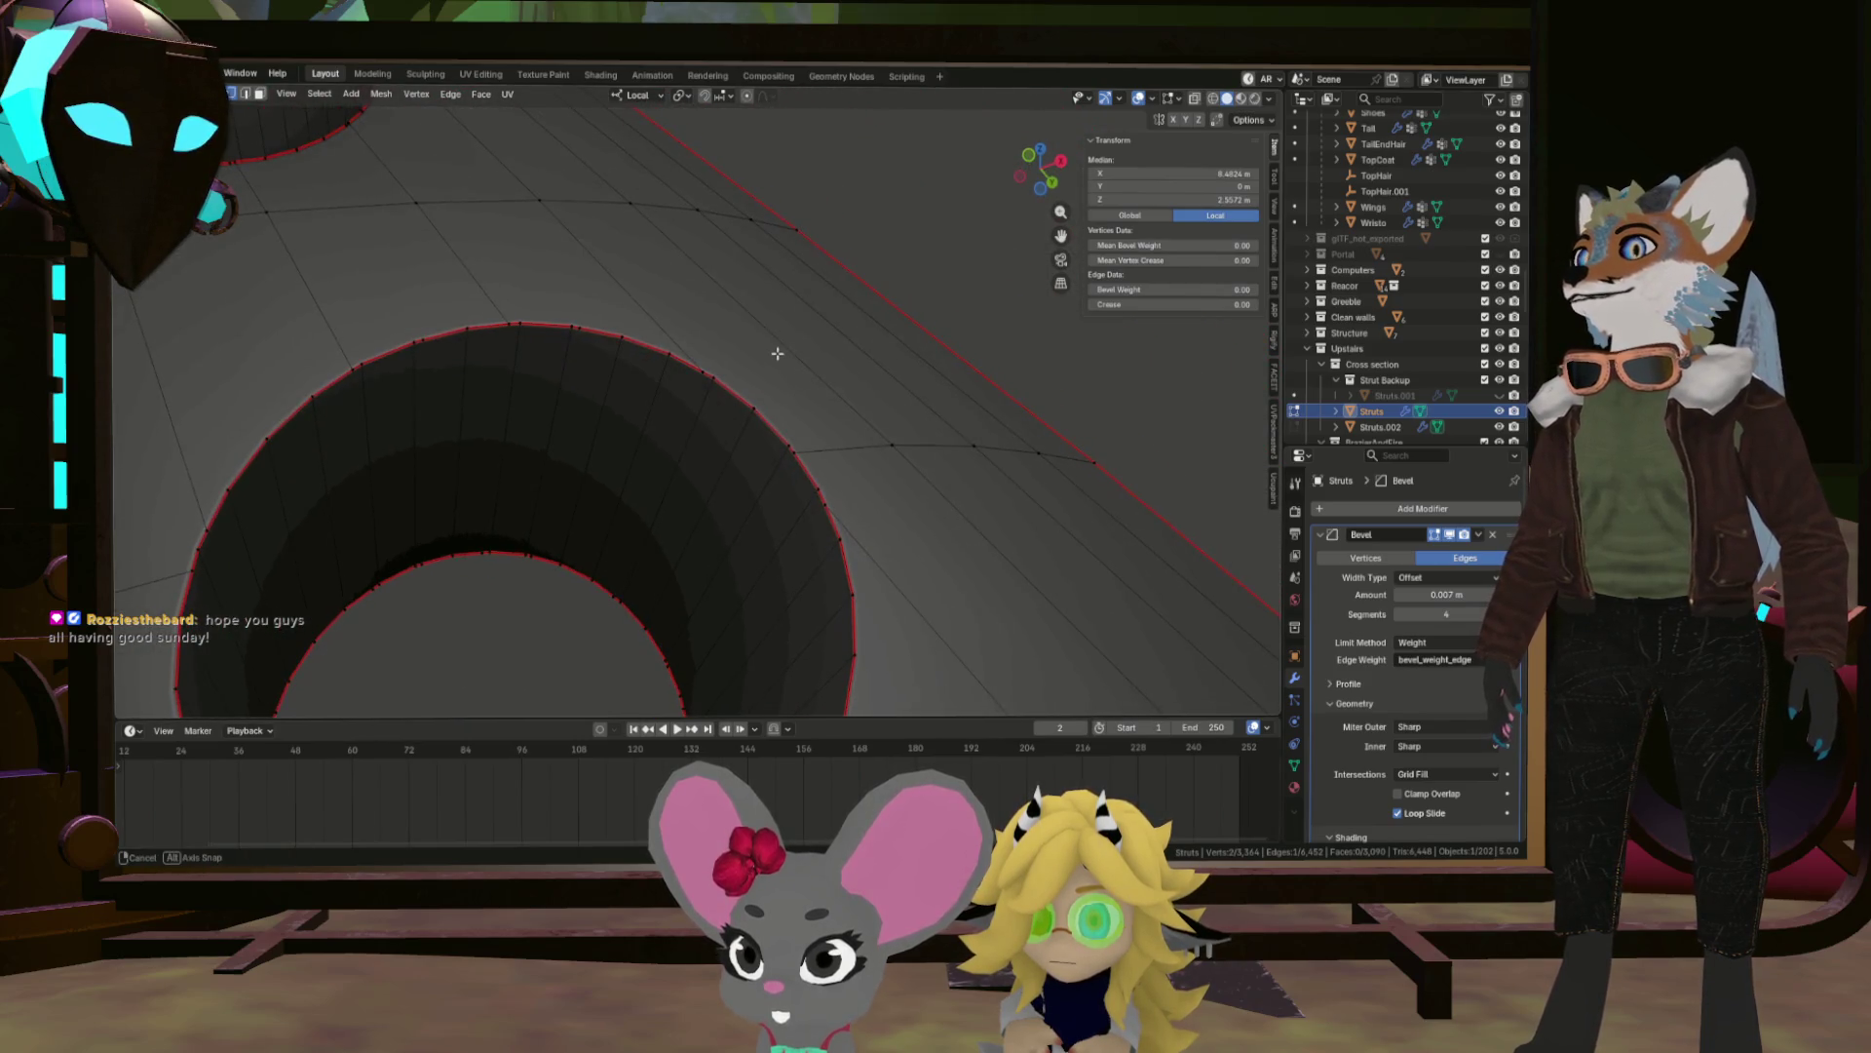
left_click_drag(602, 380, 488, 377)
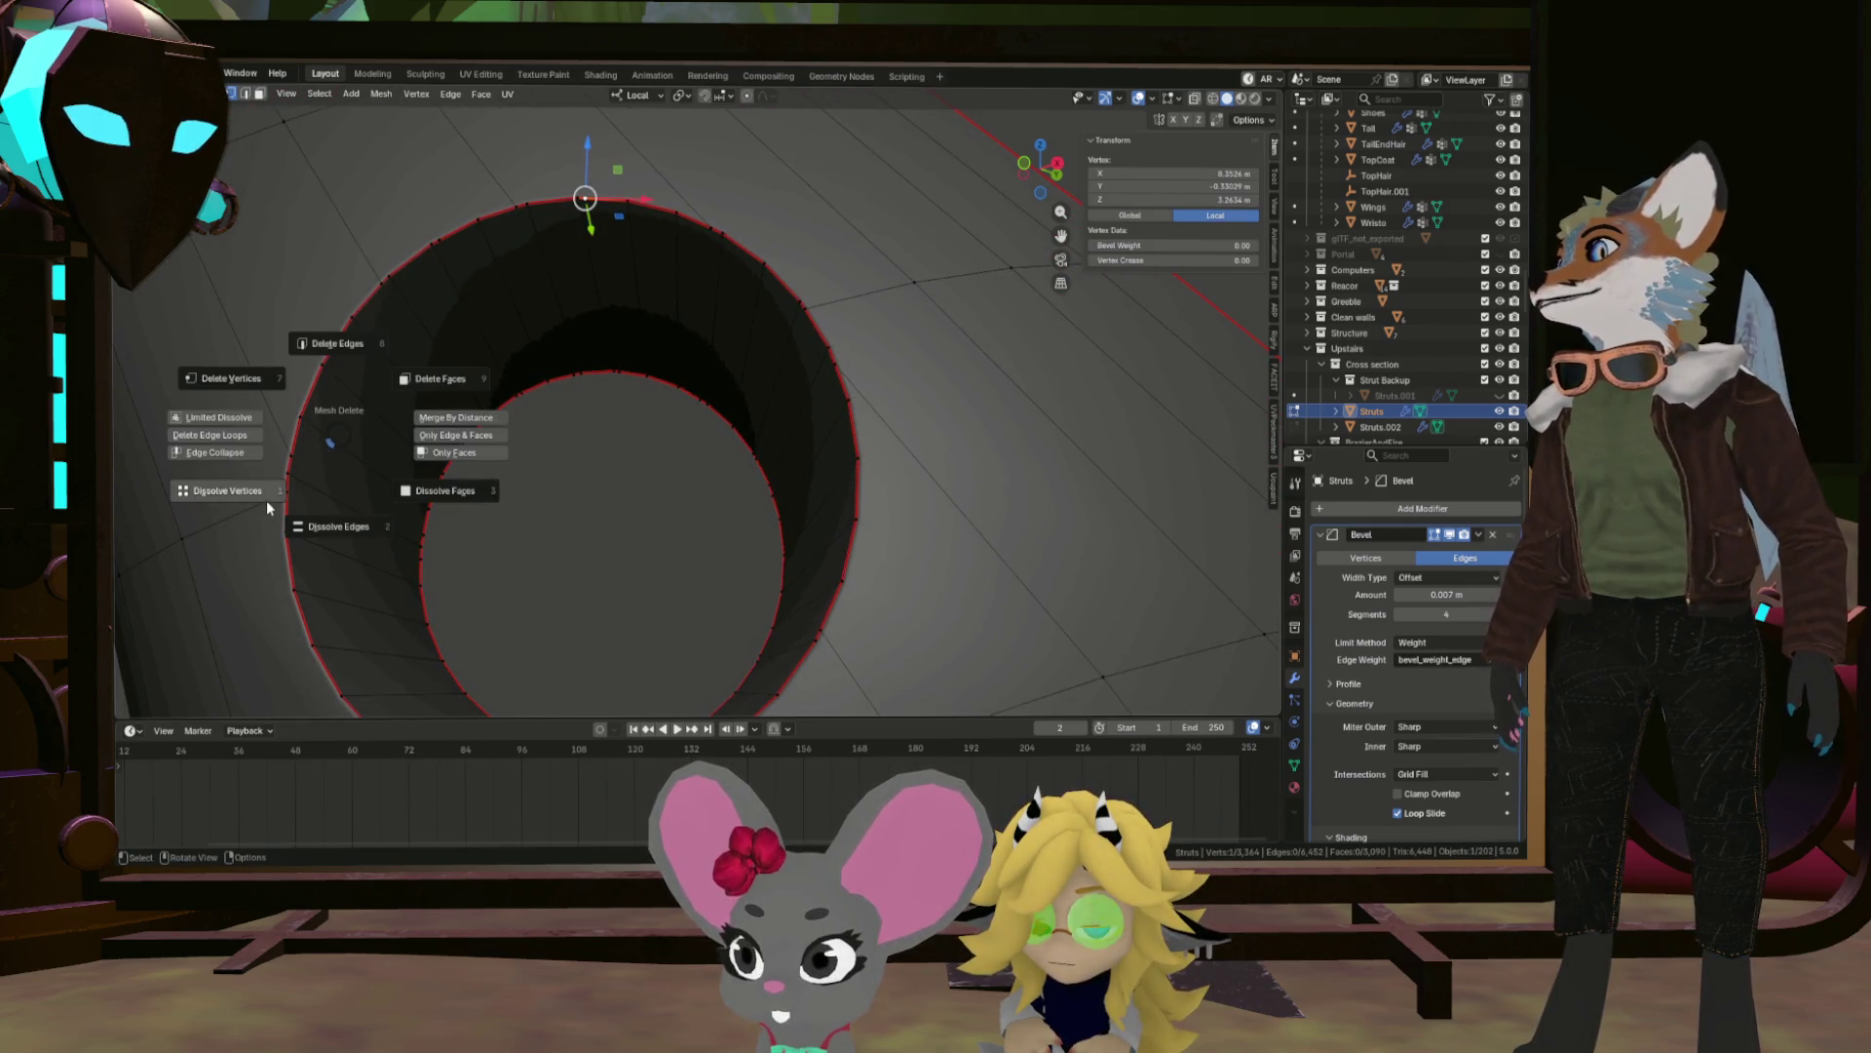
Dissolve three extra vertices on the hole rims using X > Dissolve Vertices.
left_click(266, 501)
left_click_drag(266, 501, 513, 376)
left_click(514, 376)
key("x")
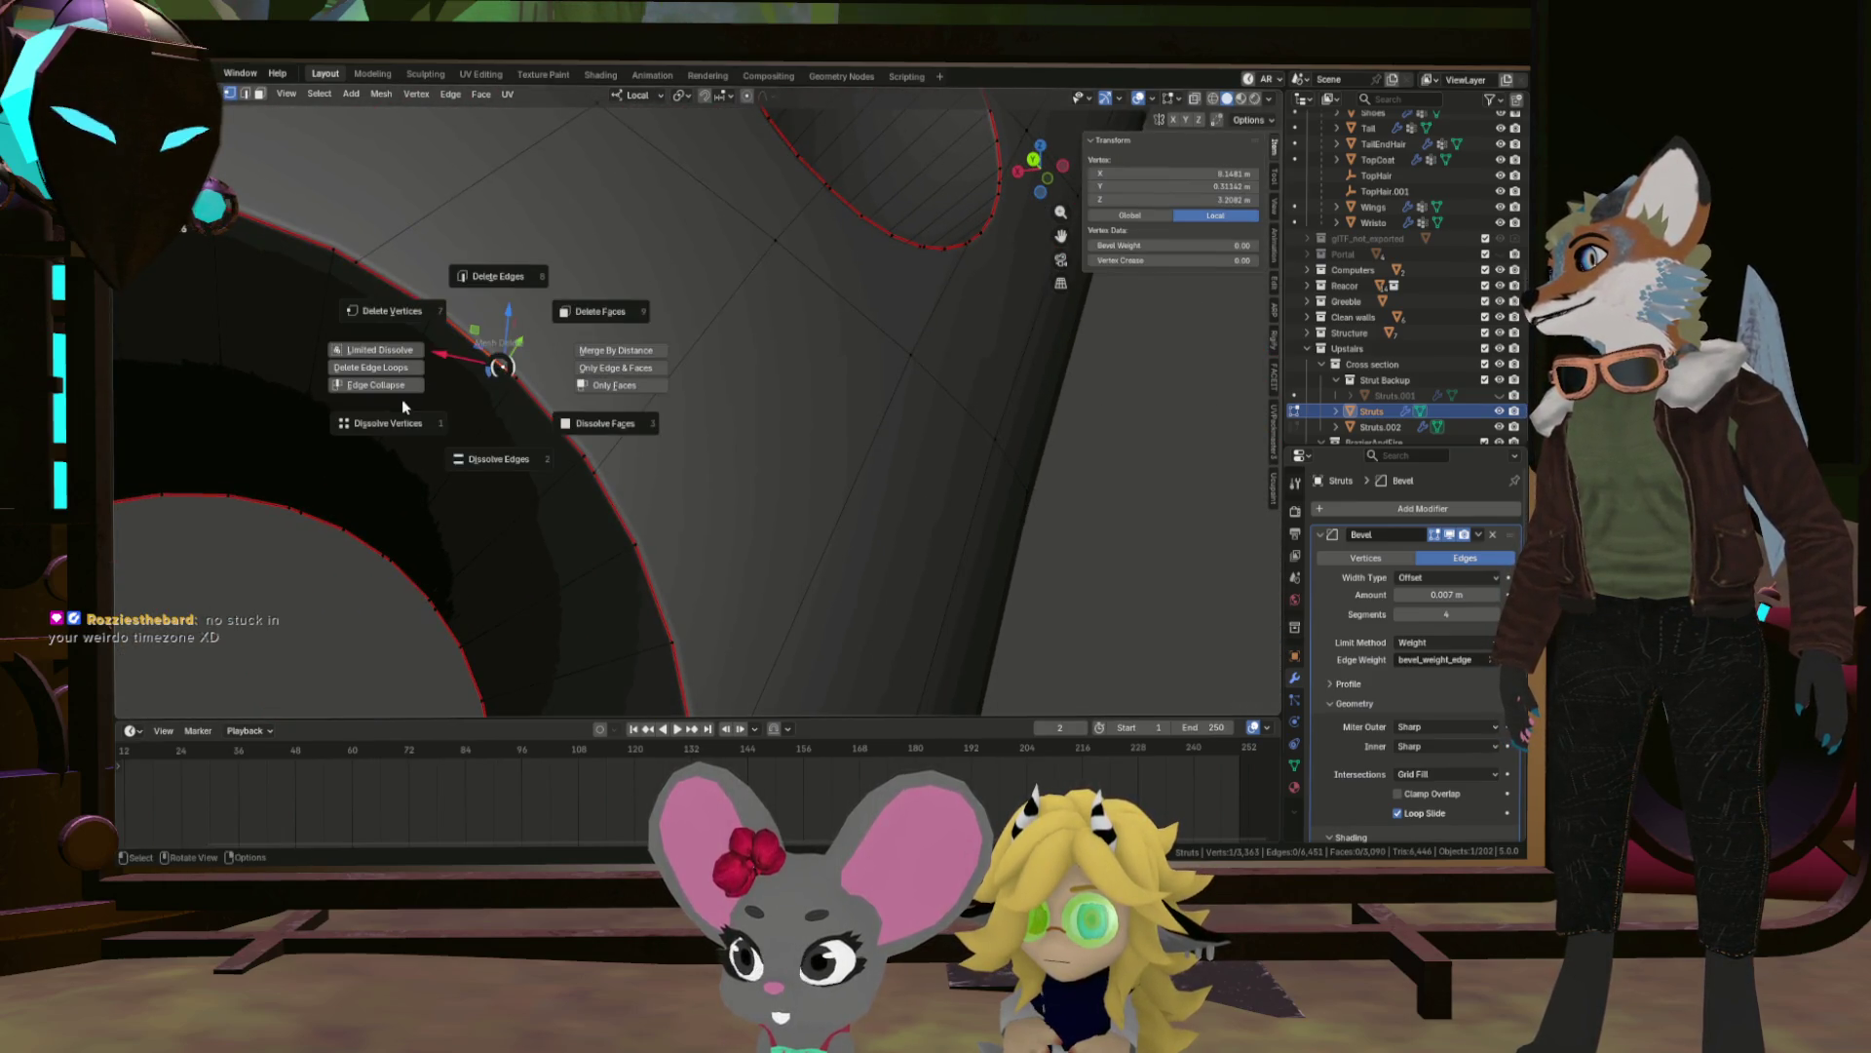
left_click(395, 418)
left_click_drag(395, 417, 555, 312)
left_click(552, 313)
key("x")
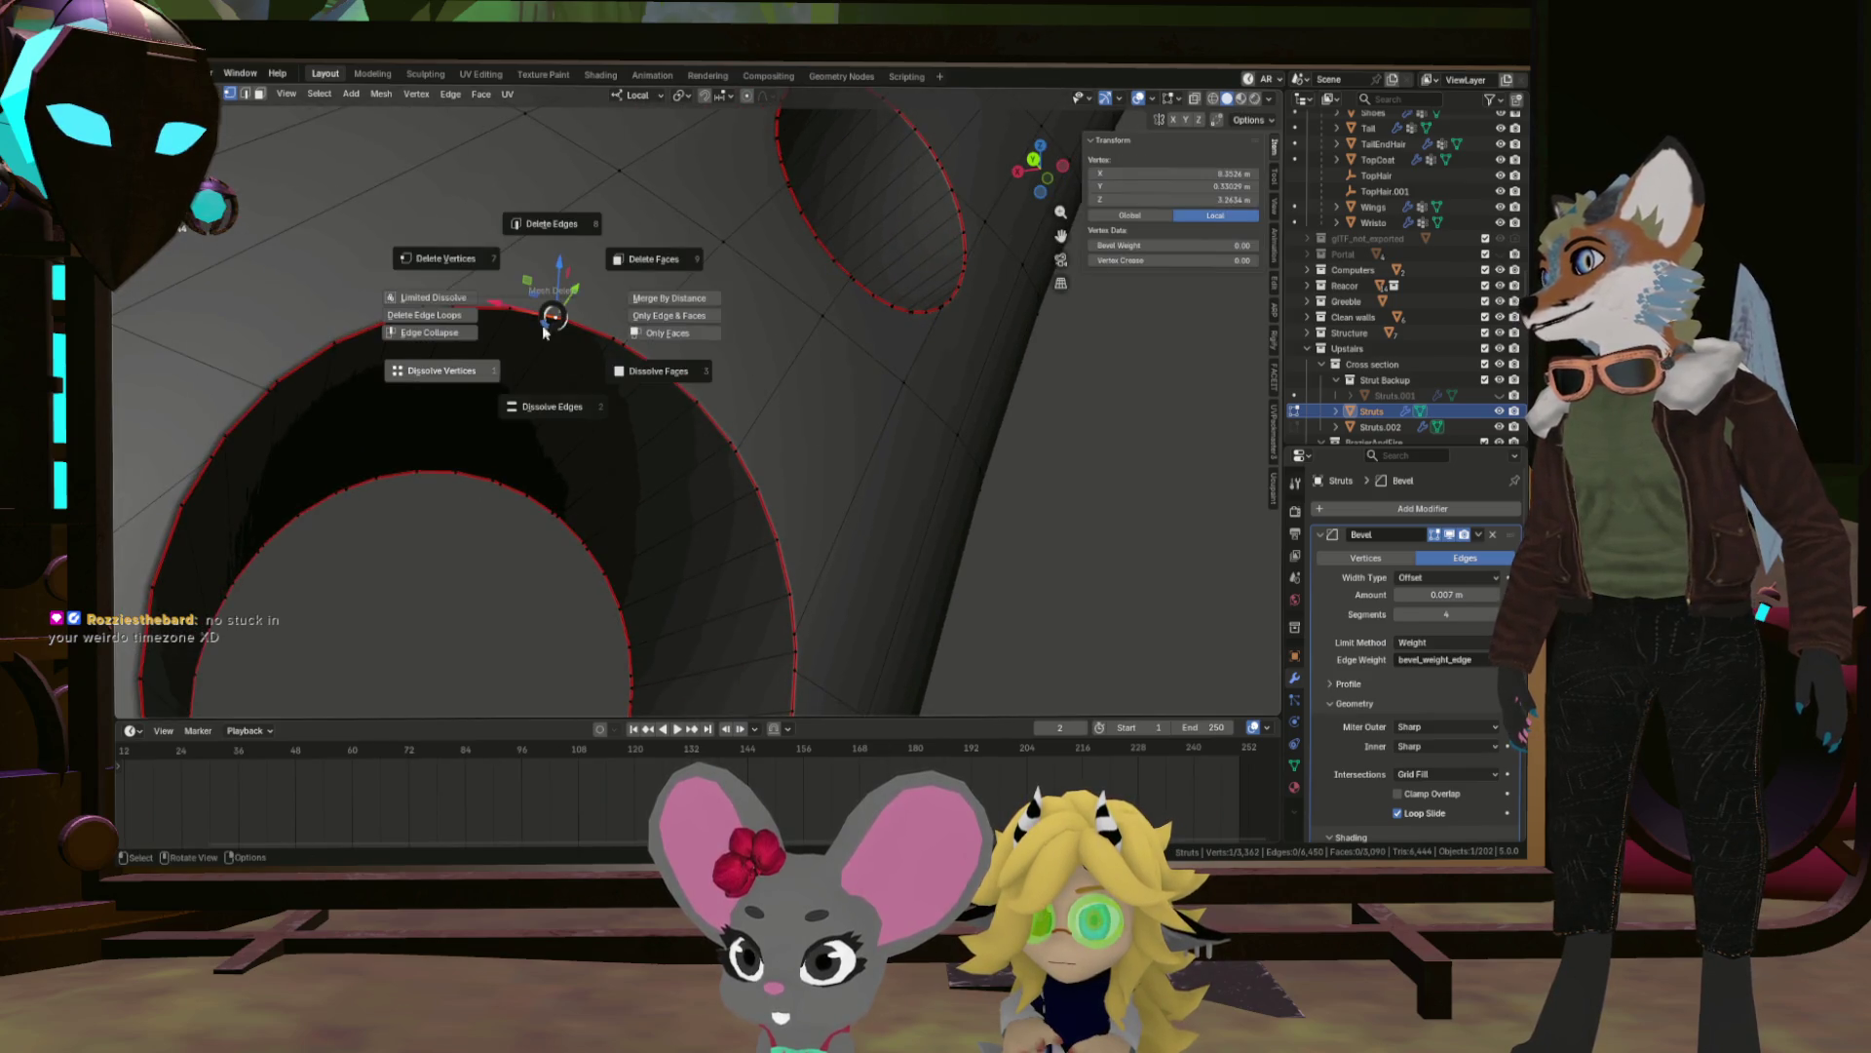
left_click(440, 377)
Look over the holed strut and zoom out to view the whole curved fin.
left_click_drag(434, 474, 284, 468)
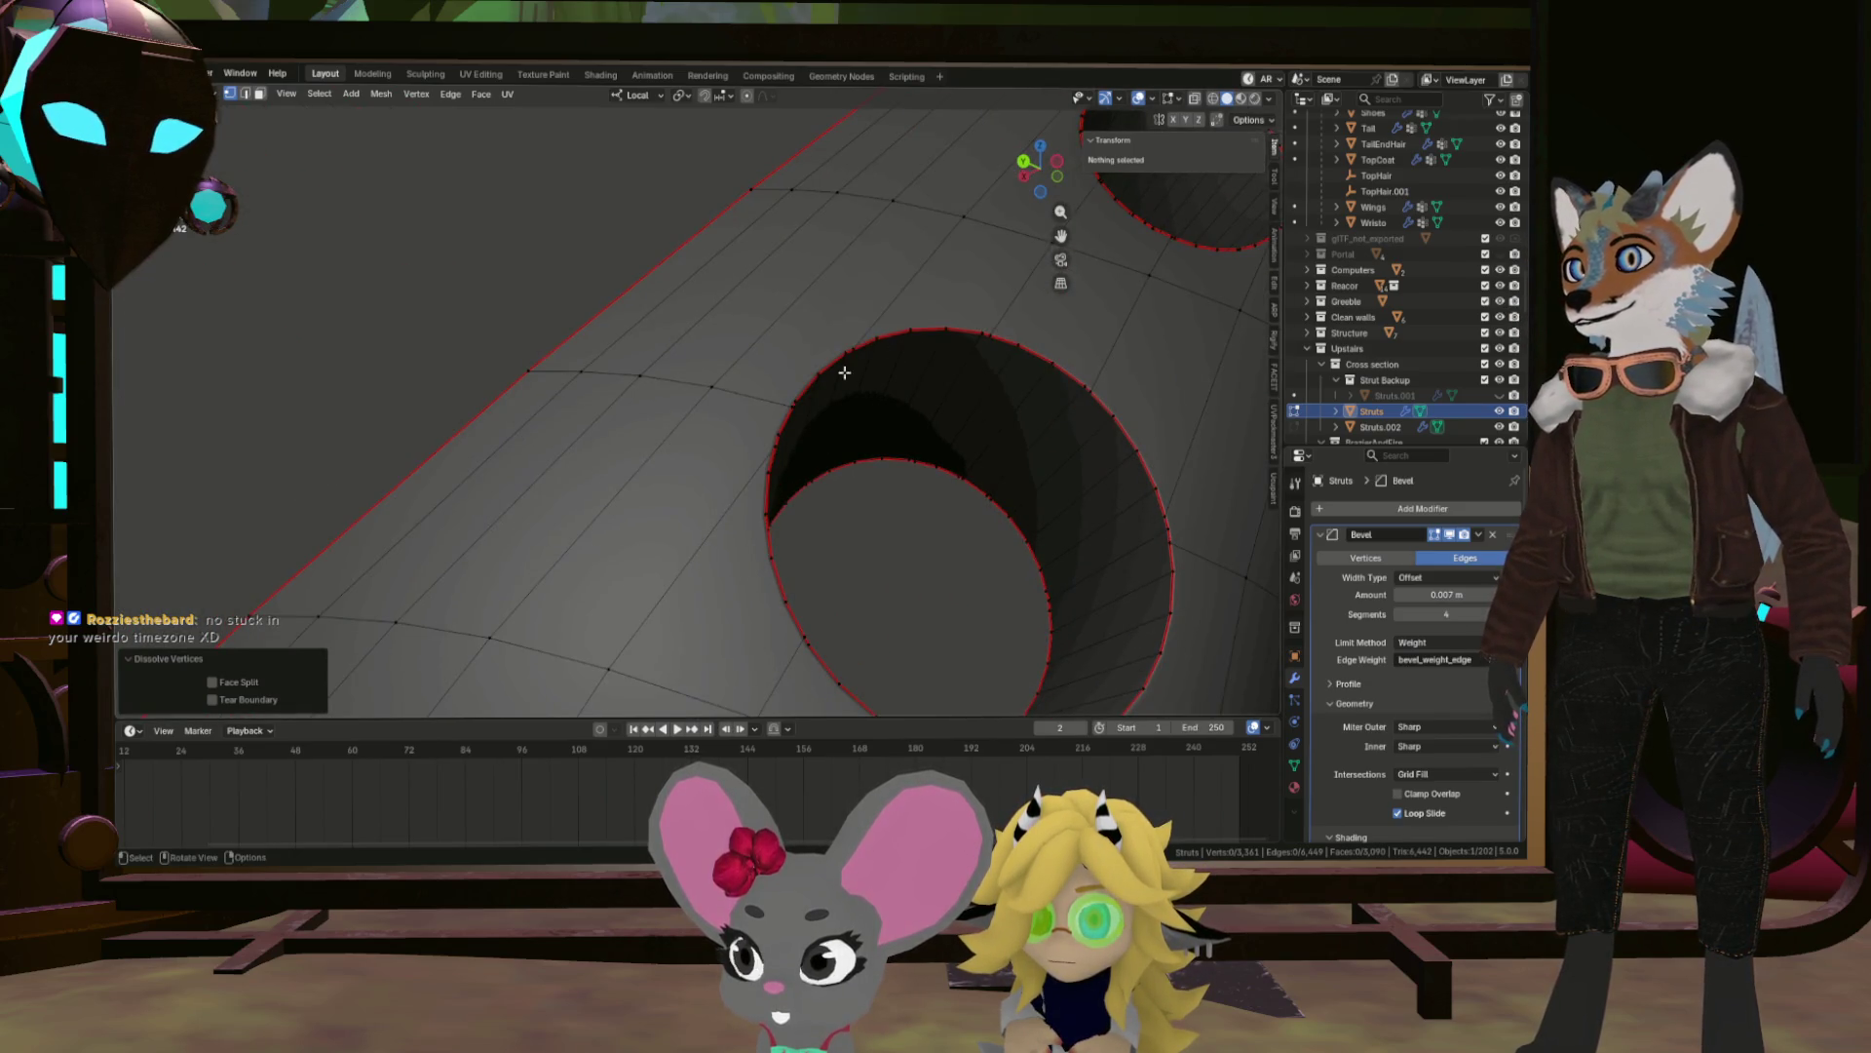
scroll("up", 3)
left_click_drag(814, 397, 921, 459)
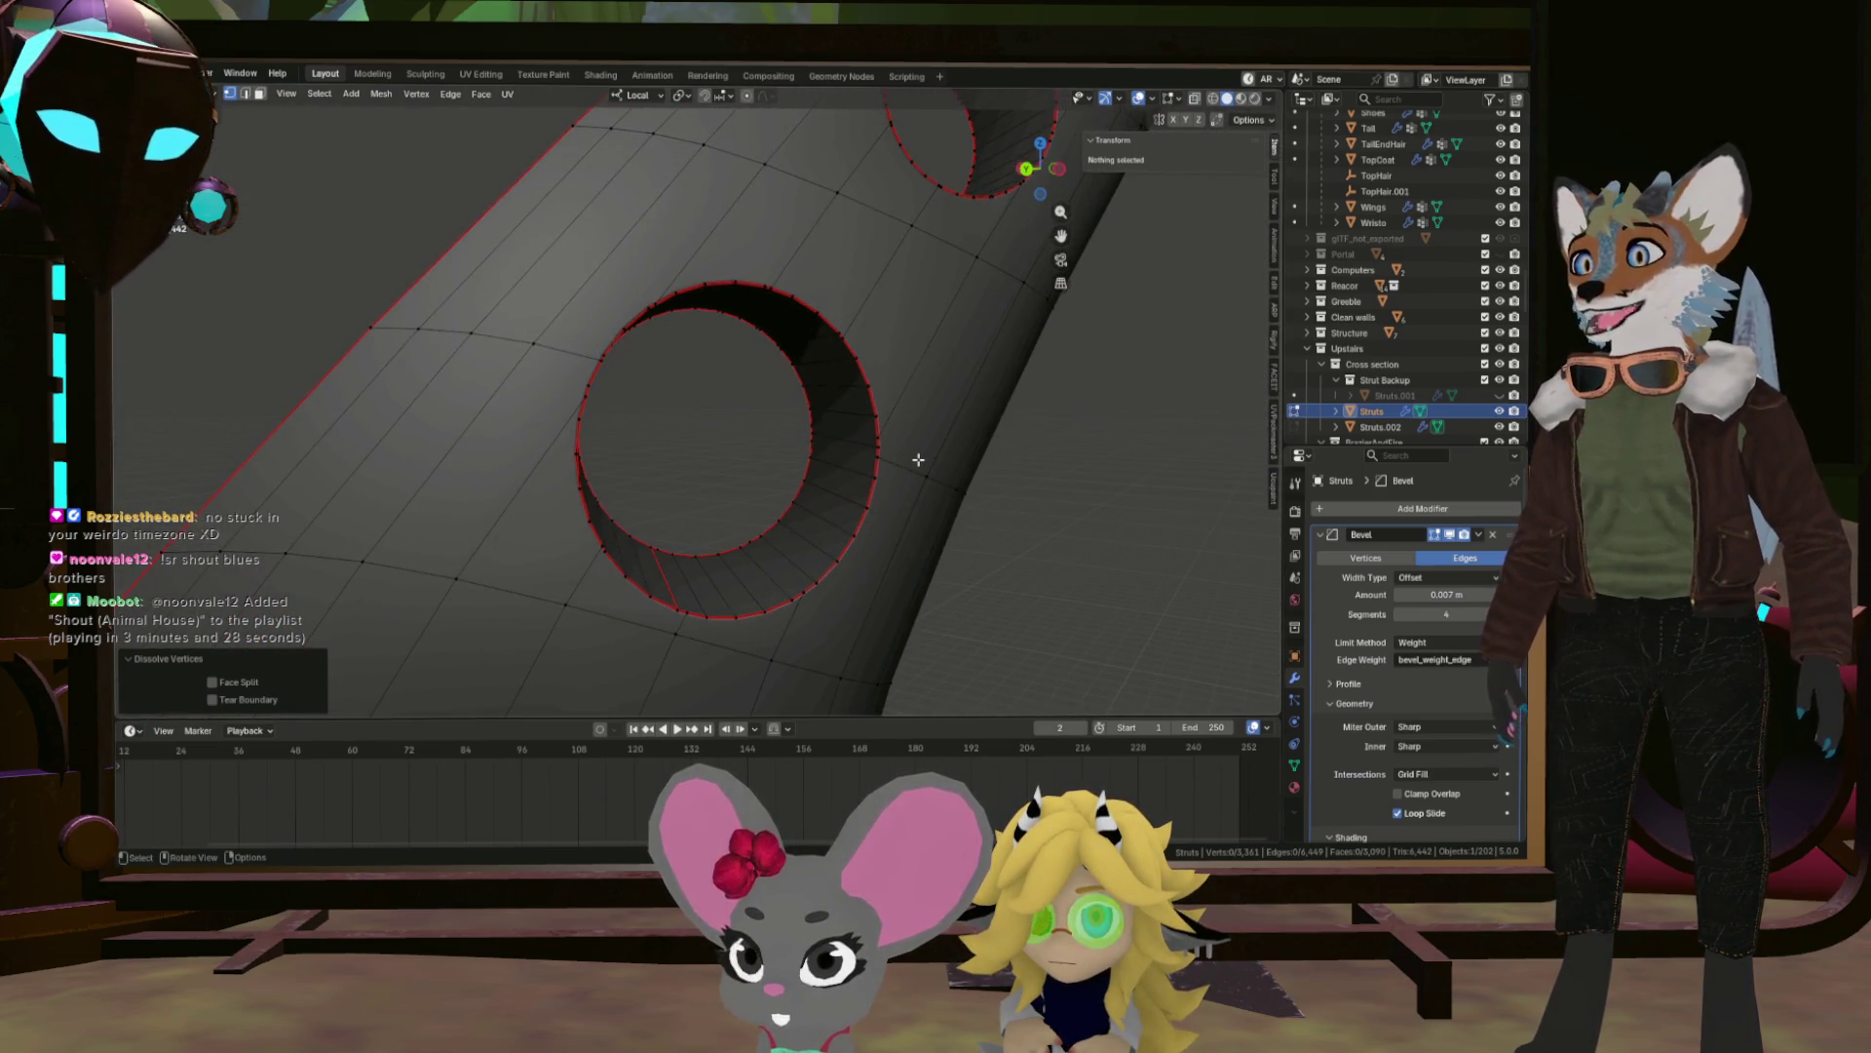
scroll("down", 3)
left_click_drag(796, 398, 816, 367)
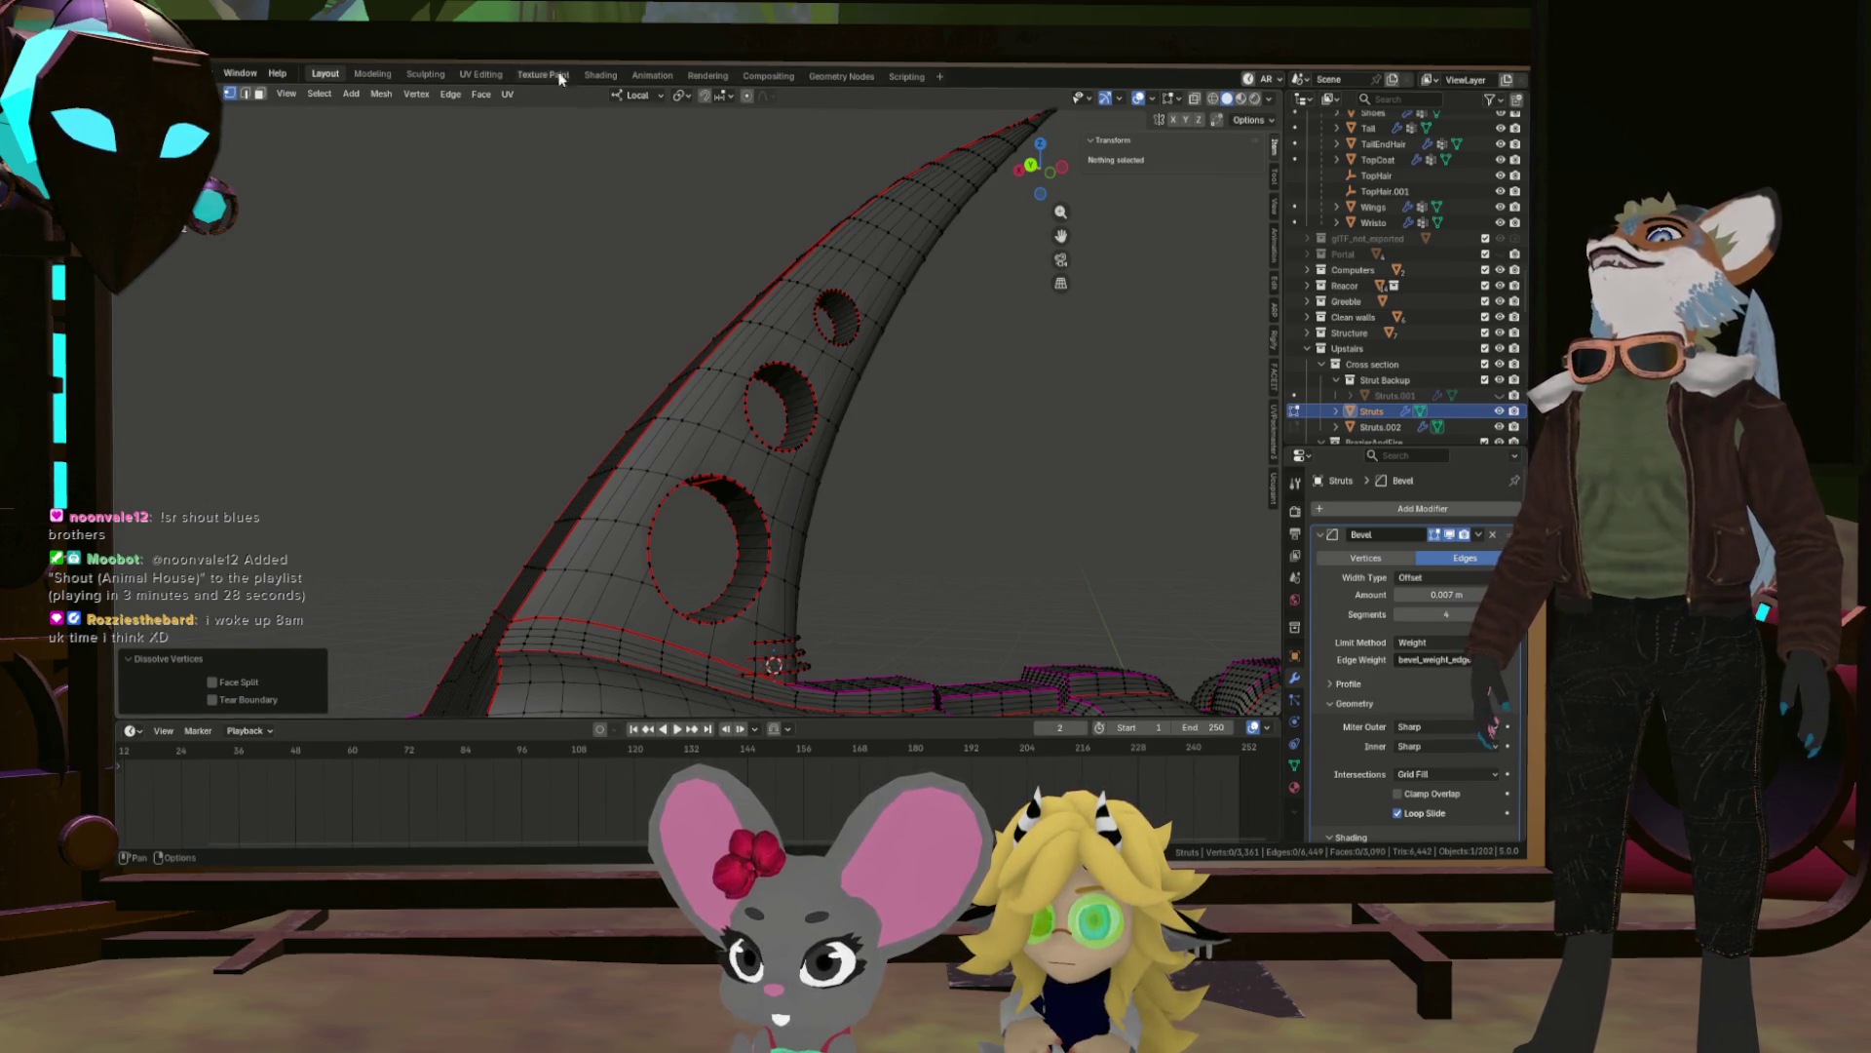
In the UV Editing workspace, re-unwrap the whole strut with the Angle Based method.
left_click(485, 76)
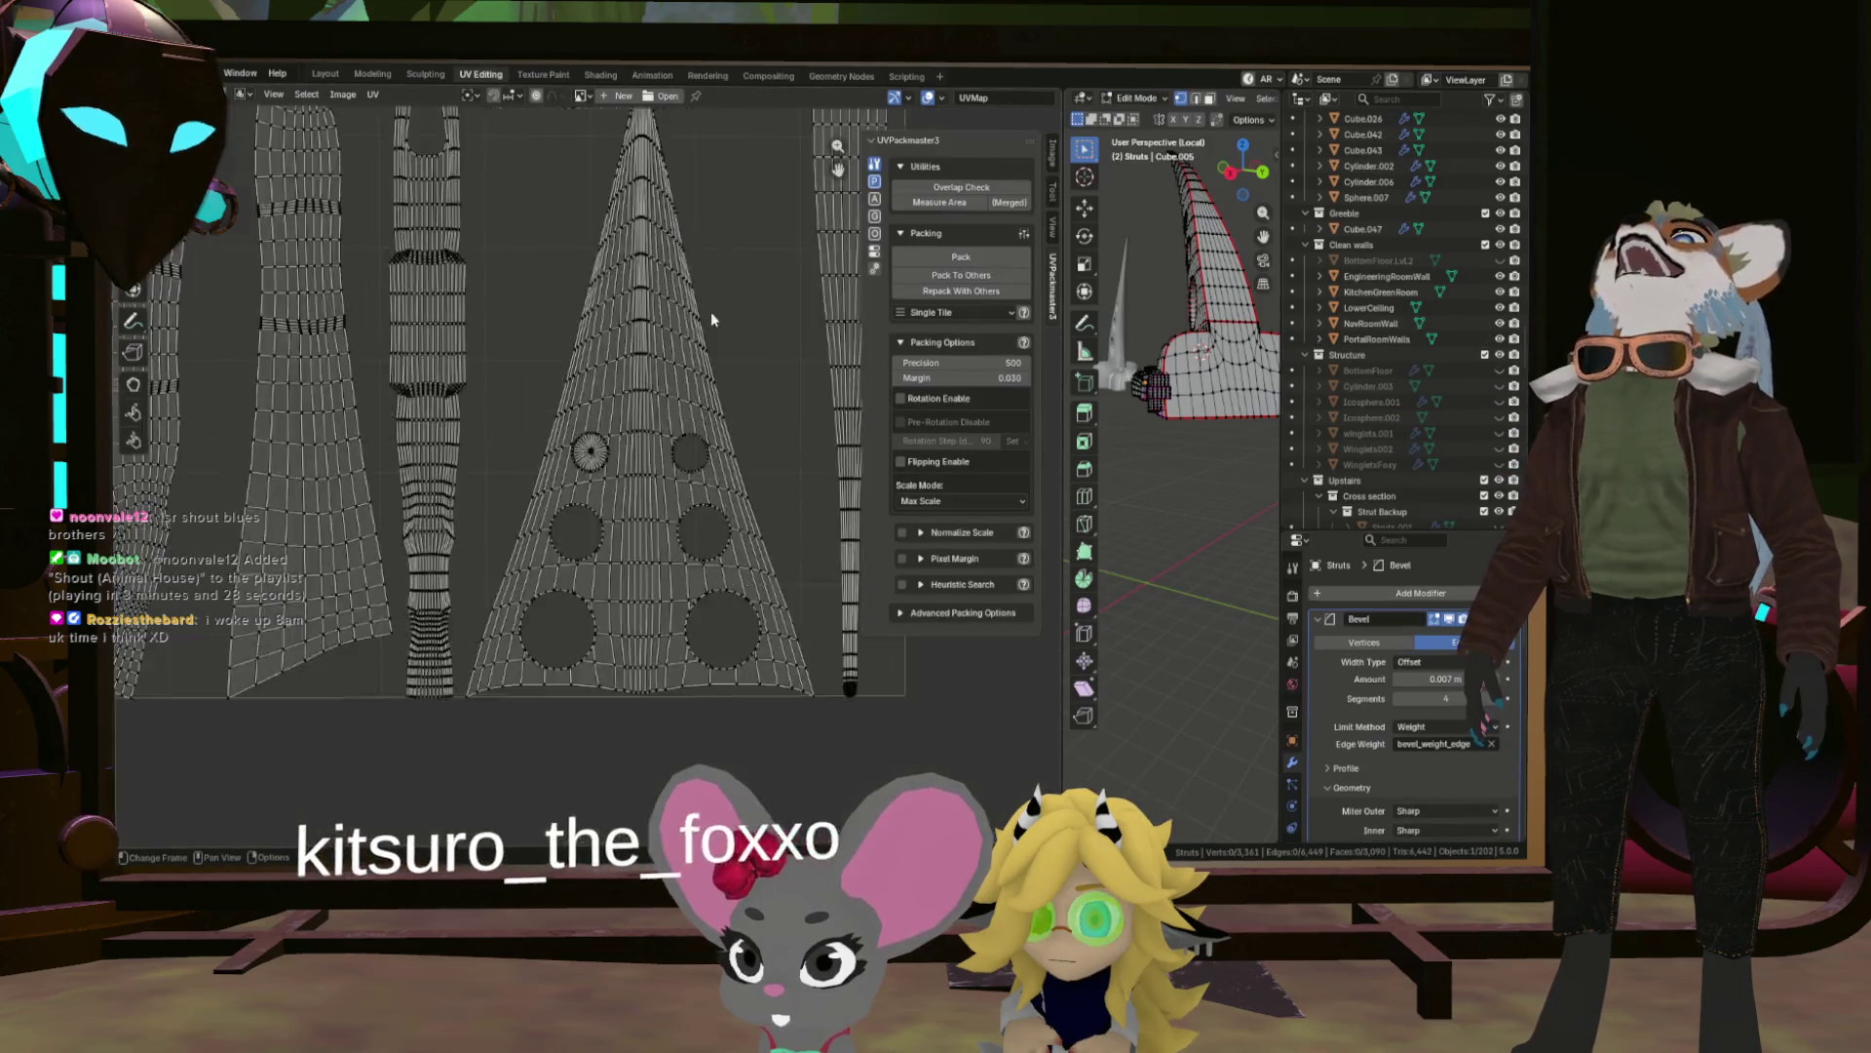
key("a")
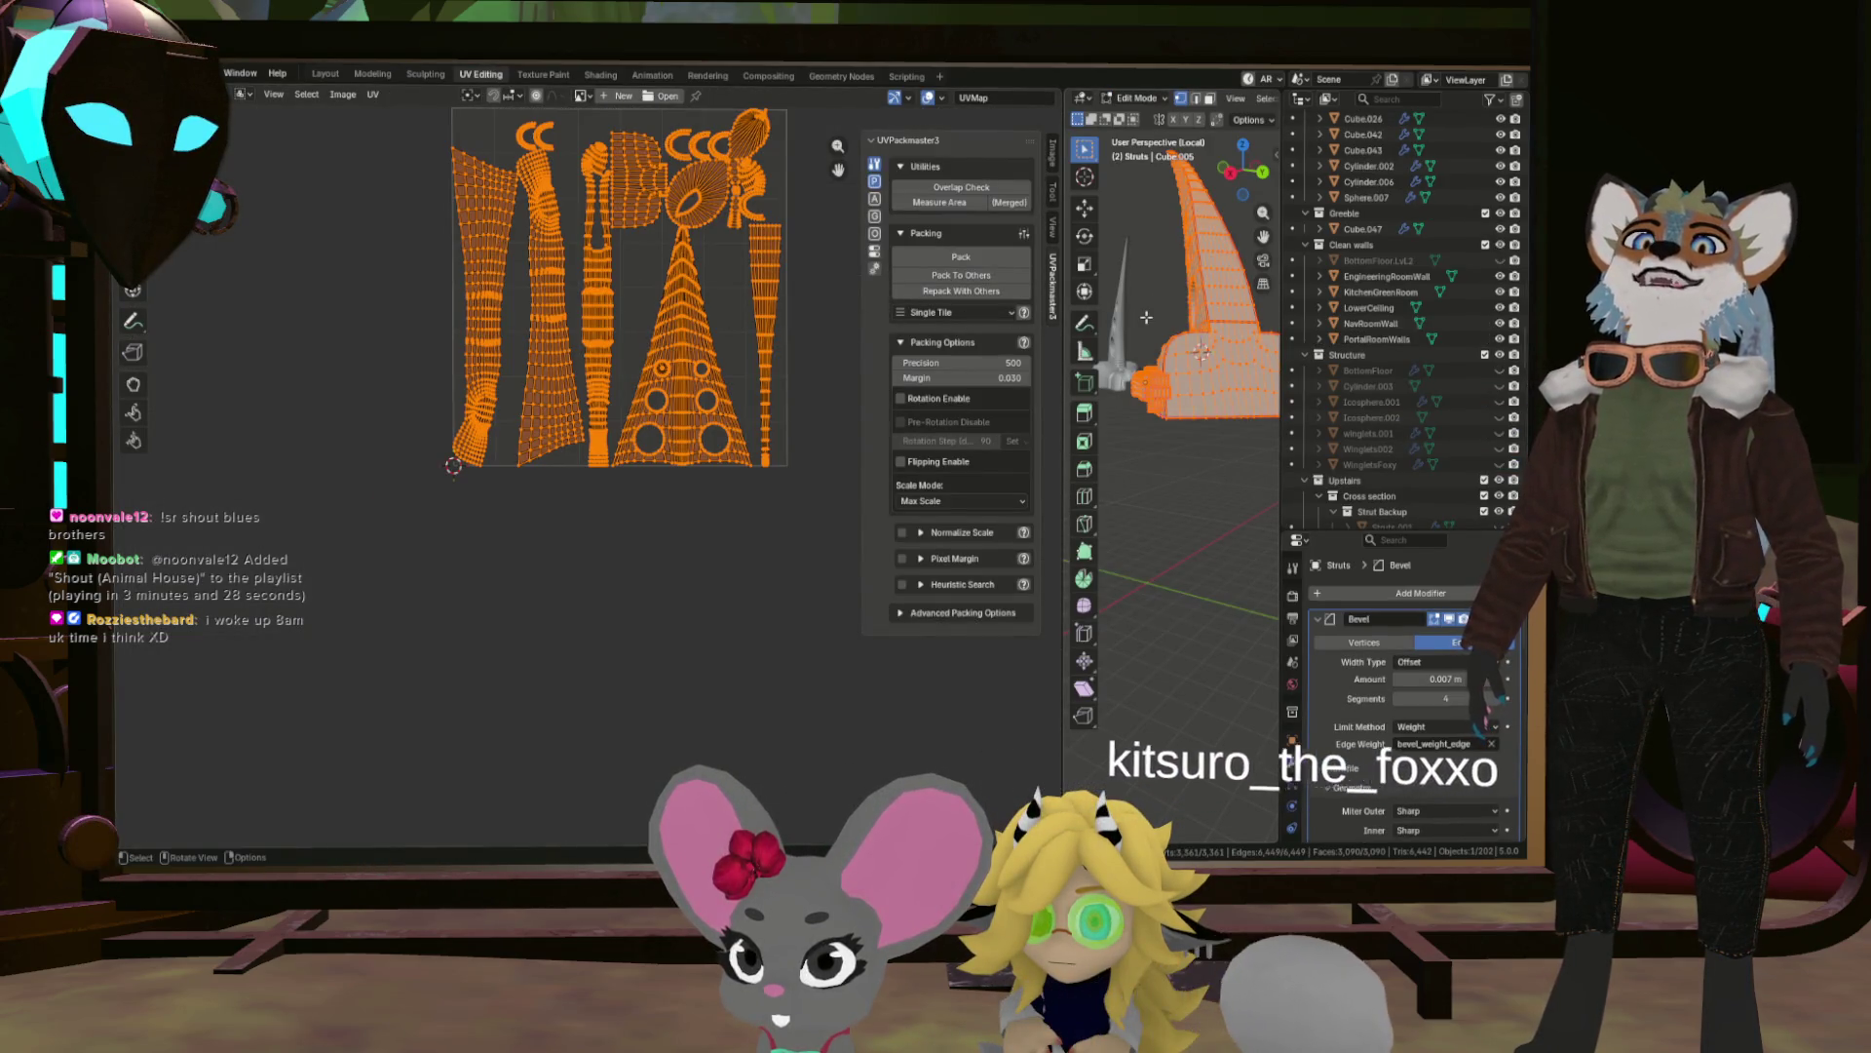
key("u")
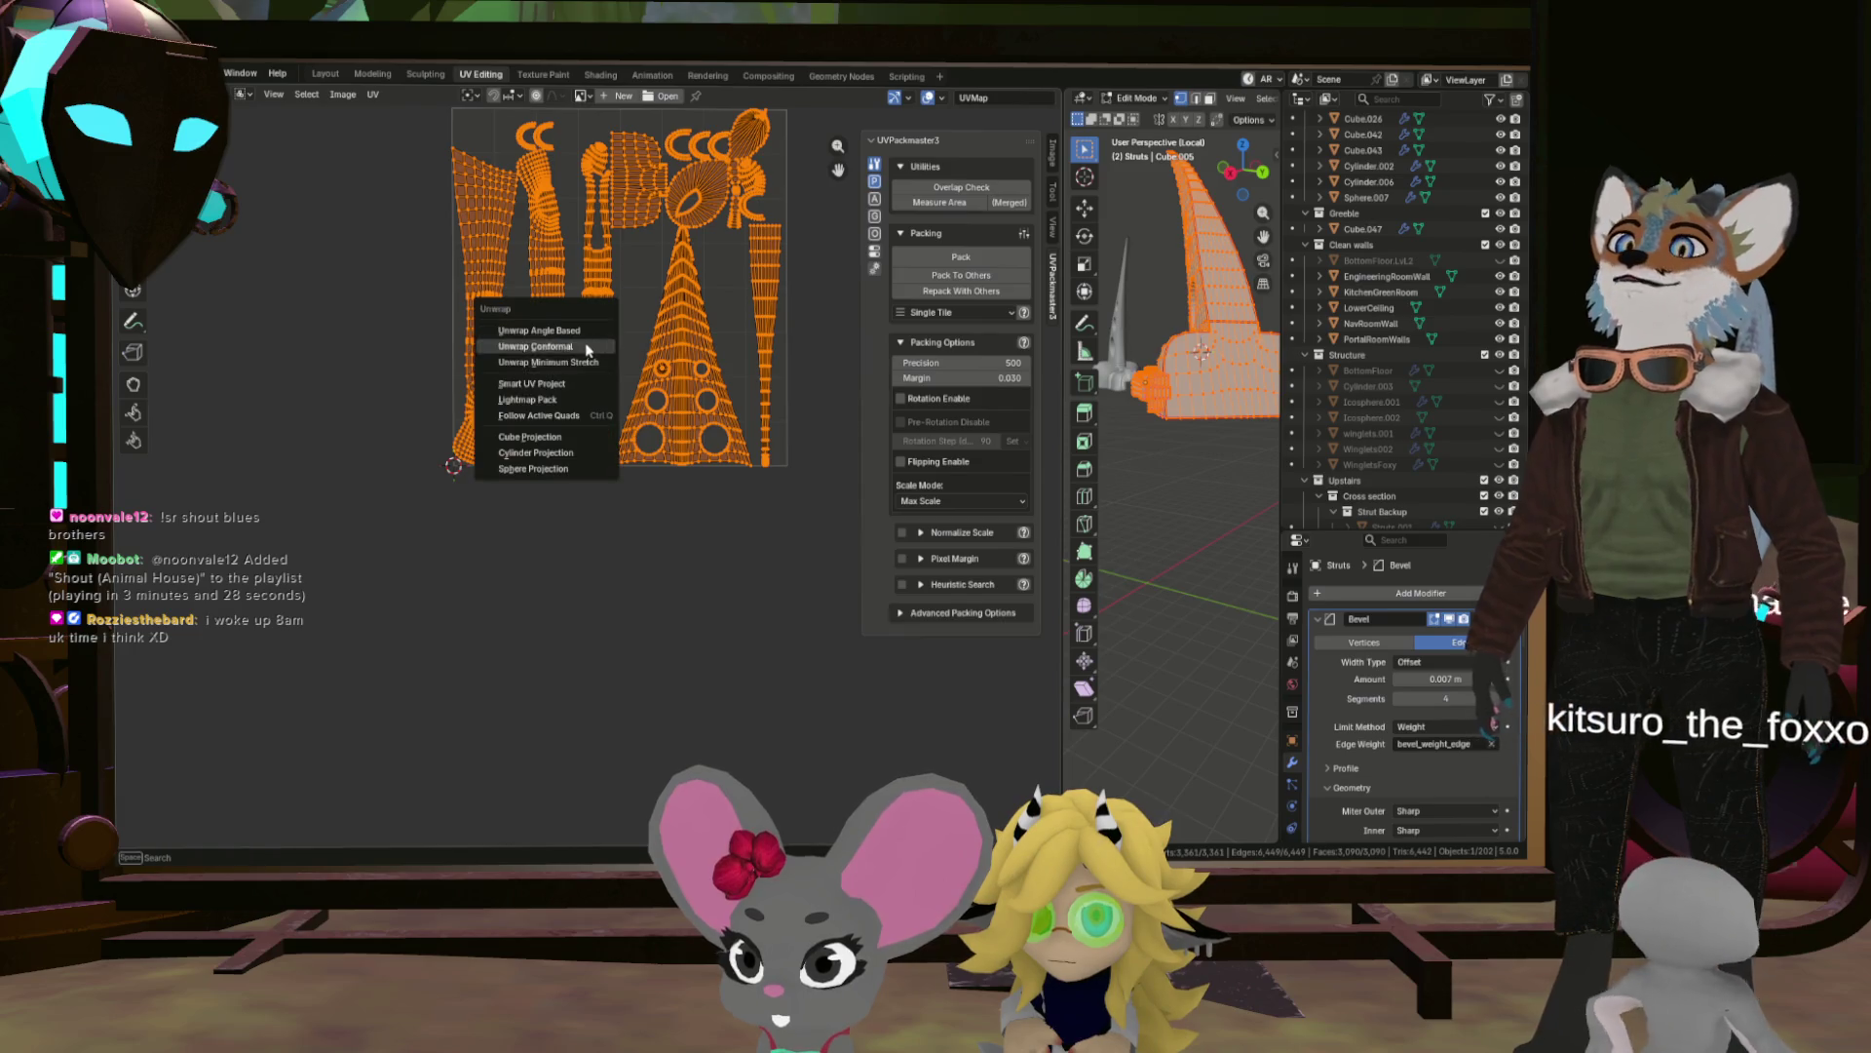
left_click(581, 334)
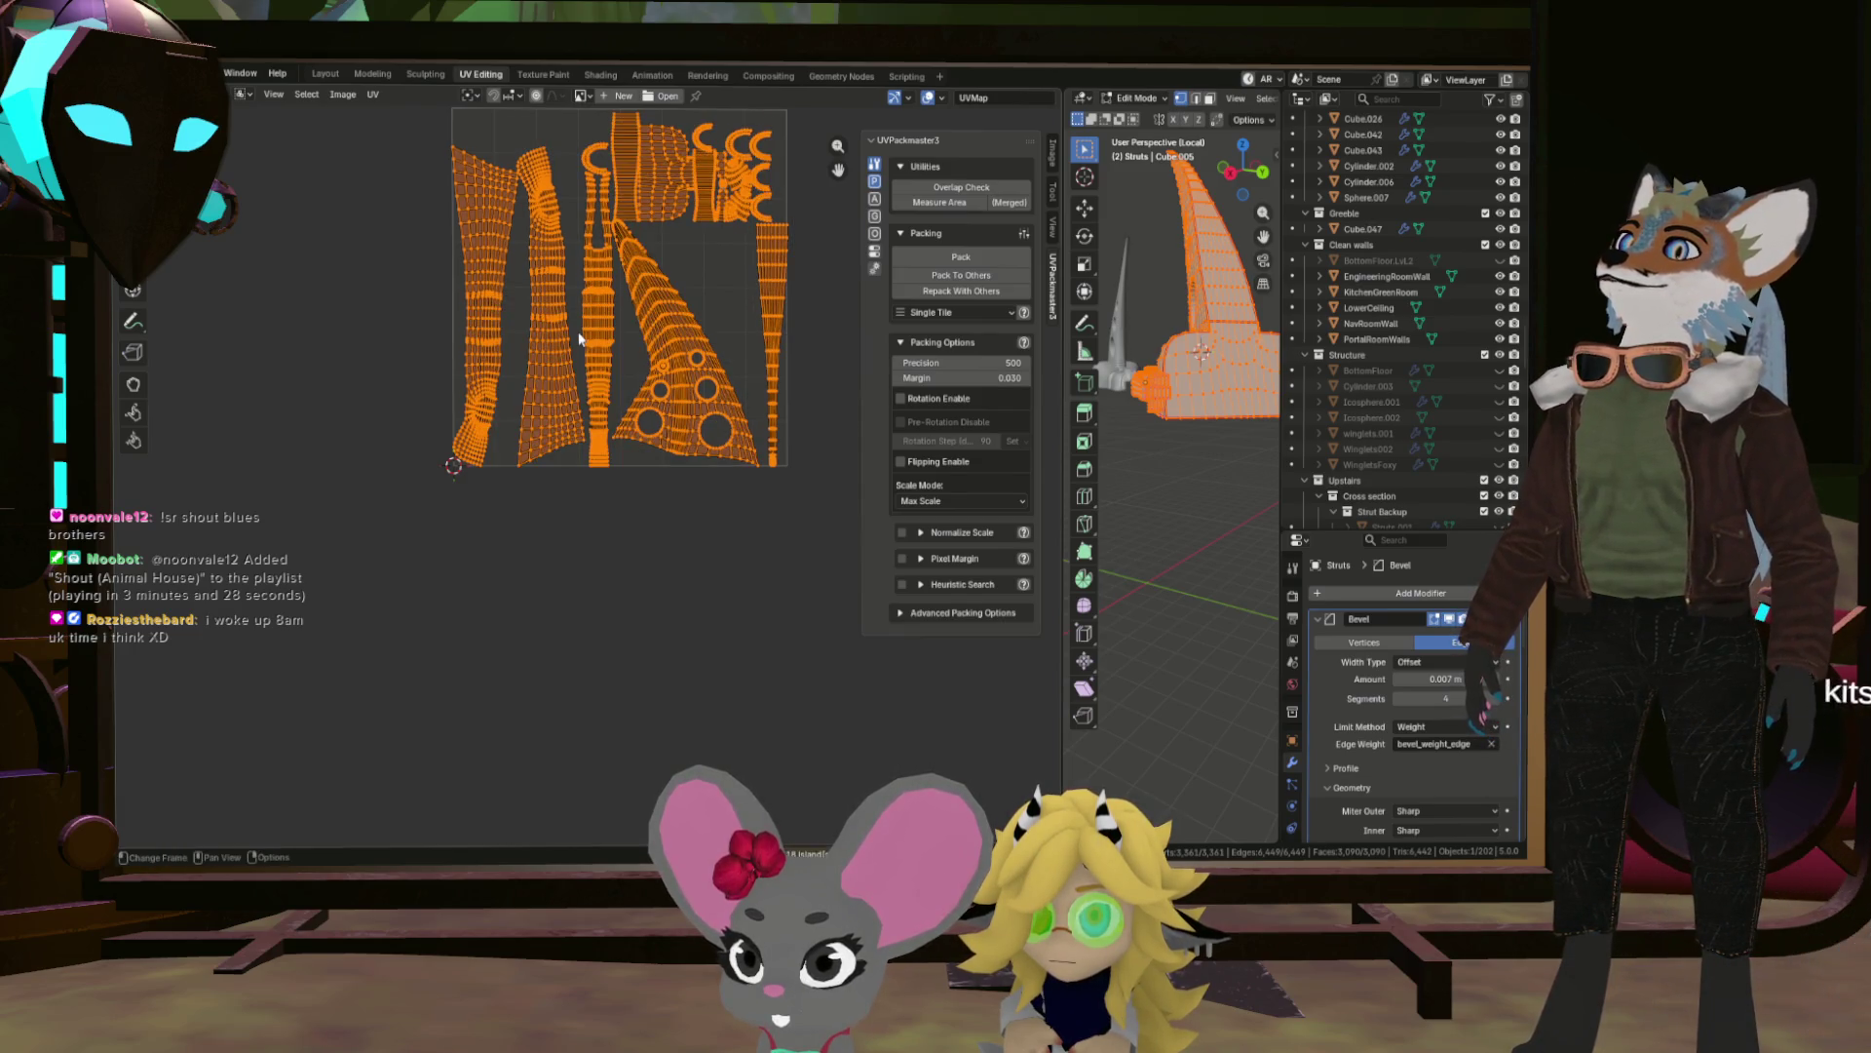
Zoom in on the small fan island, clear the UV selection and select a rim edge.
scroll("up", 3)
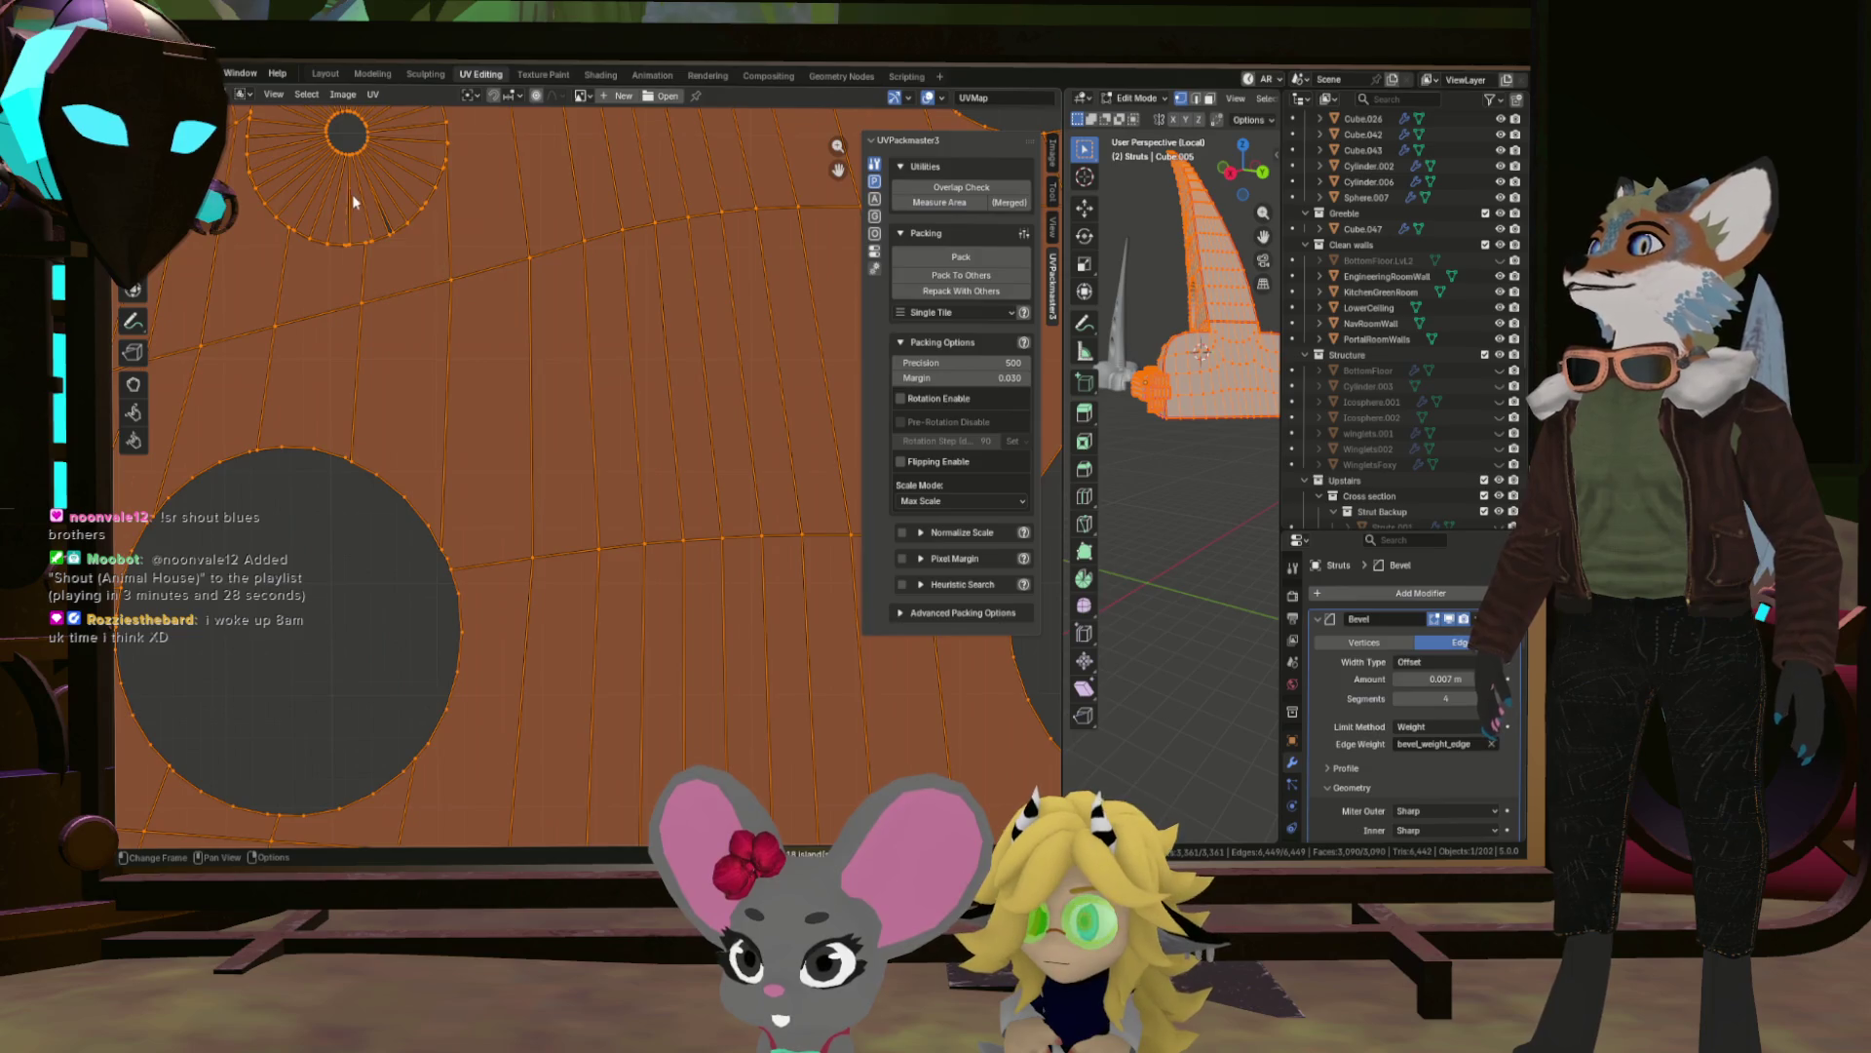
left_click_drag(499, 306, 546, 331)
scroll("up", 3)
left_click(649, 383)
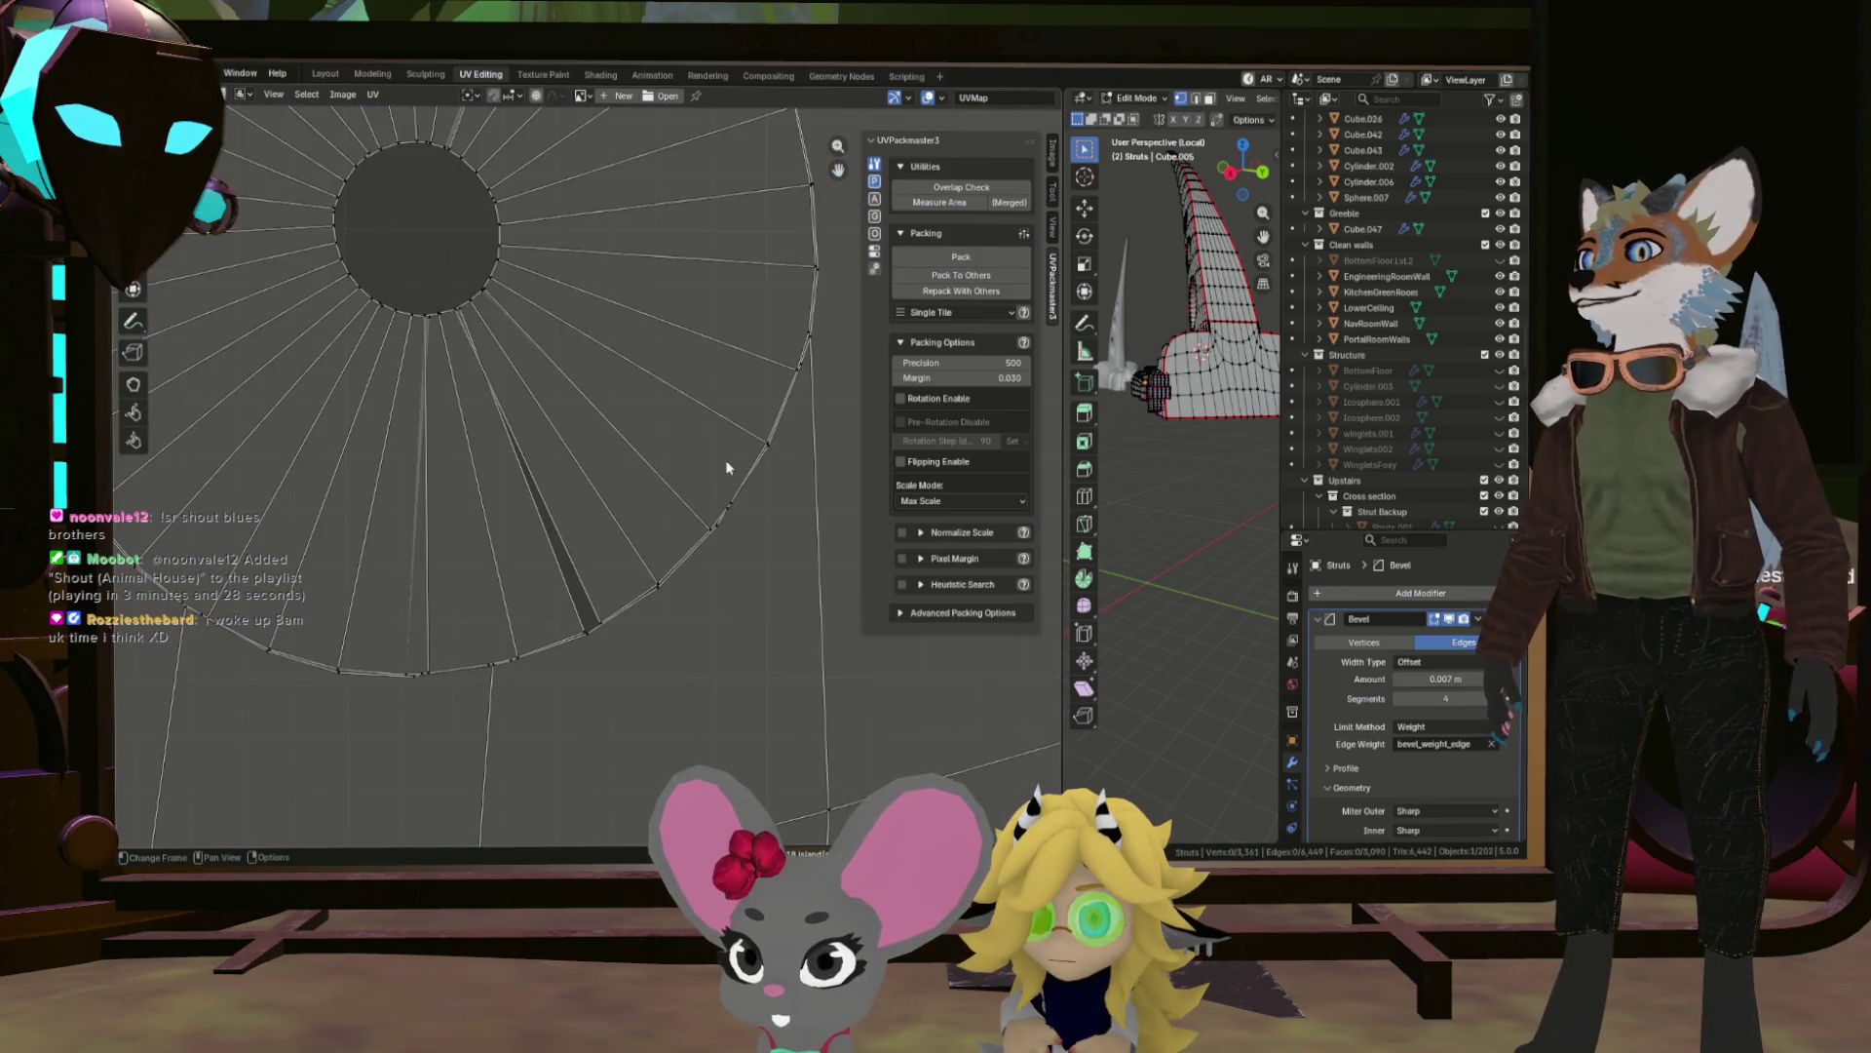
scroll("down", 3)
scroll("up", 3)
scroll("down", 3)
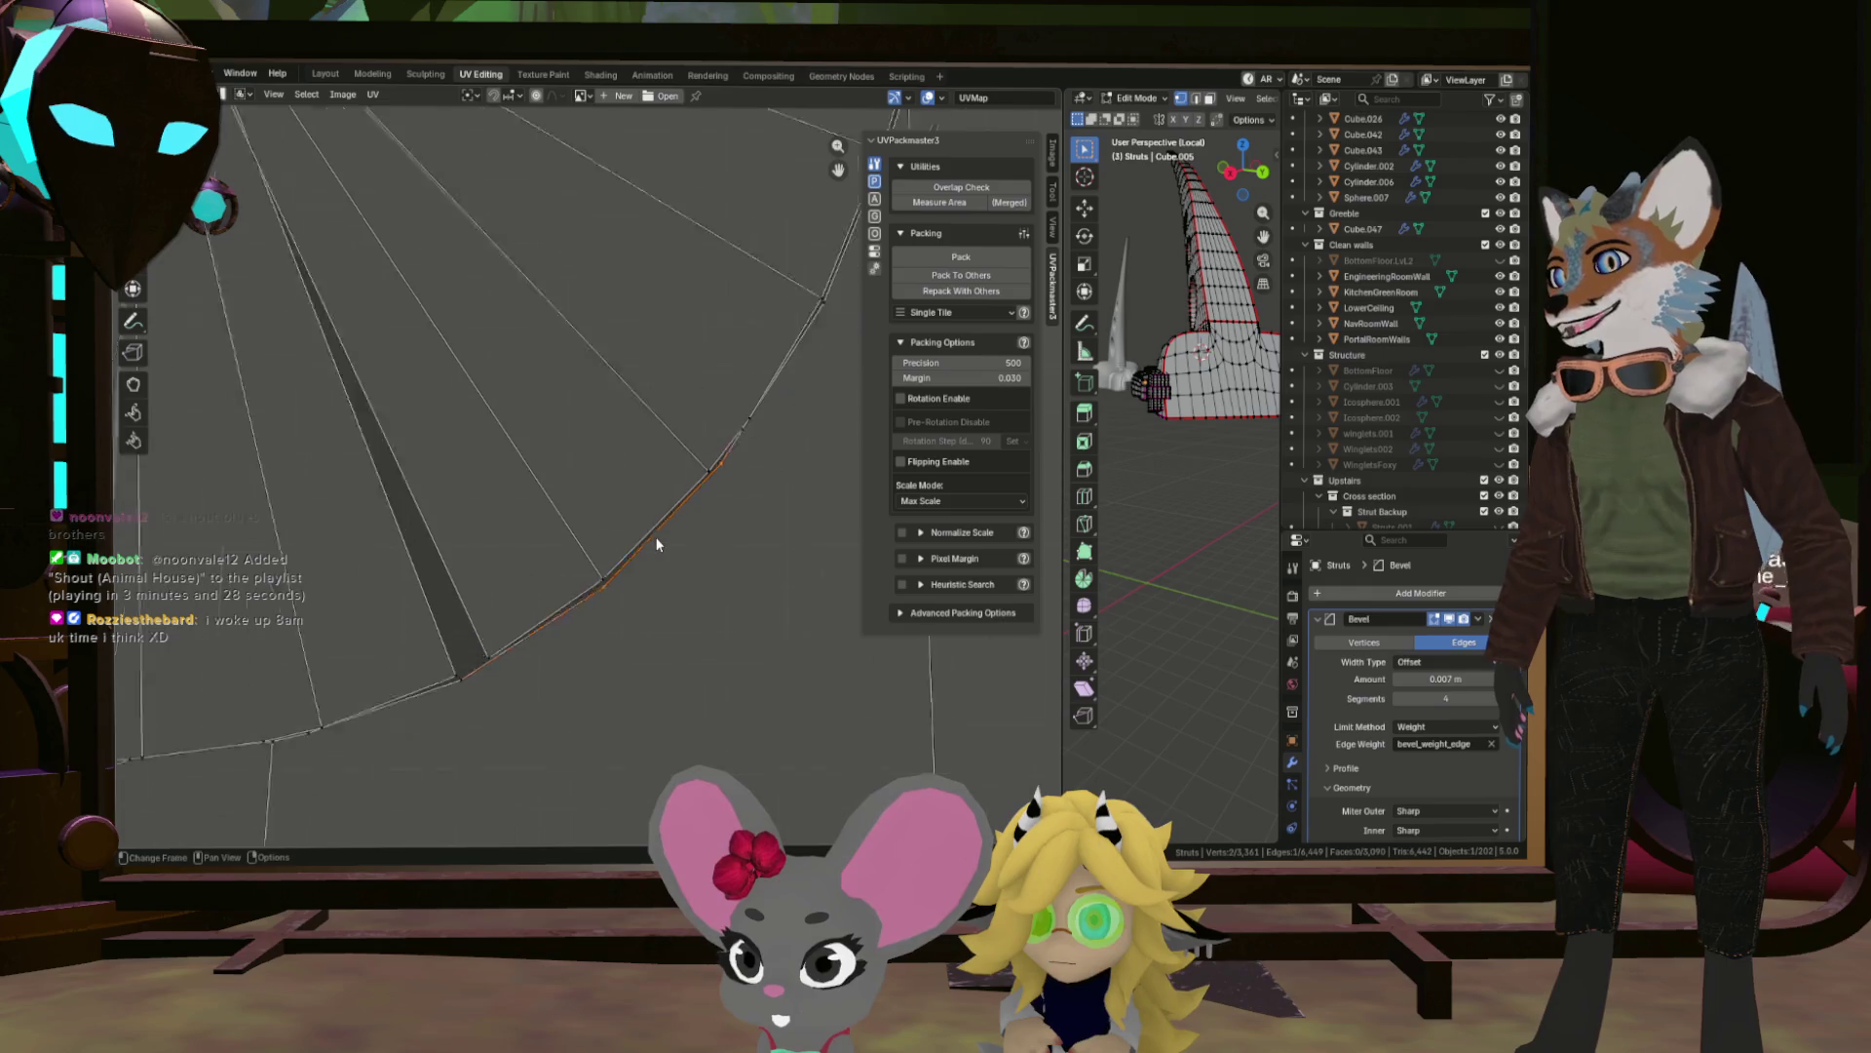
scroll("up", 3)
left_click(720, 453)
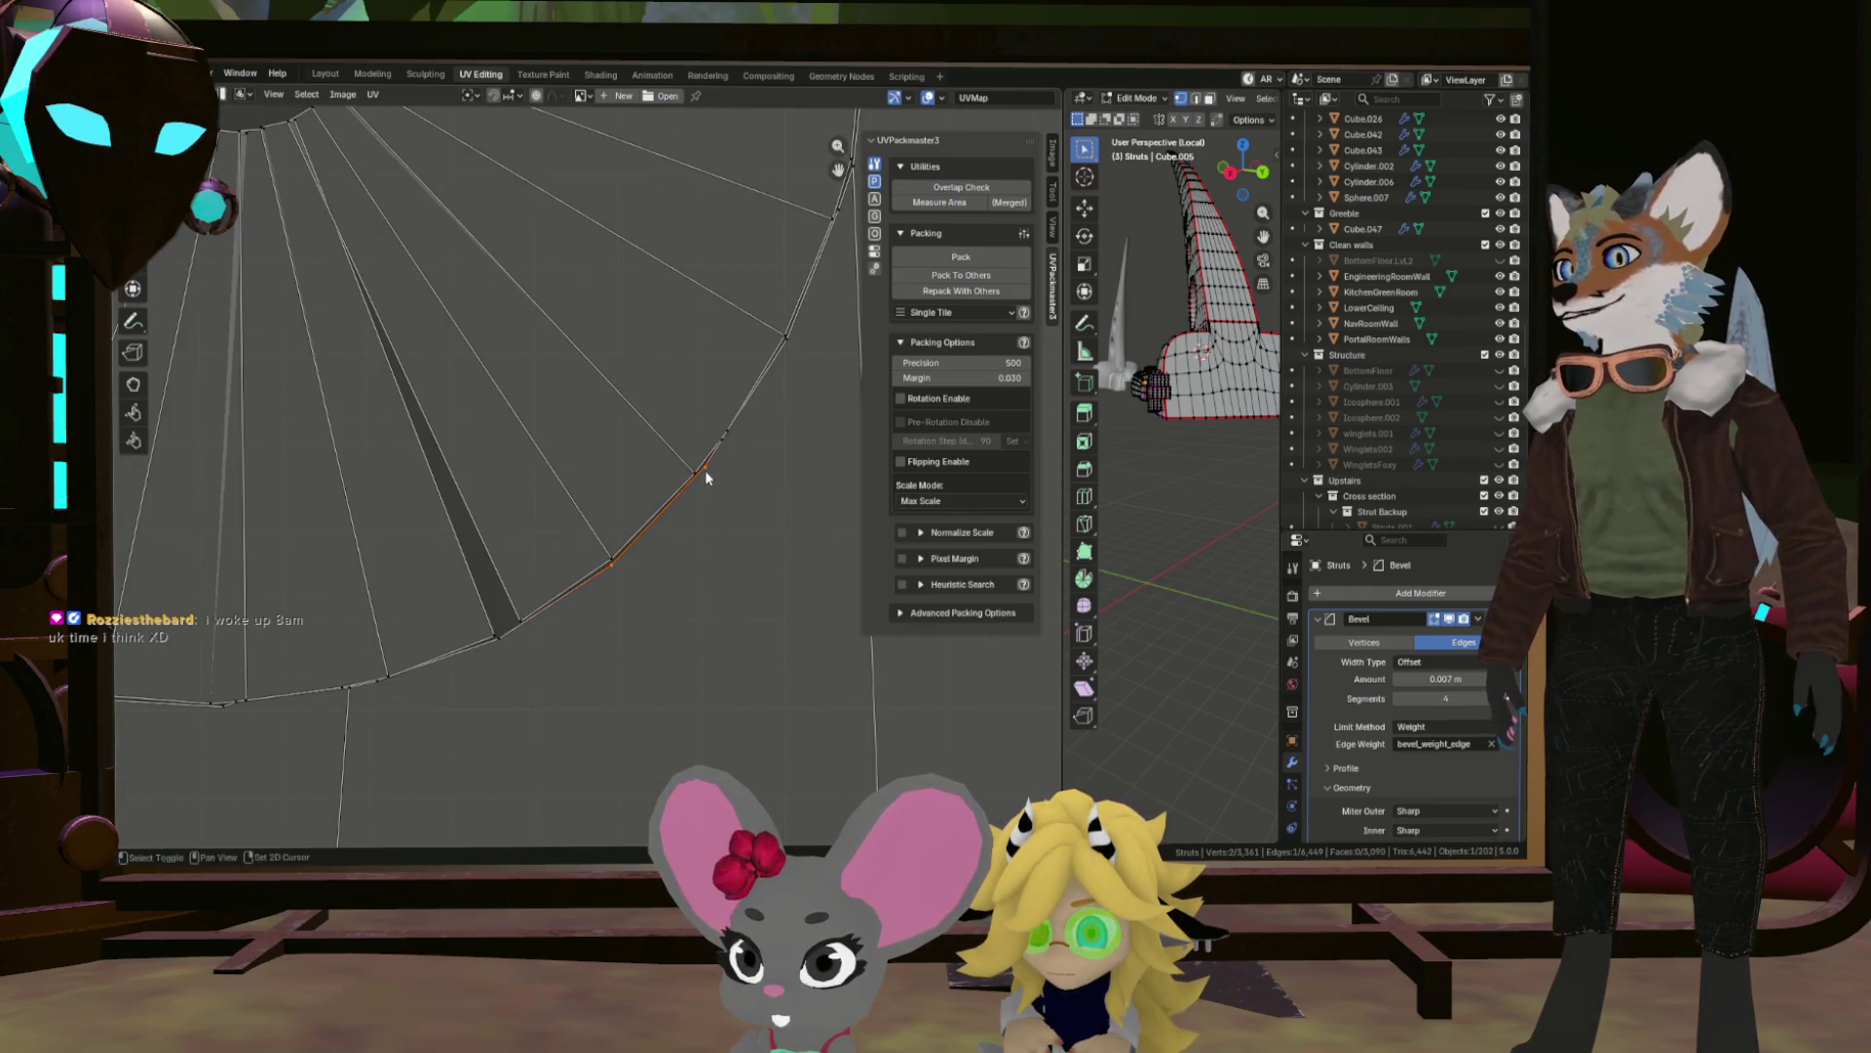
scroll("down", 3)
scroll("up", 3)
scroll("up", 3)
Select two rim vertices of the fan island and test-move one without applying it.
left_click(616, 251)
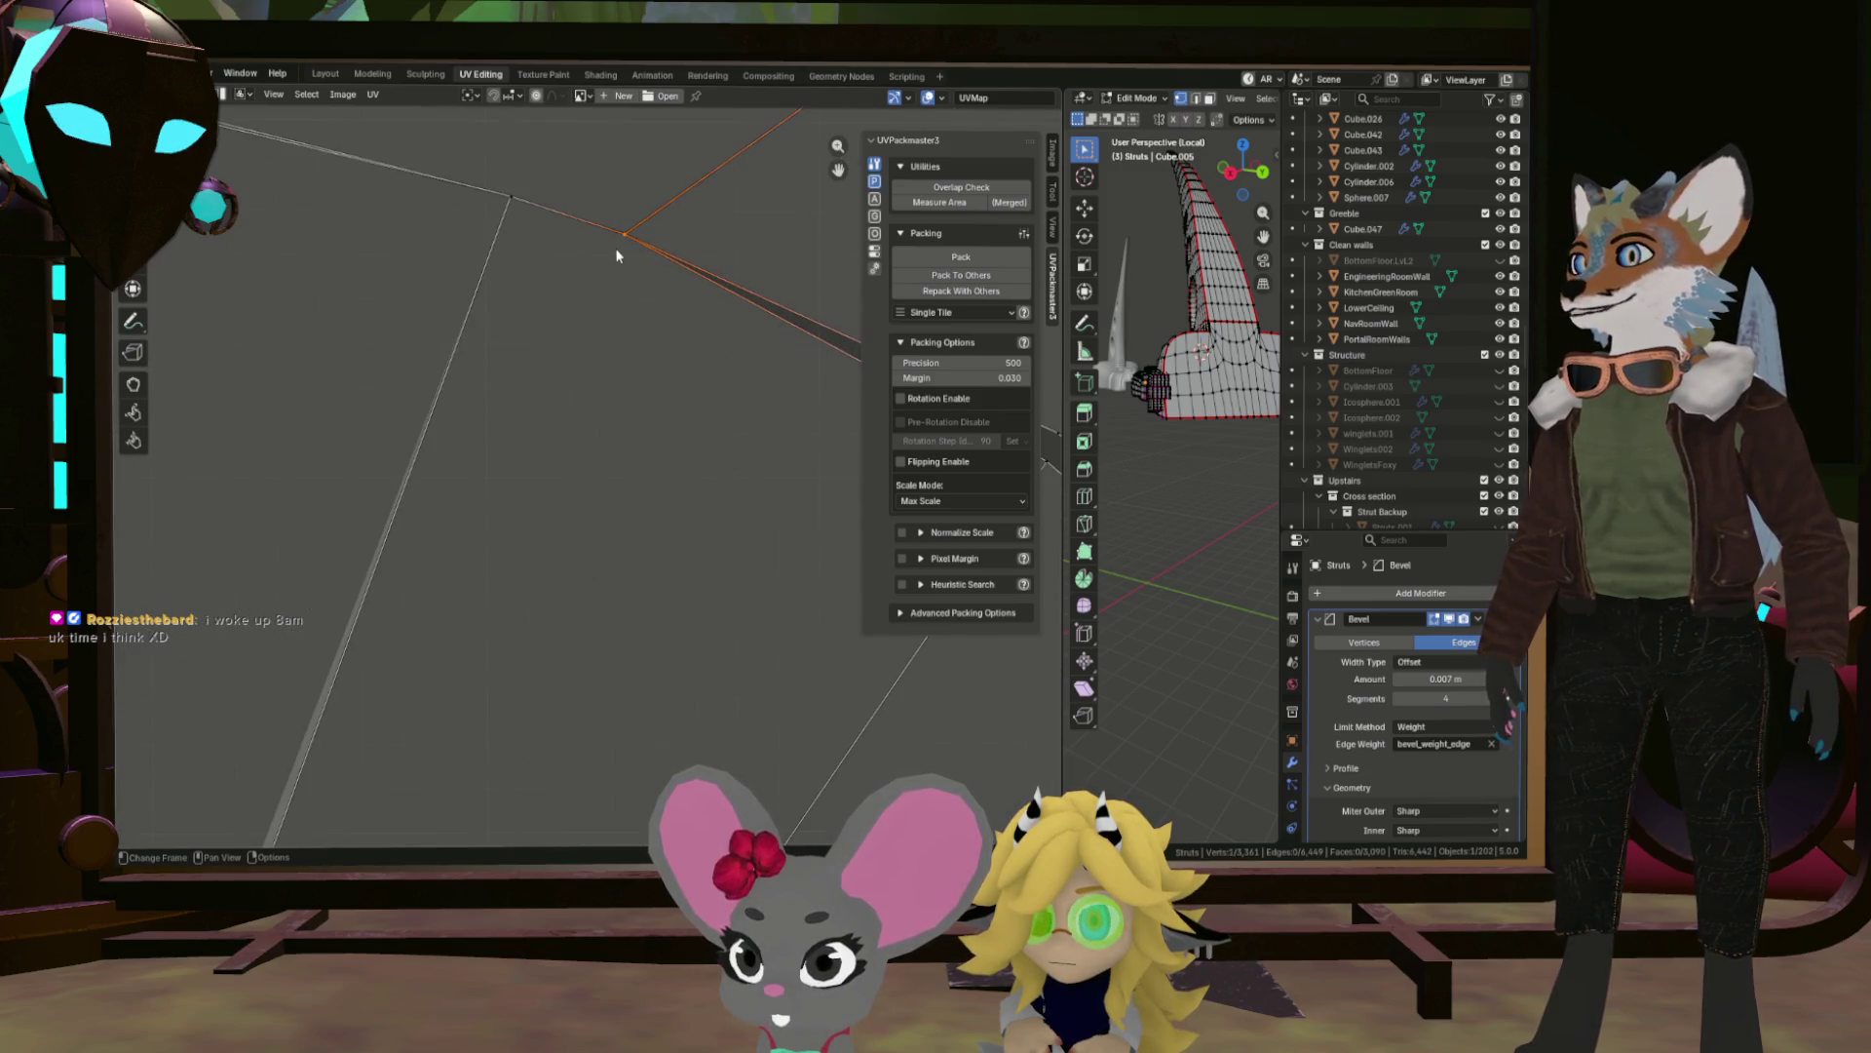
left_click(514, 196)
scroll("down", 3)
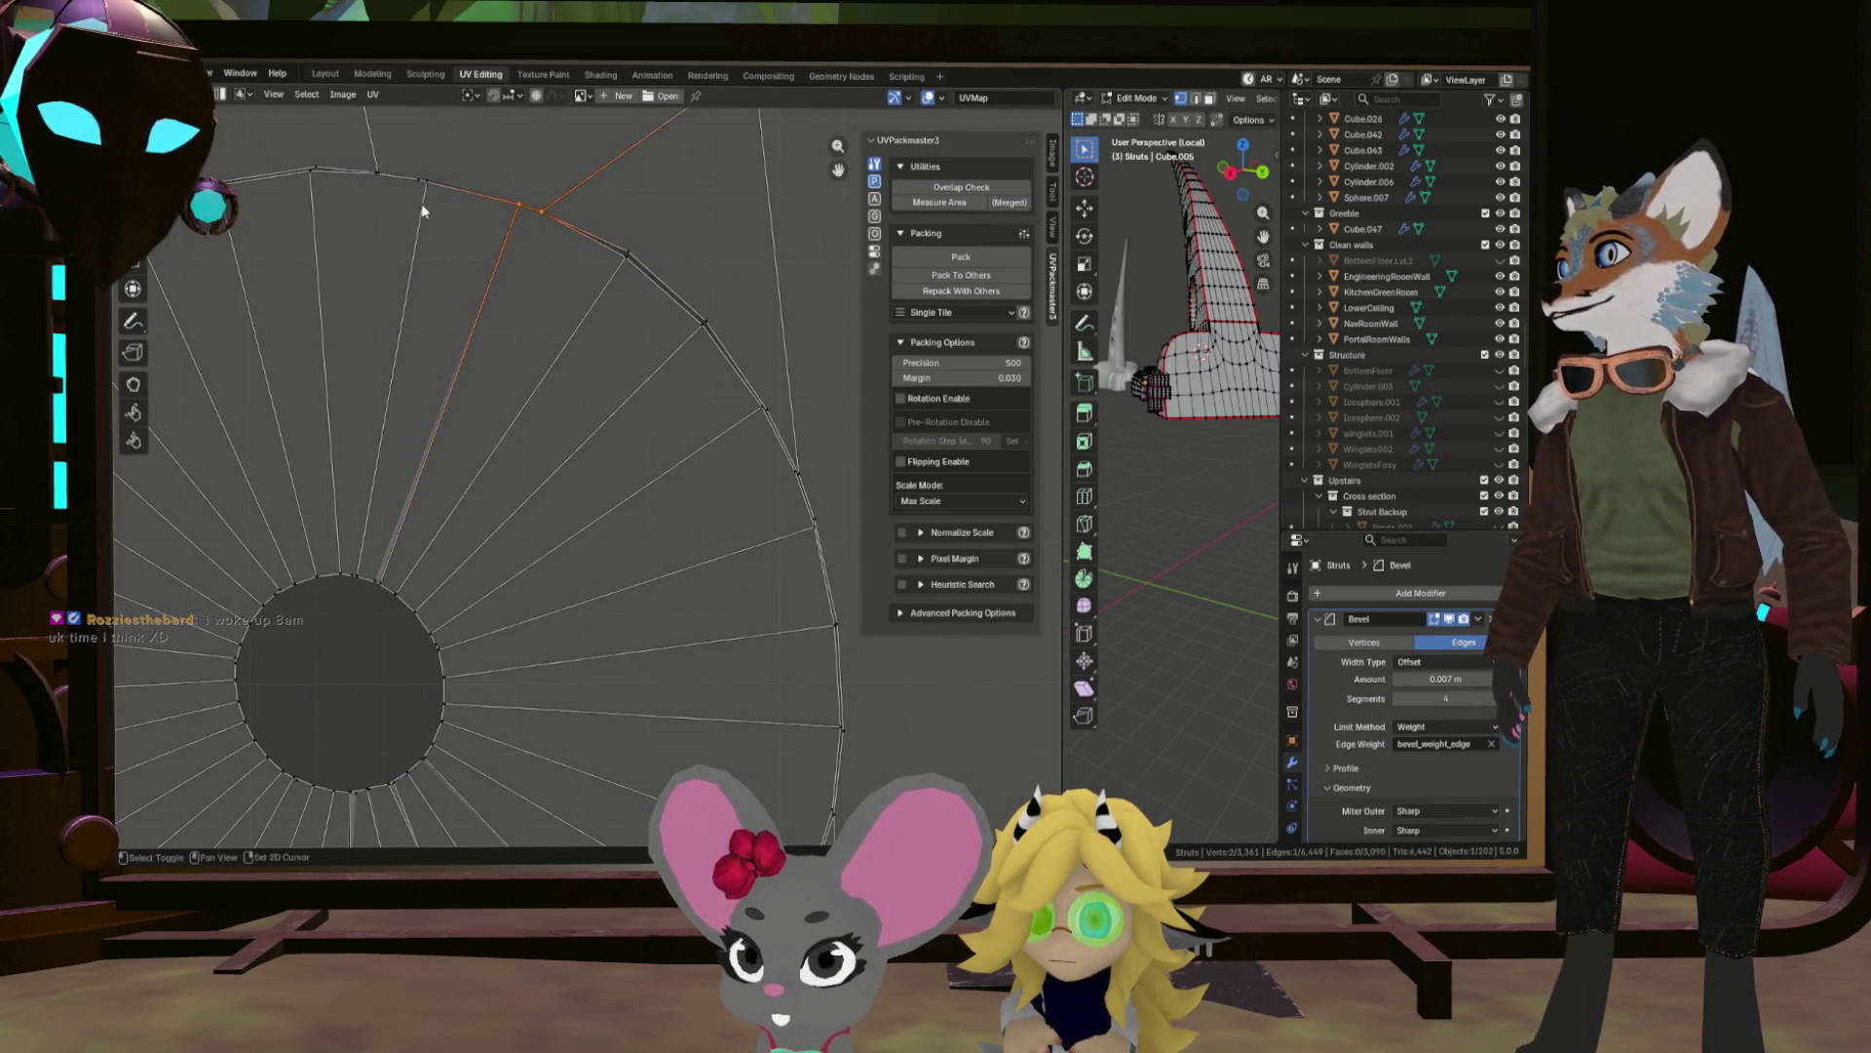
left_click_drag(423, 210, 758, 192)
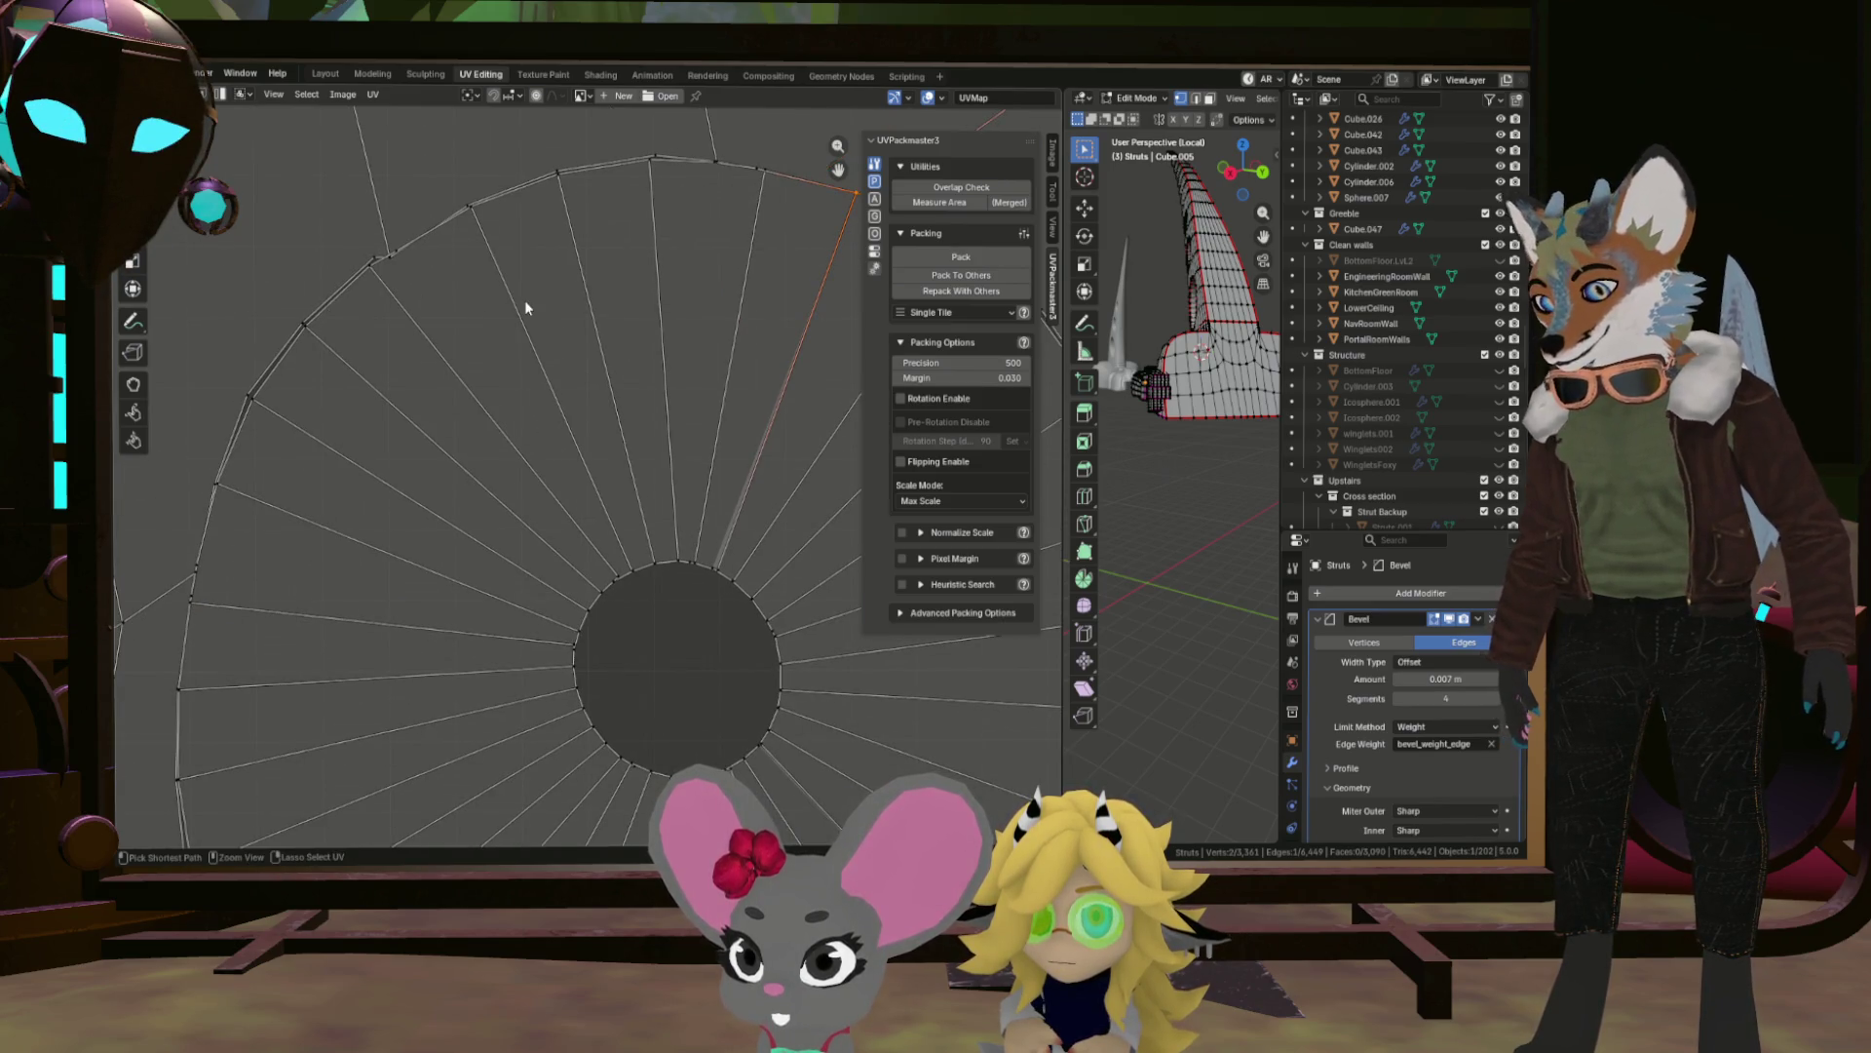
scroll("down", 3)
scroll("up", 3)
scroll("down", 3)
scroll("up", 3)
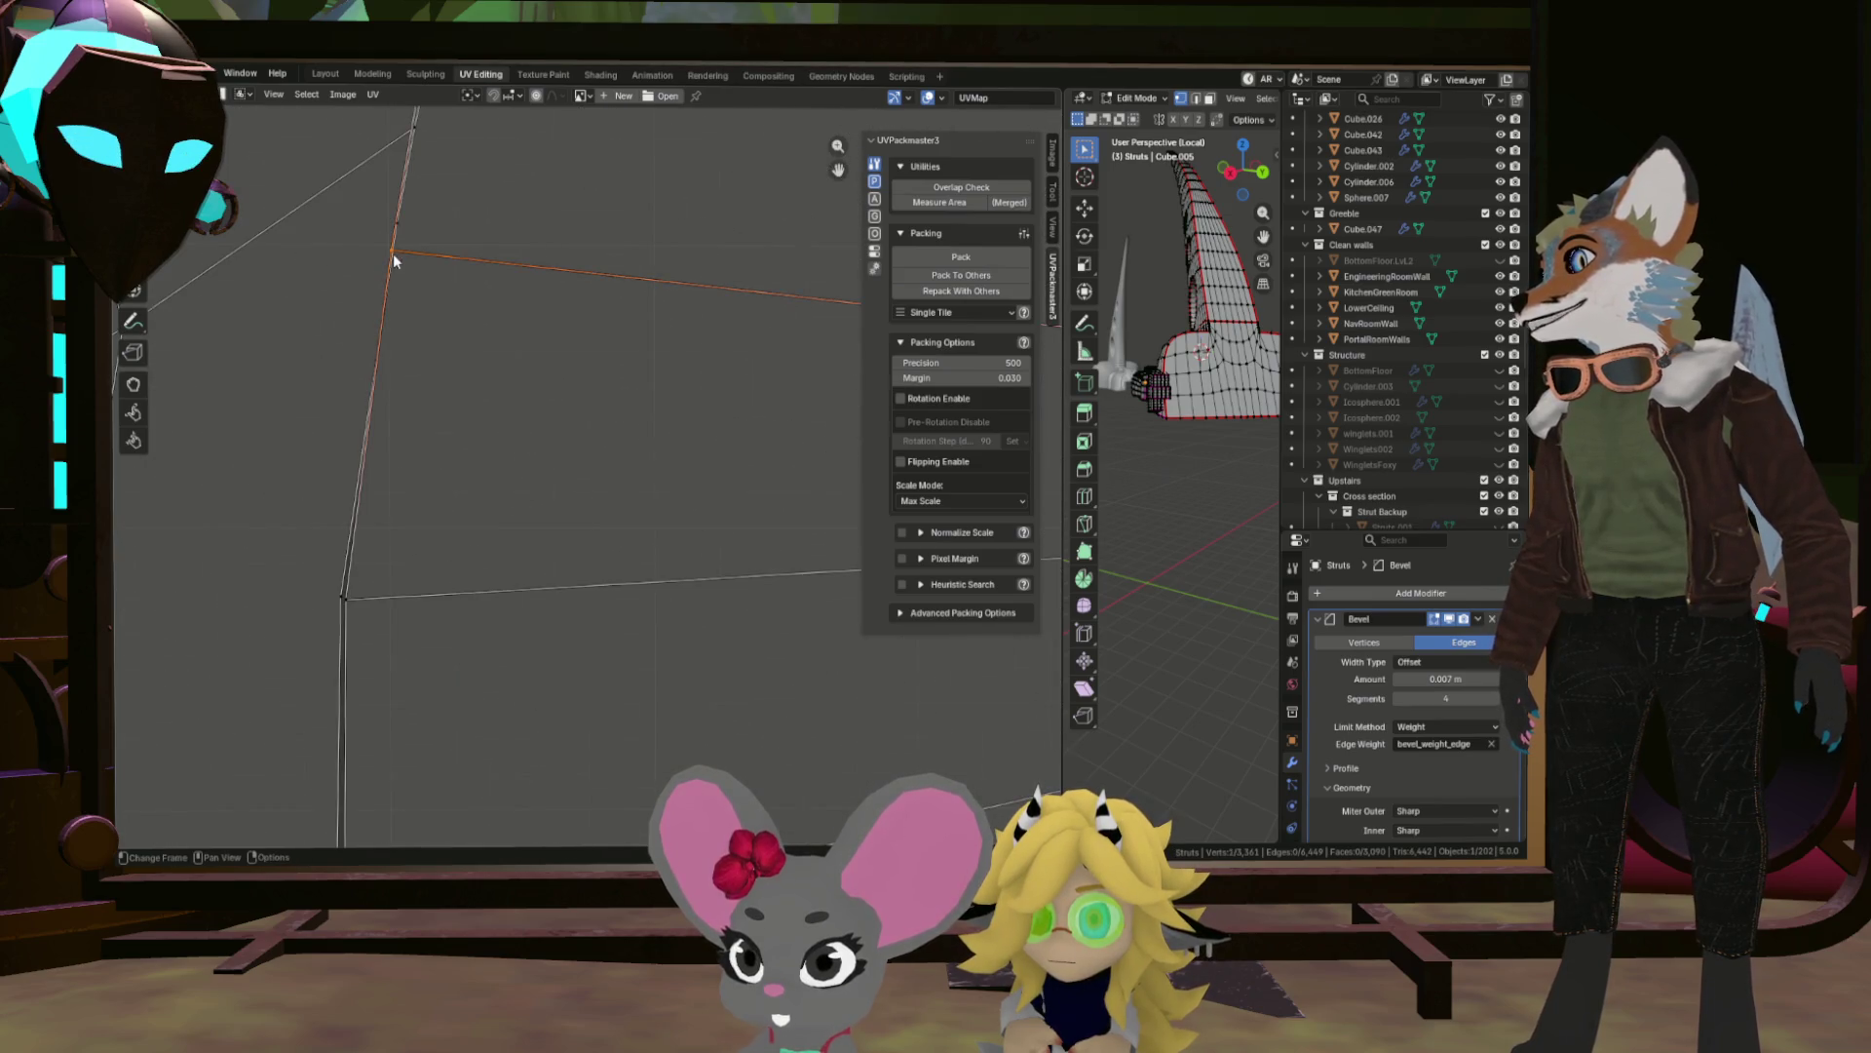
left_click_drag(399, 259, 535, 293)
right_click(473, 282)
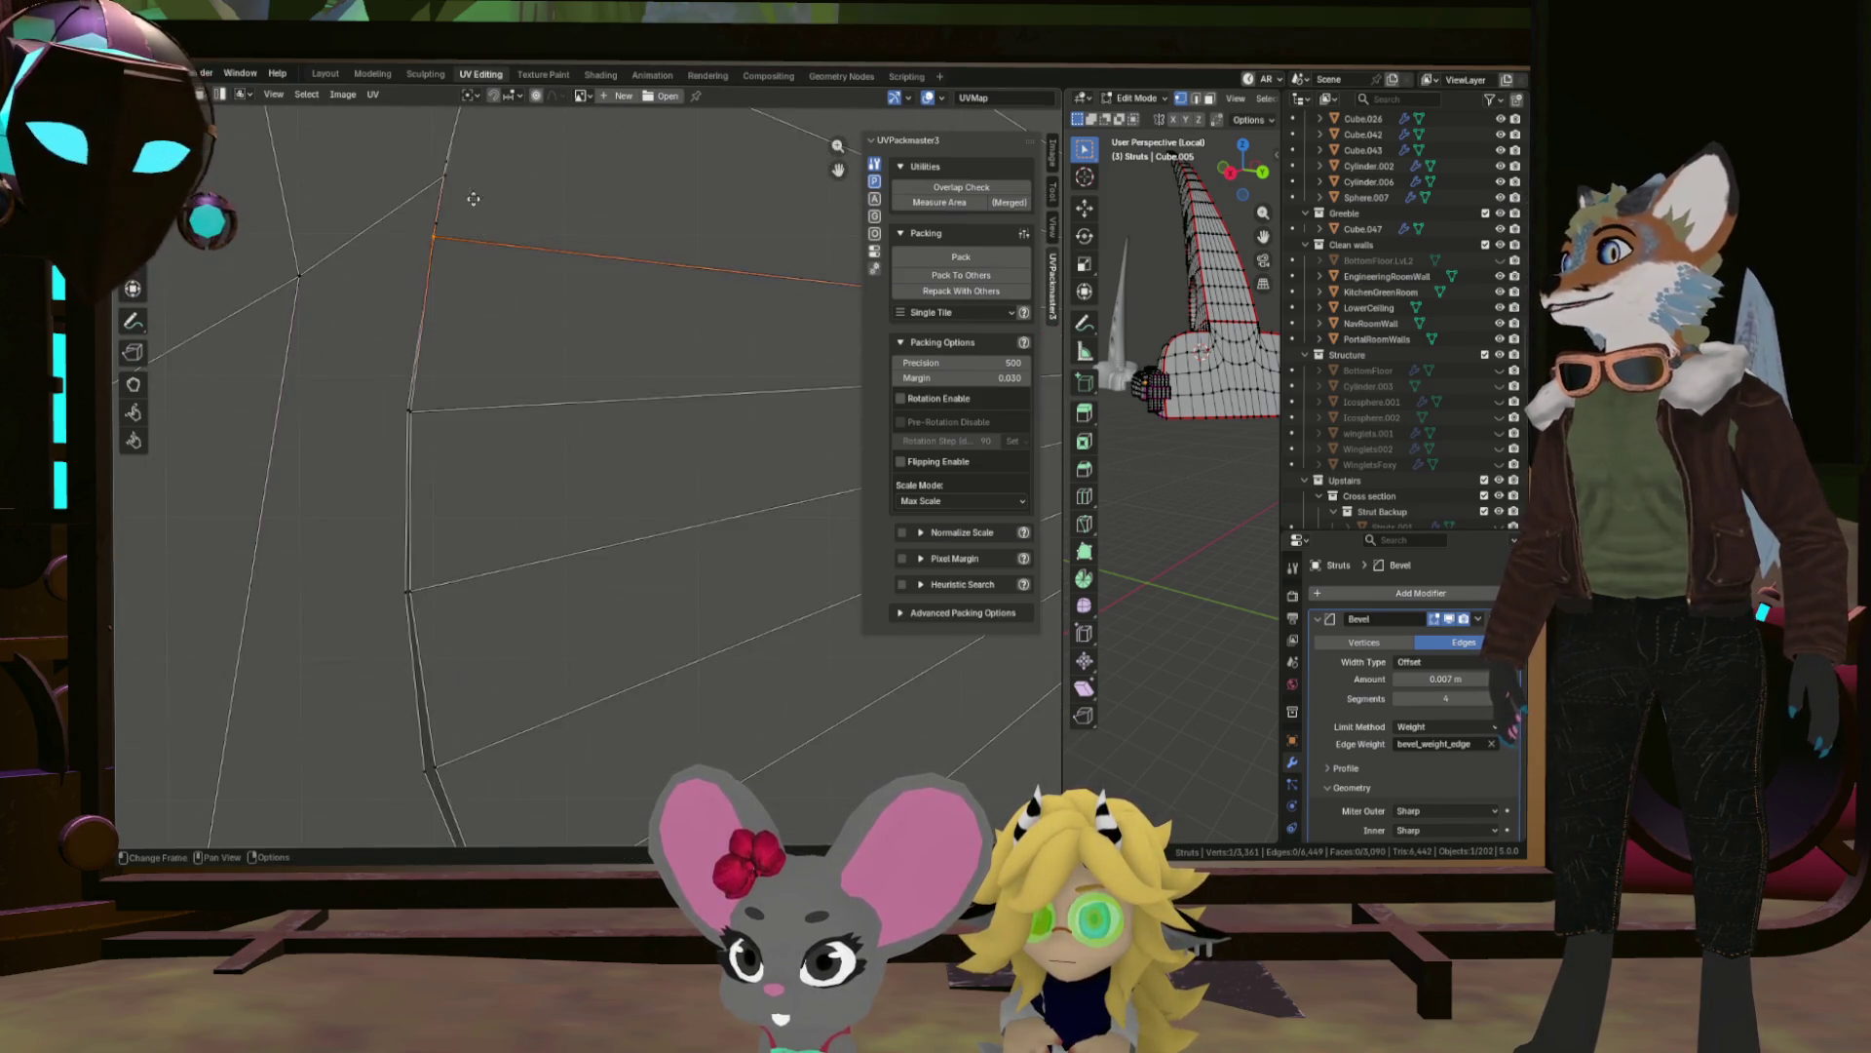
scroll("down", 3)
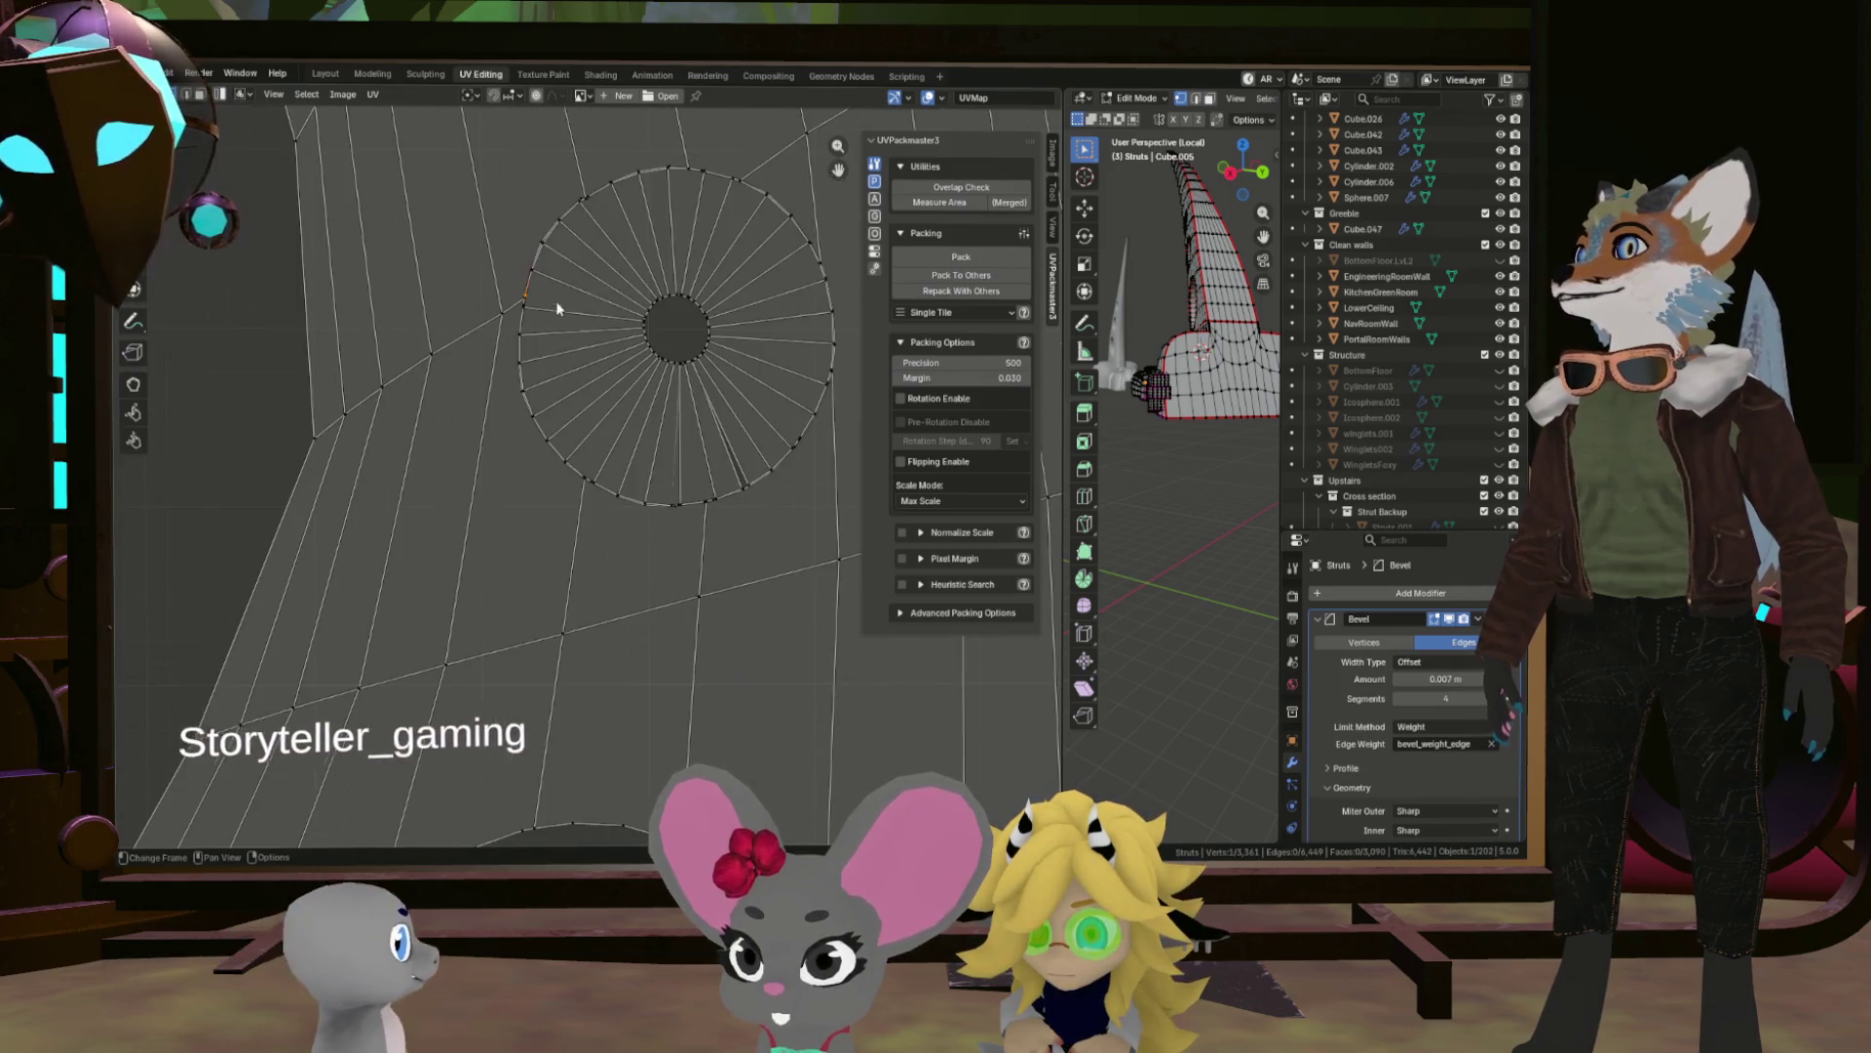
scroll("up", 3)
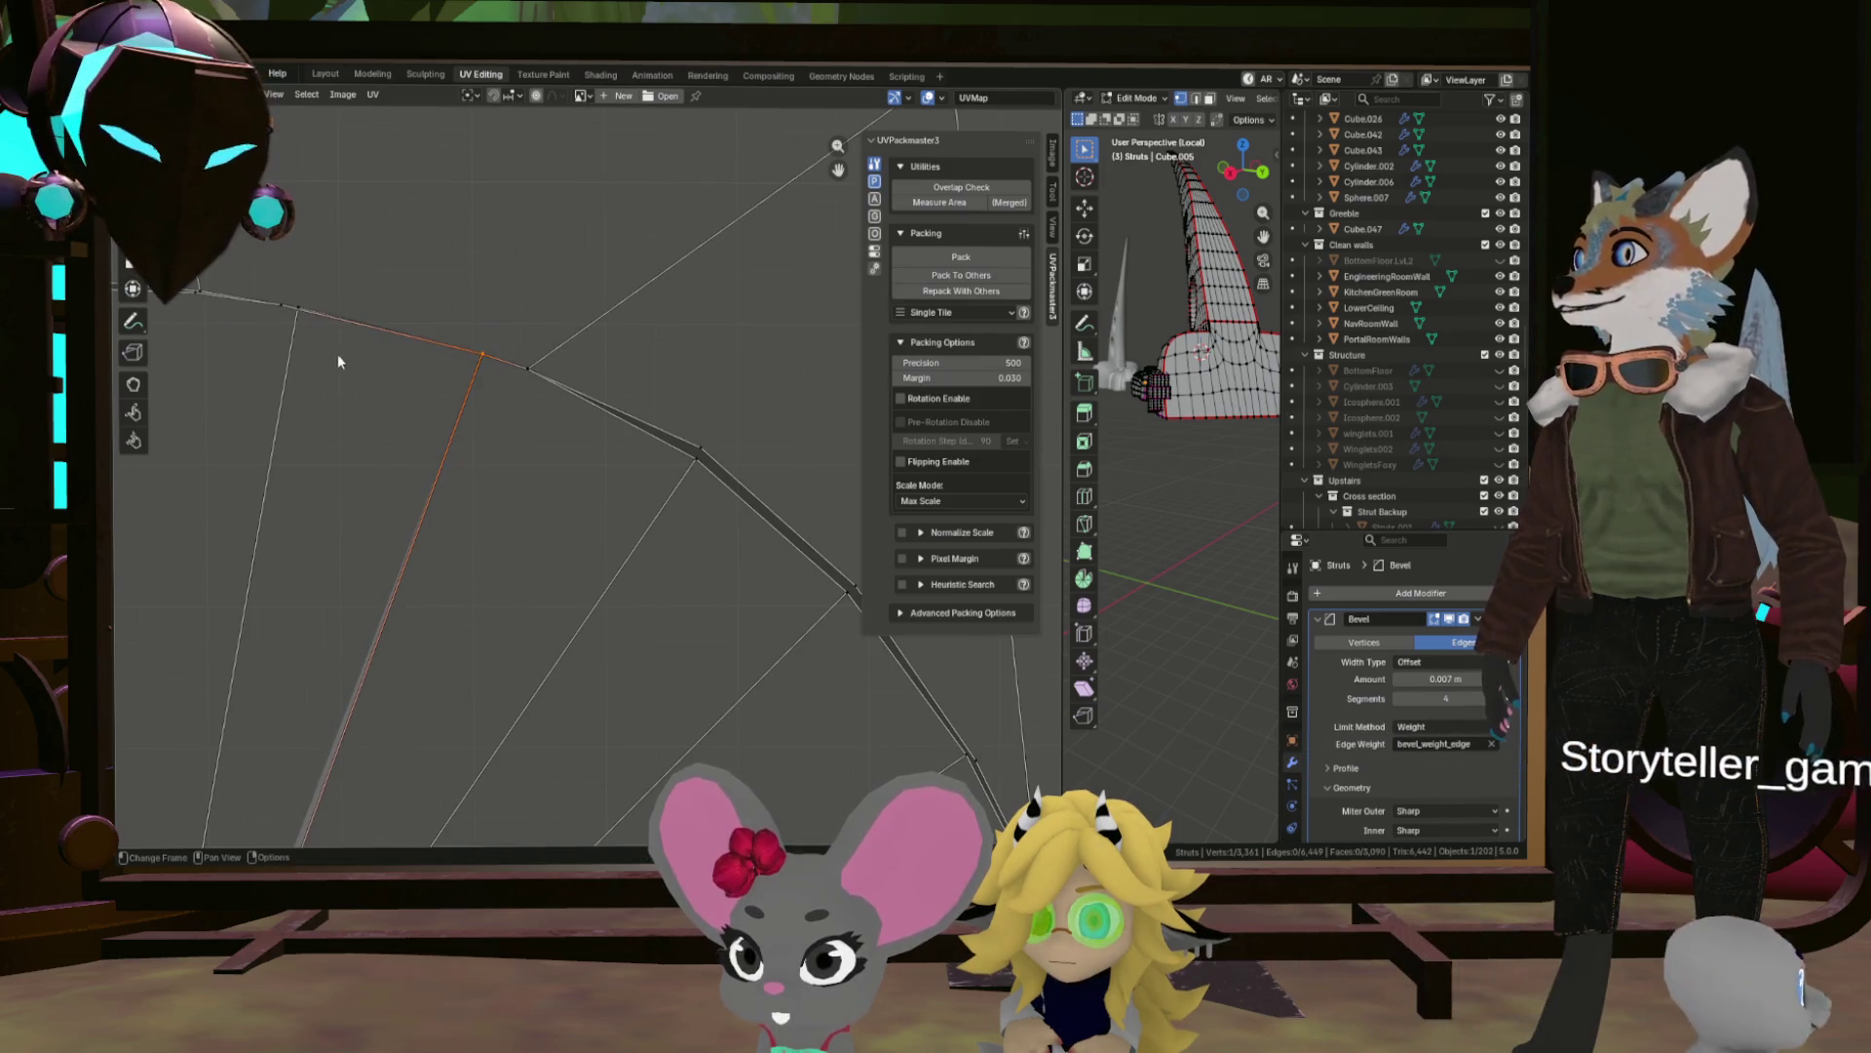
scroll("down", 3)
Mark all edges as seams, then re-unwrap every island Angle Based.
key("a")
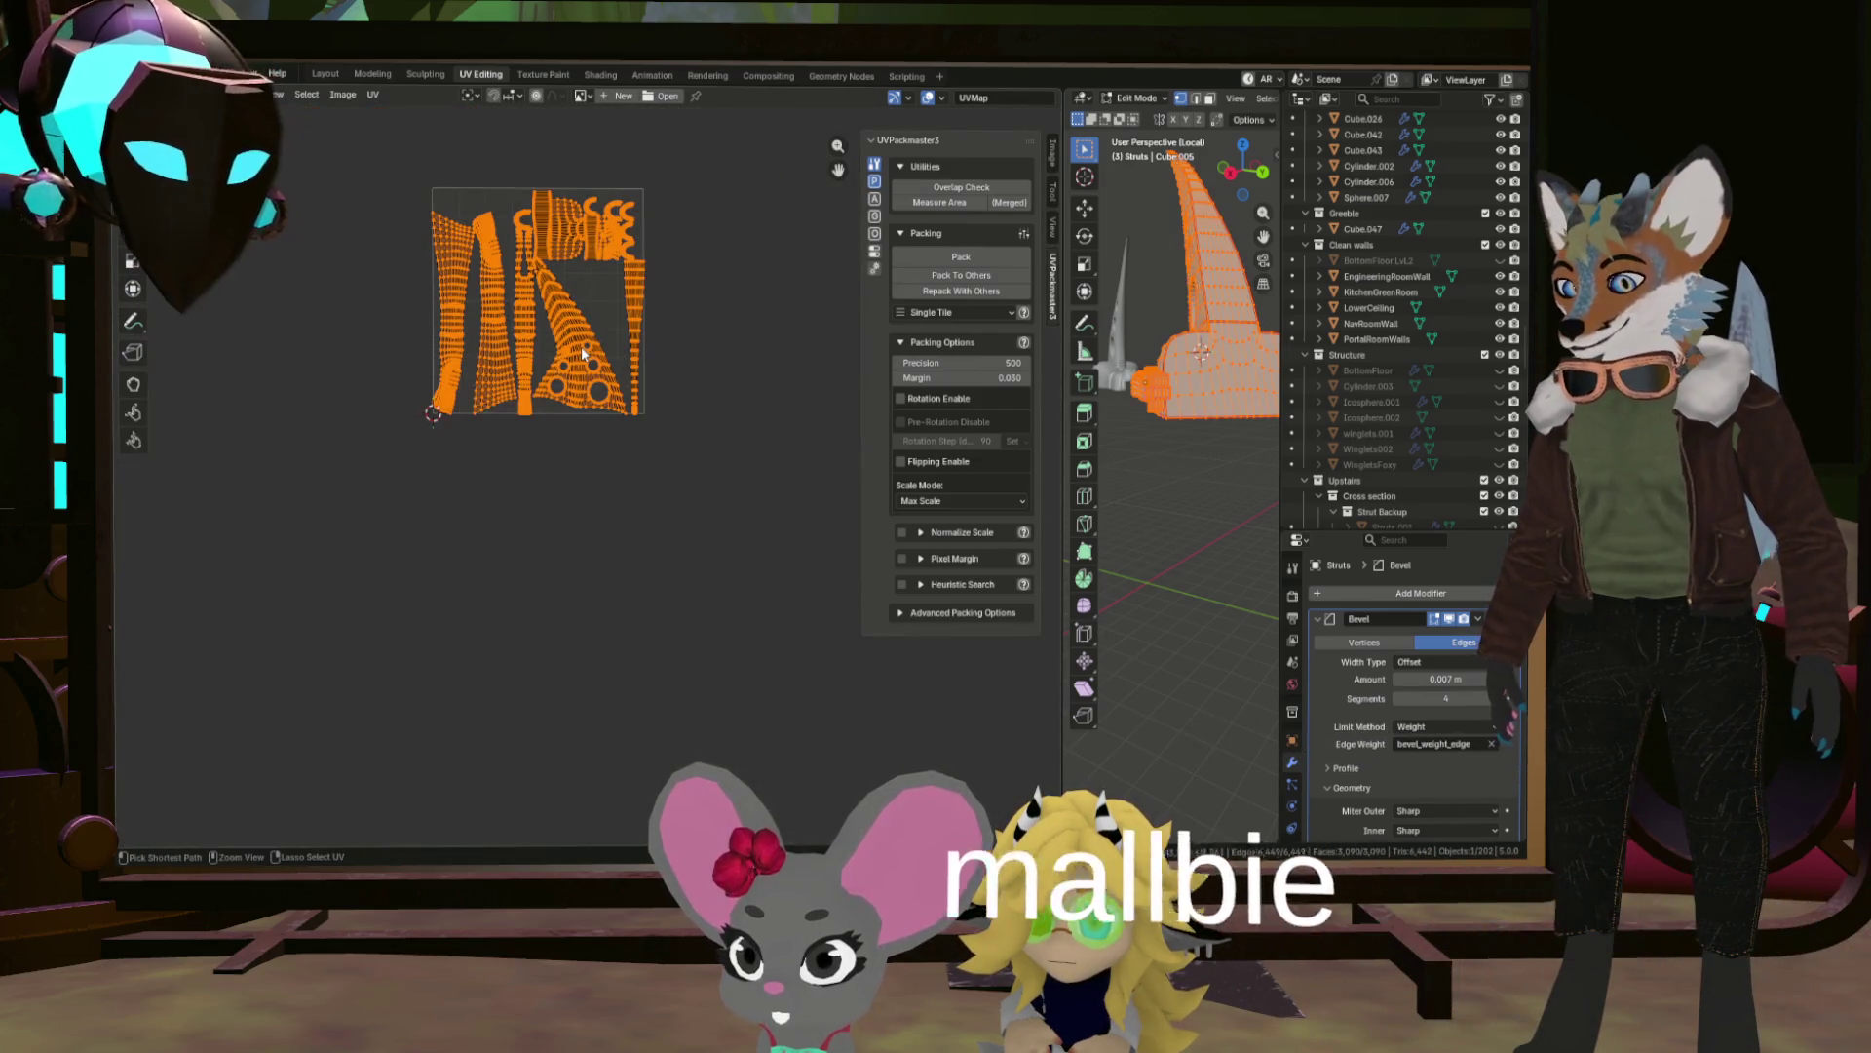
key("ctrl+e")
left_click(579, 349)
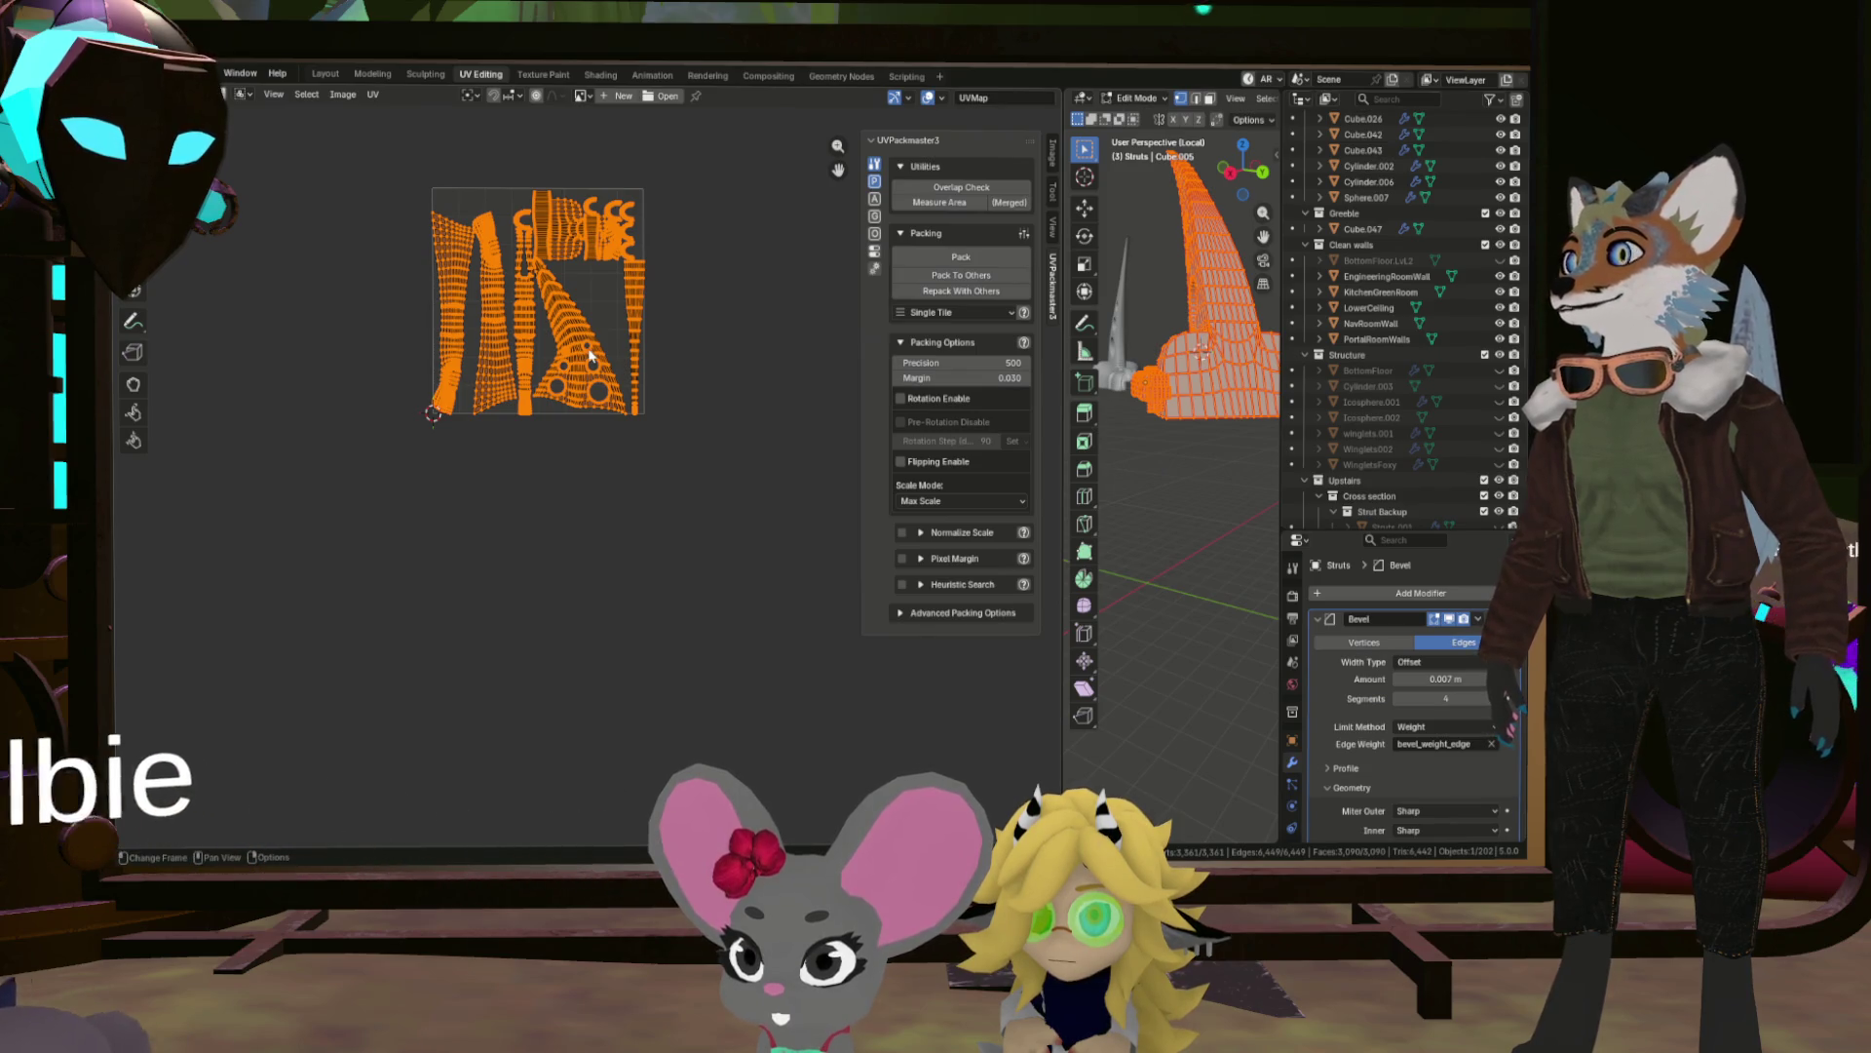
scroll("up", 3)
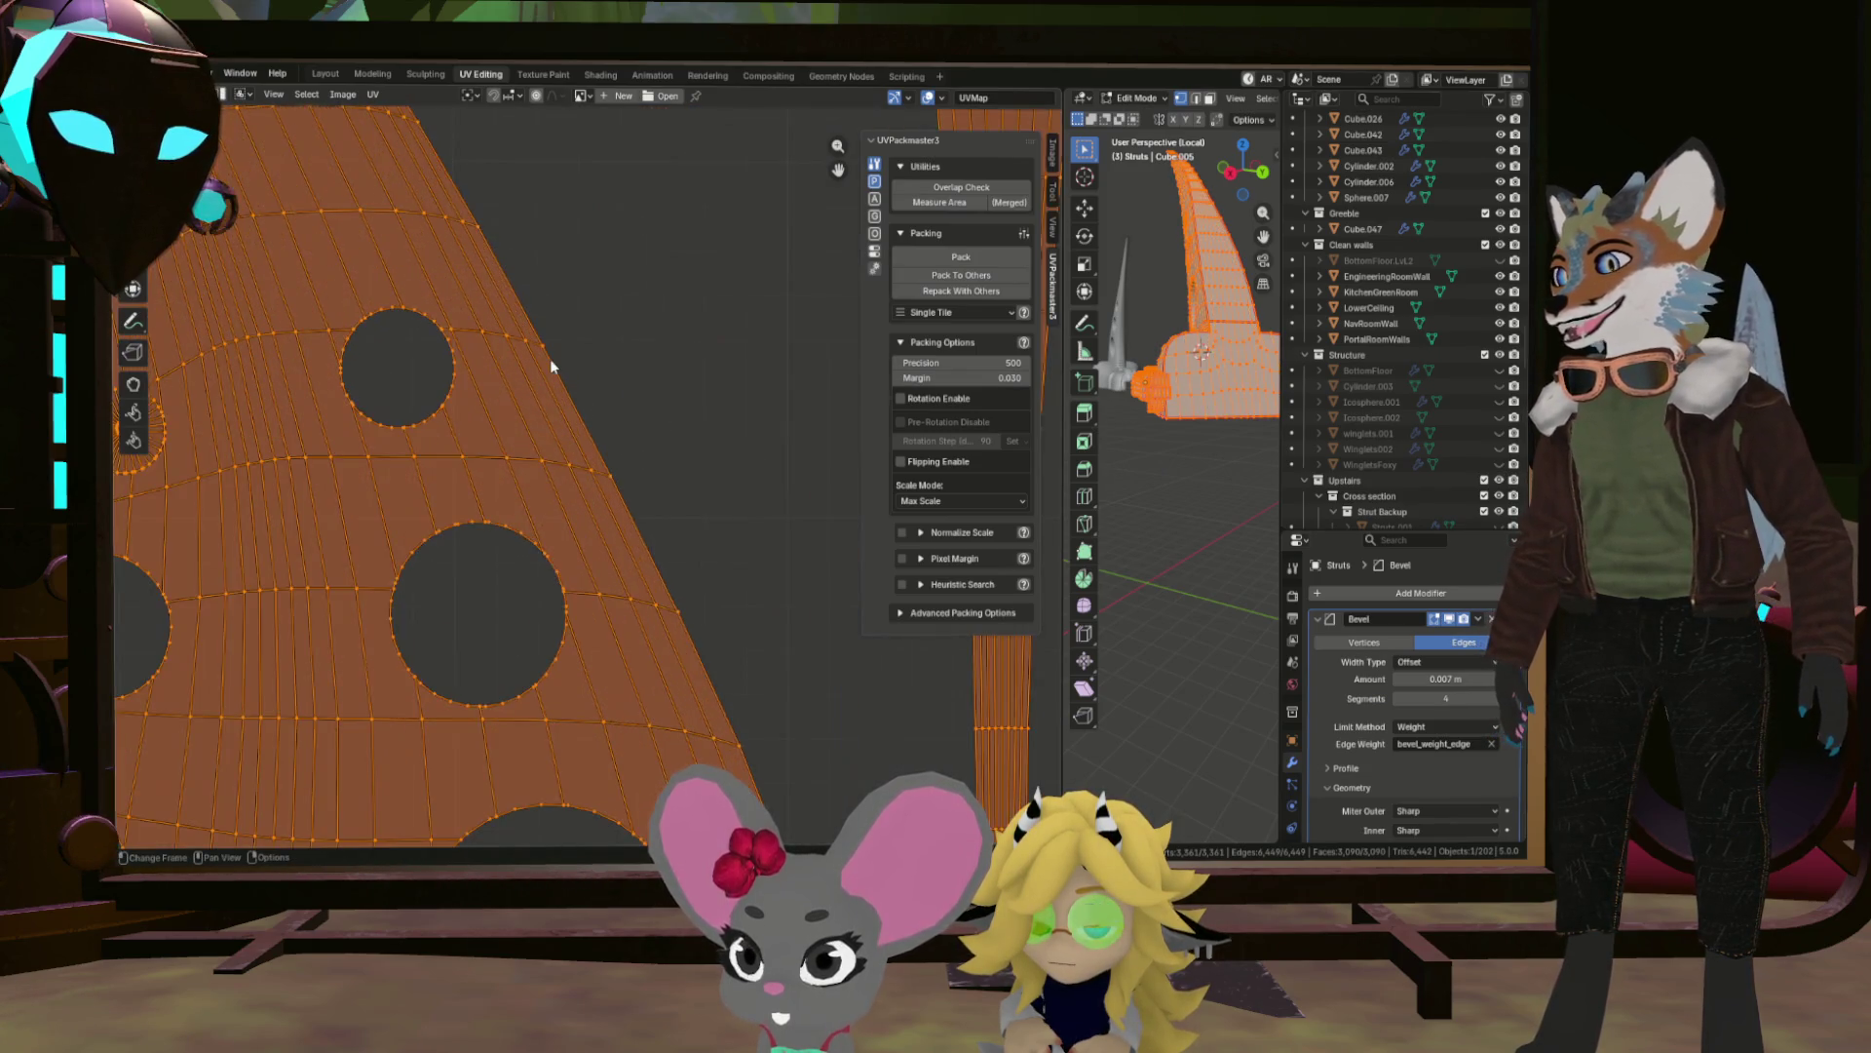
key("alt+a")
scroll("down", 3)
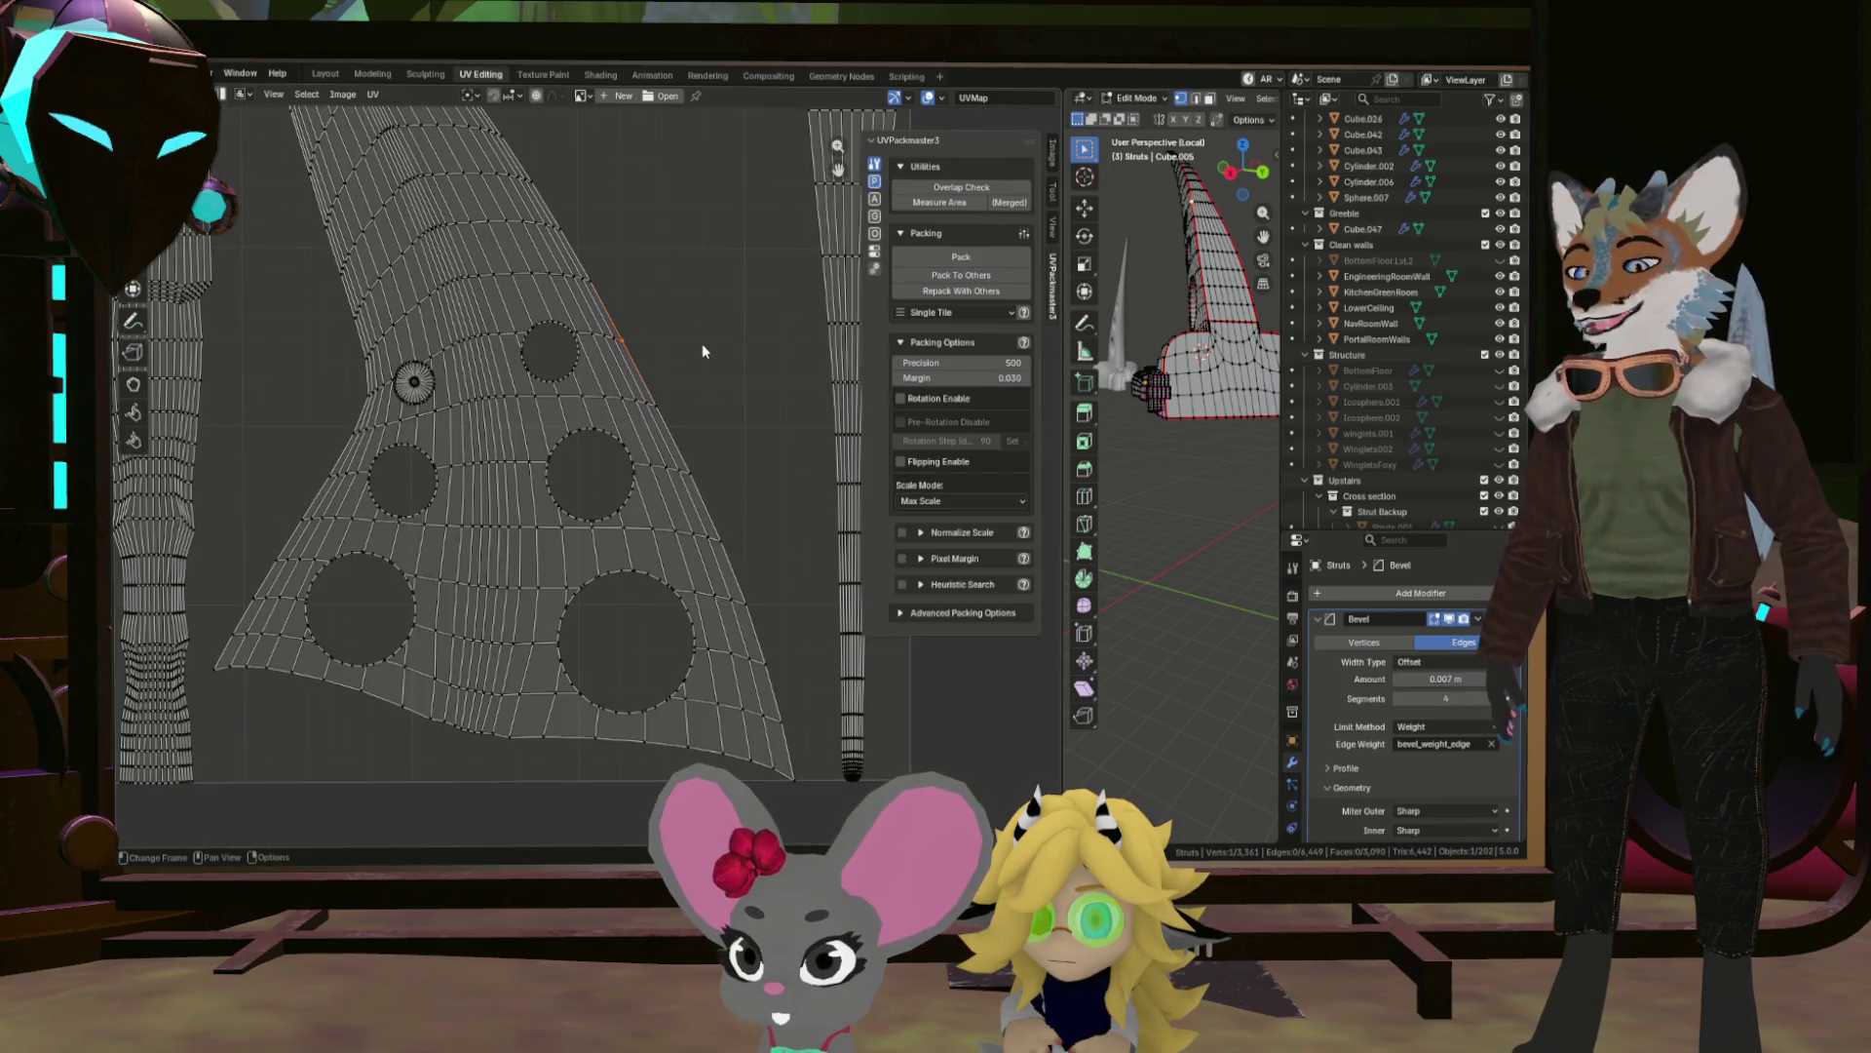
key("a")
key("u")
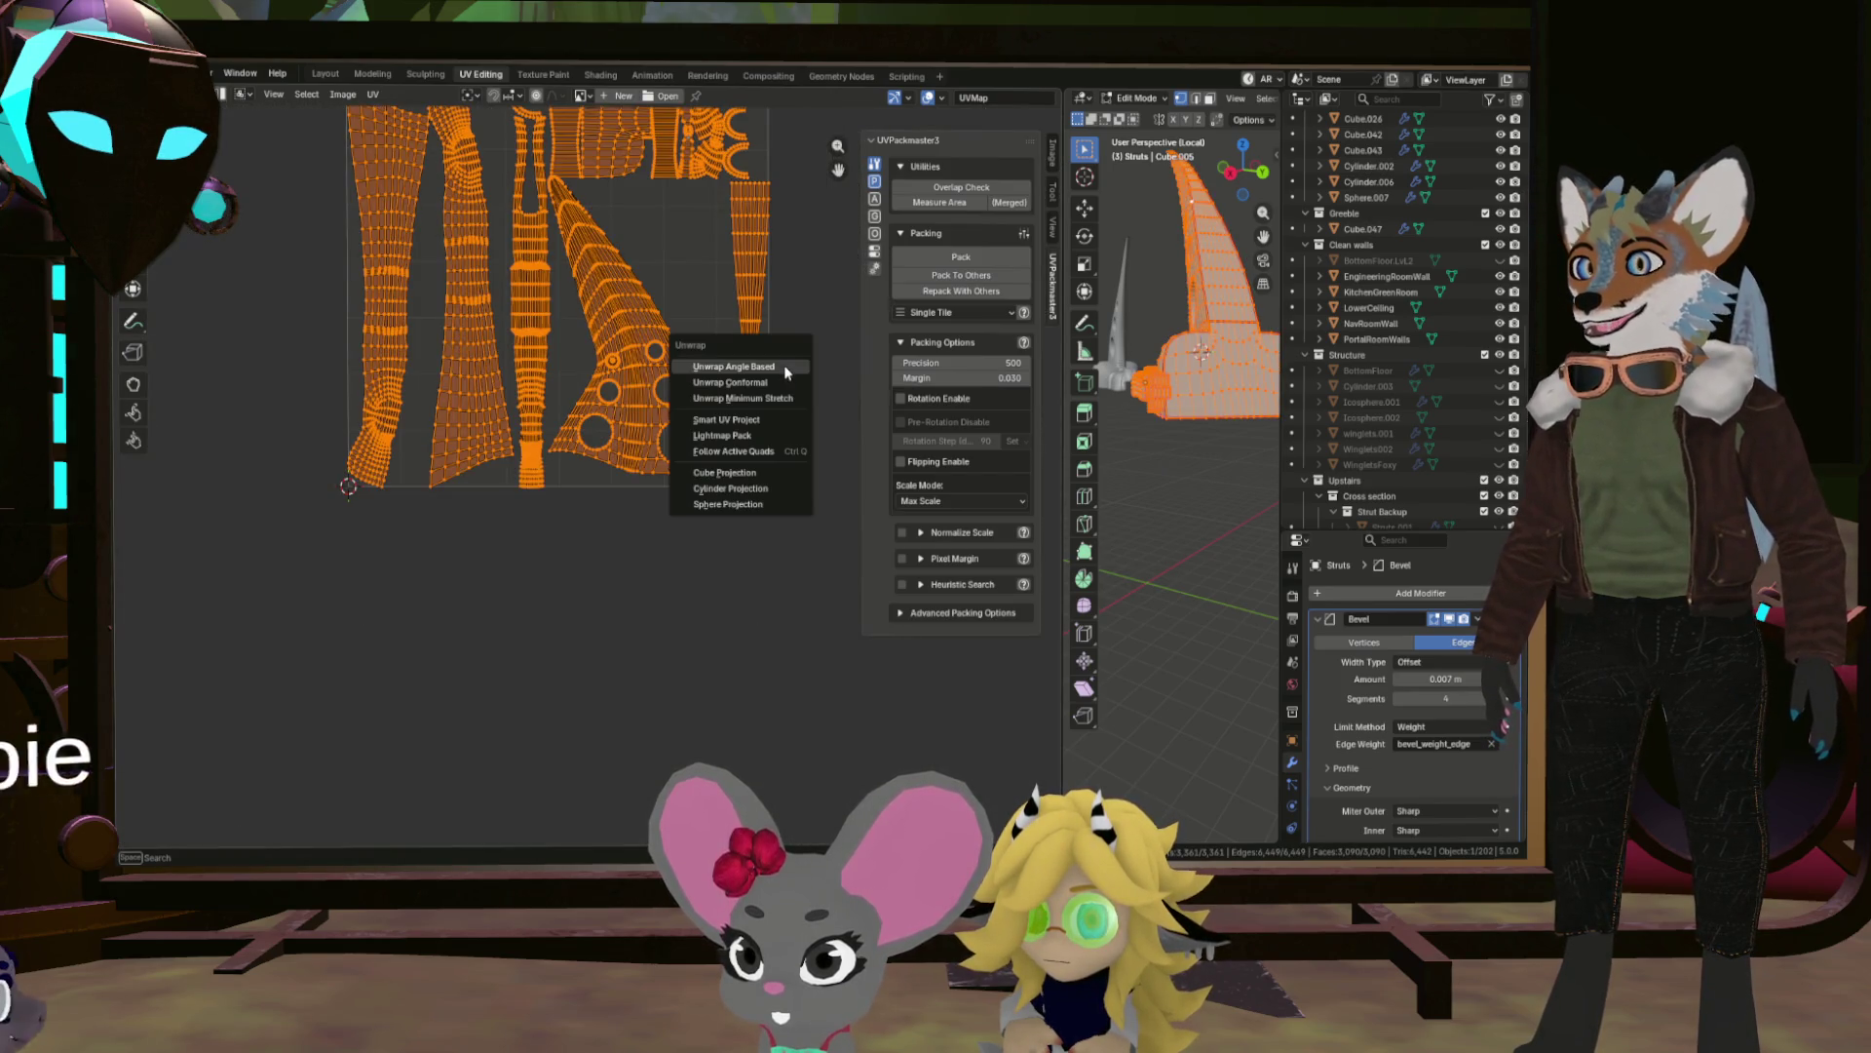
left_click(783, 365)
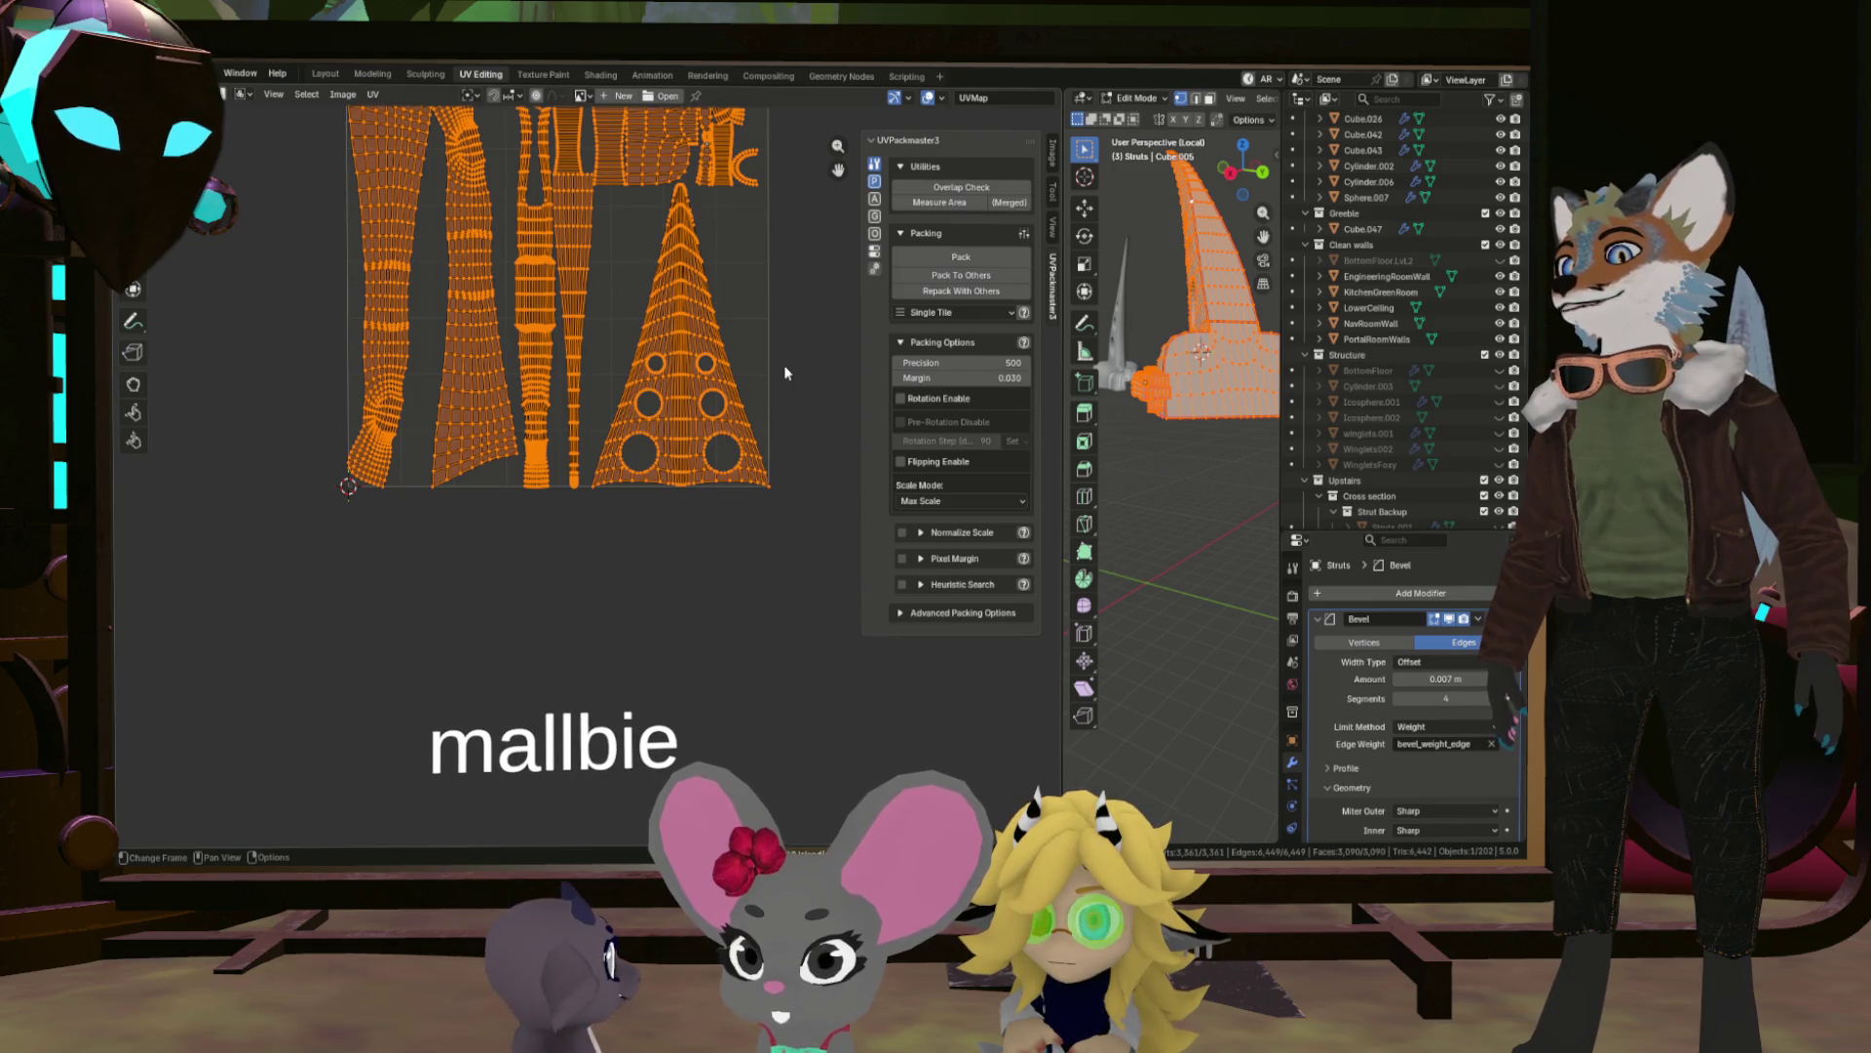
Box-select the top cap faces of one UV island.
scroll("down", 3)
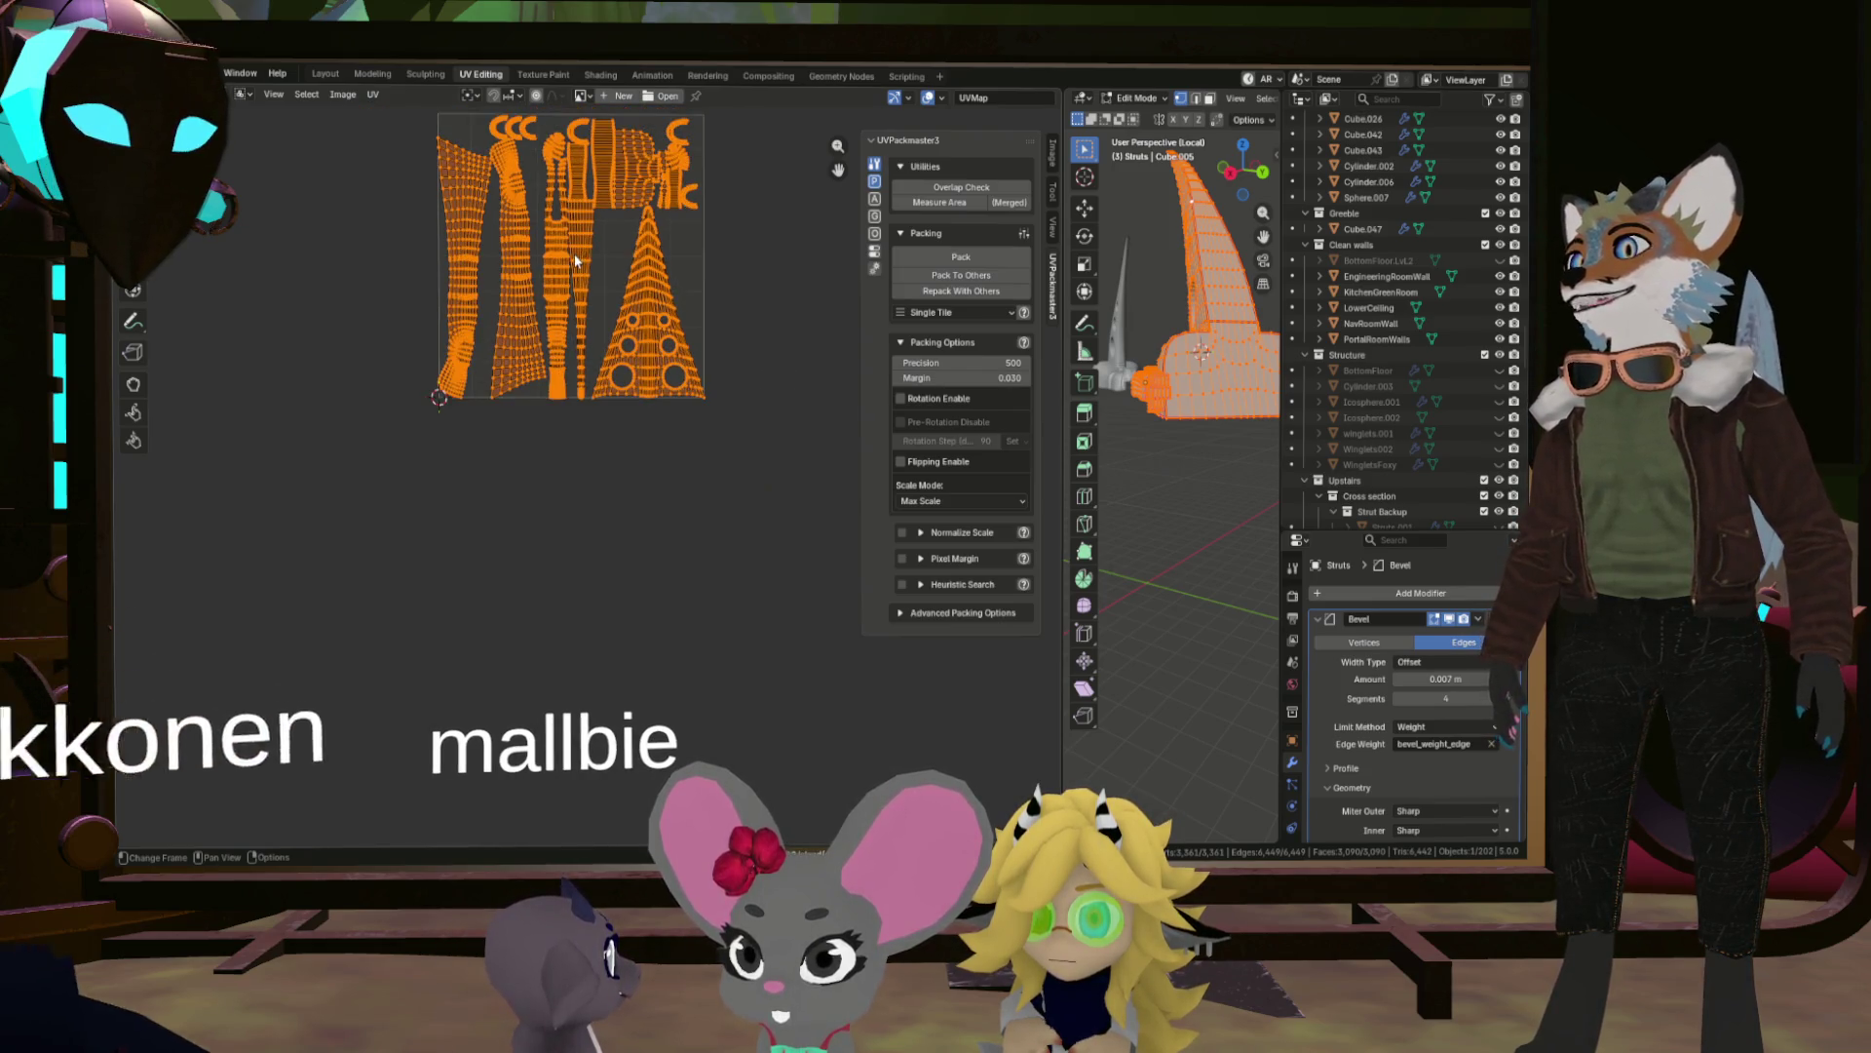
scroll("up", 3)
scroll("up", 3)
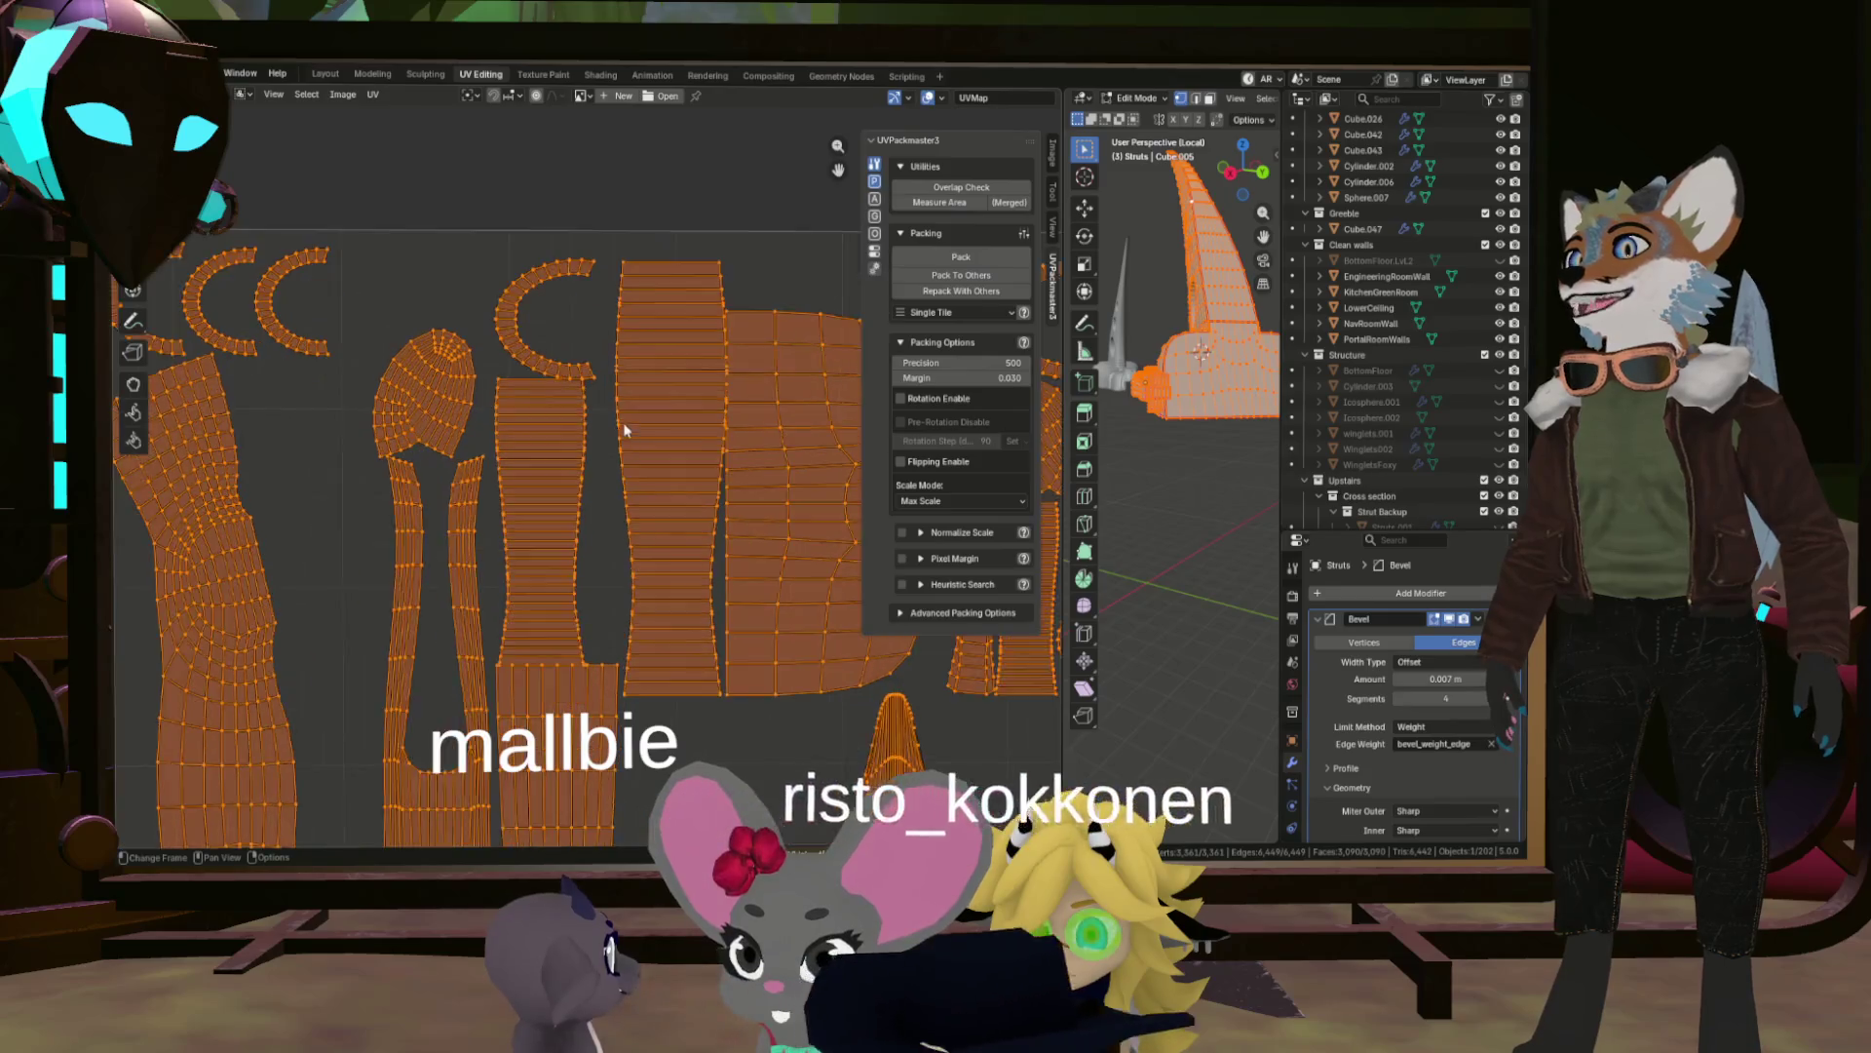
scroll("up", 3)
scroll("down", 3)
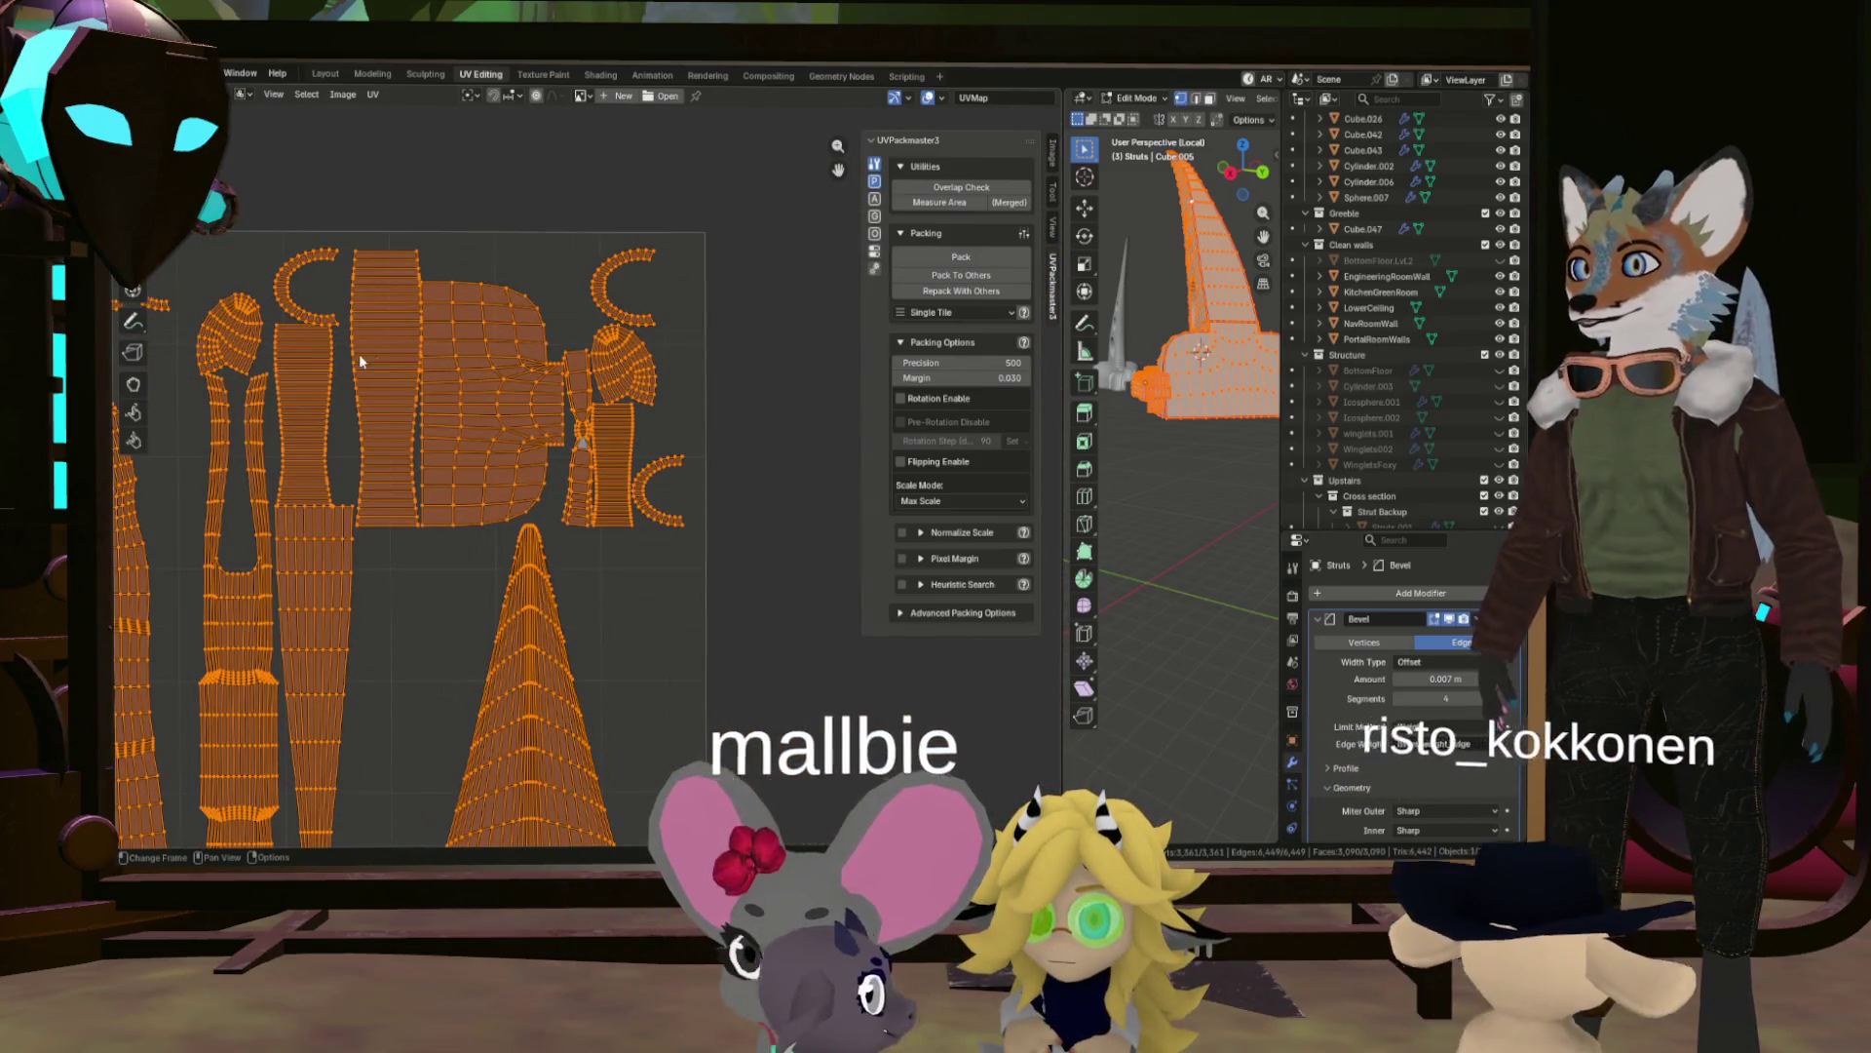
scroll("up", 3)
left_click_drag(364, 302, 426, 376)
Orbit onto the selected strut block, return to Layout, and zoom in close on it.
left_click_drag(1179, 312, 1200, 393)
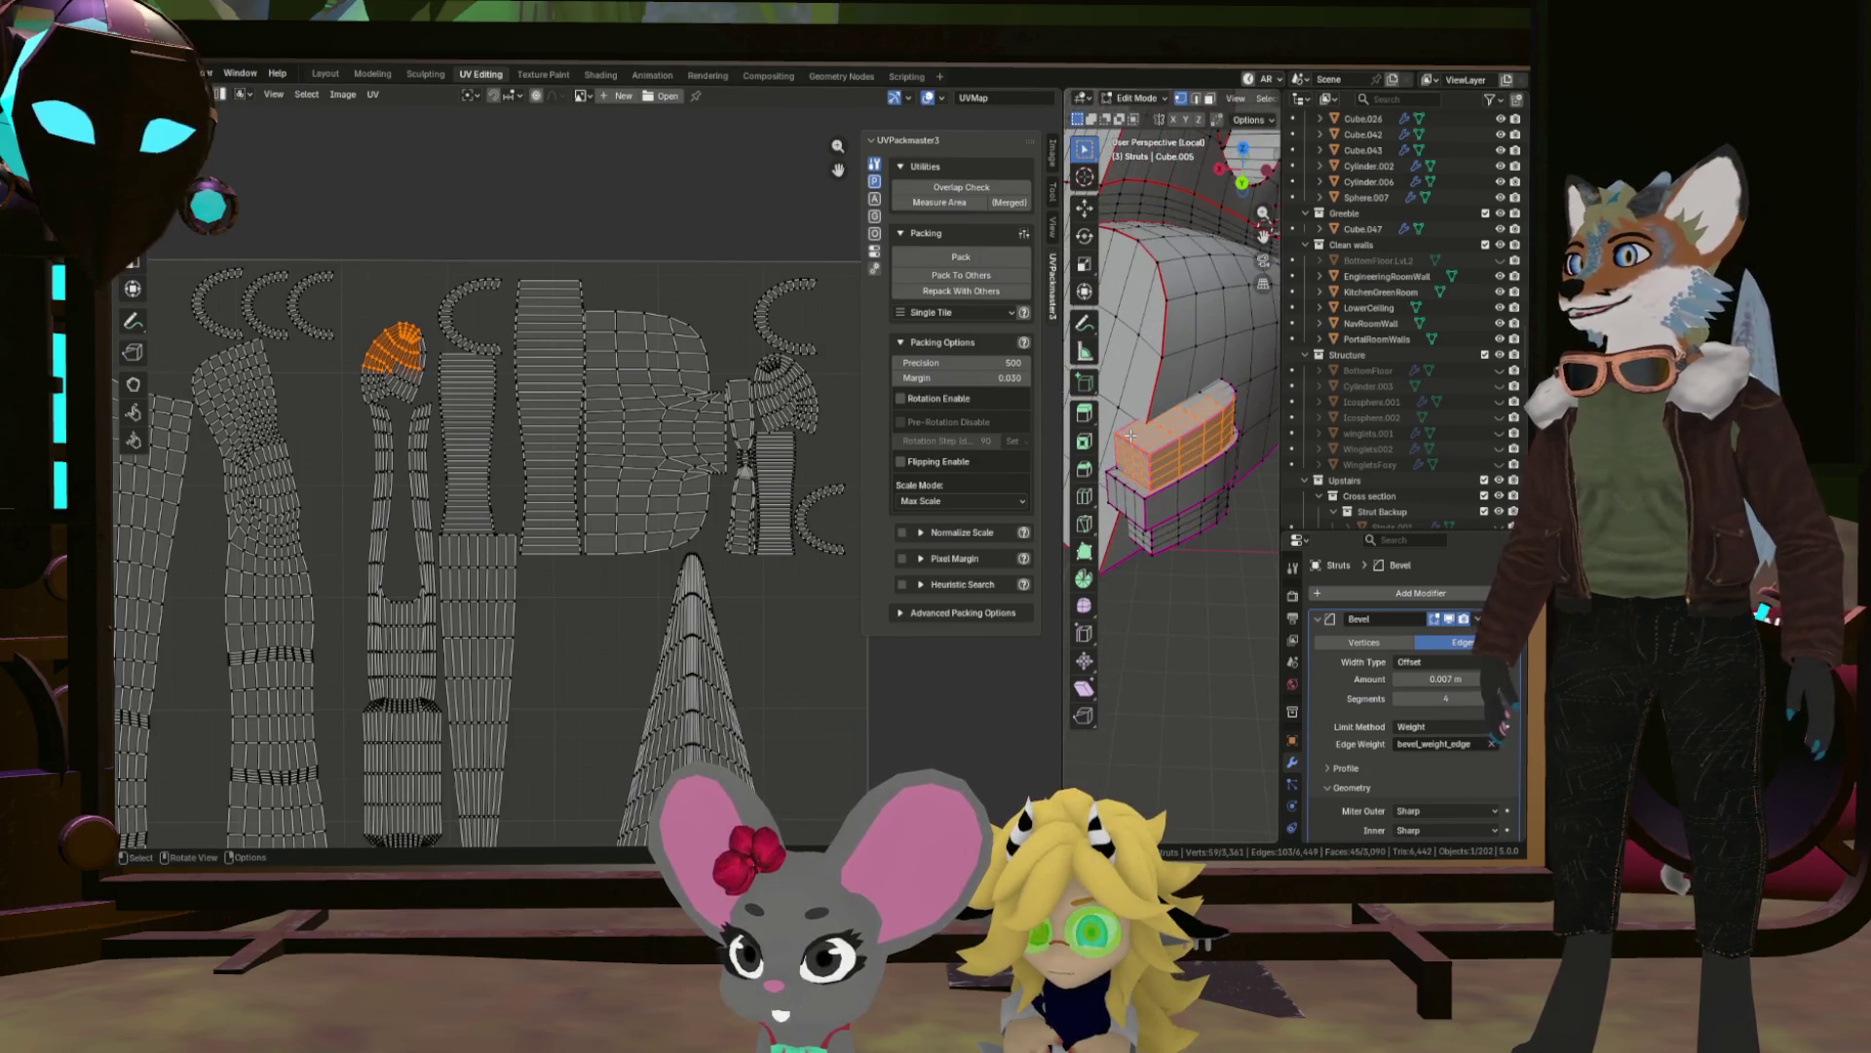
left_click_drag(1138, 467, 1219, 457)
scroll("down", 3)
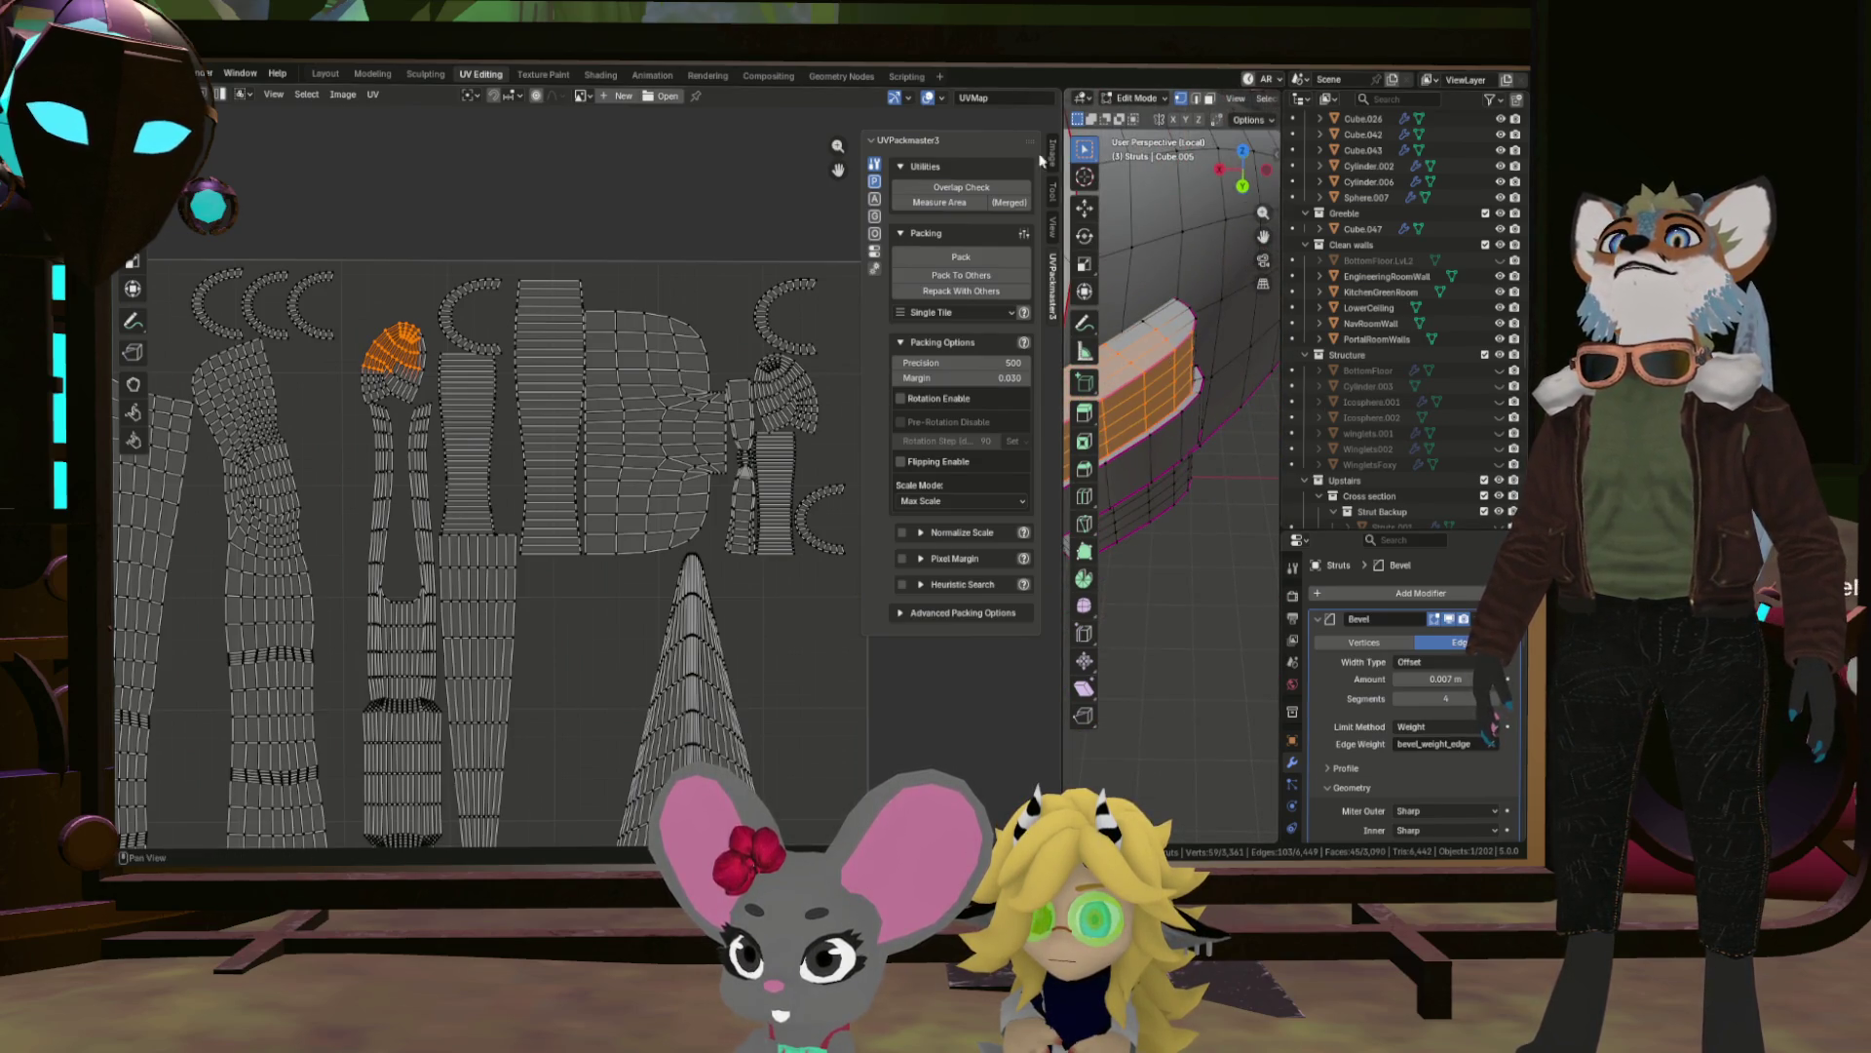
left_click(324, 79)
left_click_drag(843, 377, 741, 448)
scroll("up", 3)
scroll("up", 3)
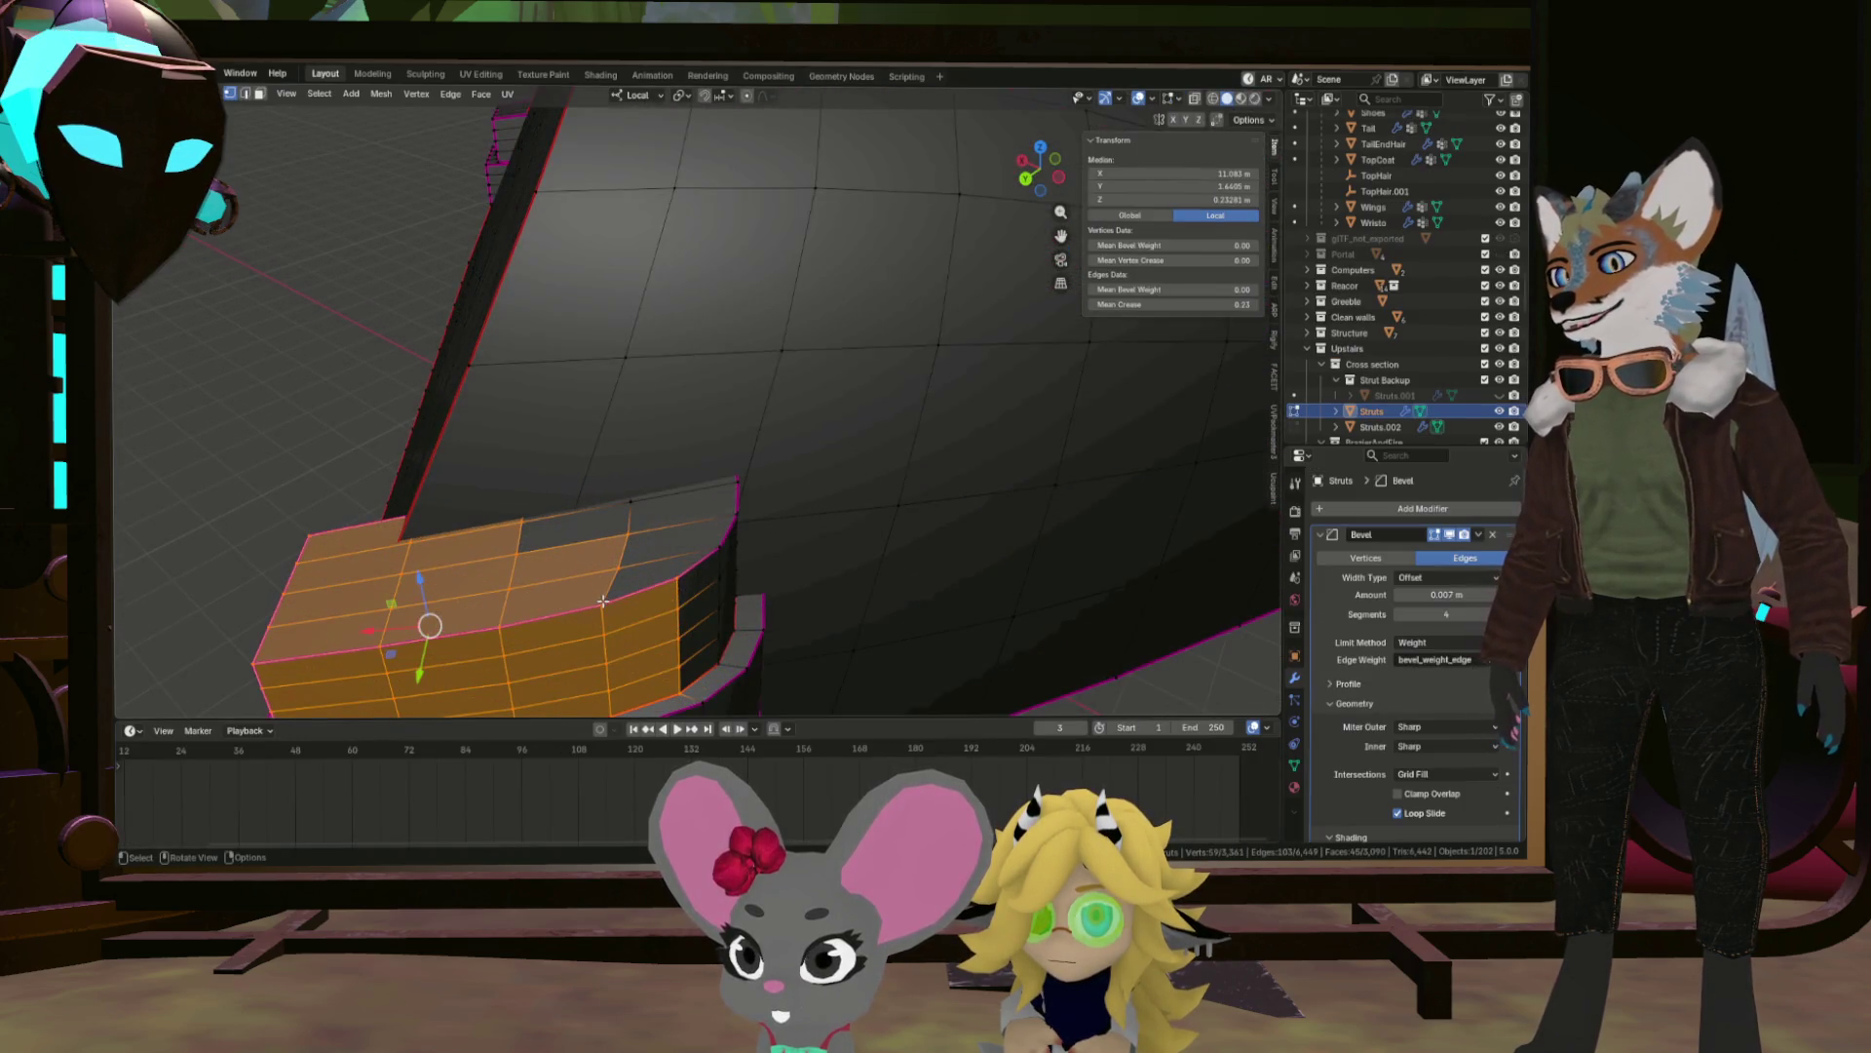
Select a shortest-path edge loop around the strut block and mark it as a seam.
left_click(643, 600)
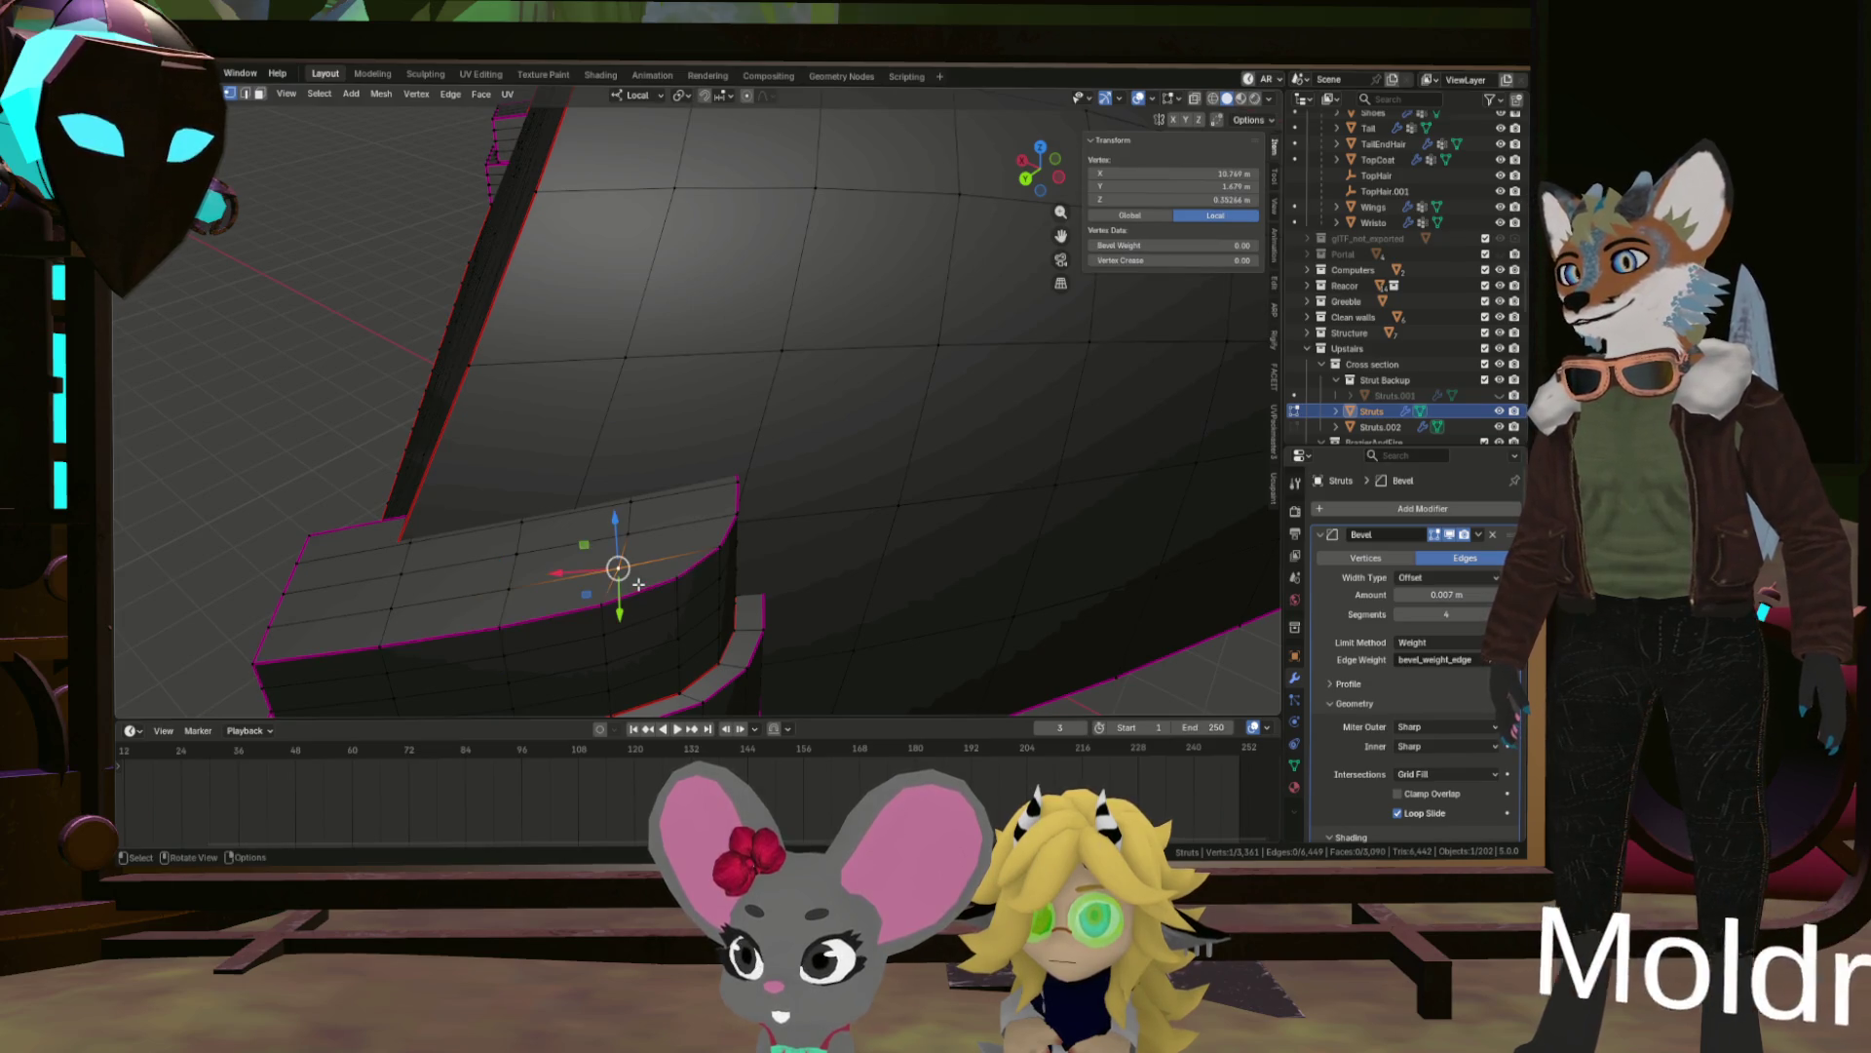
left_click_drag(639, 588, 624, 439)
left_click(625, 439)
left_click(585, 464)
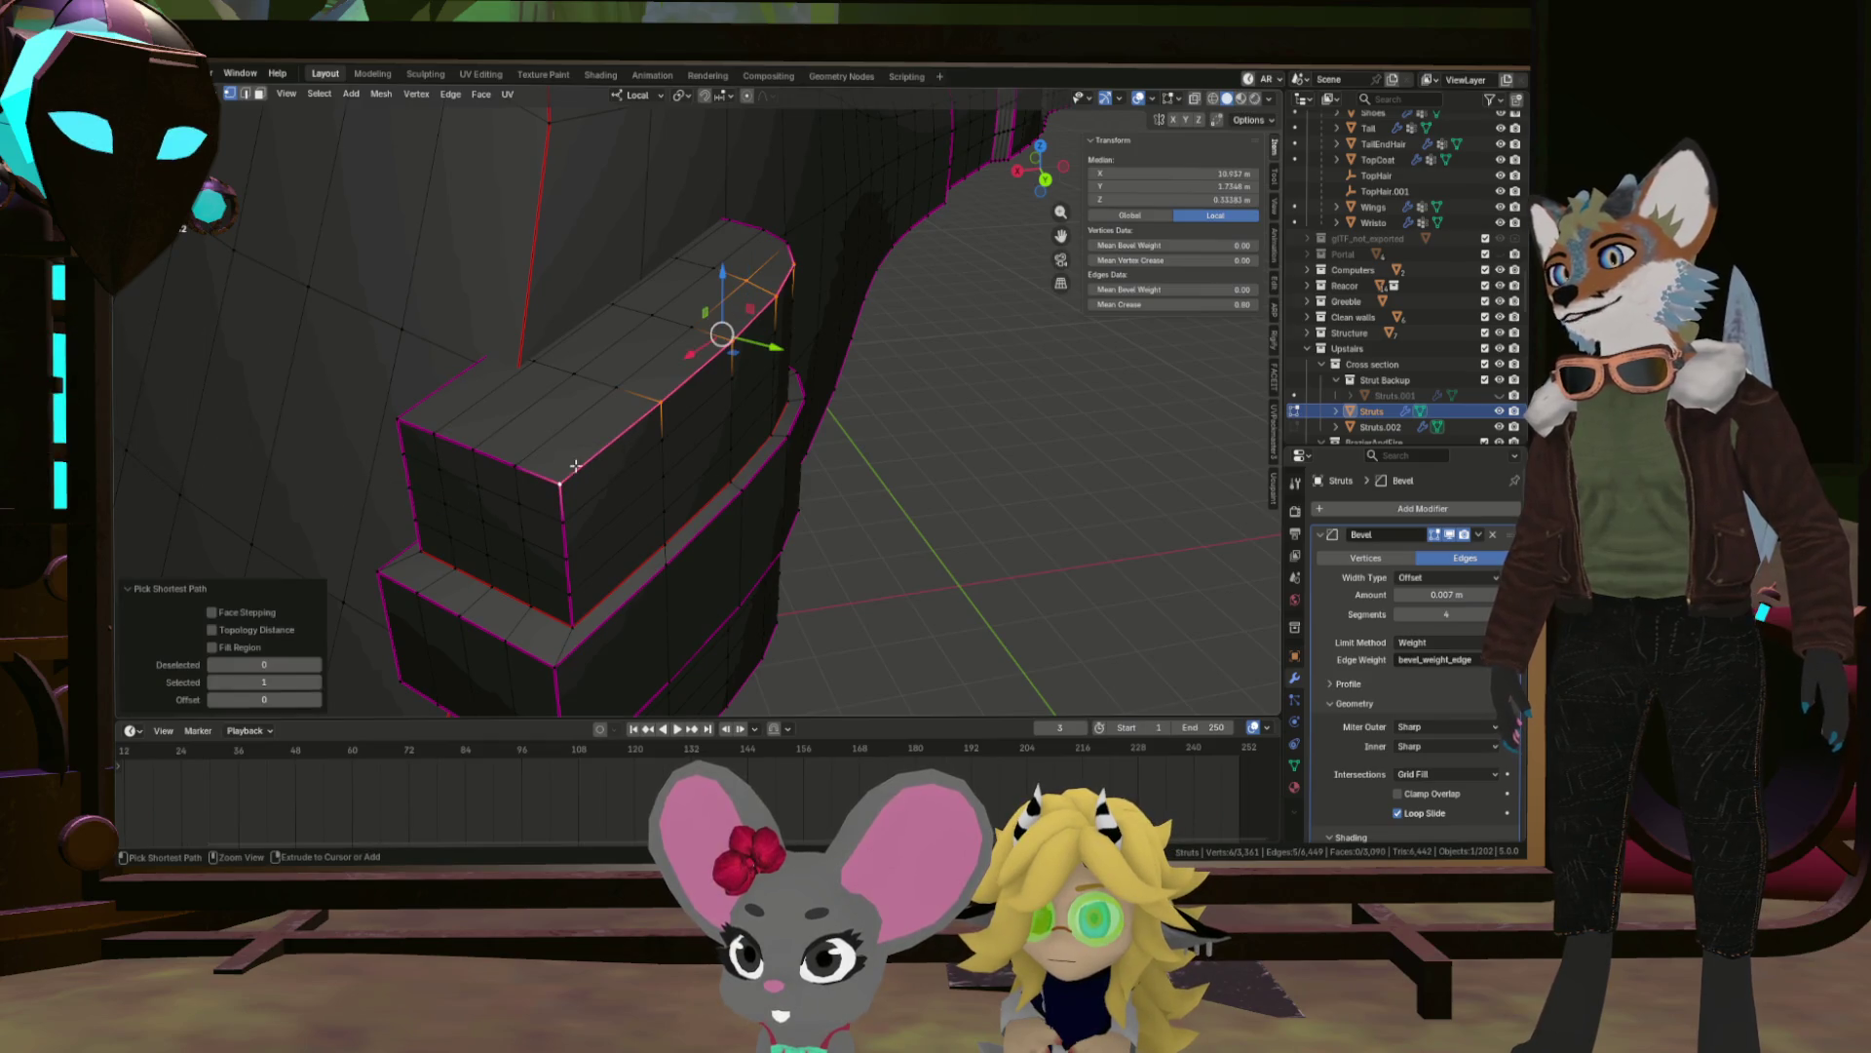
left_click_drag(526, 358, 342, 481)
left_click(707, 358)
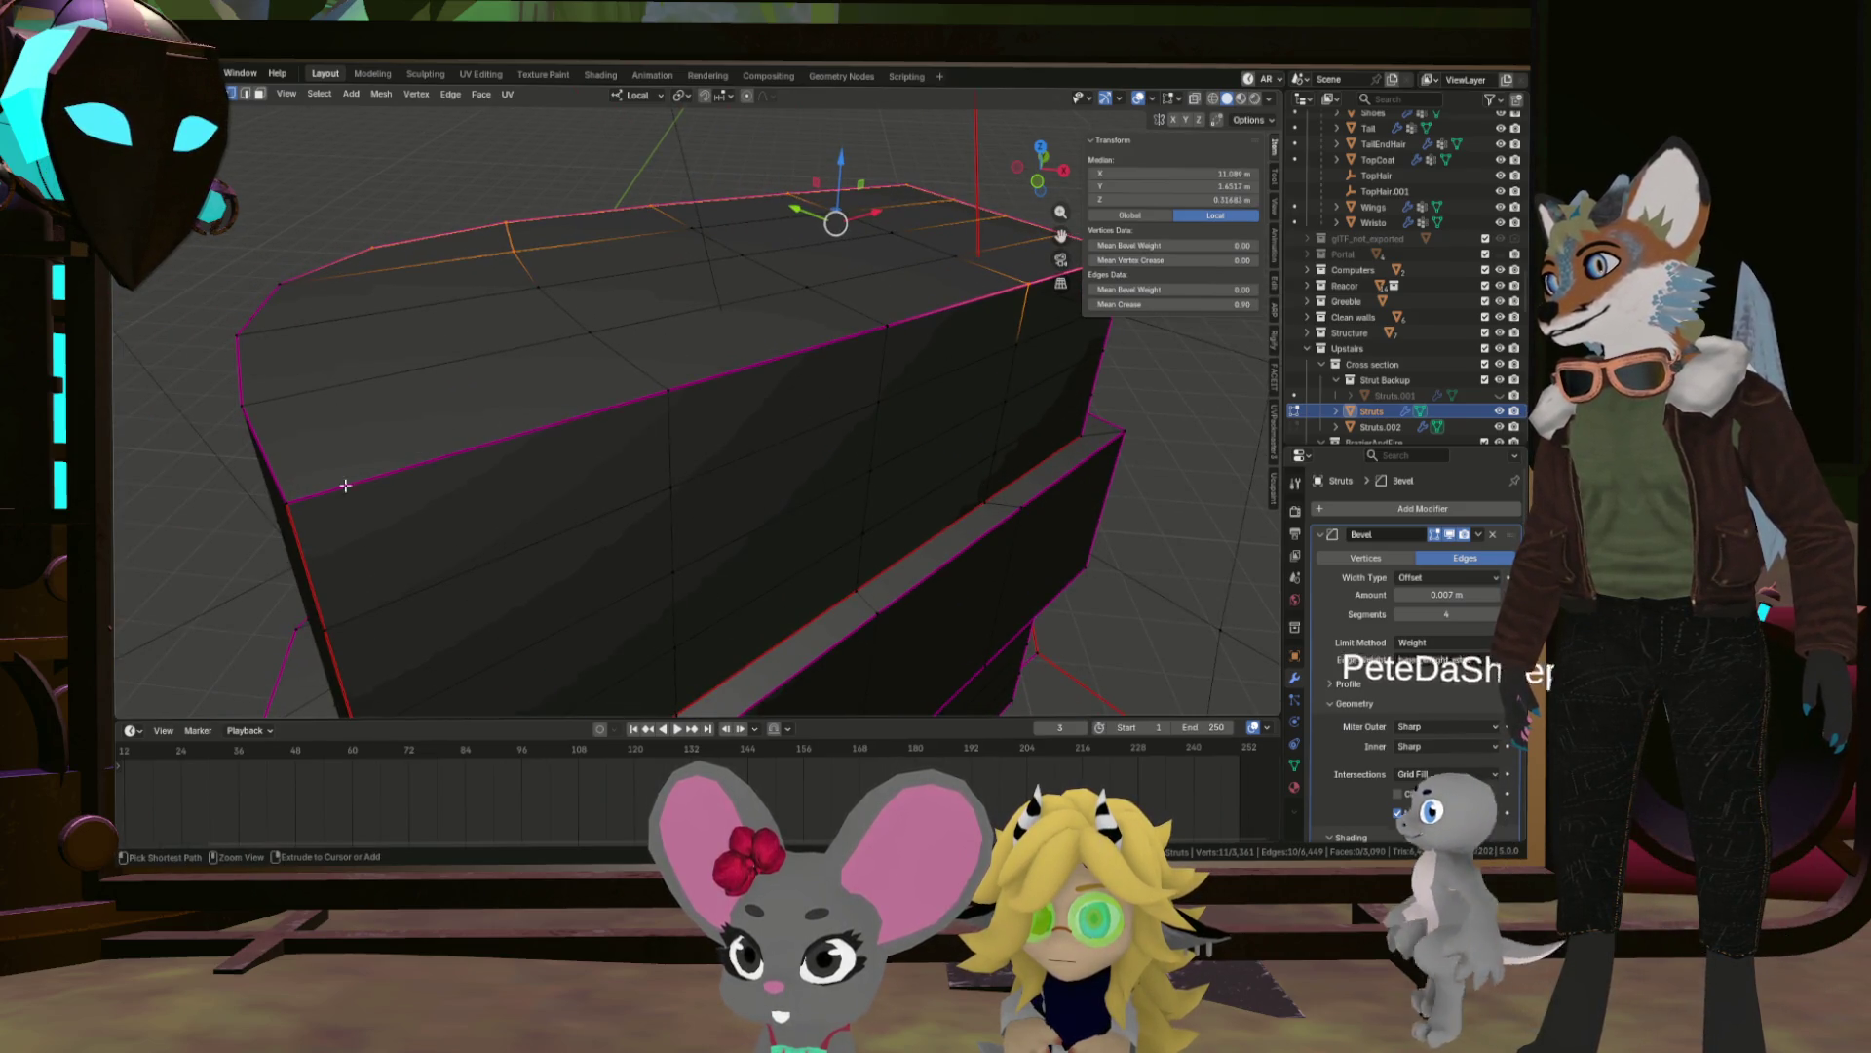
left_click(234, 388)
left_click(241, 337)
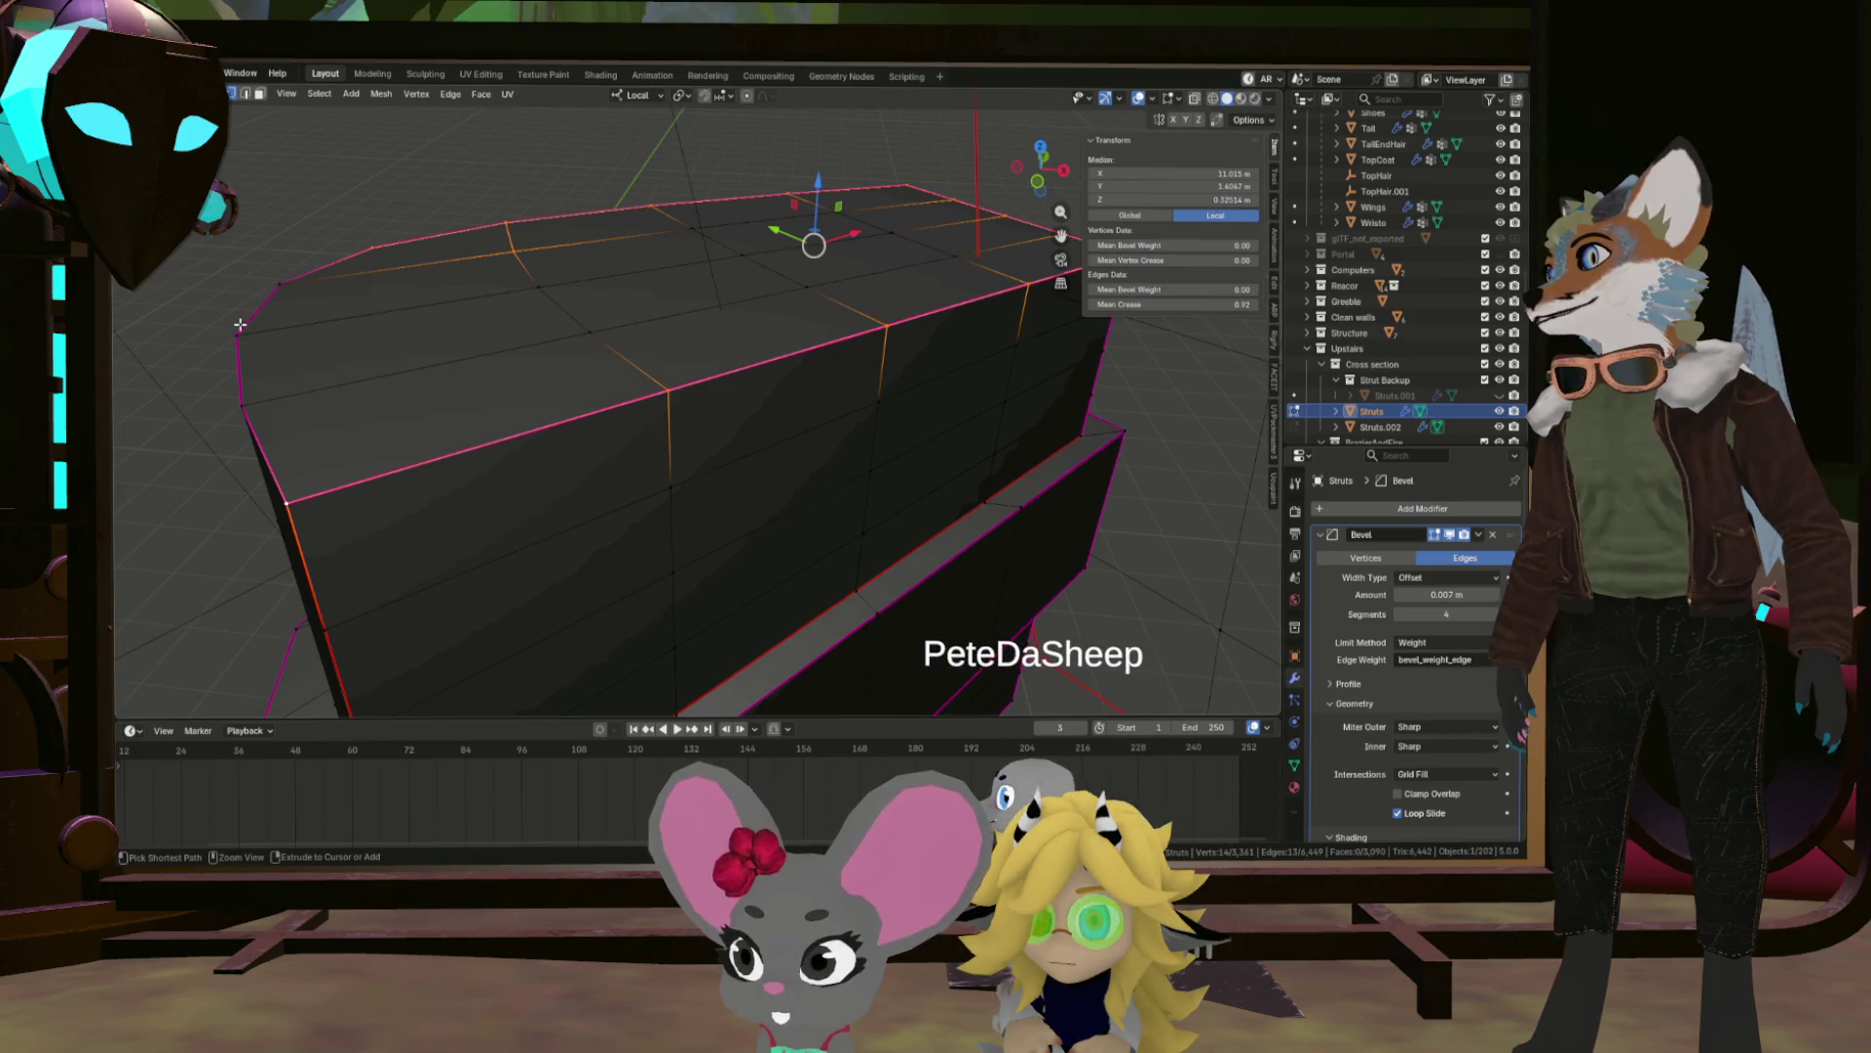
left_click_drag(237, 340, 437, 397)
left_click(410, 371)
left_click(451, 394)
scroll("down", 3)
key("ctrl+e")
left_click(393, 438)
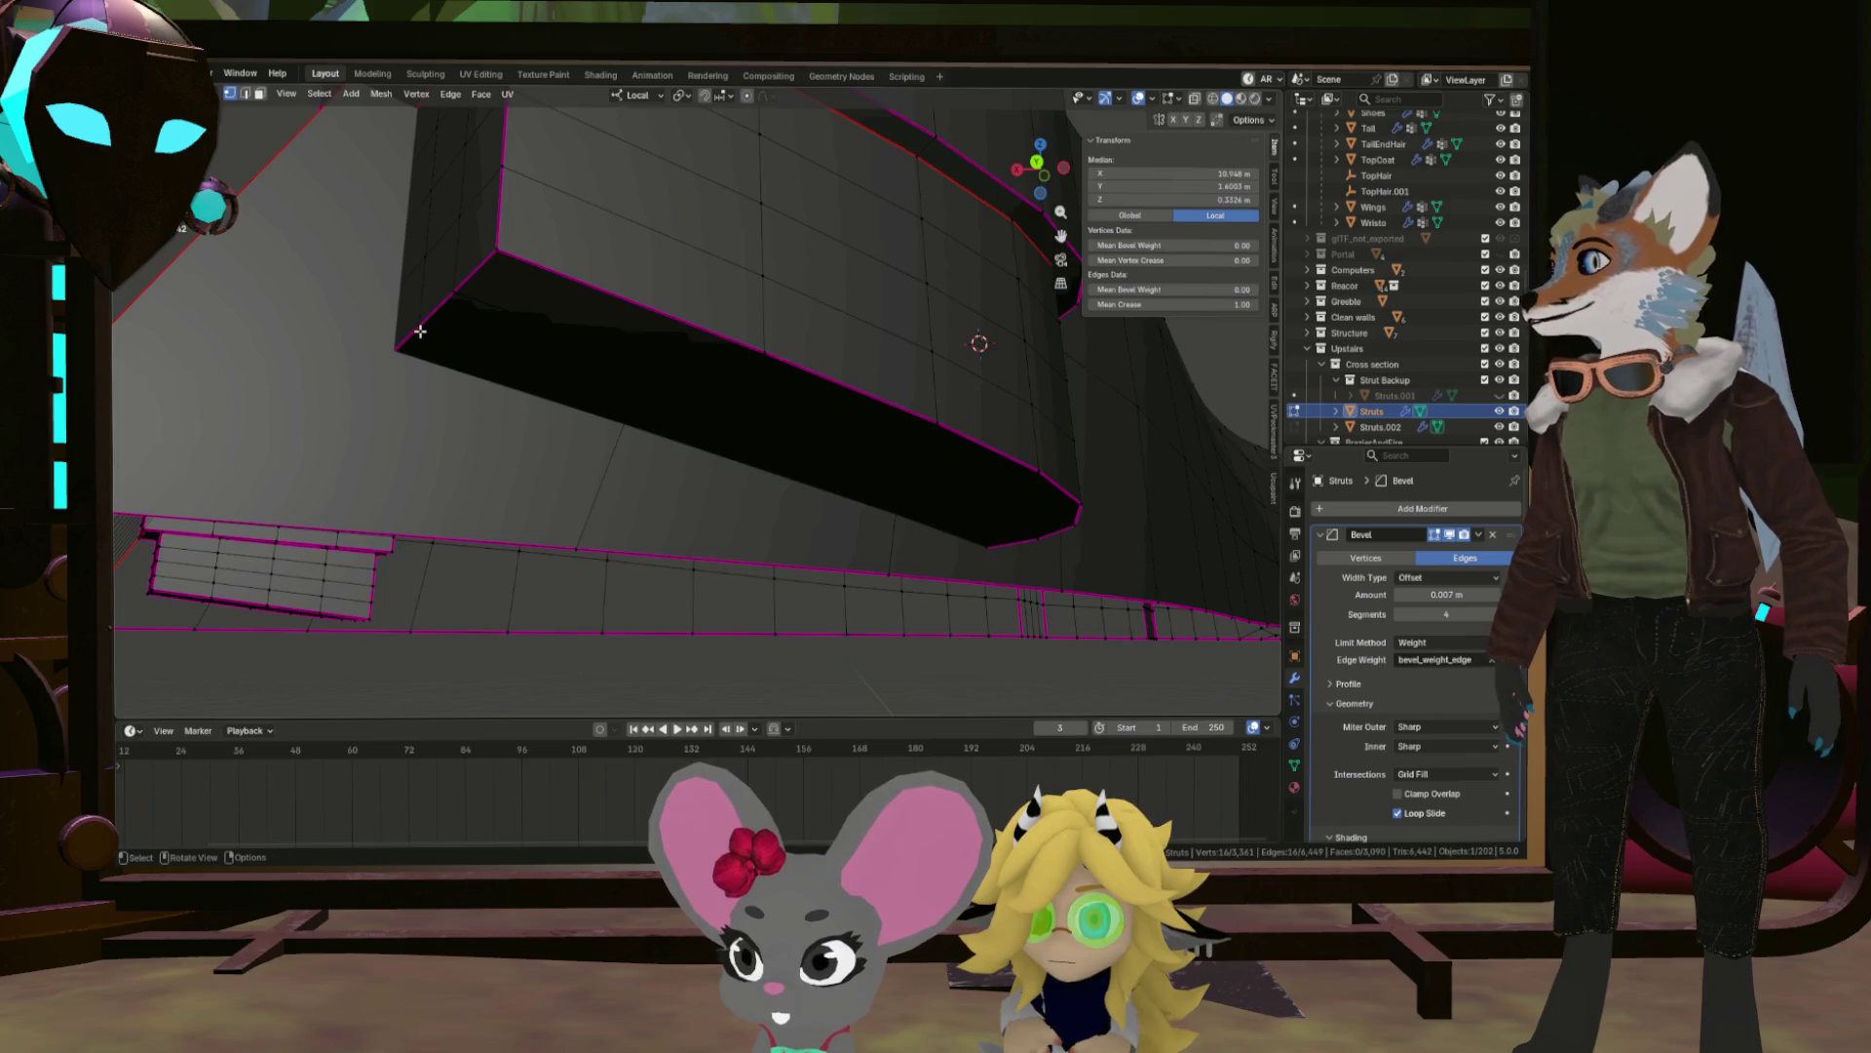
Trace the edges around the next strut block, including its top end and underside.
left_click(419, 332)
left_click_drag(585, 326, 459, 291)
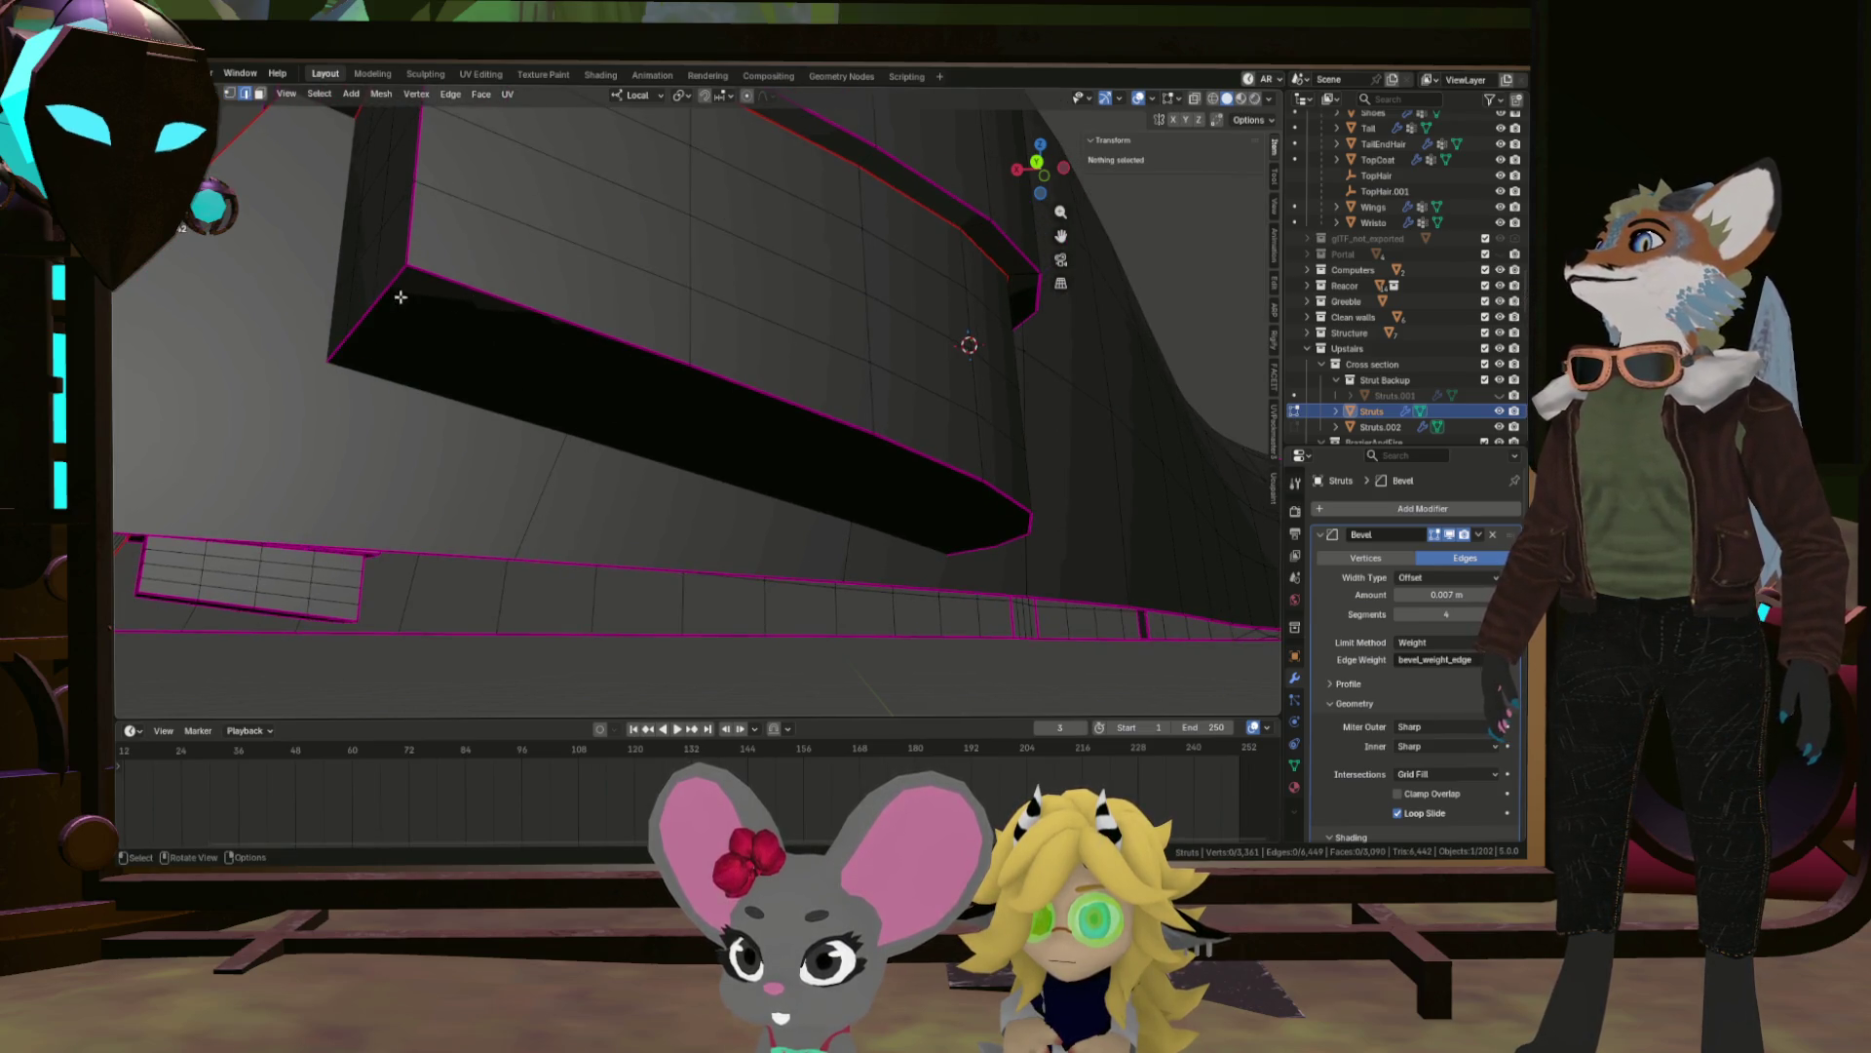
left_click(409, 310)
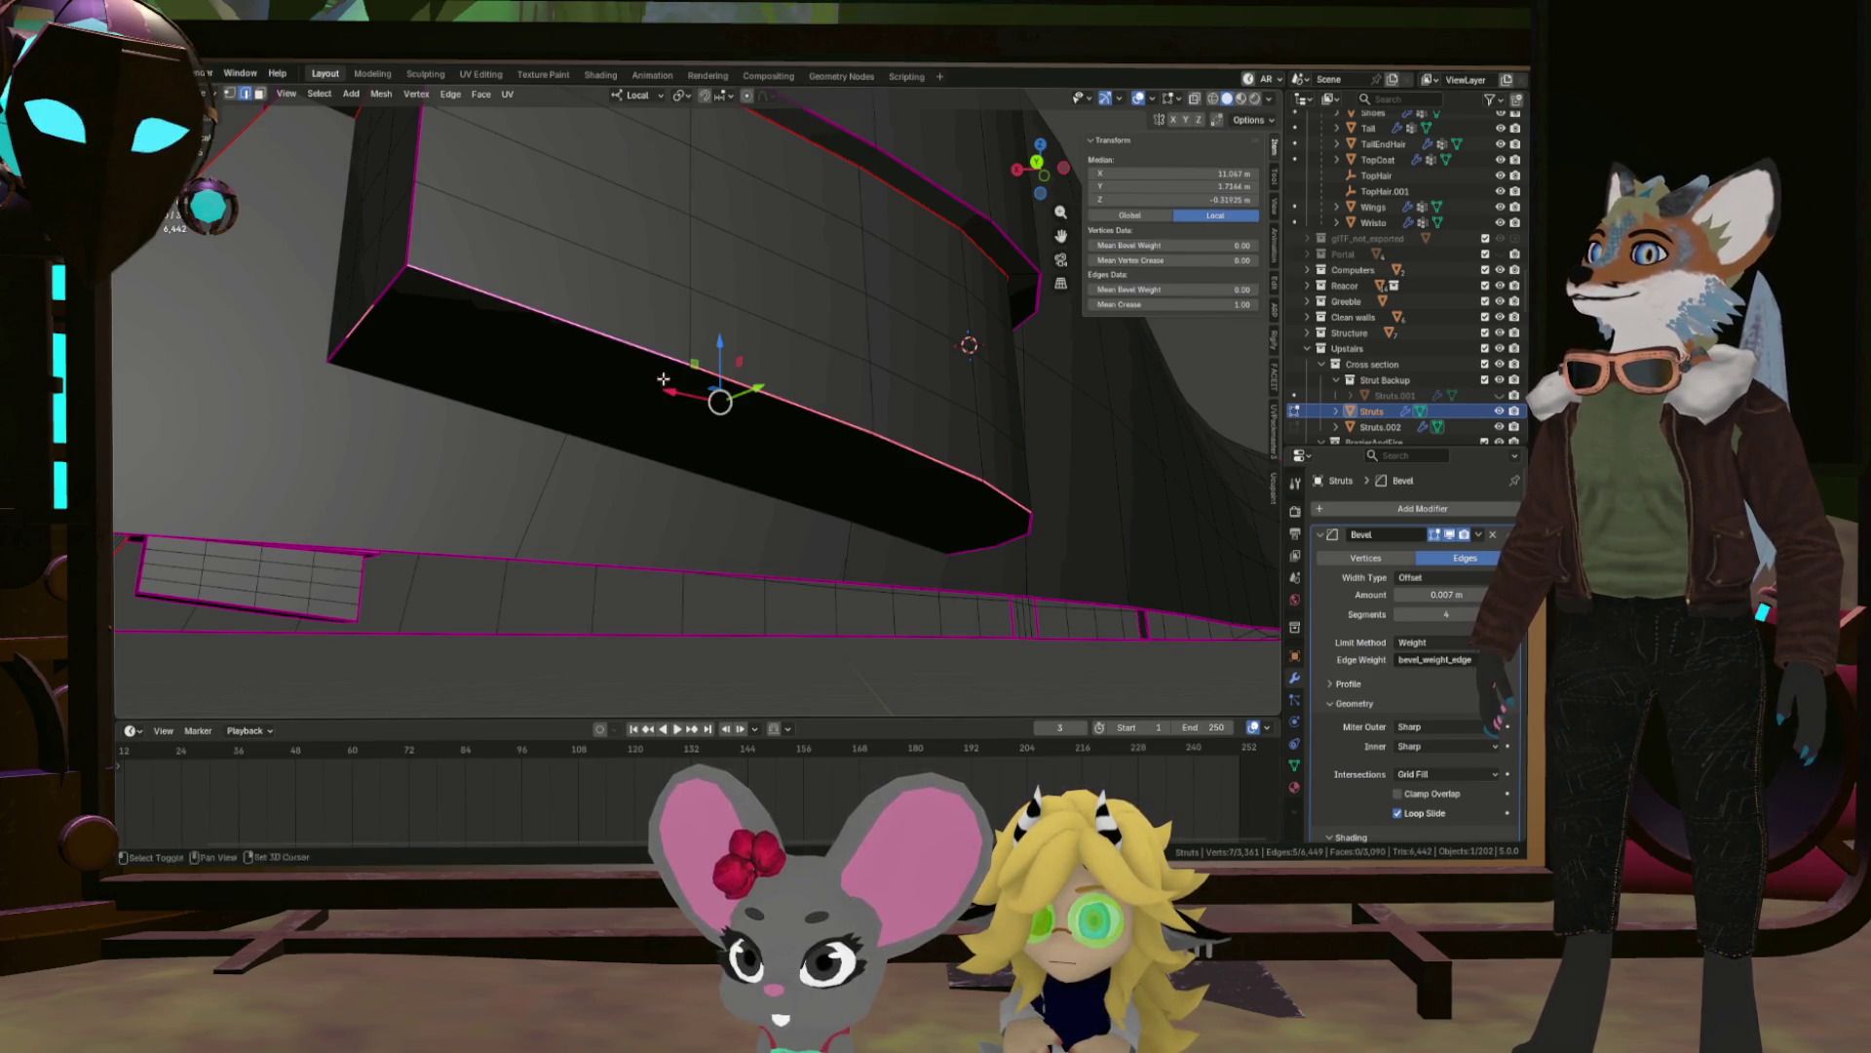
left_click_drag(641, 360, 810, 409)
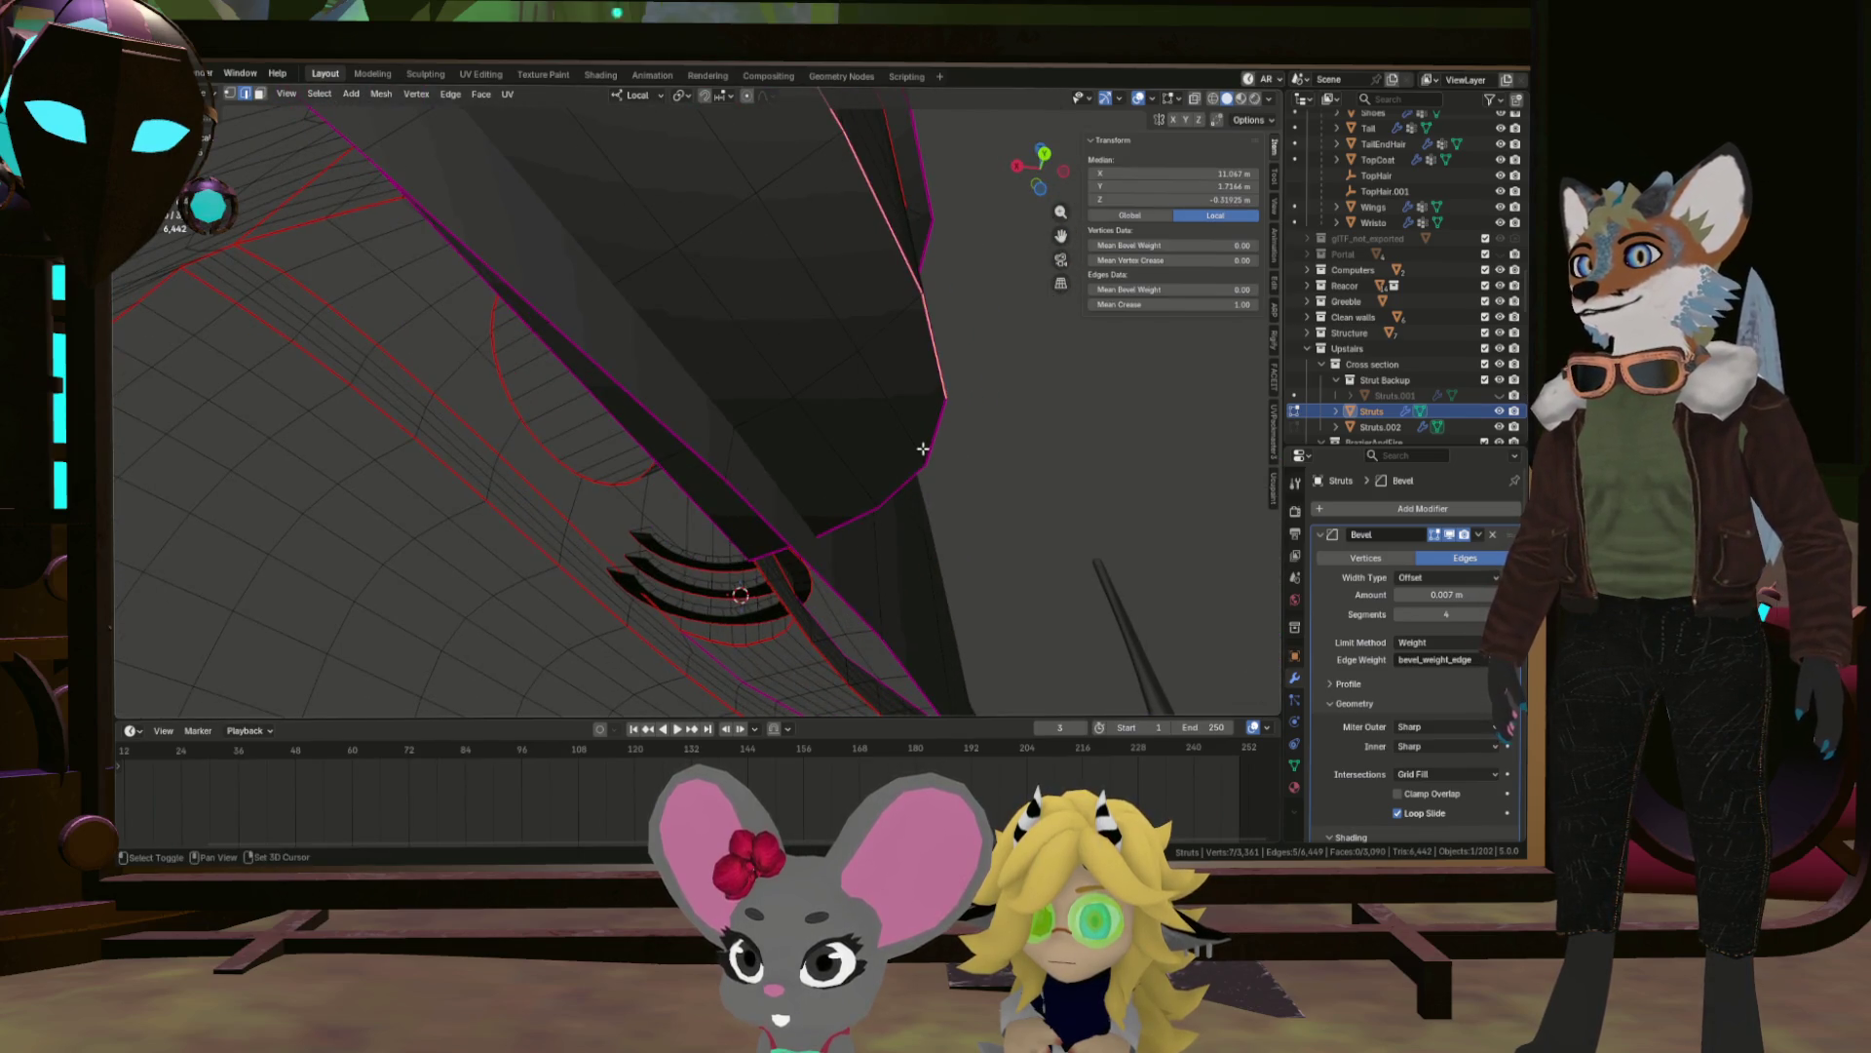
left_click(811, 524)
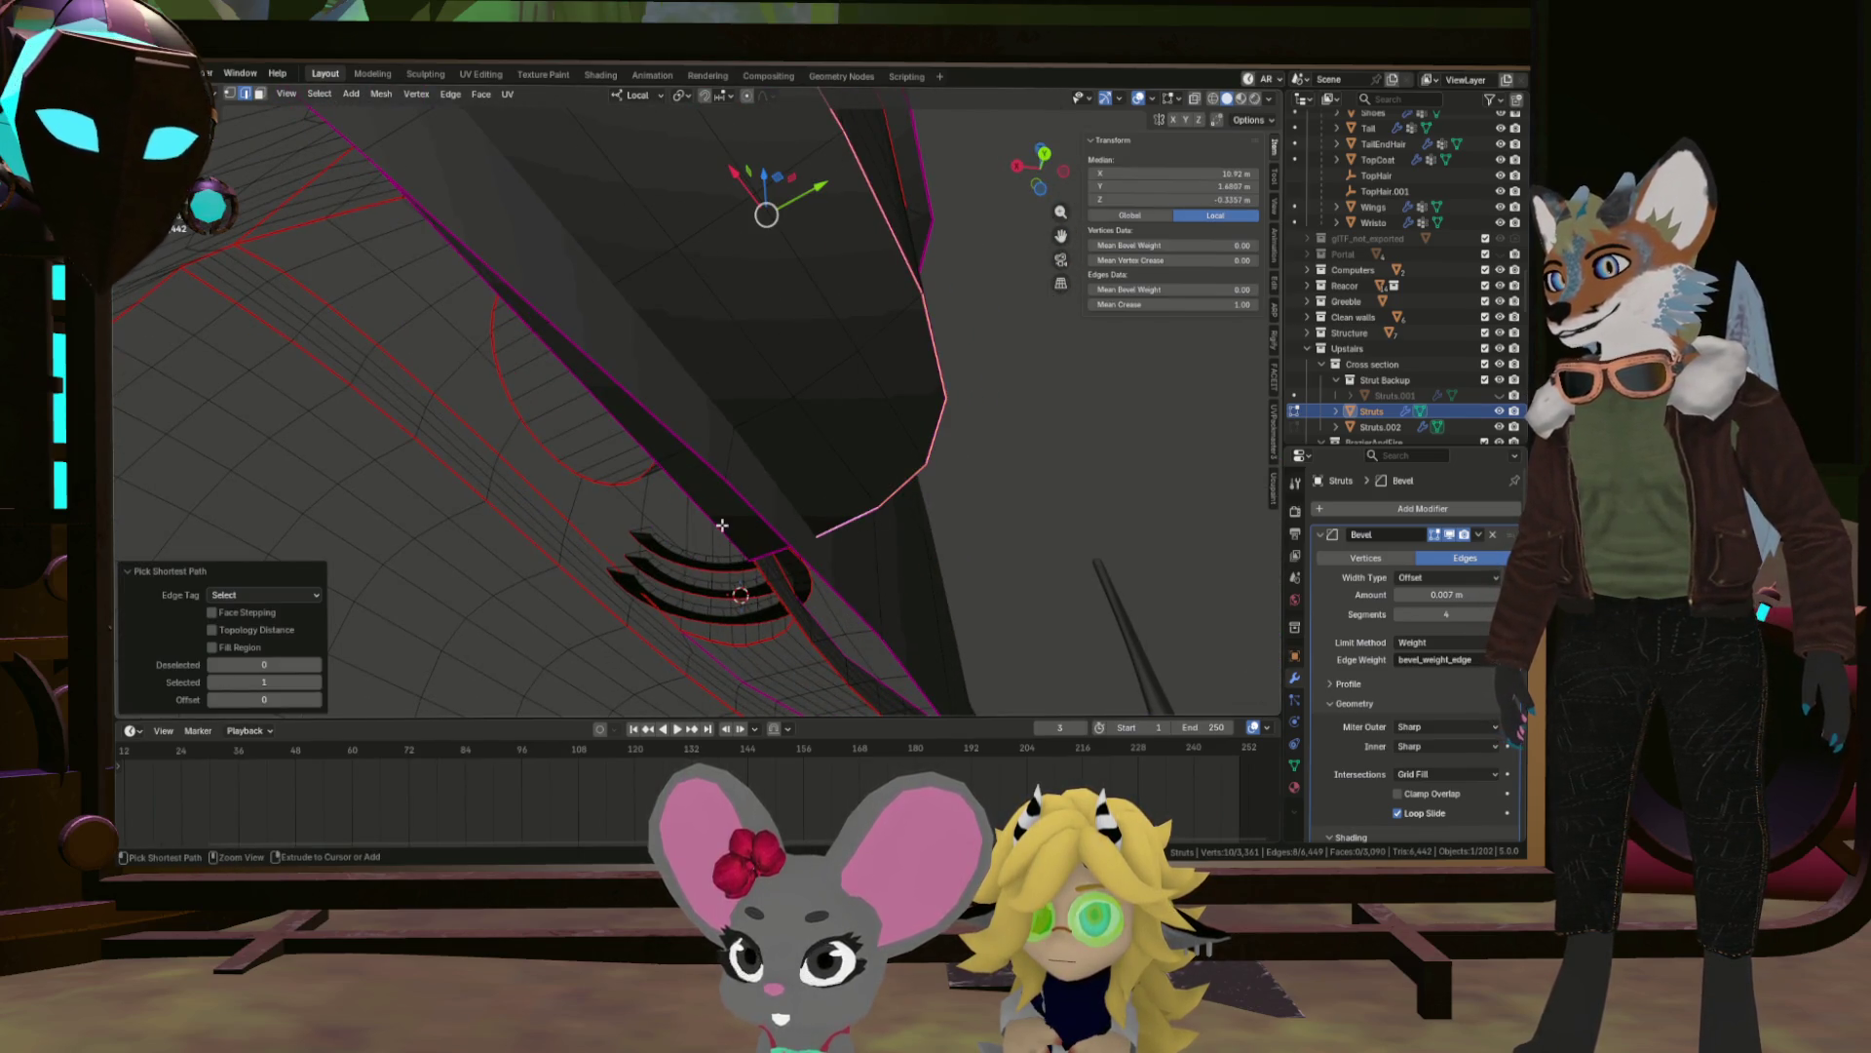
left_click_drag(712, 521, 589, 480)
left_click_drag(561, 305, 606, 326)
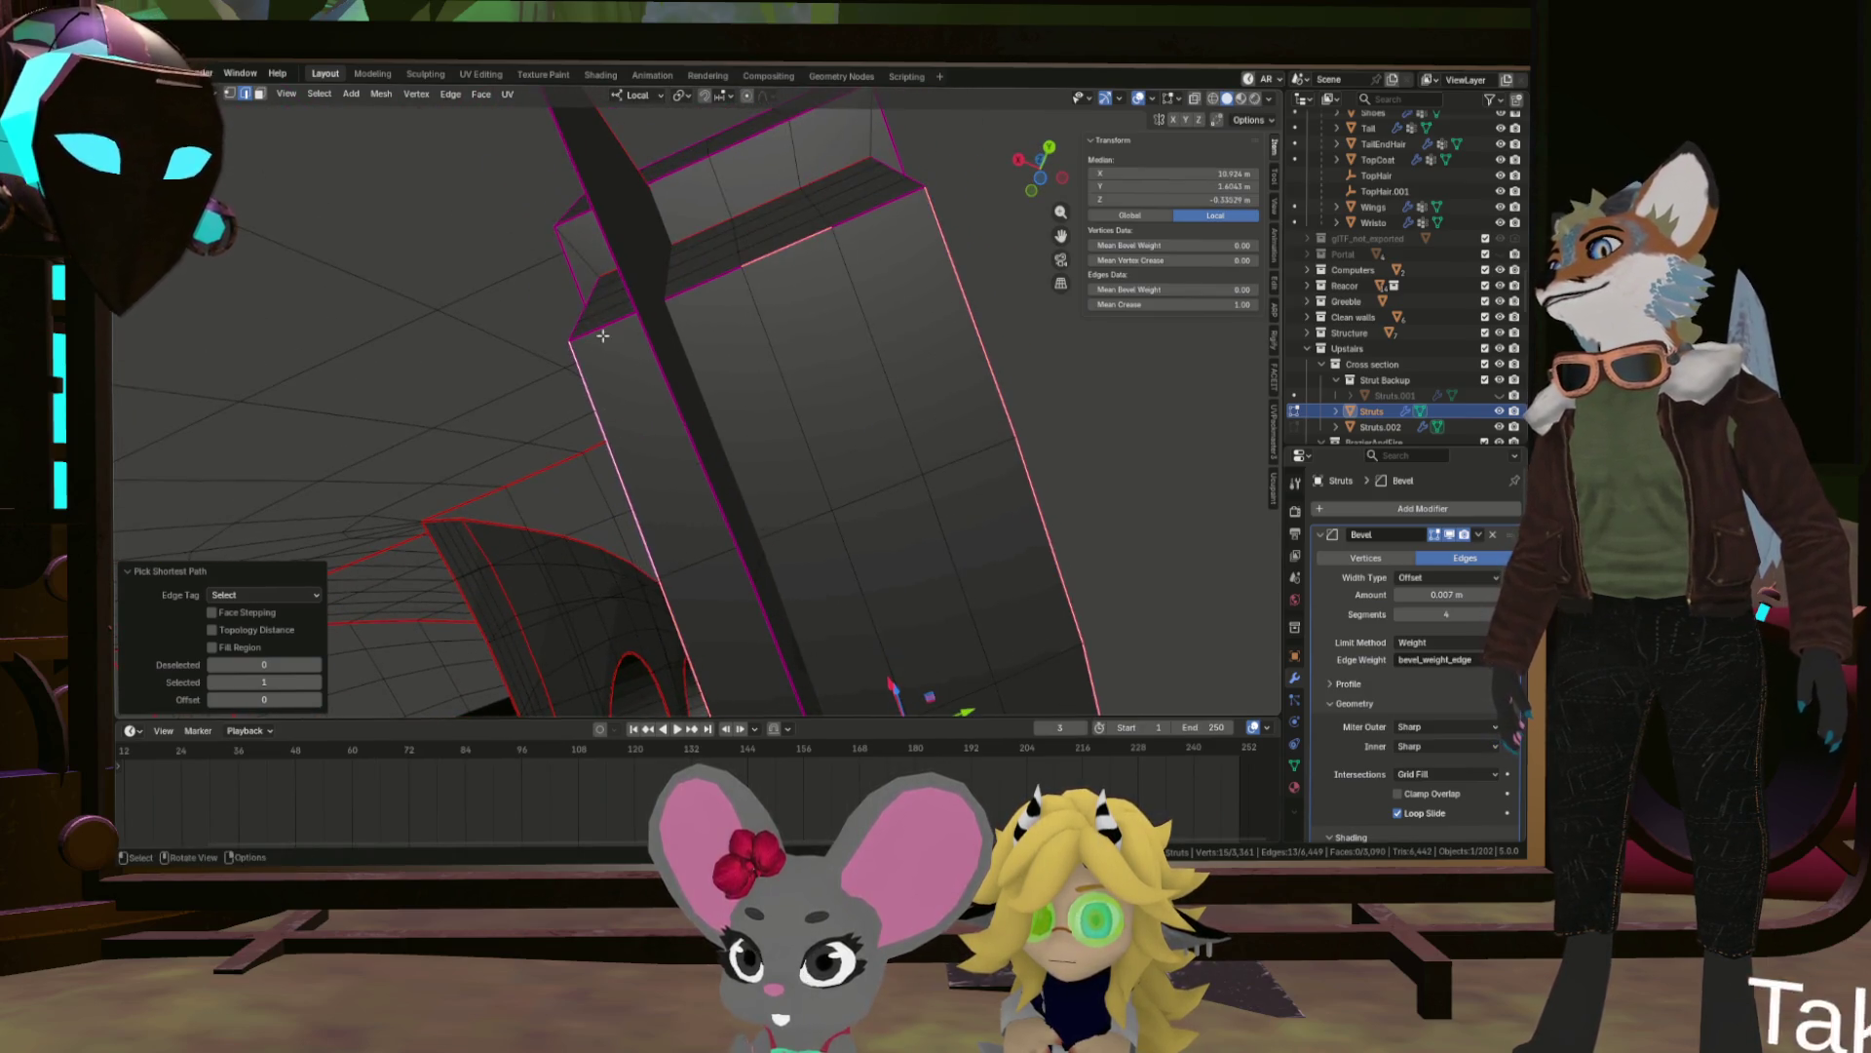
left_click(606, 327)
left_click_drag(695, 283, 765, 388)
left_click(765, 388)
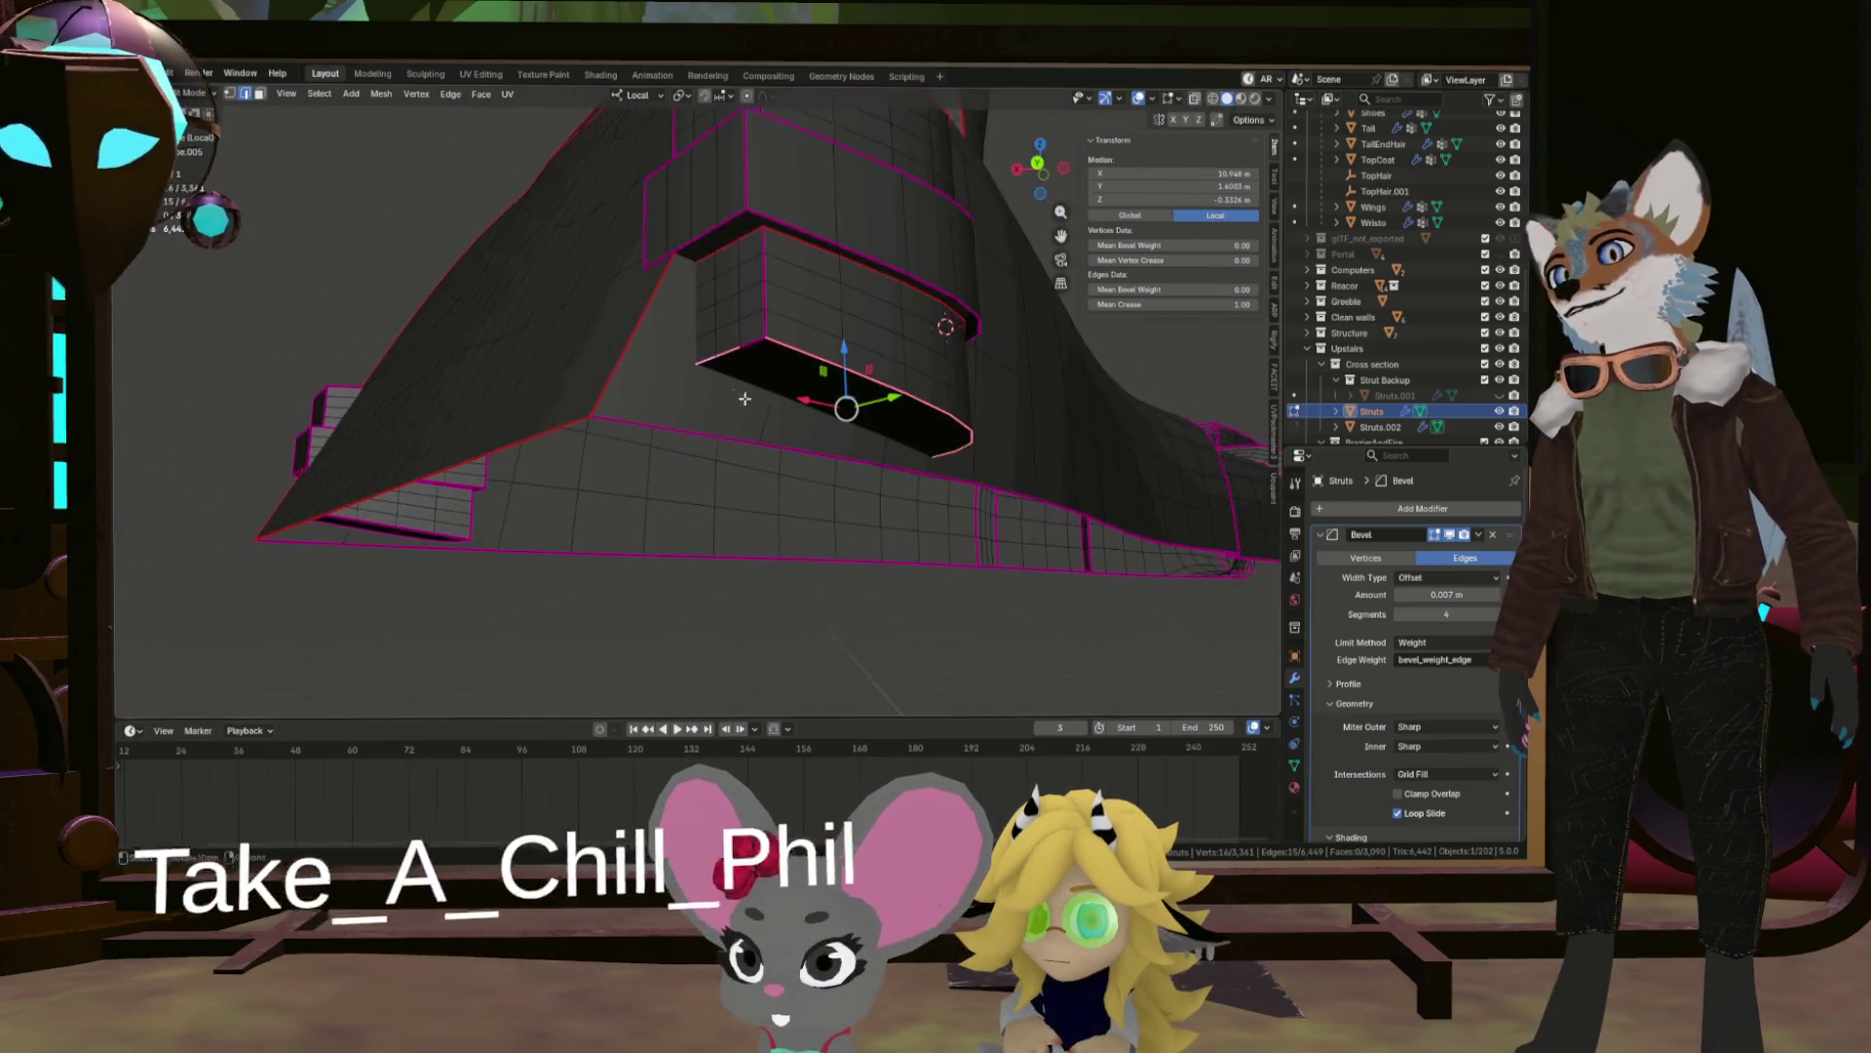
scroll("up", 3)
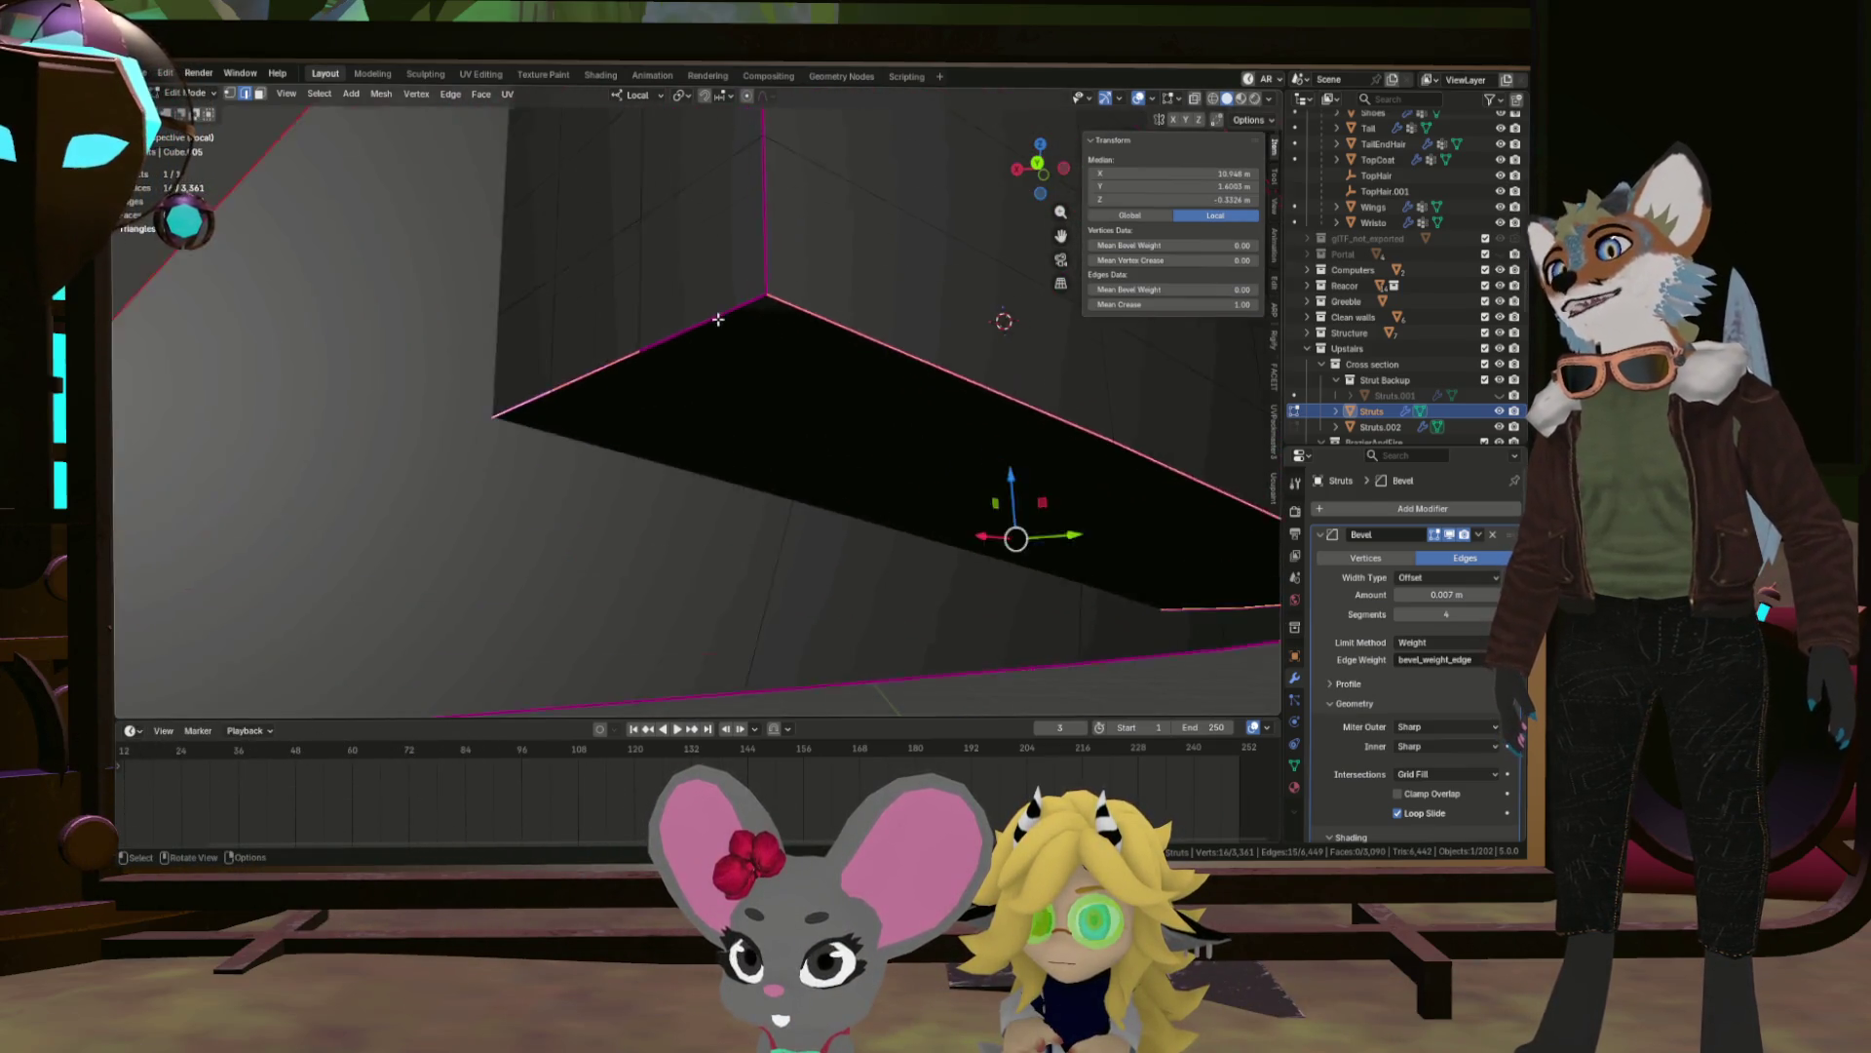
Add the long lower edge to the selection and clear the seam from the selected edges.
left_click(752, 305)
key("ctrl+e")
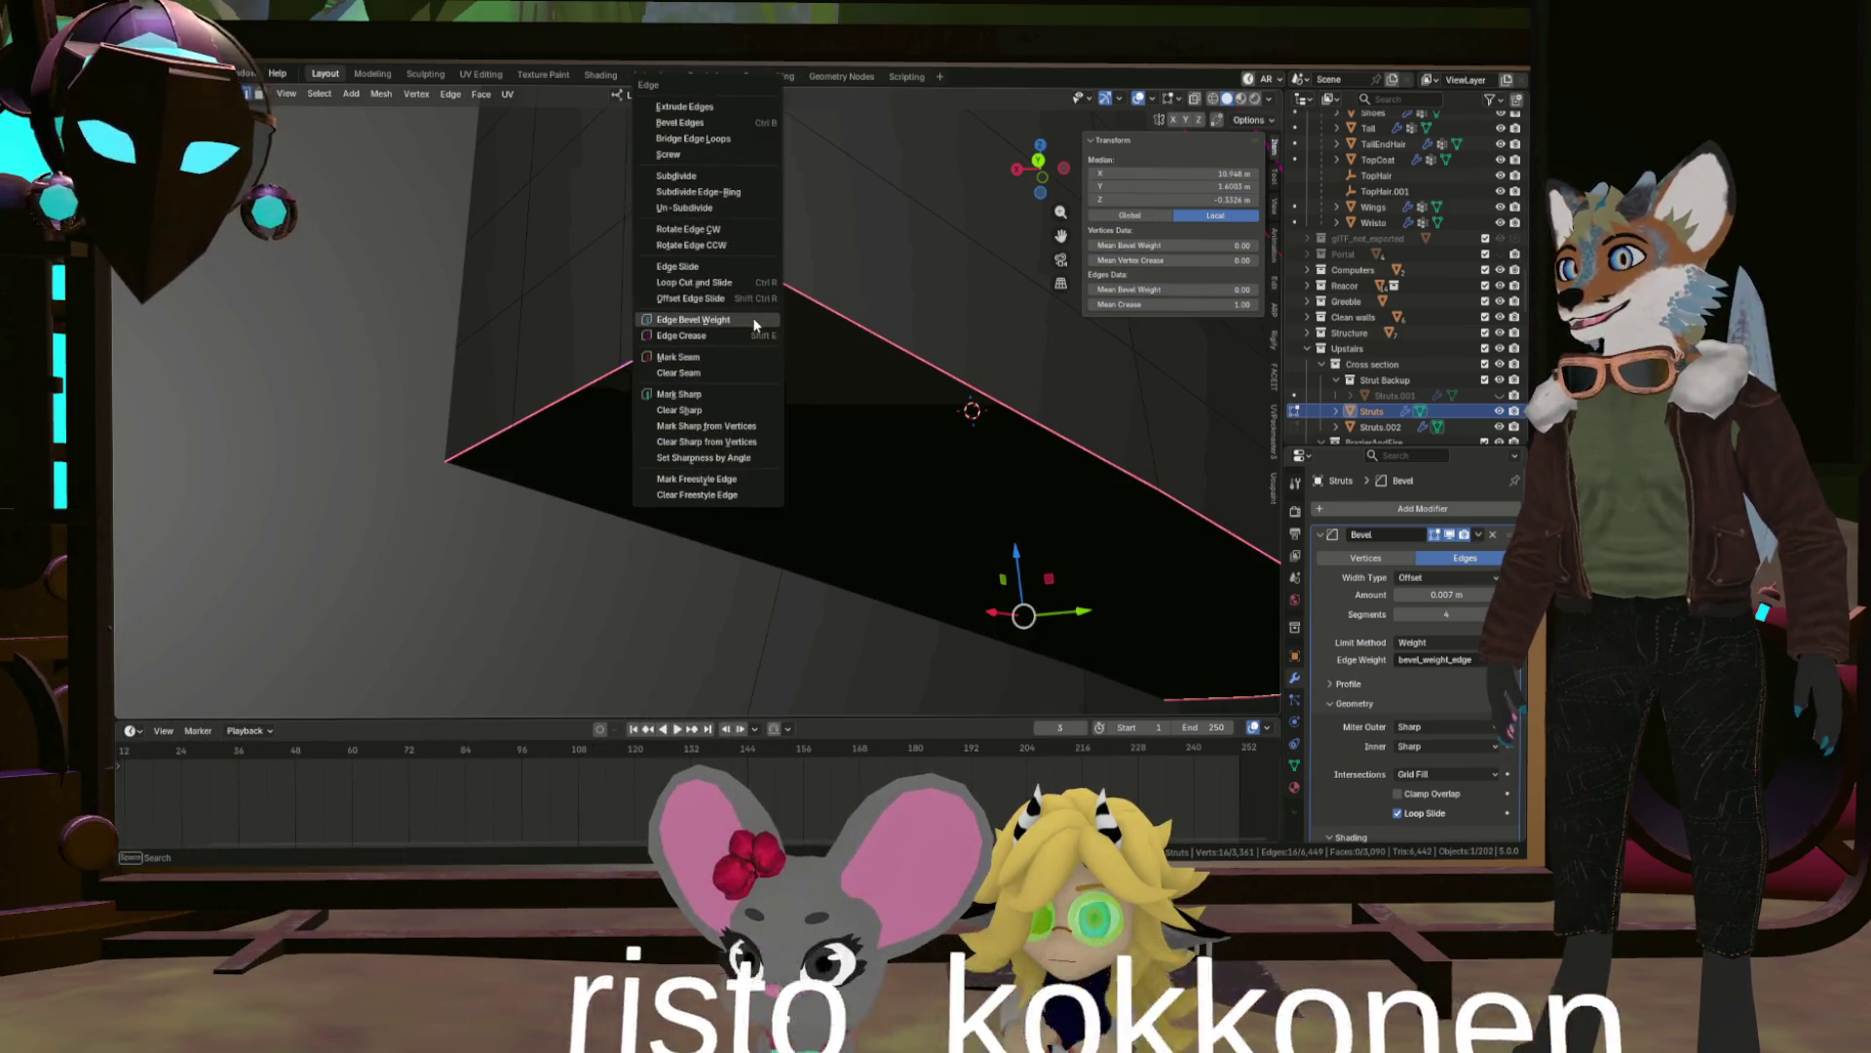
left_click(711, 373)
left_click_drag(719, 363, 786, 354)
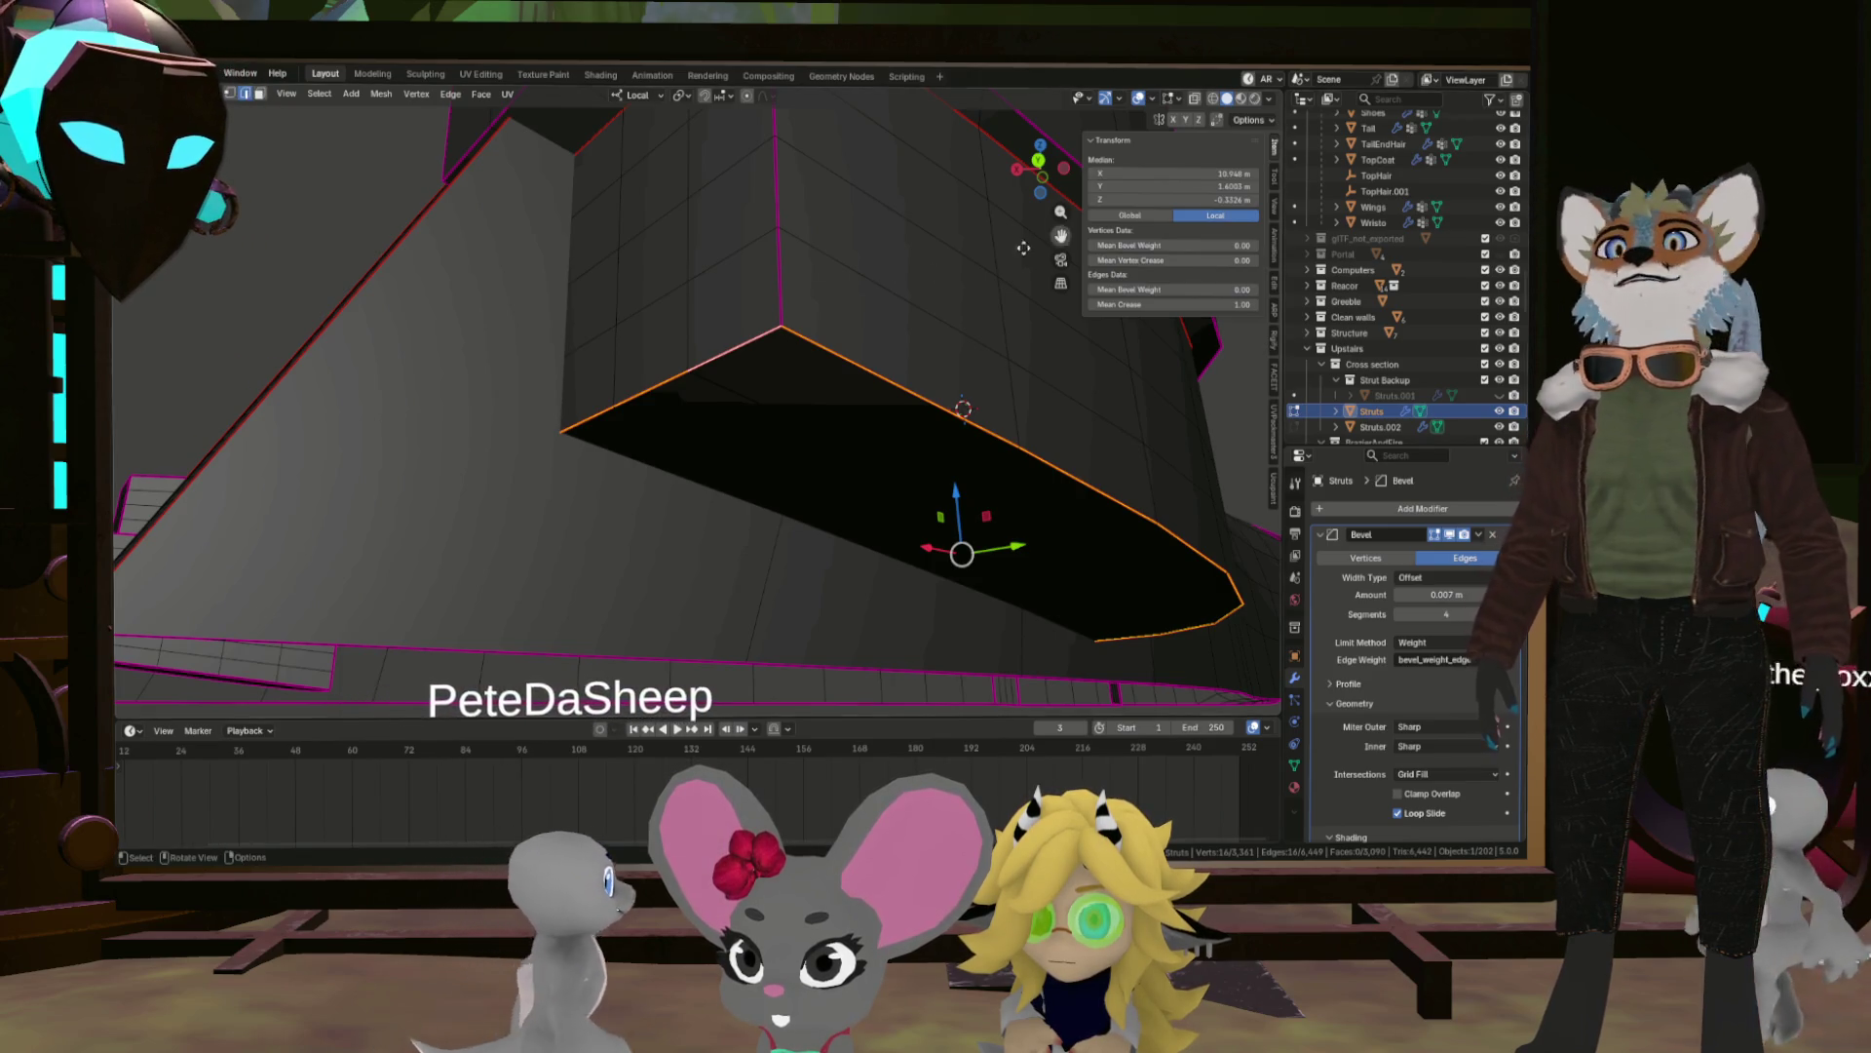
scroll("down", 3)
left_click_drag(747, 266, 769, 313)
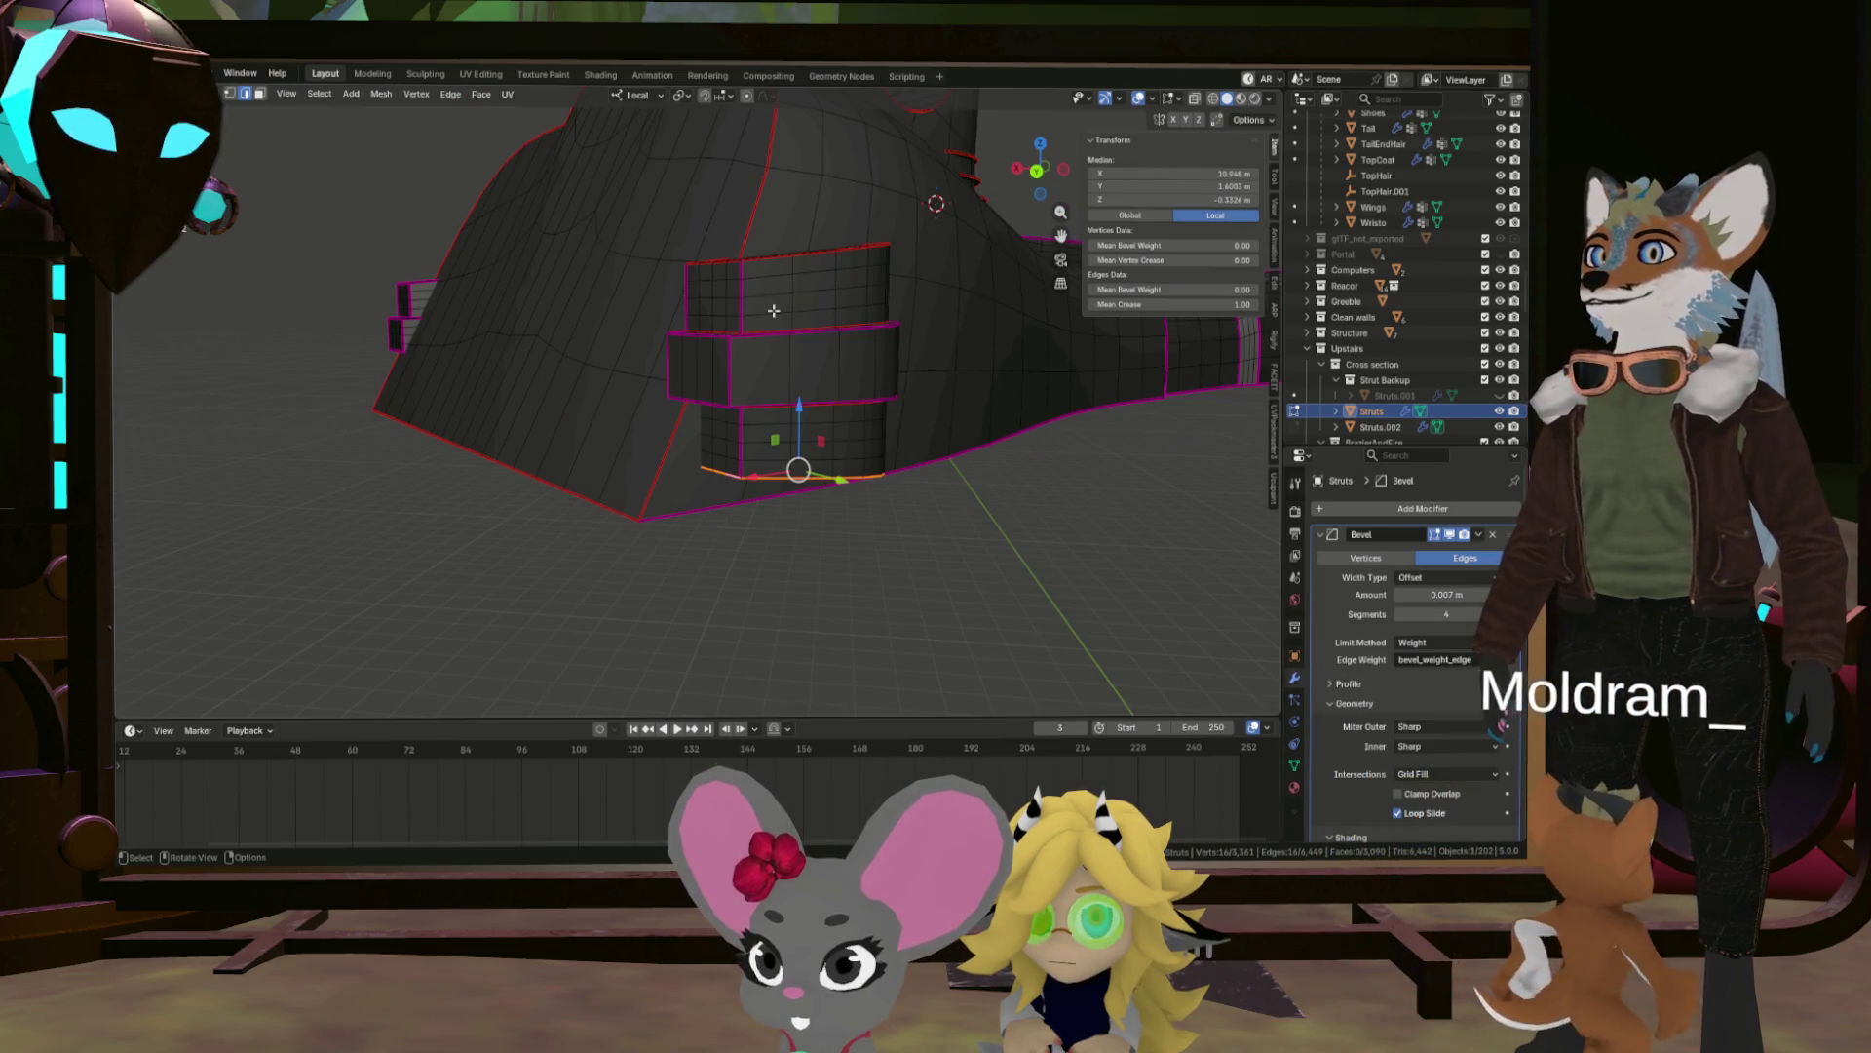
Select two horizontal edge loops on the upper strut block and dissolve them.
left_click(770, 312)
left_click(772, 300)
left_click(770, 278)
left_click_drag(769, 278, 782, 301)
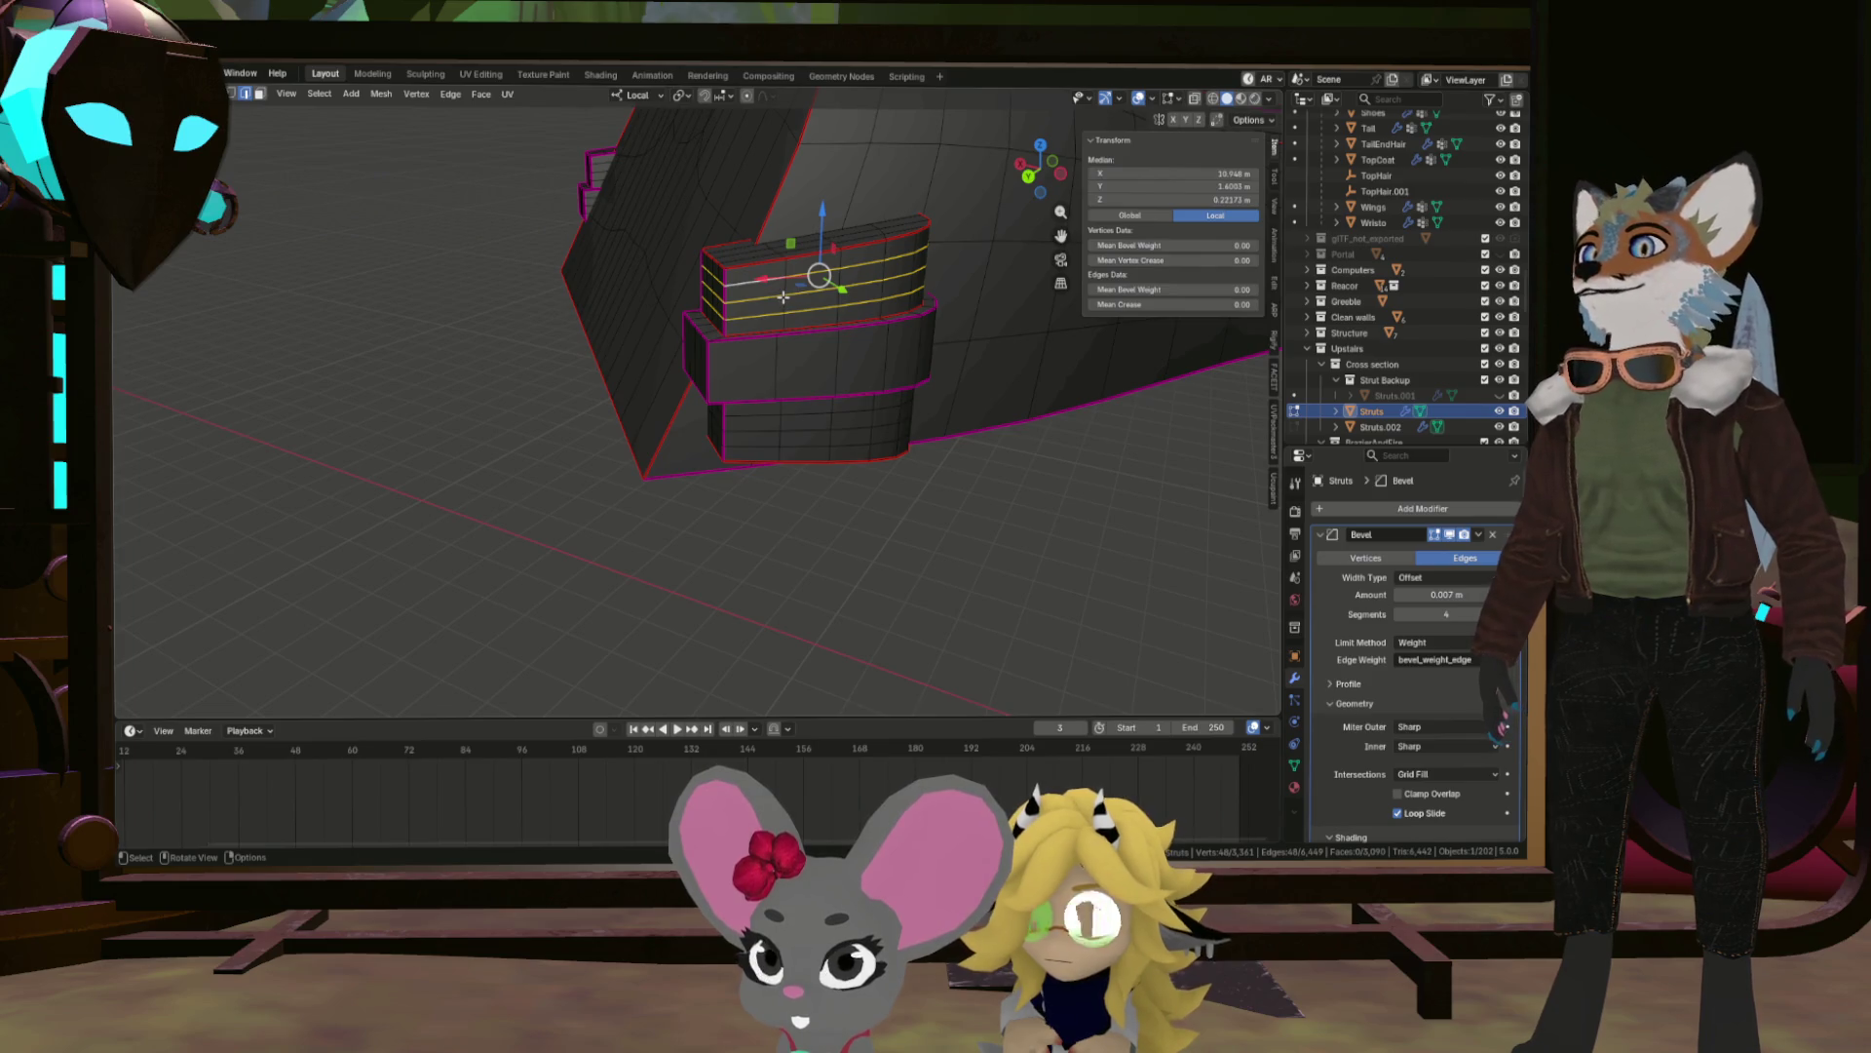
left_click(781, 388)
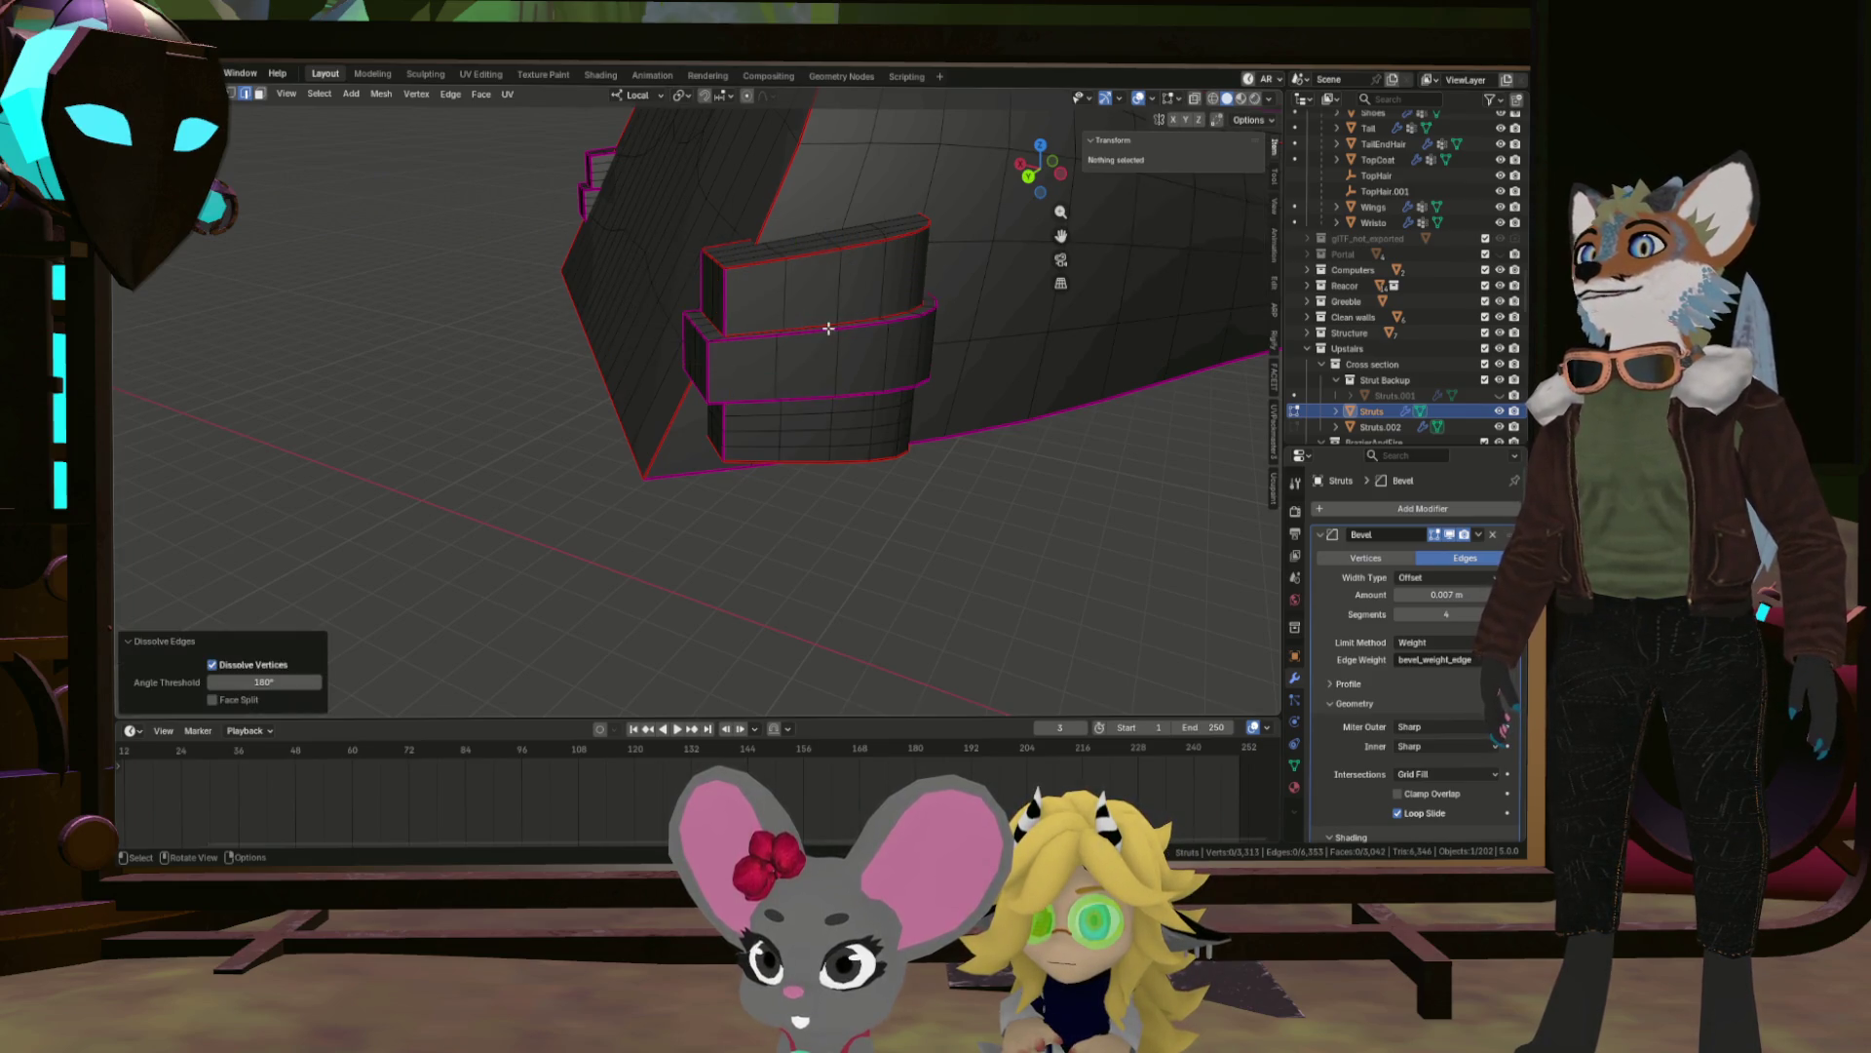
left_click_drag(789, 321, 811, 296)
Dissolve another edge on the block, then select an edge loop on the strut's side.
left_click(763, 449)
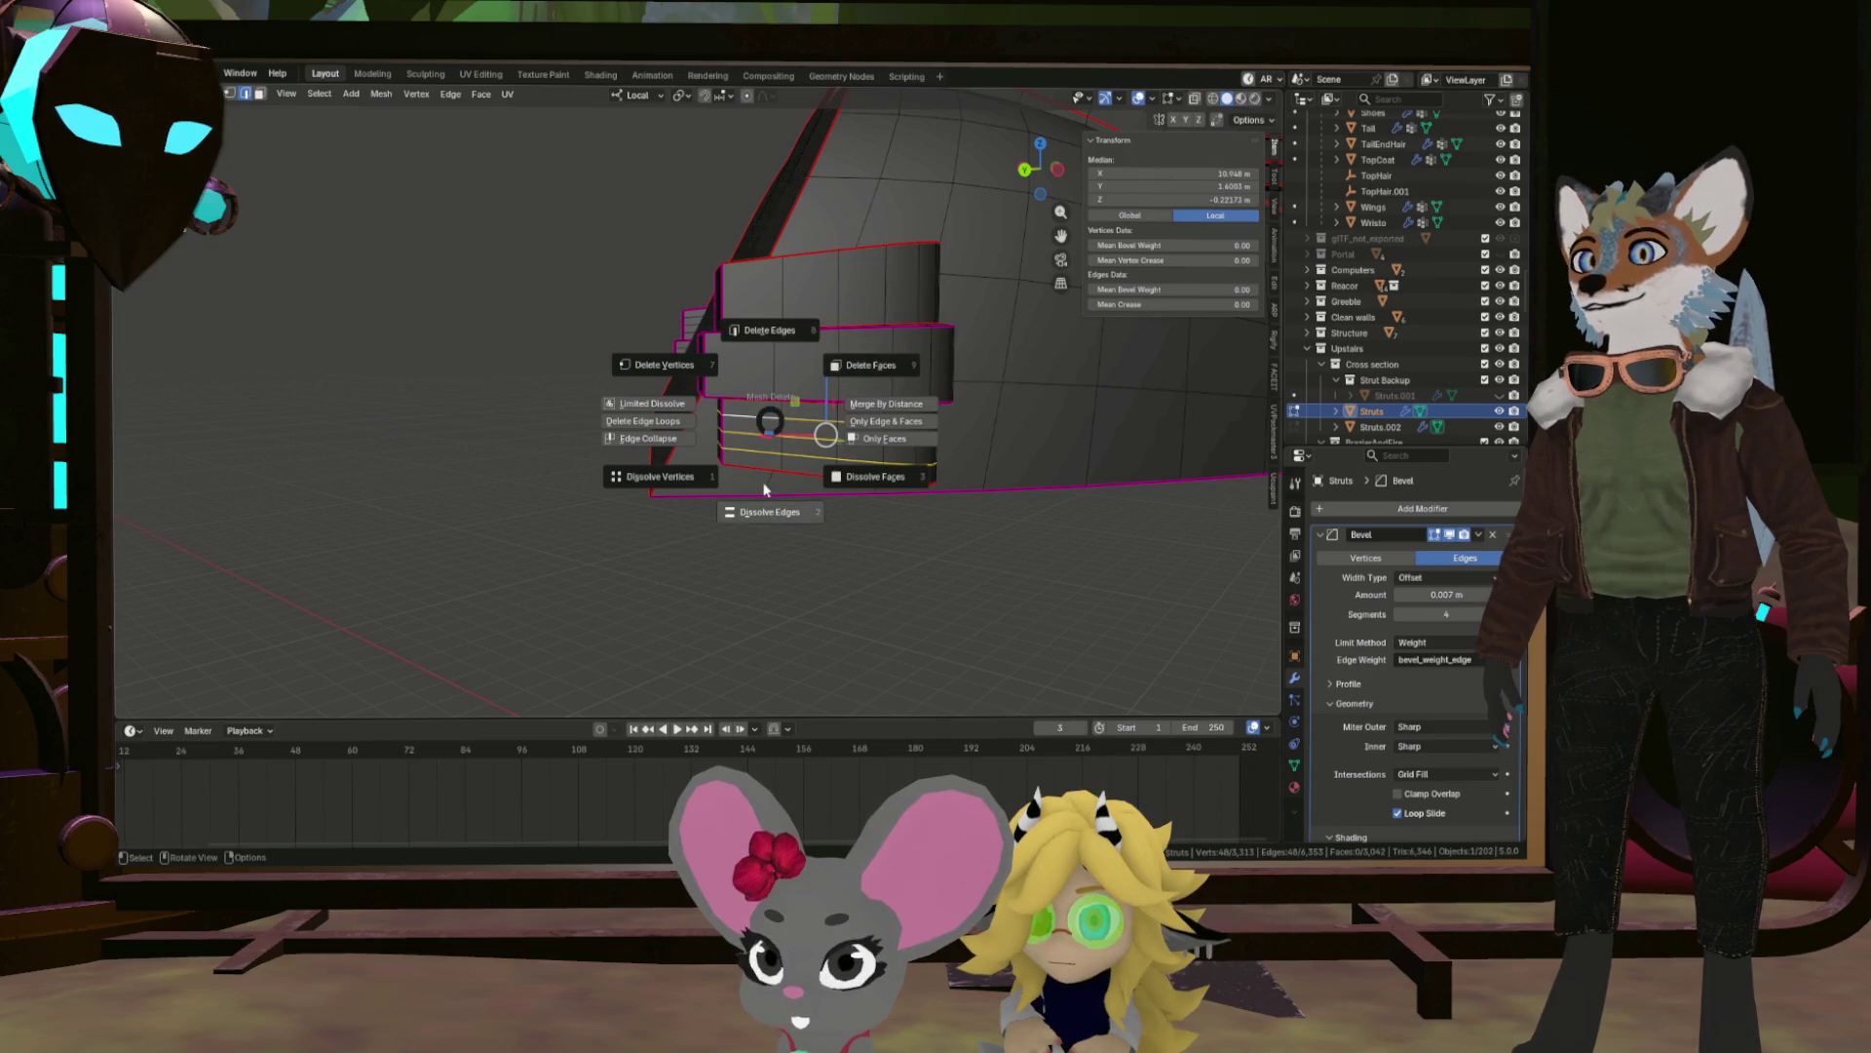
left_click(766, 497)
left_click_drag(822, 347, 687, 412)
left_click_drag(831, 328, 983, 423)
left_click(963, 334)
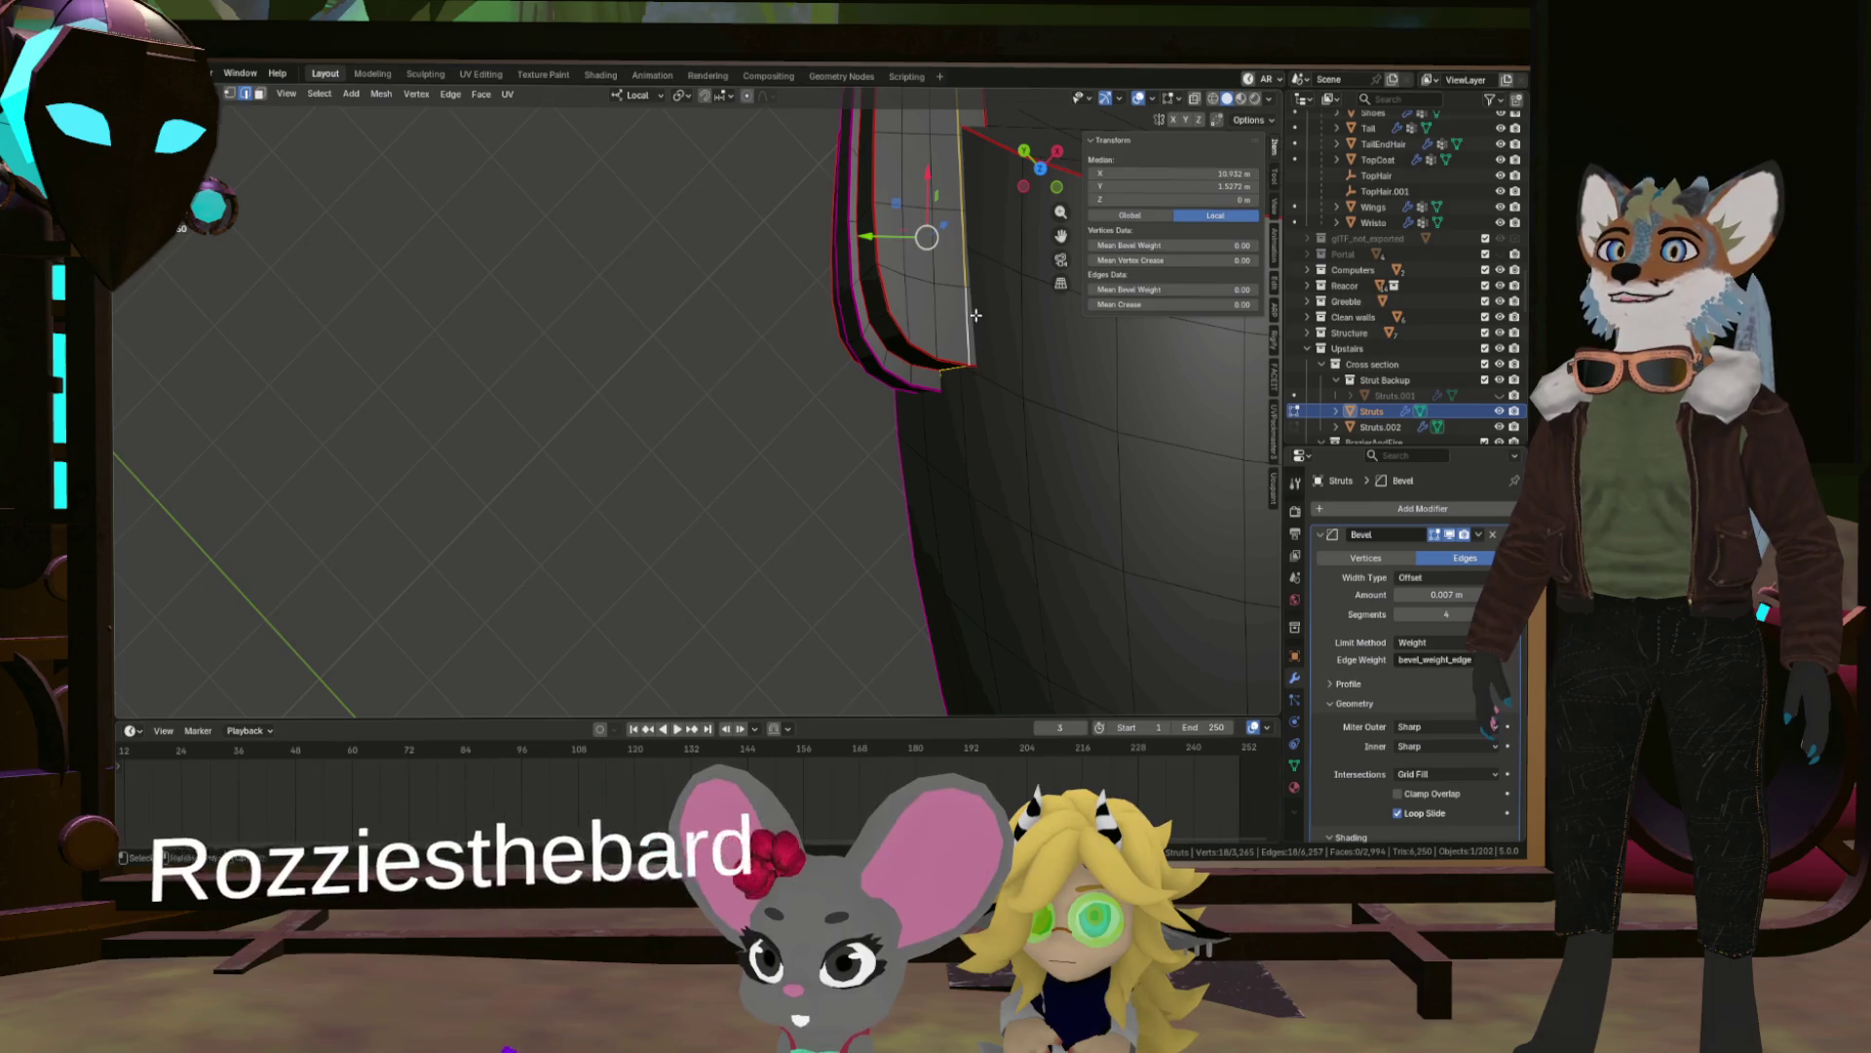
scroll("down", 3)
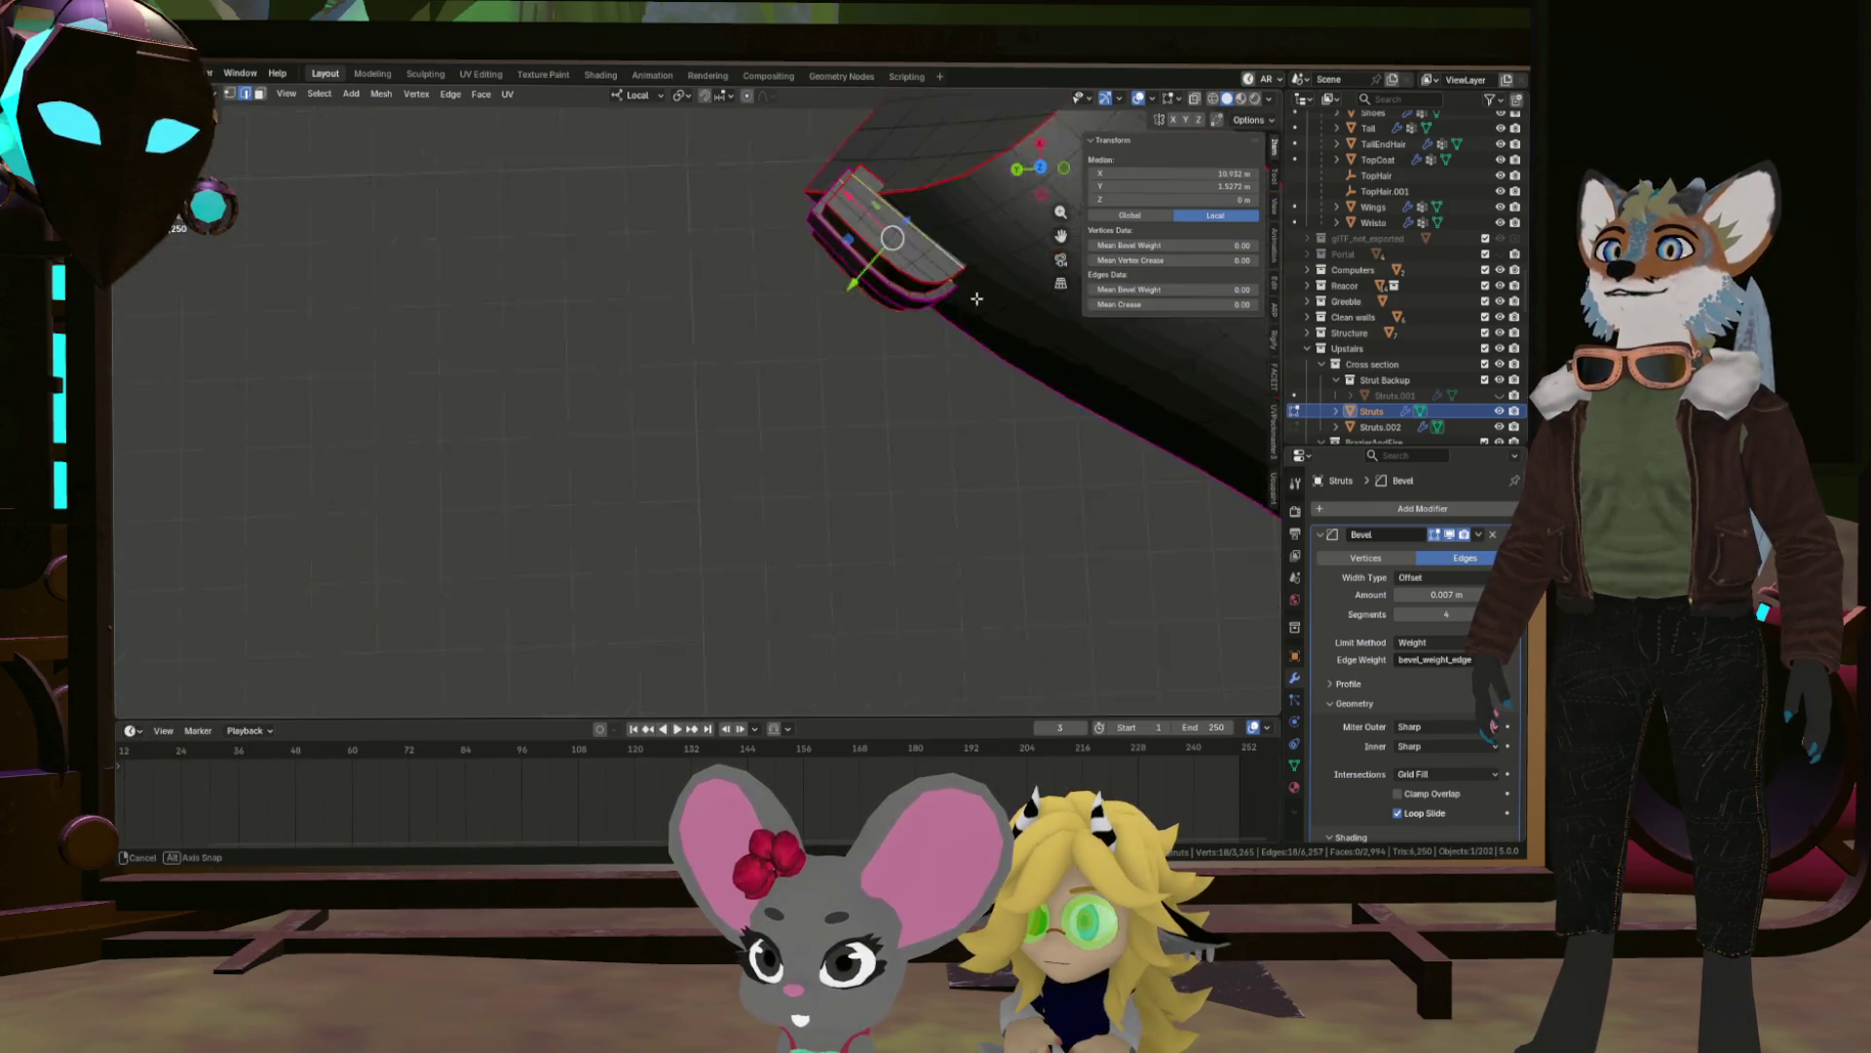
left_click_drag(882, 370, 806, 381)
Dissolve the three selected edge loops, then pick edges on the strut's underside.
scroll("up", 3)
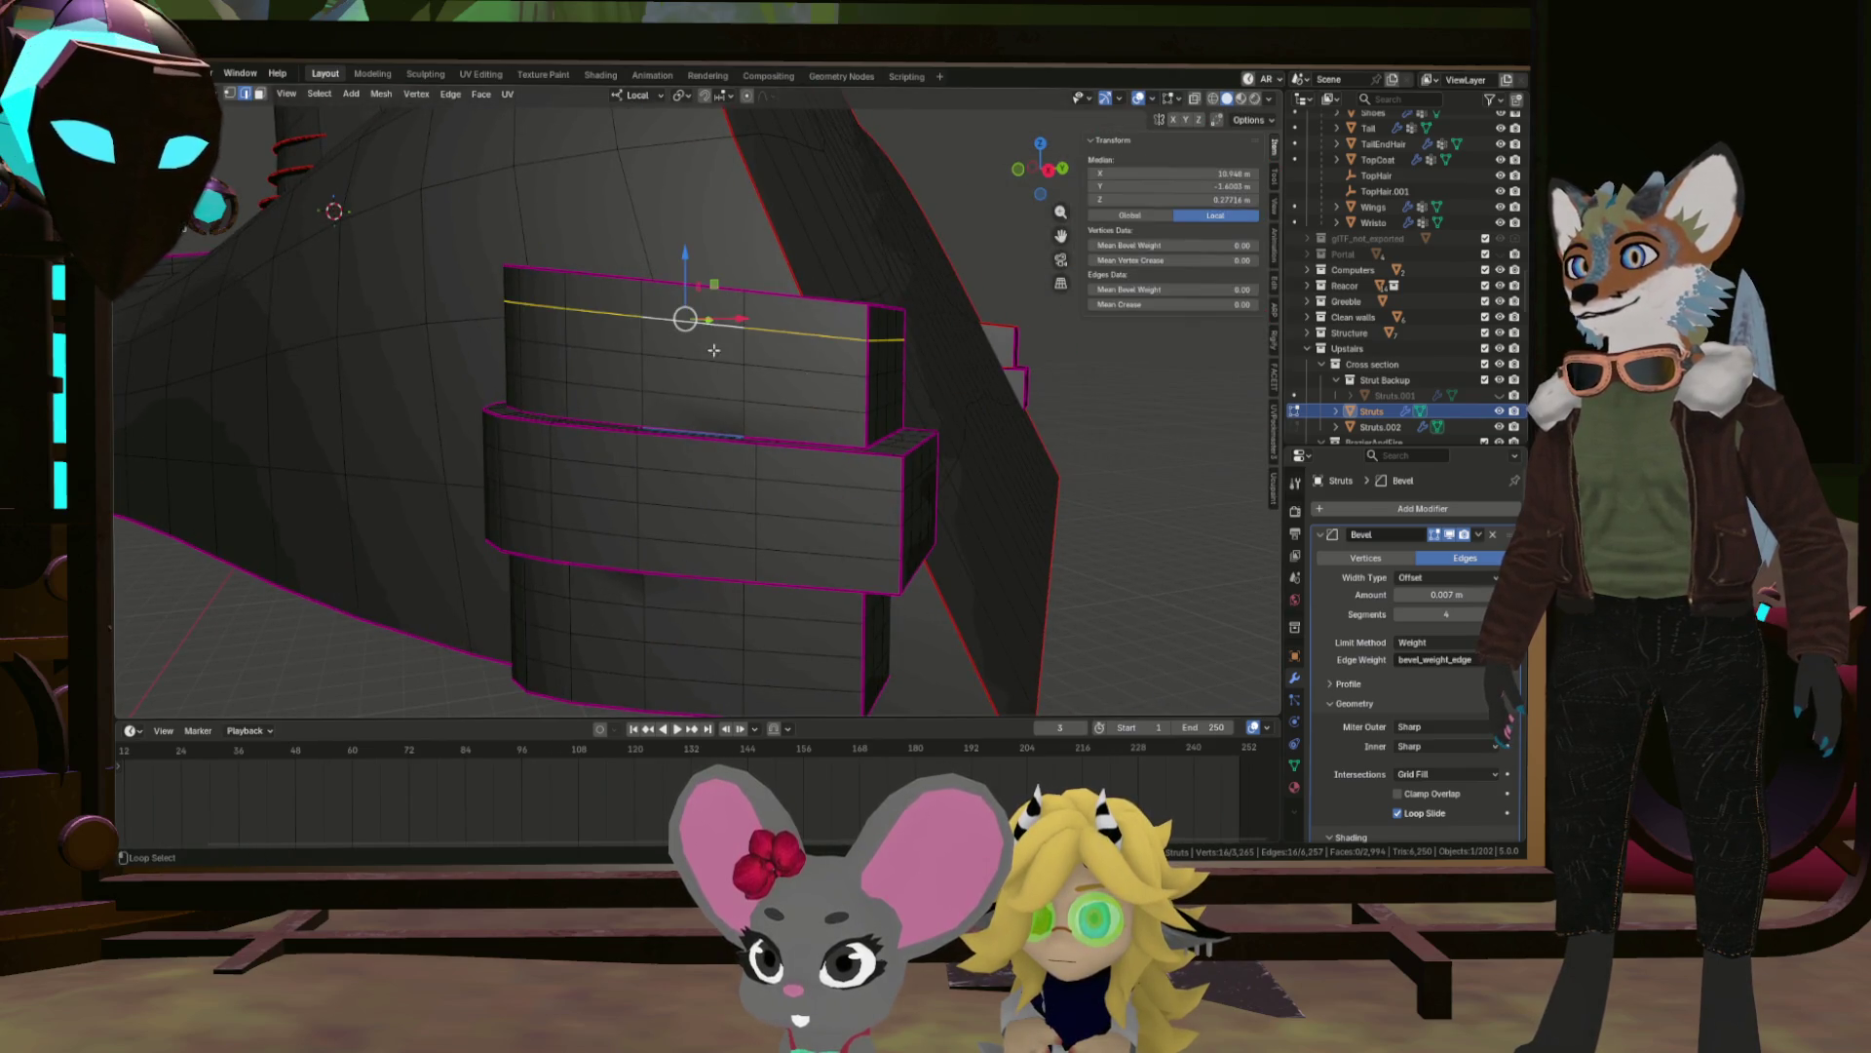
key("x")
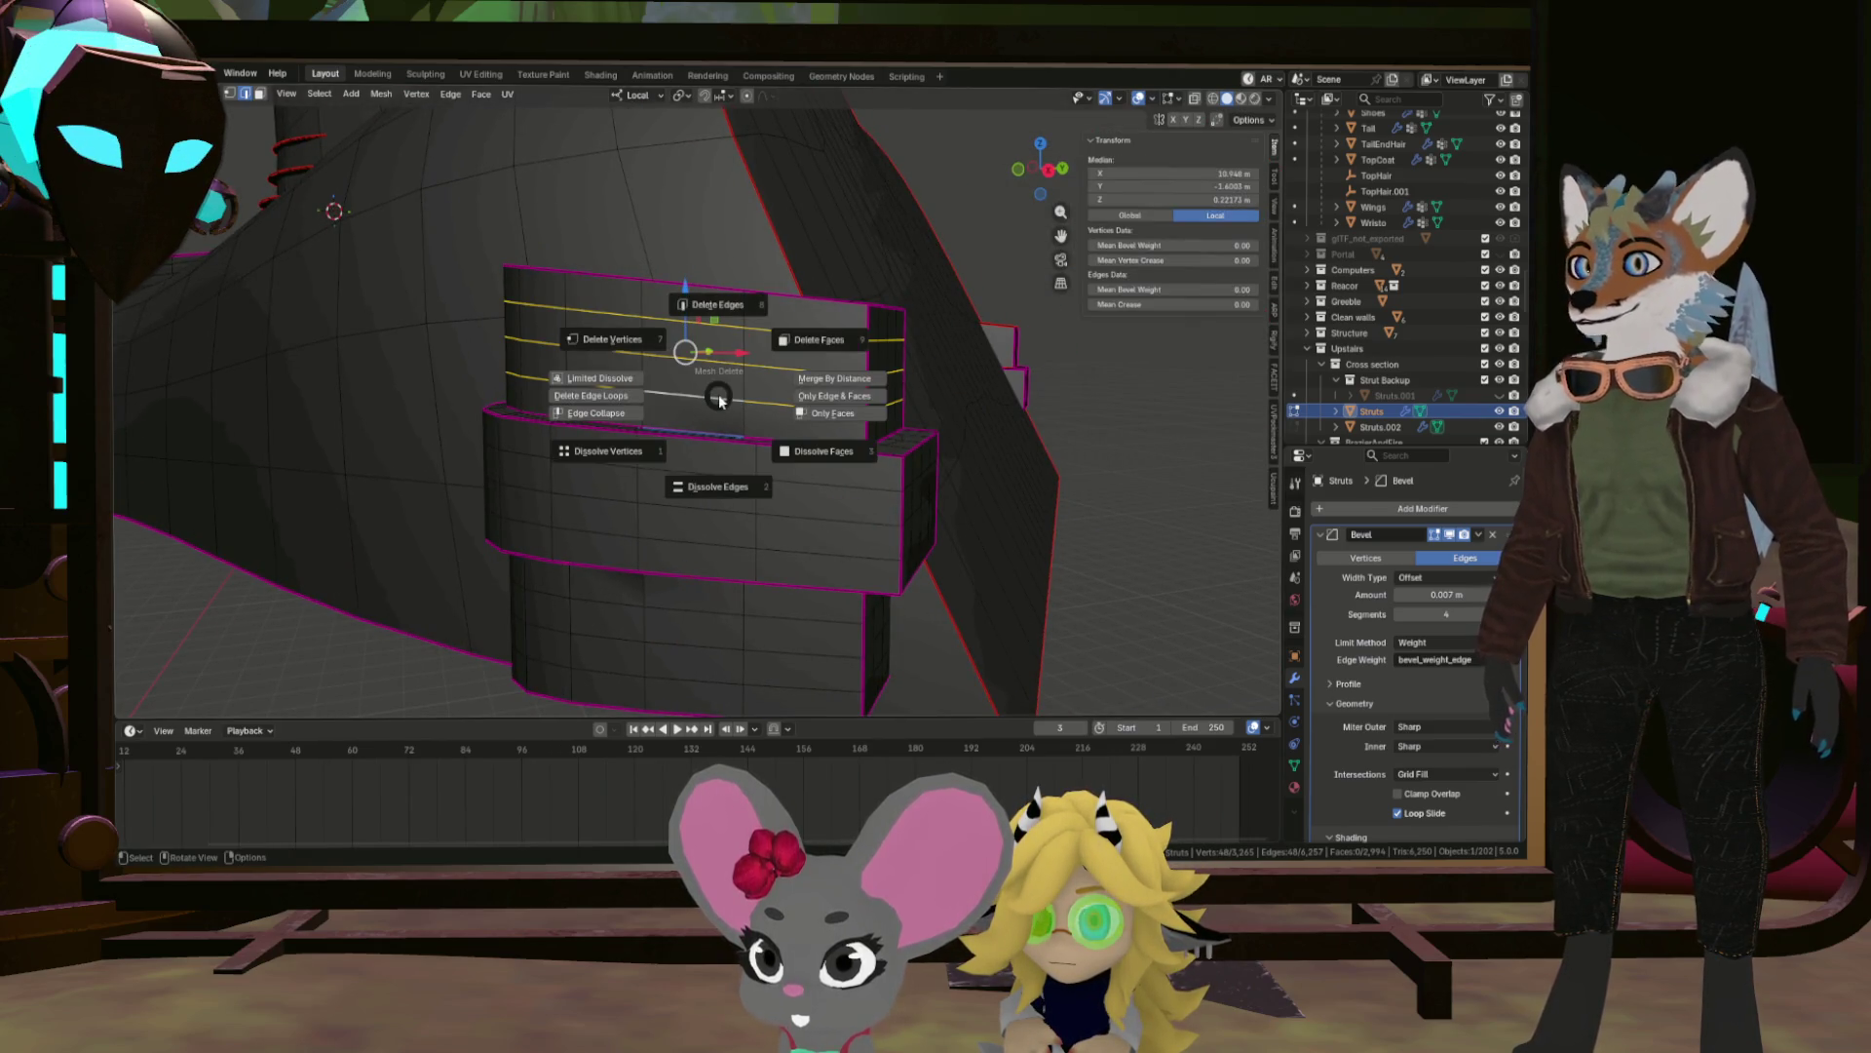
left_click(720, 474)
left_click_drag(732, 469, 741, 241)
left_click(756, 264)
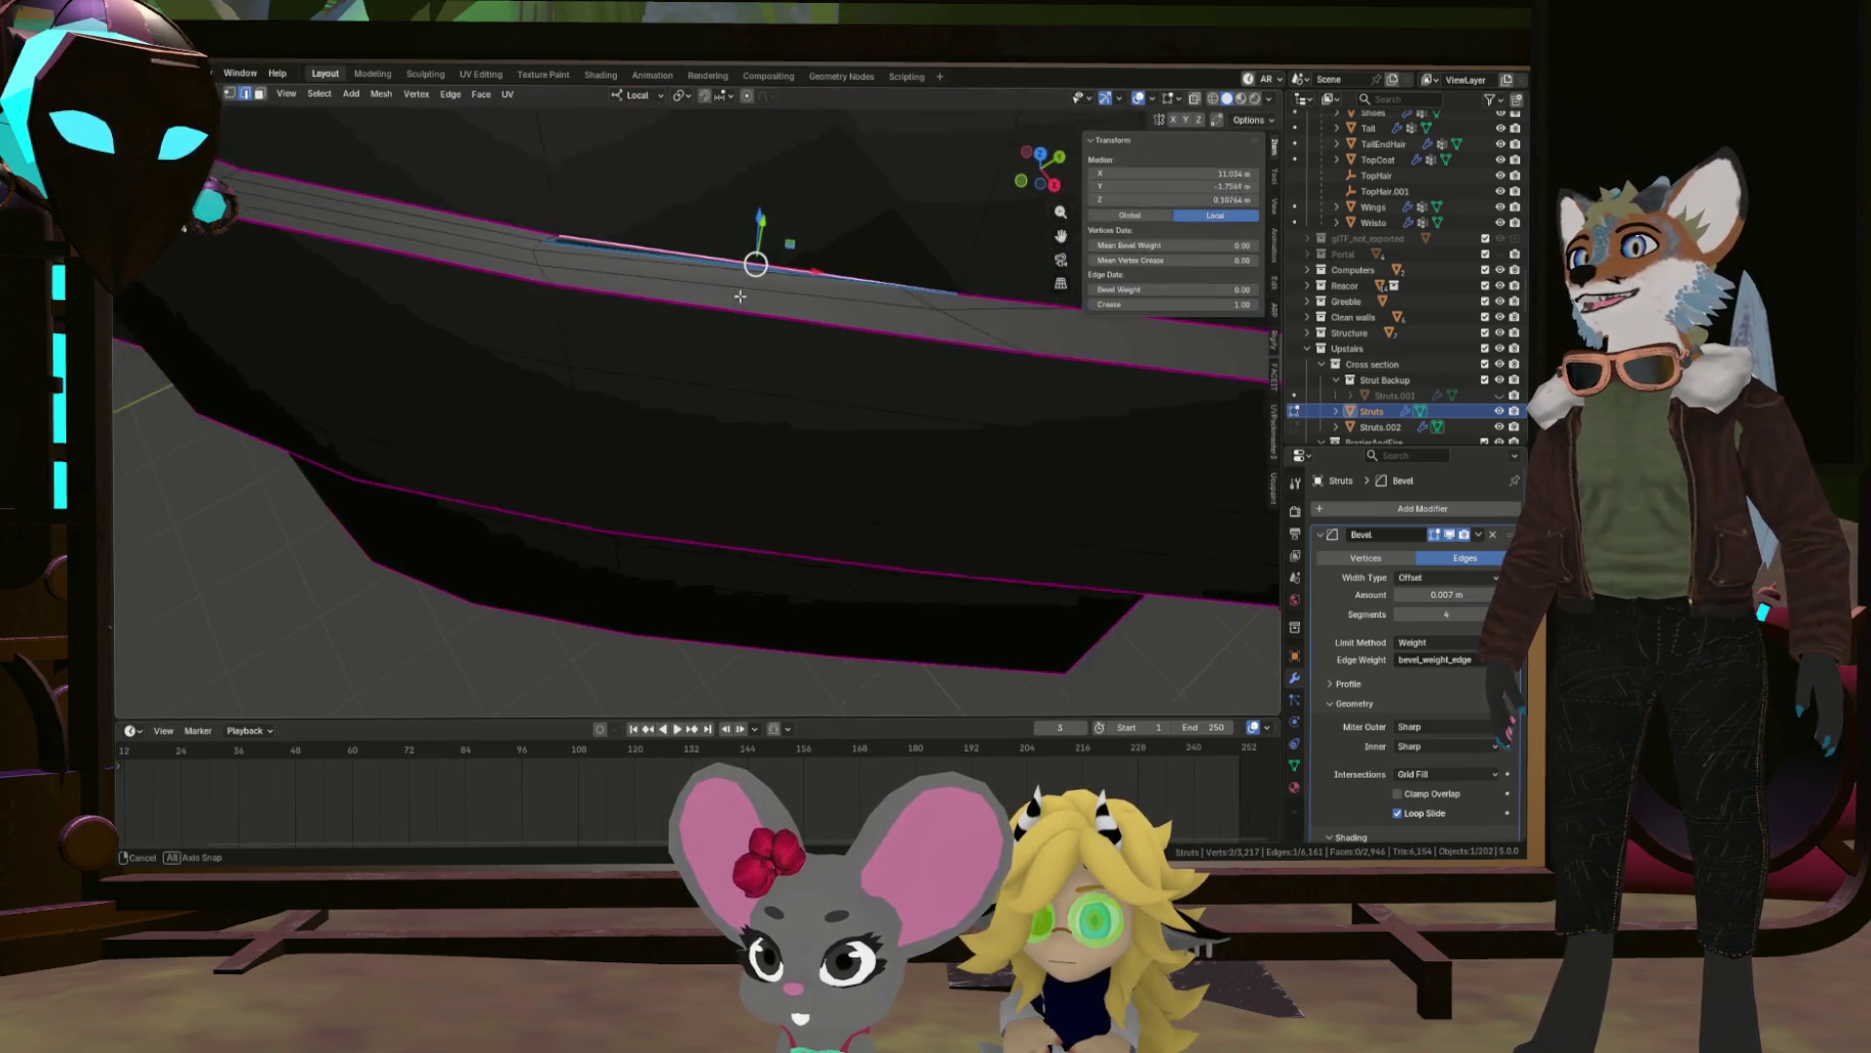
left_click(648, 261)
left_click_drag(647, 226, 616, 275)
left_click(616, 275)
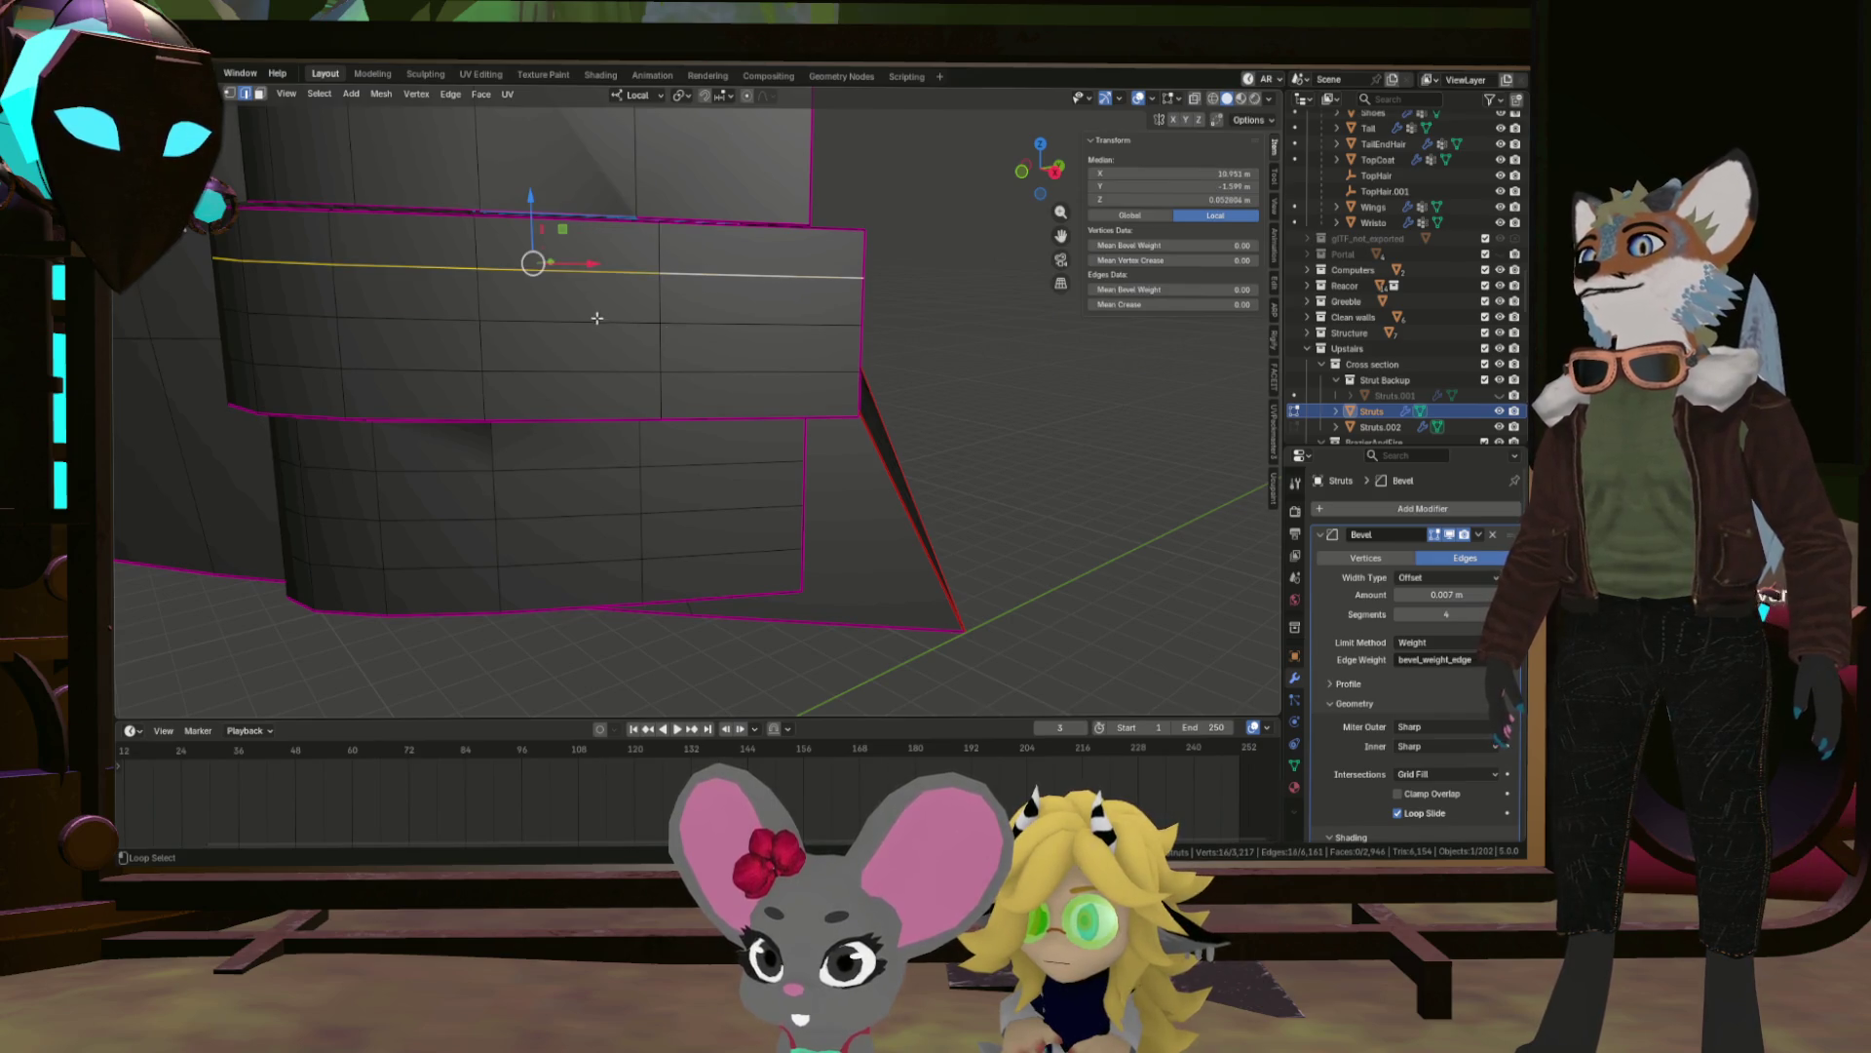
Clear the selection, select another redundant edge loop and dissolve it.
key("shift+s")
key("Escape")
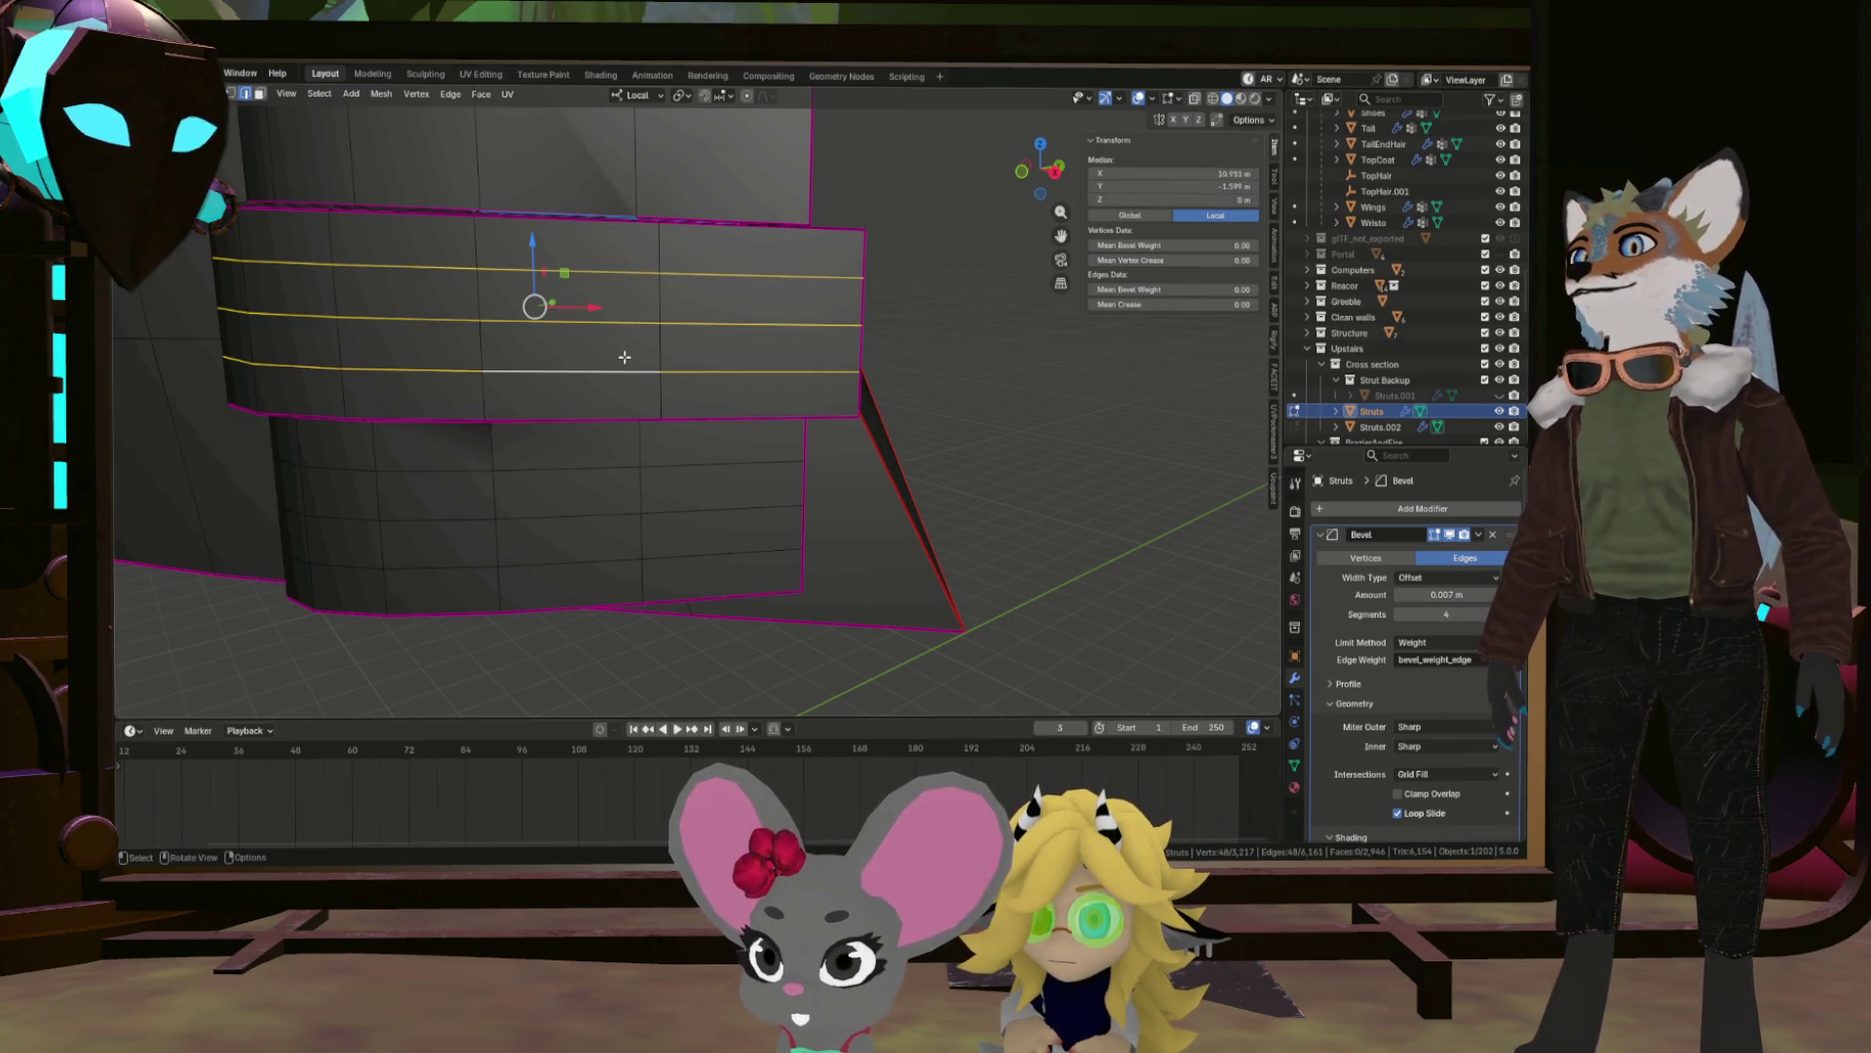
key("alt+a")
left_click(642, 389)
key("x")
left_click(645, 462)
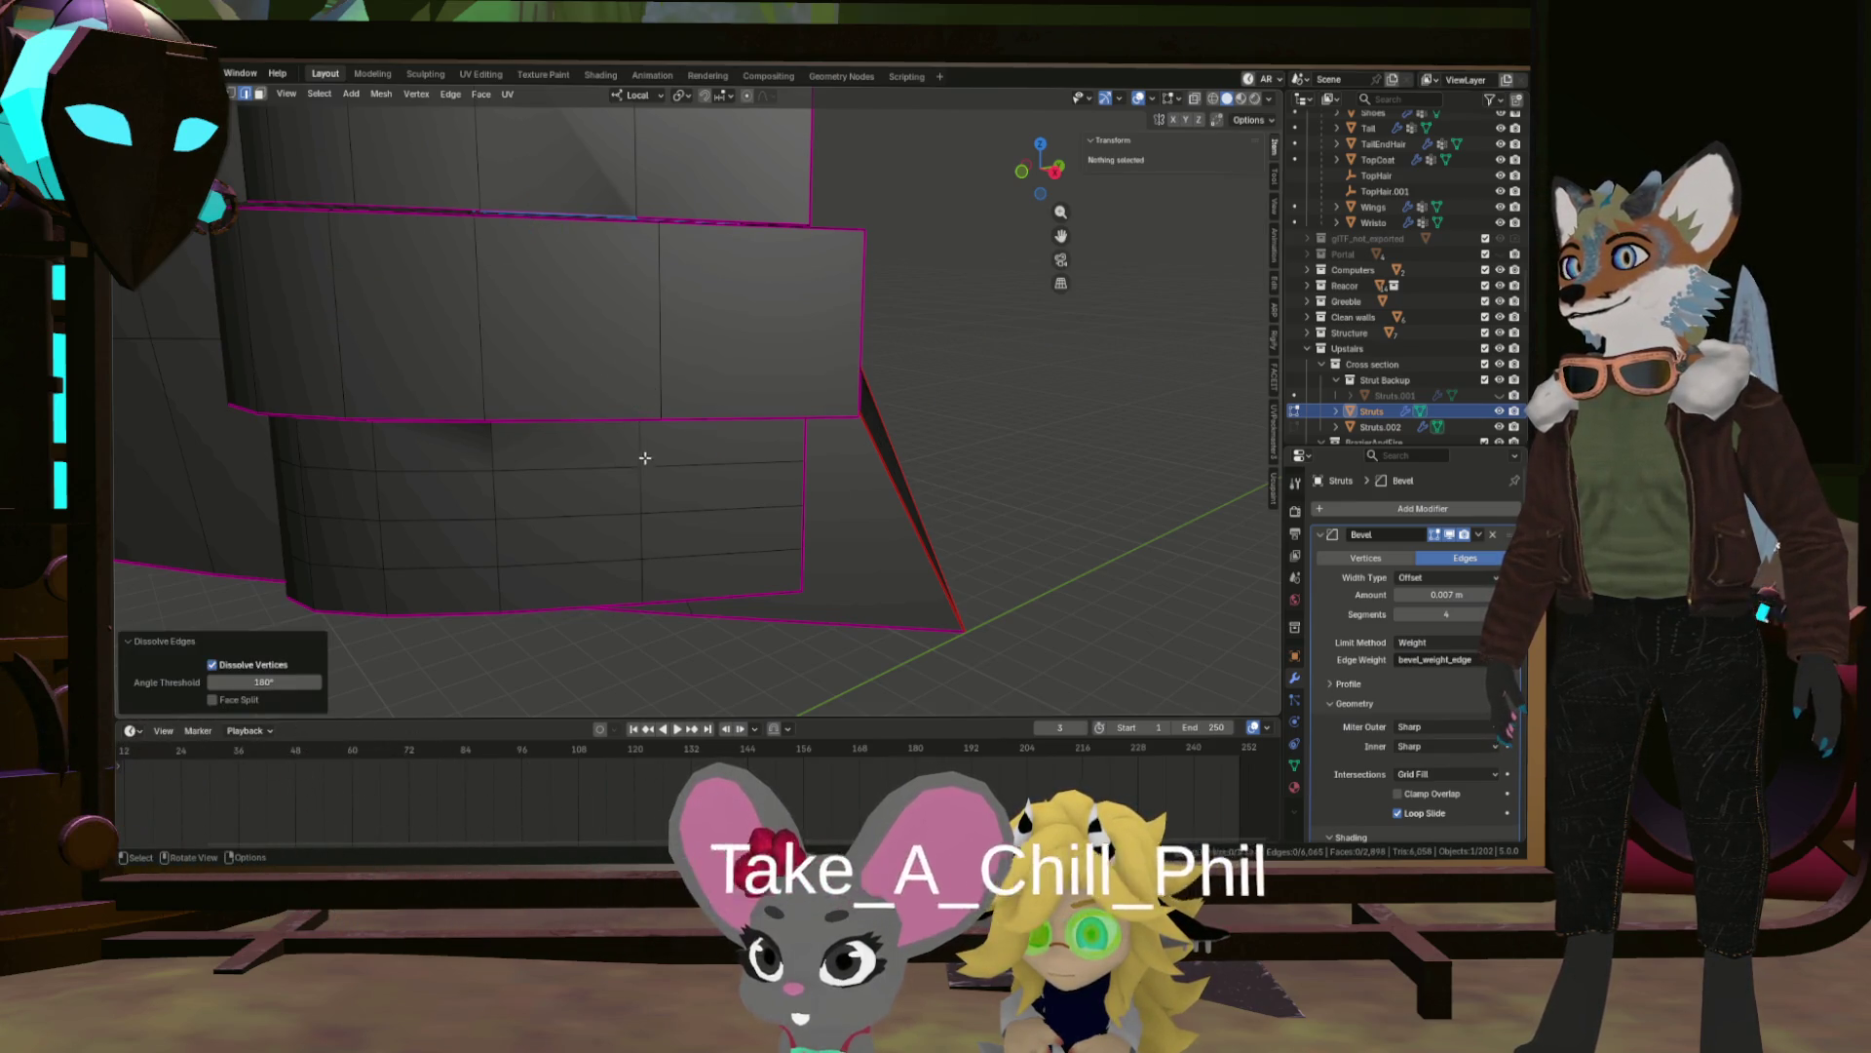
Select three edge loops on the lower block and dissolve them.
left_click(615, 466)
left_click(614, 512)
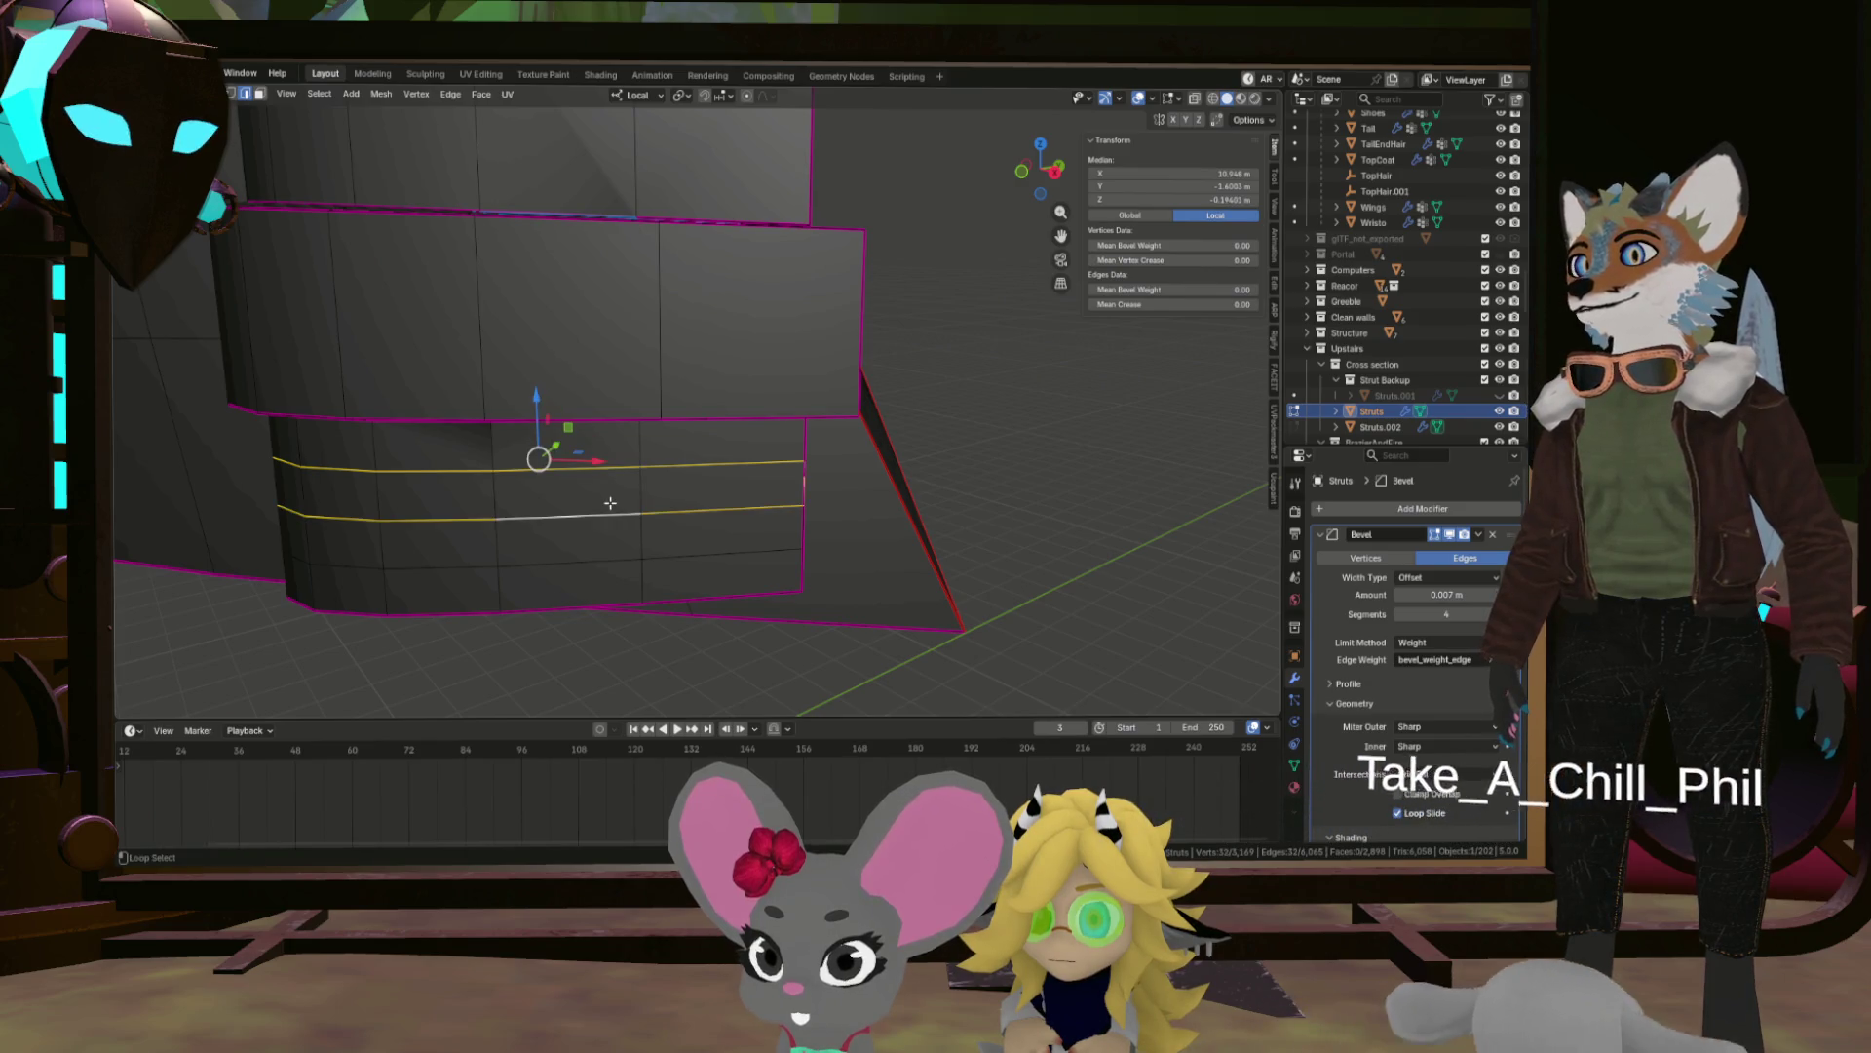
left_click(617, 564)
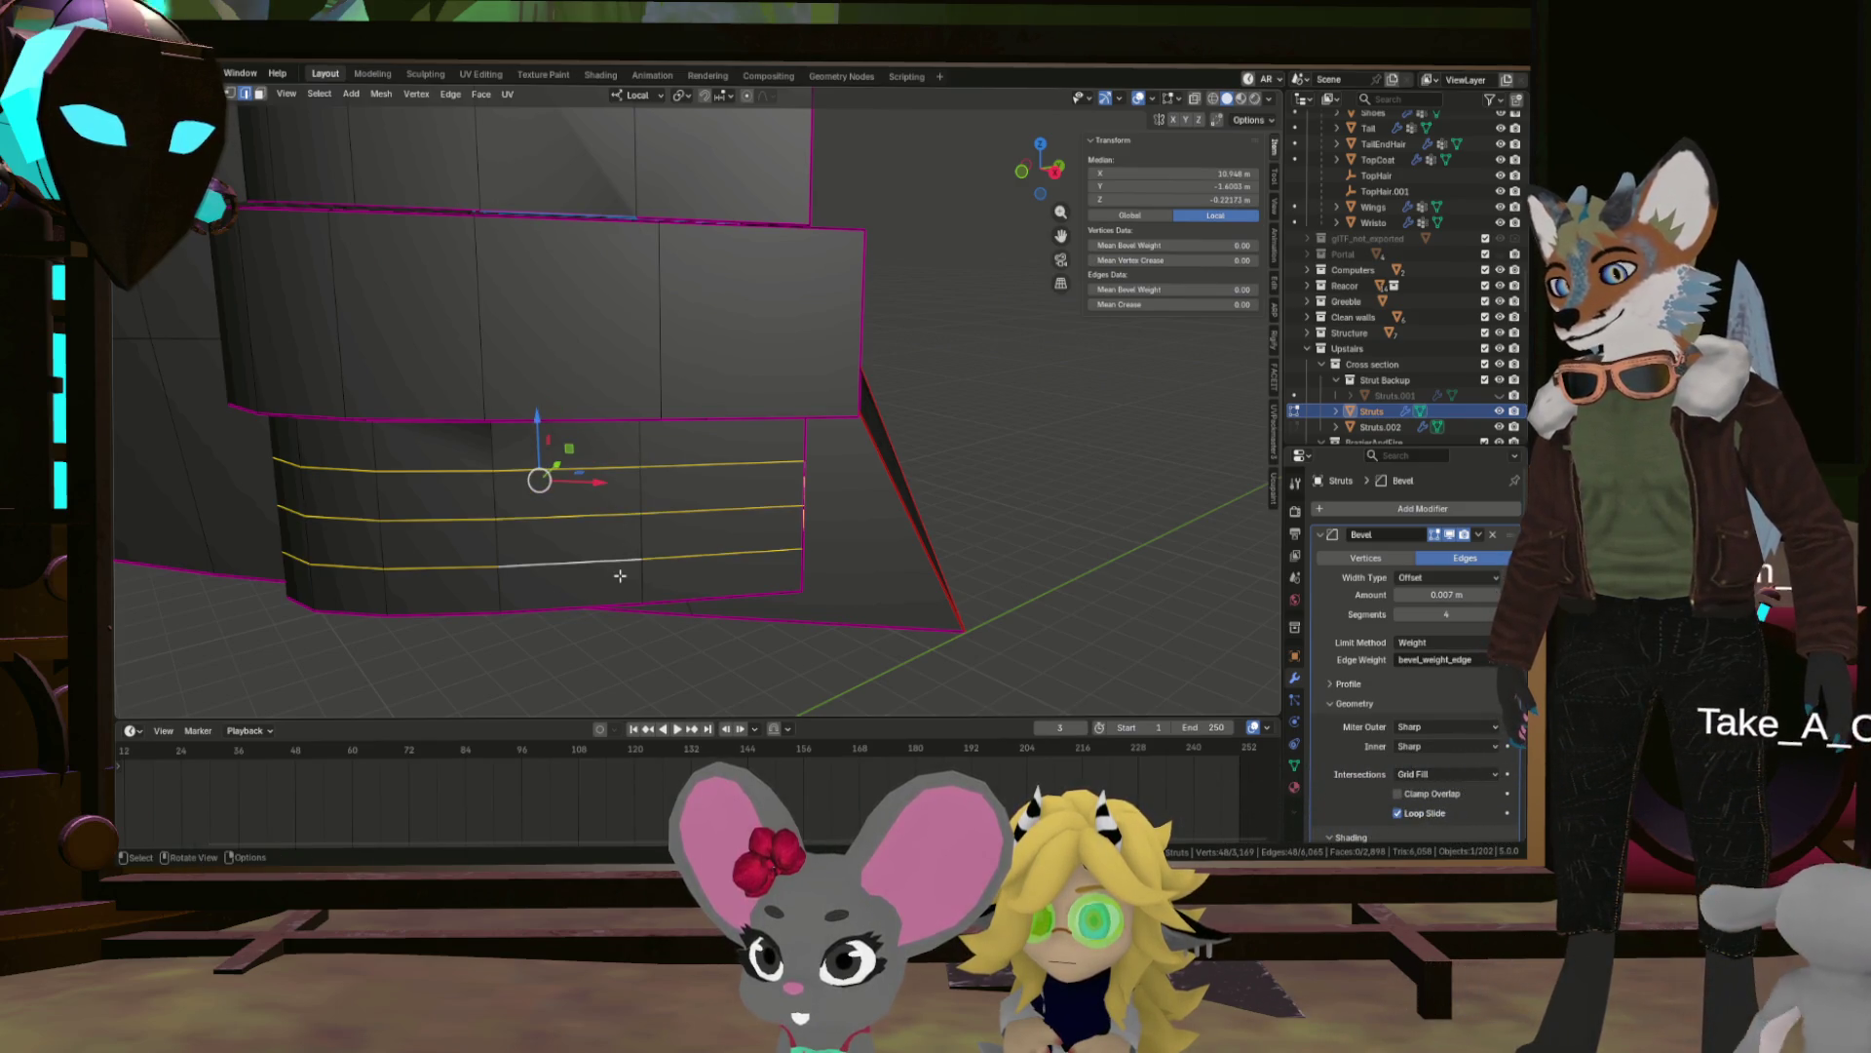
key("x")
left_click(608, 663)
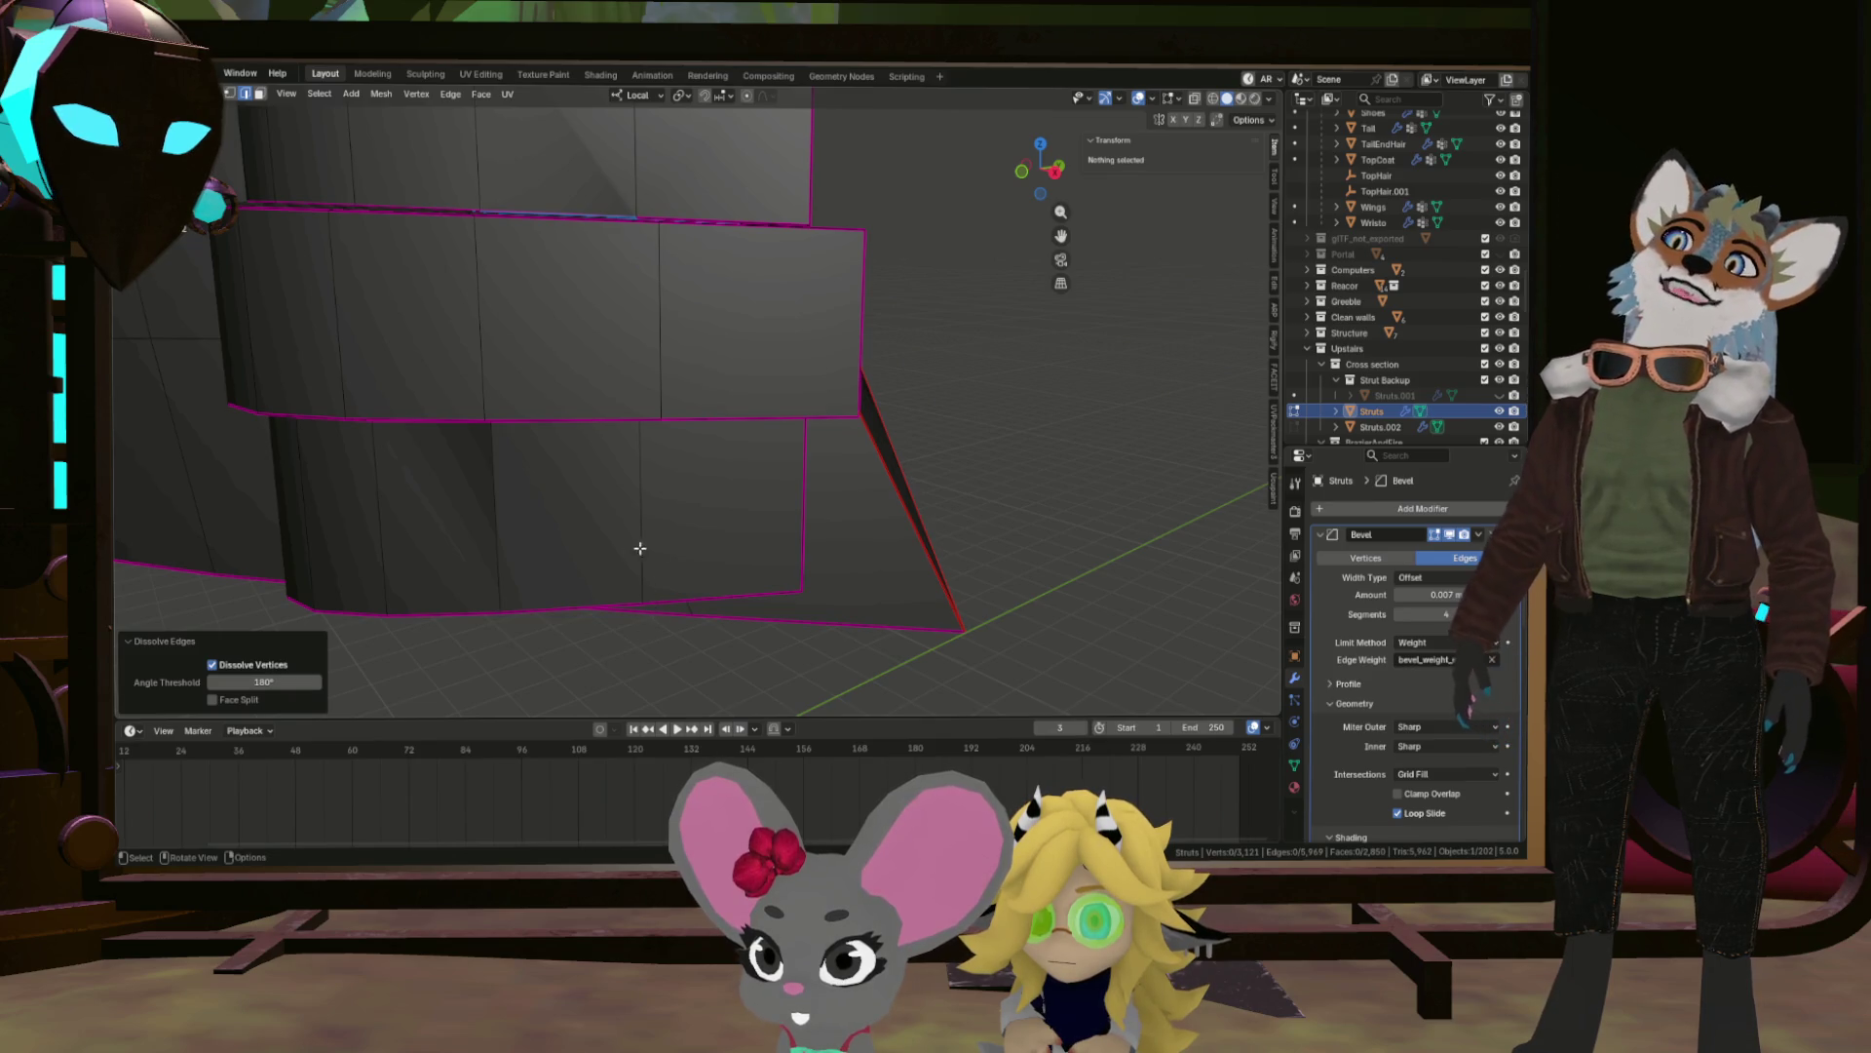
Select one whole connected strut block with L and hide everything else.
scroll("down", 3)
left_click_drag(806, 522, 770, 565)
scroll("up", 3)
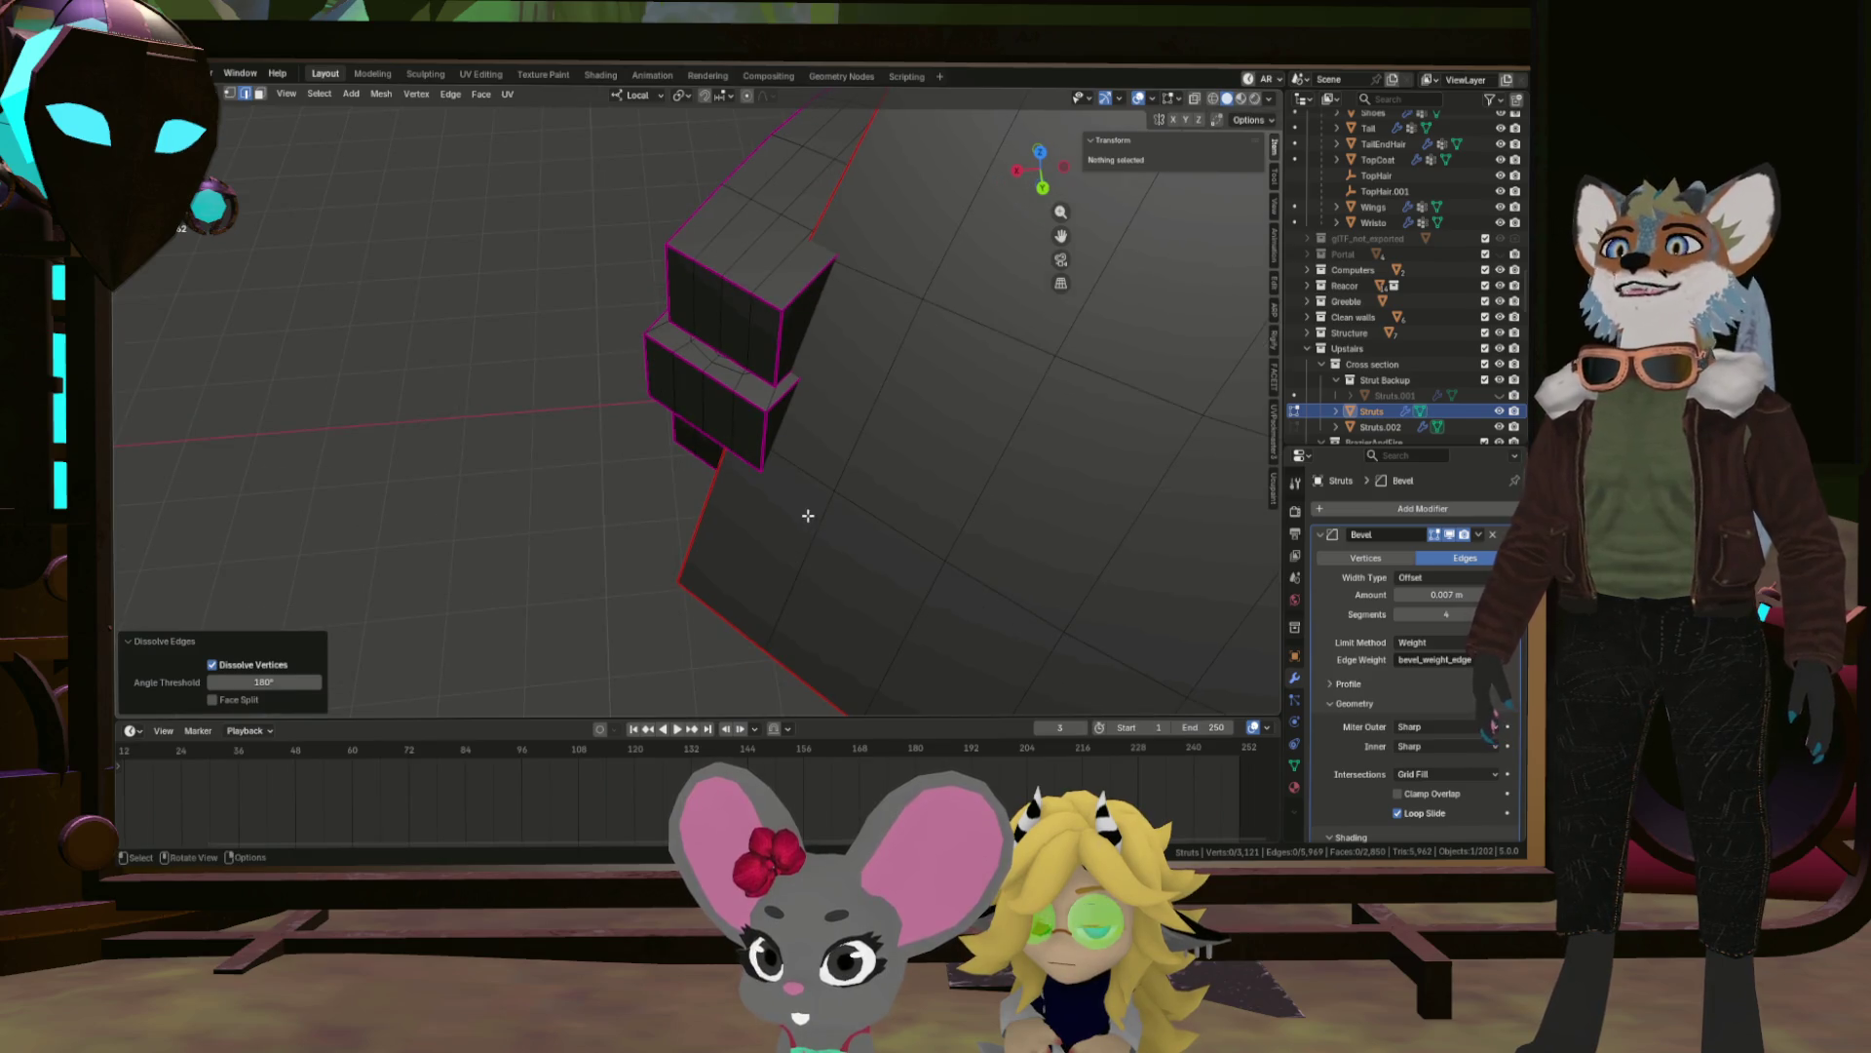
left_click_drag(783, 439, 801, 359)
left_click(728, 304)
key("l")
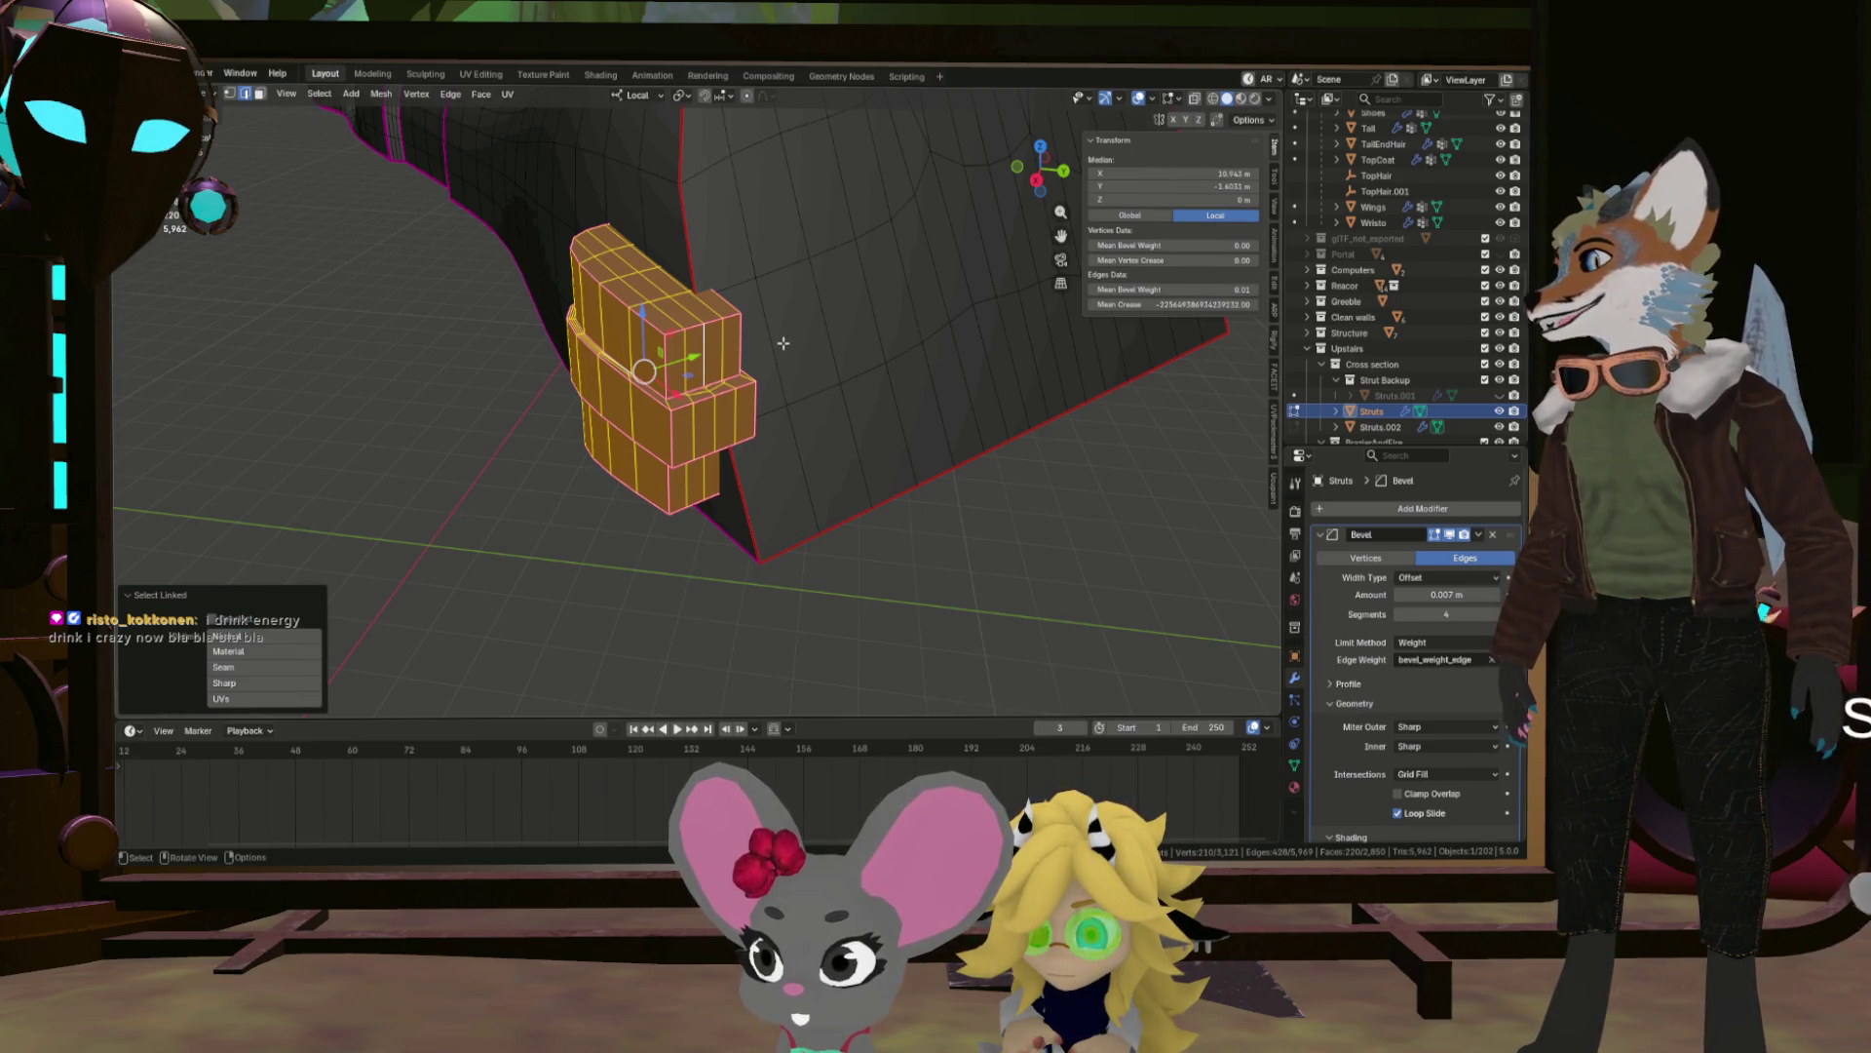
left_click_drag(648, 332, 769, 383)
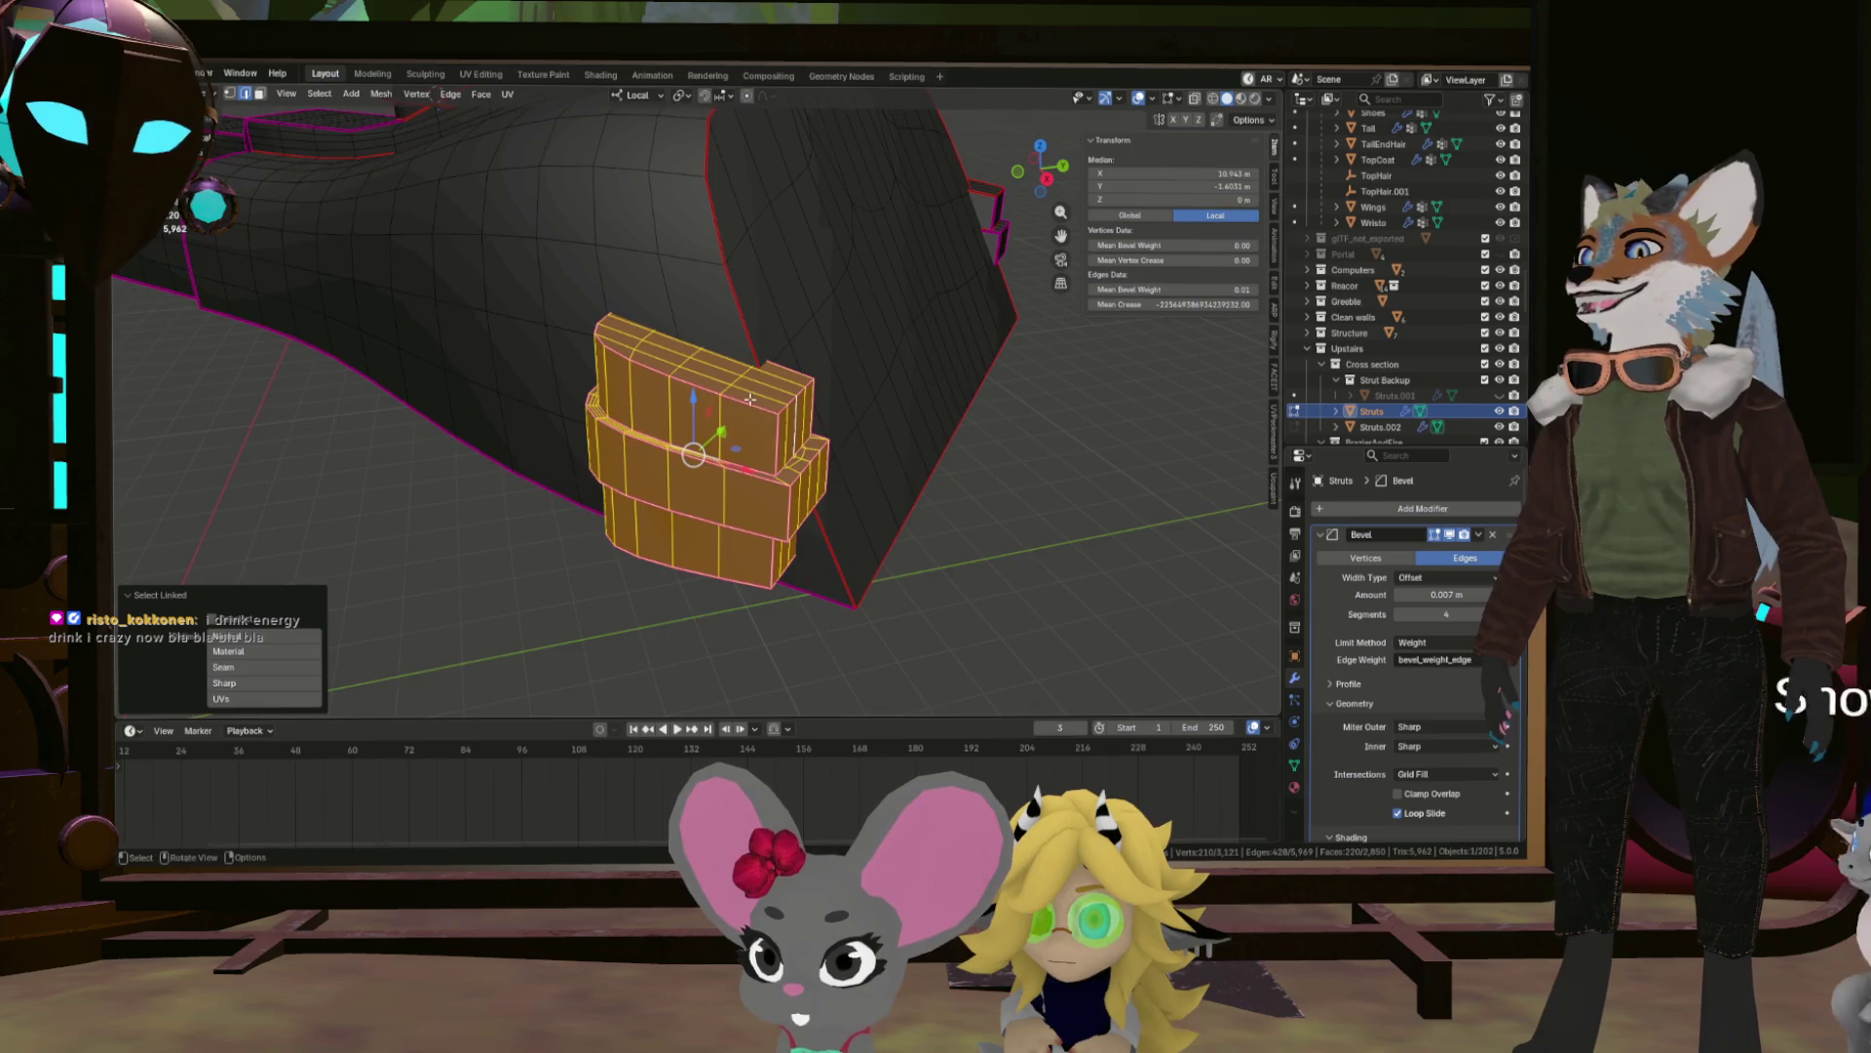
scroll("up", 3)
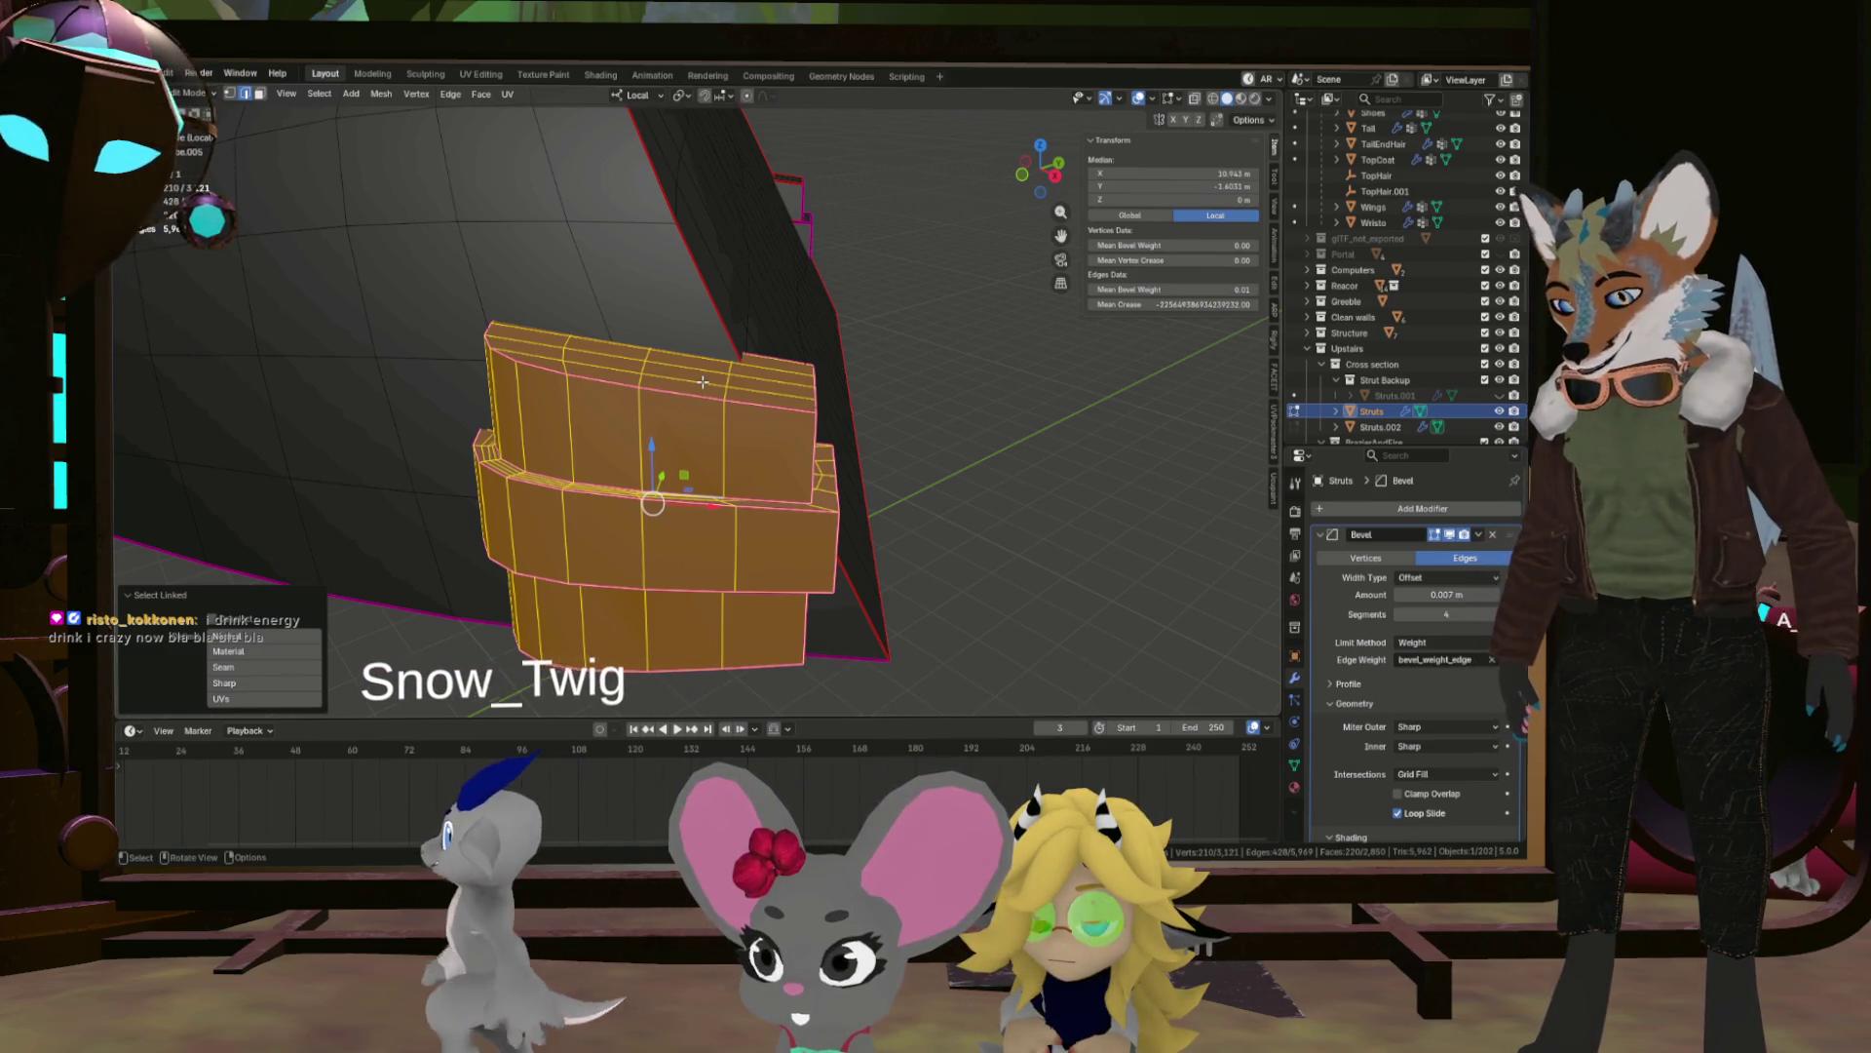
key("shift+h")
Select a single edge on the isolated strut and orbit to inspect it.
left_click_drag(700, 388, 683, 531)
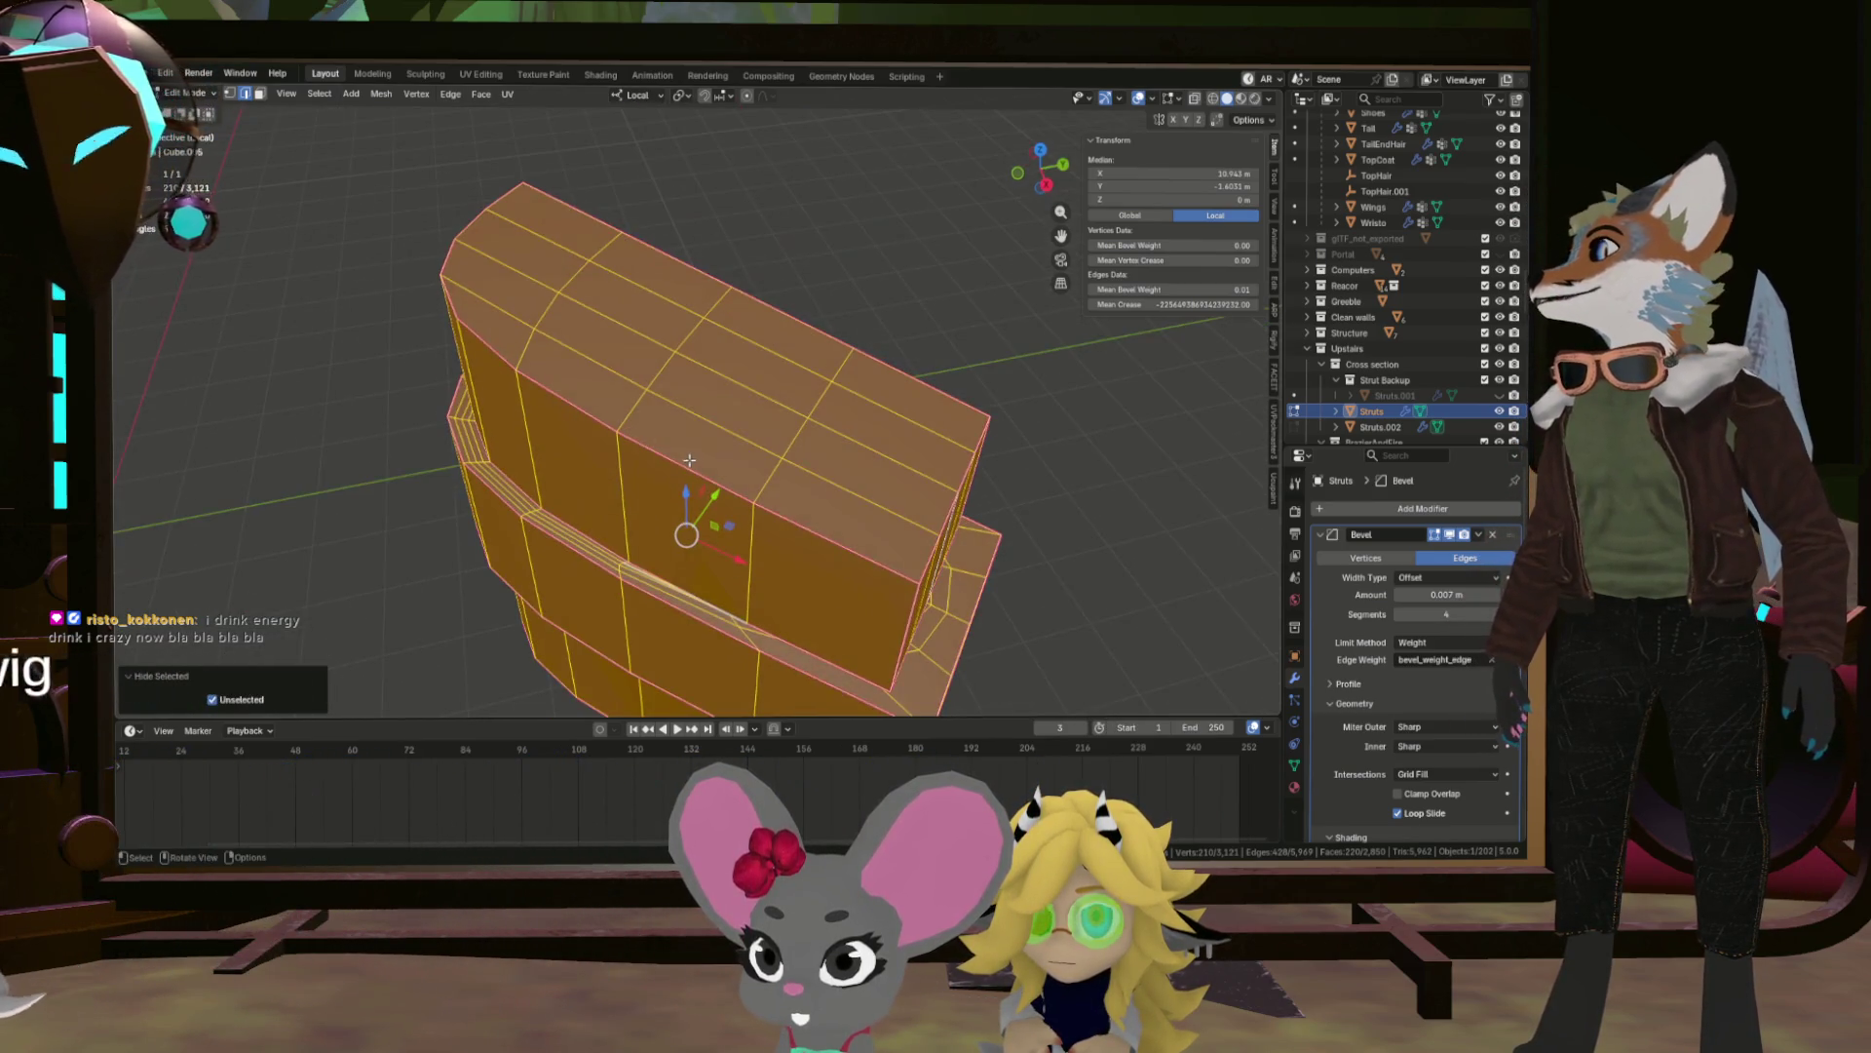
left_click(689, 430)
left_click_drag(689, 429, 551, 376)
scroll("up", 3)
scroll("down", 3)
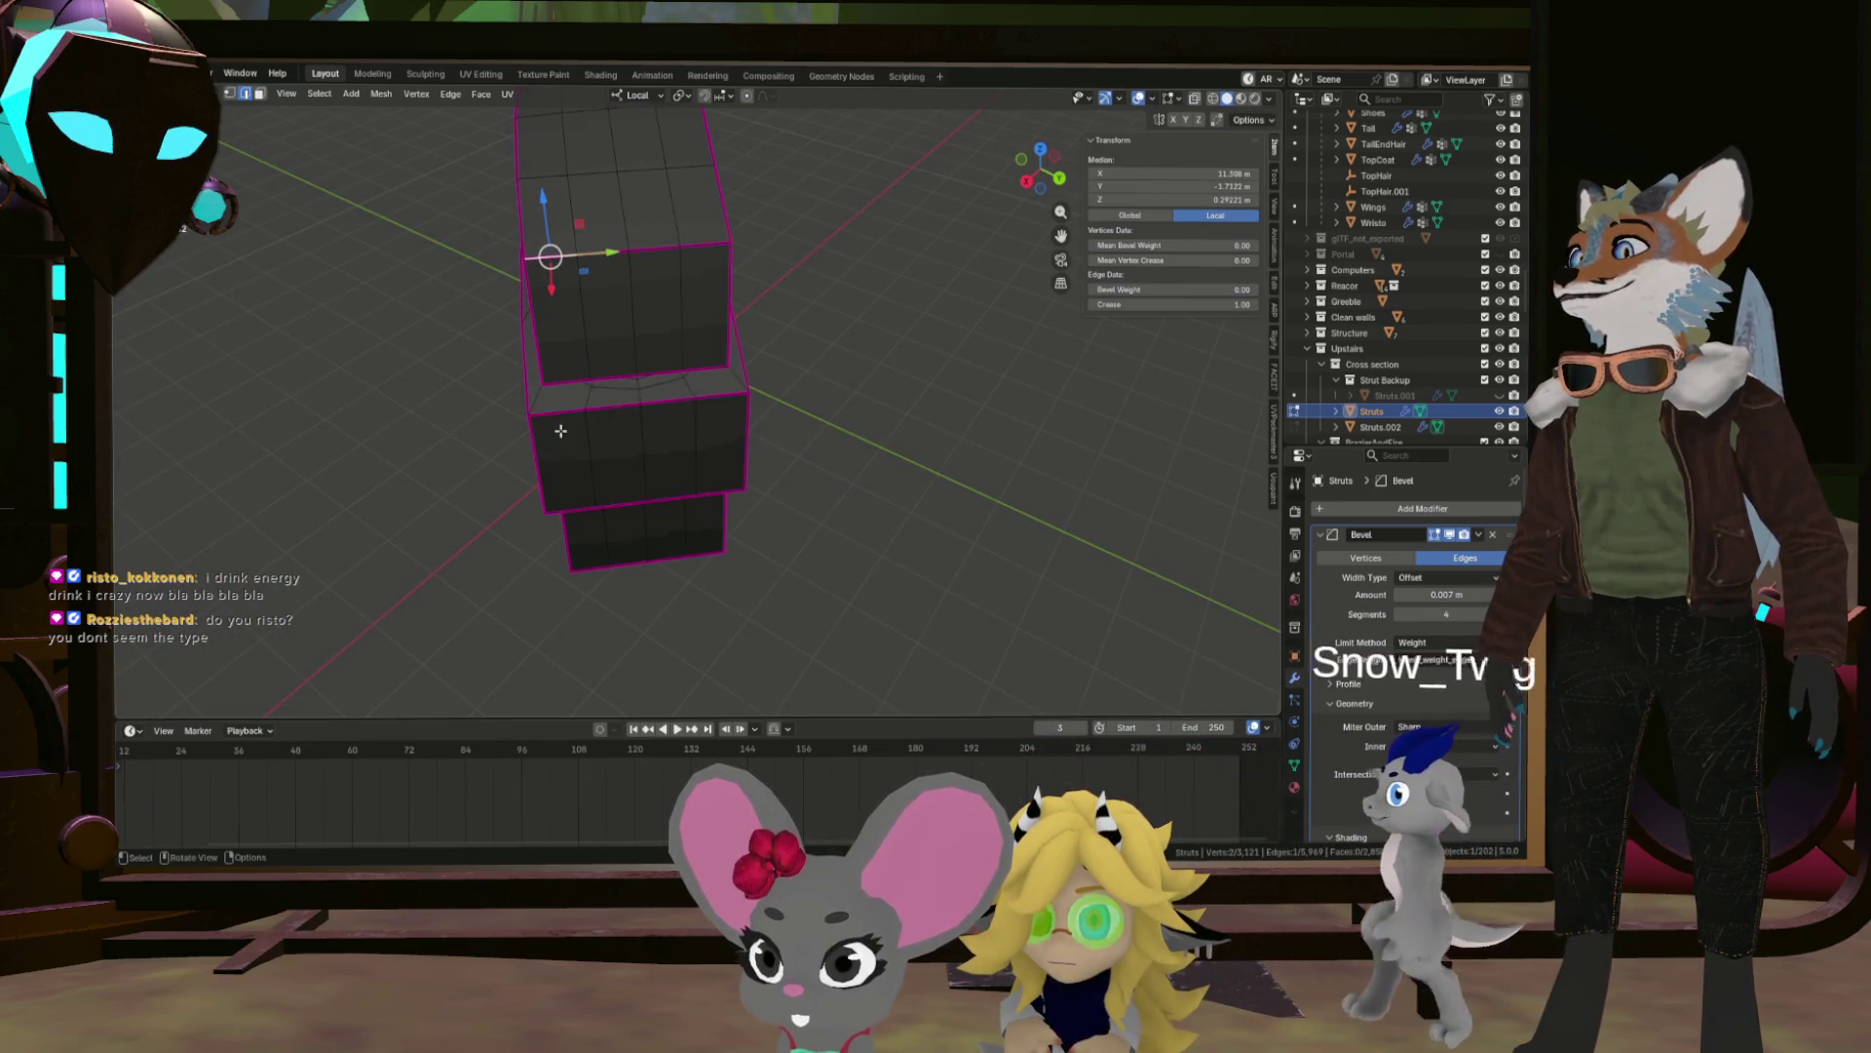
Select the first stray faces on the strut and delete them with X > Faces.
left_click(539, 397)
key("alt+a")
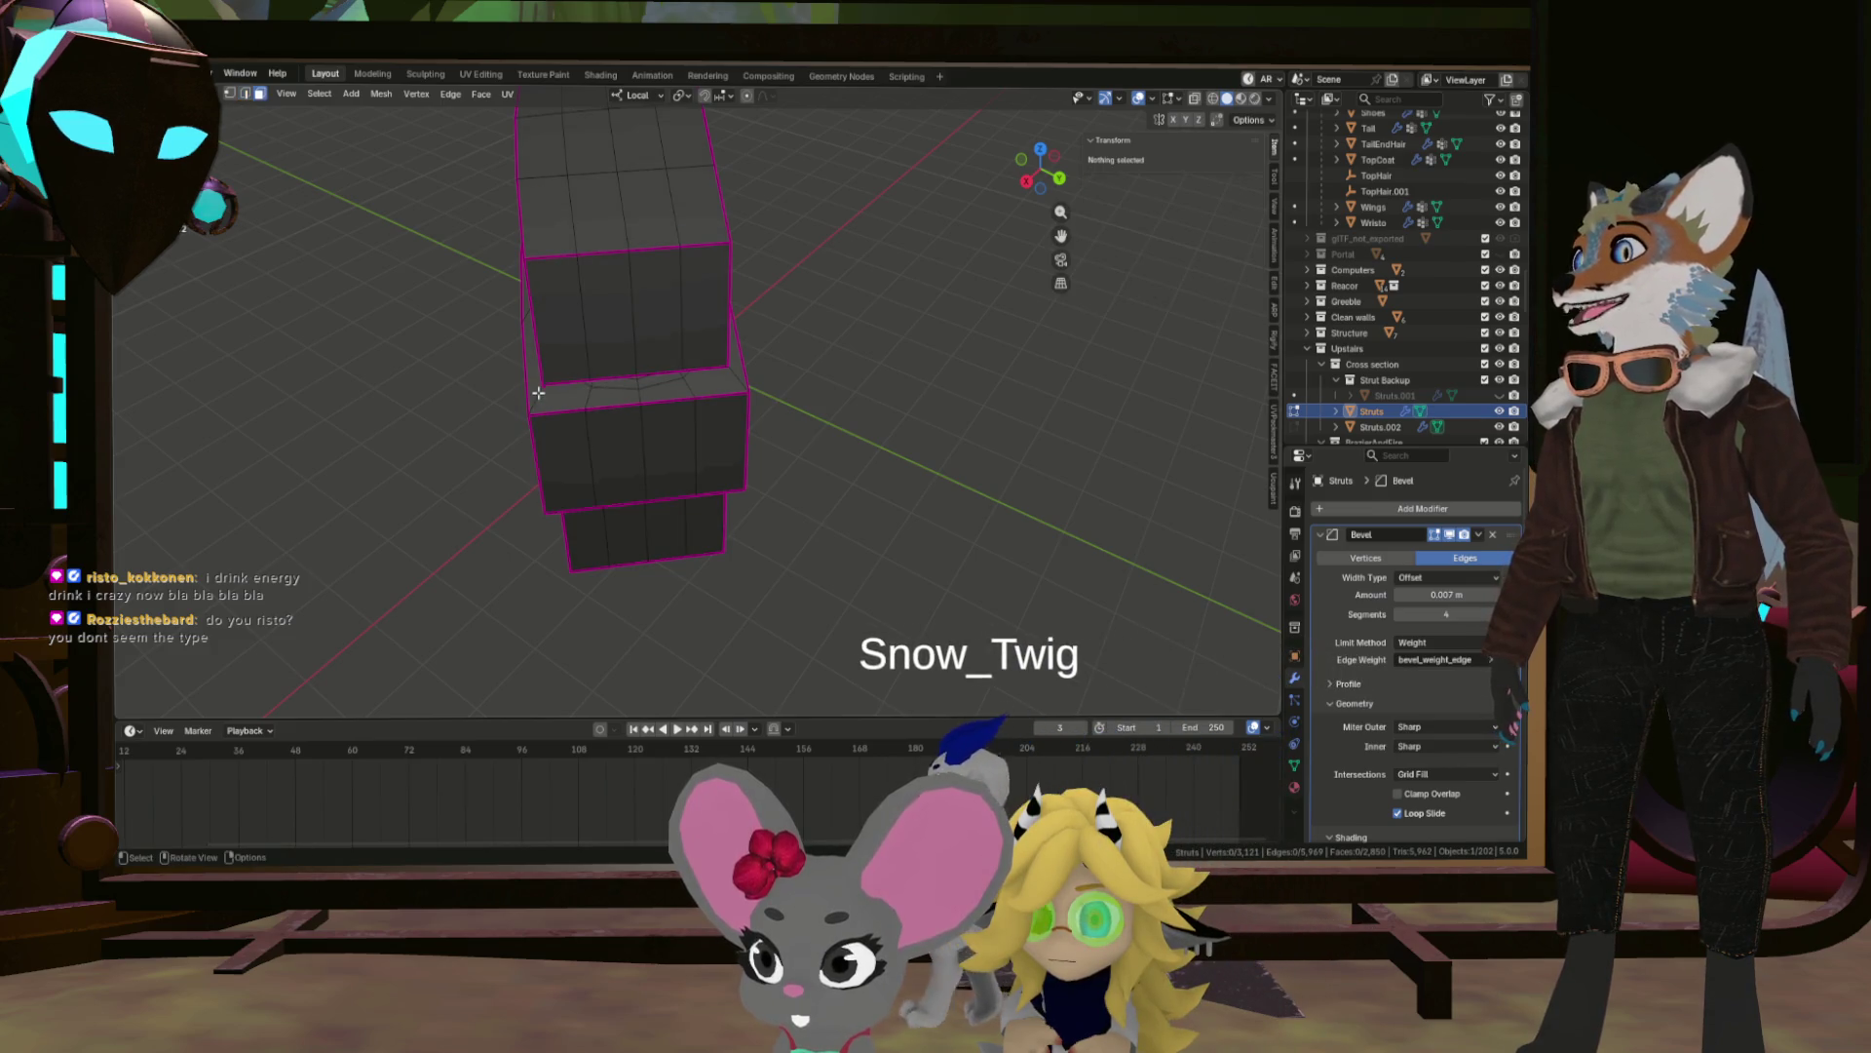
left_click(539, 399)
left_click_drag(539, 399, 714, 436)
key("x")
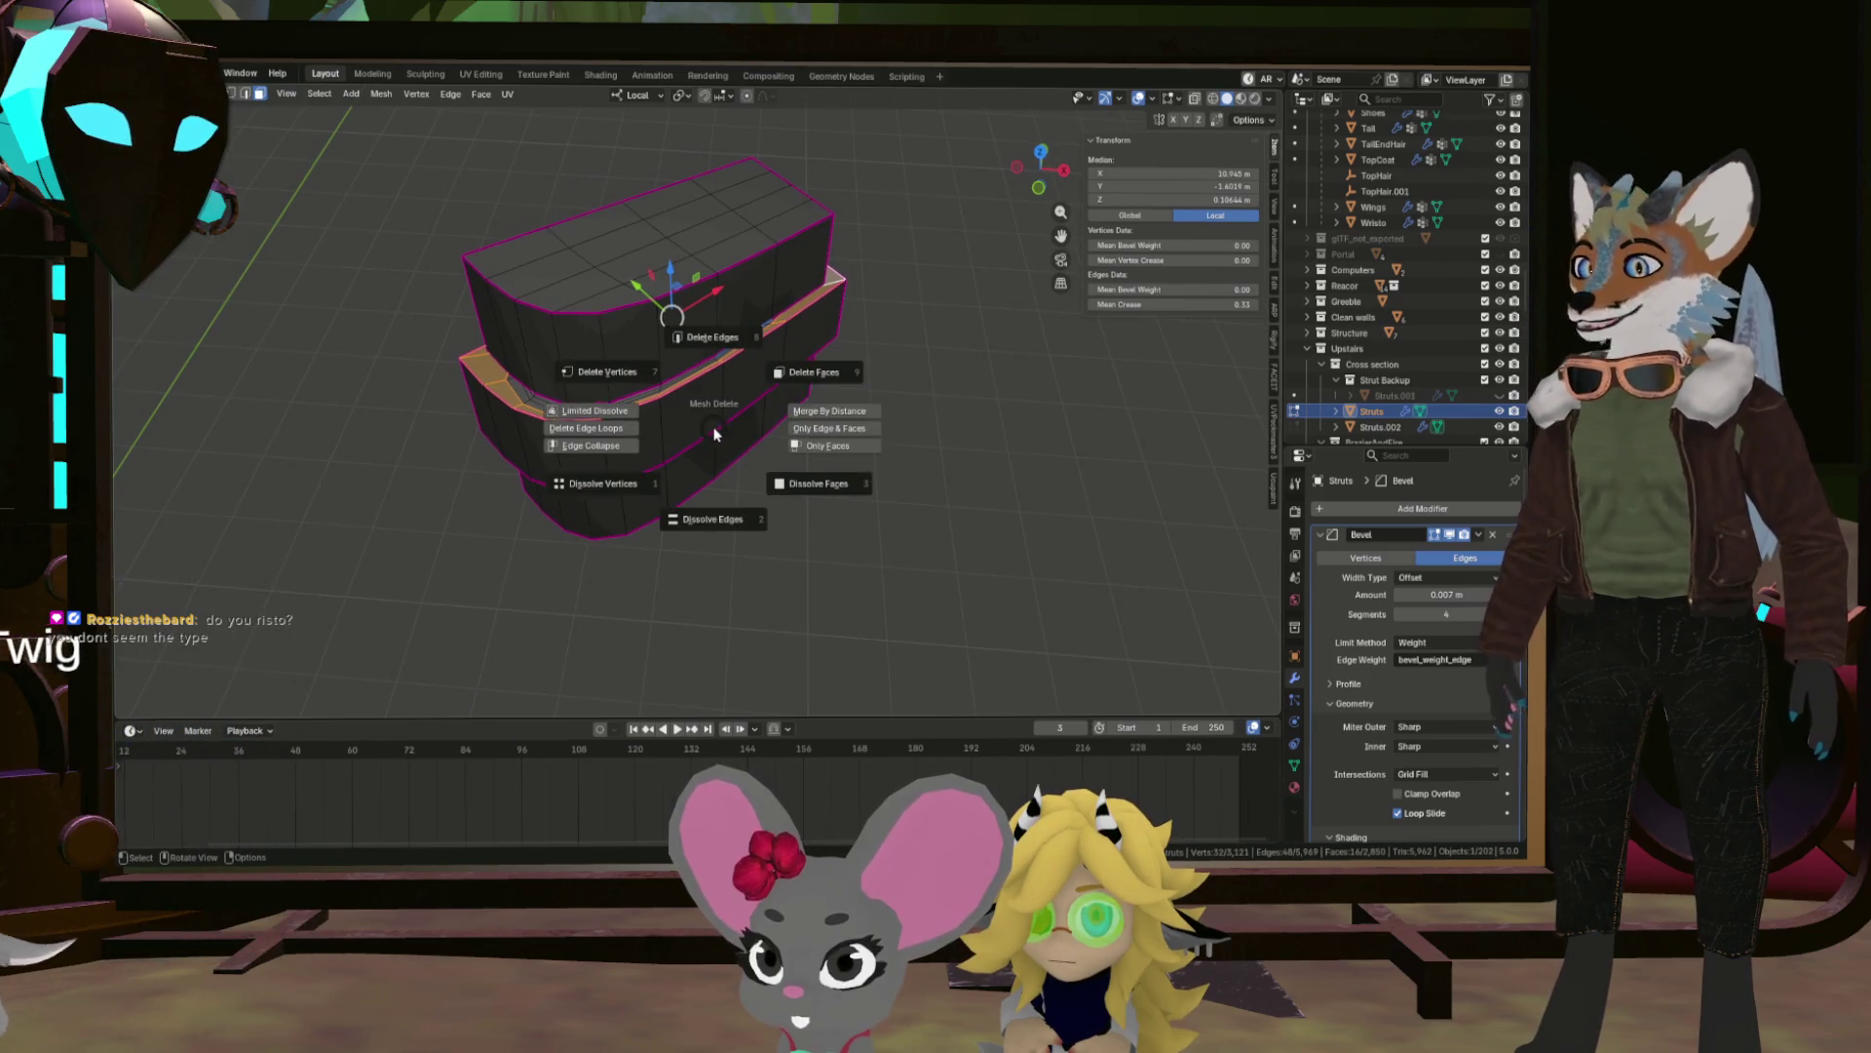
left_click(783, 369)
Select the upper strut block linked within its seams and hide everything else.
scroll("up", 3)
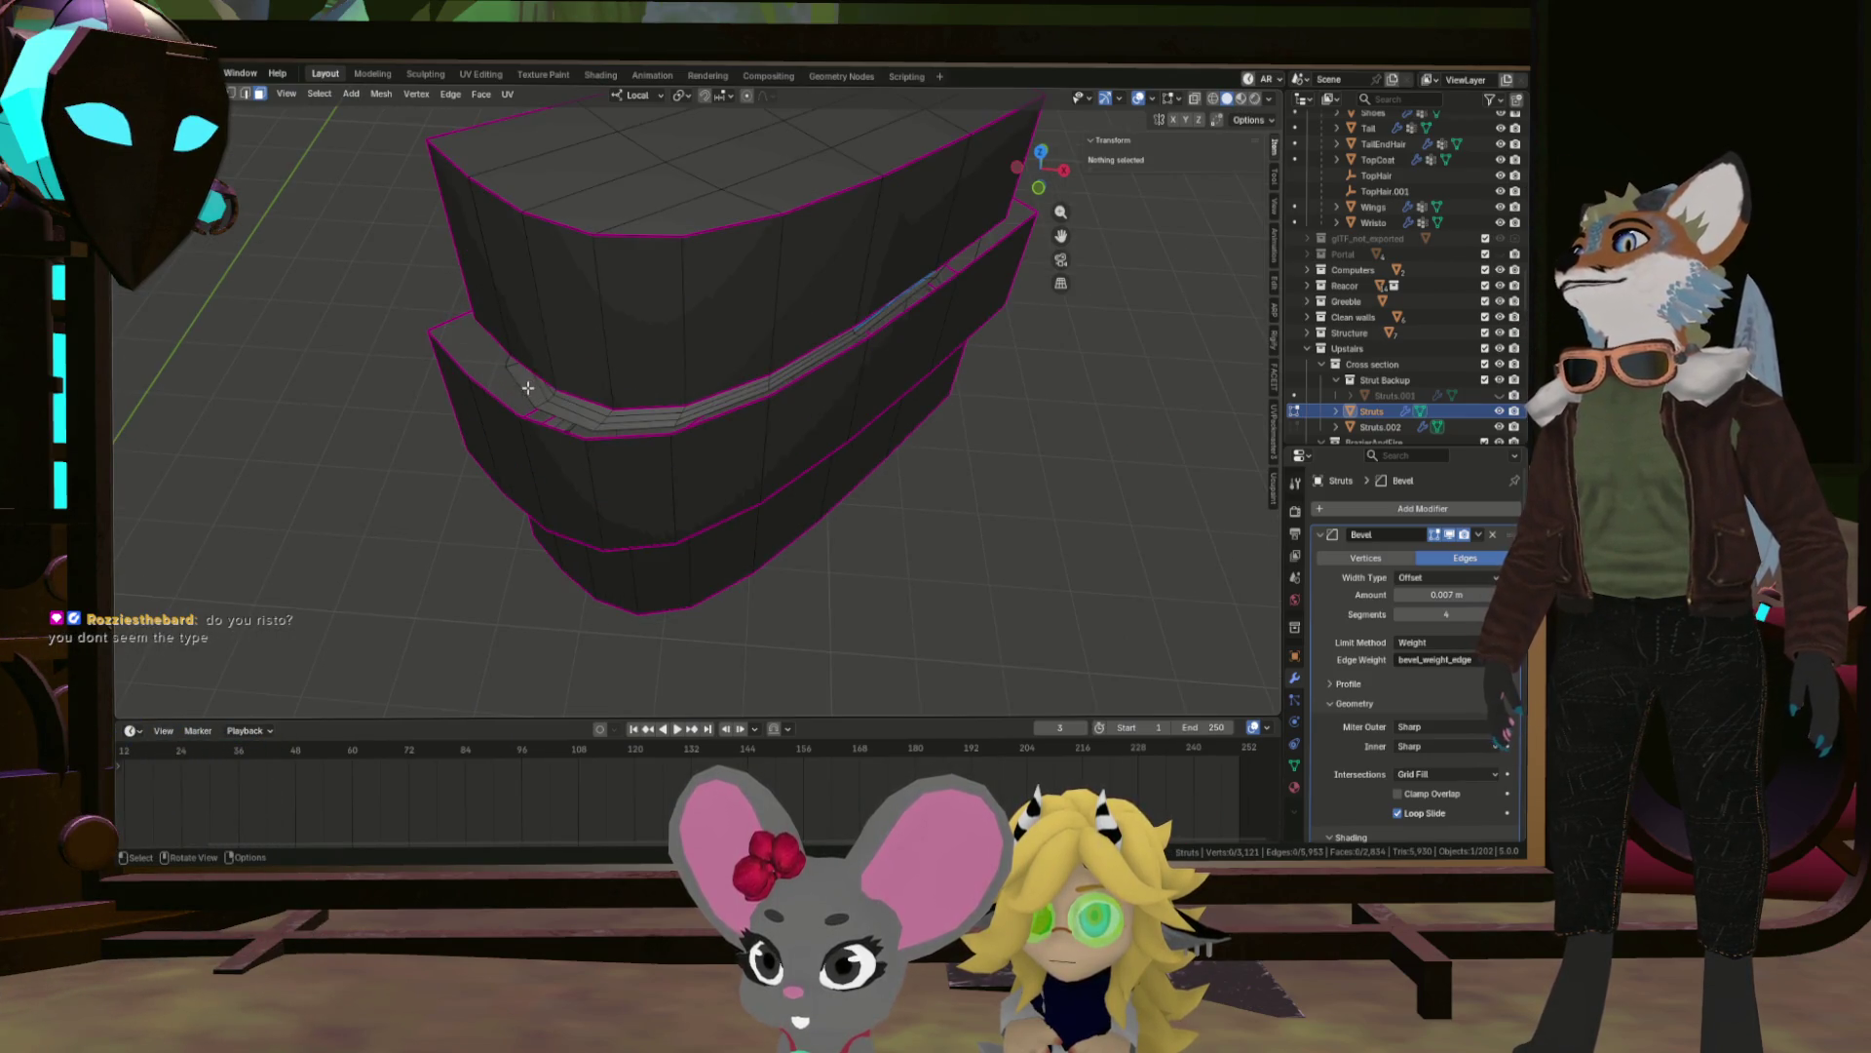
left_click(527, 388)
key("ctrl+l")
left_click(527, 388)
left_click_drag(527, 387, 723, 524)
key("ctrl+KP_Add")
left_click(726, 527)
left_click(704, 404)
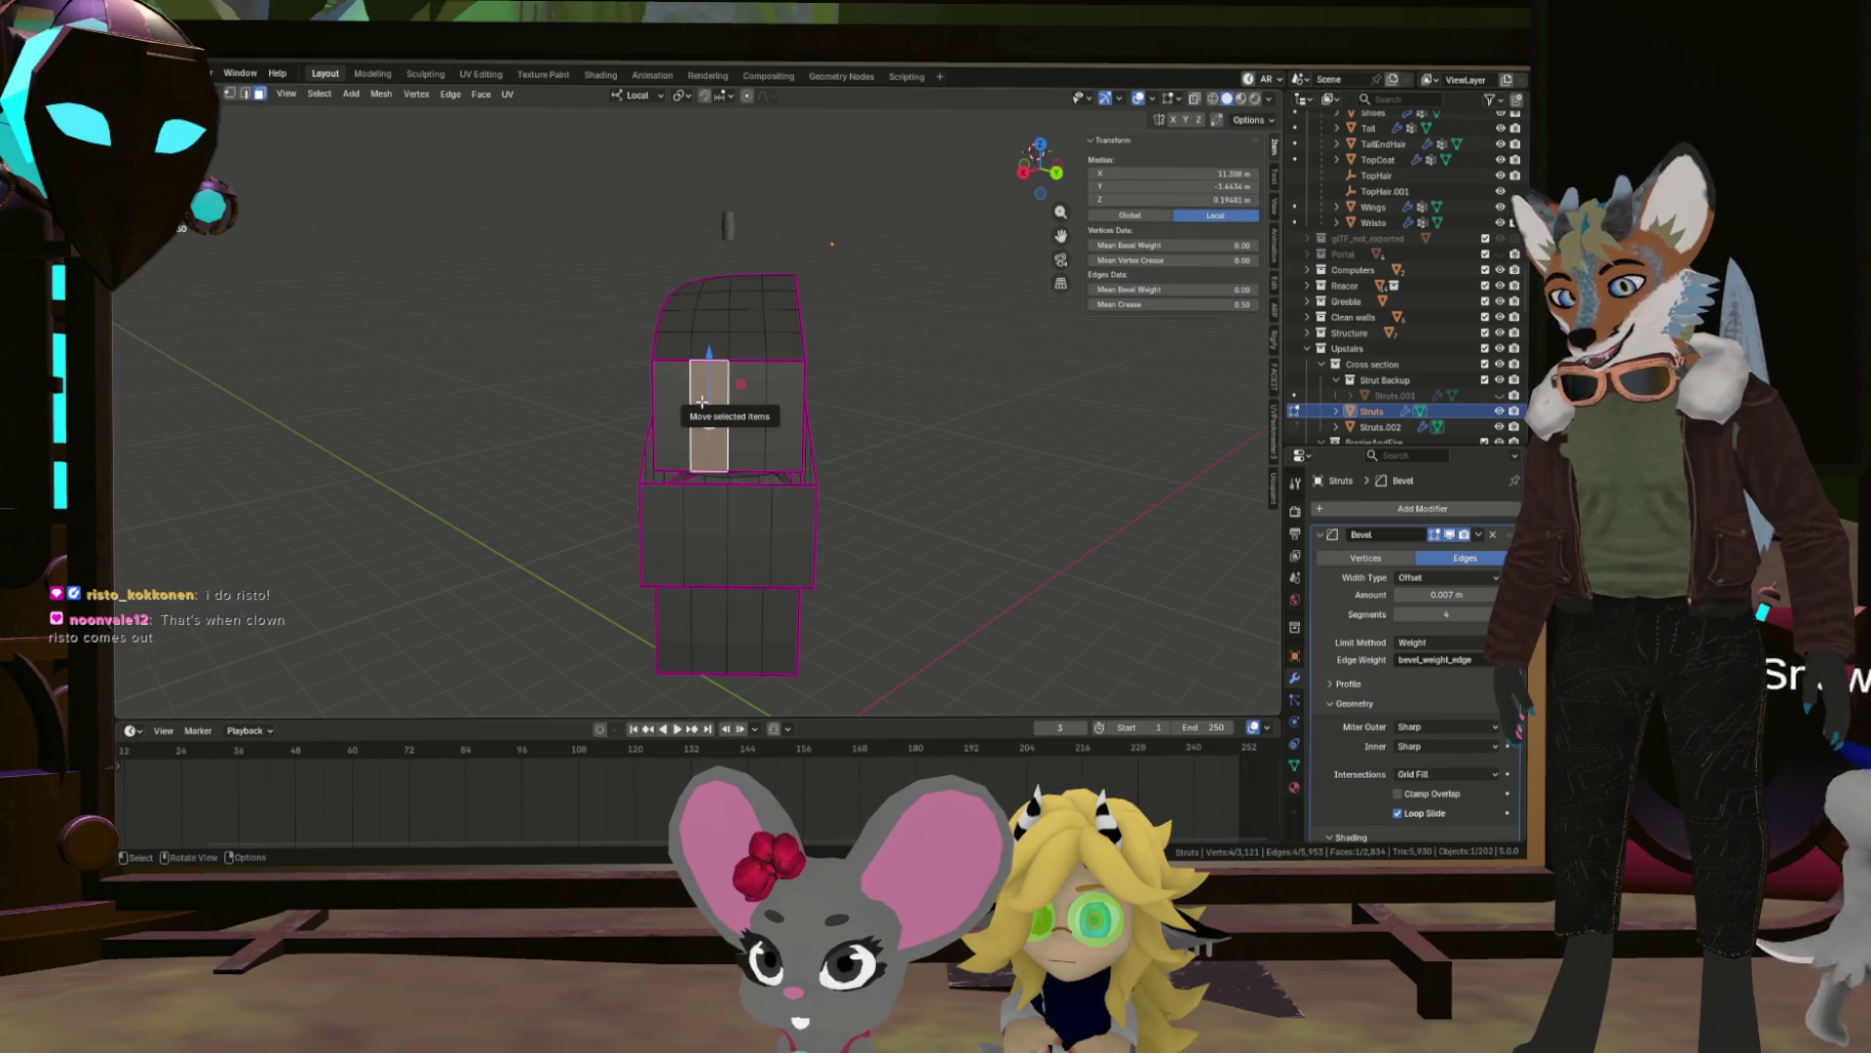
key("l")
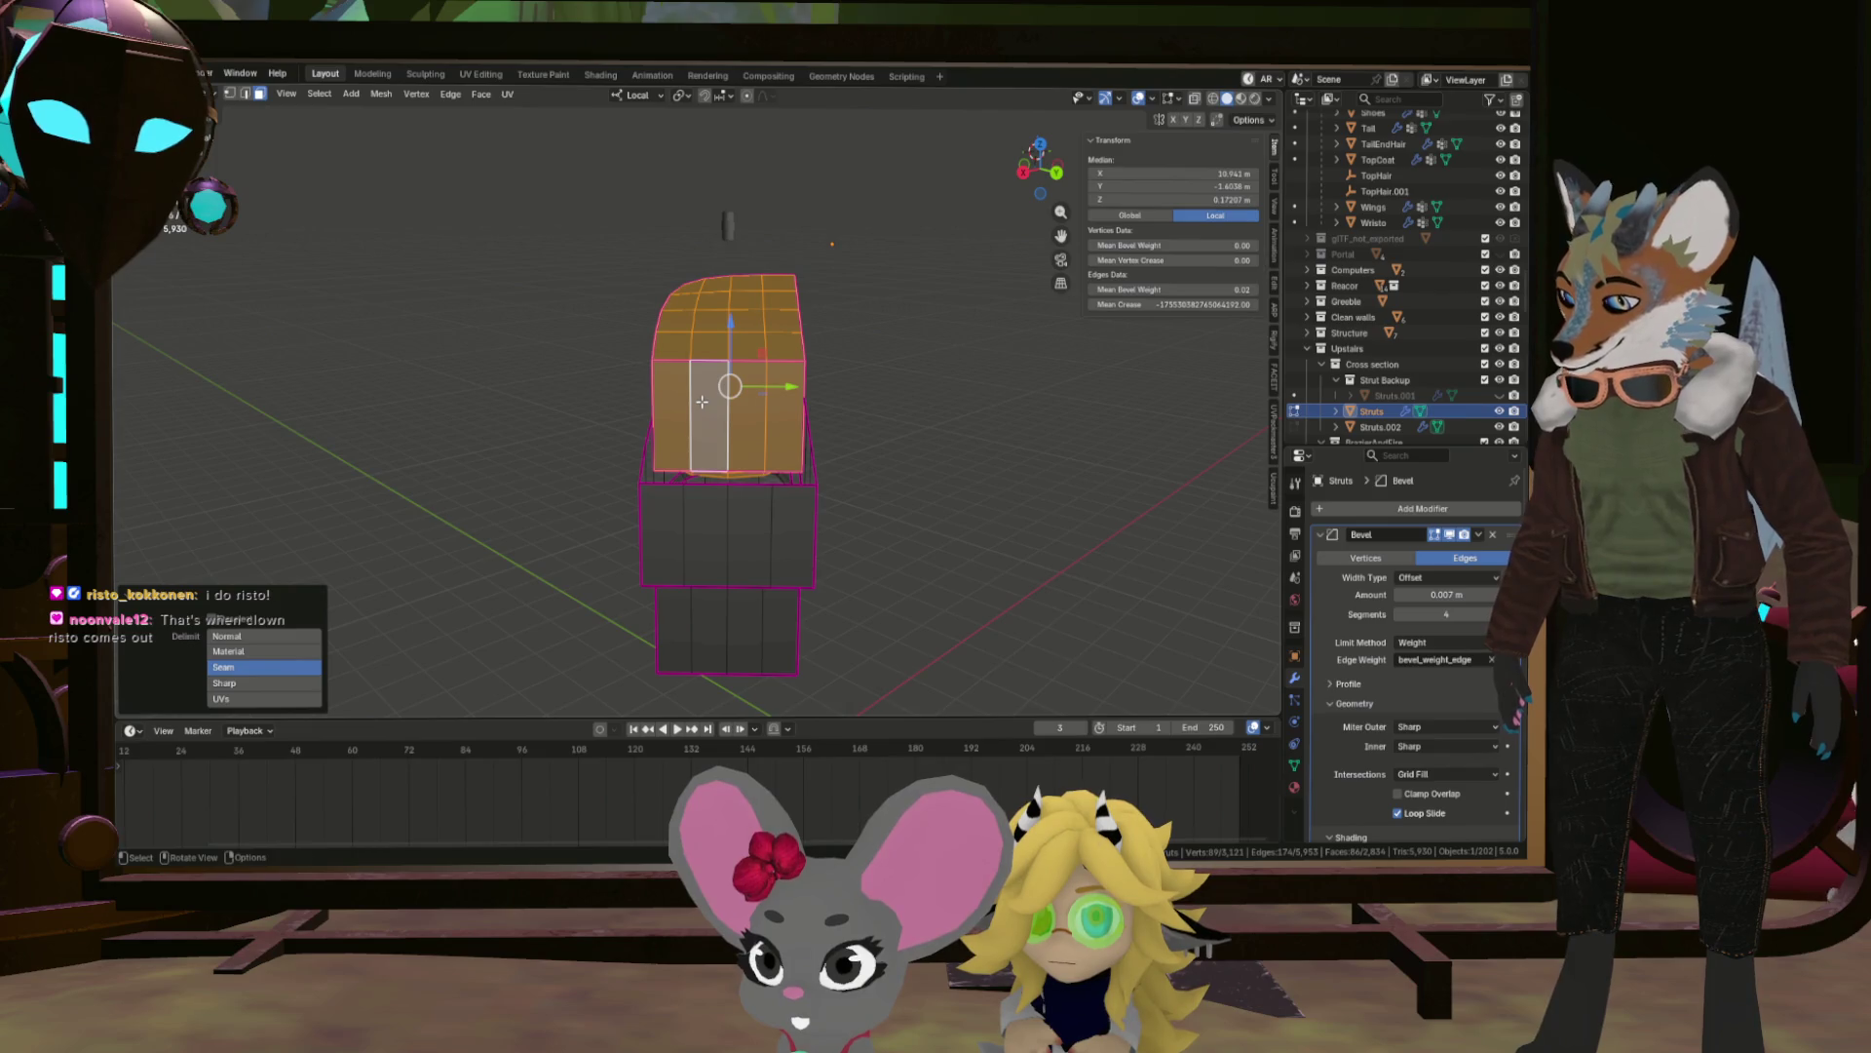
key("shift+h")
Select the loop of ten faces along the block's front edge and delete them.
scroll("up", 3)
left_click_drag(704, 401, 726, 407)
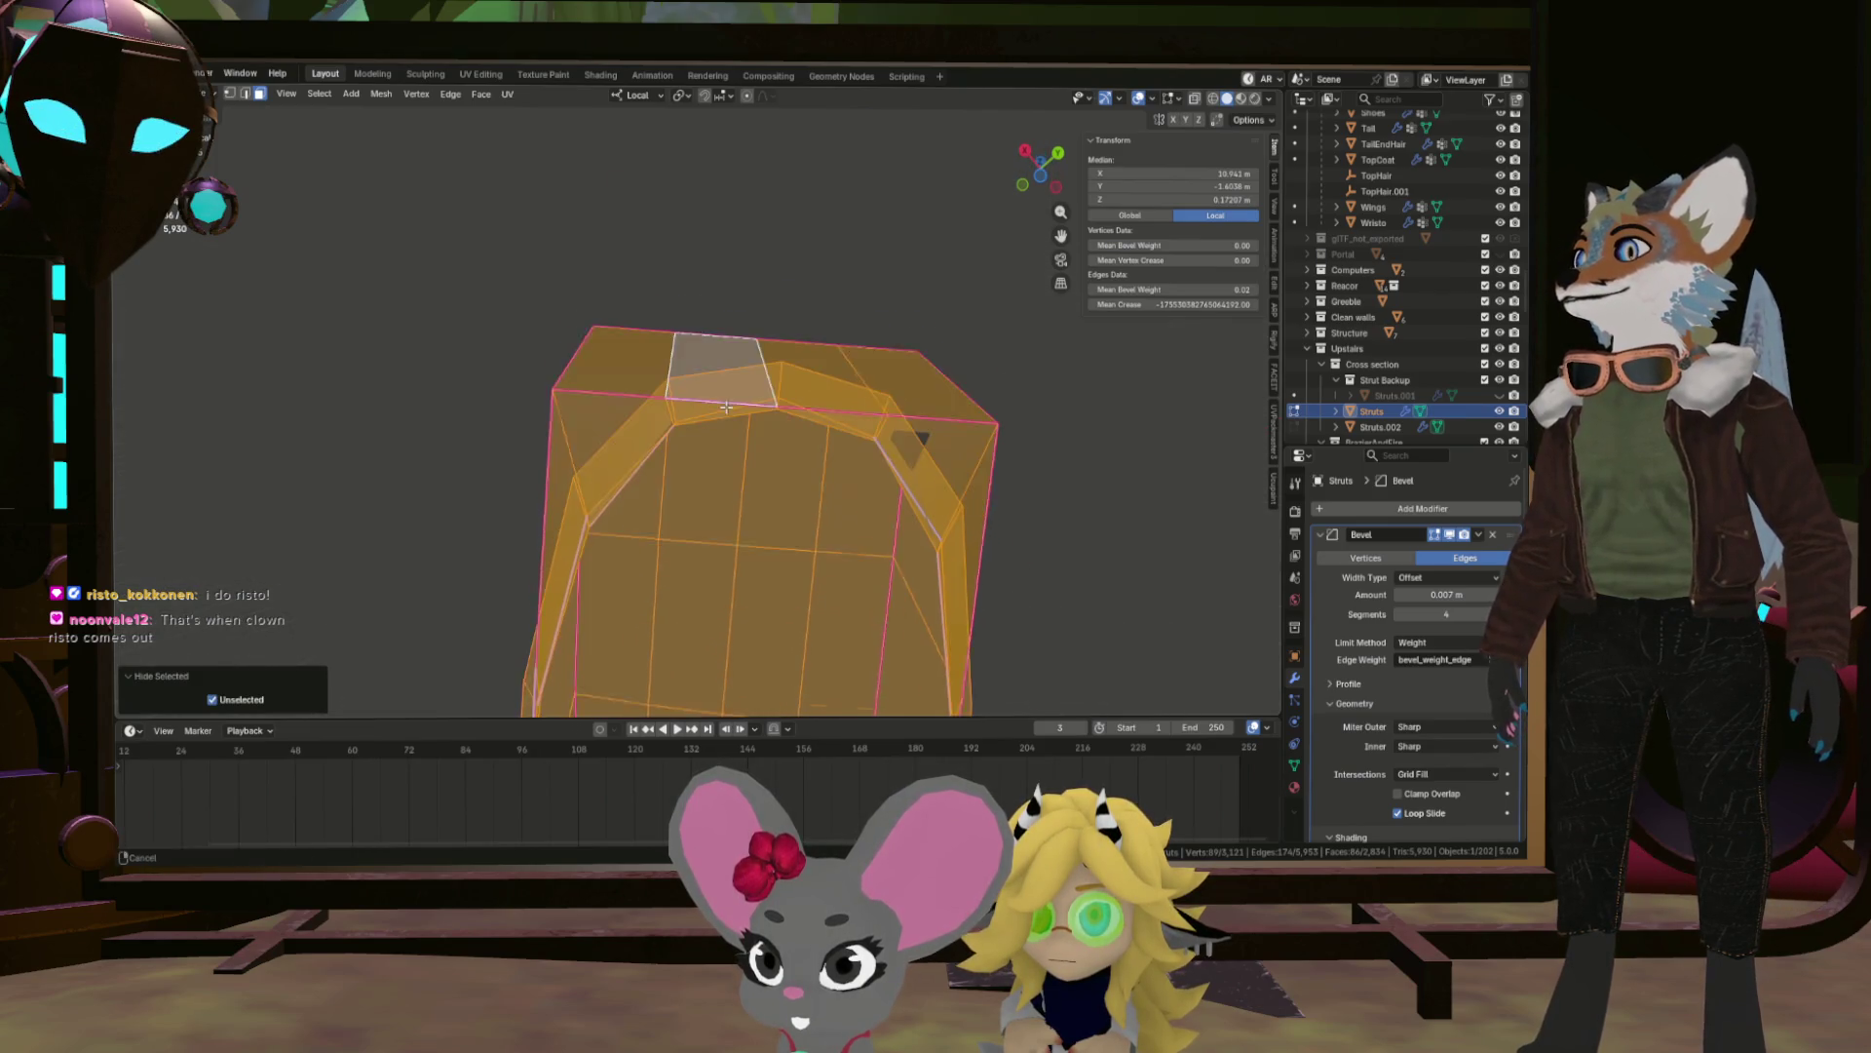
left_click(618, 384)
left_click(570, 374)
scroll("down", 3)
left_click_drag(570, 374, 702, 306)
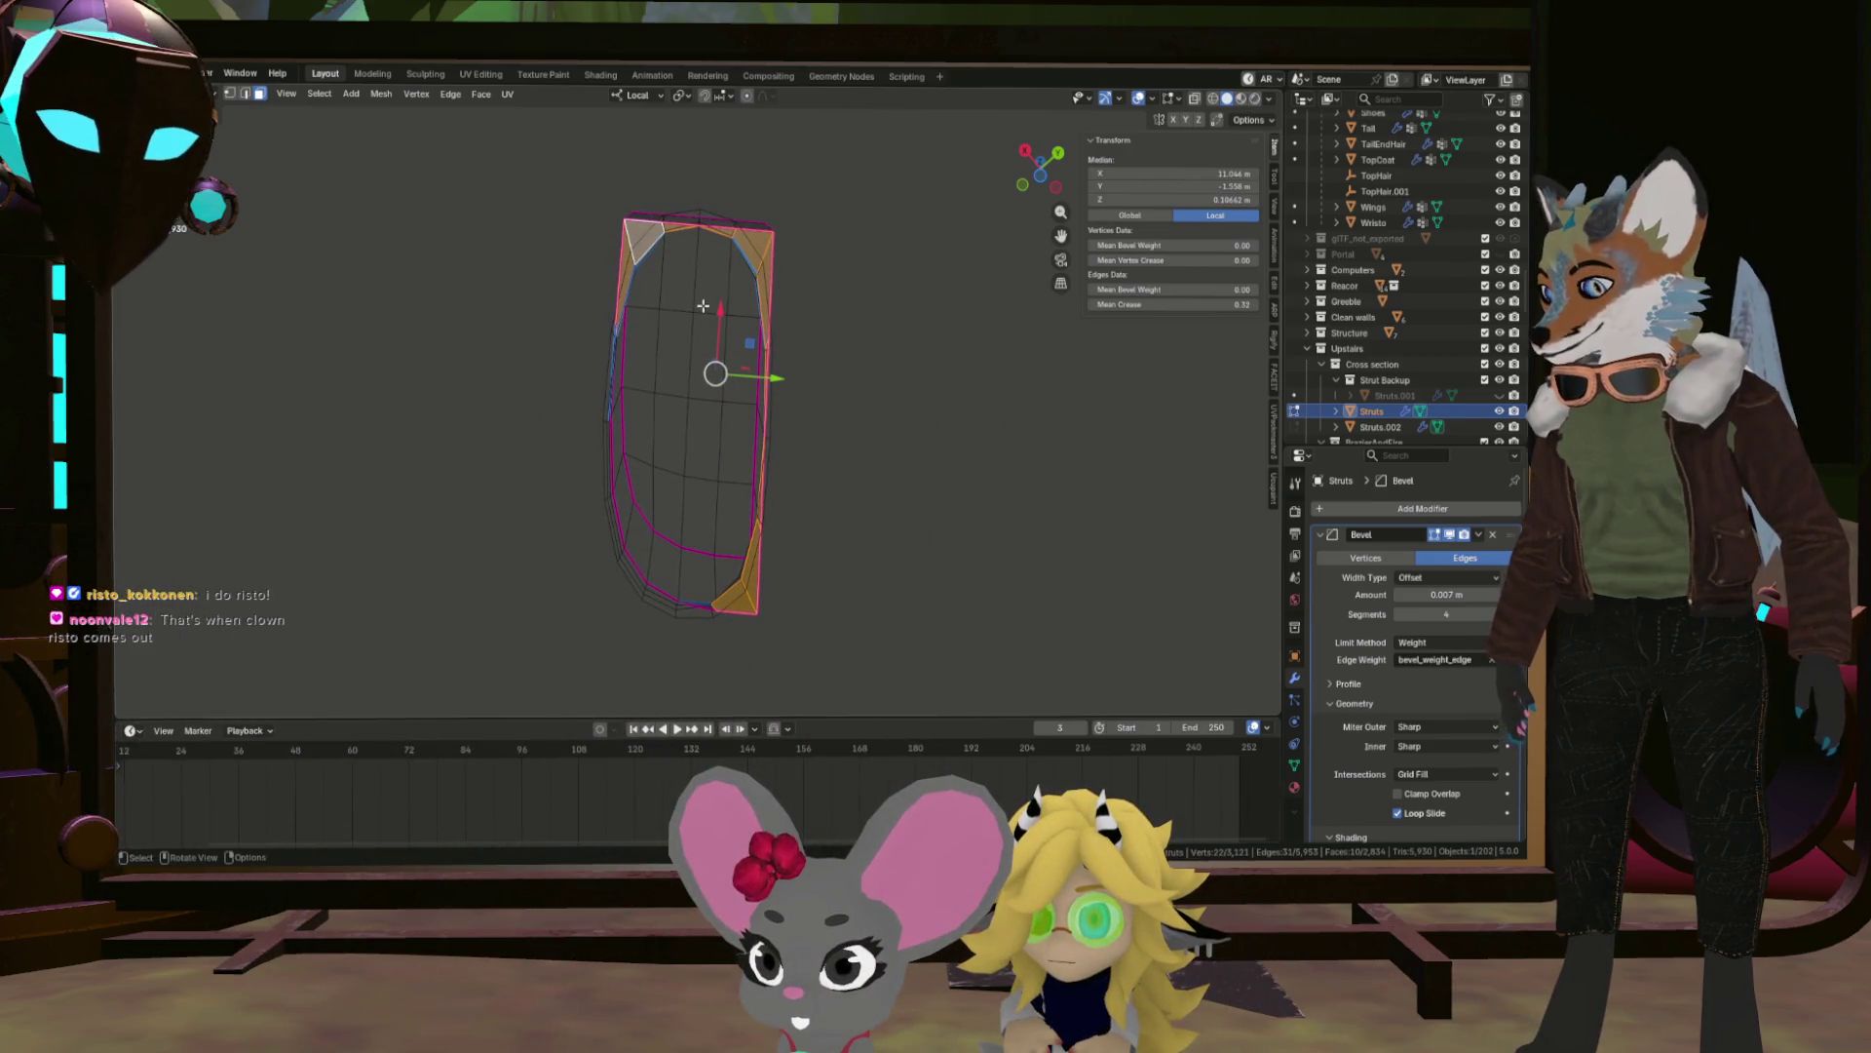
key("x")
left_click(801, 252)
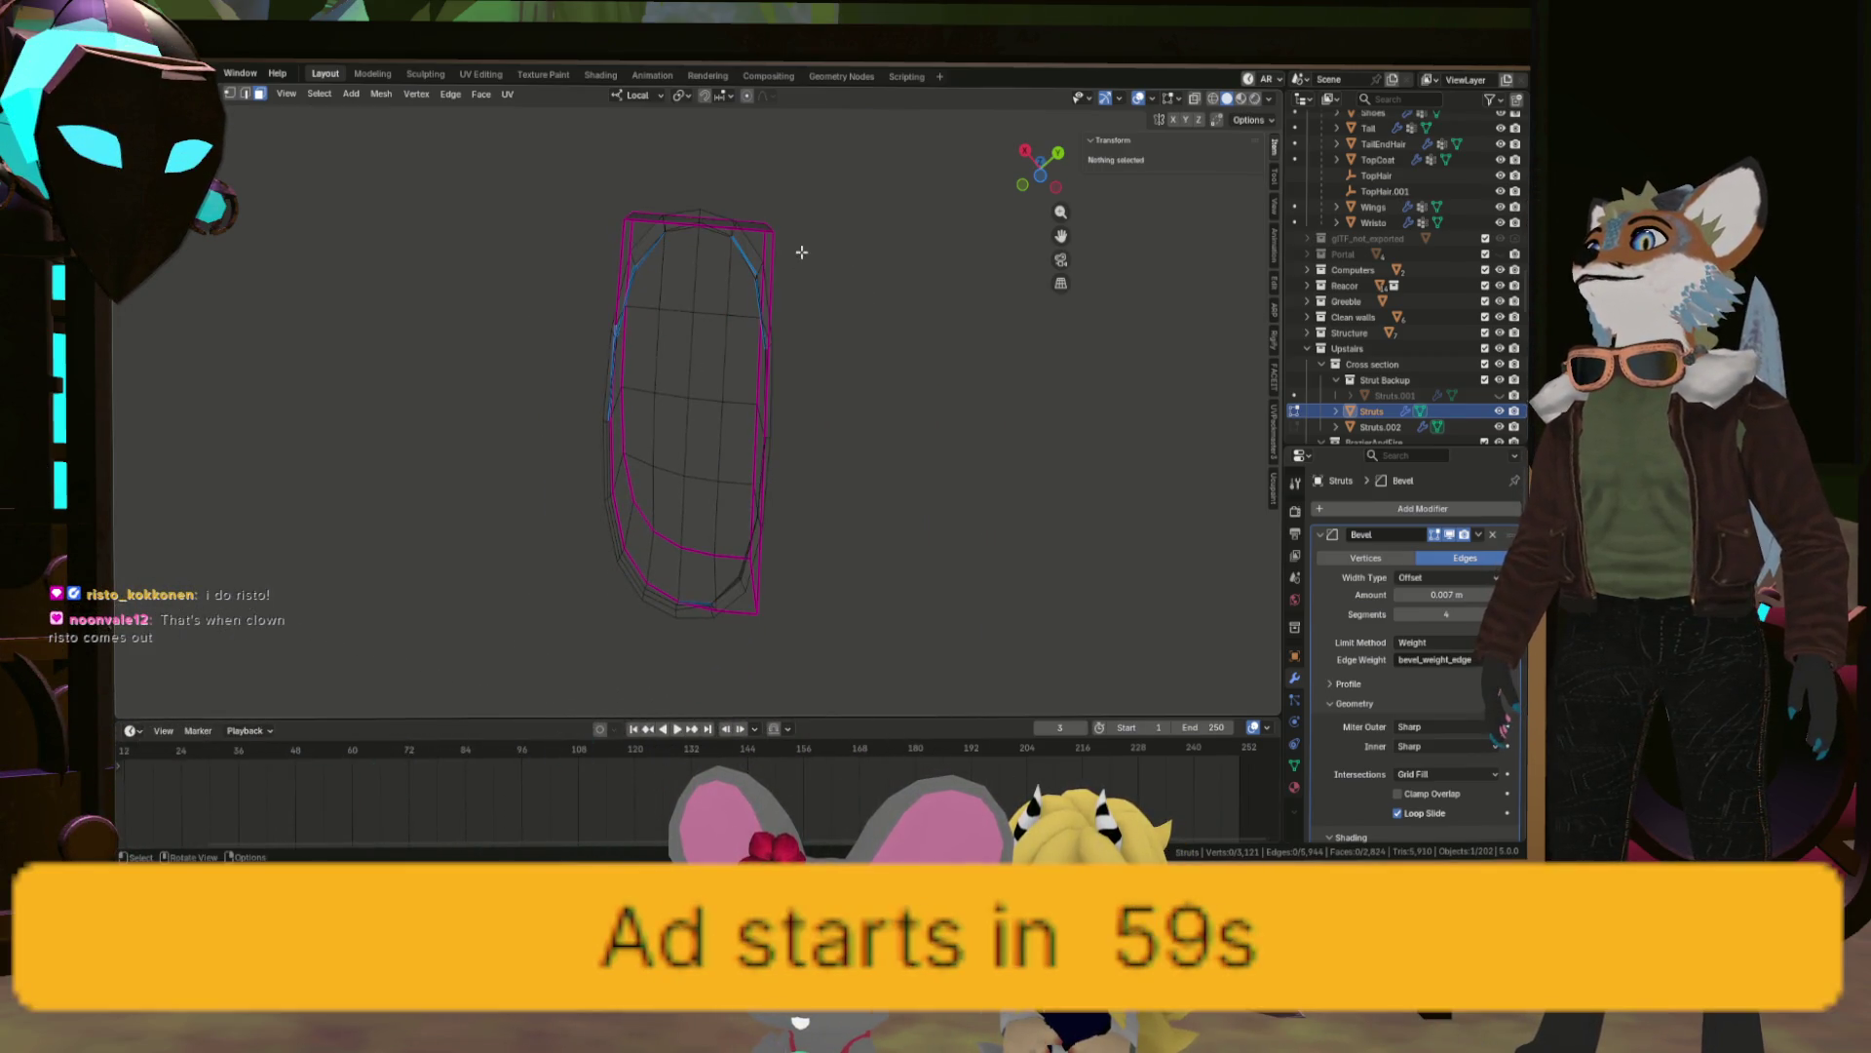
Select a face at the strut's top corner to pick its seam-bounded block.
left_click(641, 226)
key("Tab")
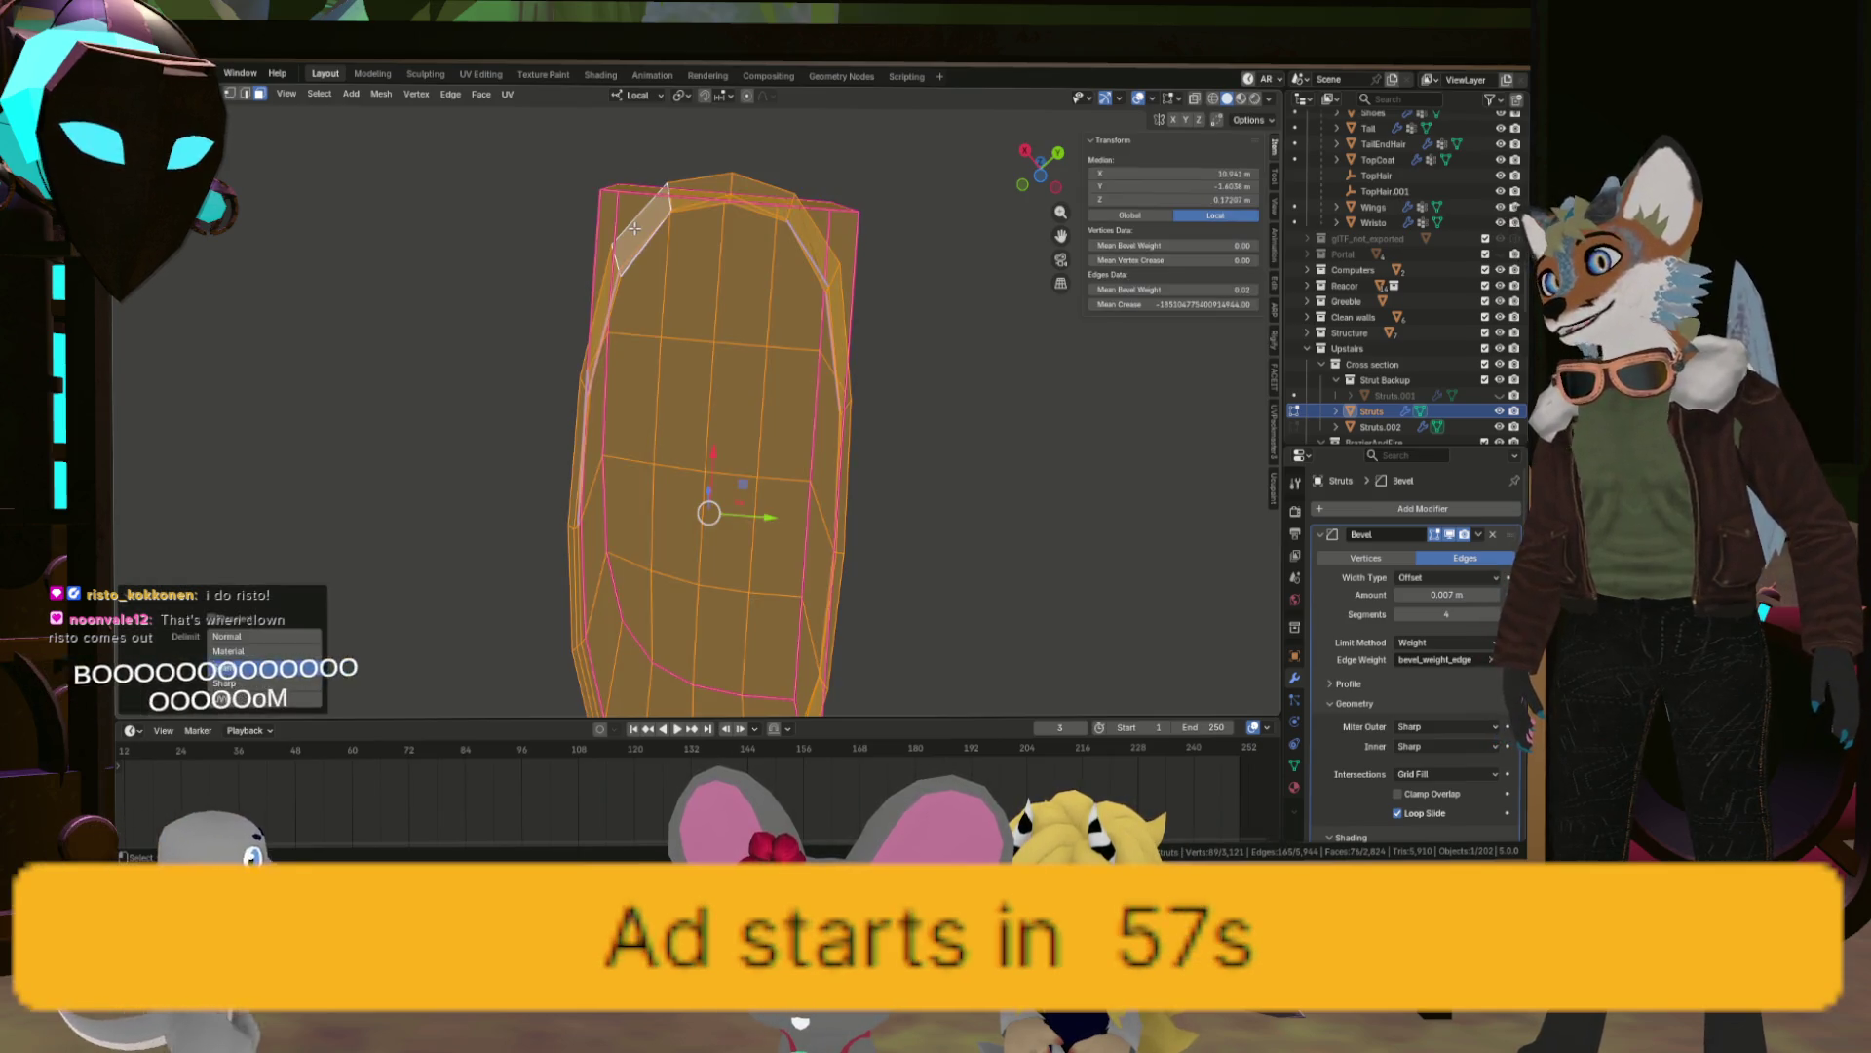
key("Tab")
left_click_drag(641, 226, 439, 633)
scroll("up", 3)
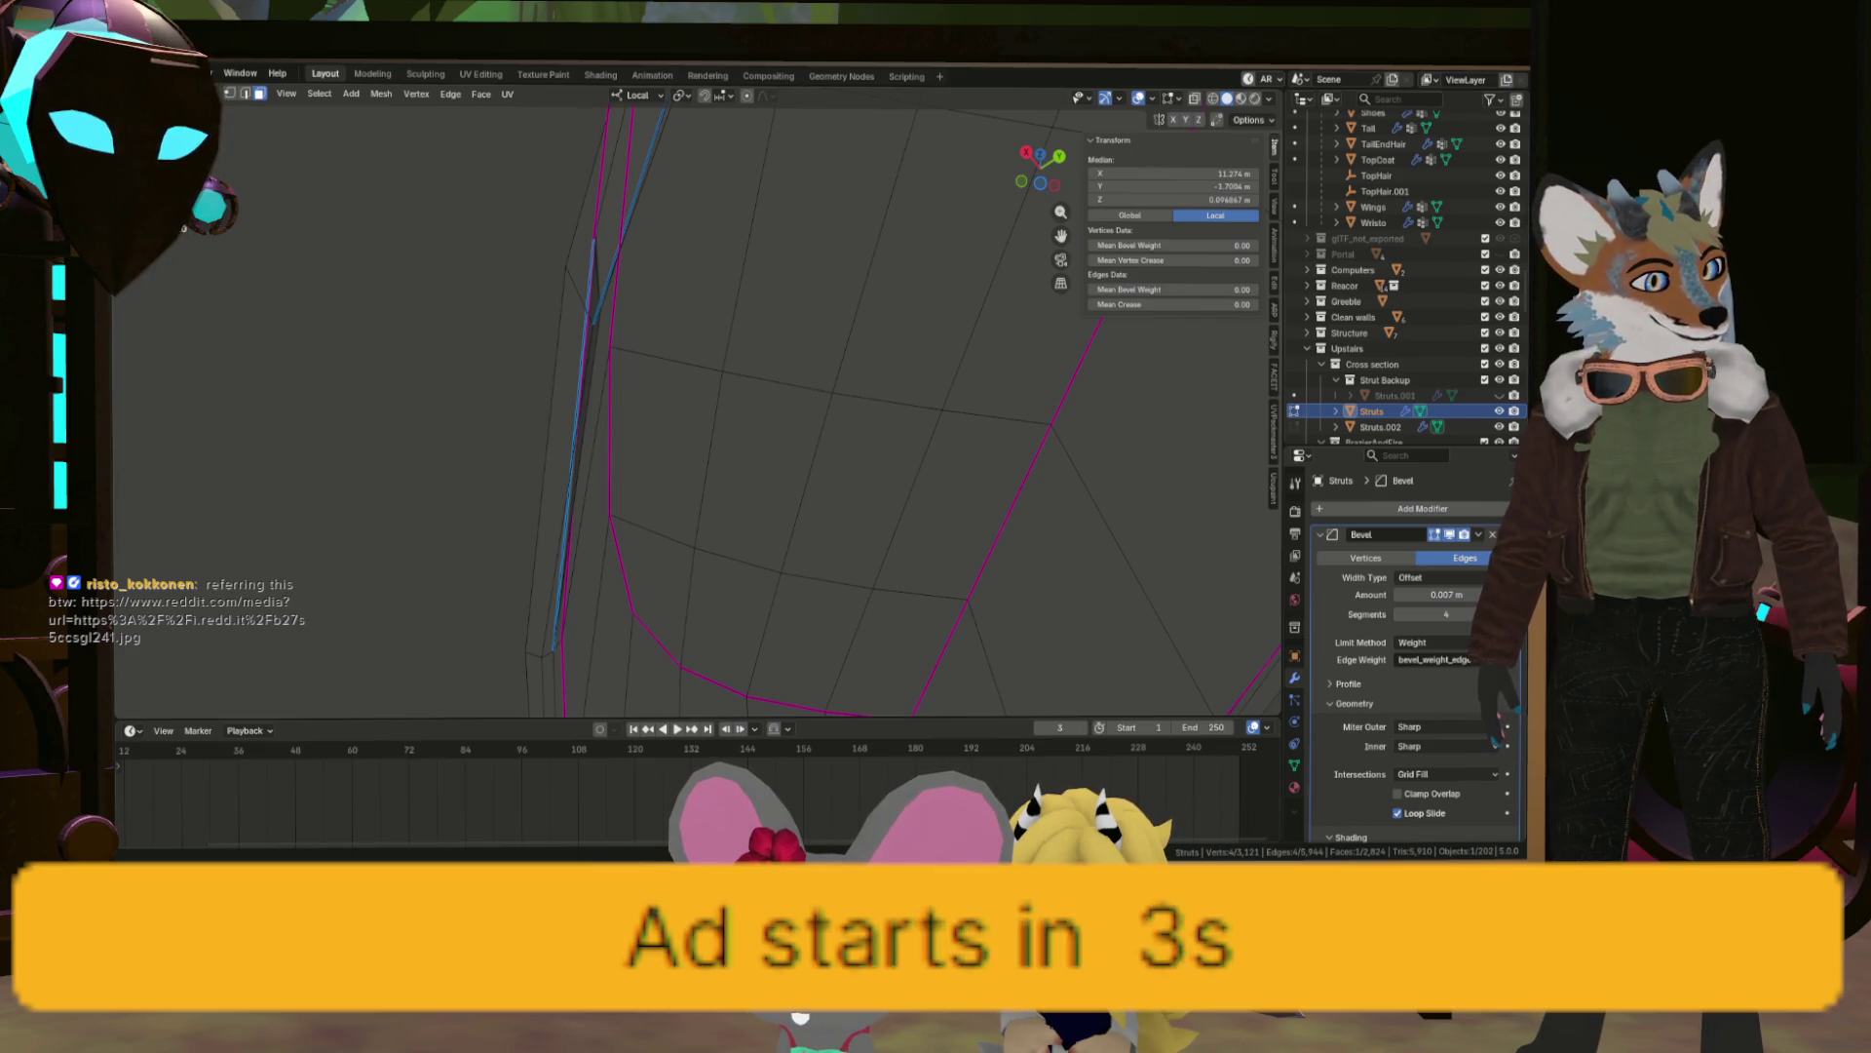
left_click_drag(795, 530, 809, 425)
Check the strut's seams by selecting a shortest face path and an edge loop.
scroll("down", 3)
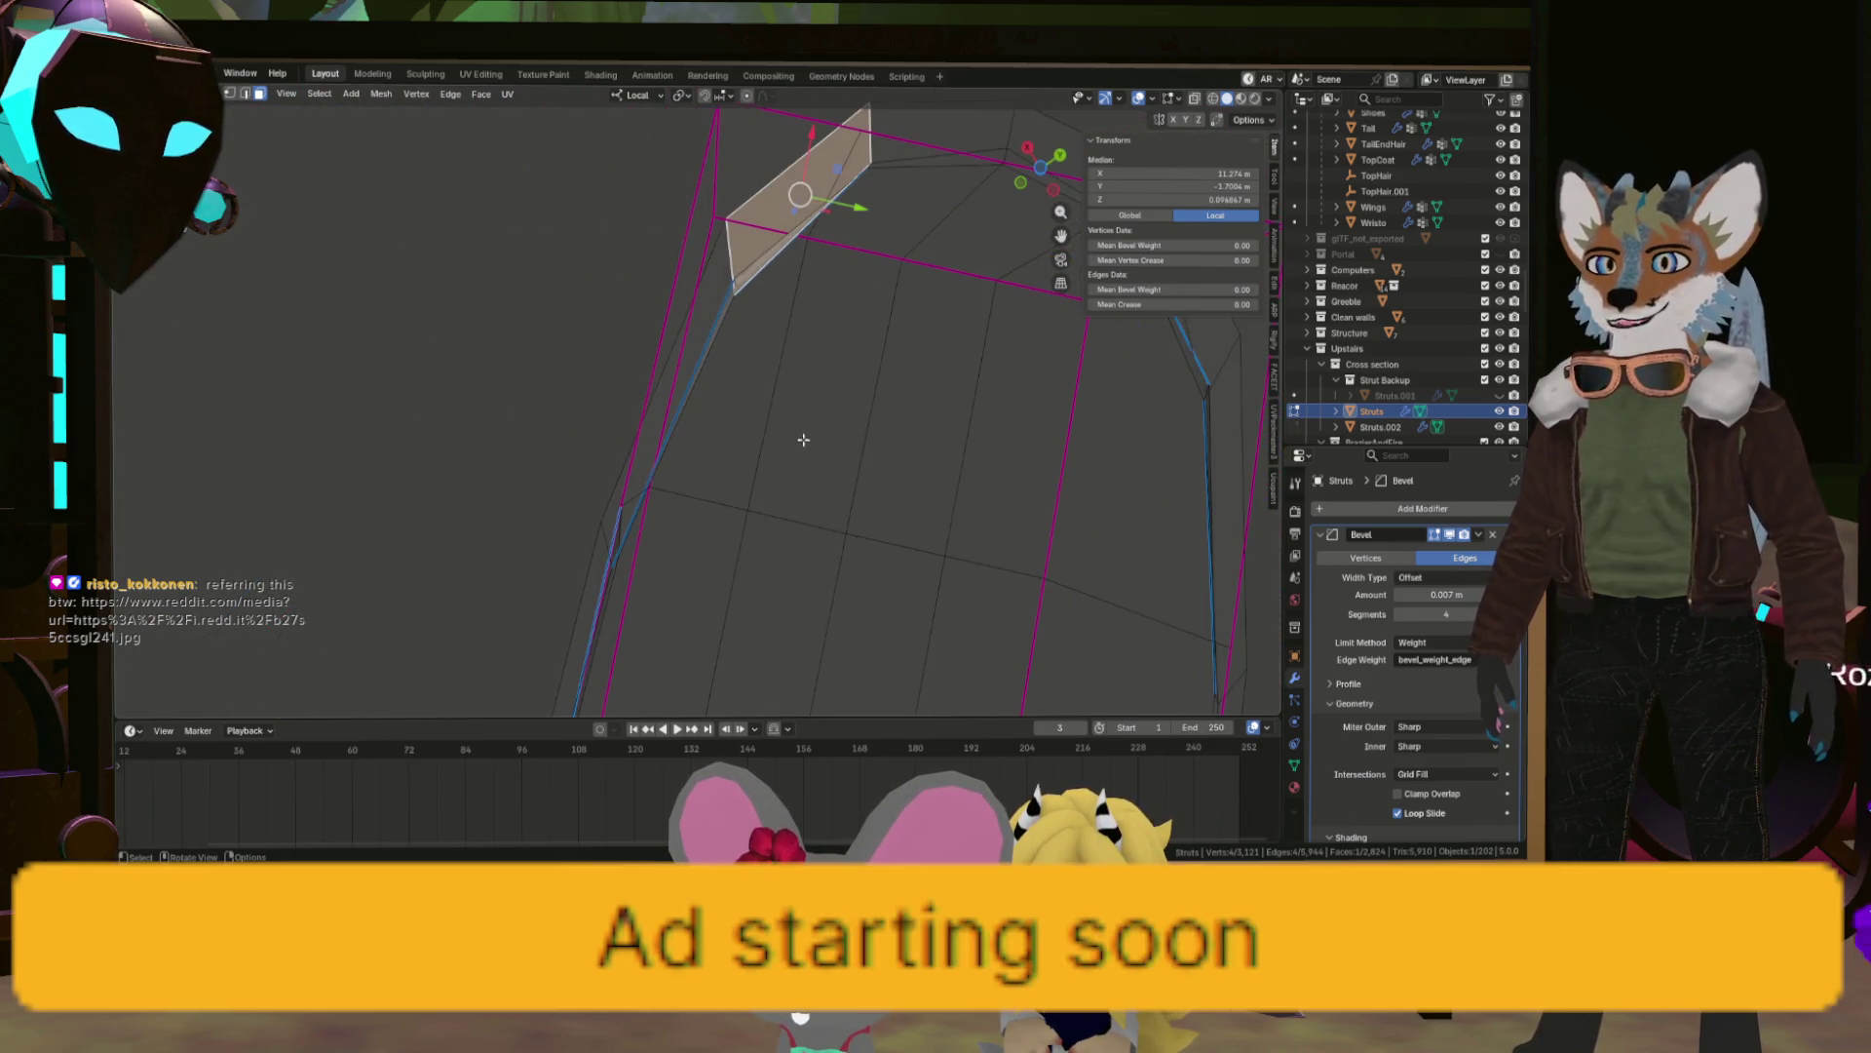
scroll("up", 3)
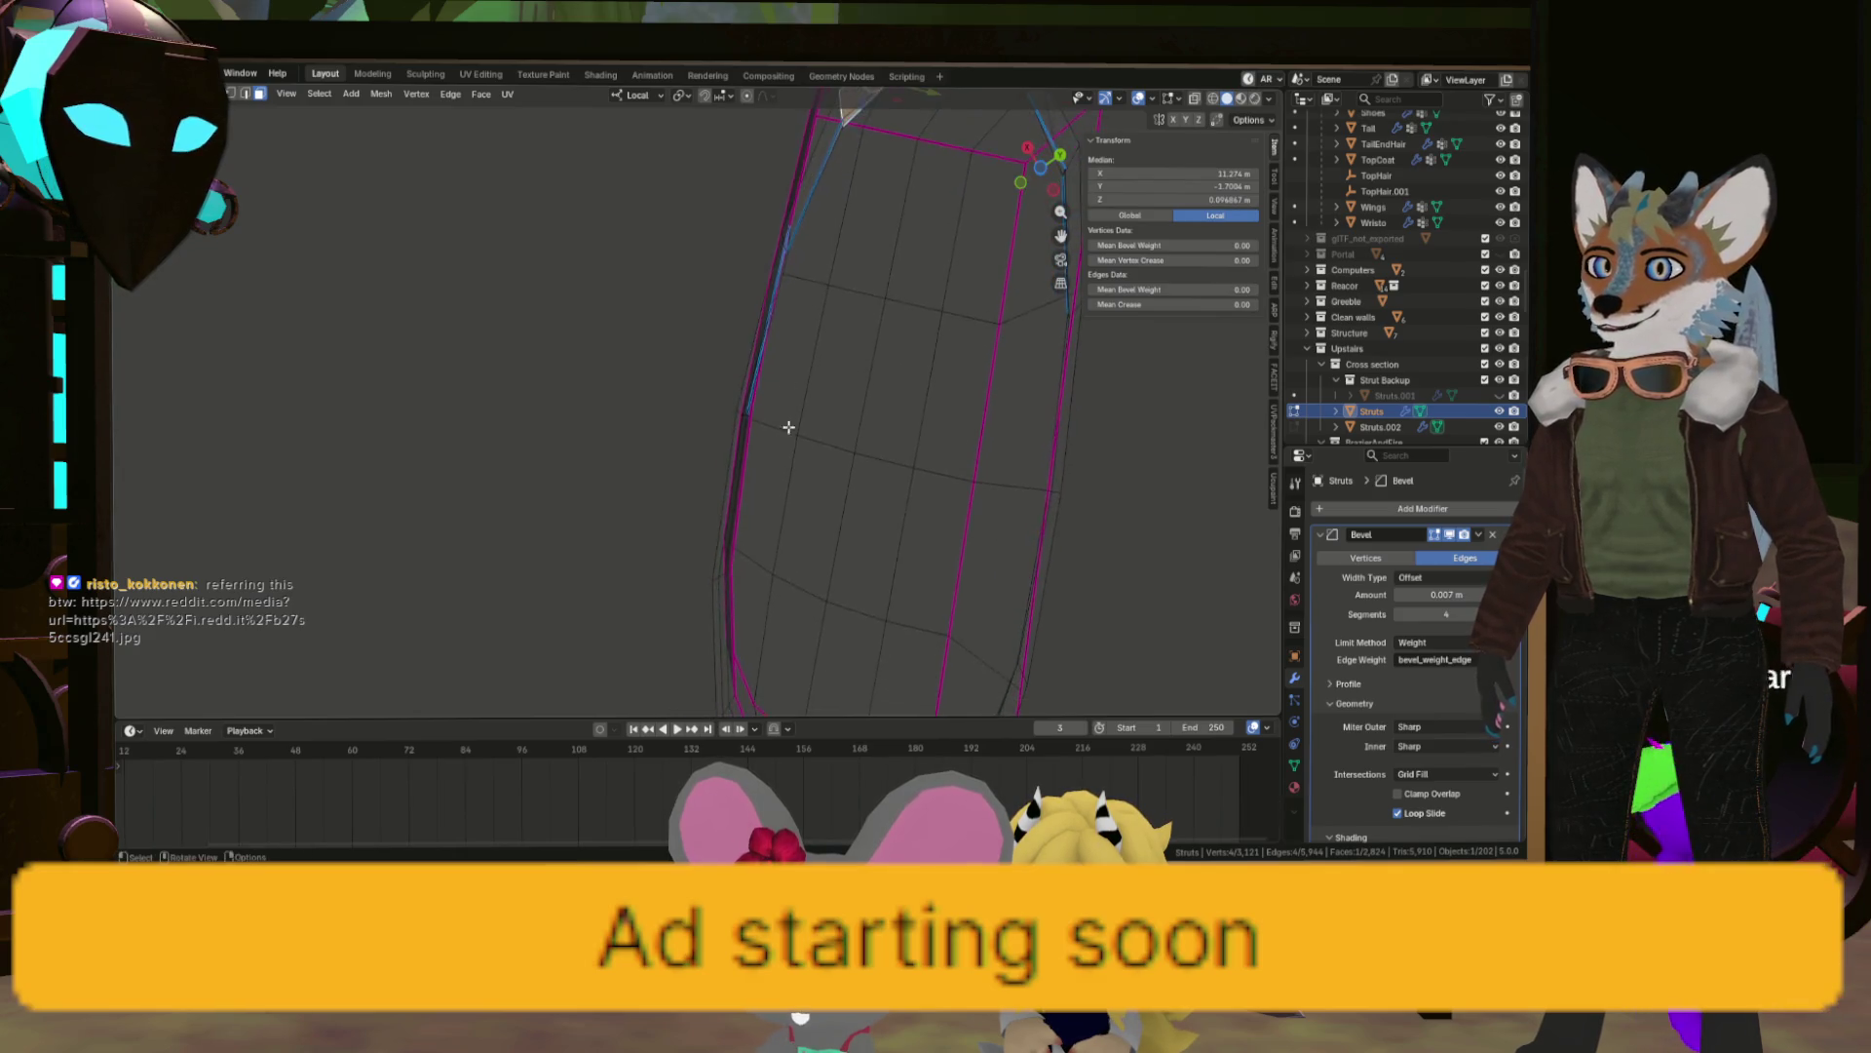
left_click_drag(786, 553, 716, 343)
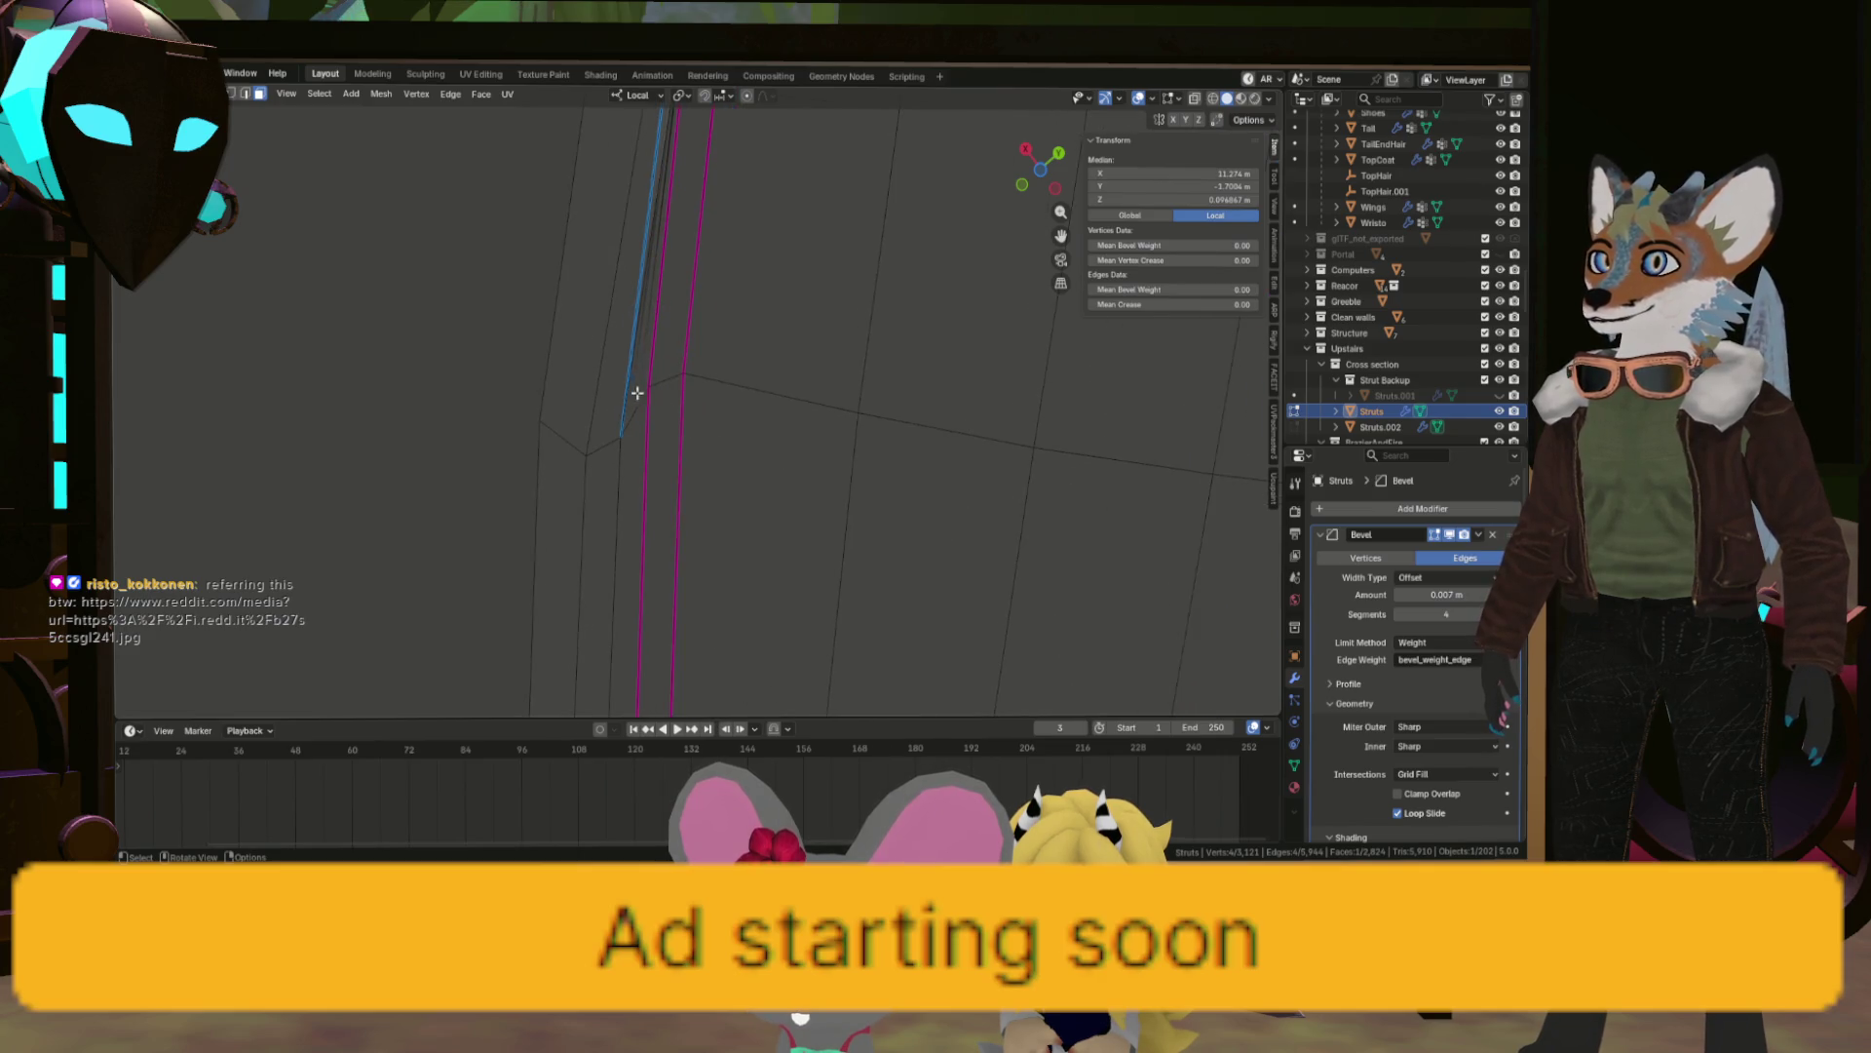
left_click(635, 370)
left_click_drag(635, 370, 757, 474)
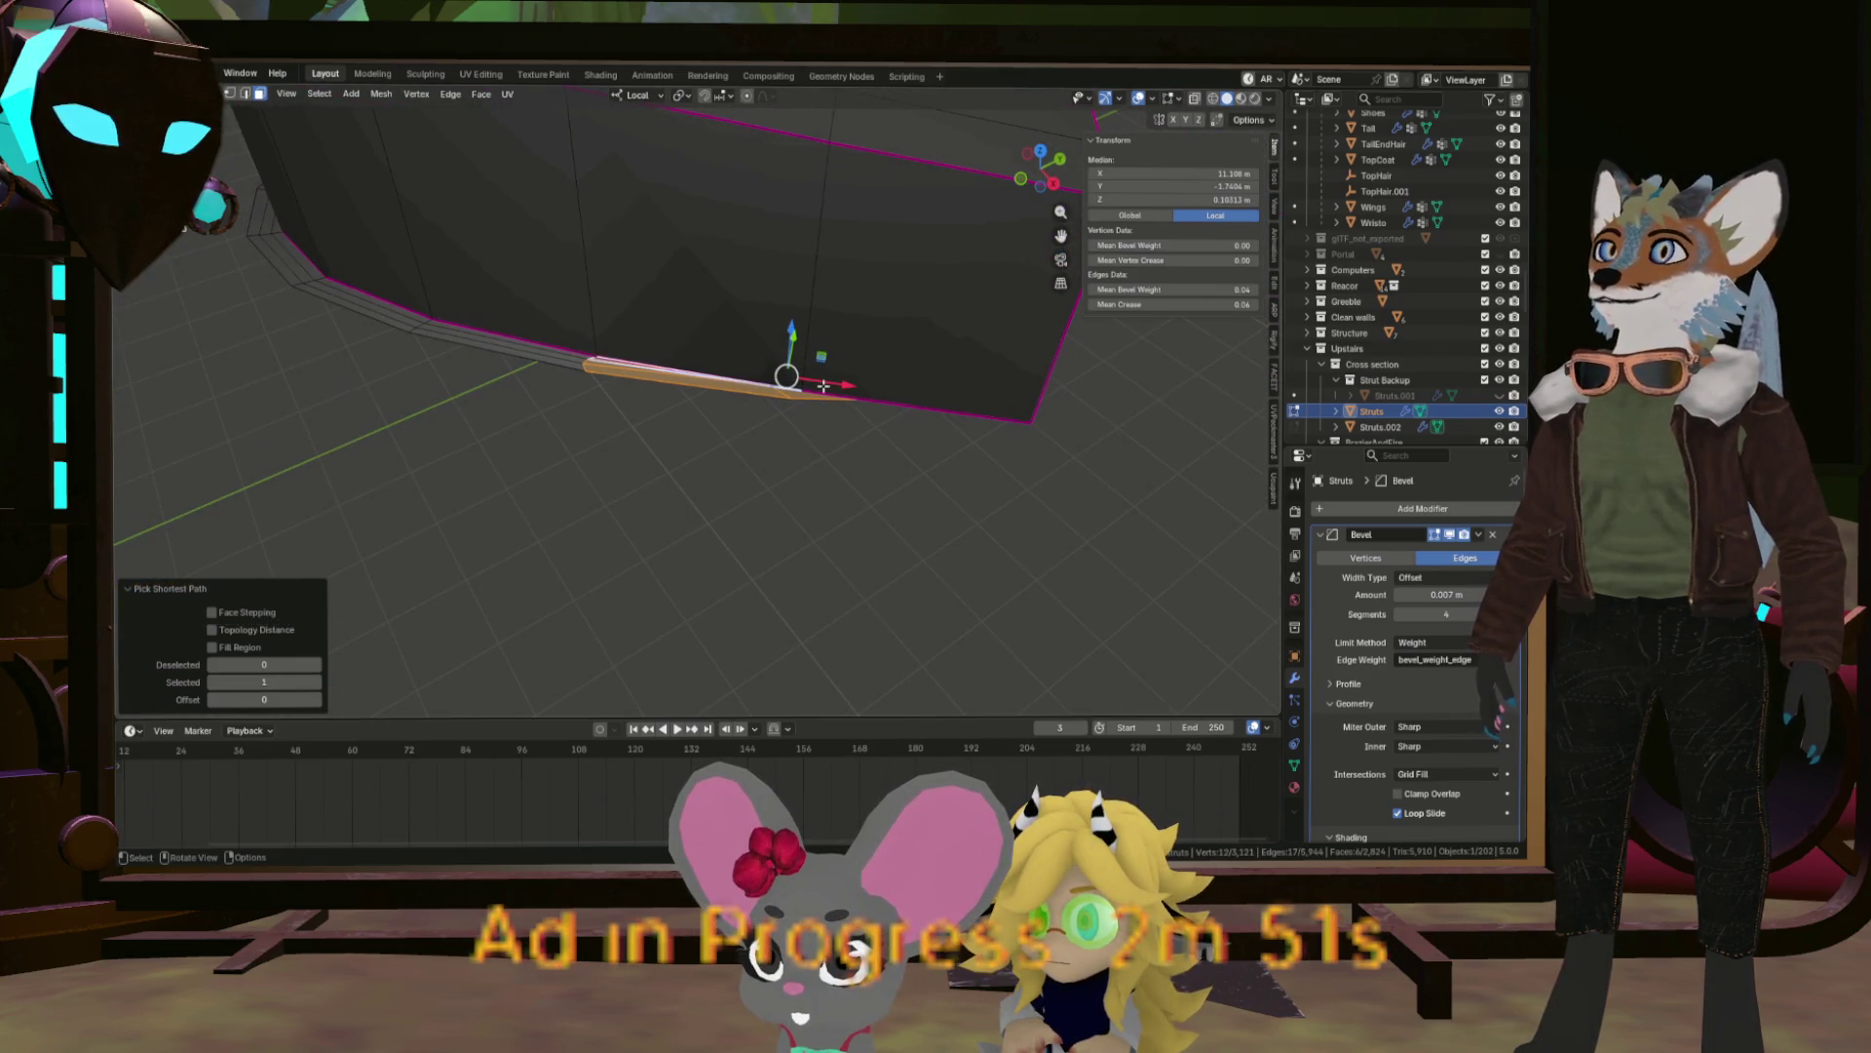
left_click_drag(823, 385, 455, 313)
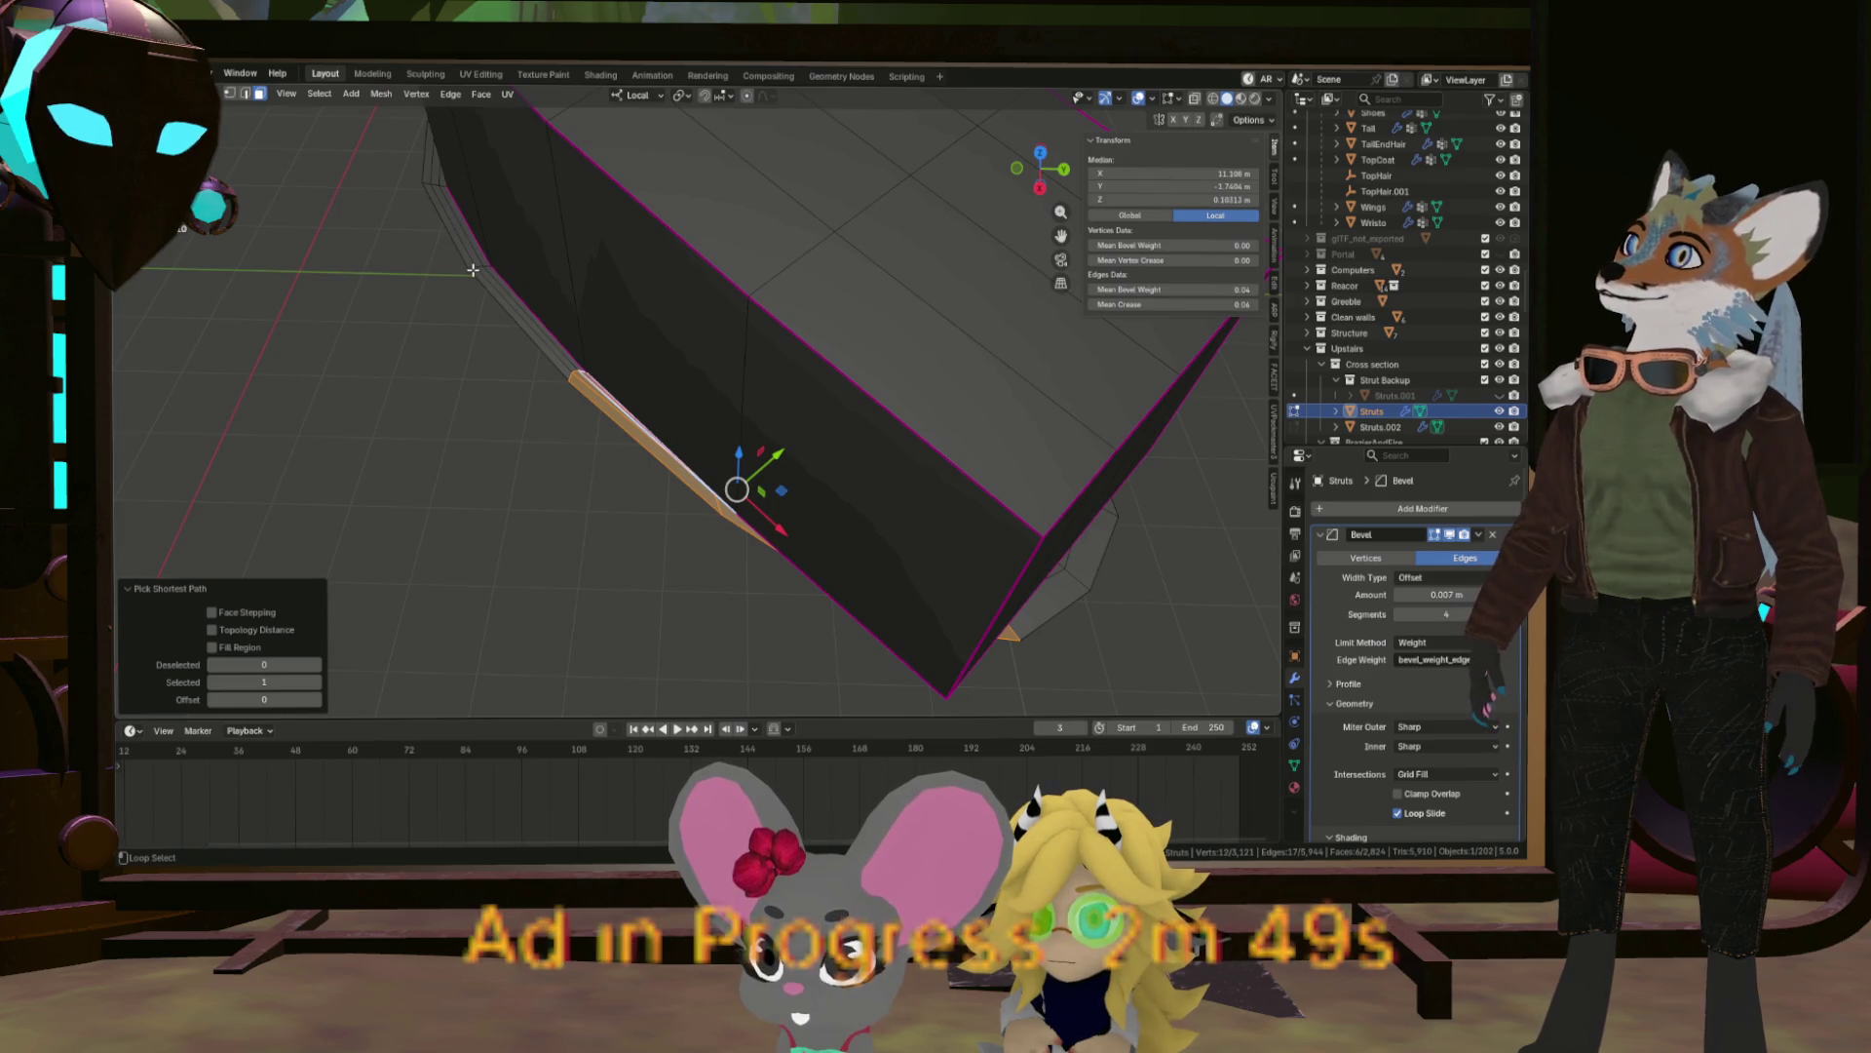
left_click(478, 266)
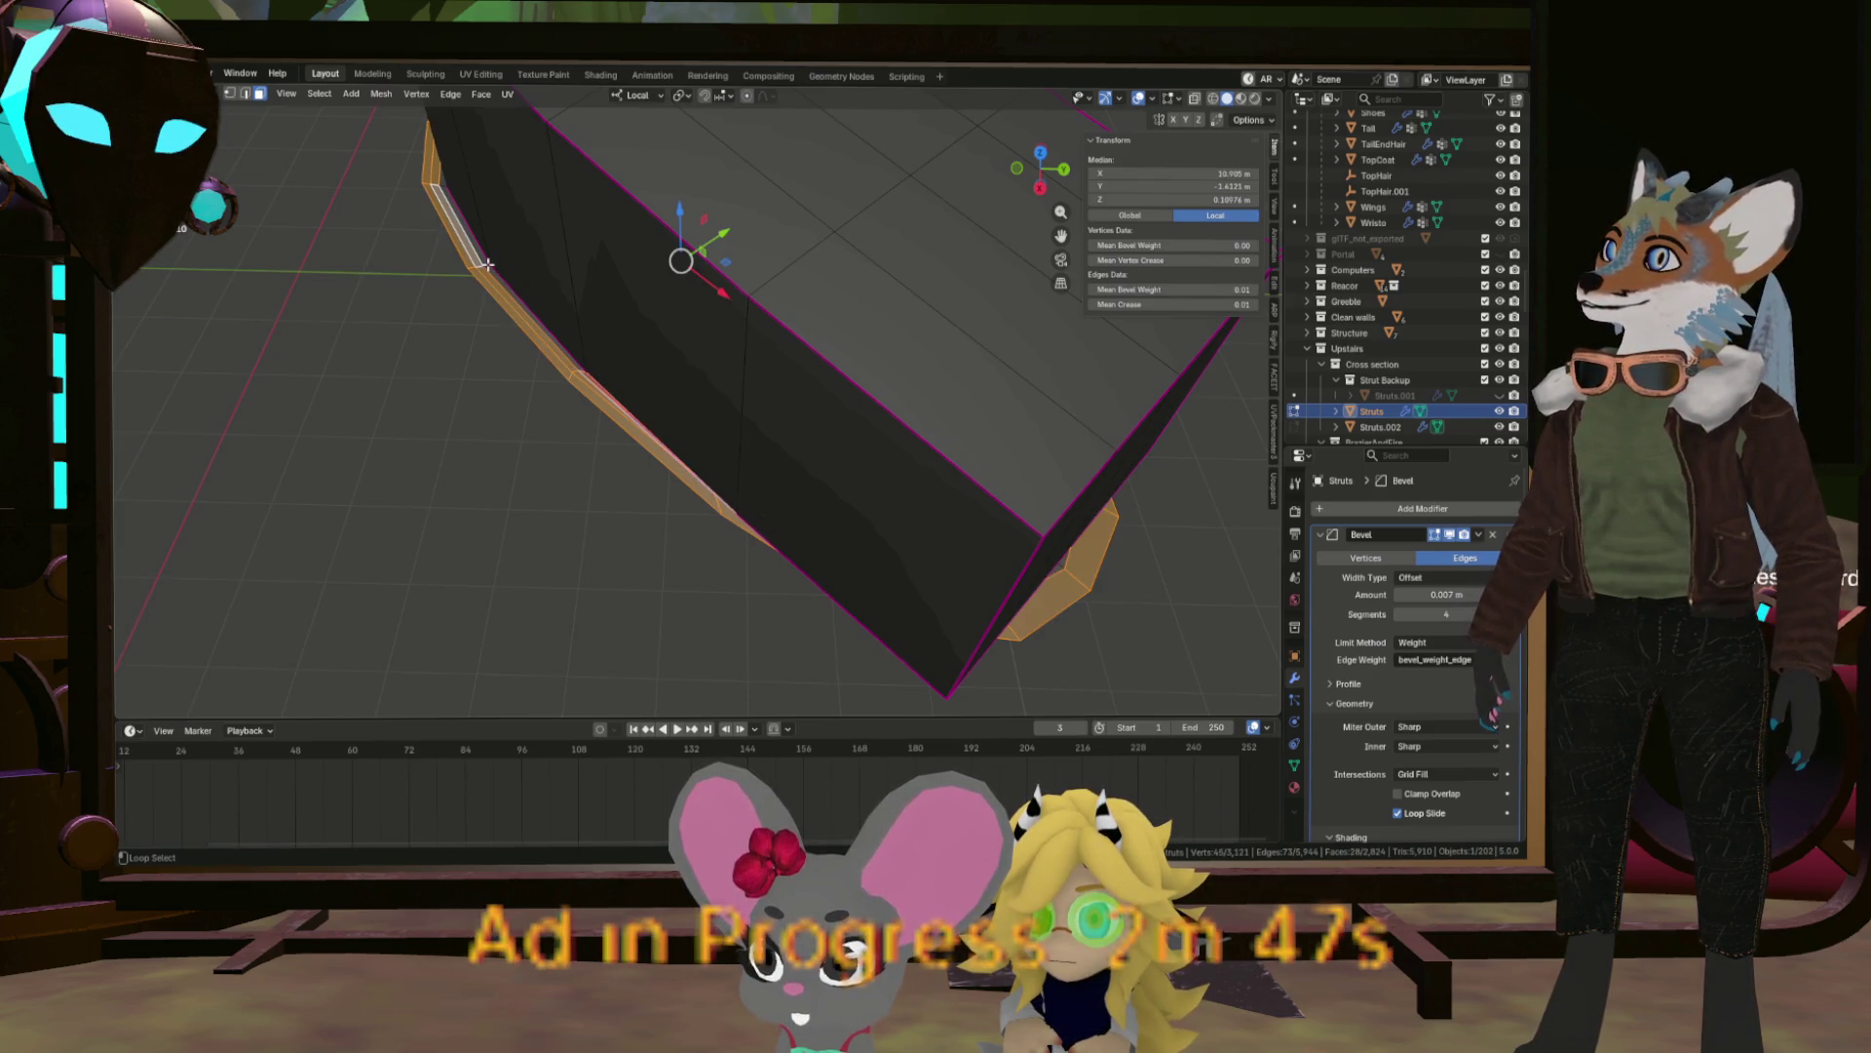
left_click_drag(556, 358, 810, 325)
Select the box part and both struts linked within their seams.
key("ctrl+z")
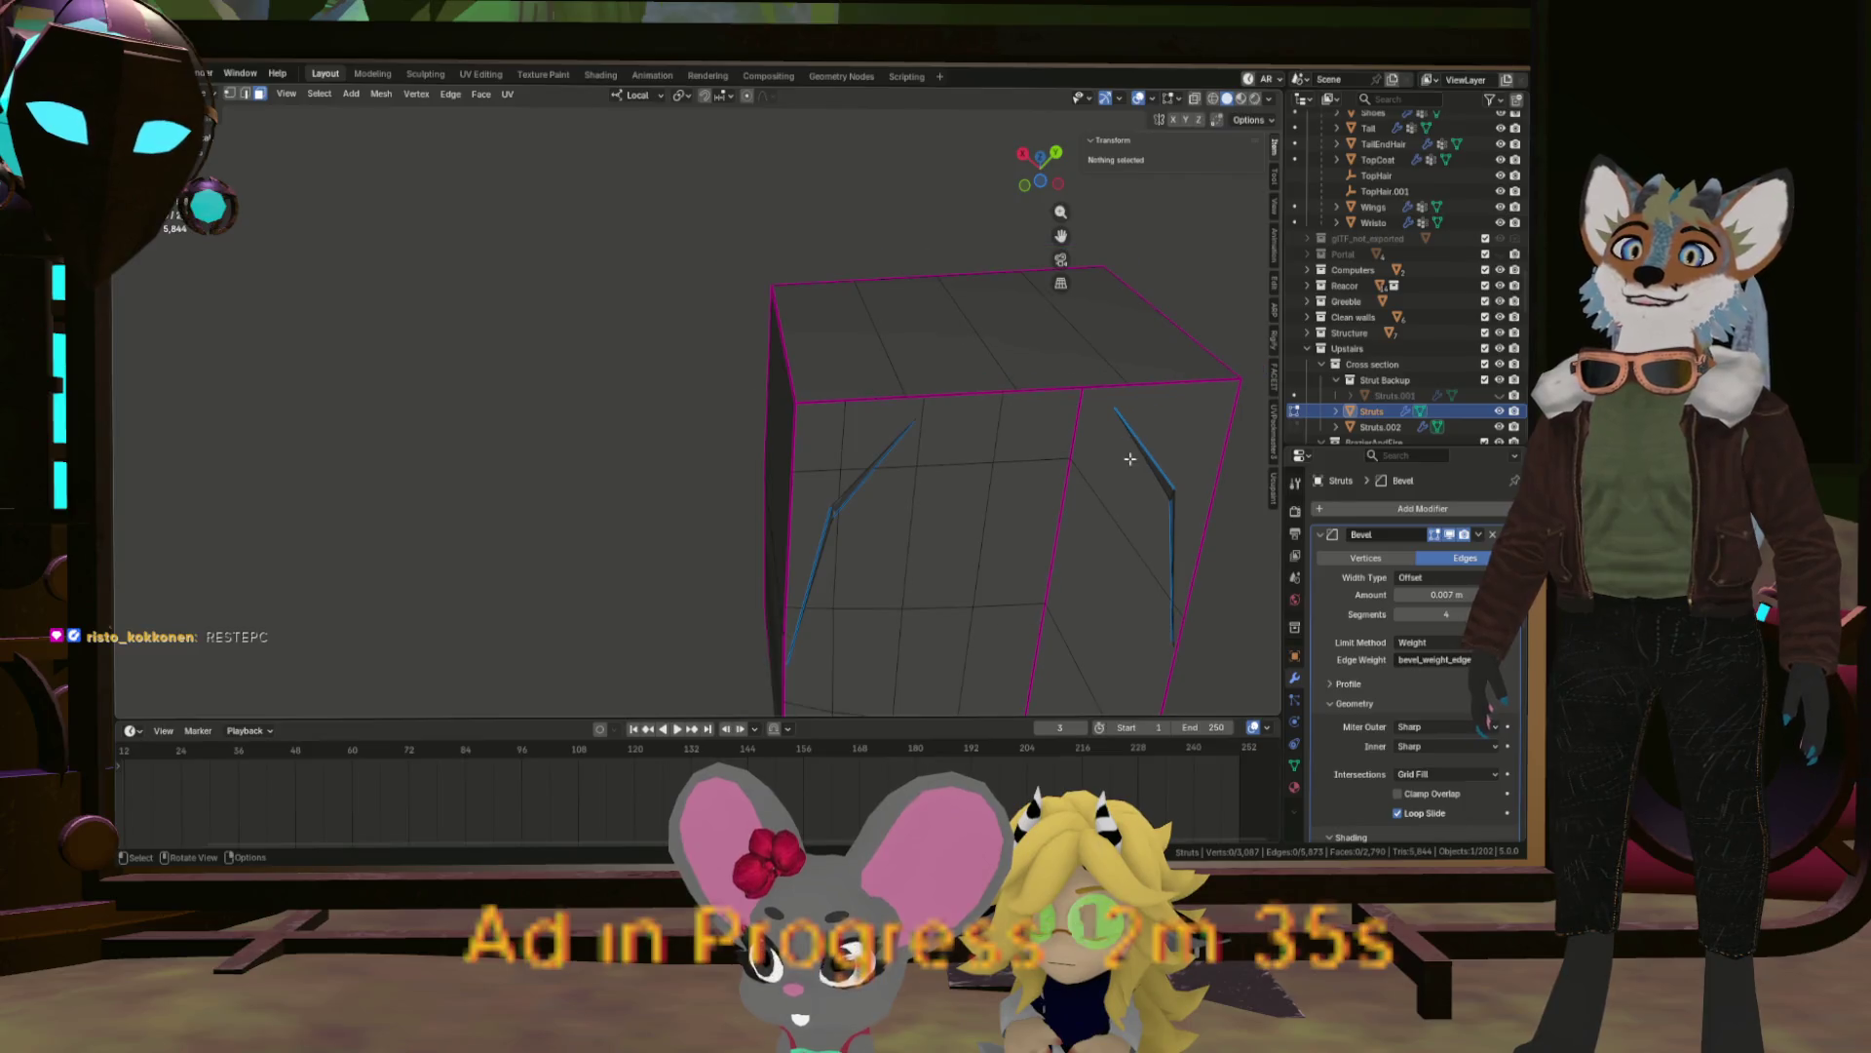
key("ctrl+l")
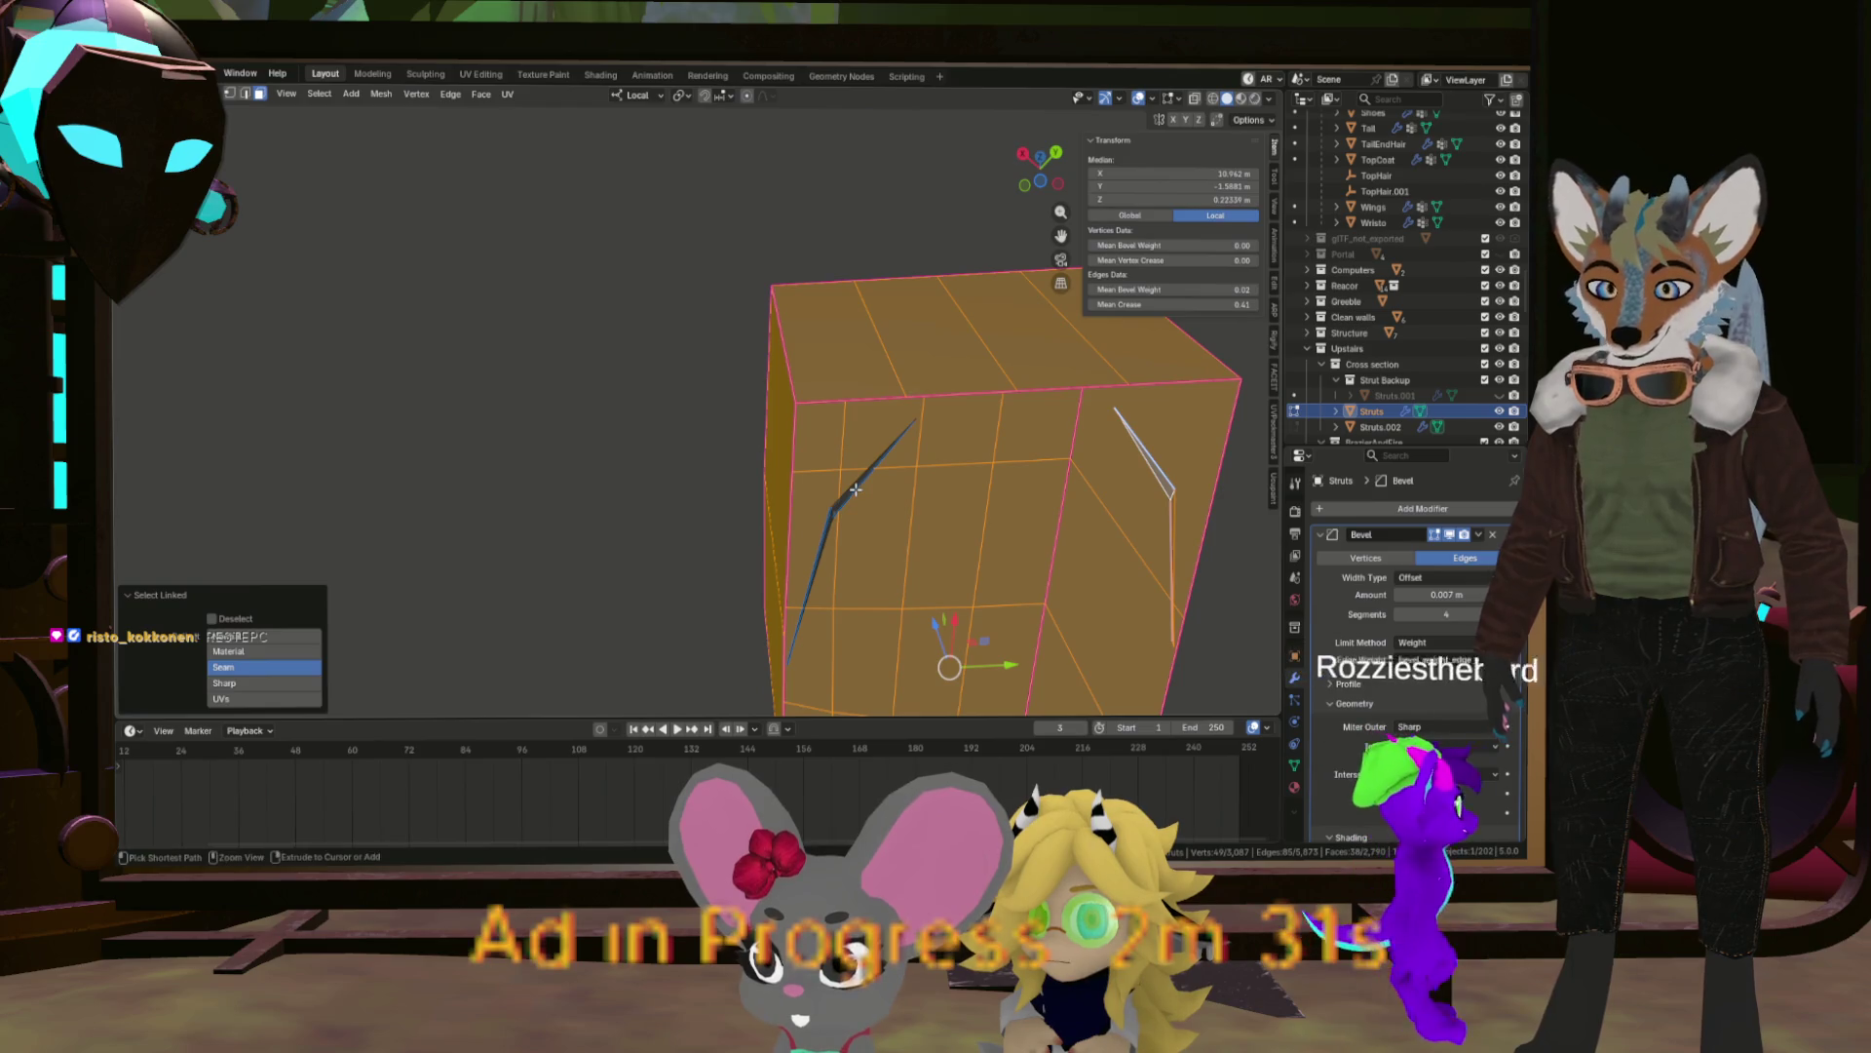
key("ctrl+z")
key("ctrl+l")
left_click_drag(854, 487, 969, 556)
Dissolve the short edge on the box's bottom curve.
key("alt+a")
left_click_drag(1052, 493, 990, 609)
scroll("up", 3)
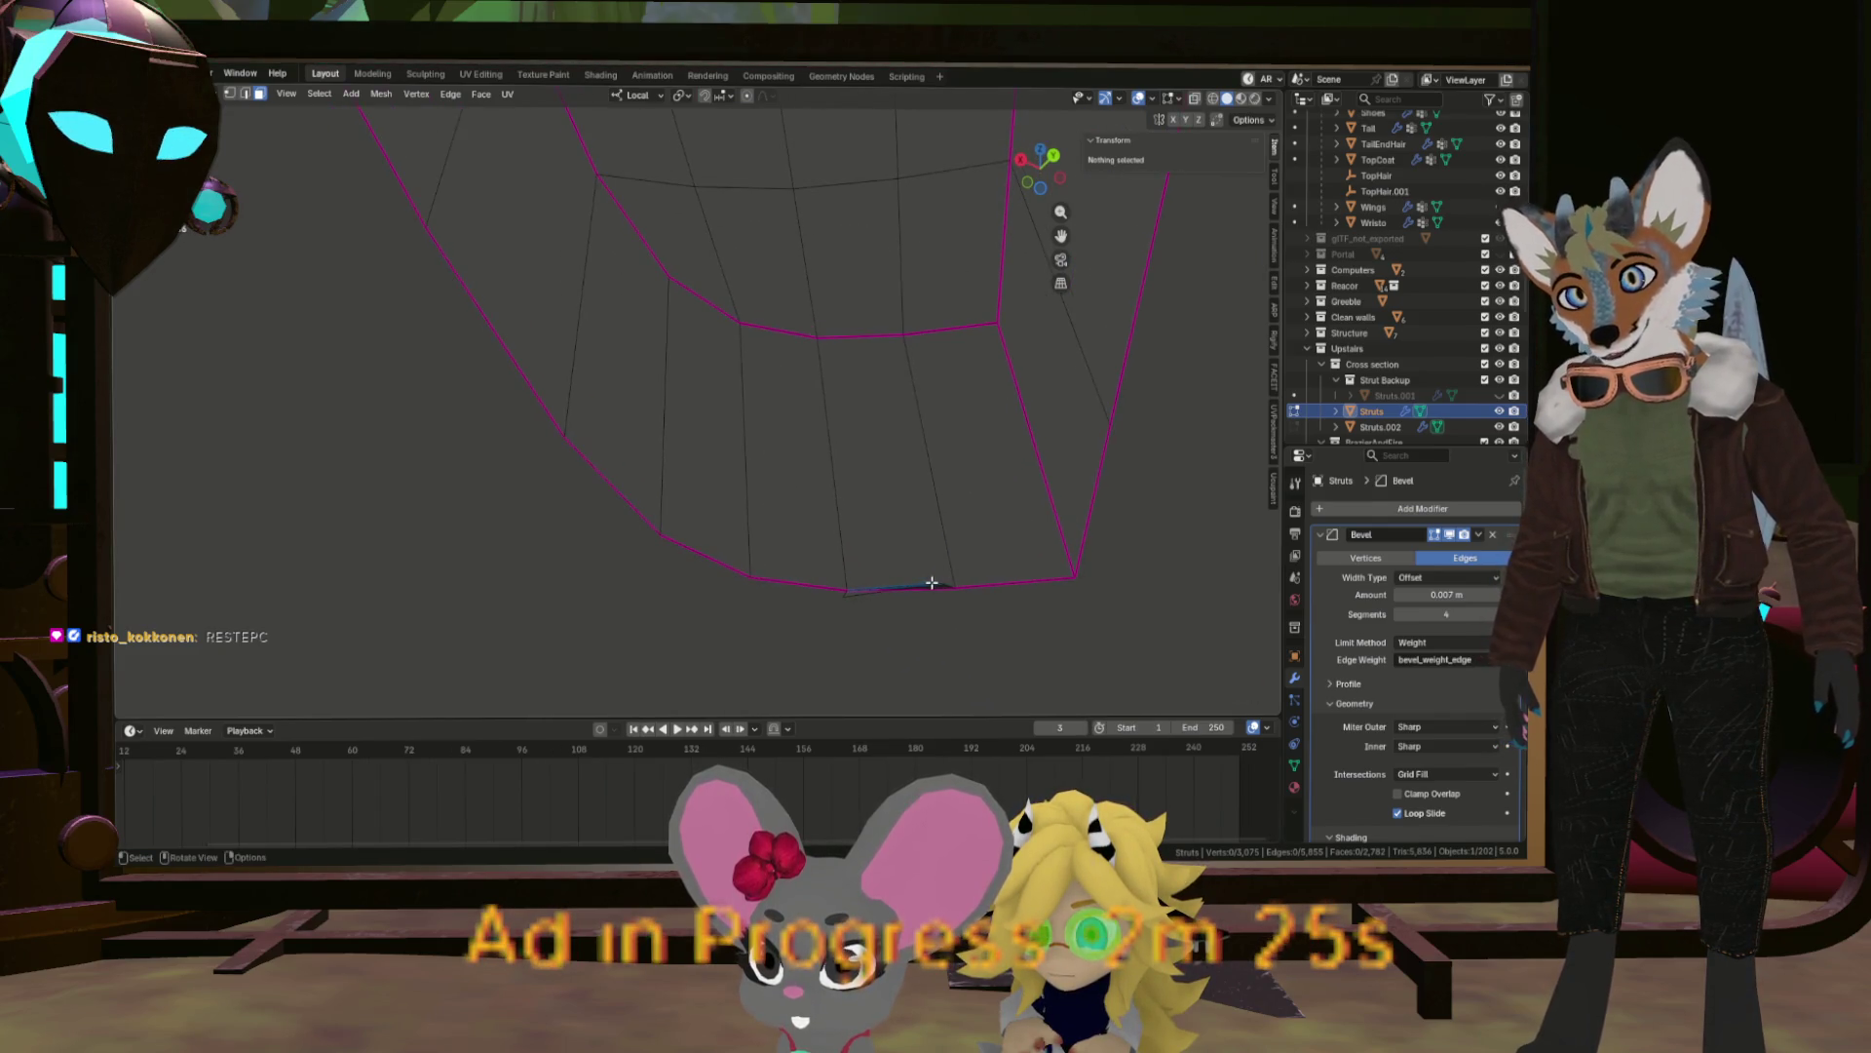
left_click(931, 583)
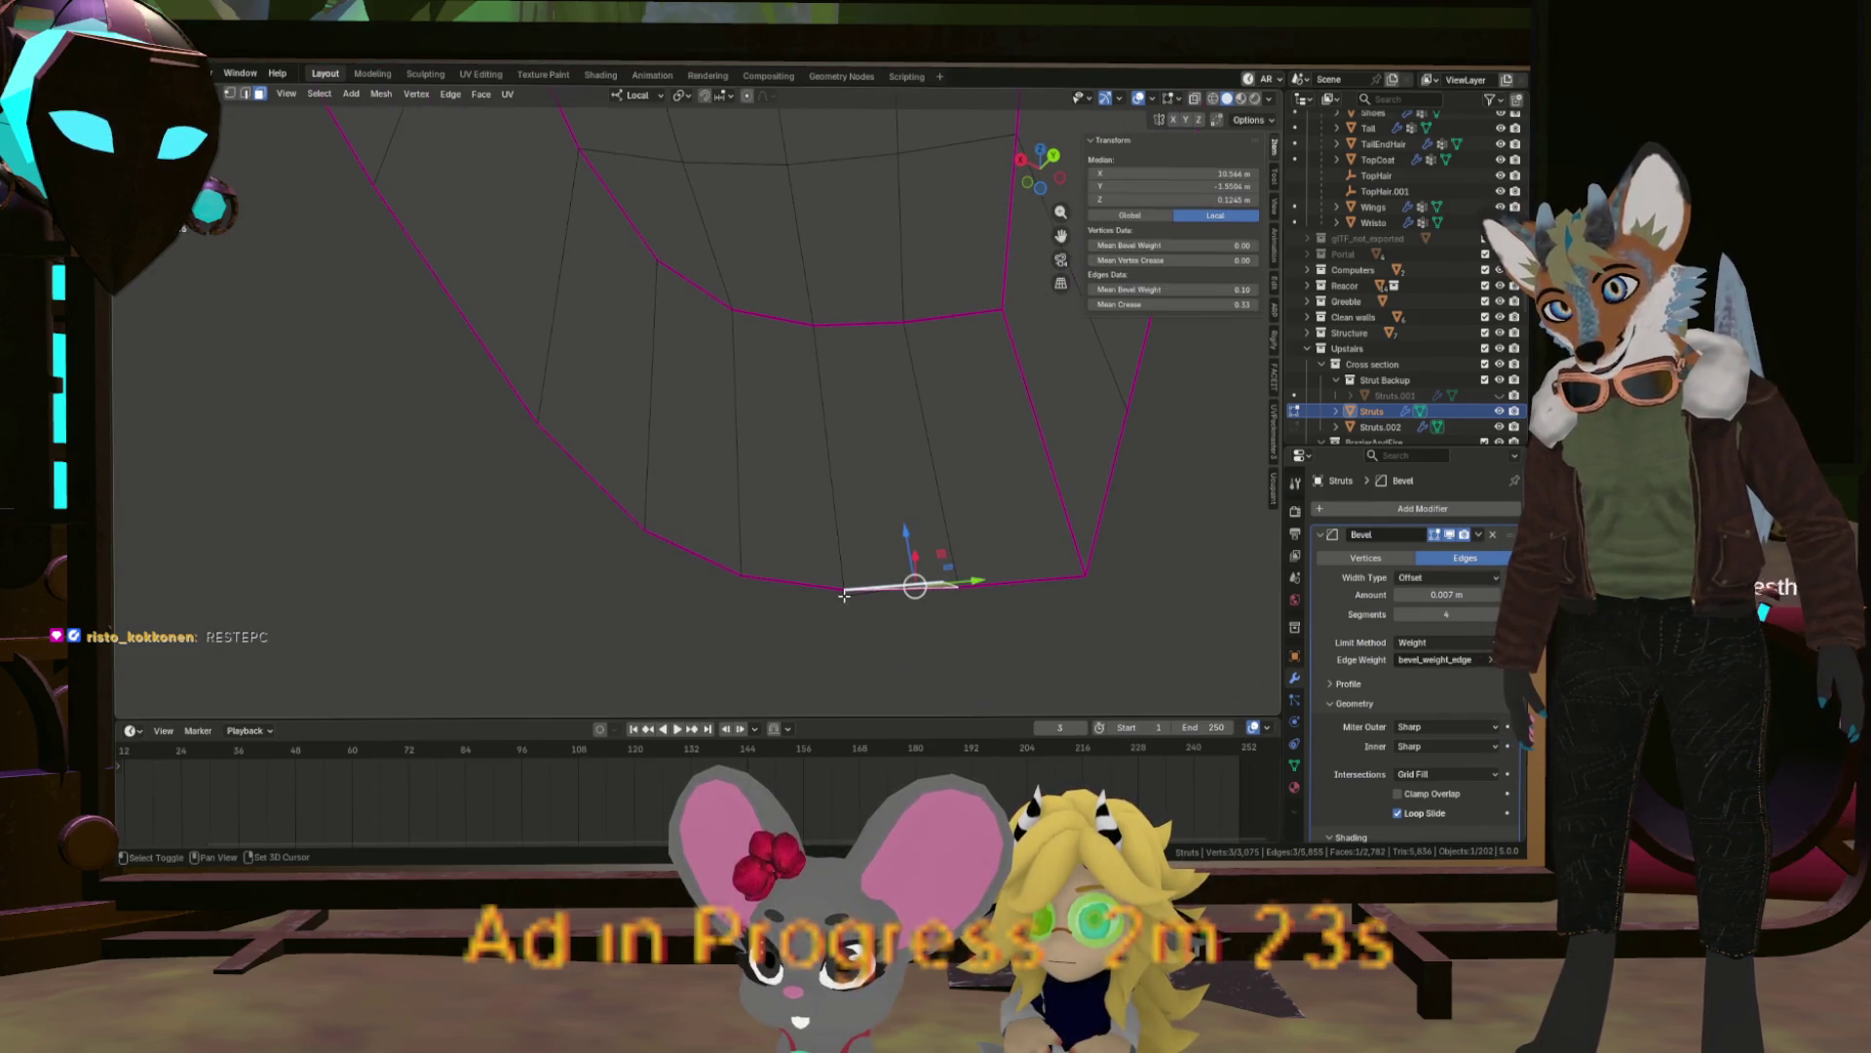
key("x")
left_click(971, 539)
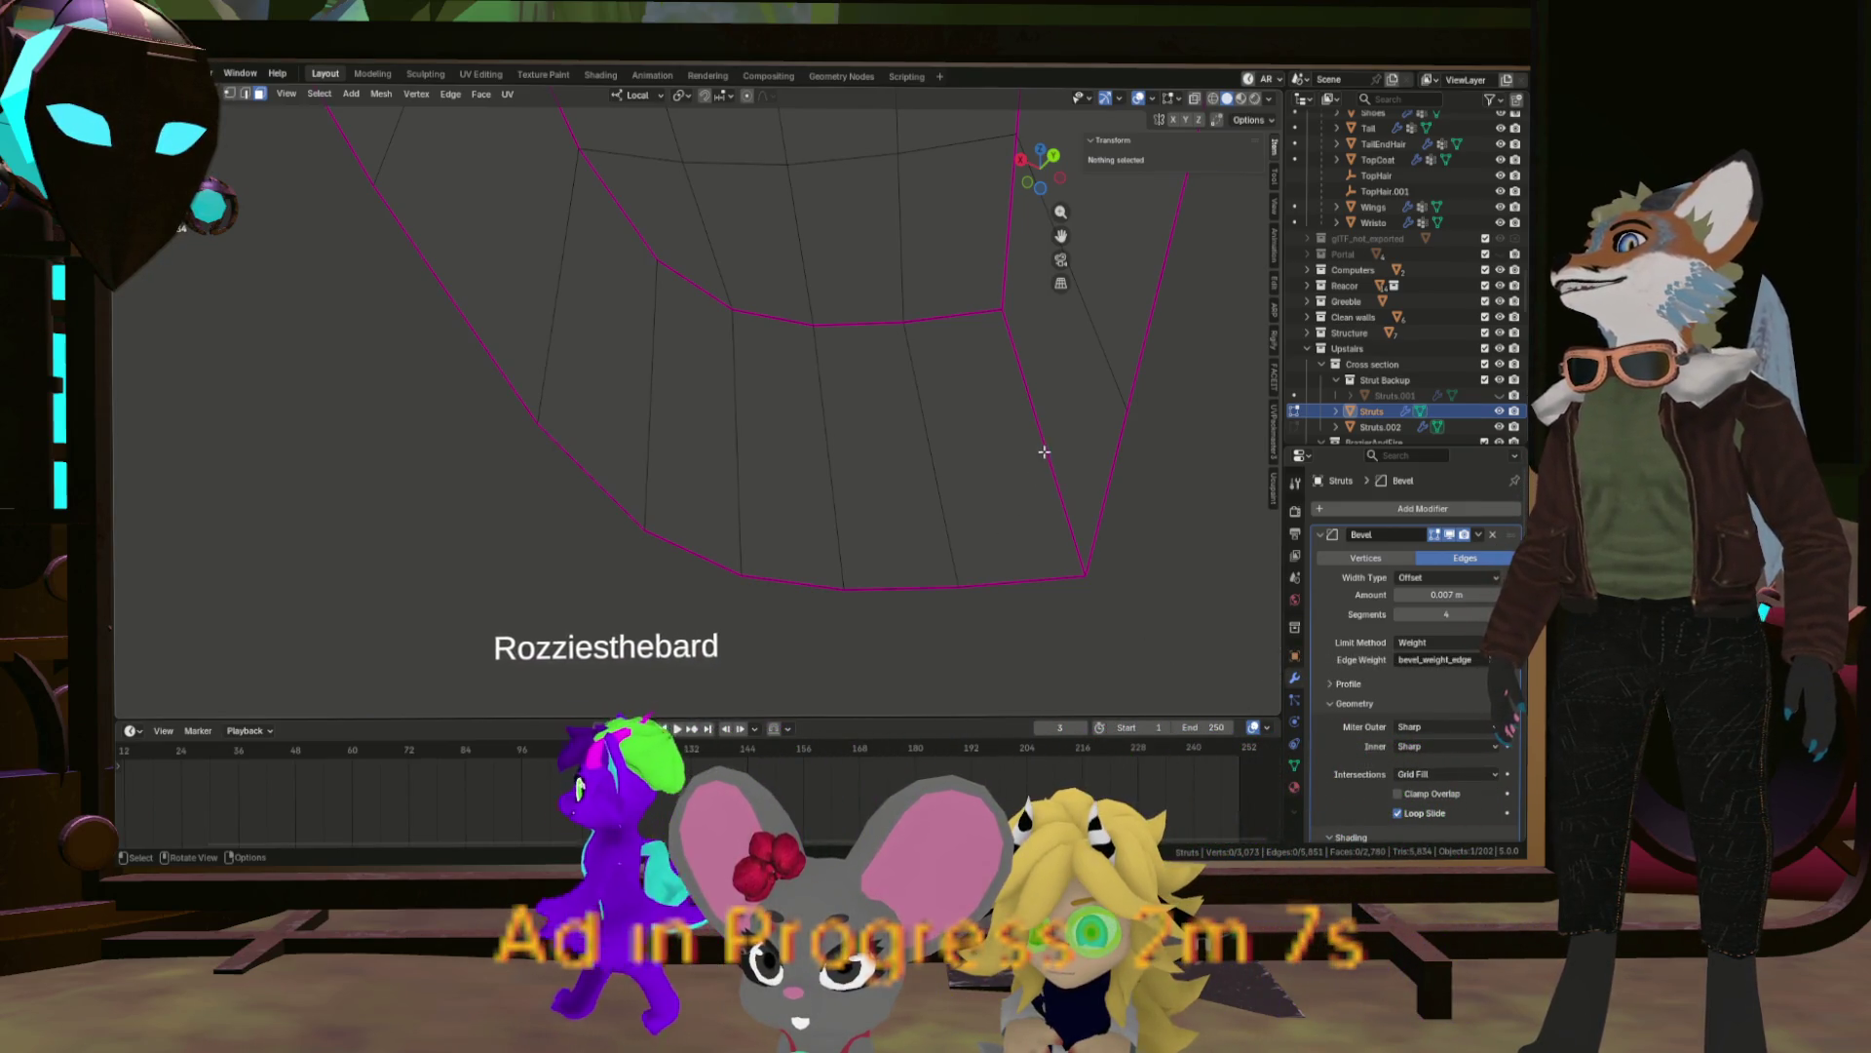
Reveal all geometry, then isolate the curved strut block bounded by its seams.
scroll("down", 3)
scroll("down", 3)
left_click_drag(1128, 526, 1049, 556)
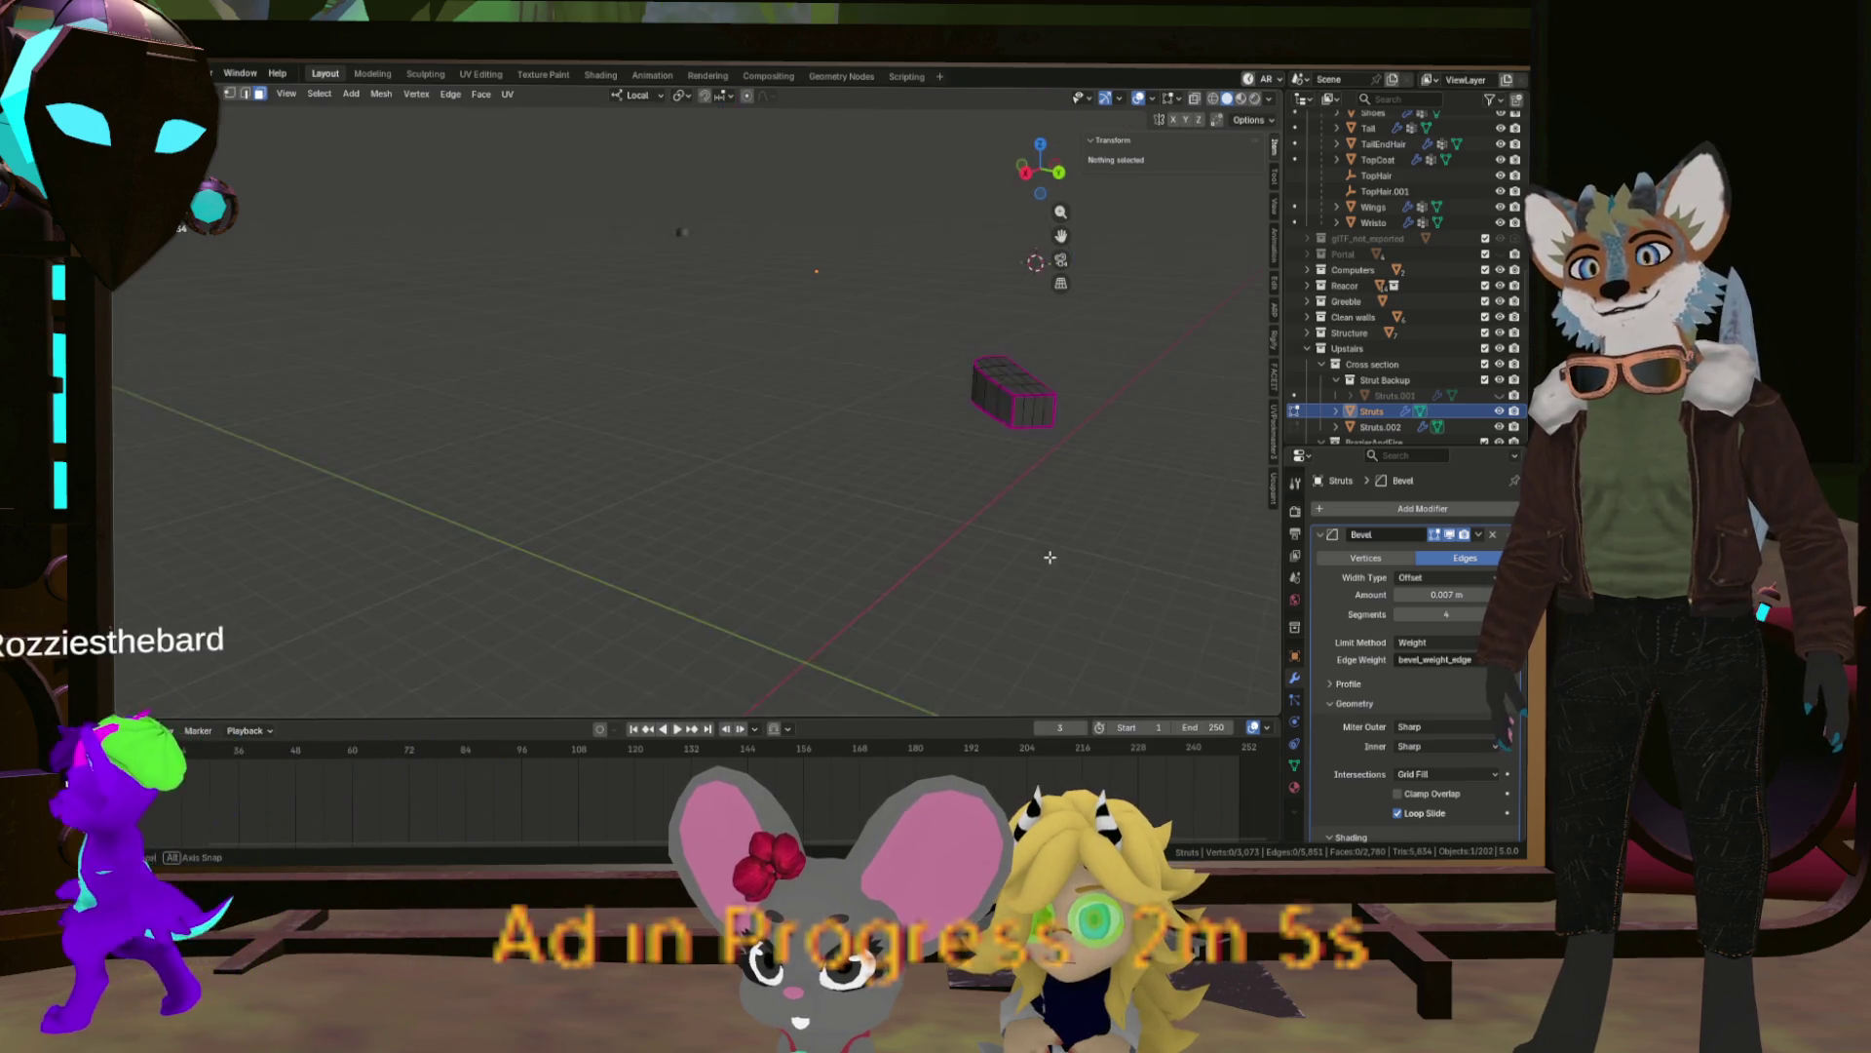
key("a")
key("KP_Decimal")
scroll("up", 3)
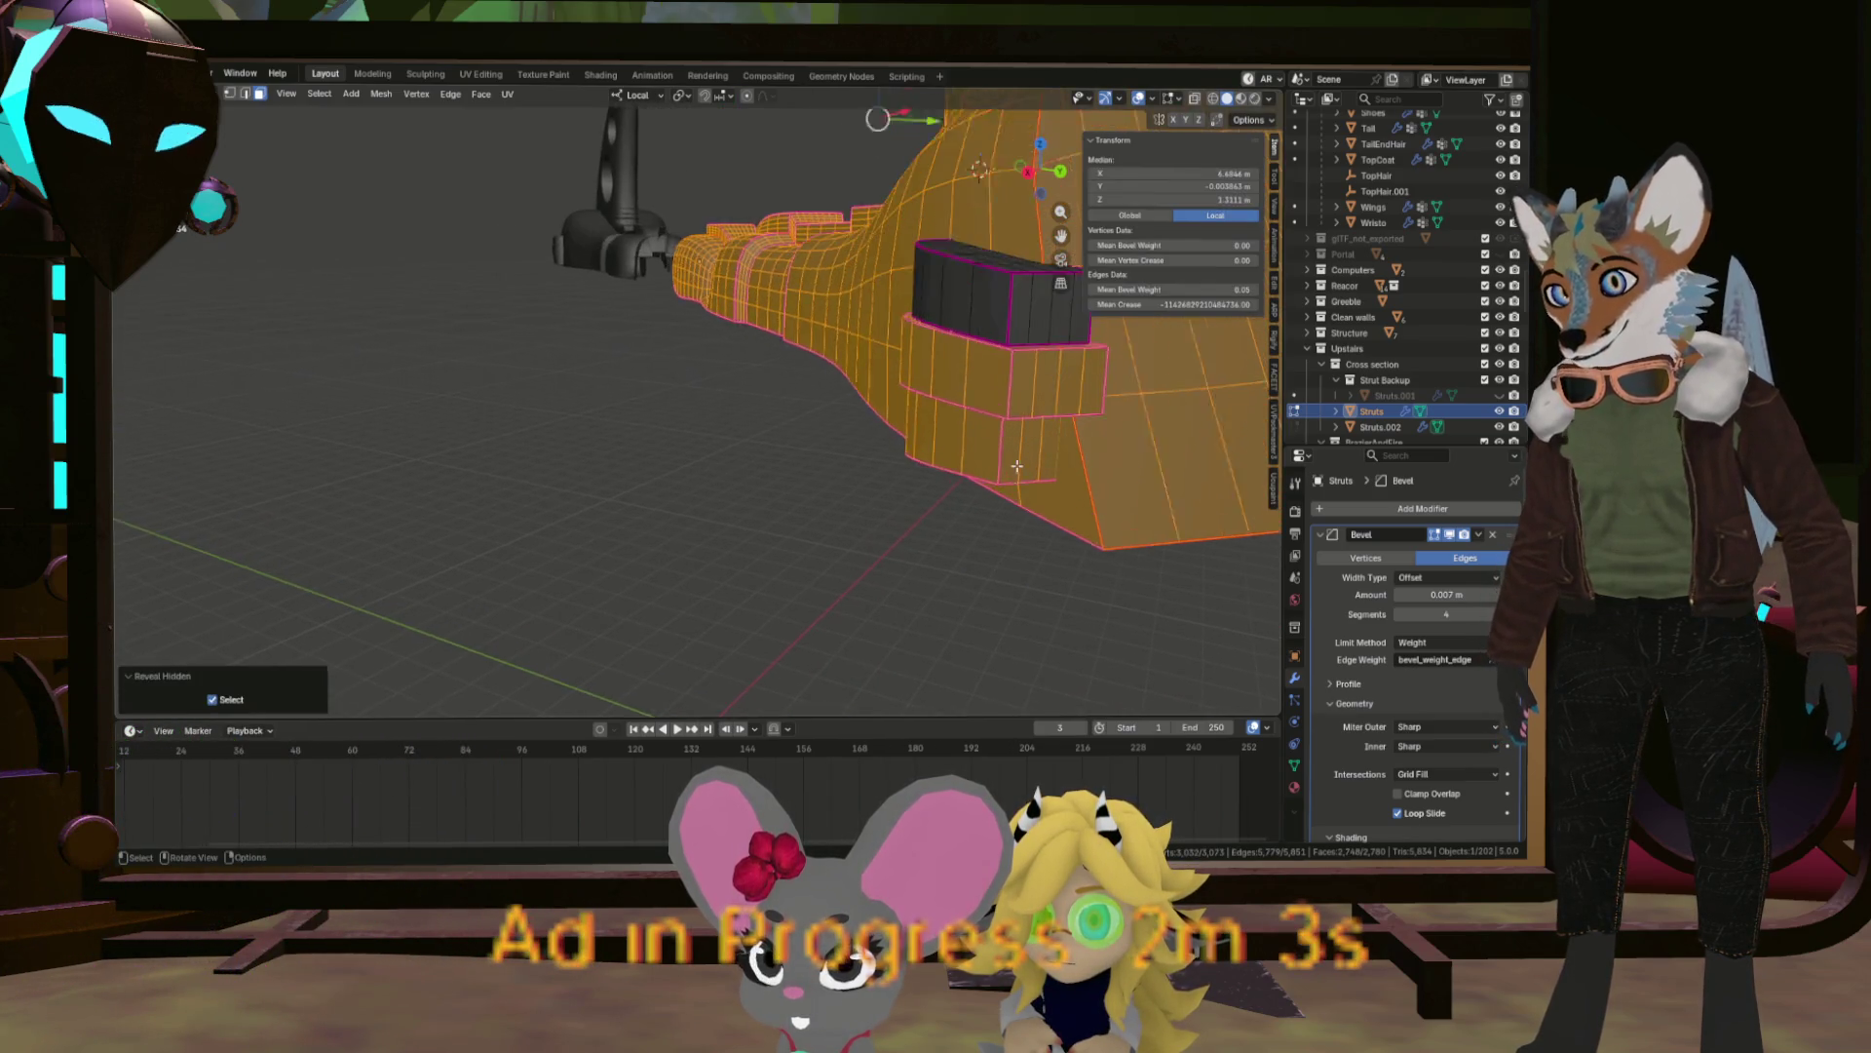
left_click(1010, 383)
key("ctrl+l")
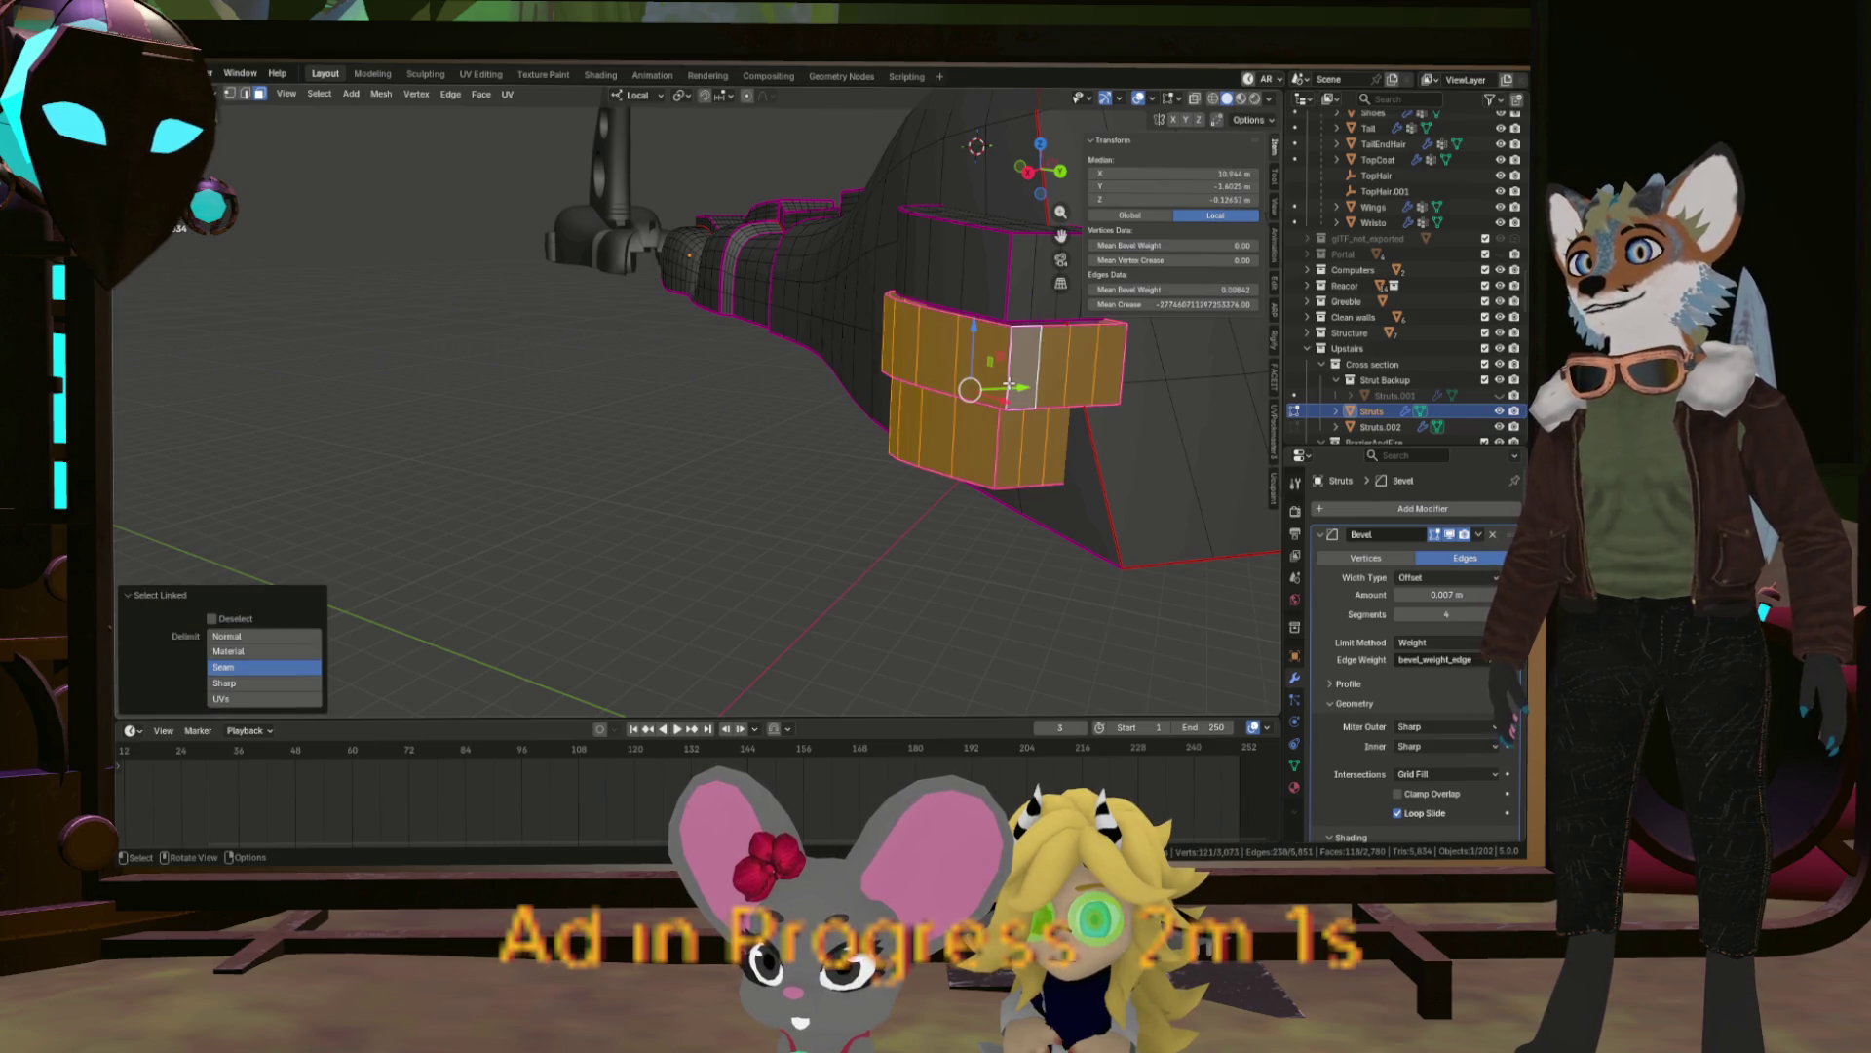
key("shift+h")
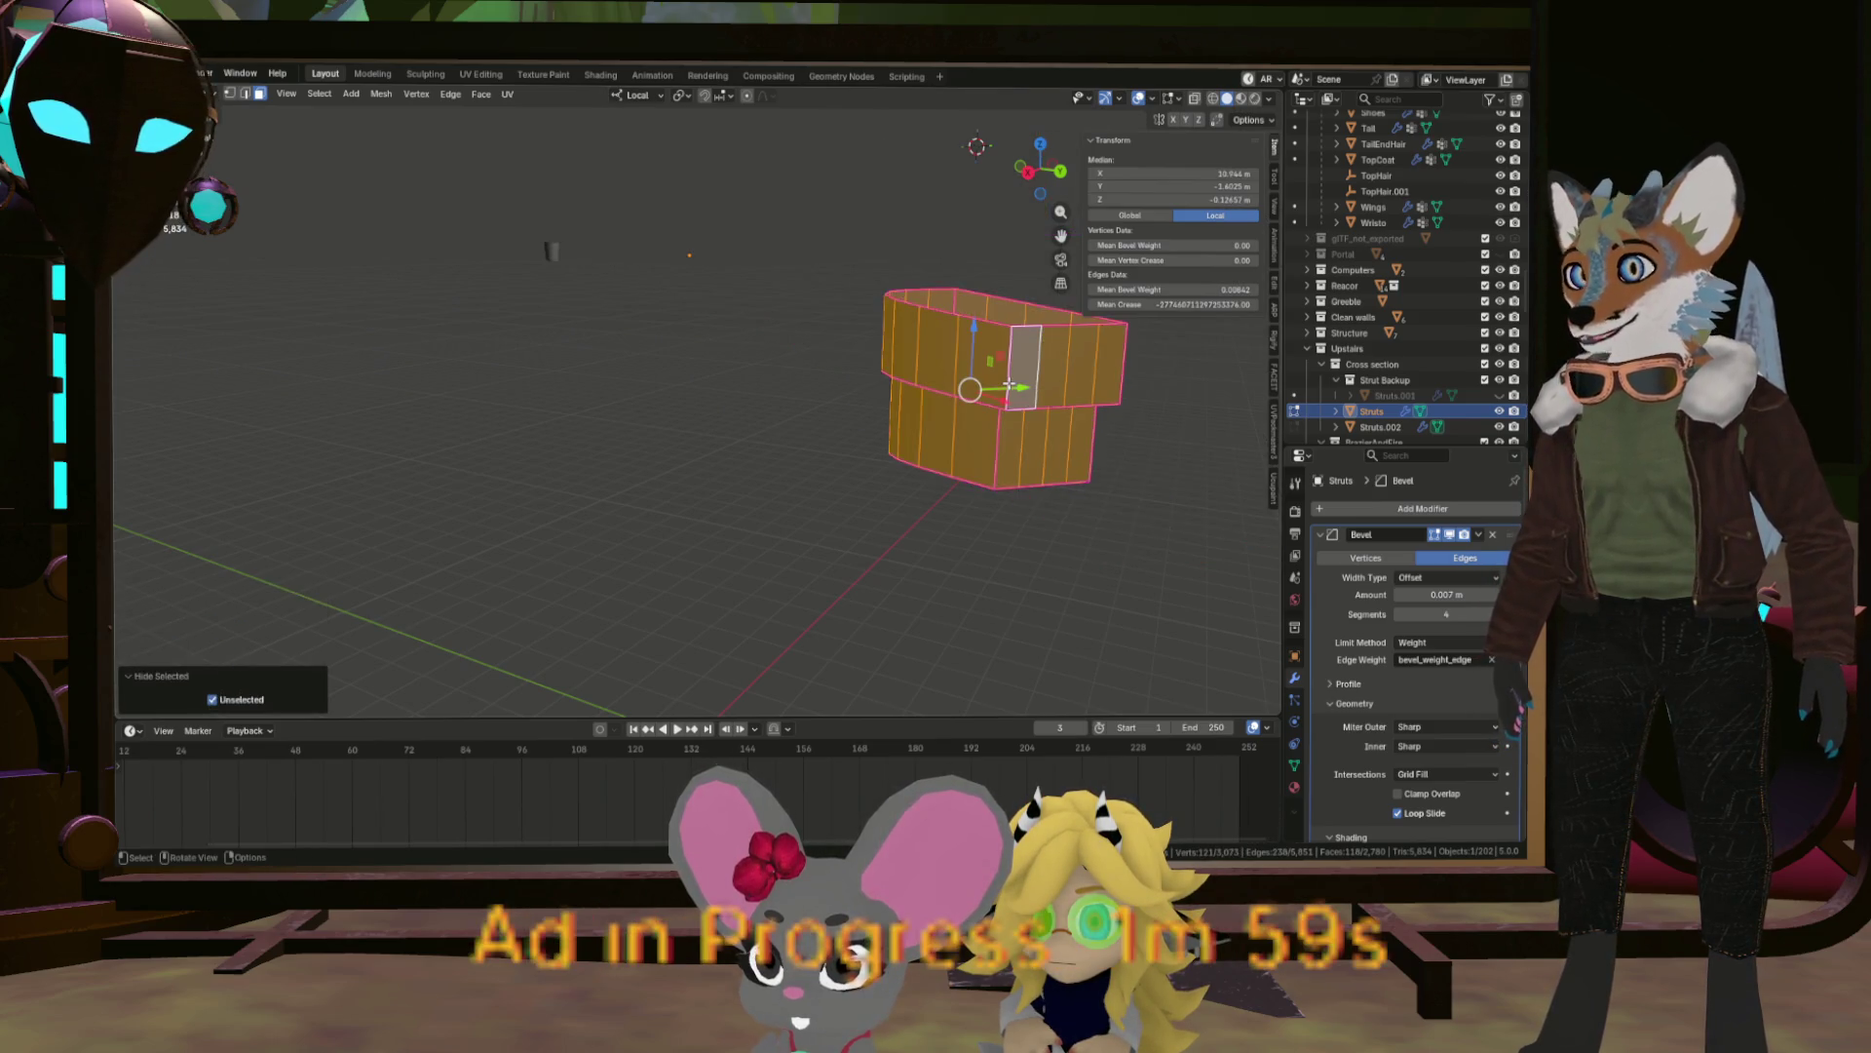
Deselect three face loops along the isolated curved strut.
scroll("up", 3)
left_click_drag(970, 390, 991, 408)
scroll("down", 3)
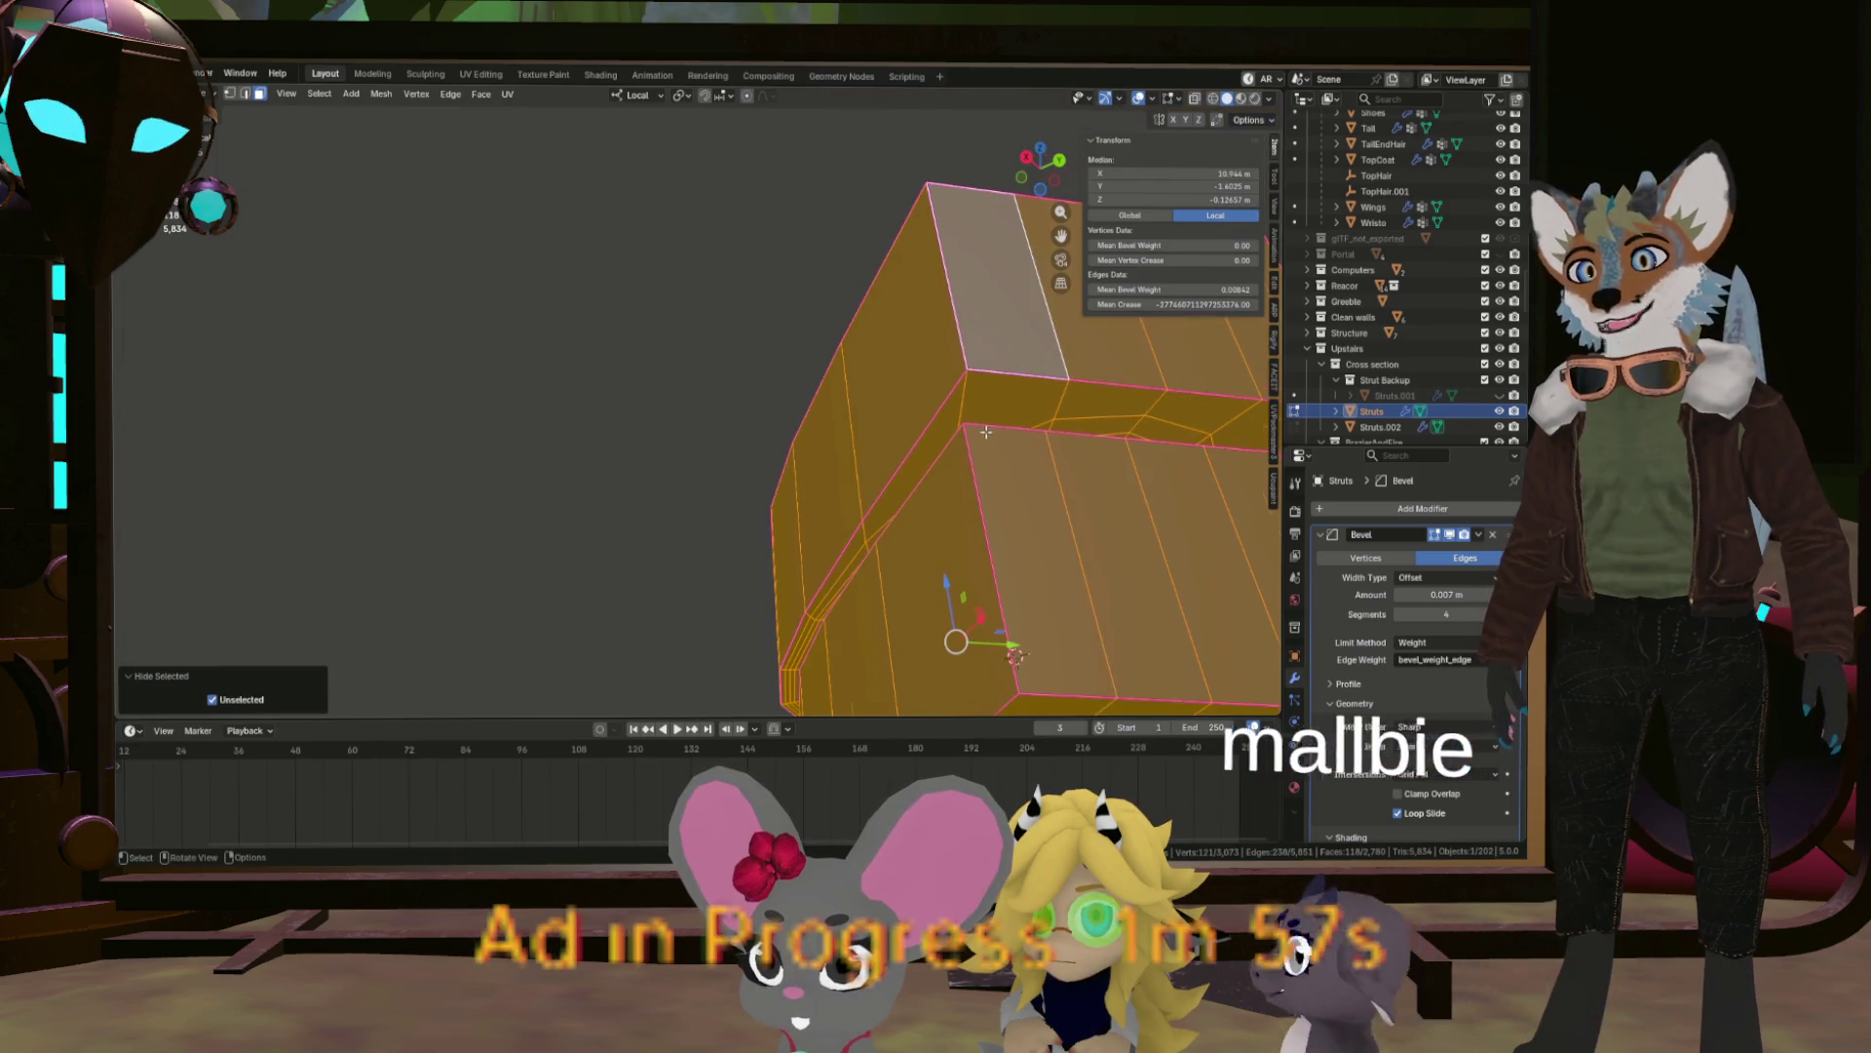
scroll("down", 3)
scroll("up", 3)
scroll("up", 3)
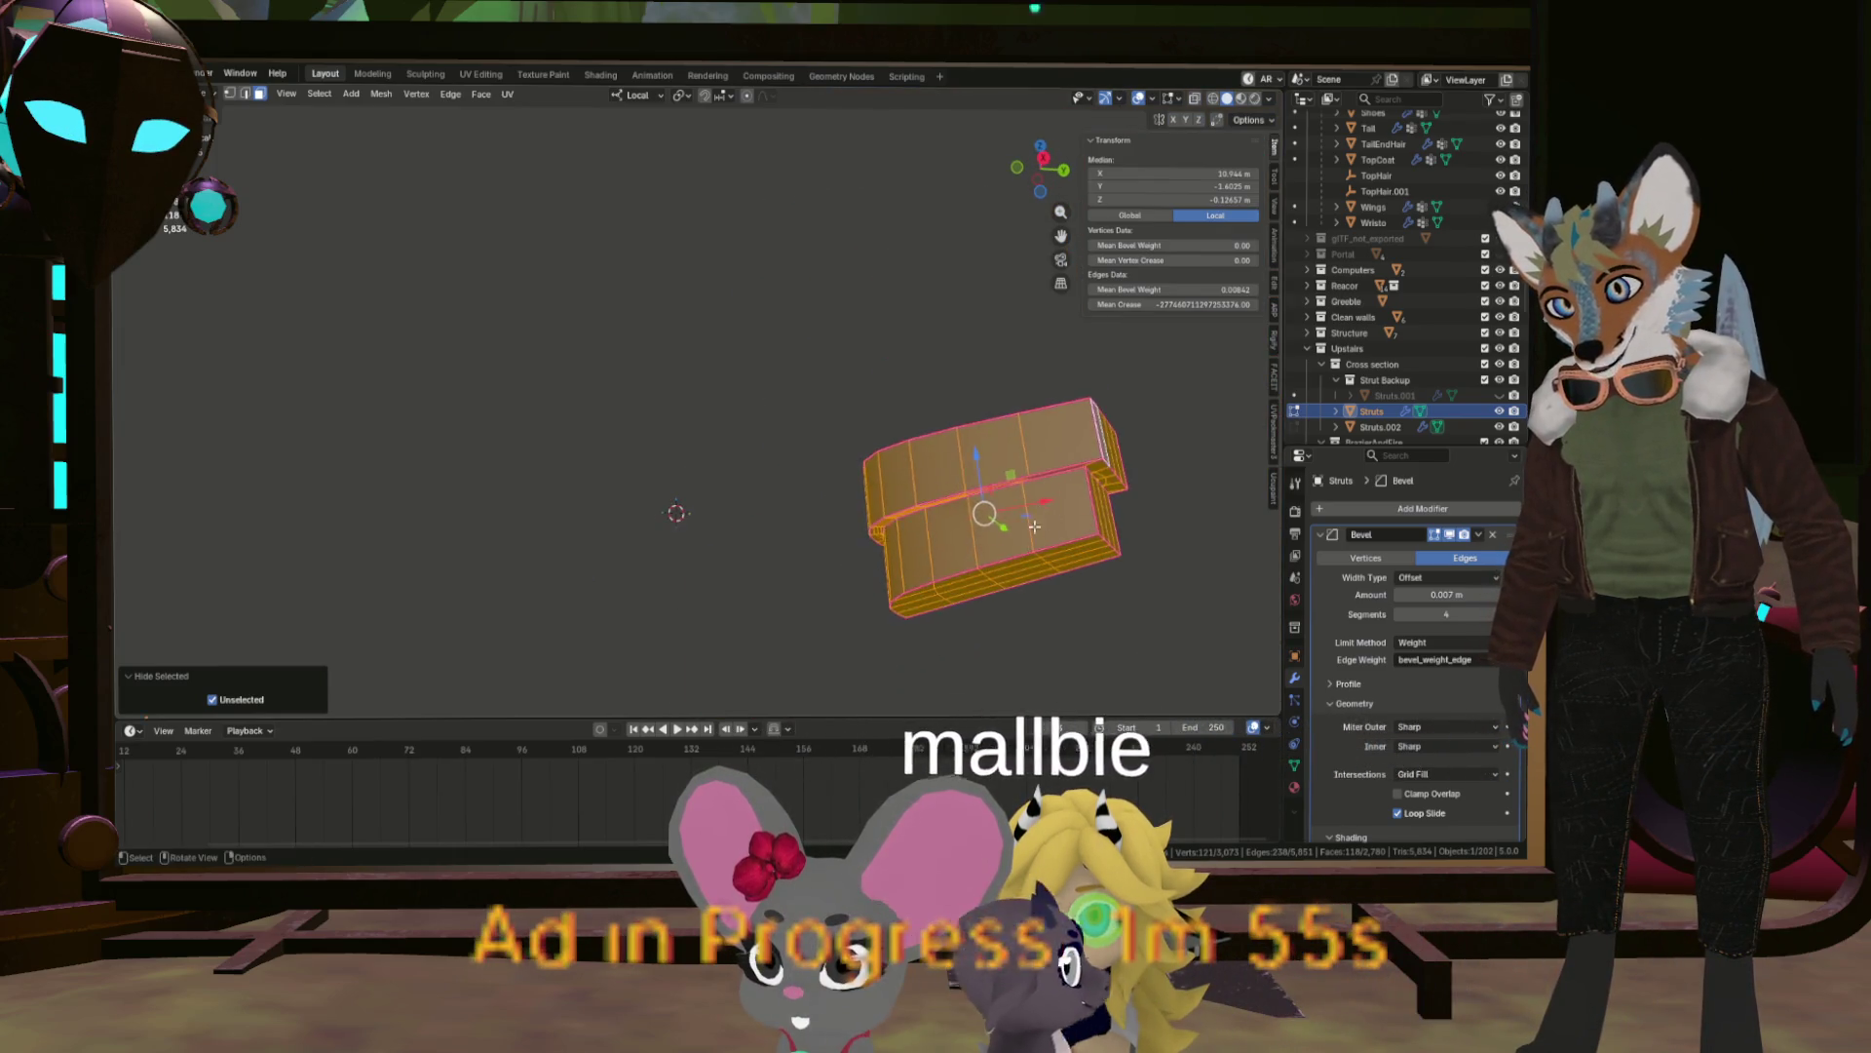
left_click_drag(882, 507, 951, 449)
left_click(960, 414)
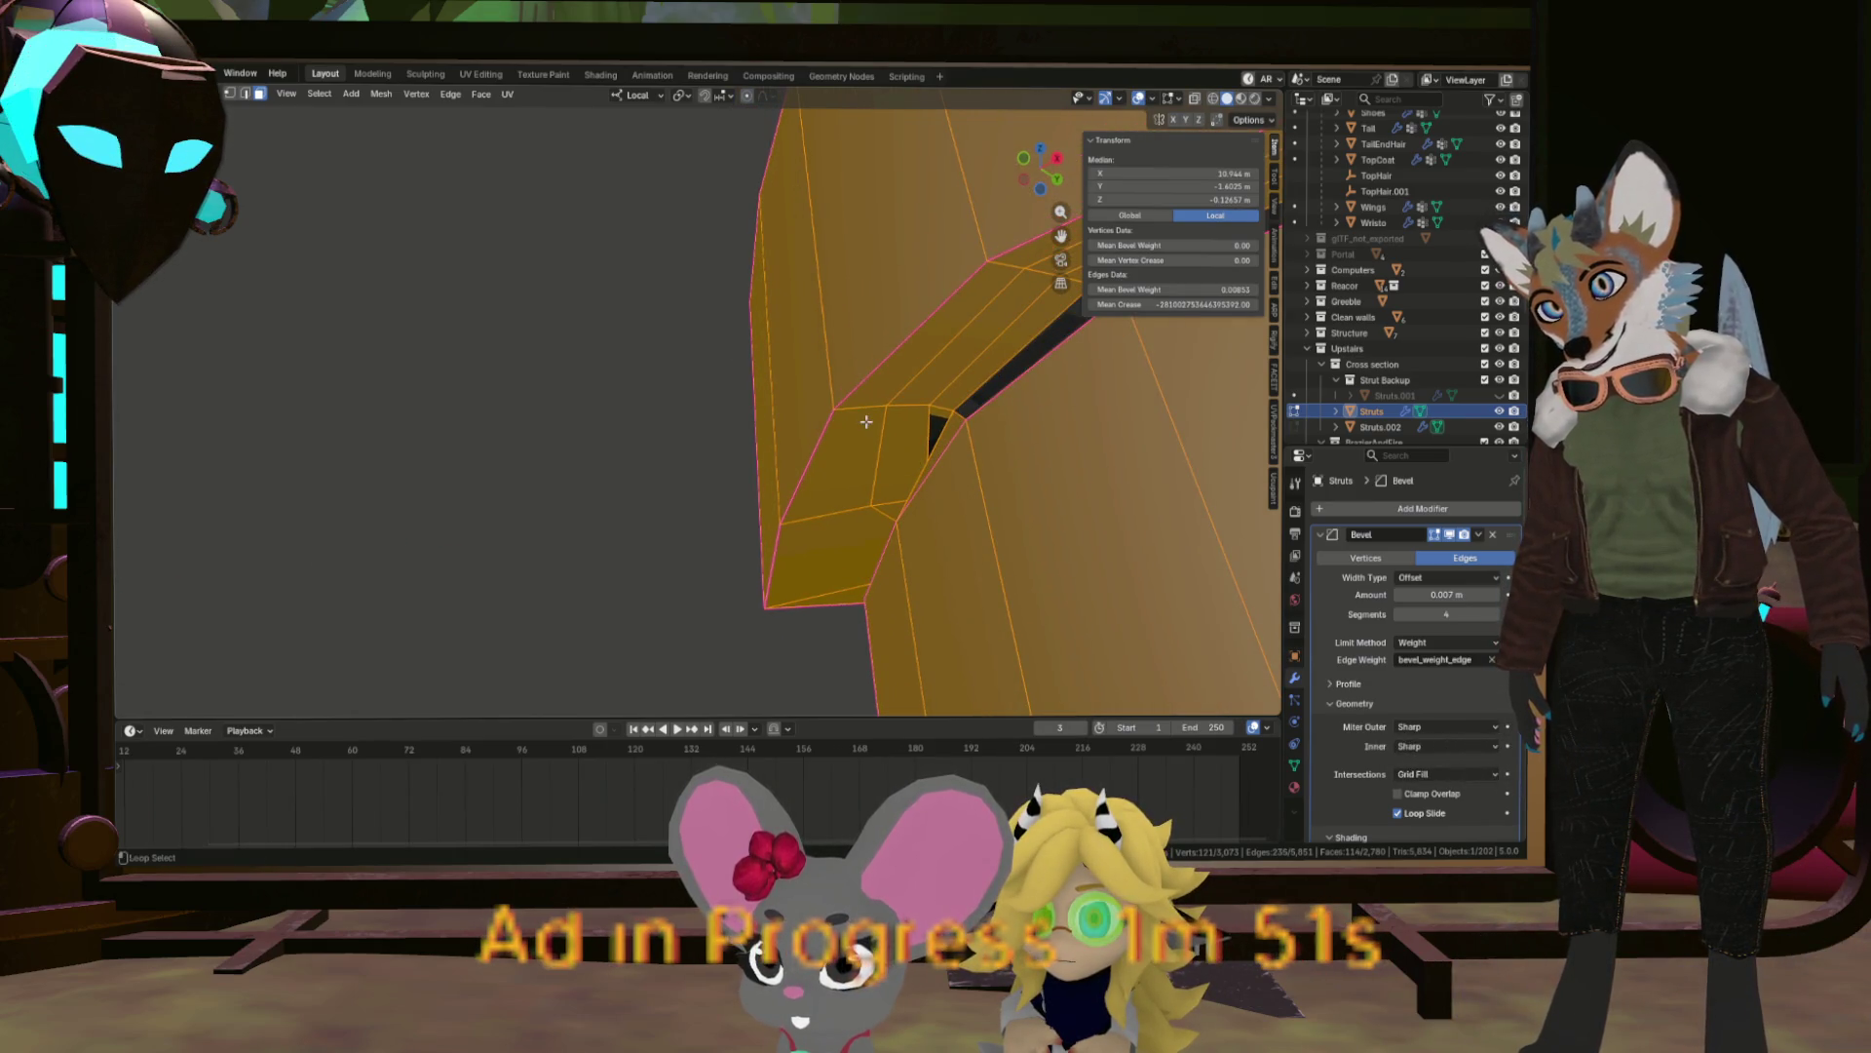
left_click(867, 419)
scroll("down", 3)
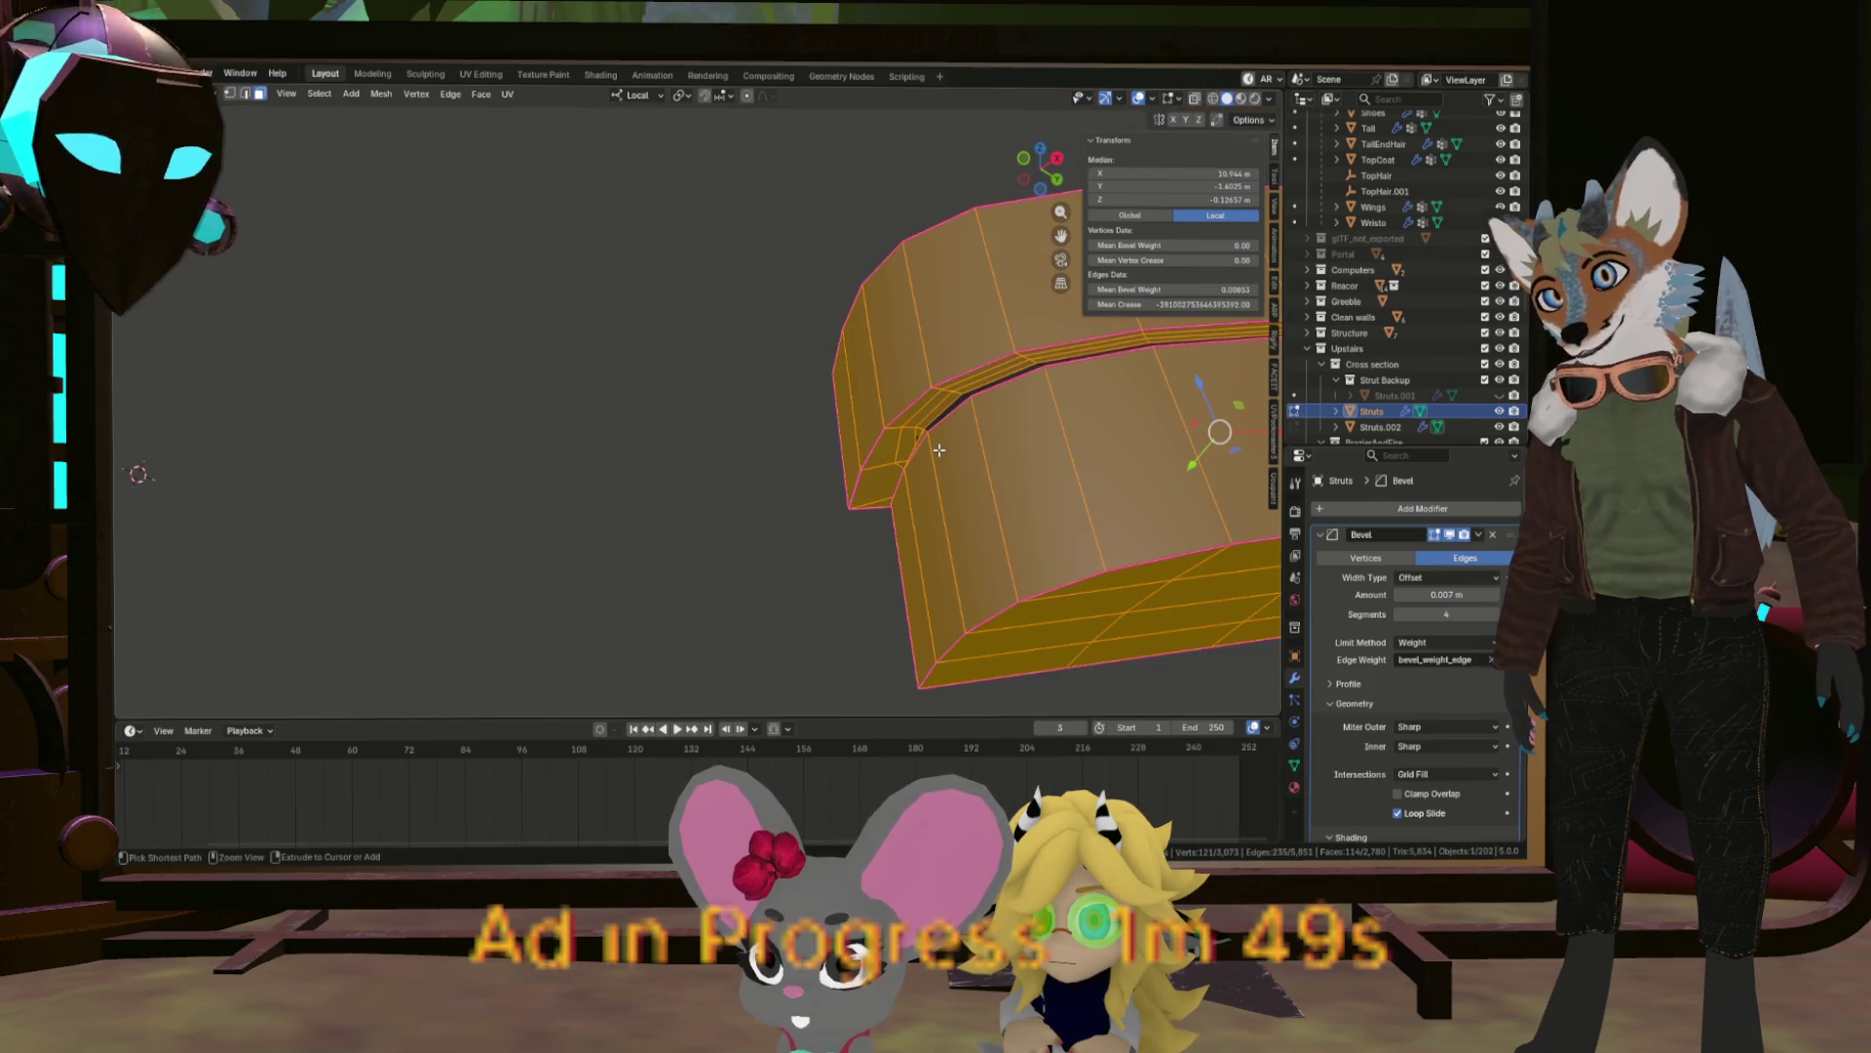
left_click(938, 449)
Deselect the lower, top and front loops, then dissolve the remaining redundant edge loops.
scroll("down", 3)
left_click_drag(975, 468, 871, 521)
left_click(1178, 503)
left_click(1170, 454)
scroll("up", 3)
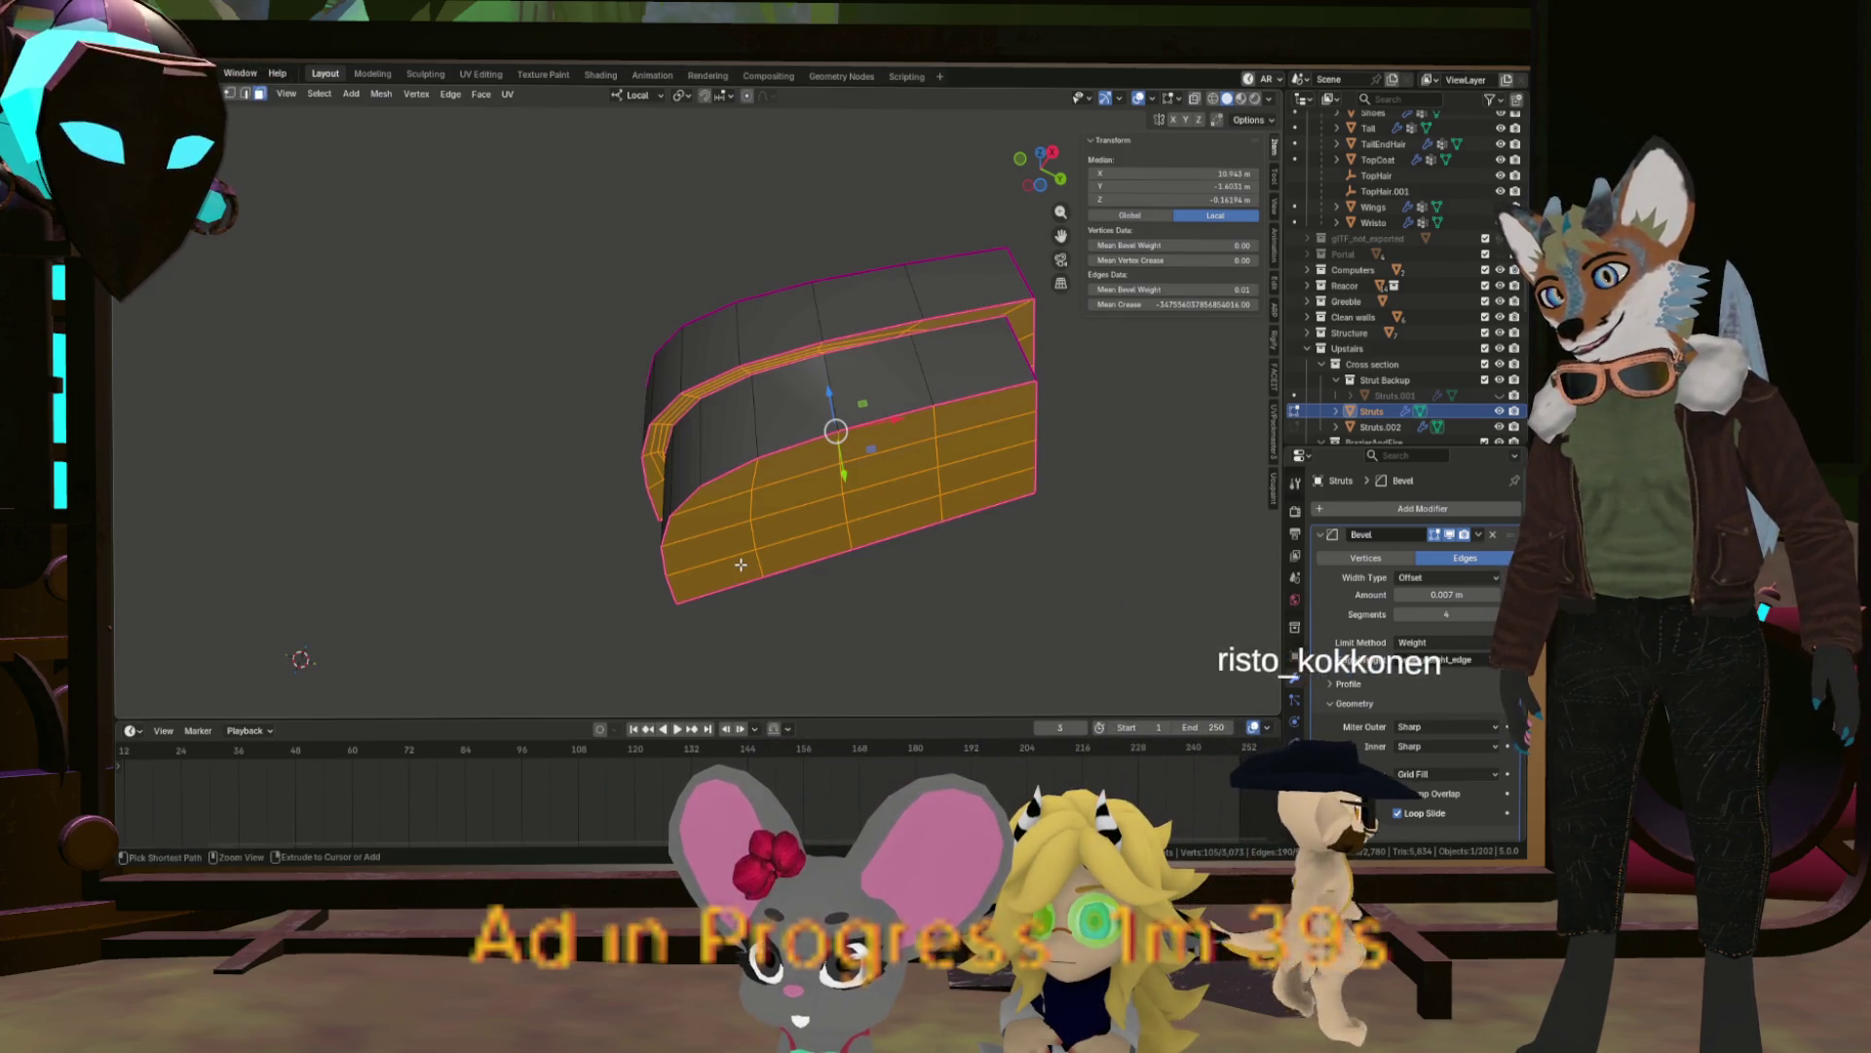
left_click(840, 500)
left_click_drag(1000, 426, 998, 429)
left_click_drag(998, 429, 964, 524)
key("grave")
key("alt+a")
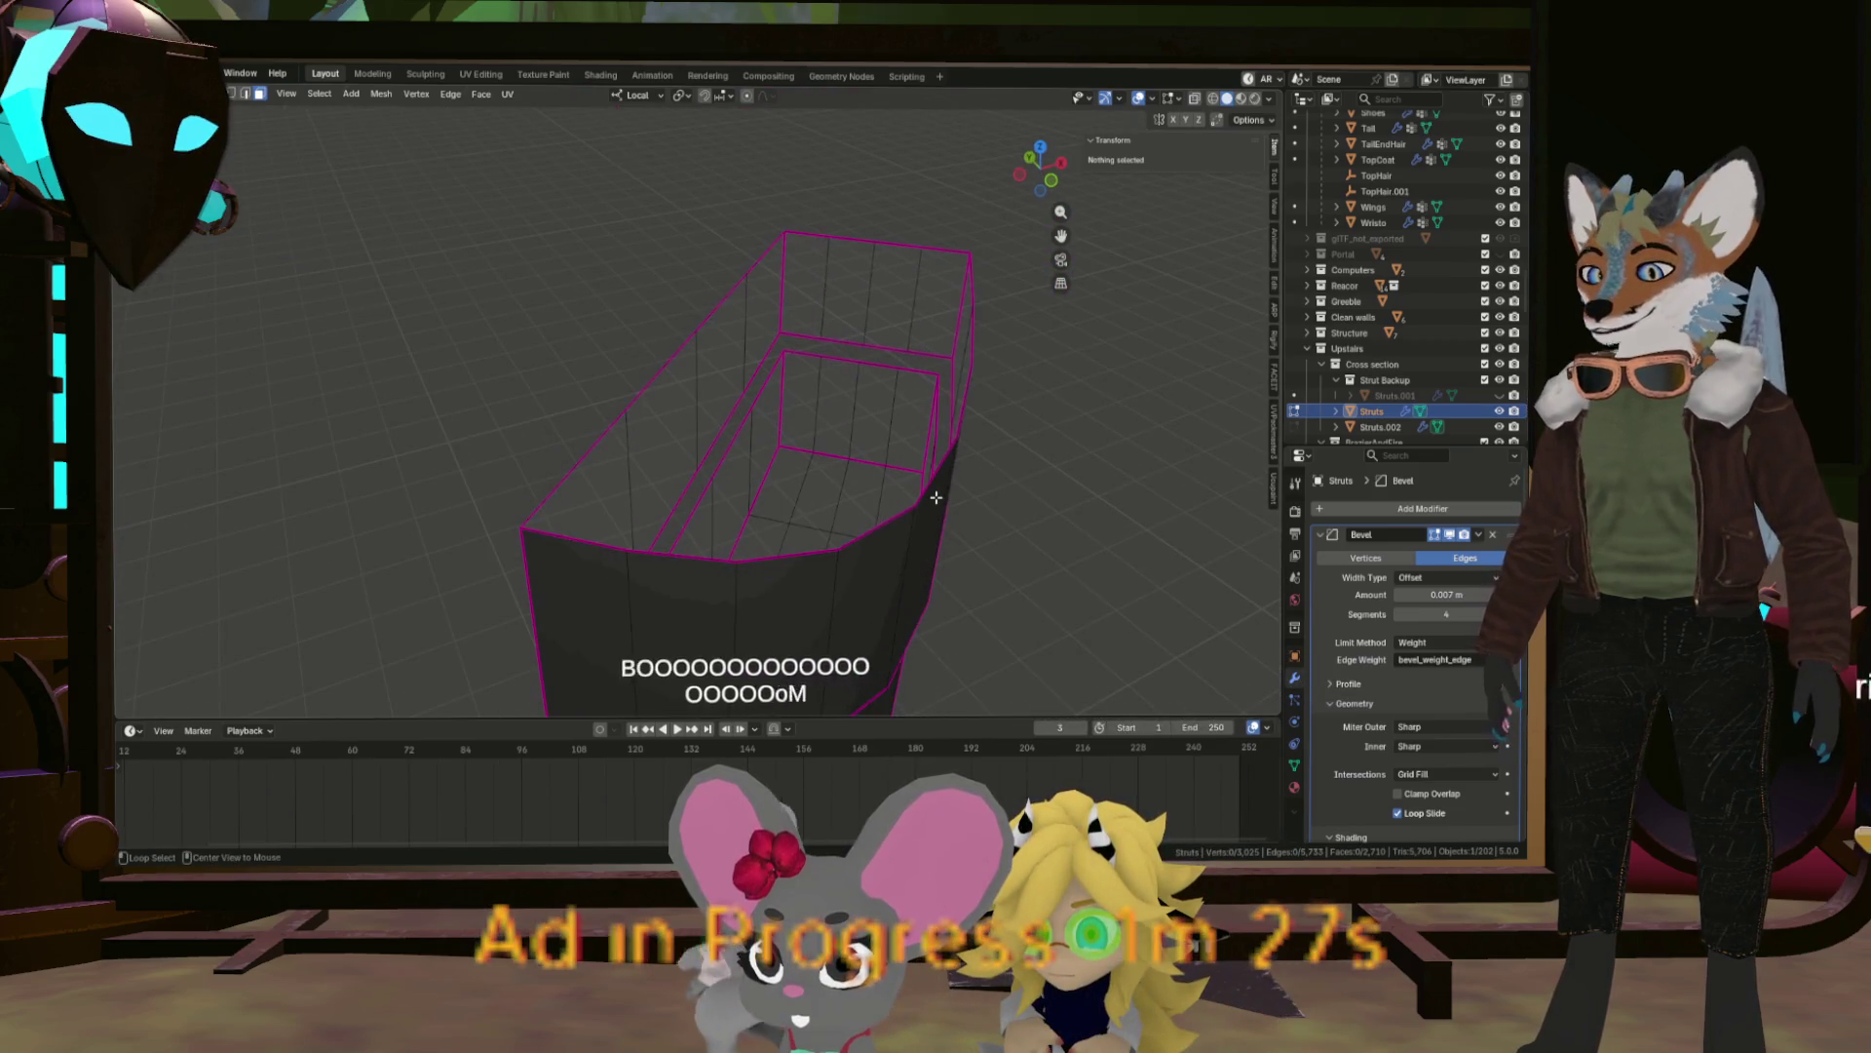
Isolate the next seam-bounded strut block, hiding the rest of the Struts mesh.
key("a")
scroll("up", 3)
left_click(873, 391)
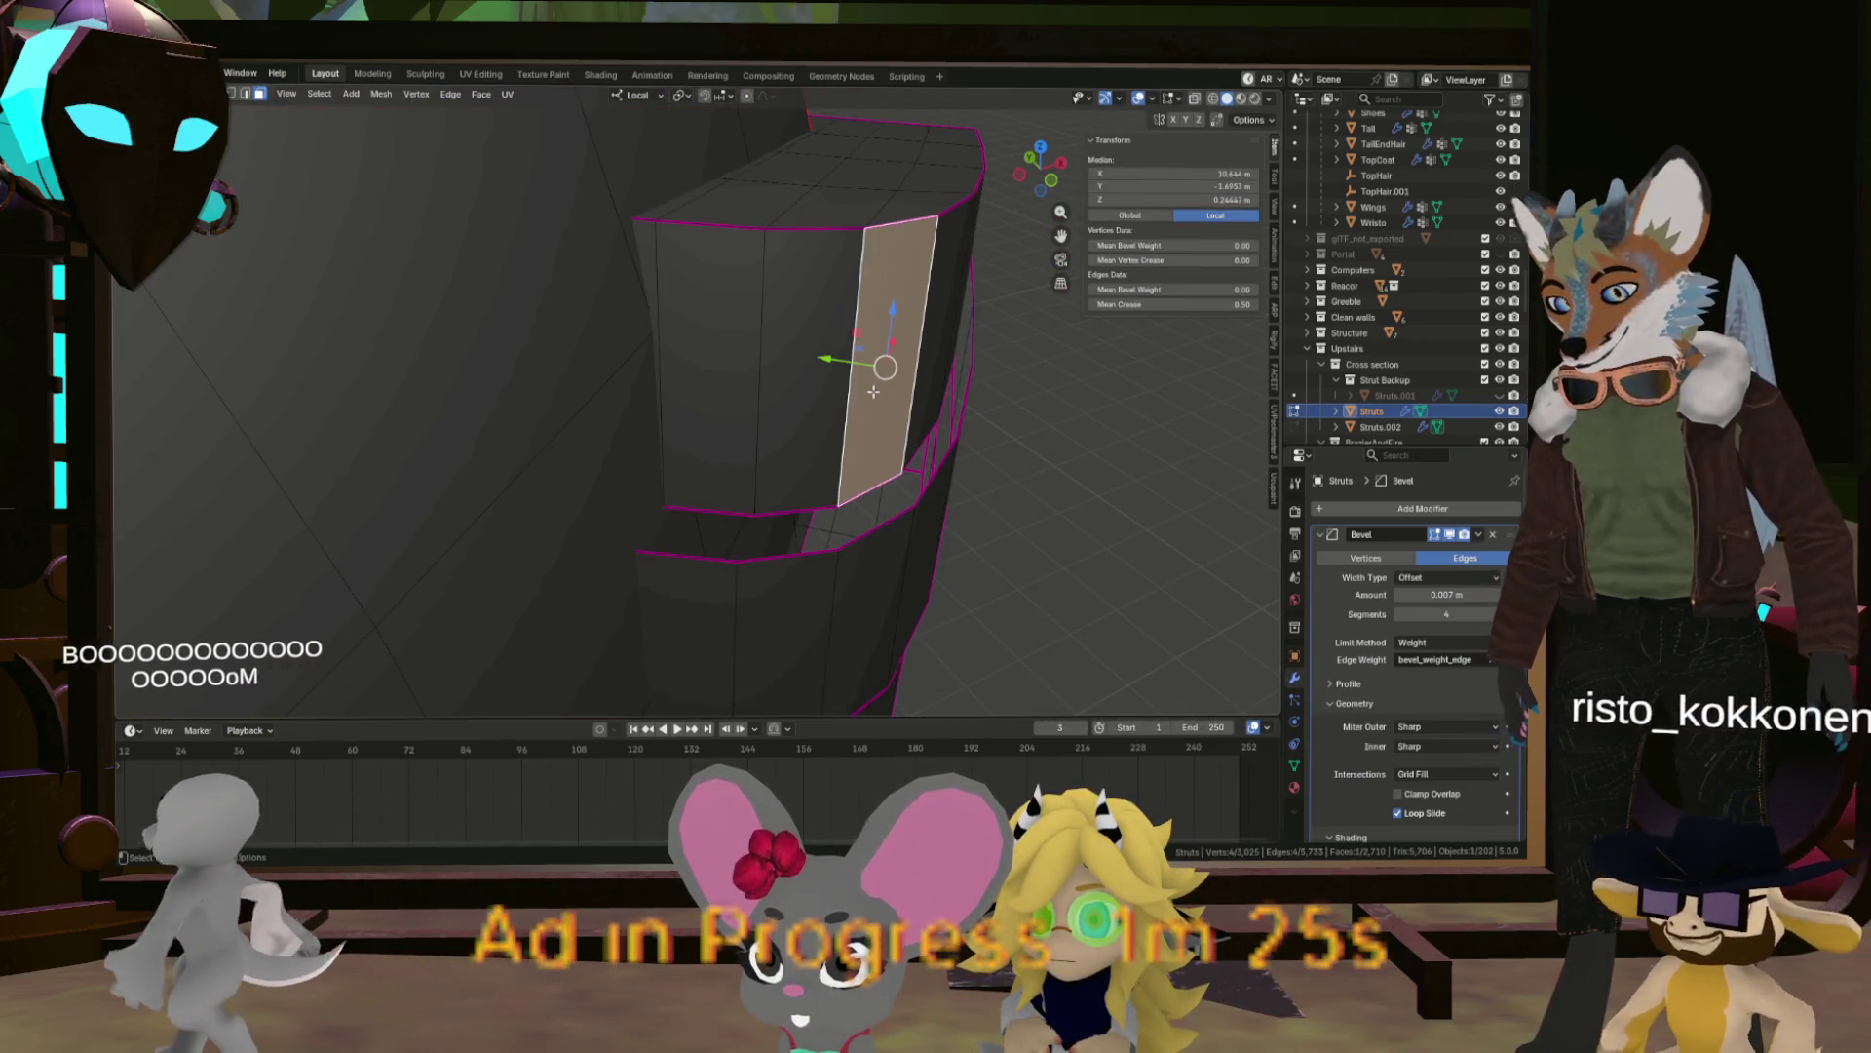
key("ctrl+l")
scroll("down", 3)
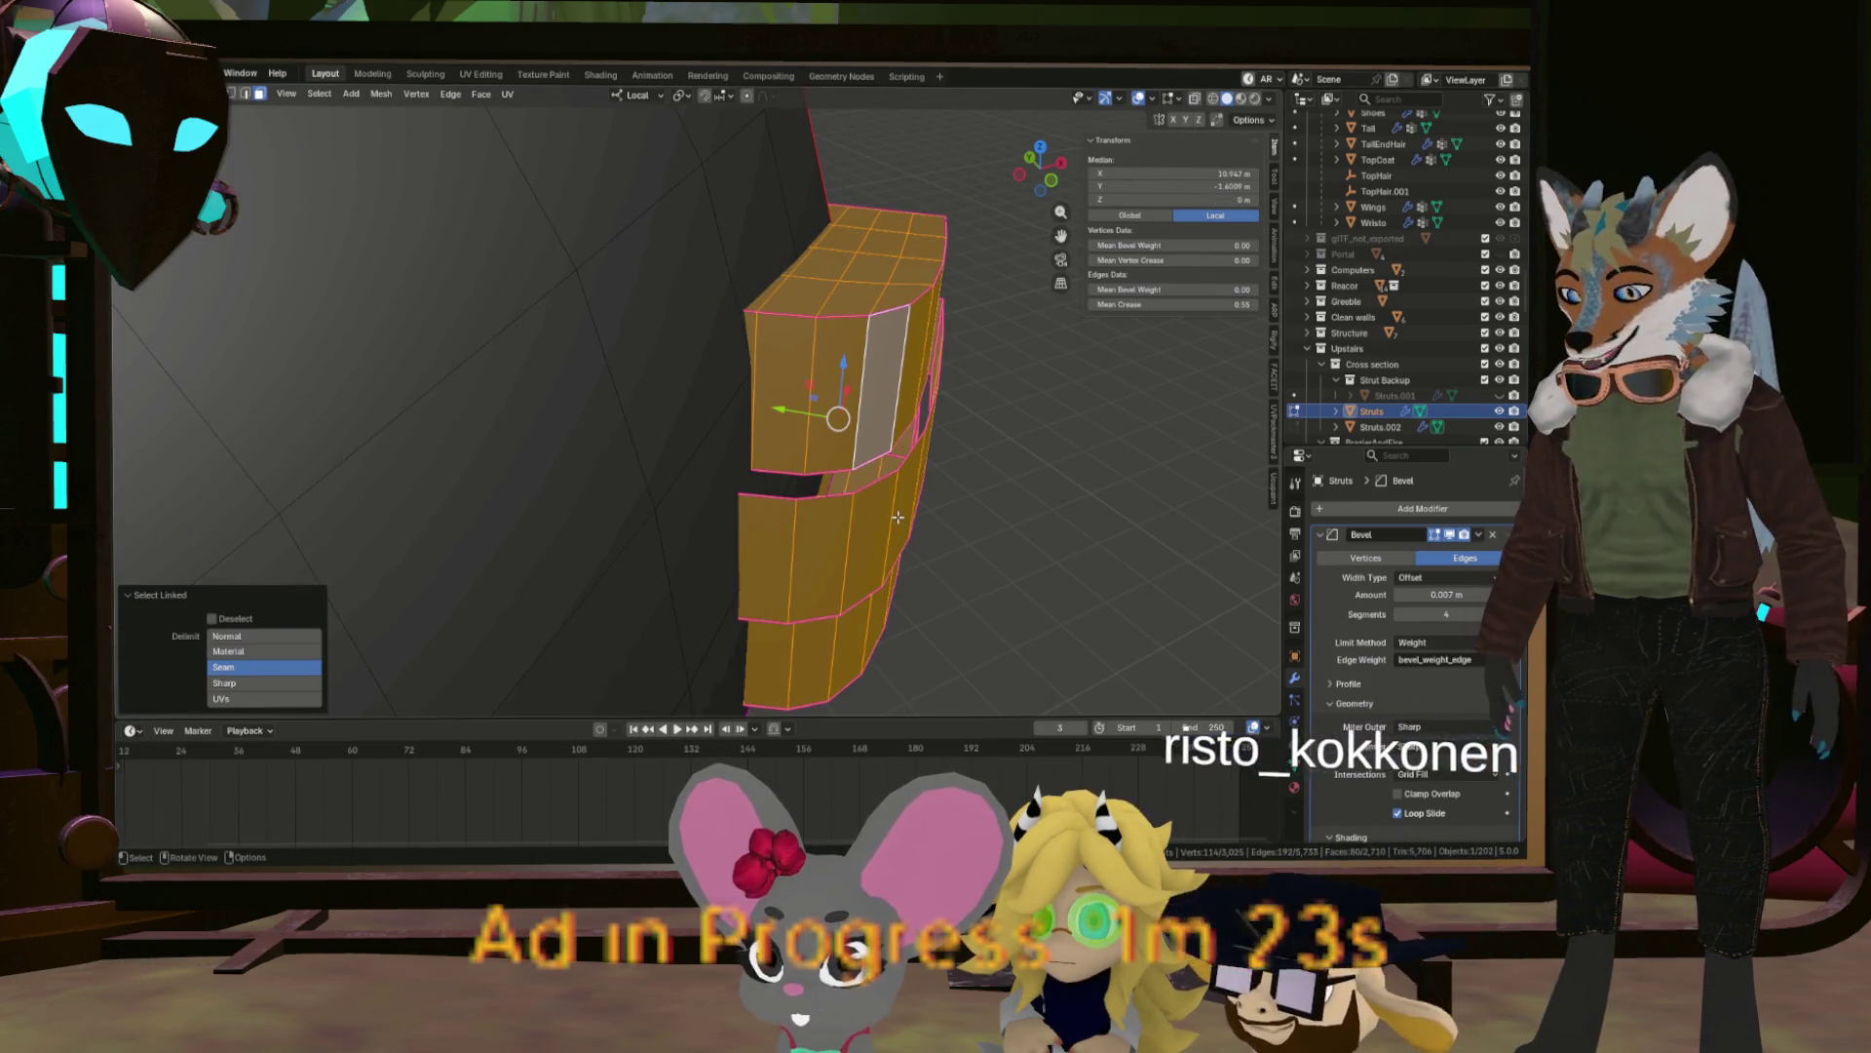
key("shift+h")
scroll("up", 3)
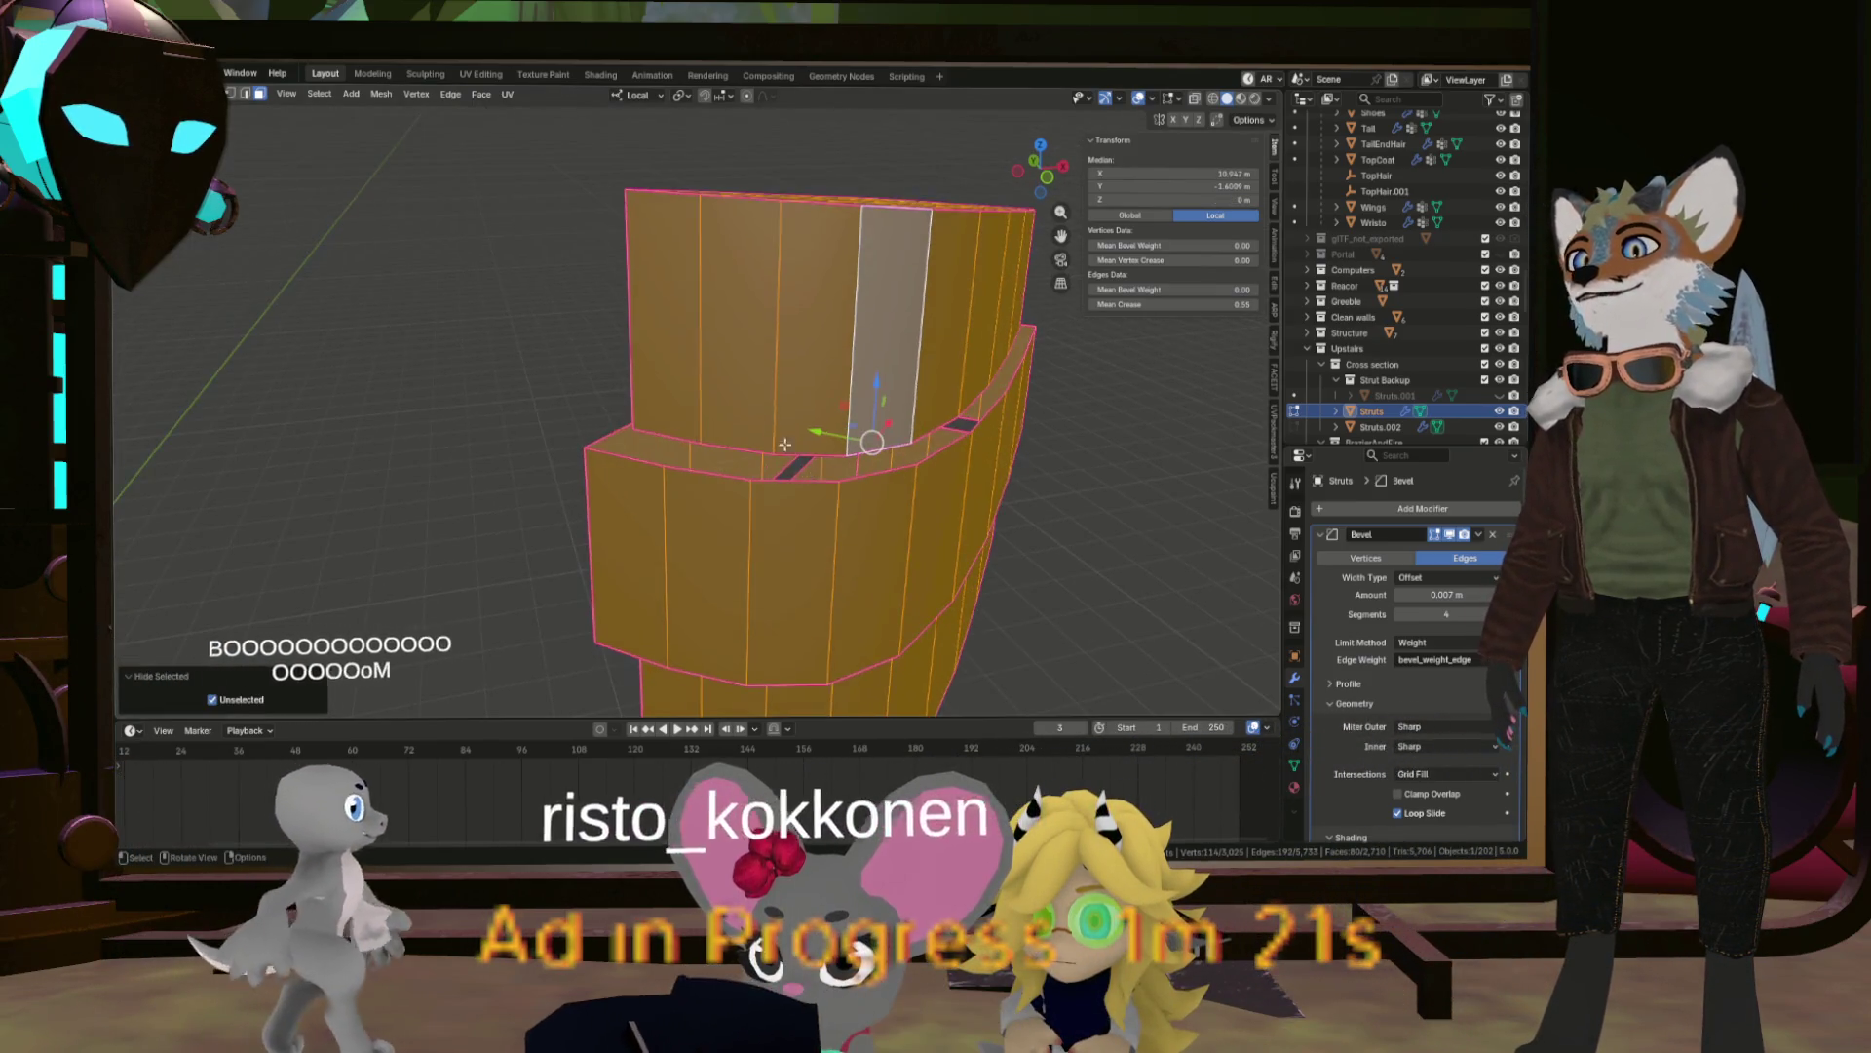
left_click(877, 390)
left_click_drag(877, 390, 829, 433)
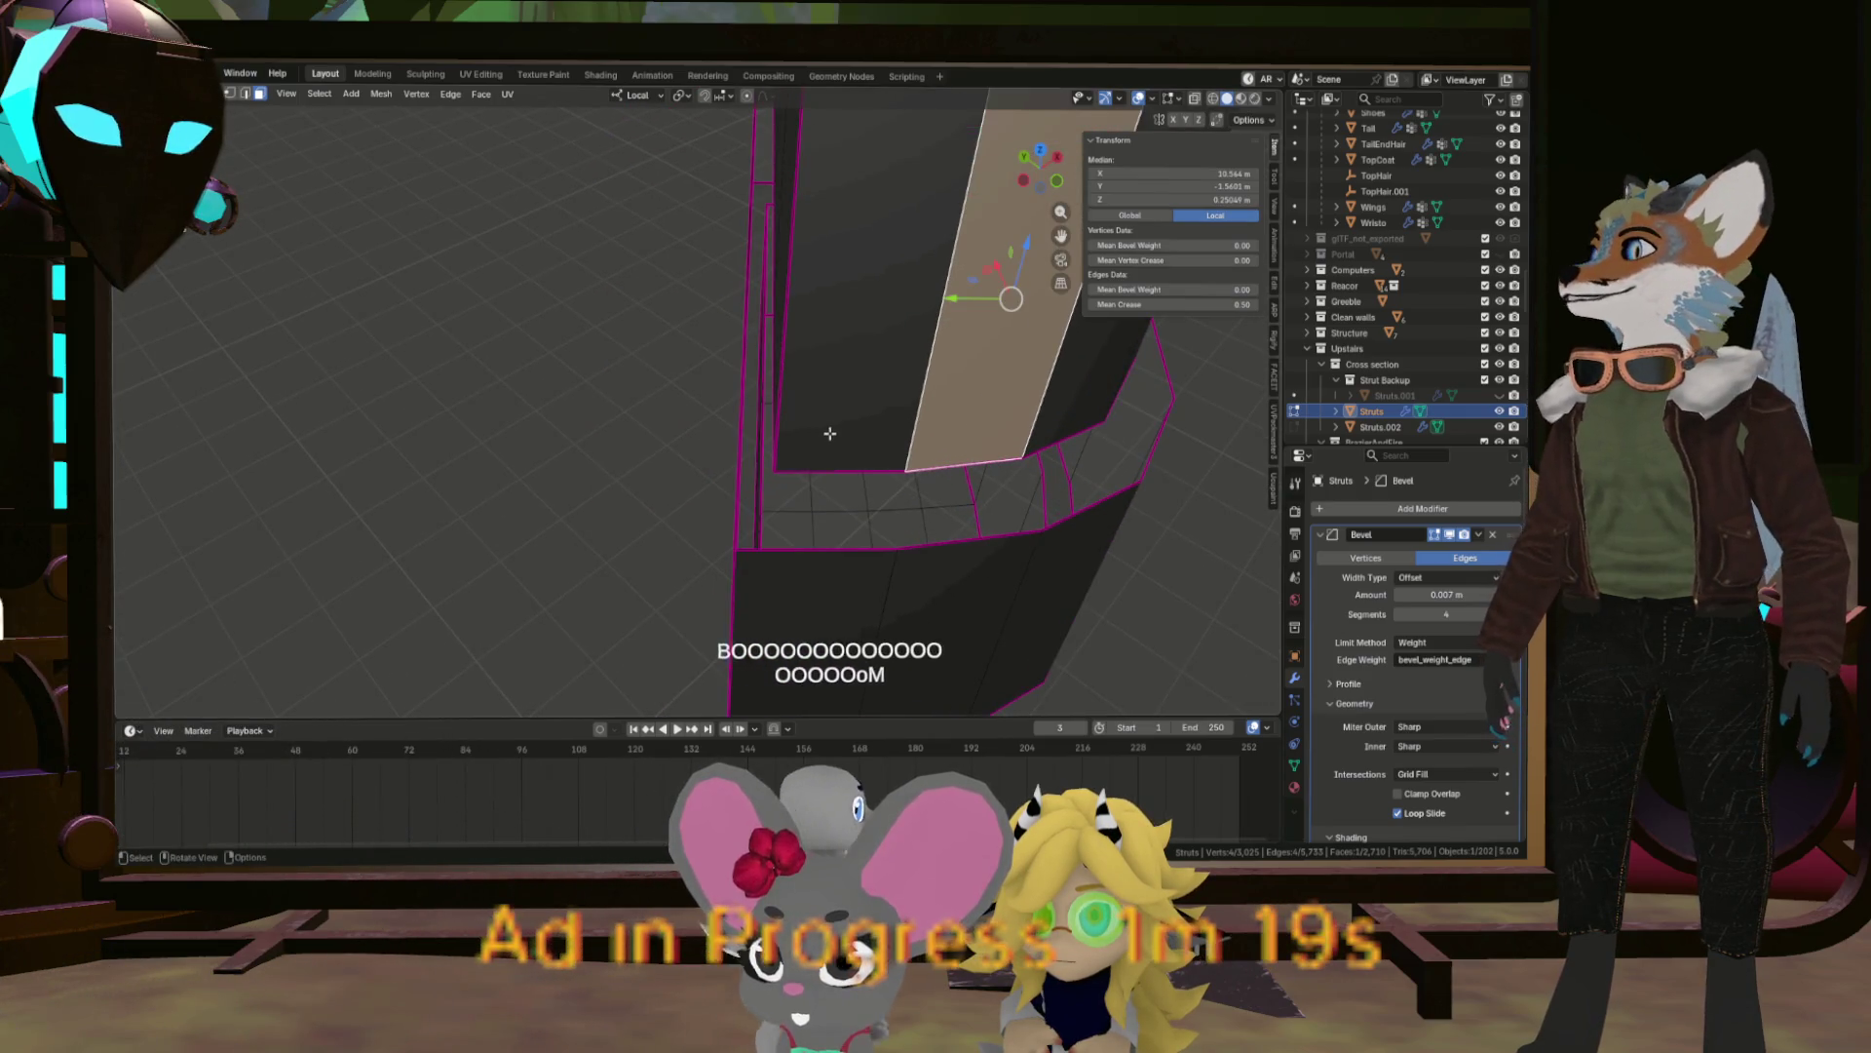
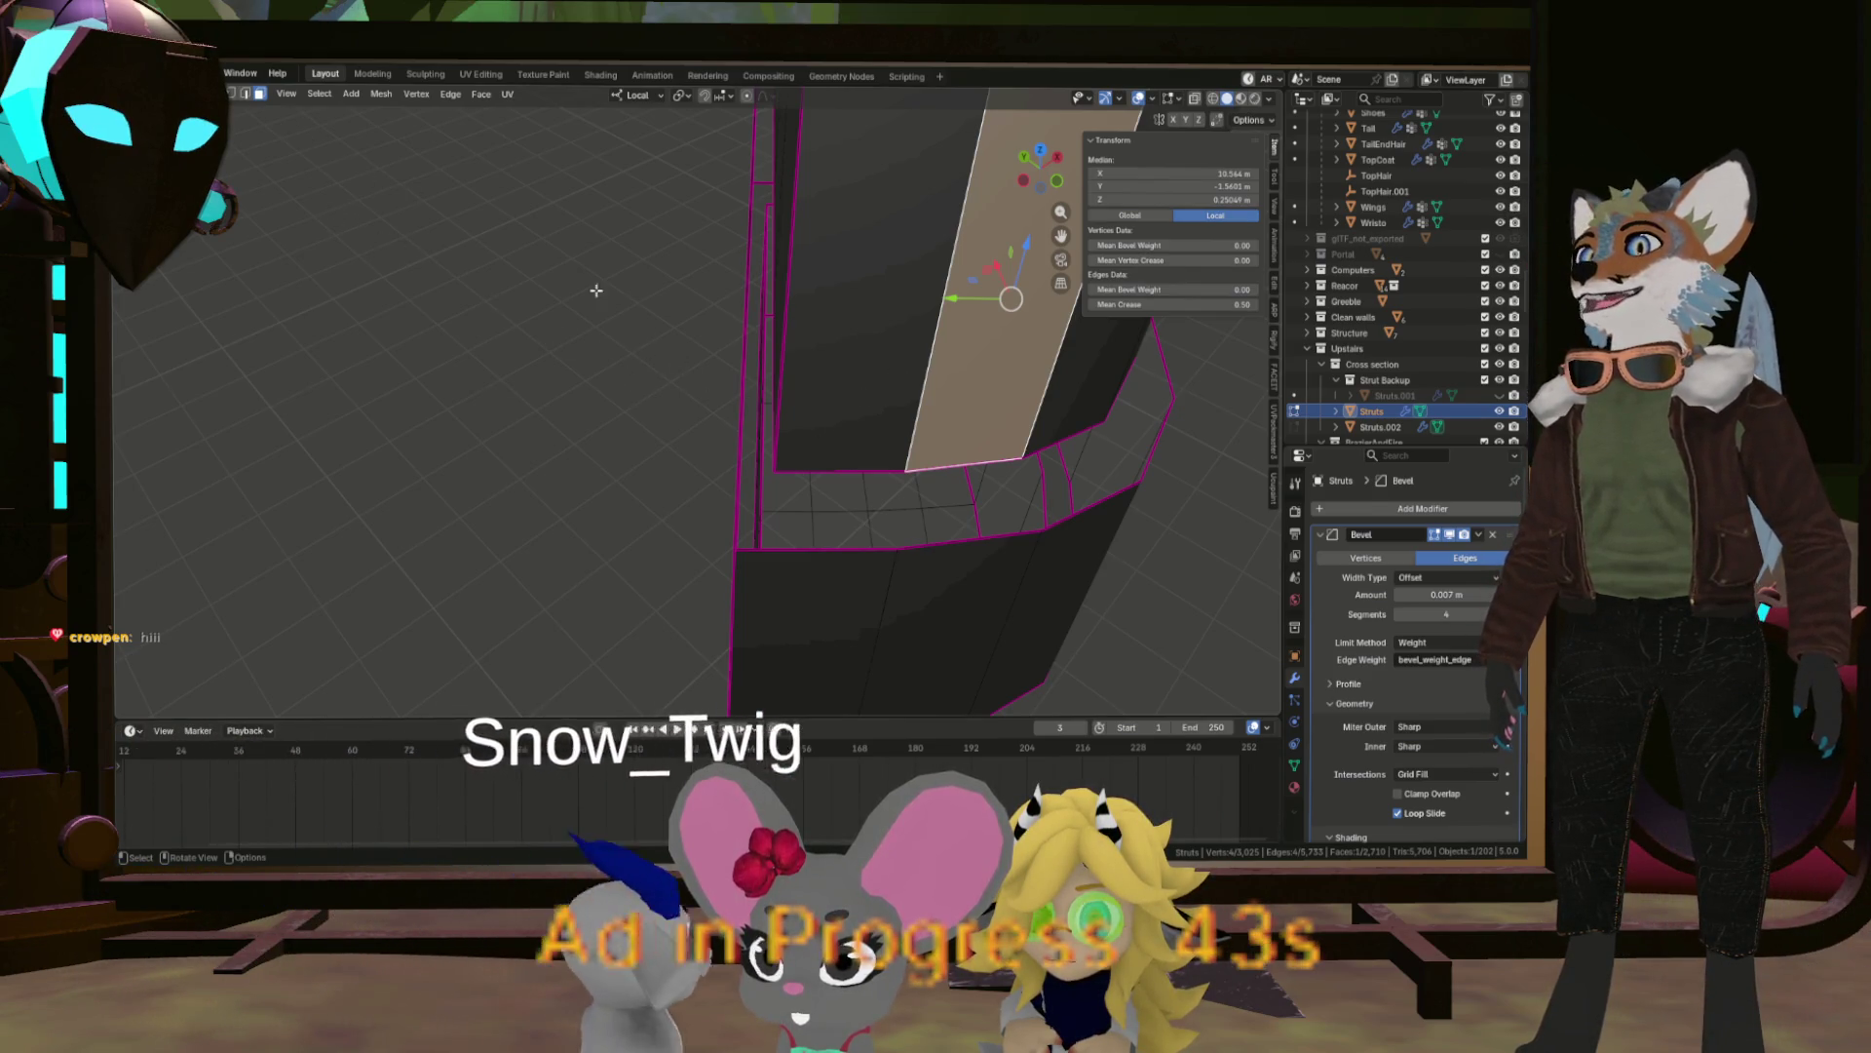
In vertex select, join two corner vertices on the bevel ring with a new edge.
key("1")
left_click(781, 465)
left_click_drag(781, 465, 804, 526)
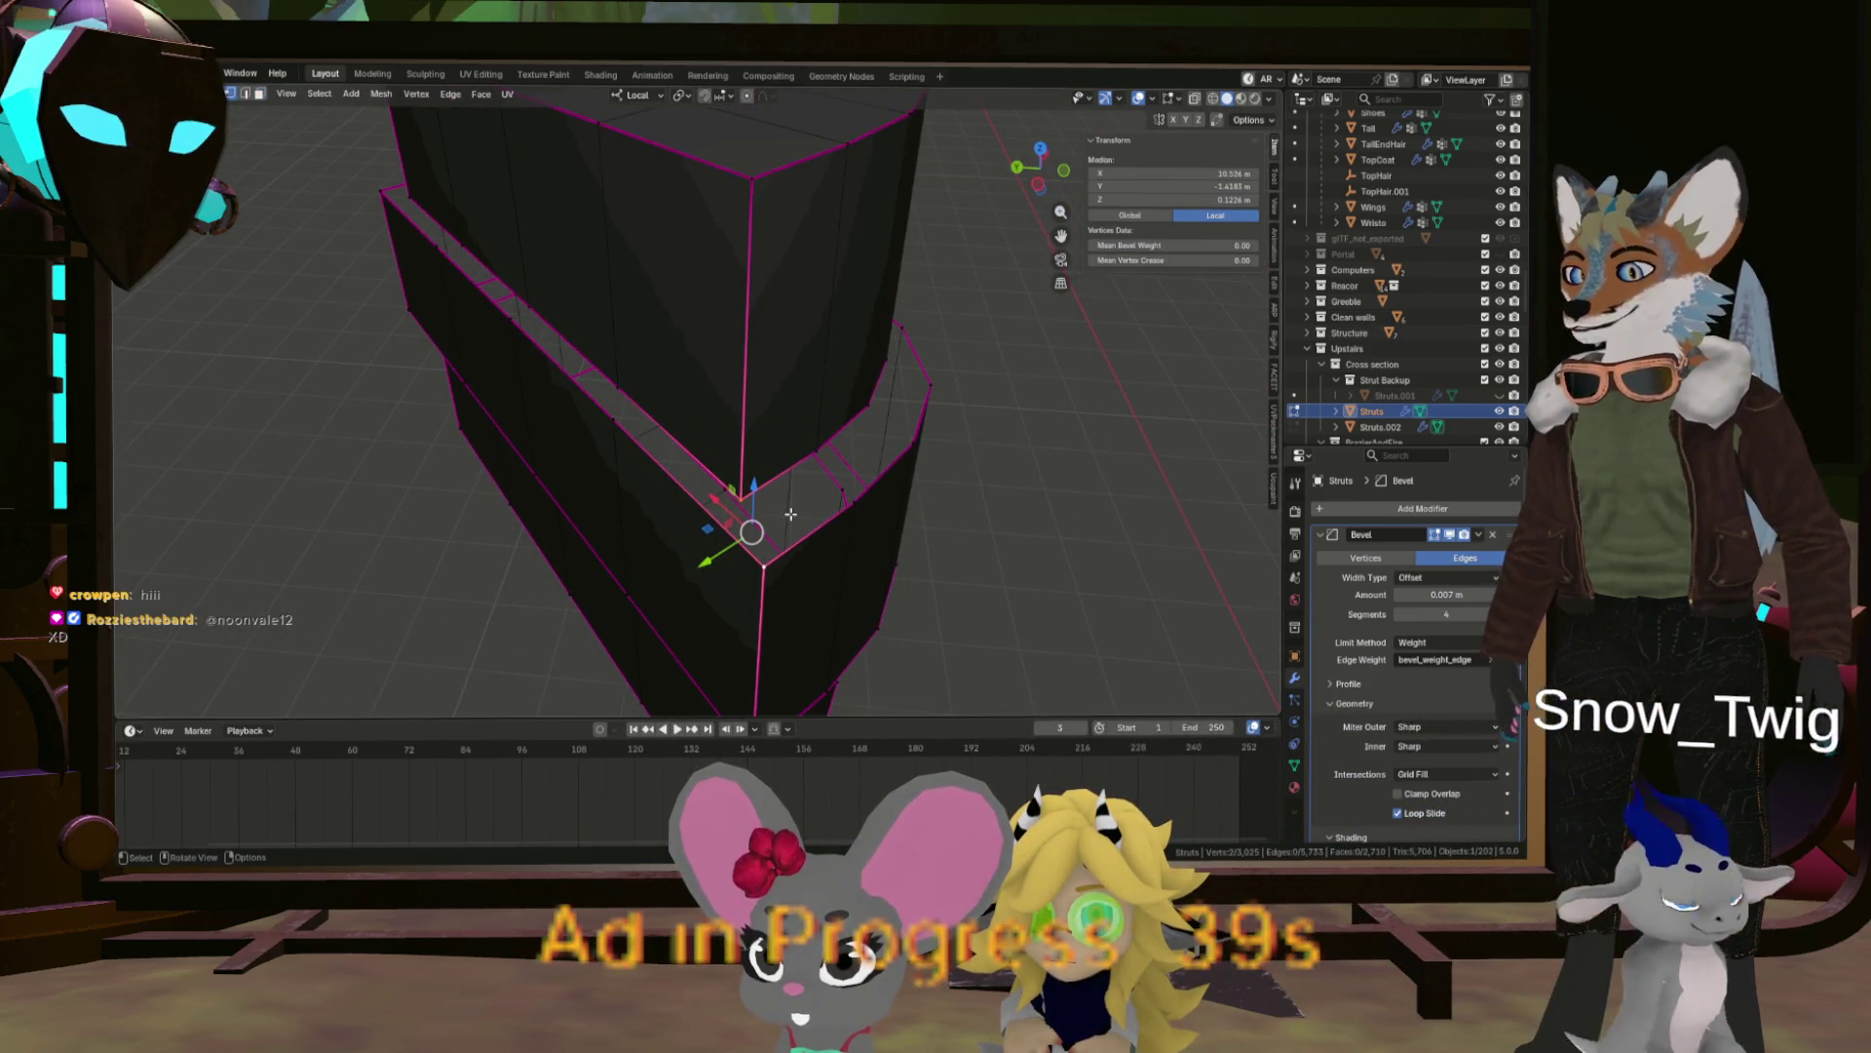
key("f")
scroll("down", 3)
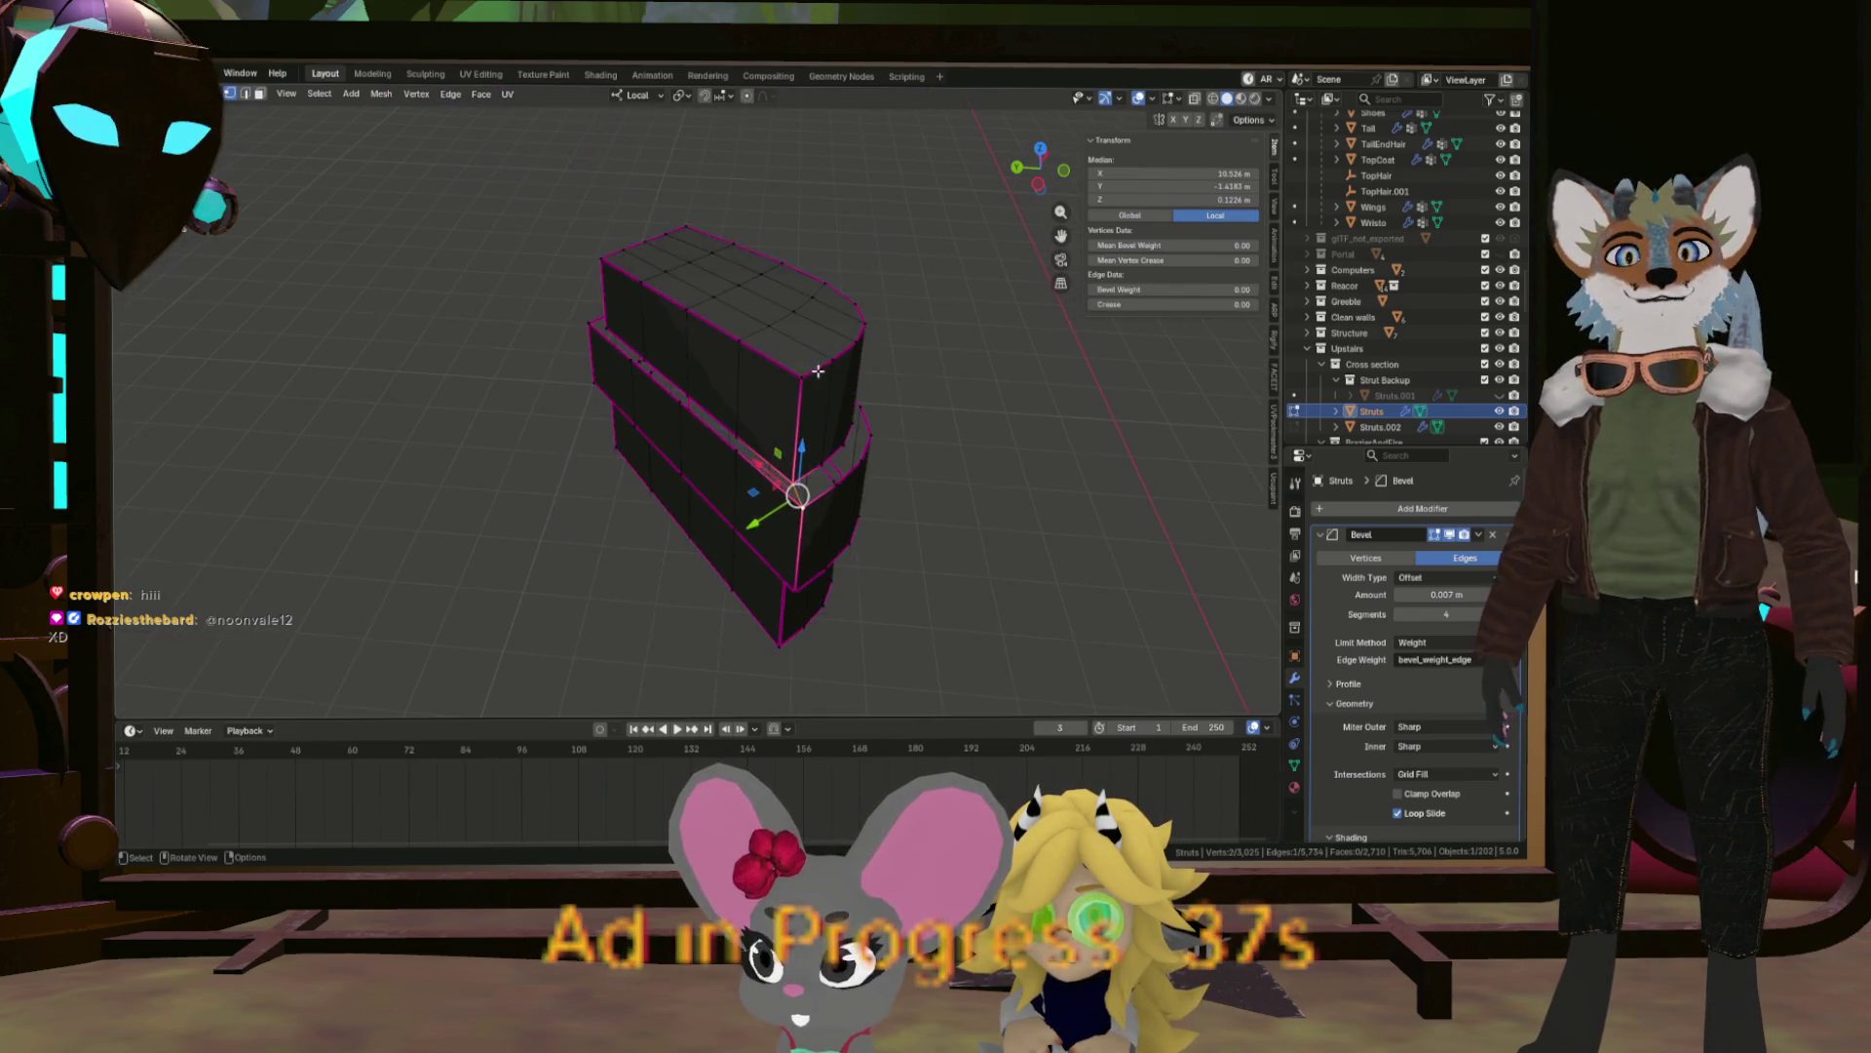
scroll("down", 3)
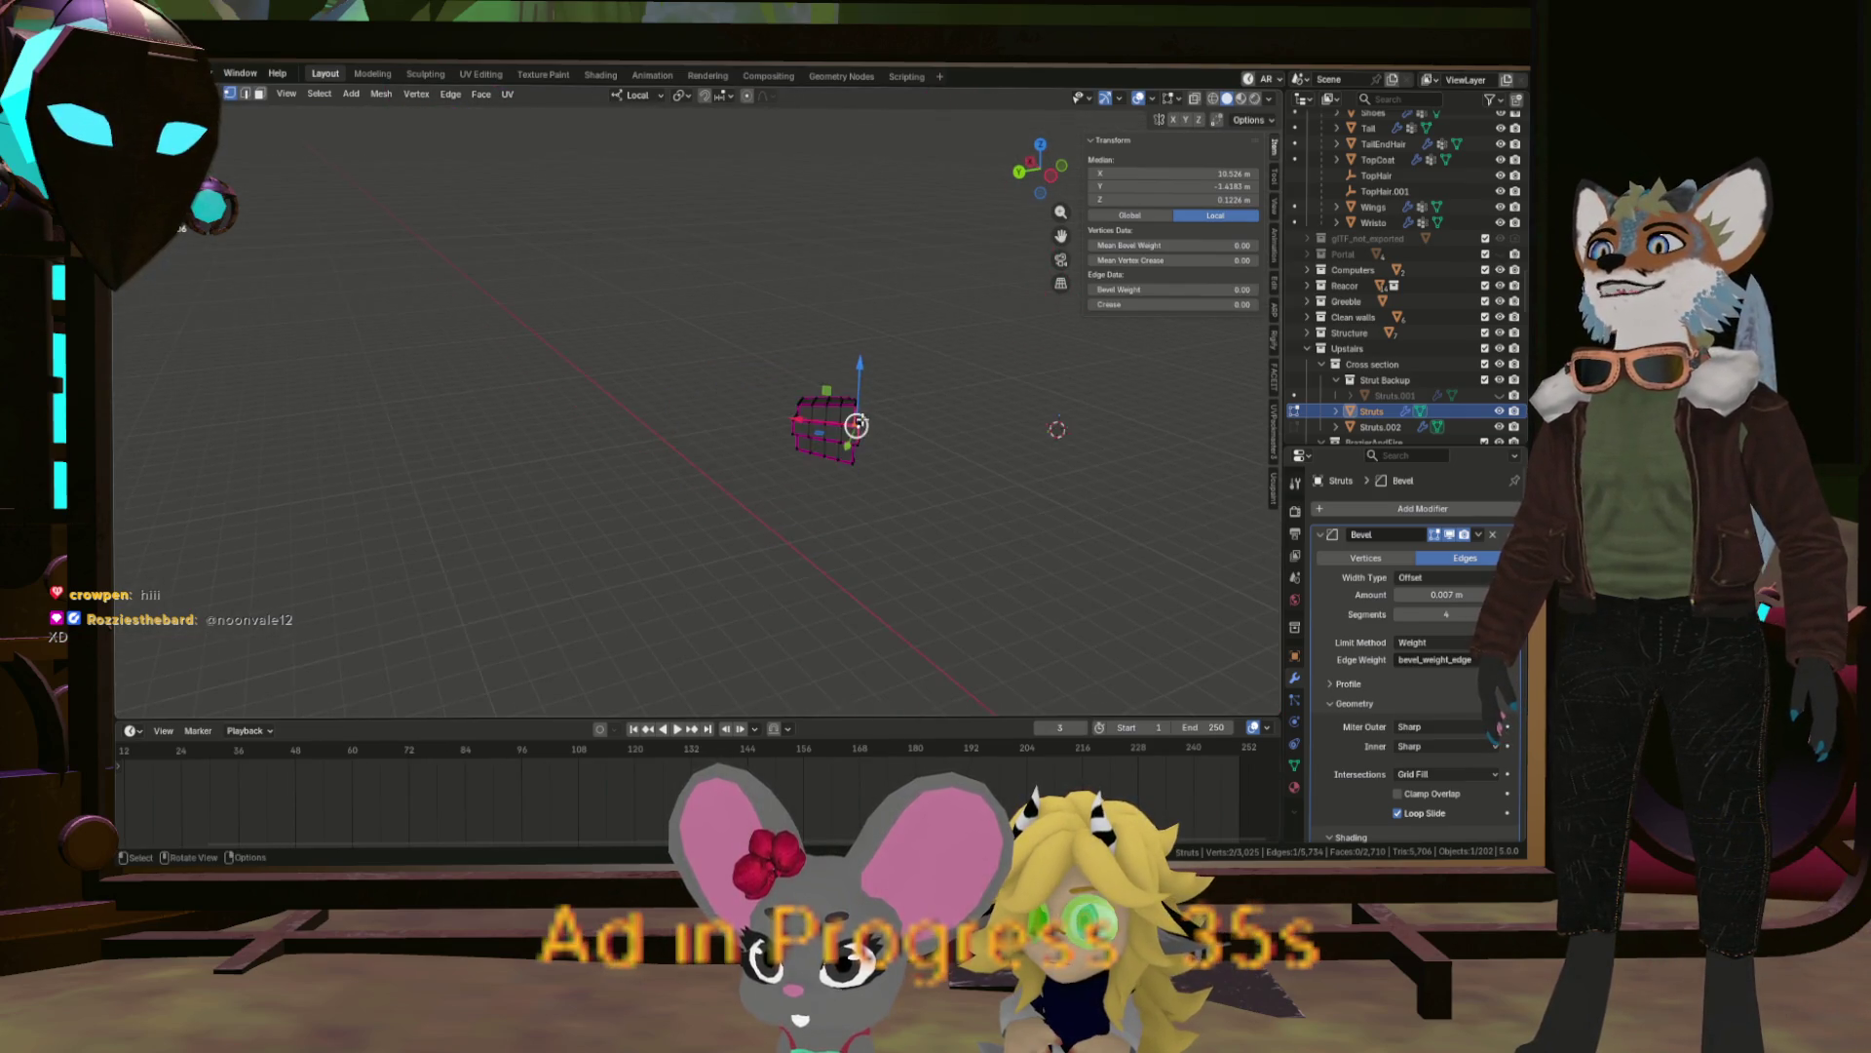
scroll("up", 3)
left_click_drag(1053, 424, 862, 440)
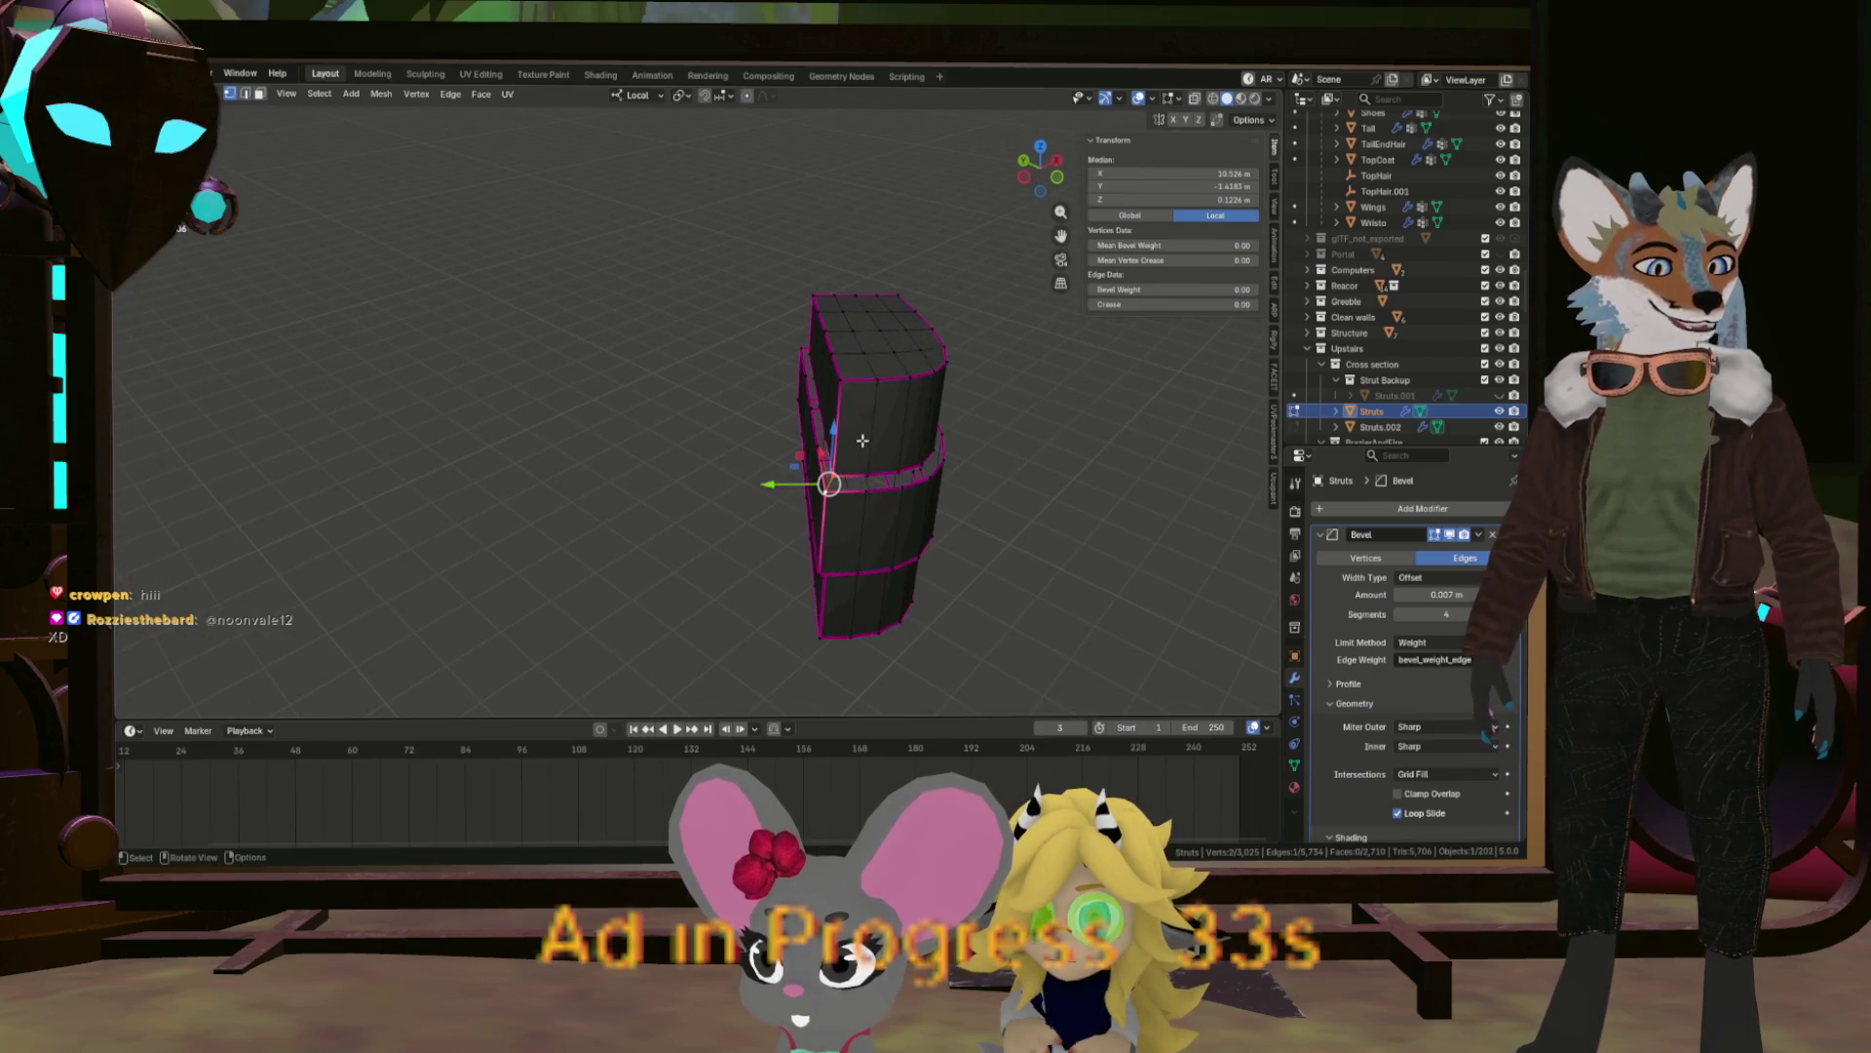
scroll("up", 3)
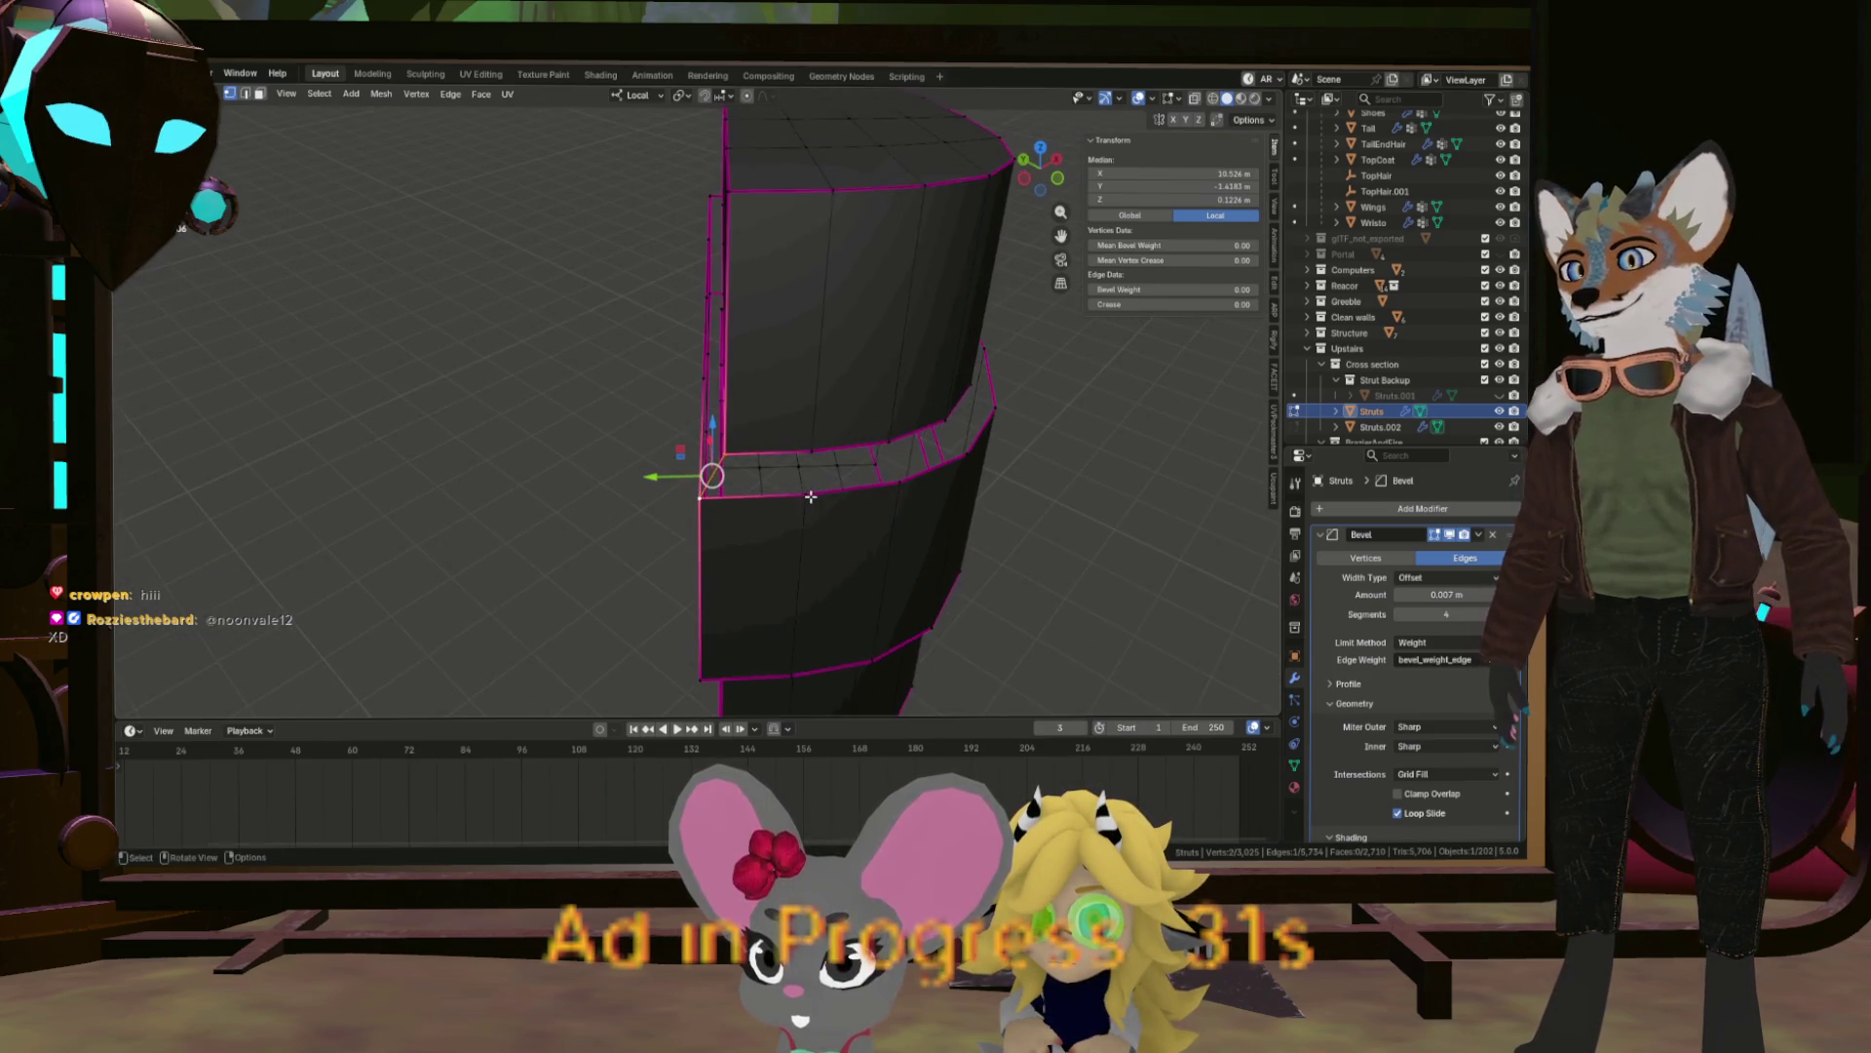
Pick further bevel-ring vertices, then select the edge loop around the upper section.
left_click(814, 463)
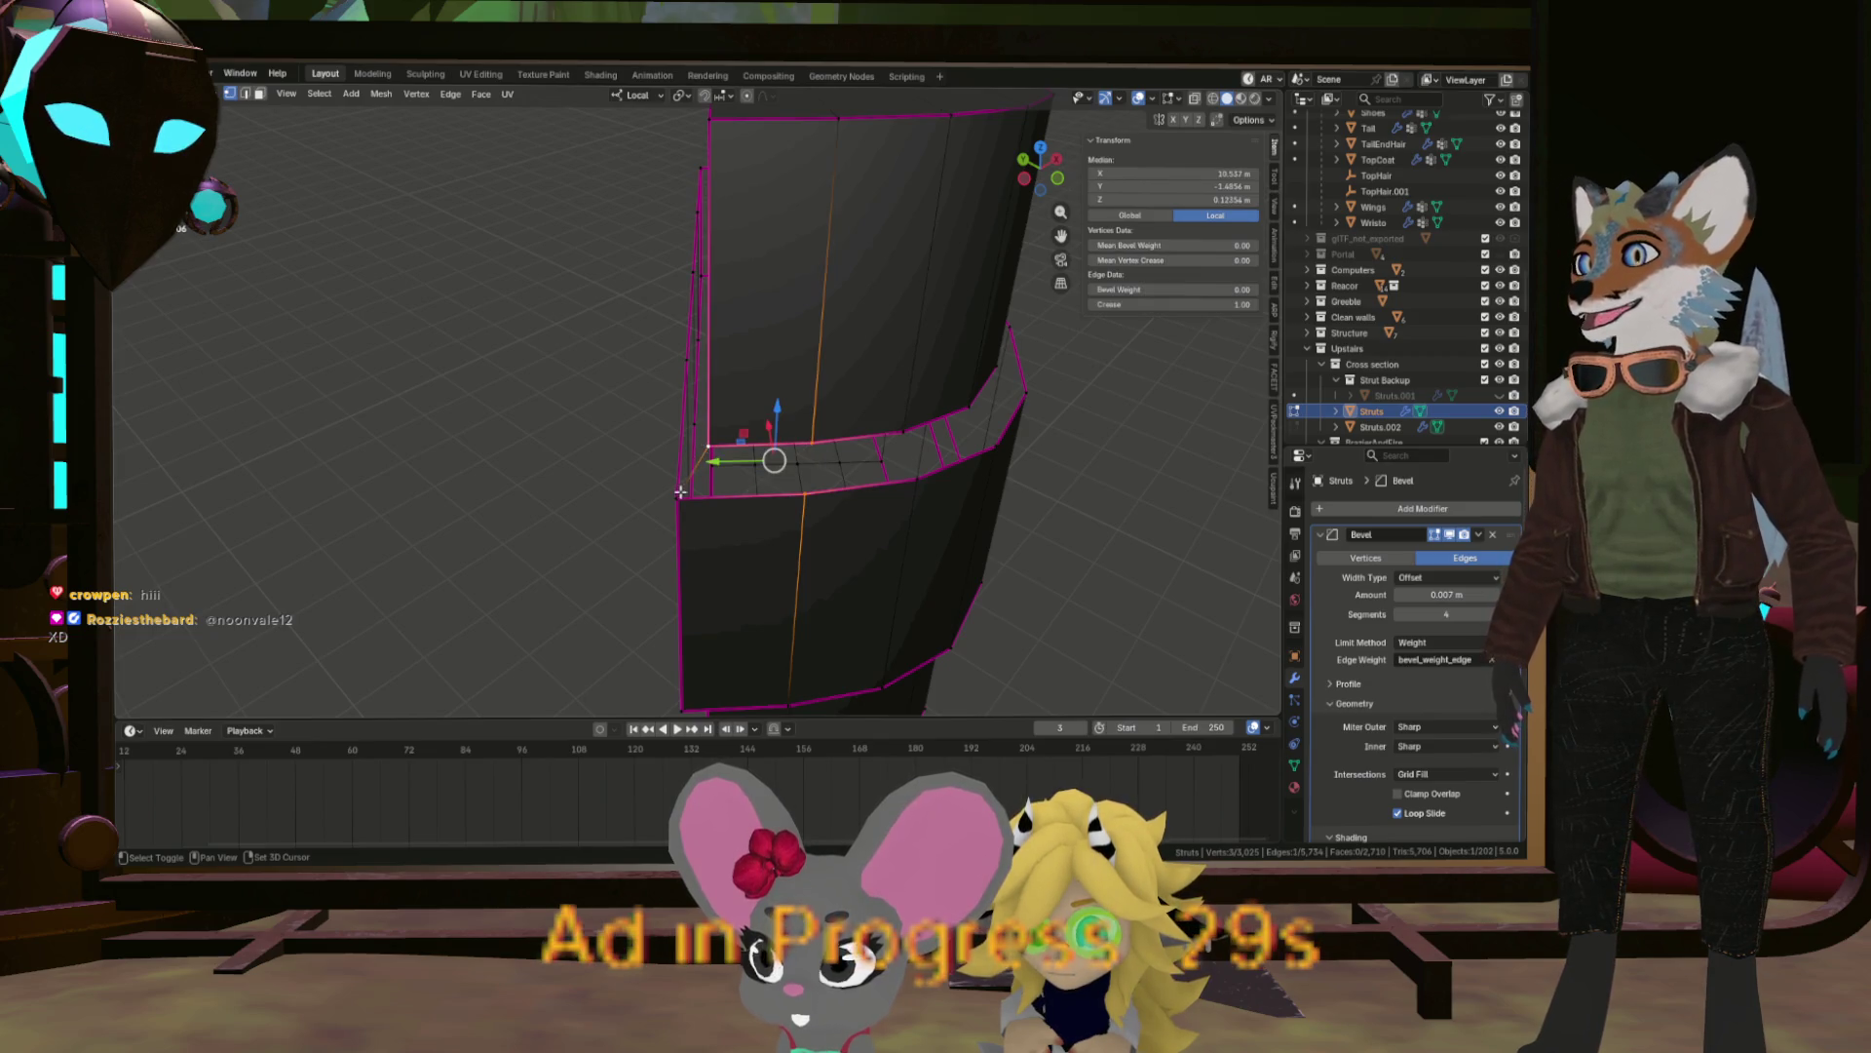
left_click_drag(721, 517, 772, 452)
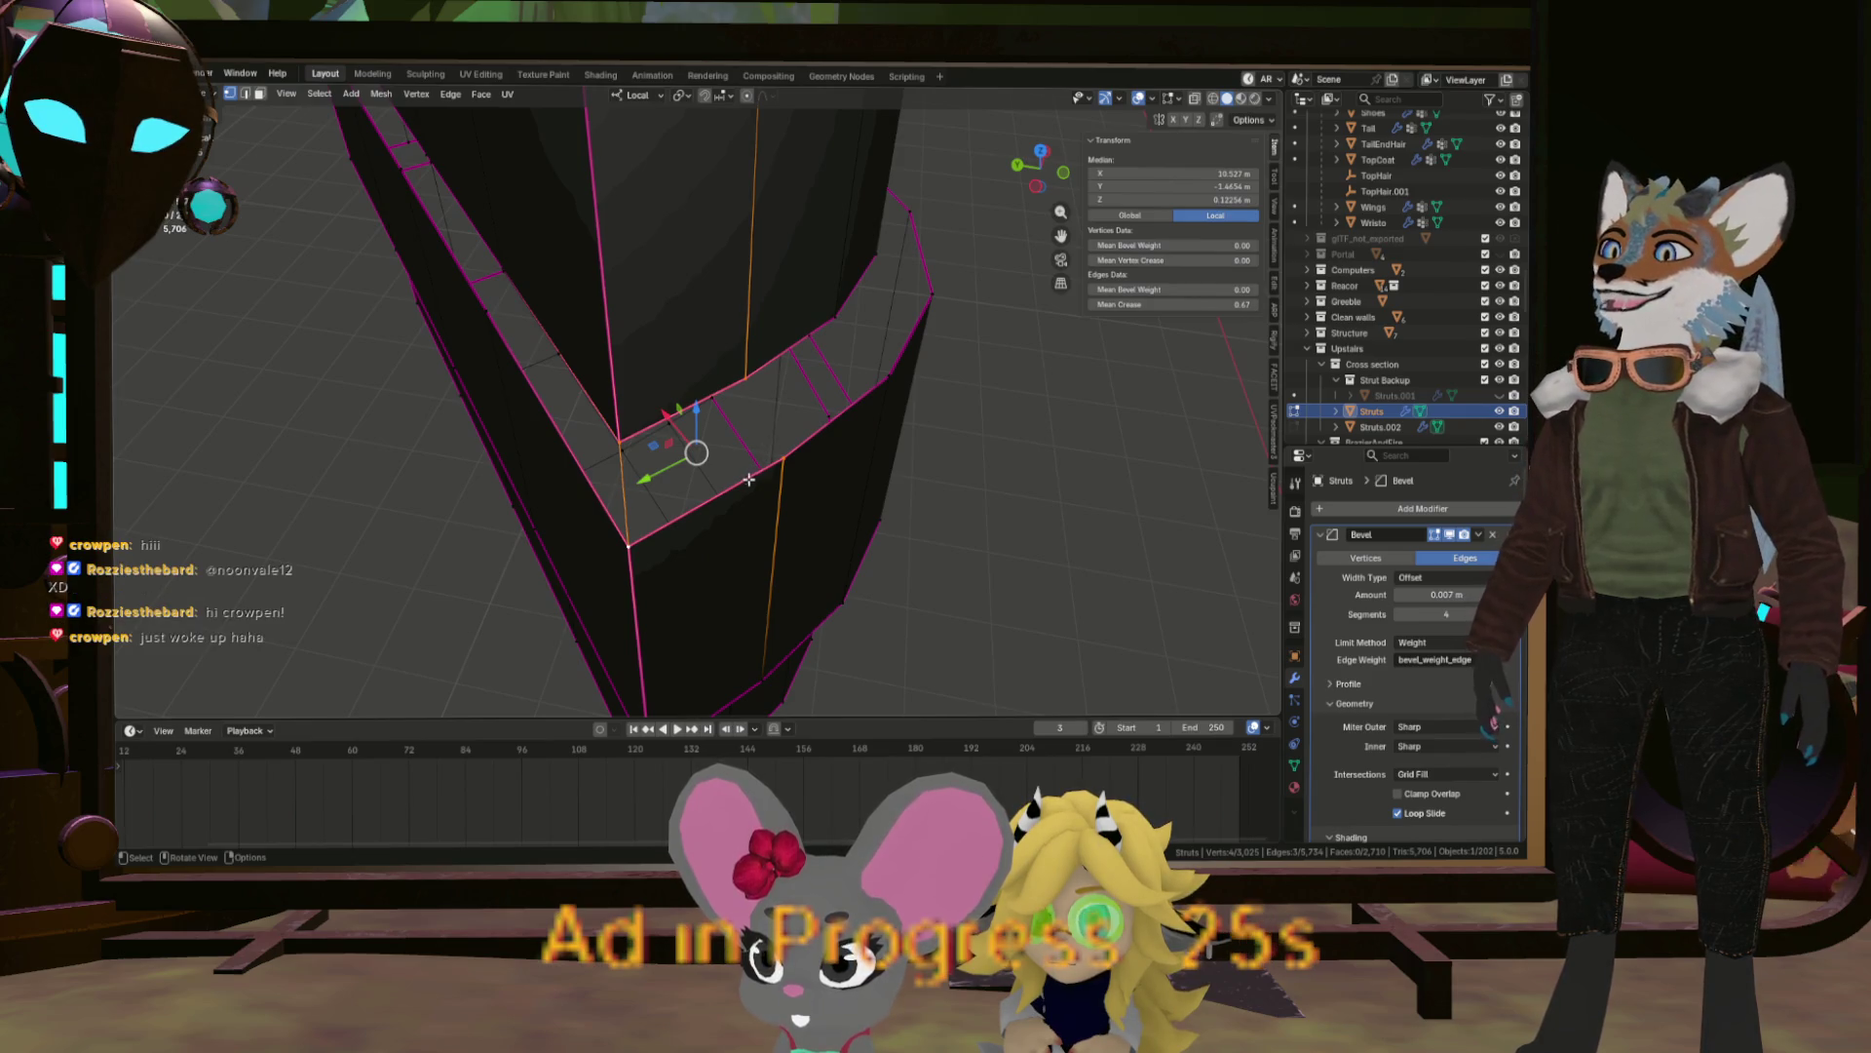
left_click(784, 455)
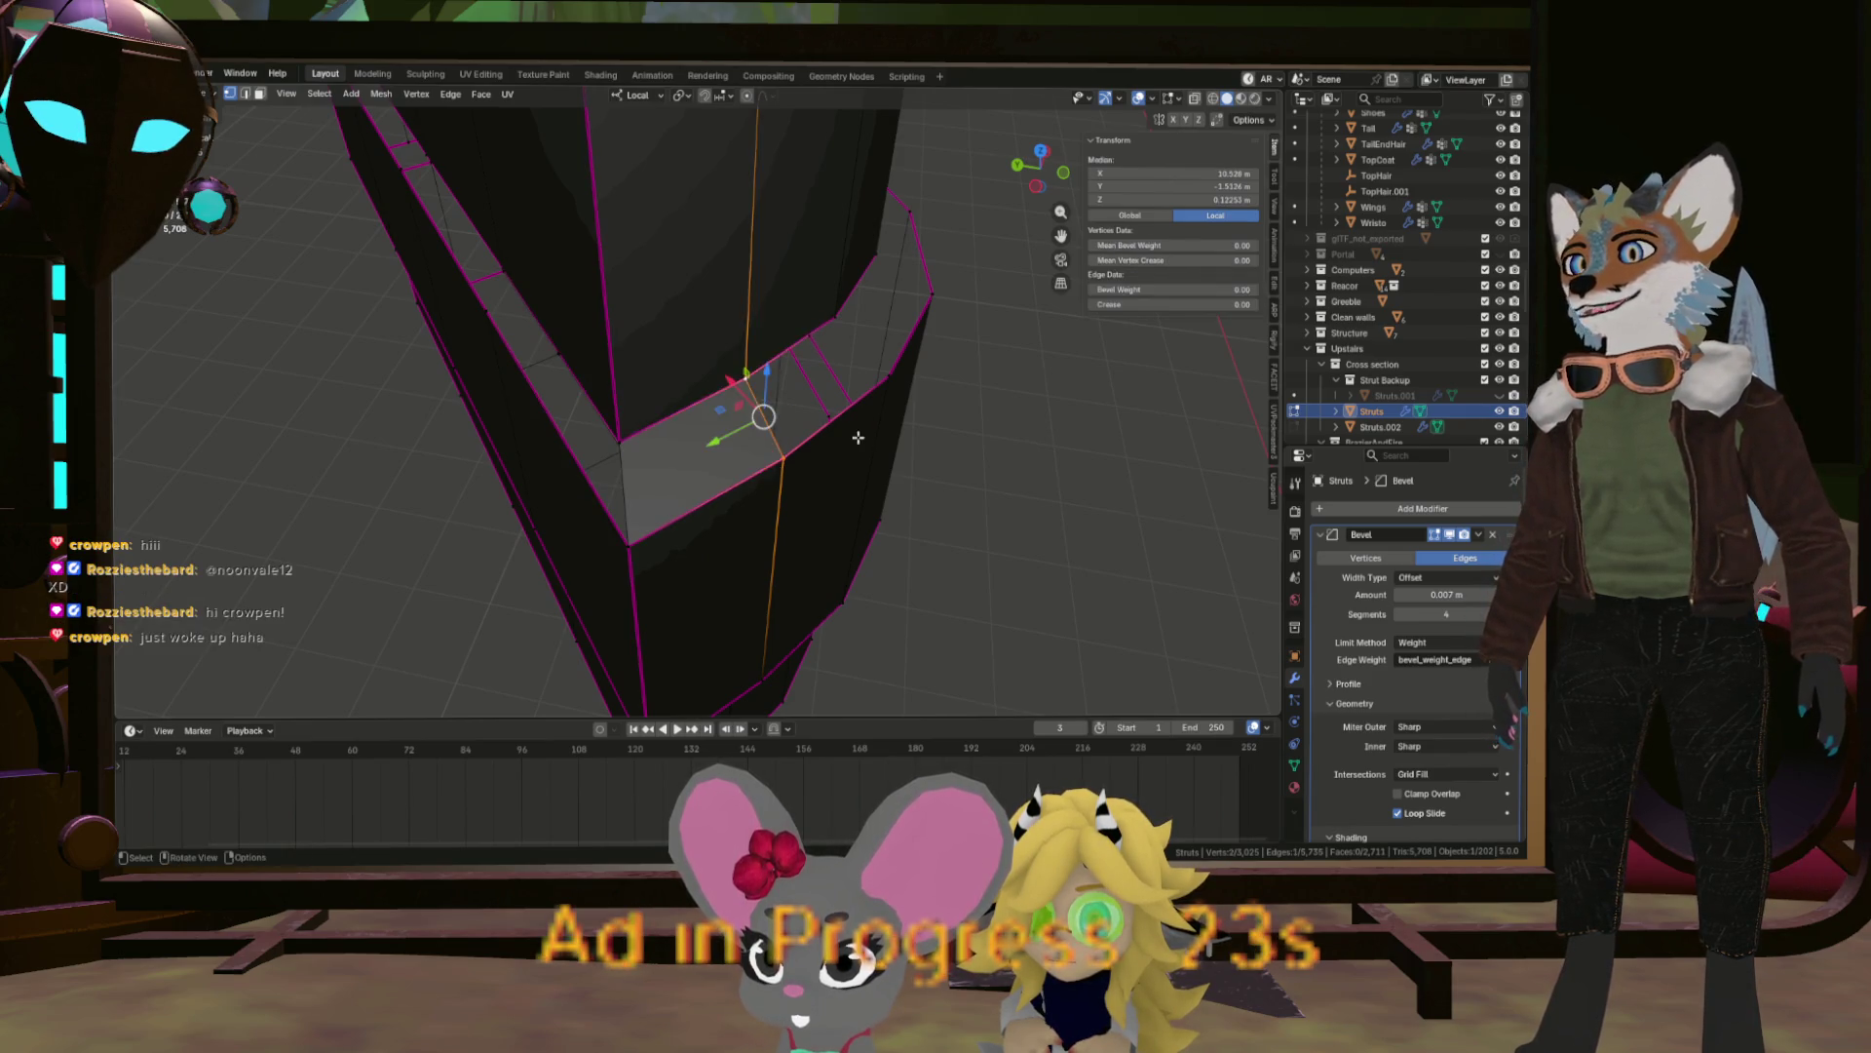
scroll("down", 3)
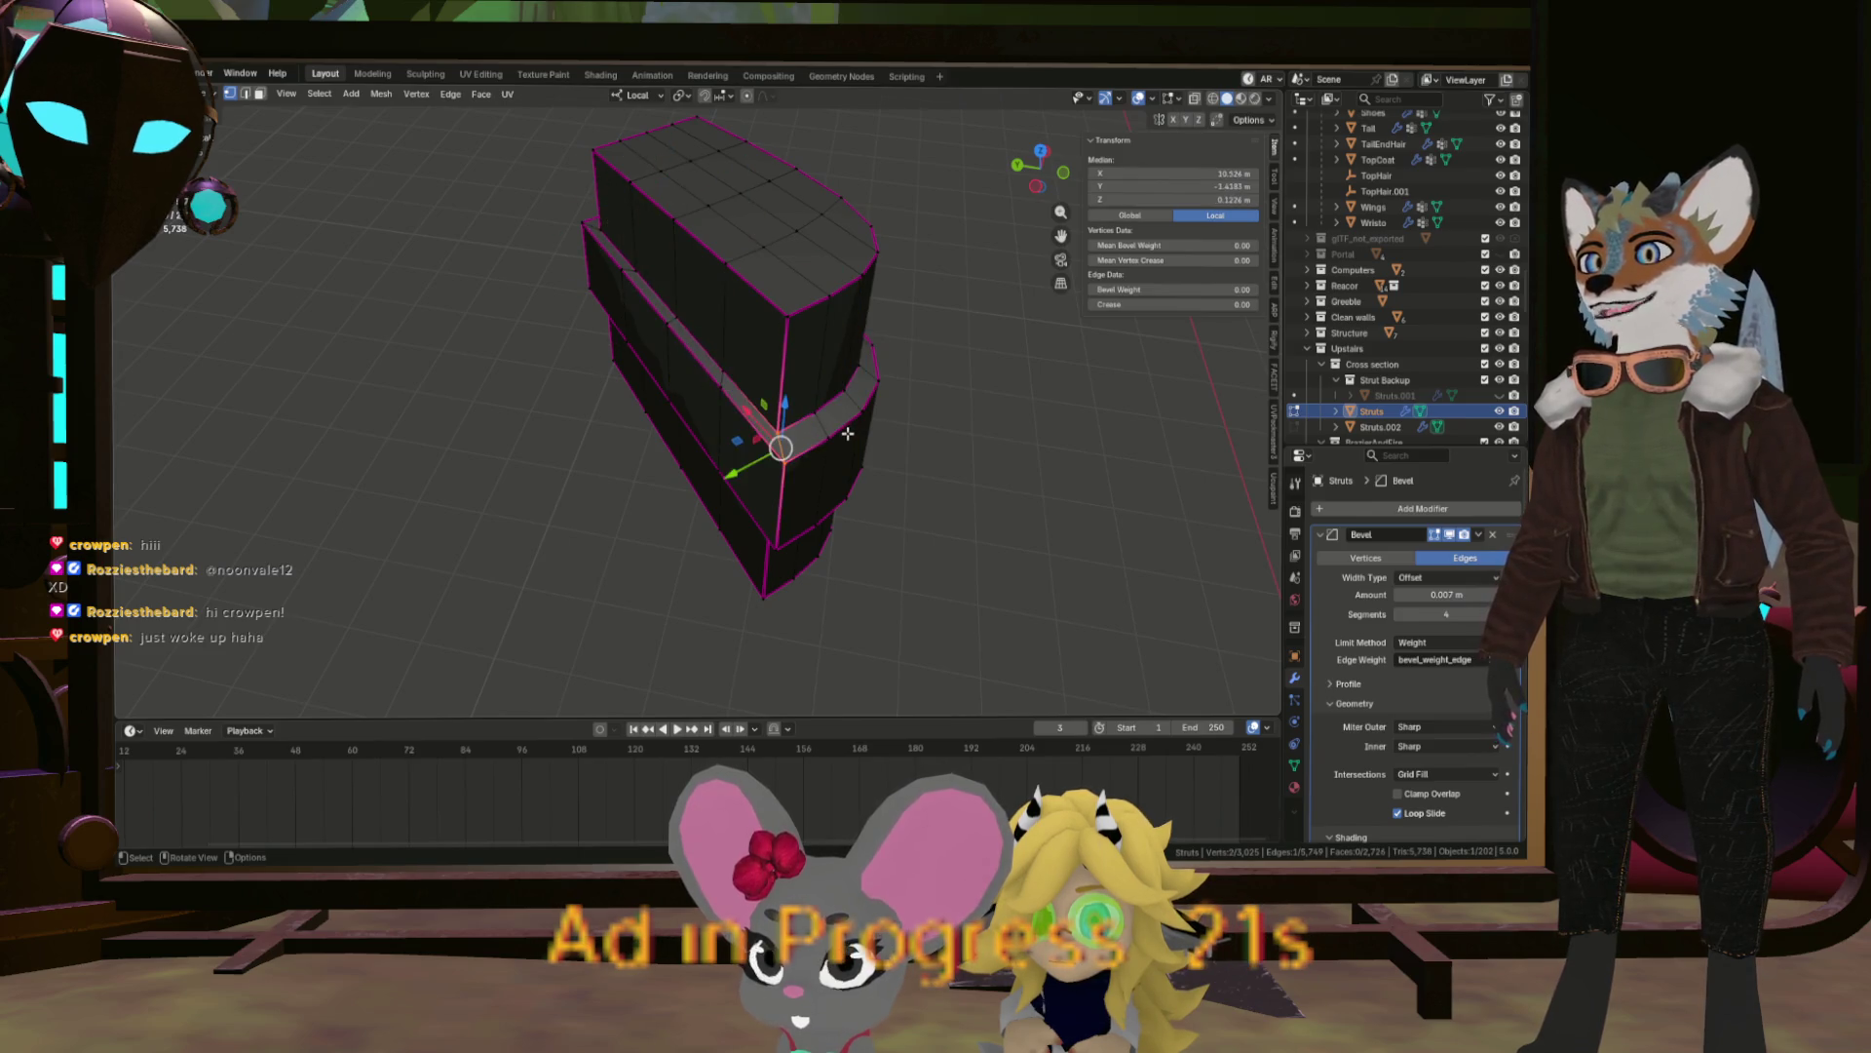
scroll("up", 3)
left_click_drag(839, 458, 787, 311)
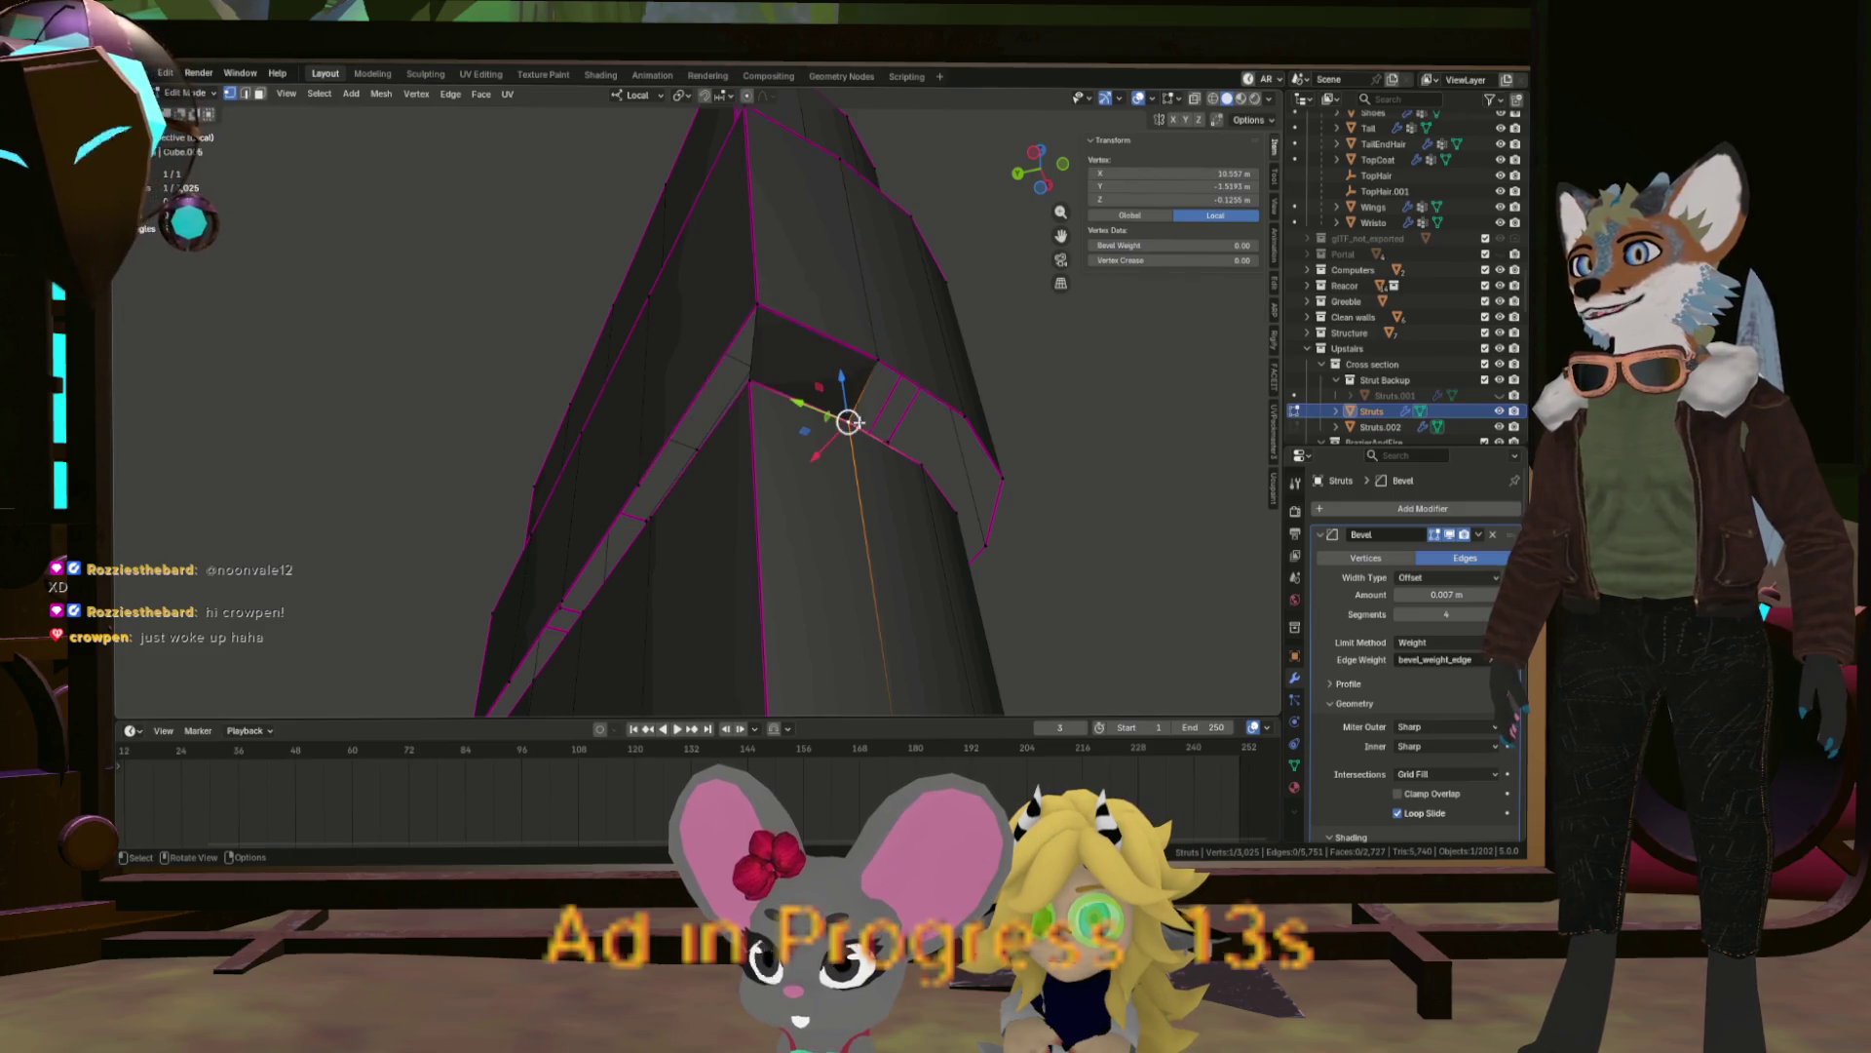
left_click_drag(931, 386, 714, 492)
scroll("up", 3)
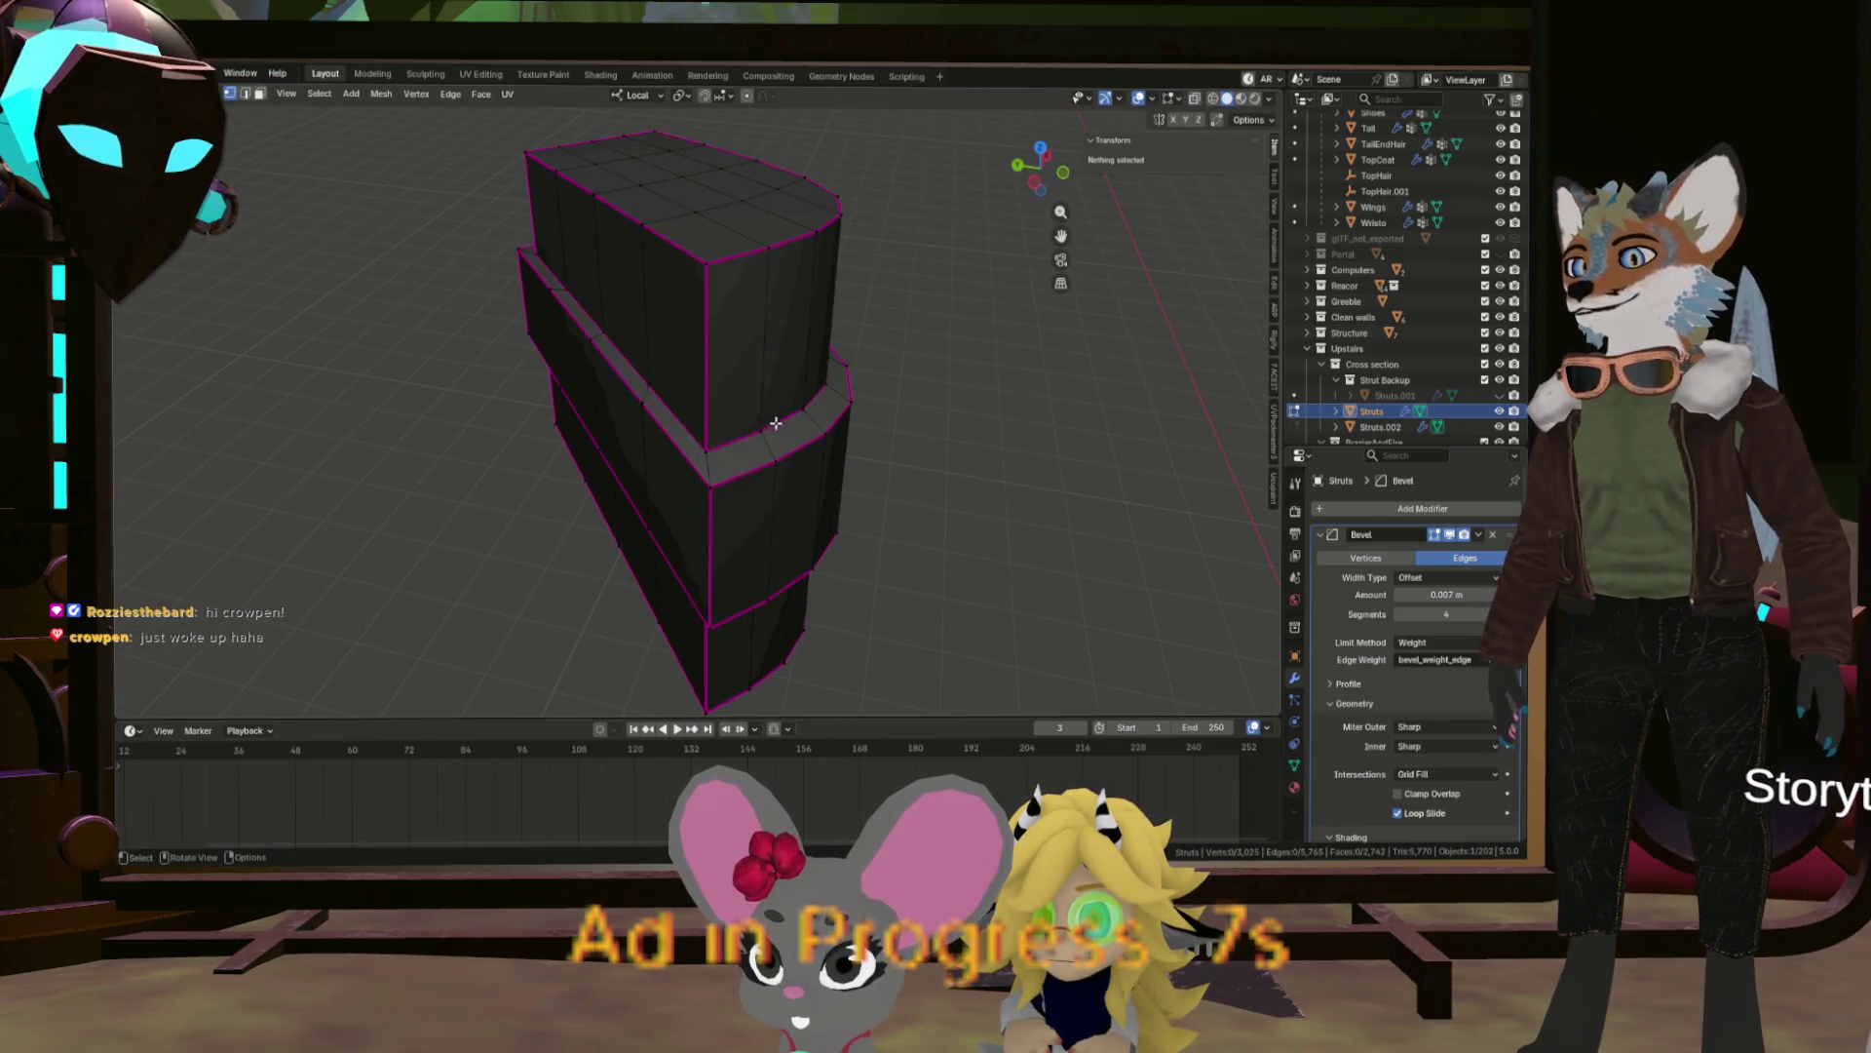
left_click(795, 411)
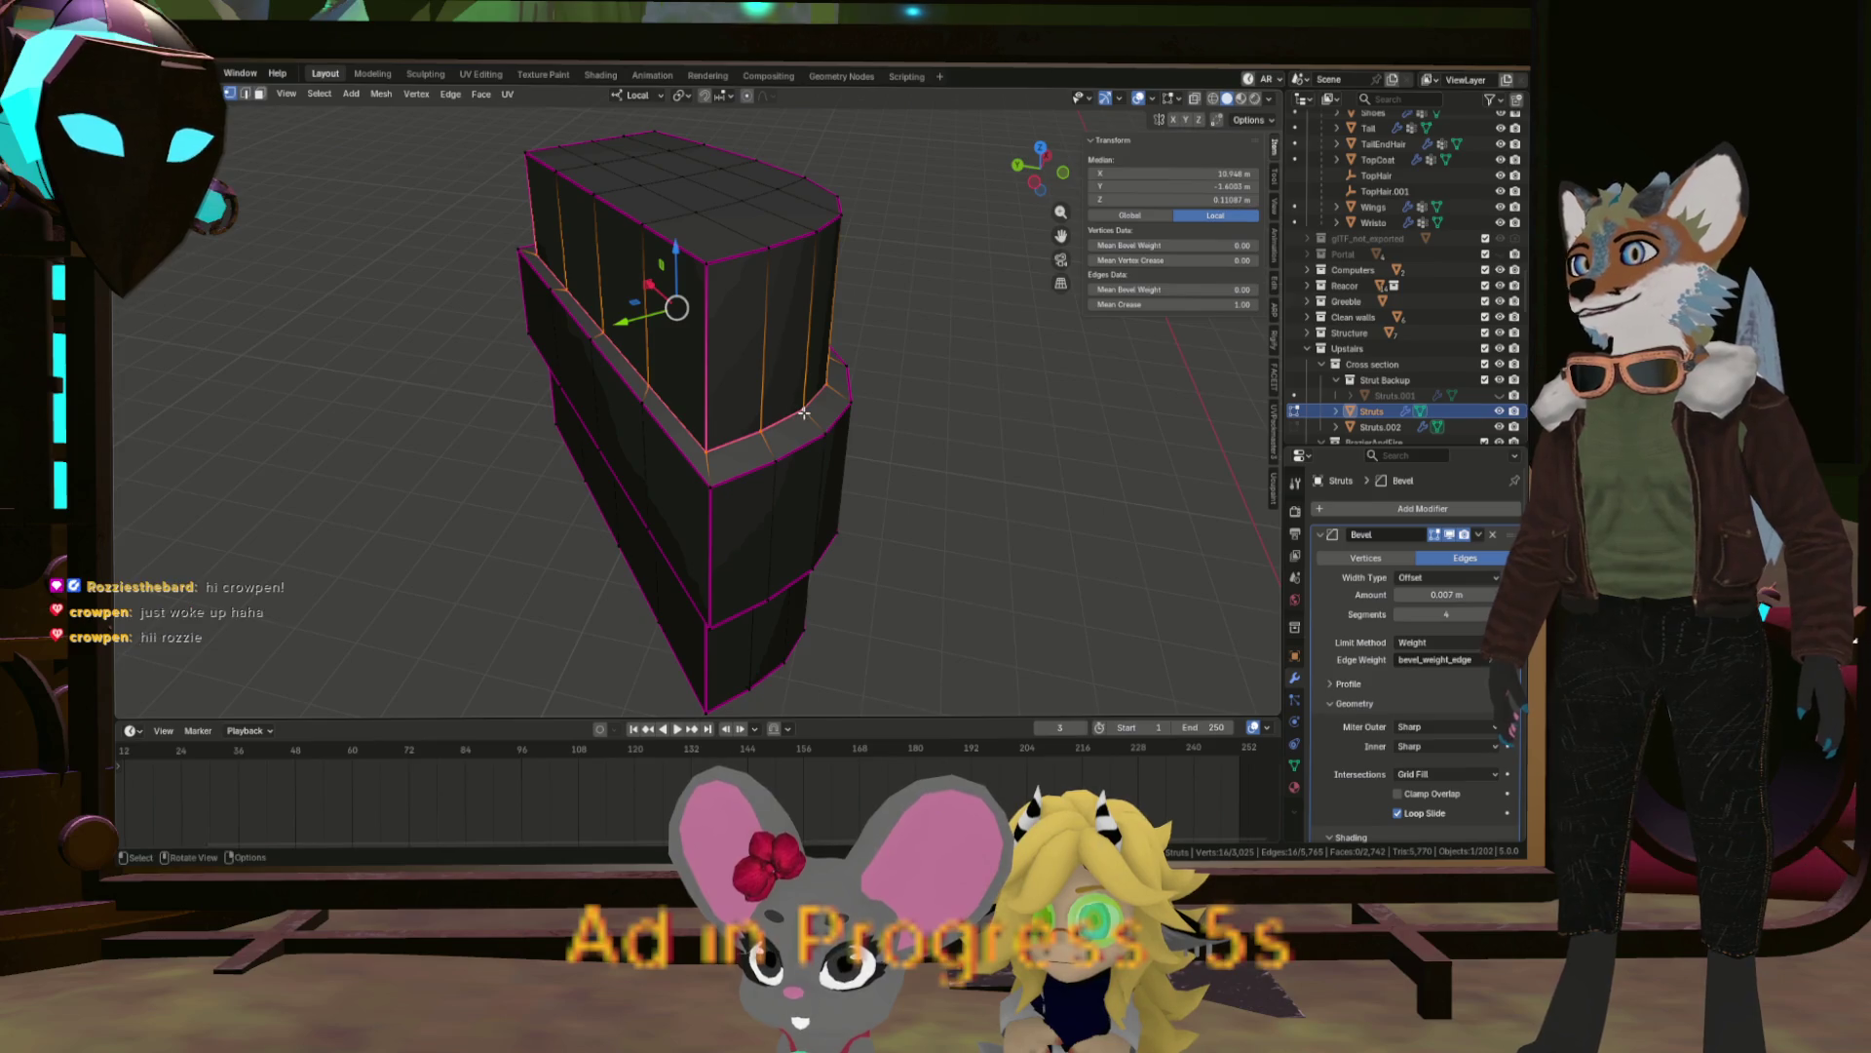
left_click_drag(769, 421, 777, 482)
scroll("down", 3)
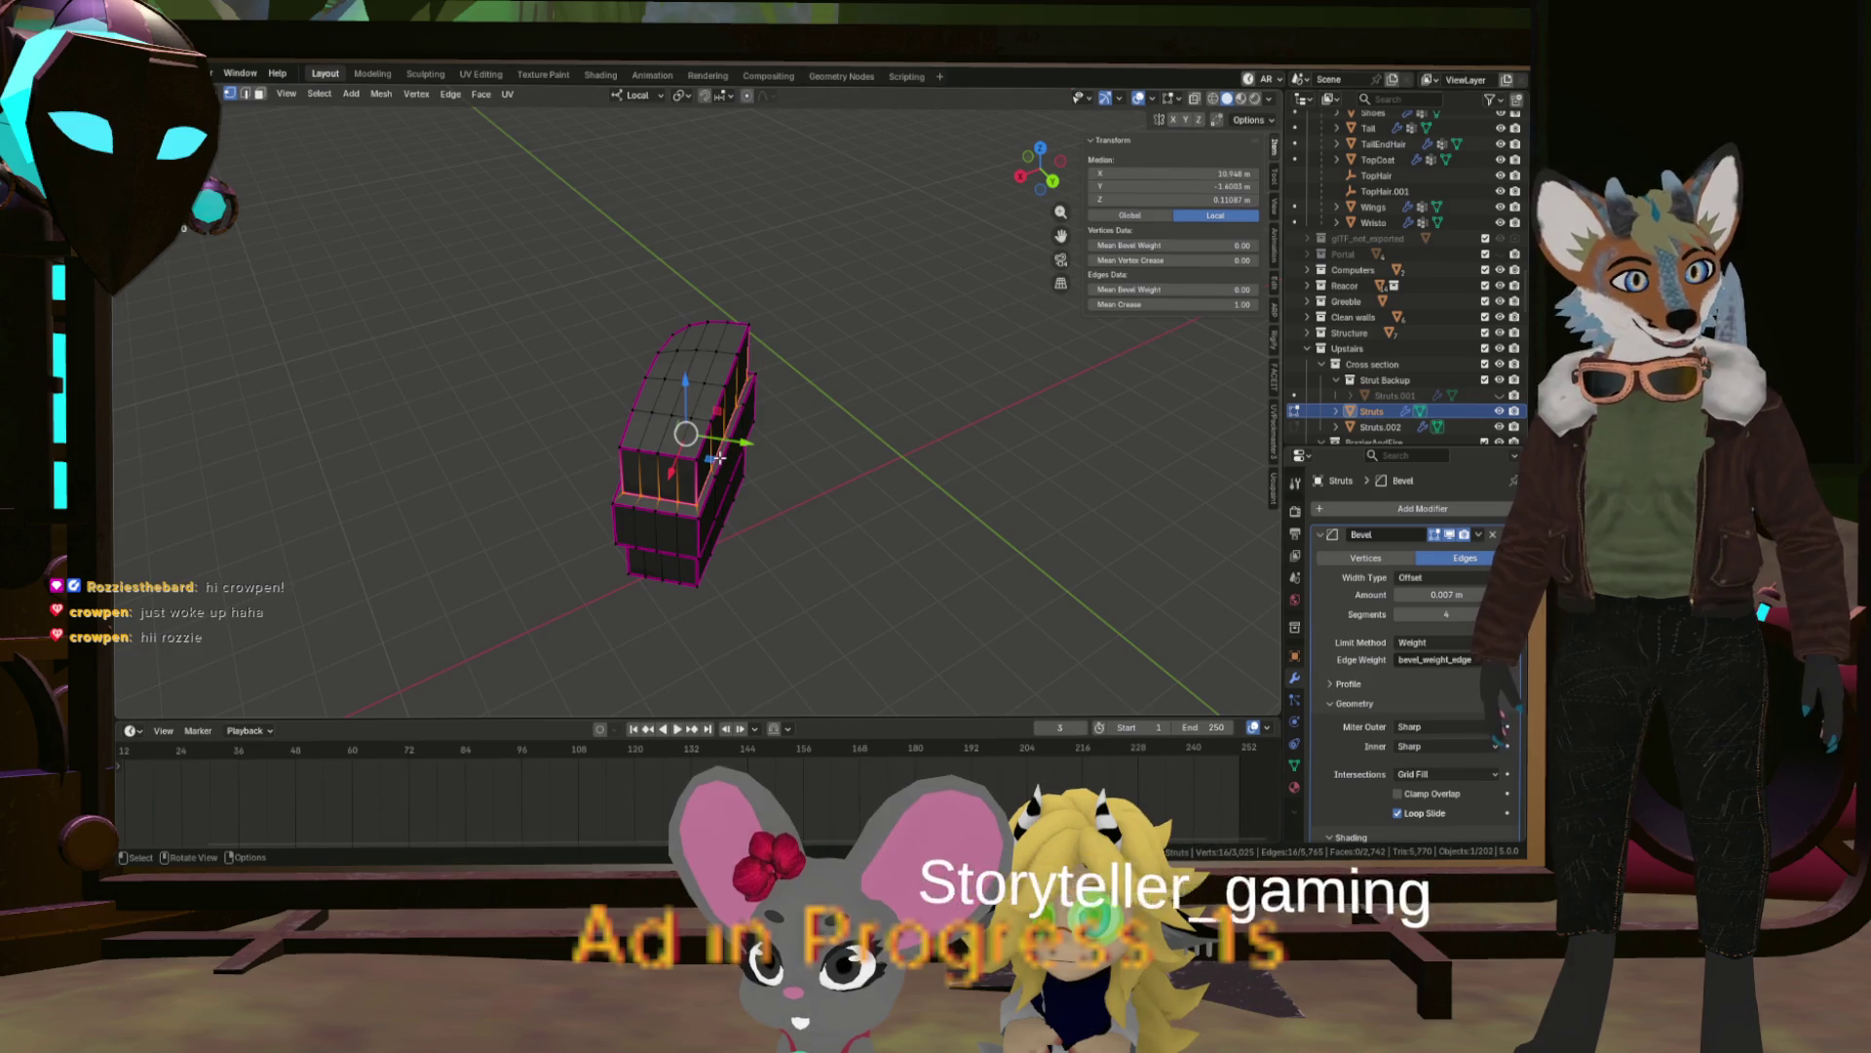
key("ctrl+e")
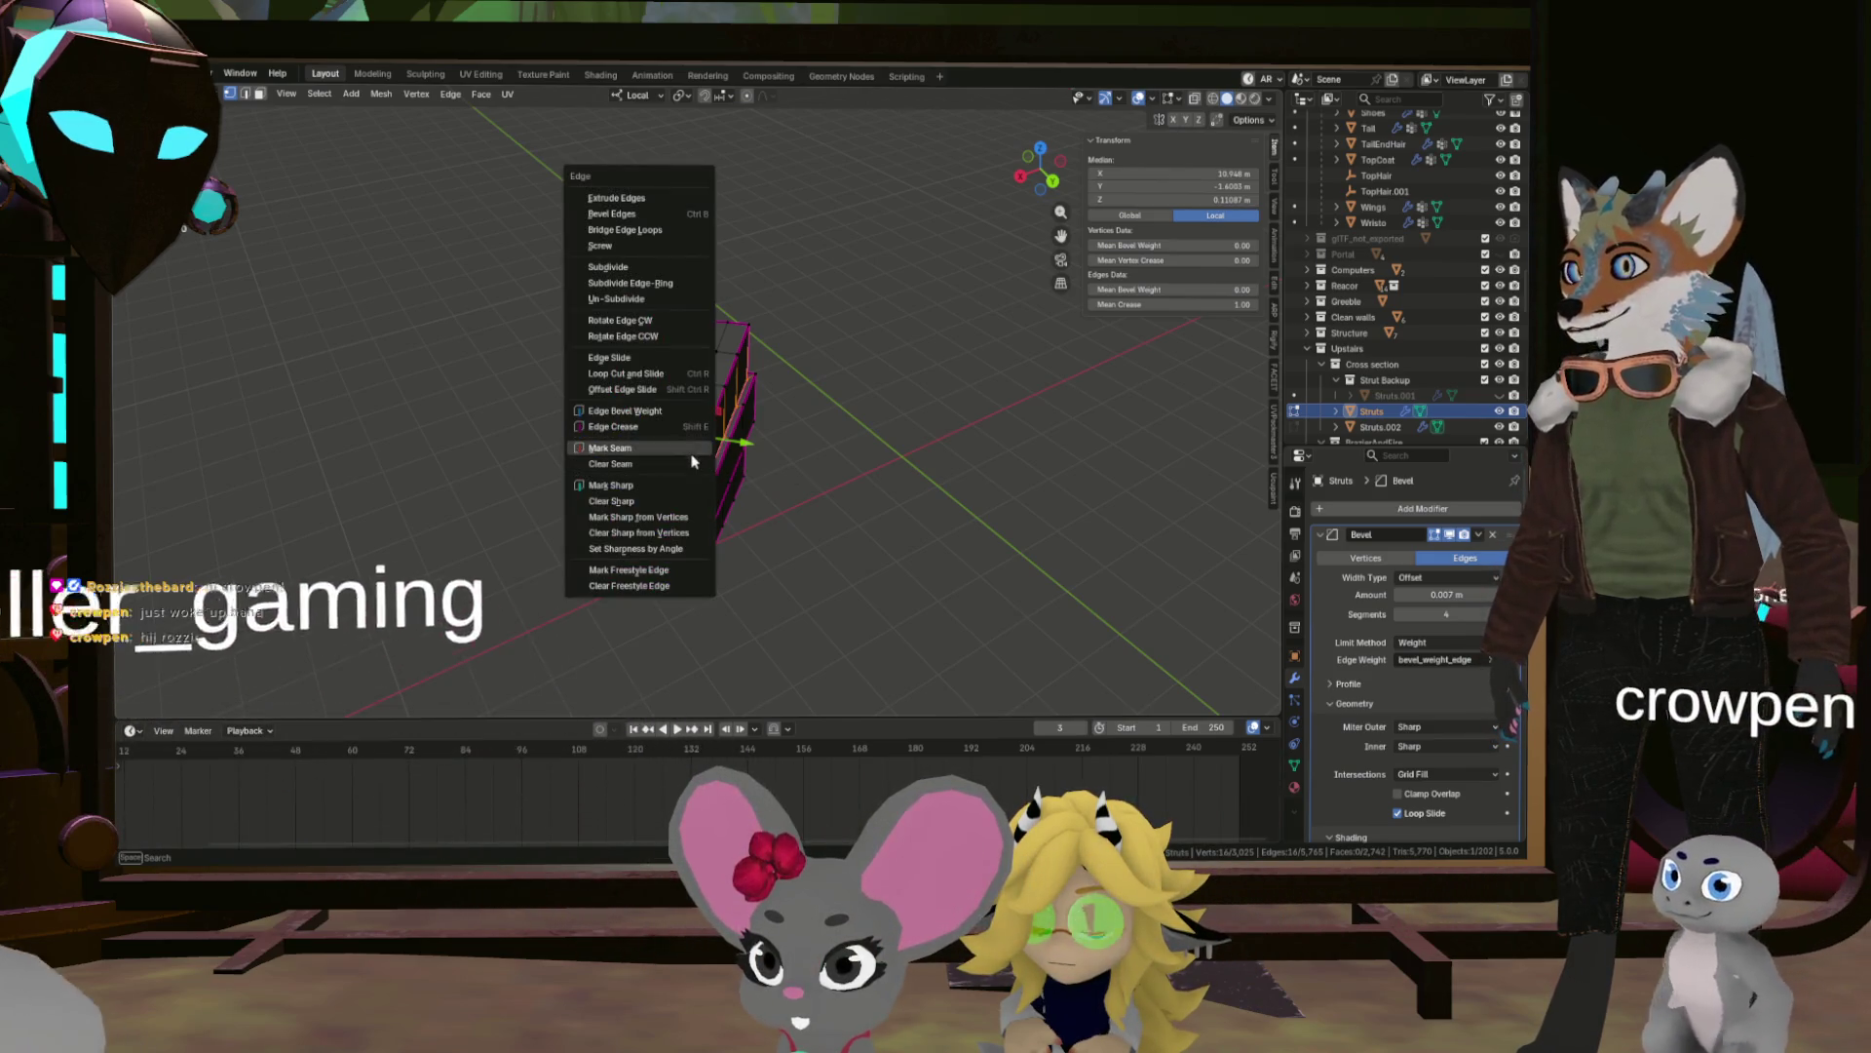
Mark the strut's two section edge loops as UV seams.
left_click(683, 454)
scroll("up", 3)
left_click_drag(711, 405, 536, 424)
scroll("up", 3)
left_click(681, 368)
key("ctrl+e")
left_click(529, 417)
scroll("down", 3)
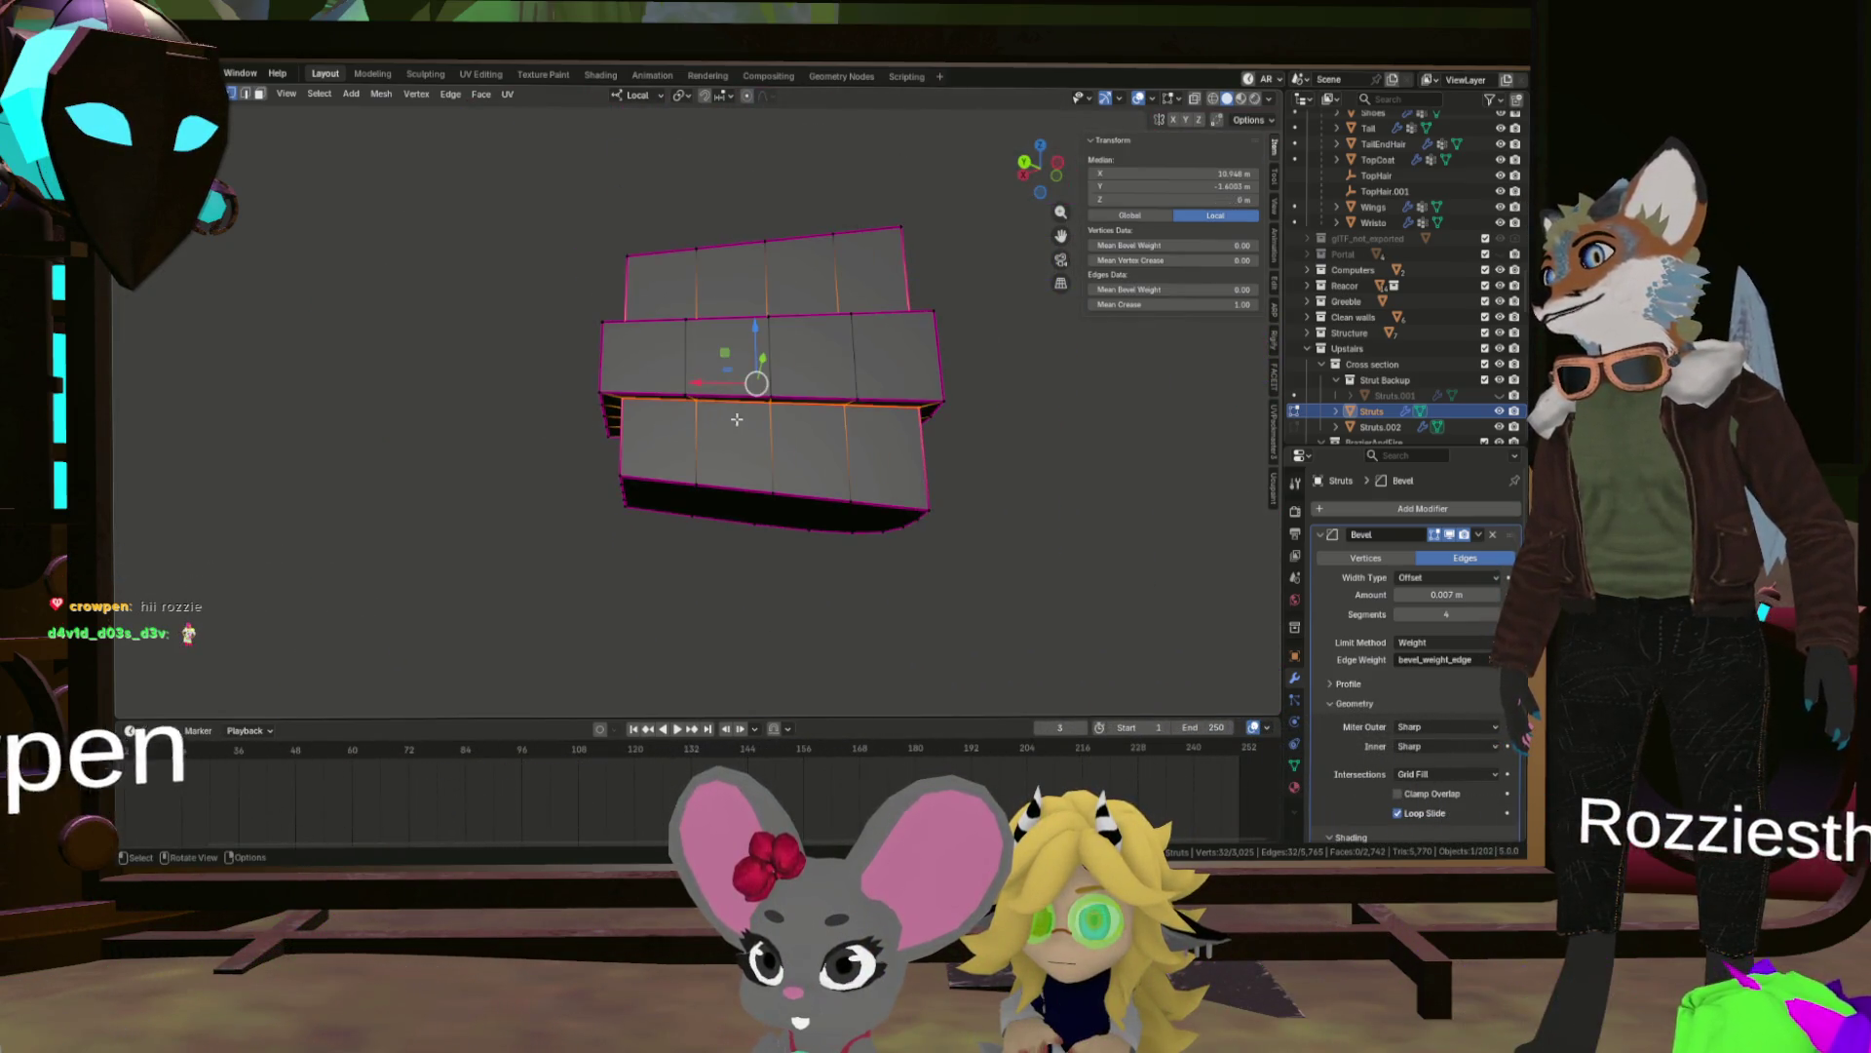
Mark a vertical shortest edge path from the strut's bottom to its top as a seam.
left_click(985, 454)
left_click_drag(985, 454, 867, 434)
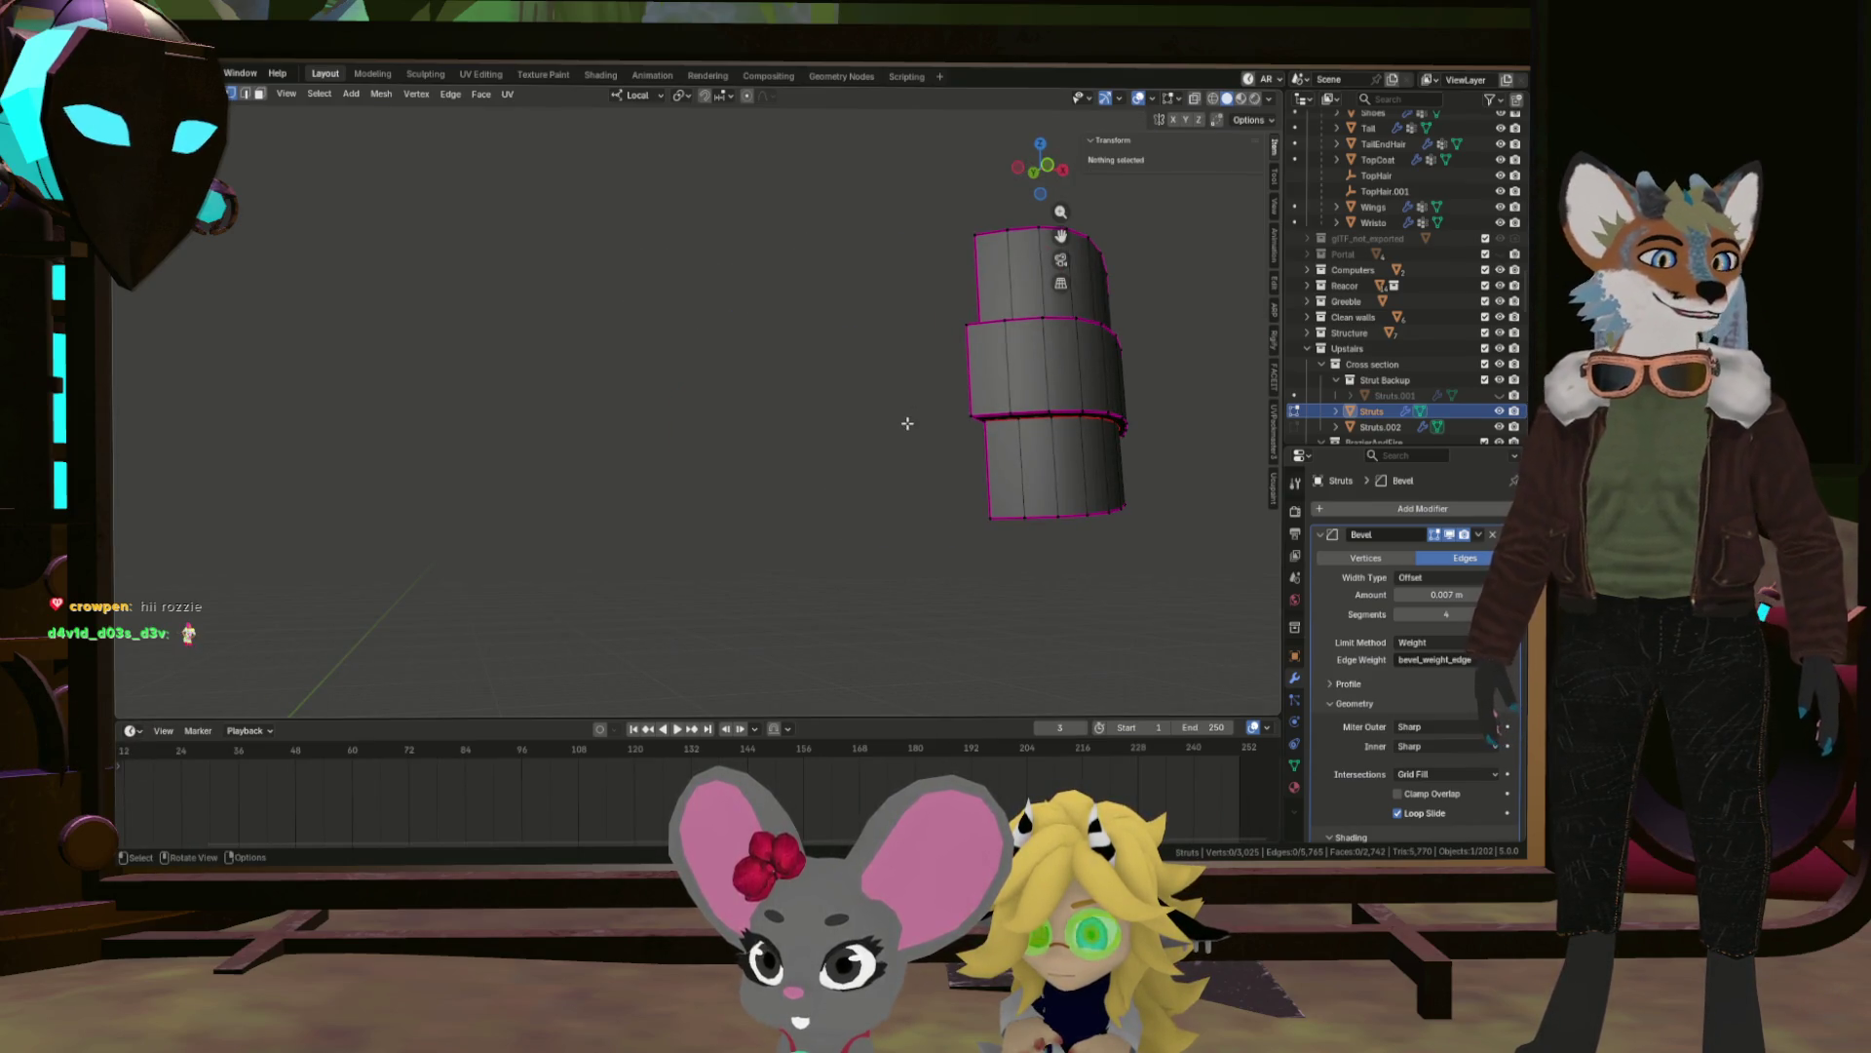
left_click_drag(1143, 370, 720, 433)
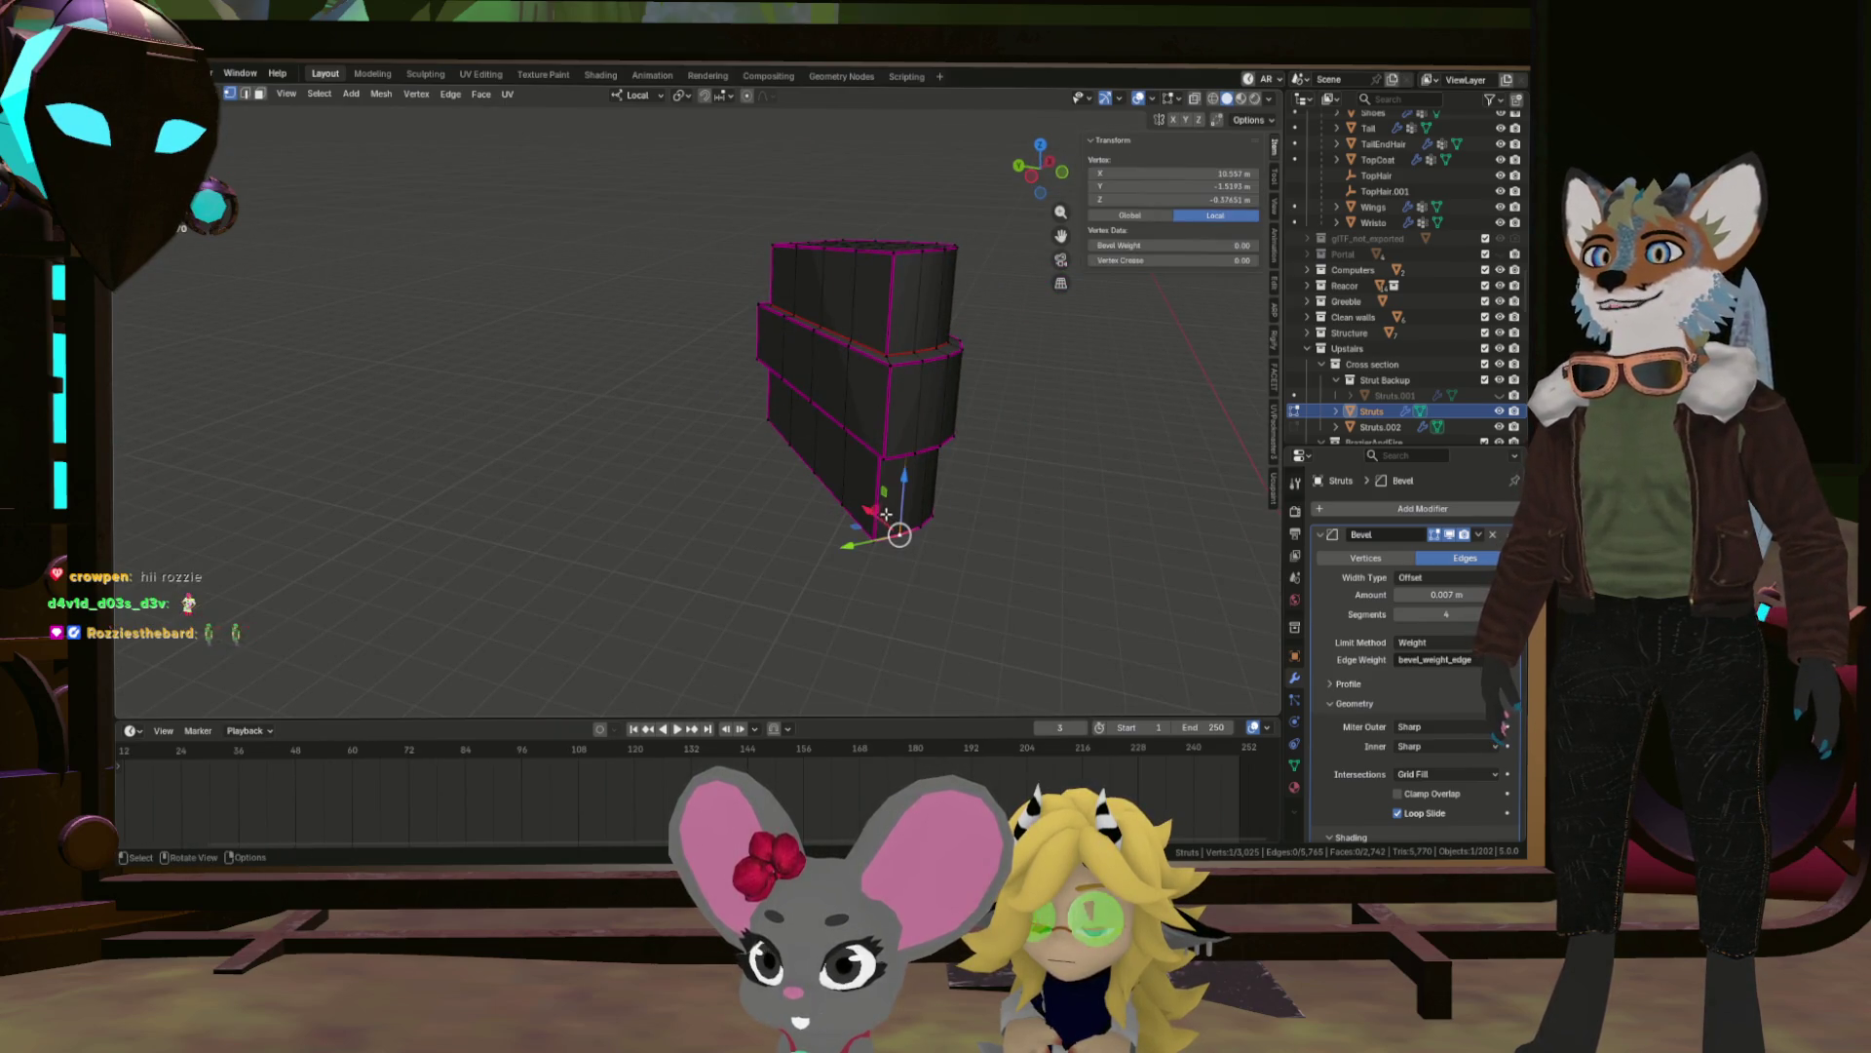
left_click(894, 256)
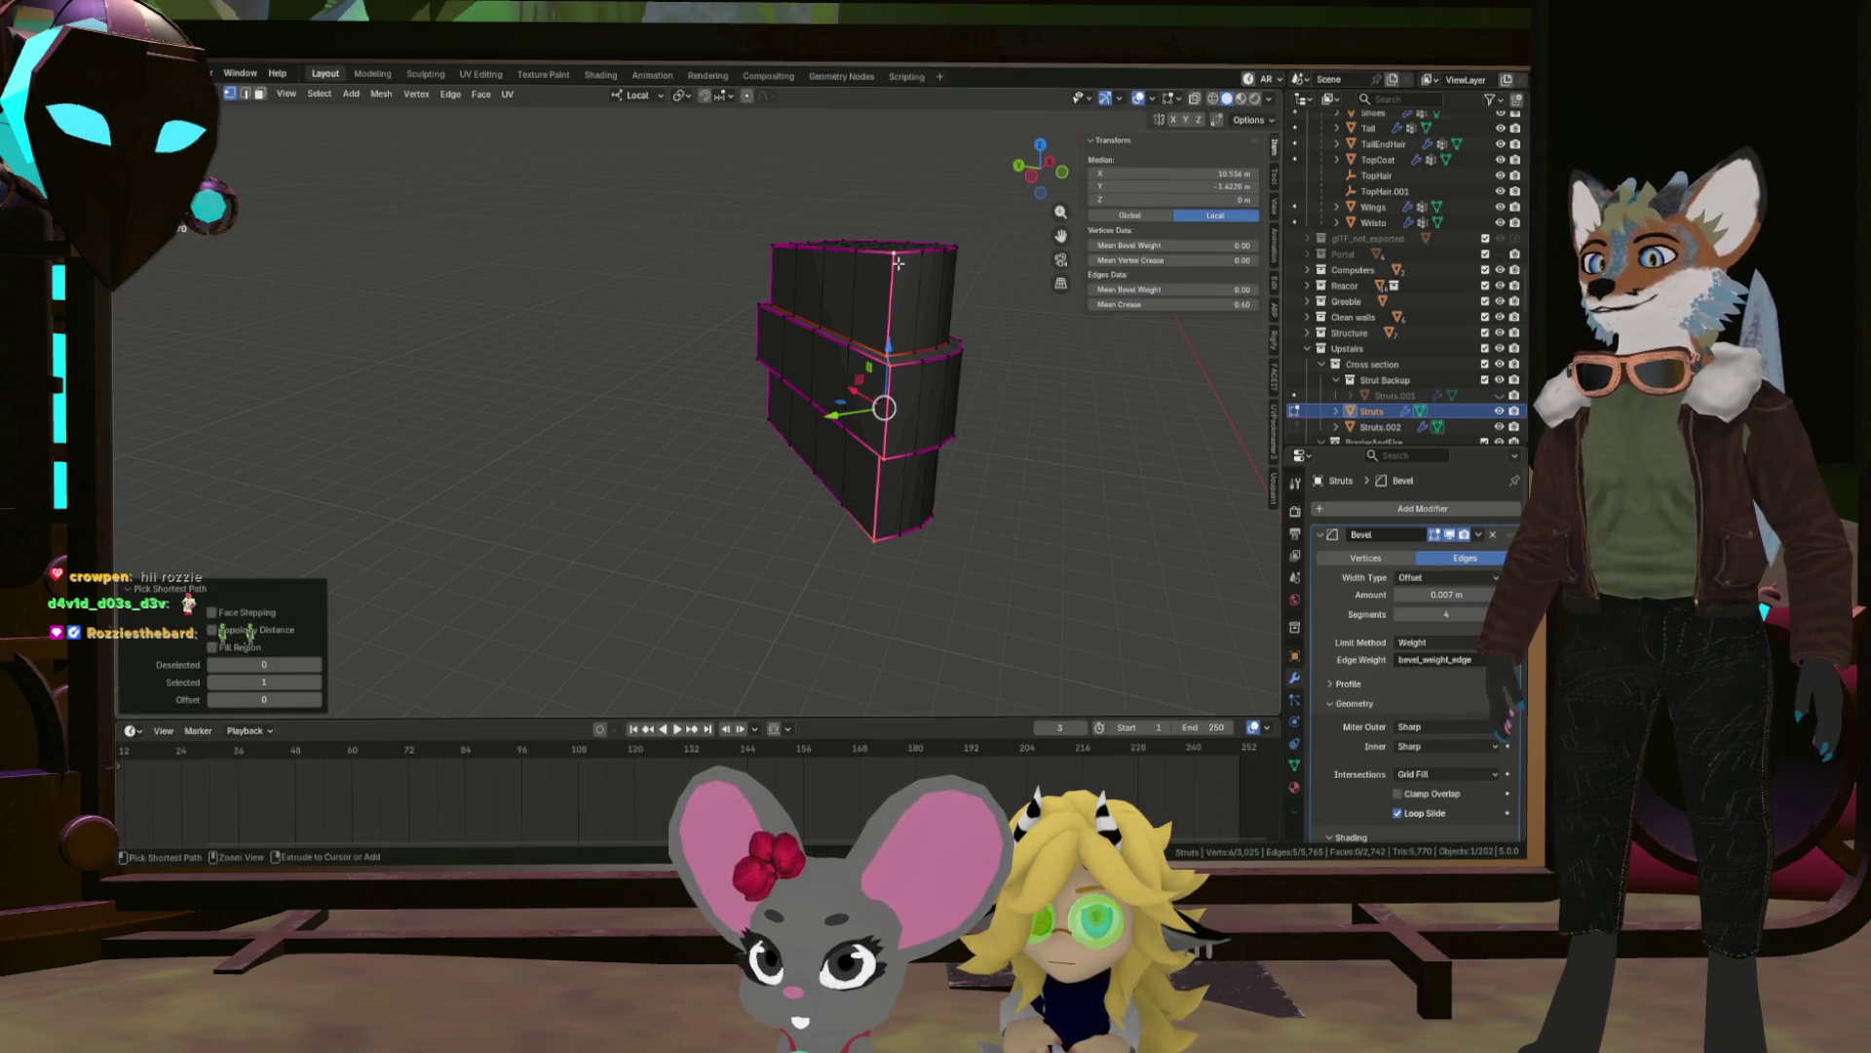
key("ctrl+e")
left_click(846, 356)
In edge select, select the whole top rim loop and mark it as a seam.
left_click_drag(846, 356, 908, 359)
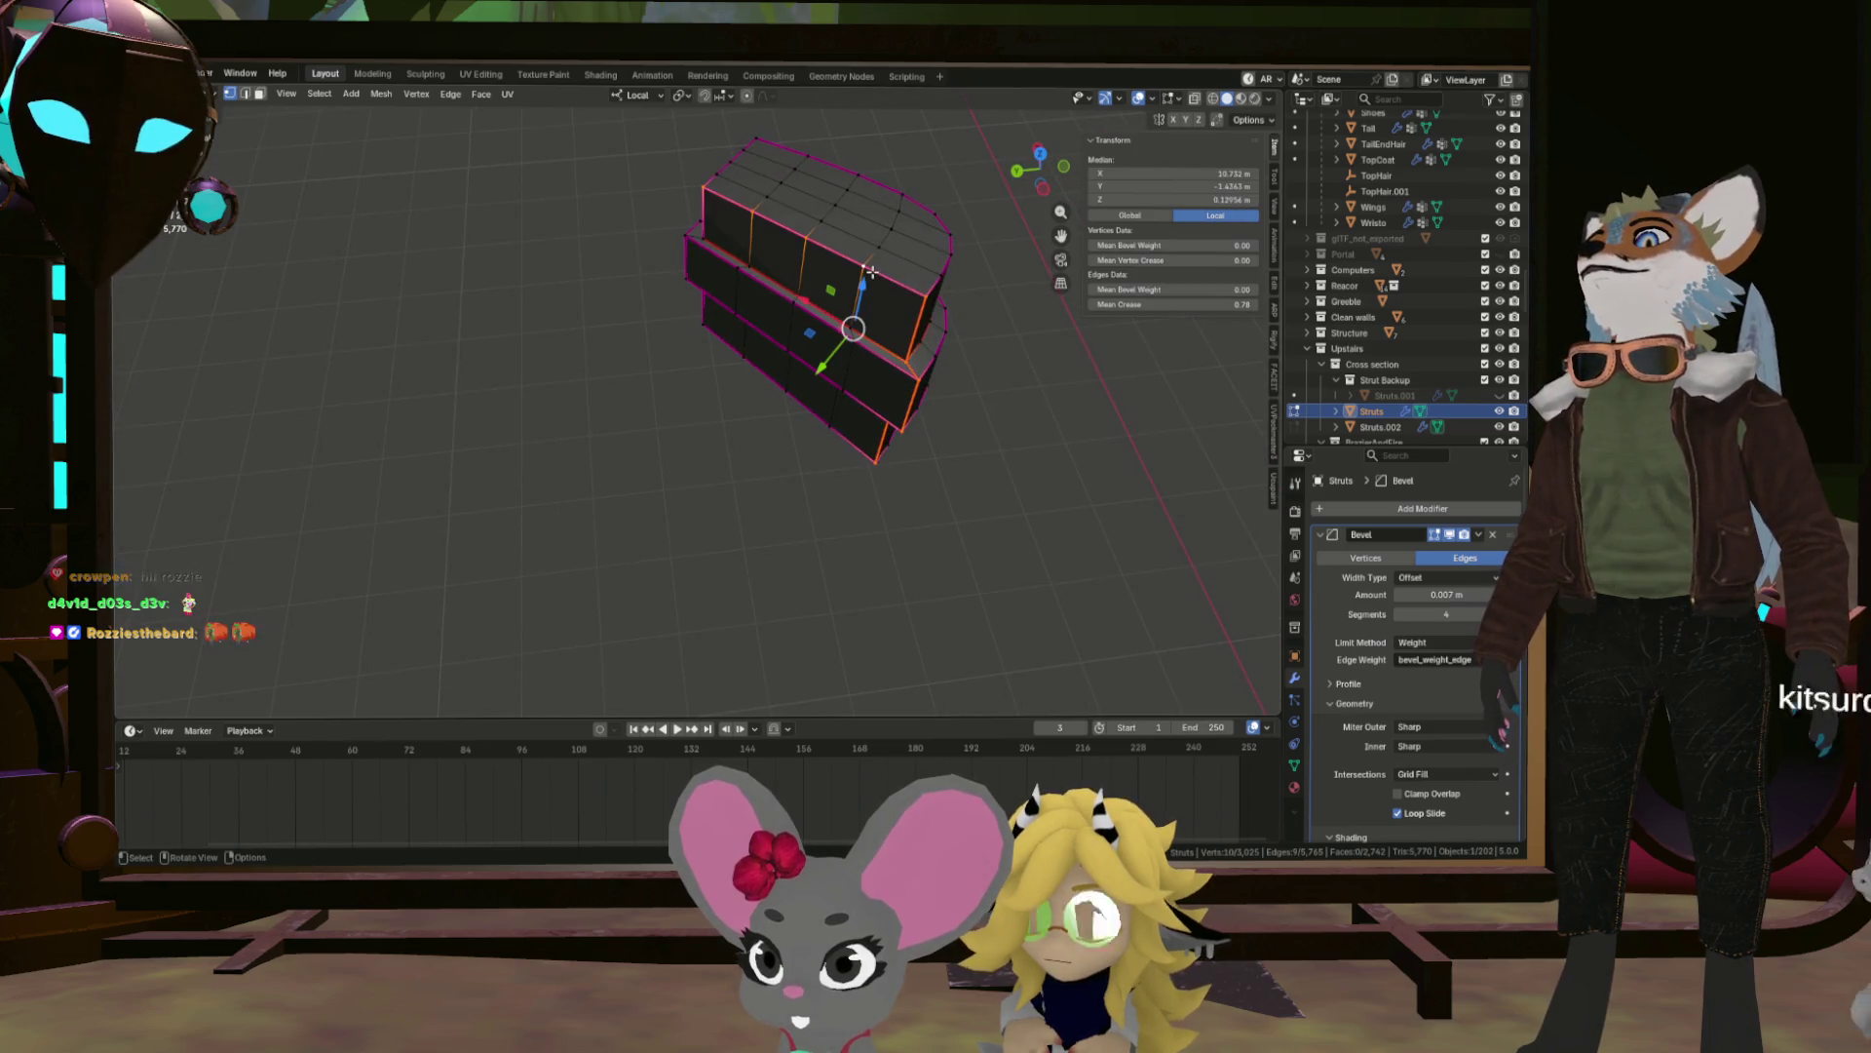
key("2")
left_click(883, 278)
left_click(716, 173)
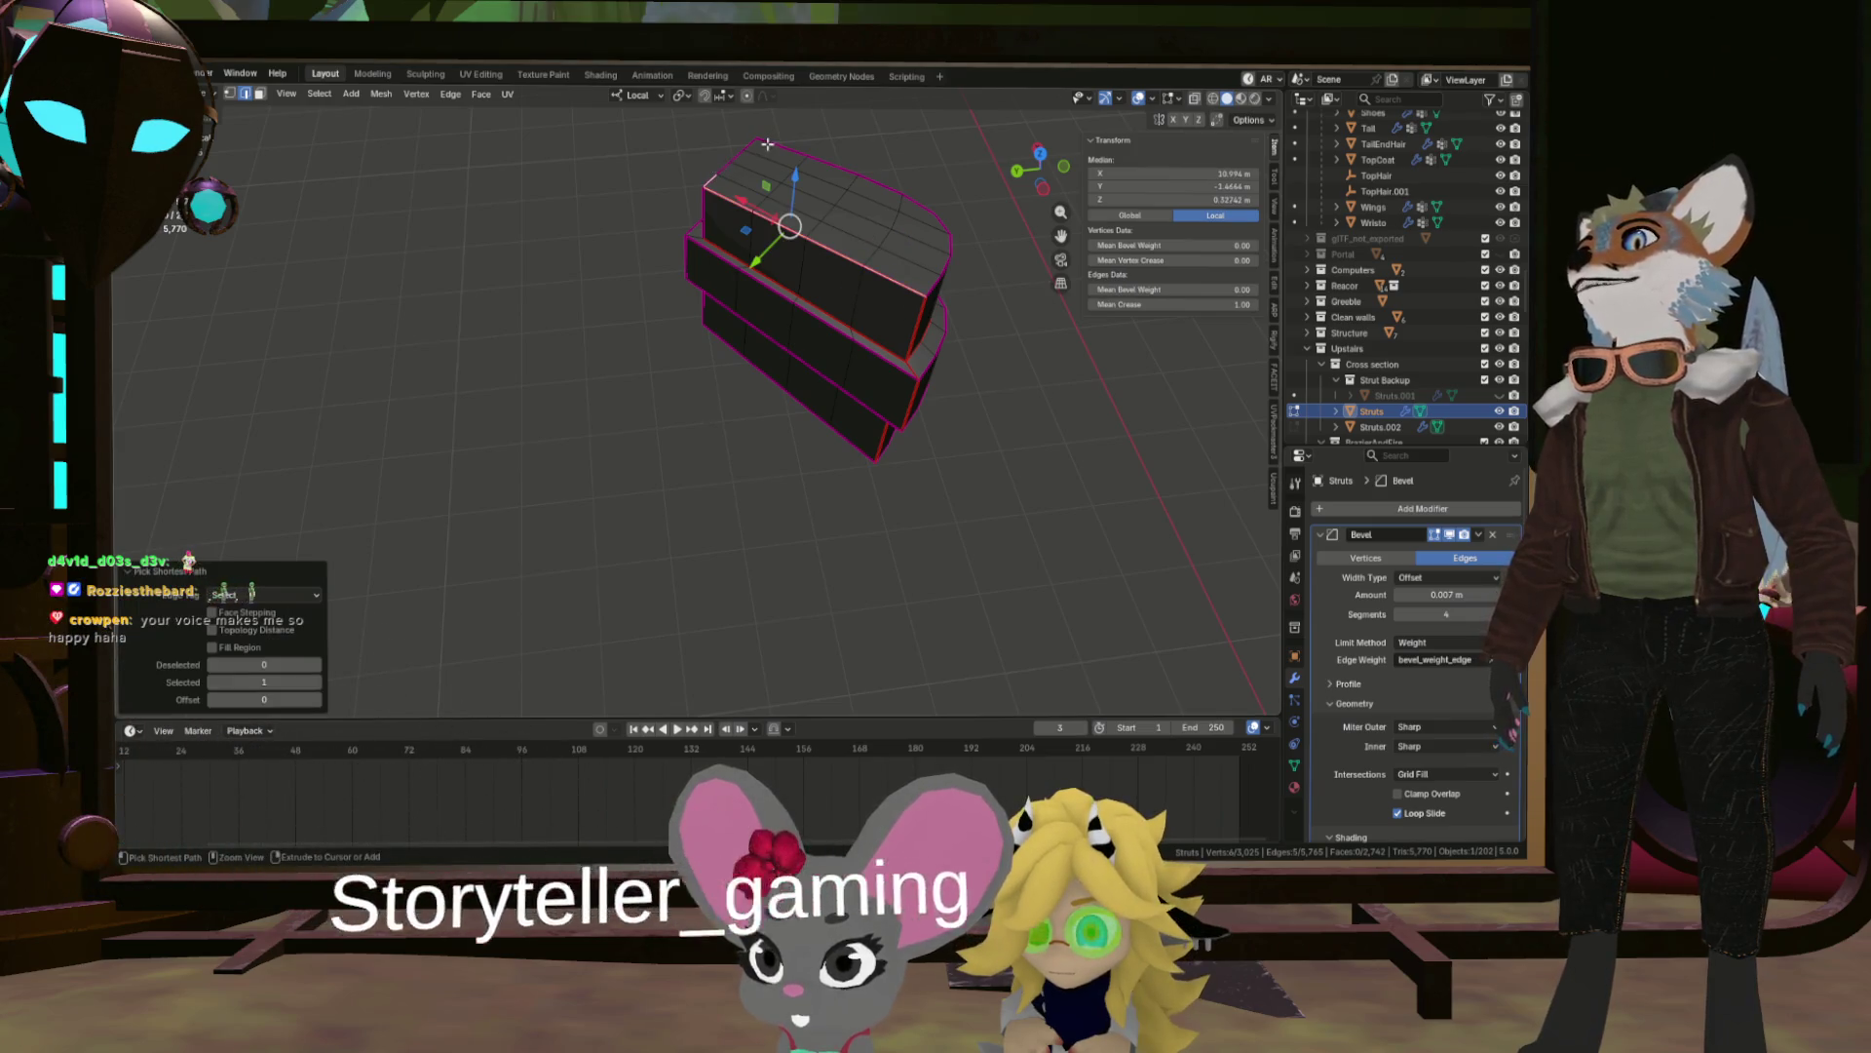
left_click(903, 185)
left_click_drag(984, 266, 926, 302)
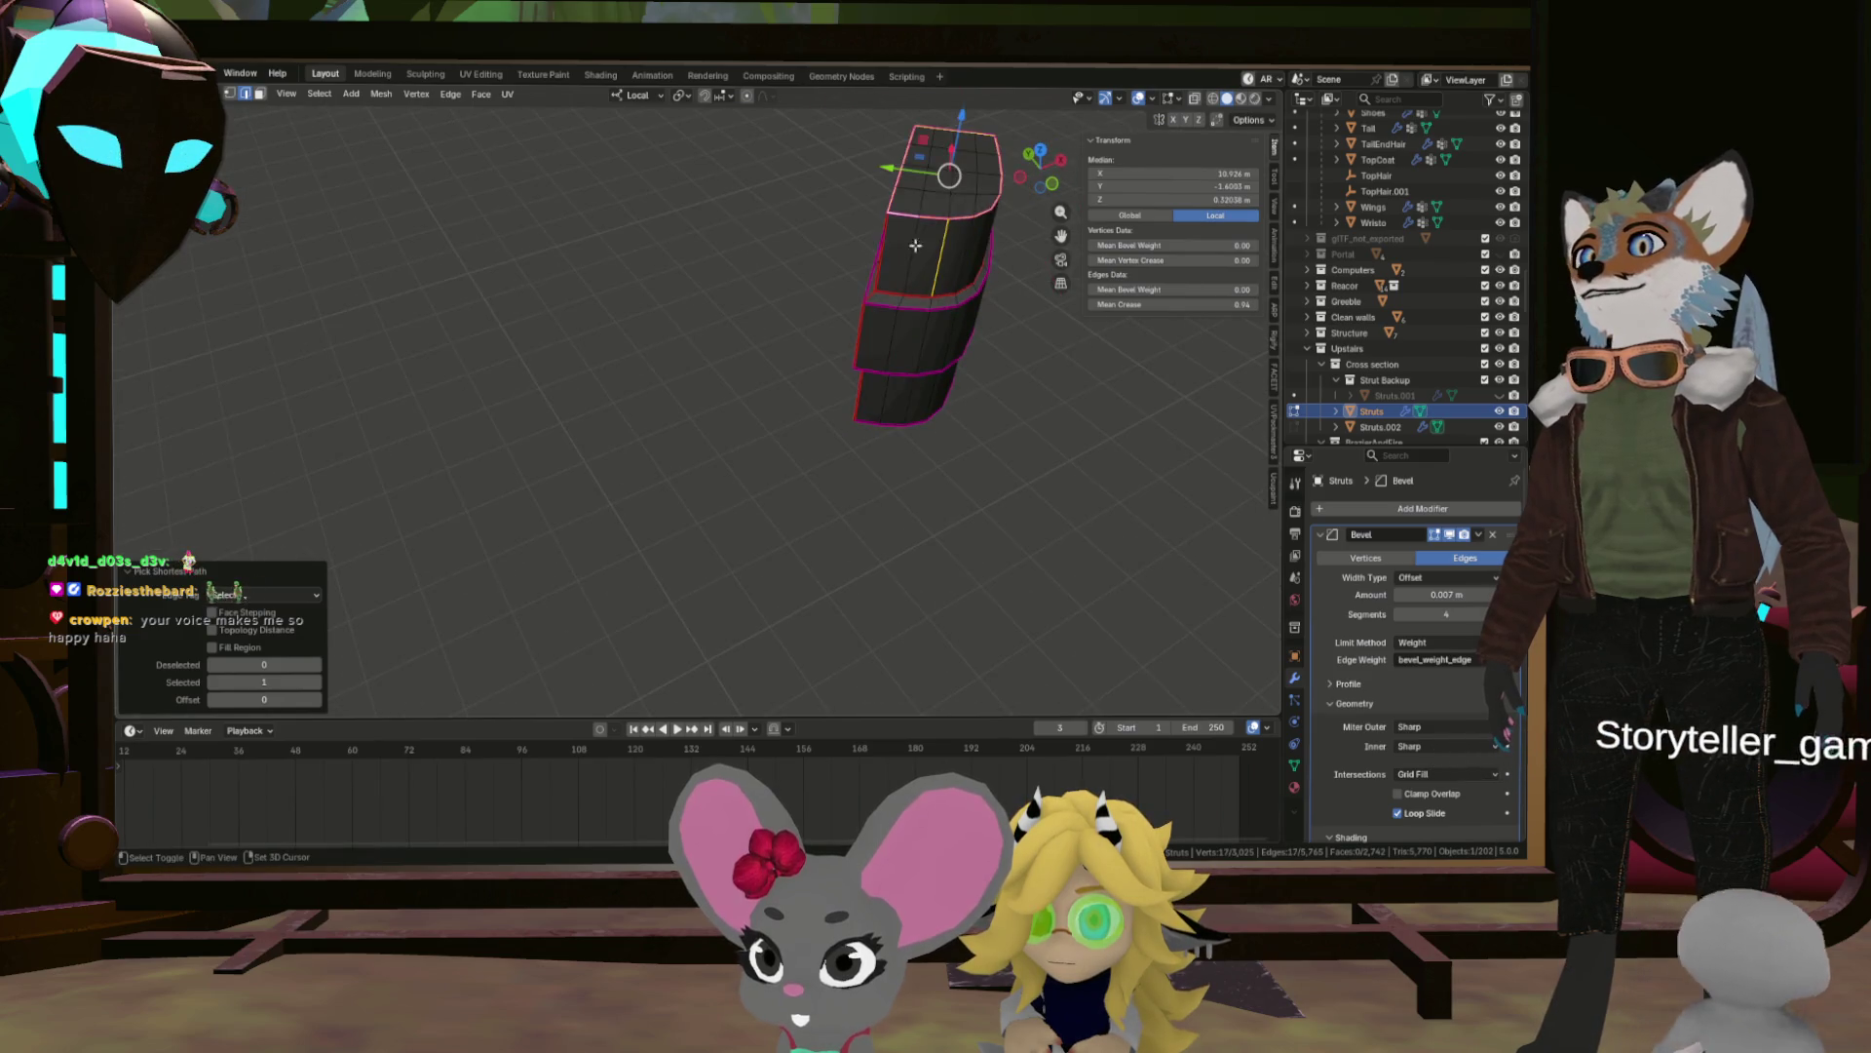
key("ctrl+e")
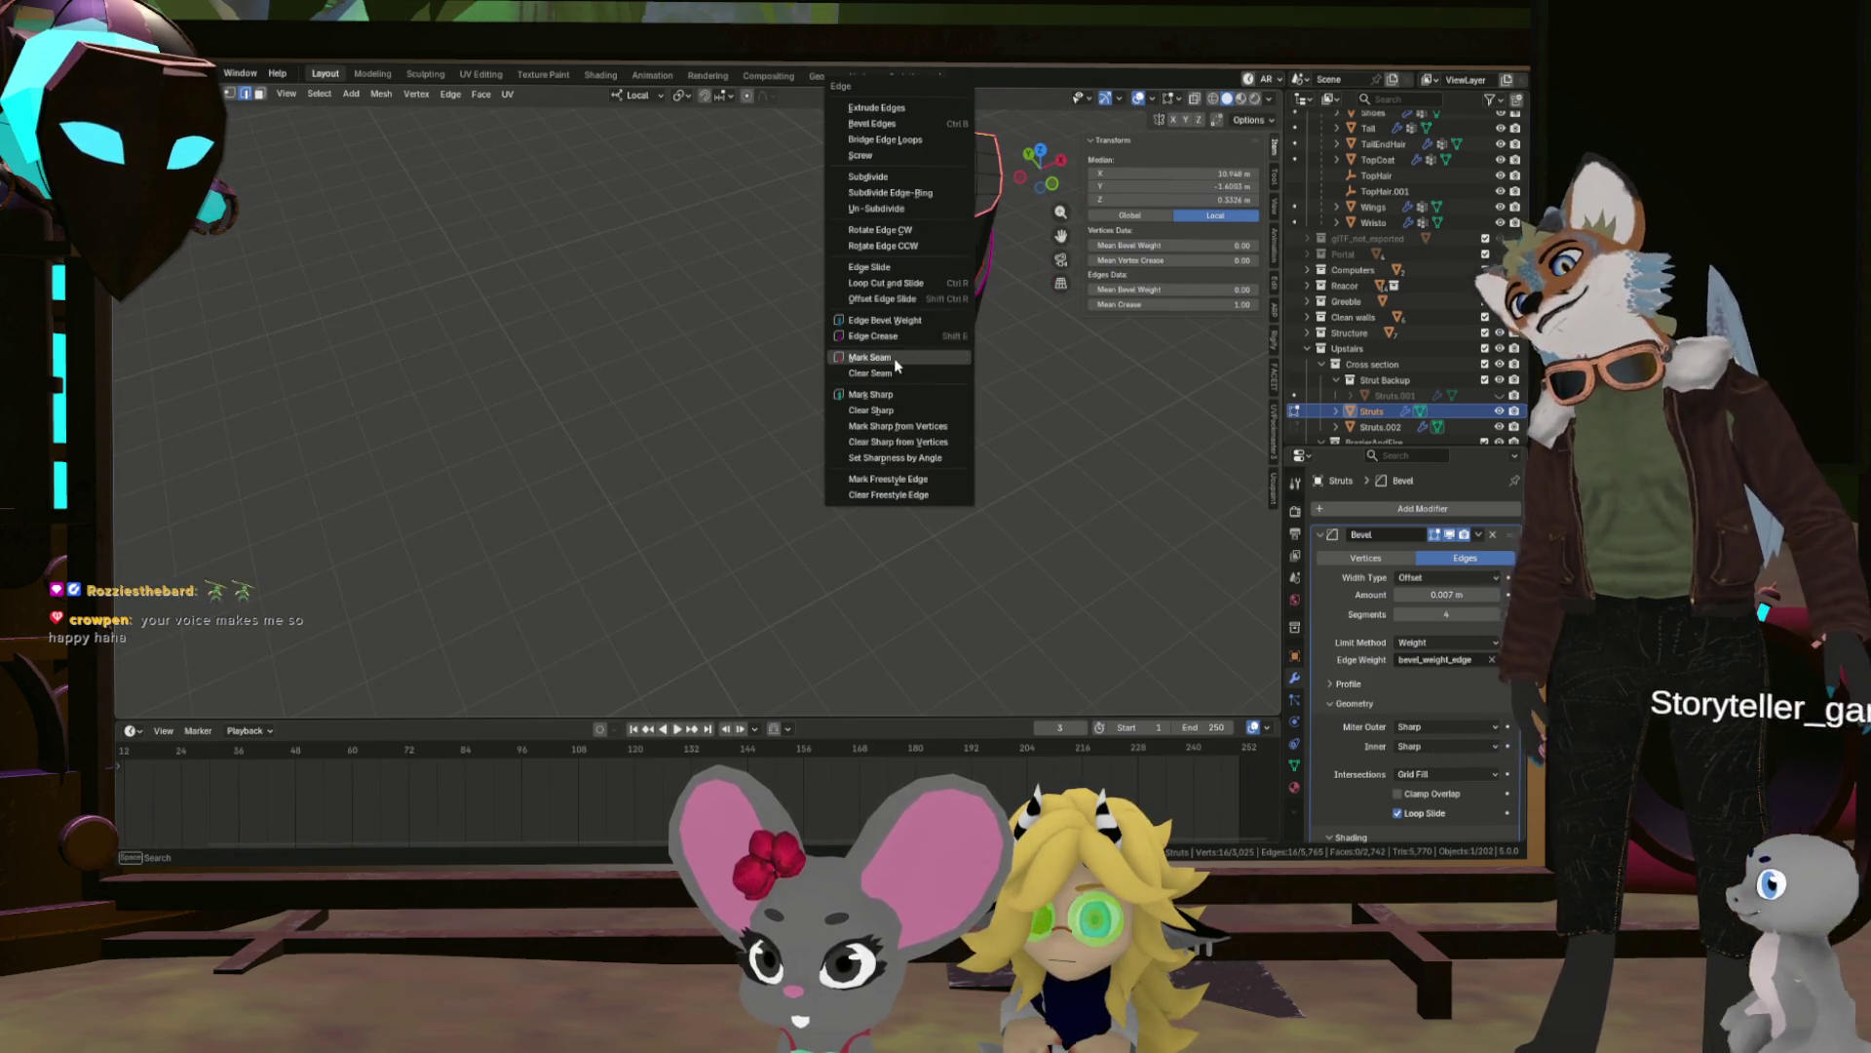
left_click(893, 357)
Select edges along the bottom rim, then clear the edge selection.
left_click_drag(898, 526, 867, 432)
left_click(867, 432)
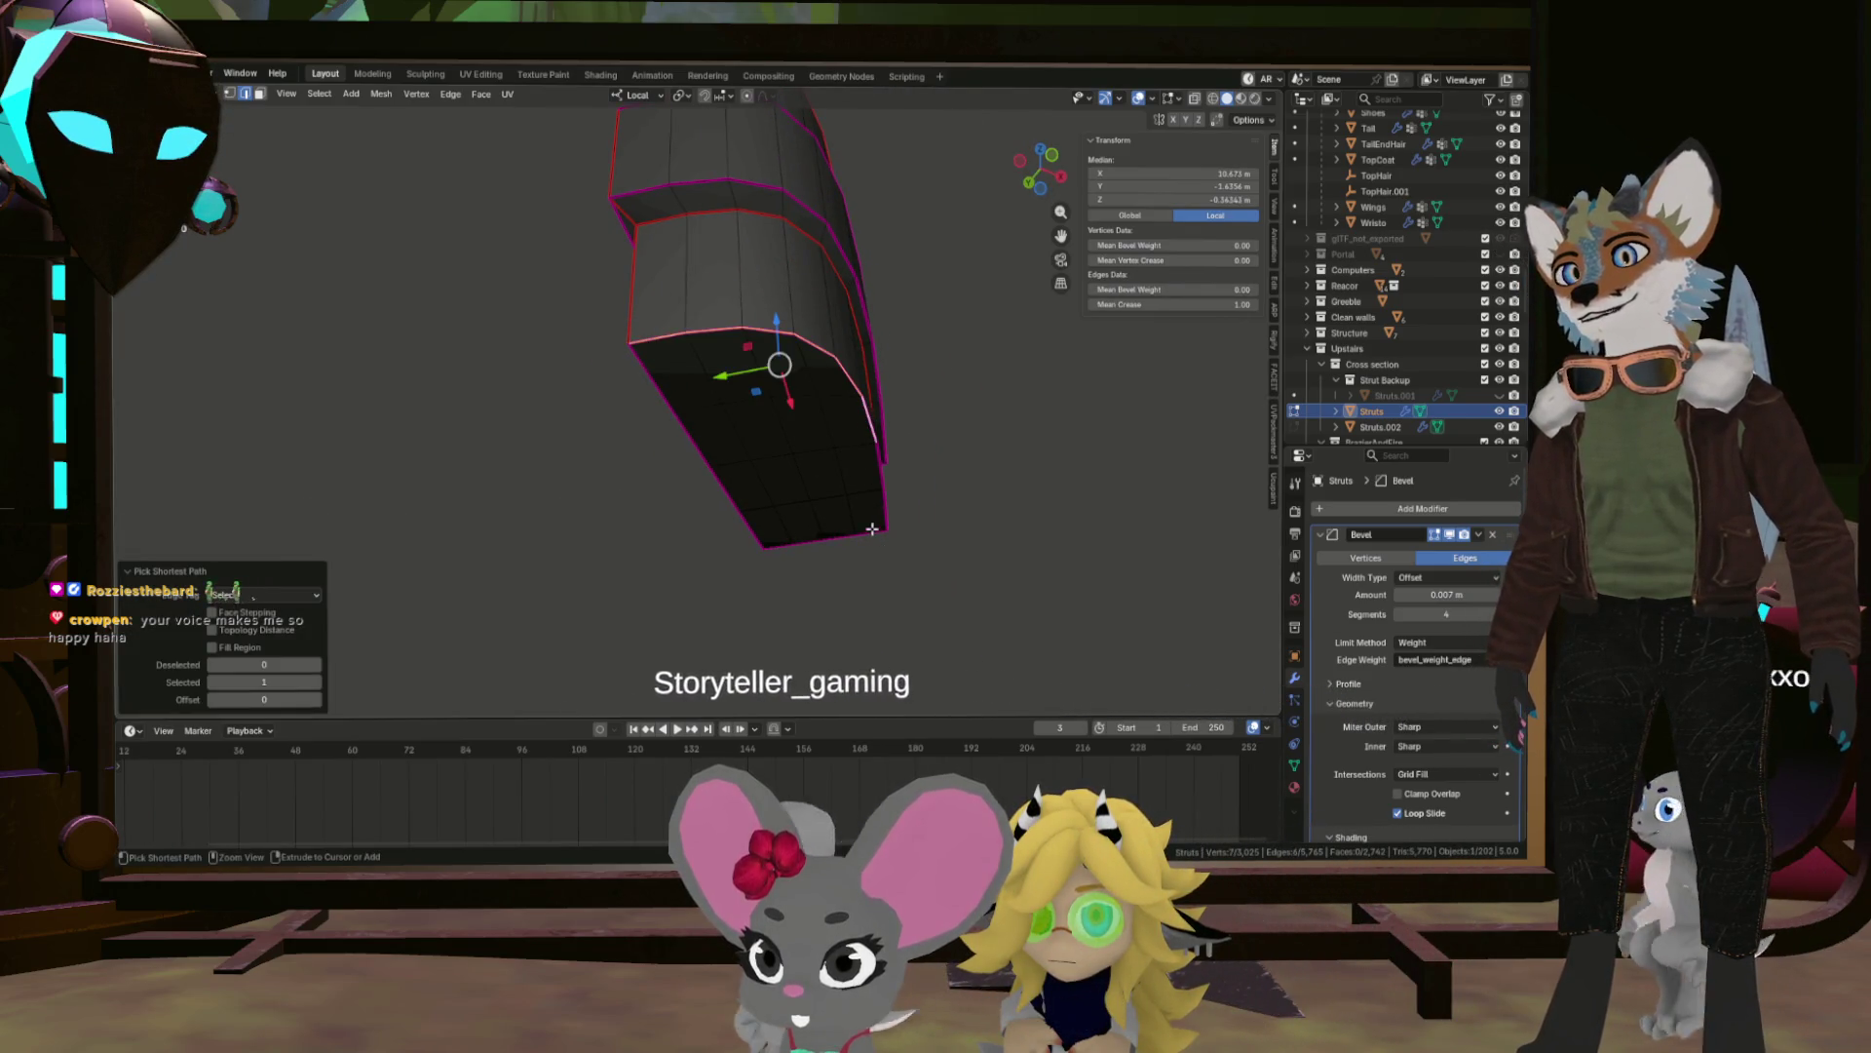
left_click(803, 535)
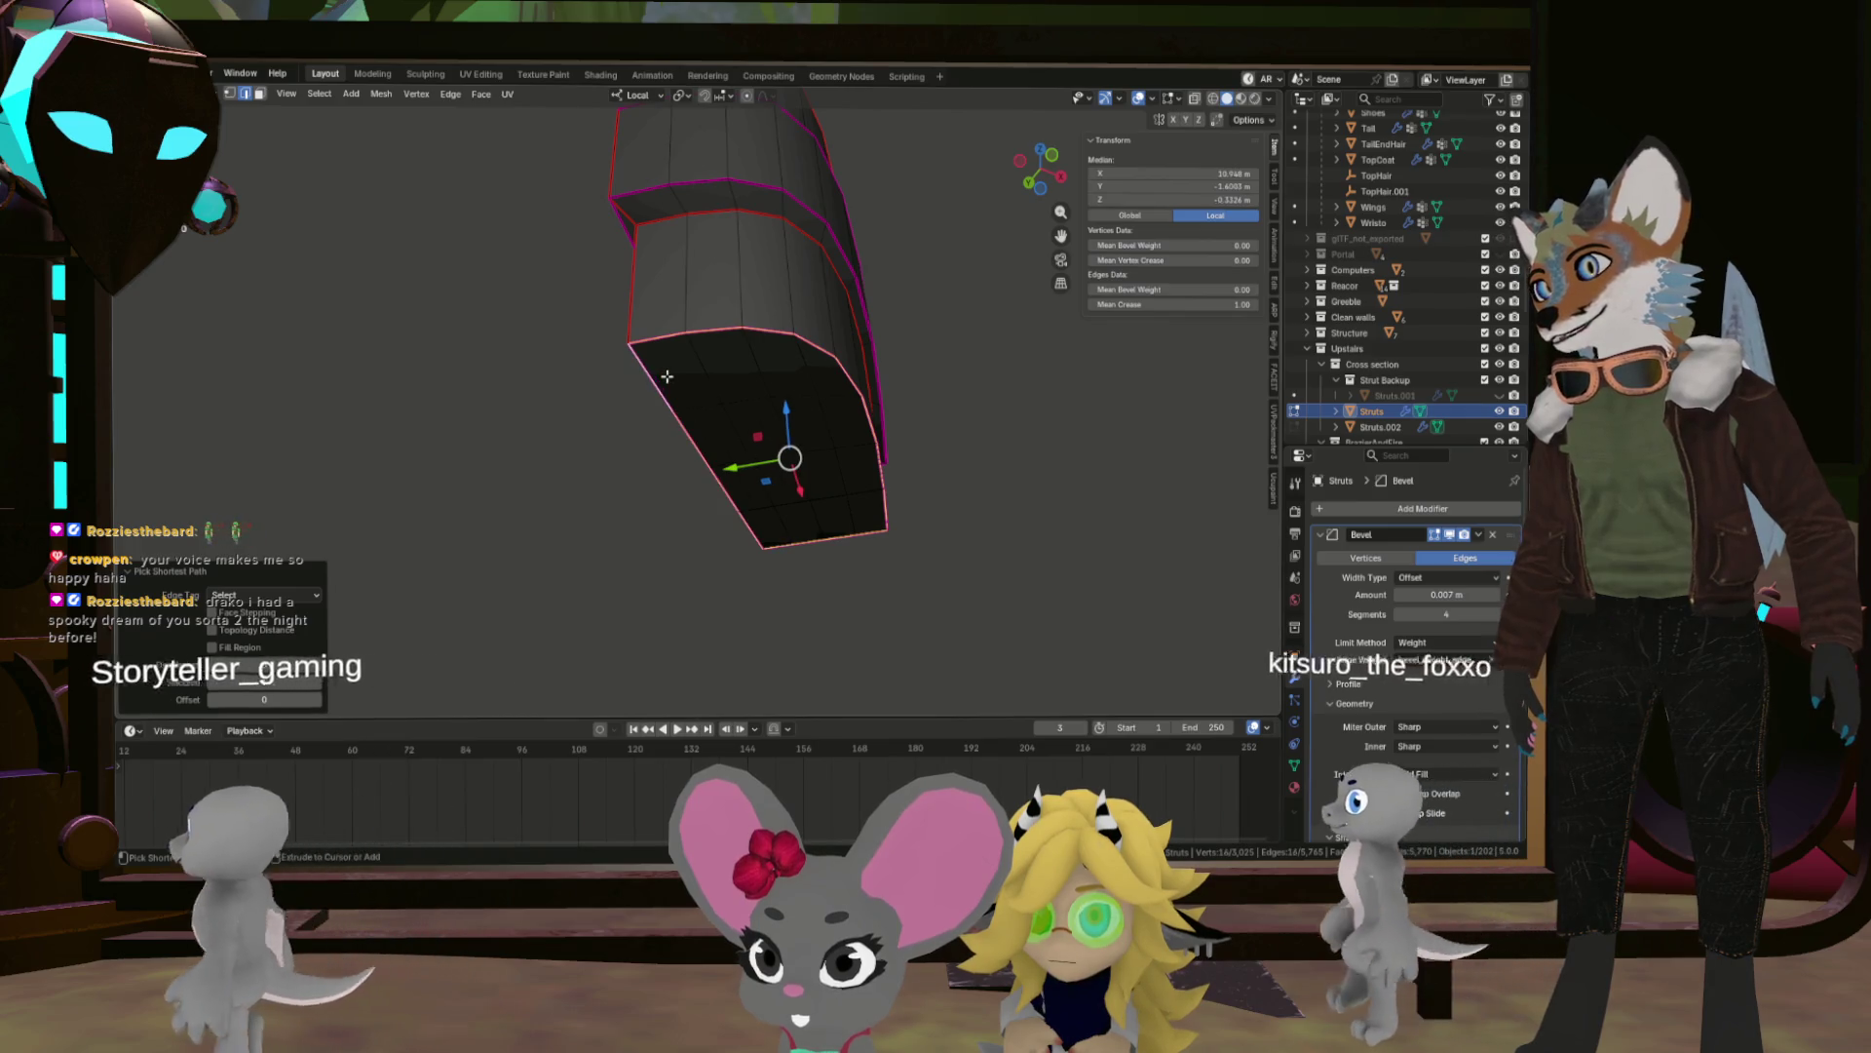
right_click(716, 386)
left_click(759, 406)
left_click_drag(759, 406, 906, 390)
scroll("down", 3)
key("alt+a")
scroll("up", 3)
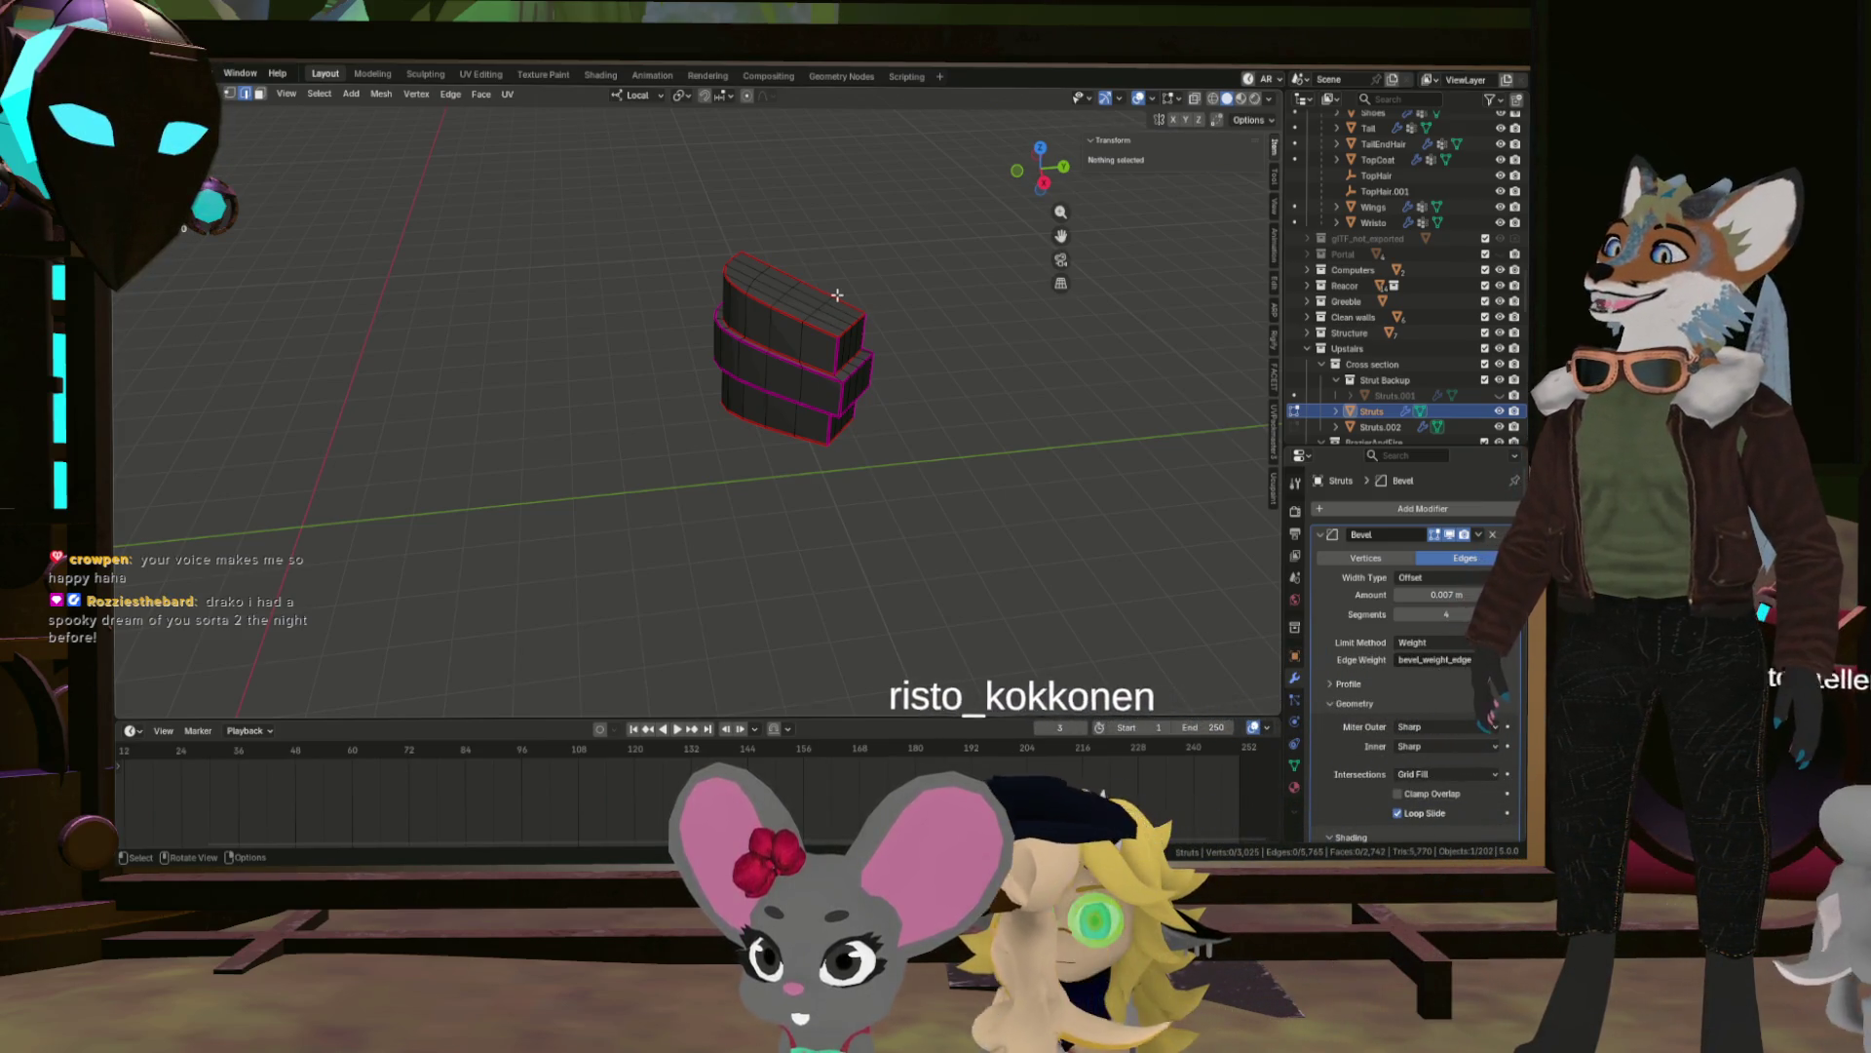
Orbit out and reveal all hidden strut geometry with Alt+H.
left_click_drag(753, 368, 870, 328)
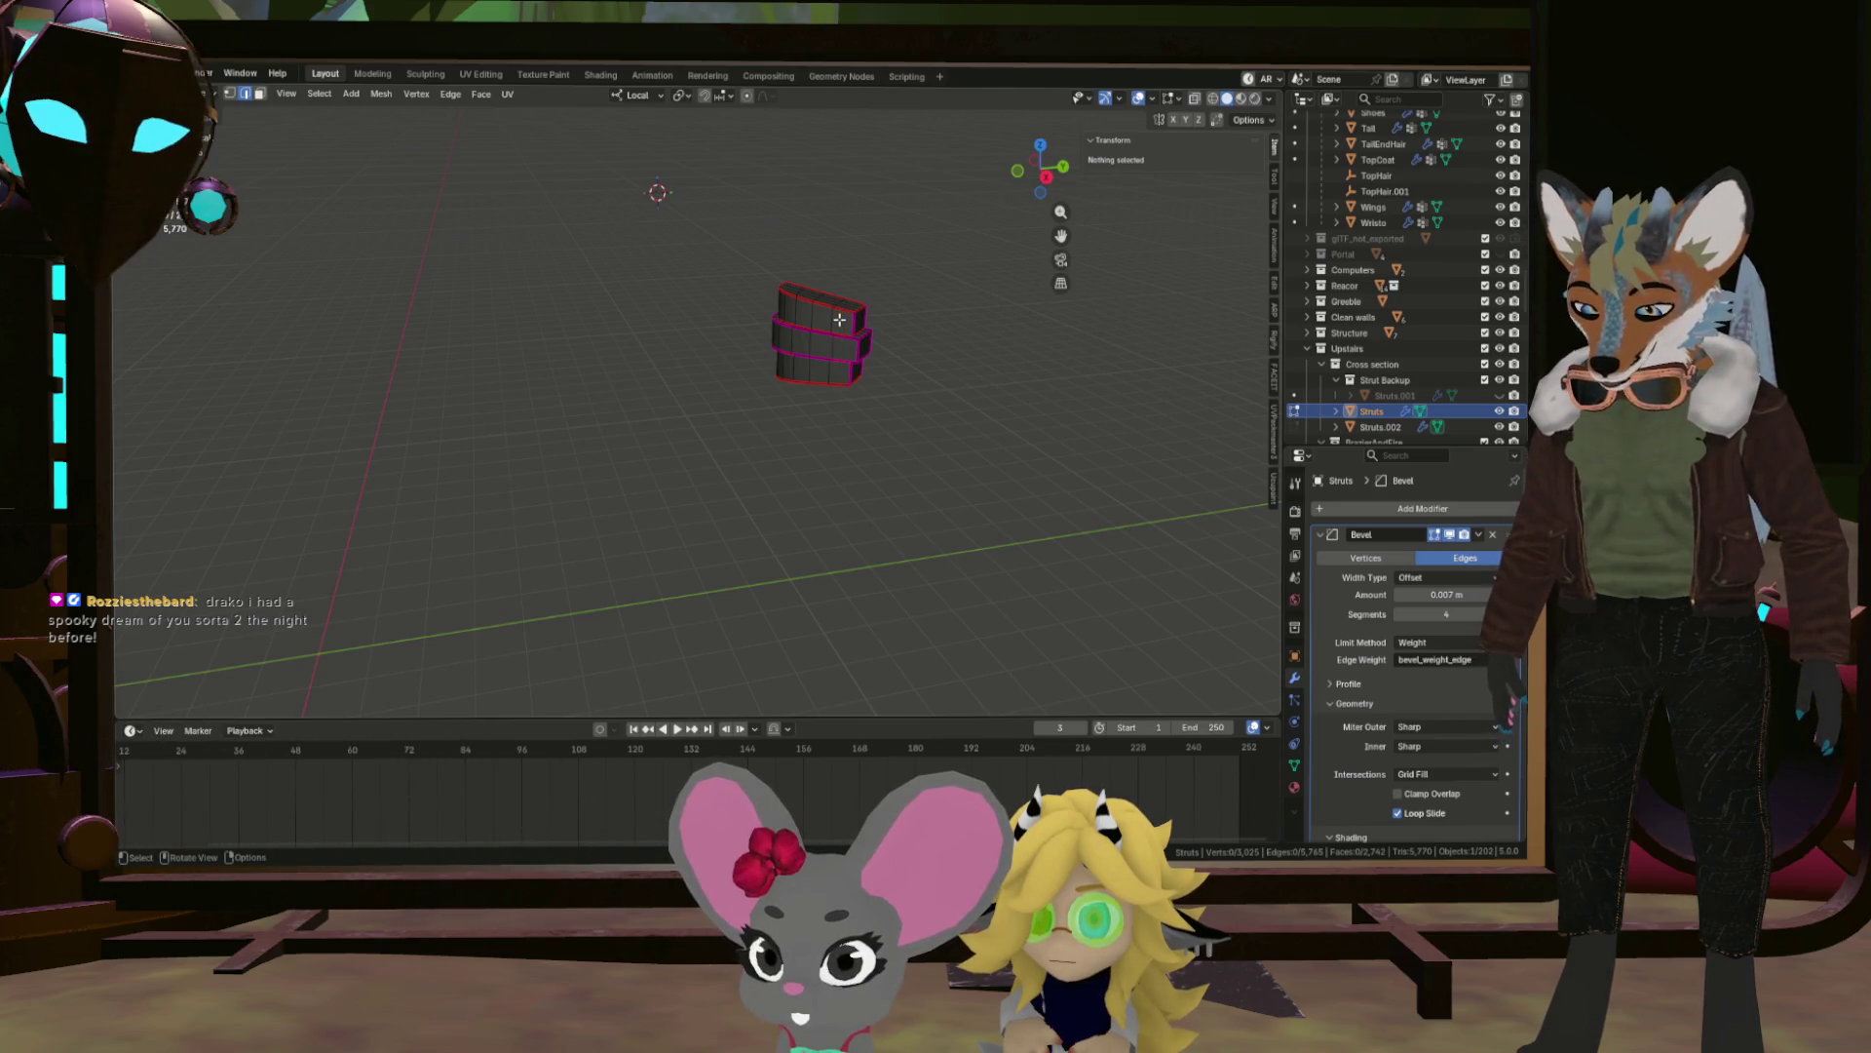
key("alt+h")
left_click_drag(897, 270, 901, 393)
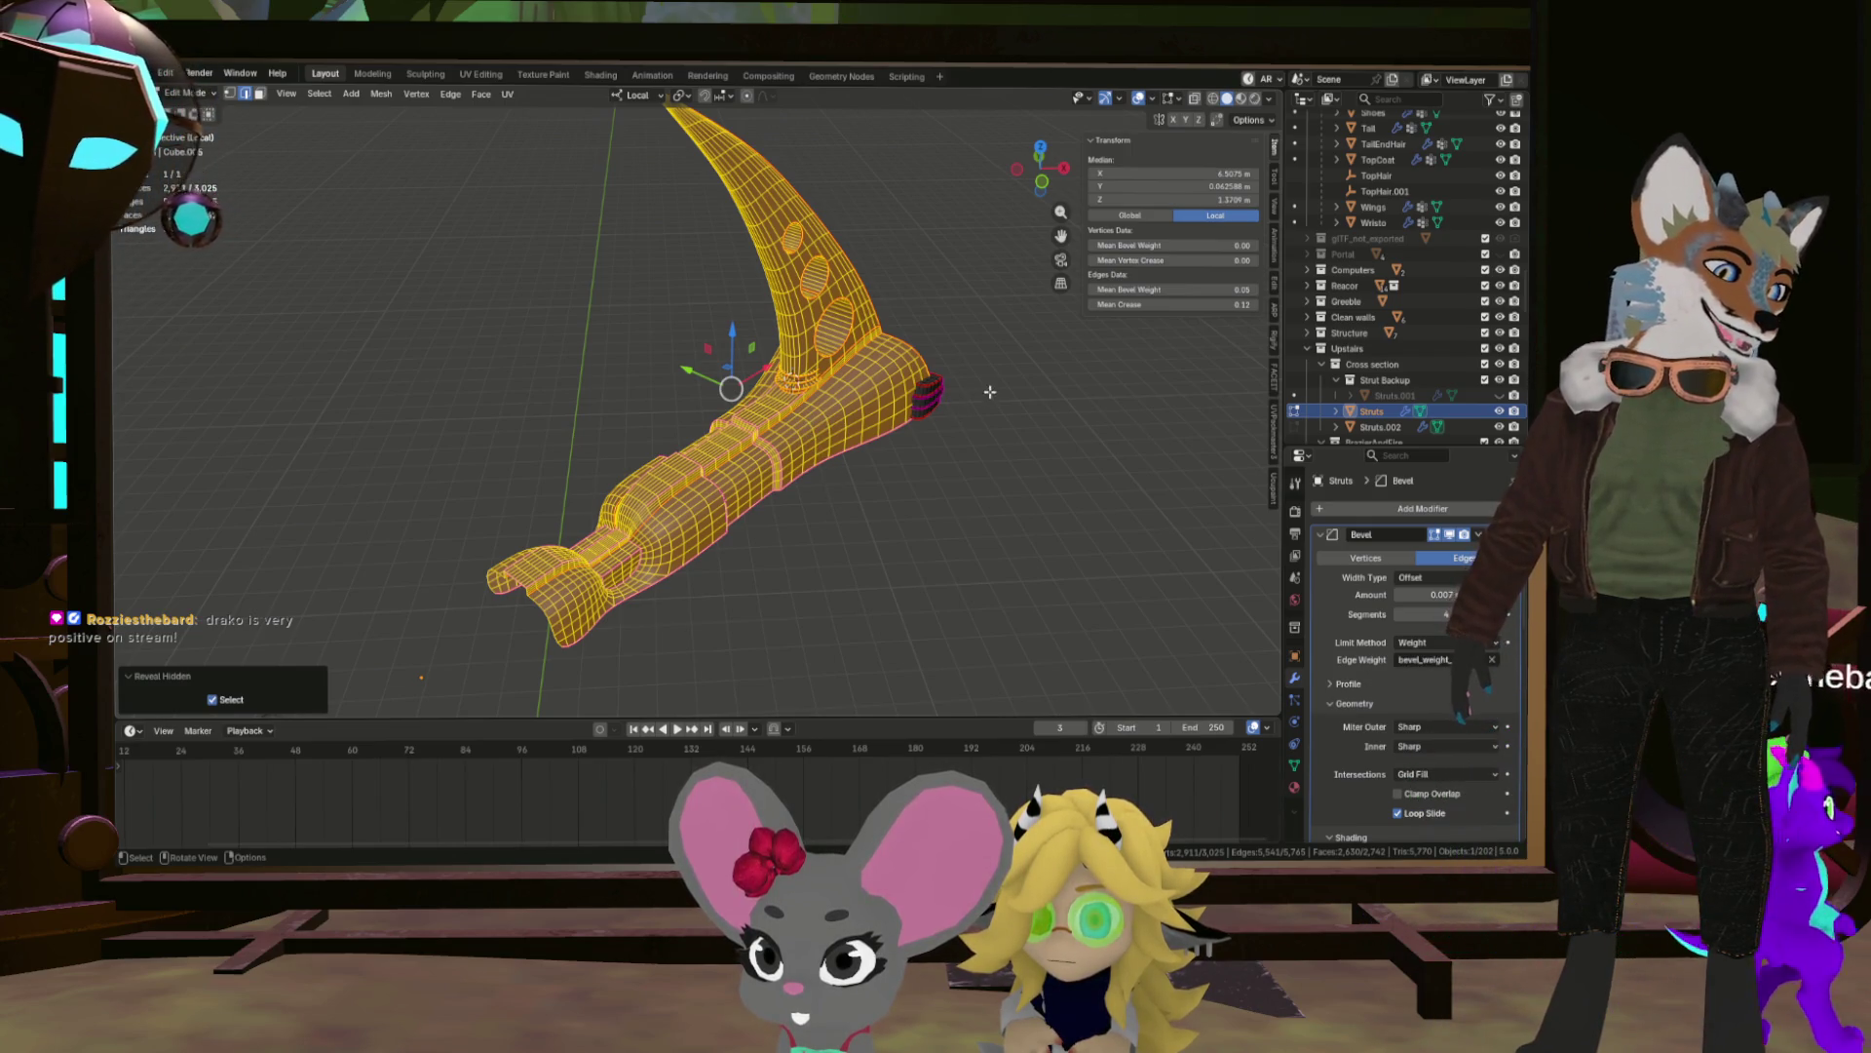
left_click_drag(884, 425, 946, 402)
scroll("up", 3)
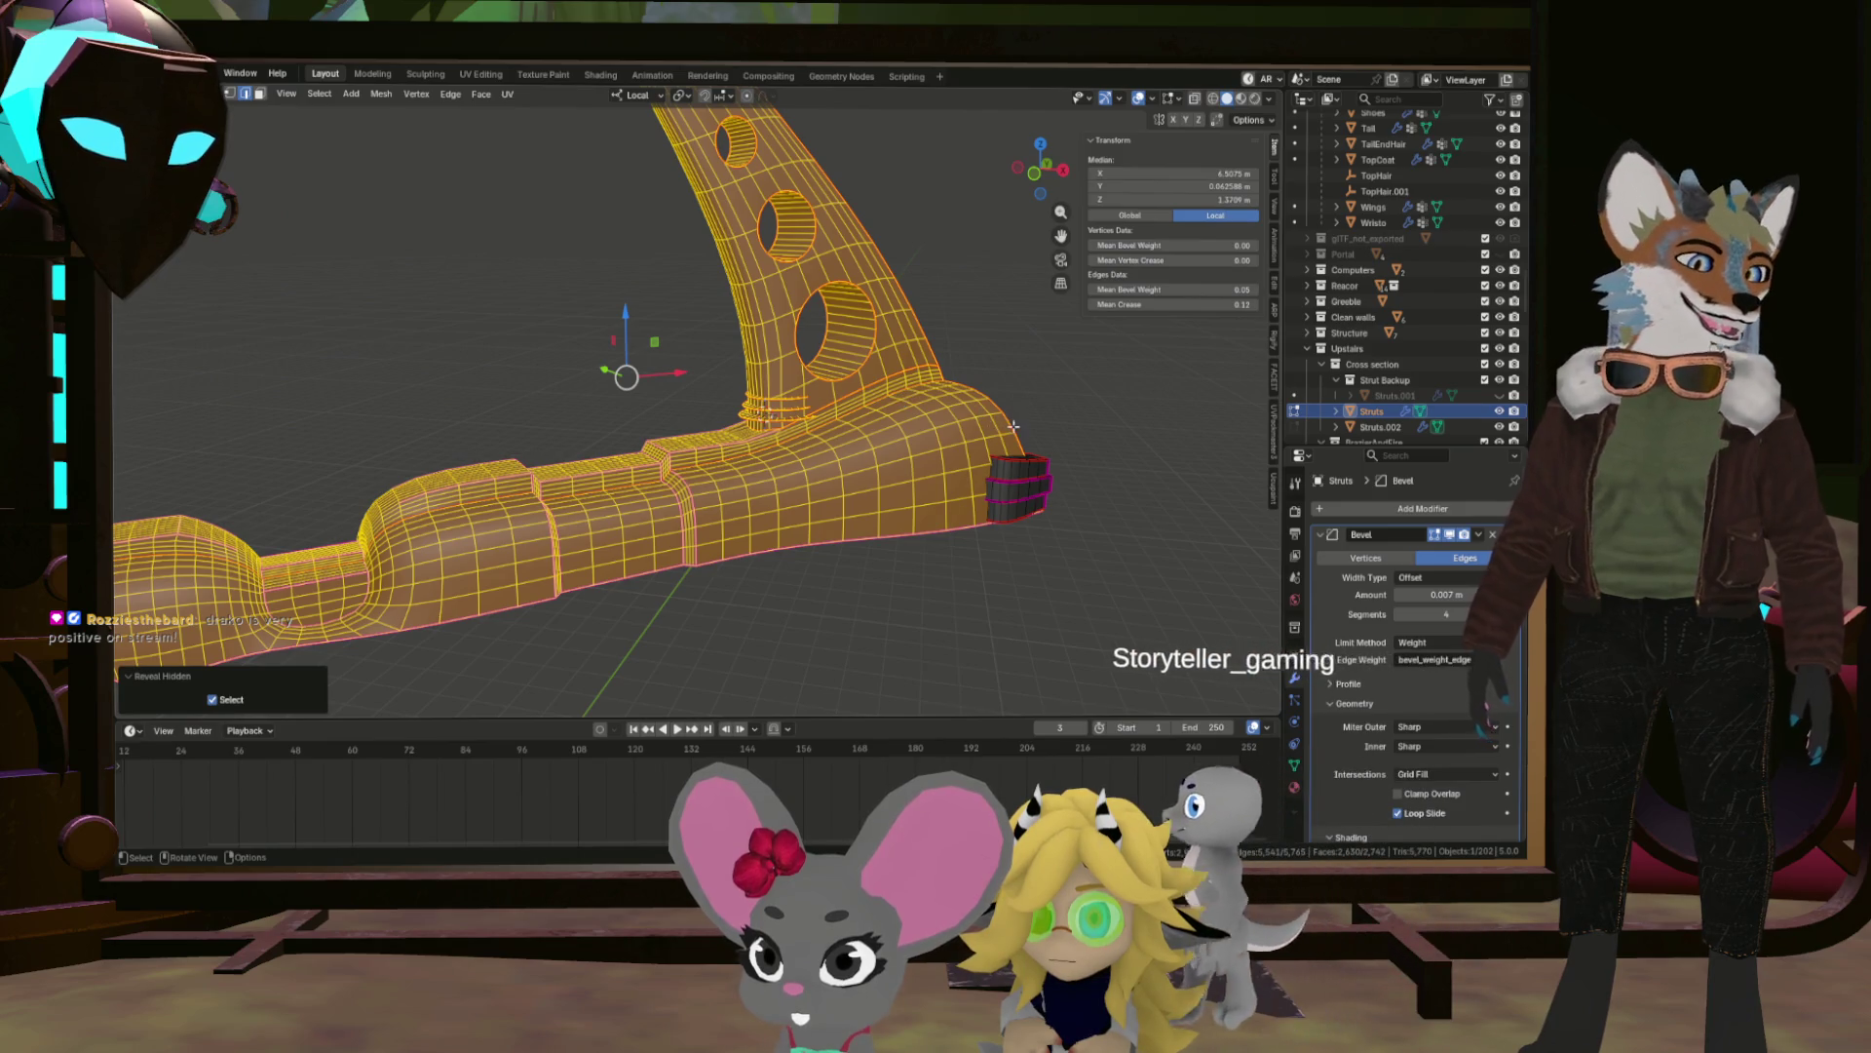
left_click_drag(1069, 438, 1013, 474)
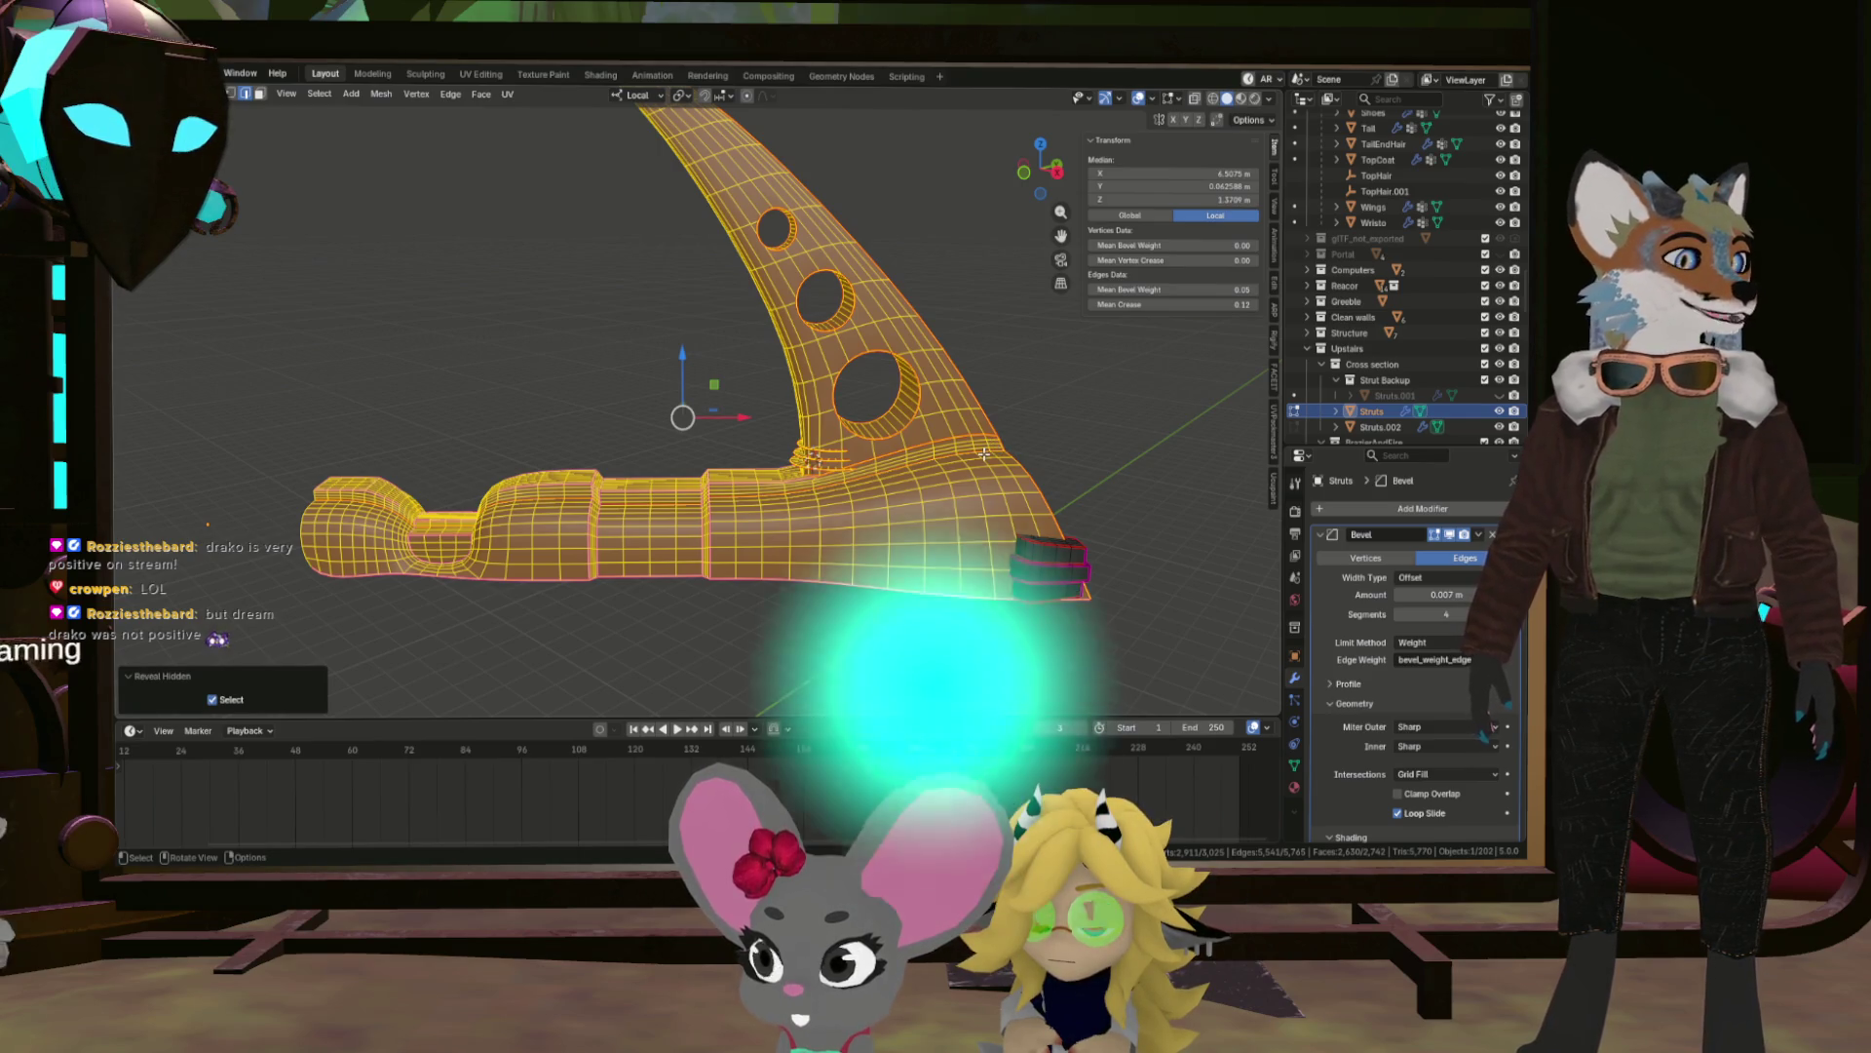
left_click_drag(1074, 513, 926, 528)
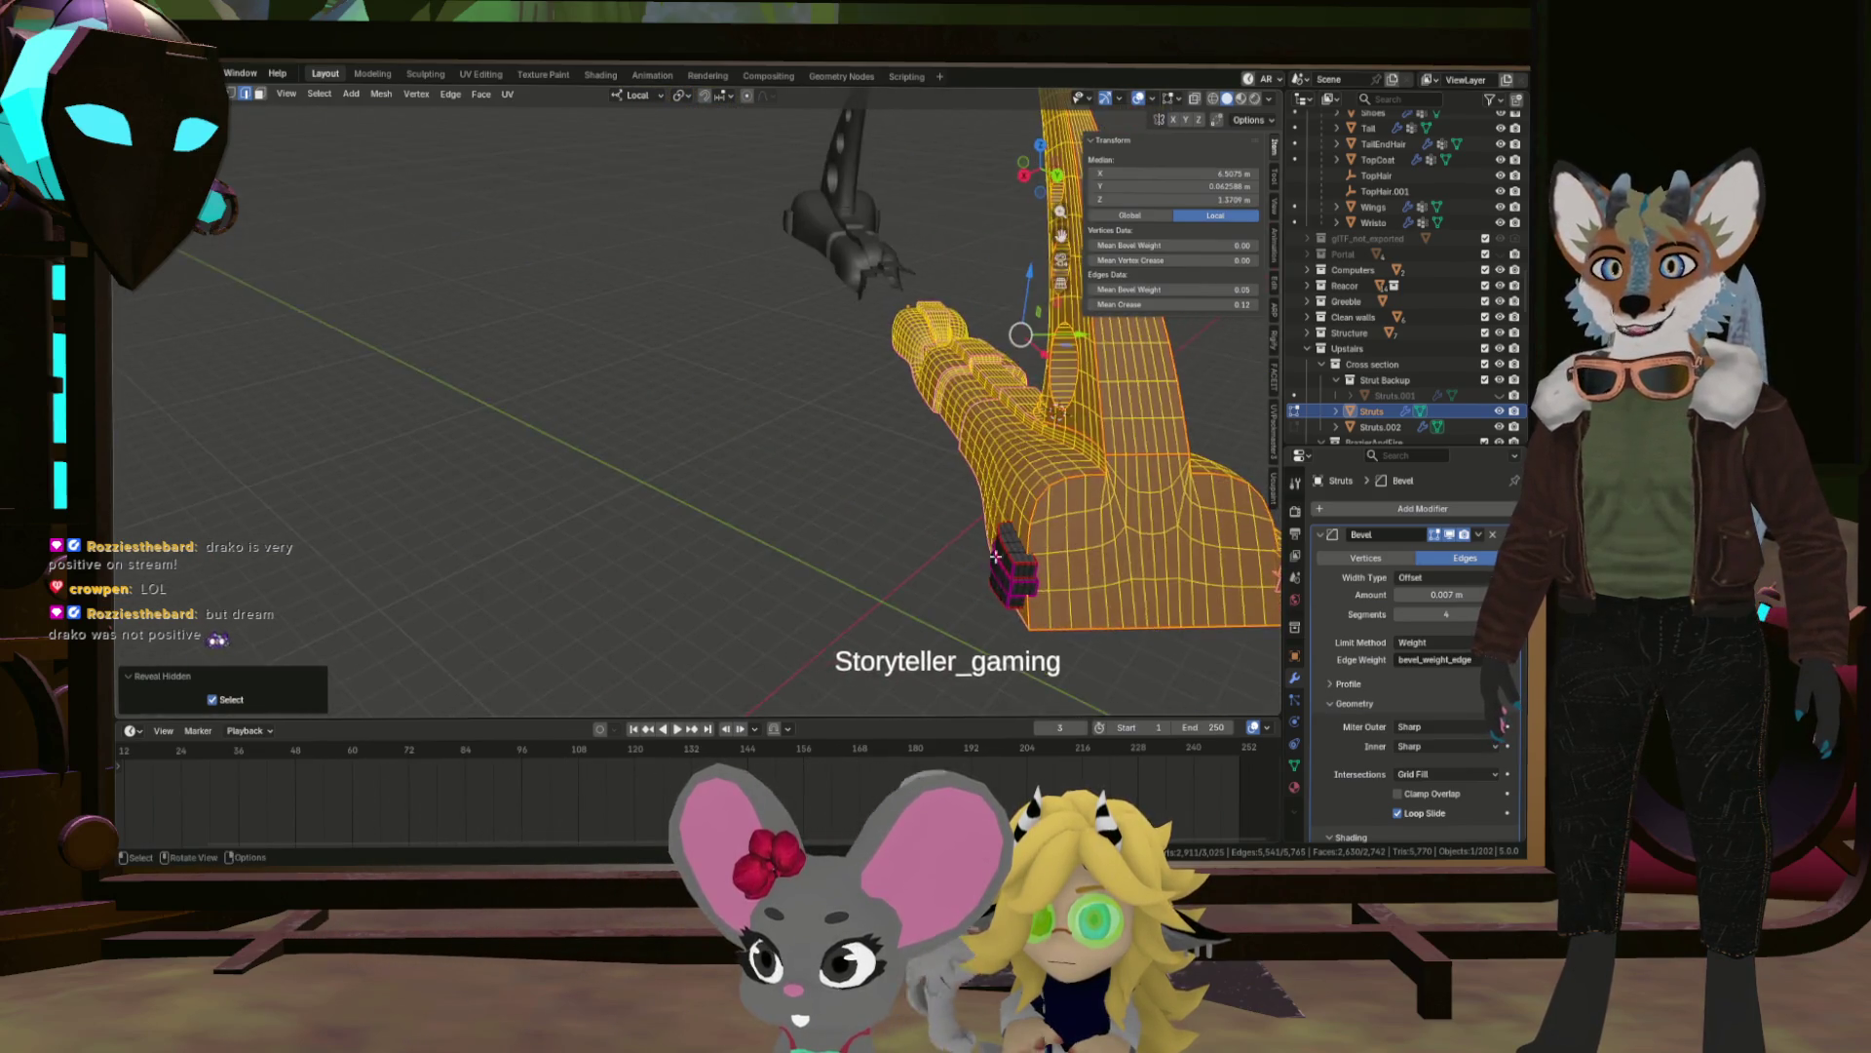
scroll("up", 3)
left_click_drag(913, 532, 945, 520)
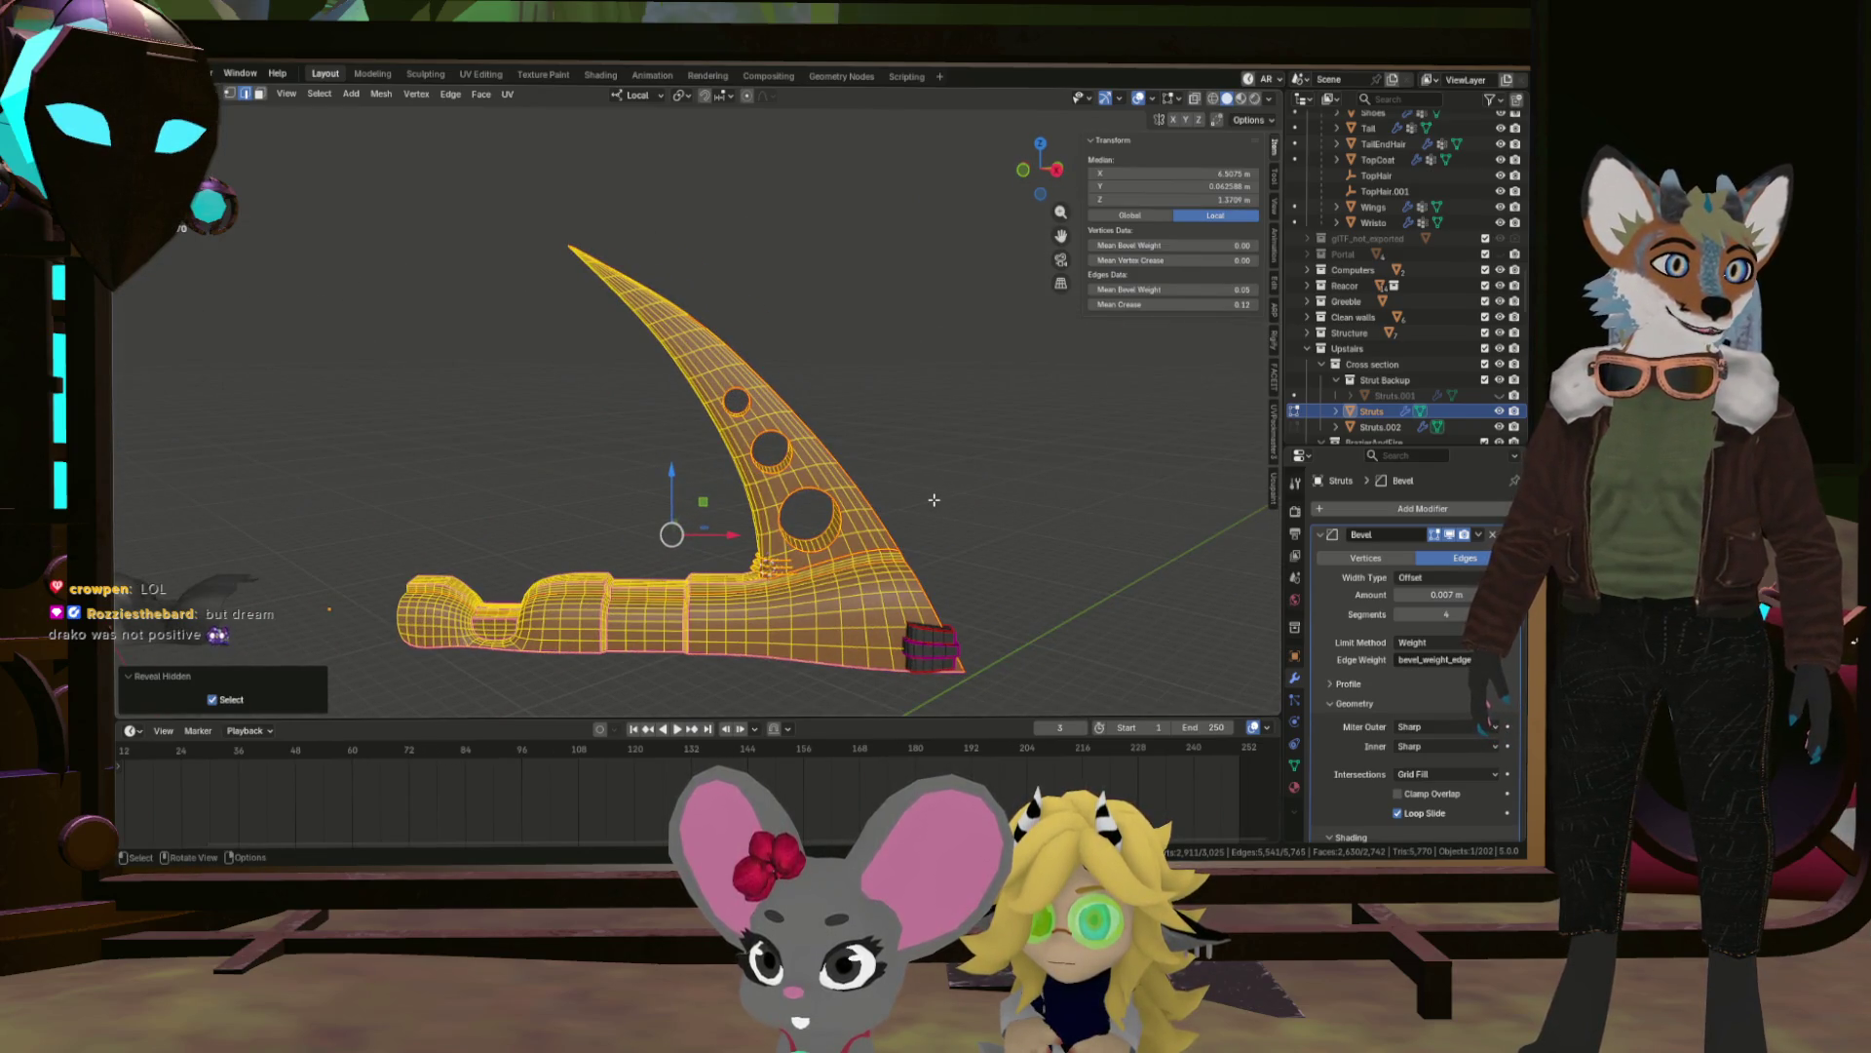
left_click_drag(934, 500, 944, 508)
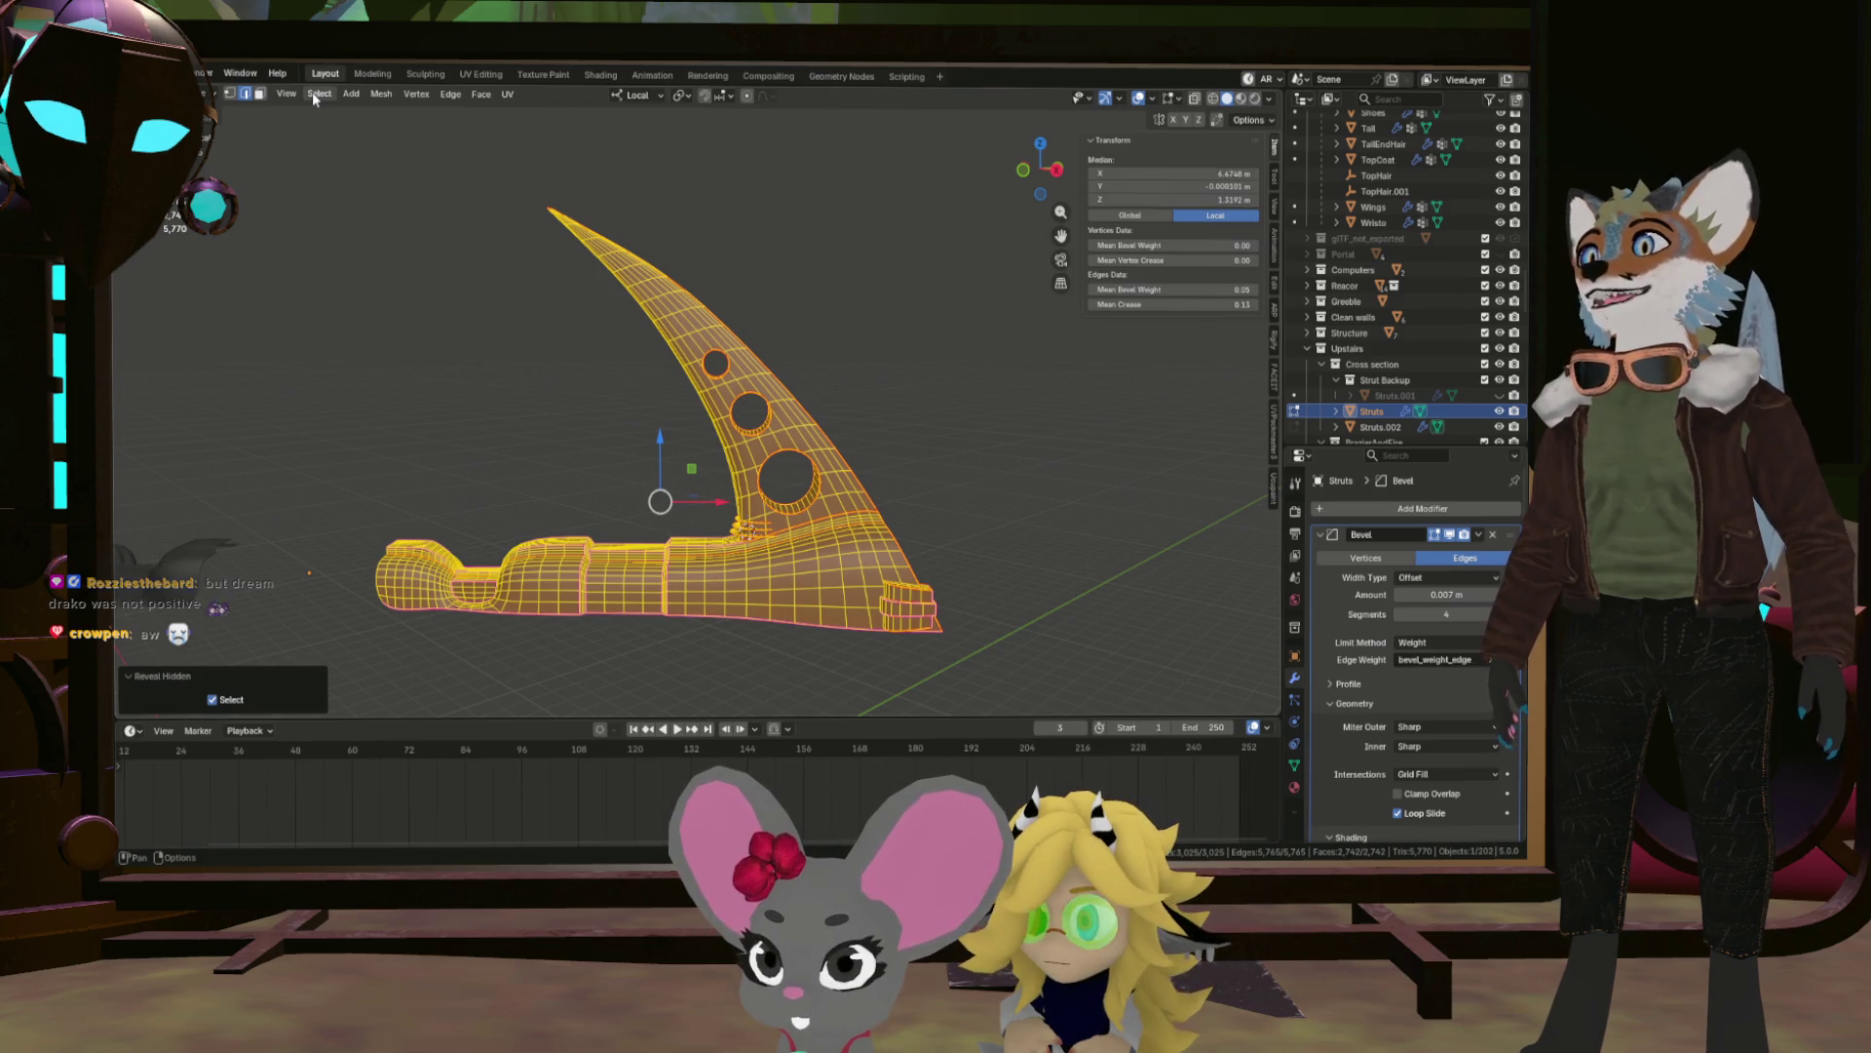
scroll("up", 3)
left_click_drag(683, 438, 722, 278)
scroll("down", 3)
left_click_drag(634, 218, 486, 152)
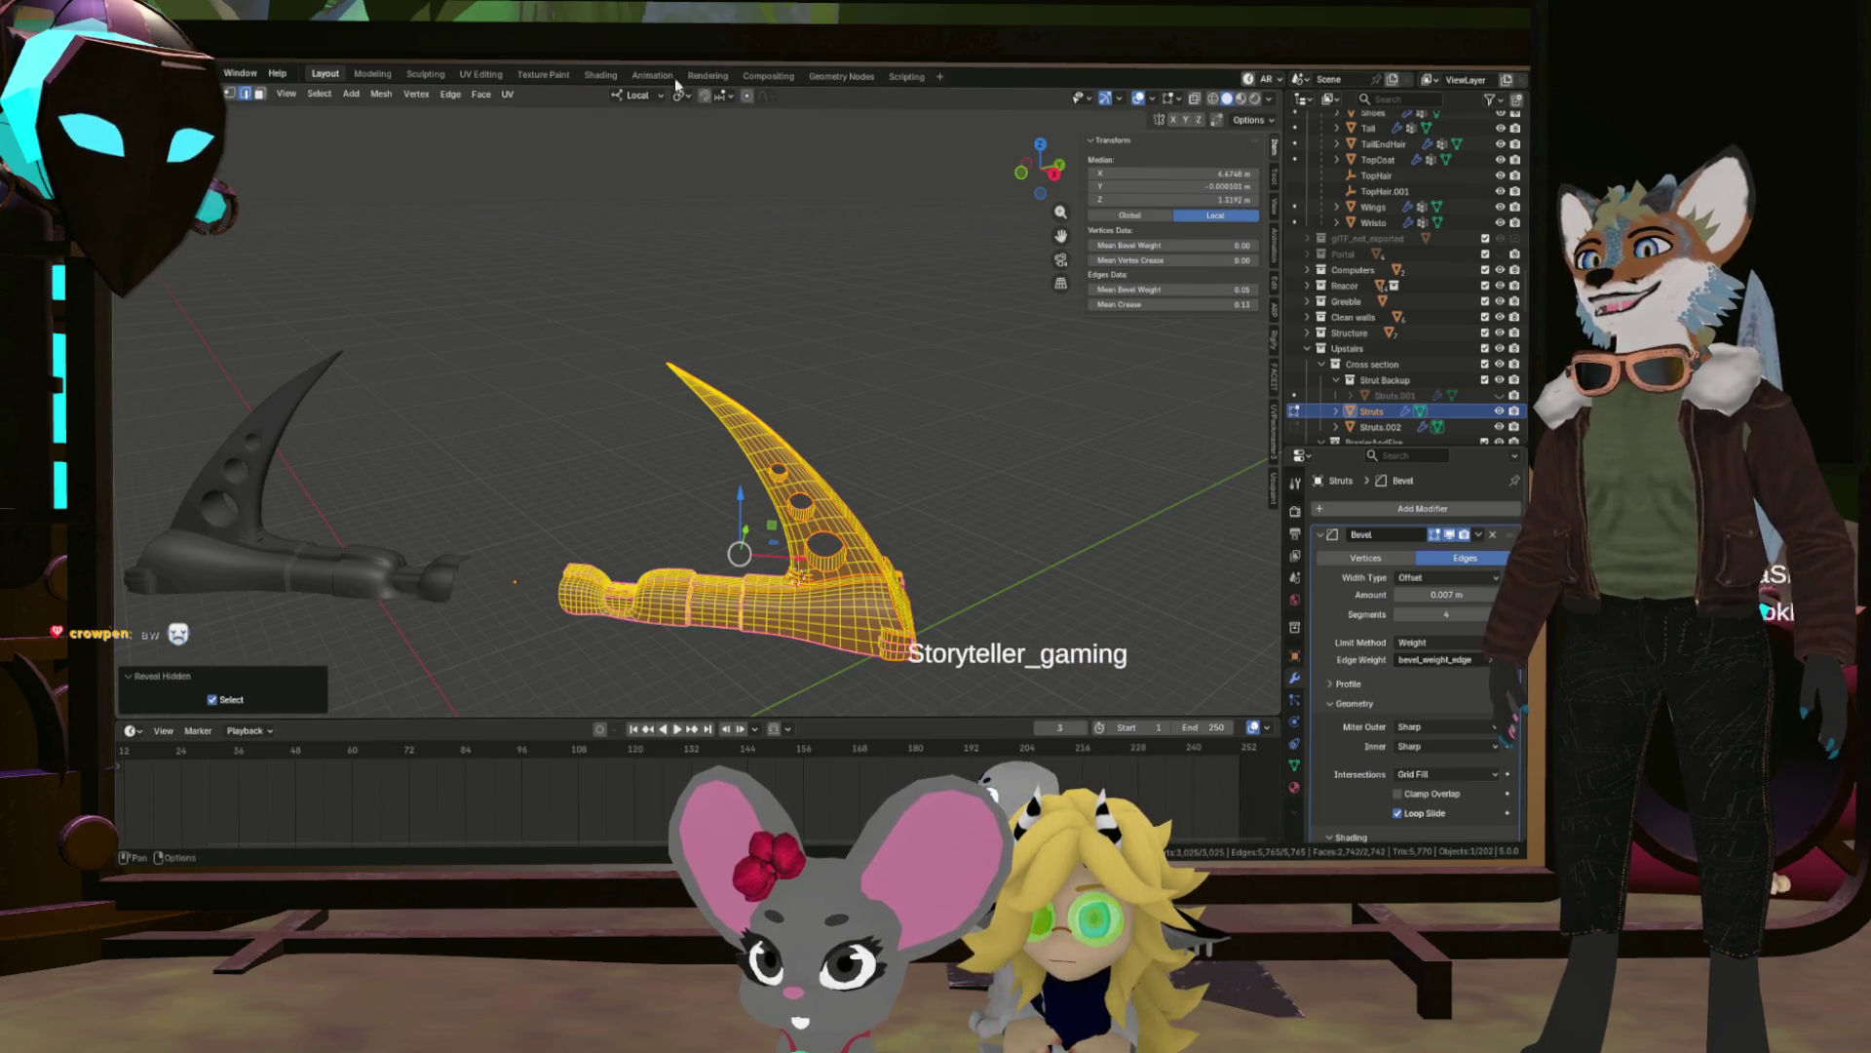
left_click(487, 75)
Re-unwrap the strut's UVs from the UV editor's Unwrap menu and inspect the new island layout.
scroll("down", 3)
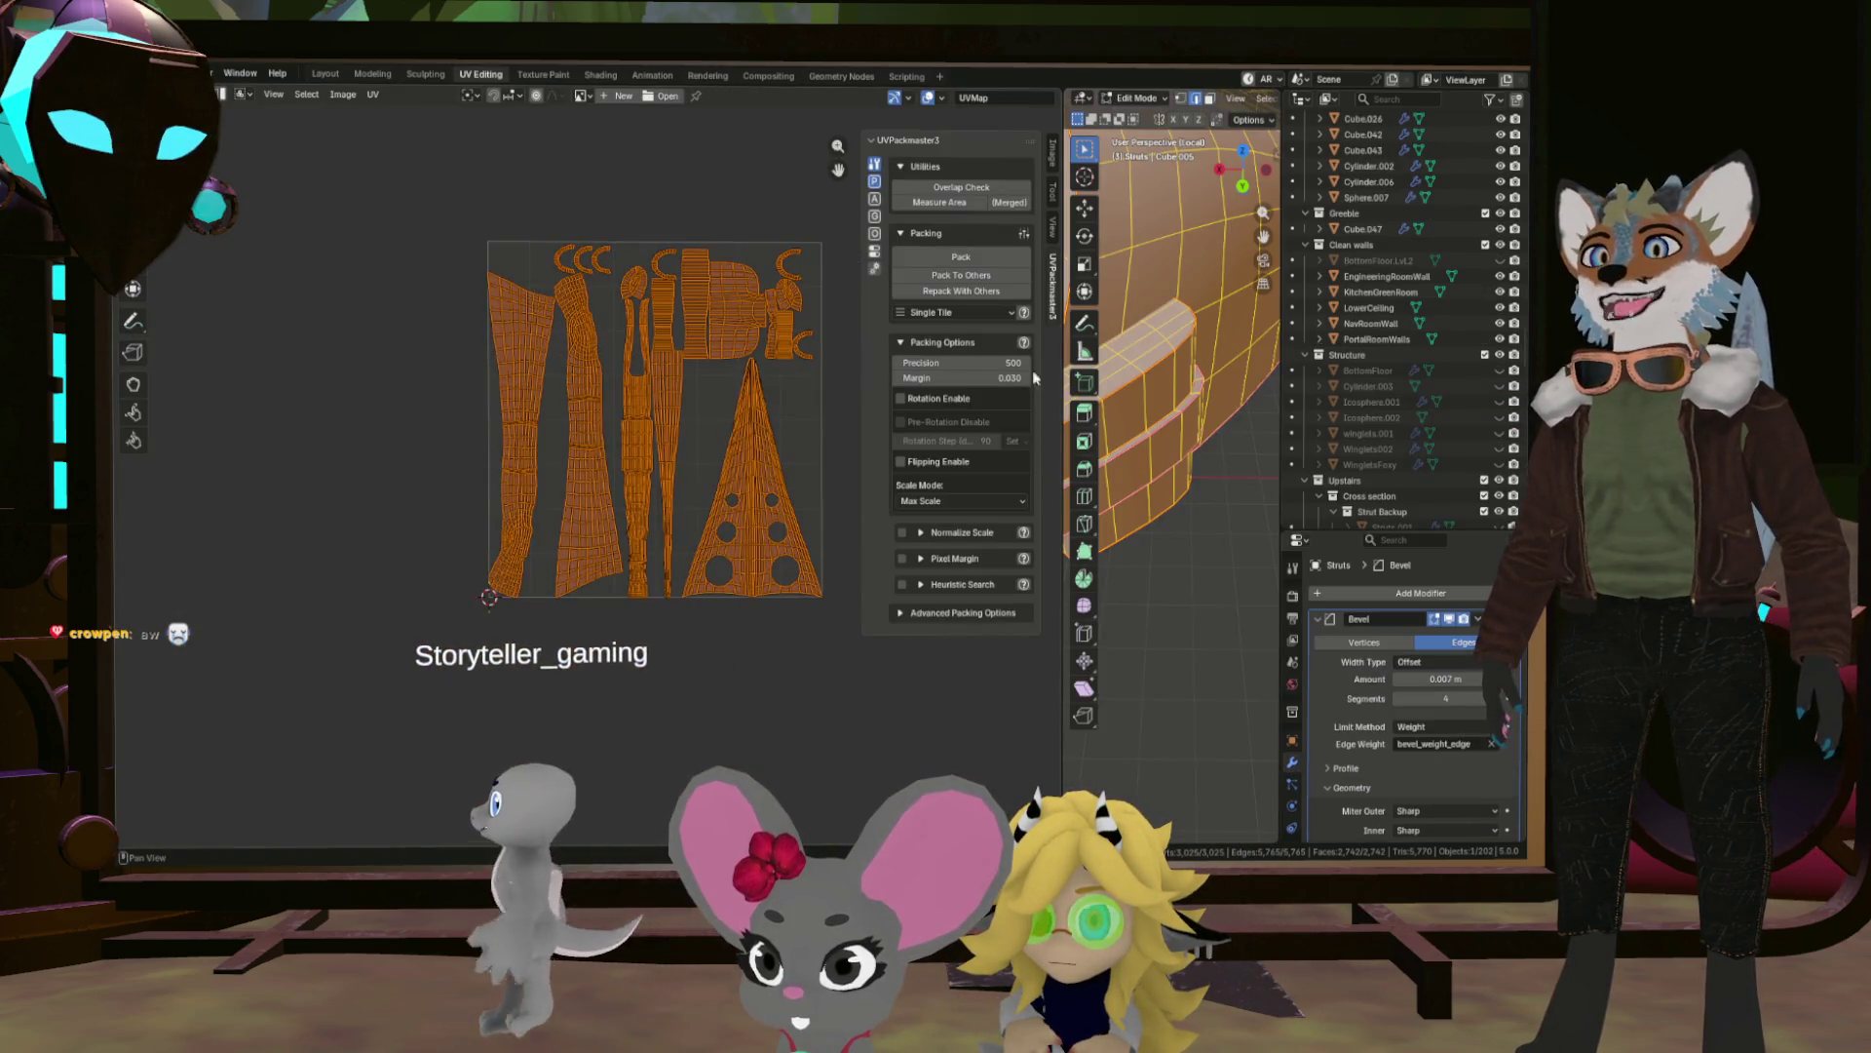
scroll("up", 3)
left_click_drag(762, 385, 678, 271)
scroll("up", 3)
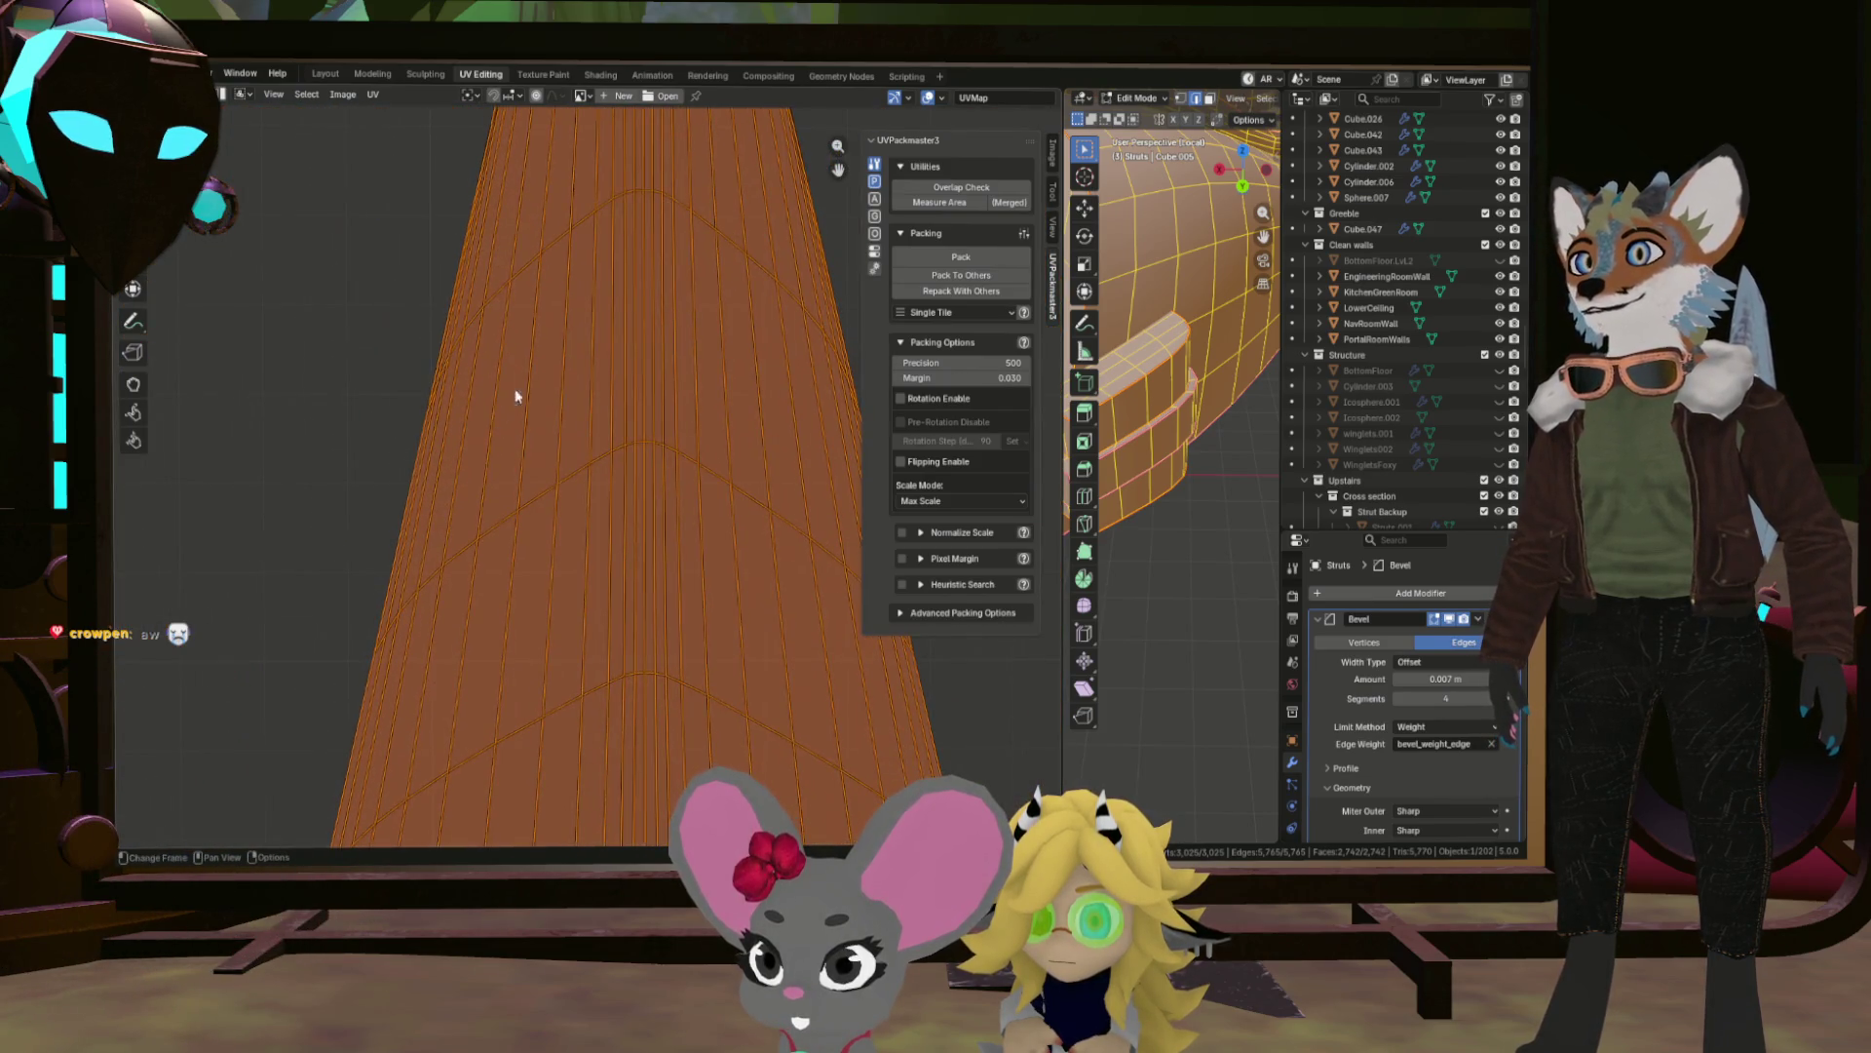
scroll("down", 3)
scroll("down", 3)
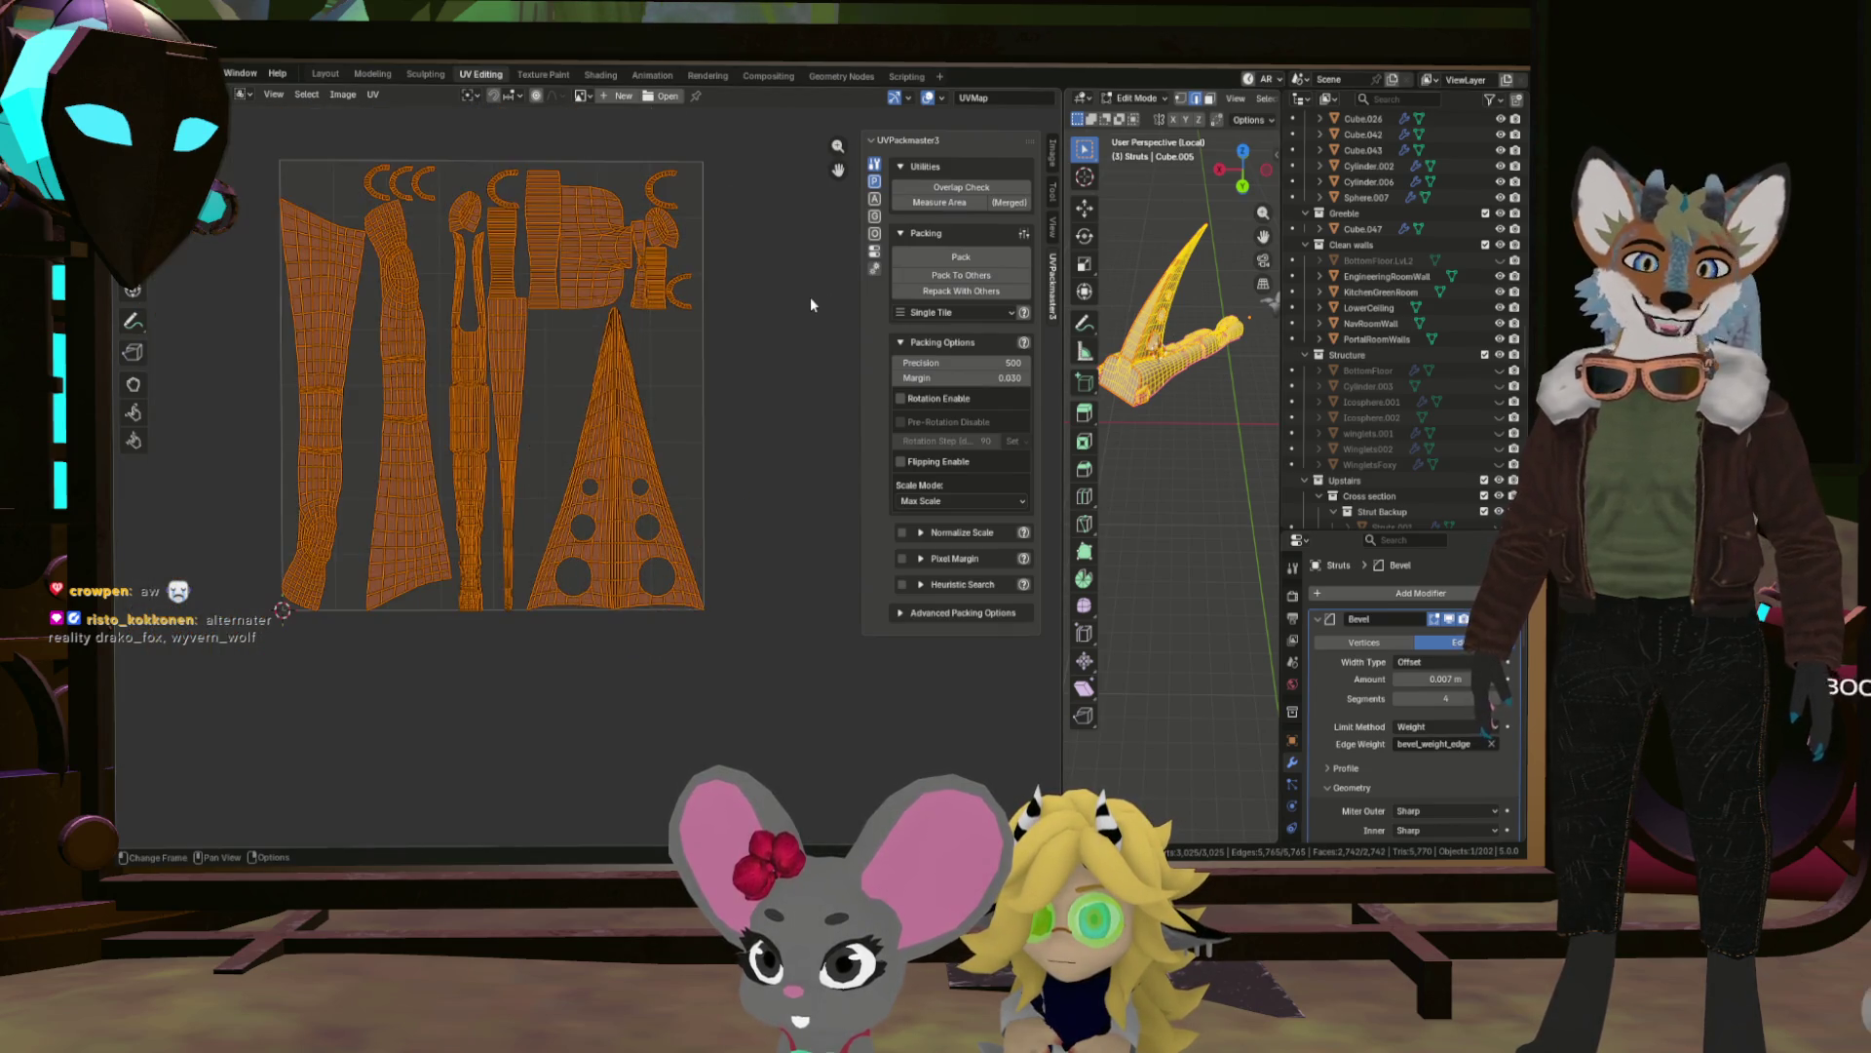
right_click(813, 359)
left_click(813, 368)
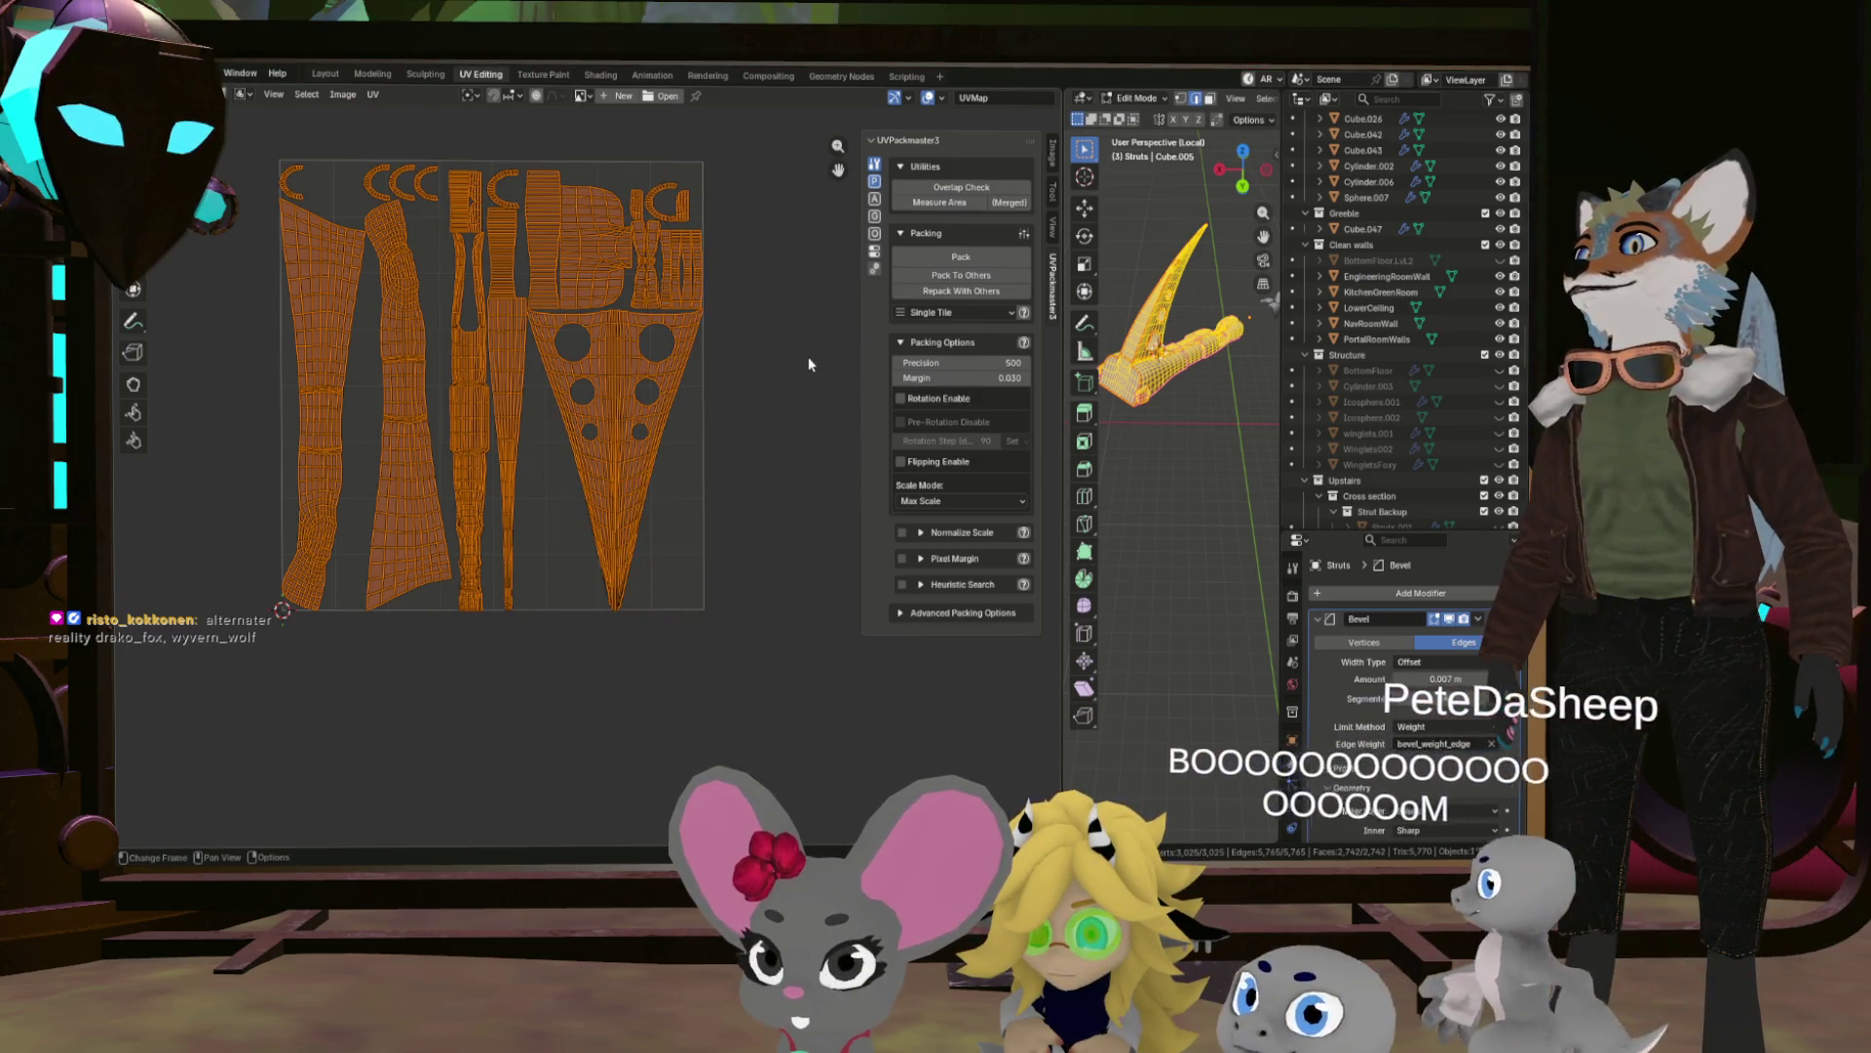
scroll("up", 3)
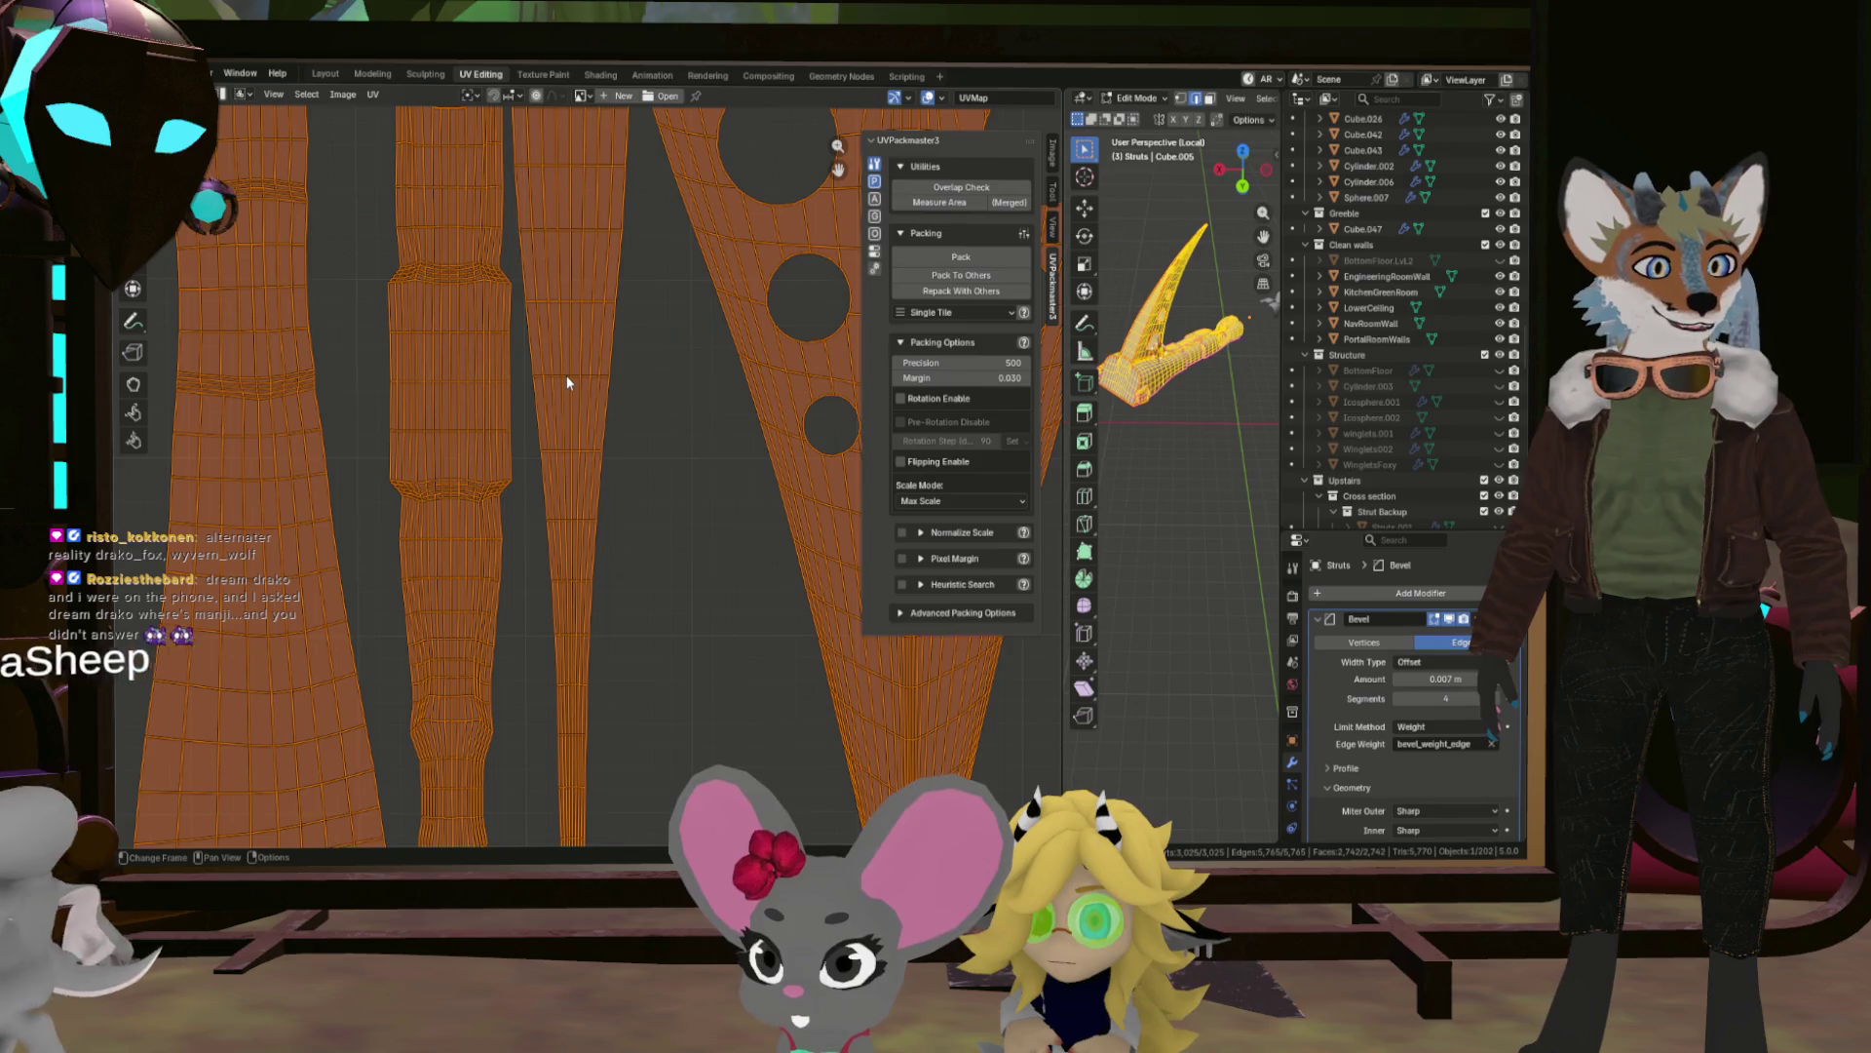
scroll("down", 3)
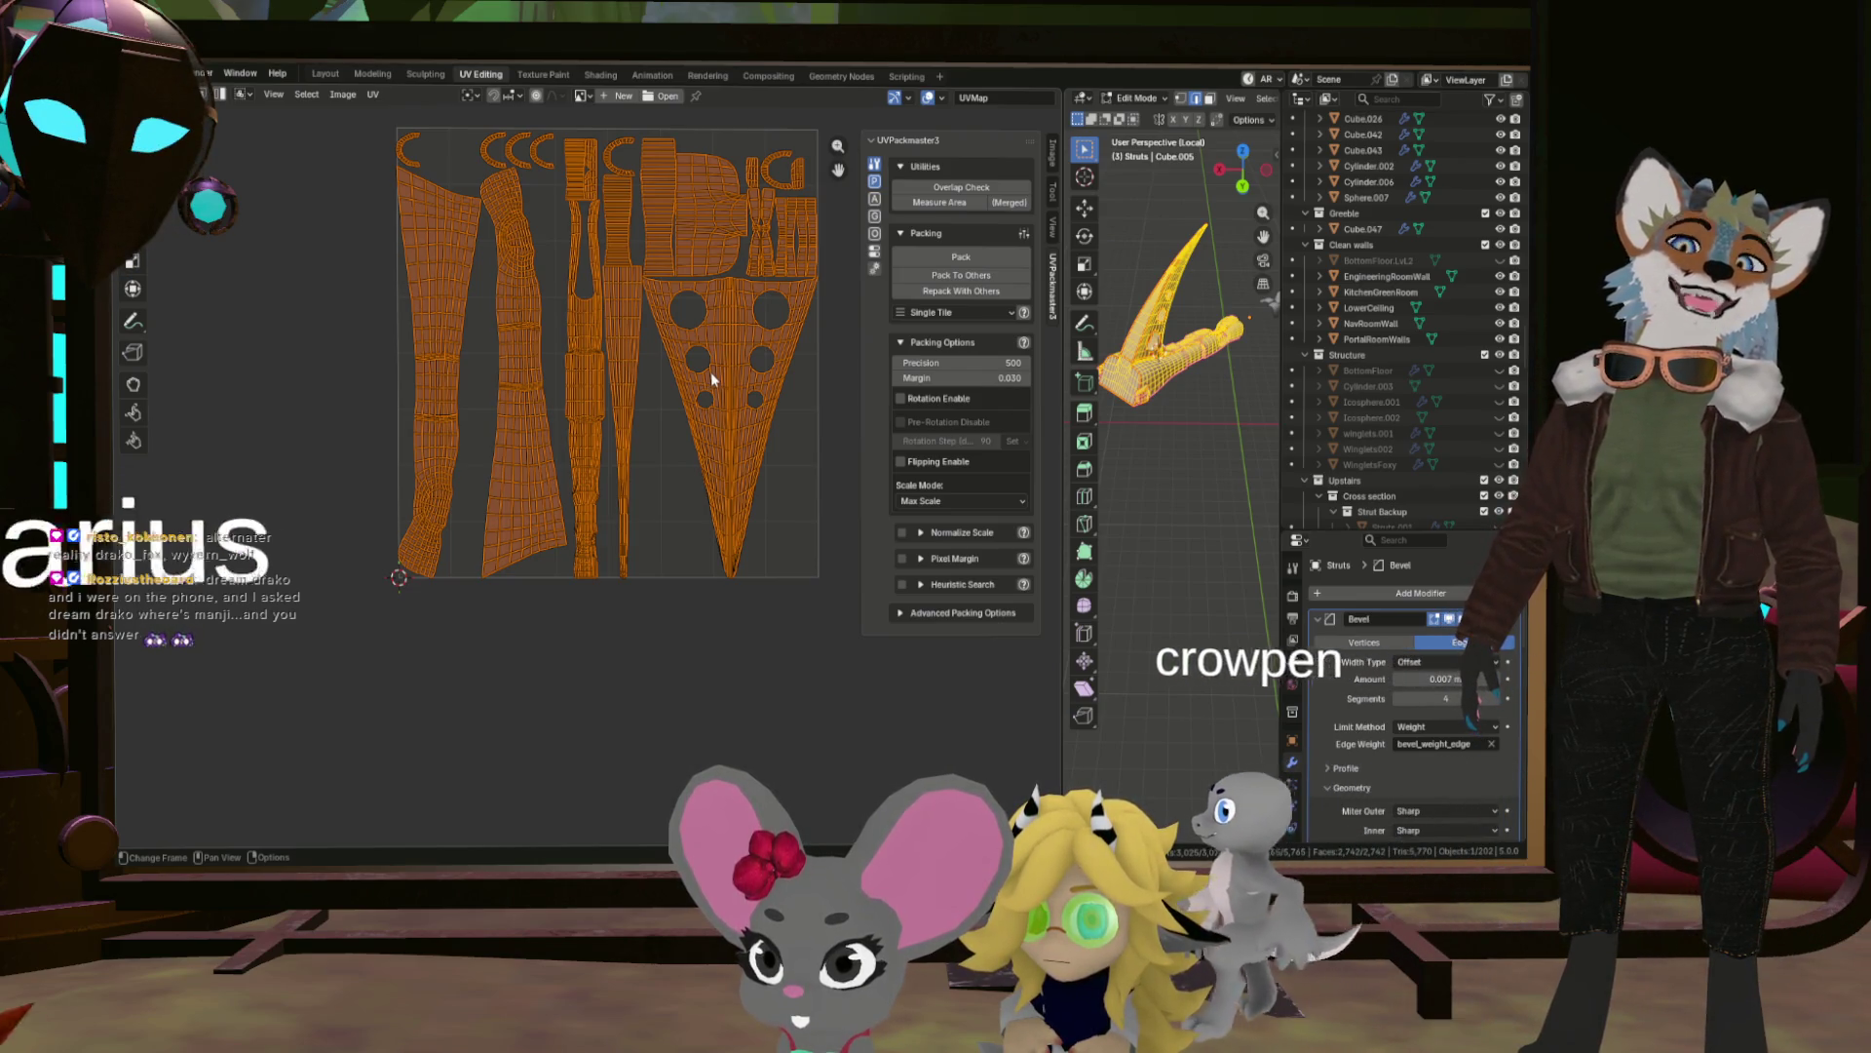
scroll("up", 3)
scroll("down", 3)
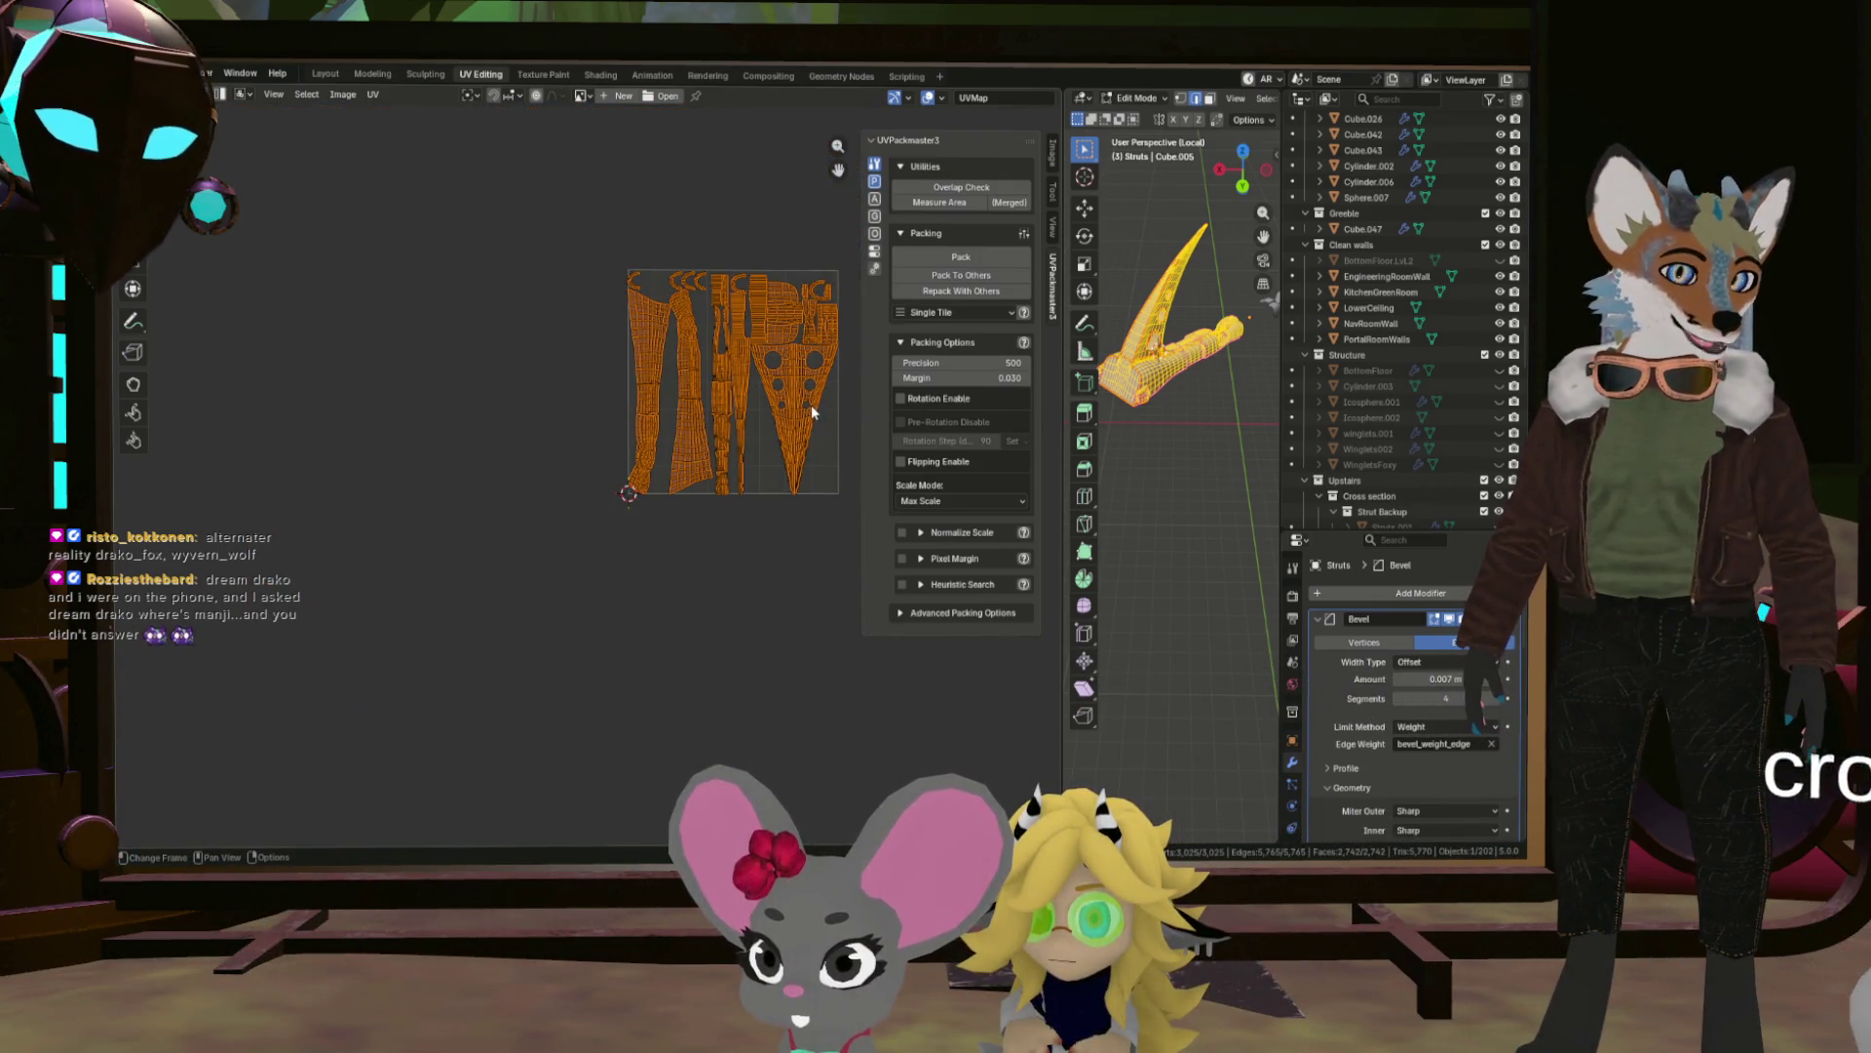
Re-unwrap the strut with Minimum Stretch, then Angle Based, finishing with Conformal.
scroll("up", 3)
scroll("down", 3)
key("u")
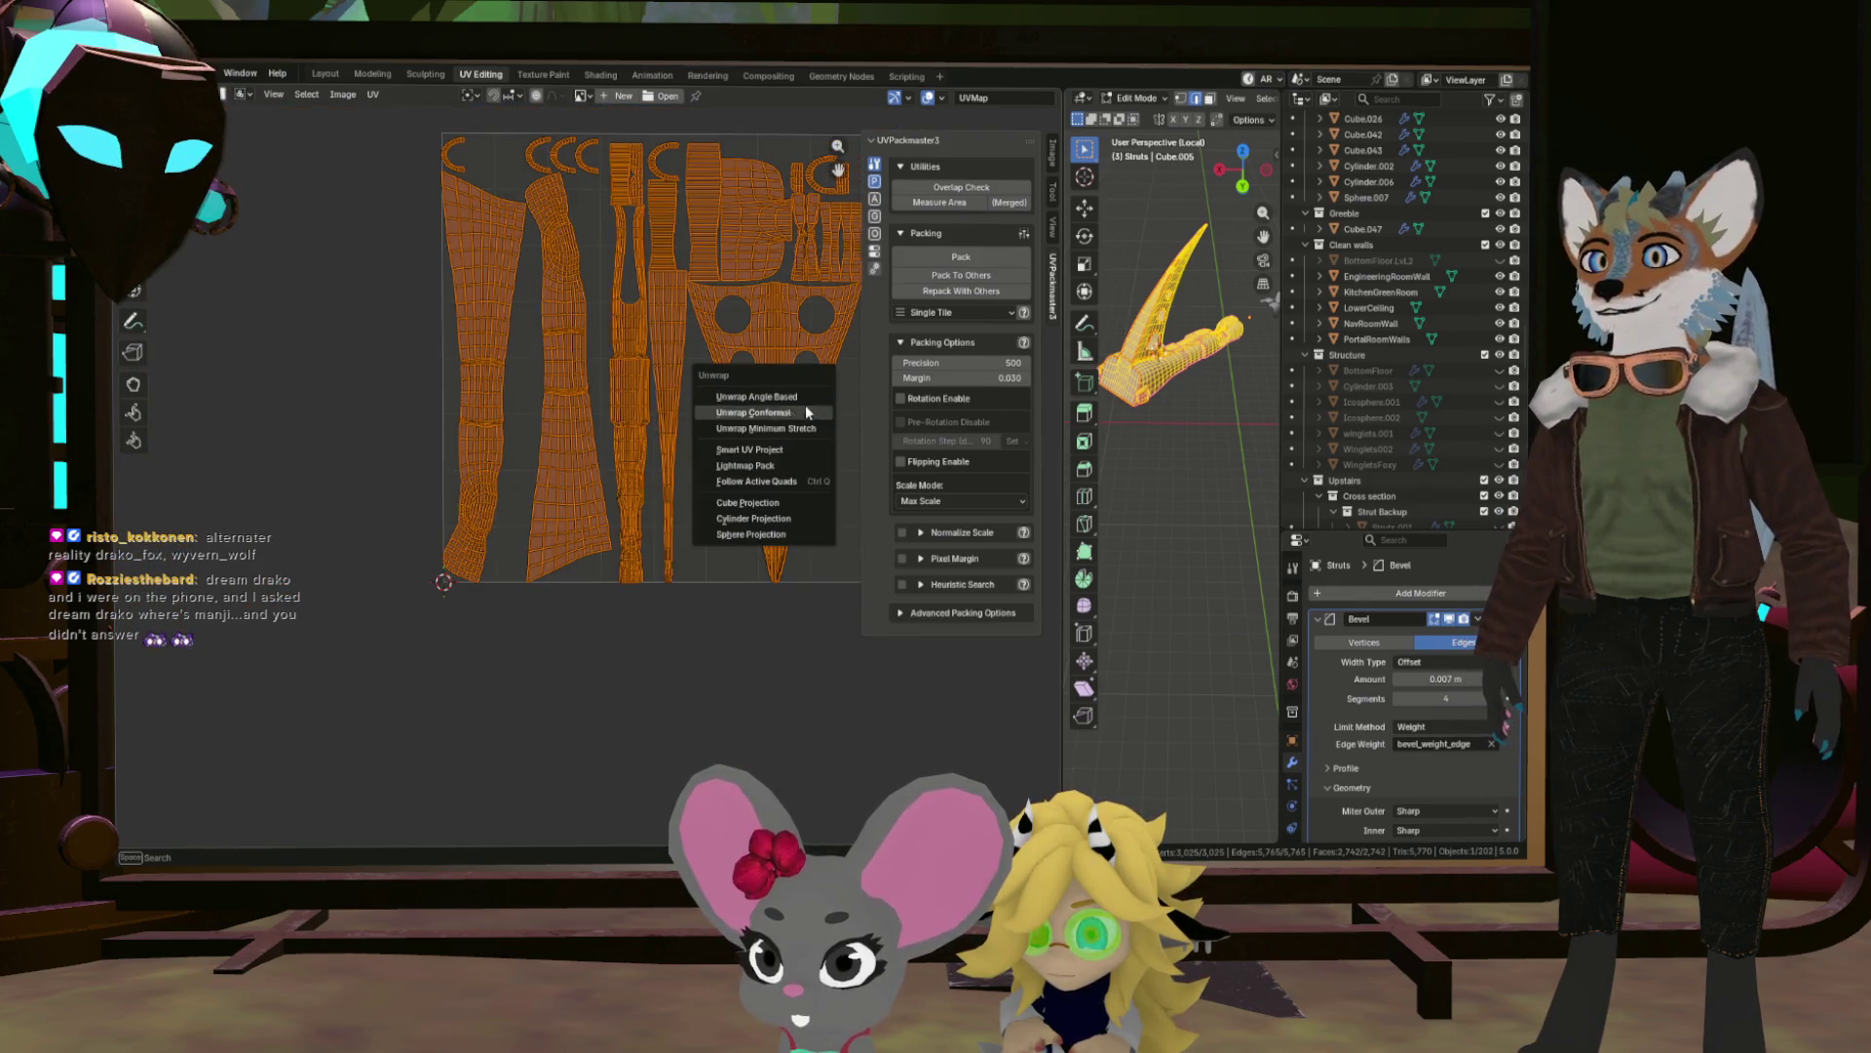
left_click(799, 430)
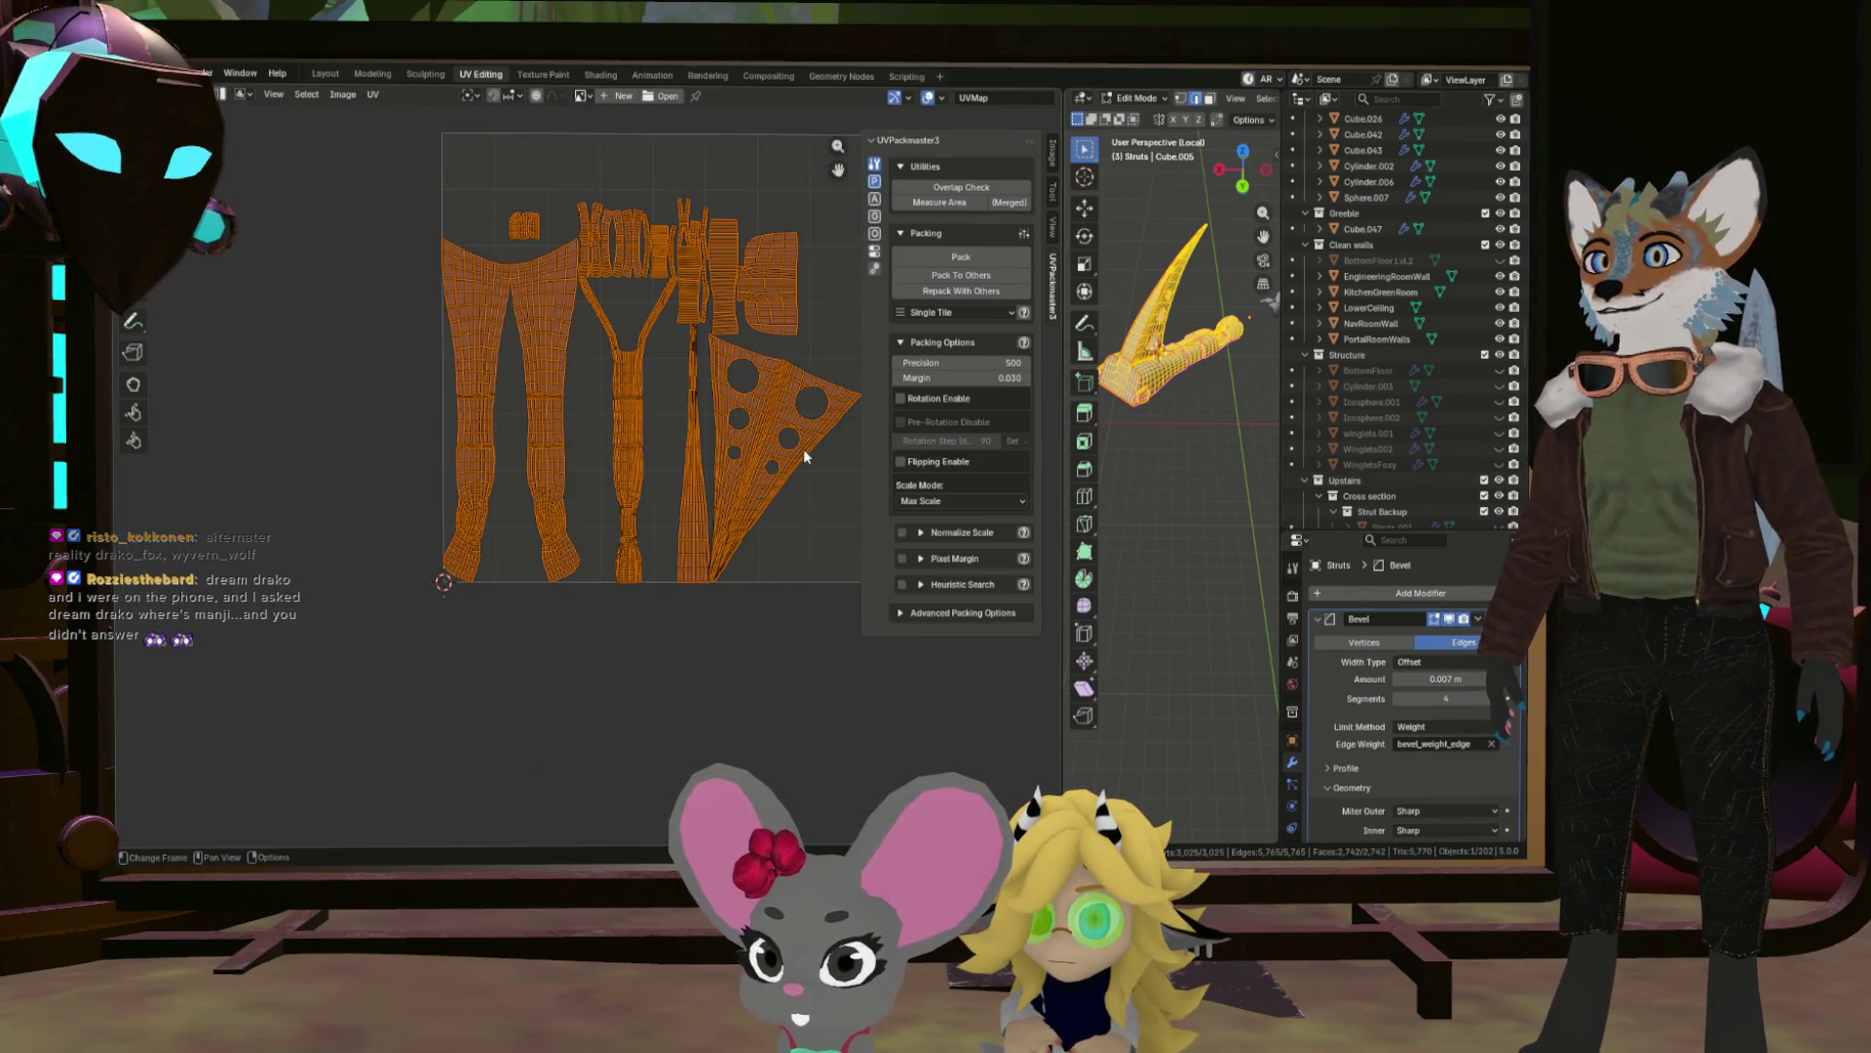
key("u")
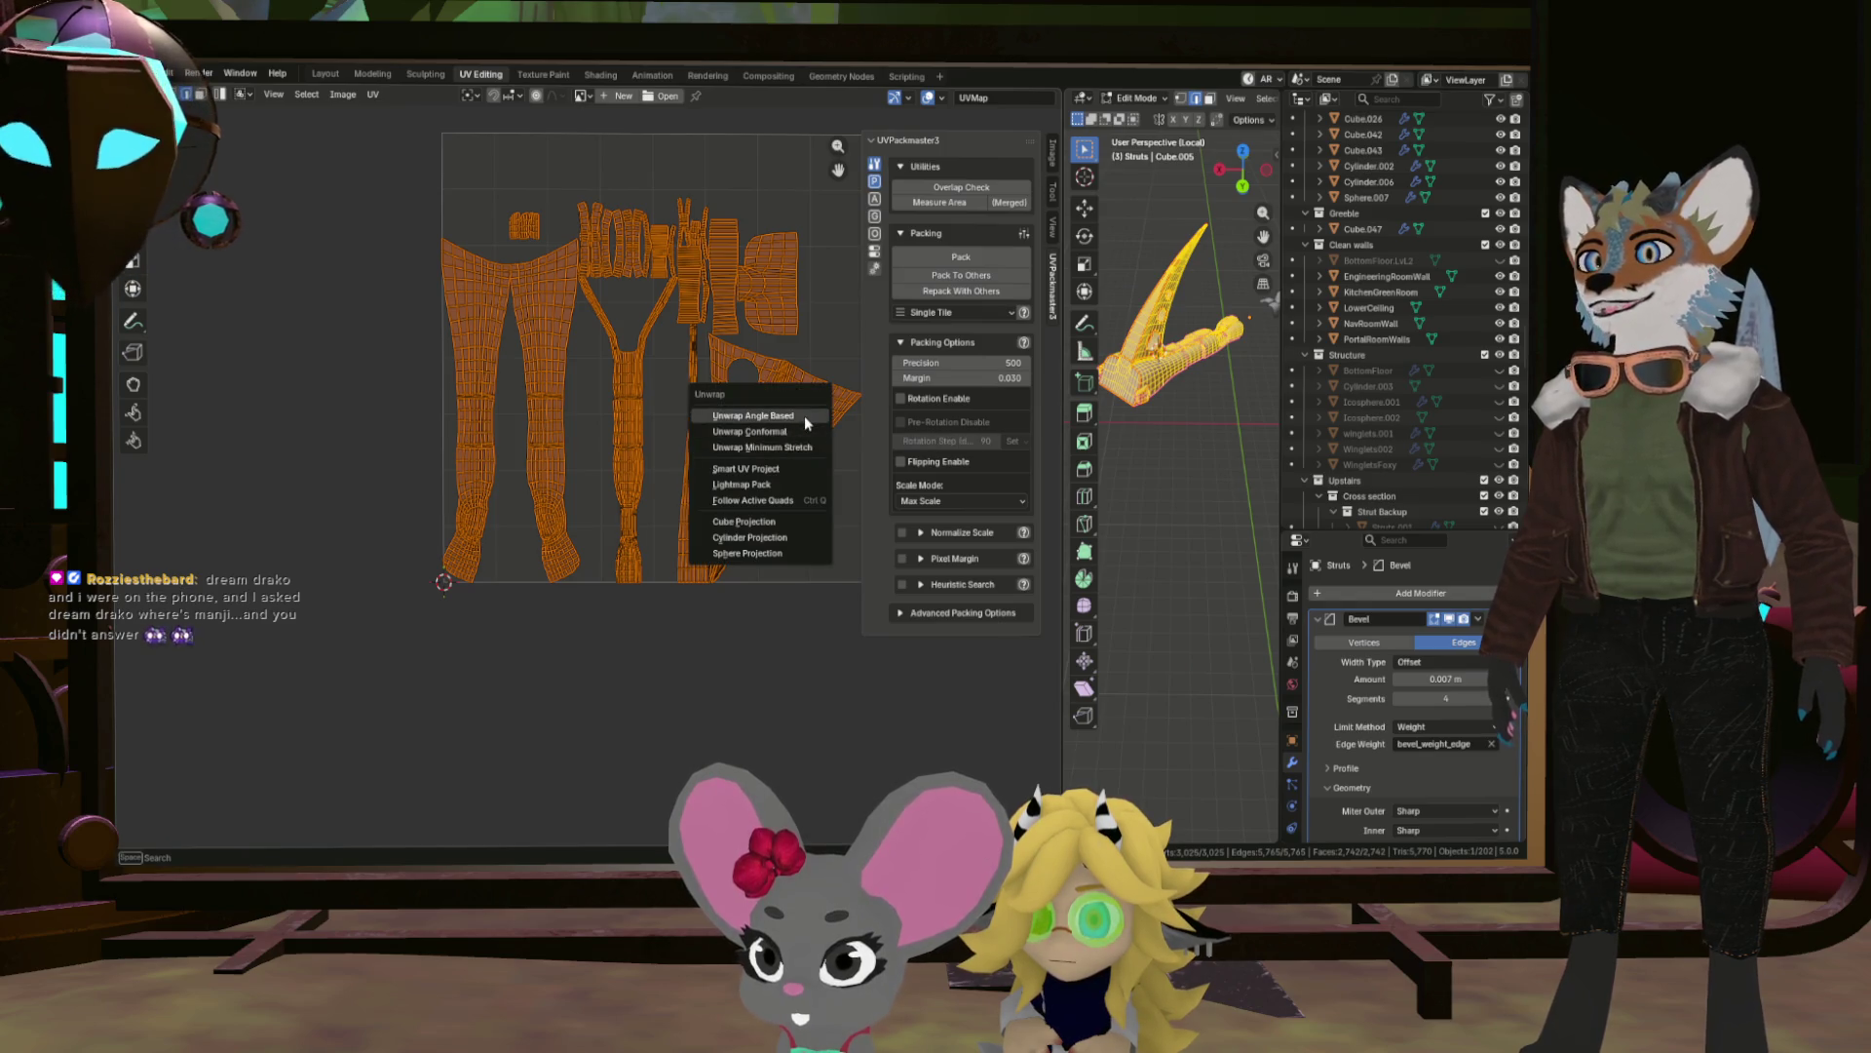
left_click(804, 416)
key("u")
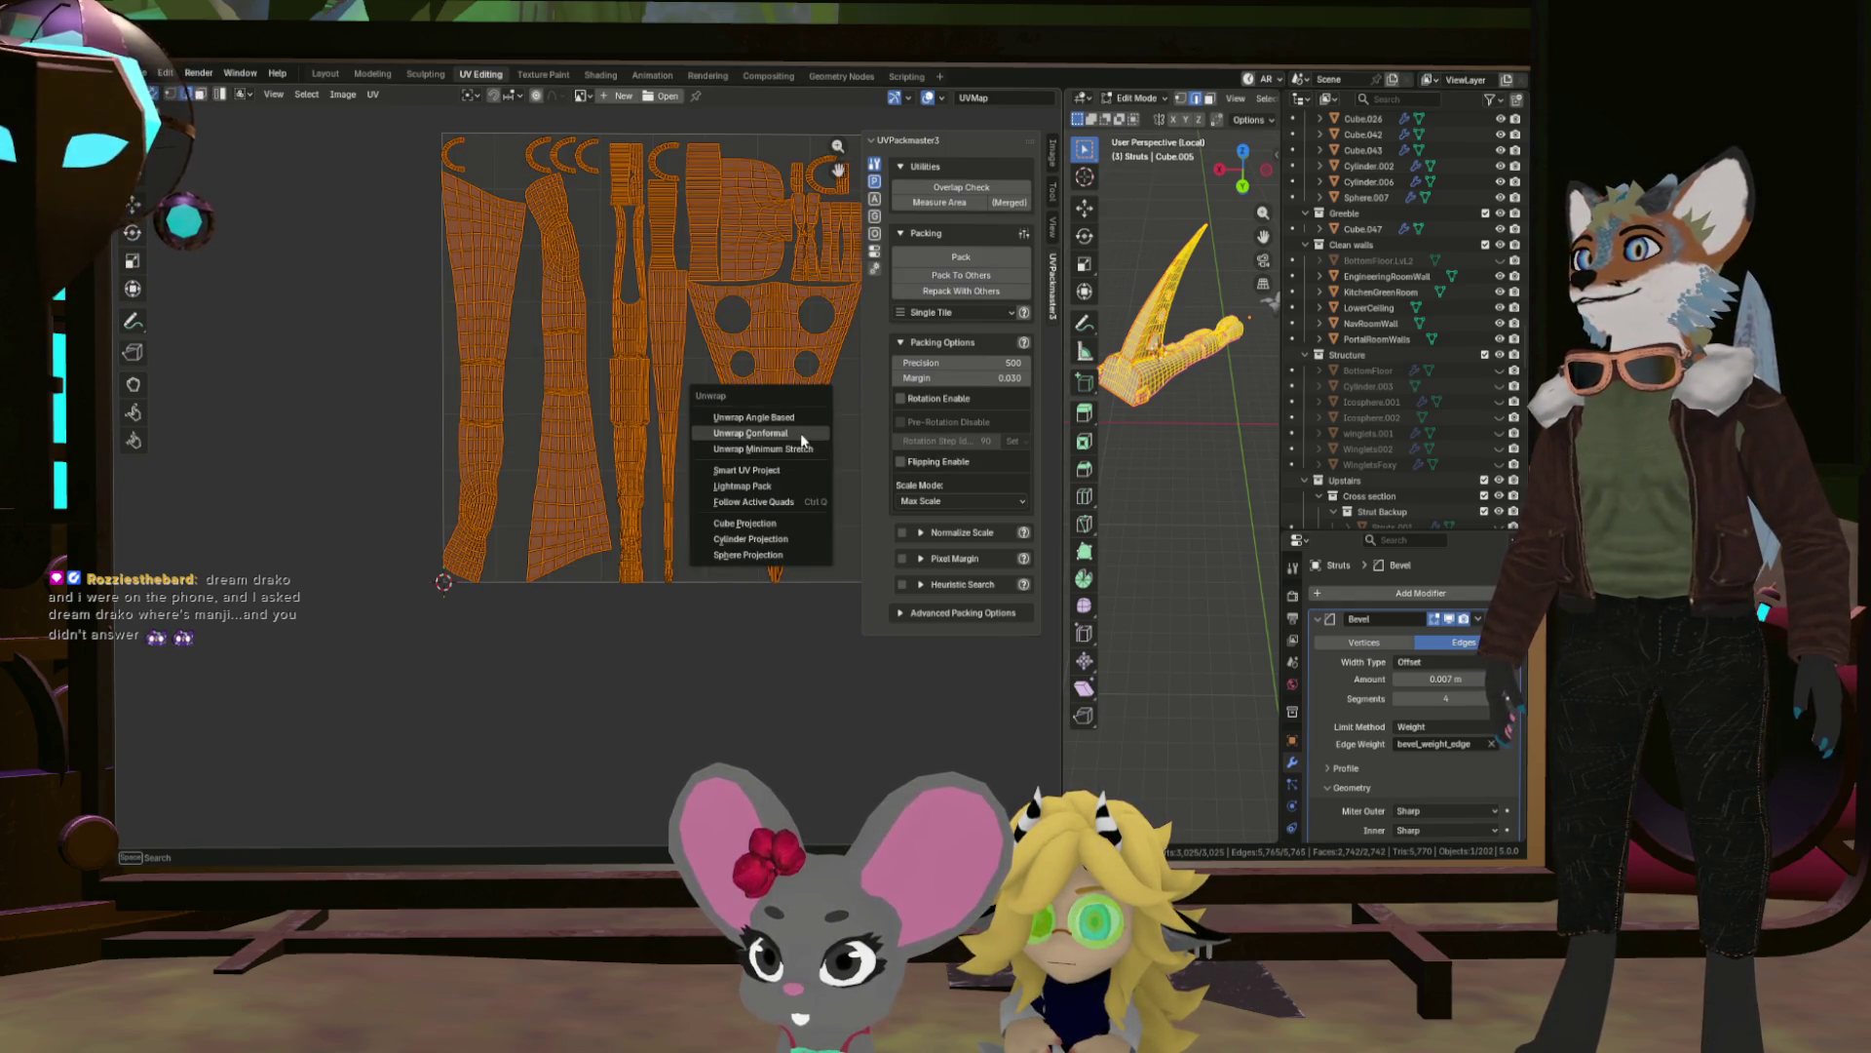
left_click(802, 439)
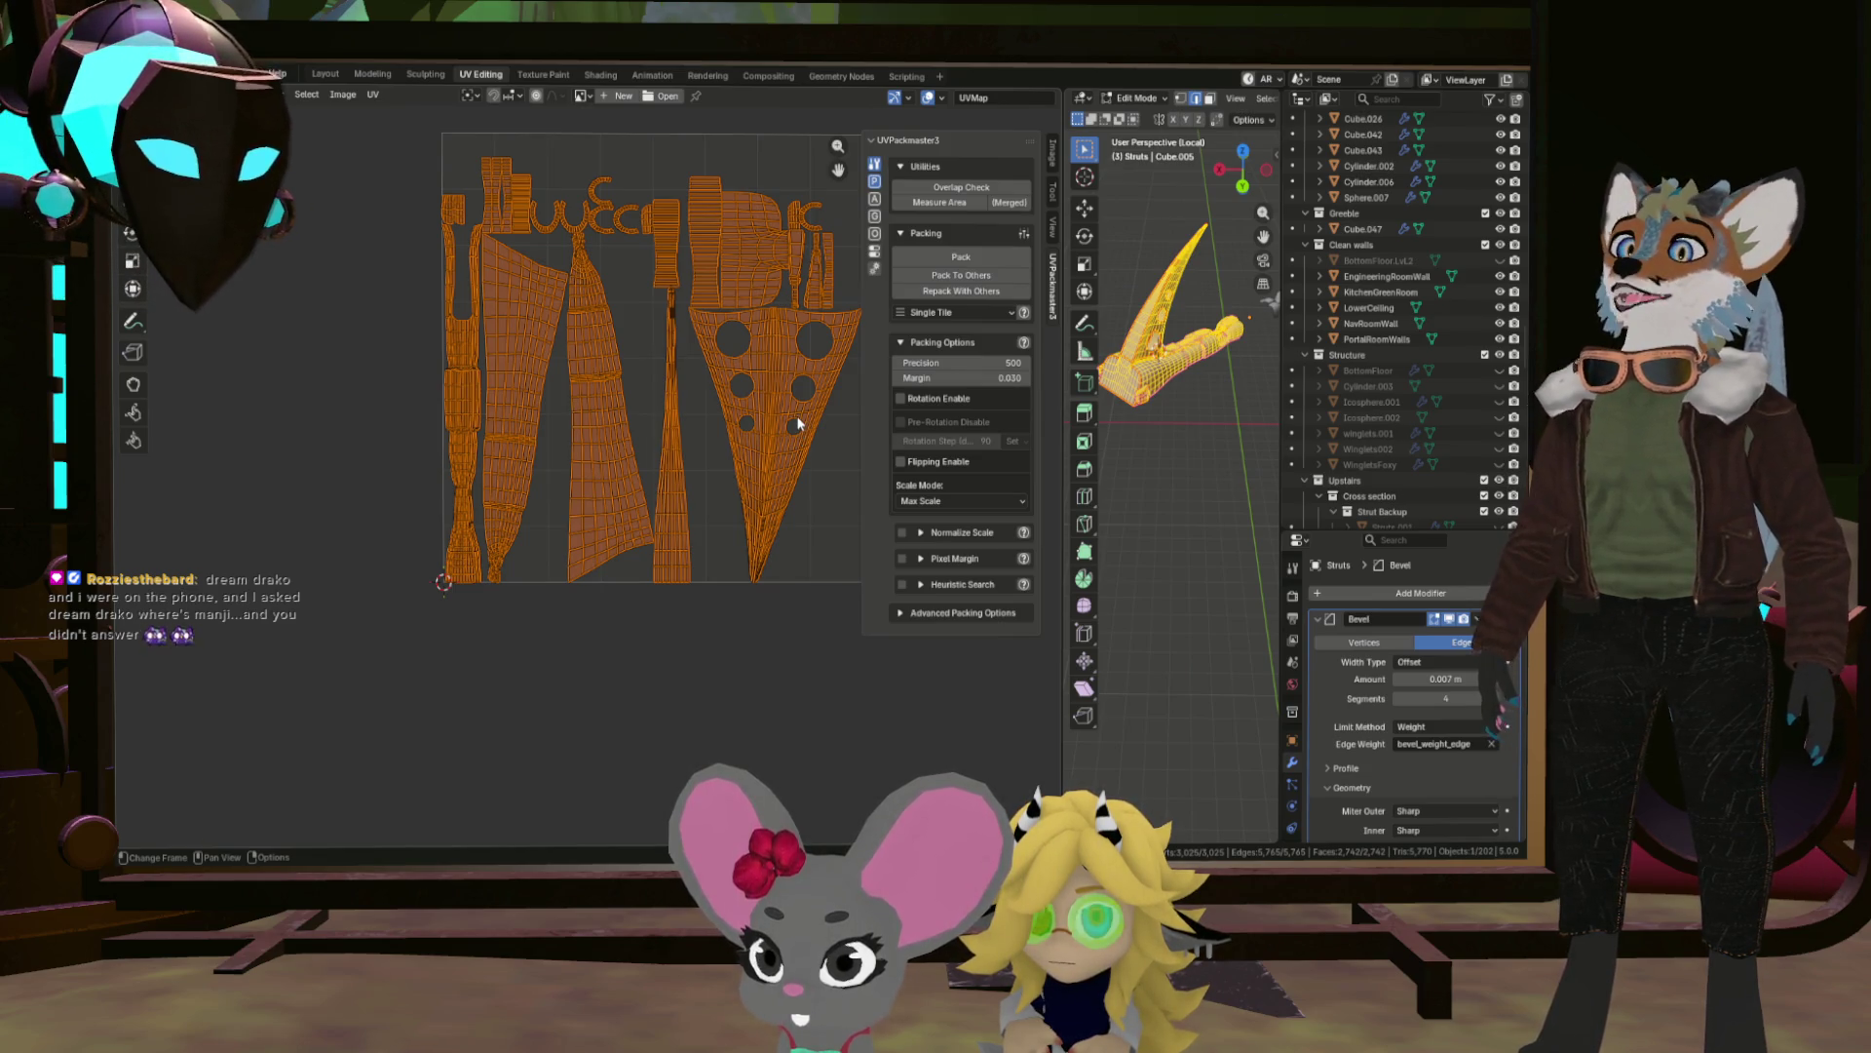
scroll("up", 3)
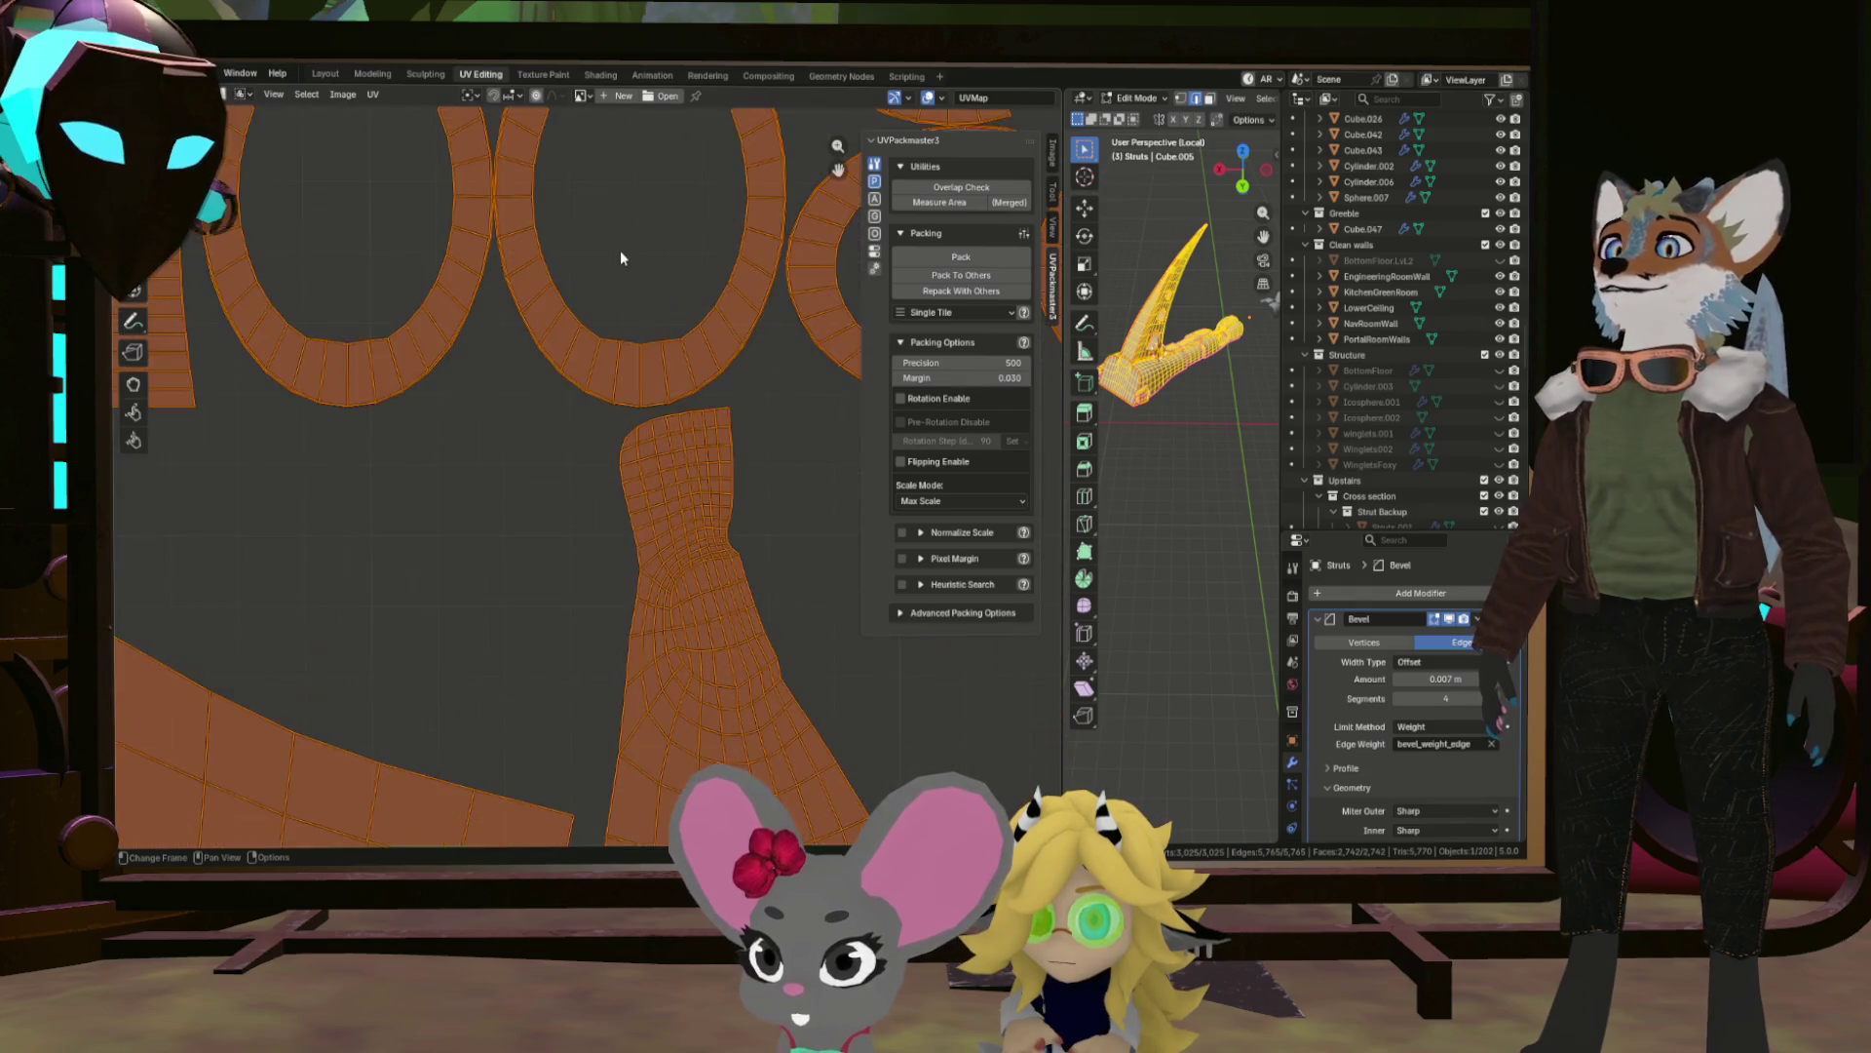
Zoom in and box-select the upper faces of the bottle-shaped UV island.
scroll("up", 3)
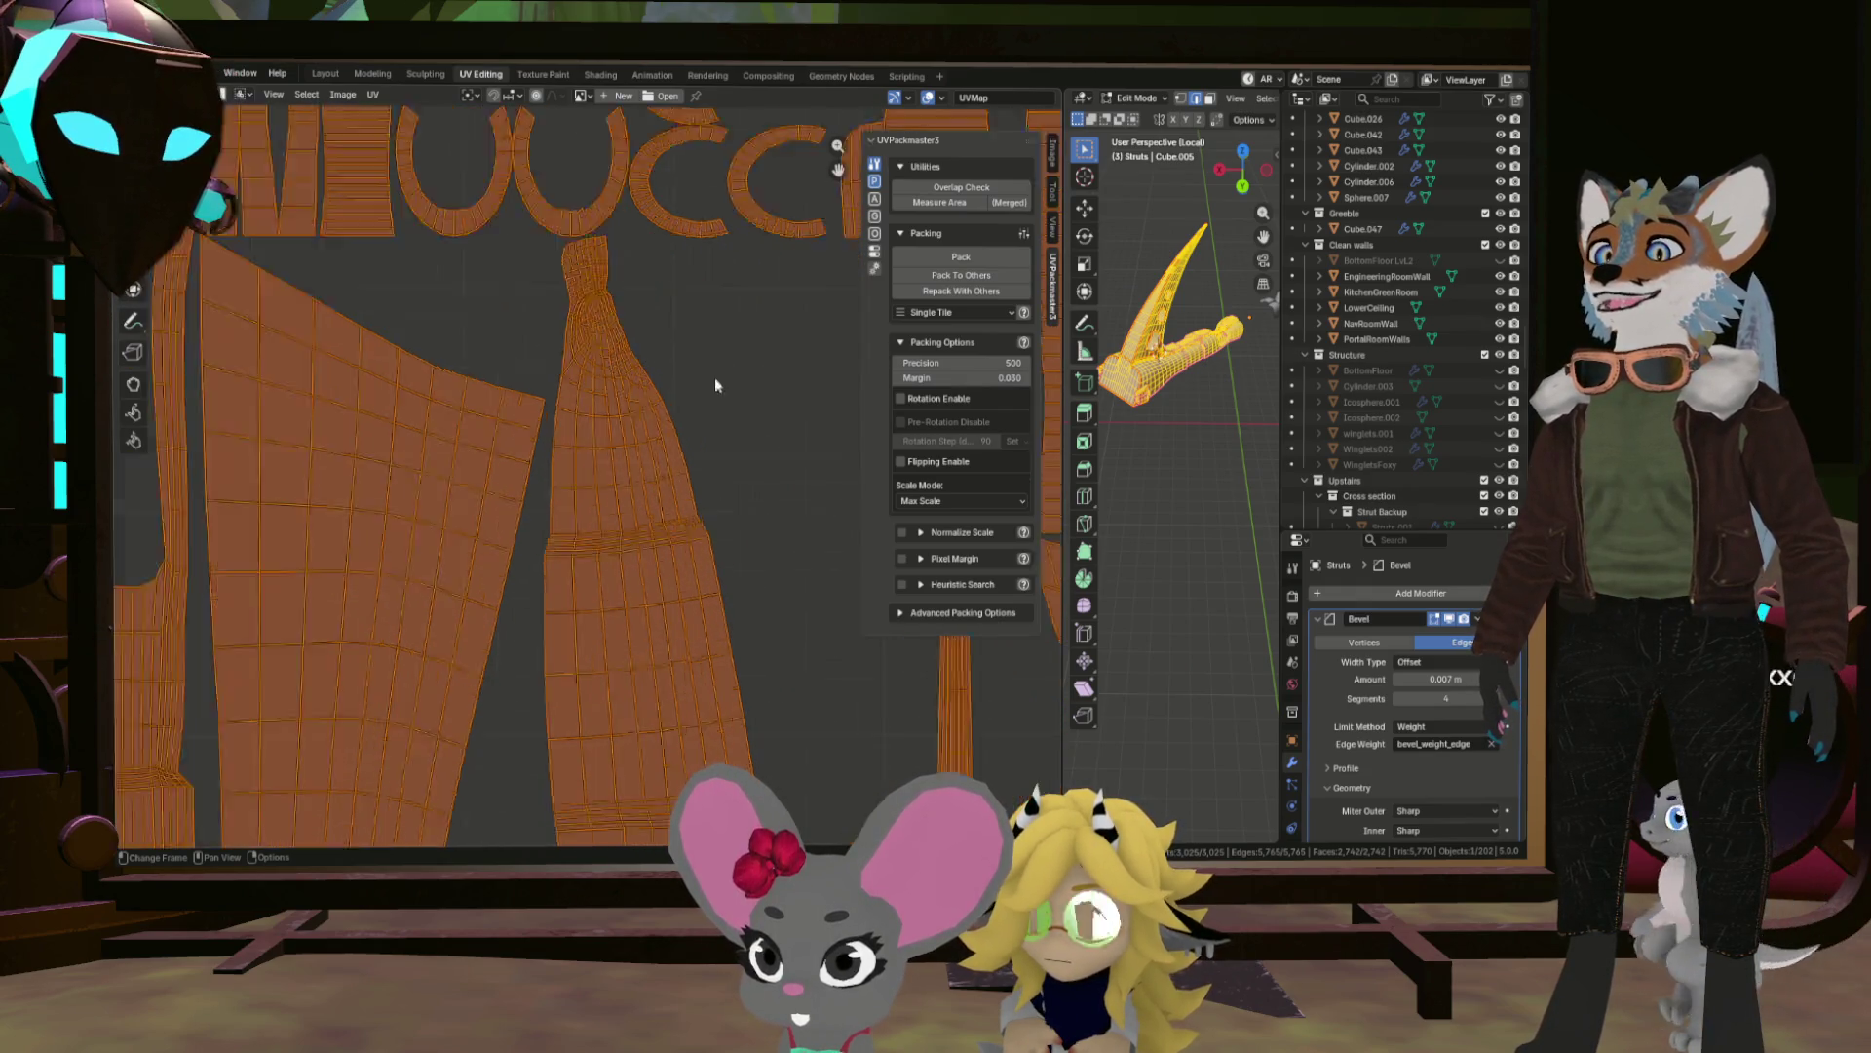
scroll("up", 3)
left_click_drag(360, 370, 664, 223)
left_click_drag(1189, 302, 1172, 307)
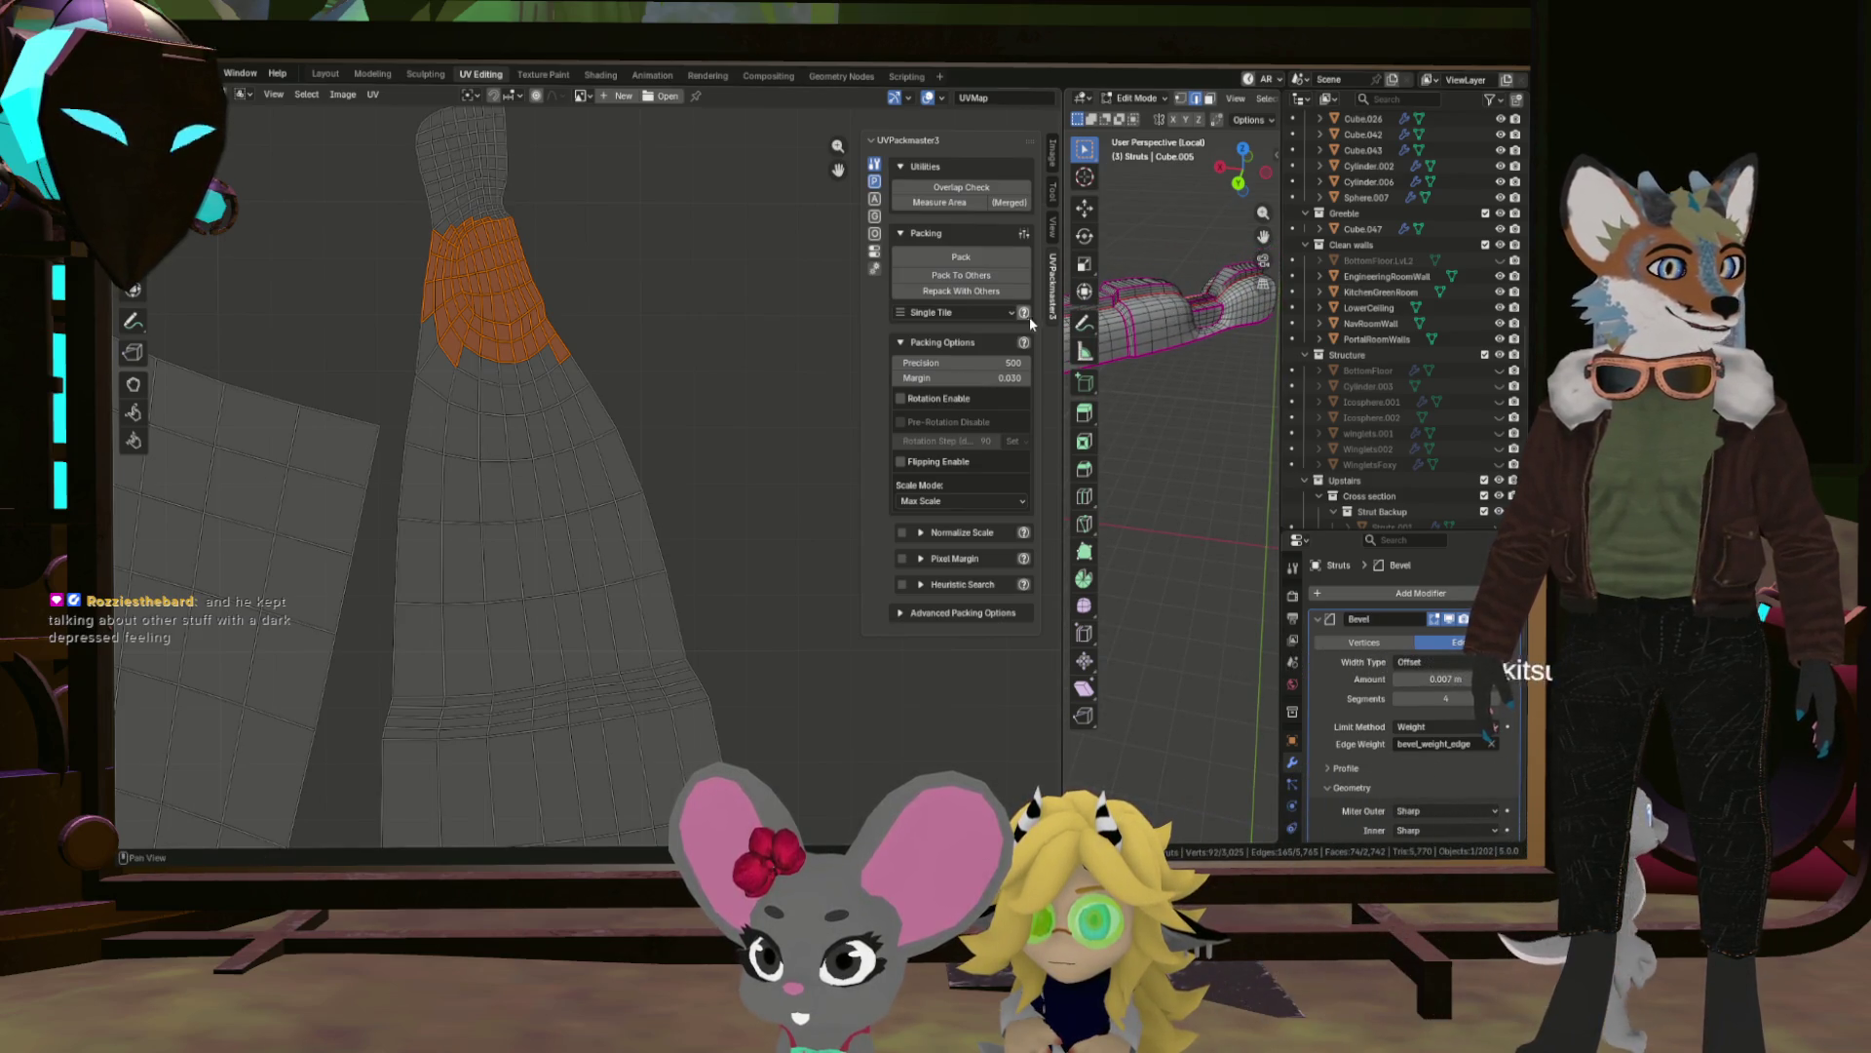
Widen the 3D viewport beside the UV editor and orbit closer to the strut.
left_click_drag(1060, 312, 726, 311)
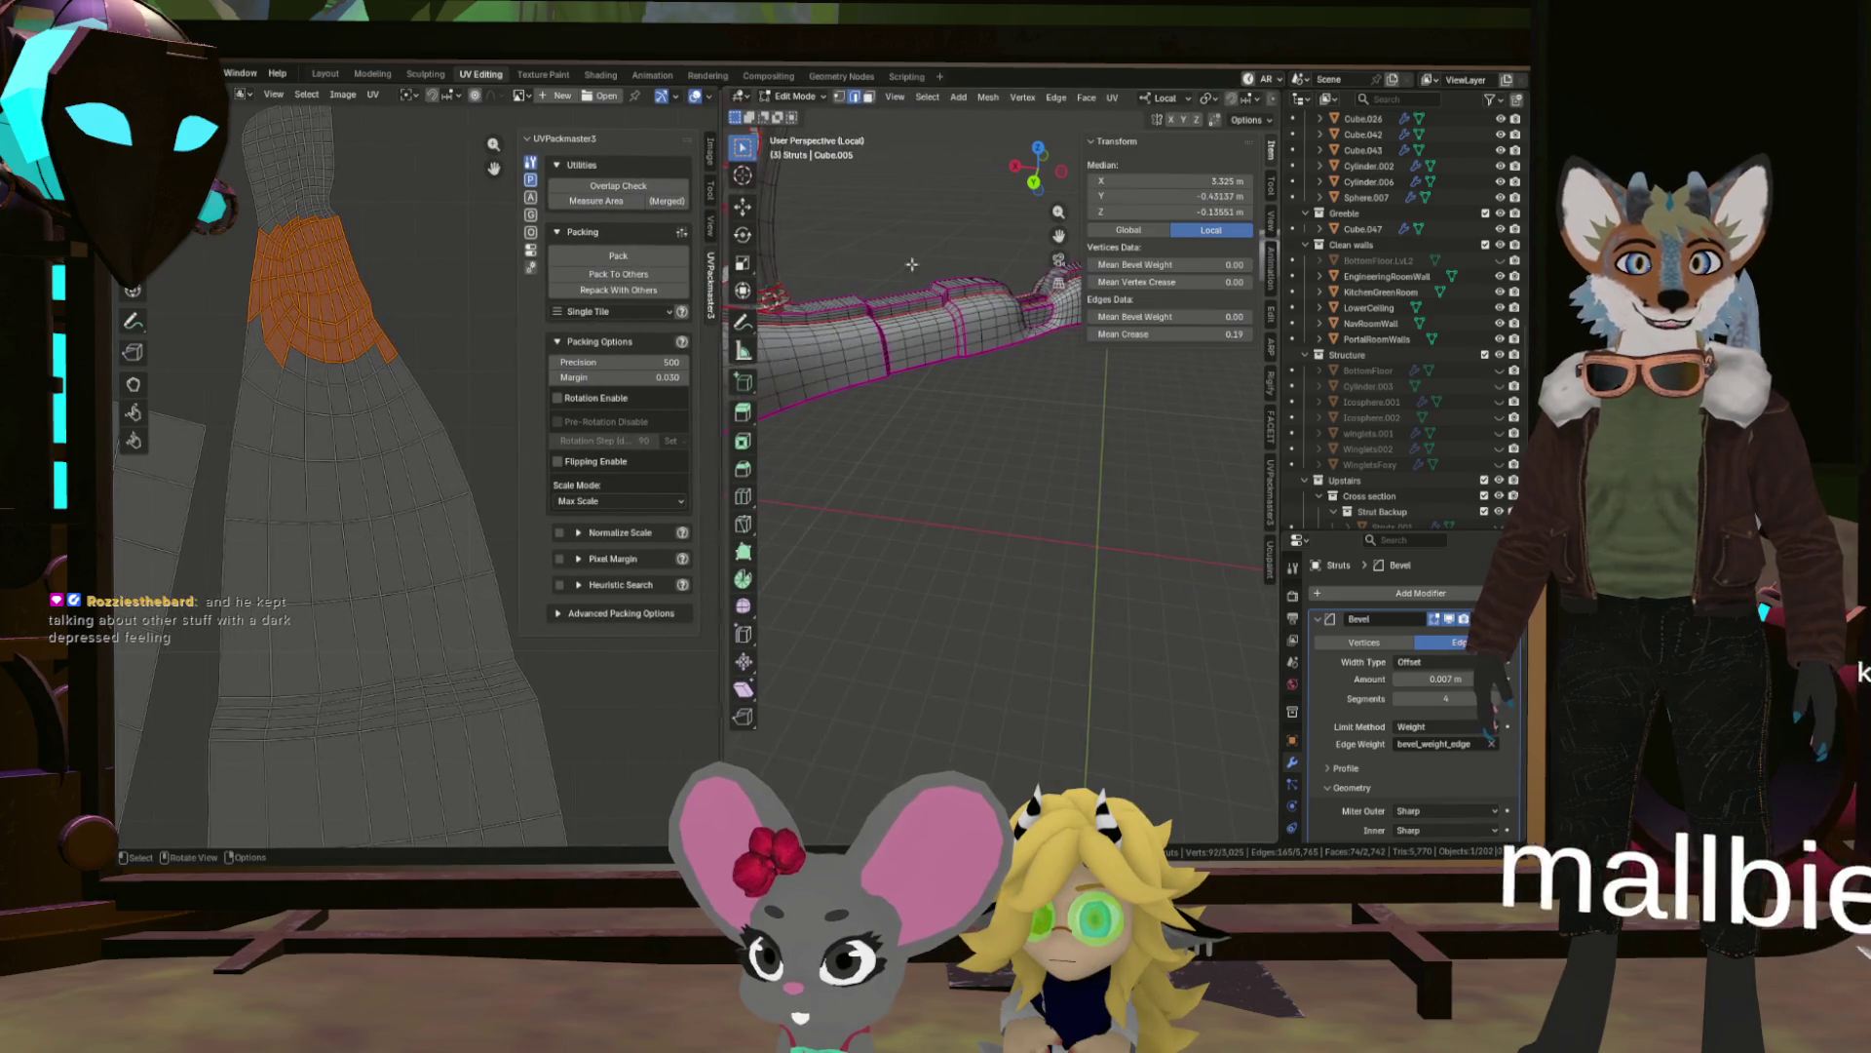
scroll("up", 3)
left_click_drag(988, 277, 1010, 440)
scroll("up", 3)
Select shortest-path edge runs along the slot and around the curved corner.
left_click(1056, 504)
left_click_drag(1056, 504, 1347, 408)
left_click(895, 408)
left_click(931, 349)
left_click(931, 349)
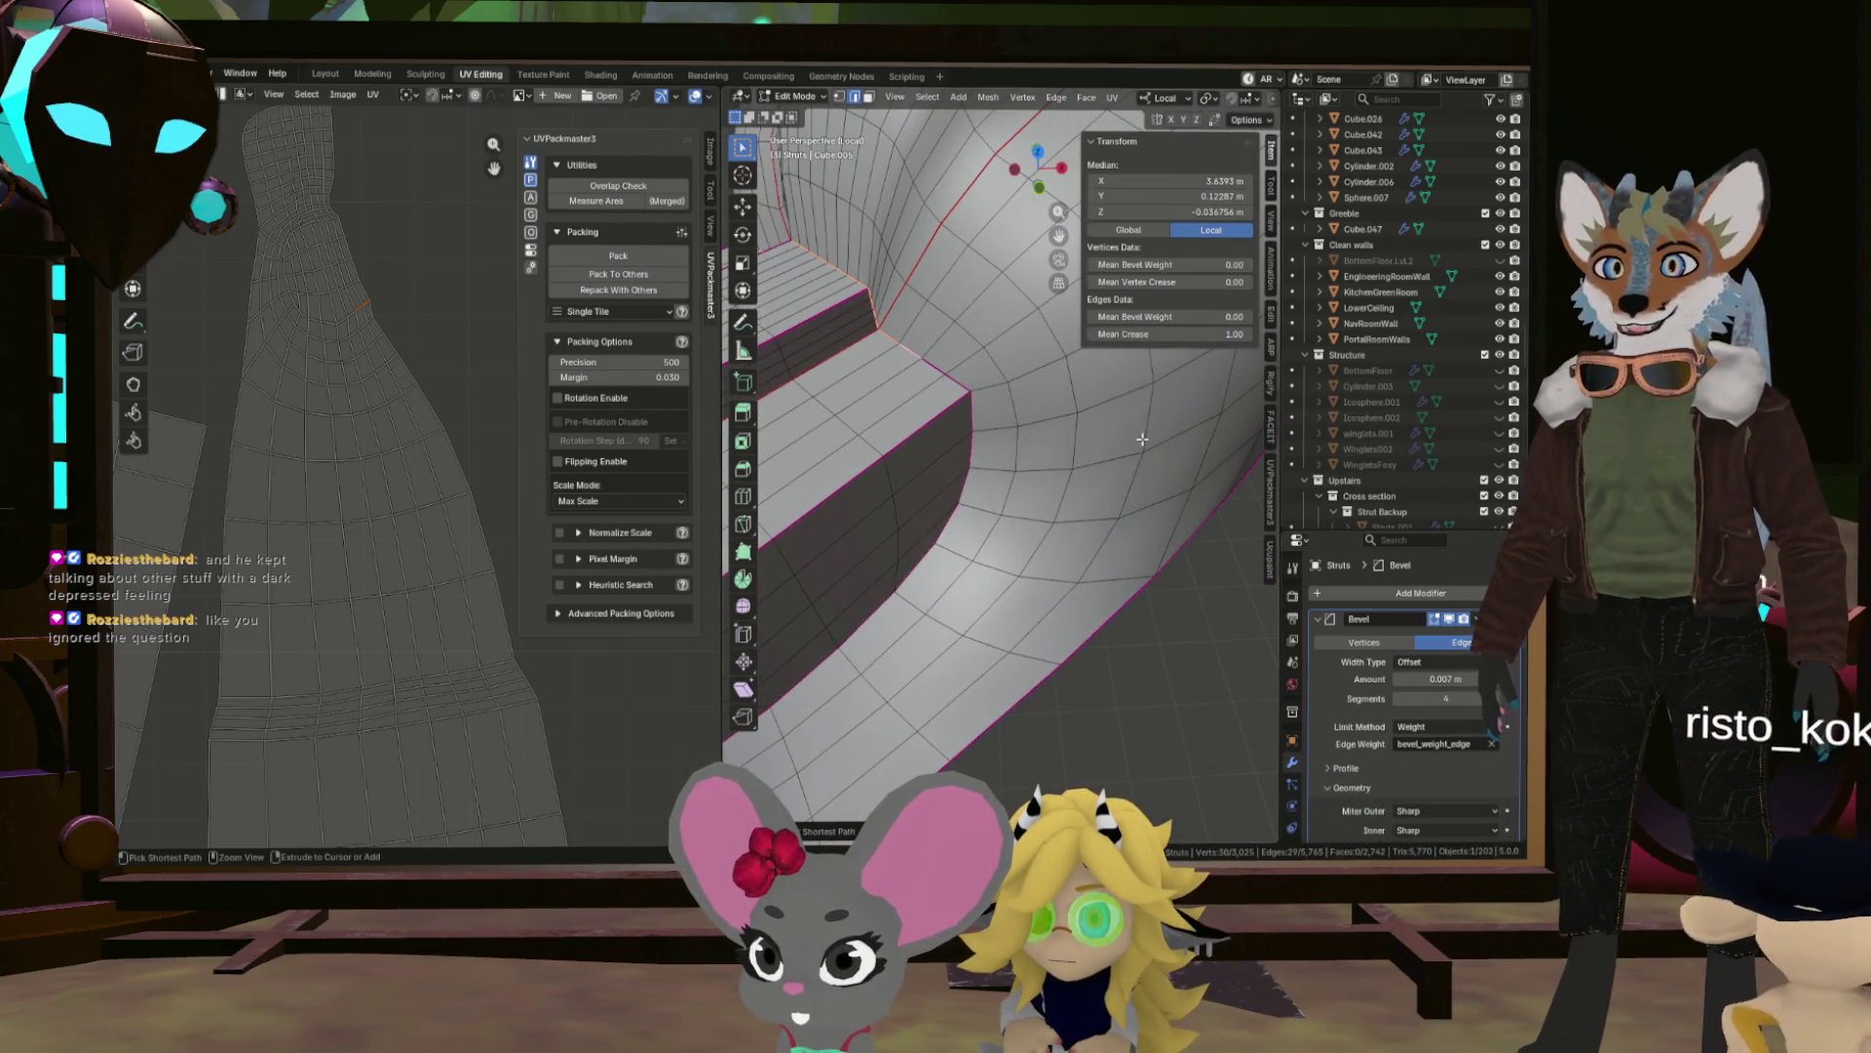
left_click_drag(971, 446, 1034, 404)
left_click(889, 461)
left_click(947, 402)
left_click(1027, 533)
right_click(1036, 523)
left_click(1033, 507)
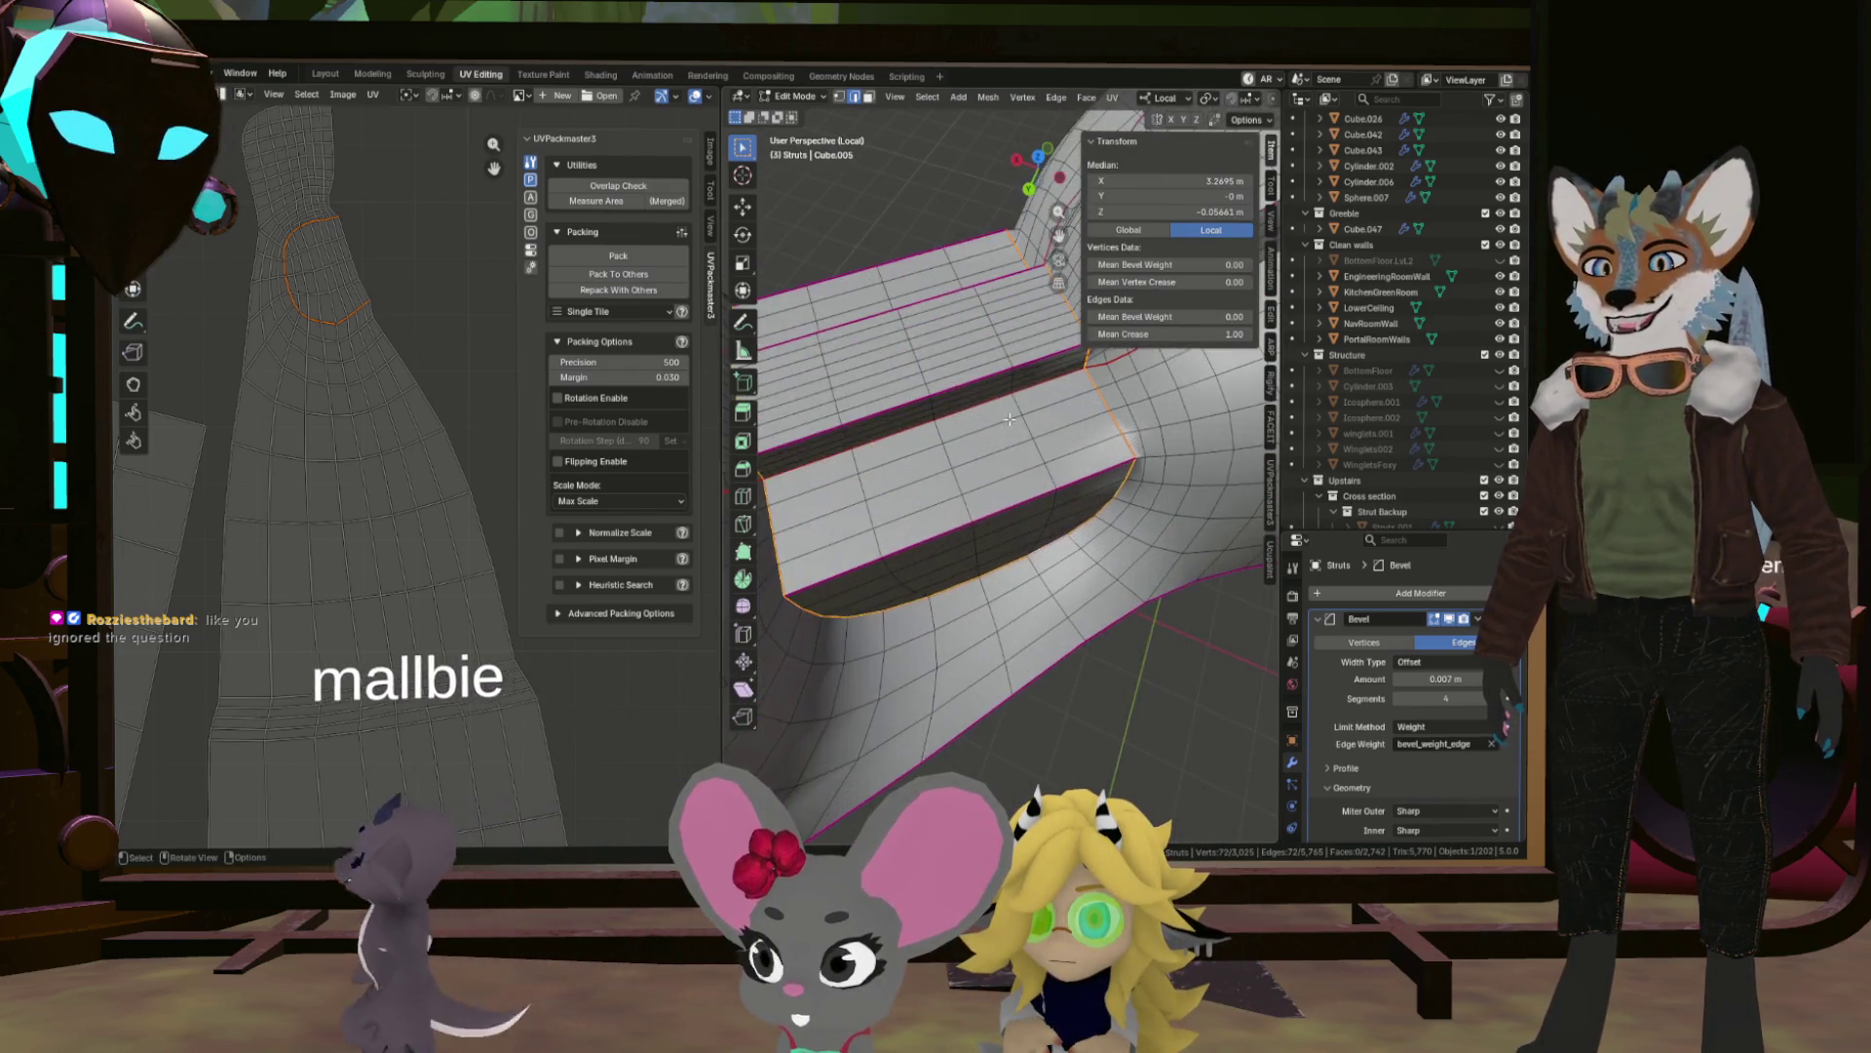
Reselect edges along the slot and the stepped section and mark them as seams.
scroll("up", 3)
left_click(1034, 405)
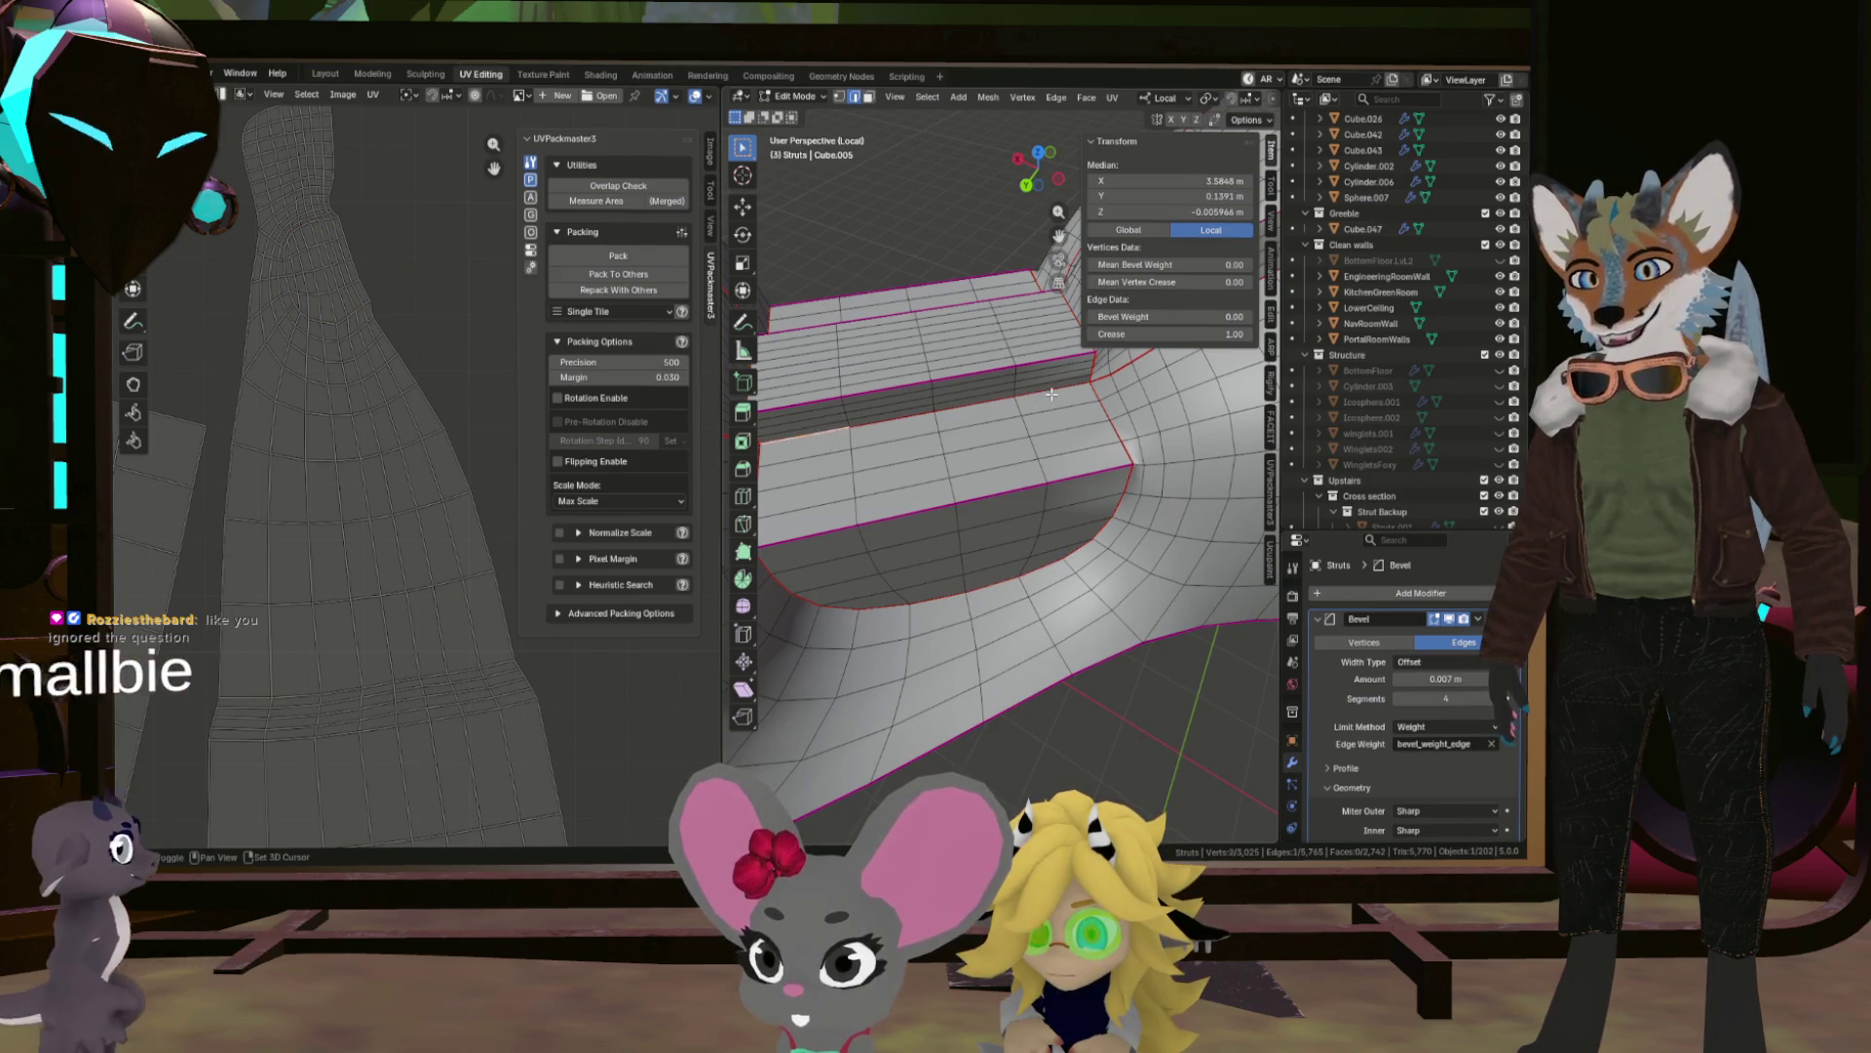
left_click(884, 422)
right_click(885, 423)
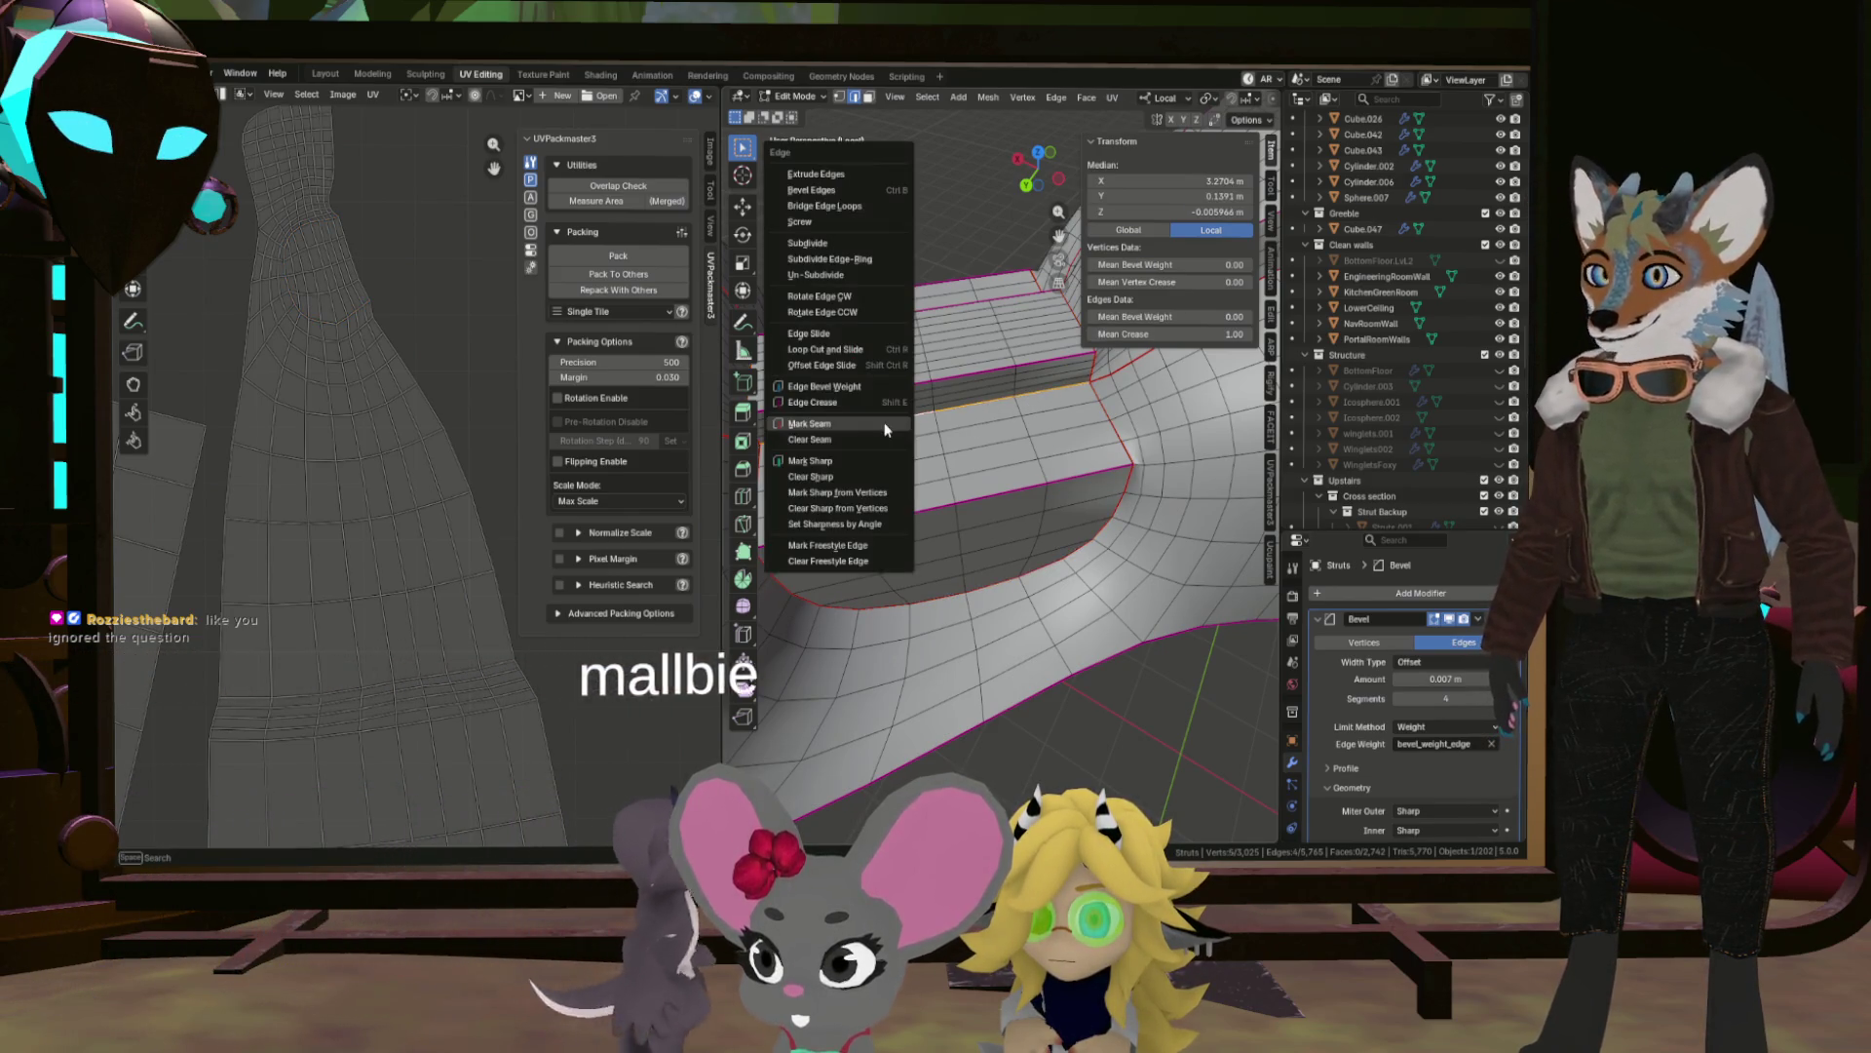
key("Escape")
left_click_drag(910, 429, 716, 452)
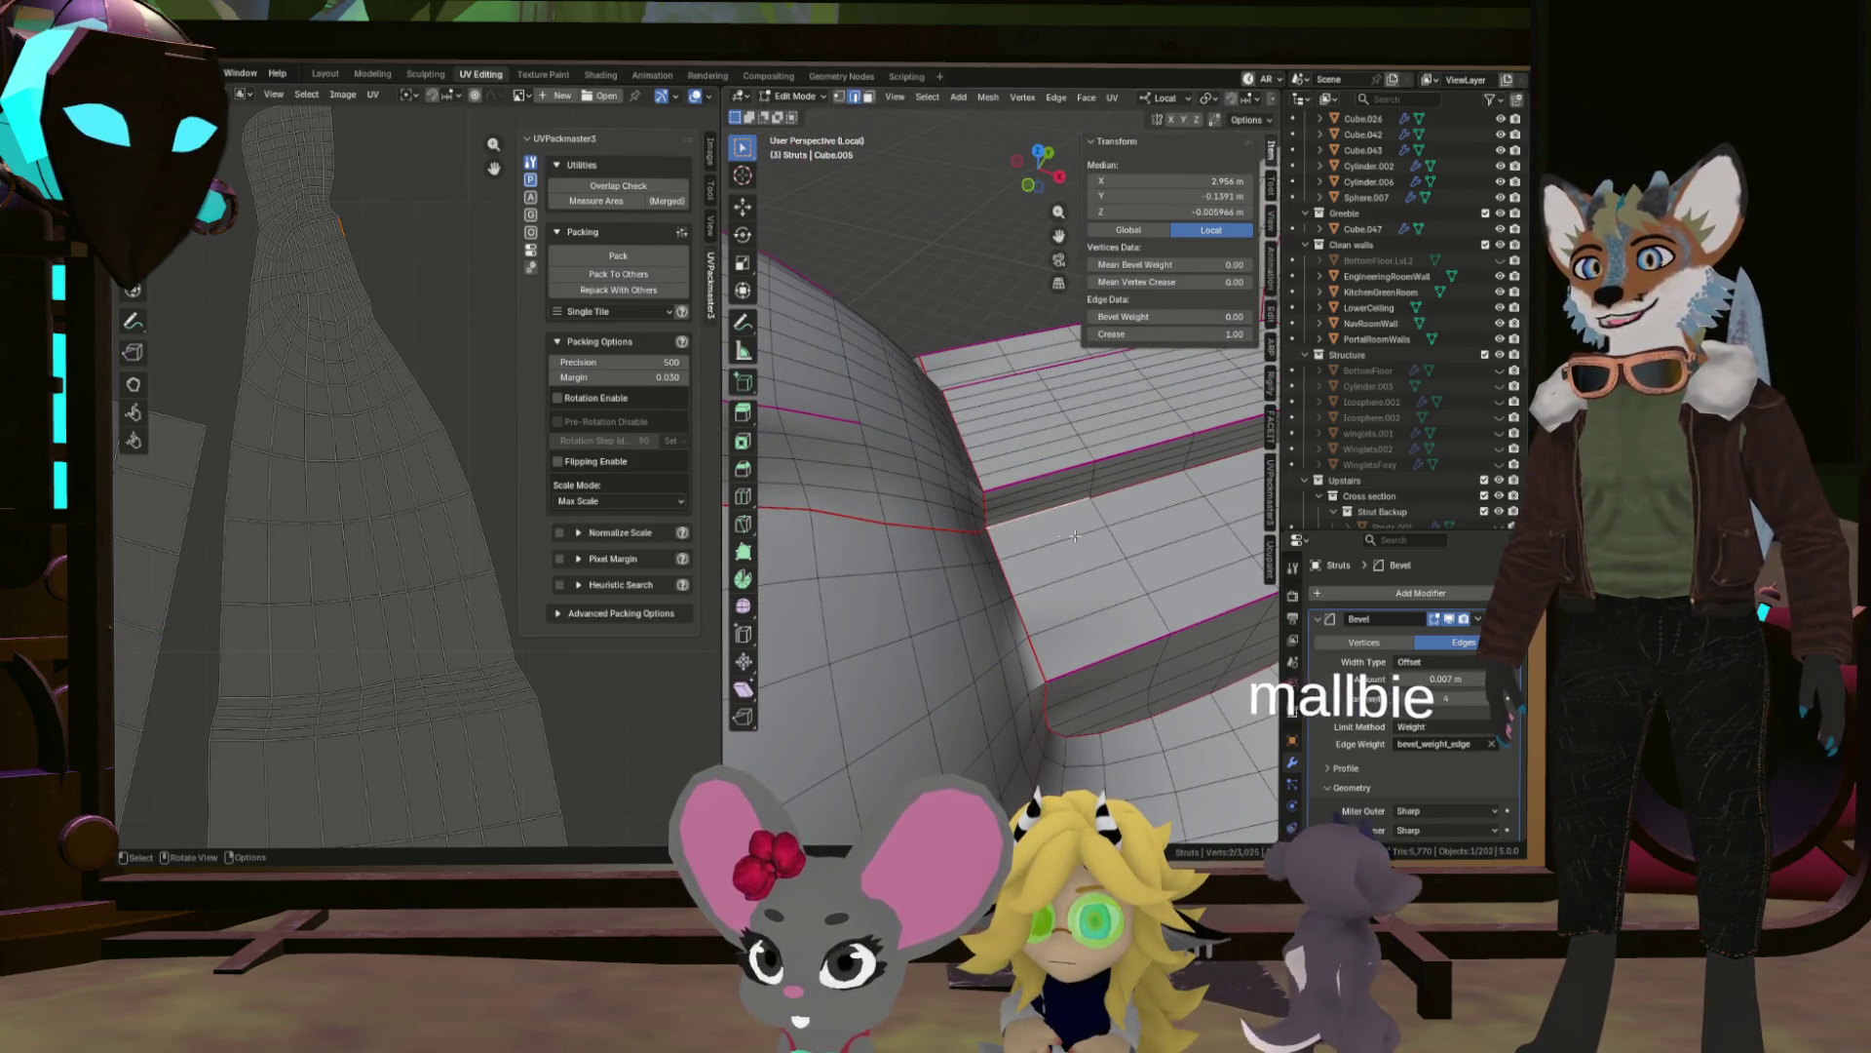
left_click_drag(963, 536, 1053, 495)
left_click(1053, 495)
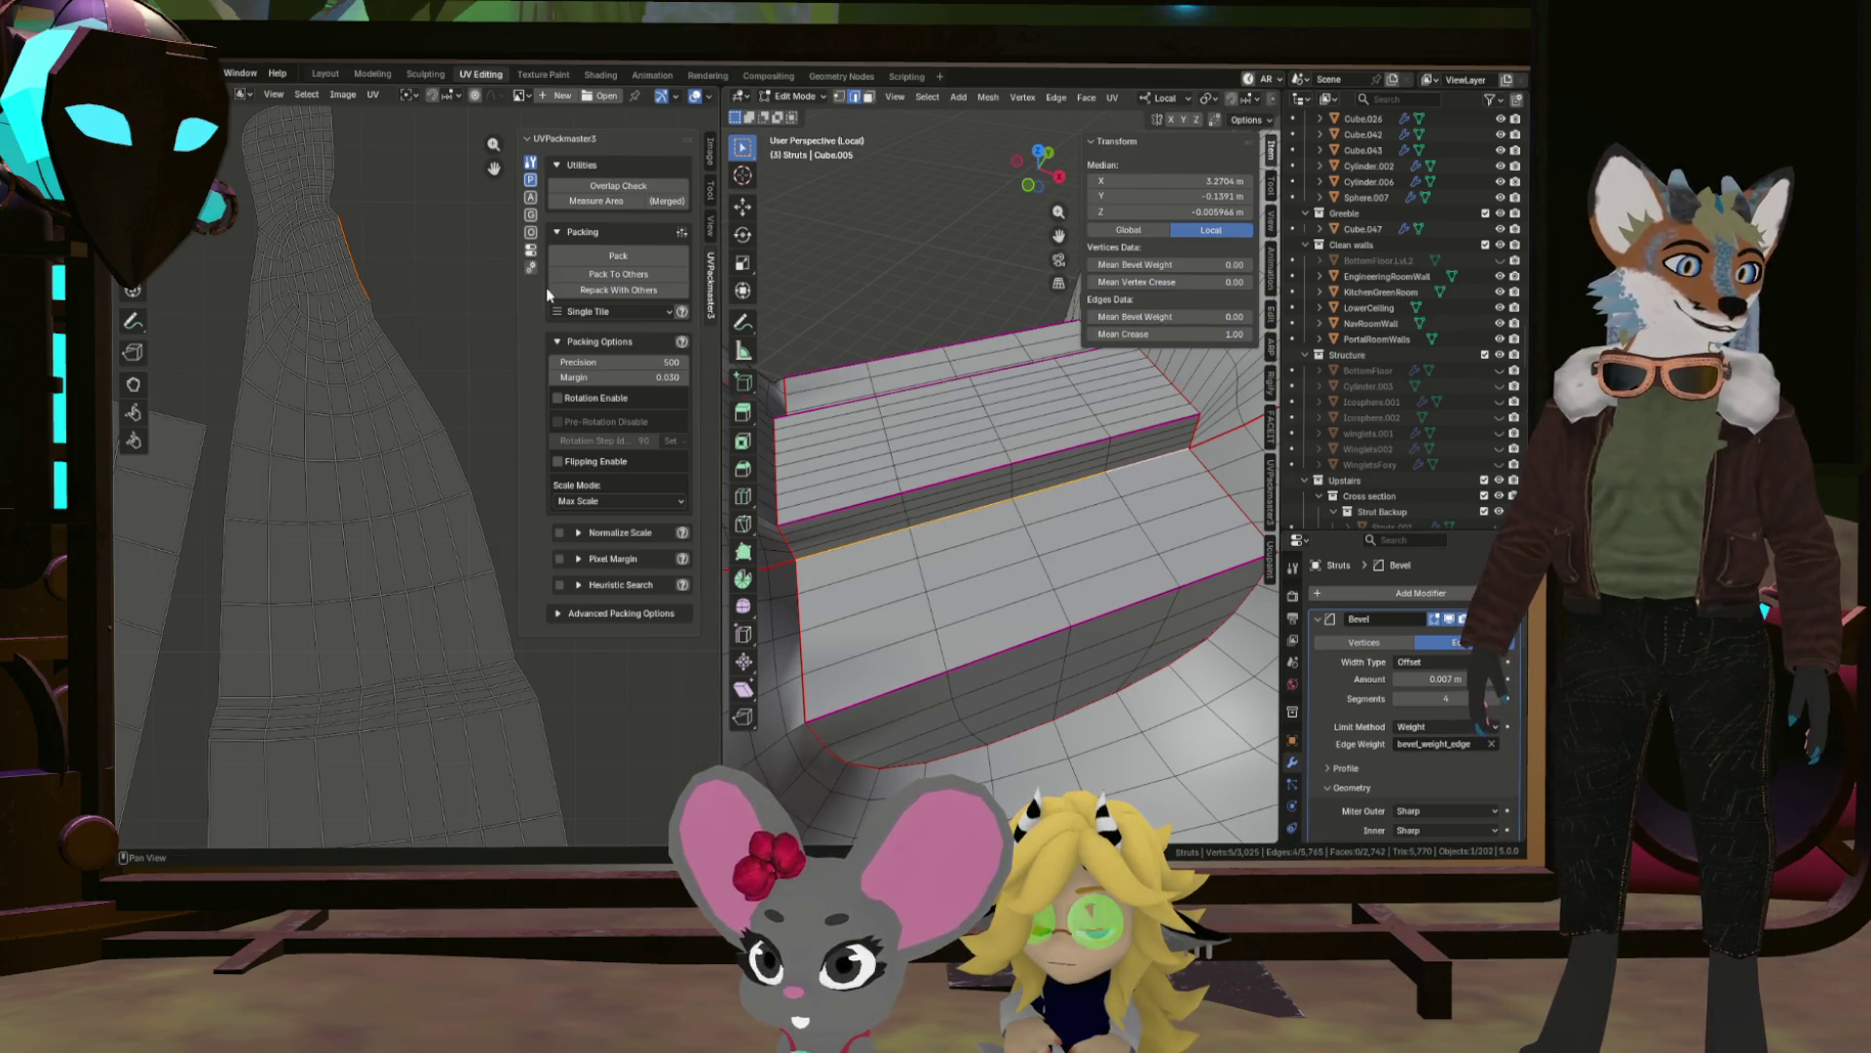
key("ctrl+e")
left_click(1053, 487)
scroll("down", 3)
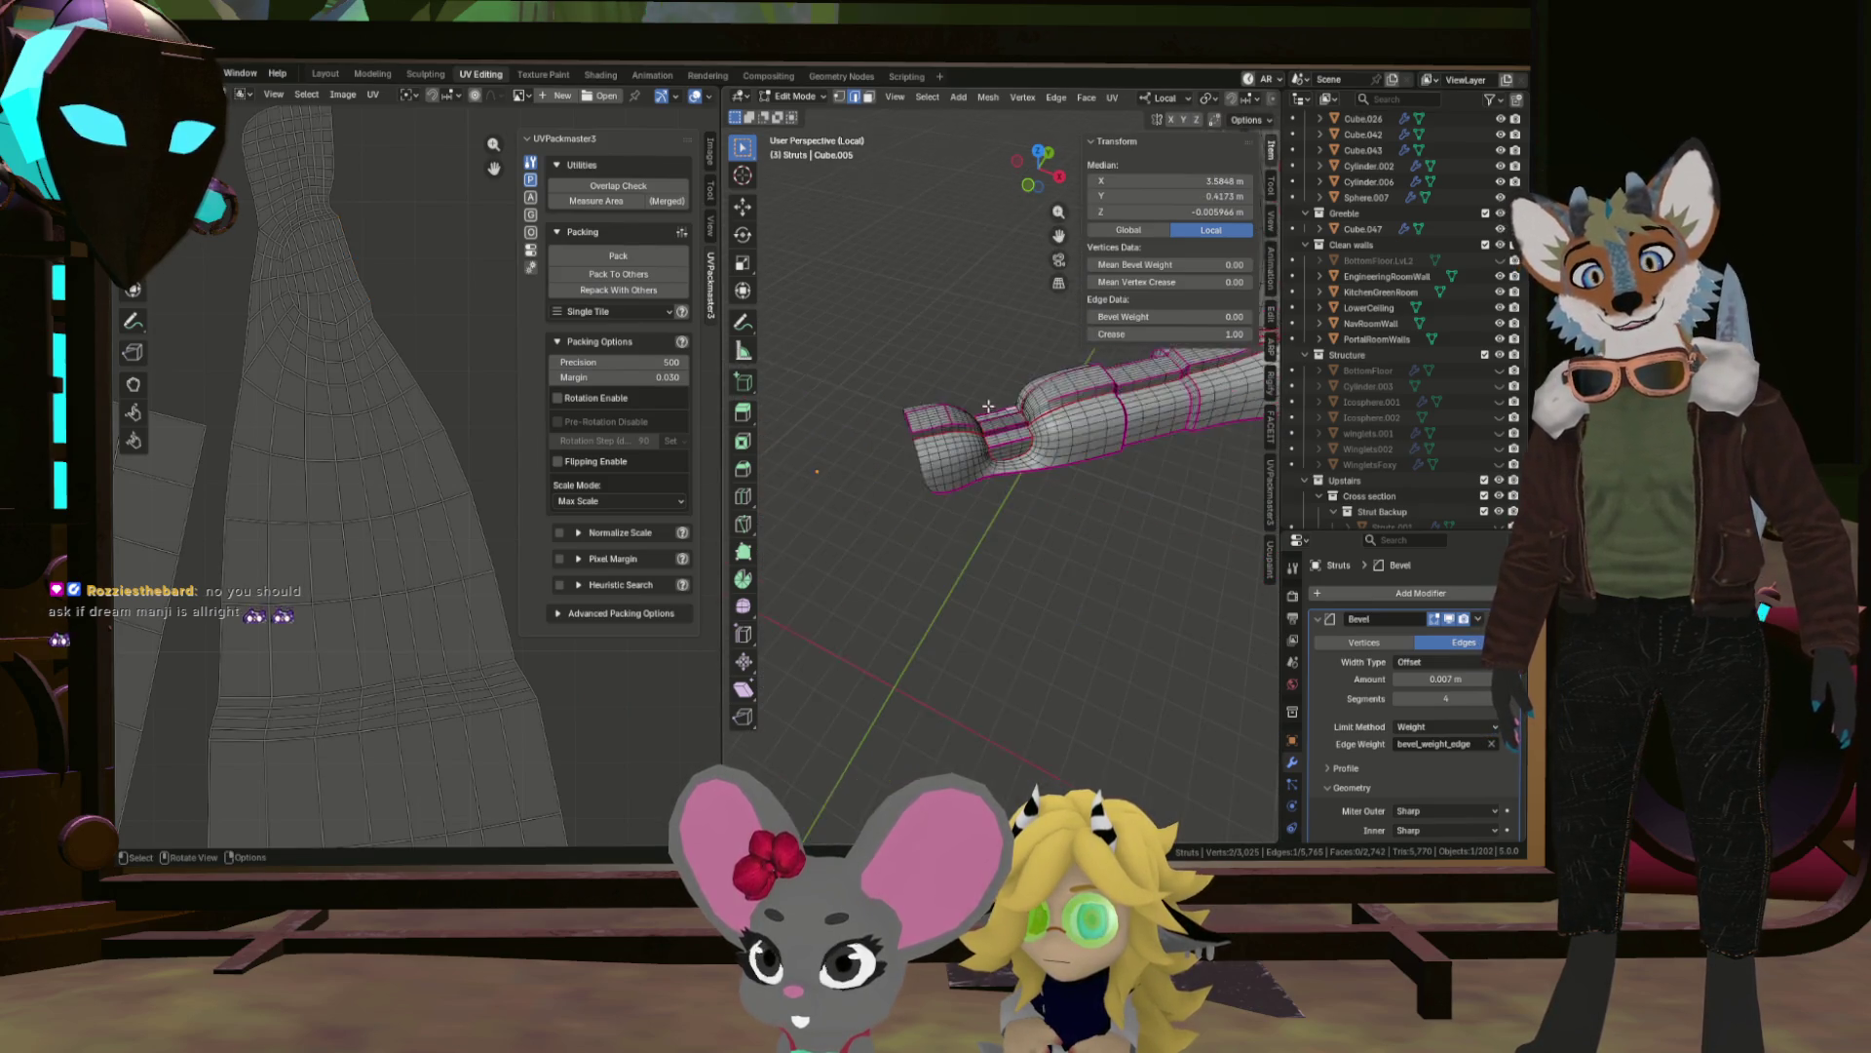
Select the whole strut and pack its UV islands into the tile.
key("a")
scroll("down", 3)
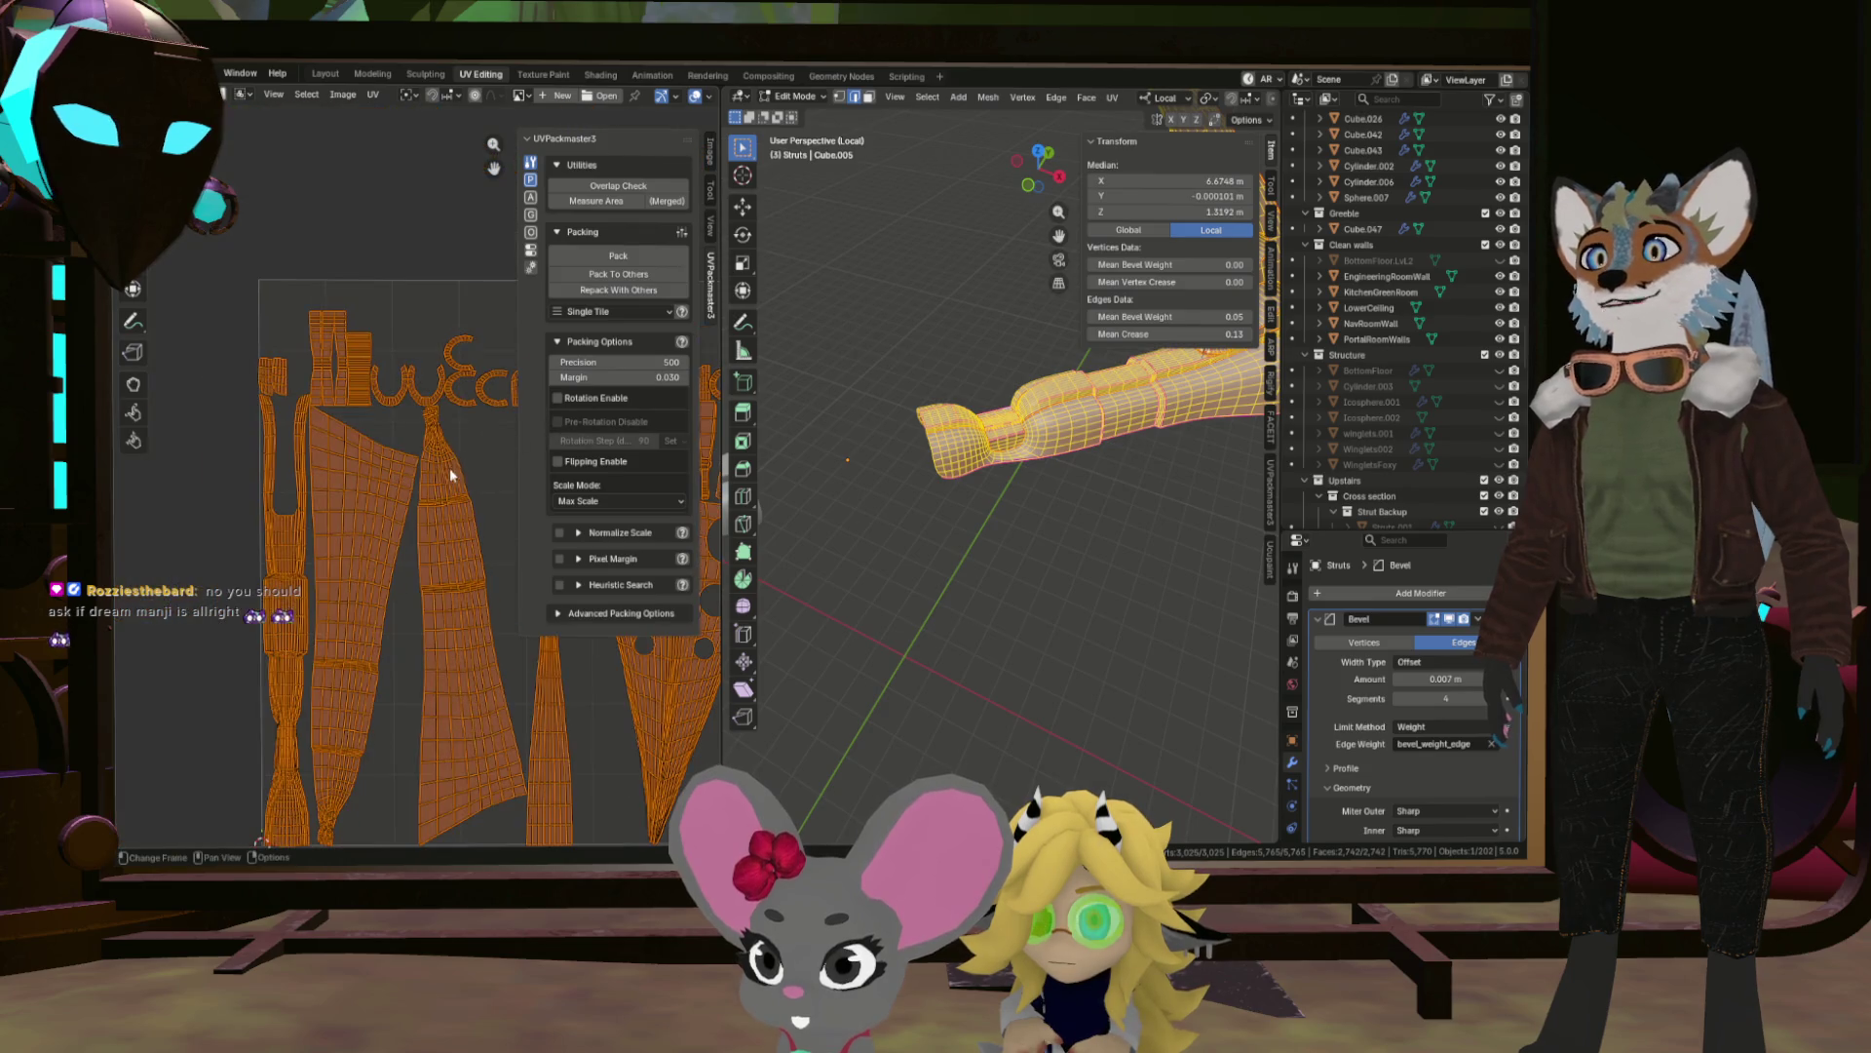
key("ctrl+p")
scroll("up", 3)
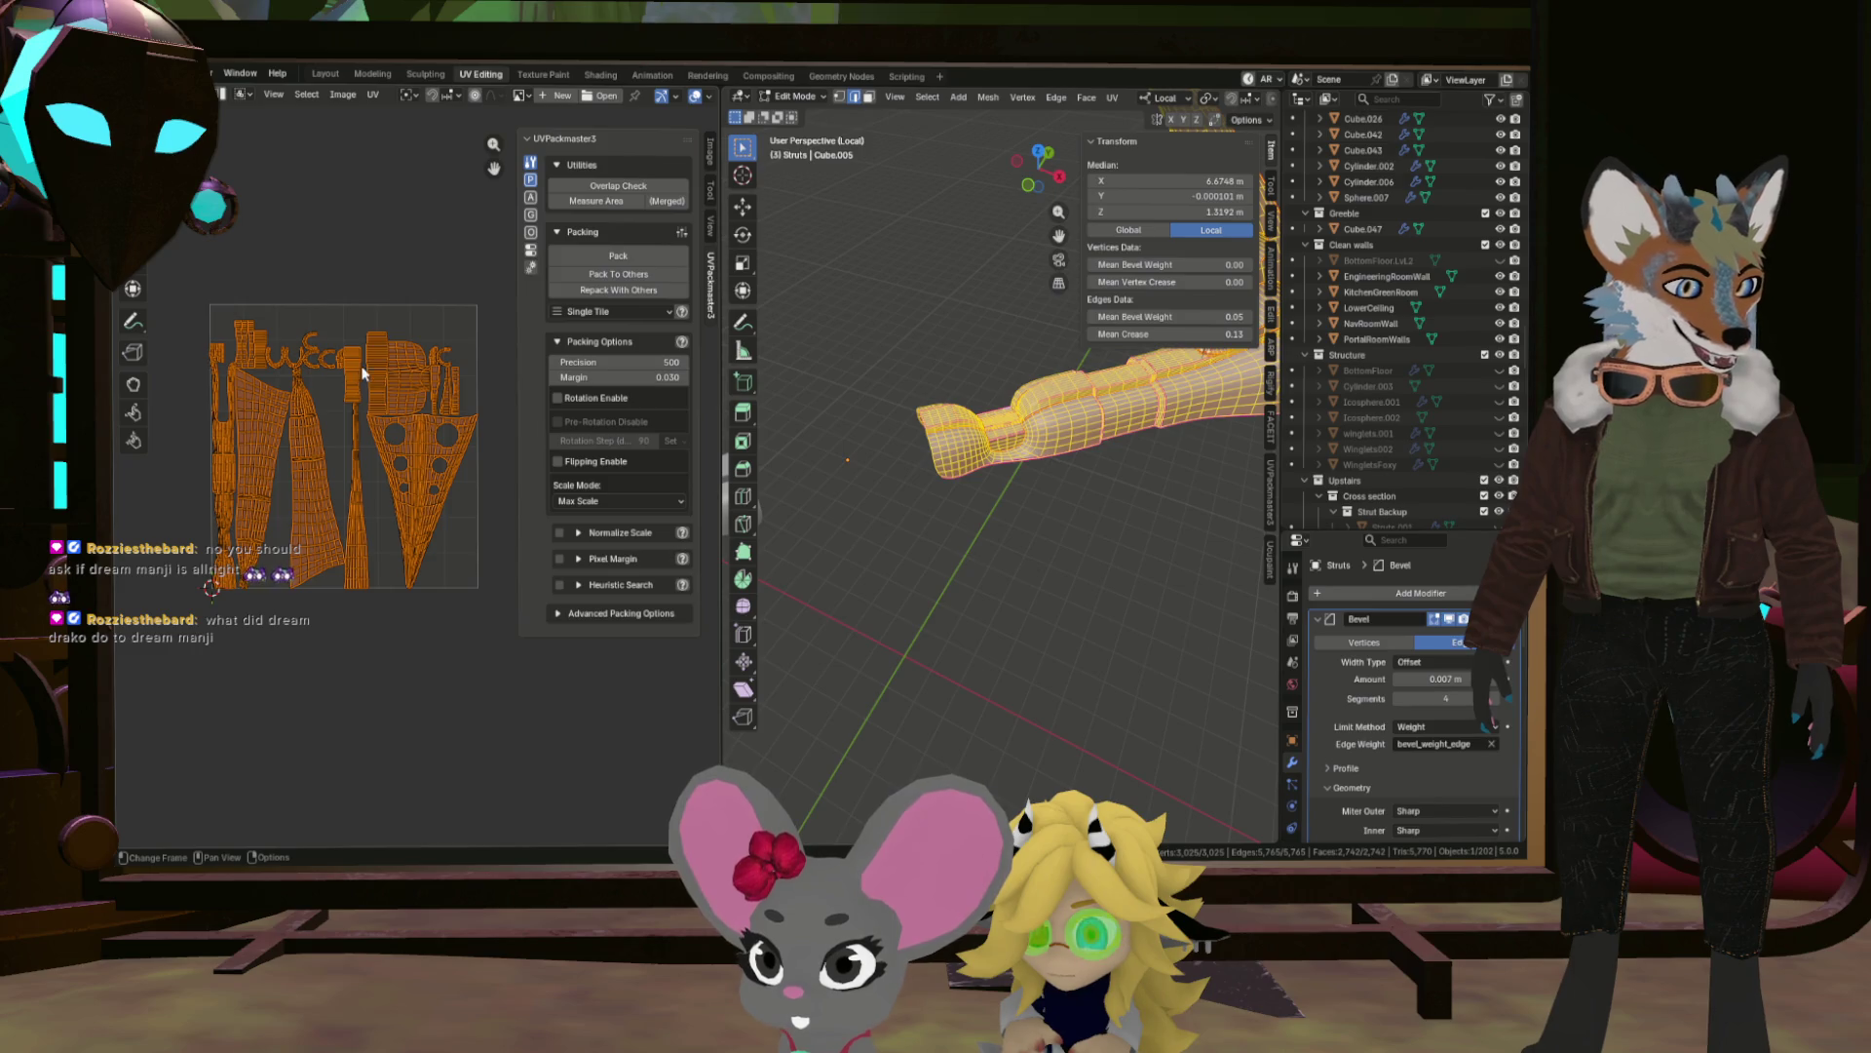
Re-unwrap the strut conformally and leave local view to show the full dome.
key("u")
left_click(417, 277)
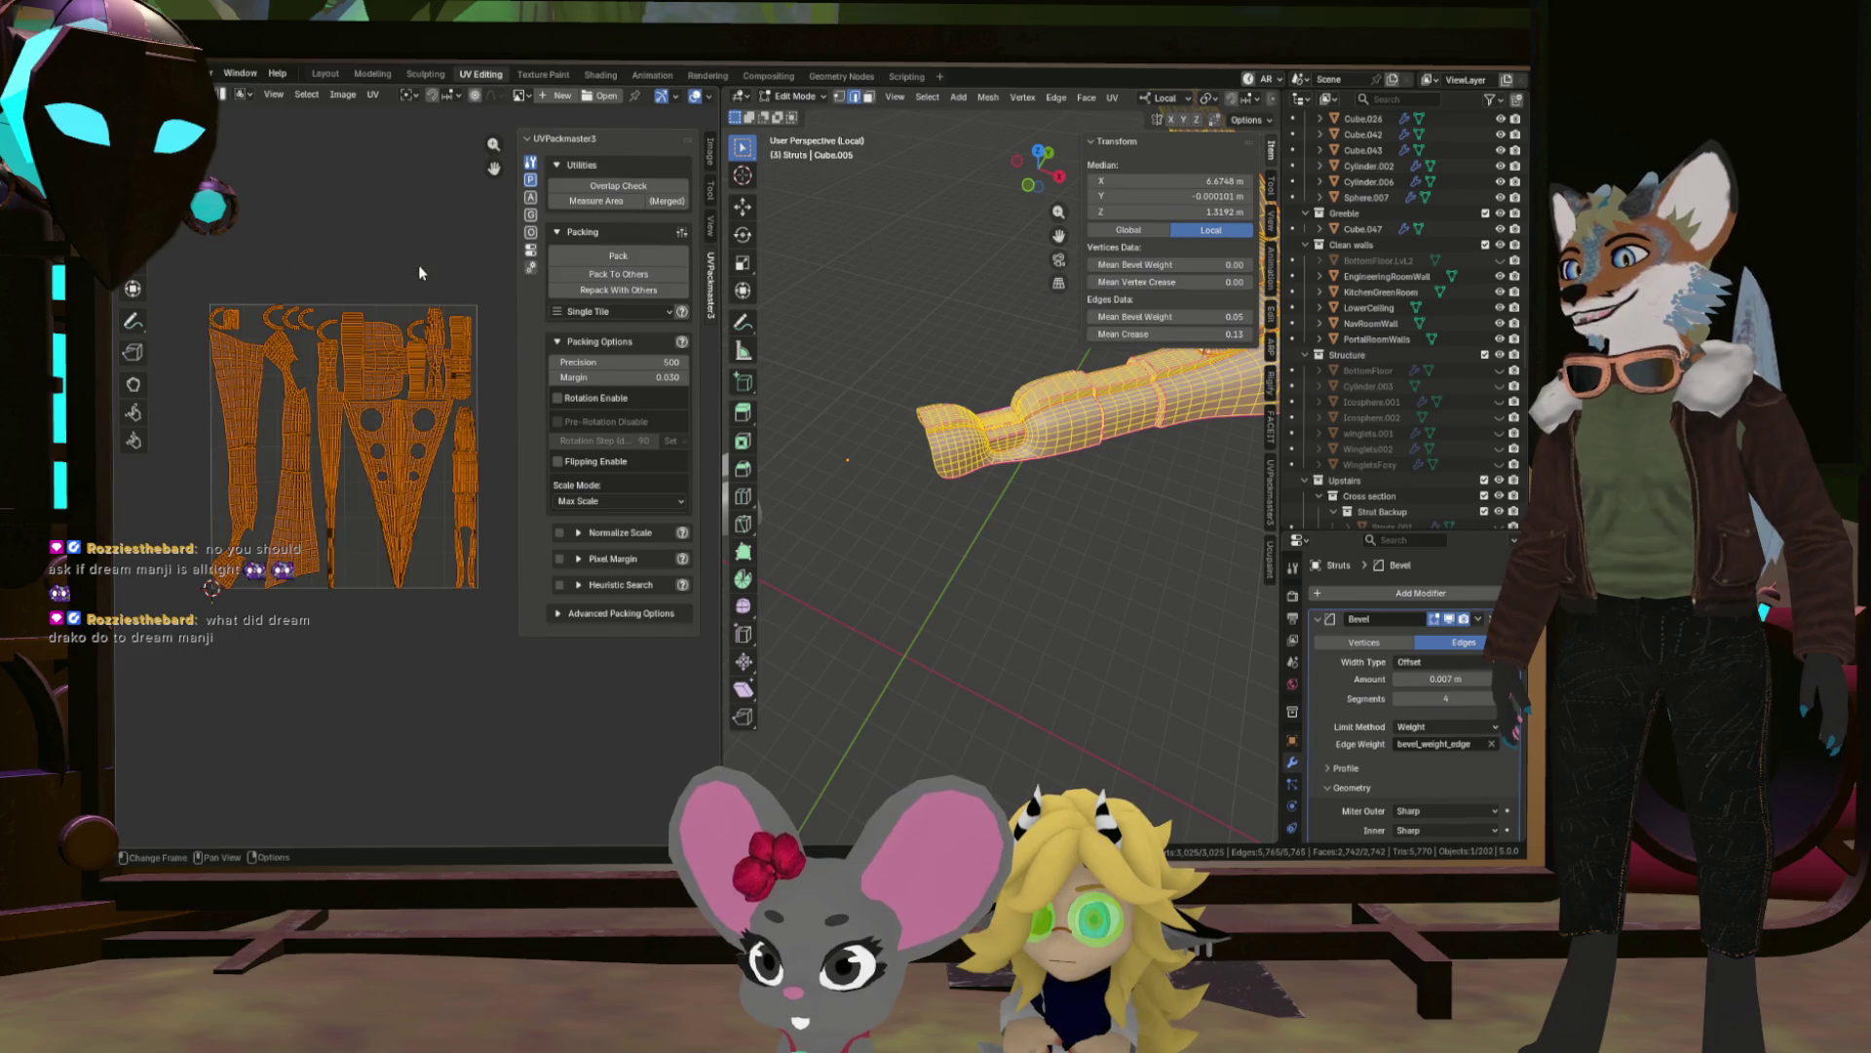
scroll("up", 3)
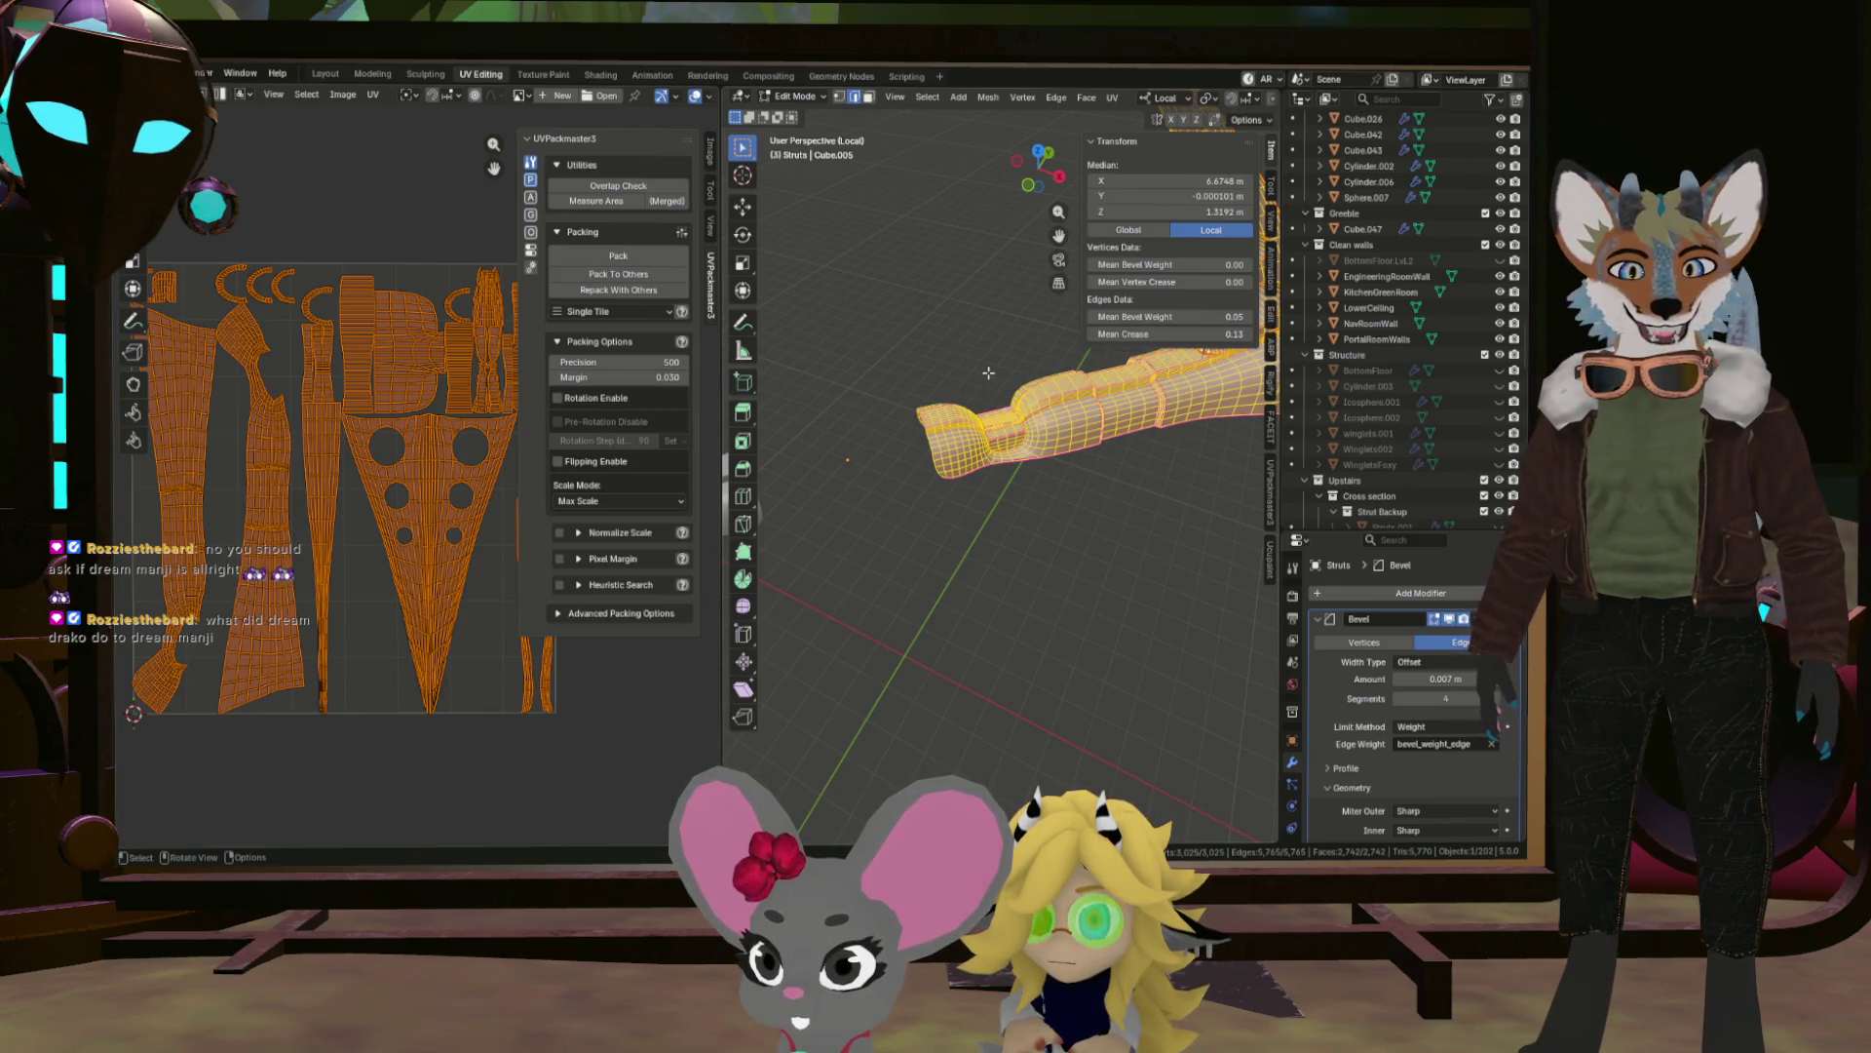
key("slash")
scroll("up", 3)
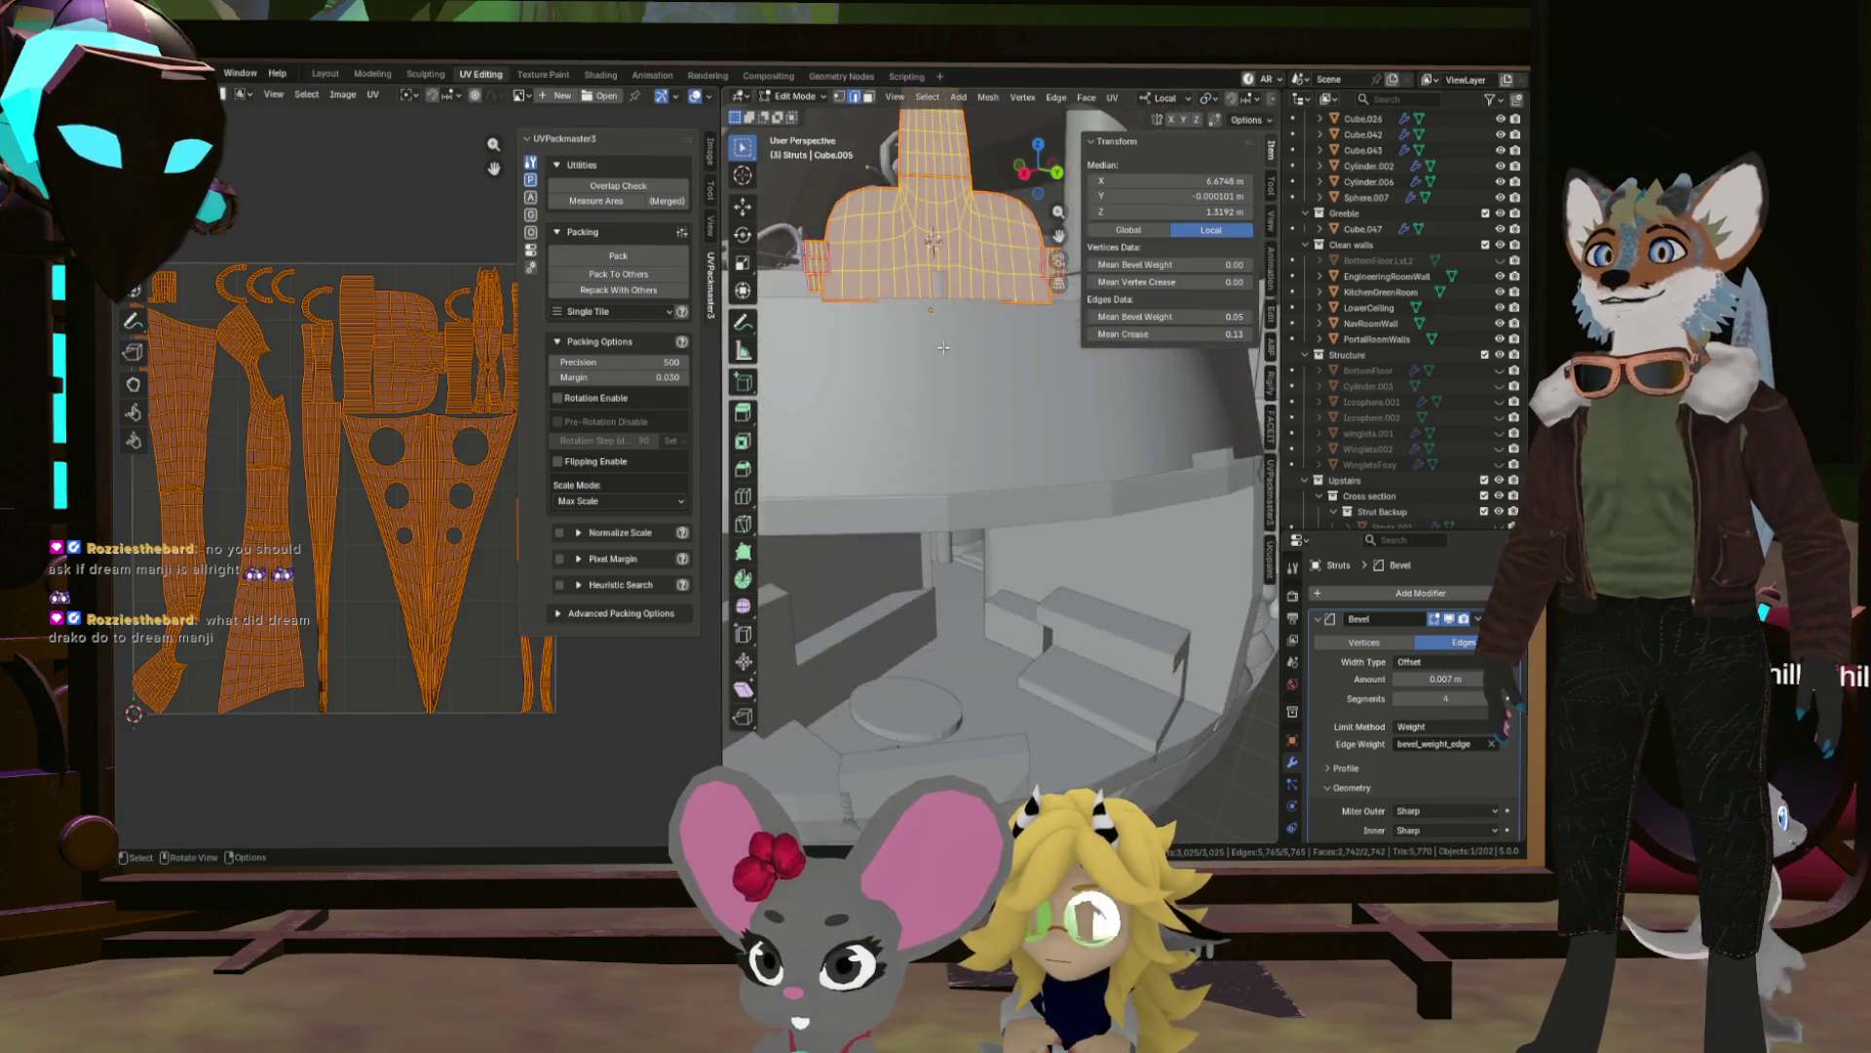
Orbit to a top-down view of the clamp ring in the dome scene.
scroll("down", 3)
left_click_drag(844, 334, 1054, 388)
scroll("up", 3)
scroll("down", 3)
scroll("up", 3)
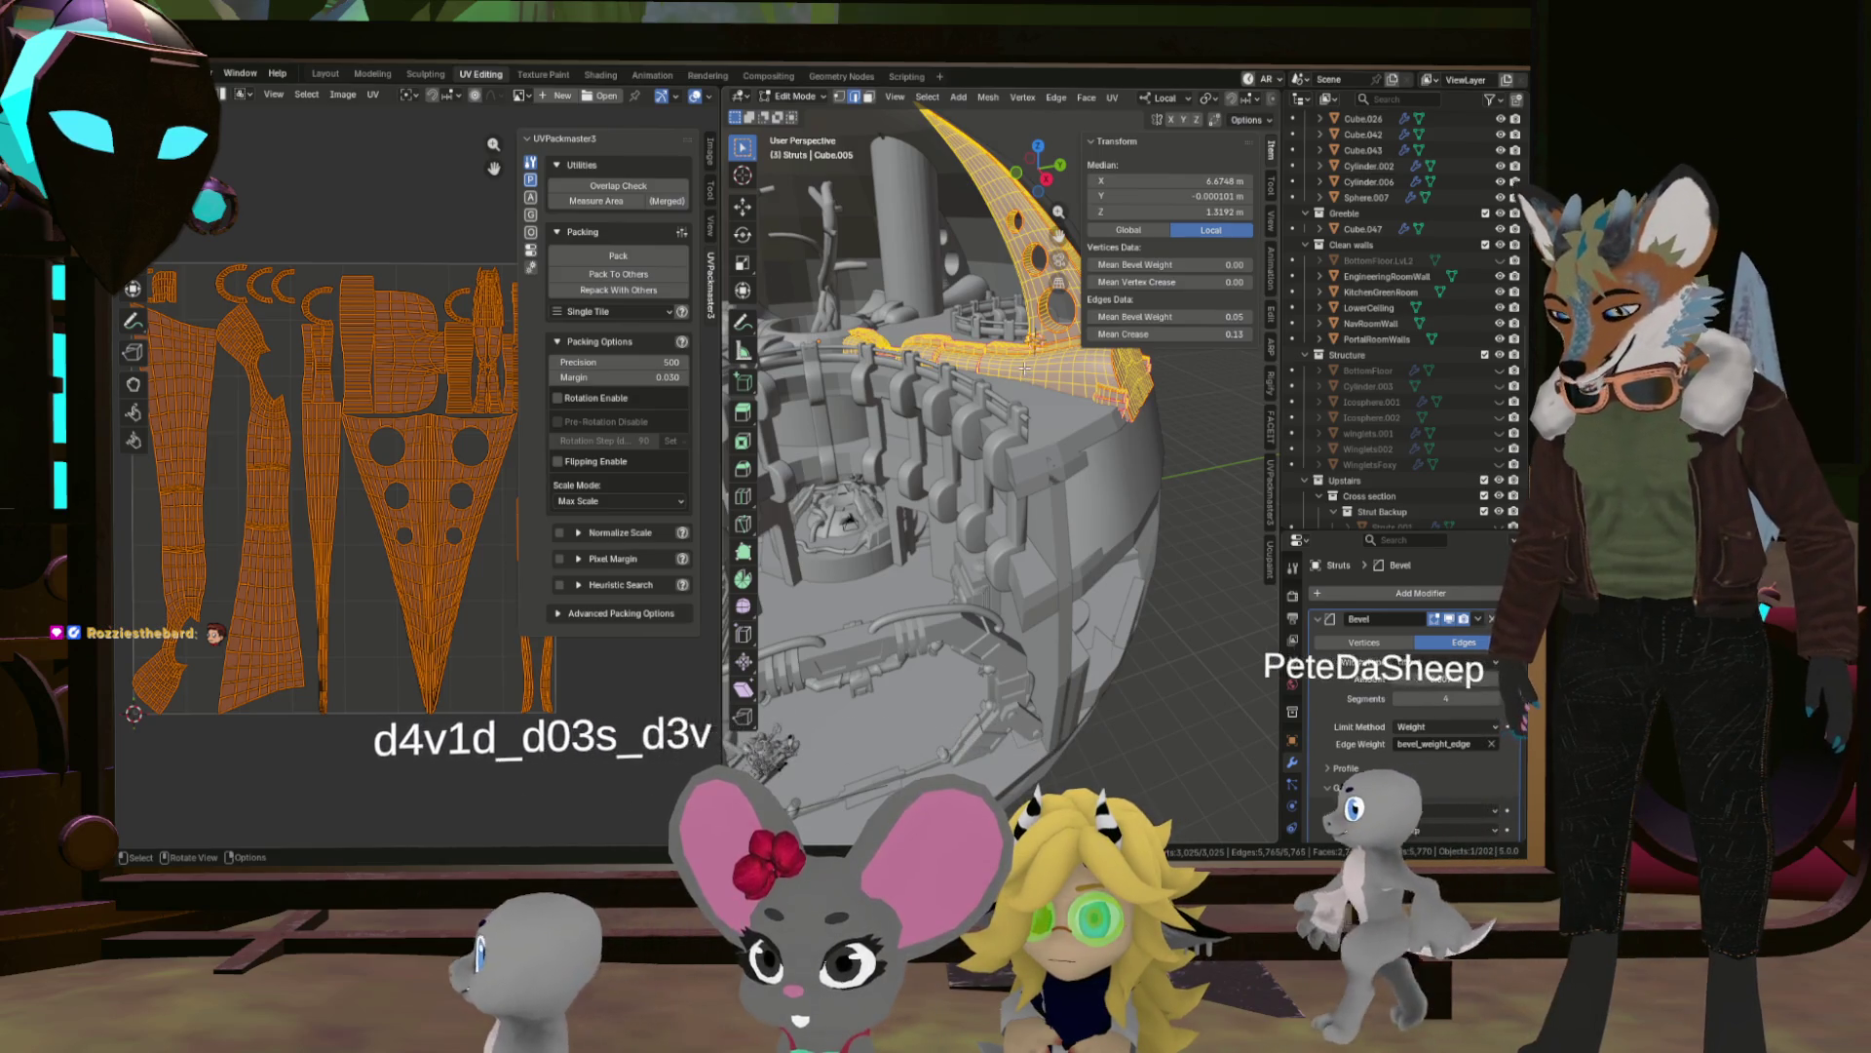
Isolate the strut again in local view and select a single edge.
key("KP_Divide")
scroll("up", 3)
left_click_drag(965, 547, 913, 590)
scroll("down", 3)
left_click(854, 600)
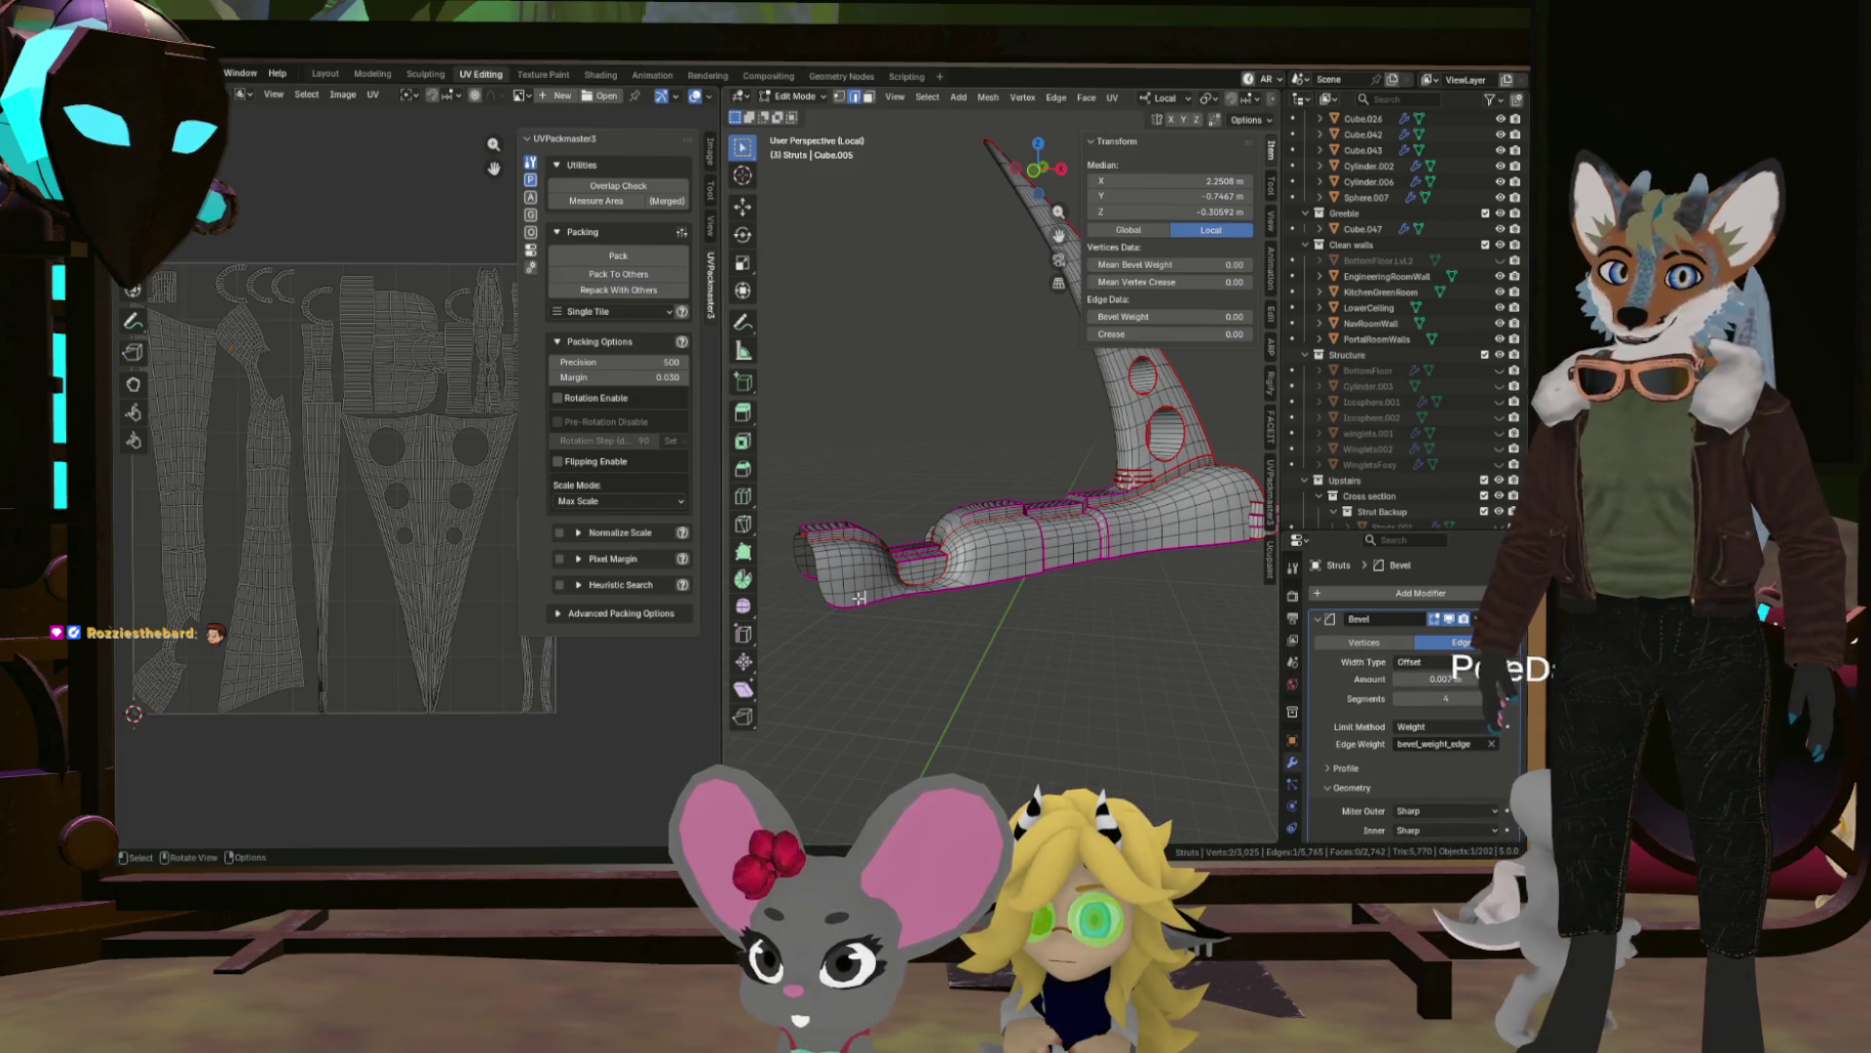
Select the edge loop along the strut's bottom and the adjoining base faces.
left_click(858, 597)
scroll("up", 3)
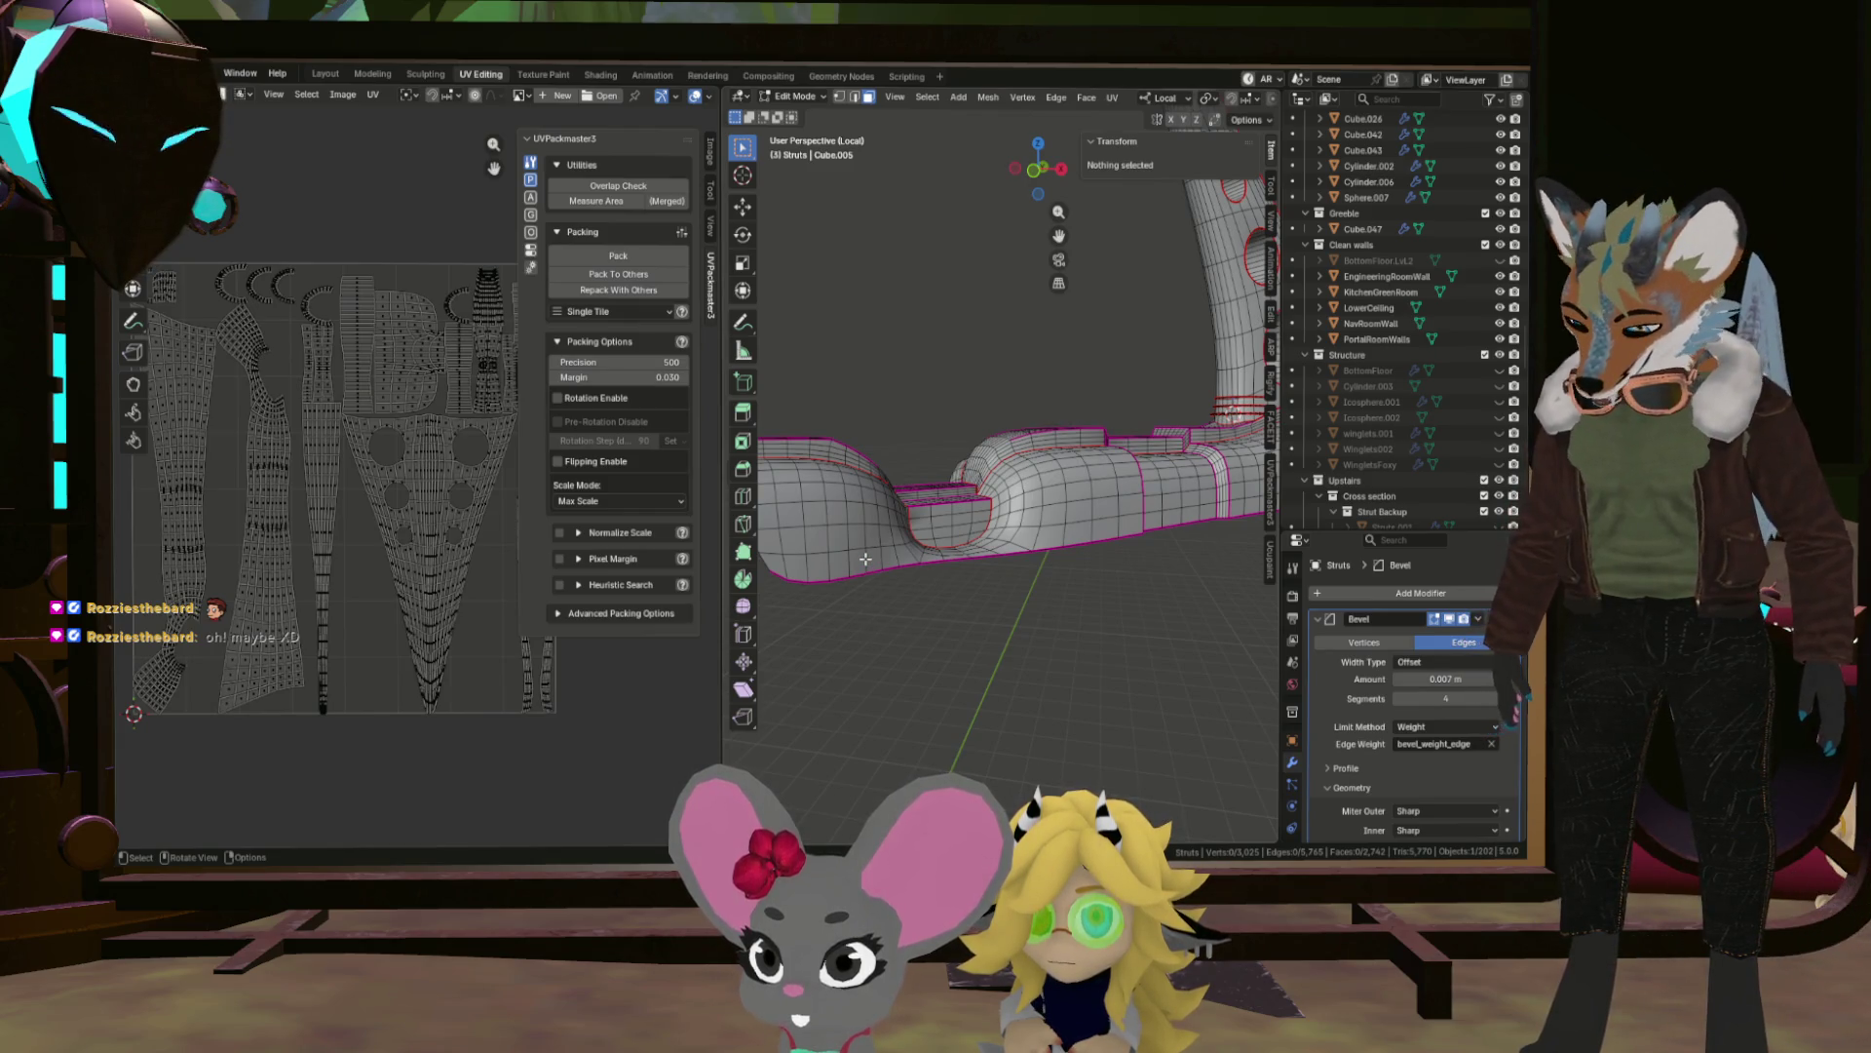
left_click(864, 558)
left_click_drag(875, 562, 874, 577)
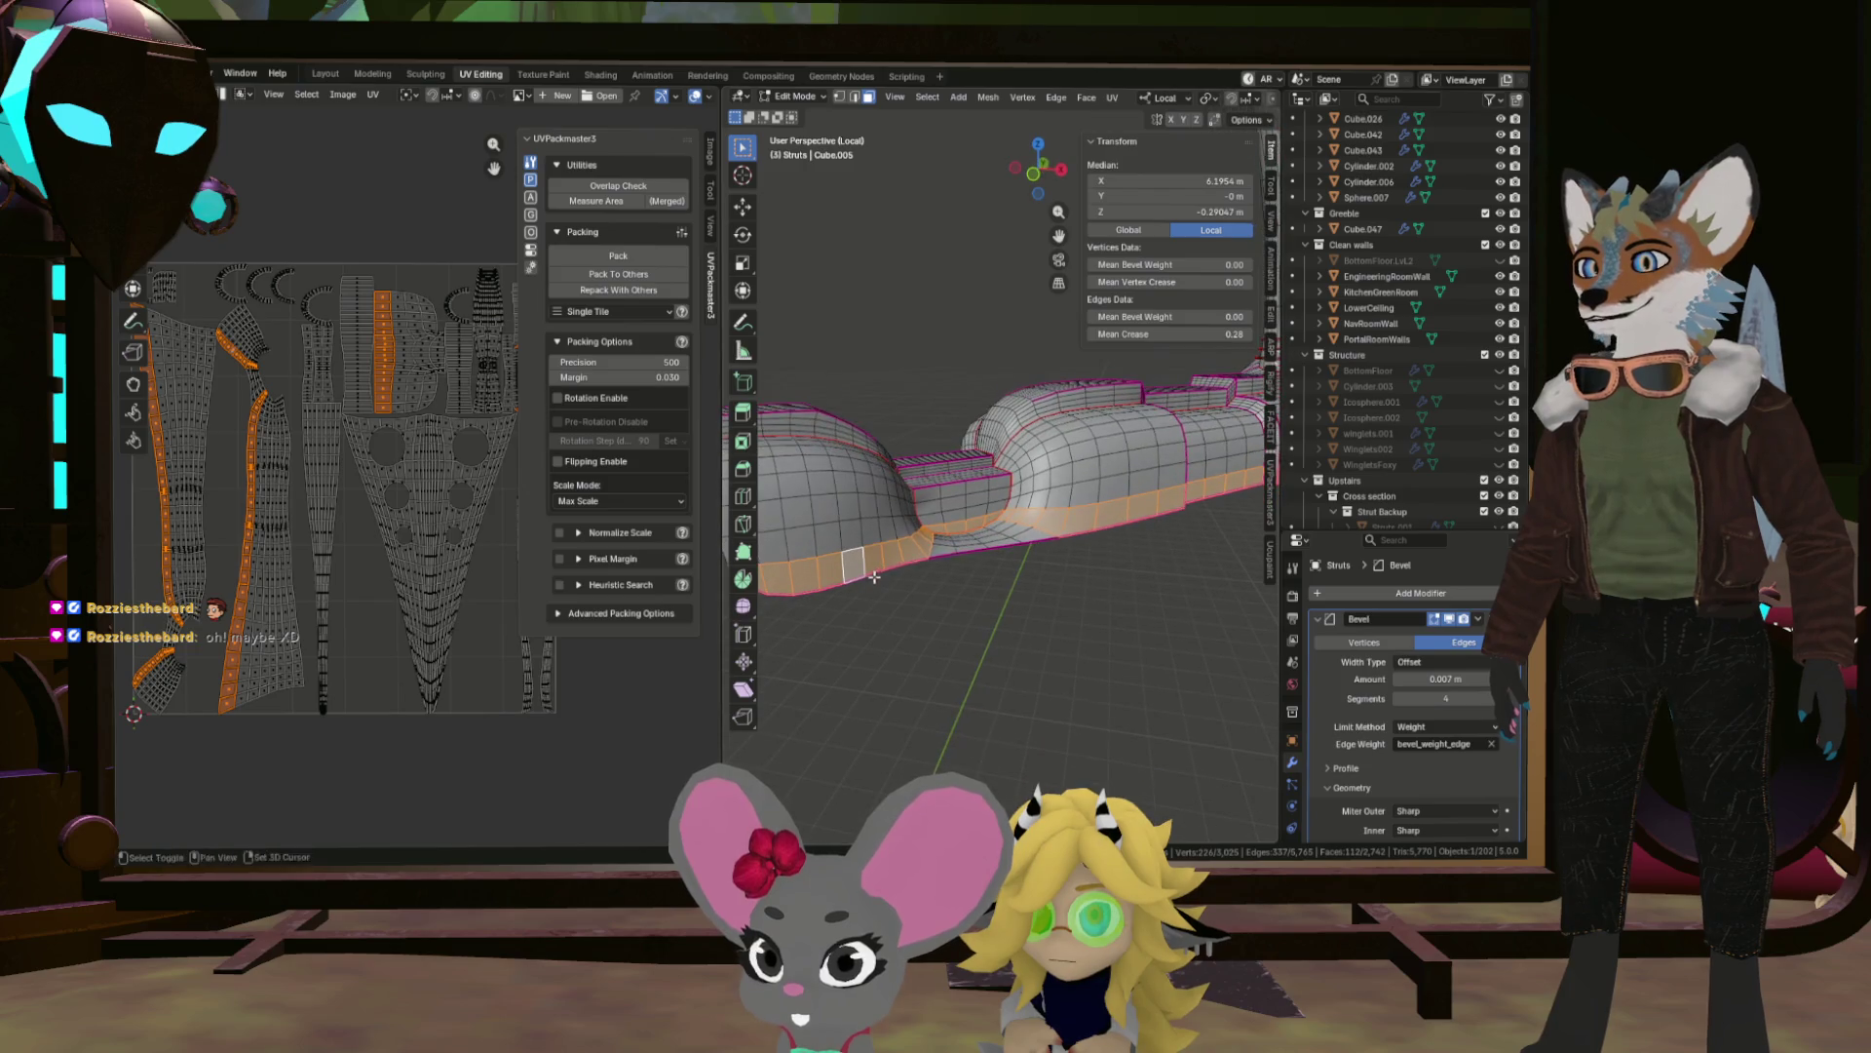
scroll("up", 3)
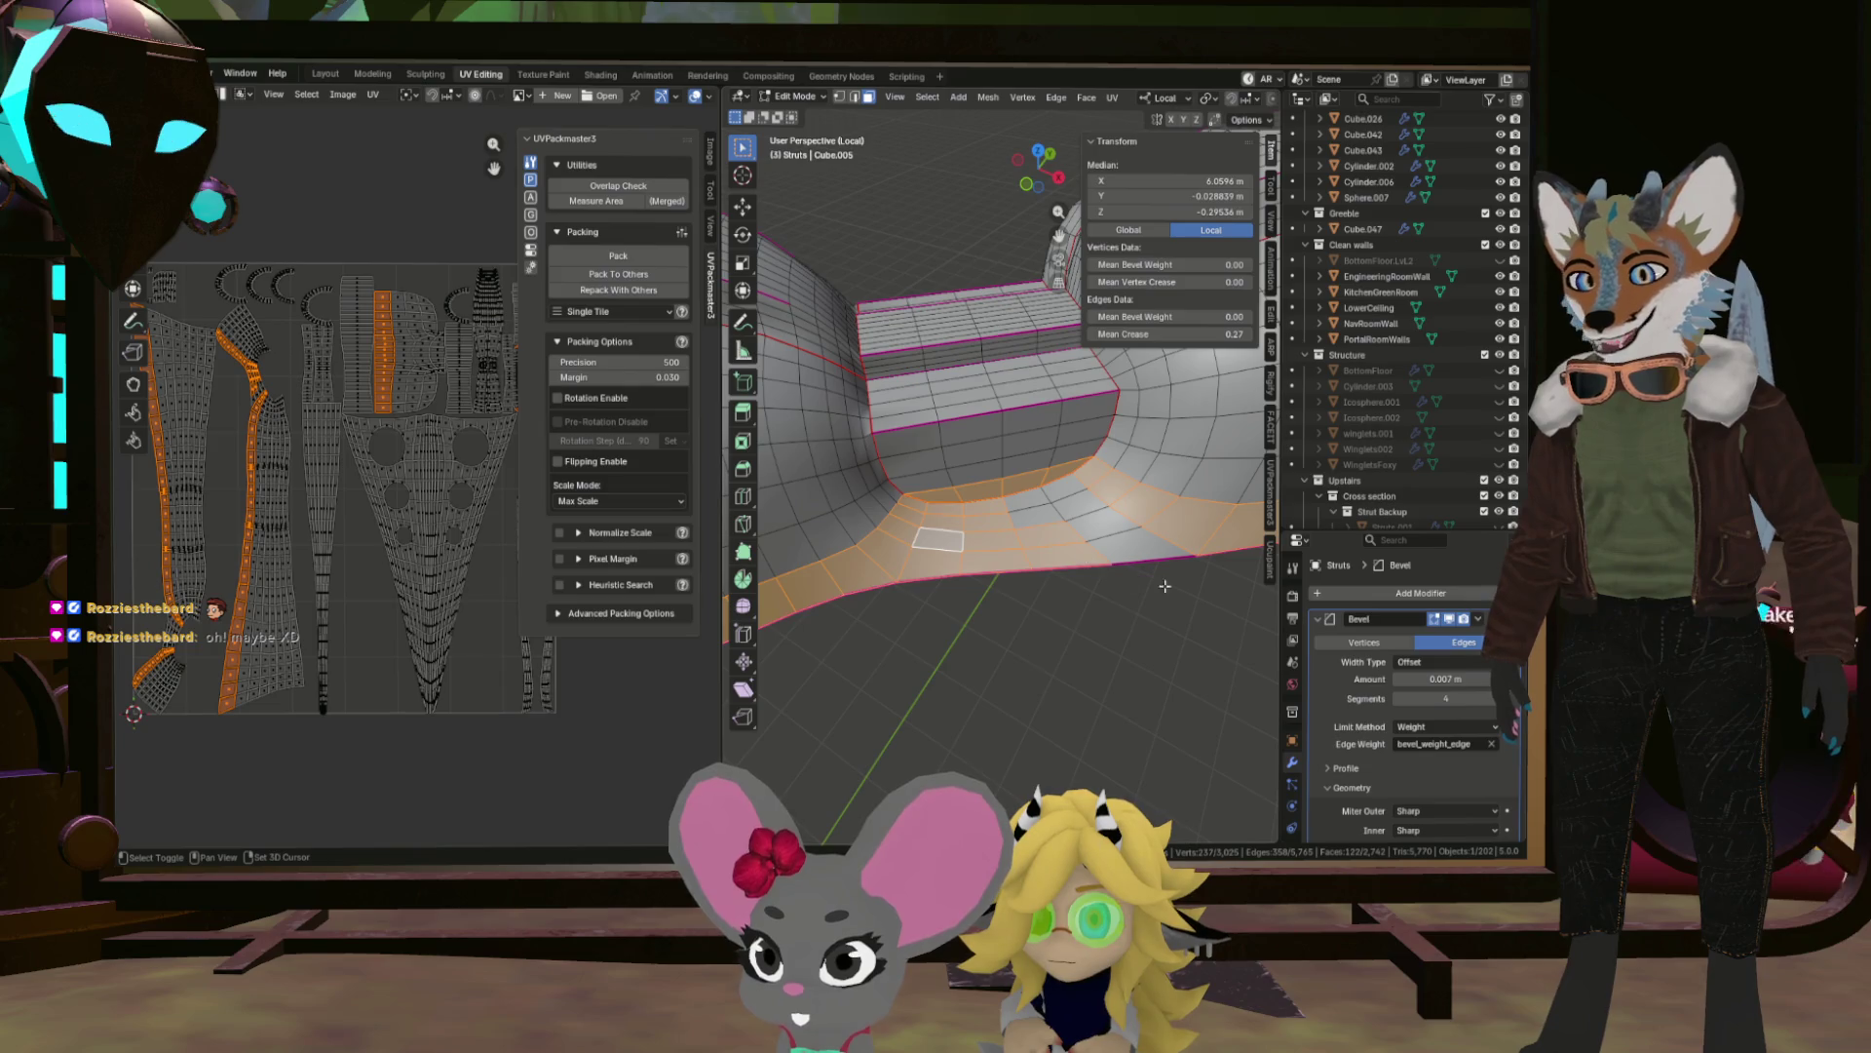
left_click_drag(1044, 501, 1067, 521)
scroll("down", 3)
left_click_drag(1043, 501, 1000, 474)
left_click_drag(989, 504, 1014, 582)
scroll("up", 3)
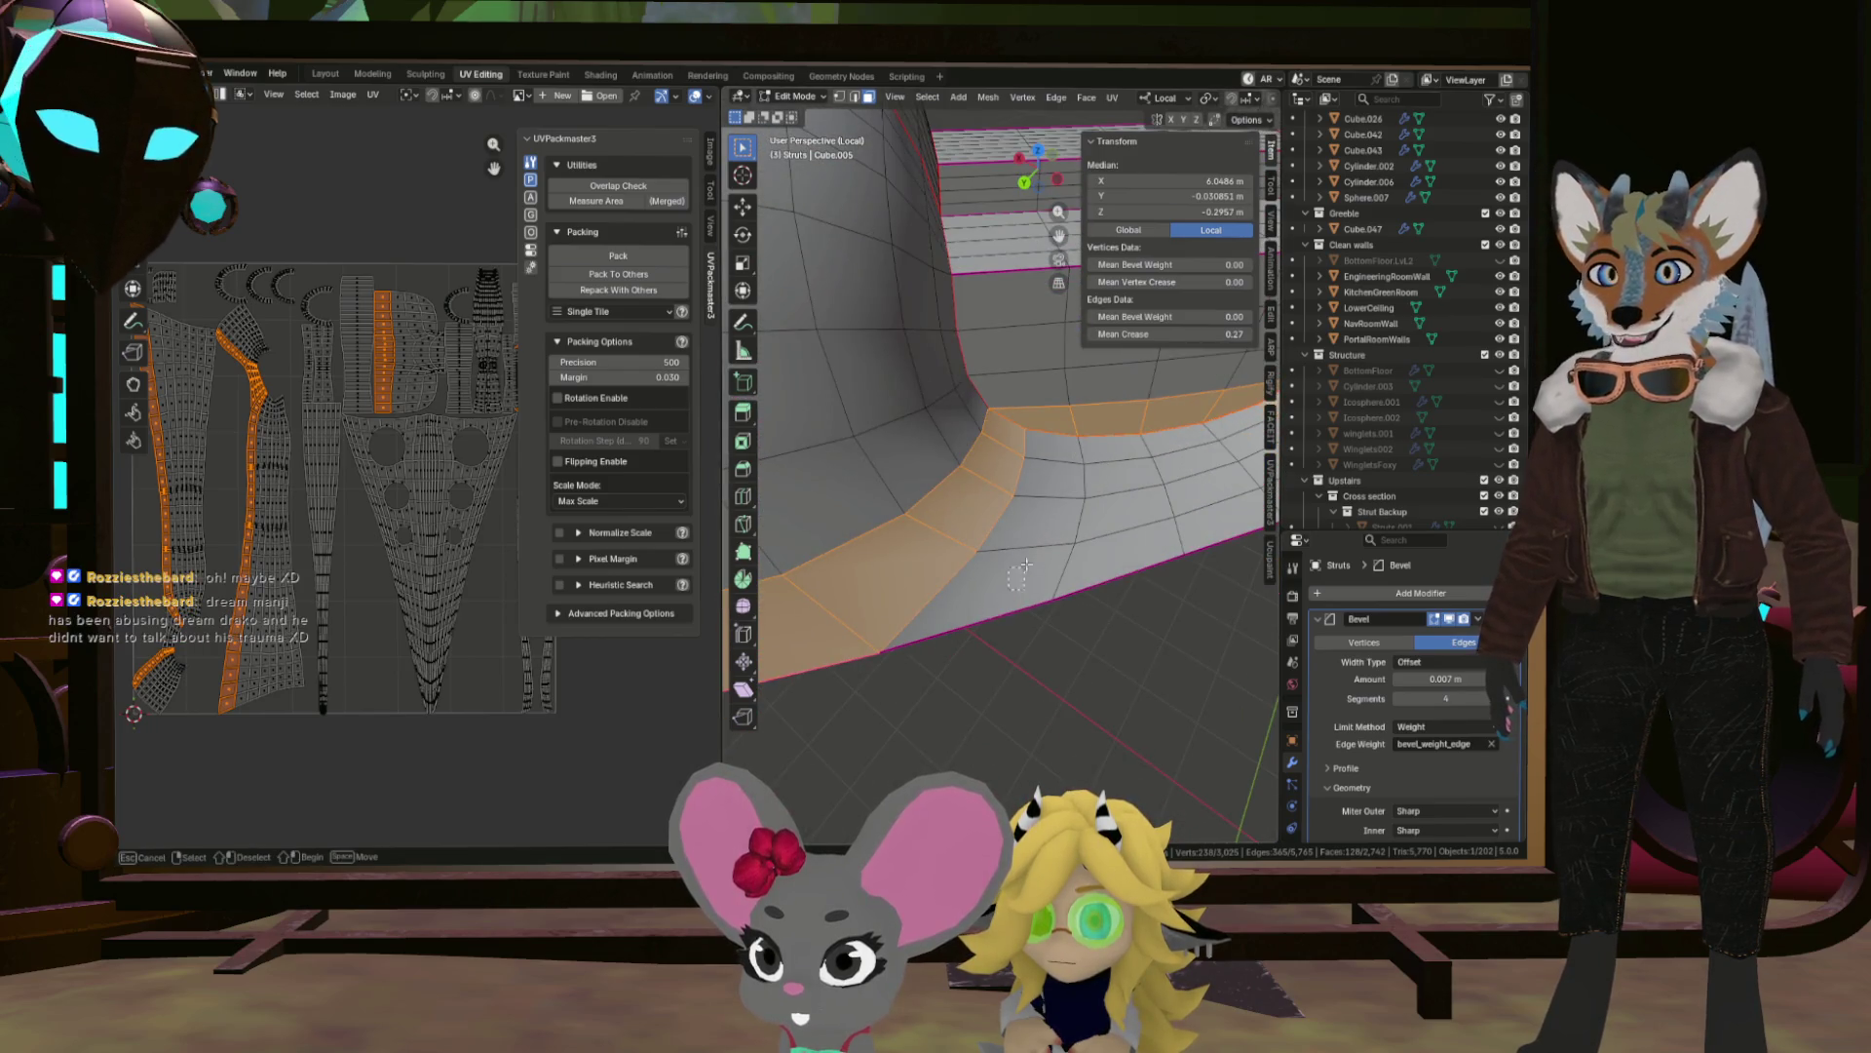
Extend the selection over the remaining base faces and delete them.
left_click_drag(1099, 463, 1141, 485)
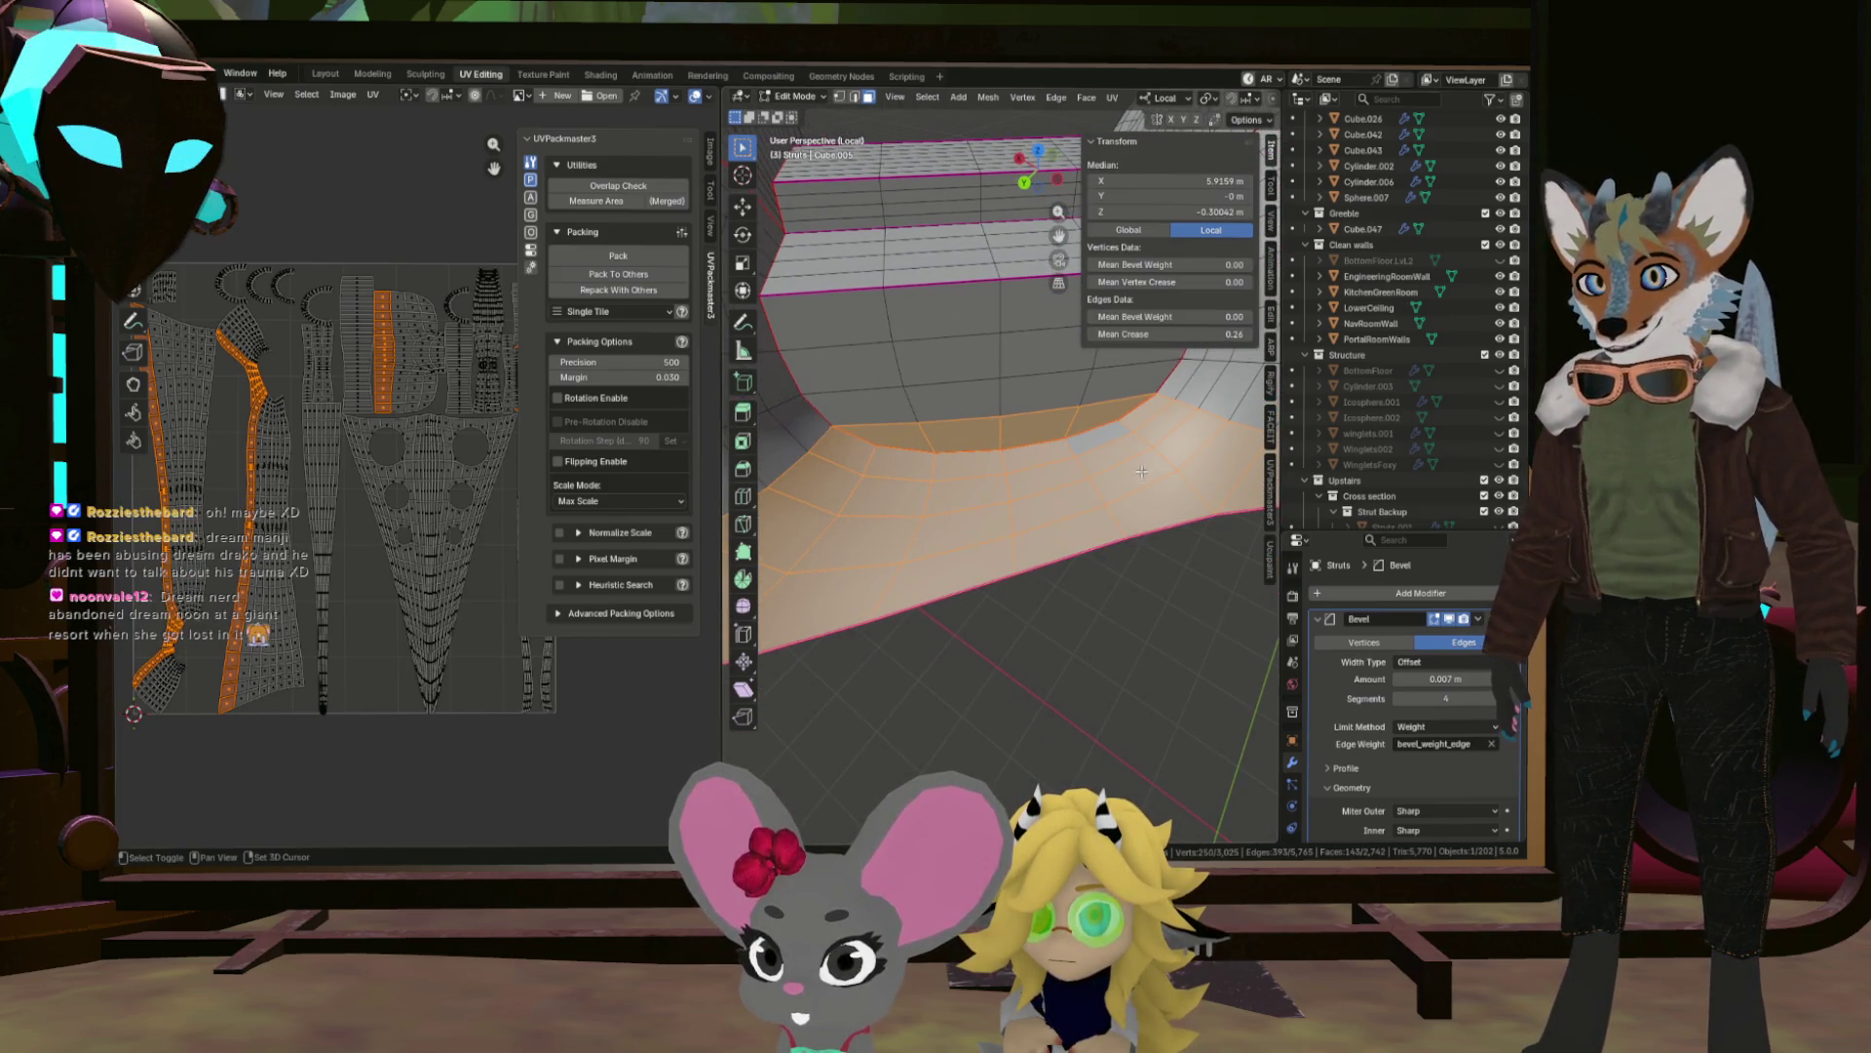
scroll("down", 3)
left_click_drag(1115, 424, 995, 473)
key("x")
left_click(1072, 423)
left_click_drag(1072, 423, 1092, 482)
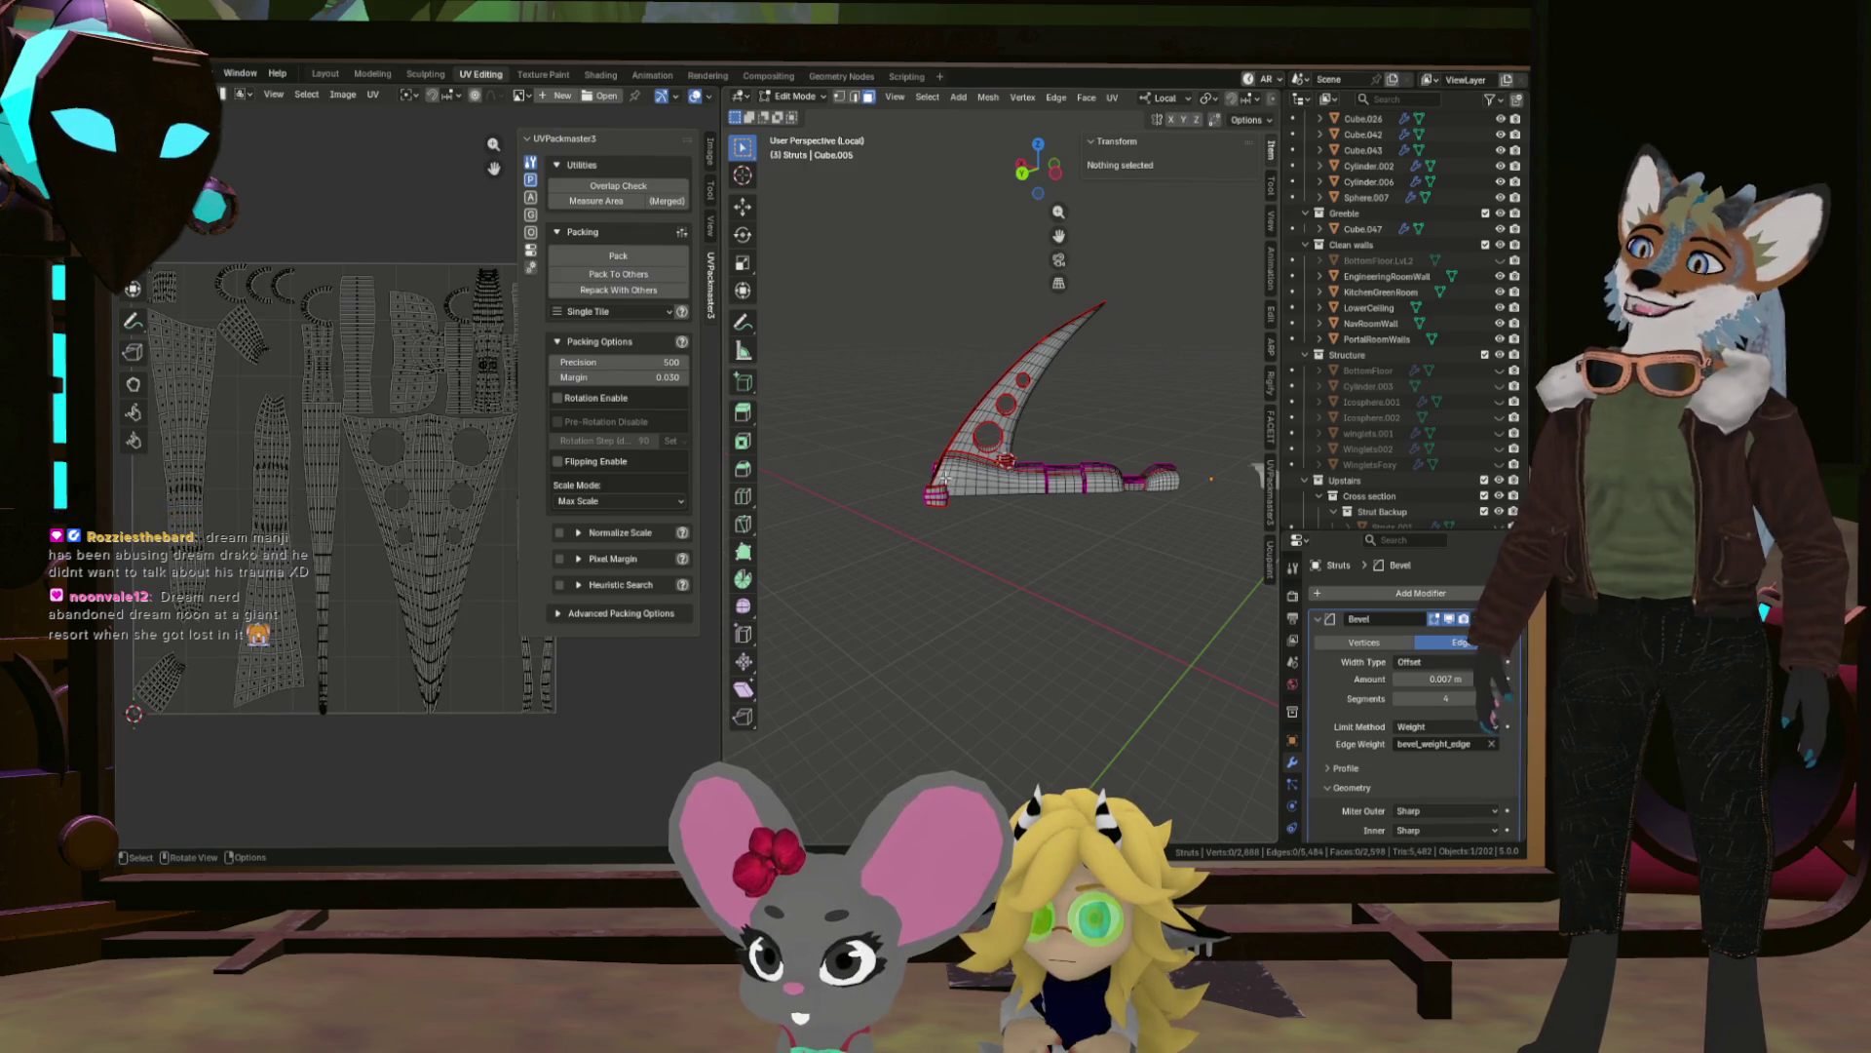
Exit Local View and orbit in close to see the trimmed strut within the dome.
scroll("up", 3)
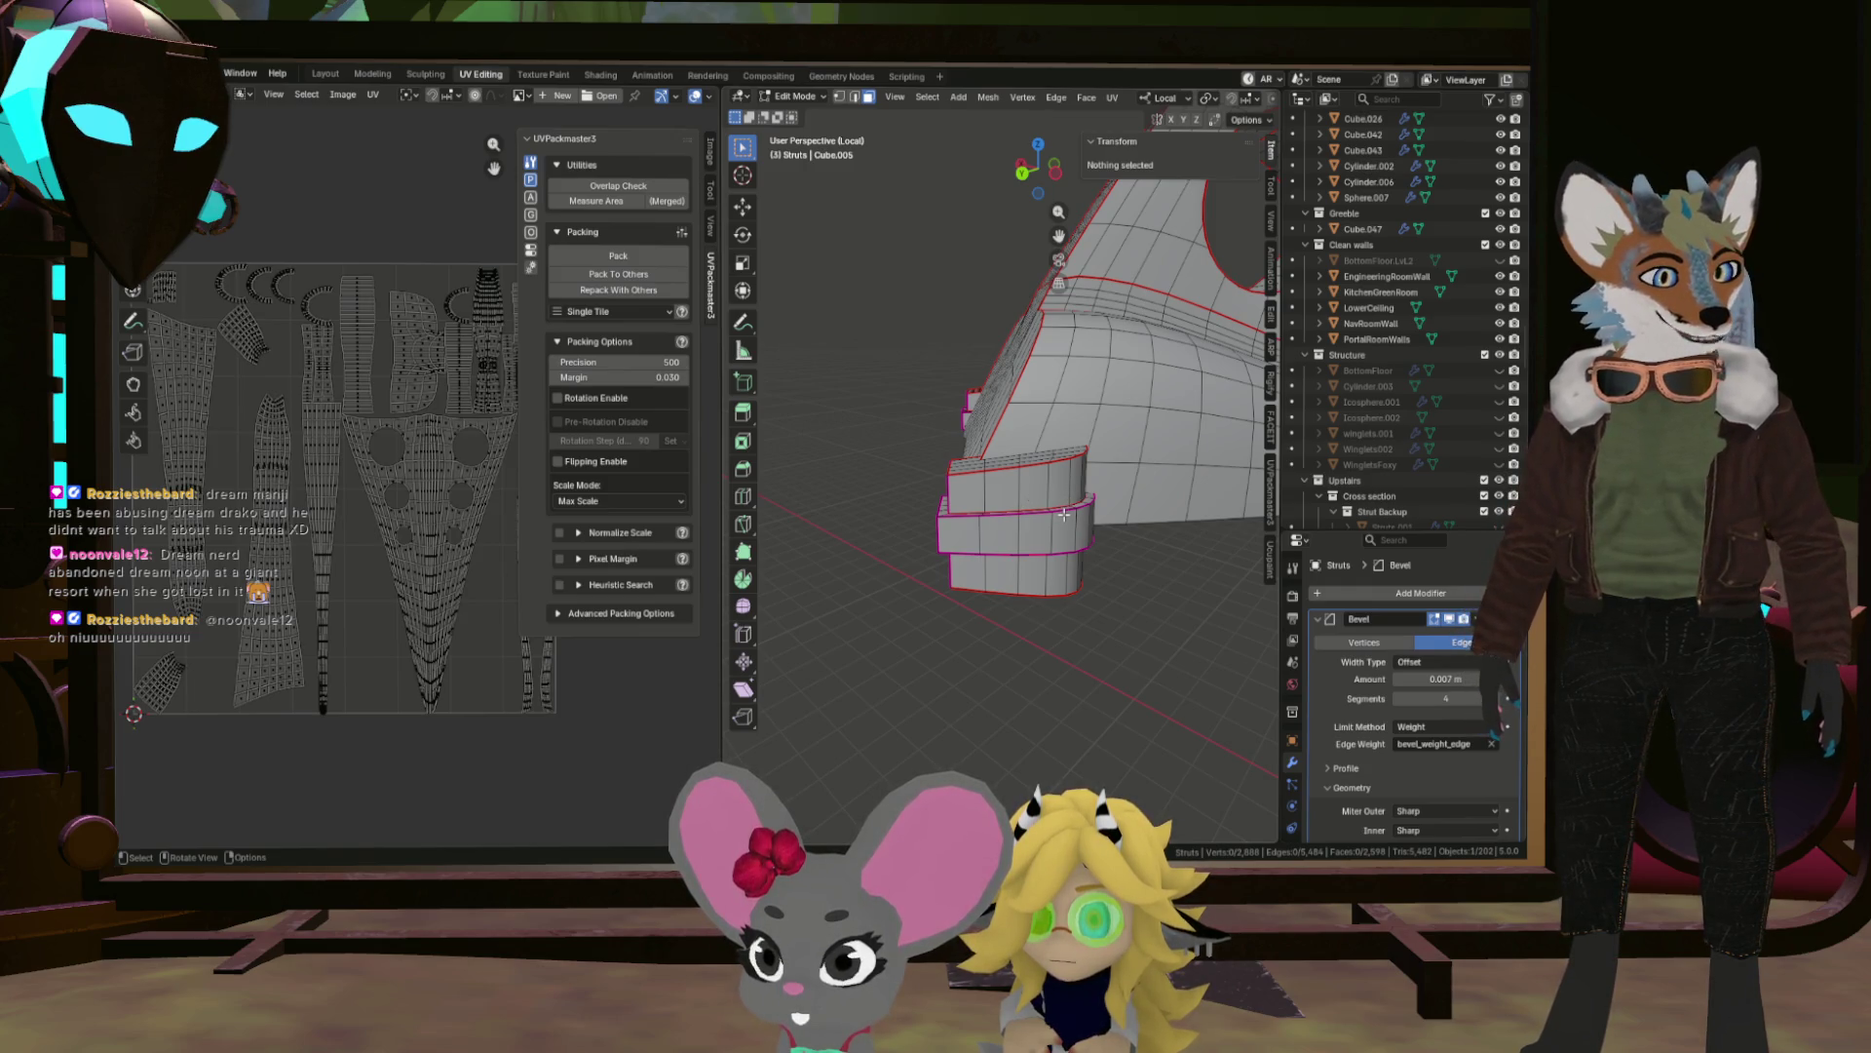
scroll("down", 3)
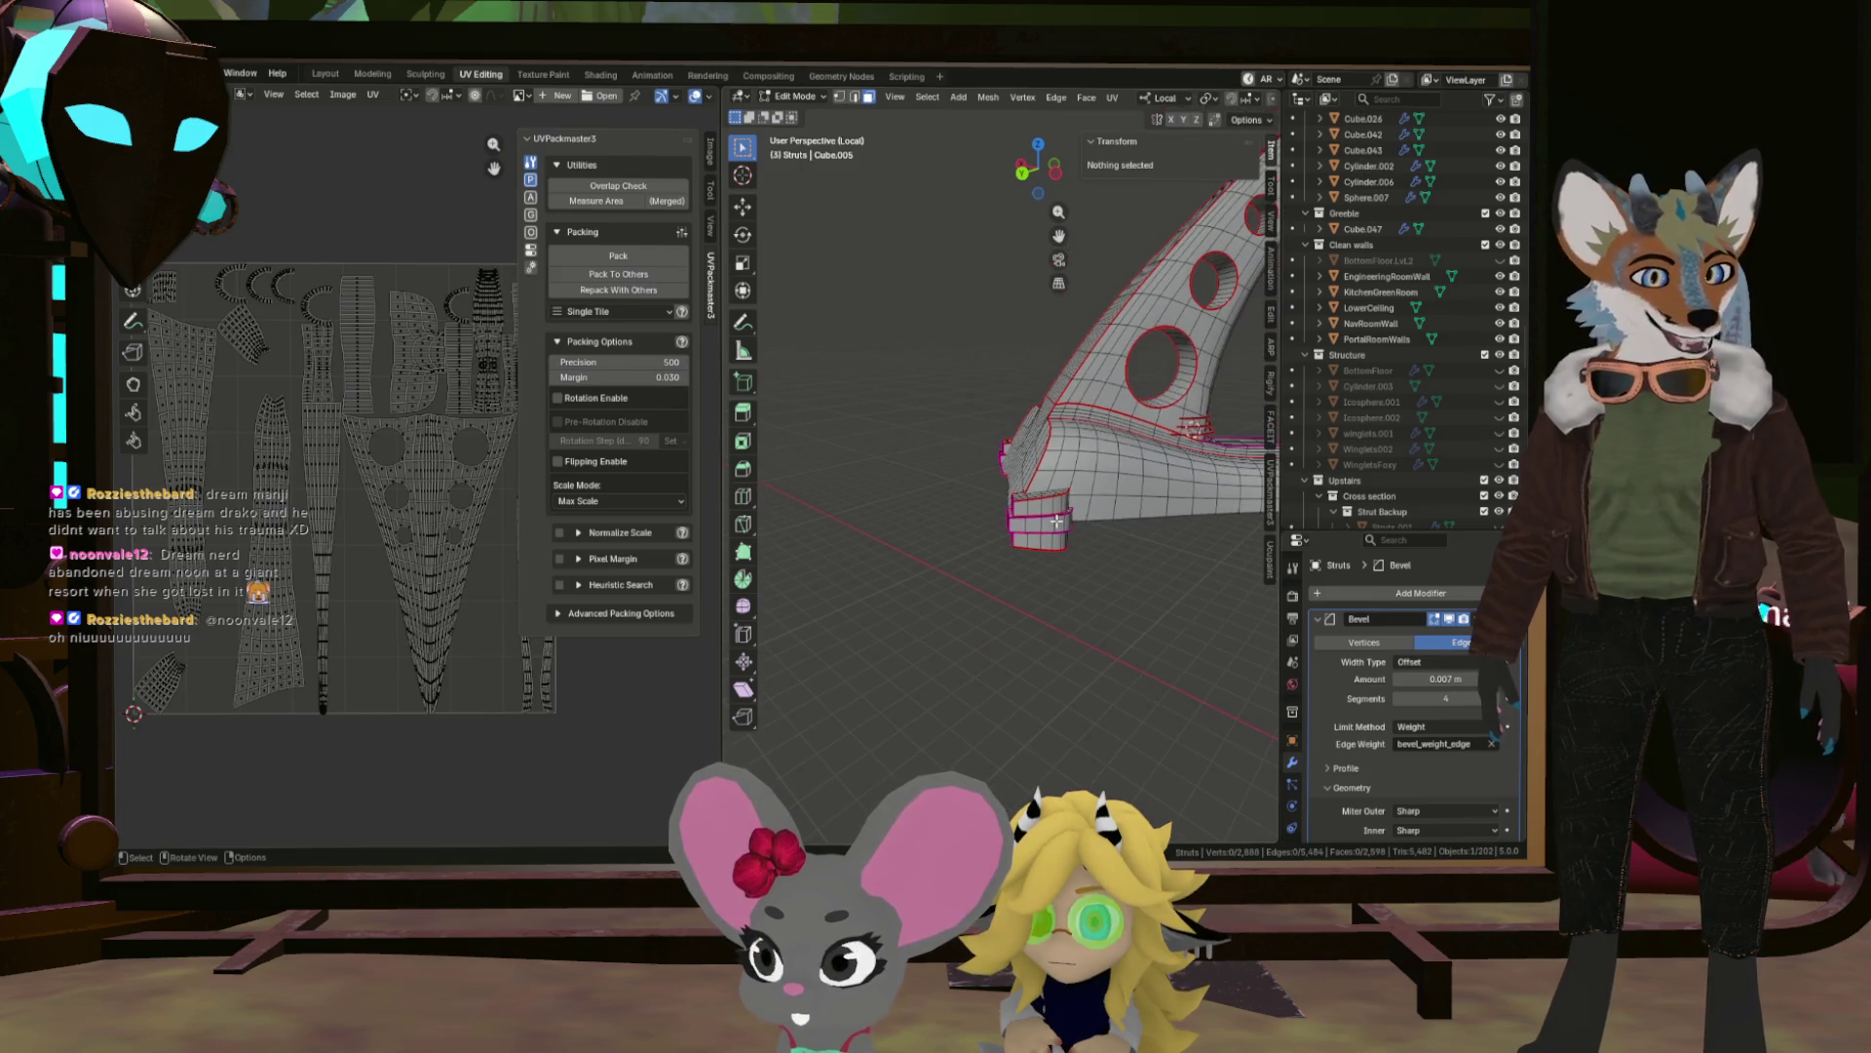
key("KP_Divide")
left_click_drag(1067, 495, 960, 547)
scroll("up", 3)
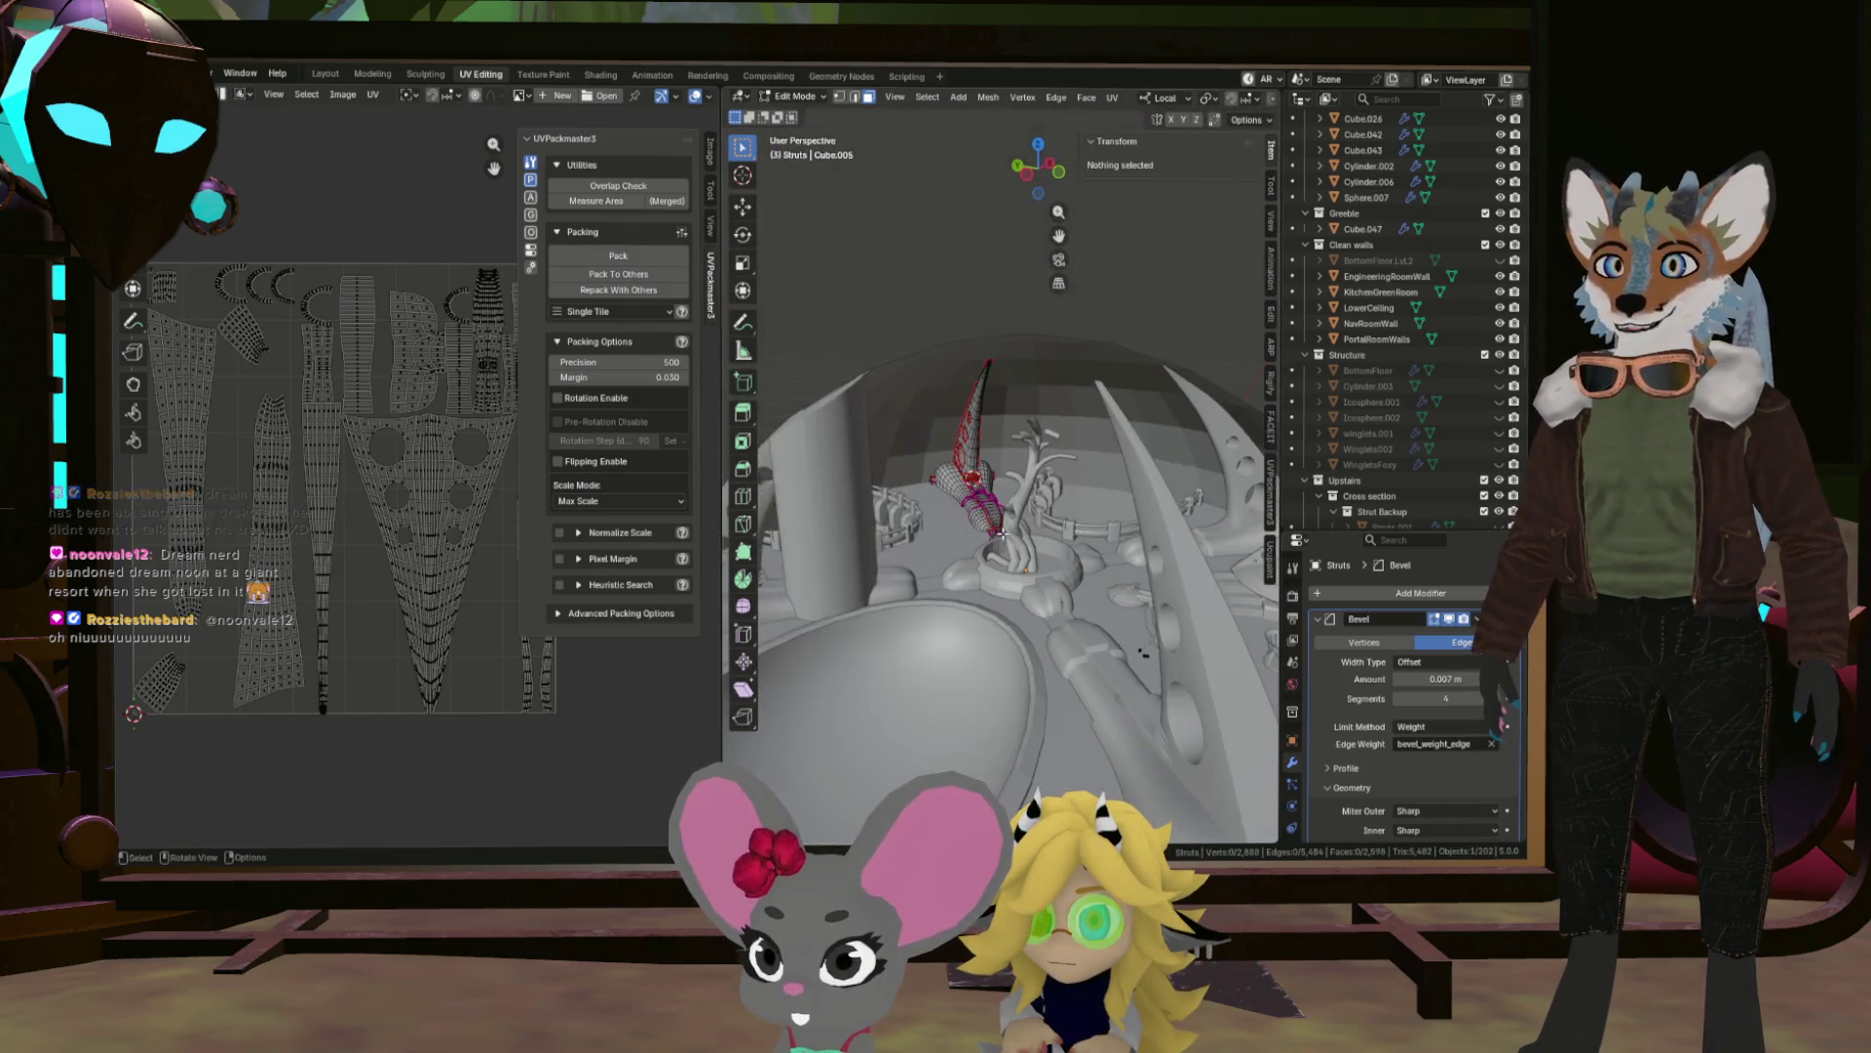
scroll("down", 3)
scroll("up", 3)
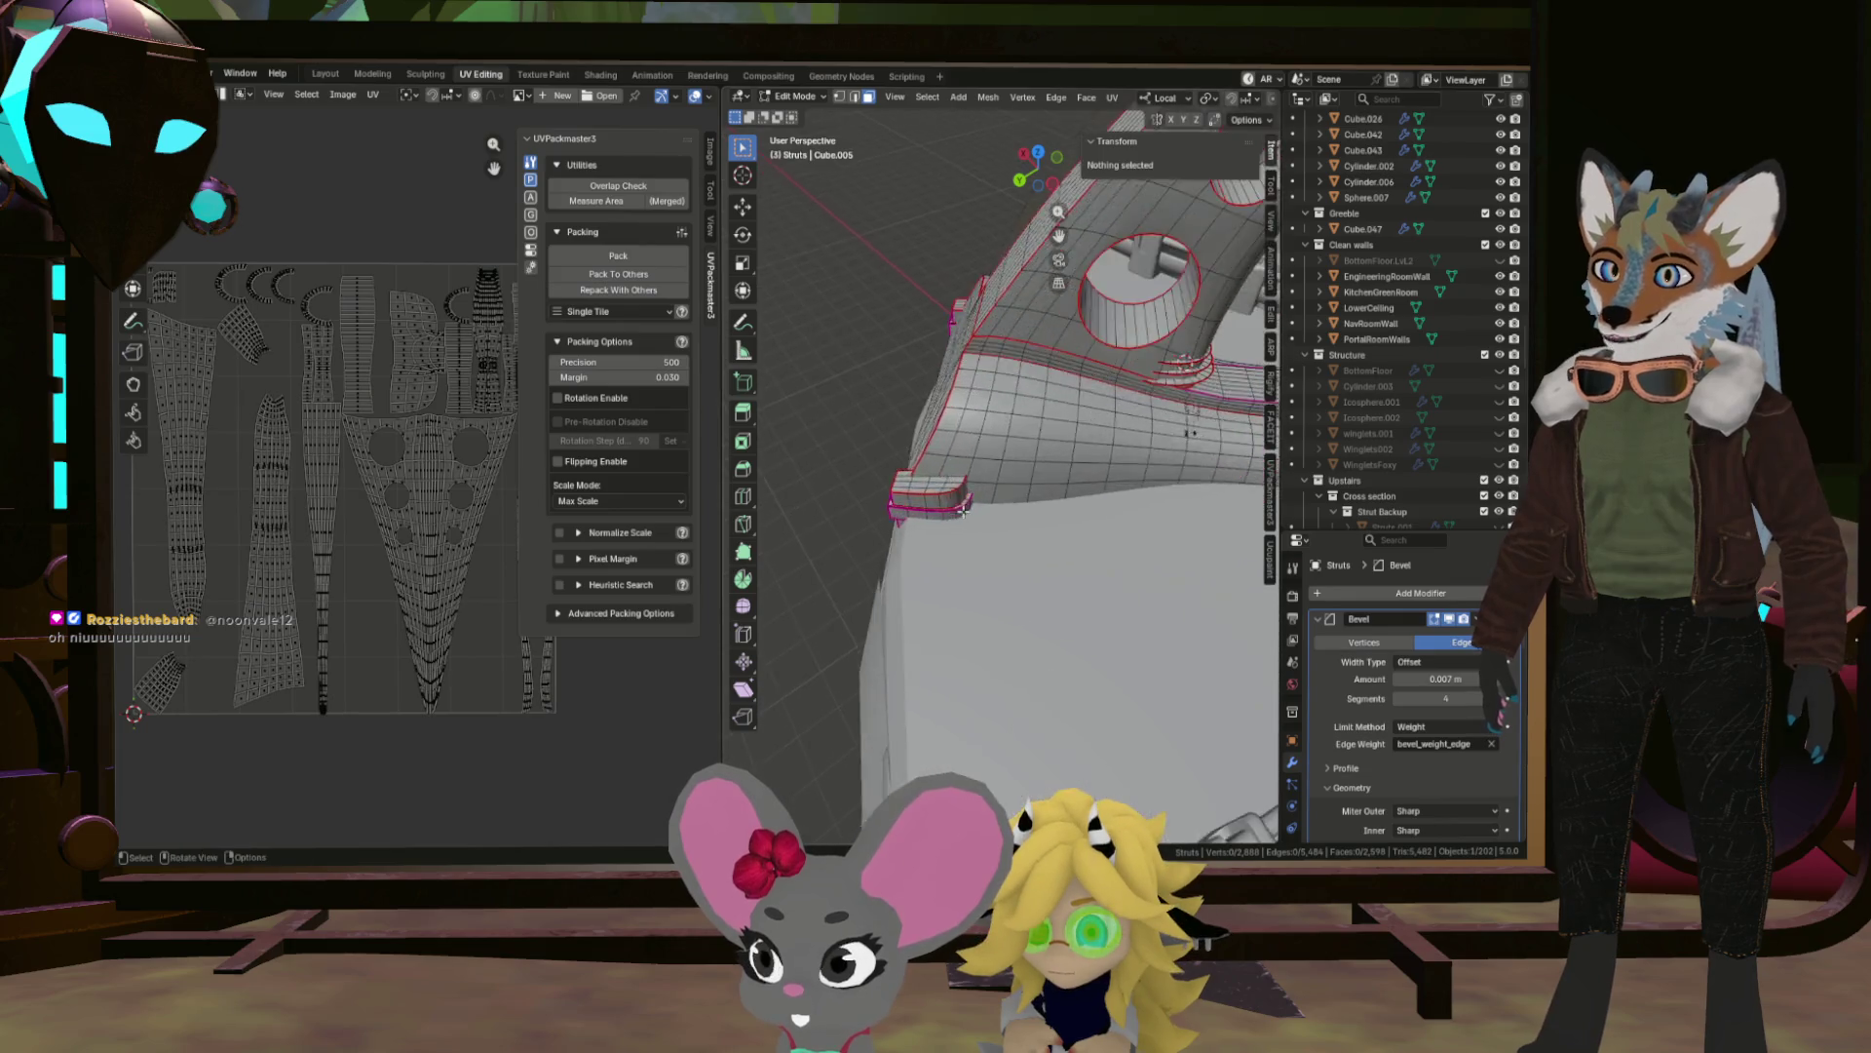
left_click_drag(960, 546, 1026, 493)
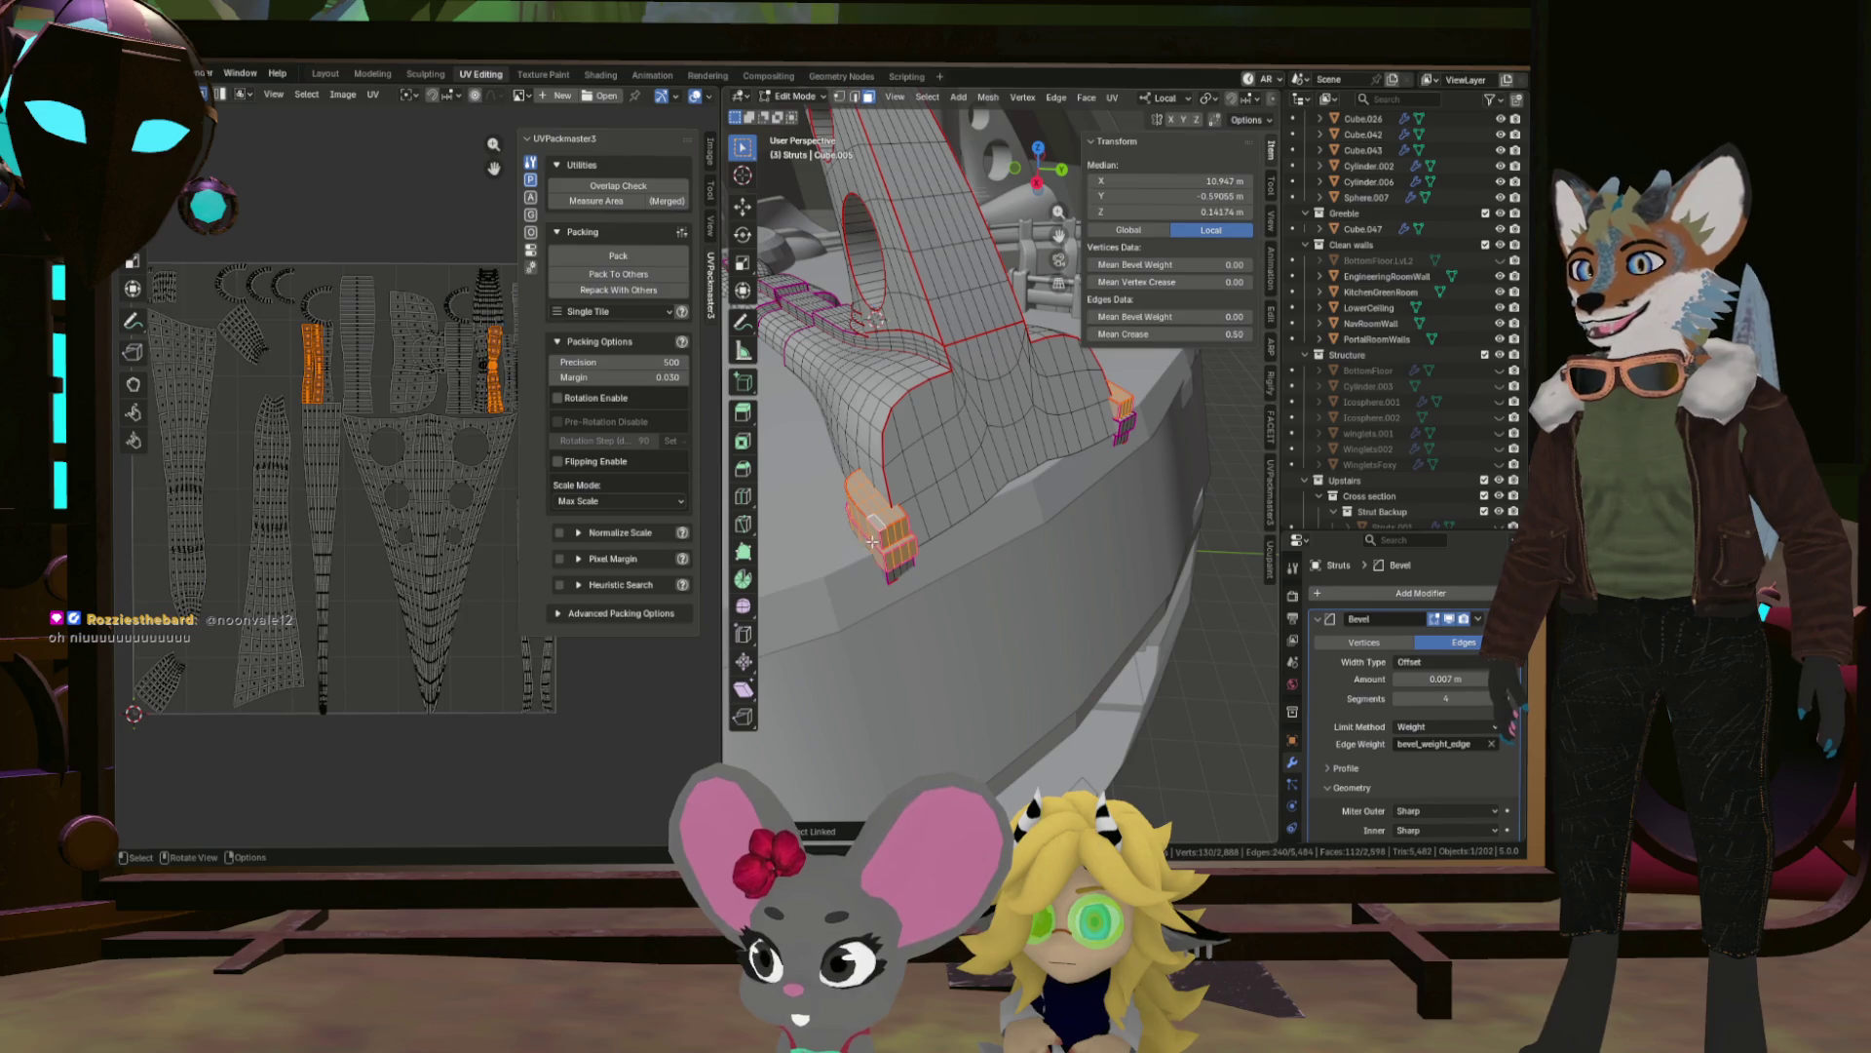
Select the linked strut mesh, isolate it in Local View, and select all of it.
key("l")
key("KP_Decimal")
left_click_drag(872, 542, 1014, 439)
left_click_drag(896, 528, 944, 339)
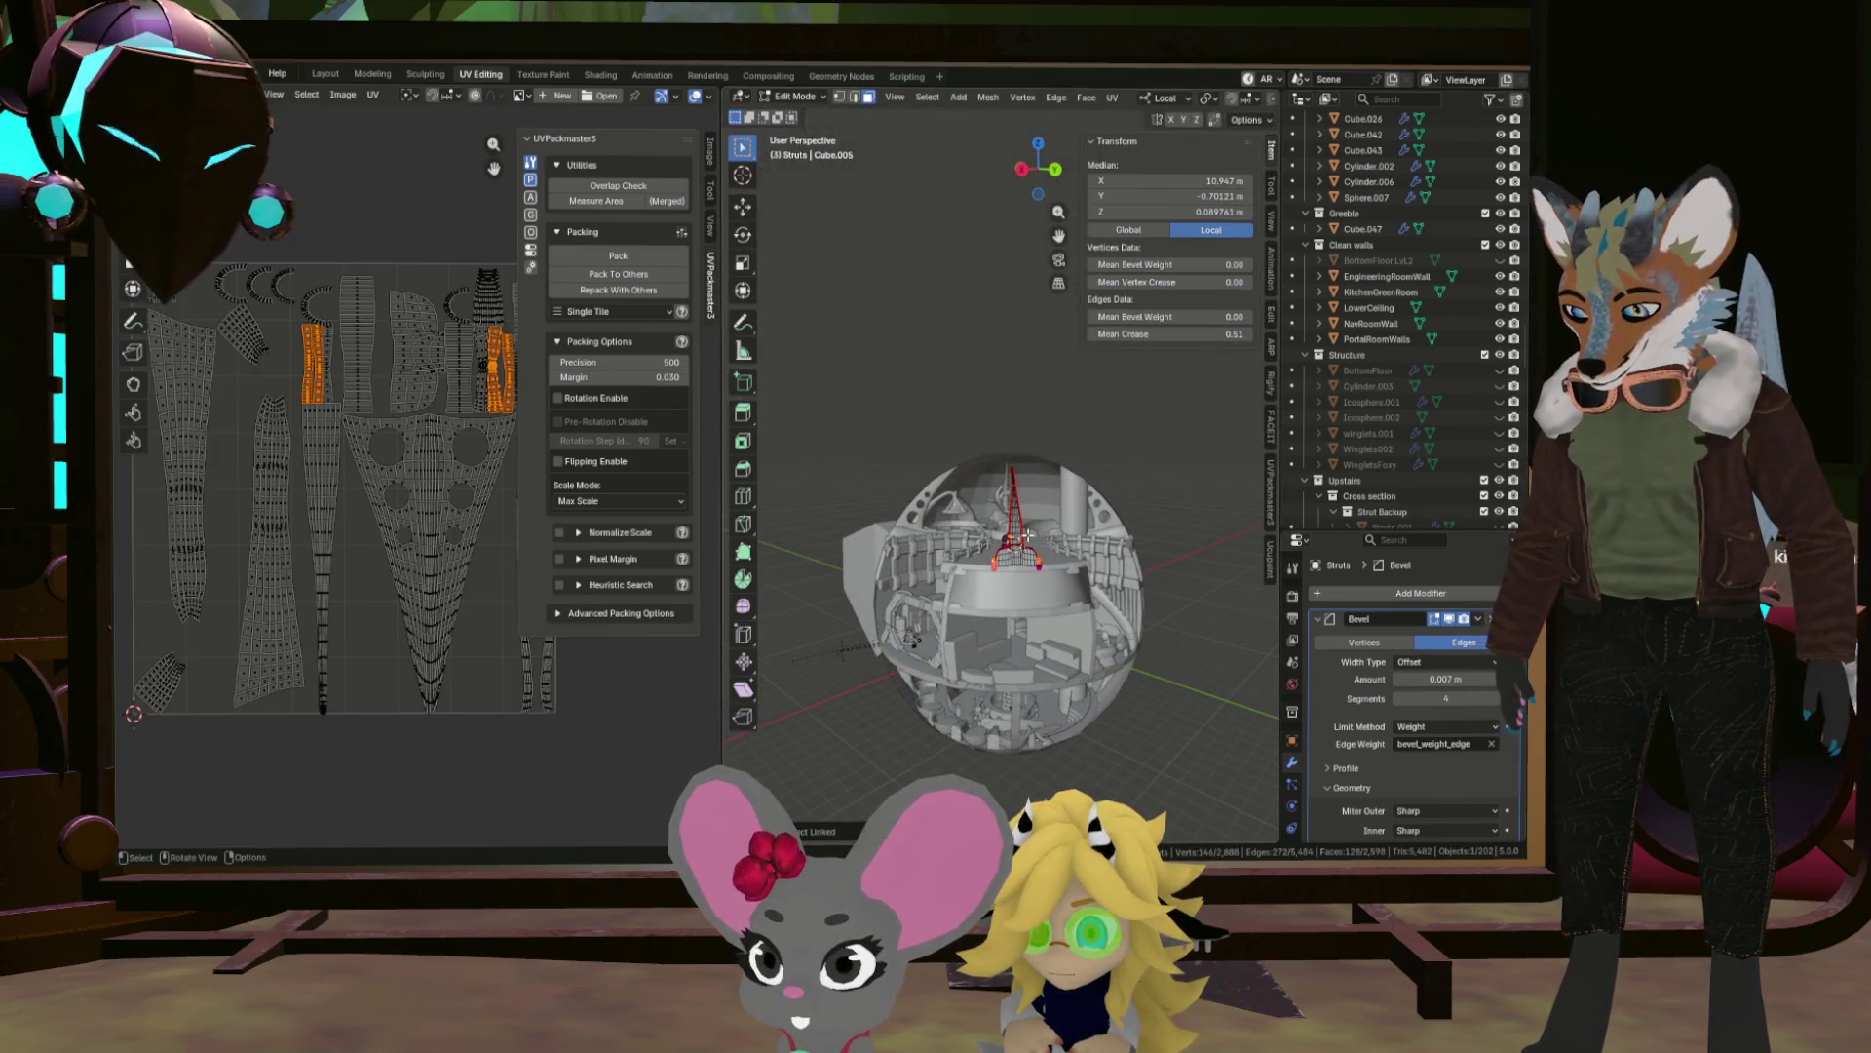
key("KP_Divide")
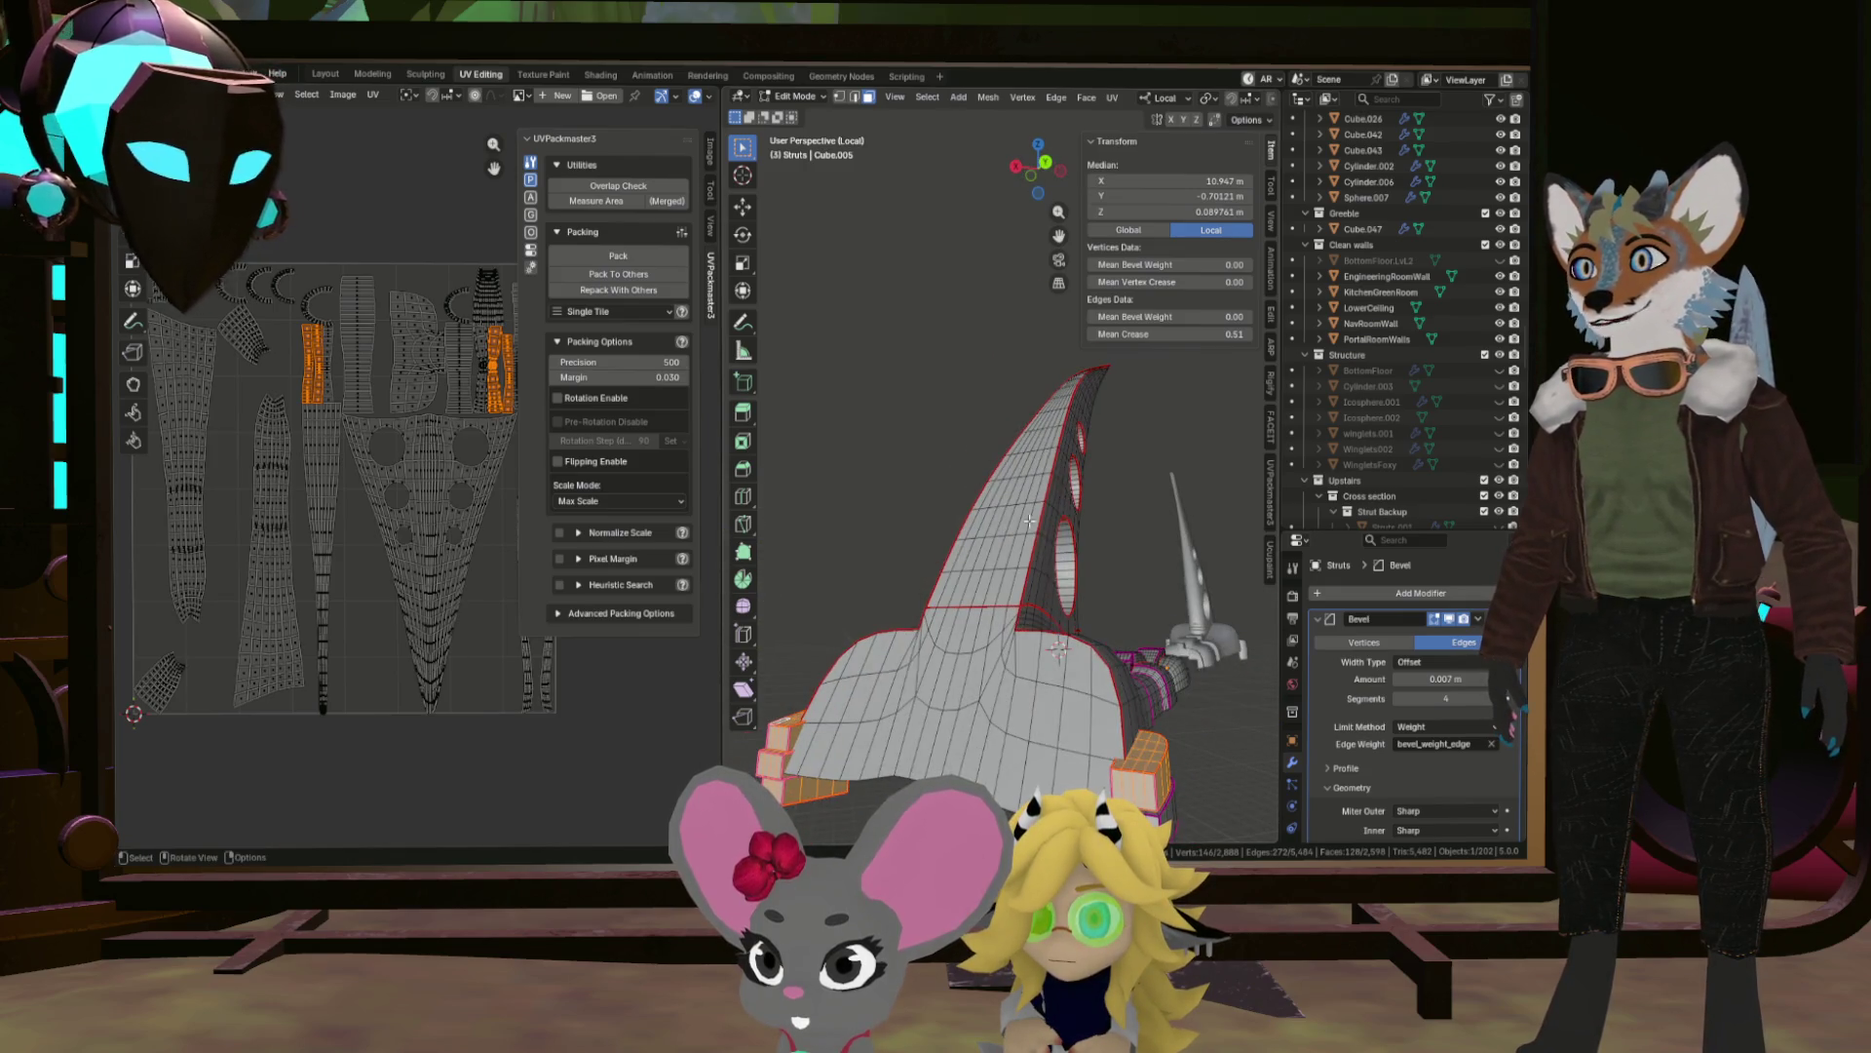
key("a")
Select the stacked block faces at the strut's foot.
left_click_drag(1029, 520, 1119, 548)
left_click(1111, 545)
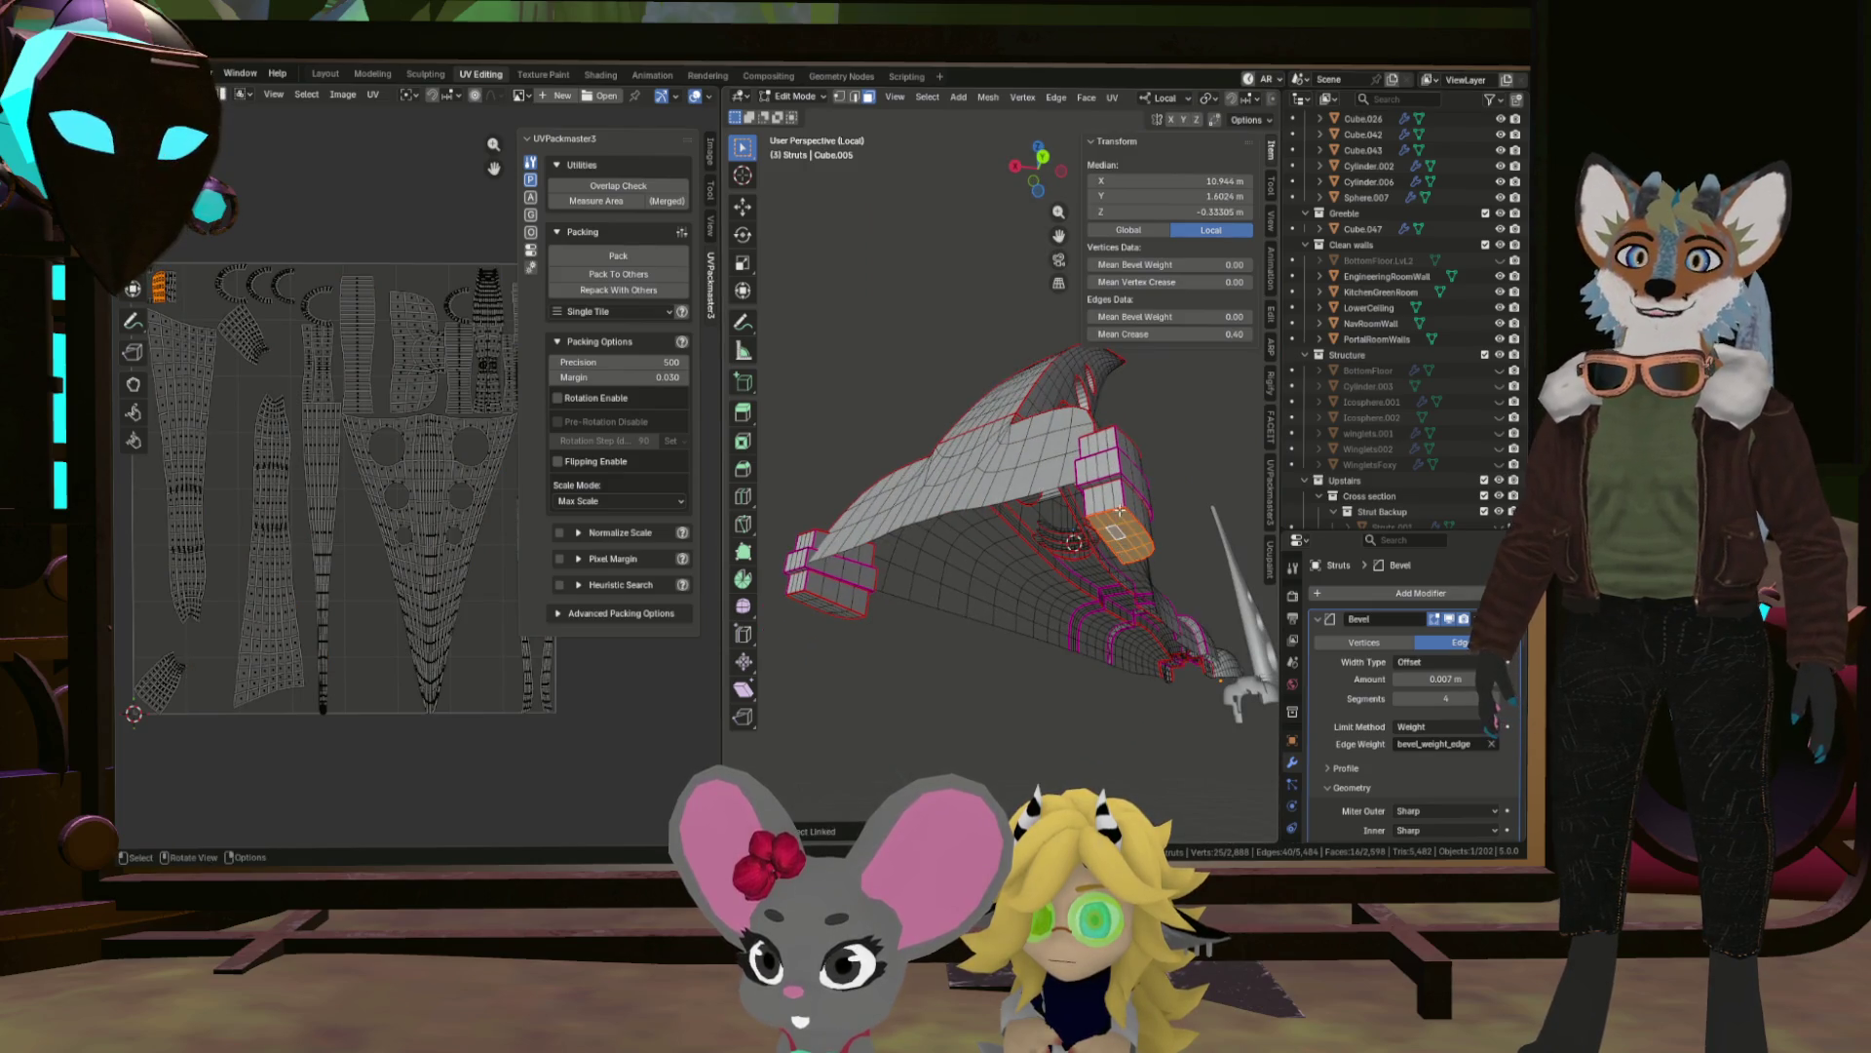
left_click(1117, 466)
scroll("up", 3)
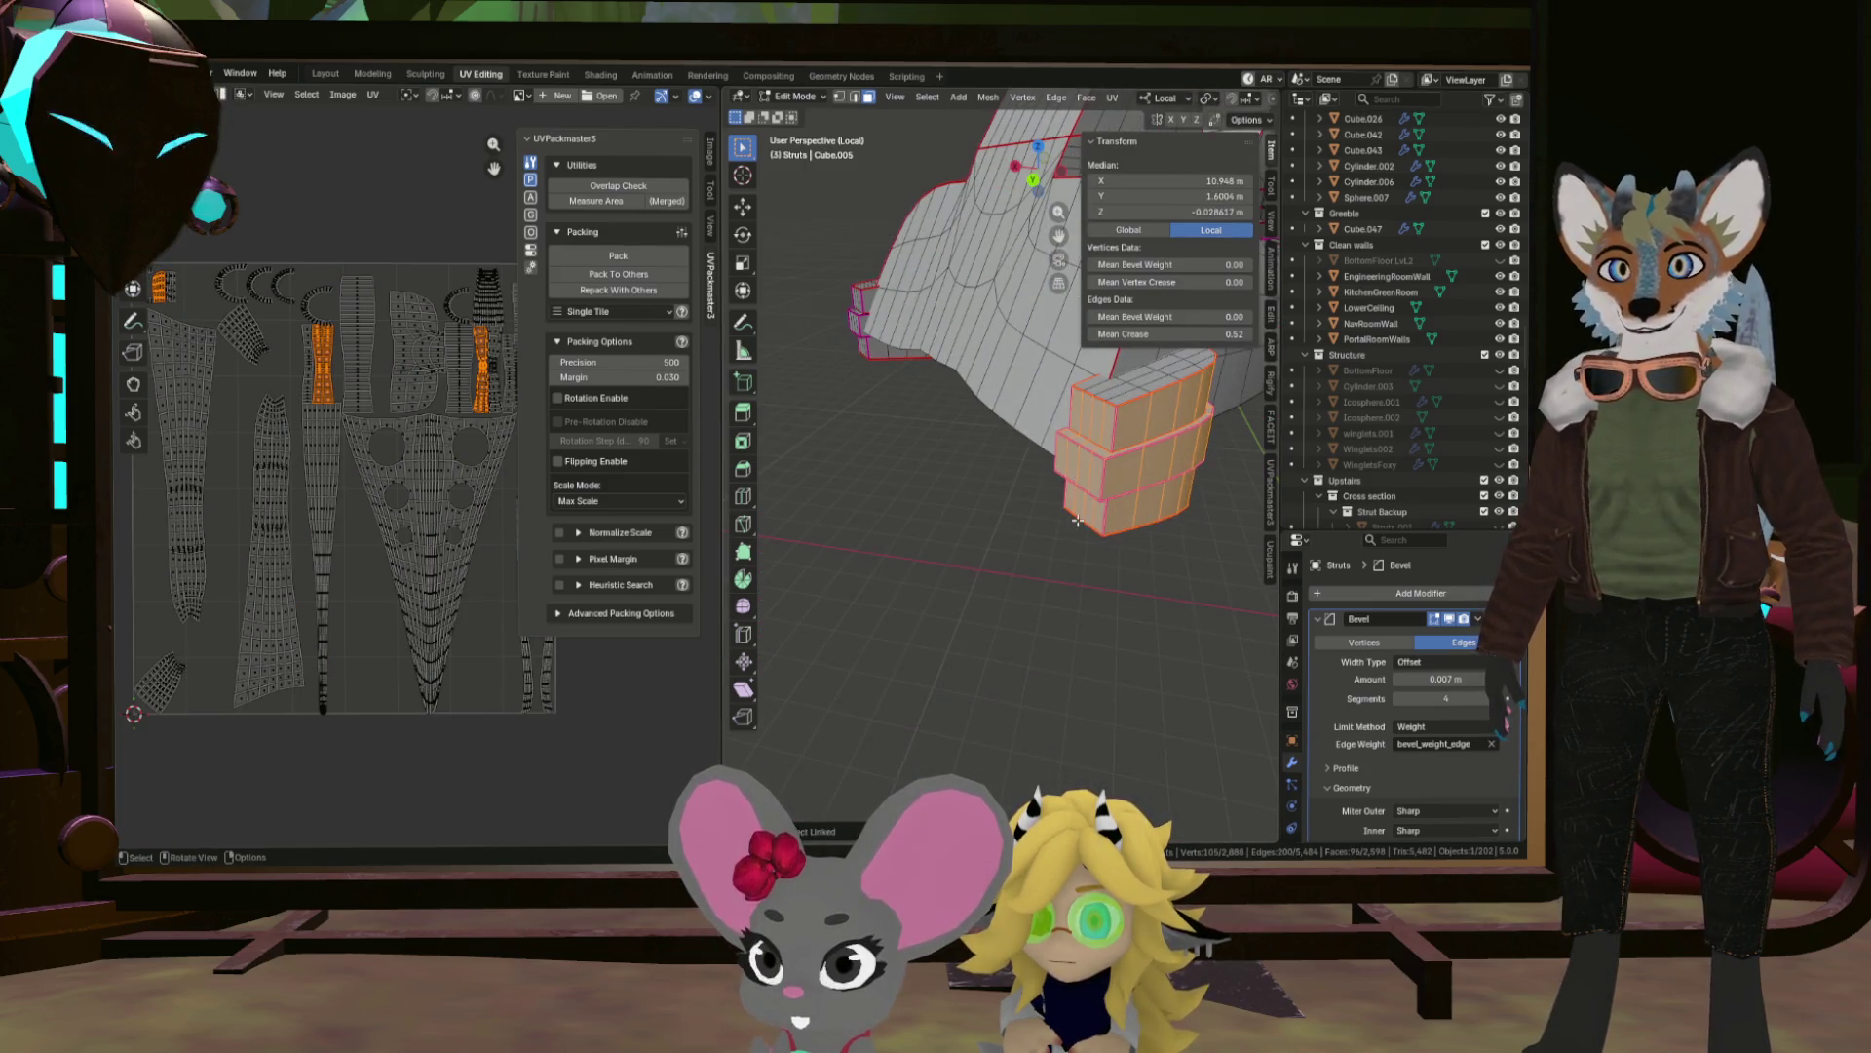
scroll("down", 3)
left_click_drag(1142, 393, 979, 443)
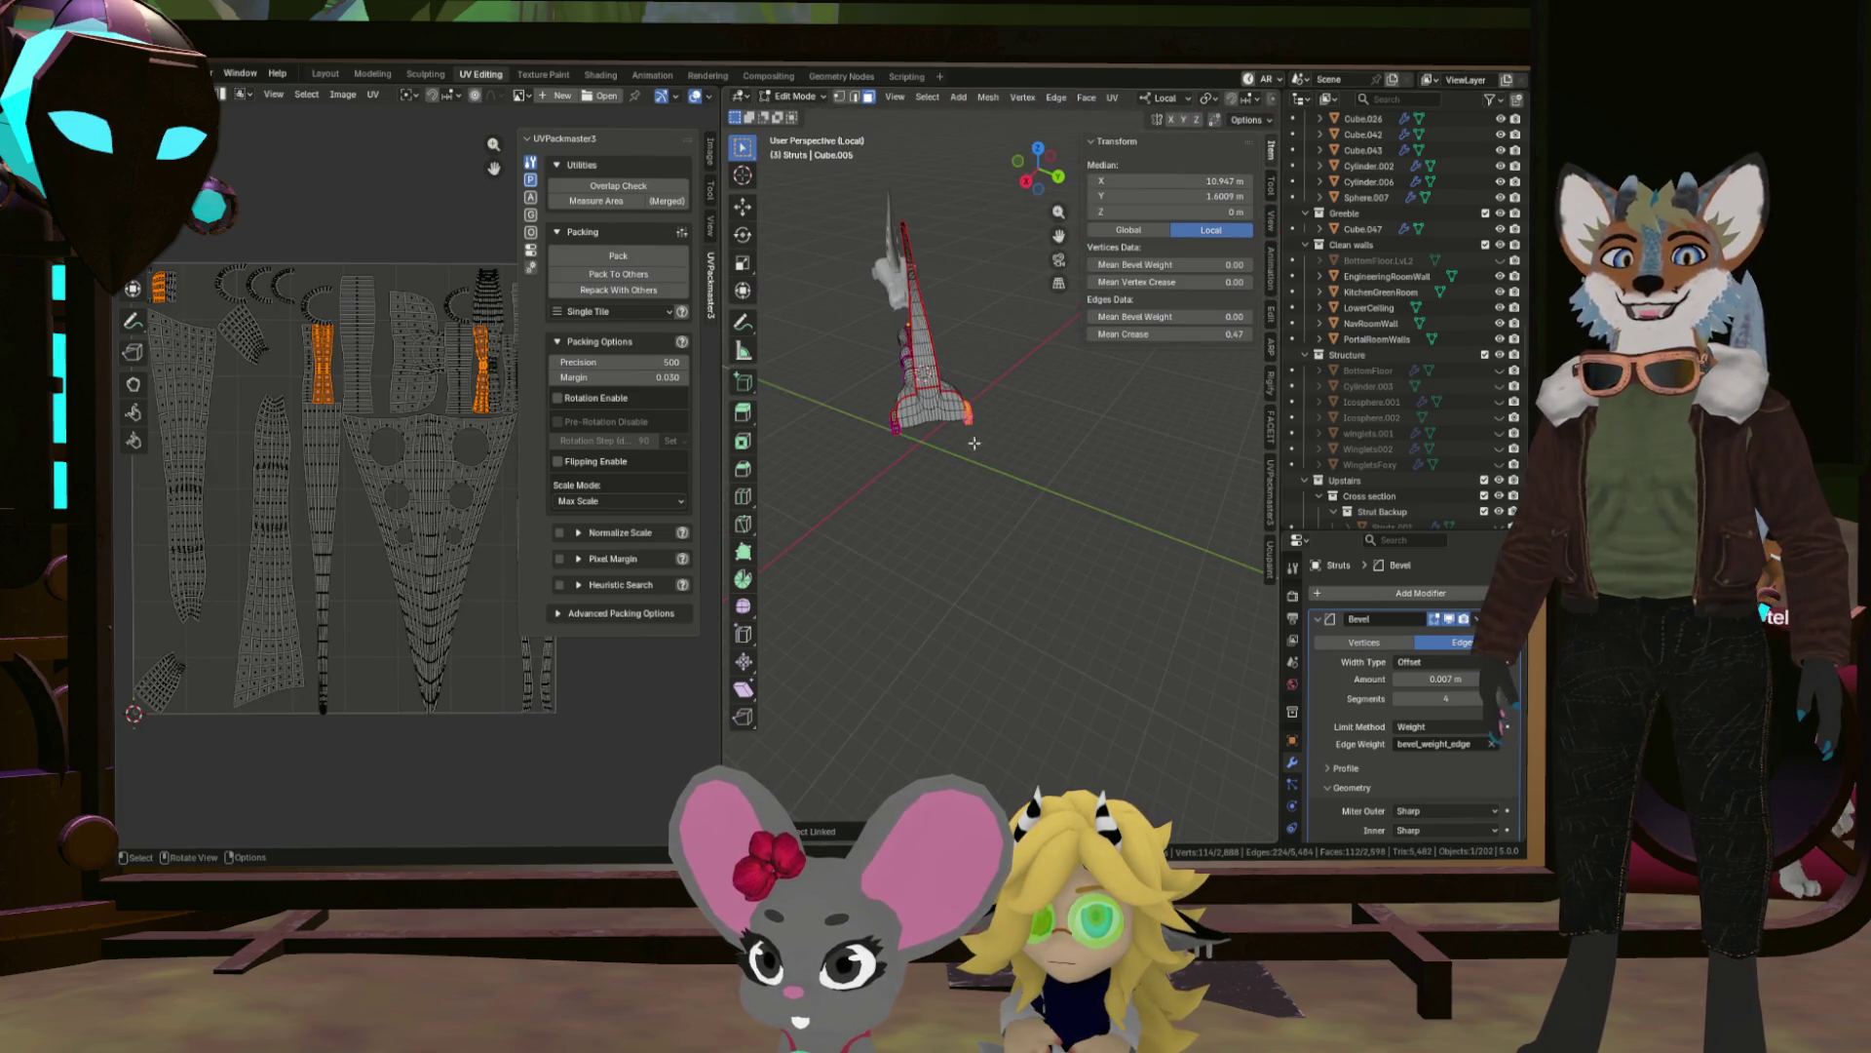
left_click_drag(865, 407, 916, 421)
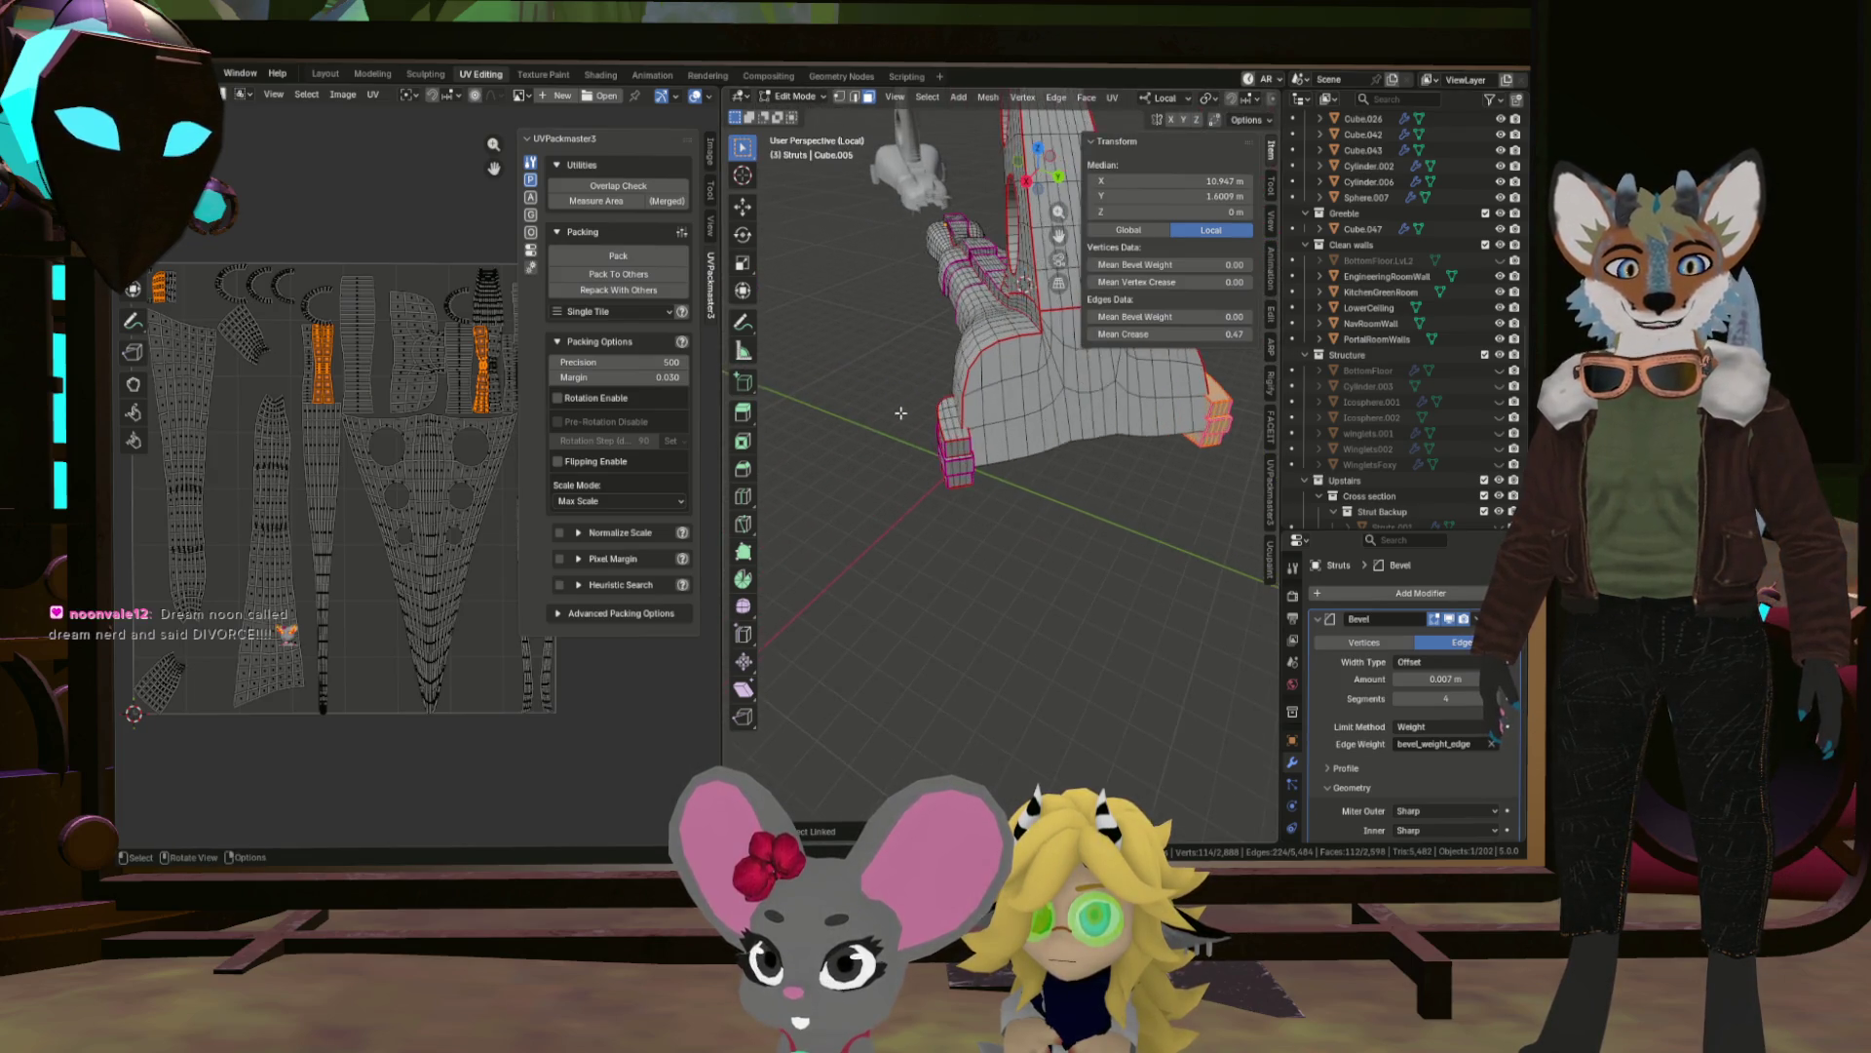
Add the bottom tier and raise the foot block about 0.4 m along local Z.
scroll("up", 3)
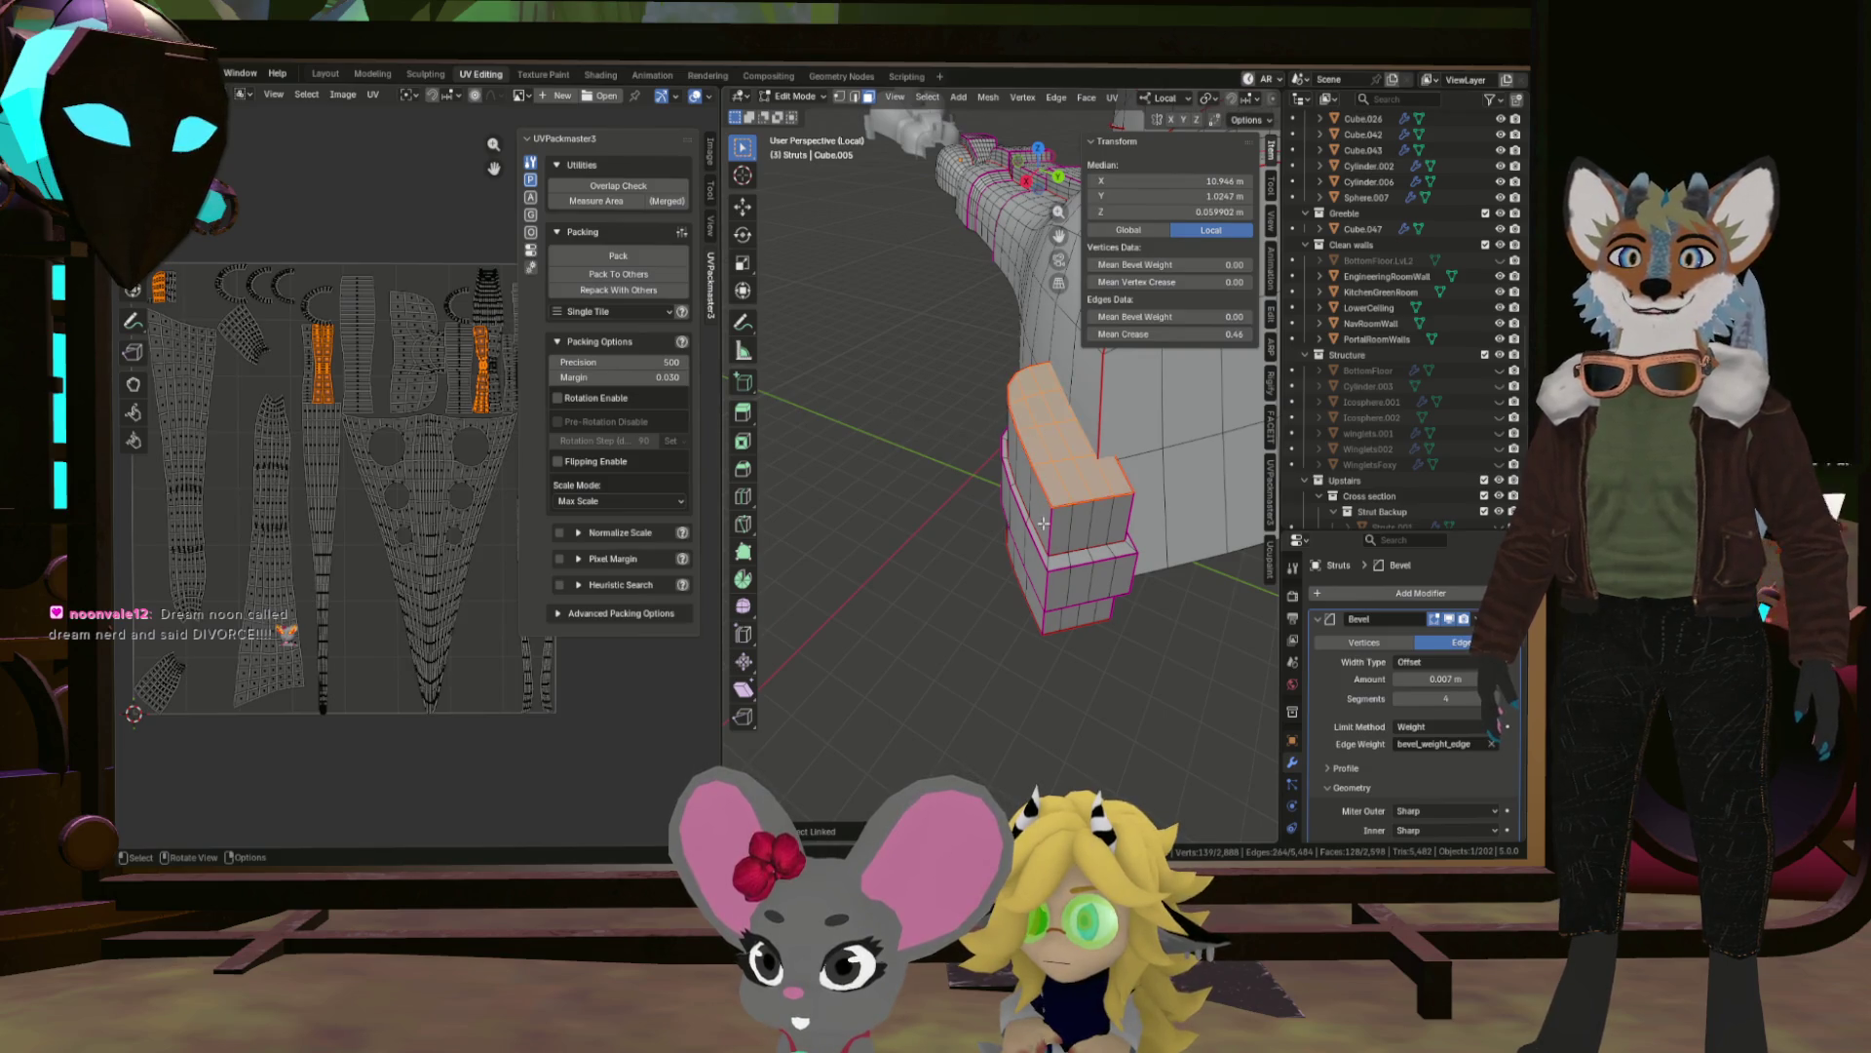
left_click(1032, 611)
left_click_drag(1032, 611, 1092, 582)
scroll("down", 3)
scroll("up", 3)
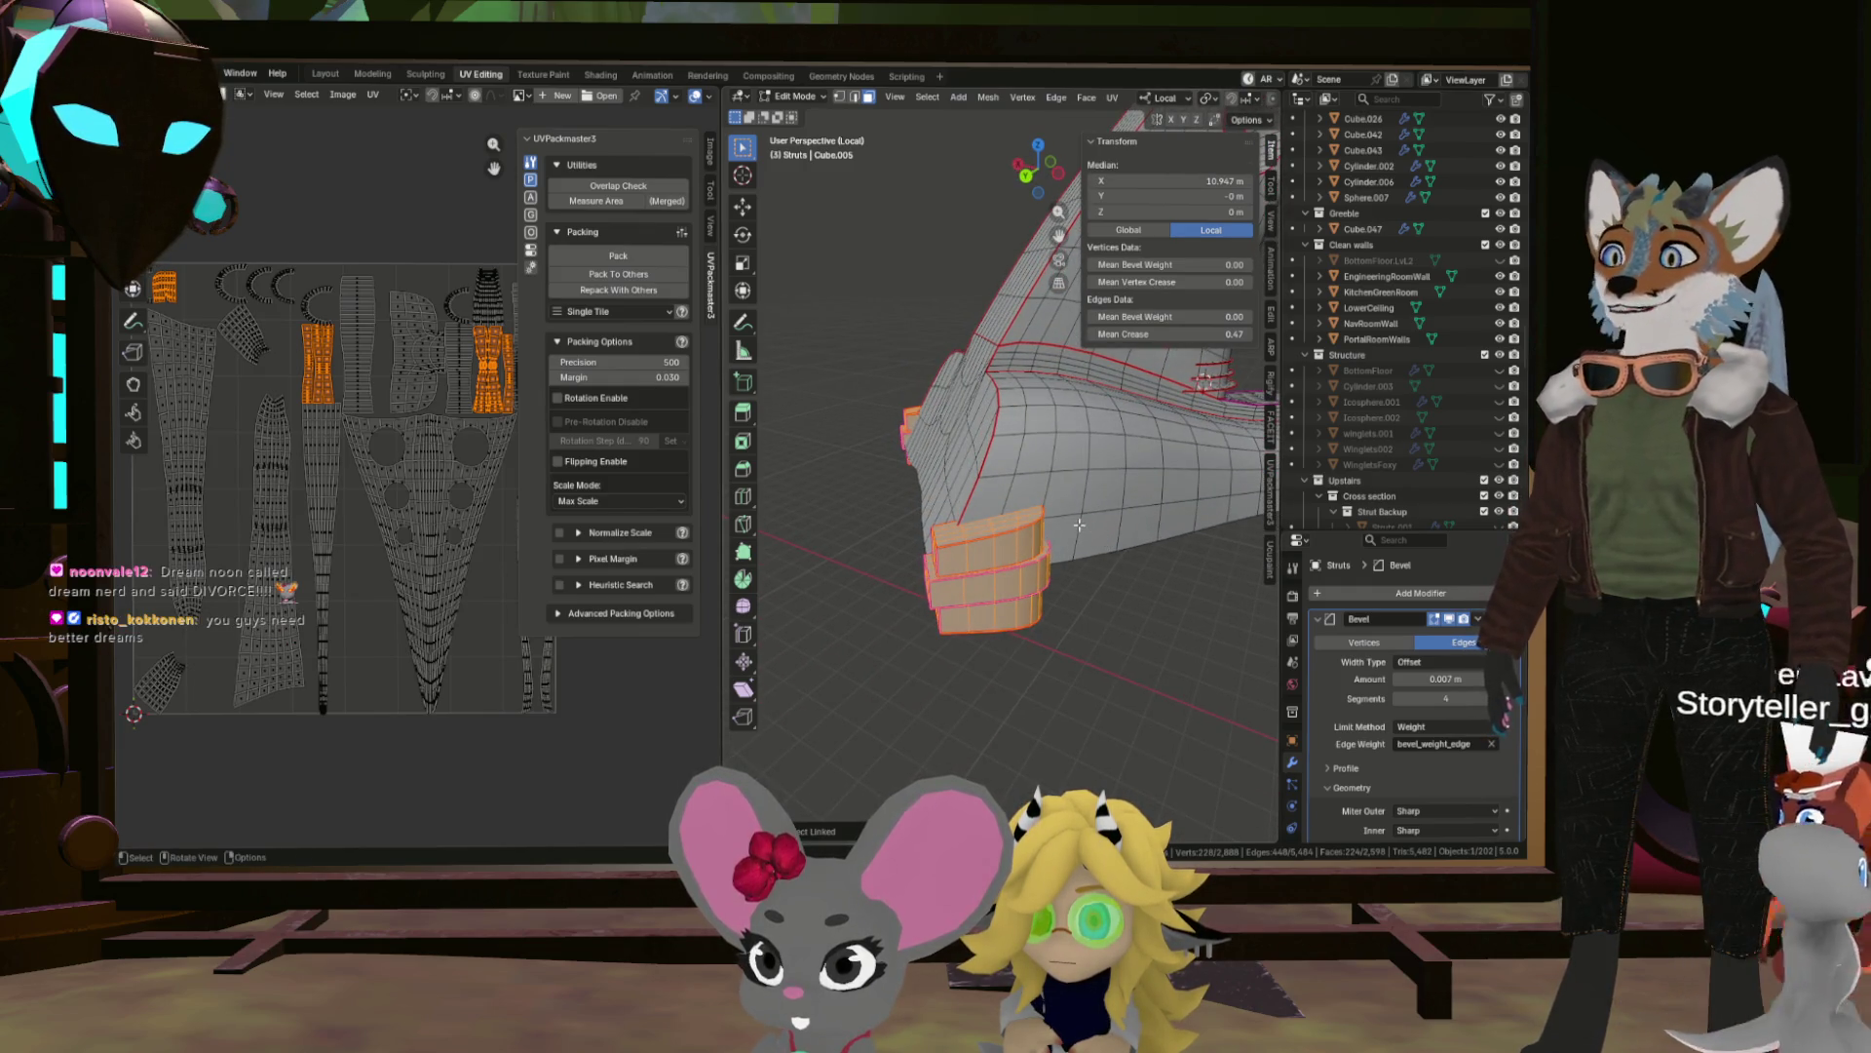
scroll("down", 3)
scroll("up", 3)
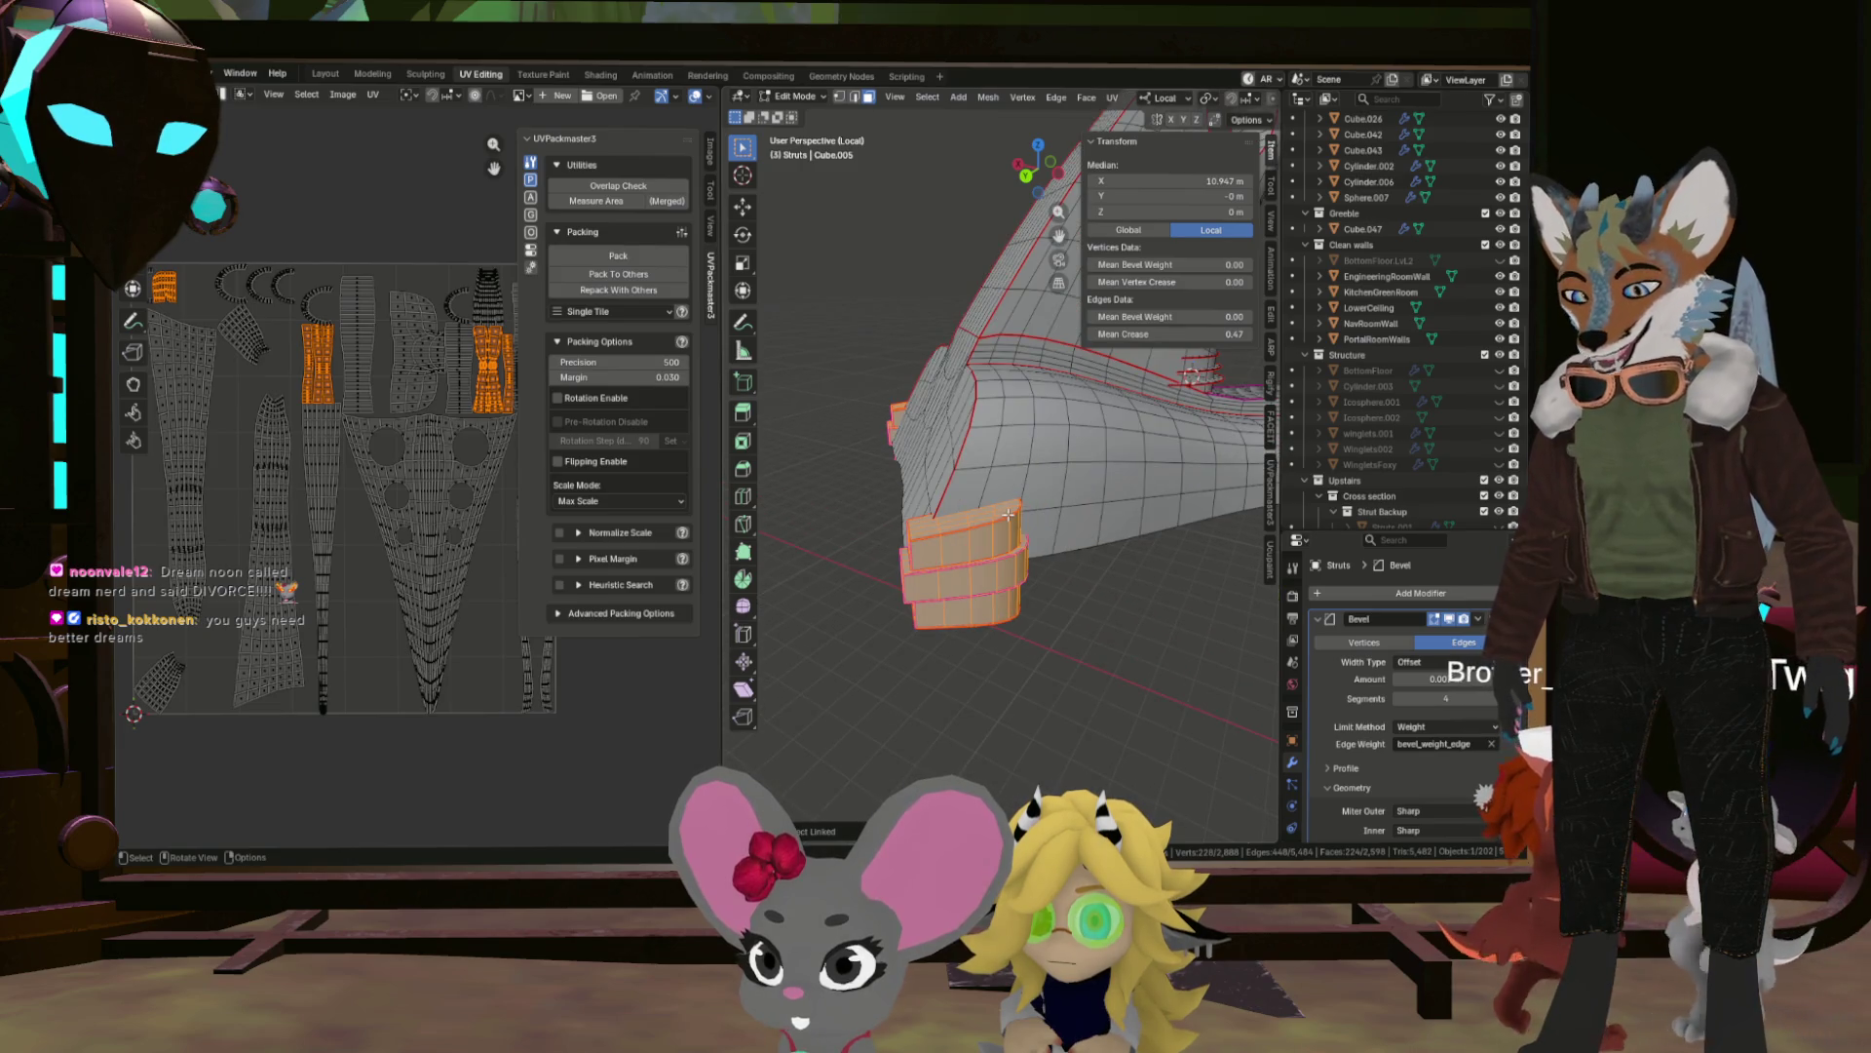
key("g")
key("z")
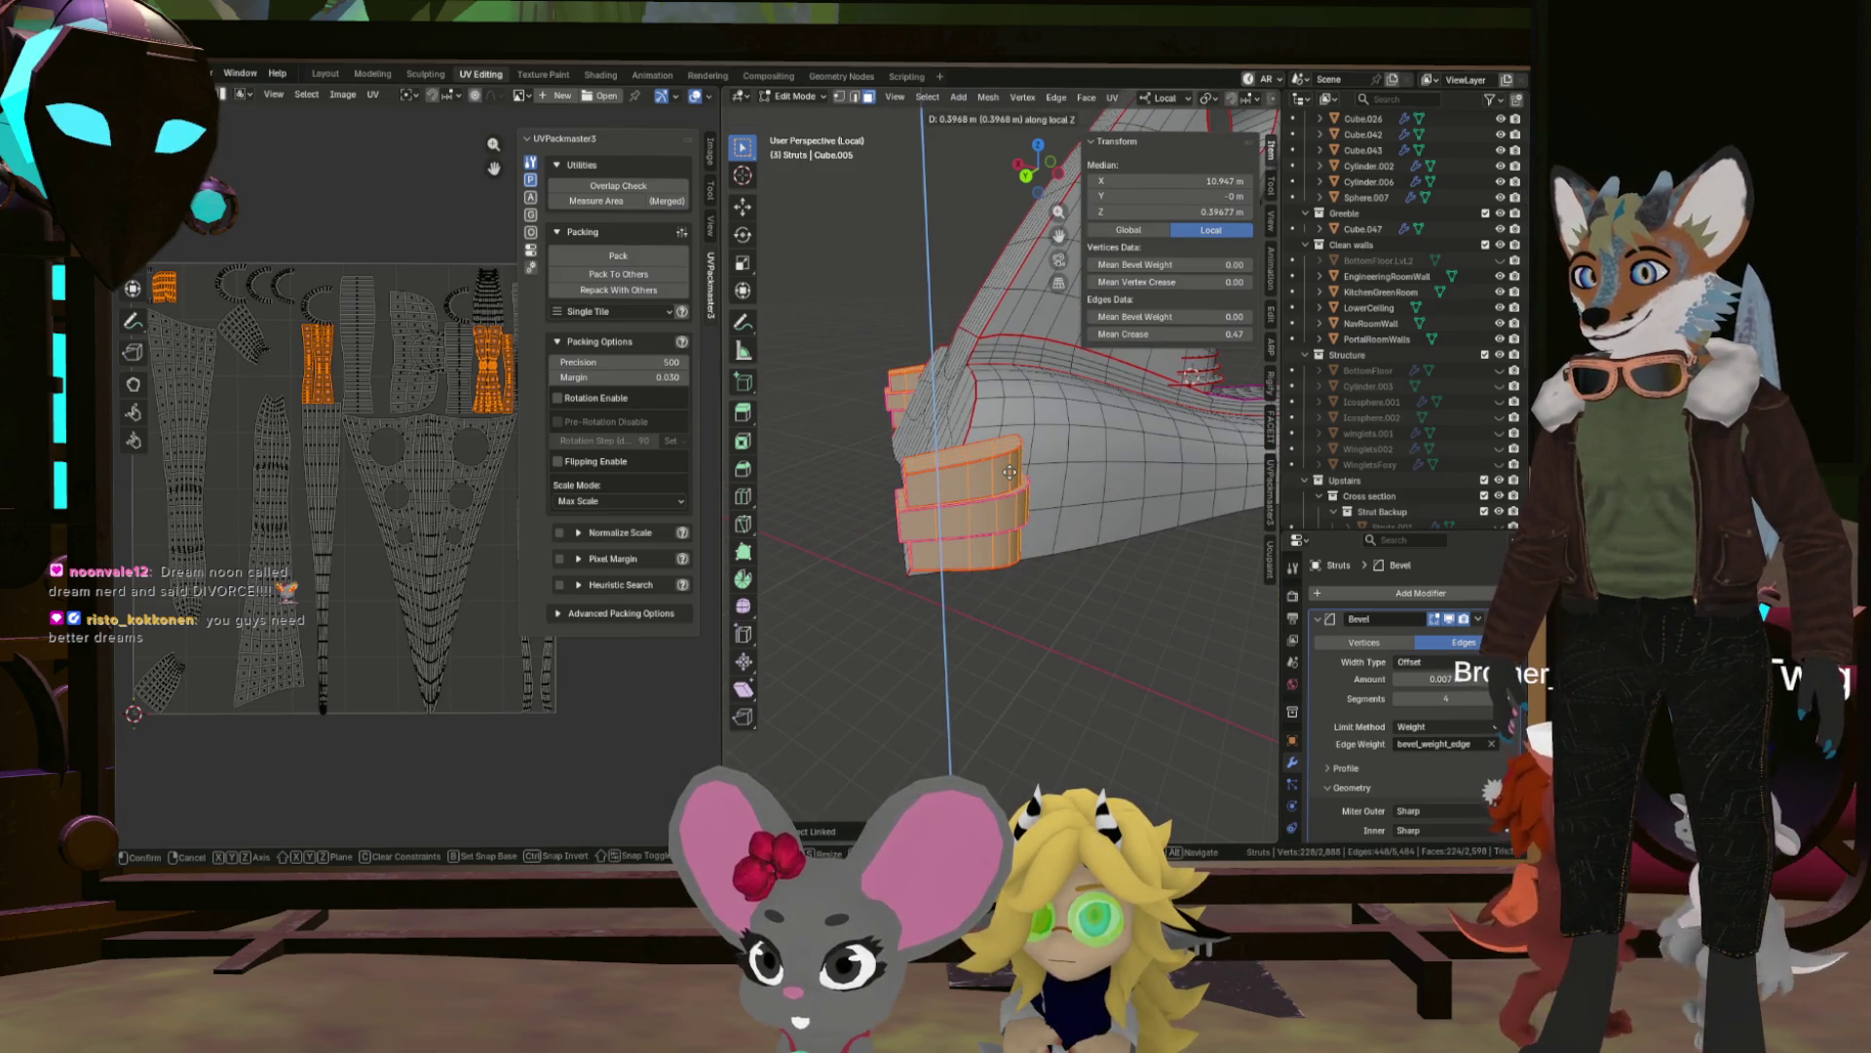
left_click(1010, 473)
left_click_drag(1010, 473, 987, 439)
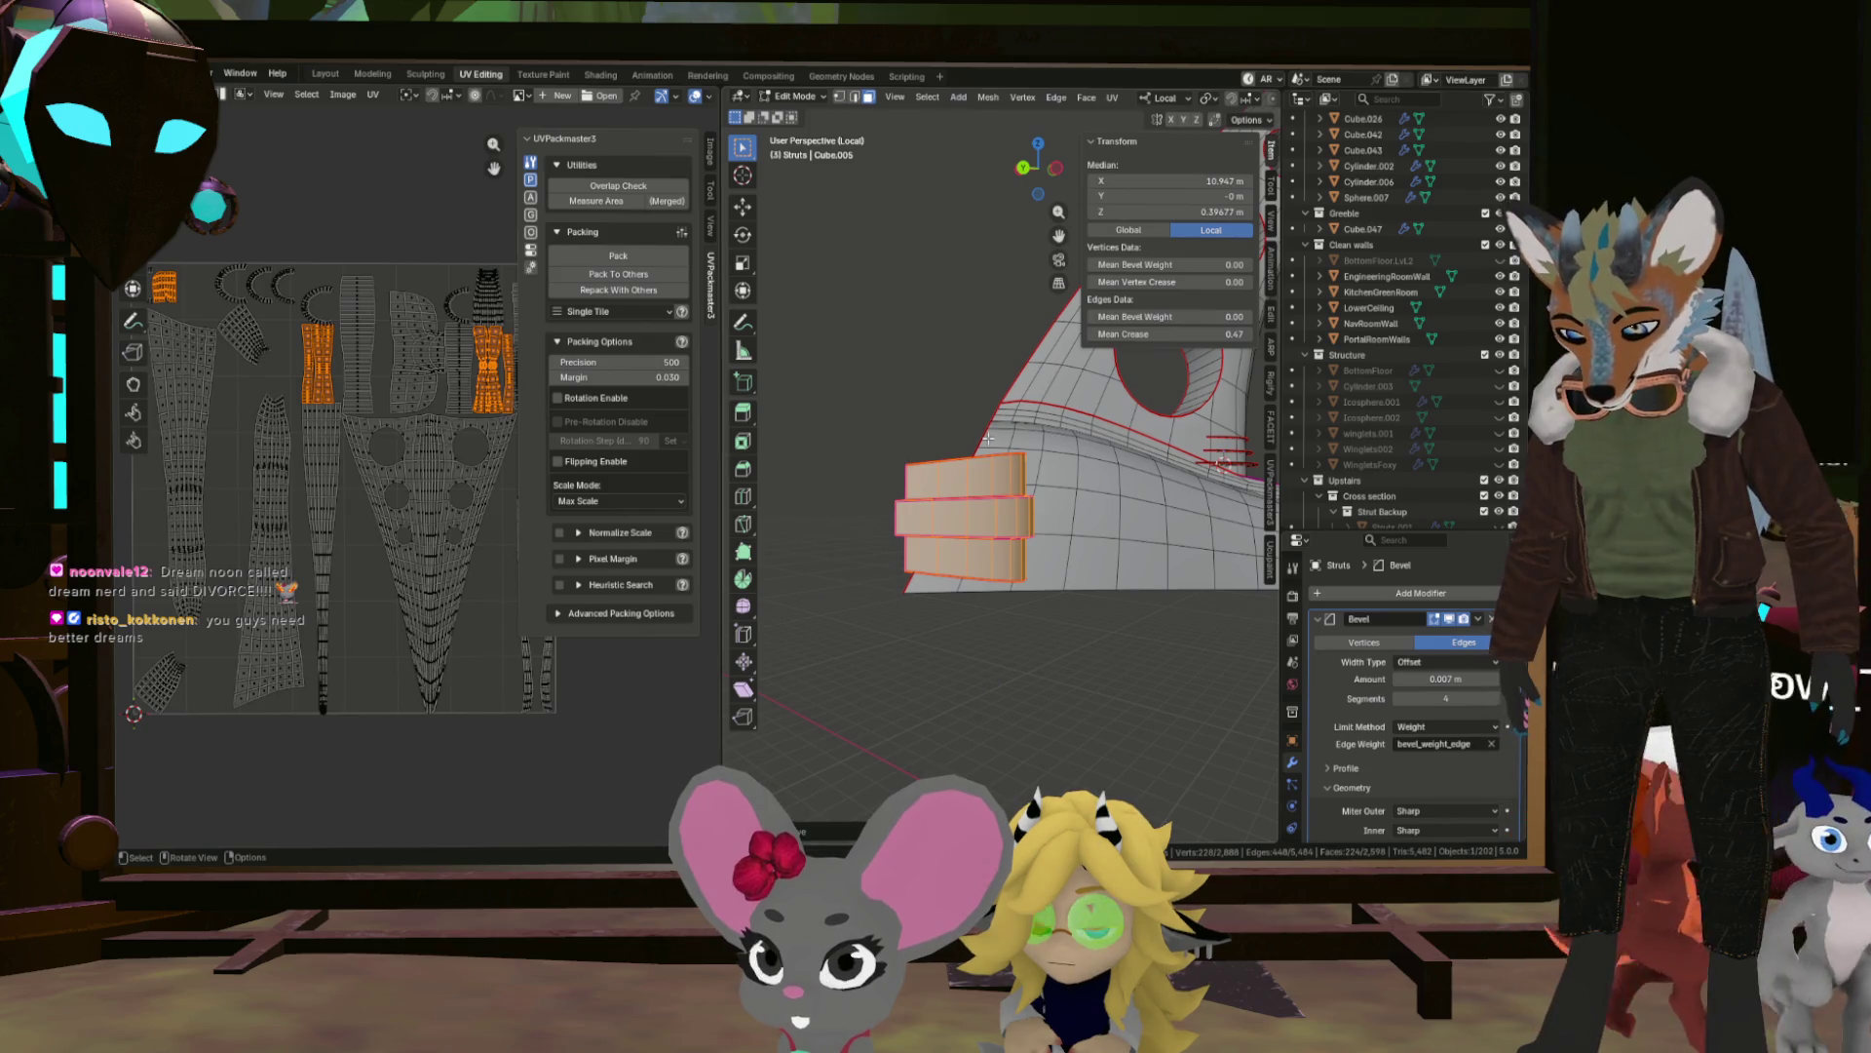
Nudge the raised foot block slightly sideways along a single axis.
key("g")
key("y")
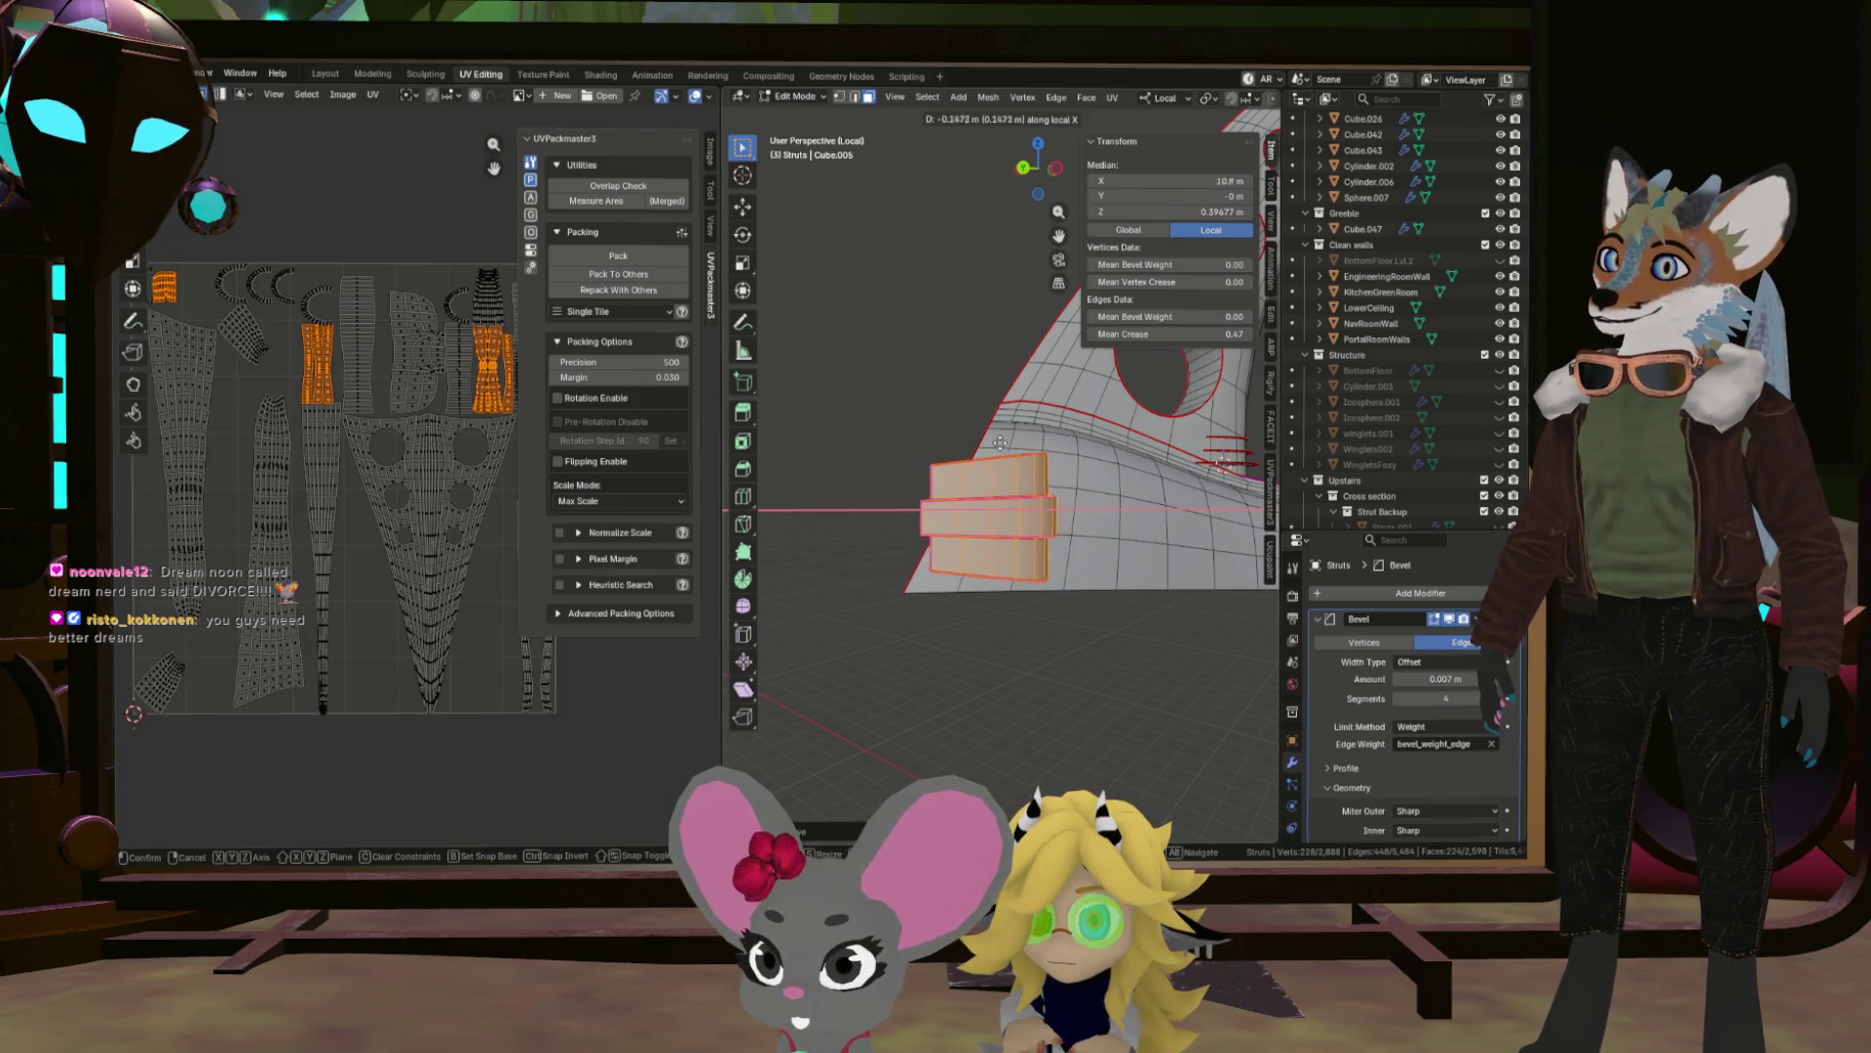
left_click(991, 442)
left_click_drag(991, 441, 1046, 410)
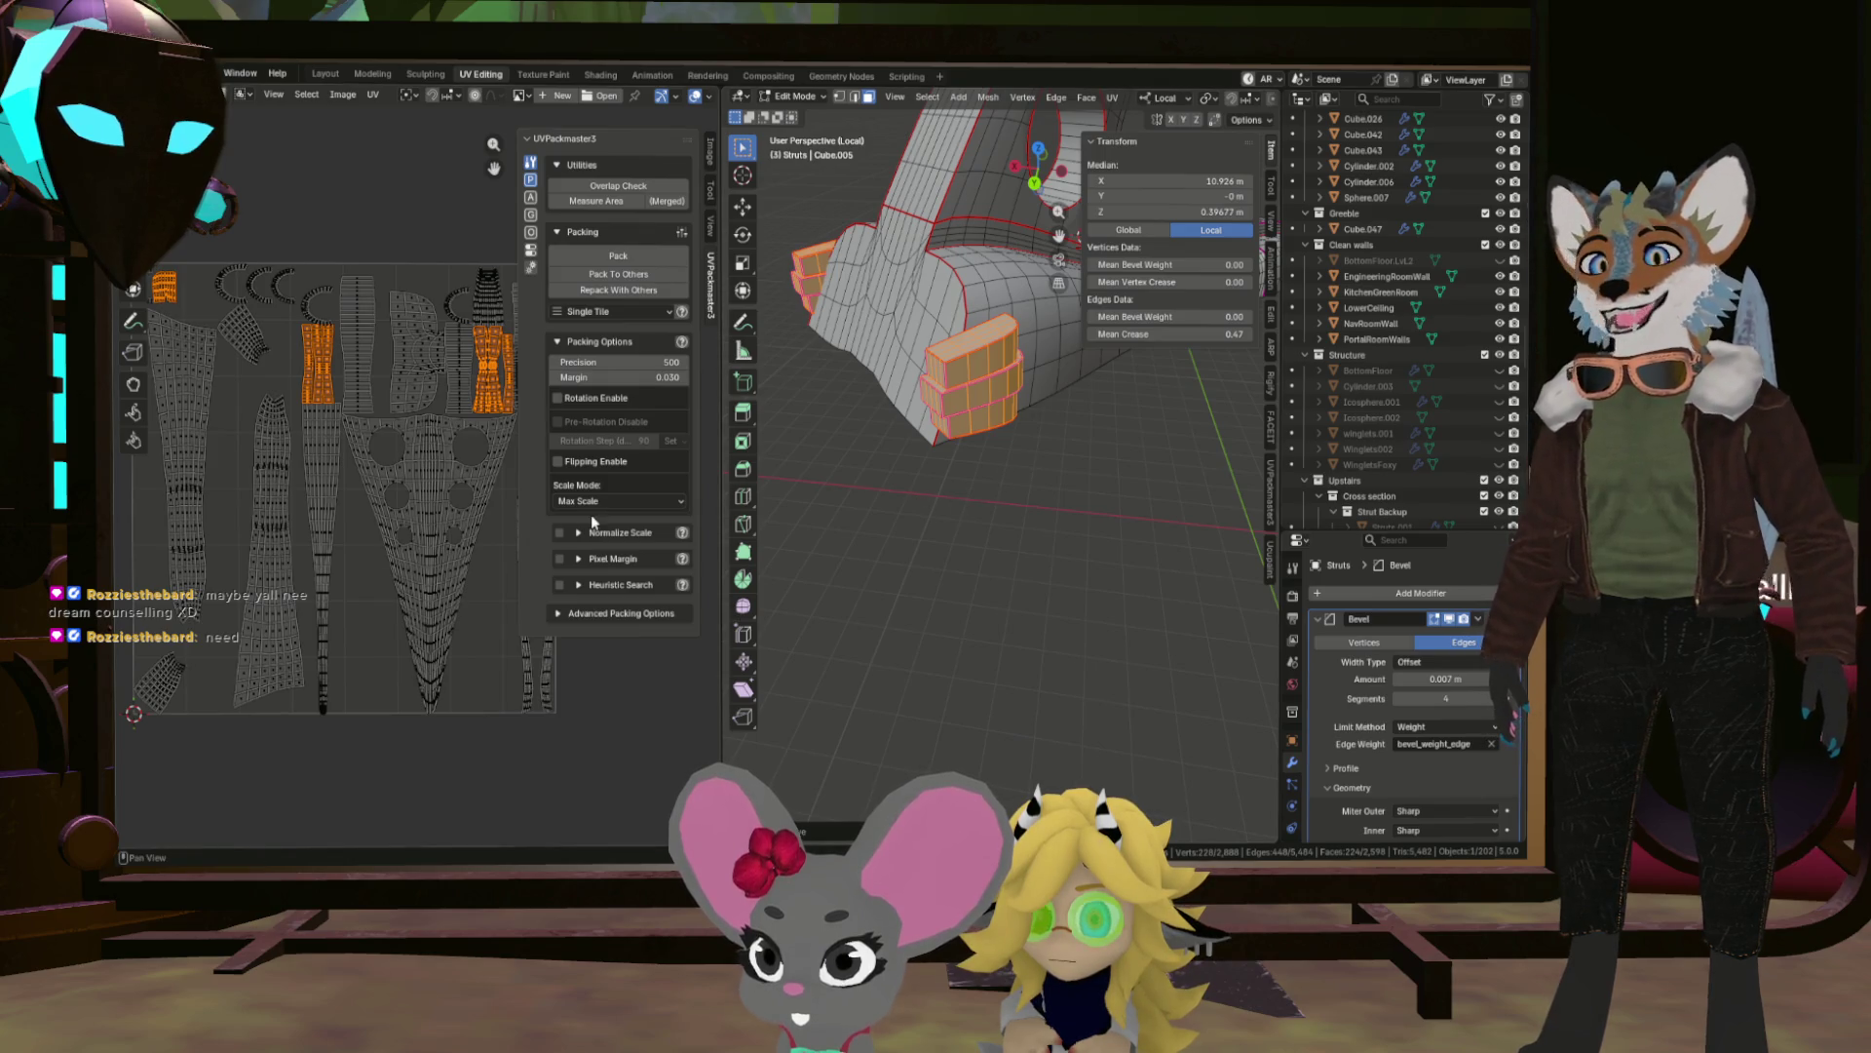
Select a small patch of UV faces and frame them in the 3D view.
scroll("up", 3)
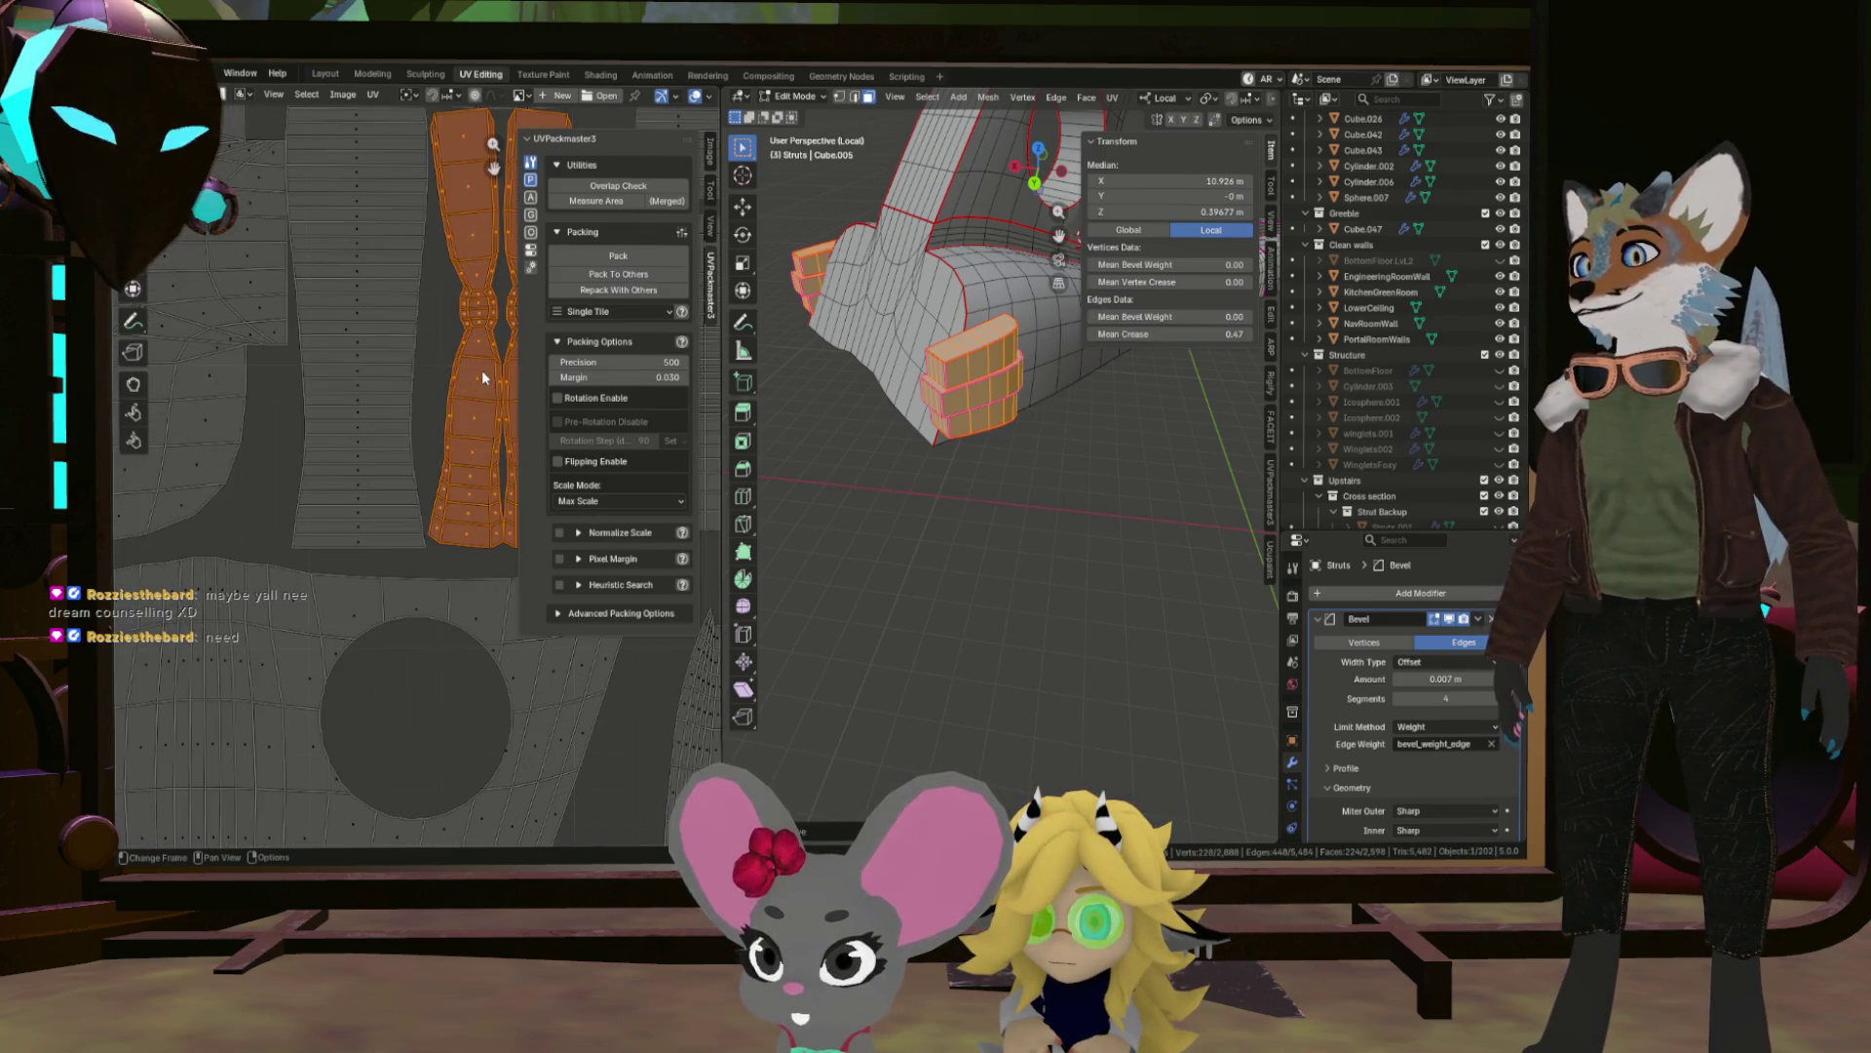
left_click_drag(454, 414, 473, 417)
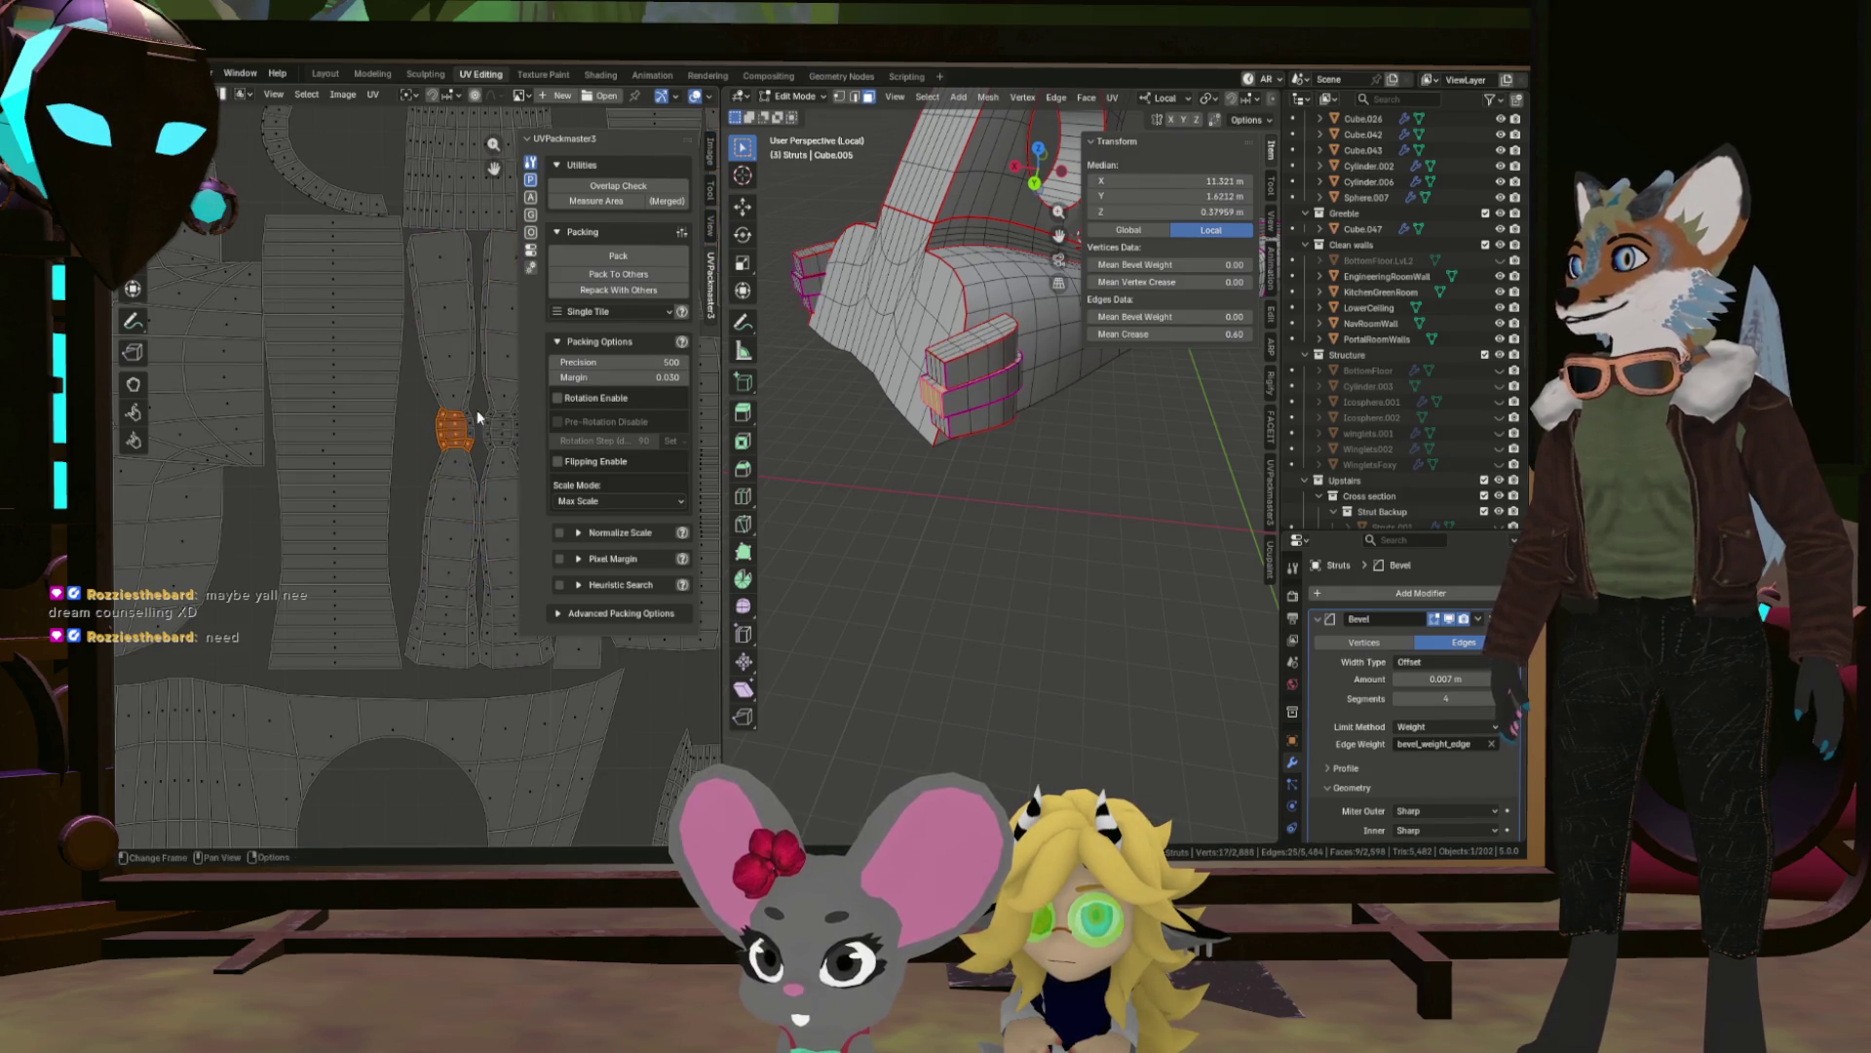
left_click_drag(947, 379, 1133, 416)
key("KP_Decimal")
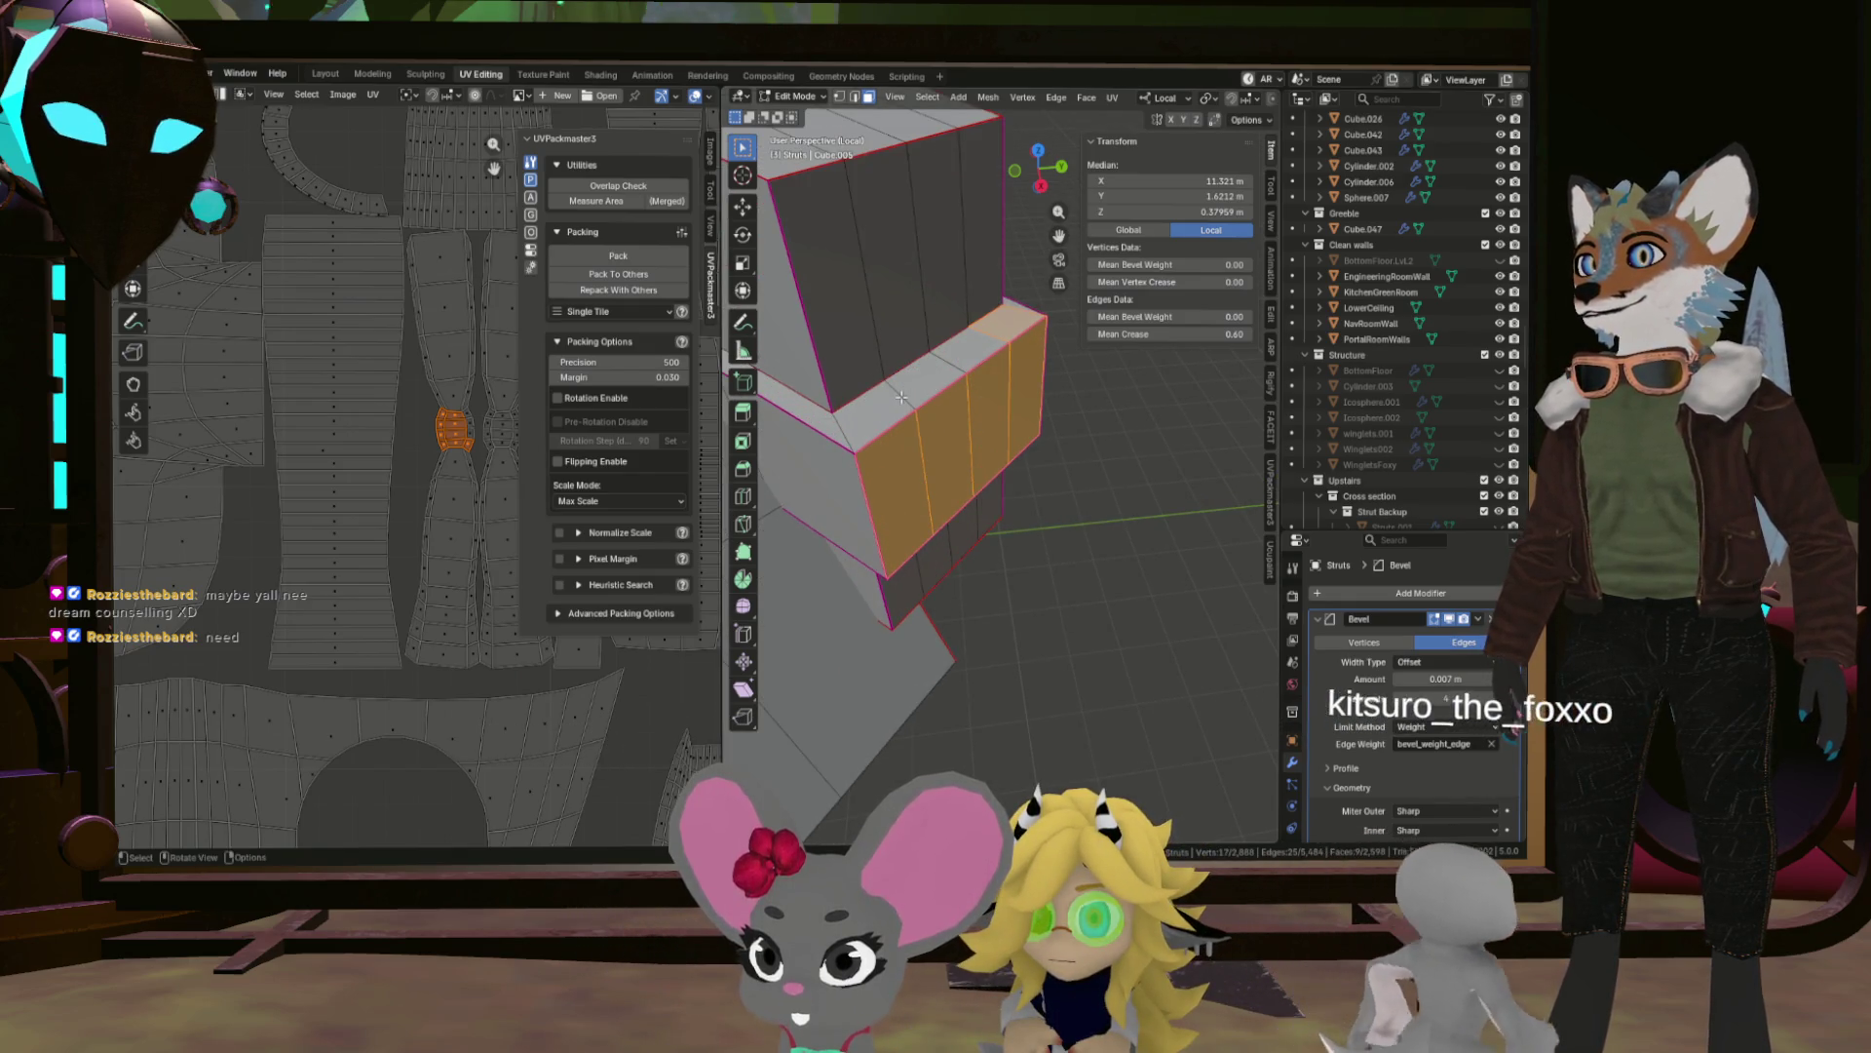
left_click_drag(877, 402, 1092, 429)
left_click_drag(1119, 542, 914, 538)
Select the block's side, top, bottom and thin strip faces and delete them.
left_click(913, 538)
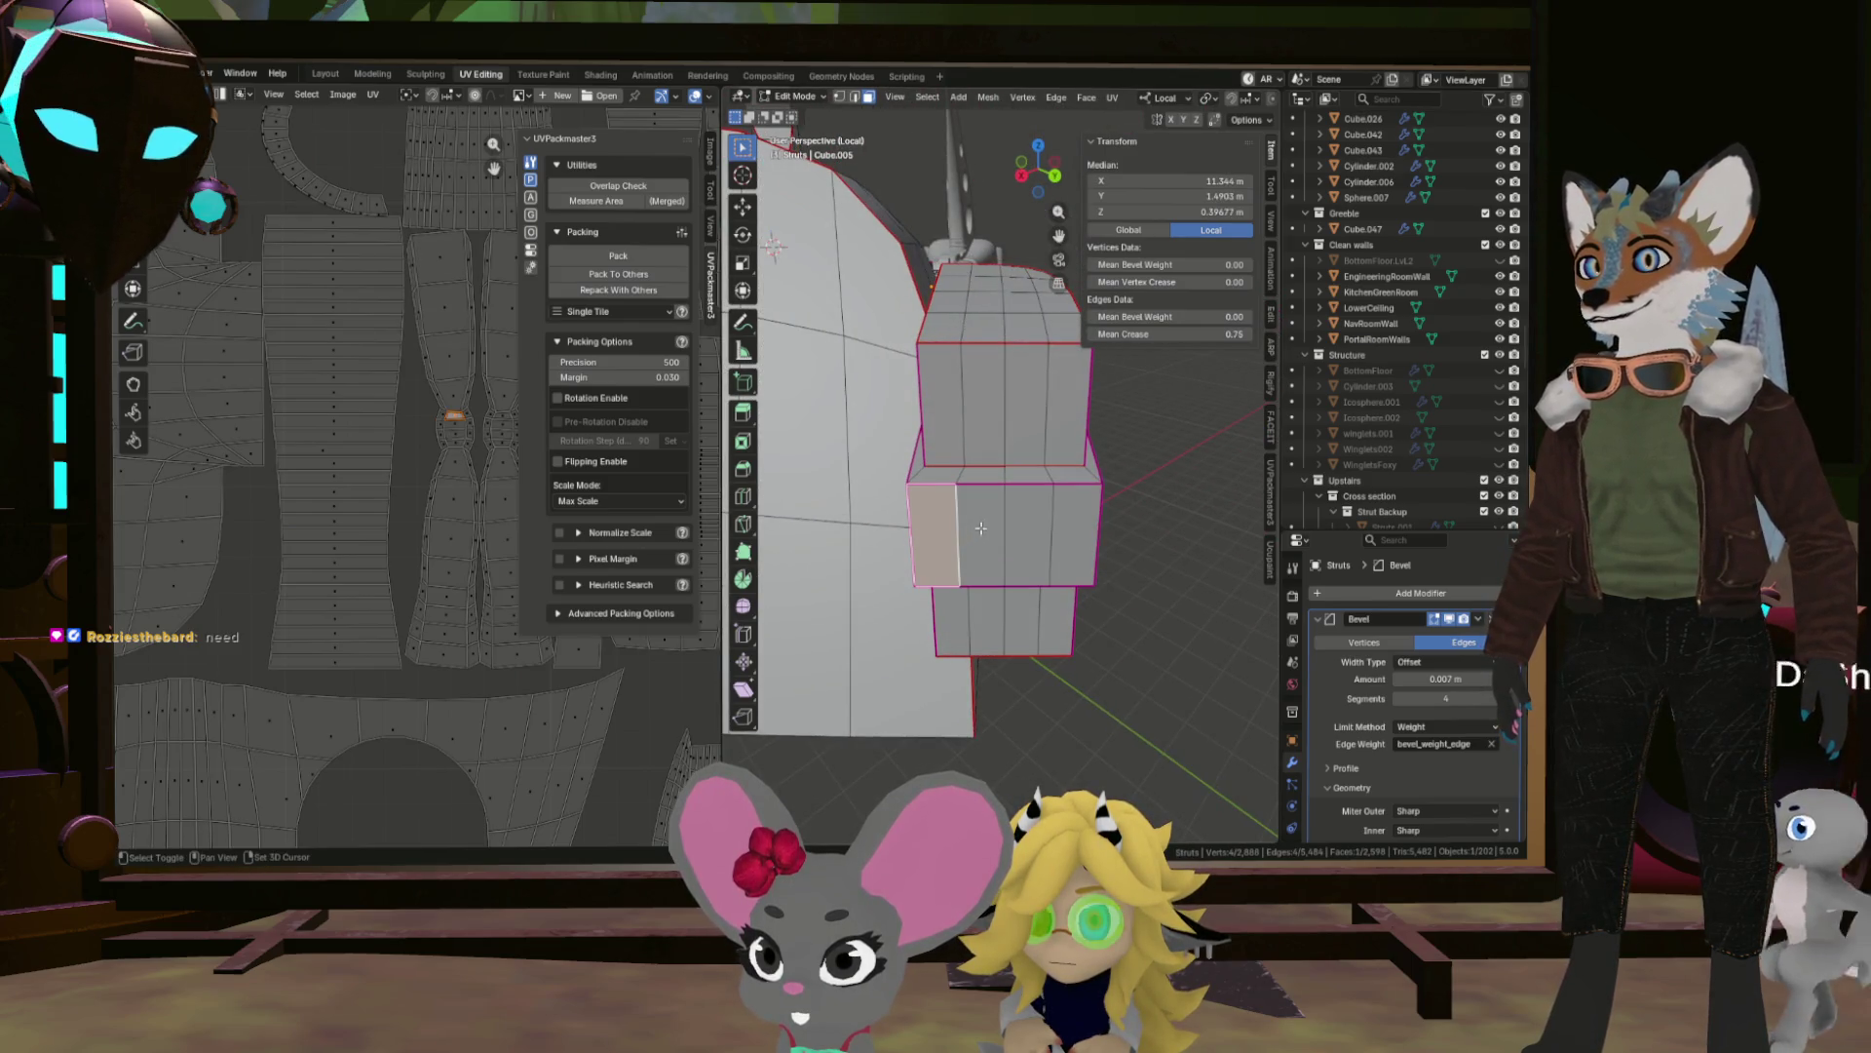
left_click(982, 534)
left_click(938, 470)
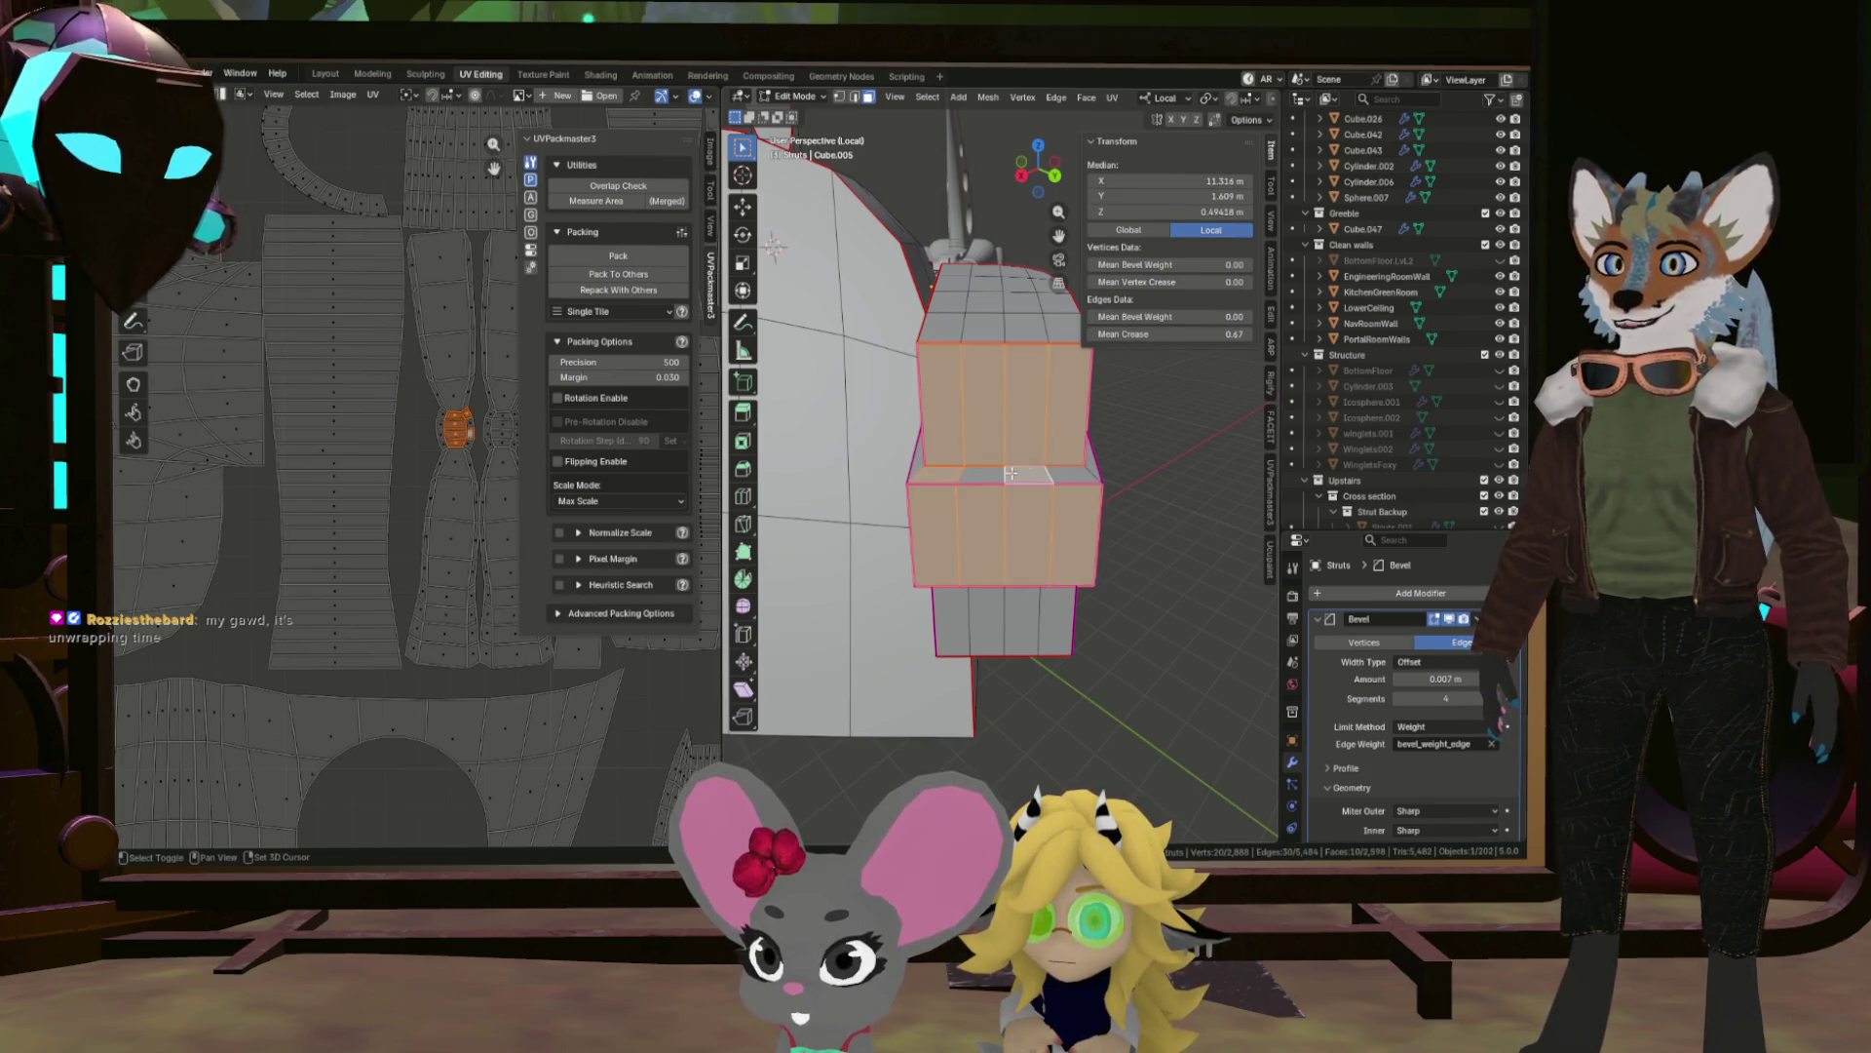
left_click_drag(1079, 488, 1046, 552)
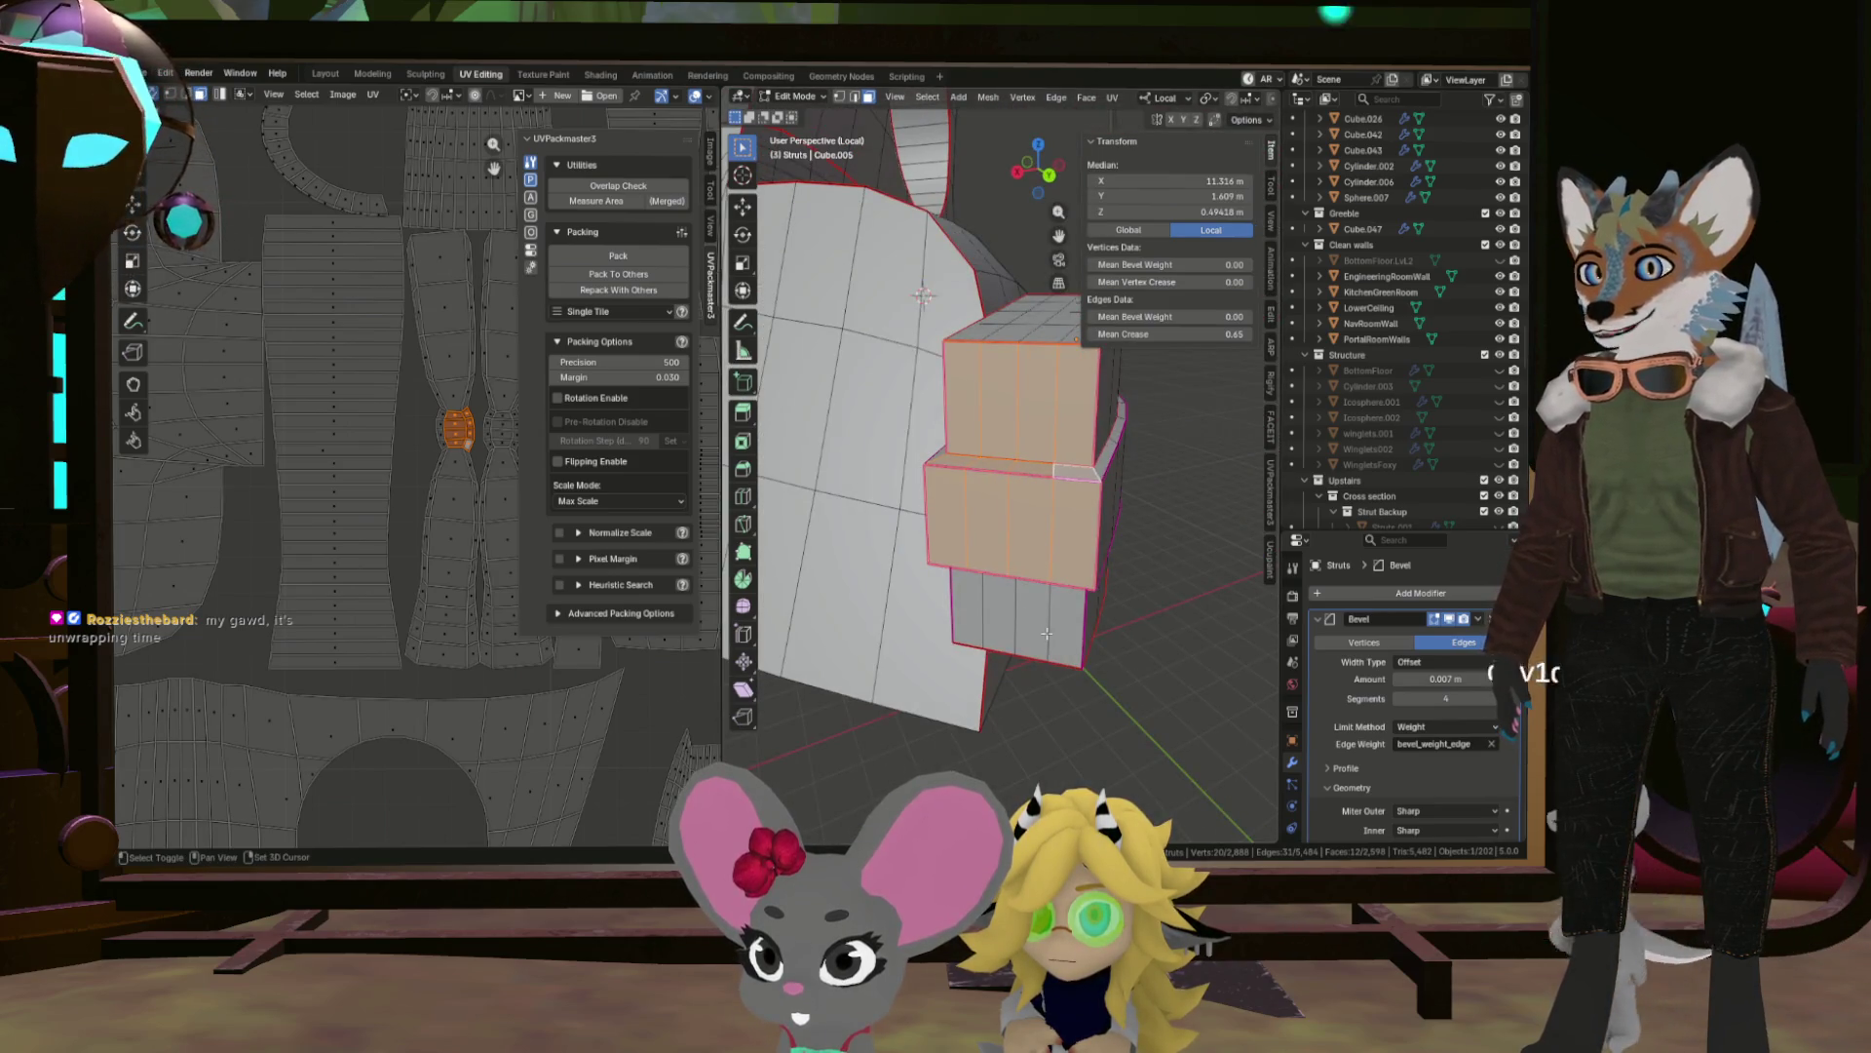
left_click(1042, 625)
left_click_drag(1042, 626, 991, 583)
left_click(992, 583)
left_click(1043, 589)
left_click_drag(1065, 592, 1011, 612)
key("x")
left_click(1107, 576)
left_click_drag(1106, 576, 923, 579)
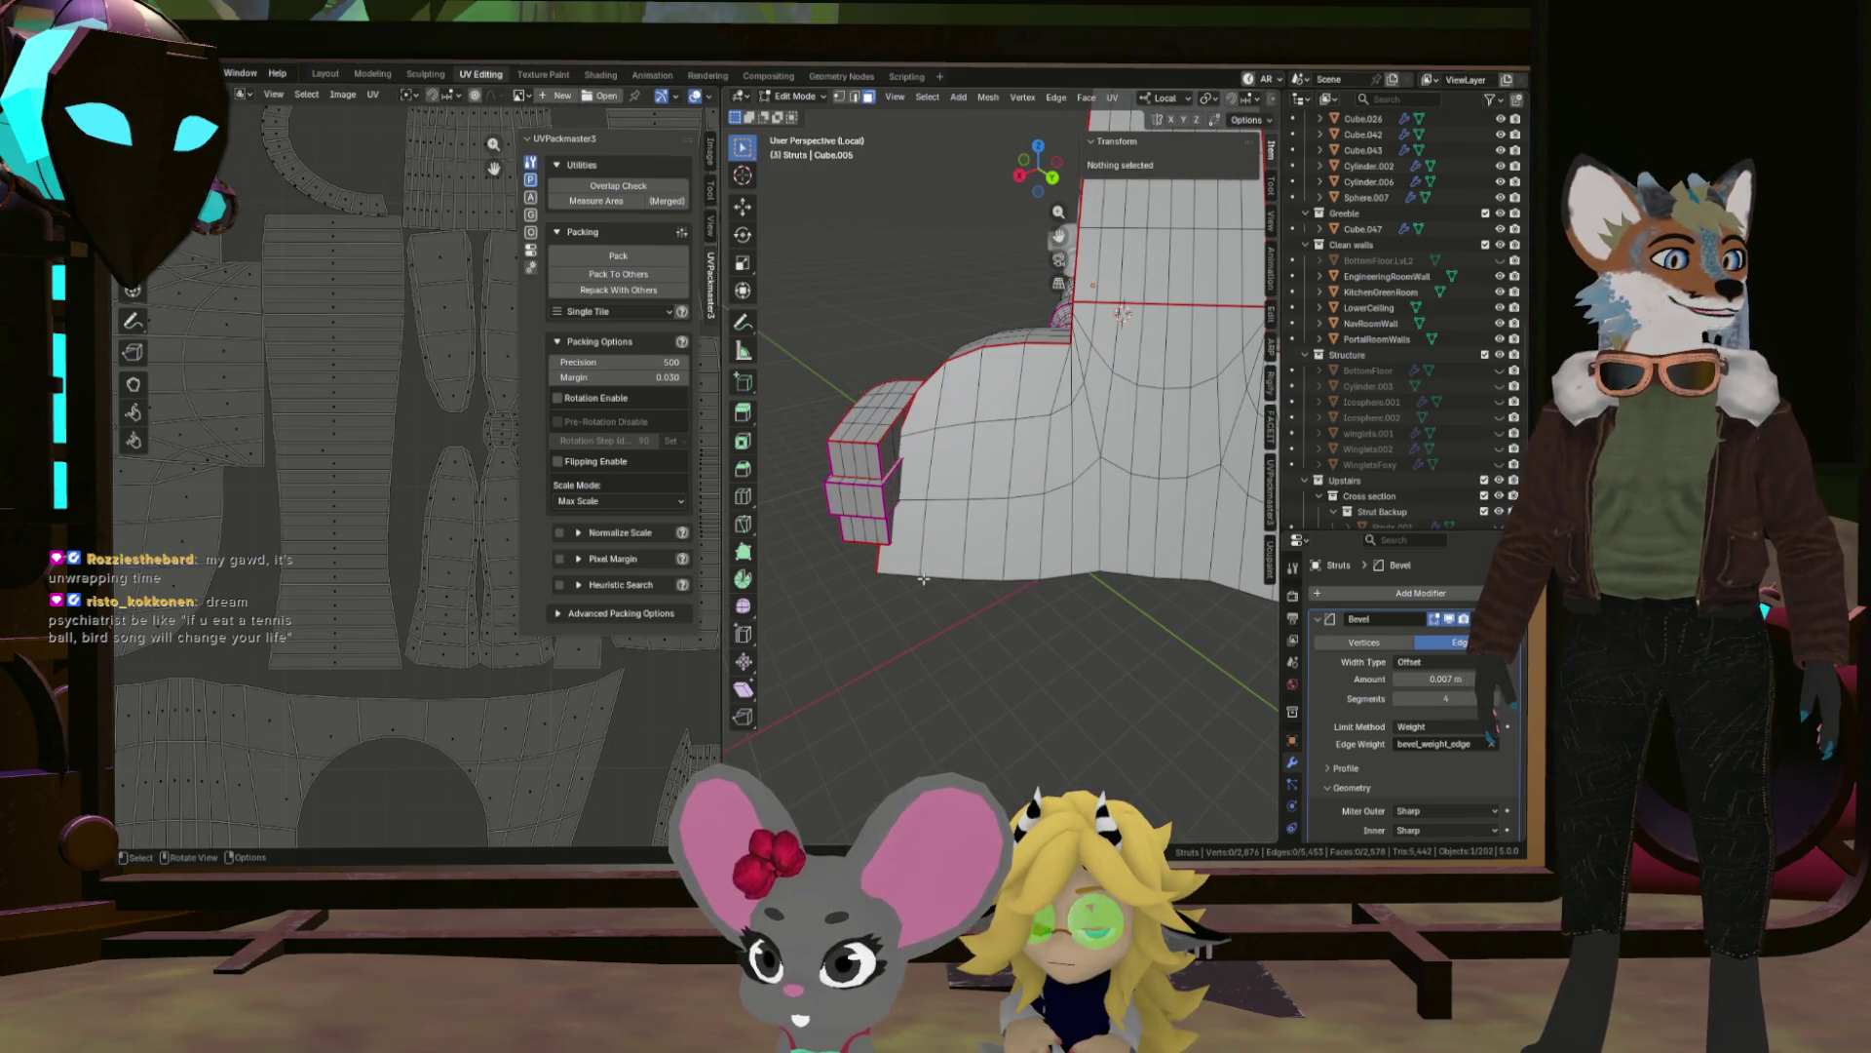
Delete the 20 faces on the strut's square end block.
left_click_drag(890, 552, 991, 390)
left_click(938, 507)
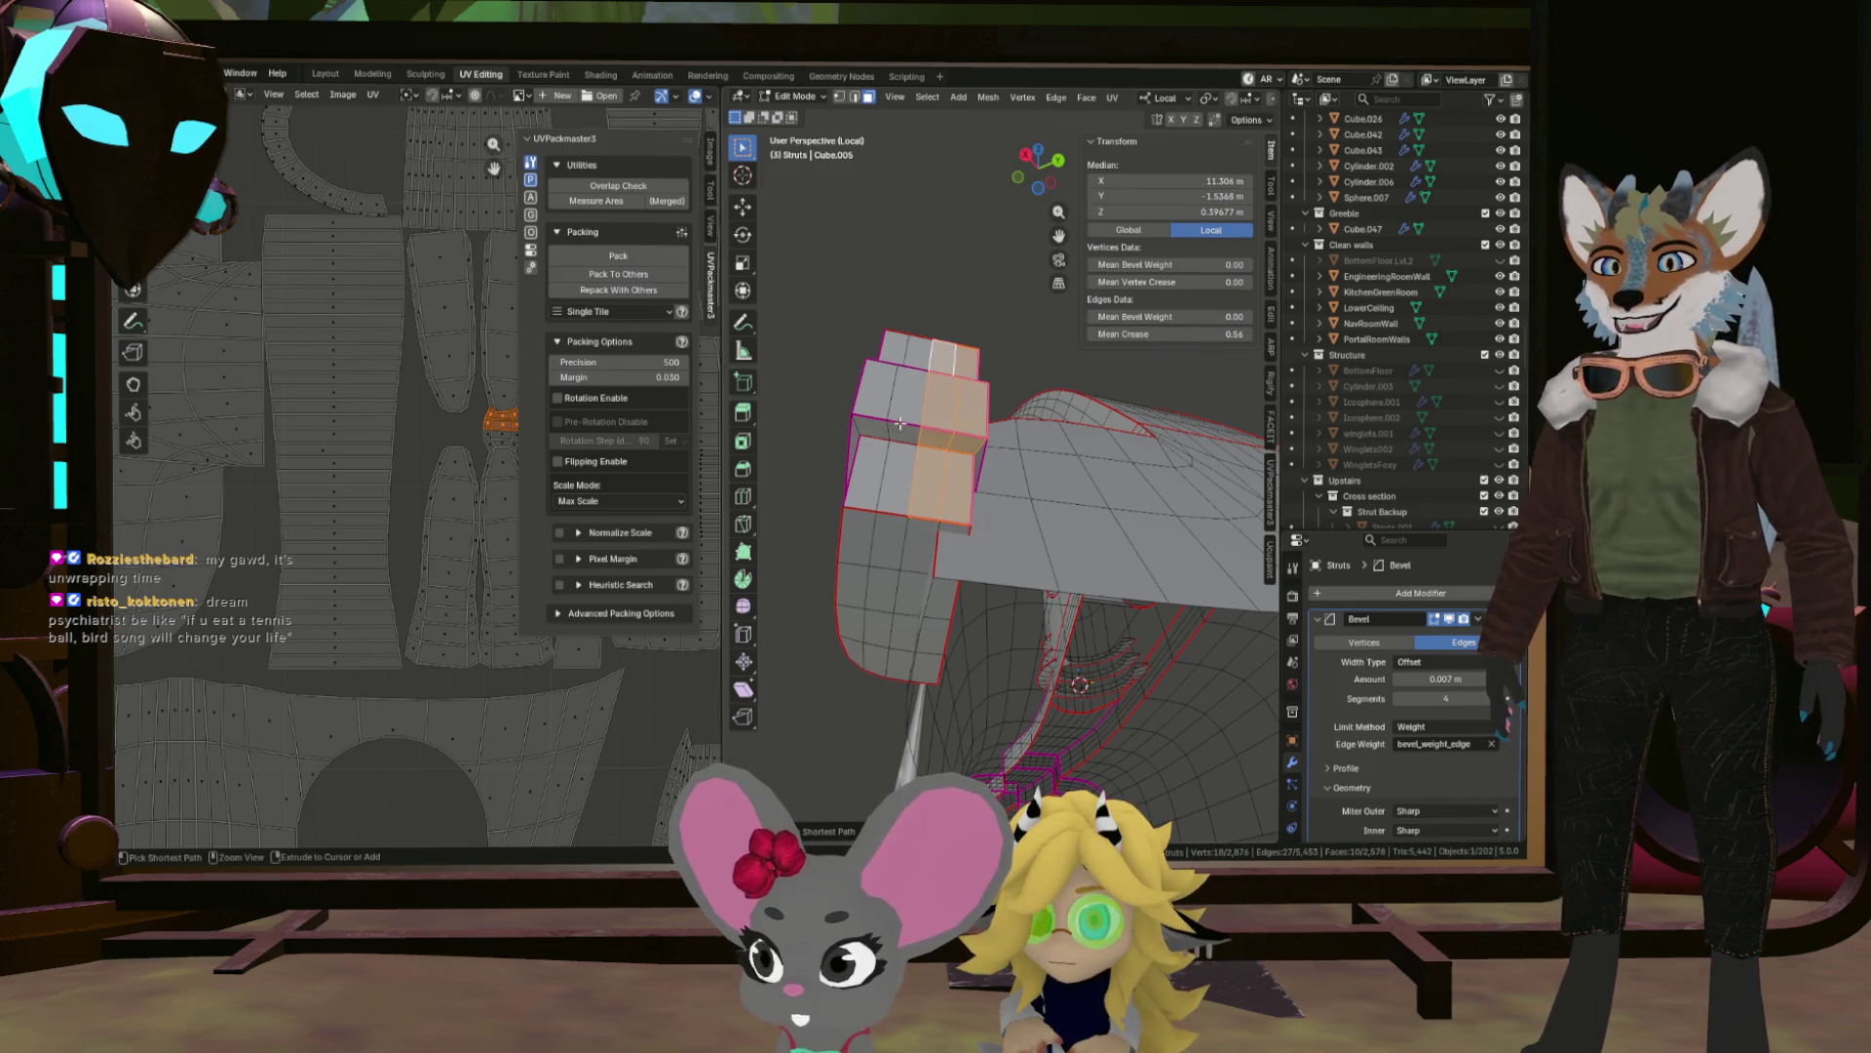
left_click(903, 363)
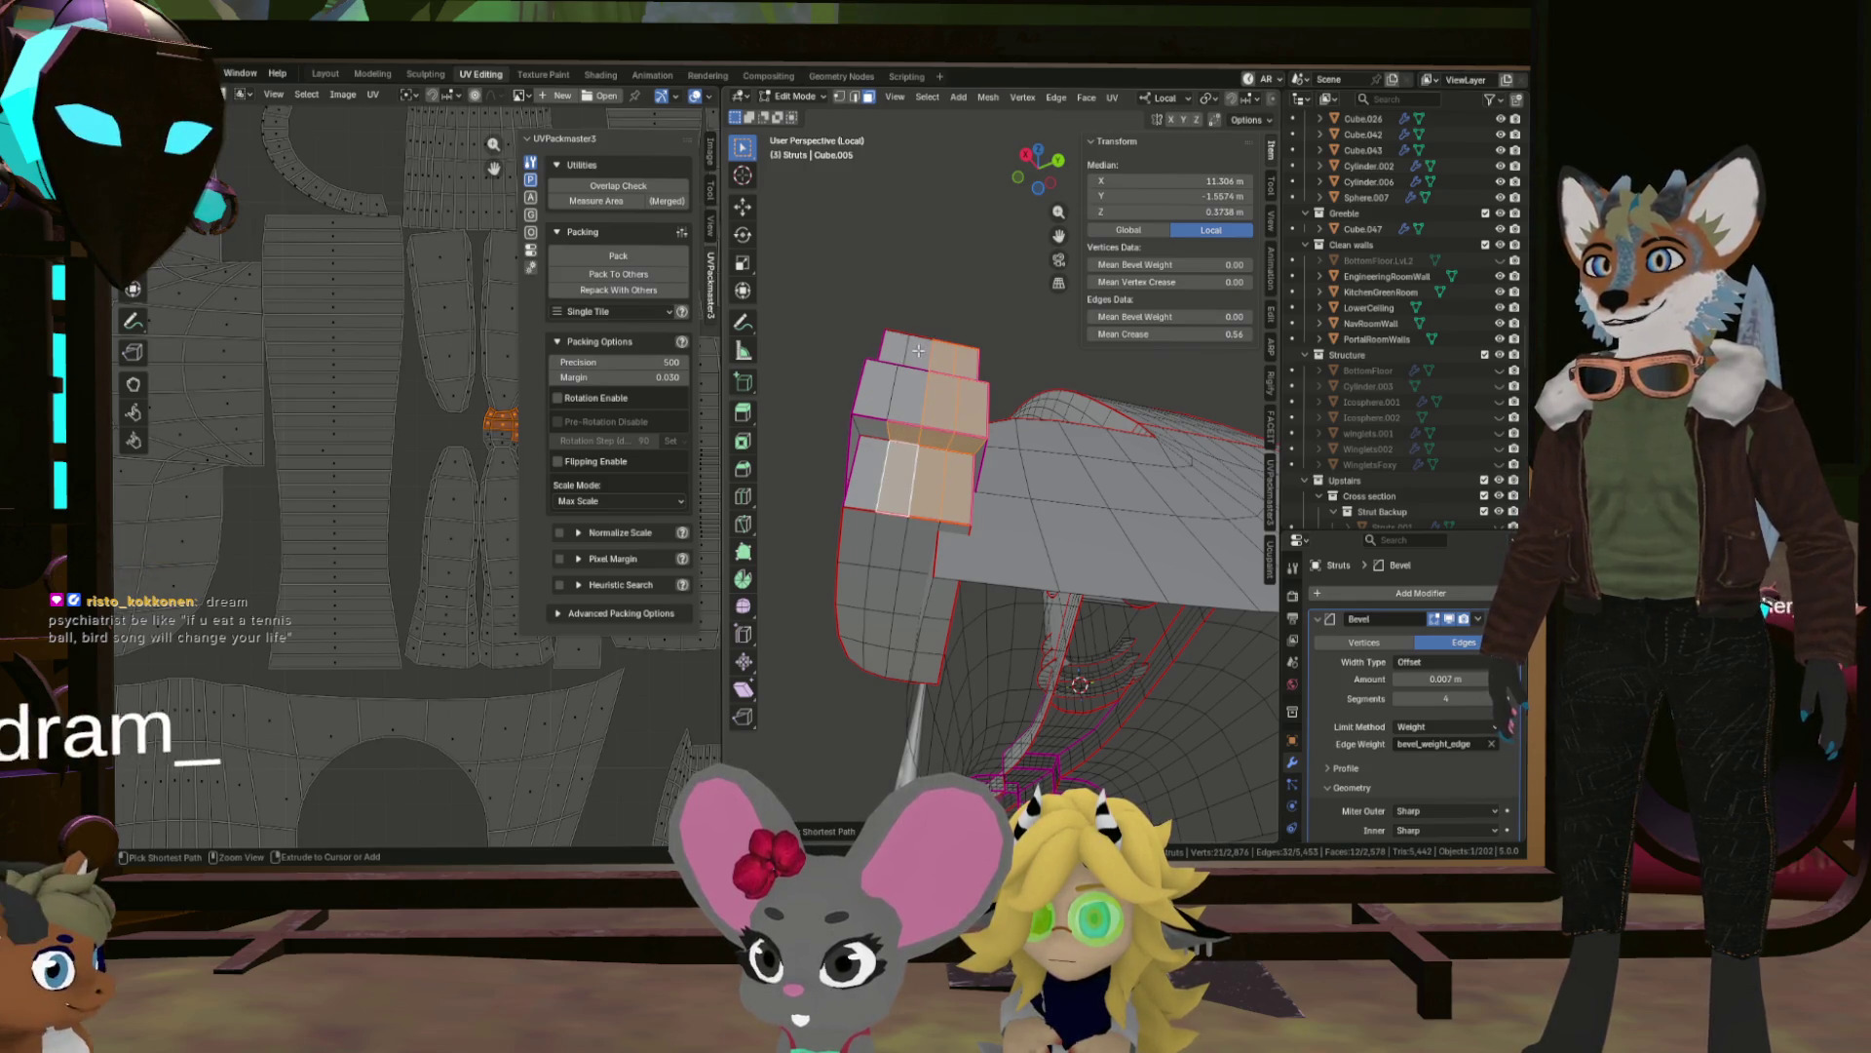
left_click(864, 478)
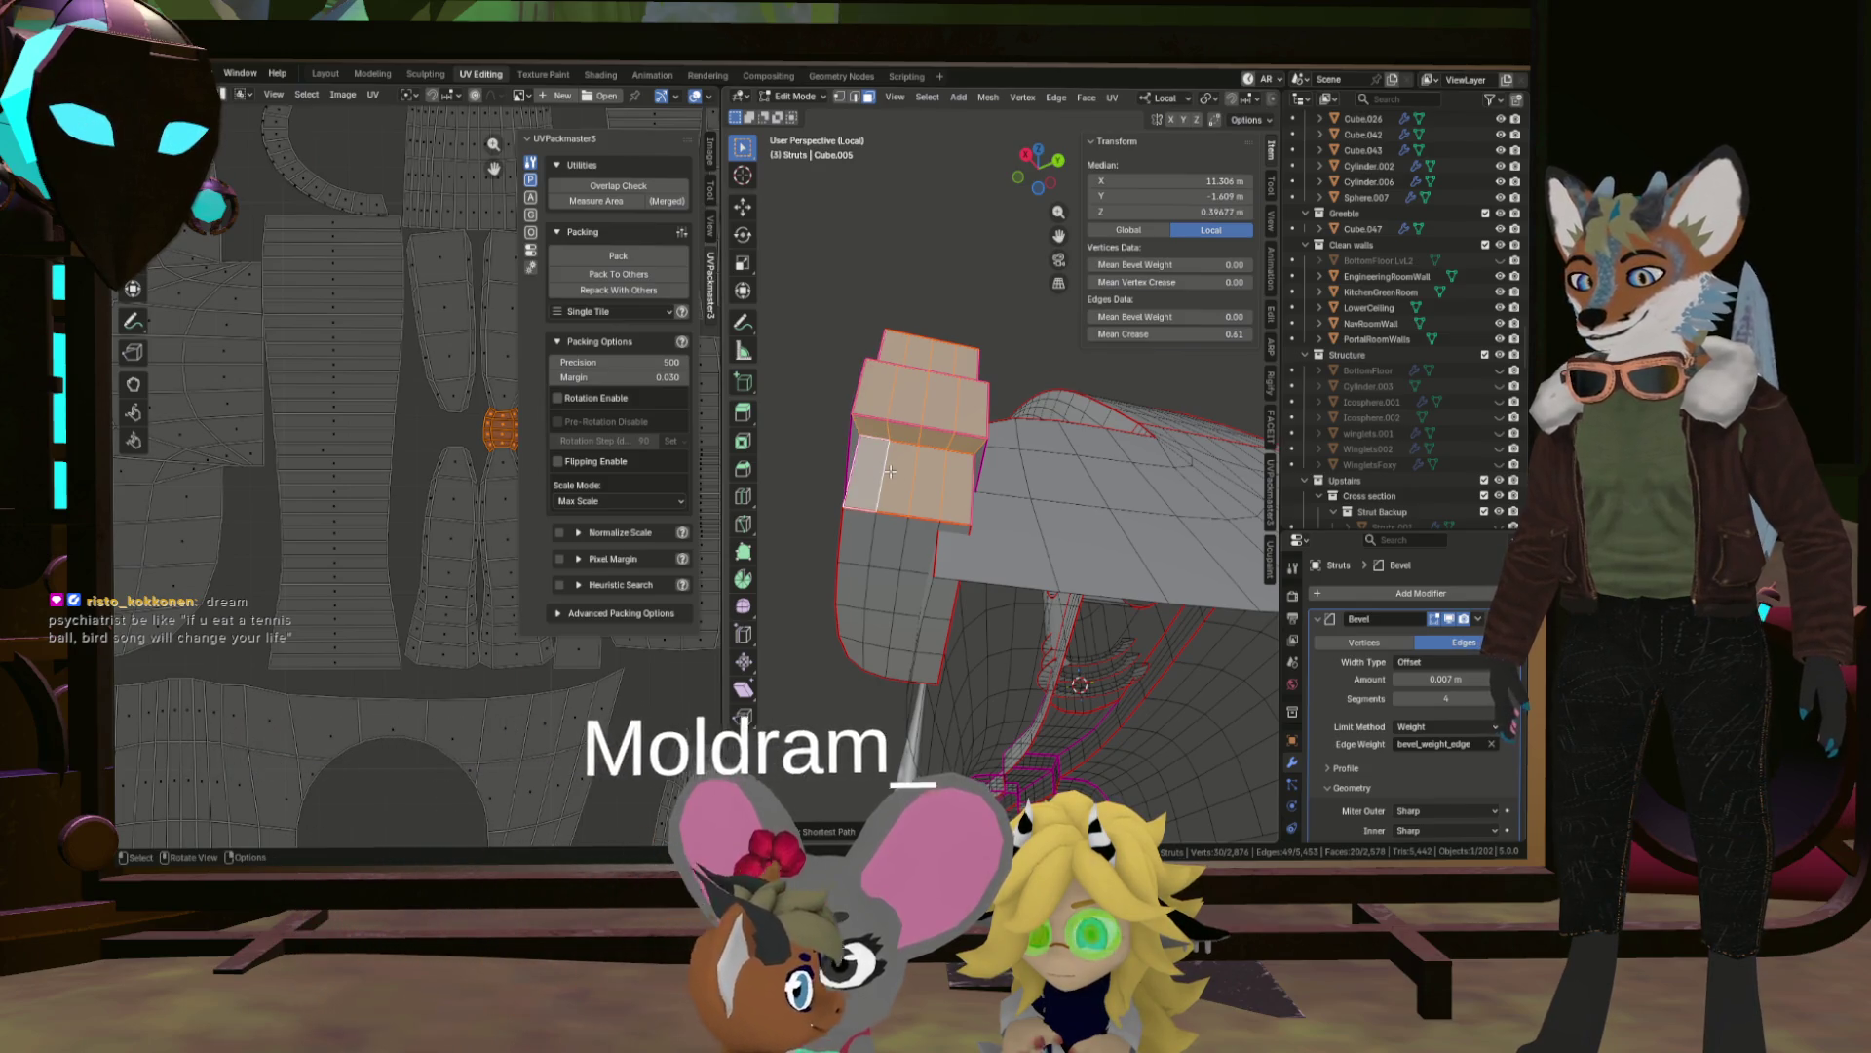
key("x")
left_click(940, 435)
left_click_drag(940, 435, 857, 545)
scroll("down", 3)
left_click_drag(975, 458, 1005, 512)
Select the whole strut and unwrap it Angle Based.
key("a")
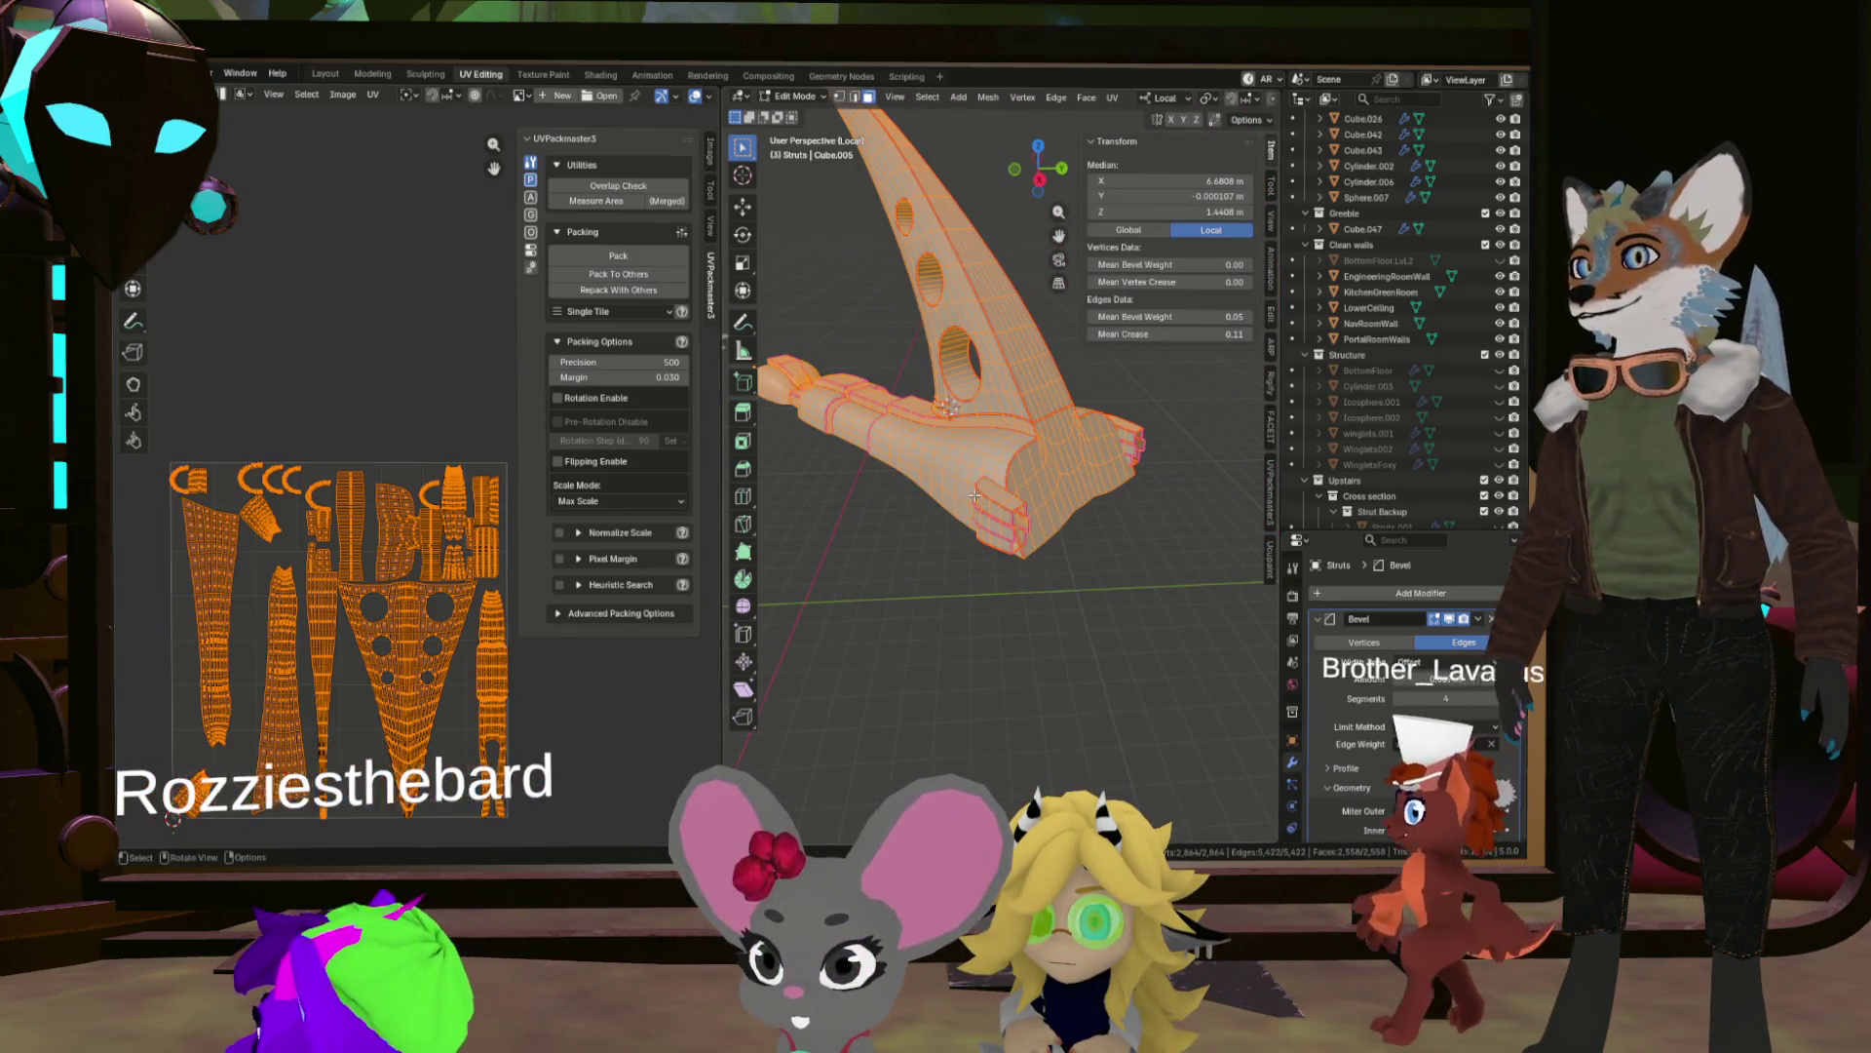
key("u")
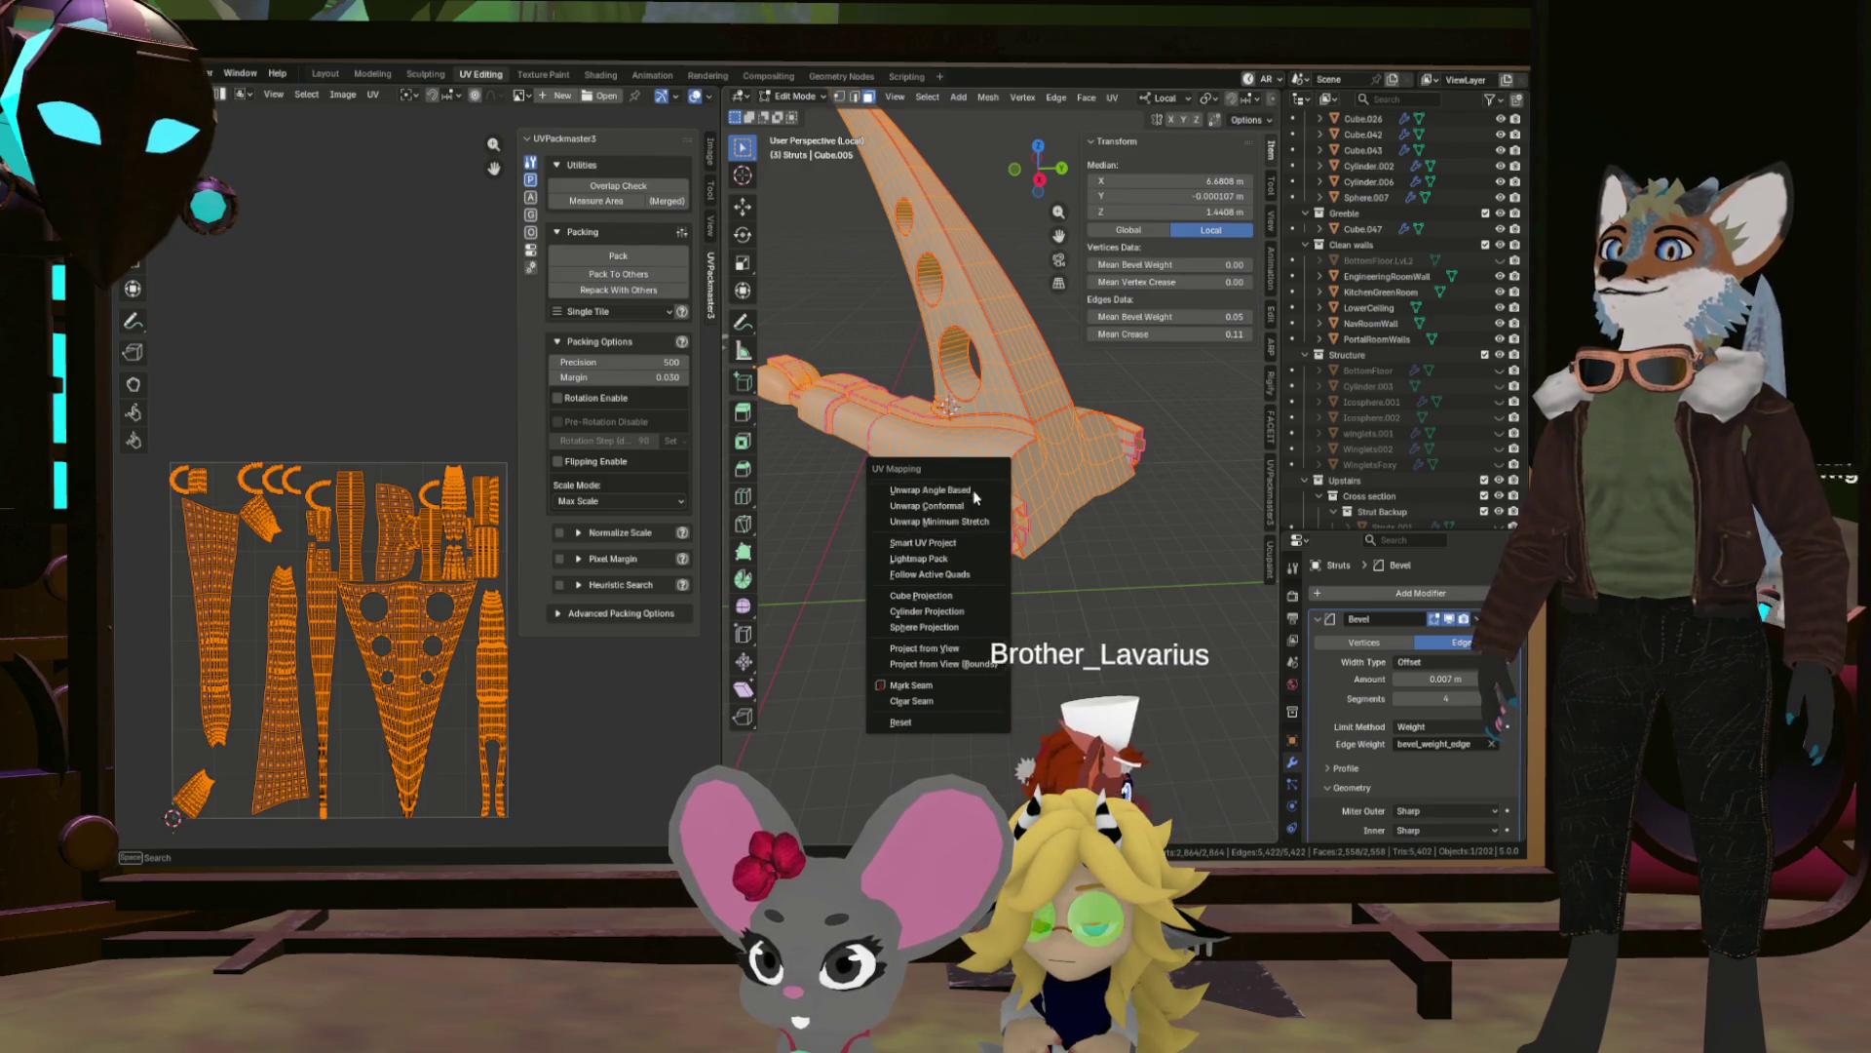
left_click(980, 488)
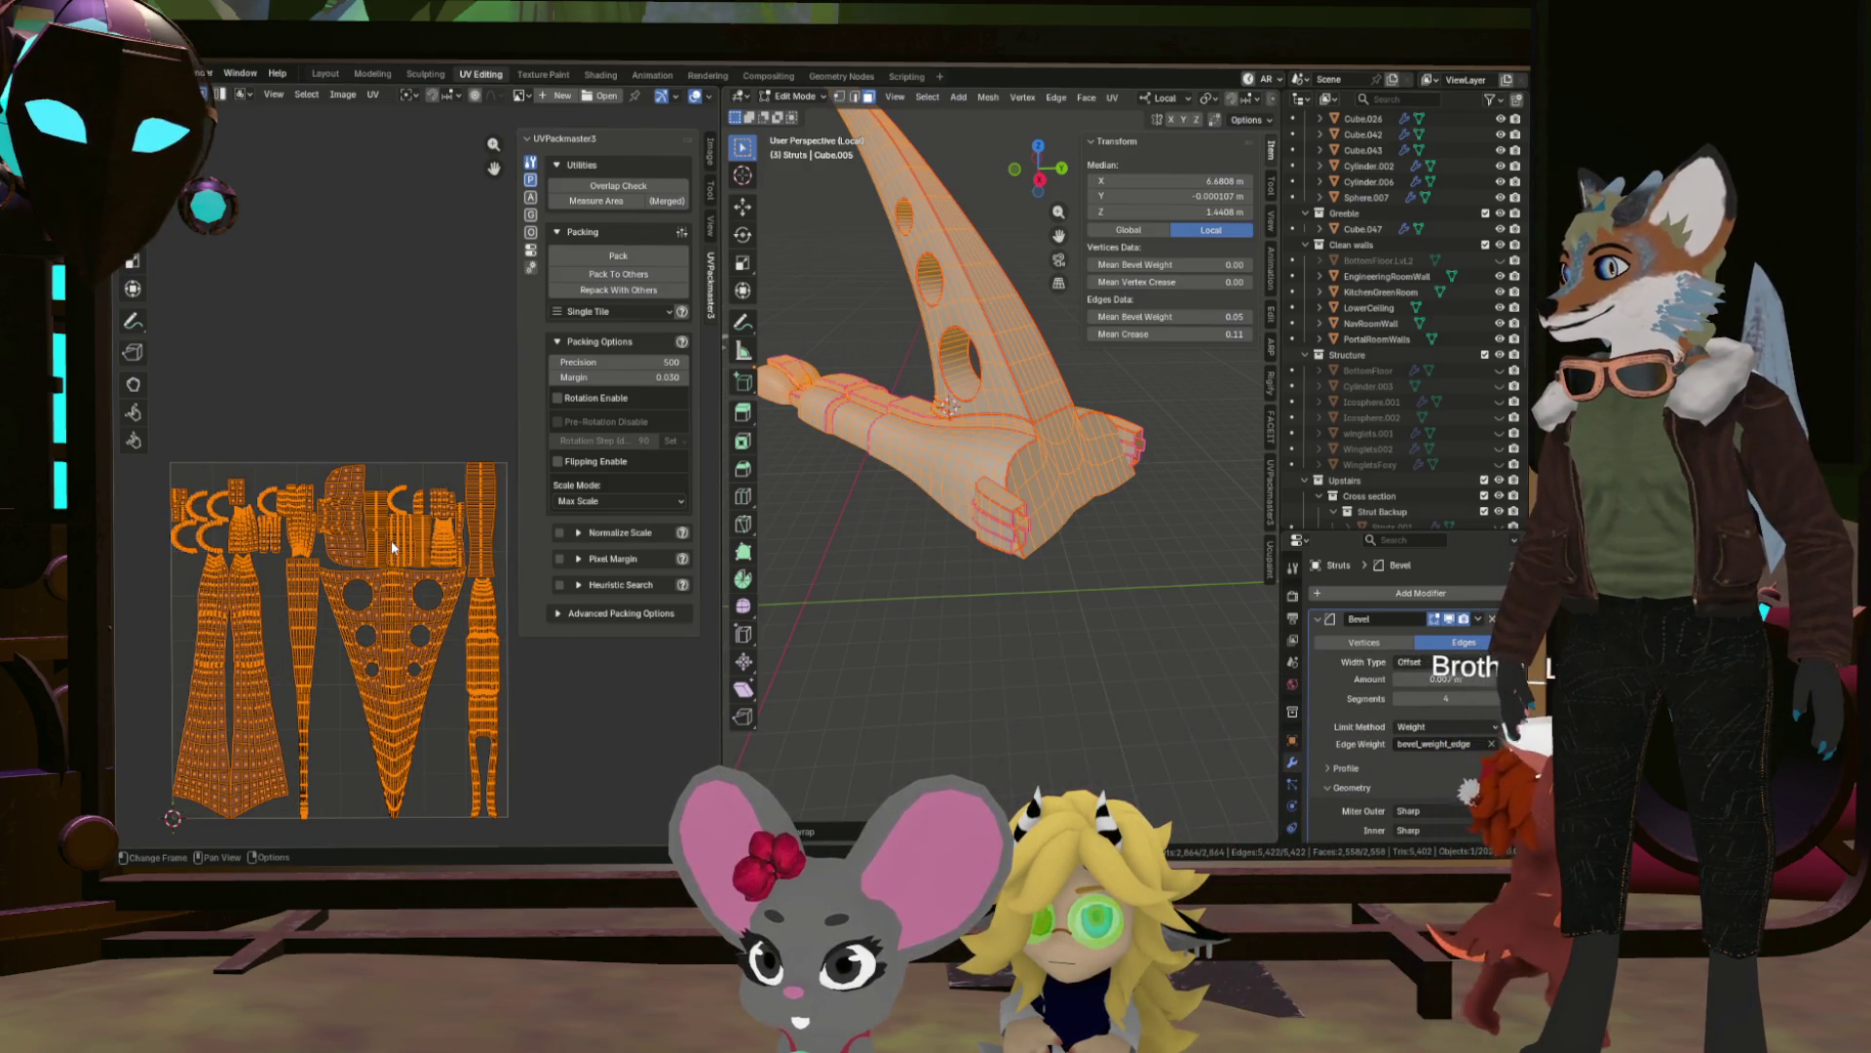
scroll("up", 3)
scroll("down", 3)
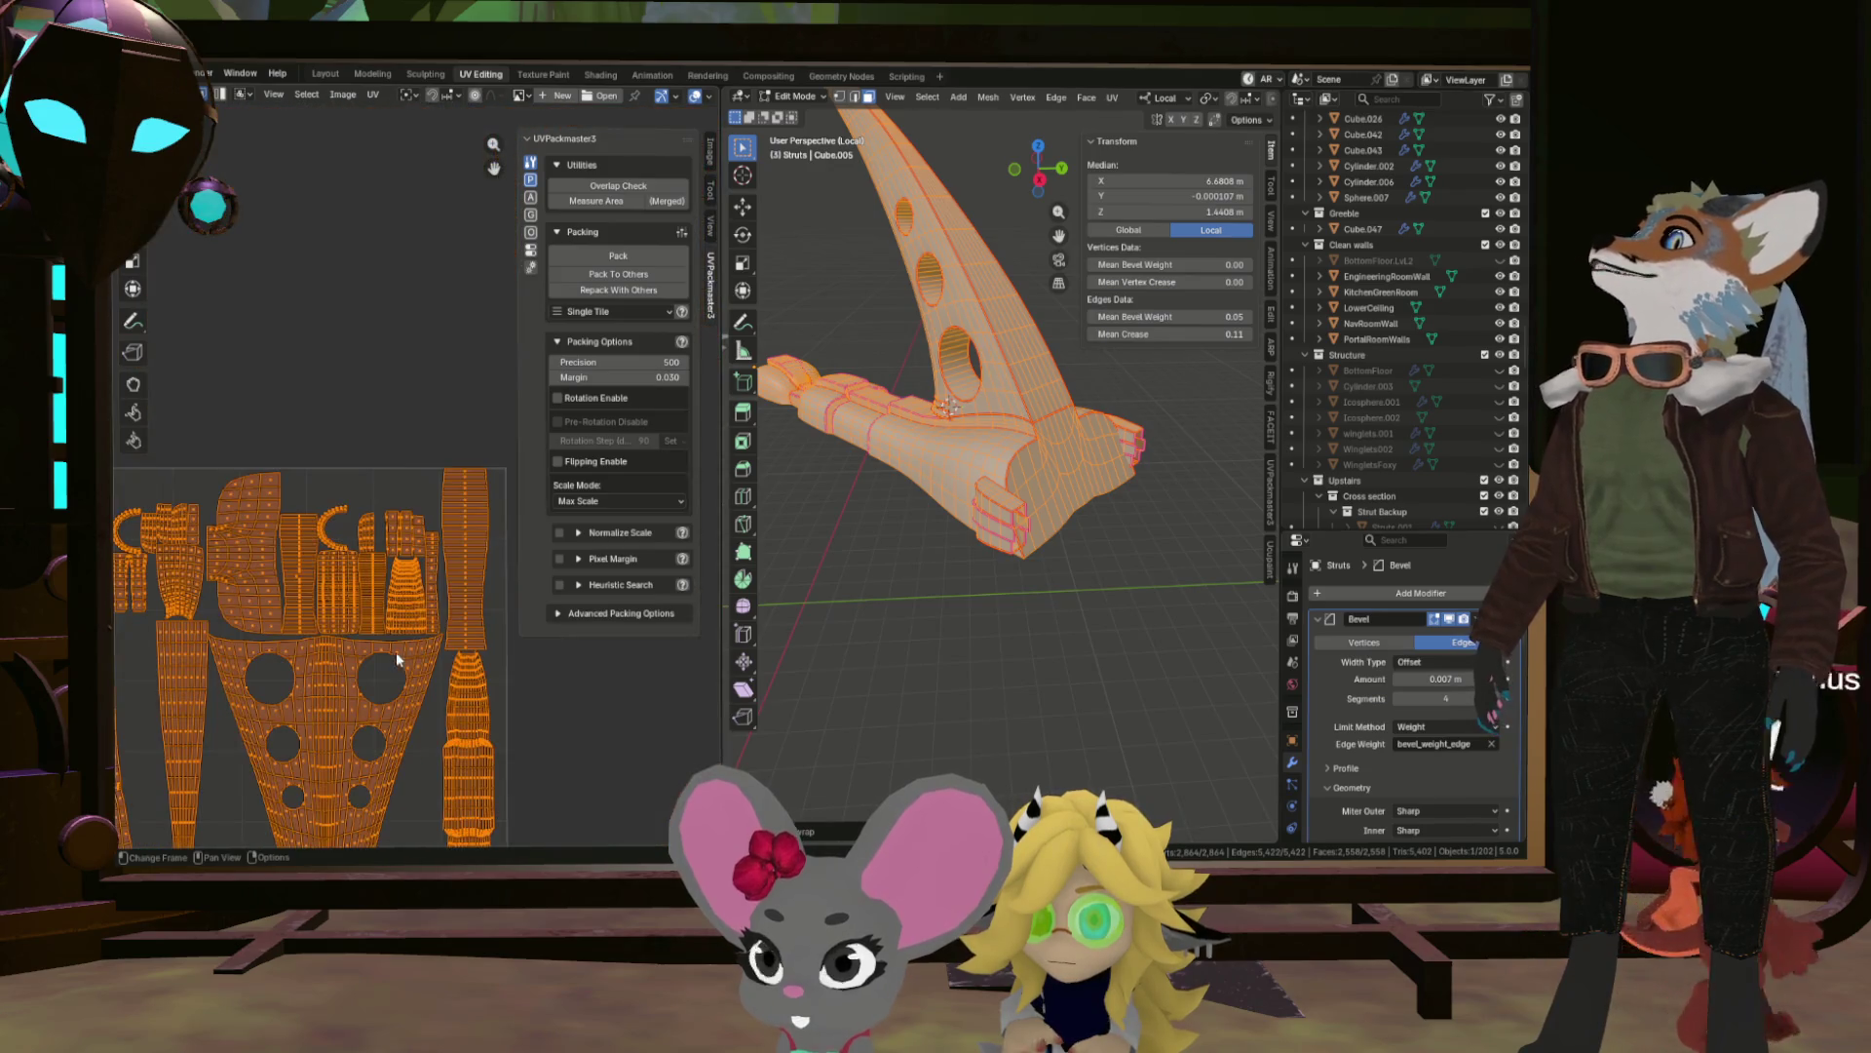
scroll("up", 3)
Box-select the narrow UV island columns and compare them with the matching hole faces.
left_click(494, 539)
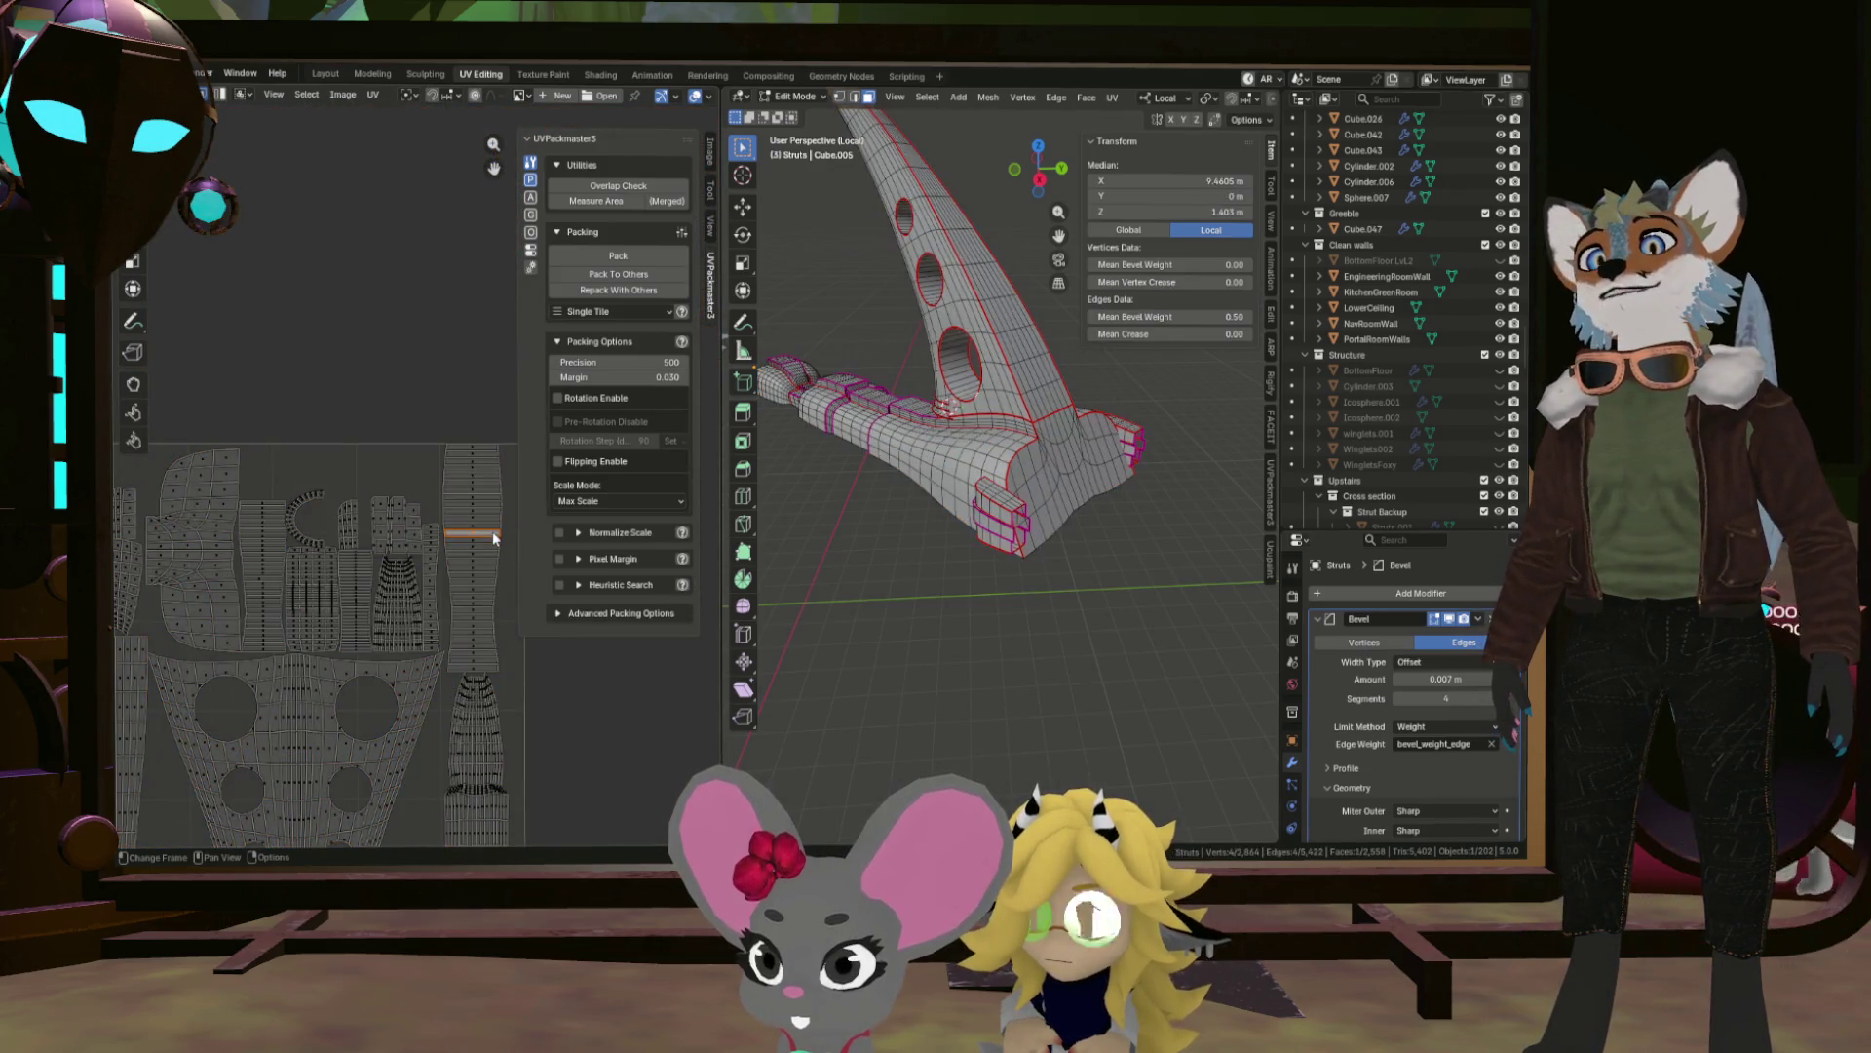
left_click_drag(492, 479, 491, 479)
left_click_drag(974, 439, 1130, 399)
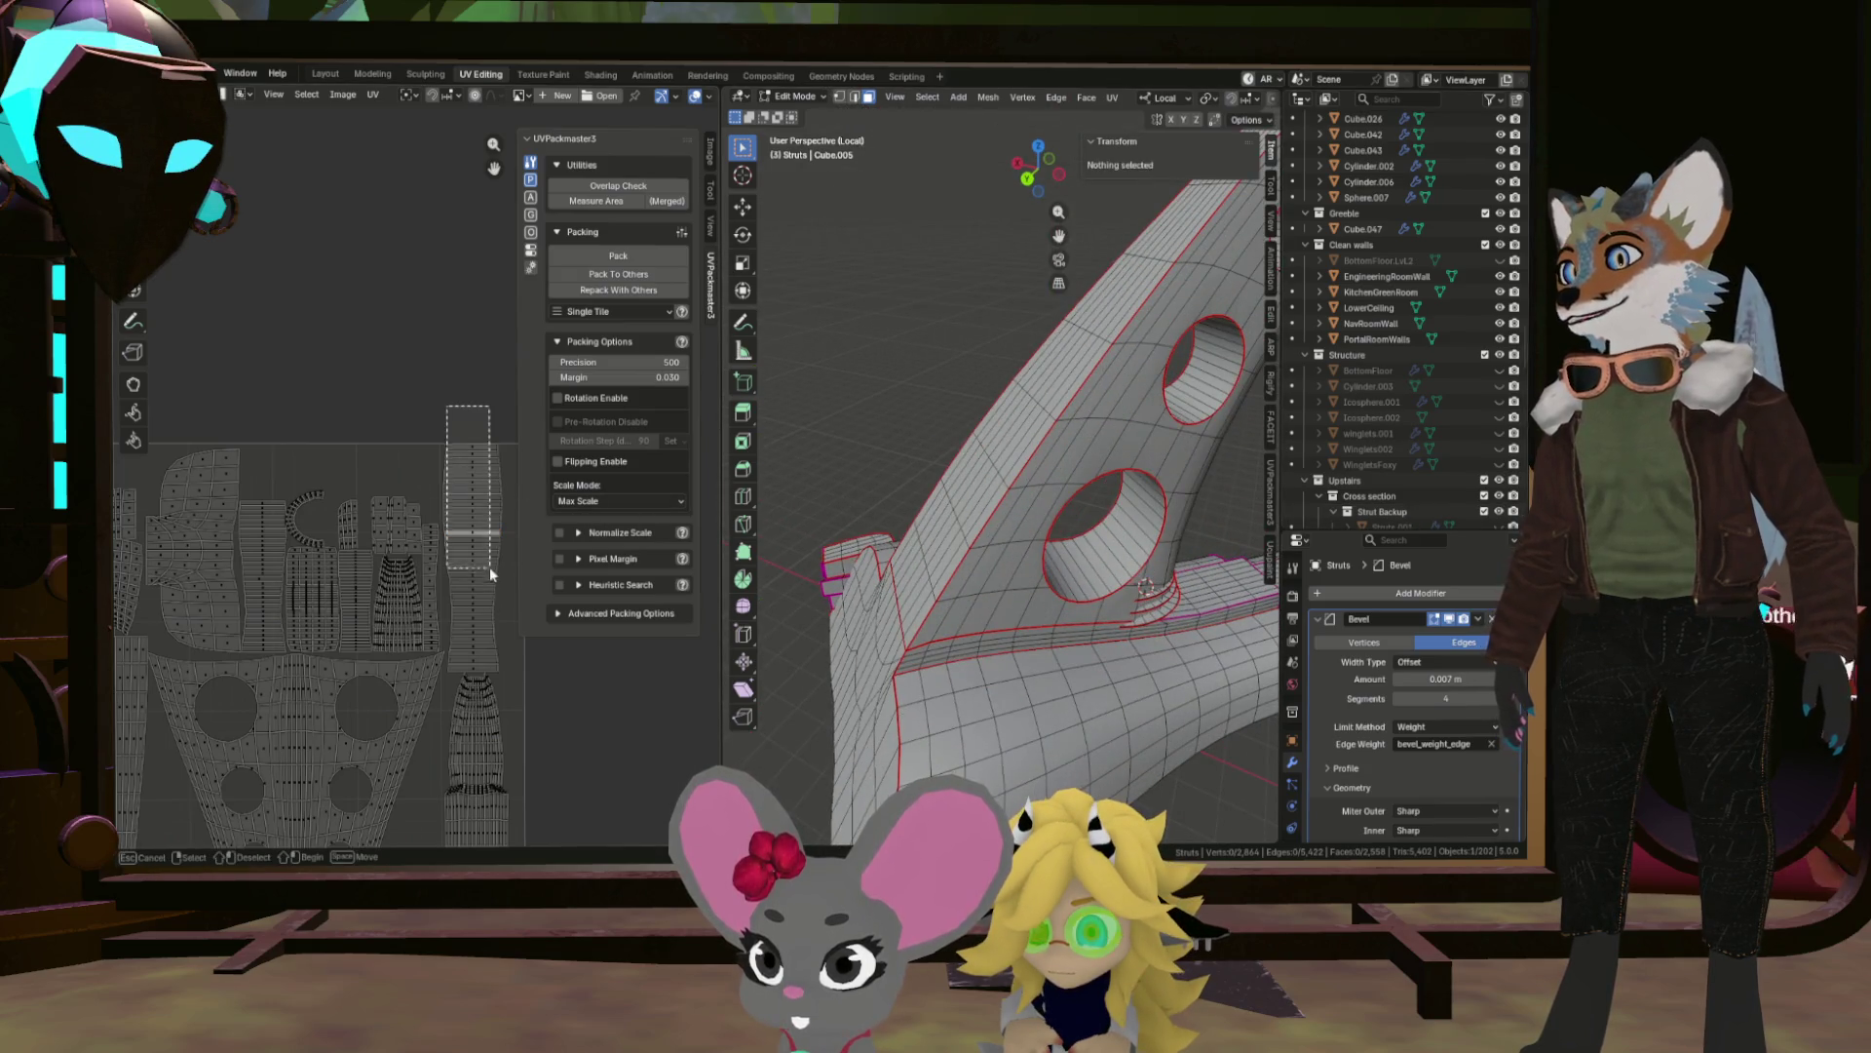
left_click_drag(475, 549, 478, 546)
left_click_drag(1003, 507, 1077, 509)
scroll("down", 3)
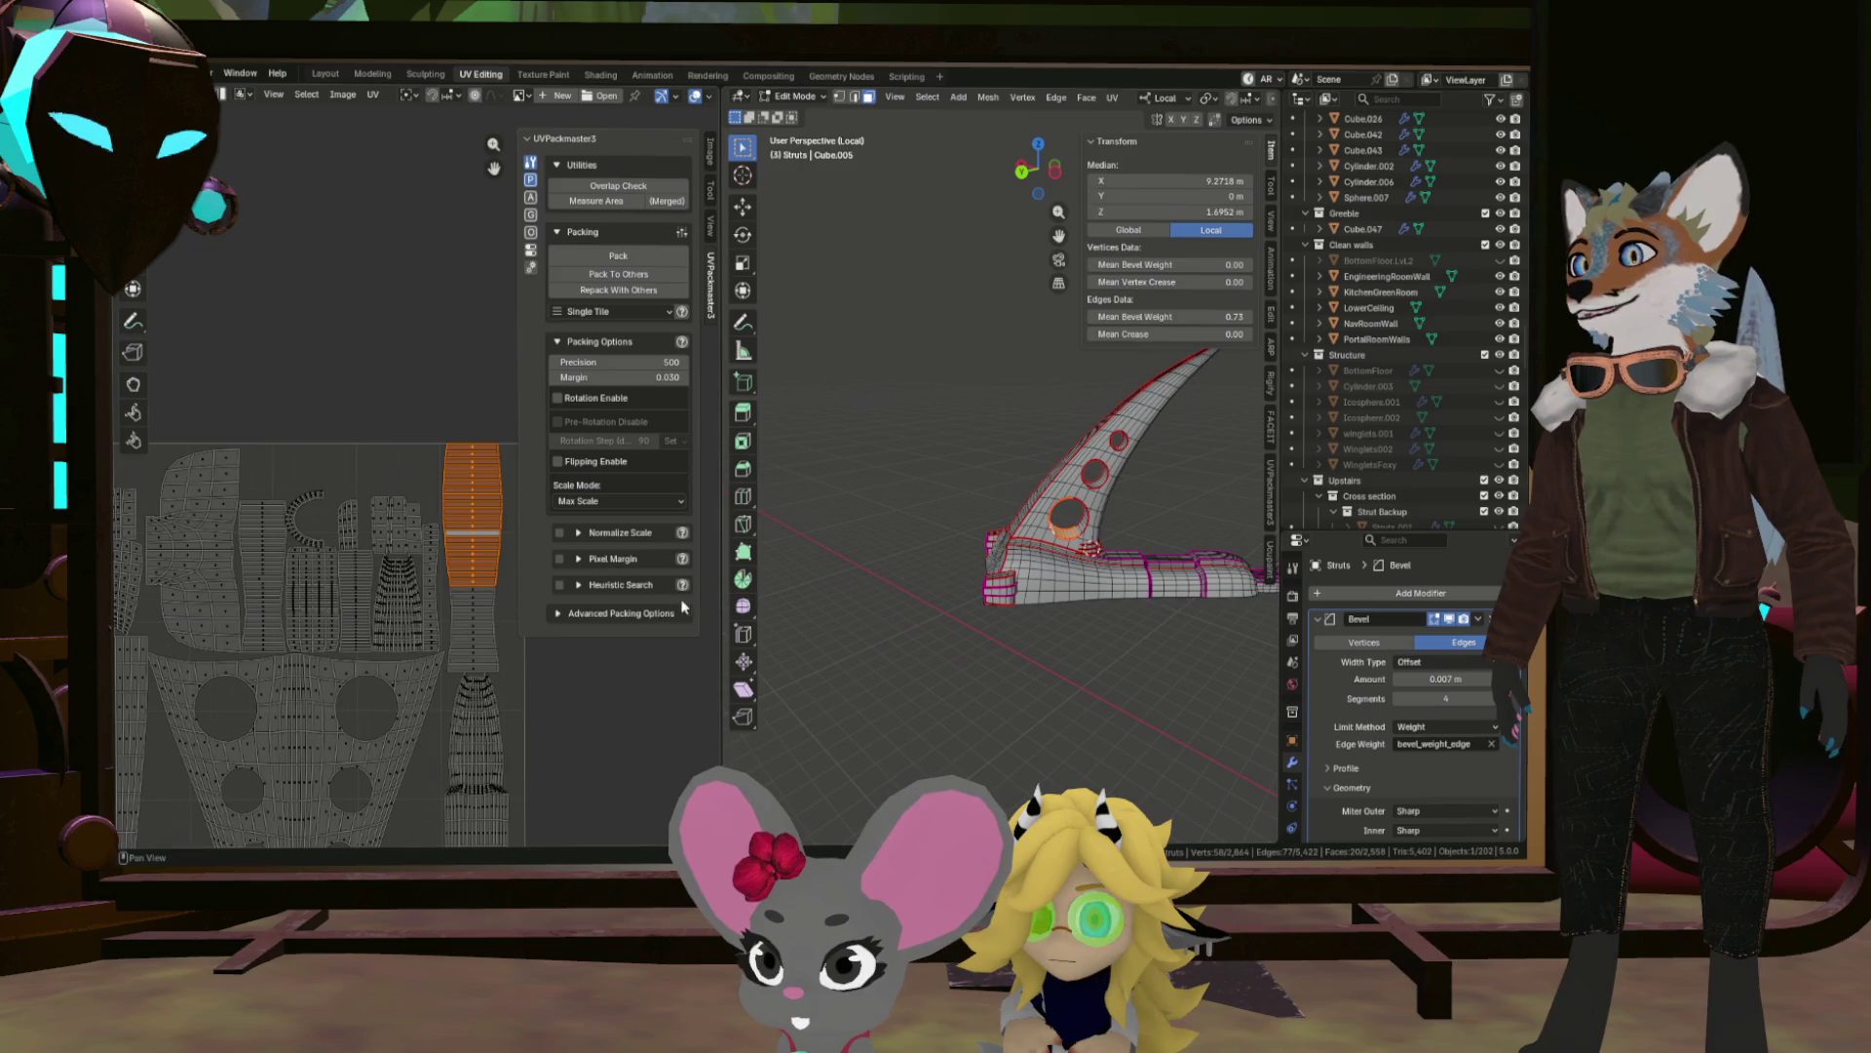
scroll("down", 3)
scroll("up", 3)
scroll("down", 3)
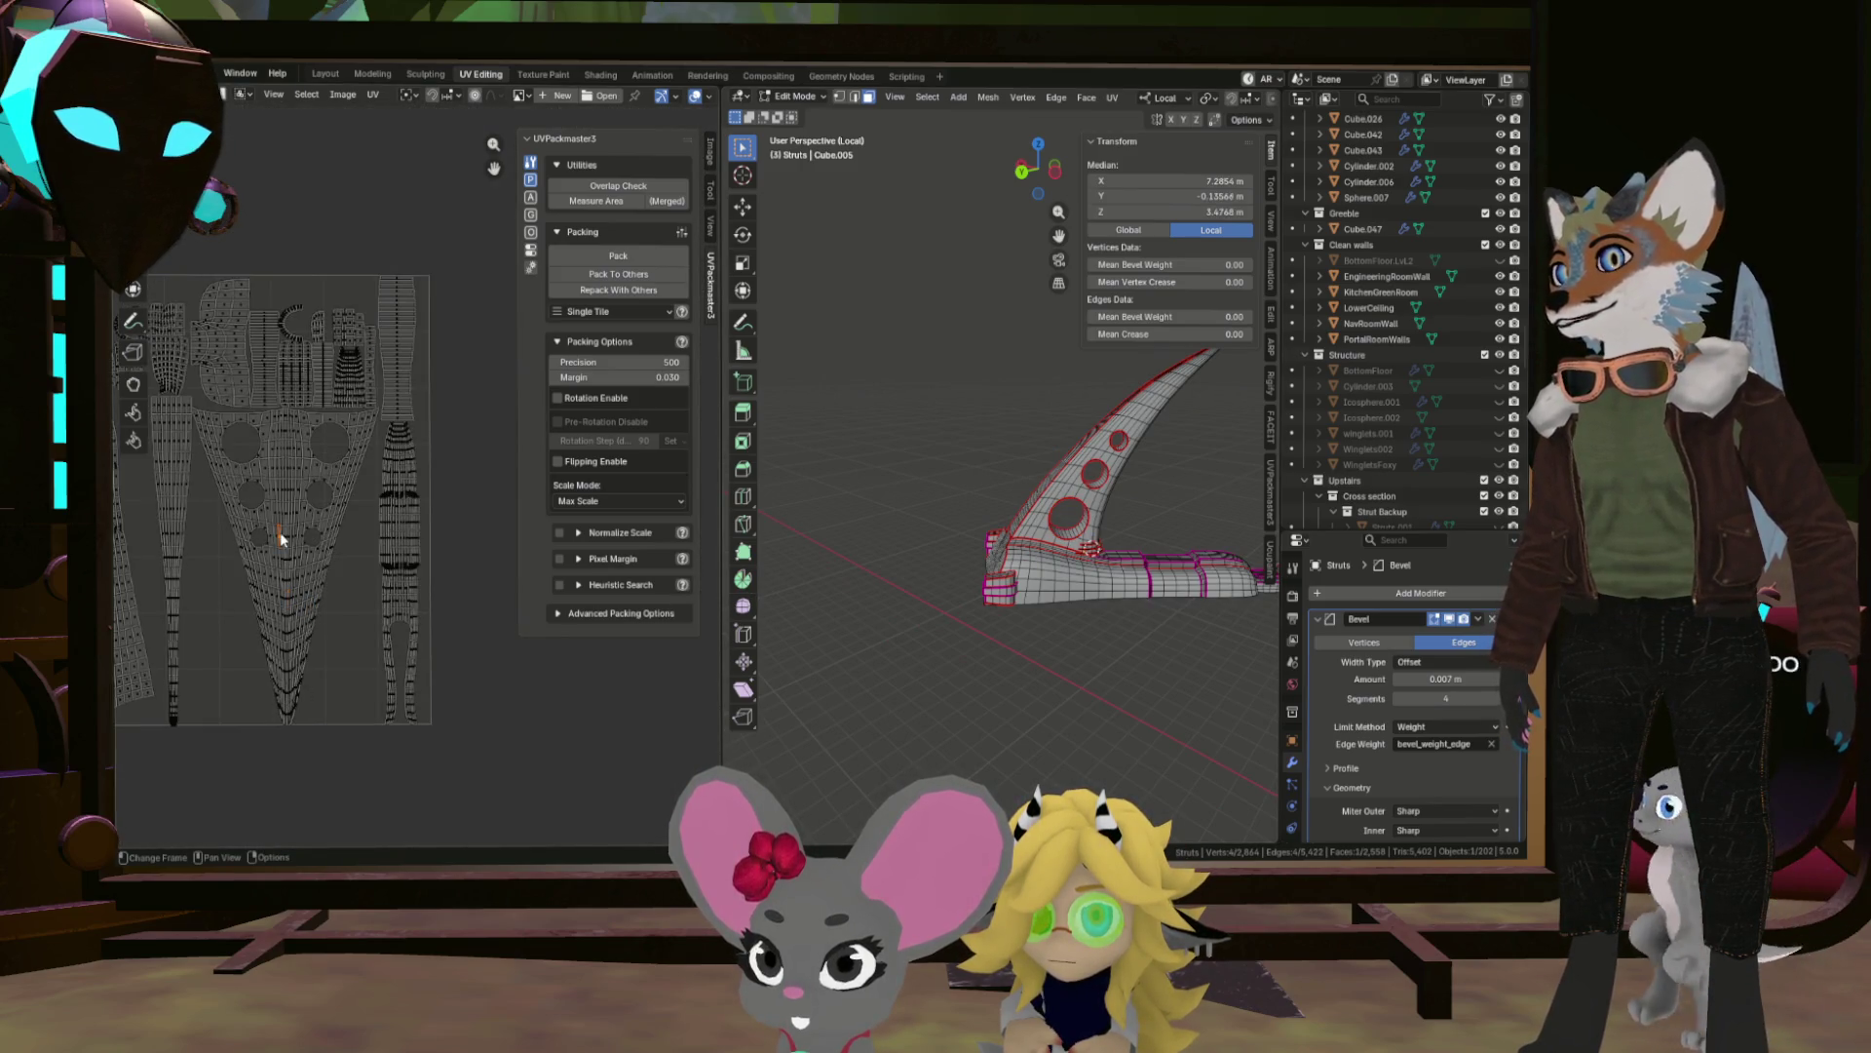
scroll("up", 3)
left_click(170, 510)
left_click(154, 686)
left_click_drag(760, 546, 891, 673)
scroll("up", 3)
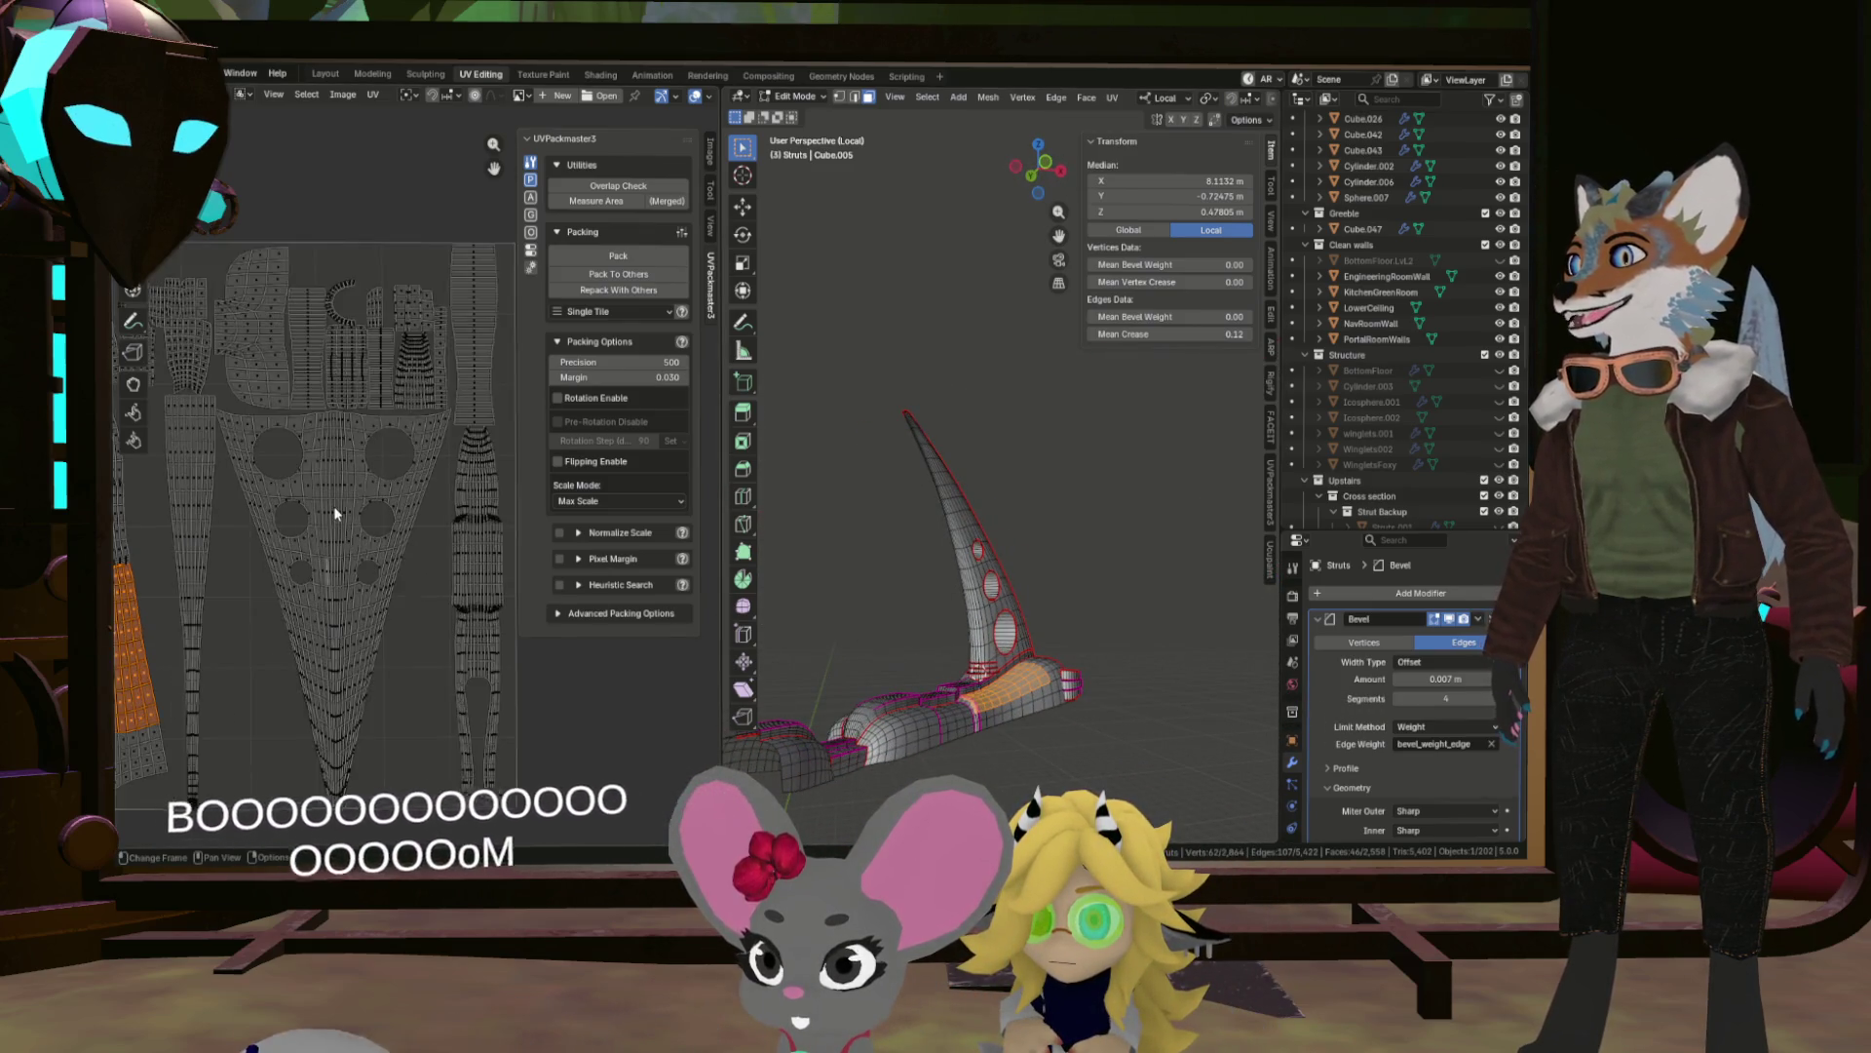
scroll("down", 3)
scroll("up", 3)
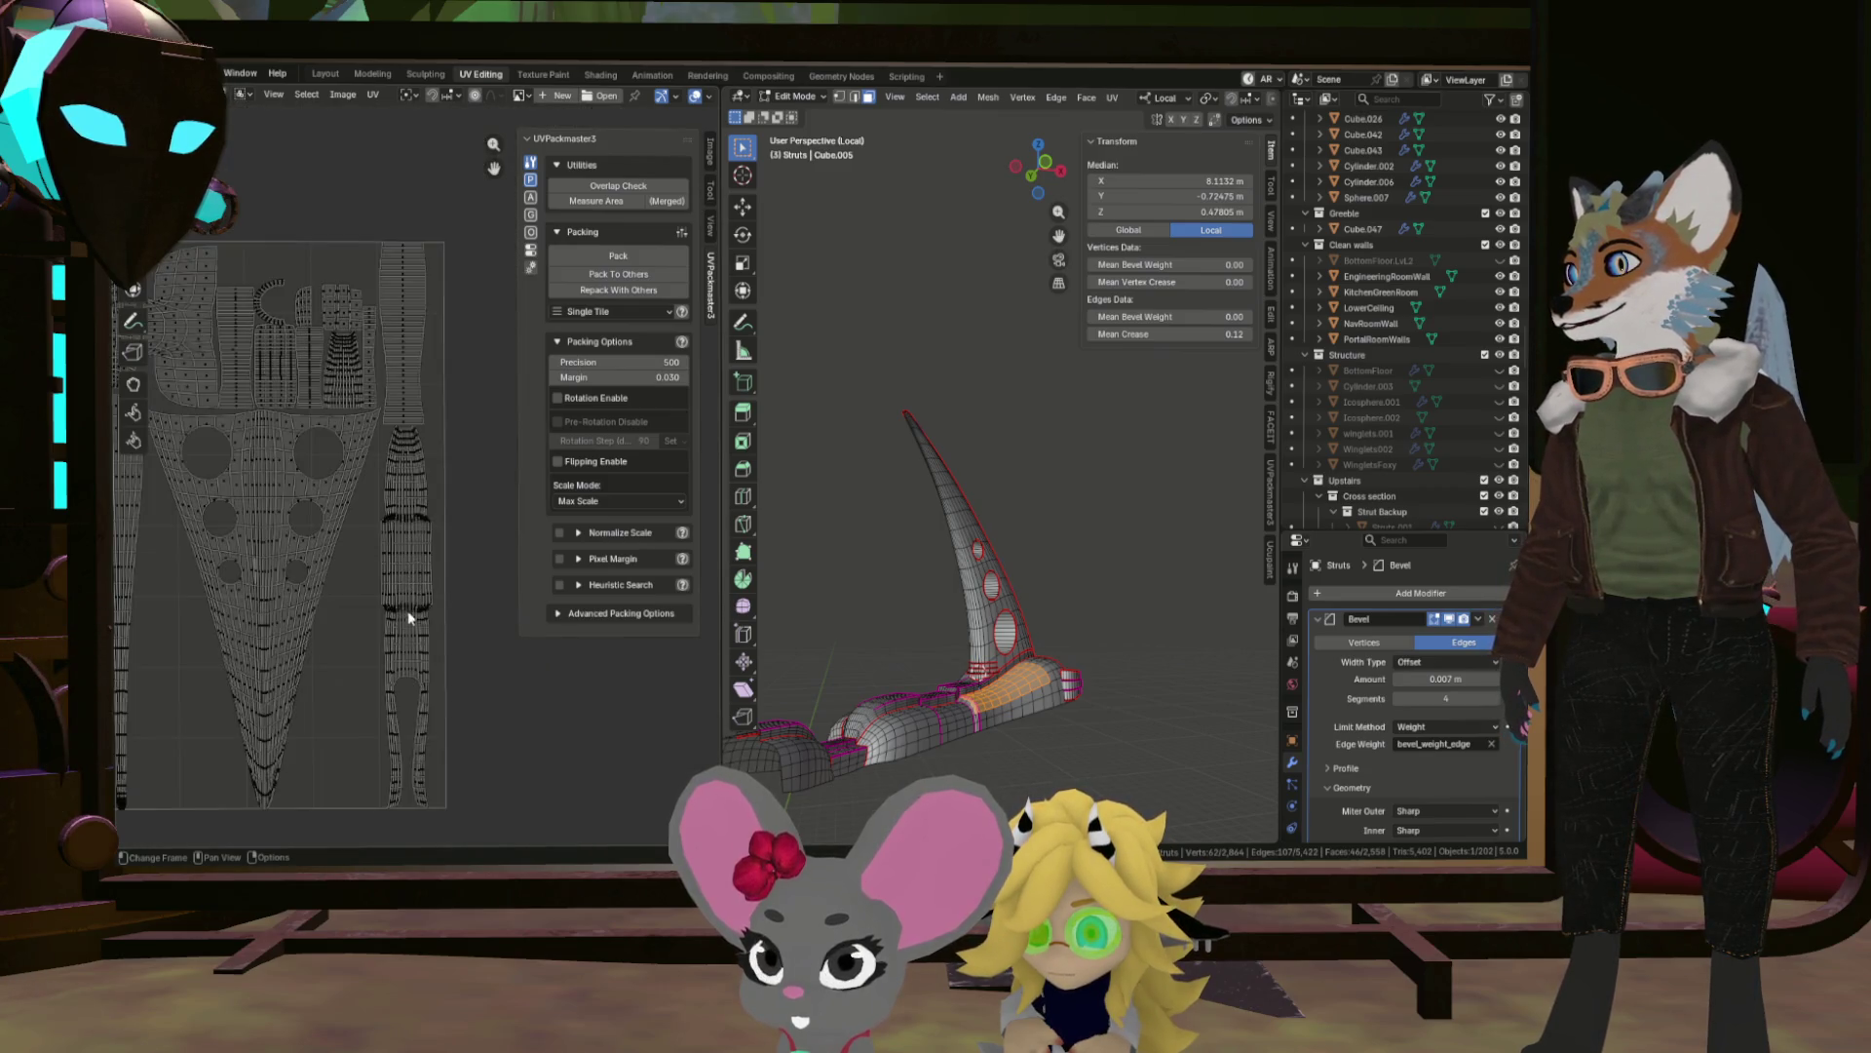
scroll("up", 3)
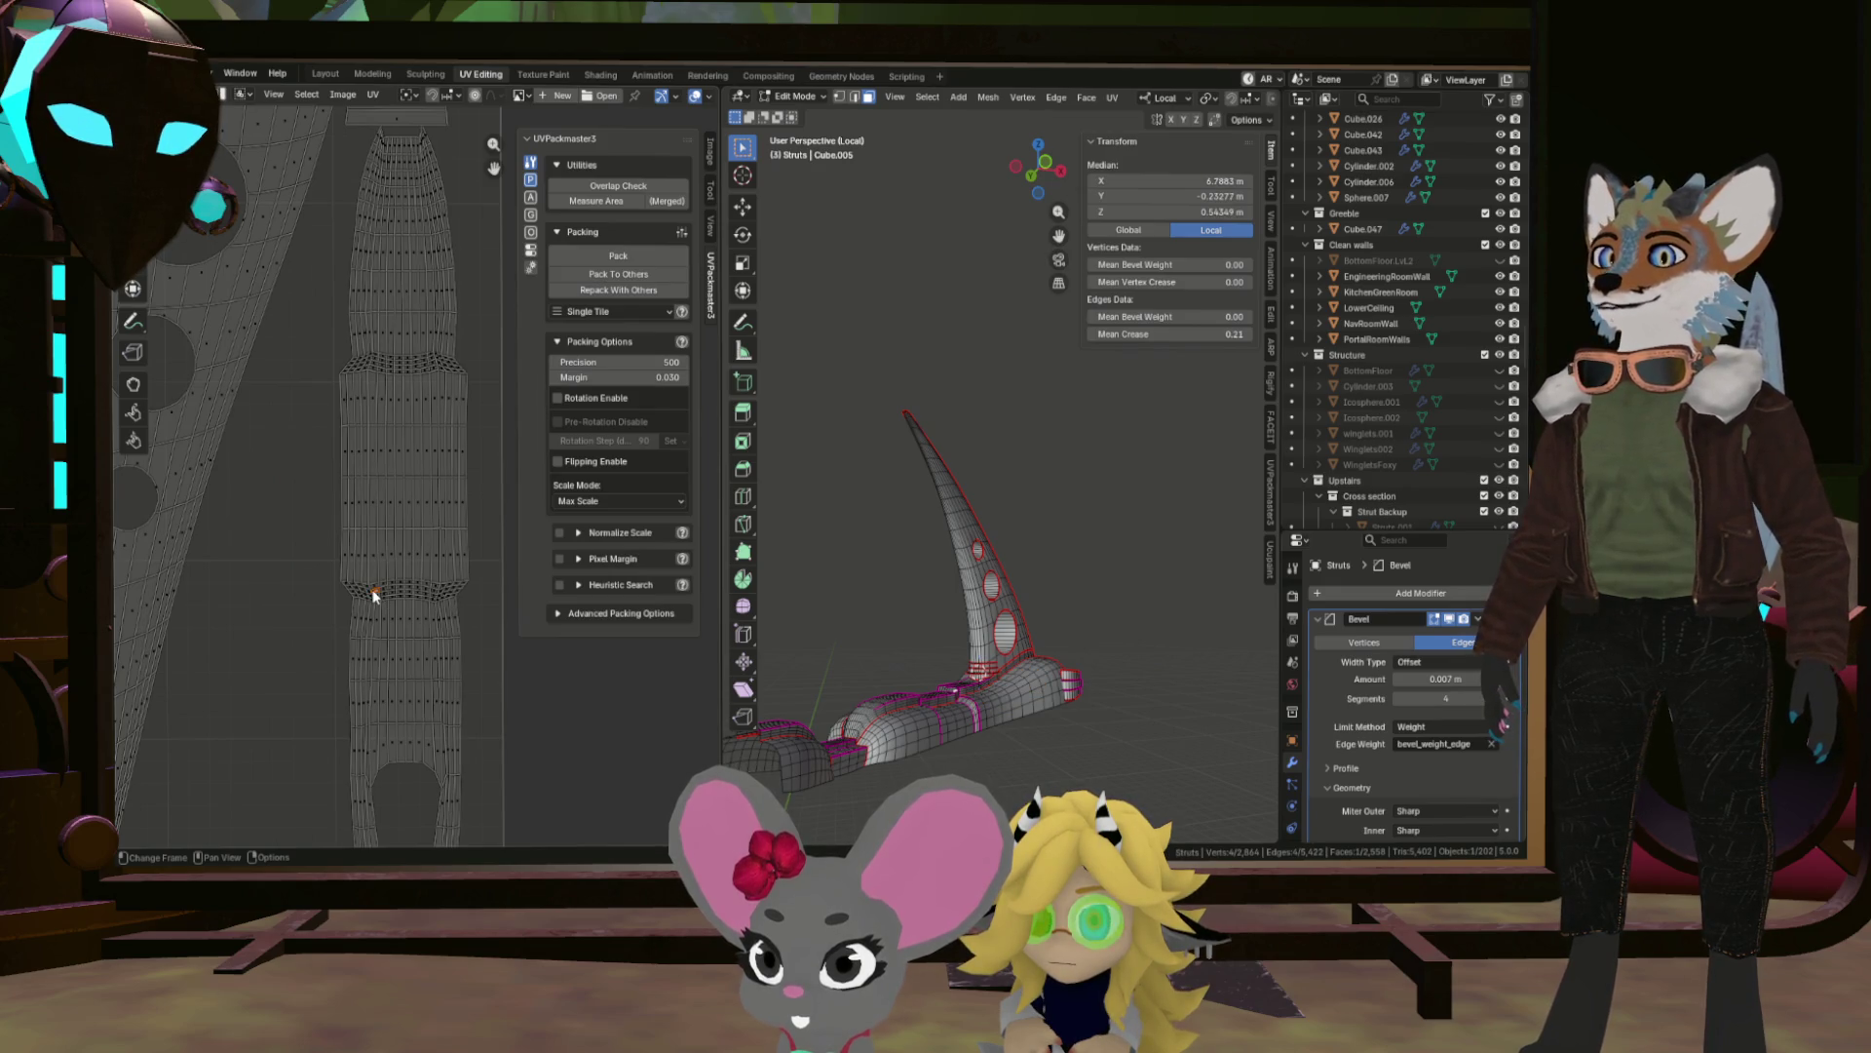
left_click(329, 587)
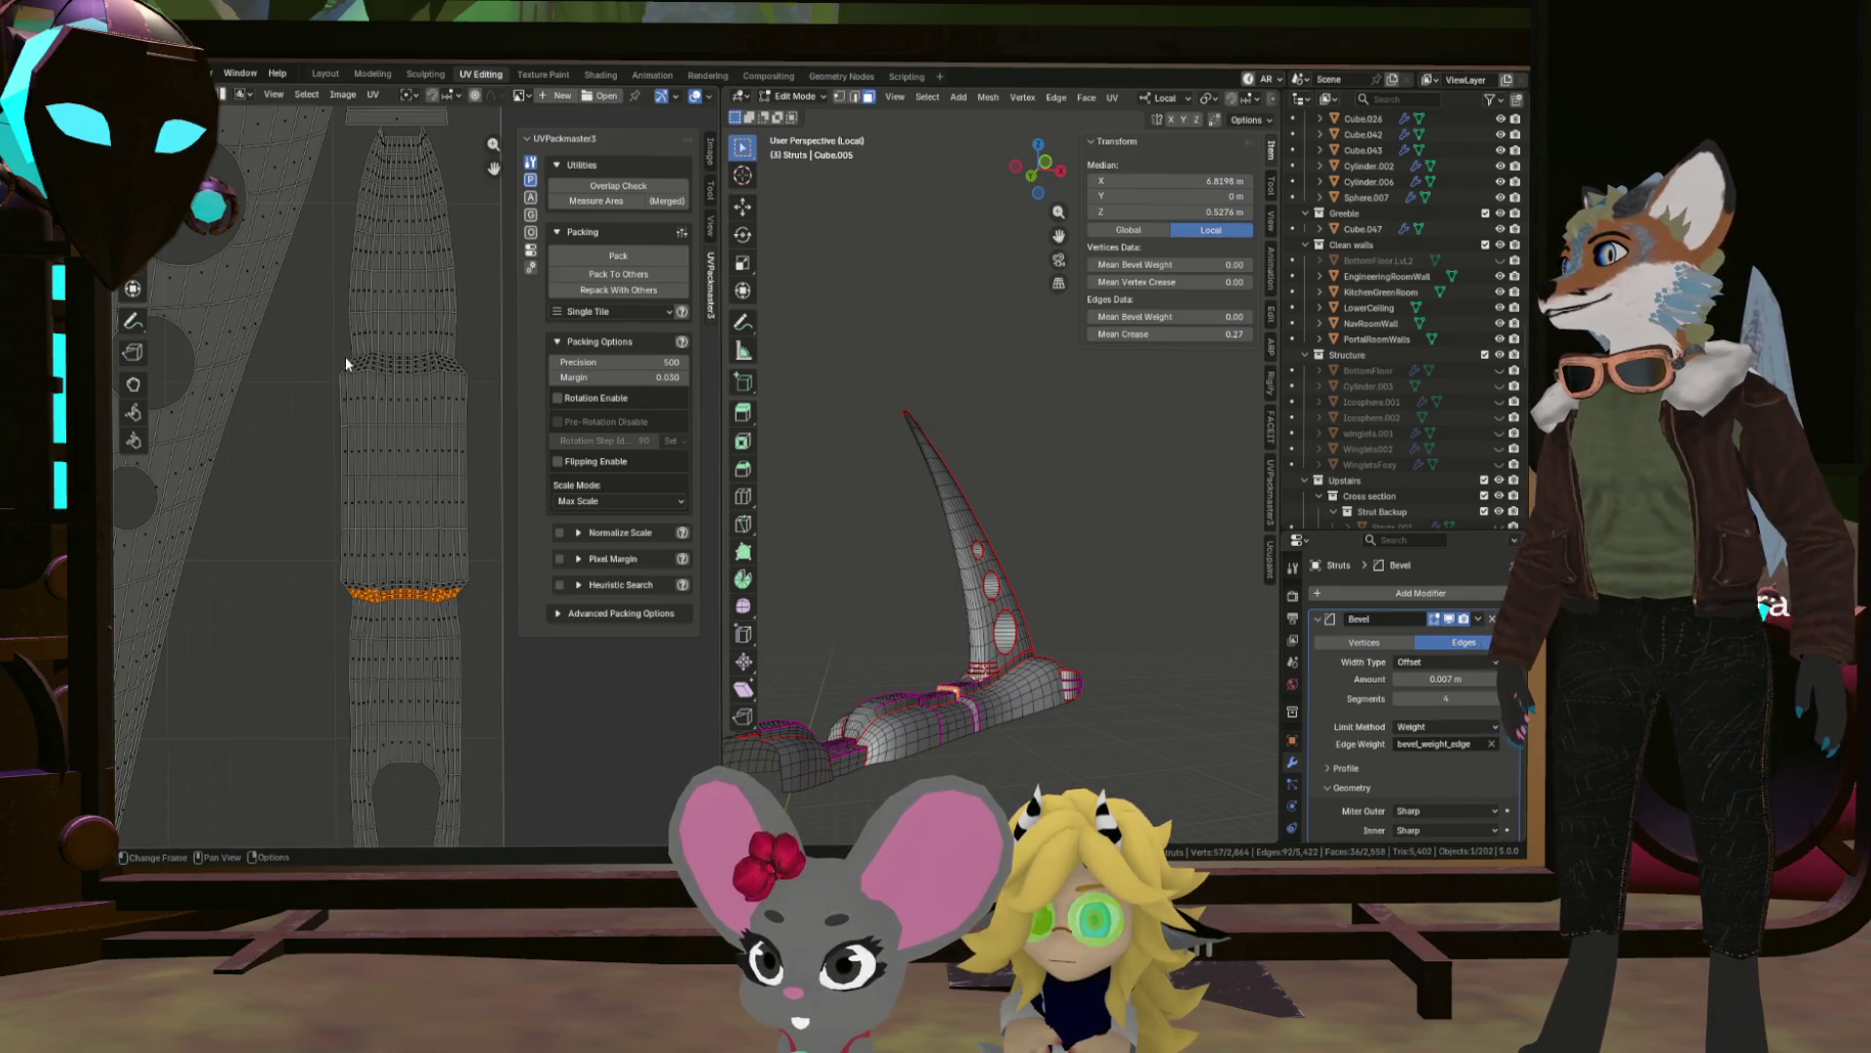
scroll("up", 3)
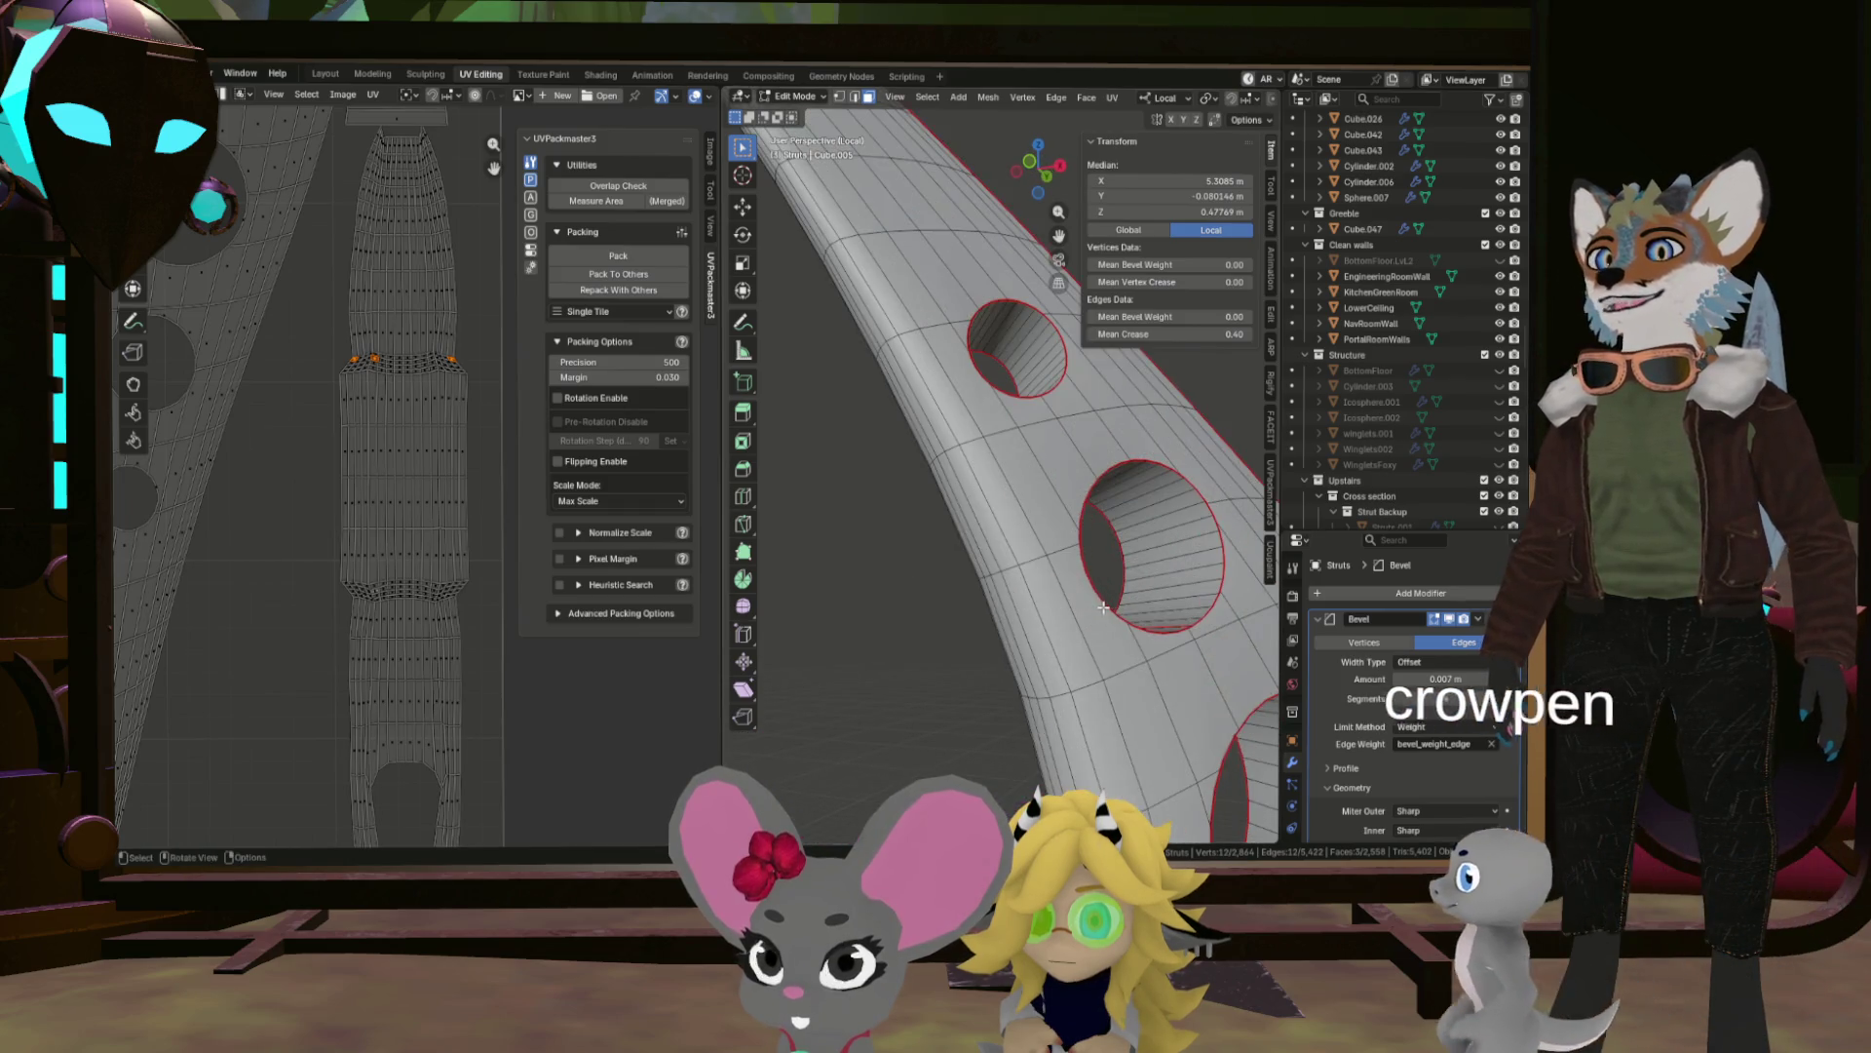
left_click_drag(1086, 539, 1088, 540)
scroll("down", 3)
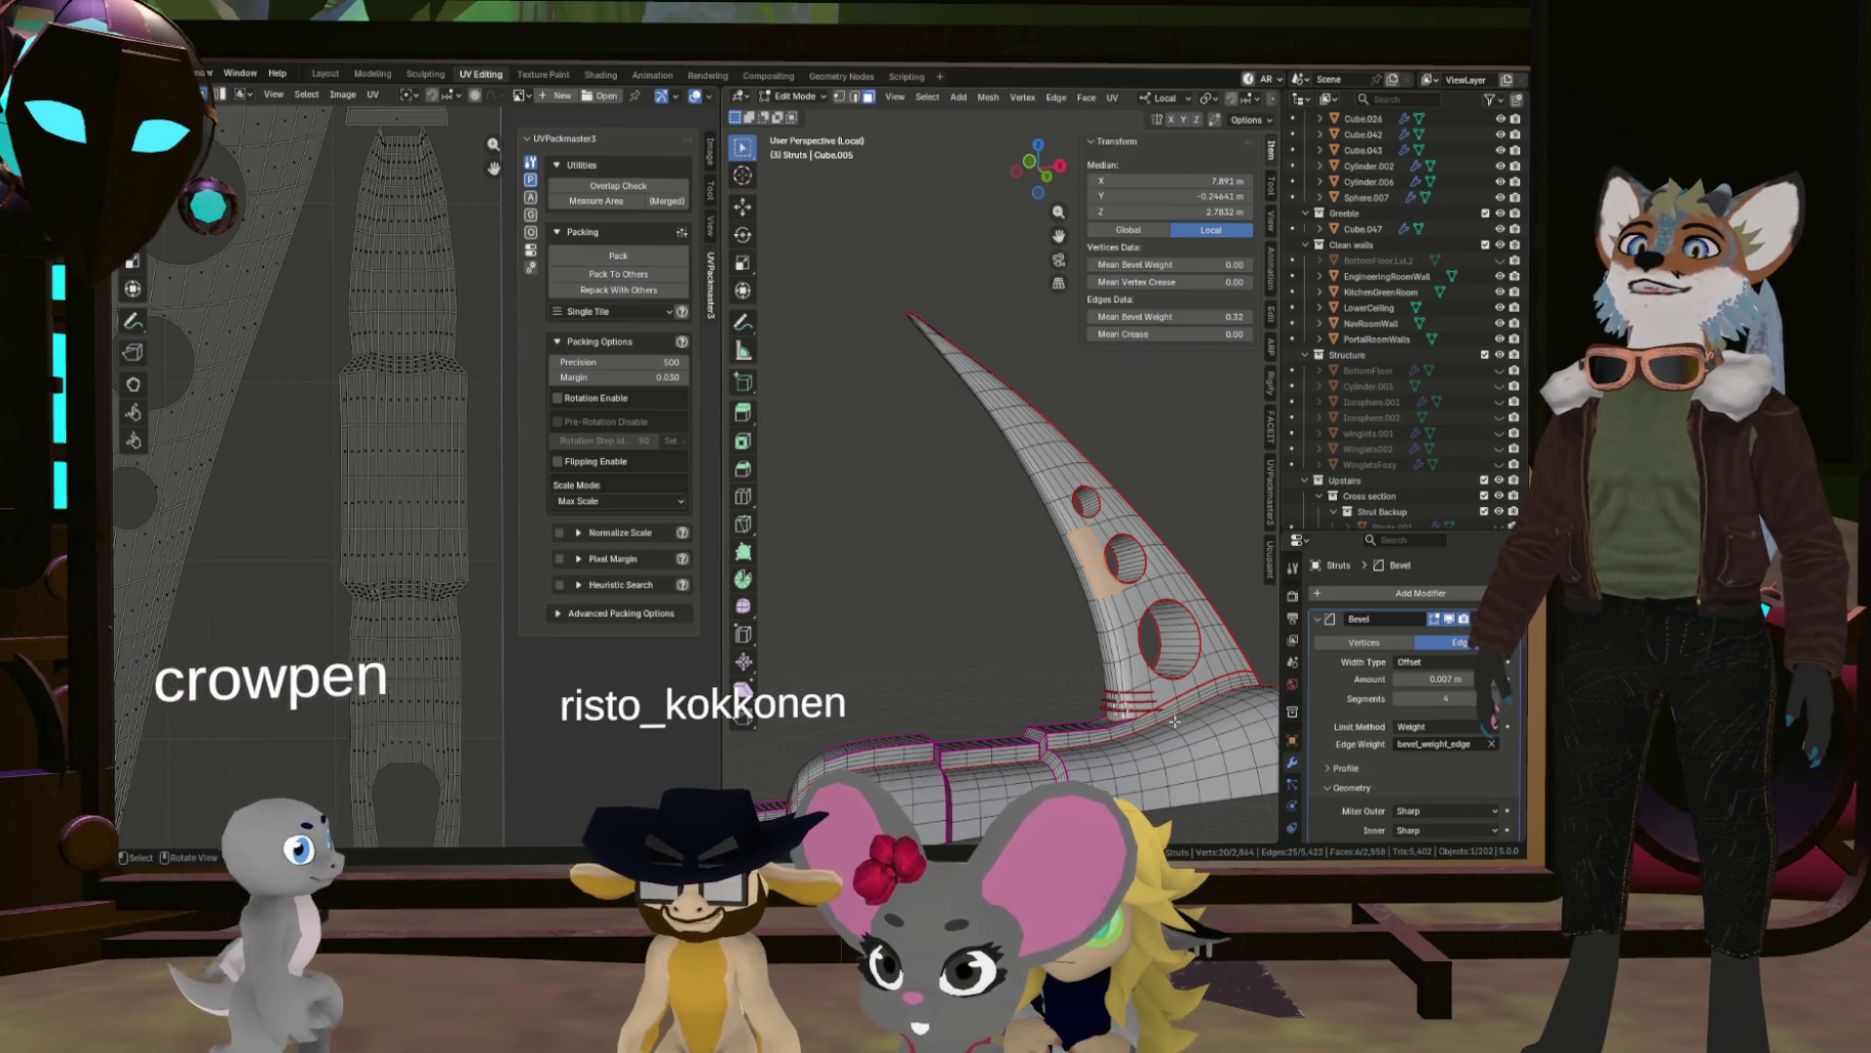
left_click_drag(1130, 644, 1092, 579)
left_click_drag(1045, 509, 982, 412)
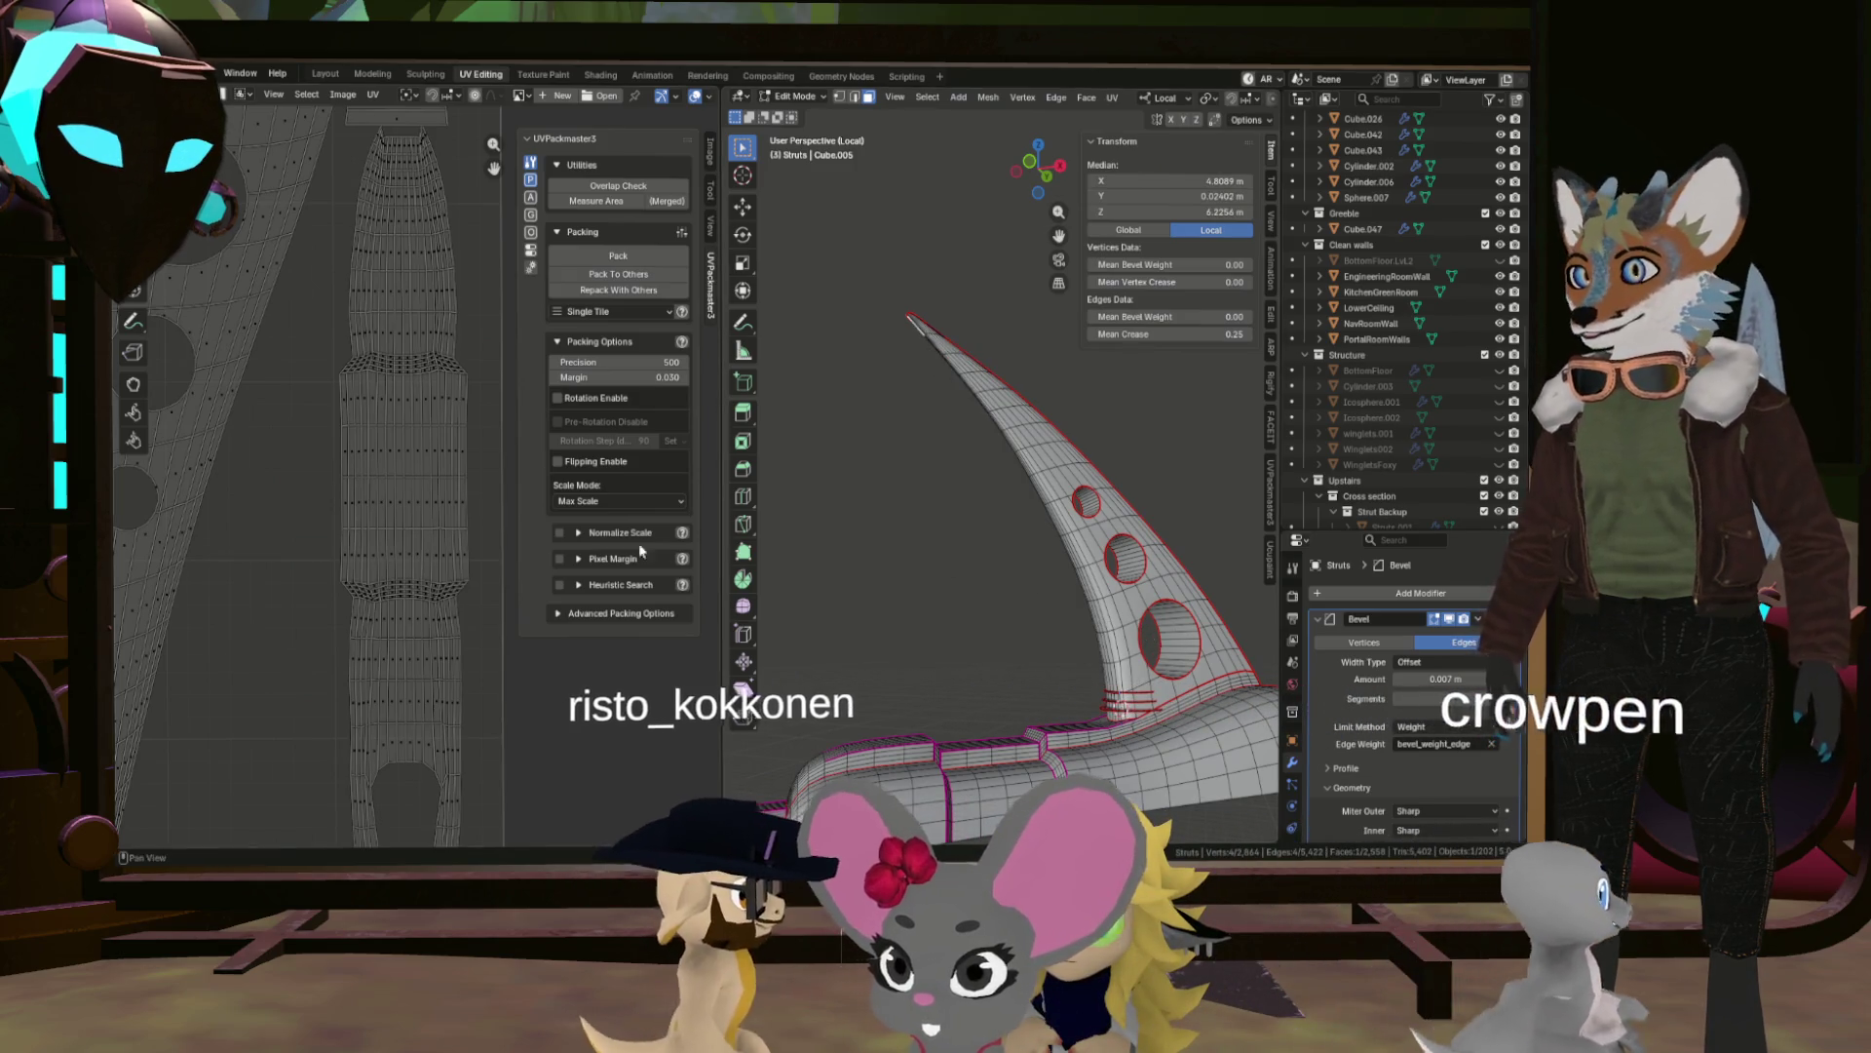
scroll("down", 3)
scroll("up", 3)
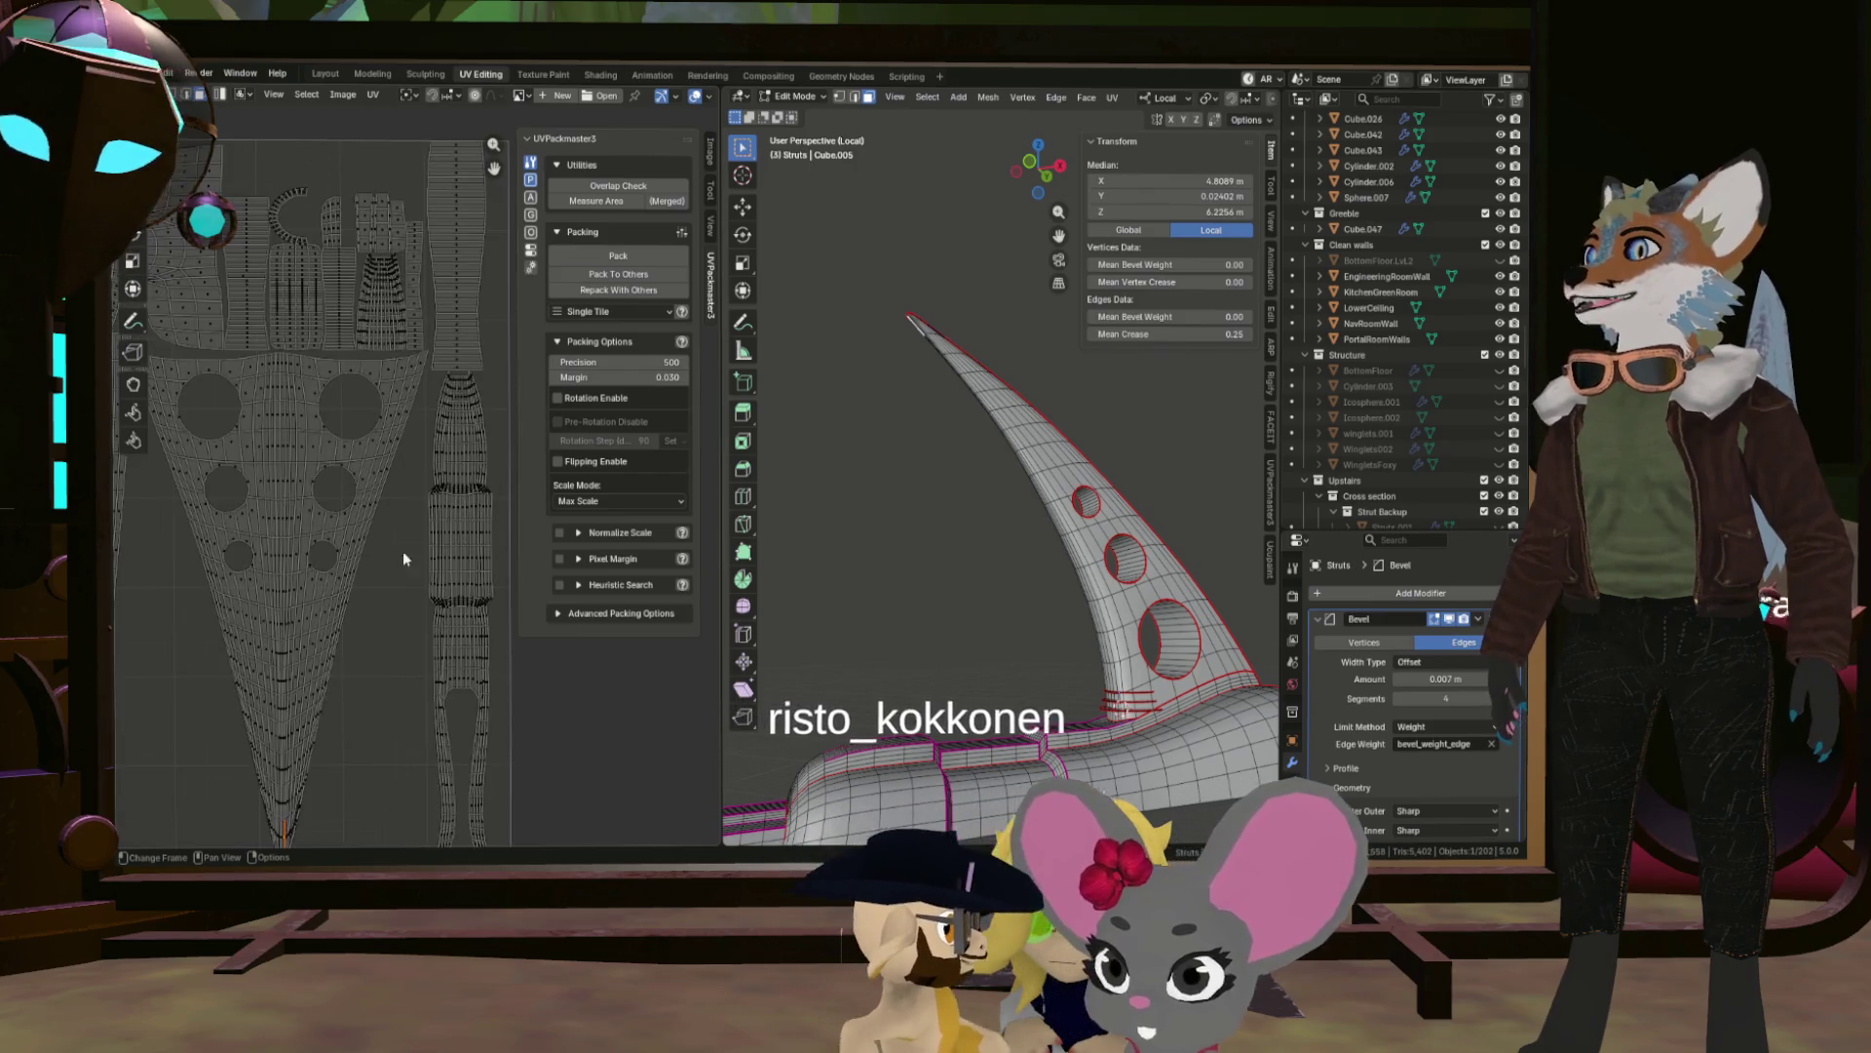
scroll("up", 3)
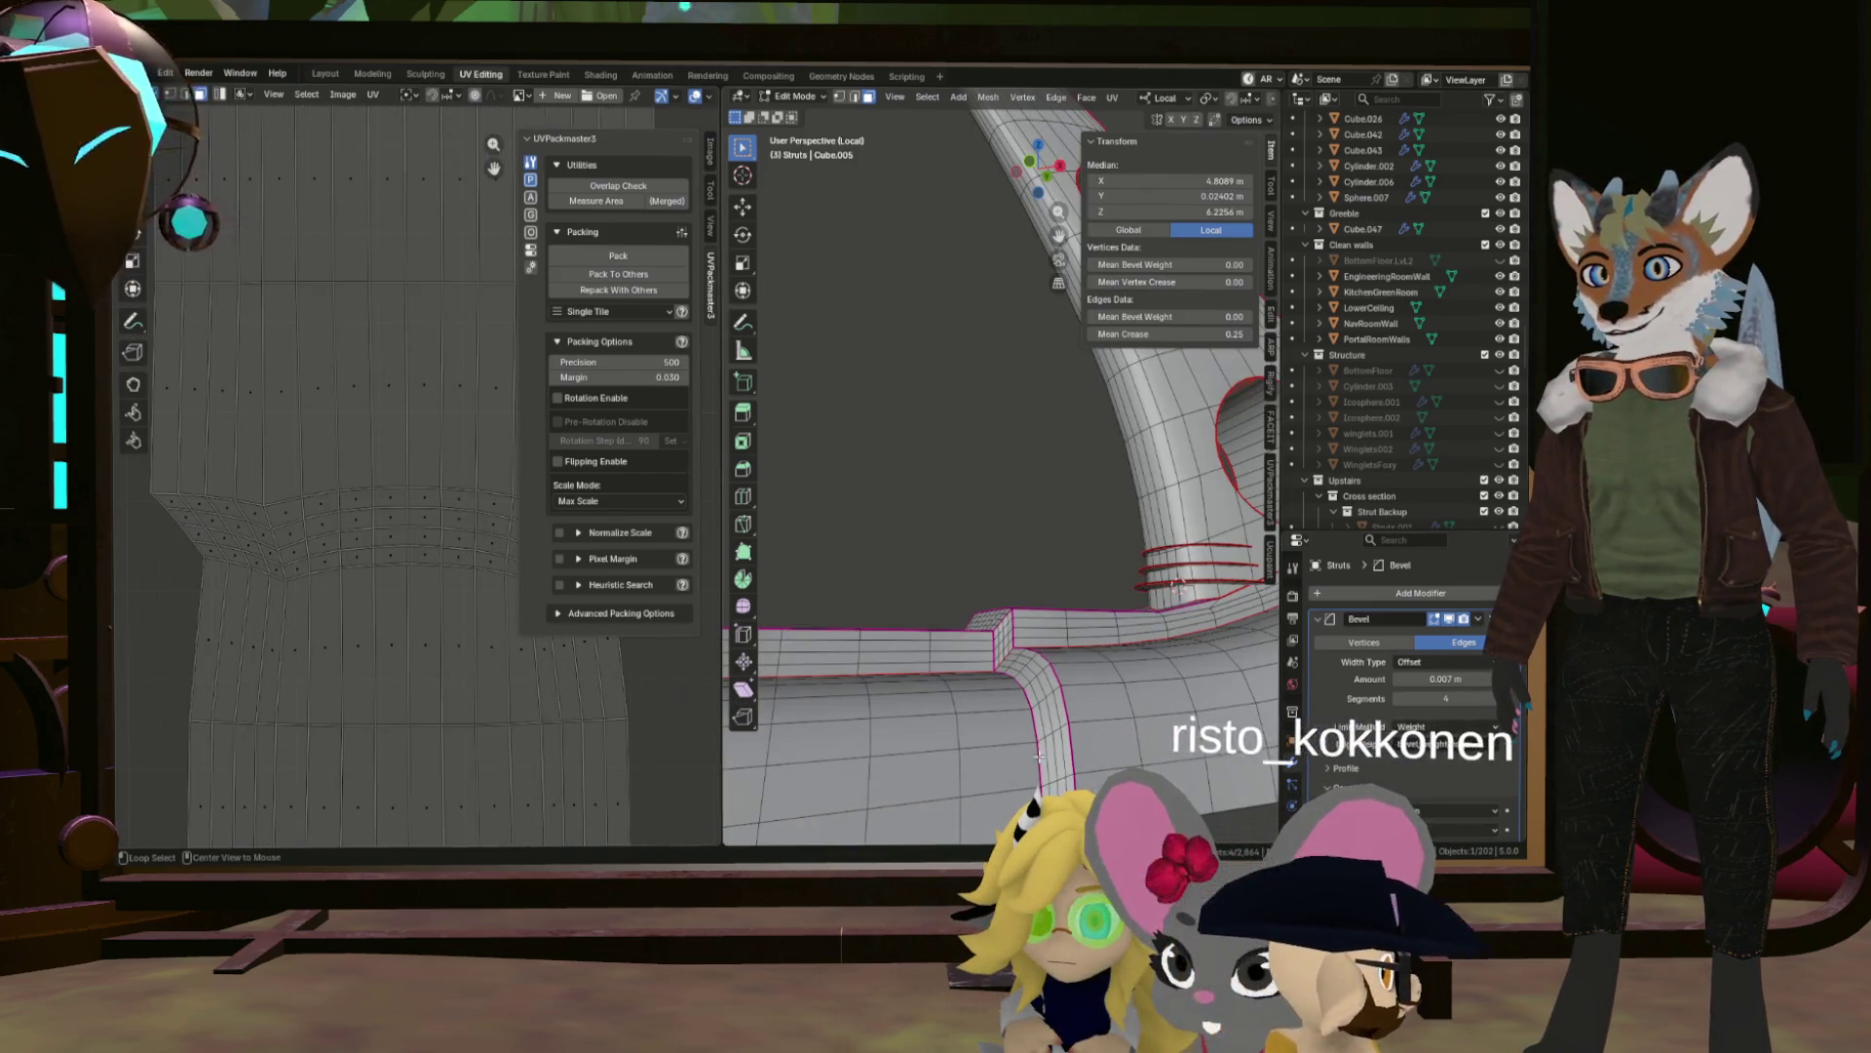
Select loops at the strut base, then open and dismiss the Edge menu without changes.
left_click(1033, 746)
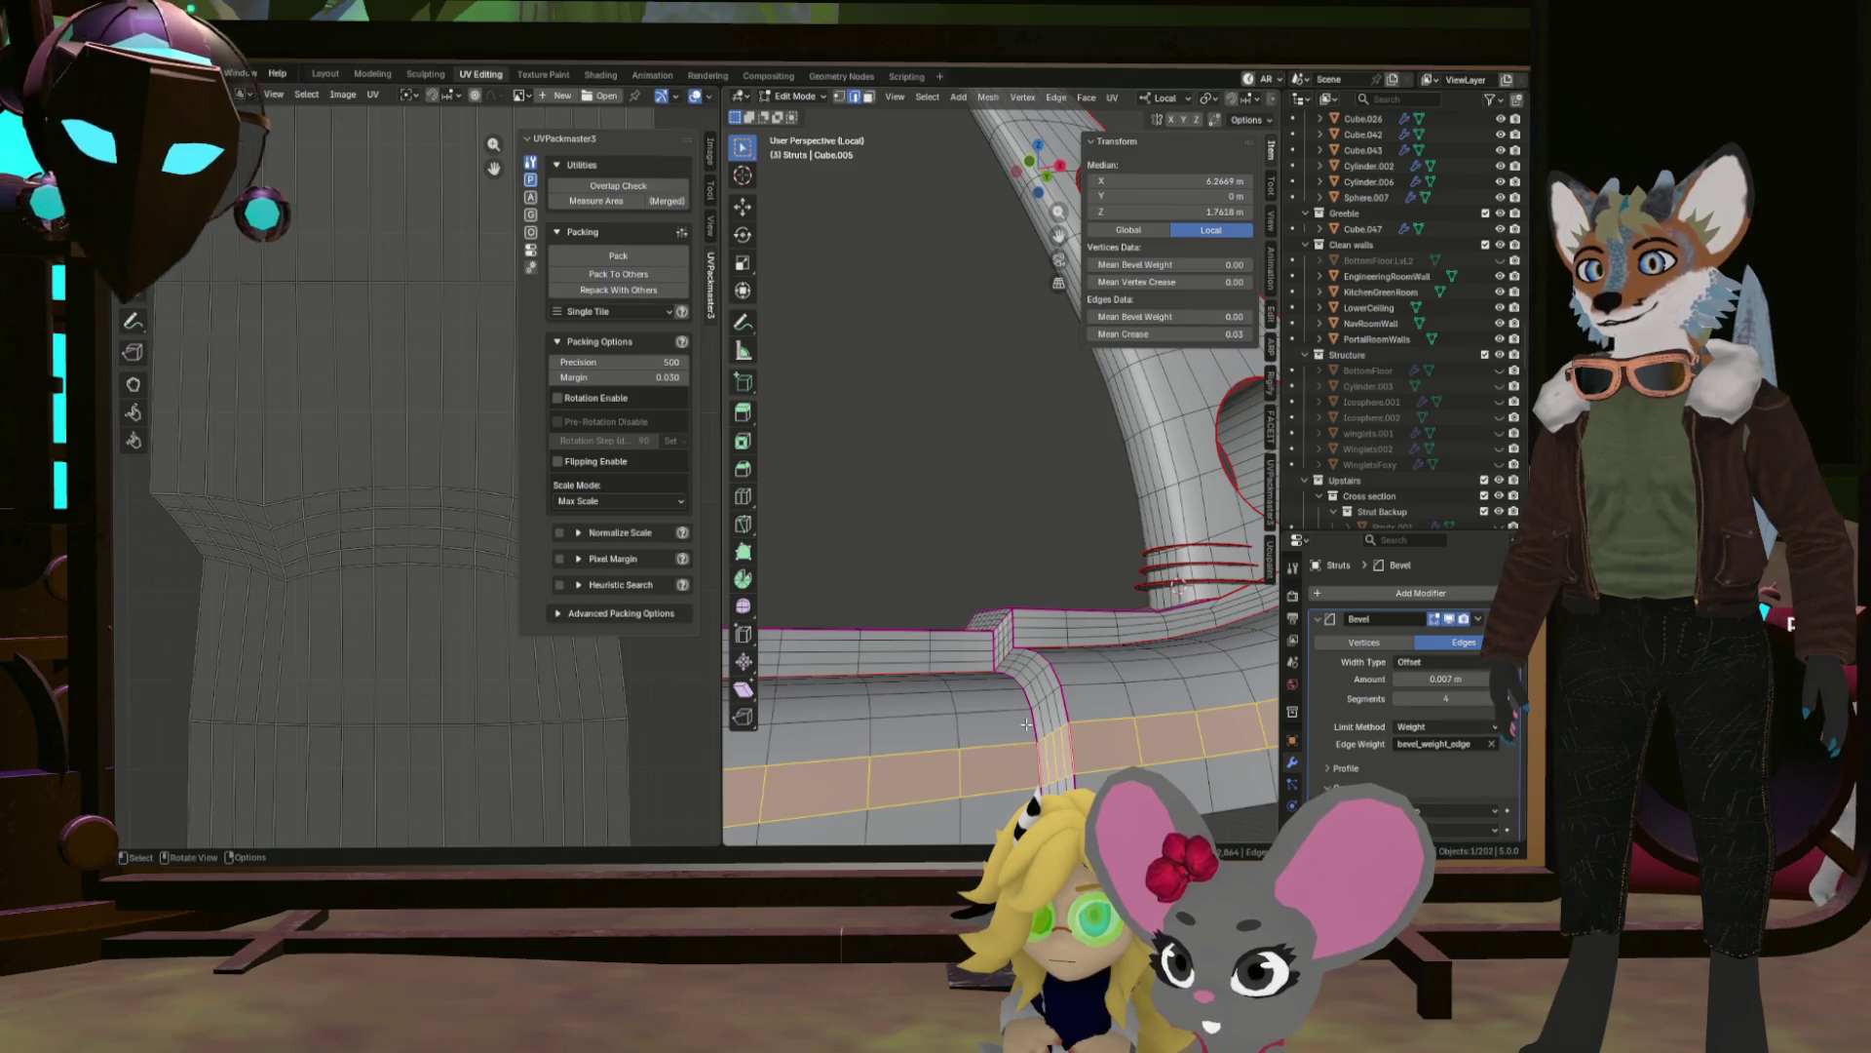
key("alt+a")
left_click(1030, 722)
left_click_drag(1030, 722, 1004, 779)
scroll("up", 3)
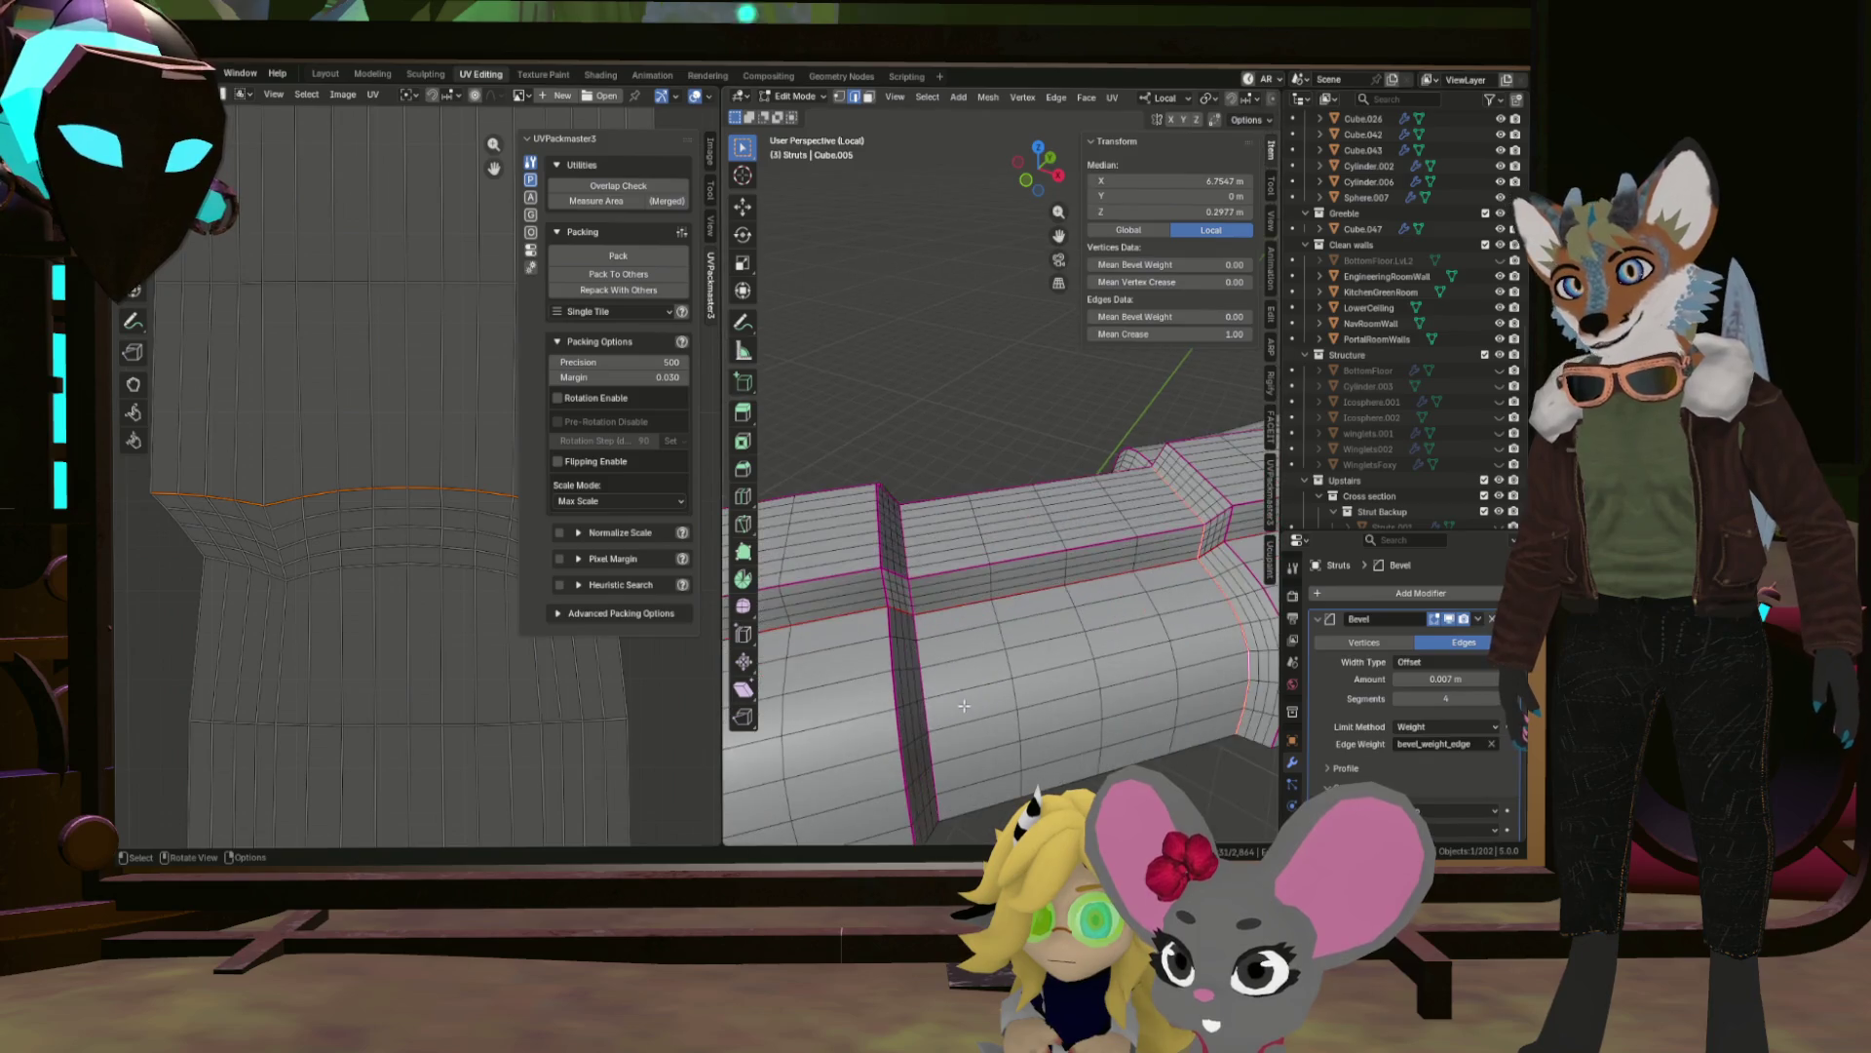
scroll("down", 3)
left_click_drag(924, 686, 943, 679)
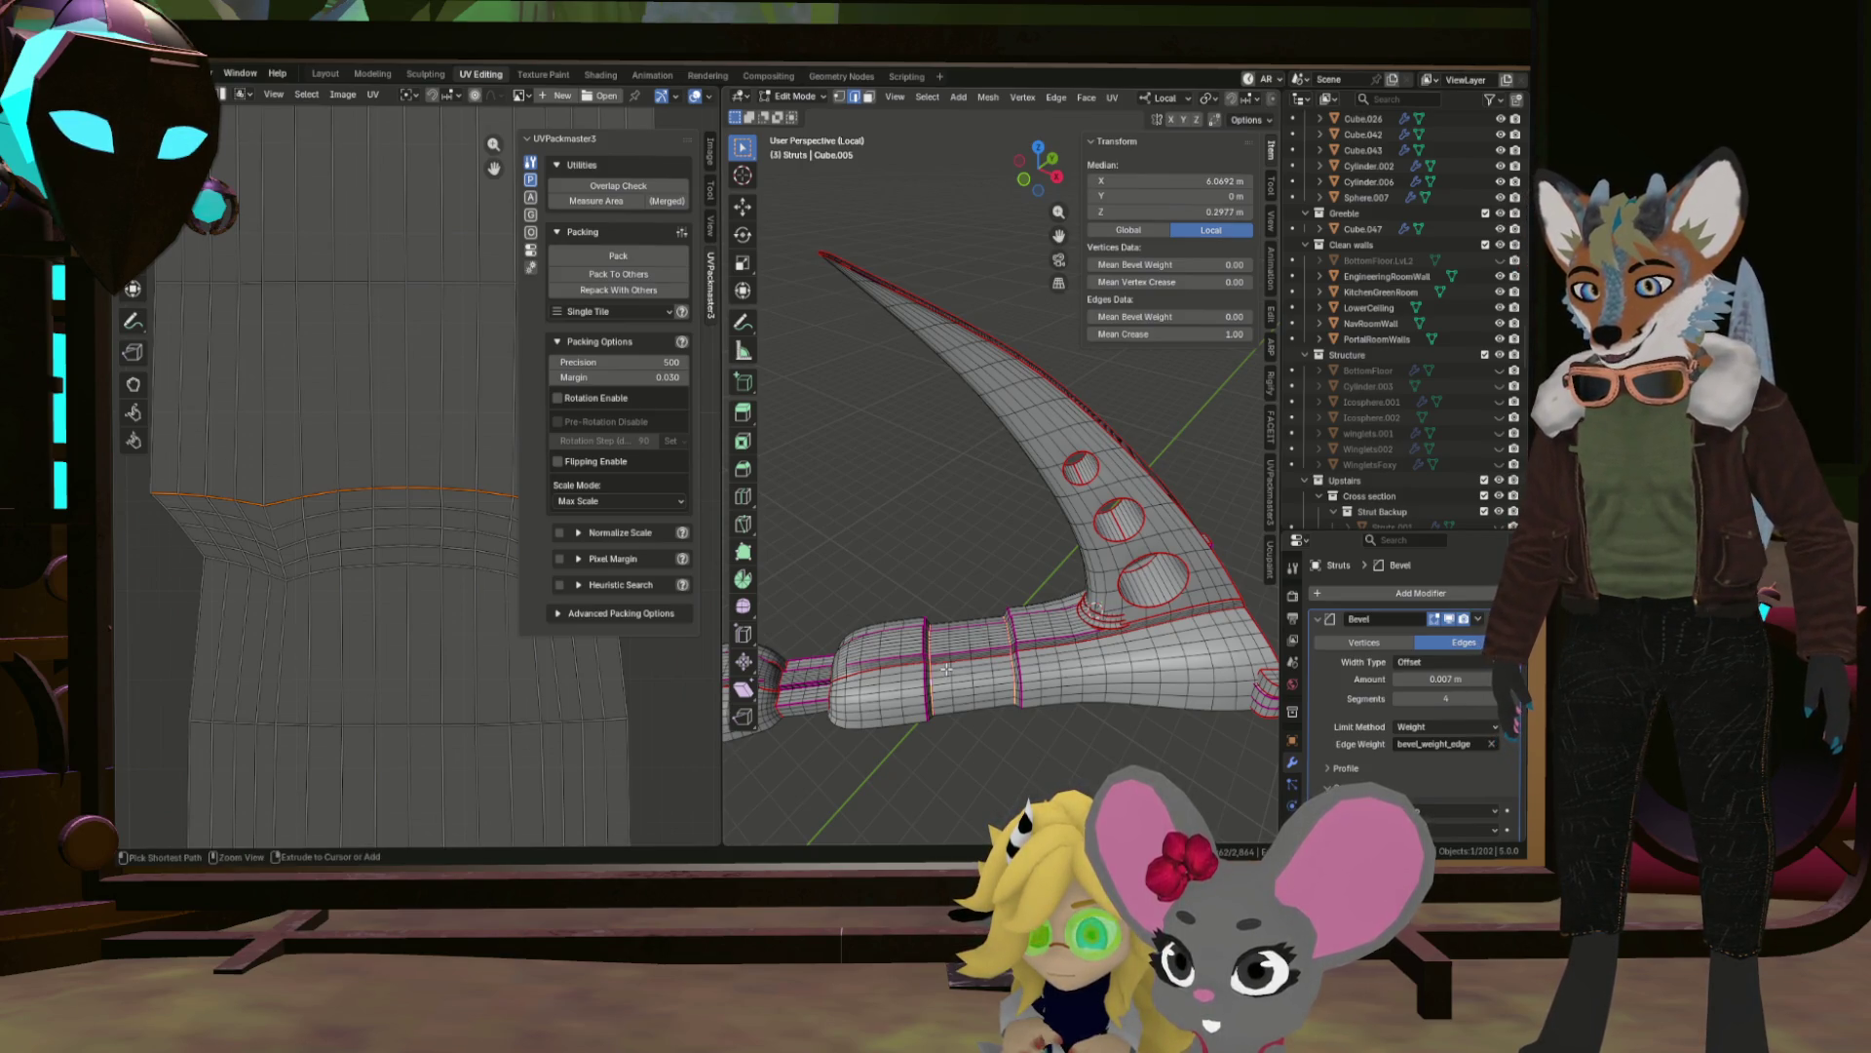
key("ctrl+e")
left_click(946, 658)
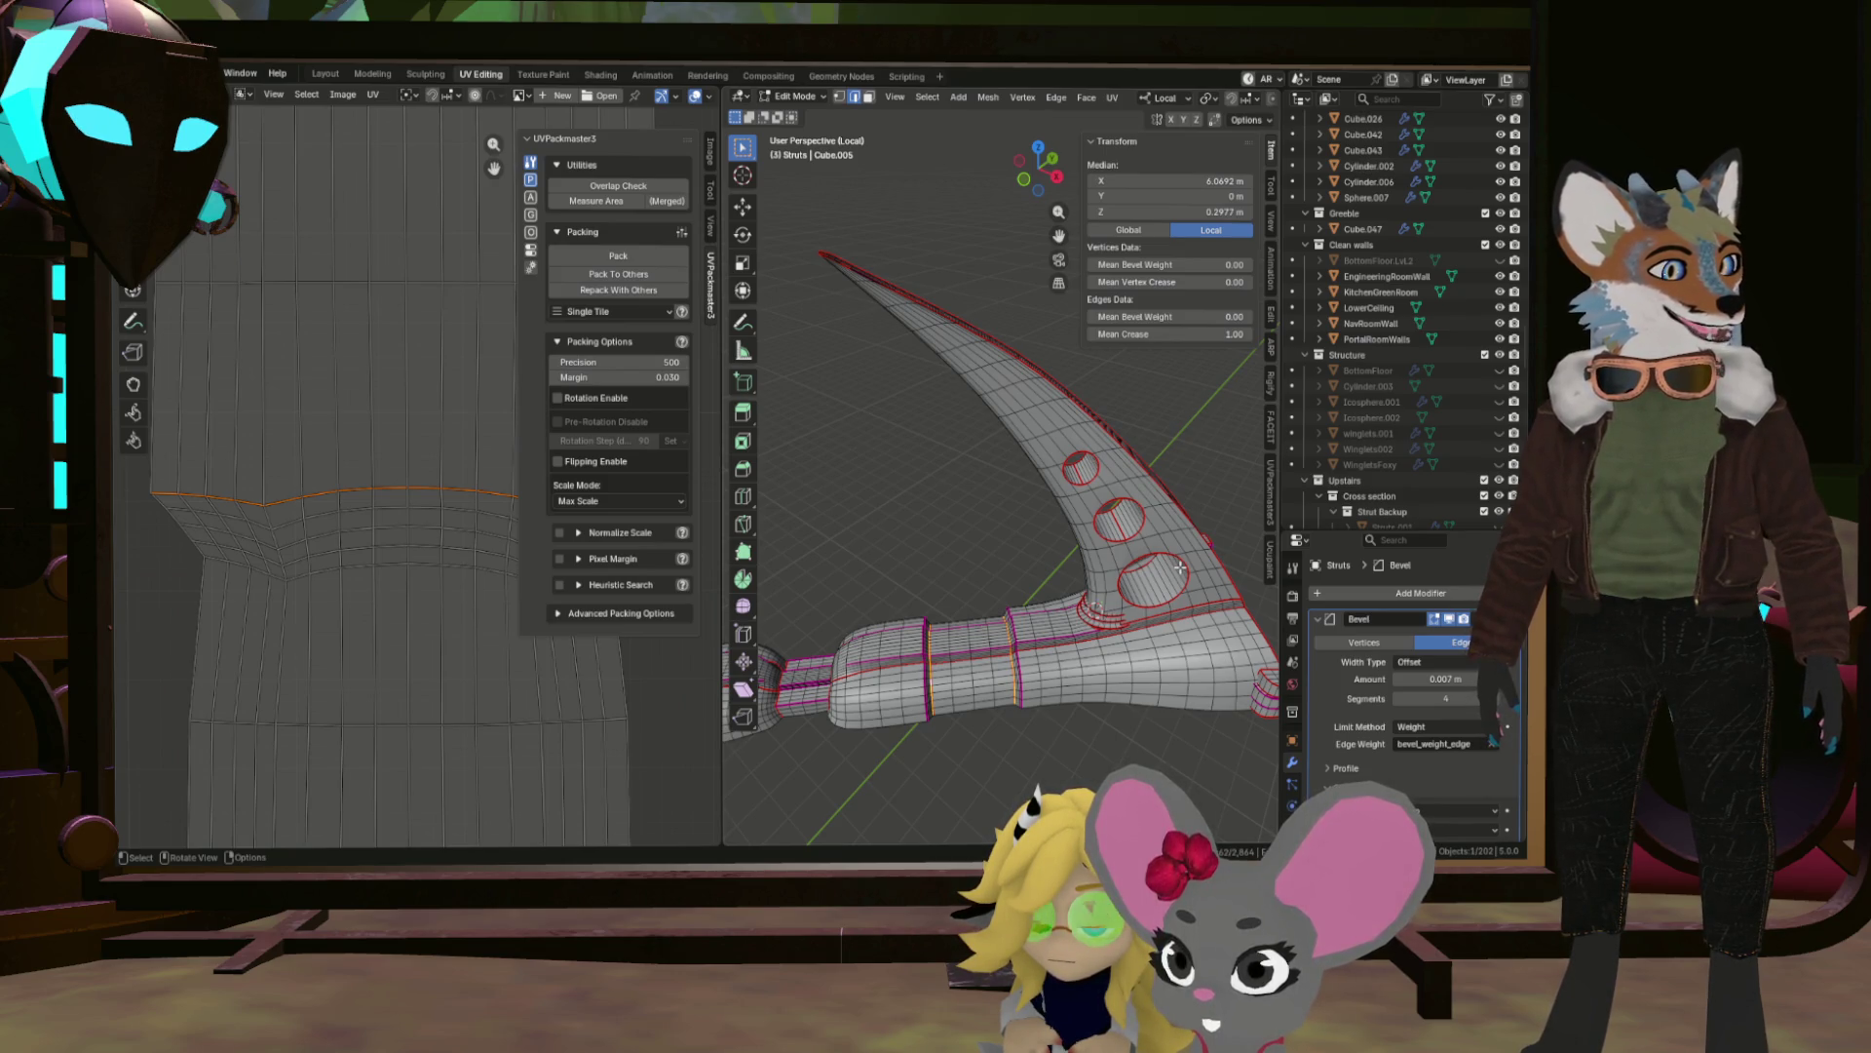
scroll("down", 3)
Select all and re-unwrap the strut Angle Based.
key("a")
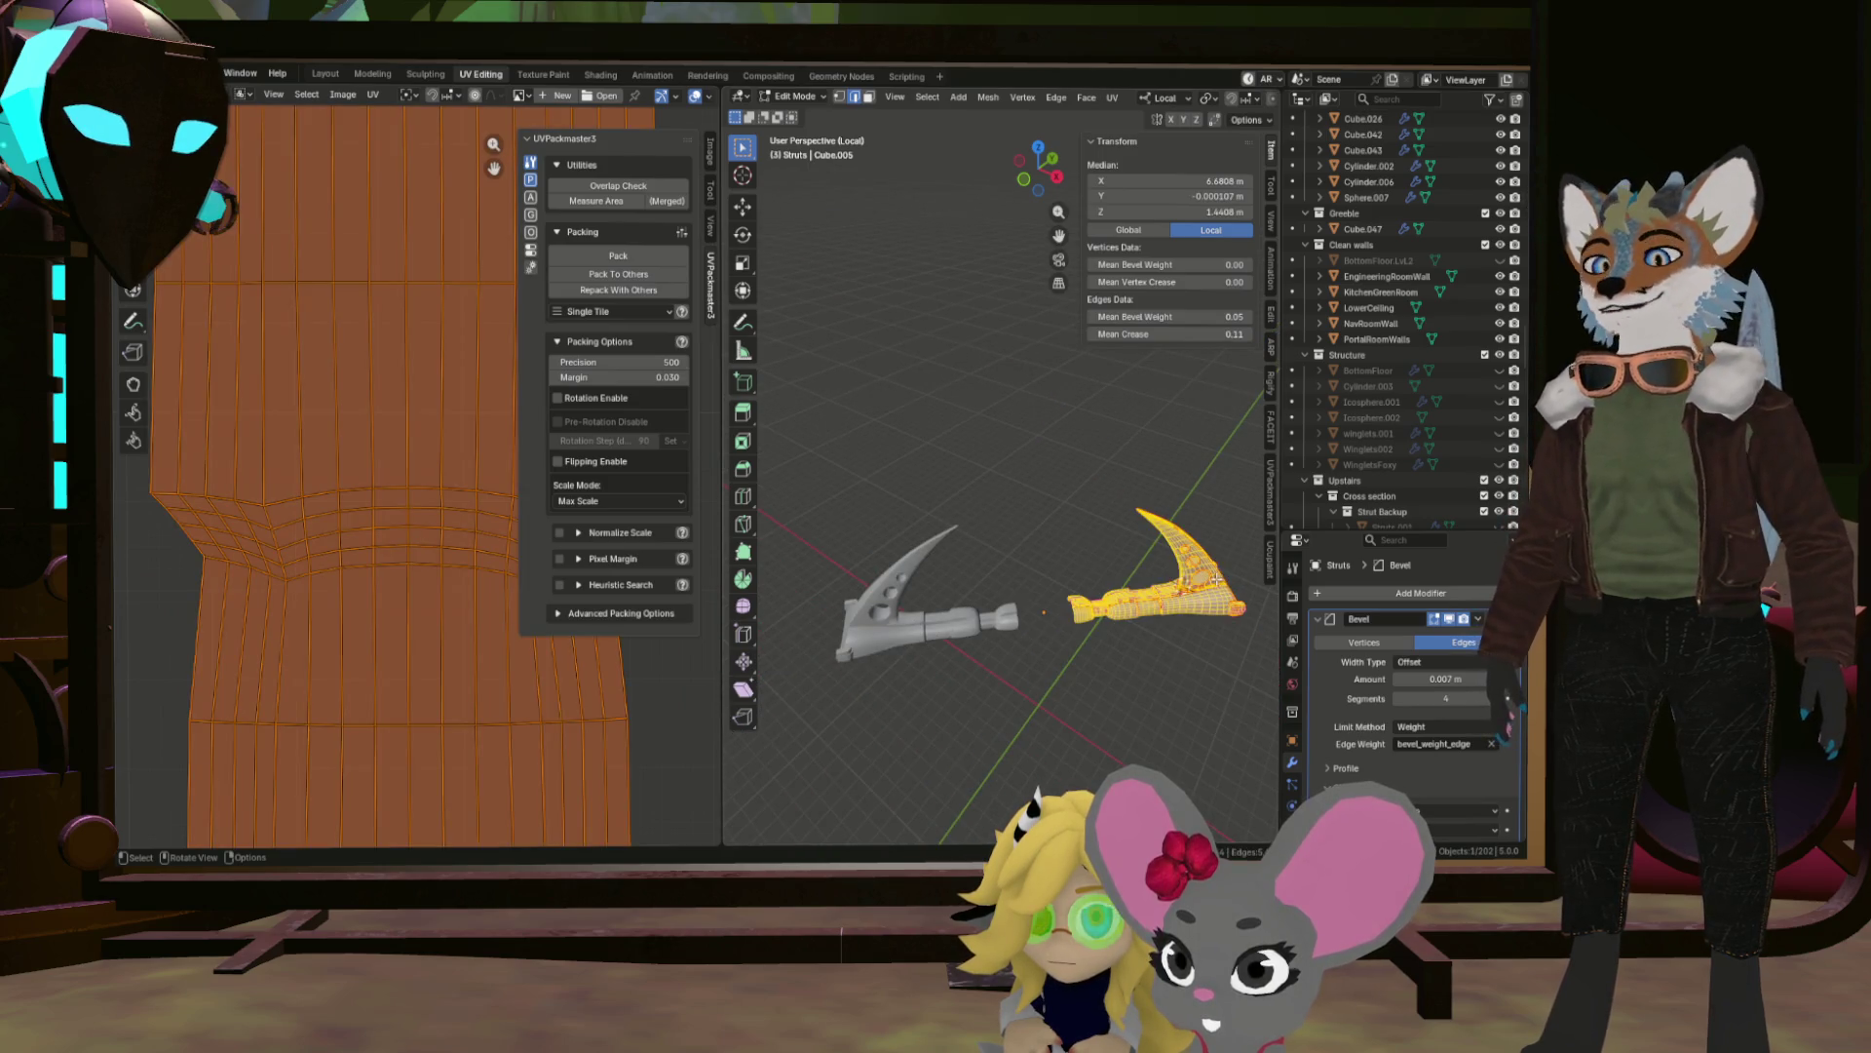
key("u")
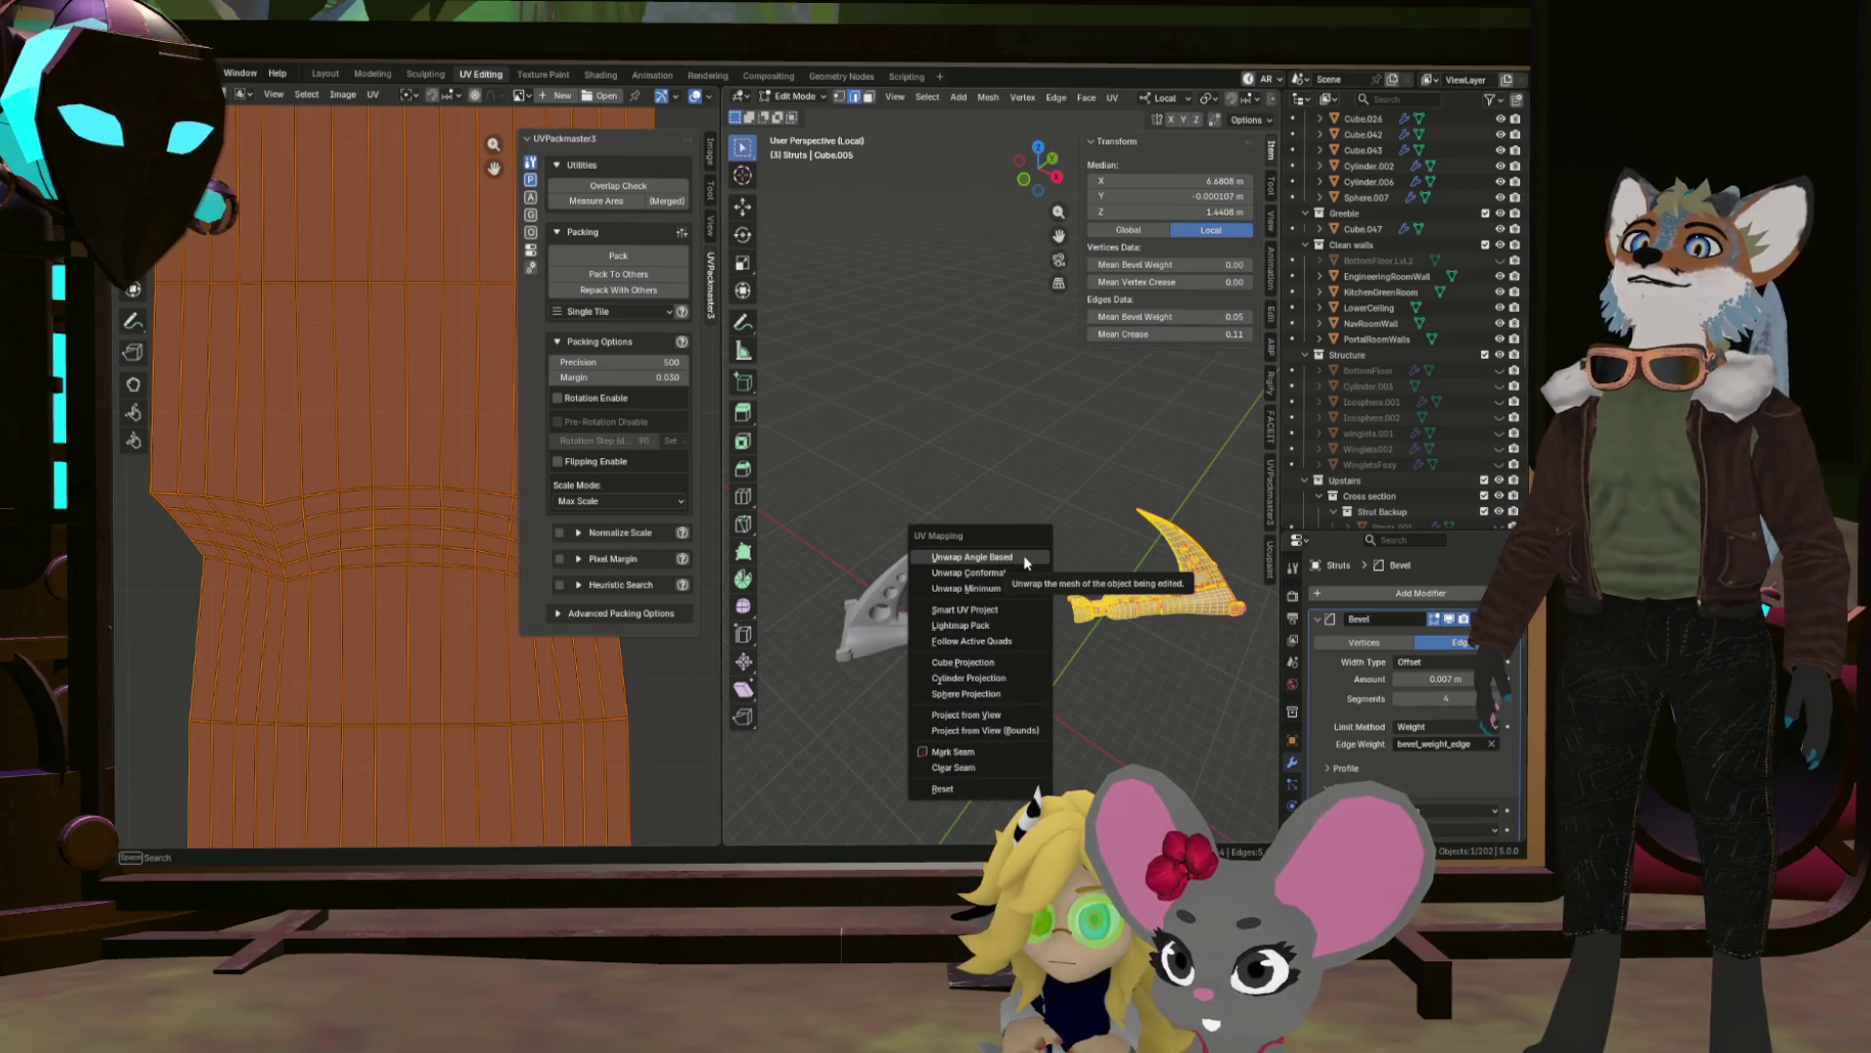
left_click(1024, 553)
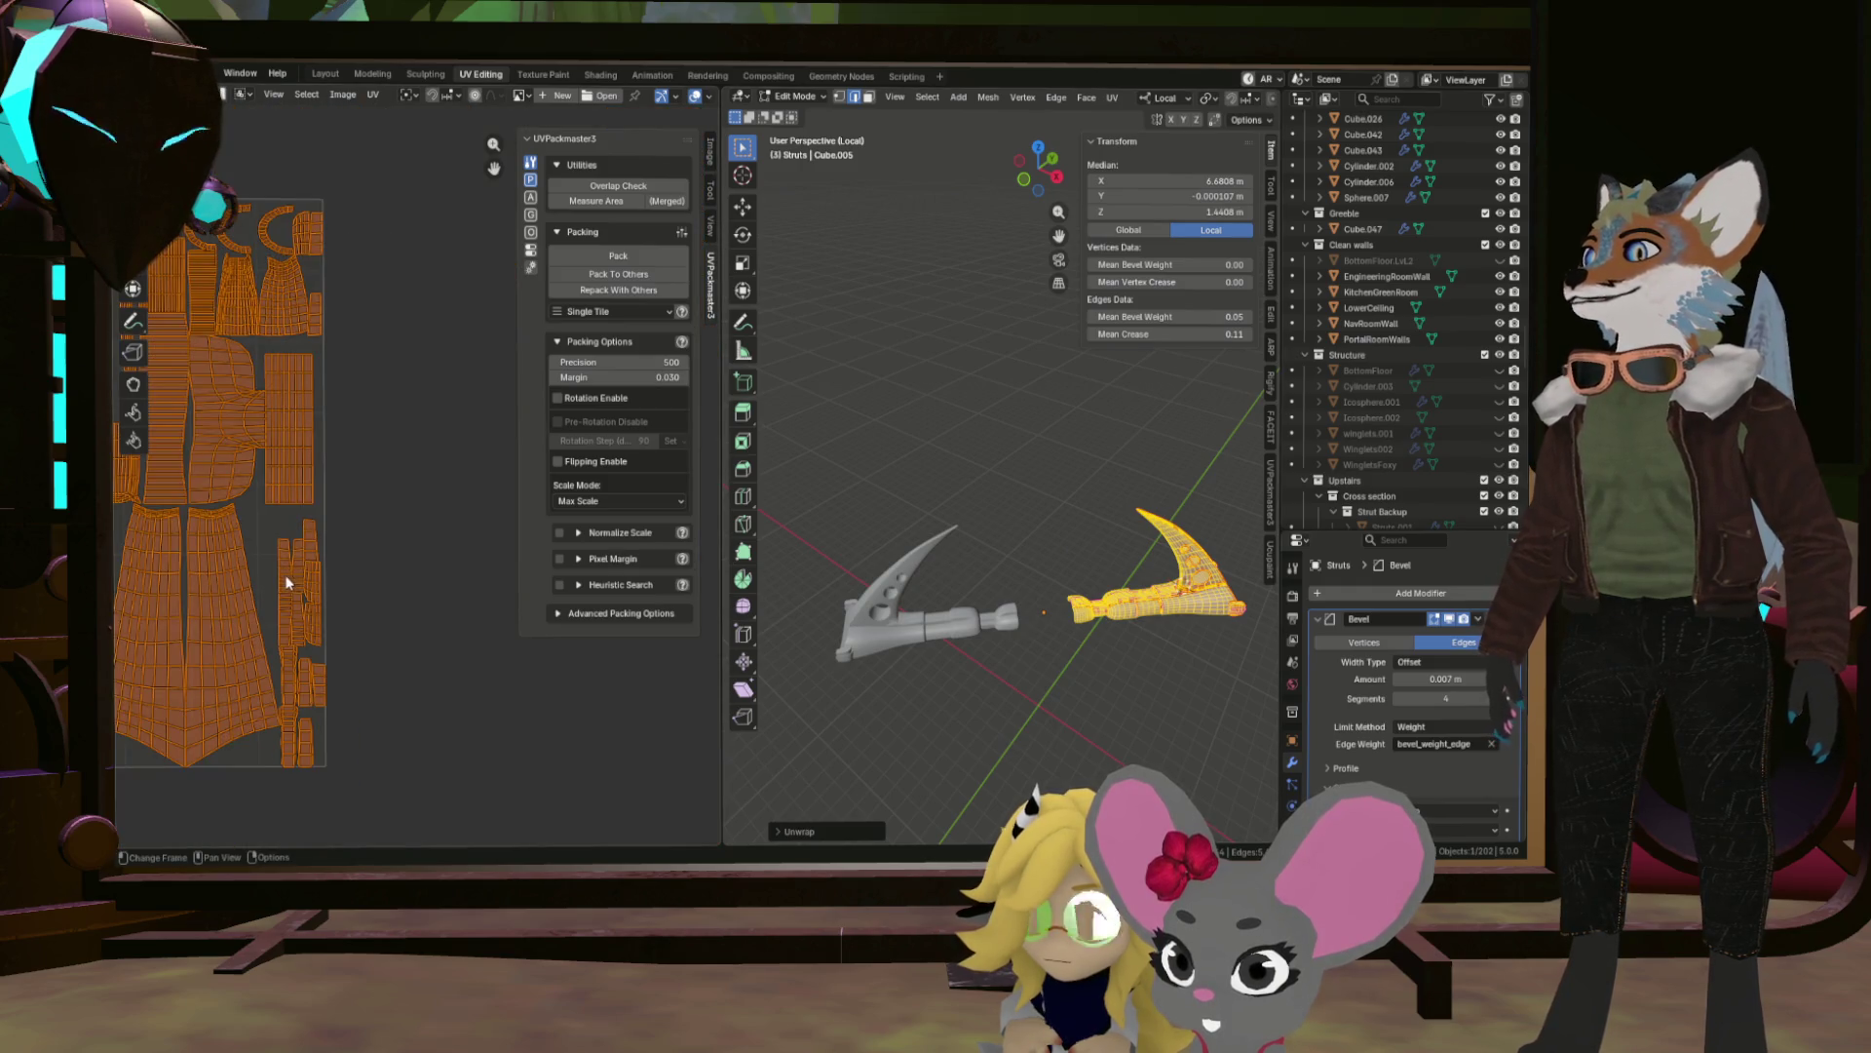
scroll("down", 3)
scroll("up", 3)
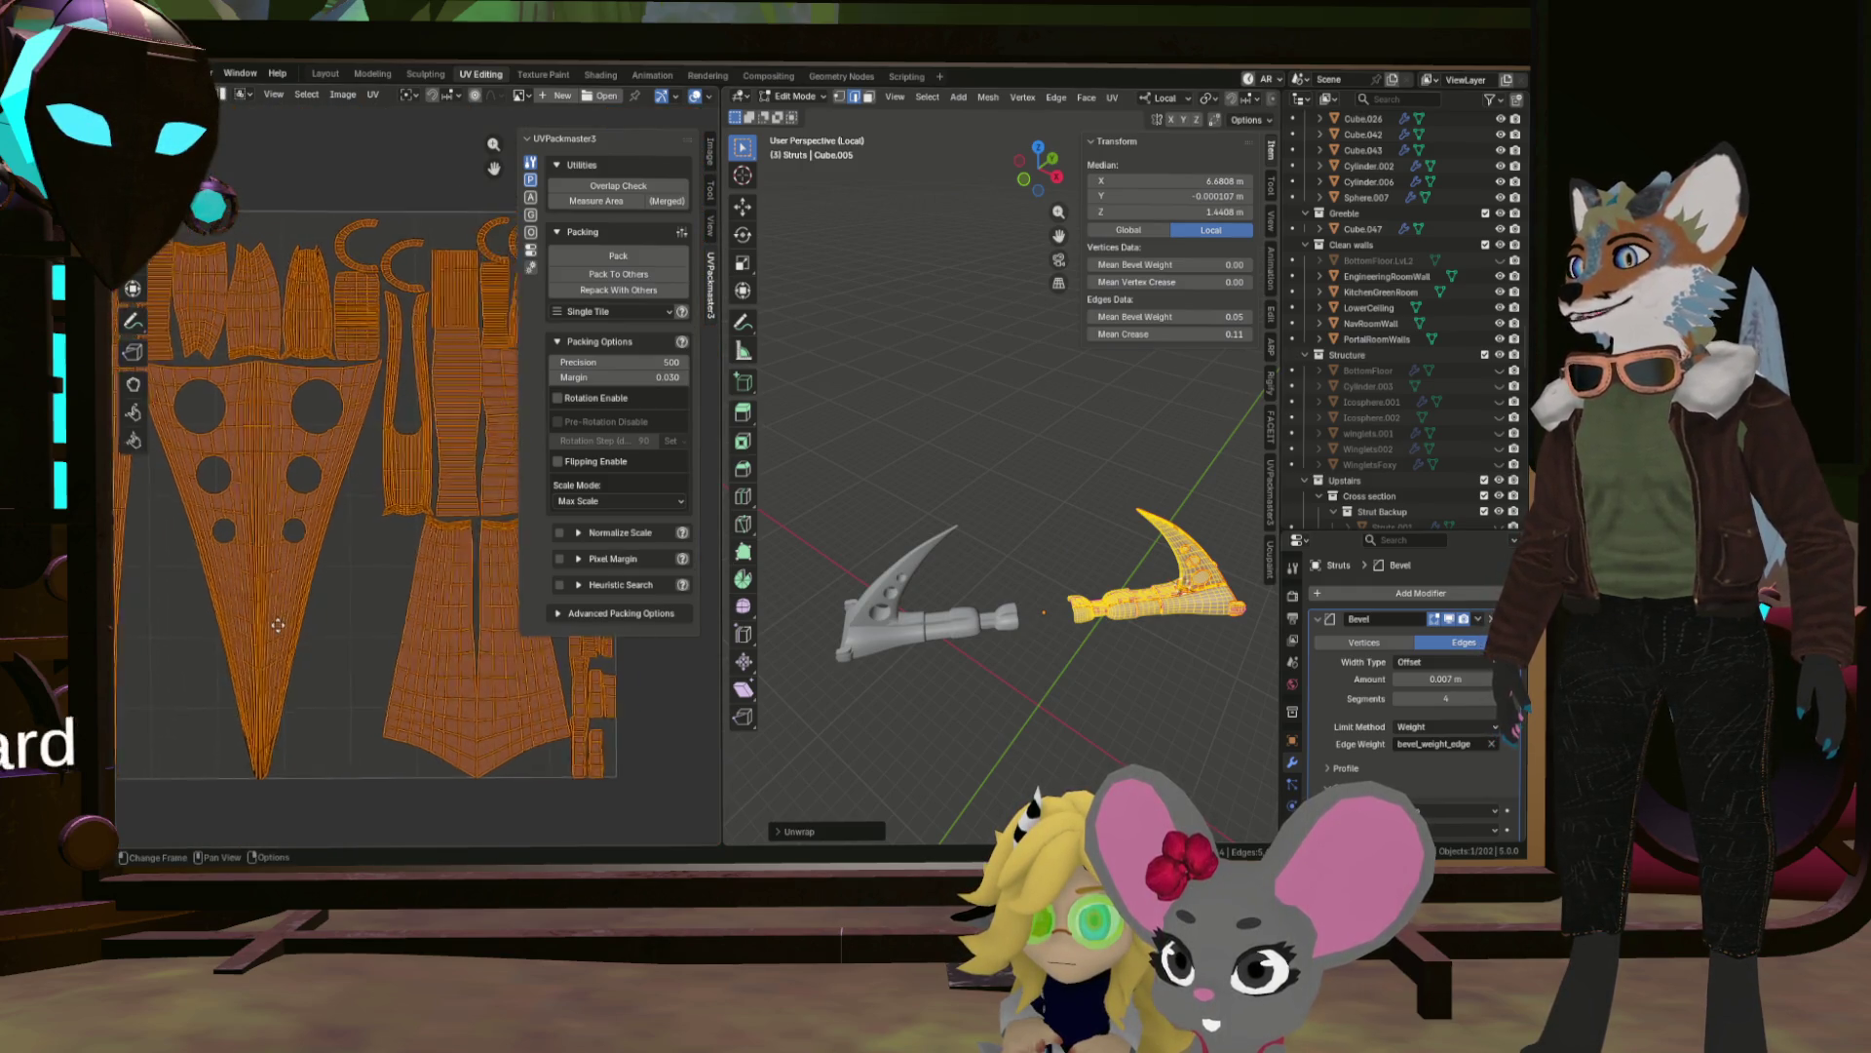
scroll("down", 3)
scroll("up", 3)
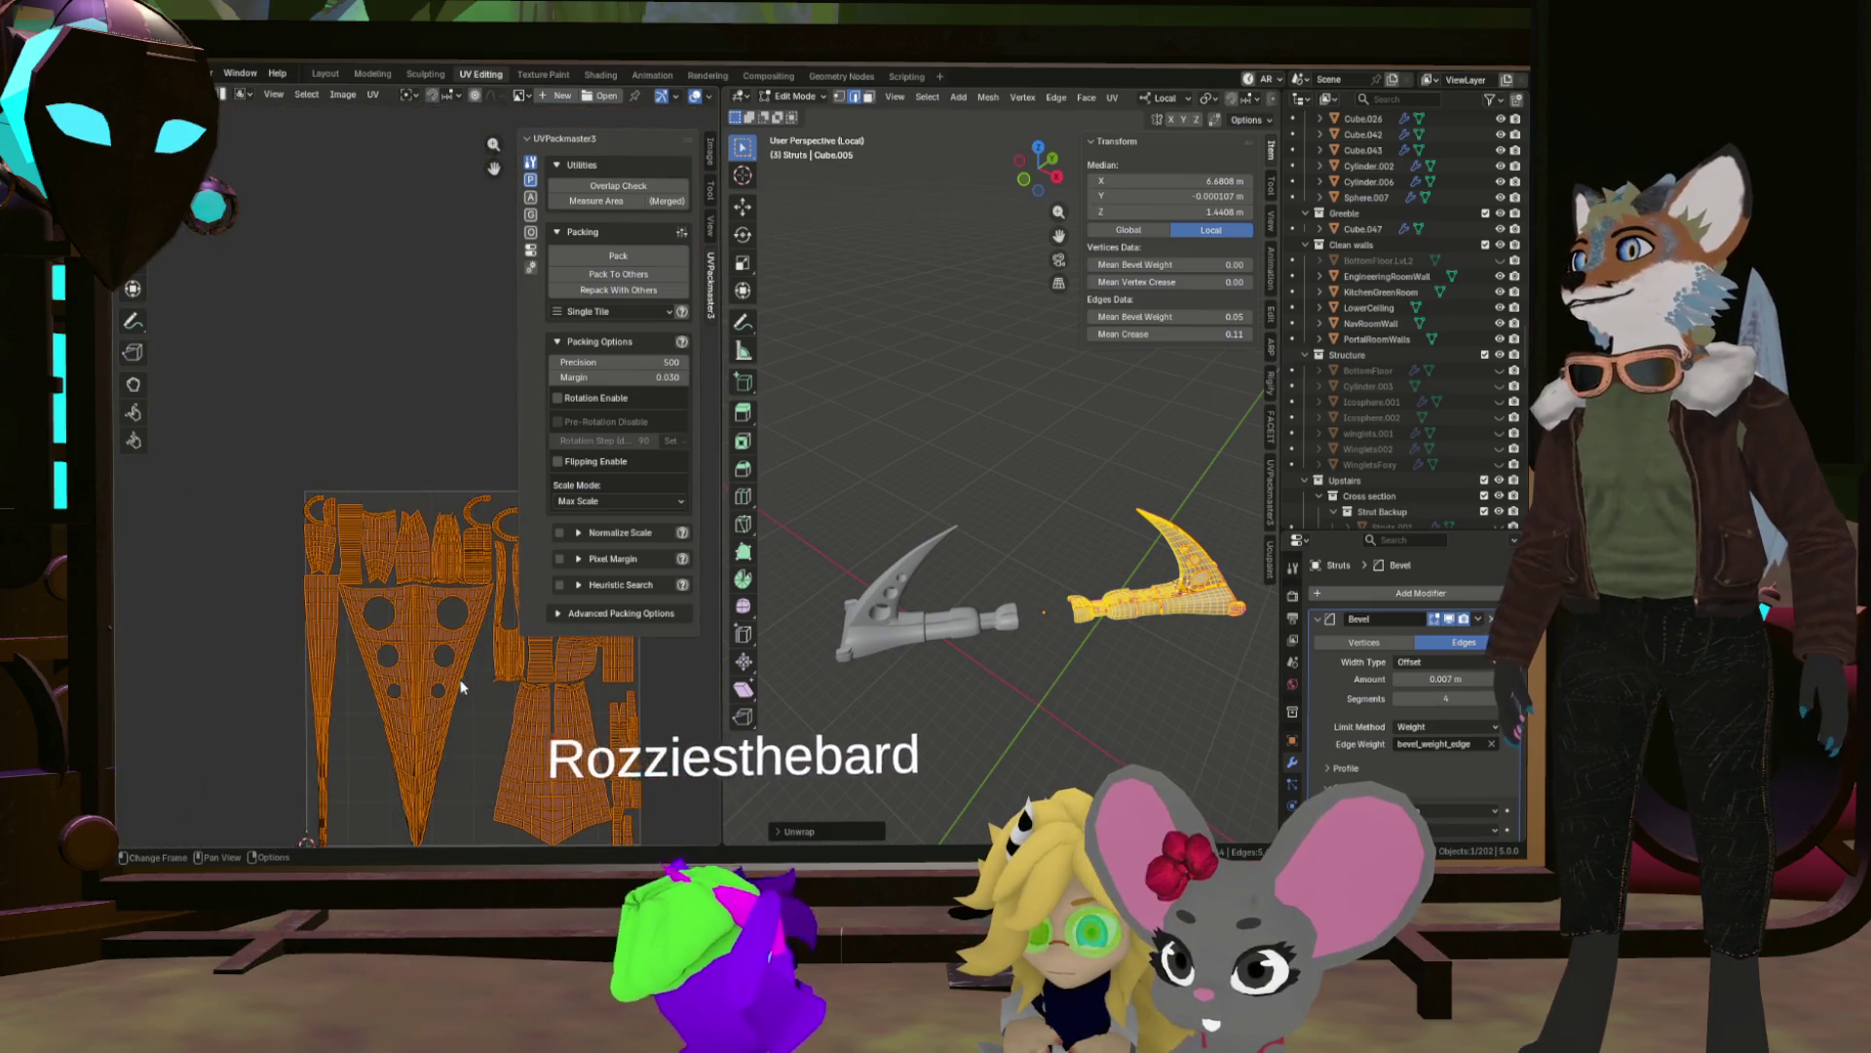
scroll("down", 3)
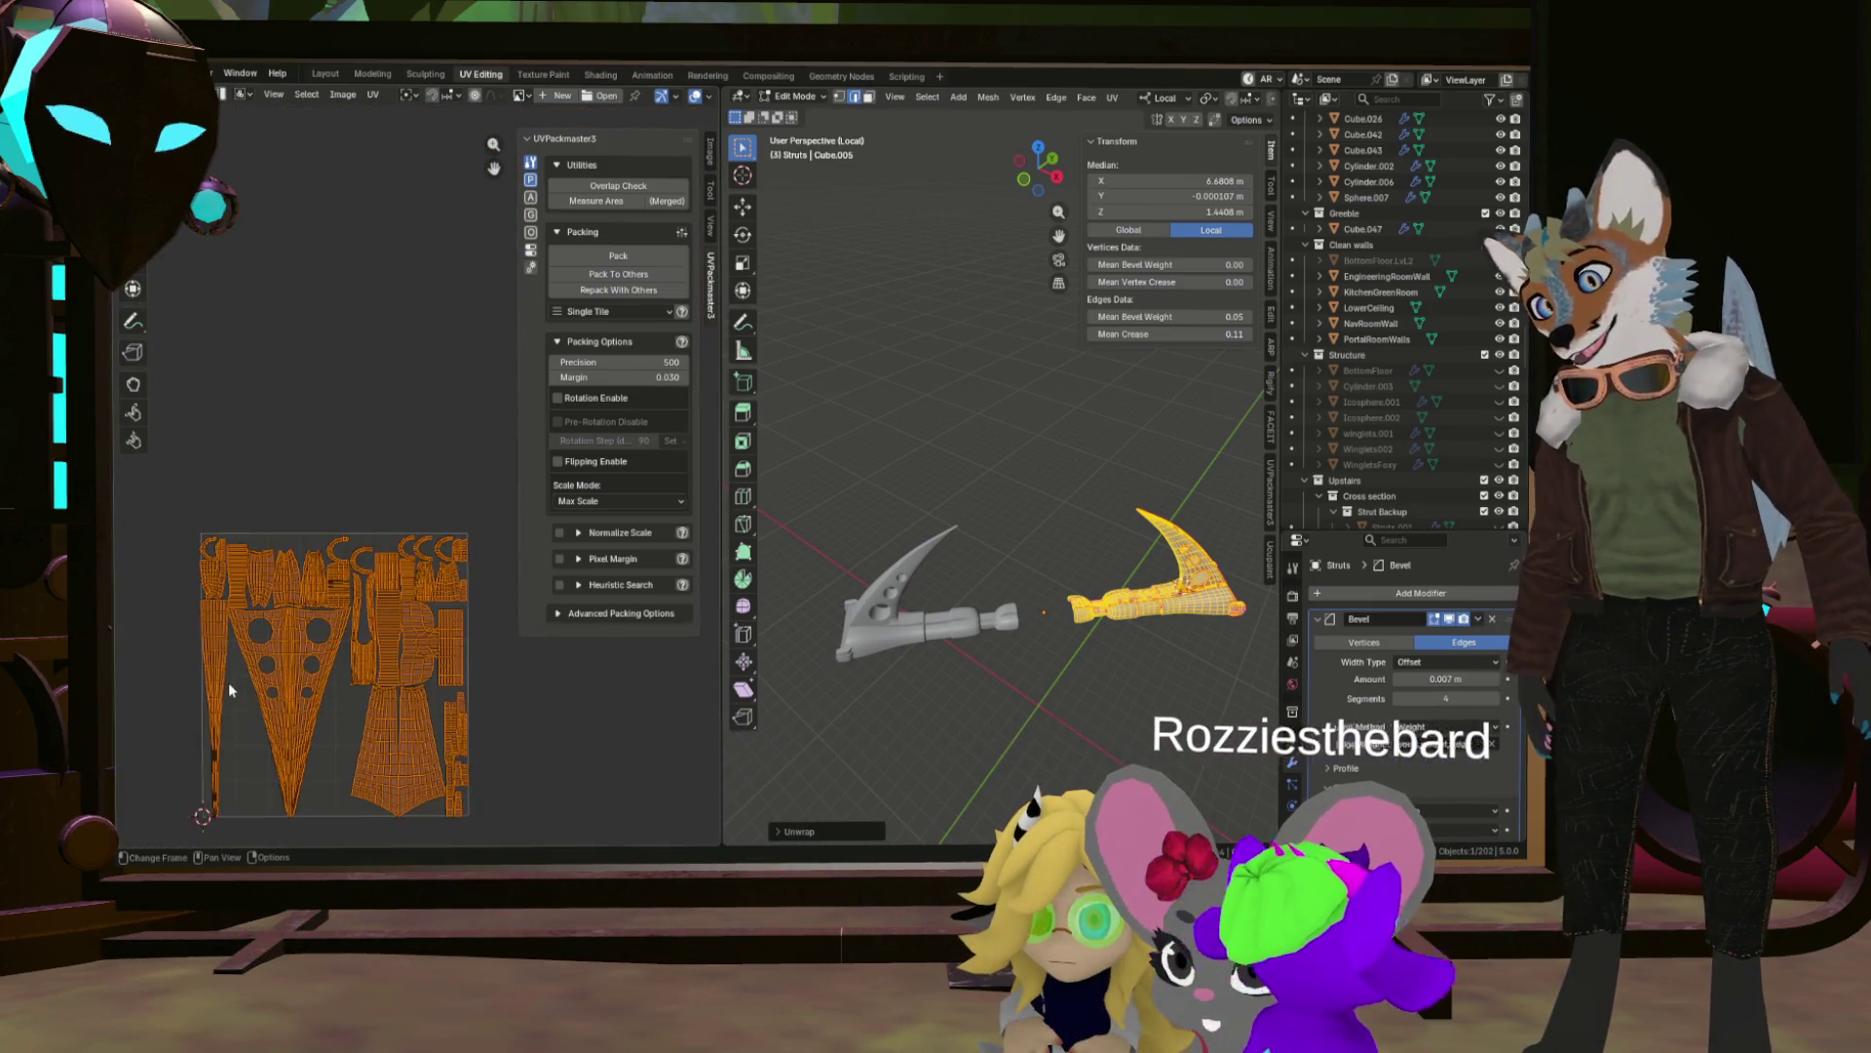
scroll("up", 3)
scroll("up", 3)
scroll("down", 3)
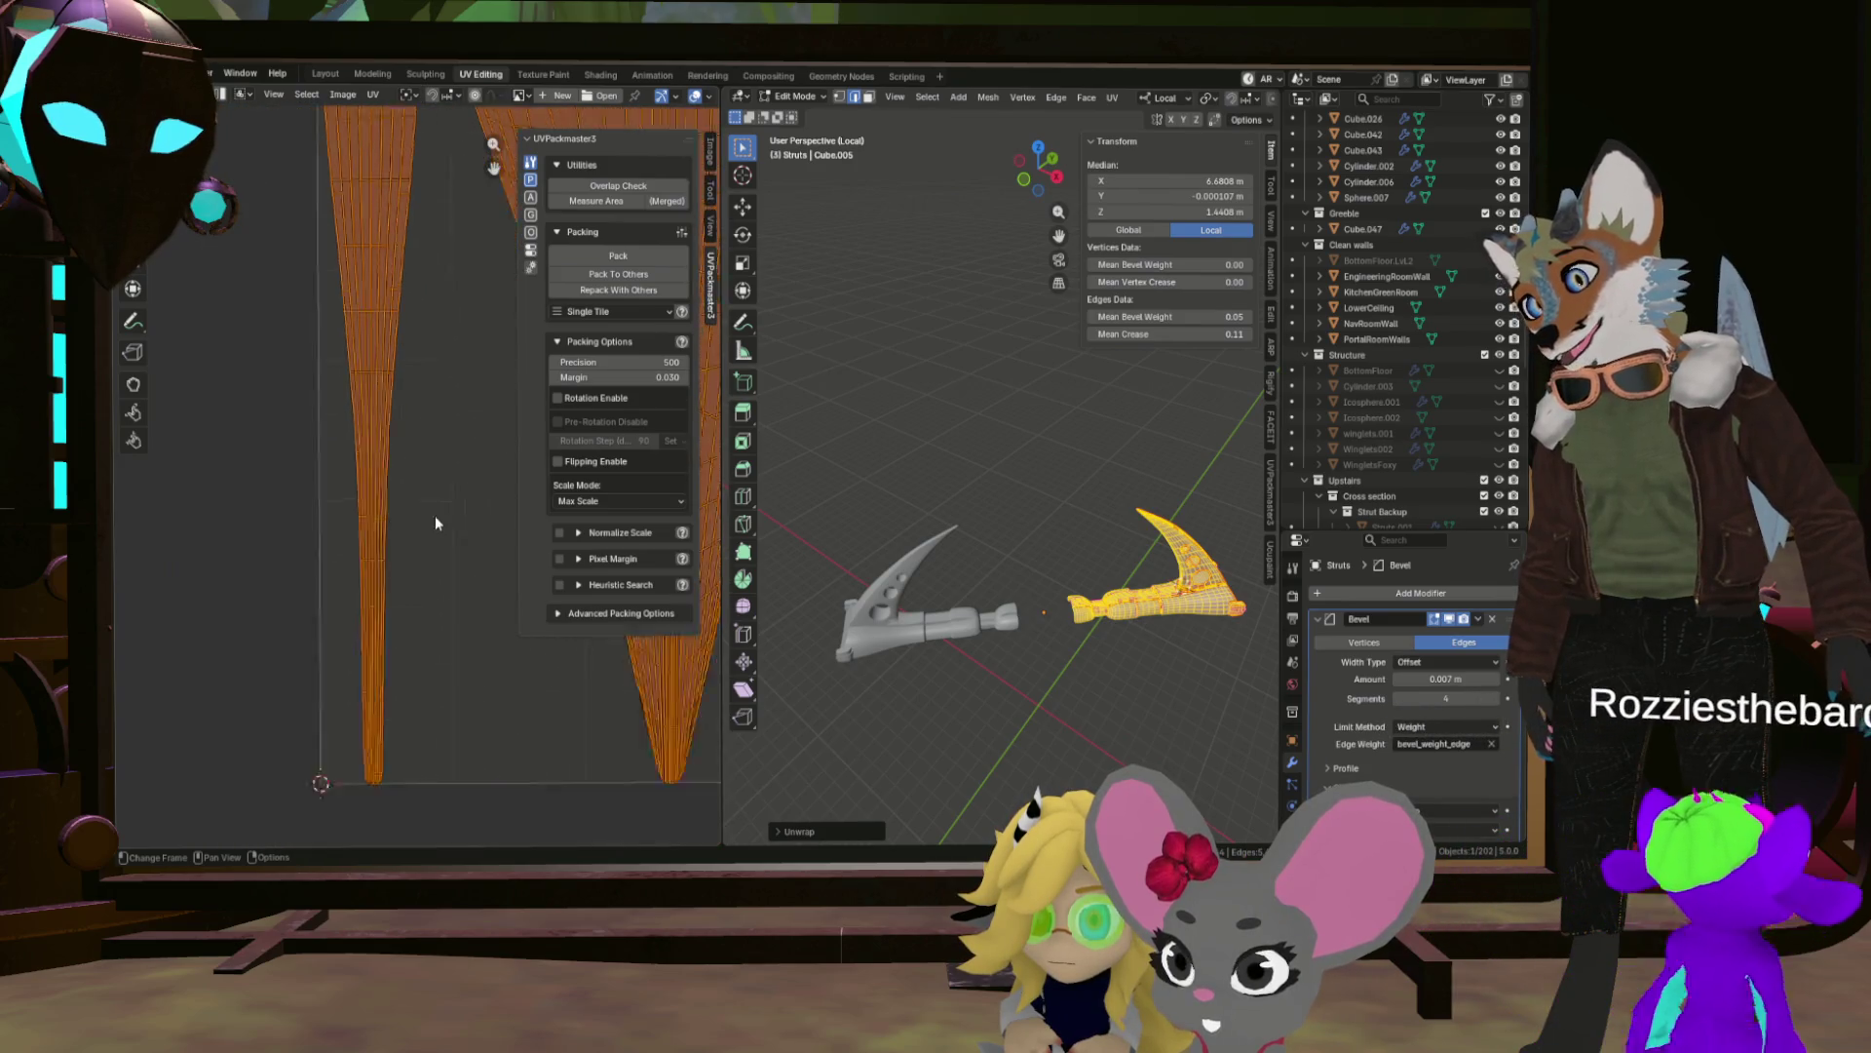
Select a UV element and bring all the rebuilt UV islands into view.
left_click(408, 438)
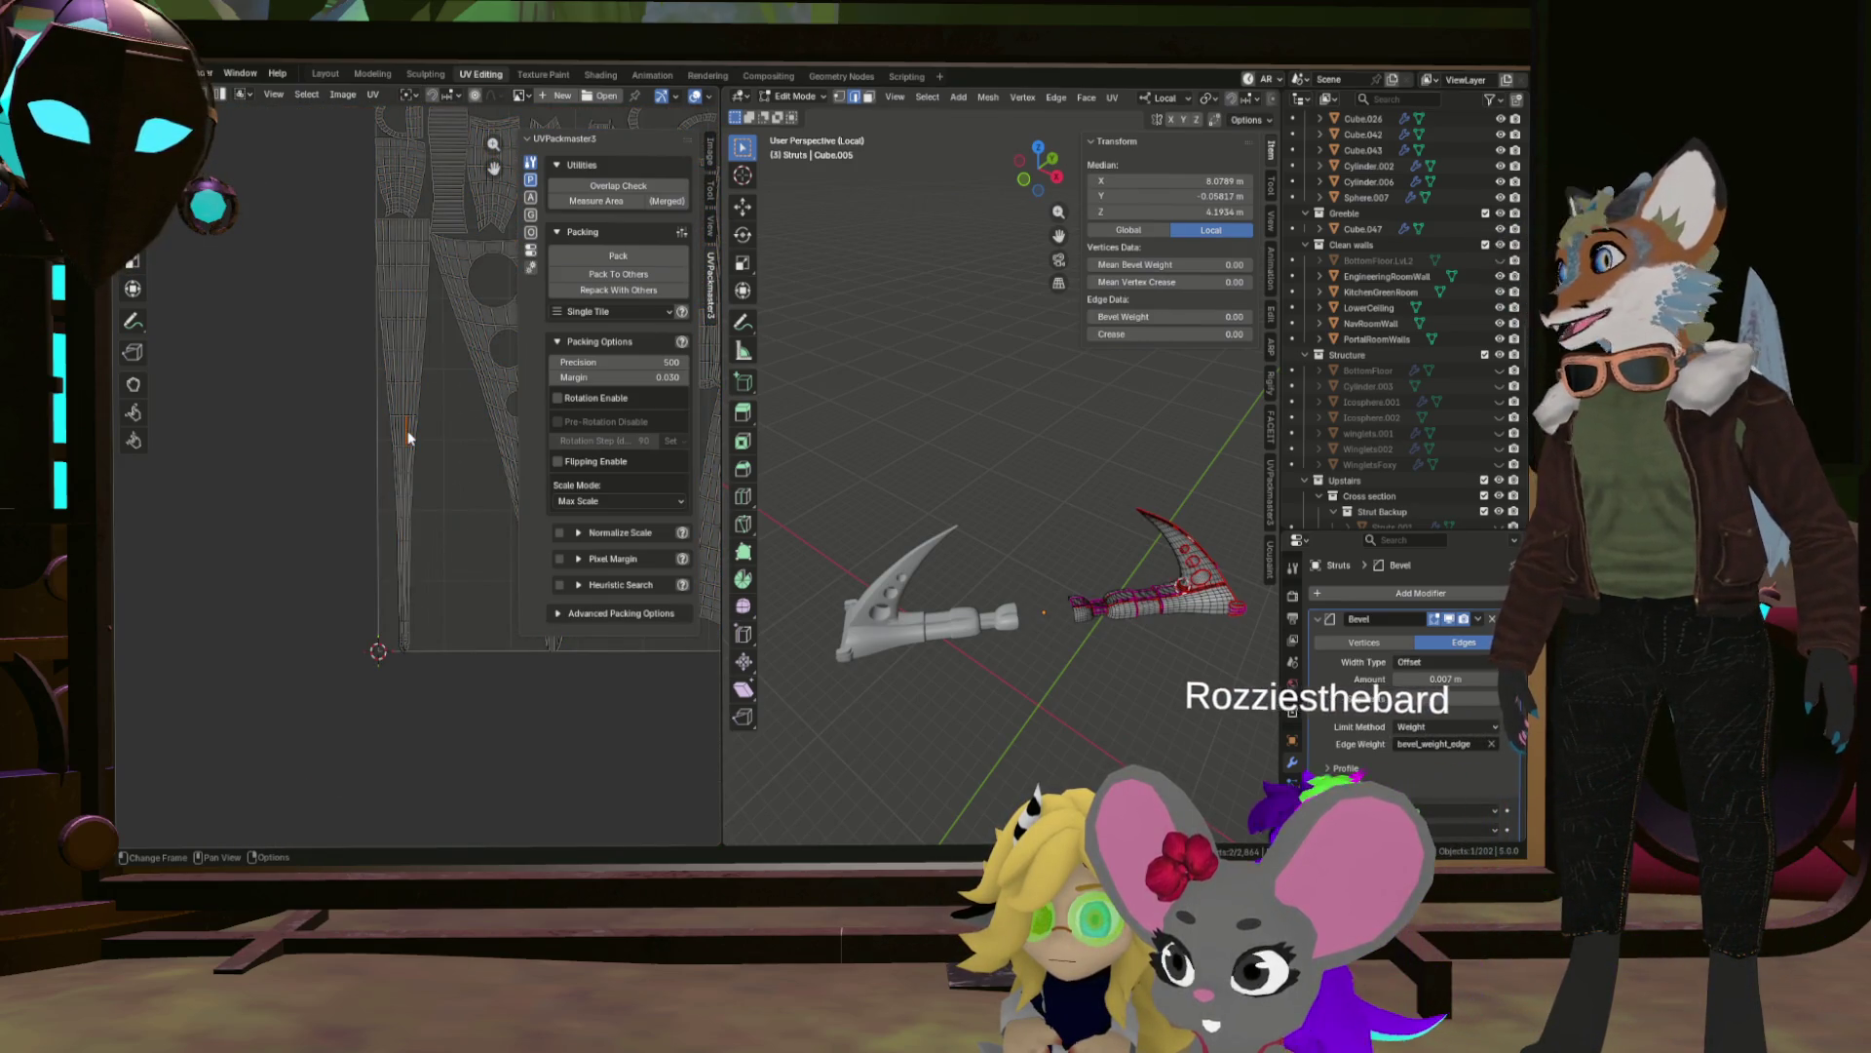
left_click_drag(412, 376, 289, 411)
left_click_drag(975, 448, 1077, 572)
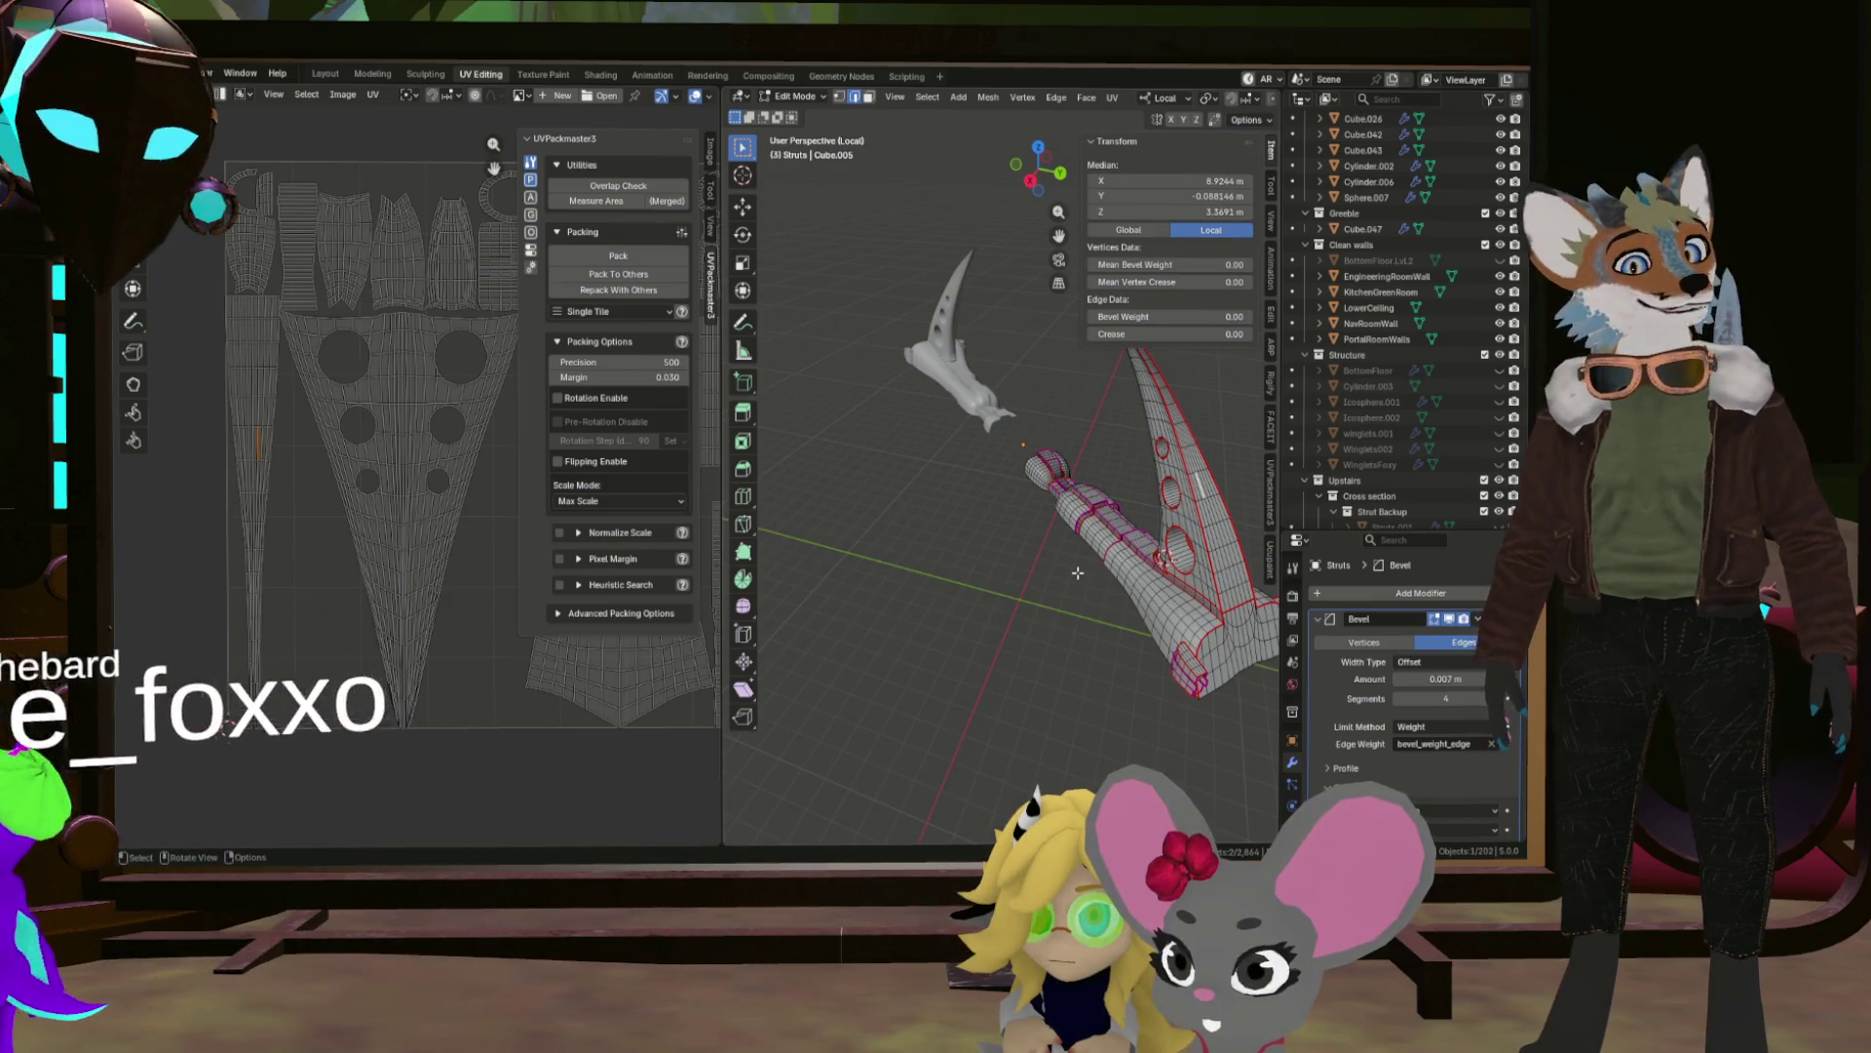
scroll("down", 3)
scroll("up", 3)
scroll("down", 3)
scroll("up", 3)
key("b")
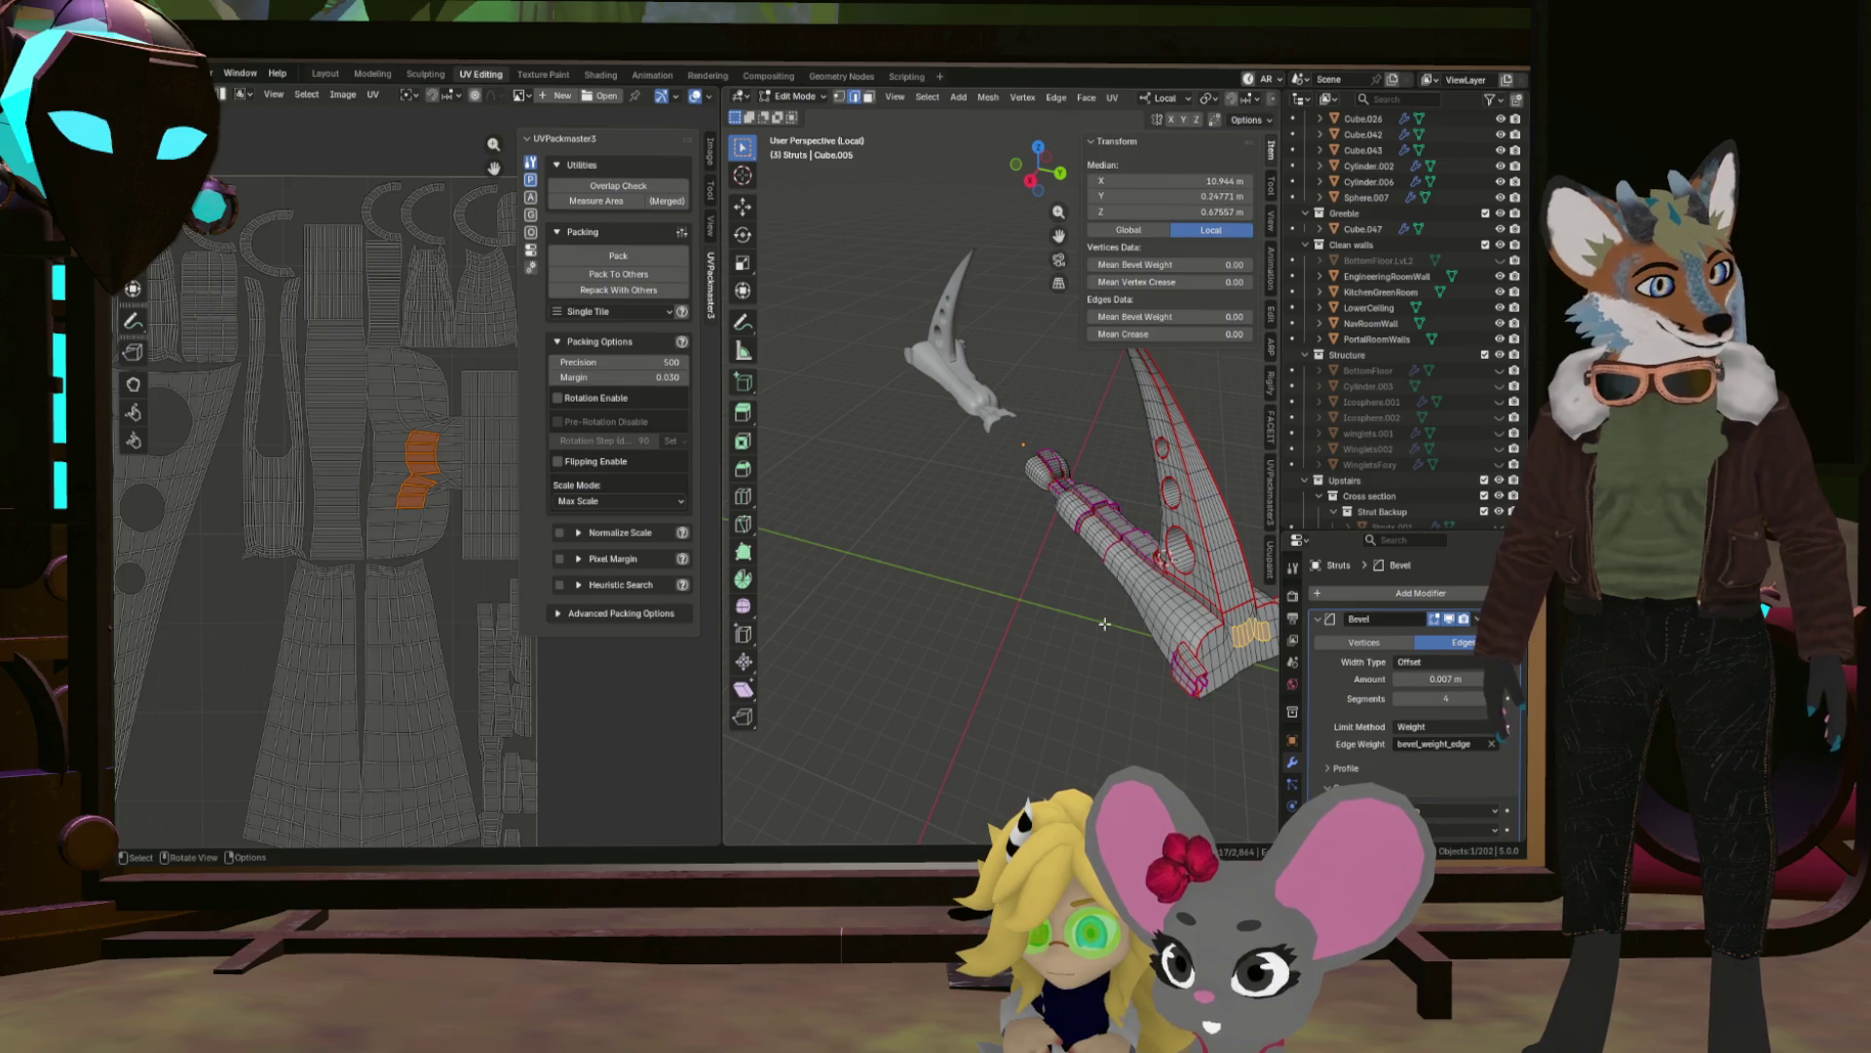
left_click_drag(1219, 573, 1129, 587)
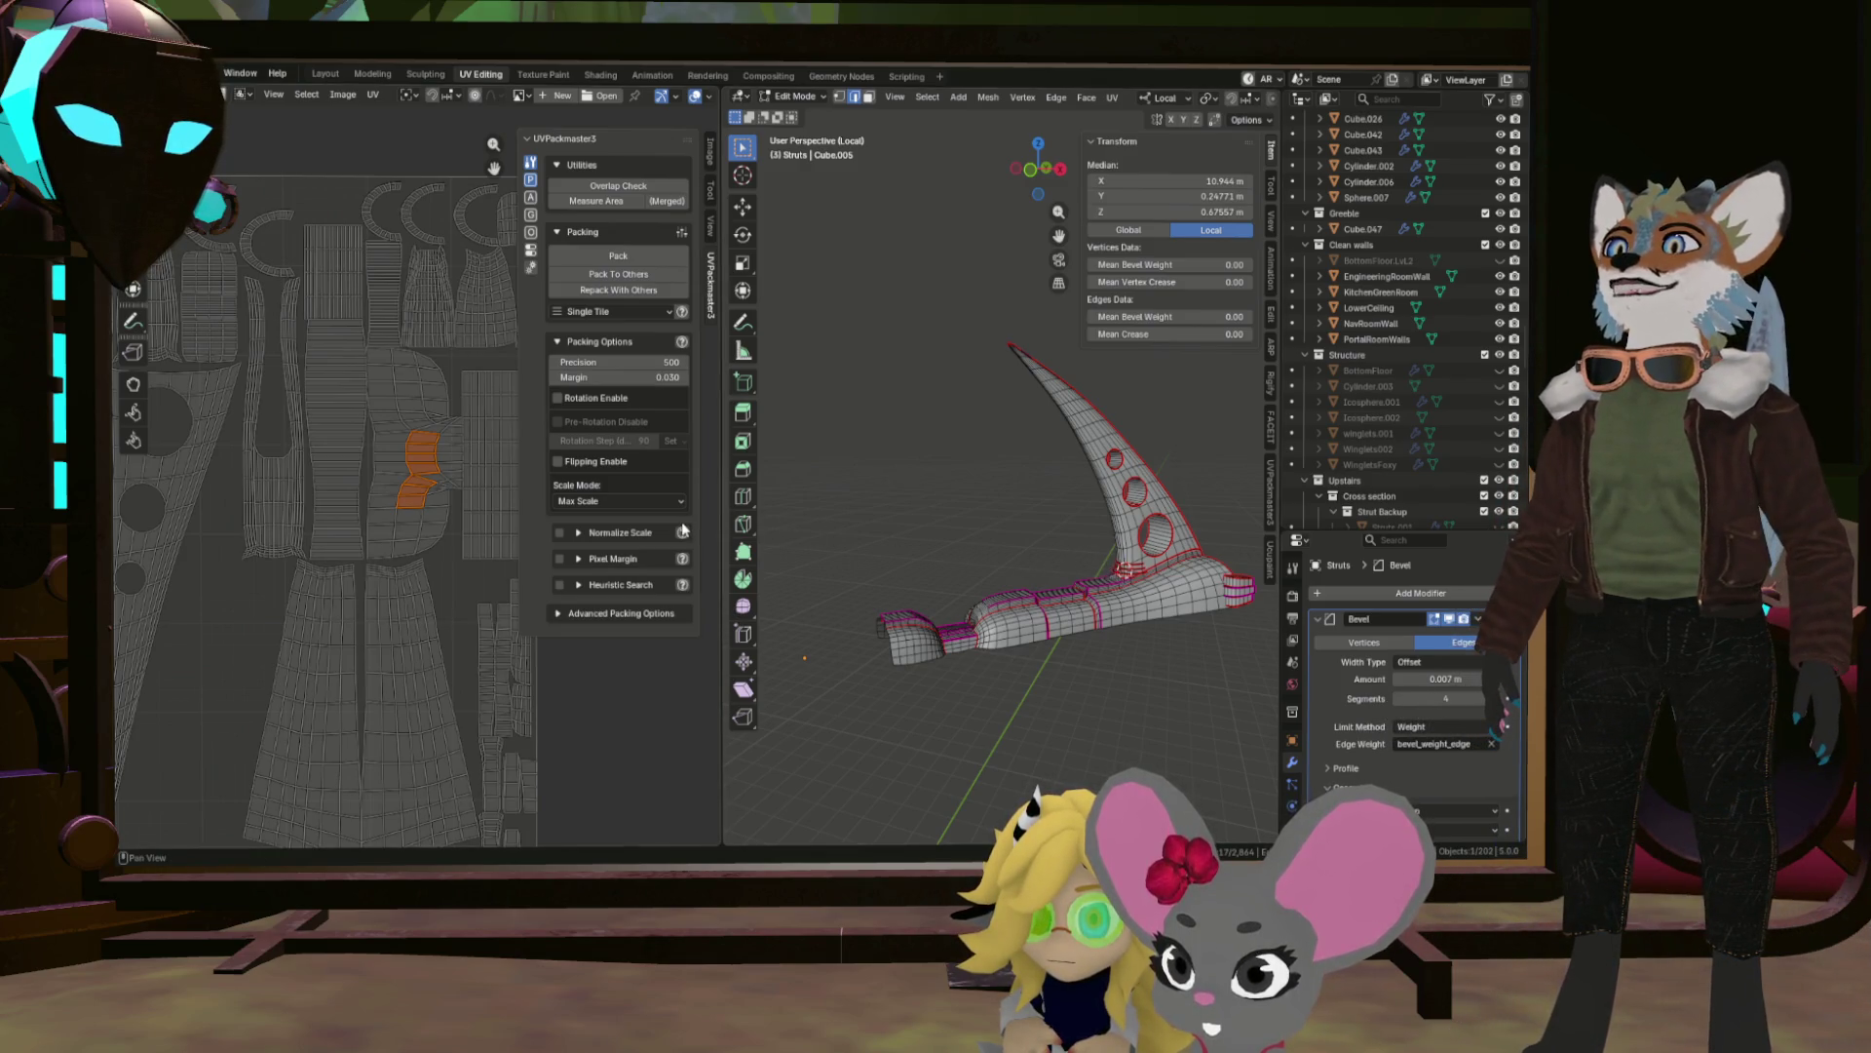
left_click_drag(760, 517, 895, 528)
scroll("up", 3)
left_click_drag(996, 583, 897, 563)
scroll("up", 3)
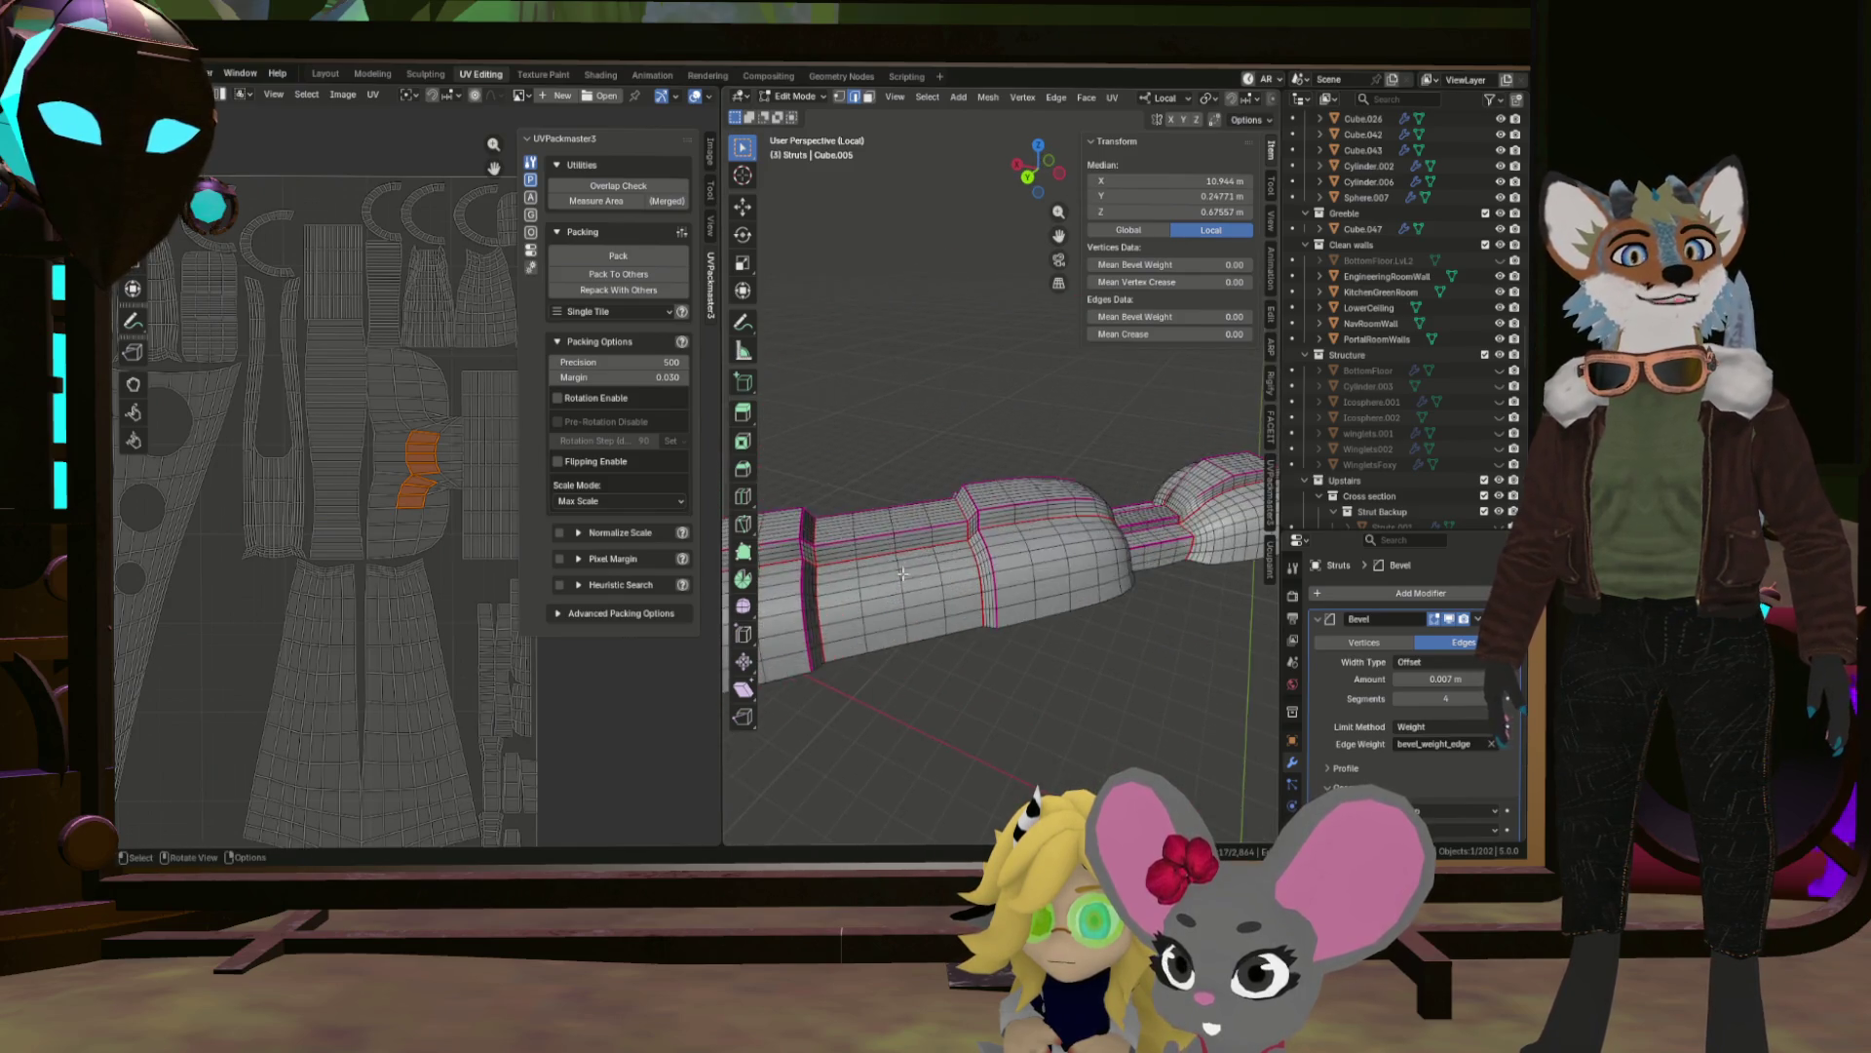
left_click_drag(809, 517, 896, 548)
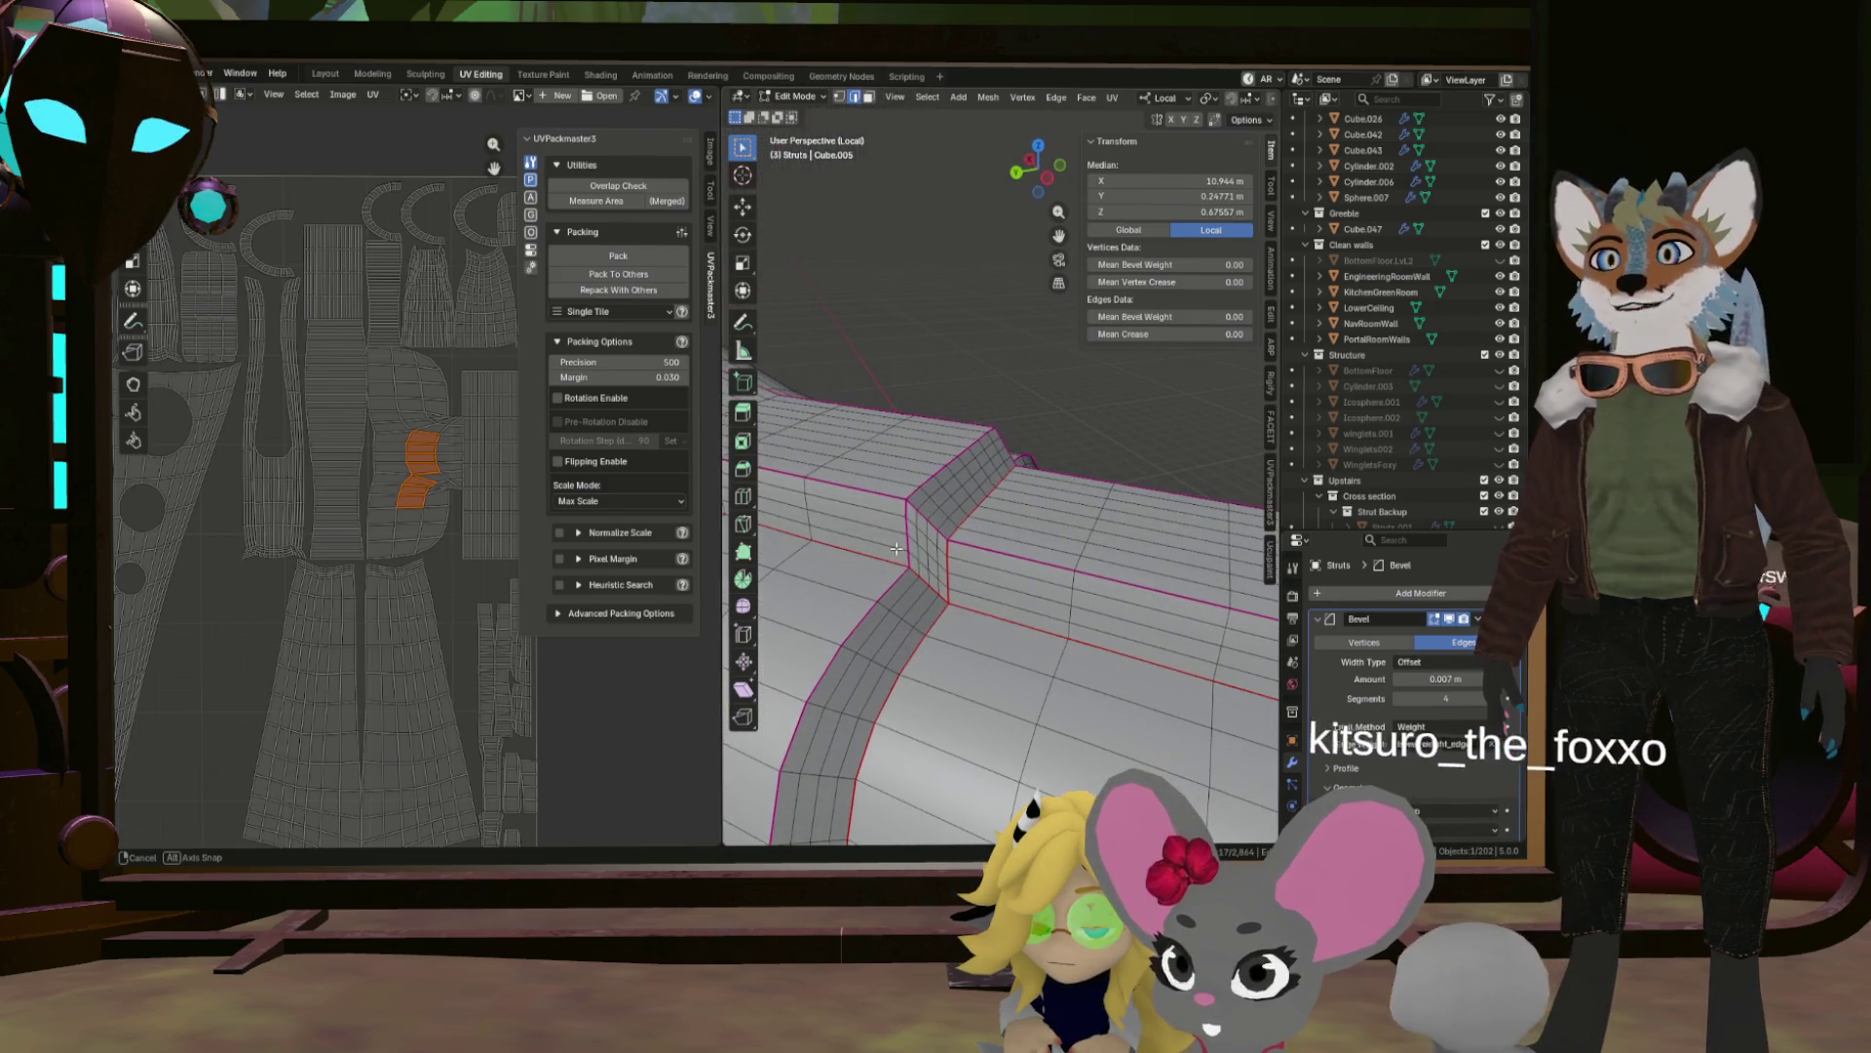
scroll("down", 3)
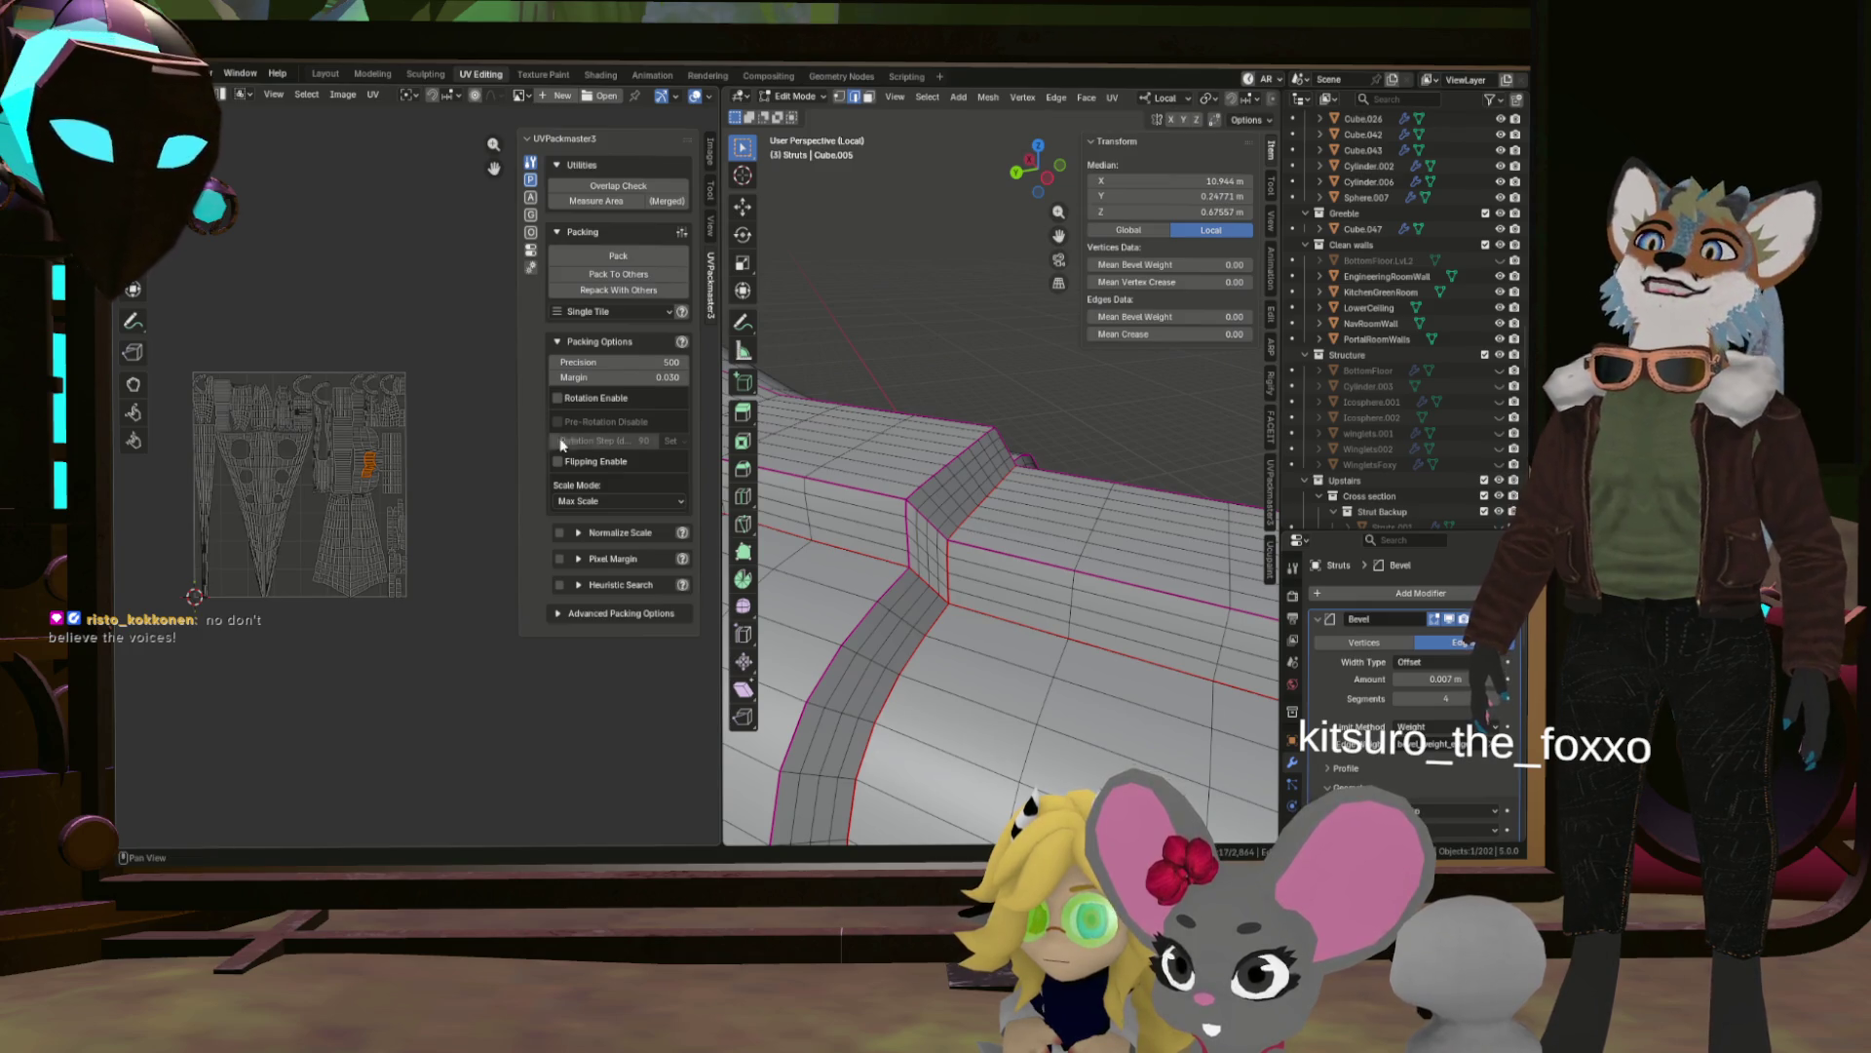
scroll("down", 3)
left_click_drag(1013, 506, 1082, 583)
Return to Object Mode and orbit to a close view of the white strut.
key("Tab")
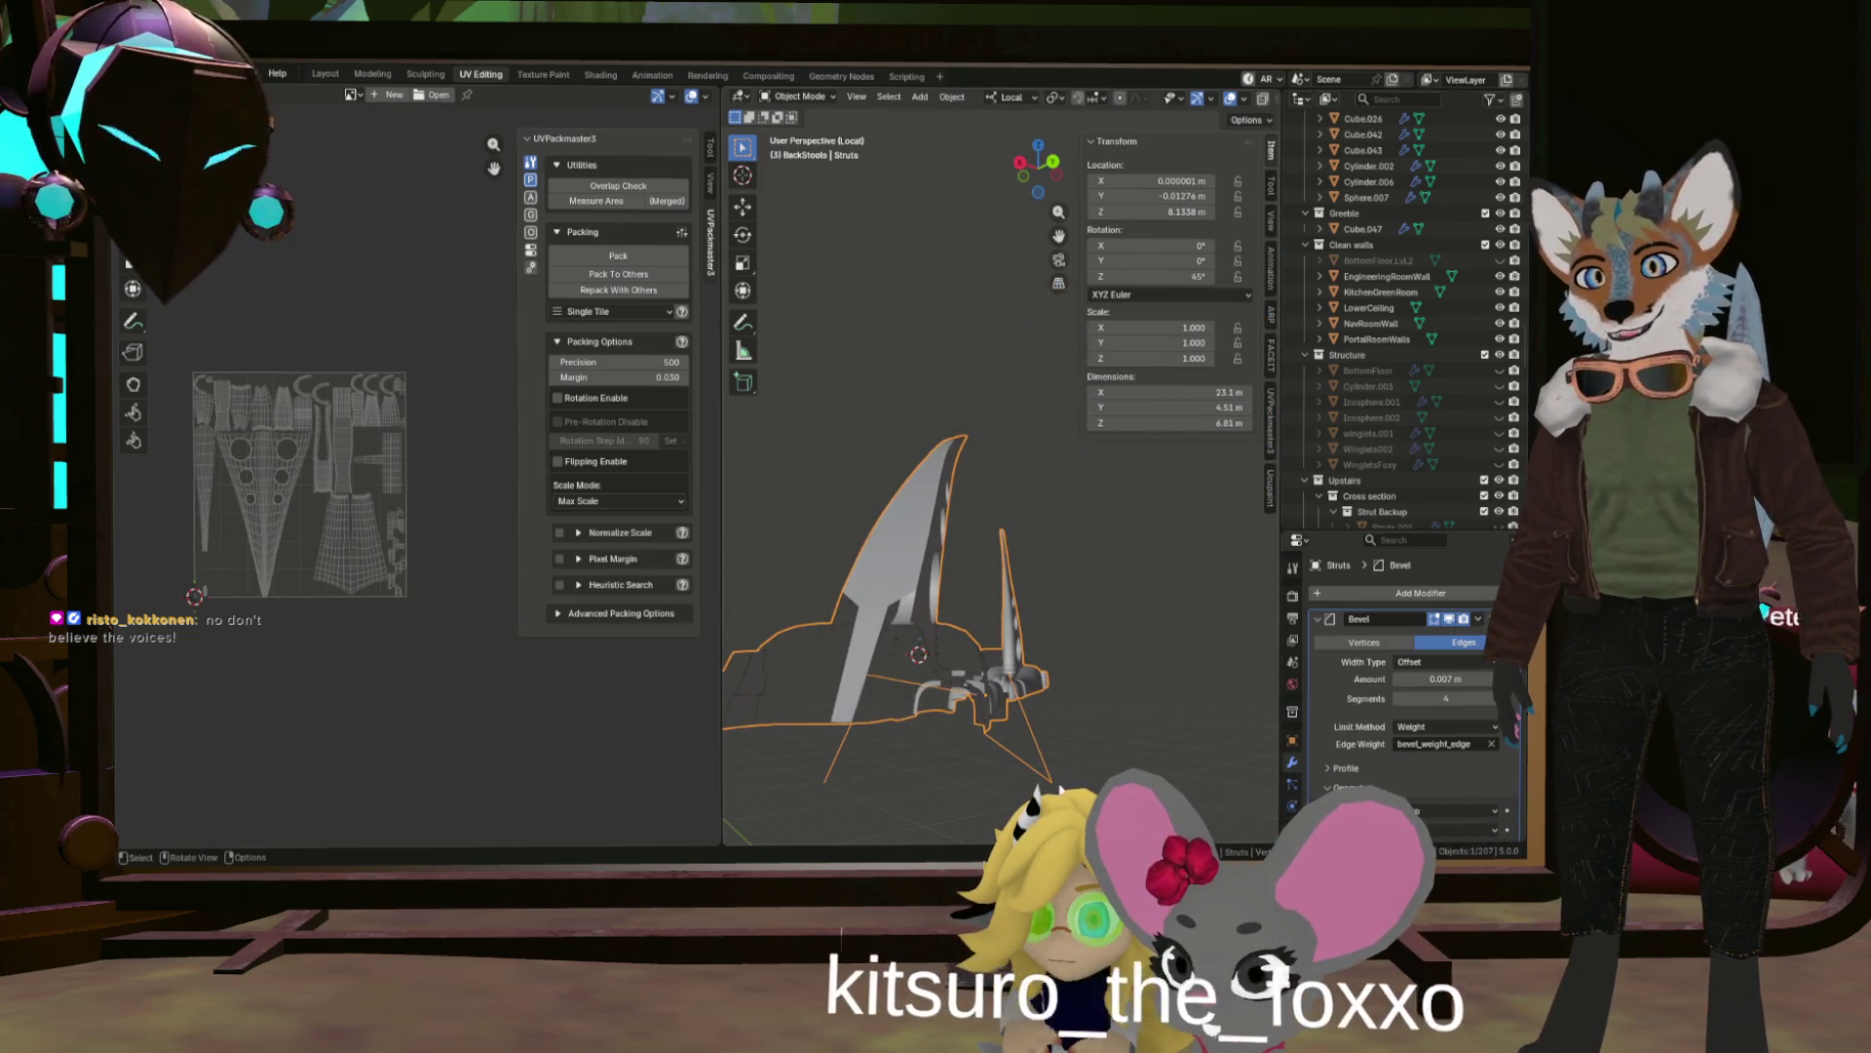
left_click_drag(1044, 768, 801, 756)
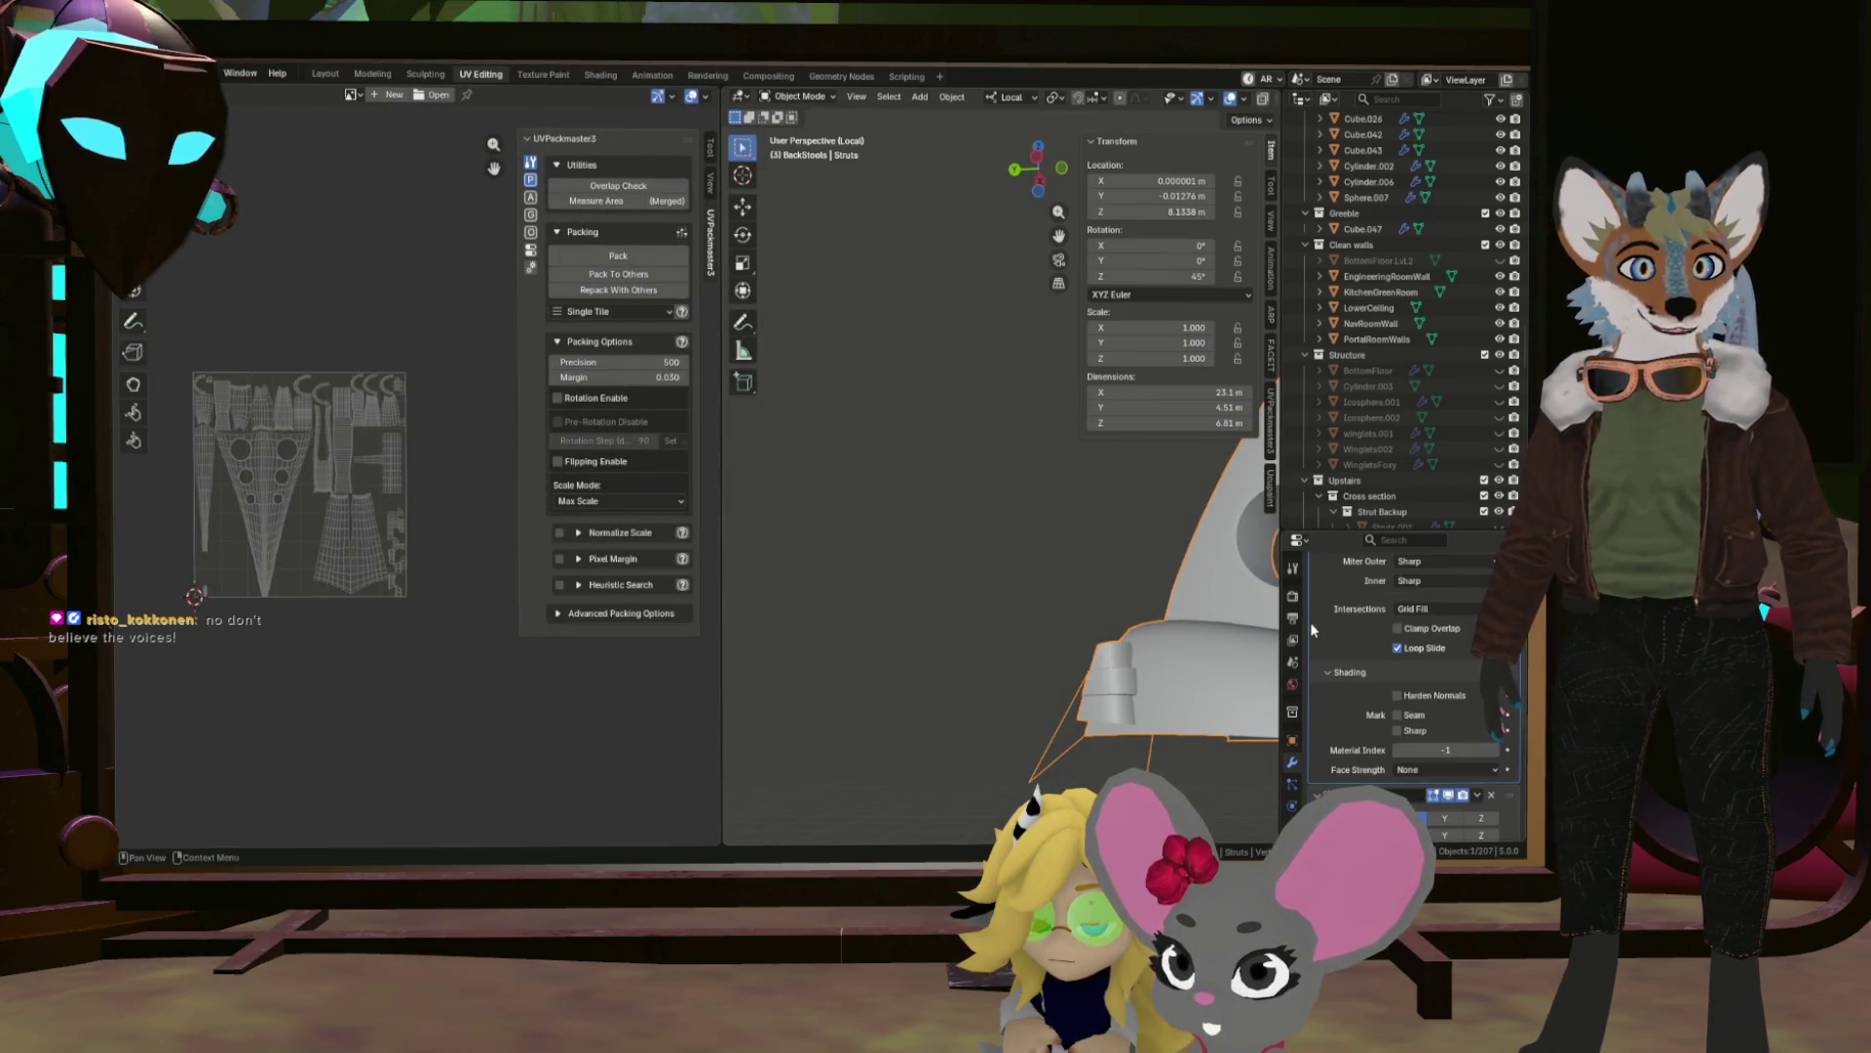
scroll("down", 3)
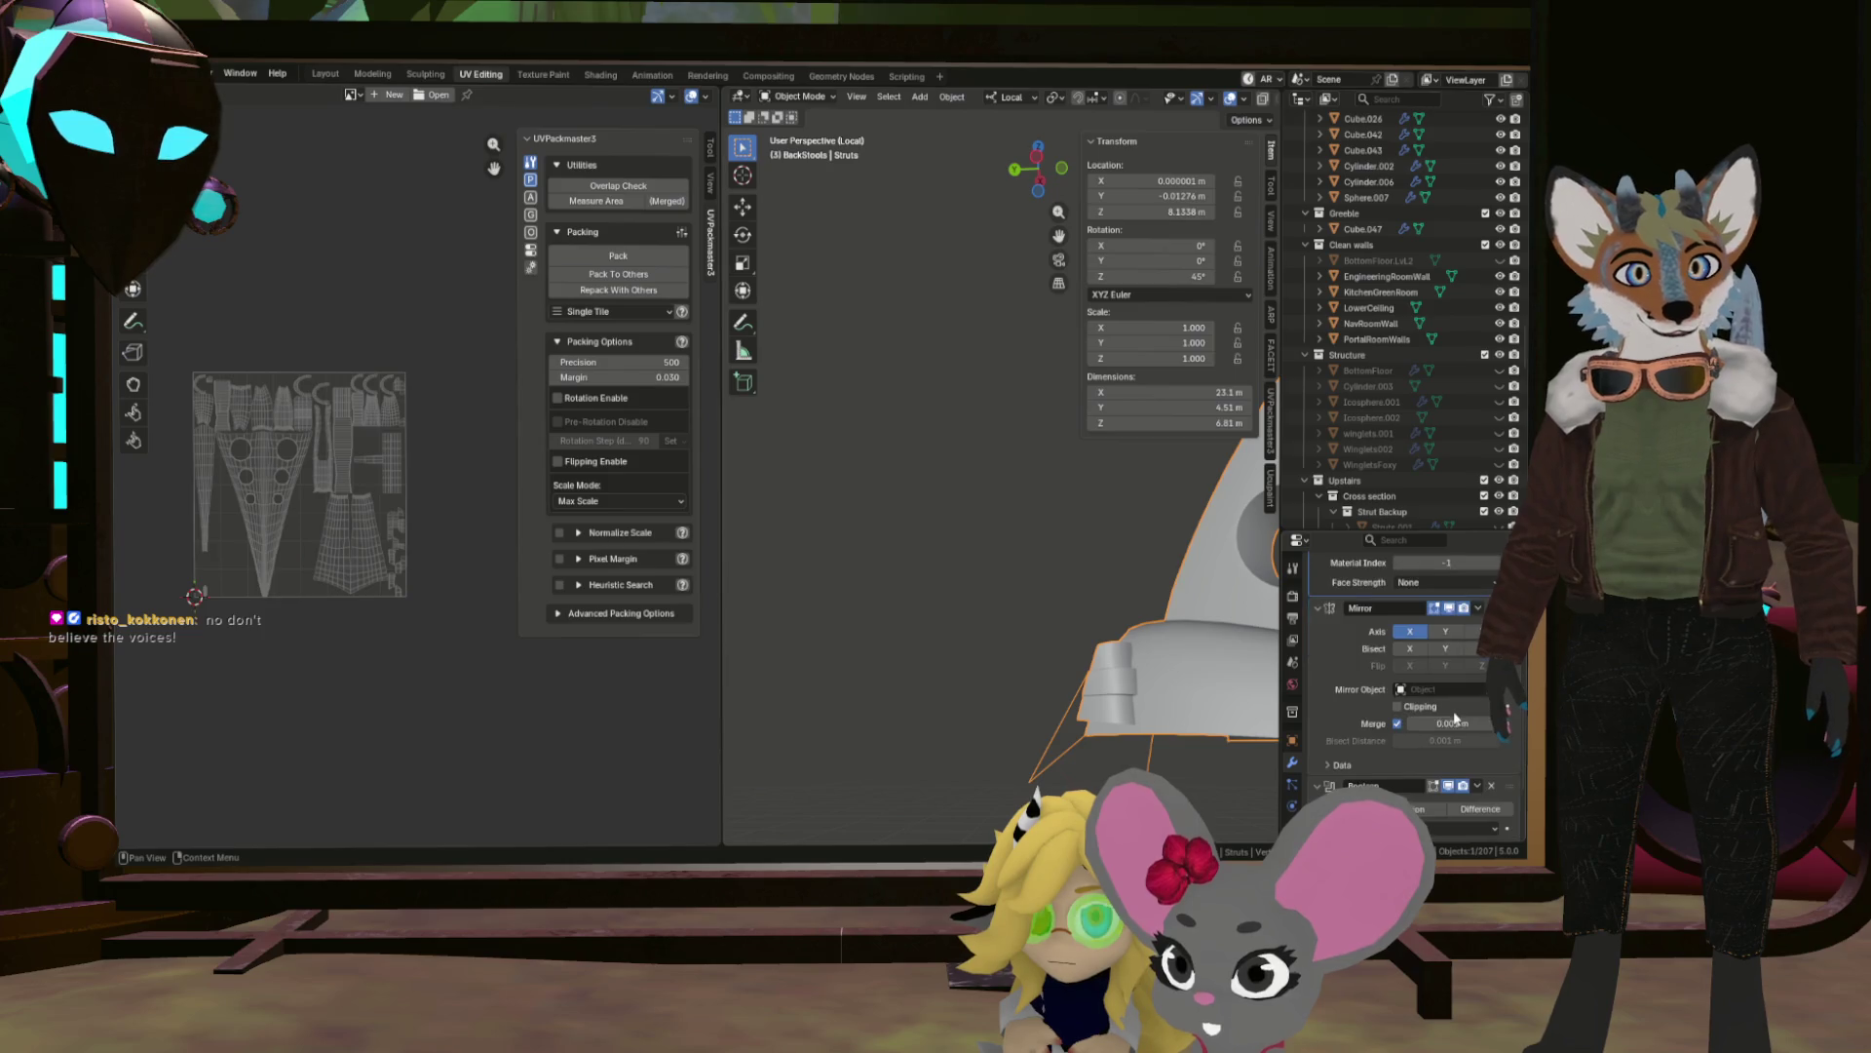
Move the Boolean modifier to the top and remove the extra Difference boolean below the Bevel.
left_click_drag(1506, 725, 1493, 532)
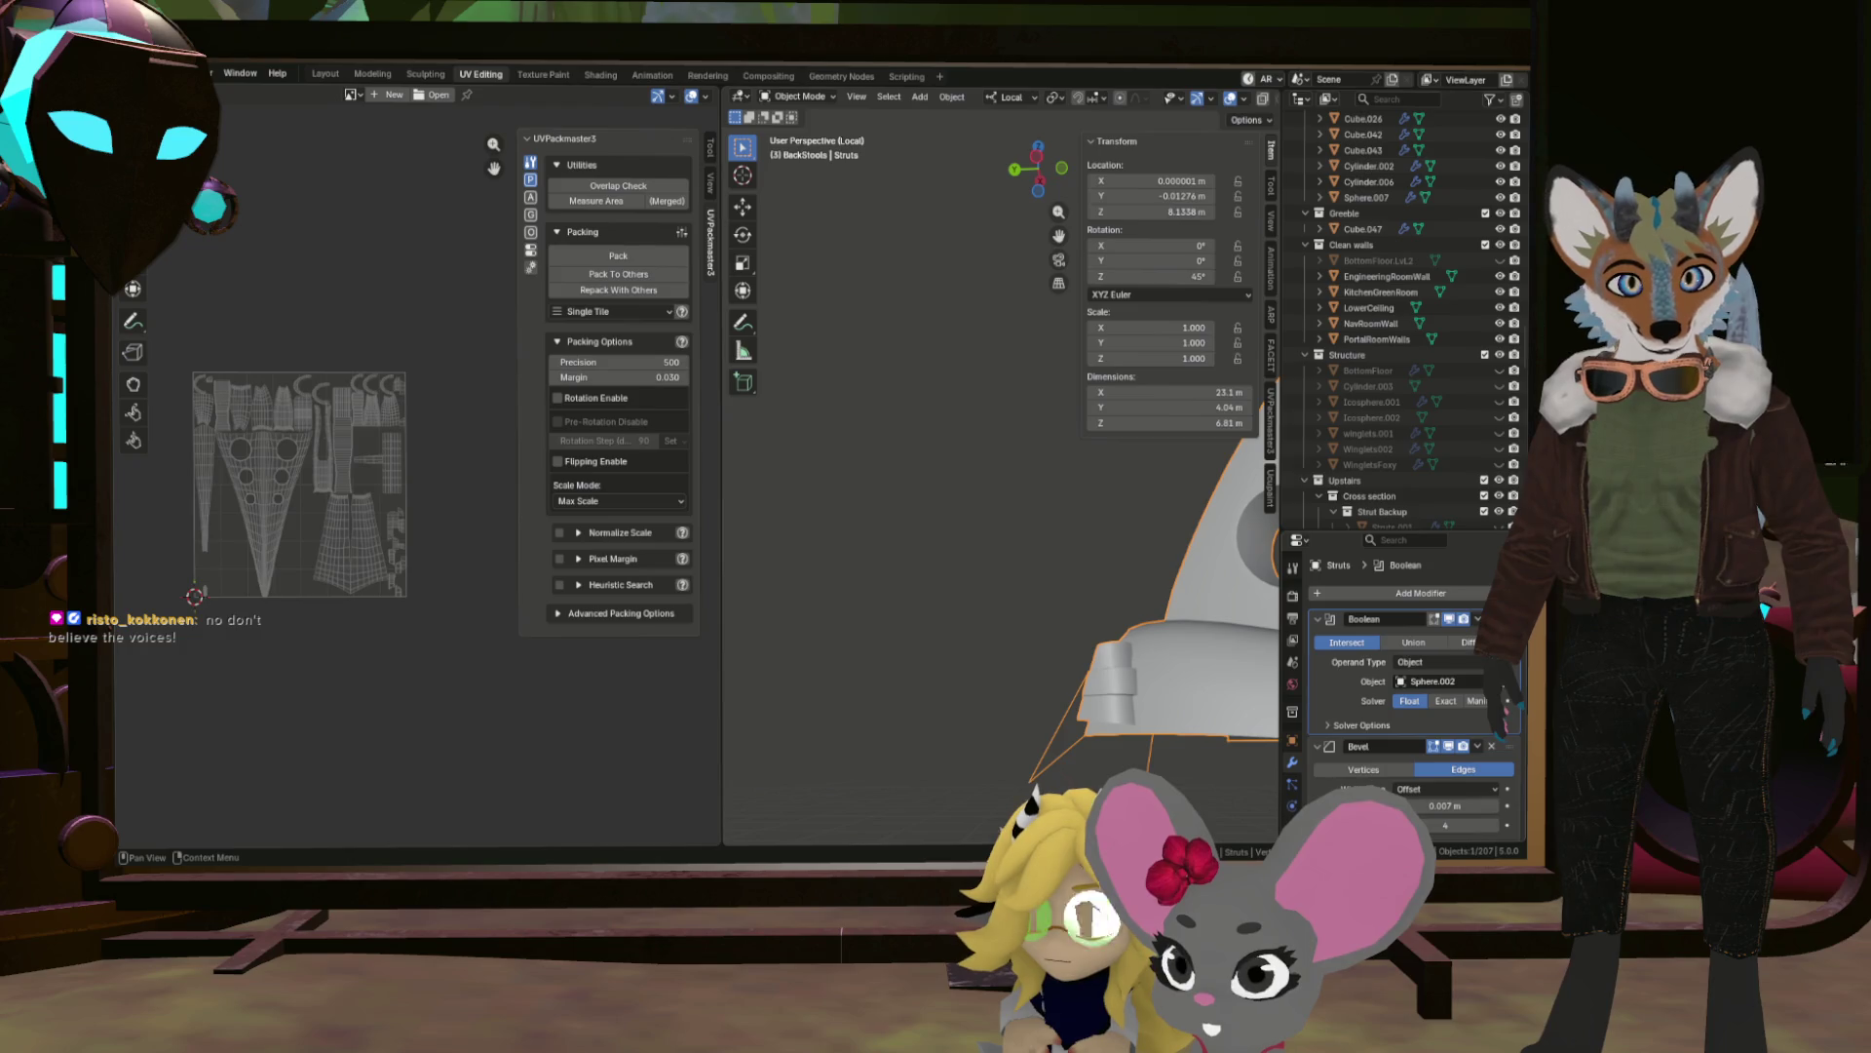
left_click(1492, 788)
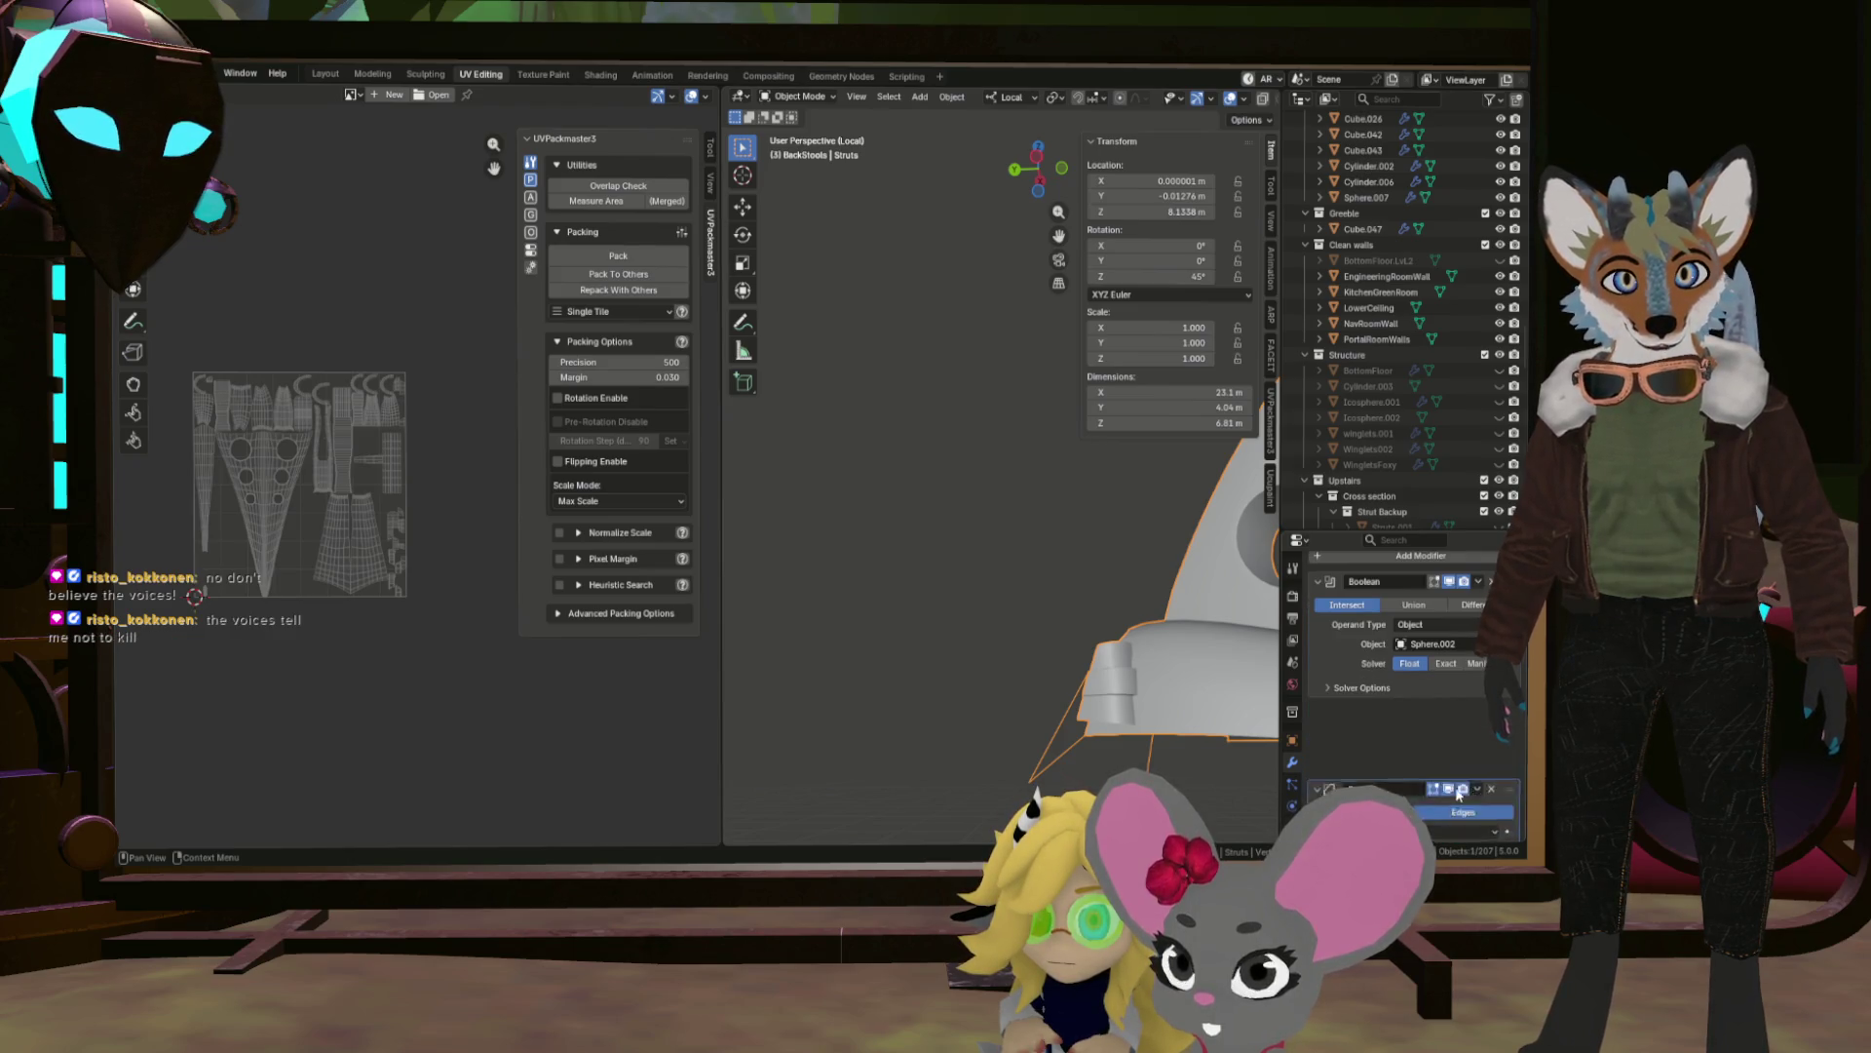
scroll("up", 3)
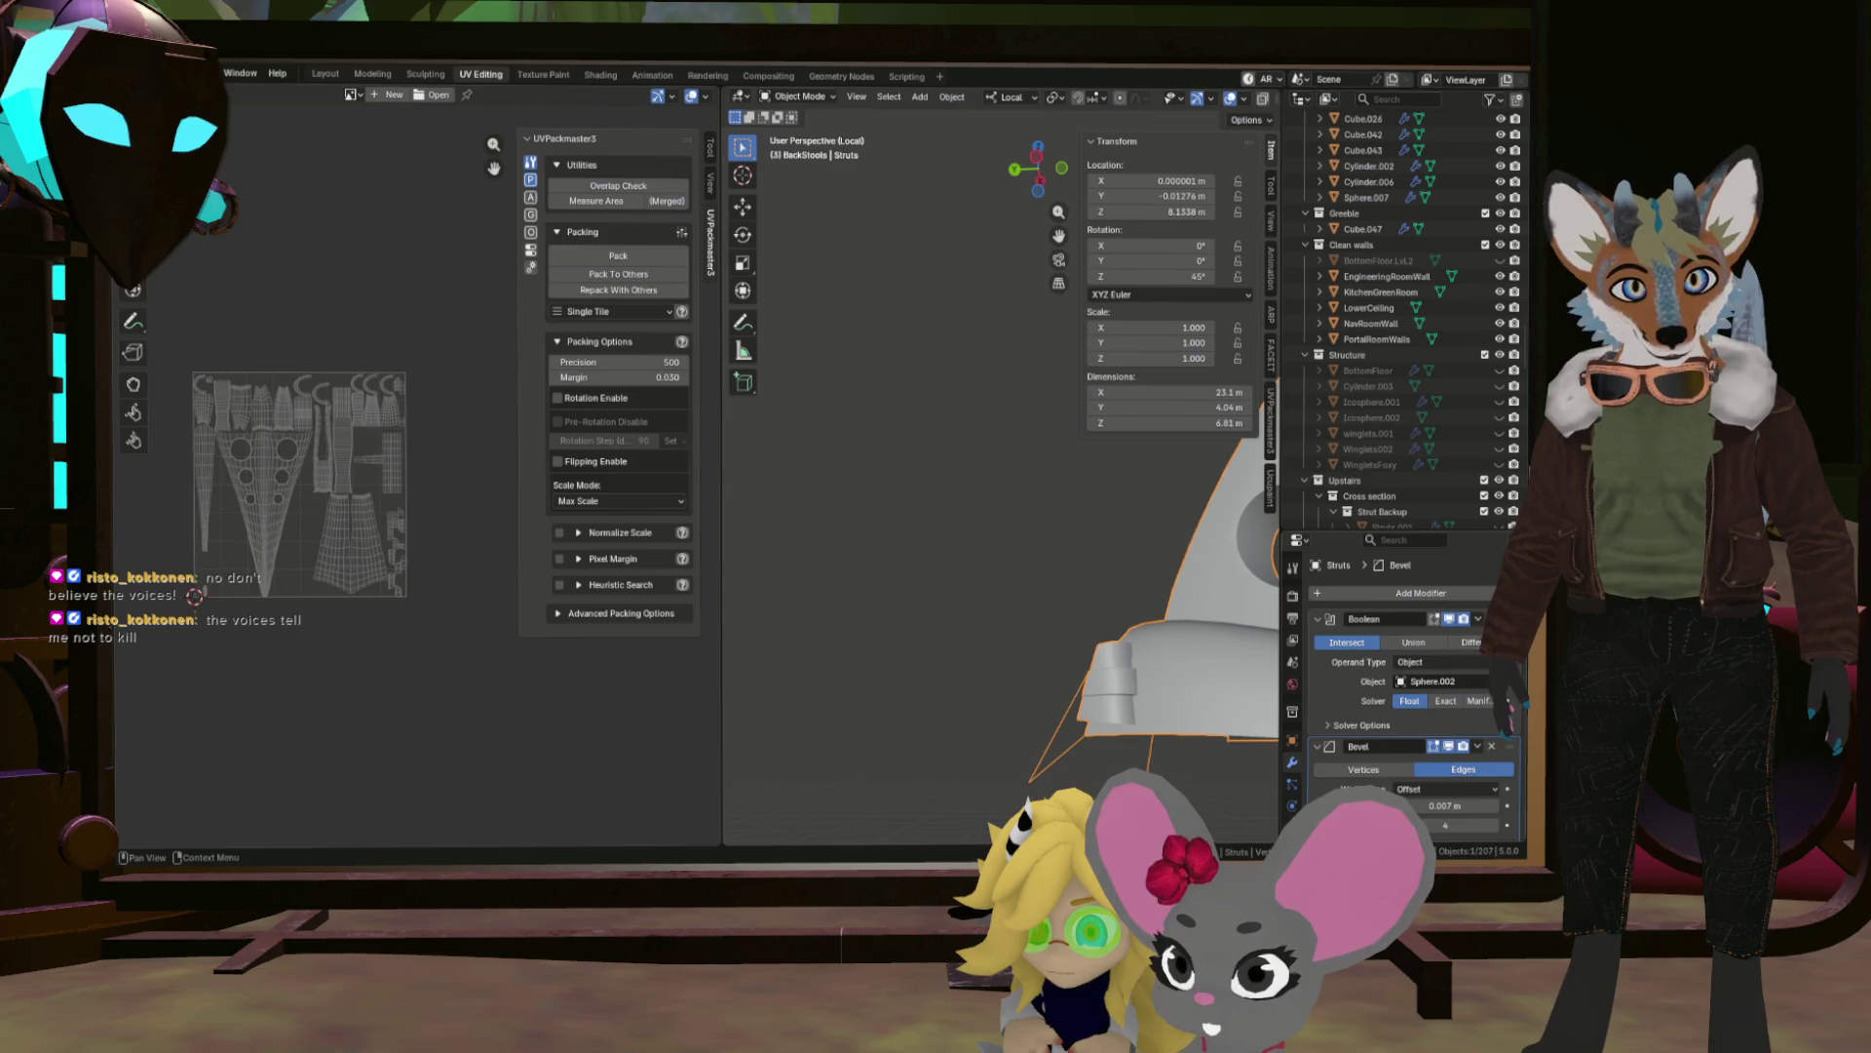
left_click(1486, 802)
scroll("down", 3)
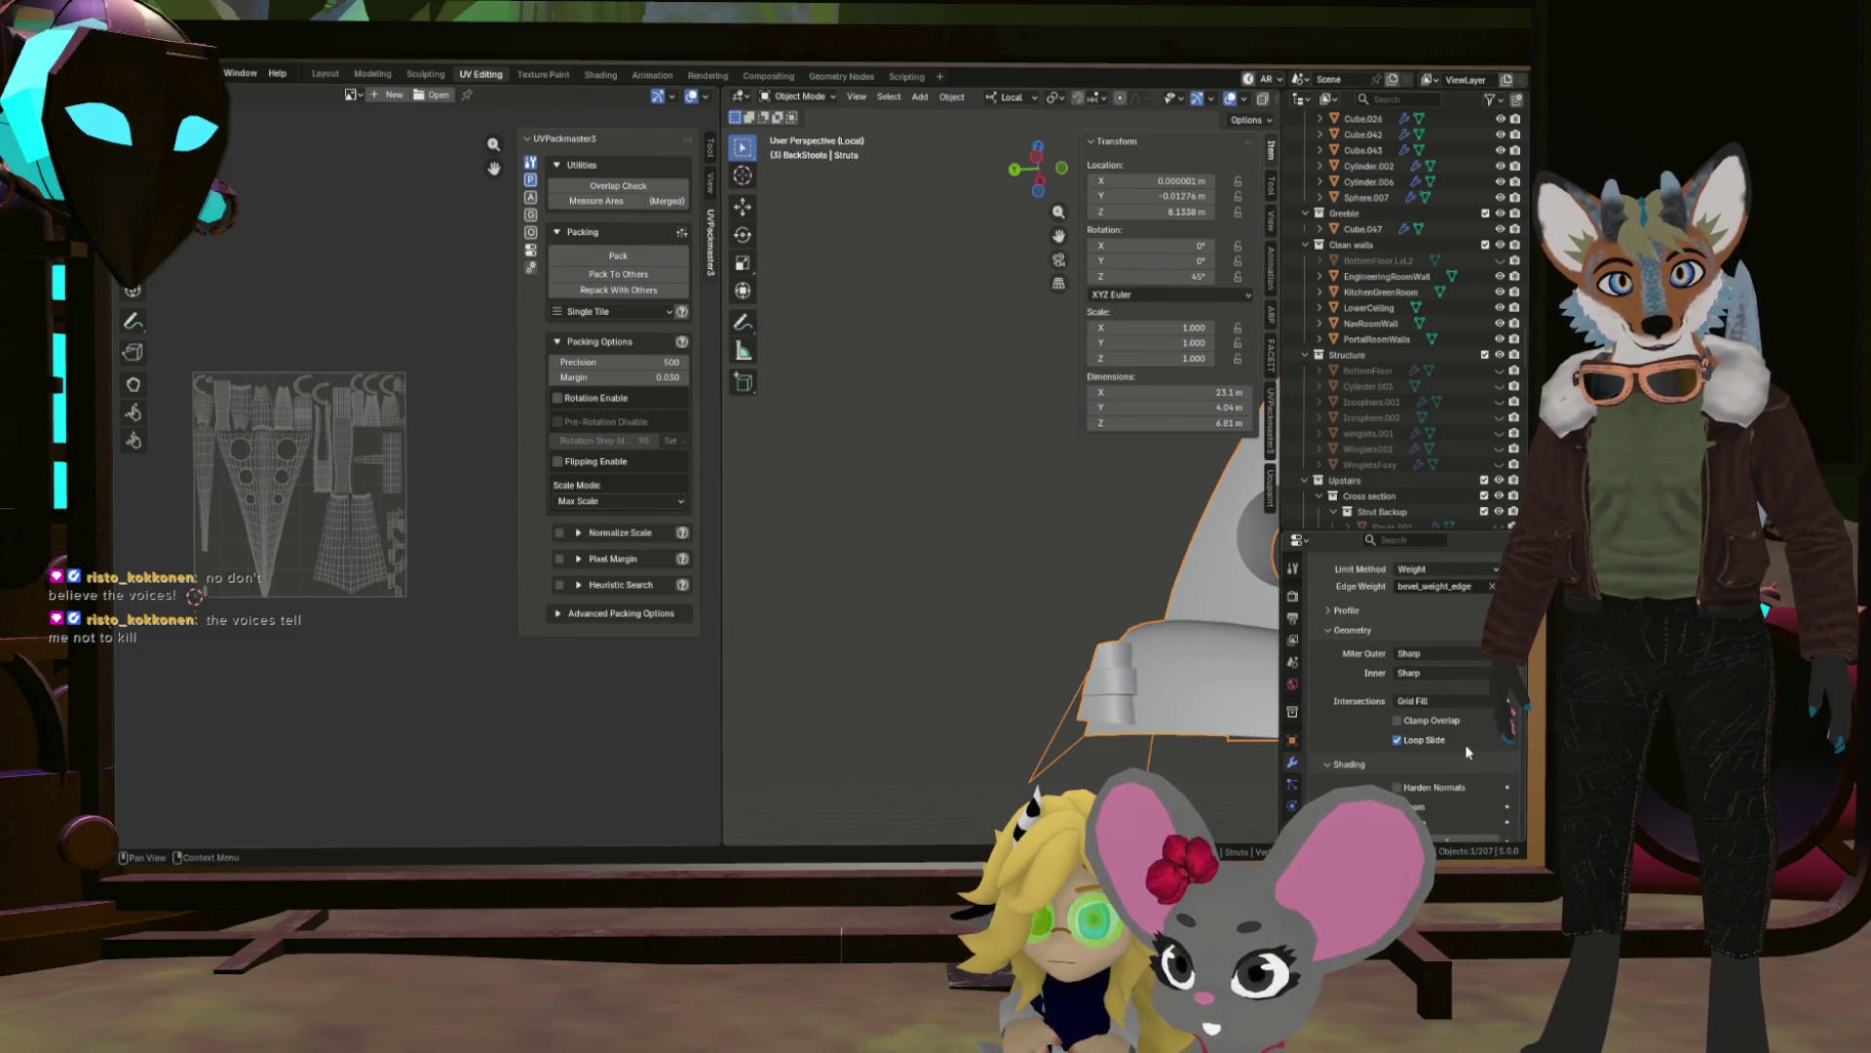
left_click_drag(1169, 683, 1031, 524)
scroll("down", 3)
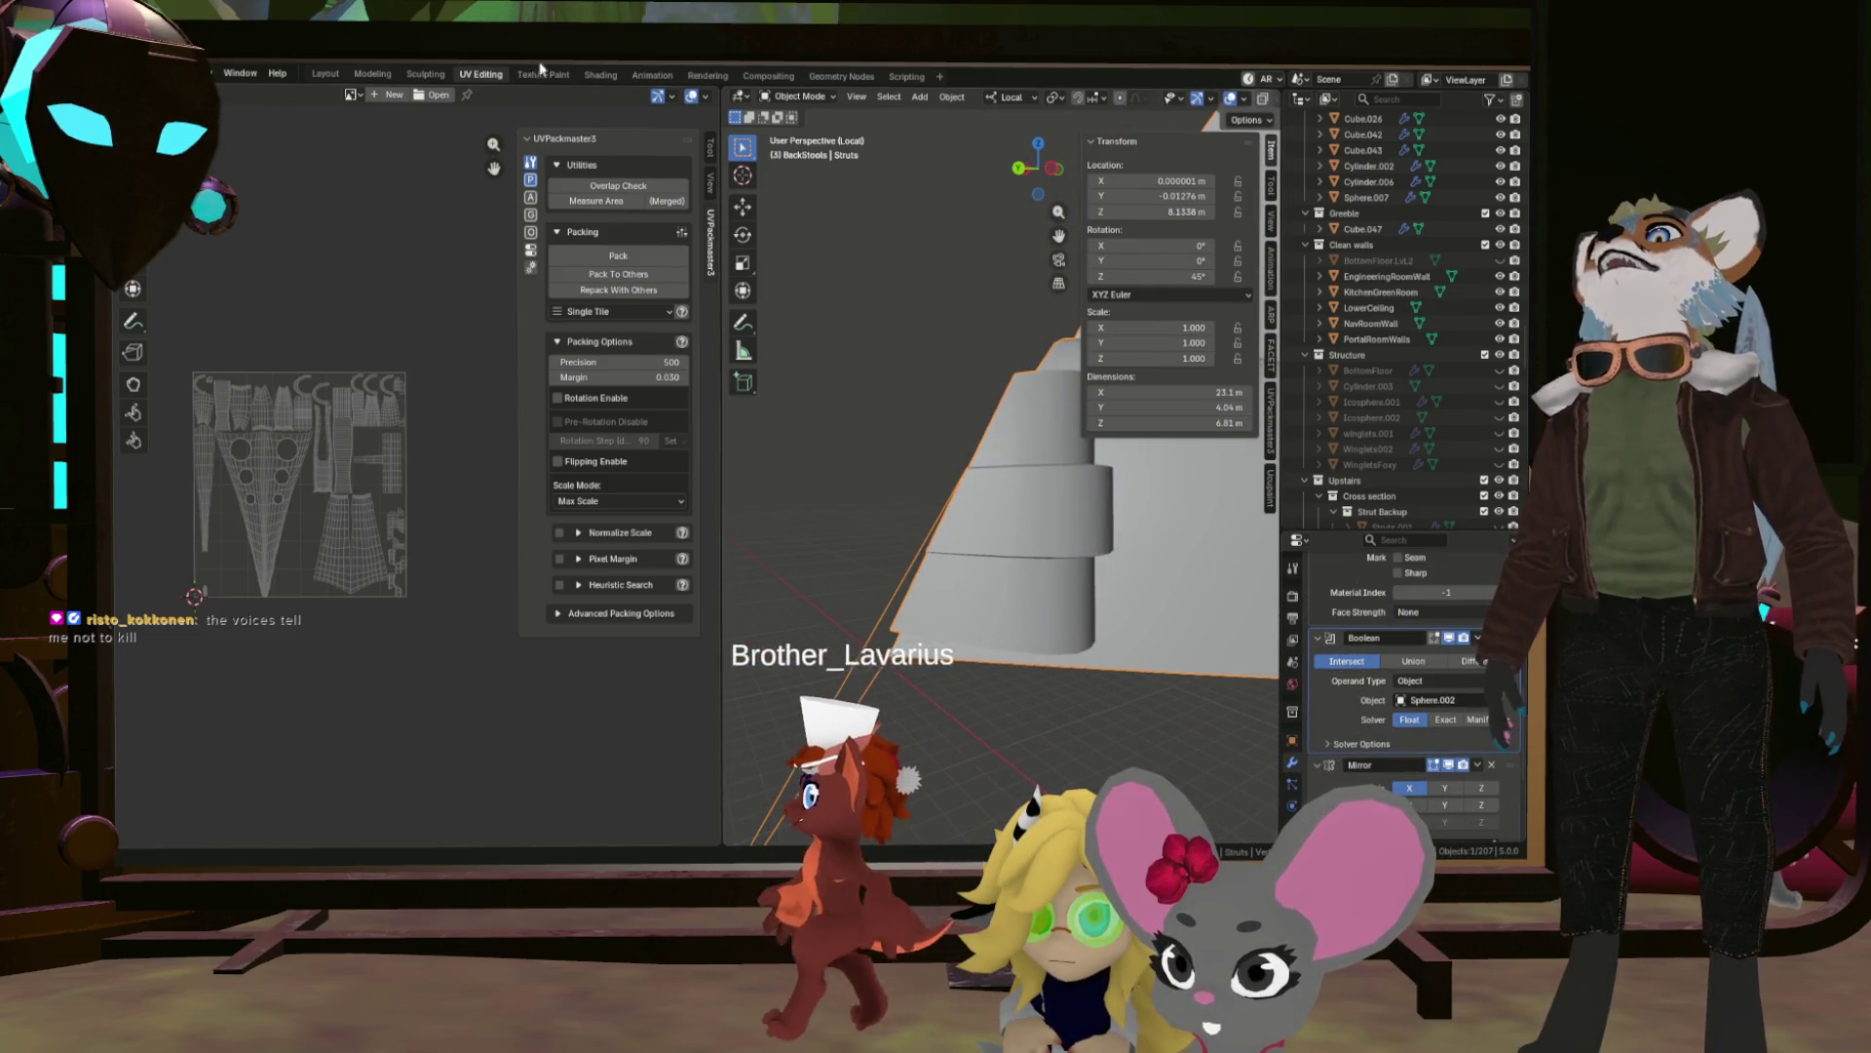
key("ctrl+Page_Up")
key("ctrl+Page_Up")
key("ctrl+Page_Up")
Exit Local View and orbit around the struts inside the dome.
key("KP_Divide")
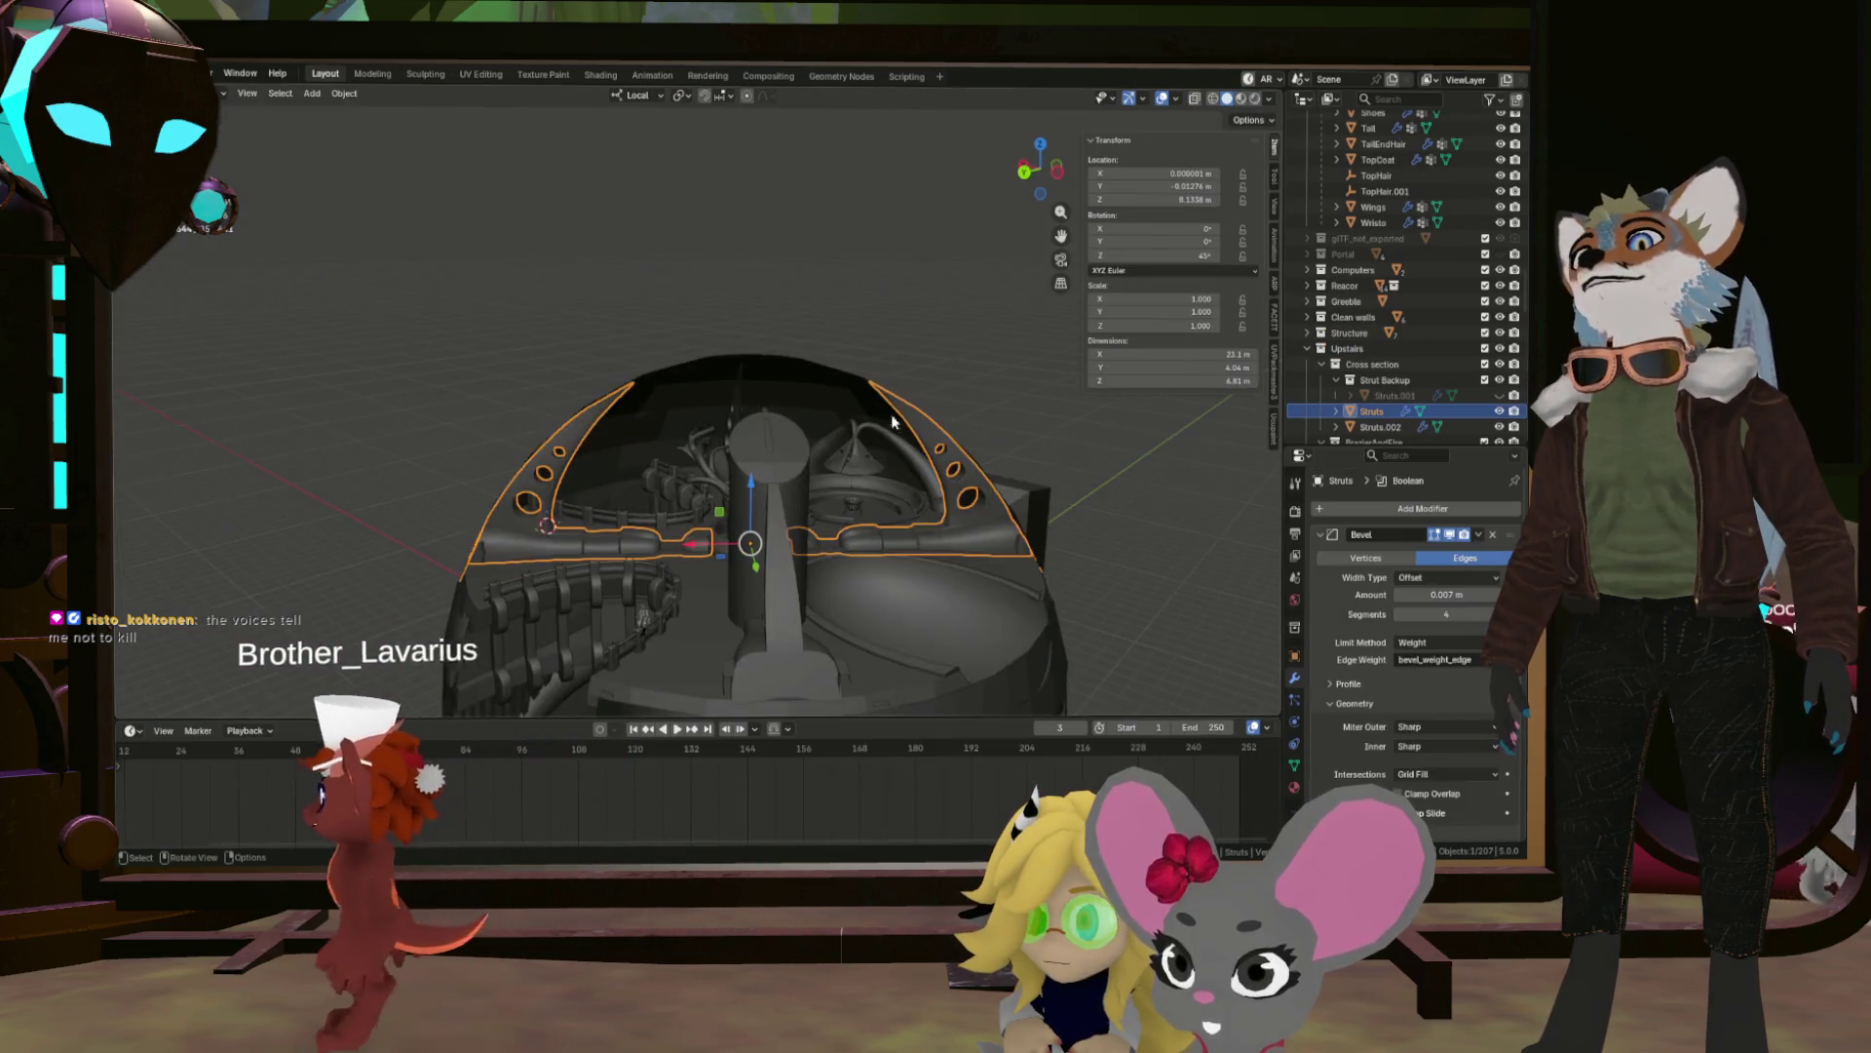
scroll("down", 3)
left_click_drag(791, 506, 561, 585)
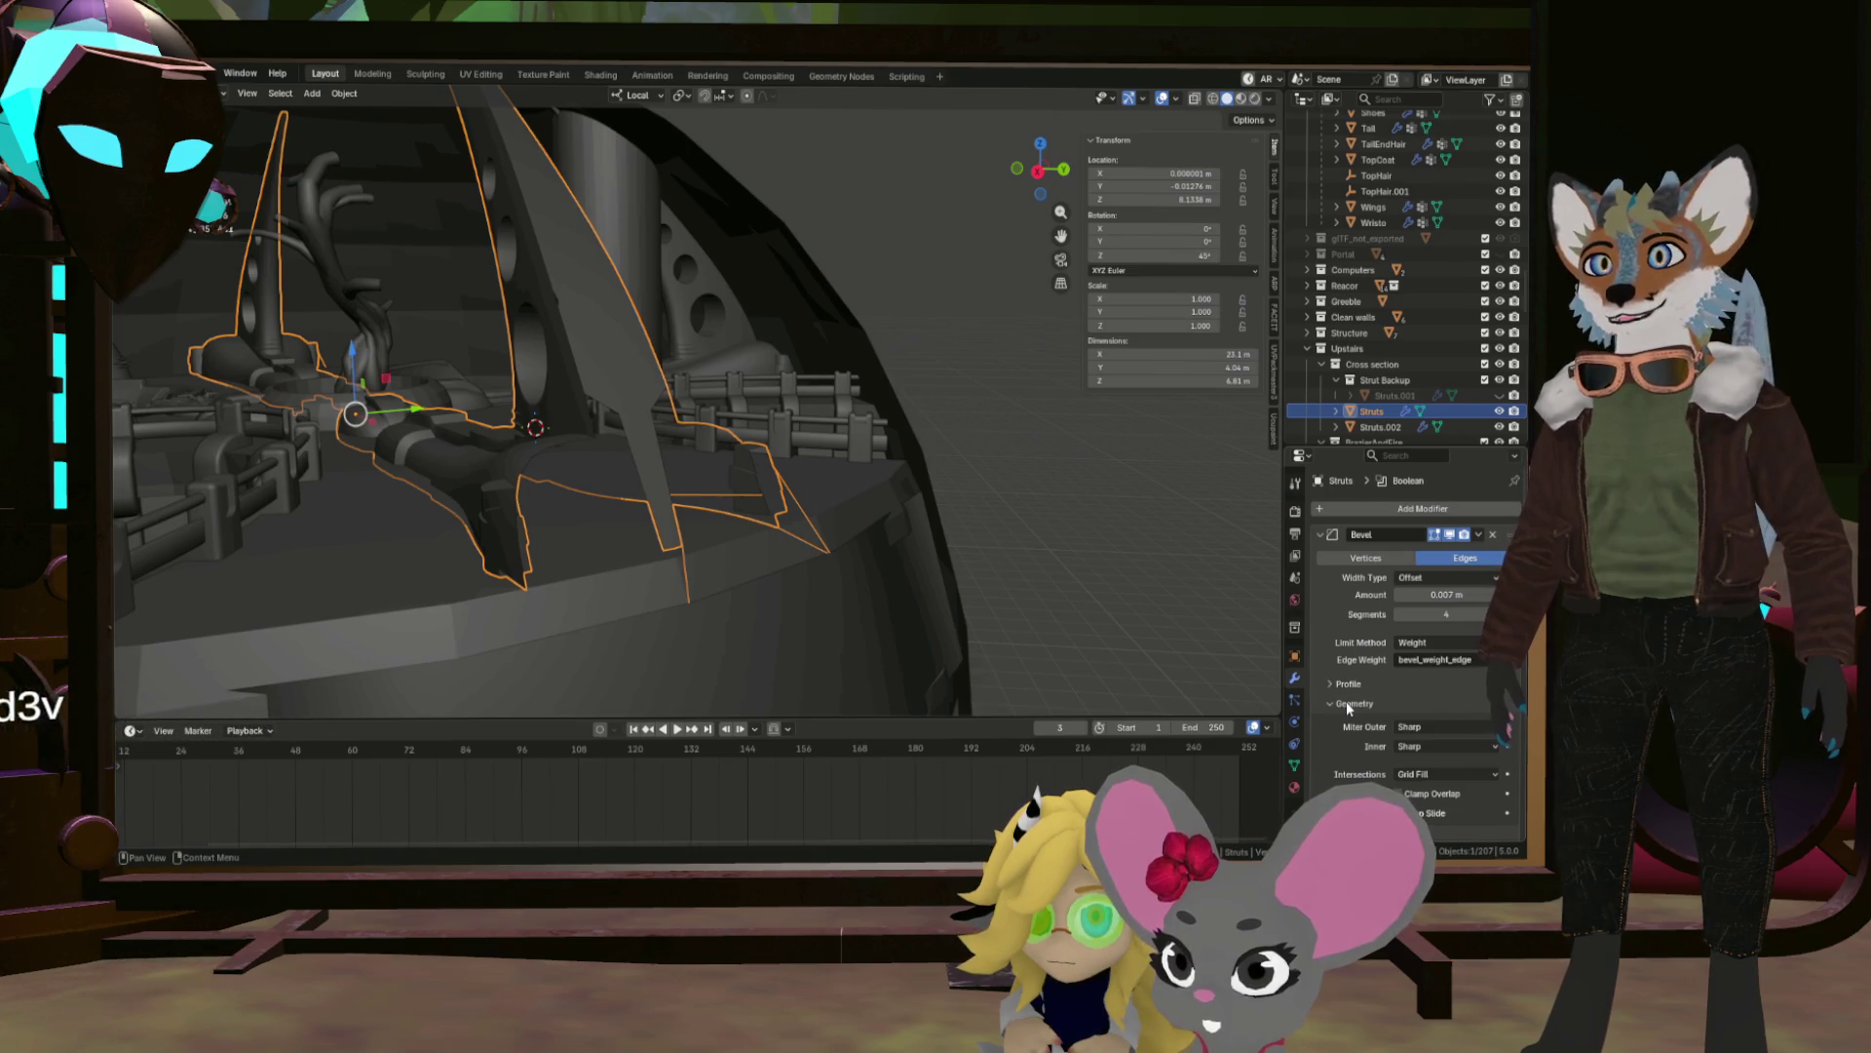
left_click_drag(718, 535, 702, 545)
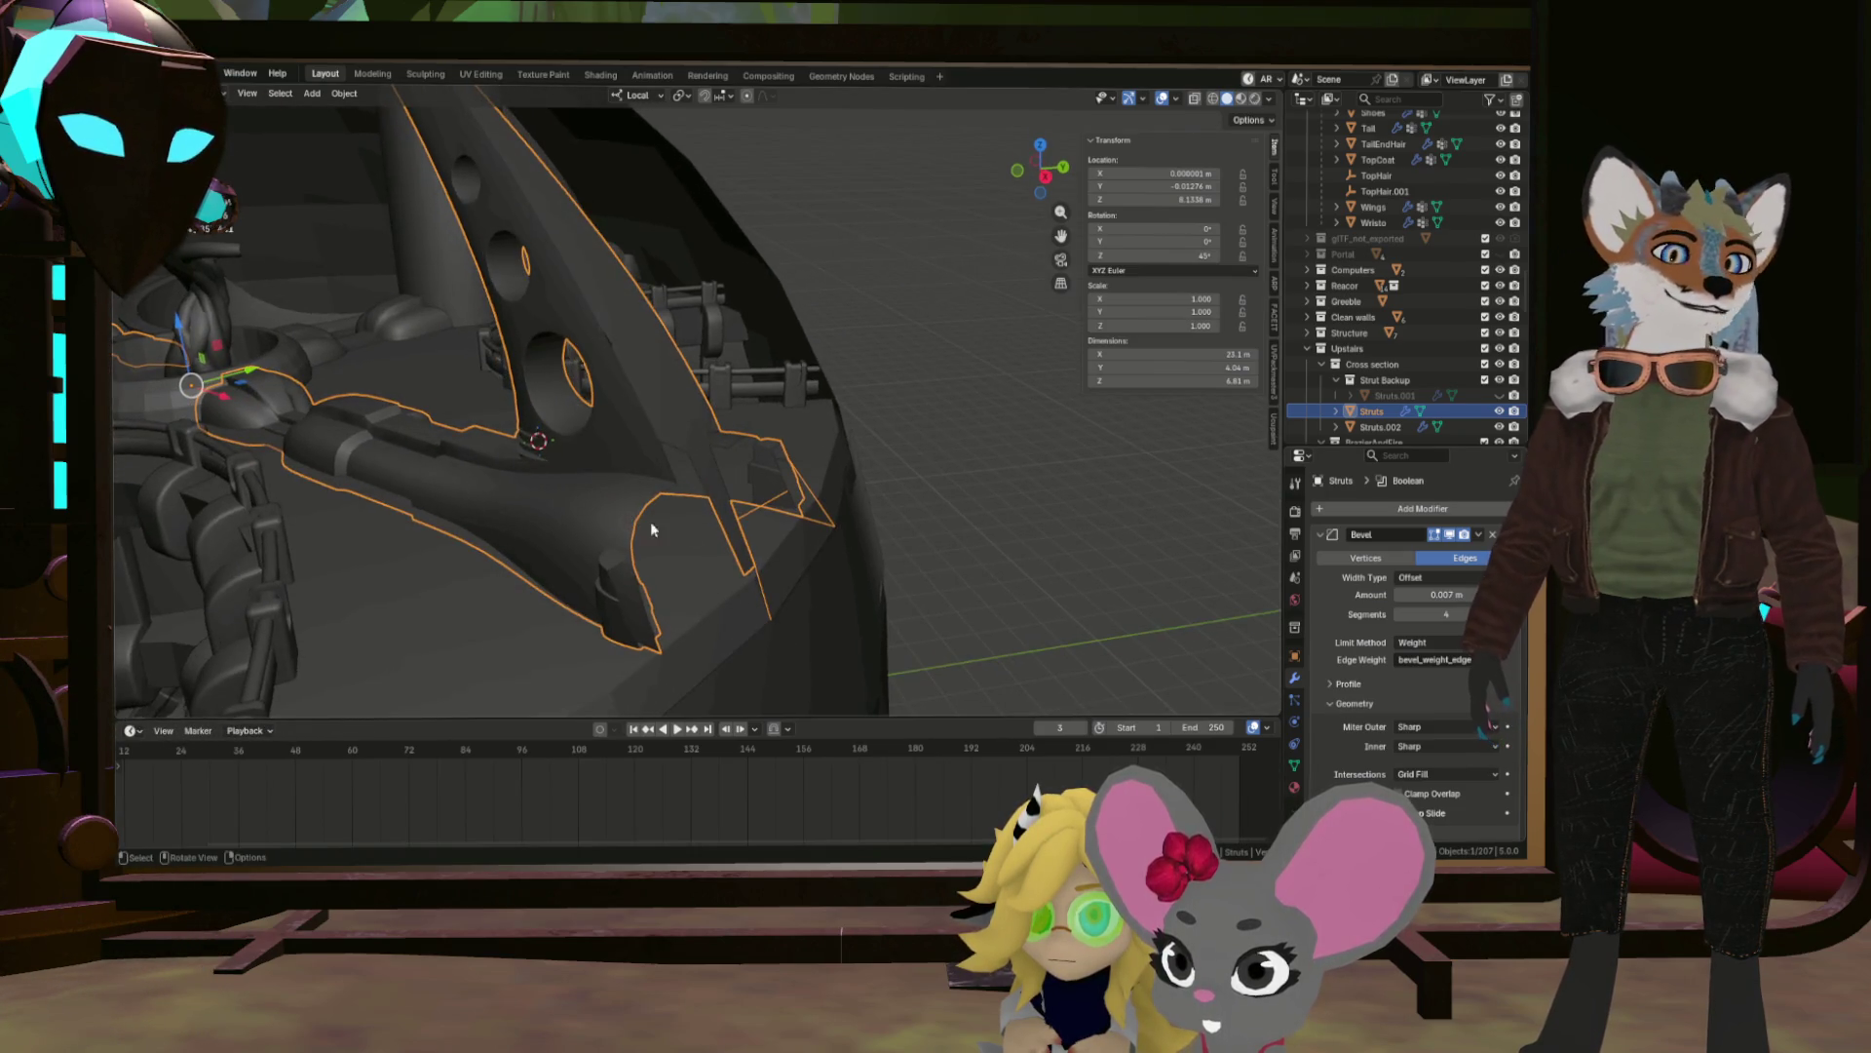
scroll("down", 3)
scroll("up", 3)
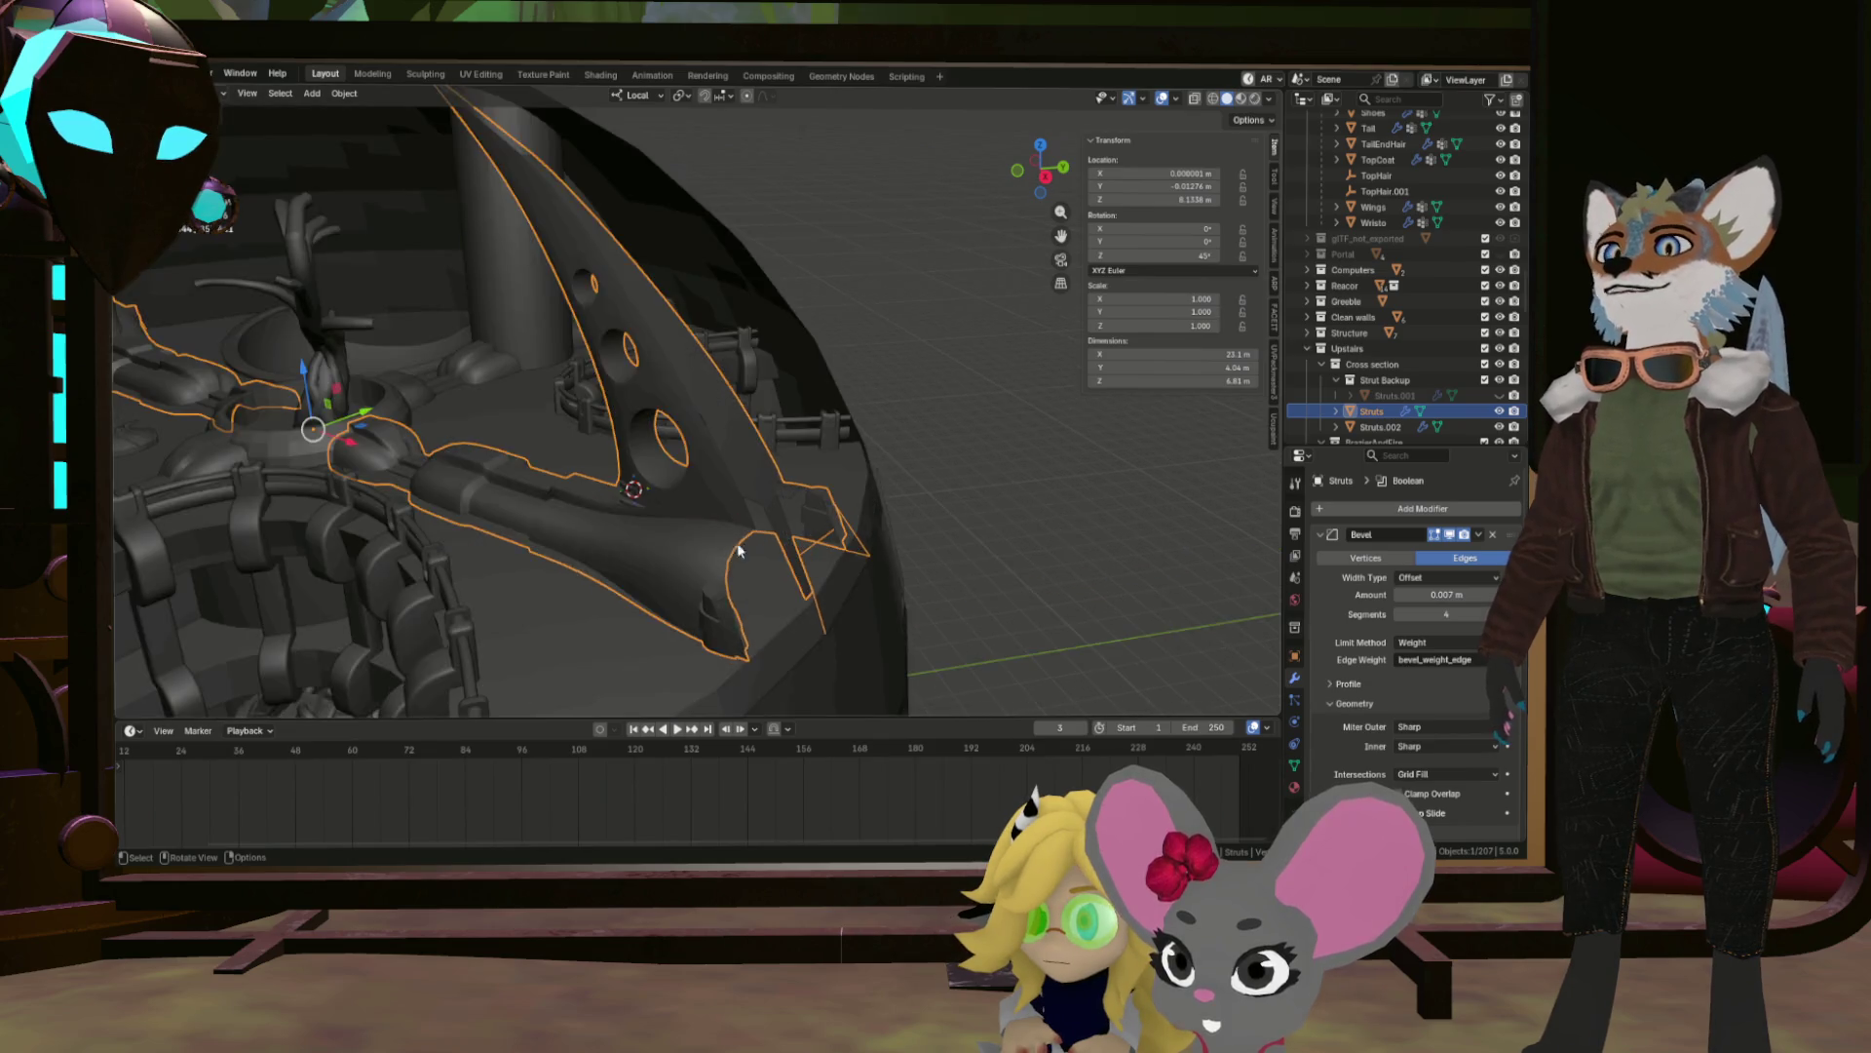
left_click_drag(744, 539, 506, 421)
left_click_drag(711, 490, 626, 499)
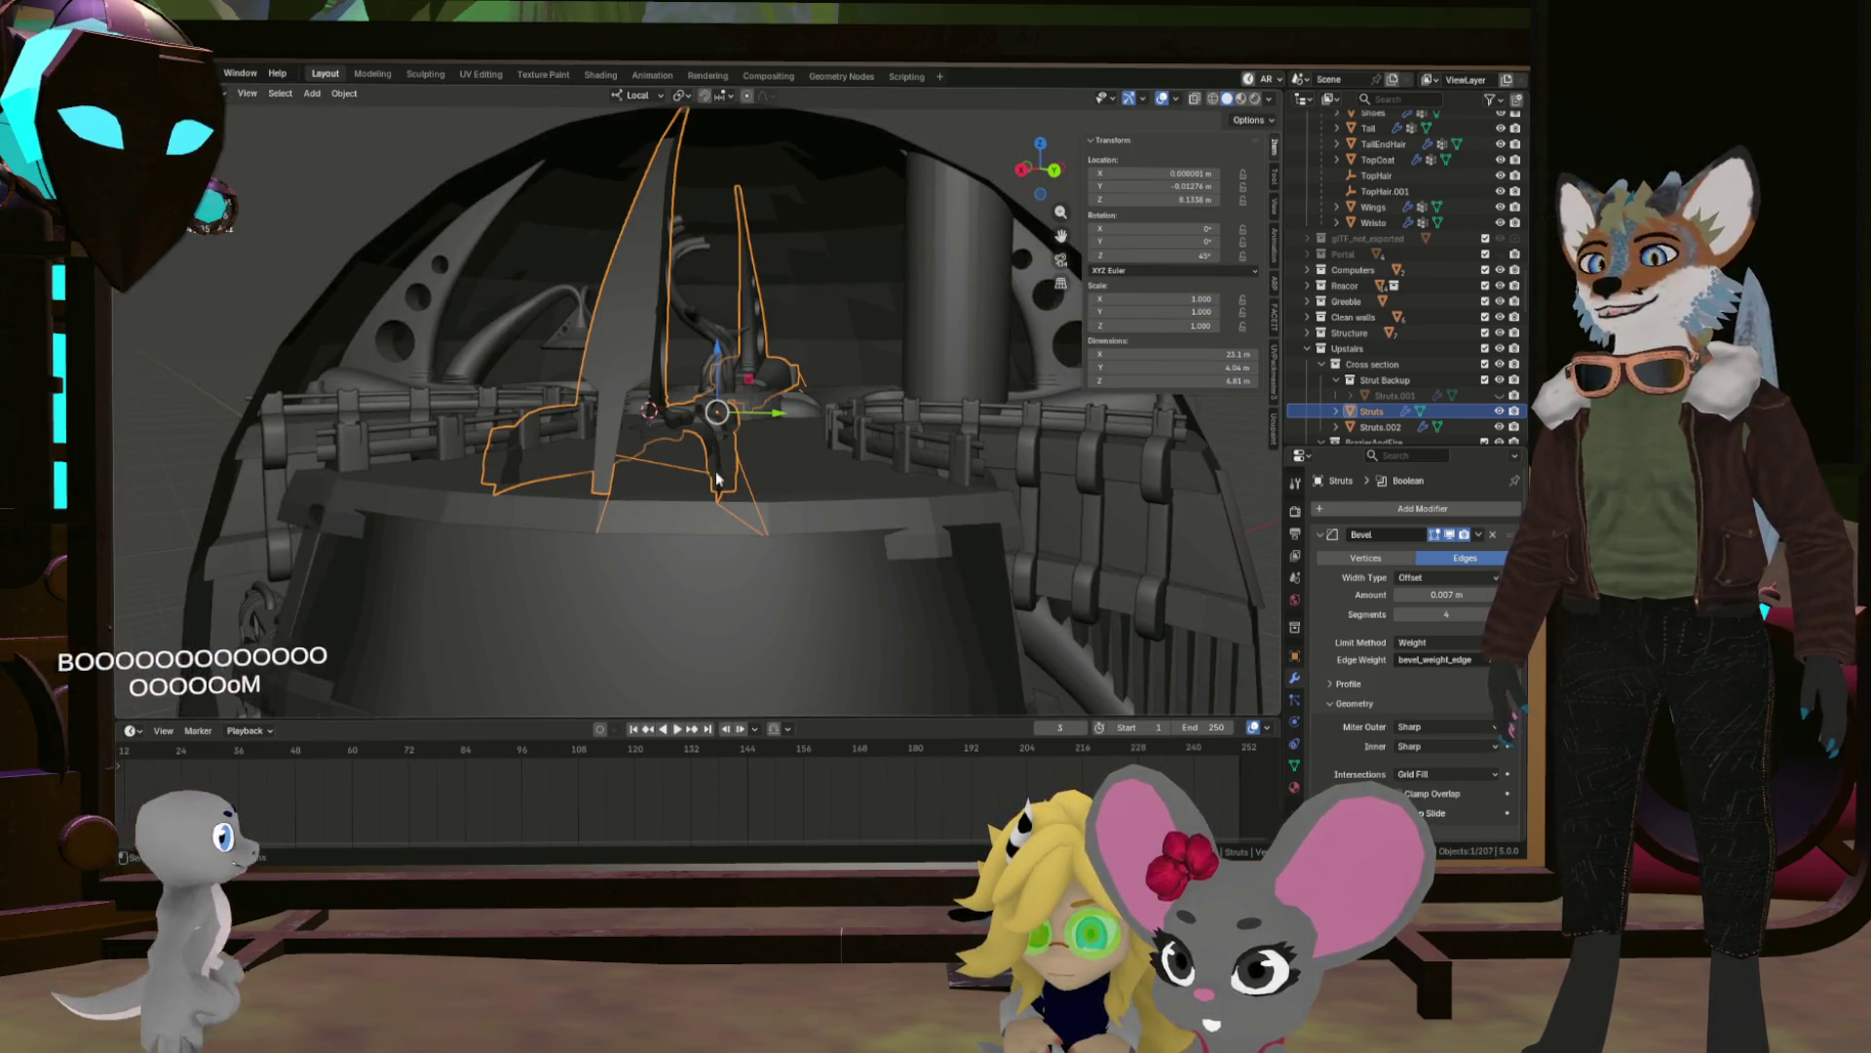
scroll("up", 3)
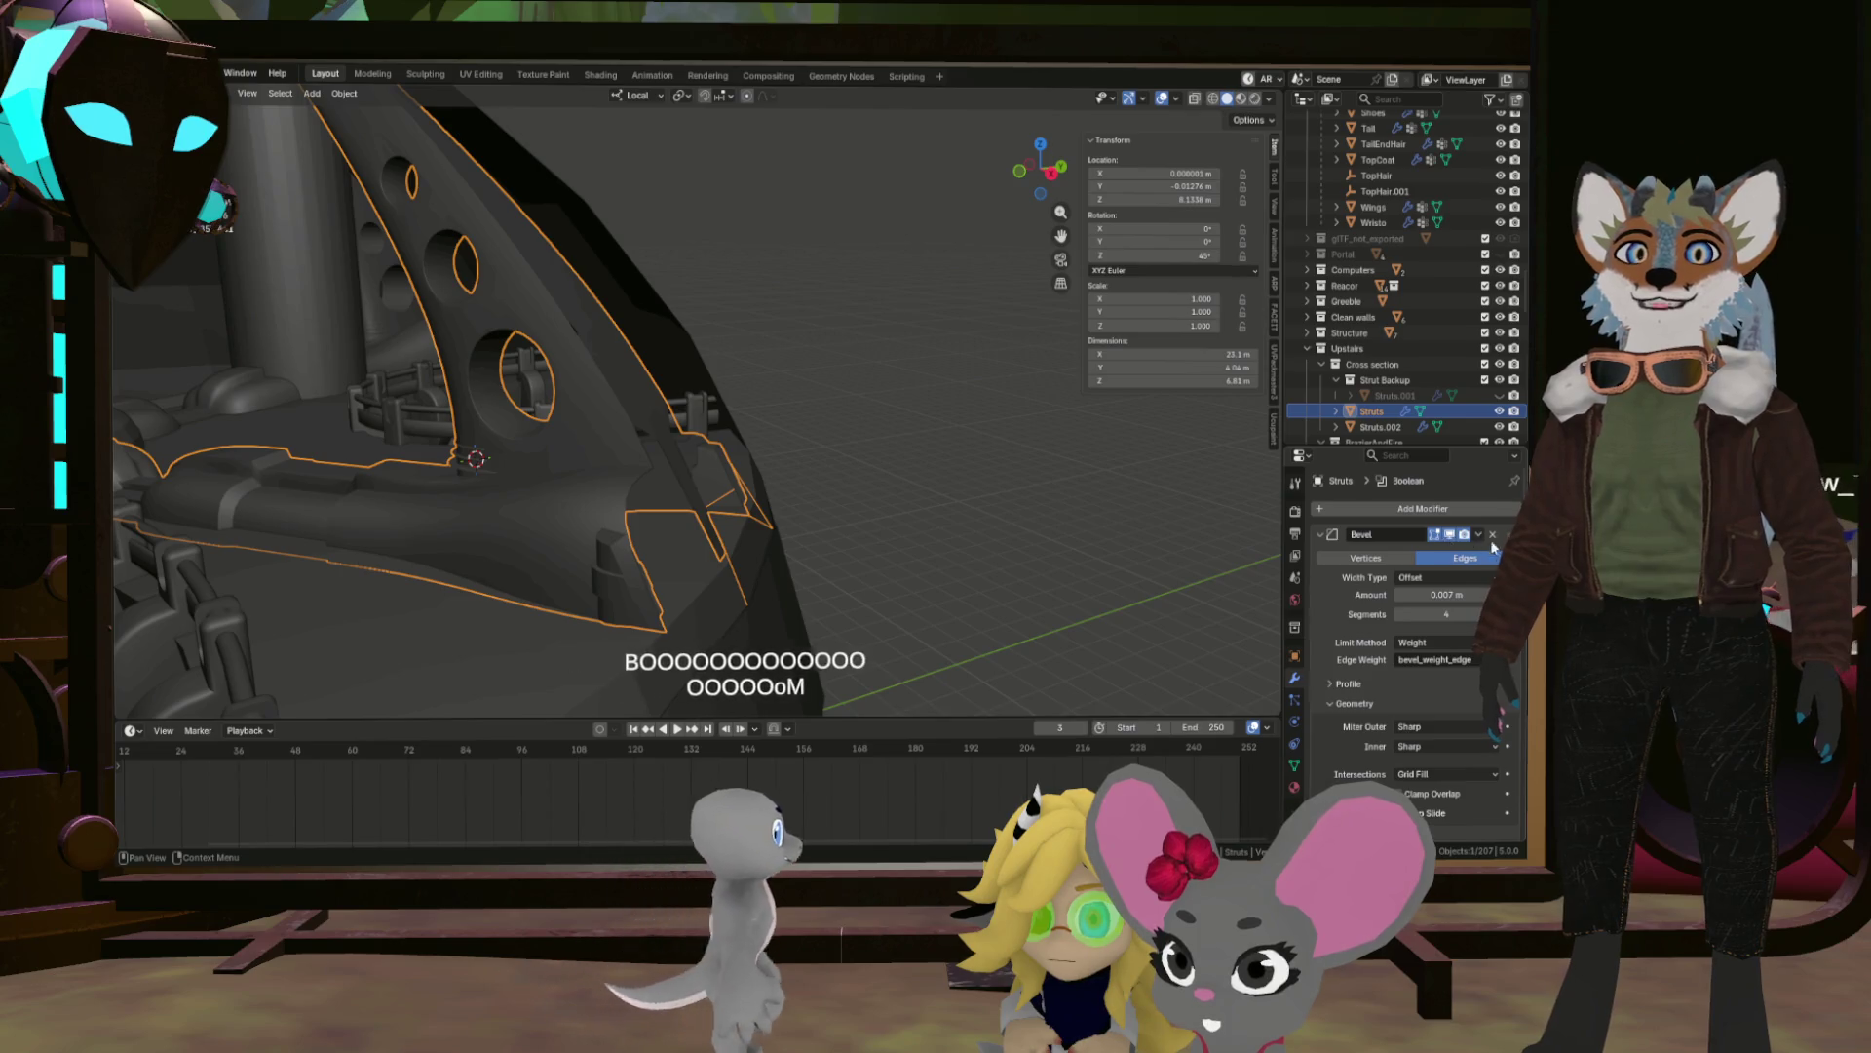
scroll("down", 3)
Move the Boolean modifier above the Bevel and leave only Struts.002 selected.
left_click(1477, 617)
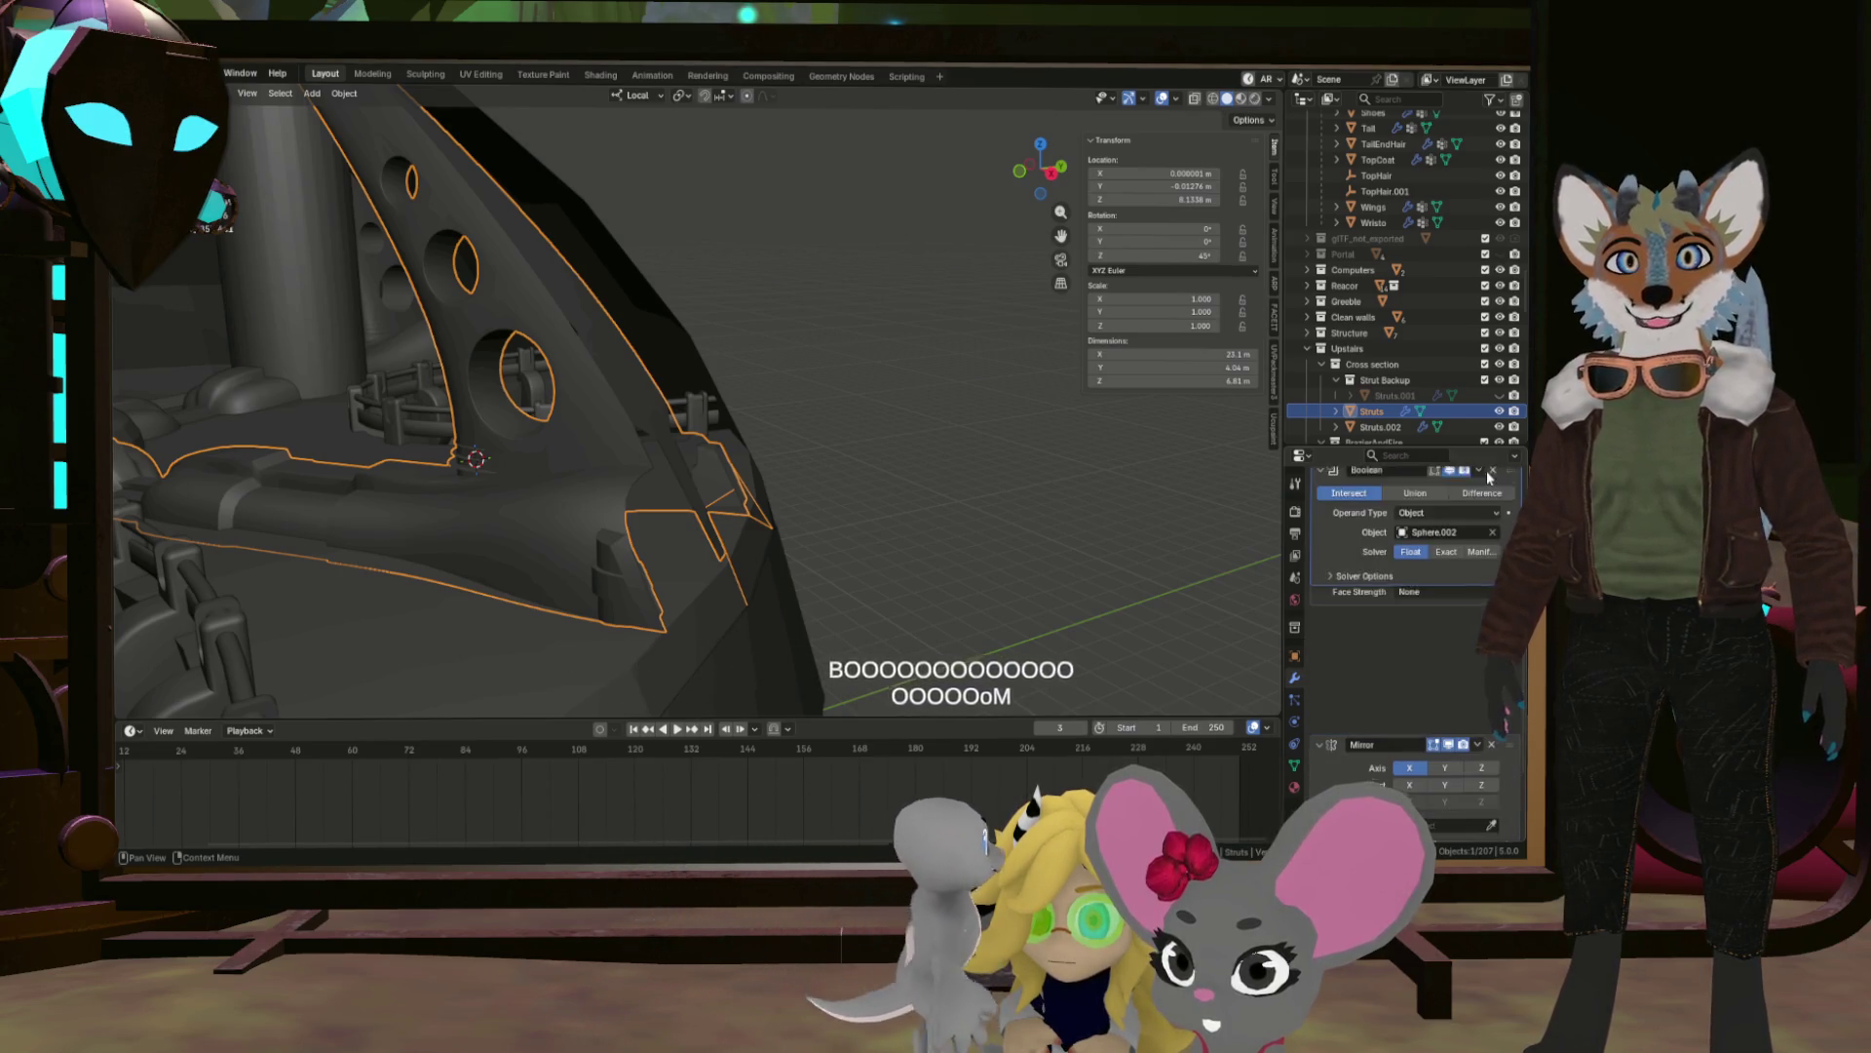
left_click(1423, 694)
scroll("down", 3)
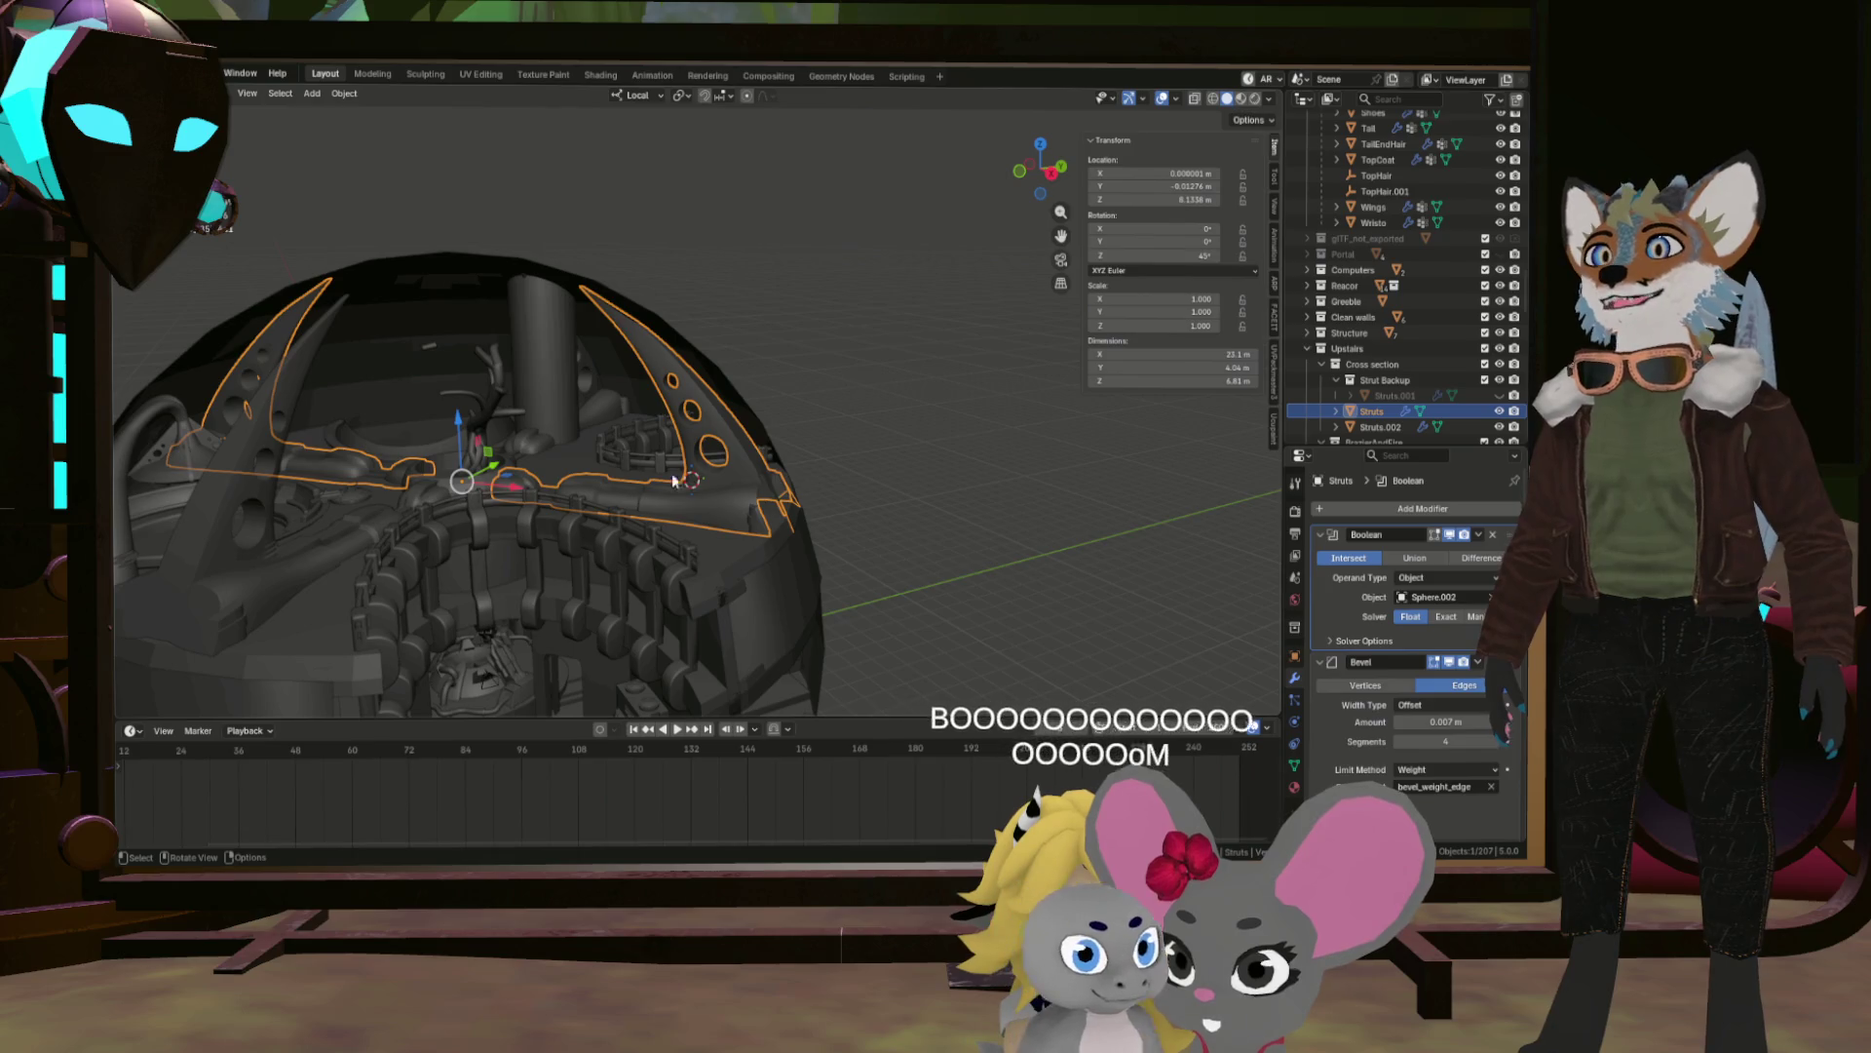
left_click(599, 413)
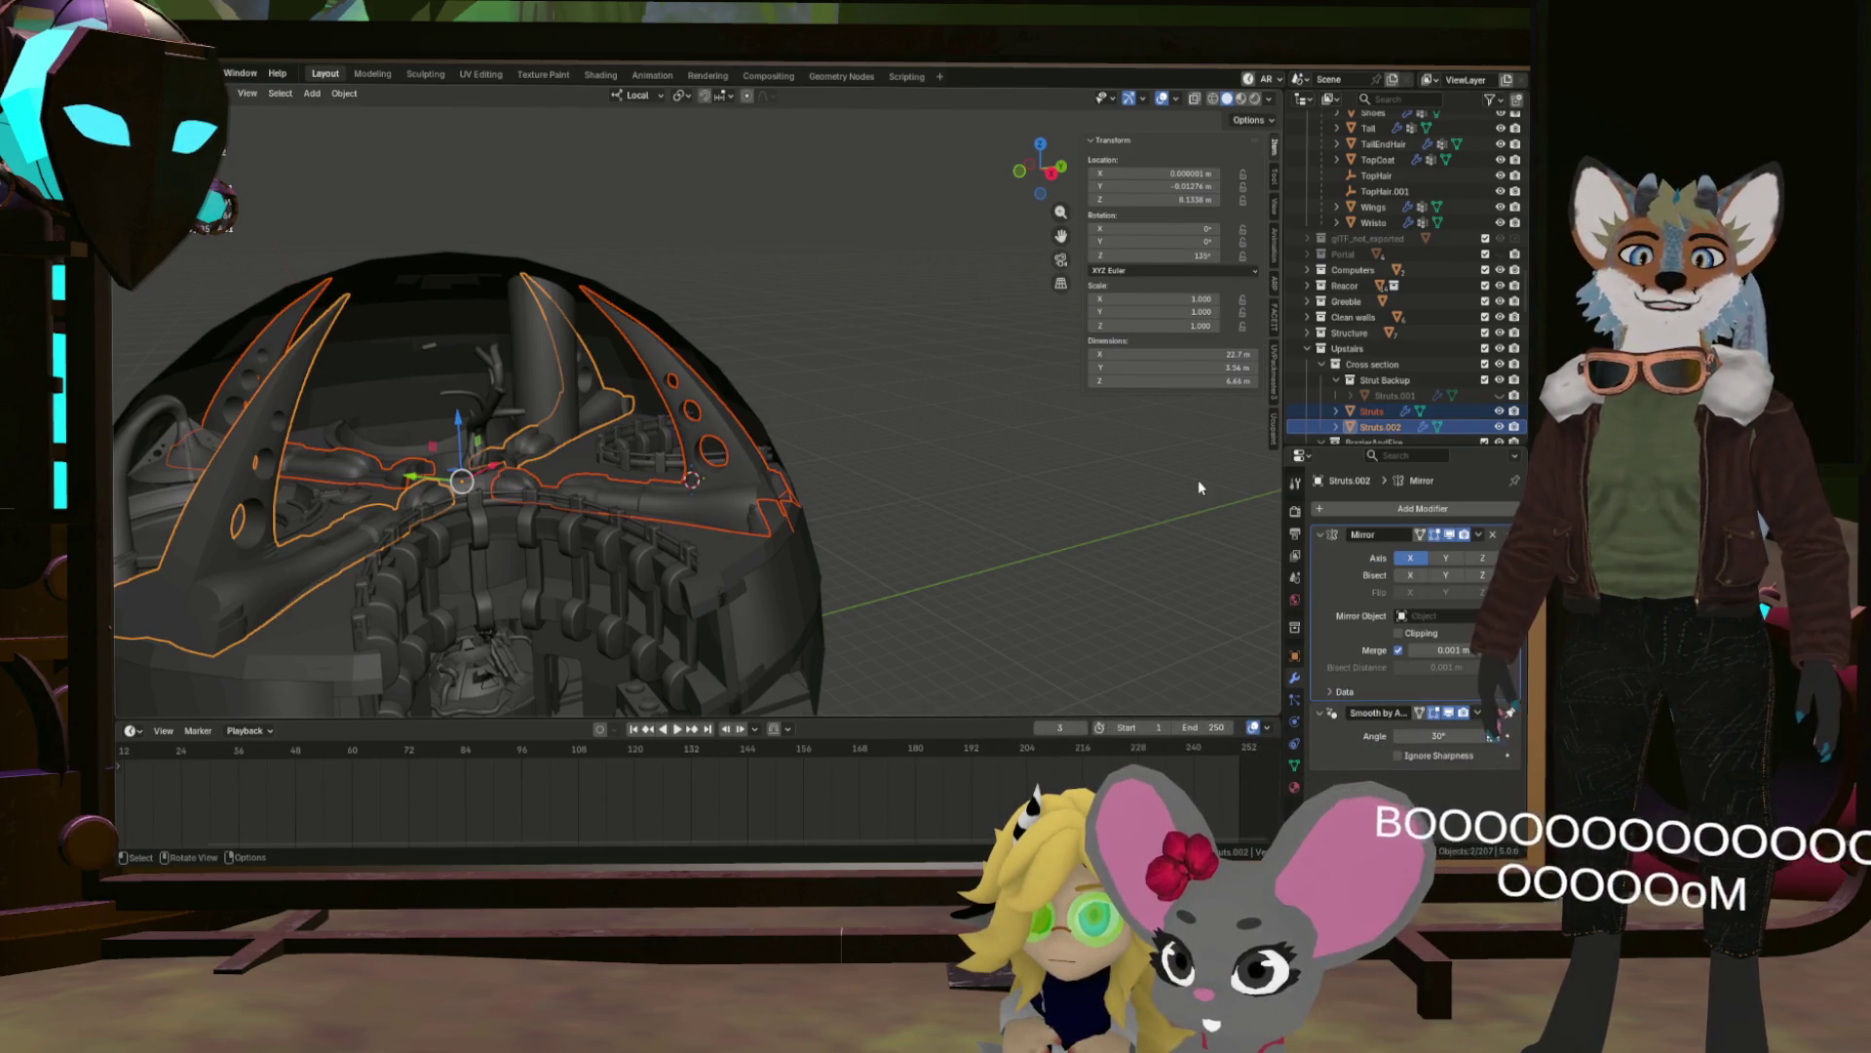
left_click_drag(1199, 484, 948, 485)
left_click_drag(803, 389, 810, 433)
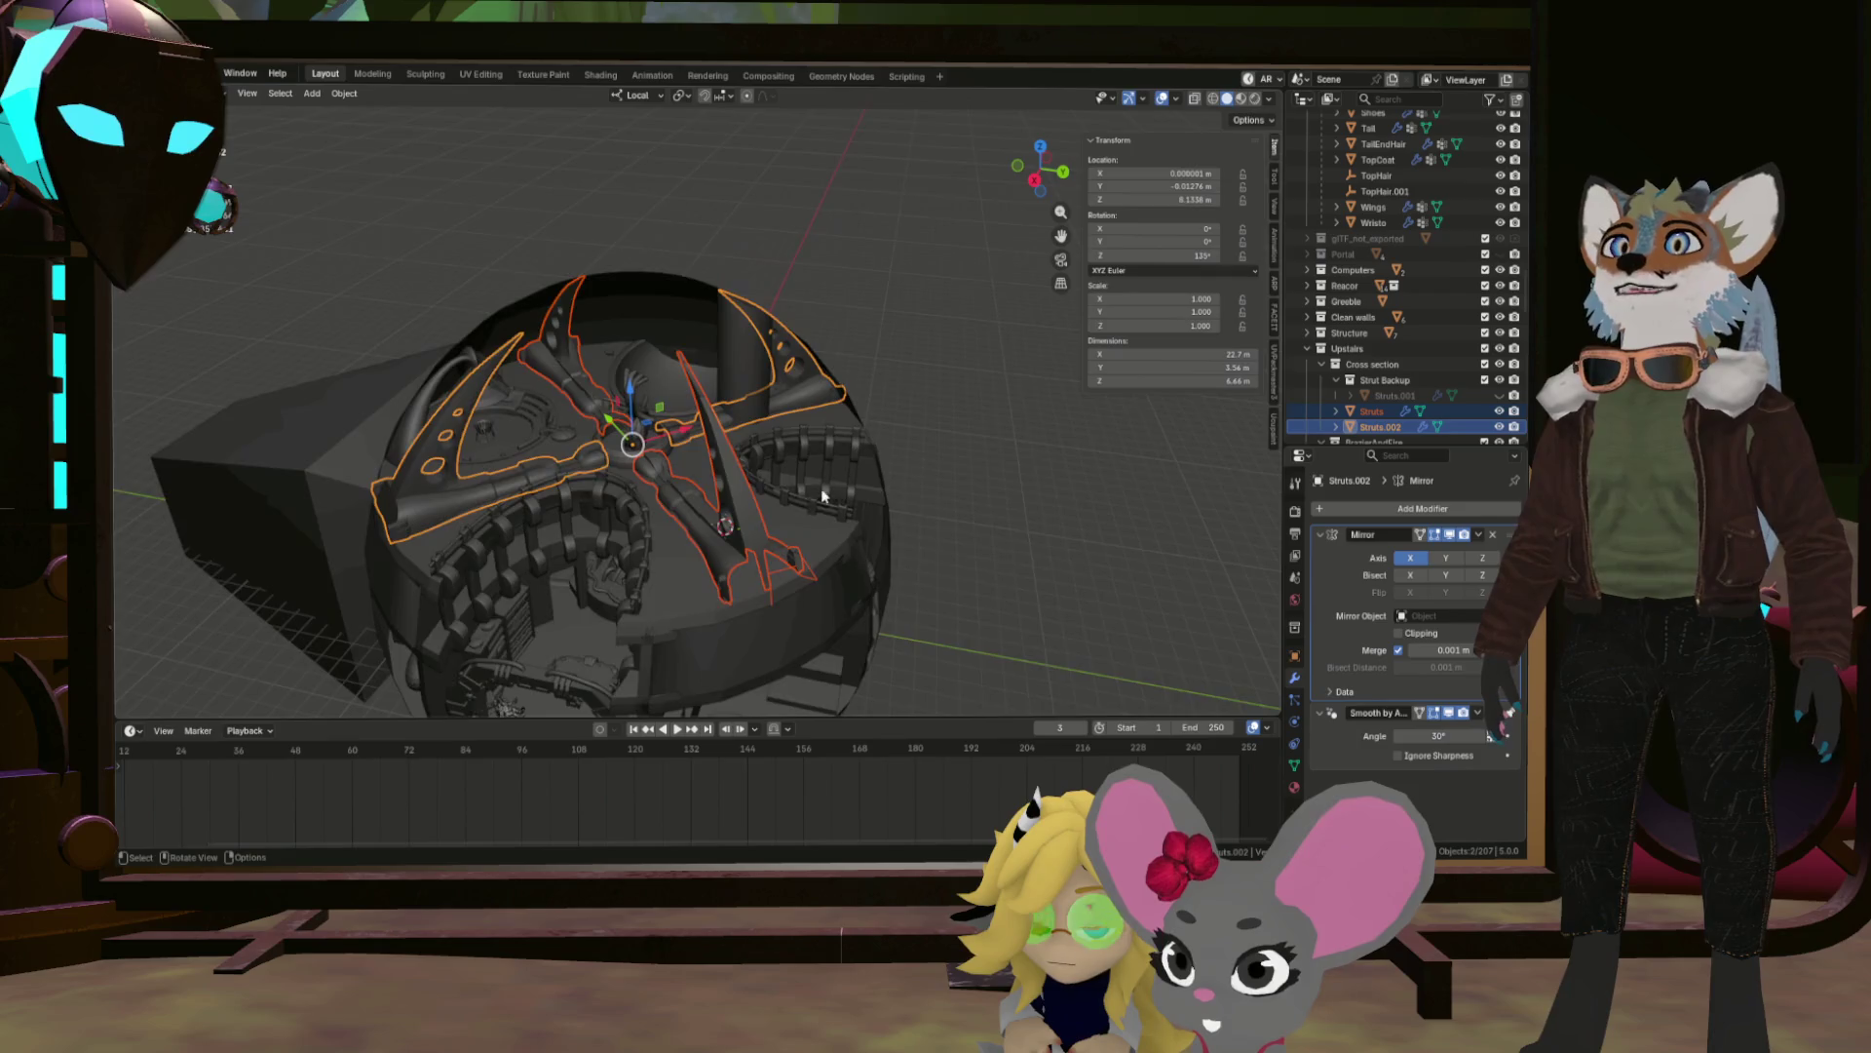
scroll("up", 3)
scroll("down", 3)
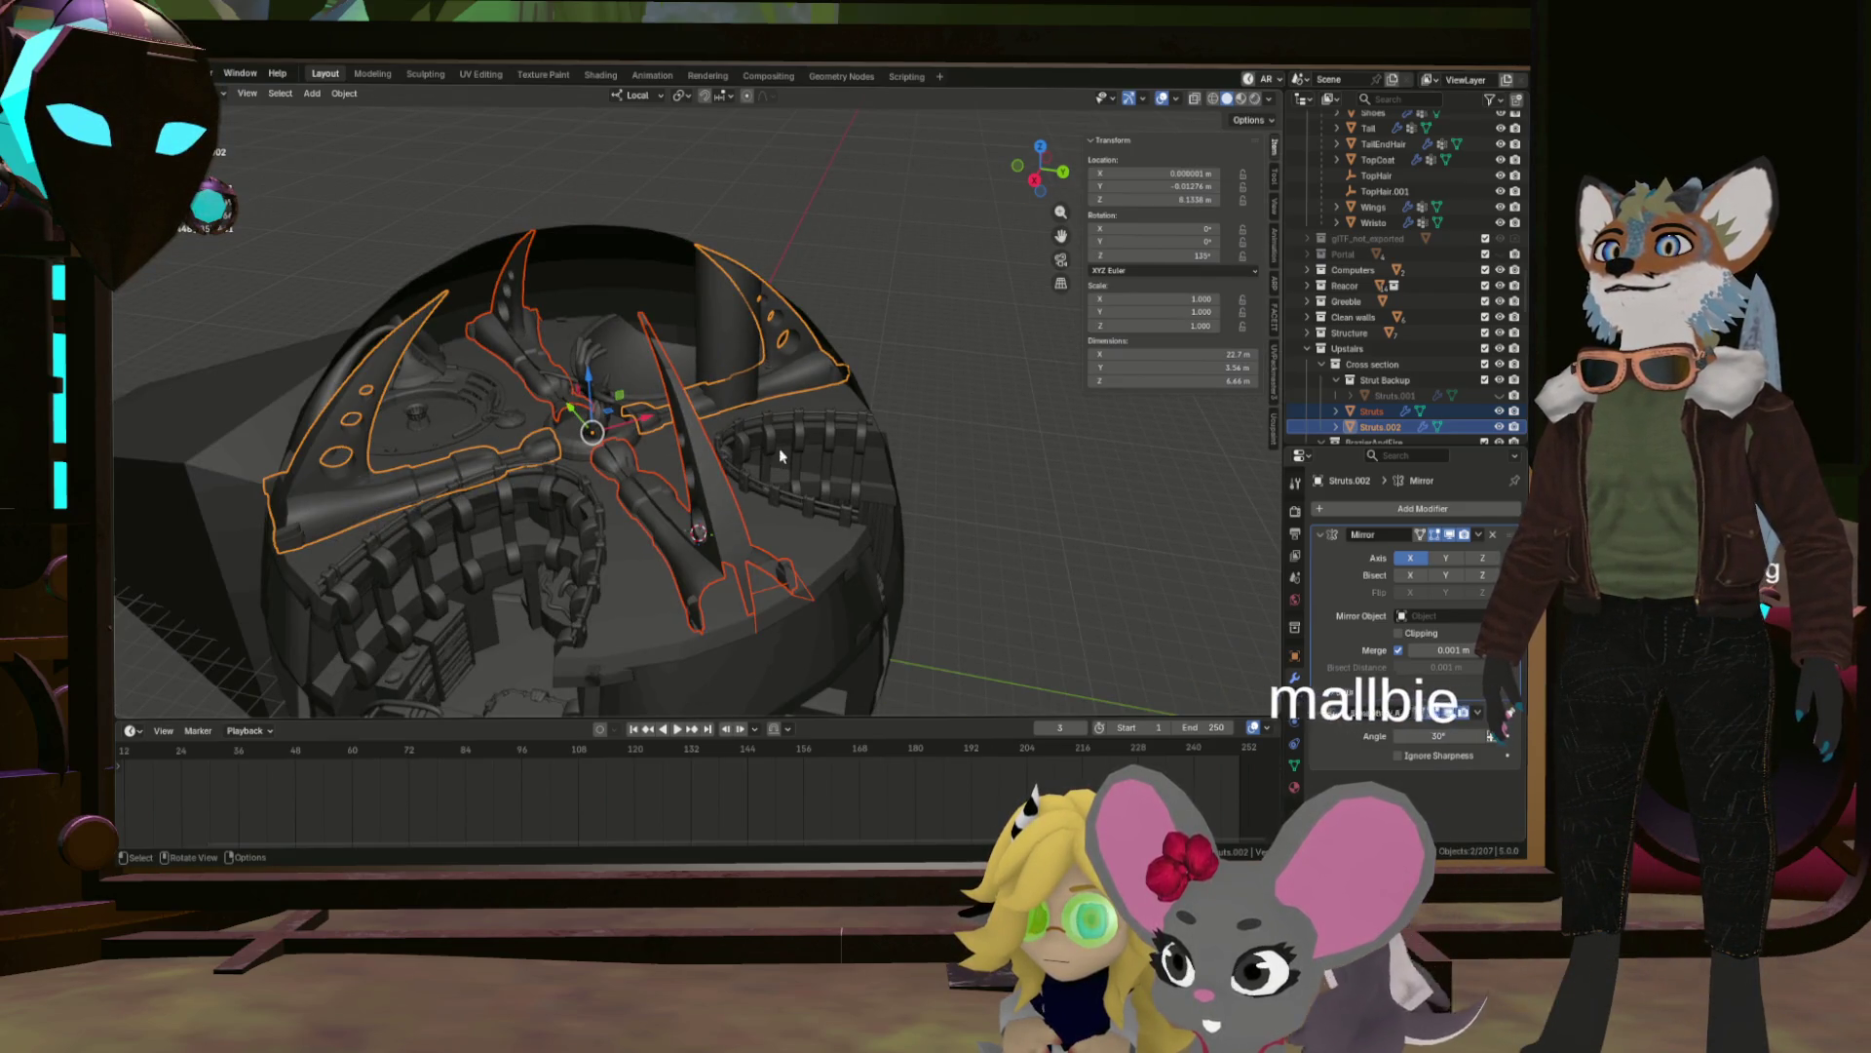
left_click(791, 373)
Delete the Struts.002 copy and apply the Boolean modifier on the Struts object.
key("x")
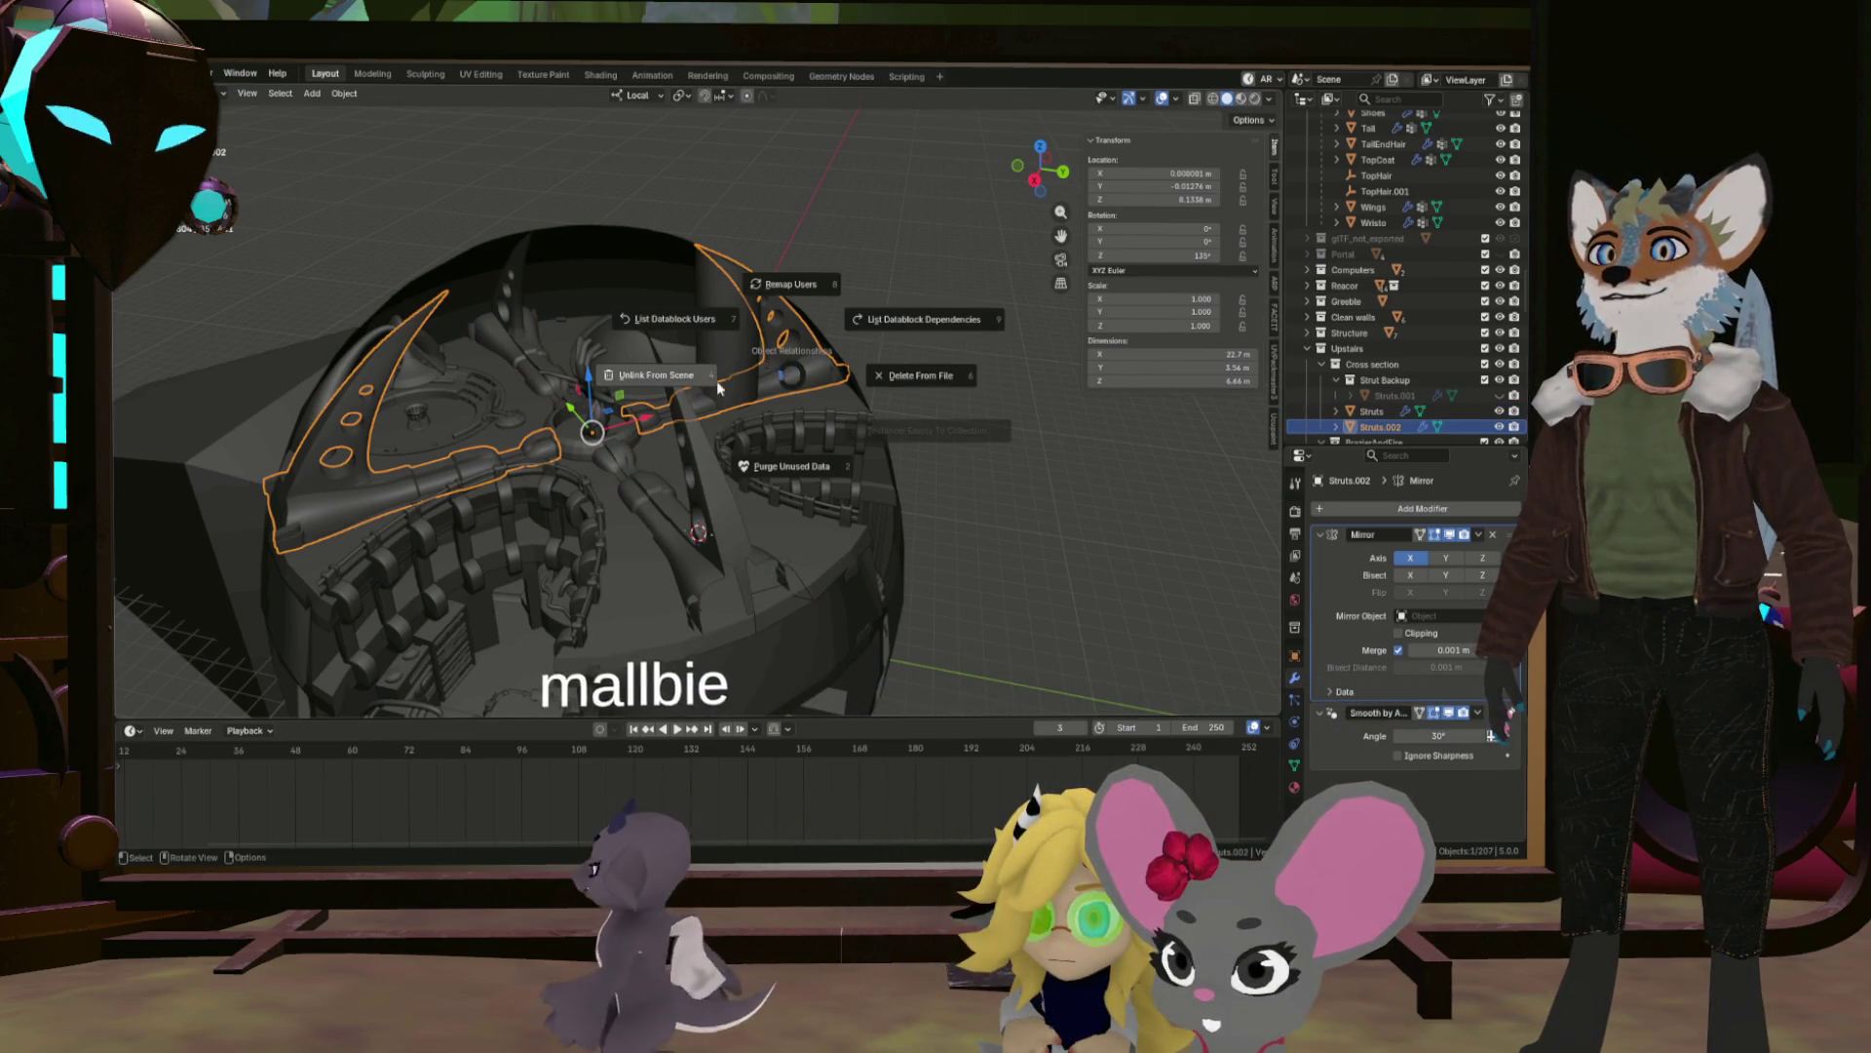
left_click(712, 380)
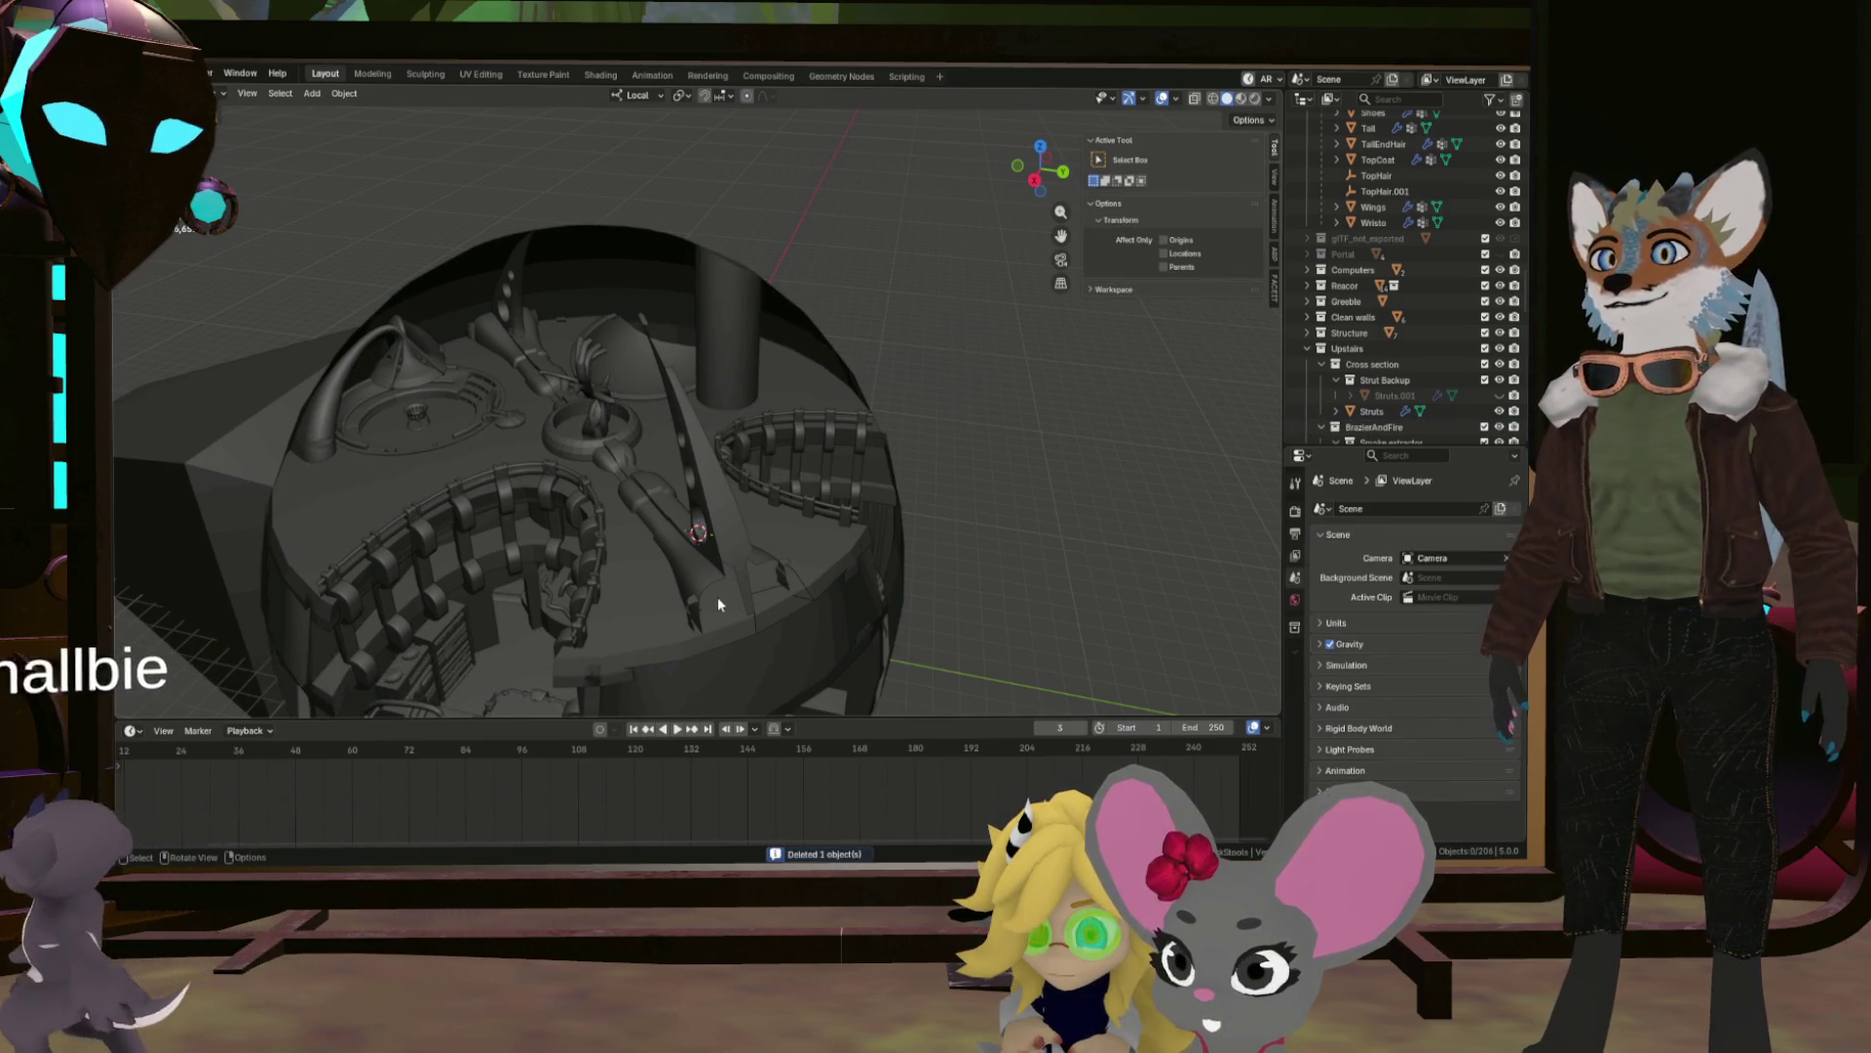
left_click(718, 601)
left_click_drag(950, 500, 1449, 597)
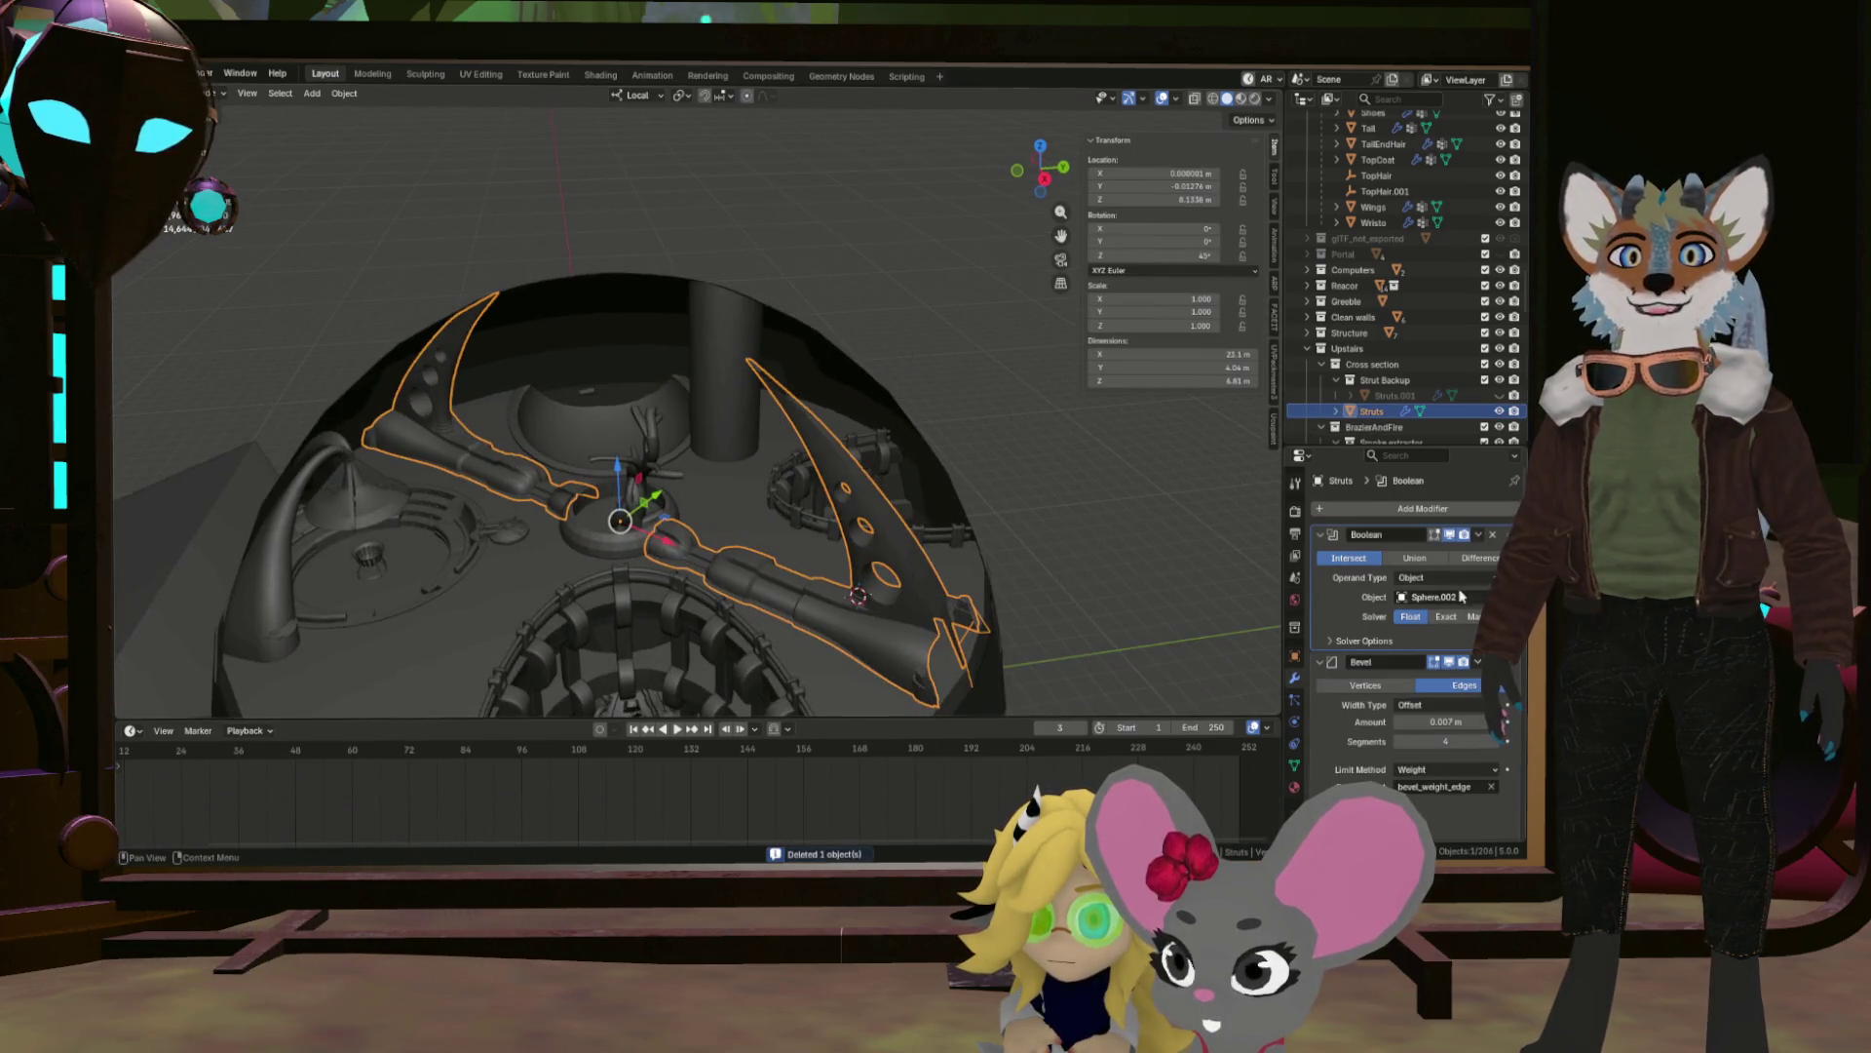
left_click(1472, 554)
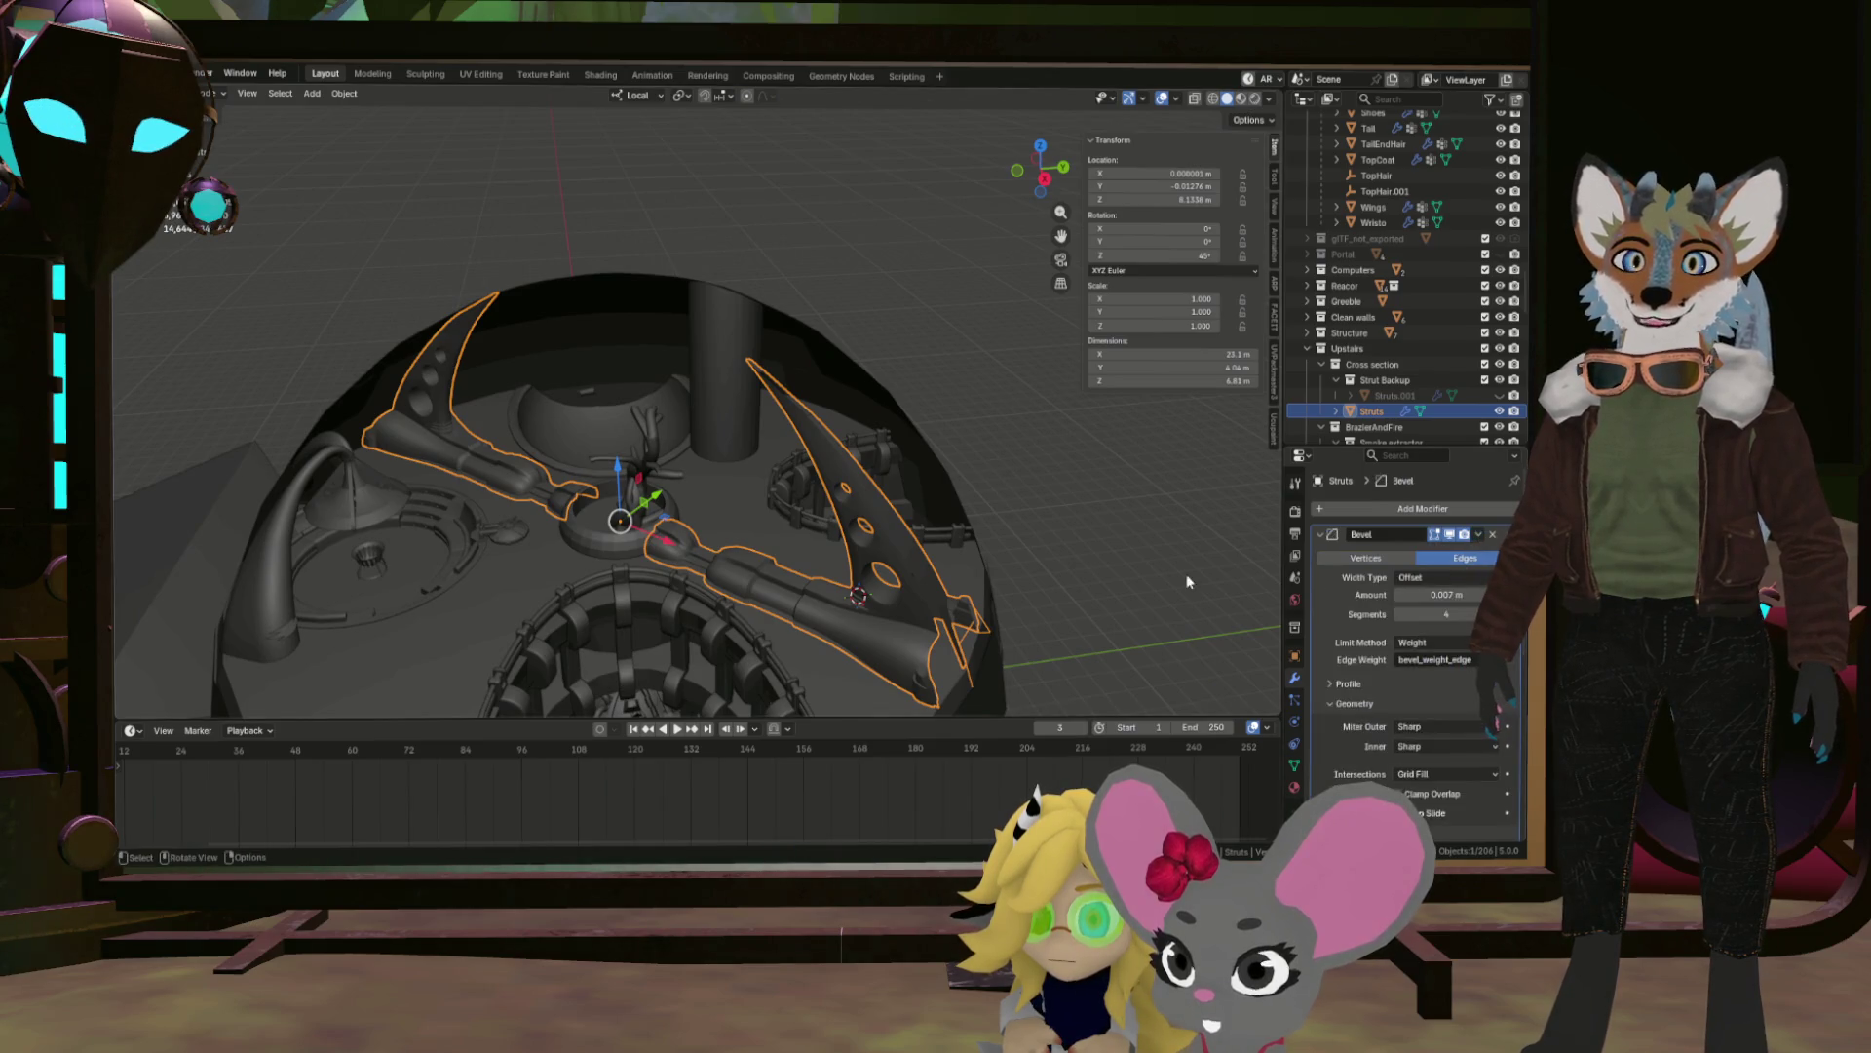
Inspect the struts wireframe in edit mode, then isolate Struts in local view and re-enter edit mode.
key("Tab")
scroll("up", 3)
left_click_drag(1013, 656, 1108, 472)
key("Tab")
key("KP_Divide")
key("Tab")
Zoom in on a strut and select the single vertex at the end of the strut line.
scroll("up", 3)
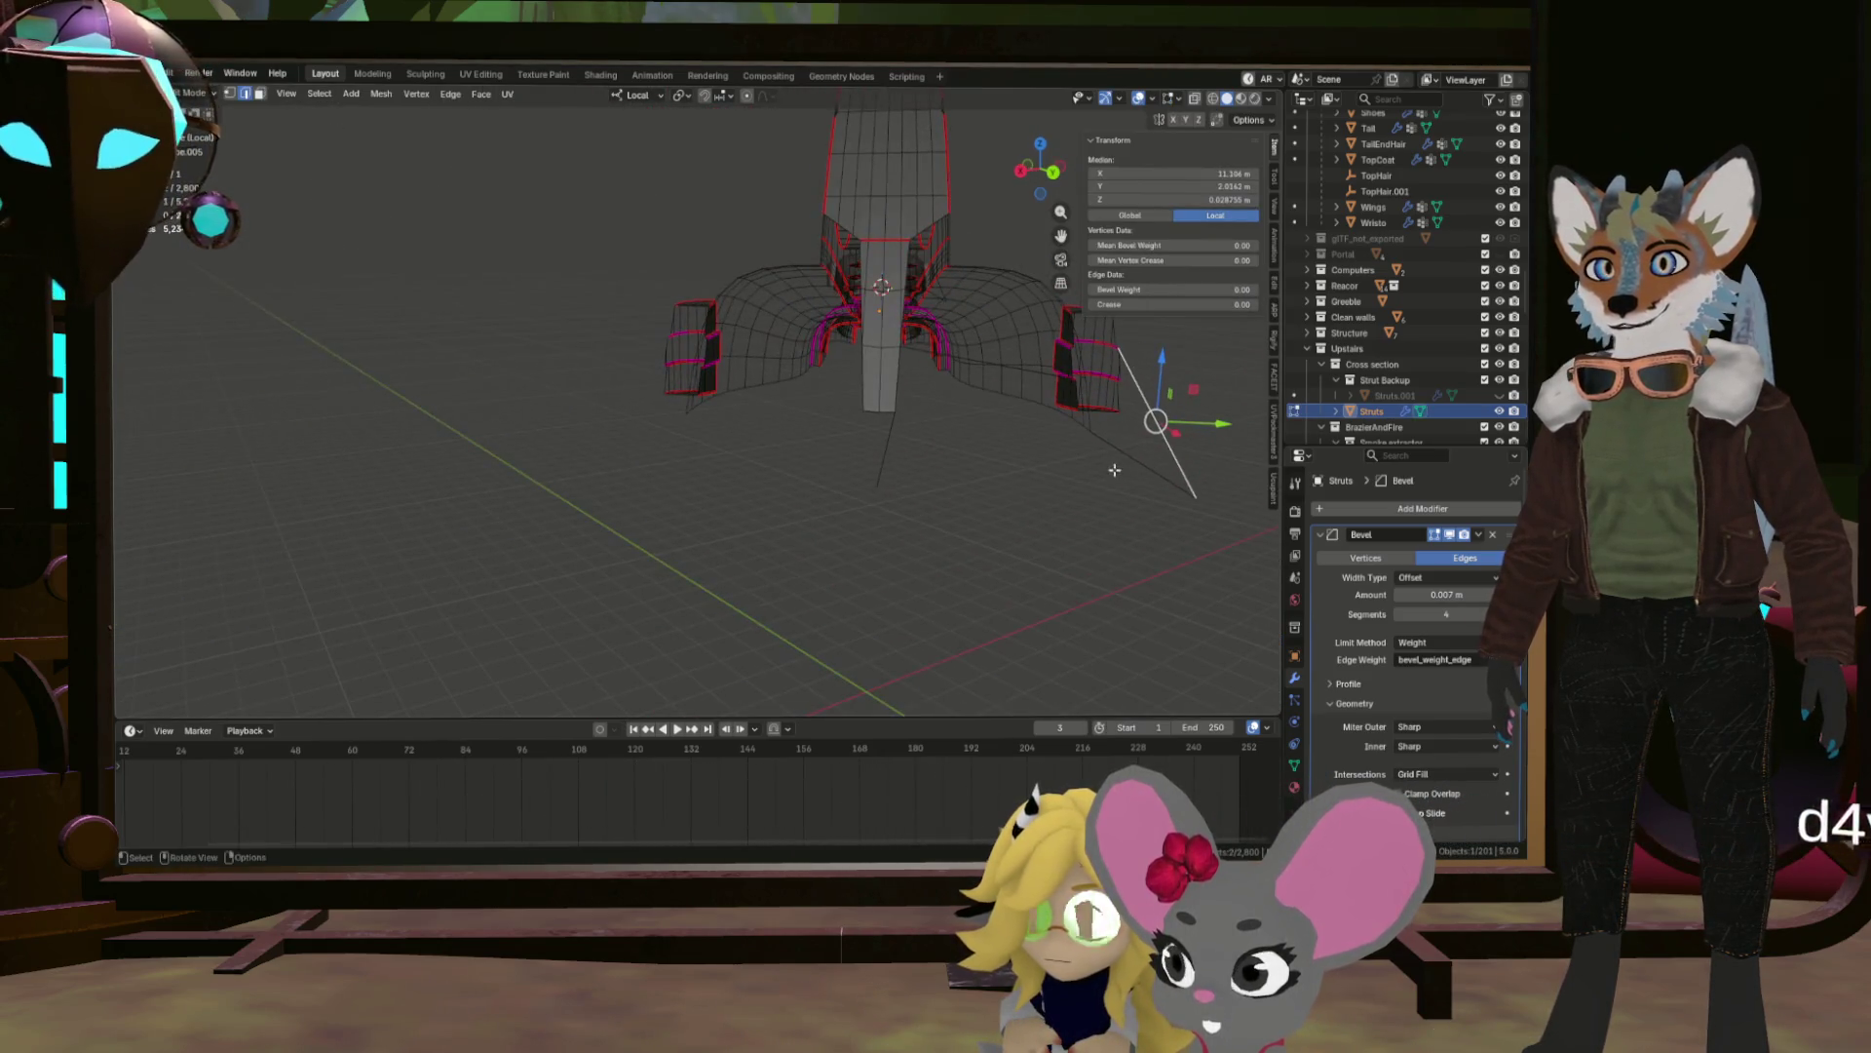
scroll("up", 3)
left_click_drag(919, 447, 897, 517)
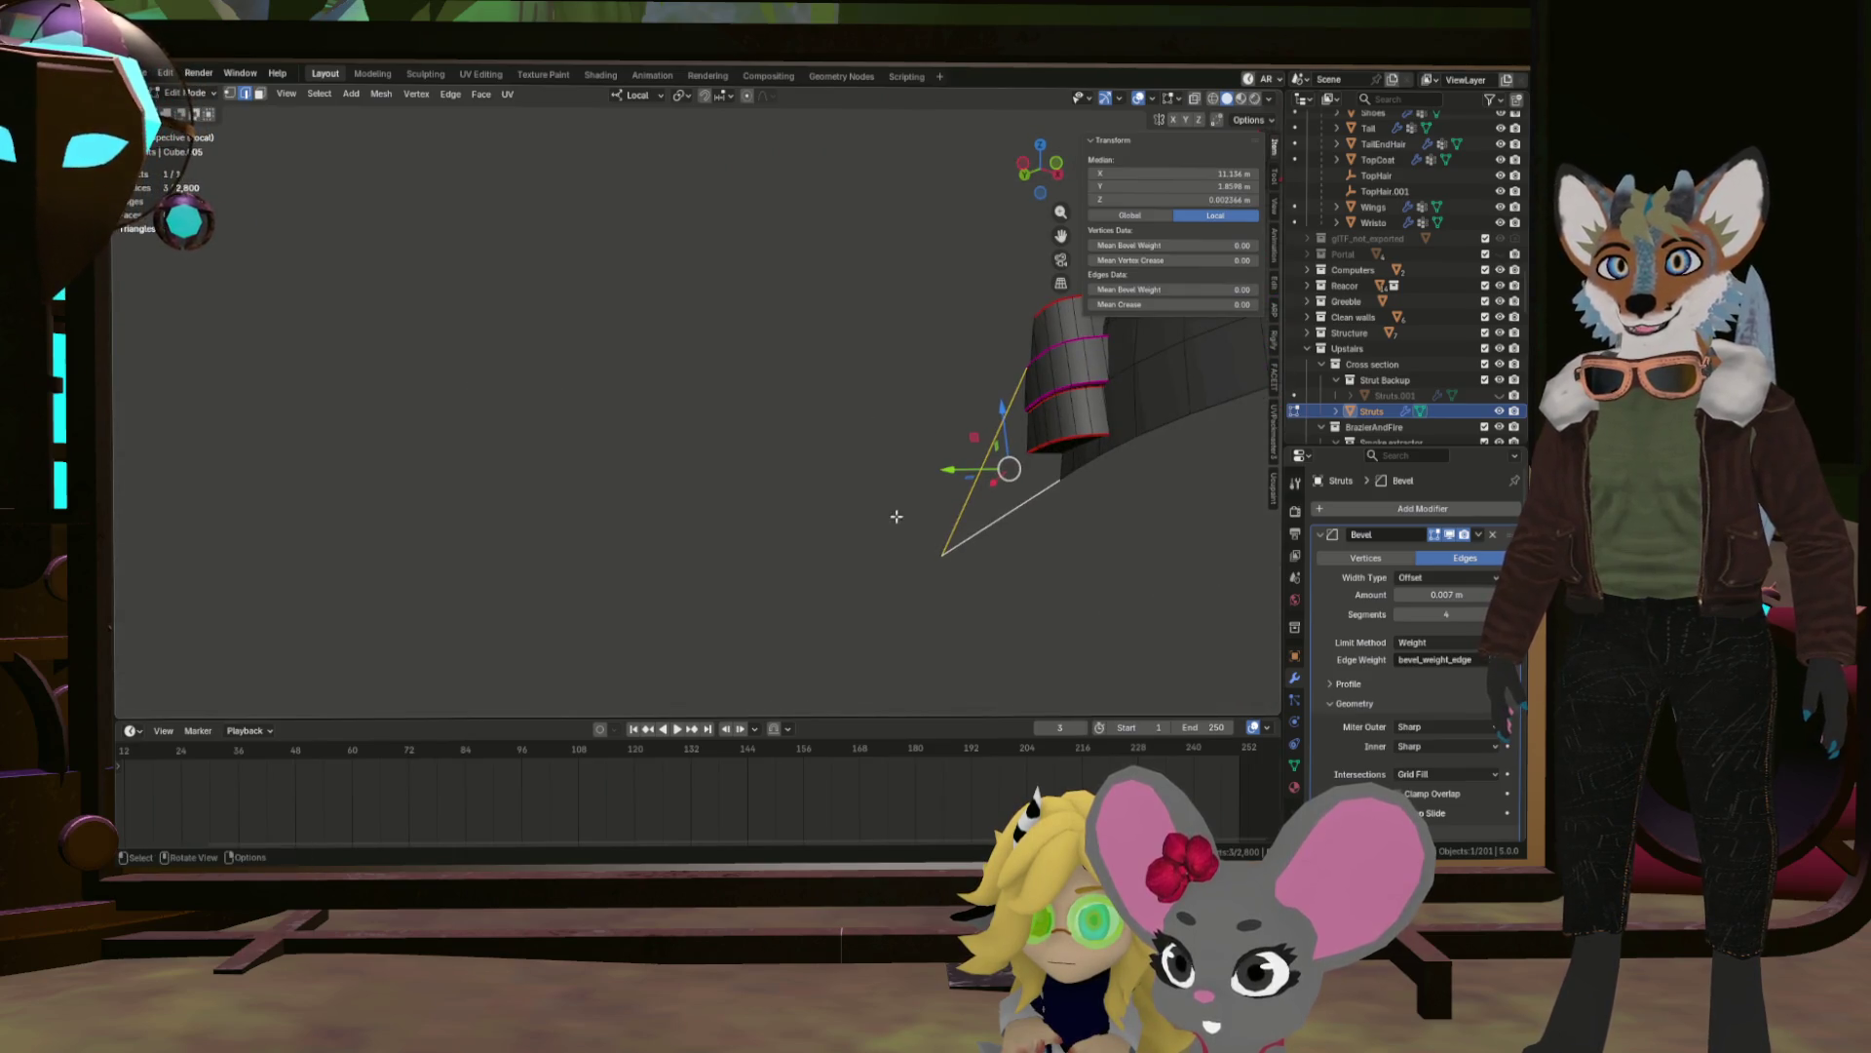
left_click(1005, 509)
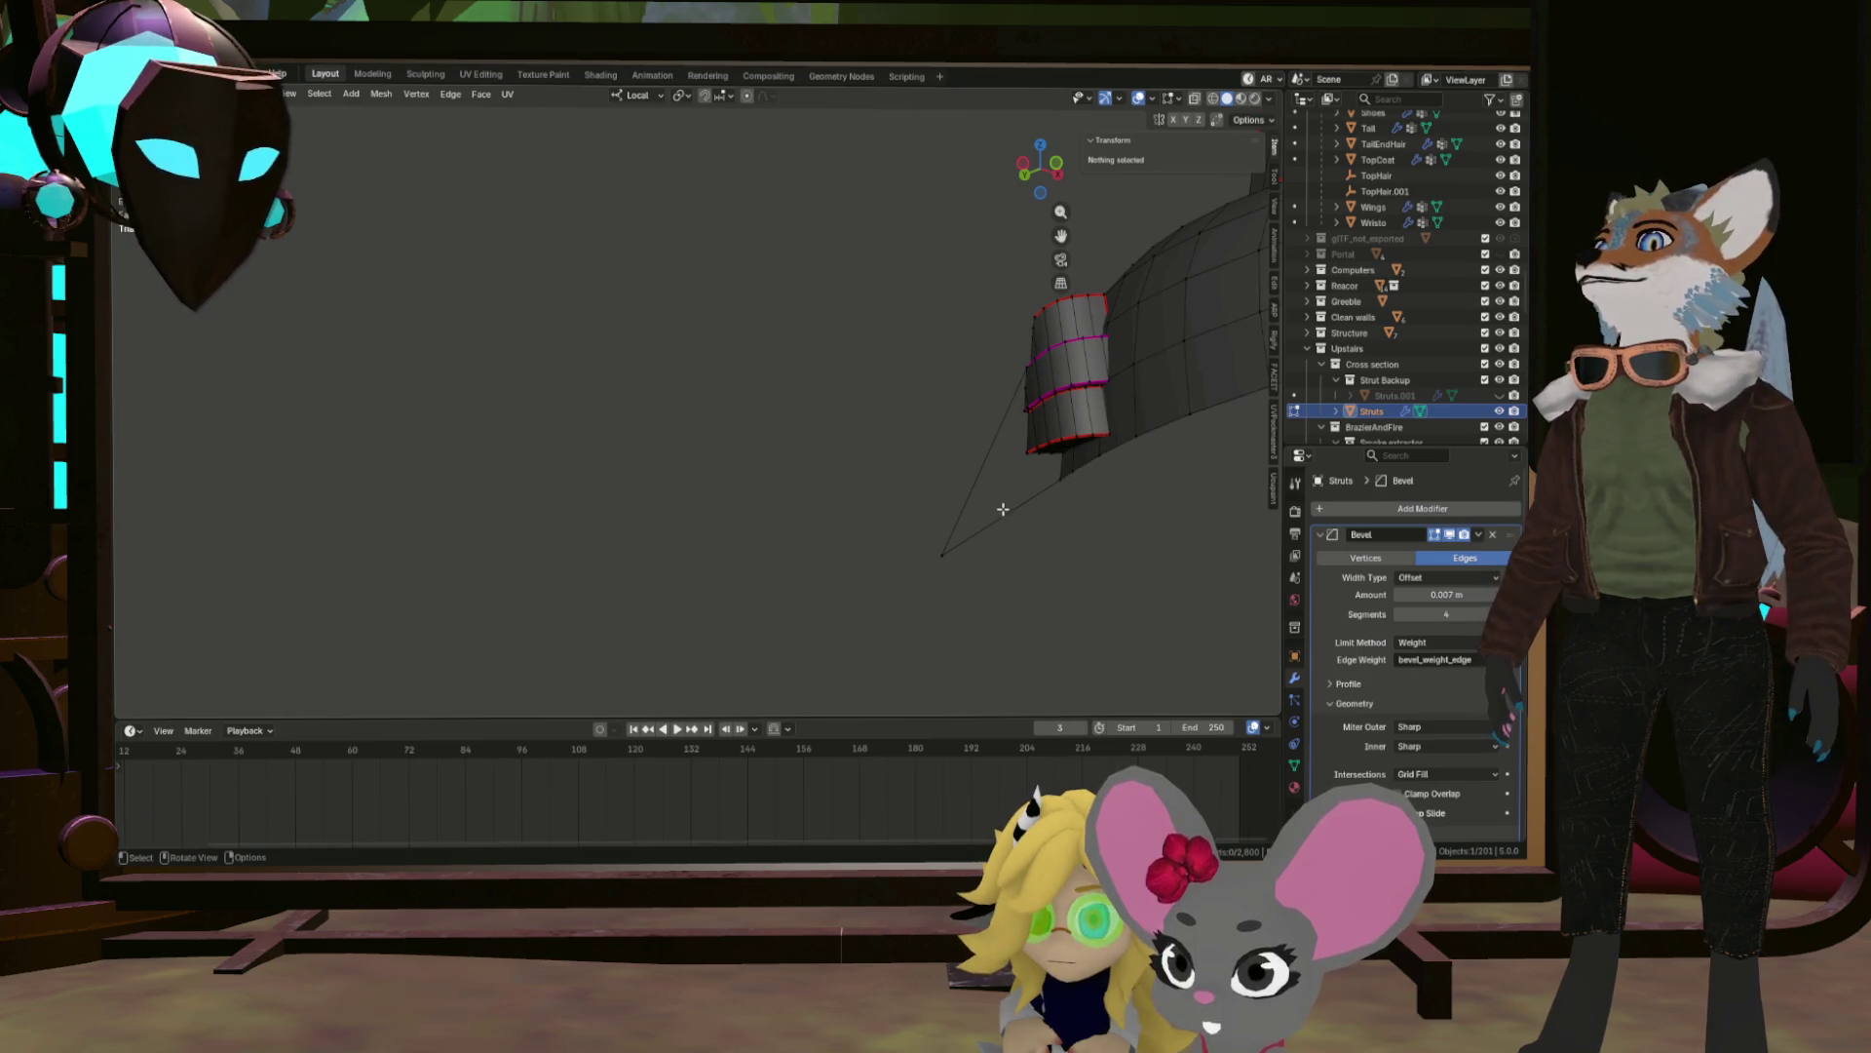
left_click(941, 556)
left_click_drag(942, 555, 1270, 626)
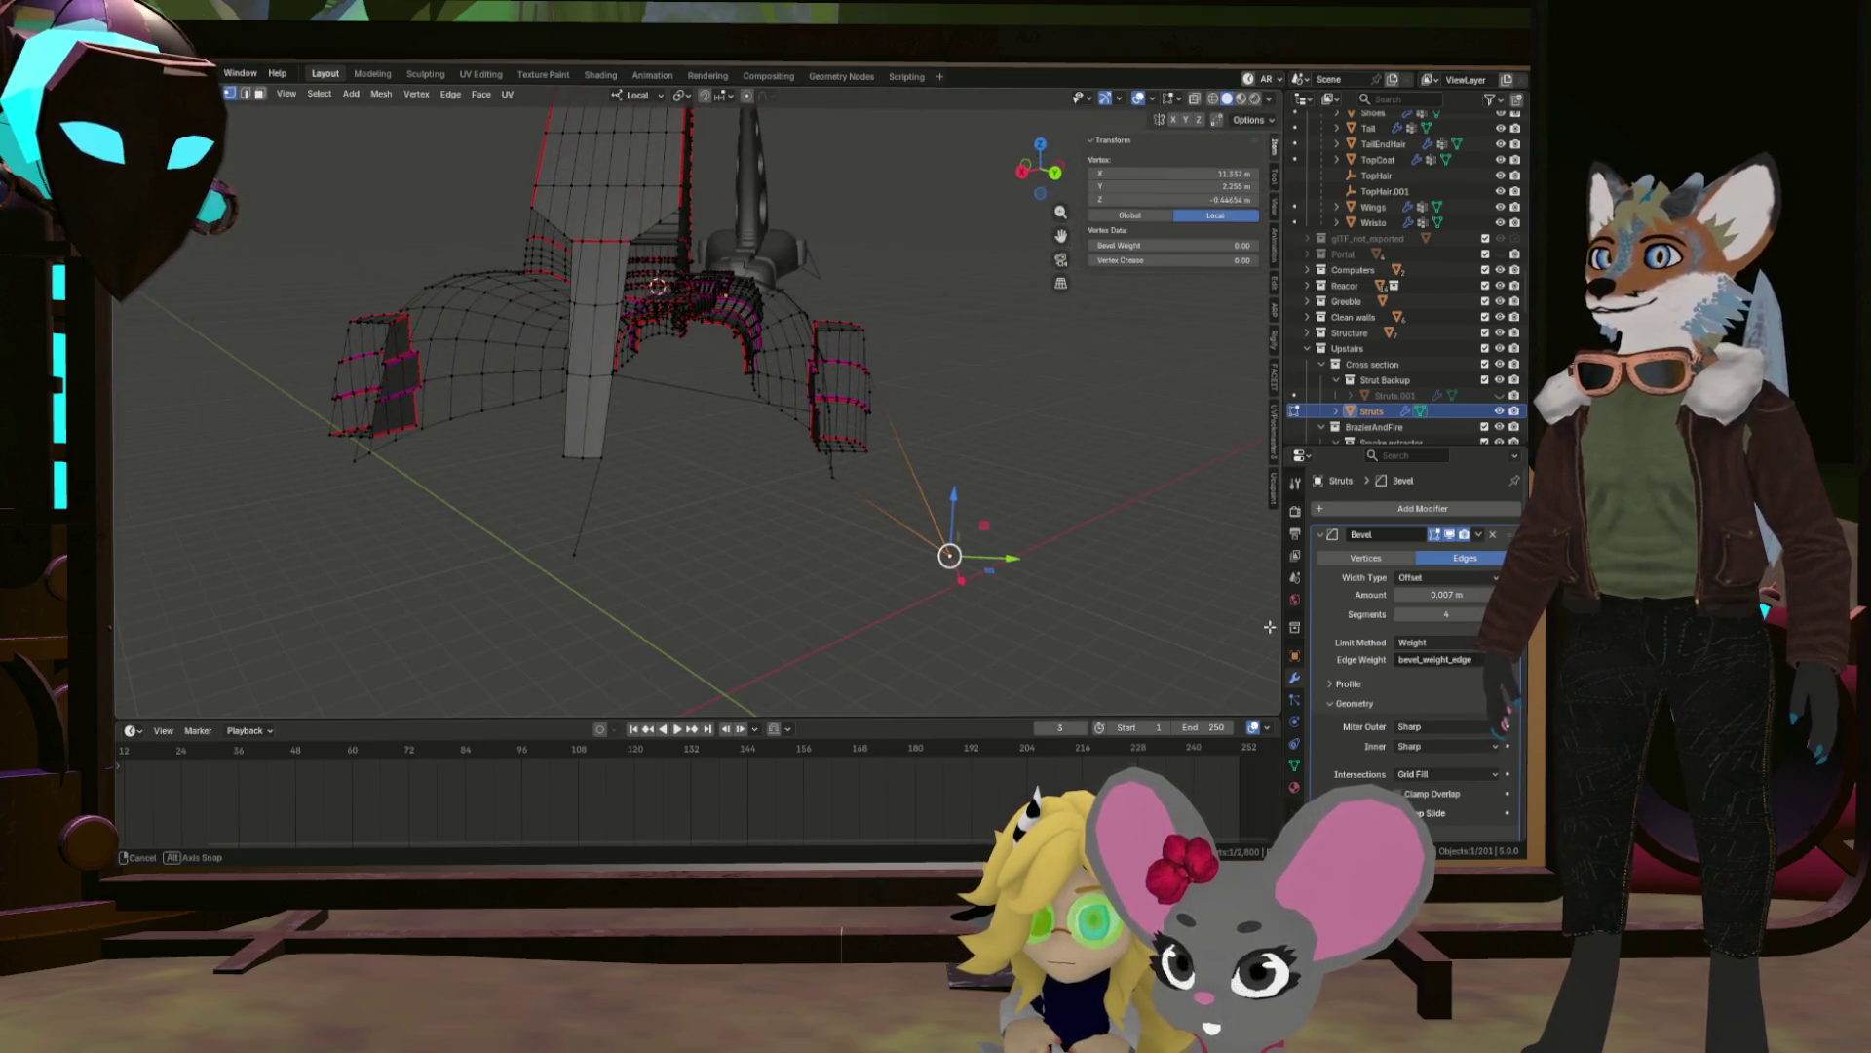